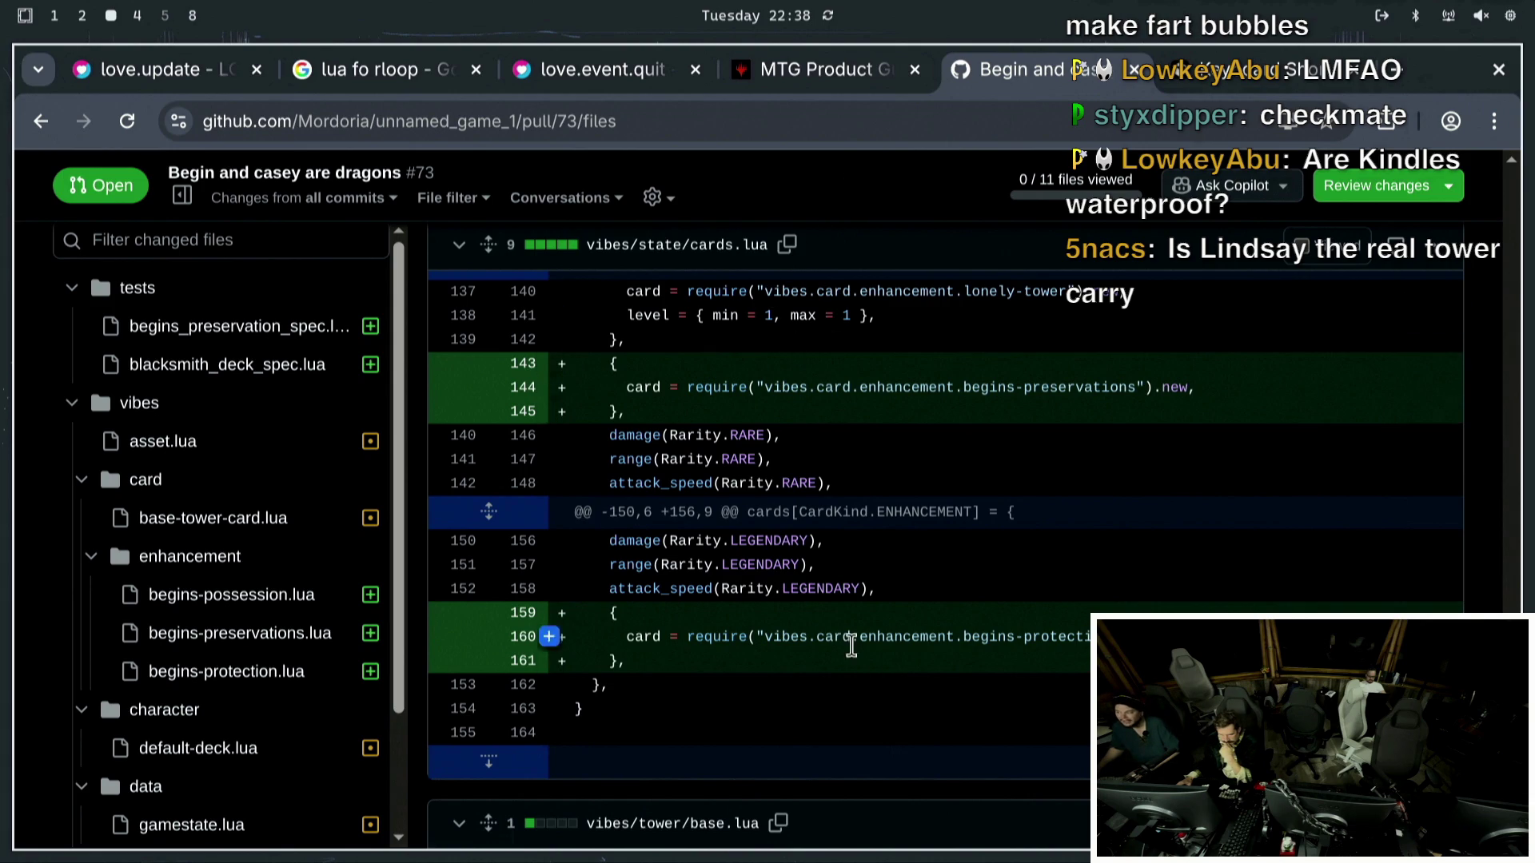
Scroll through PR #73's changed files, reviewing the base-tower-card.lua diff.
{"action": "scroll", "coordinate": [781, 538], "scroll_direction": "up", "scroll_amount": 20}
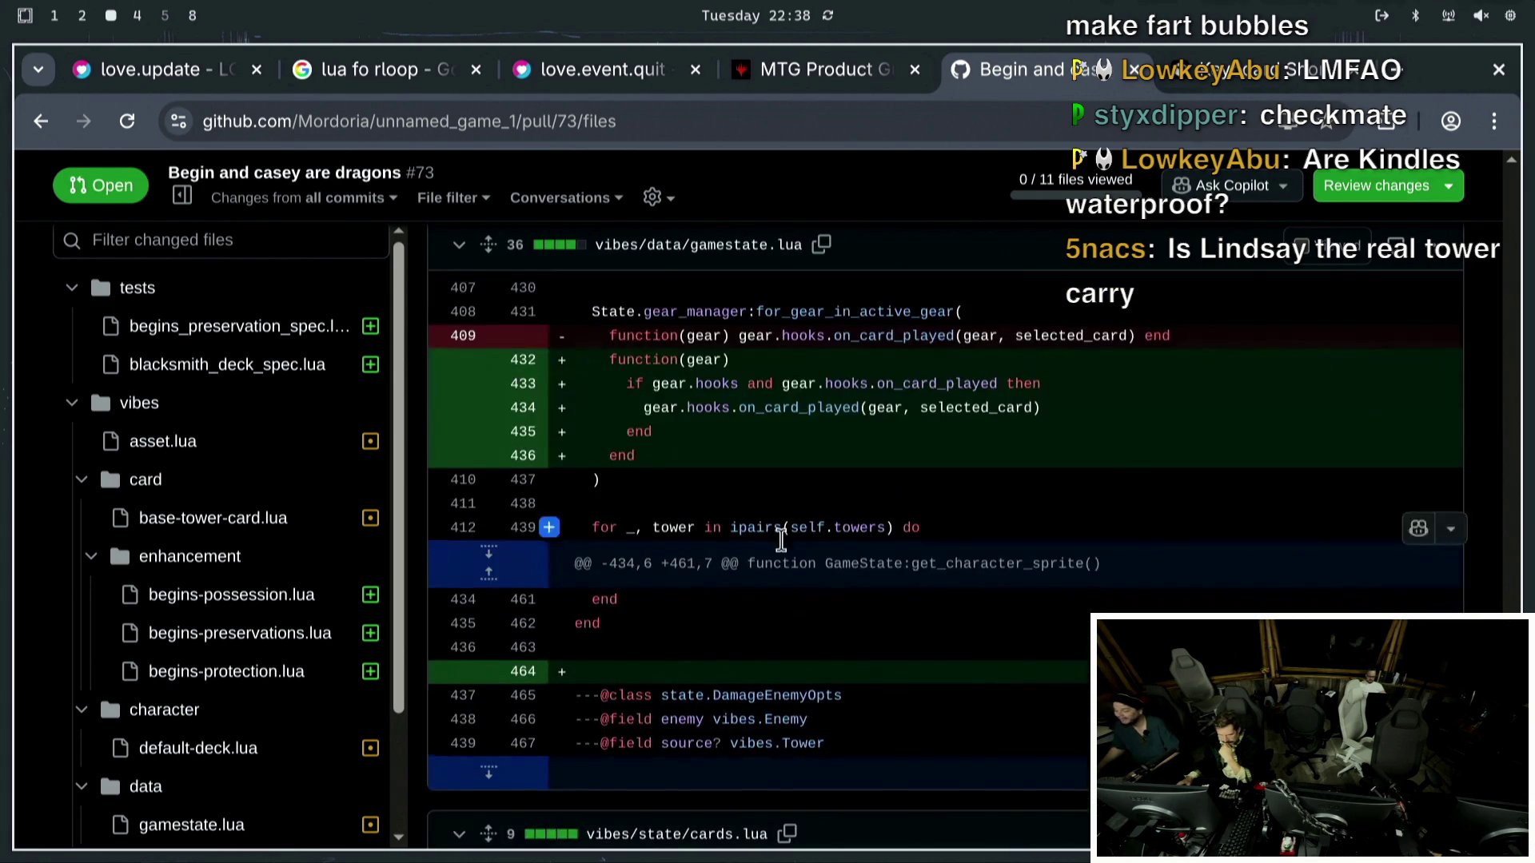
{"action": "scroll", "coordinate": [920, 463], "scroll_direction": "up", "scroll_amount": 5}
{"action": "scroll", "coordinate": [886, 601], "scroll_direction": "down", "scroll_amount": 20}
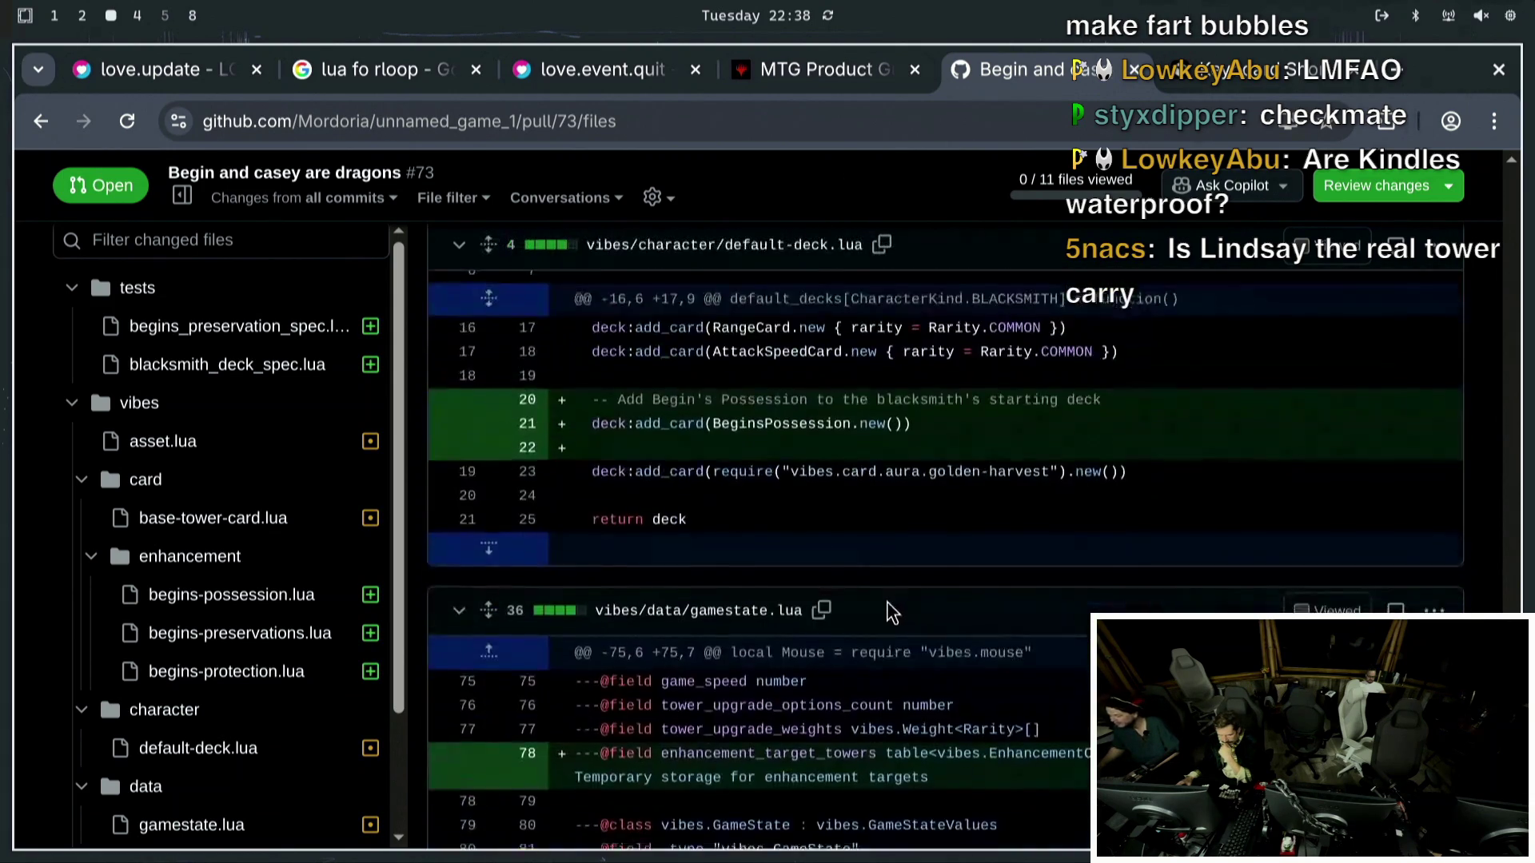
{"action": "scroll", "coordinate": [640, 480], "scroll_direction": "down", "scroll_amount": 10}
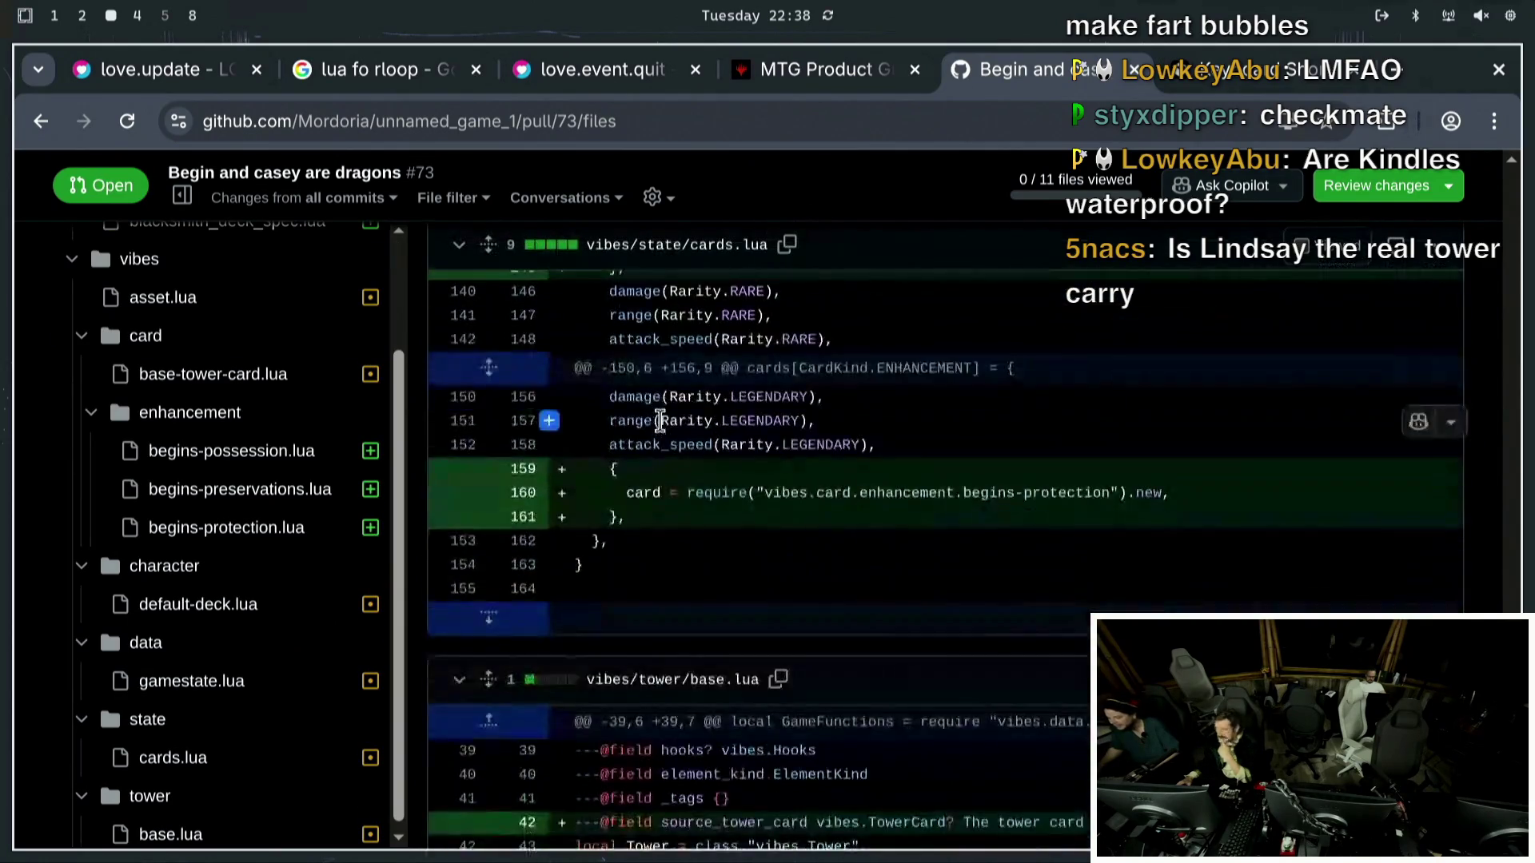
{"action": "scroll", "coordinate": [919, 678], "scroll_direction": "up", "scroll_amount": 7}
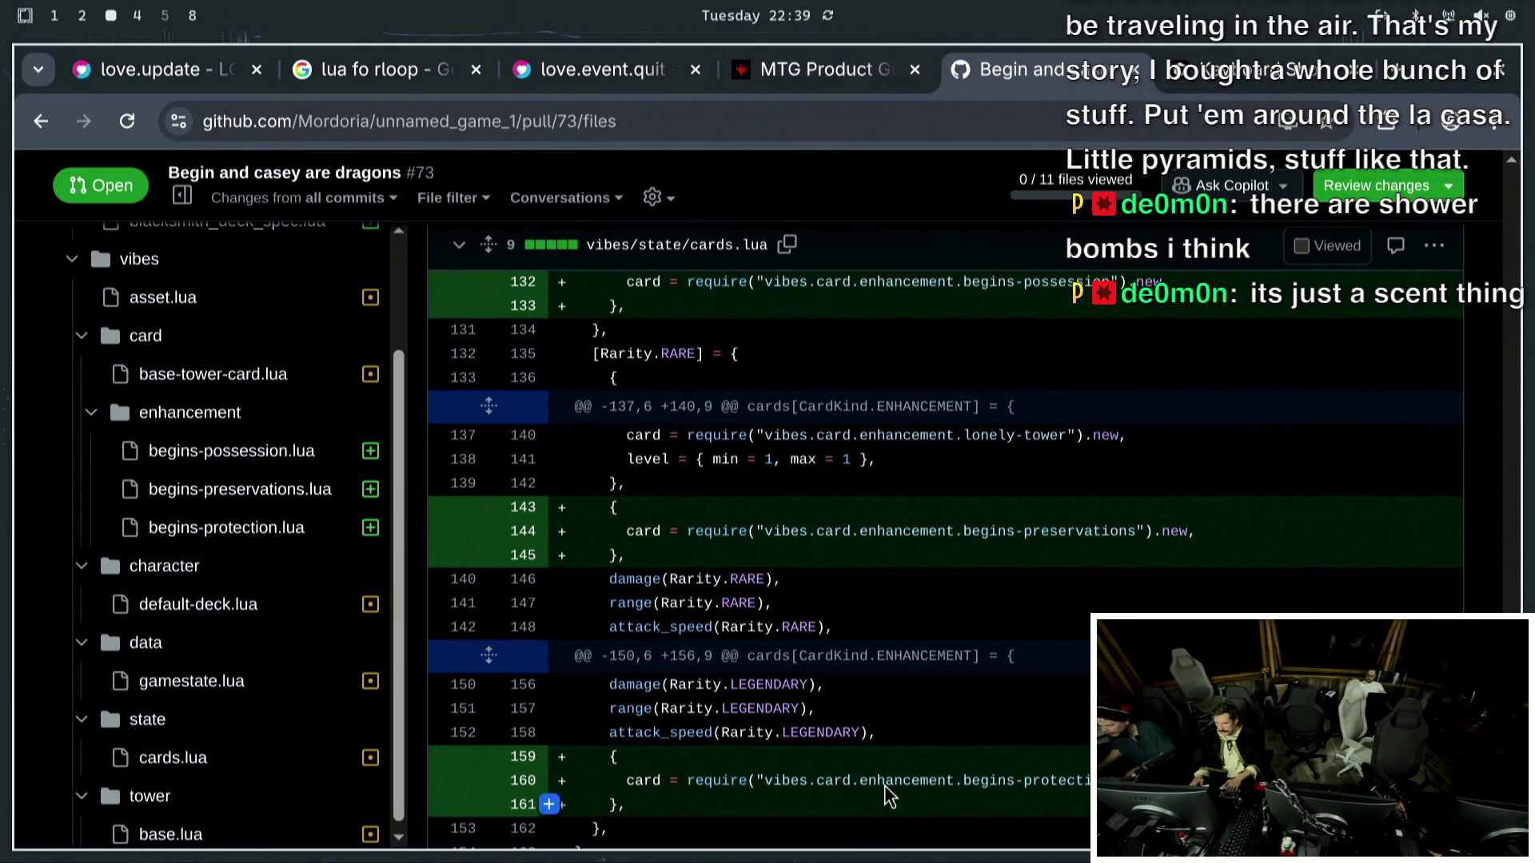
{"action": "scroll", "coordinate": [867, 716], "scroll_direction": "down", "scroll_amount": 5}
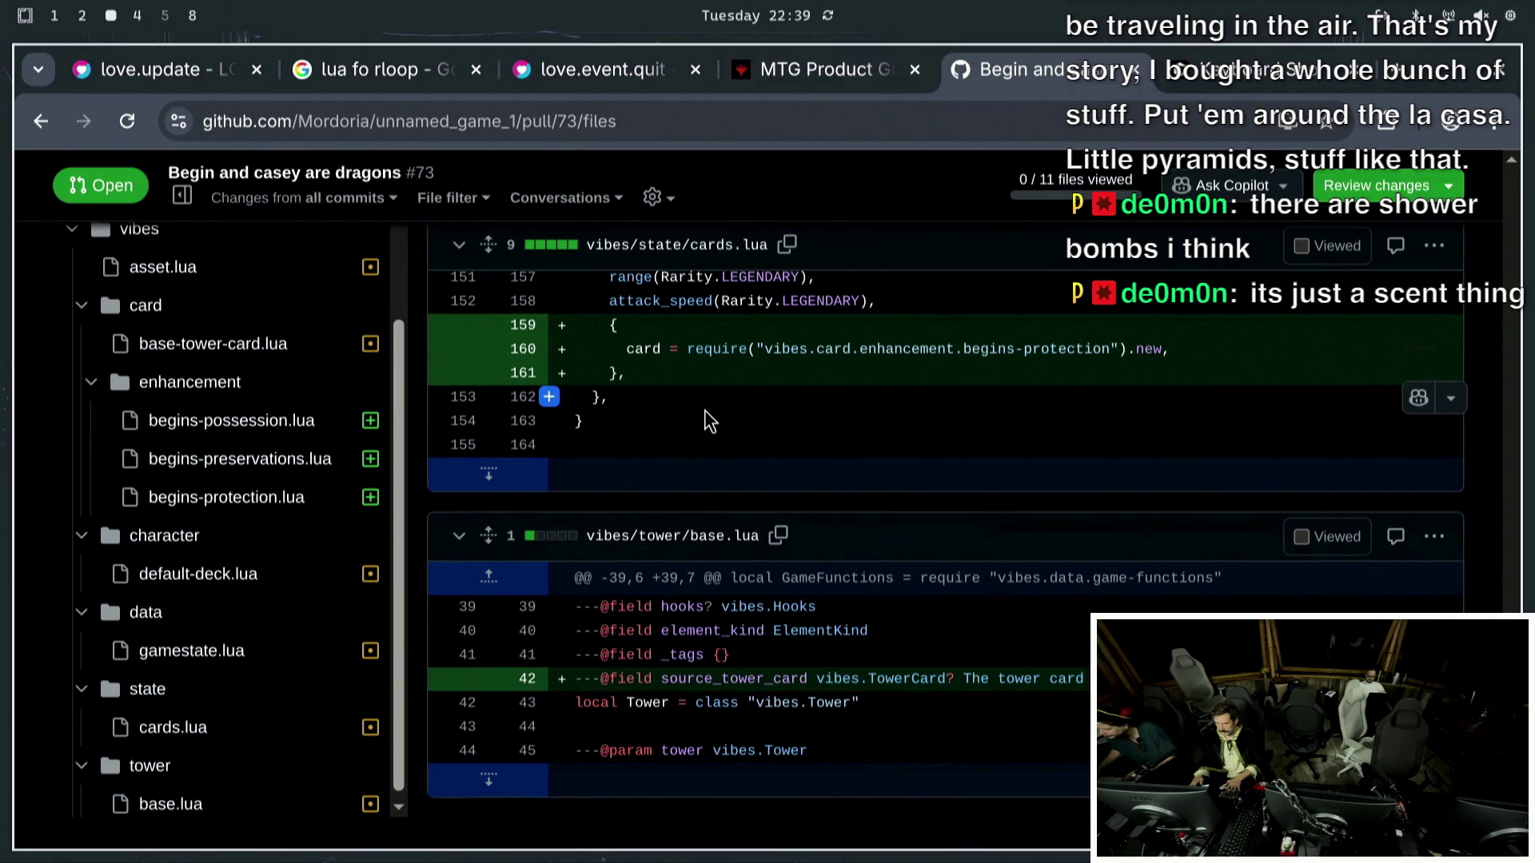
{"action": "scroll", "coordinate": [703, 406], "scroll_direction": "up", "scroll_amount": 15}
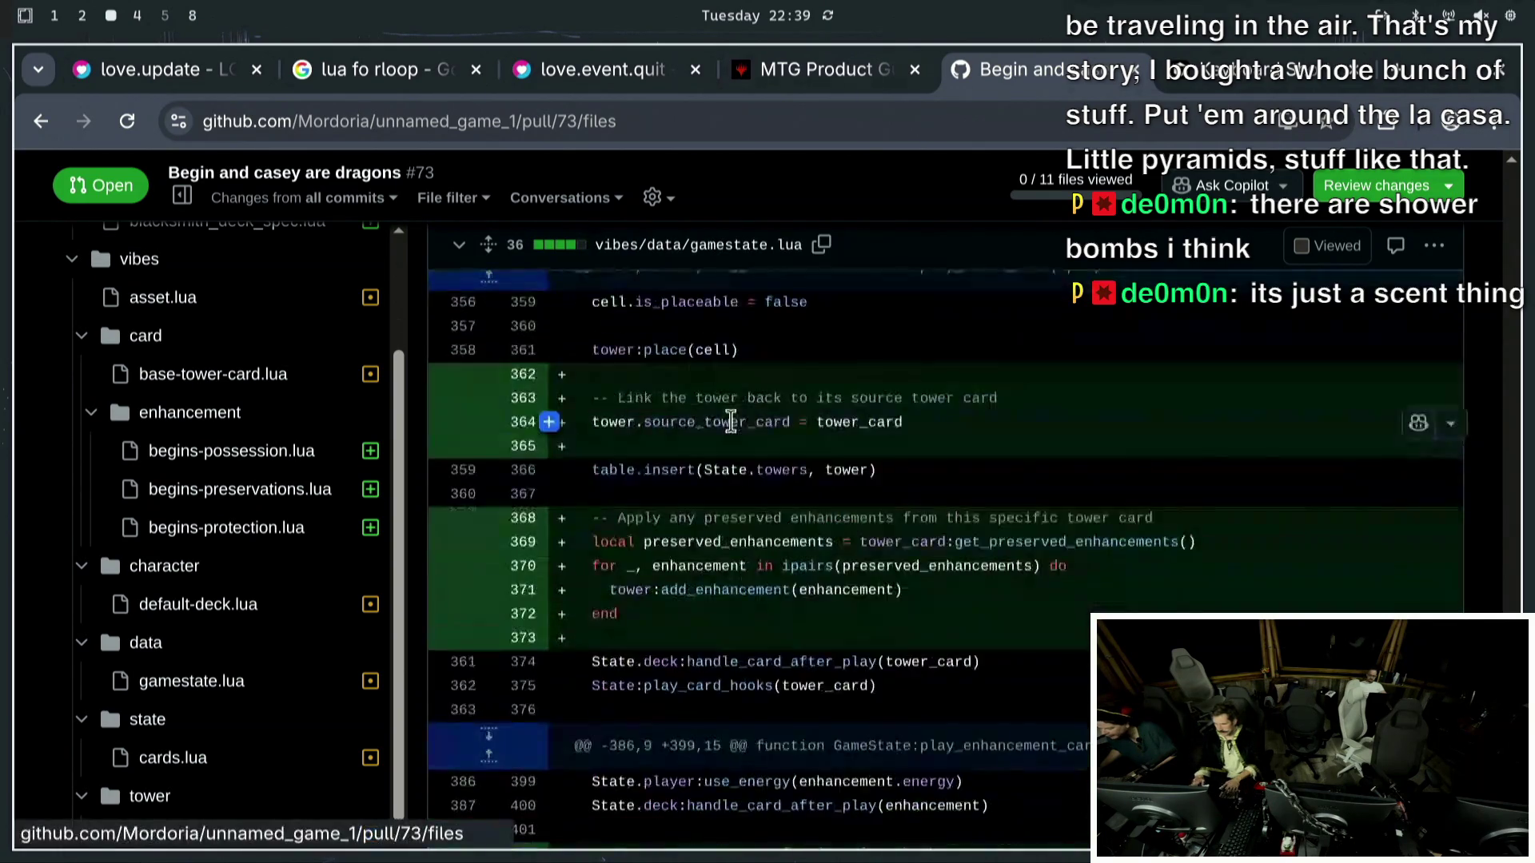
{"action": "scroll", "coordinate": [756, 439], "scroll_direction": "up", "scroll_amount": 20}
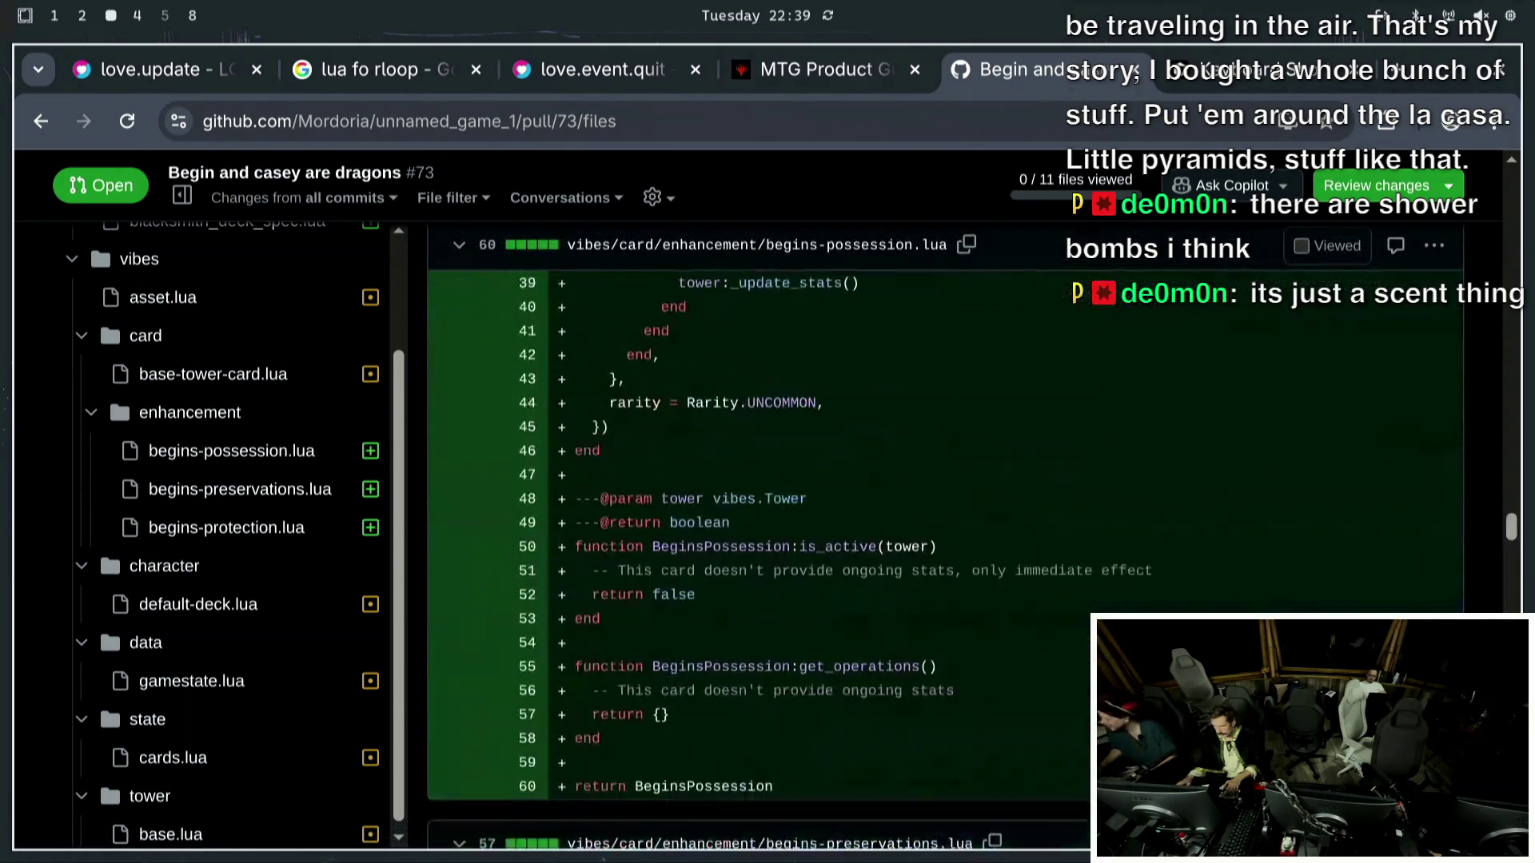
{"action": "scroll", "coordinate": [783, 630], "scroll_direction": "up", "scroll_amount": 10}
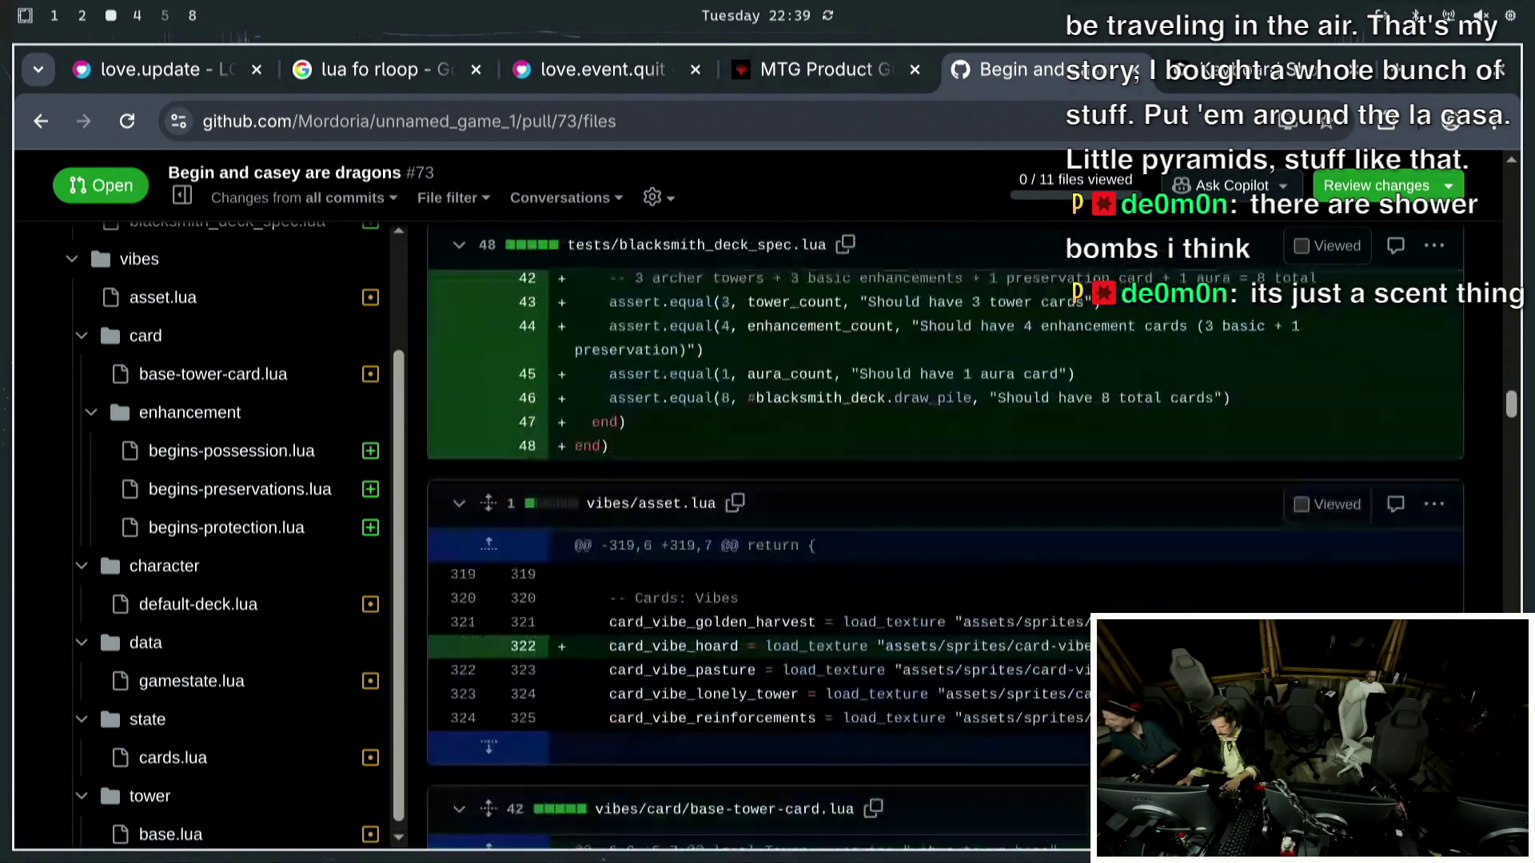
{"action": "scroll", "coordinate": [780, 628], "scroll_direction": "up", "scroll_amount": 20}
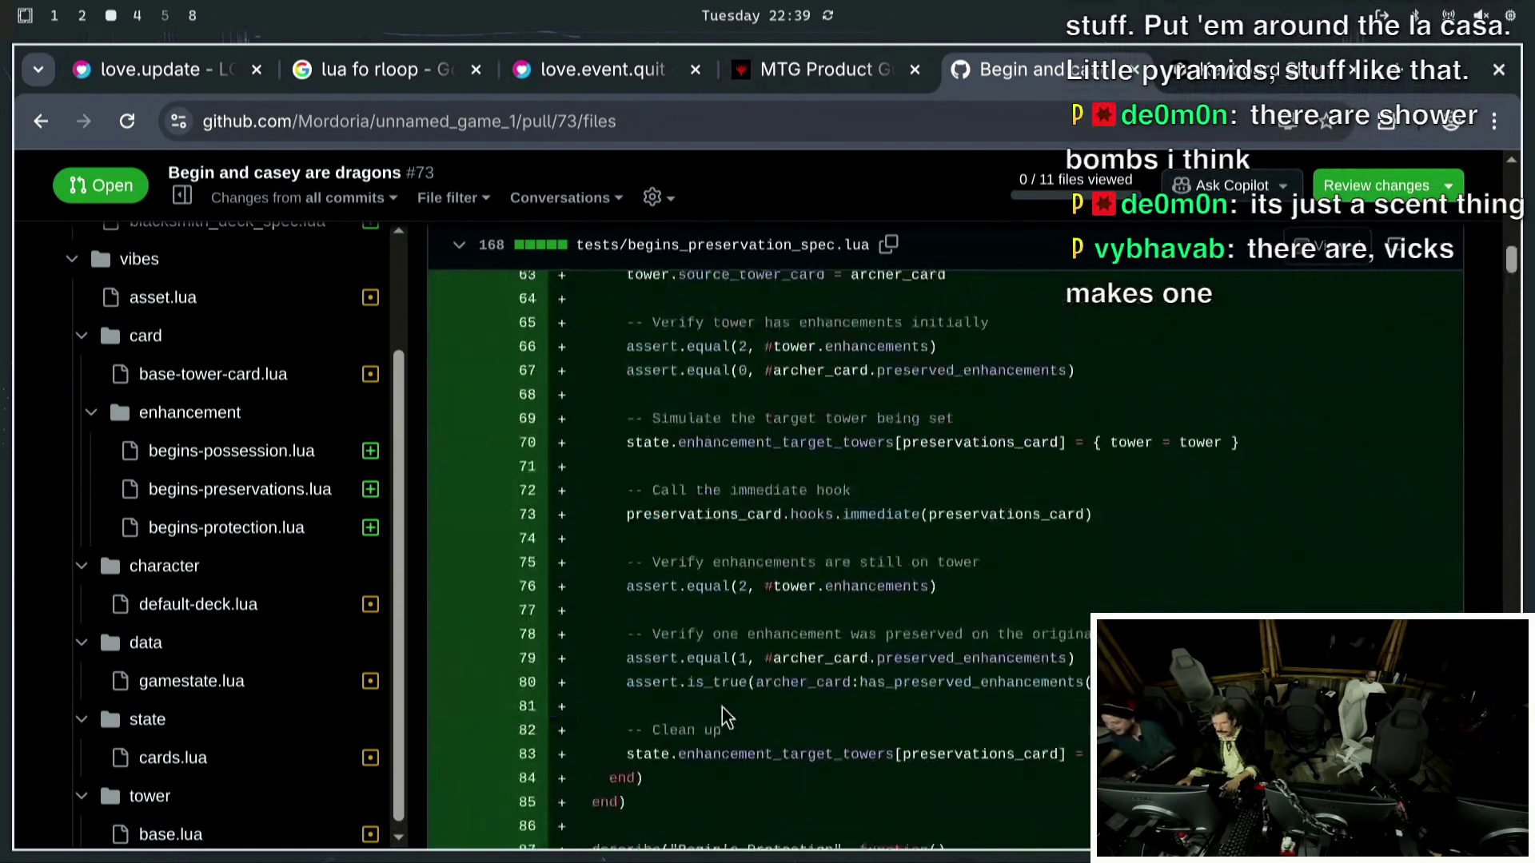
{"action": "scroll", "coordinate": [719, 705], "scroll_direction": "down", "scroll_amount": 20}
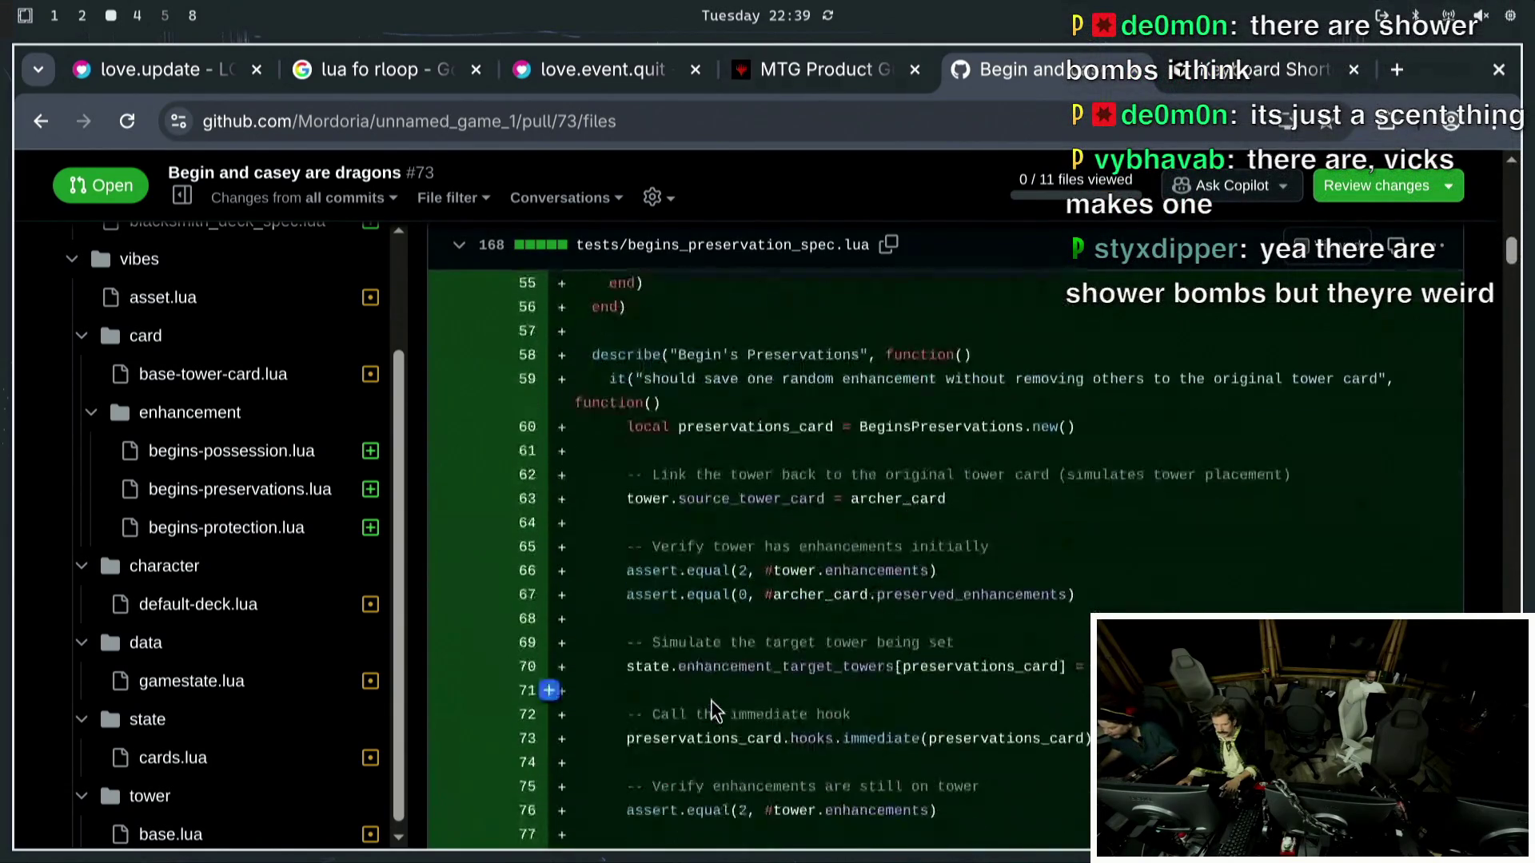
{"action": "scroll", "coordinate": [701, 698], "scroll_direction": "down", "scroll_amount": 13}
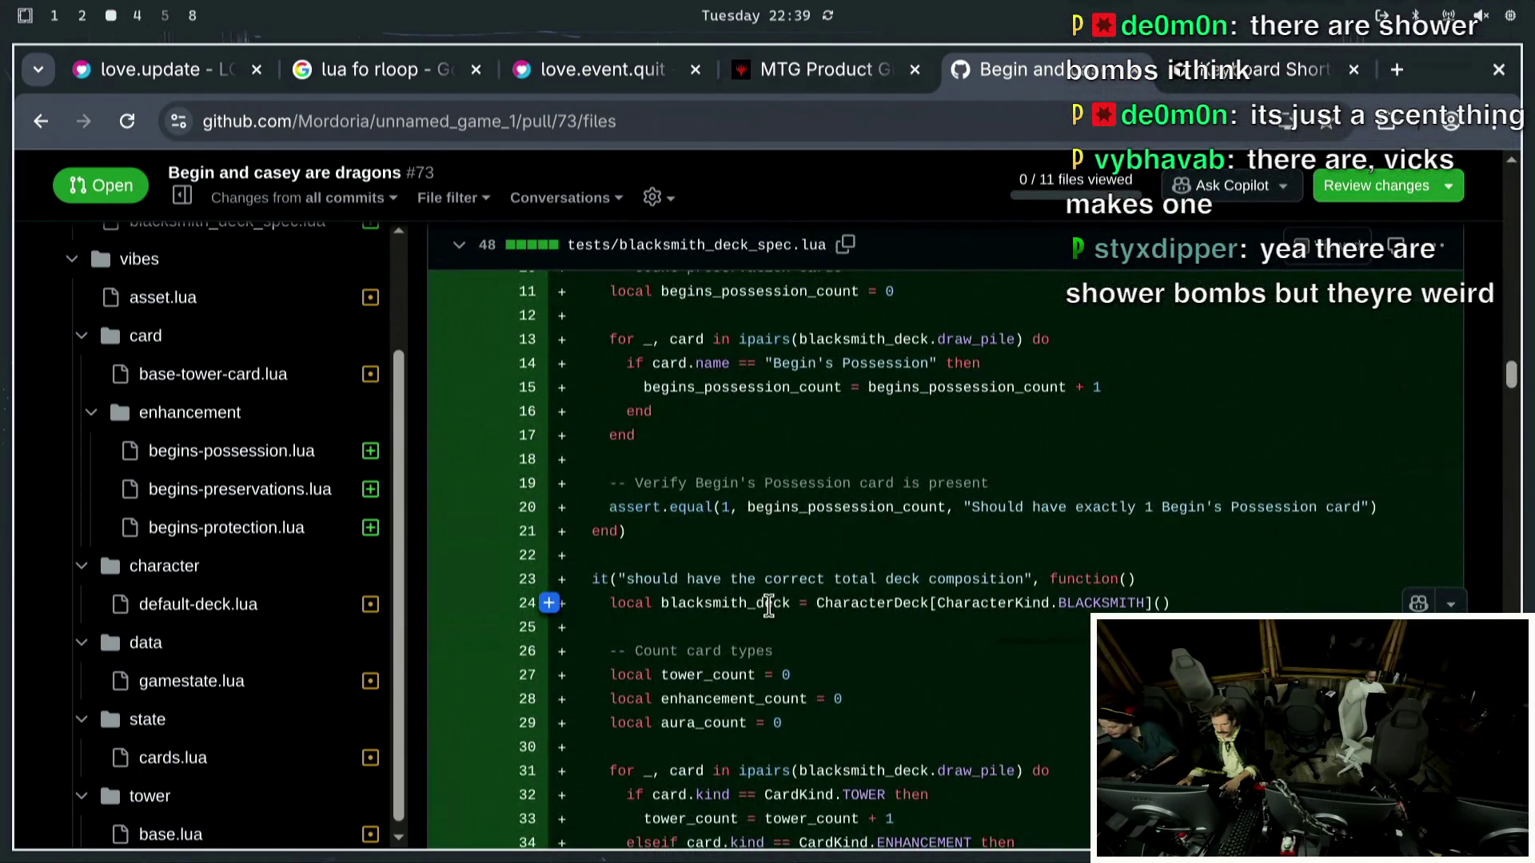
{"action": "scroll", "coordinate": [789, 636], "scroll_direction": "up", "scroll_amount": 20}
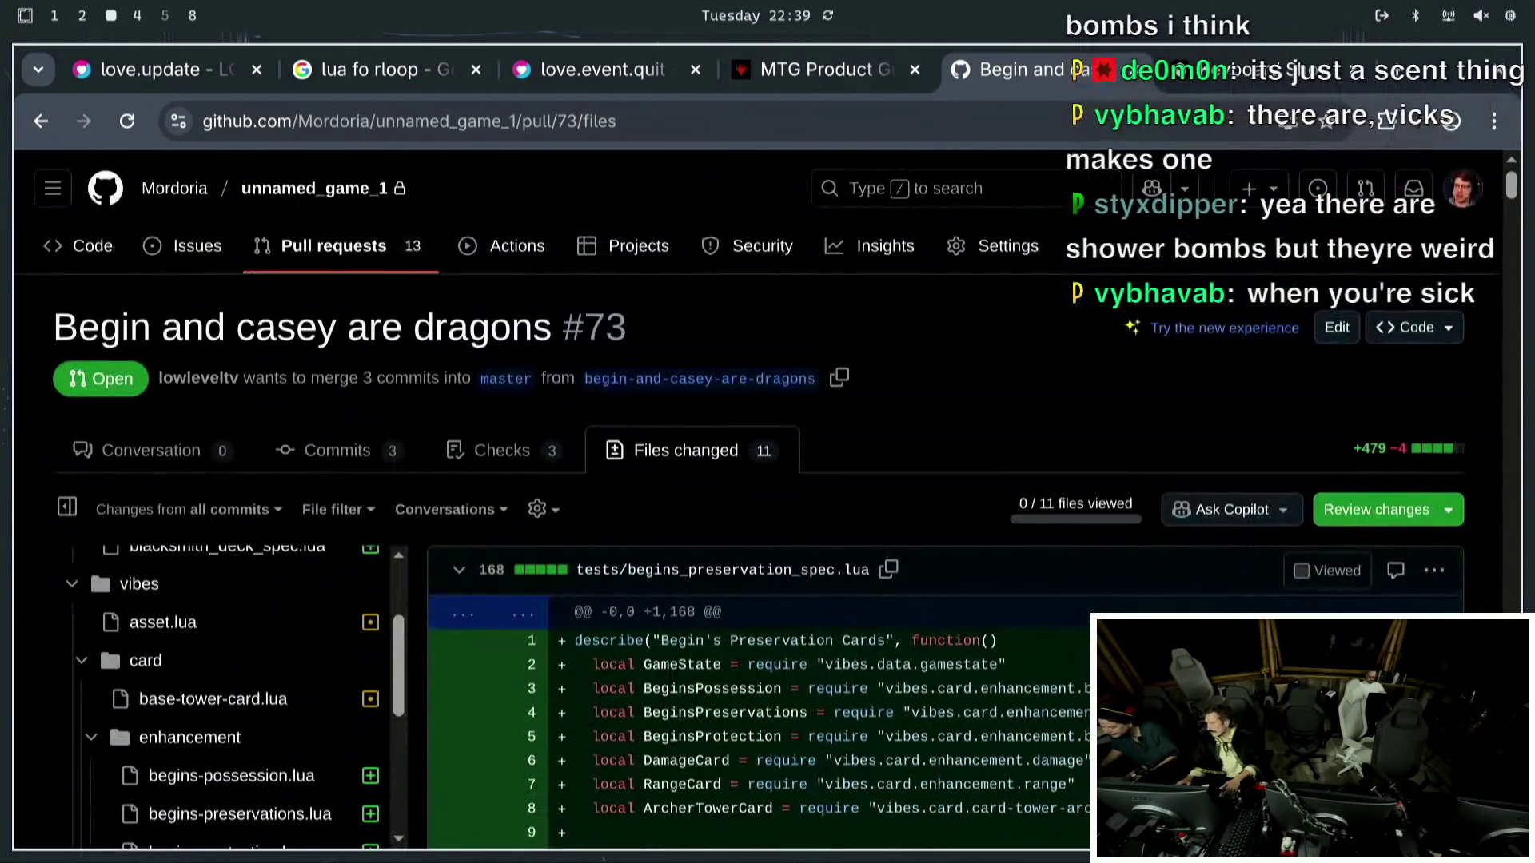
{"action": "scroll", "coordinate": [595, 845], "scroll_direction": "down", "scroll_amount": 14}
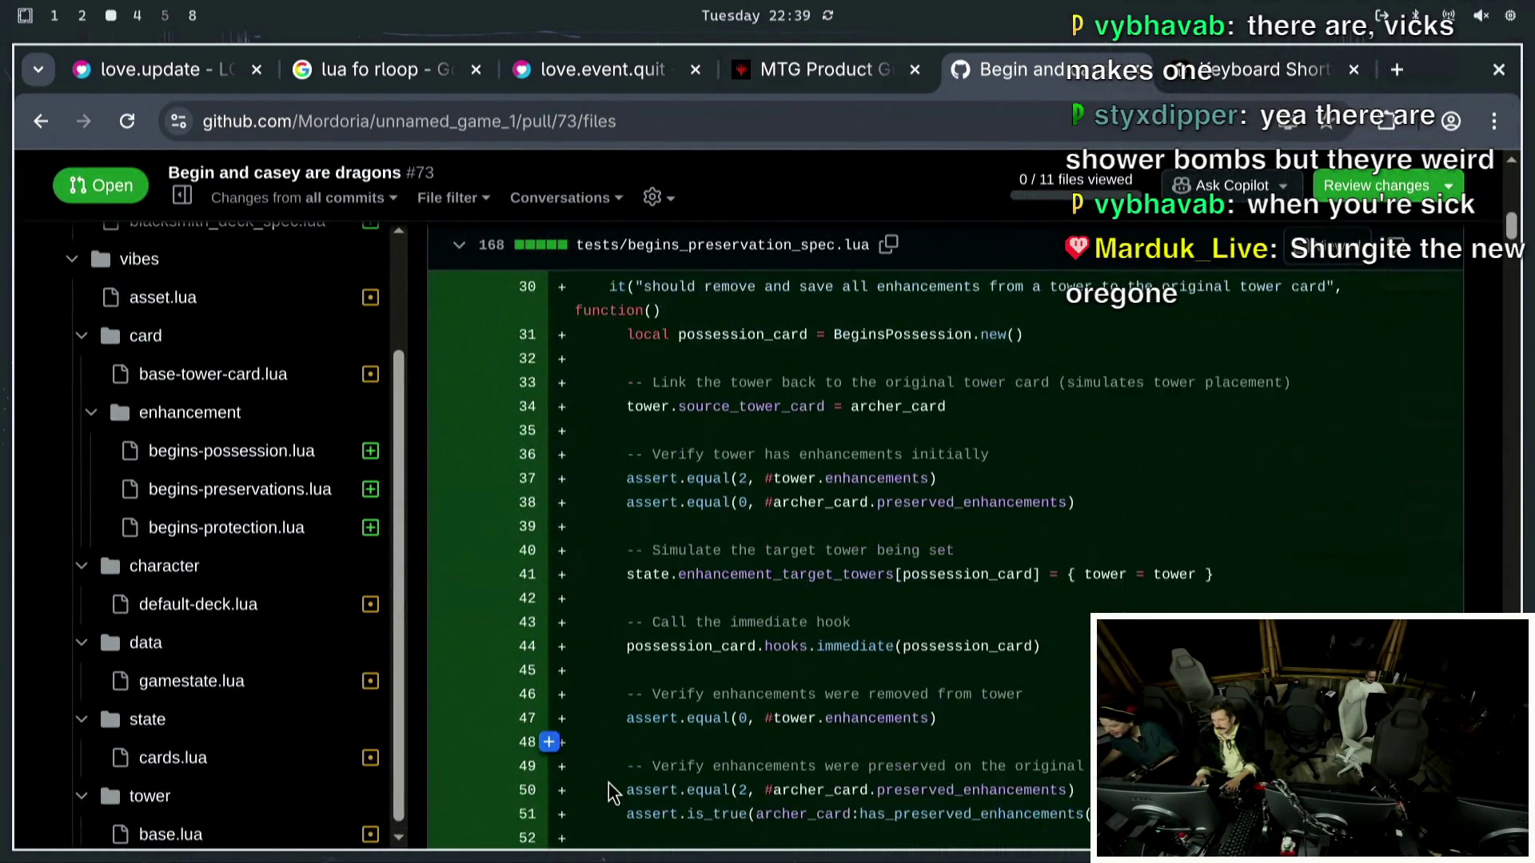
{"action": "scroll", "coordinate": [695, 717], "scroll_direction": "down", "scroll_amount": 5}
{"action": "scroll", "coordinate": [728, 748], "scroll_direction": "up", "scroll_amount": 3}
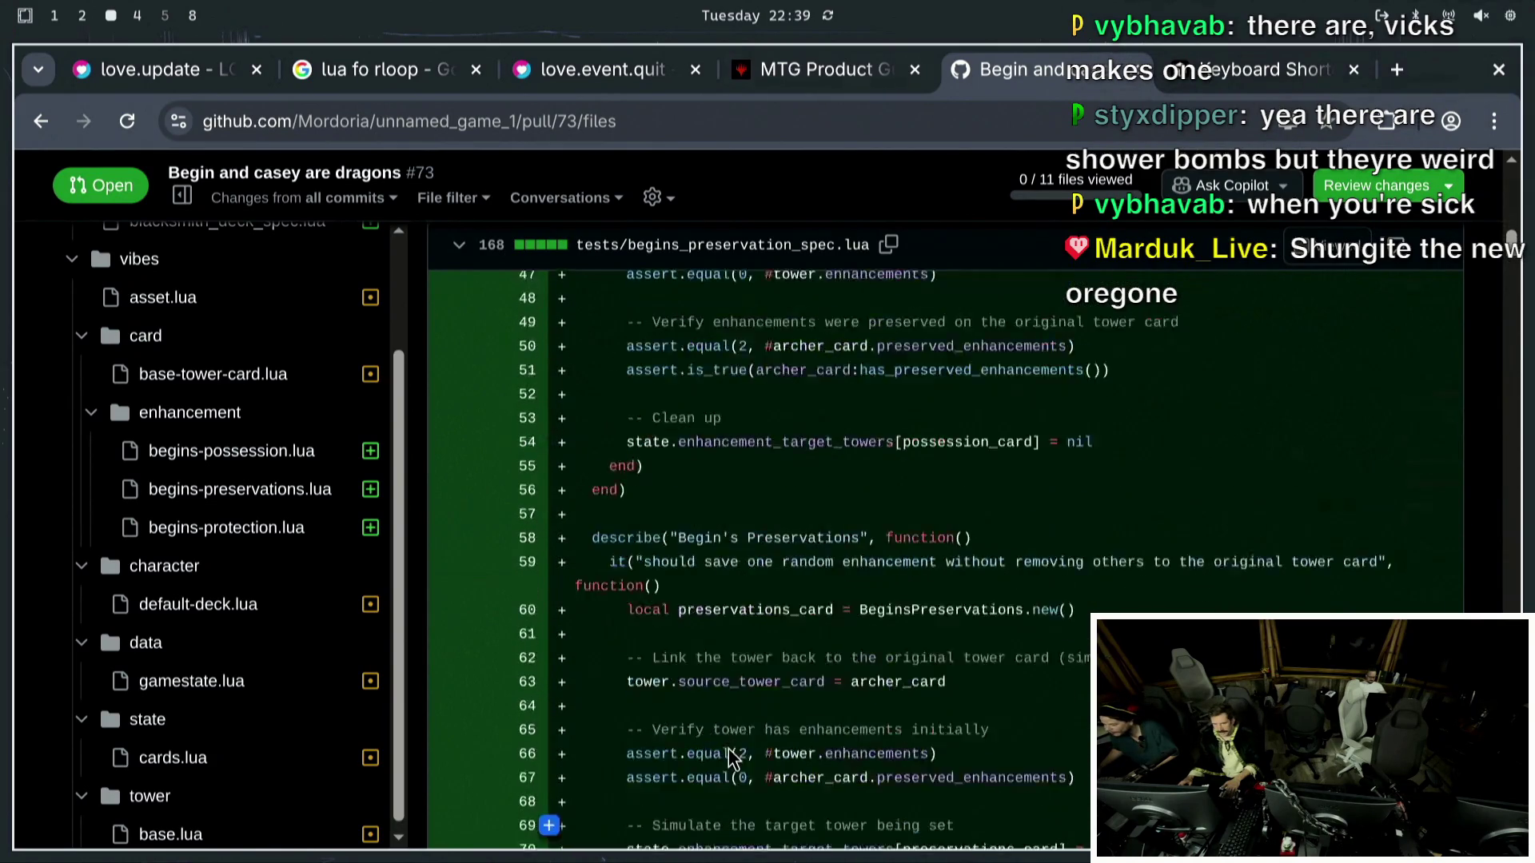
{"action": "scroll", "coordinate": [760, 768], "scroll_direction": "up", "scroll_amount": 7}
{"action": "scroll", "coordinate": [776, 780], "scroll_direction": "down", "scroll_amount": 20}
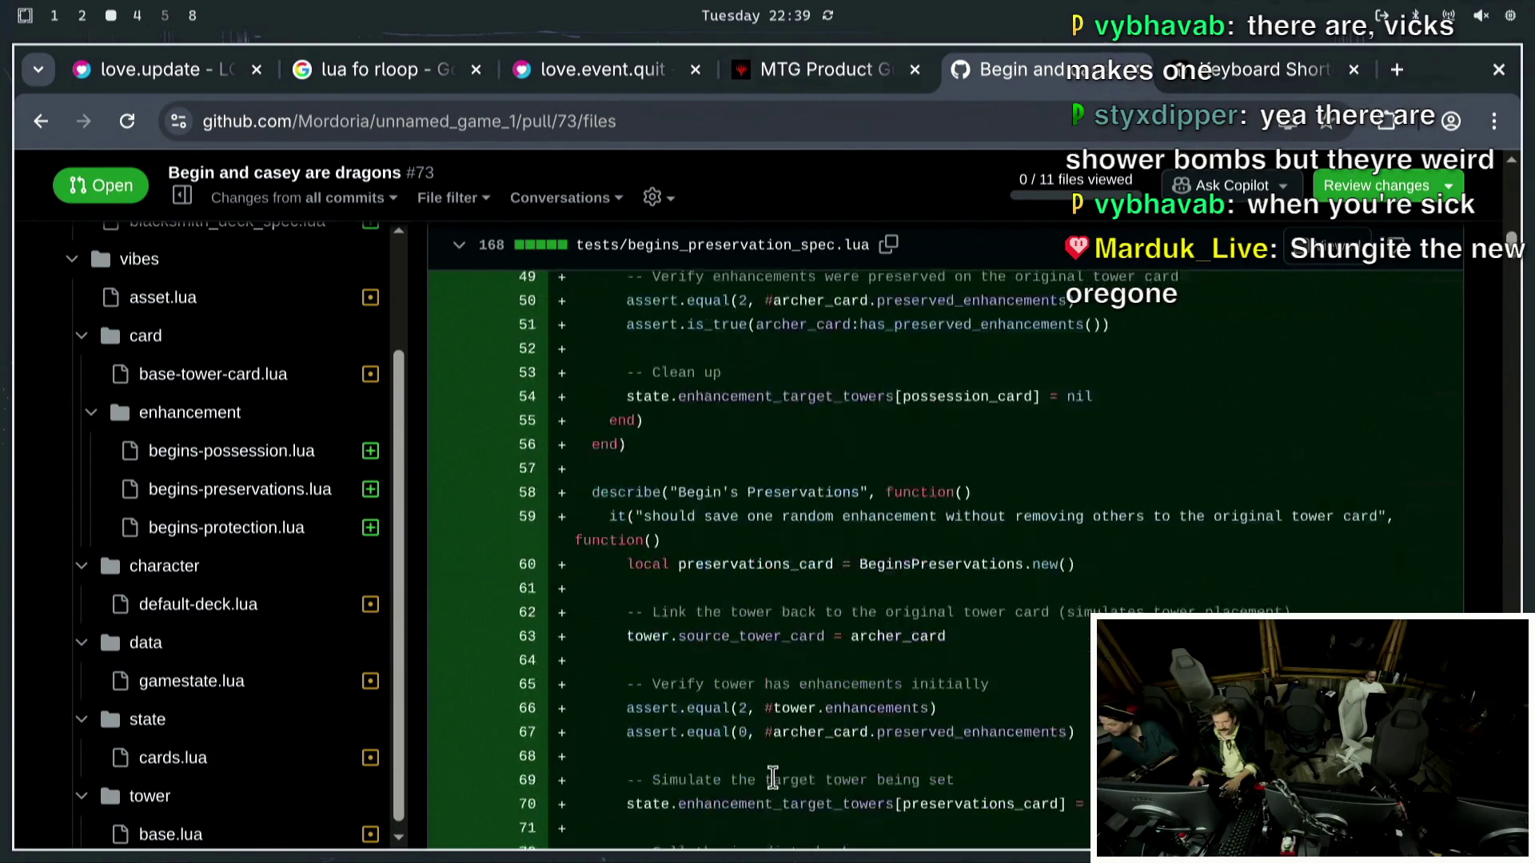
{"action": "scroll", "coordinate": [774, 790], "scroll_direction": "down", "scroll_amount": 20}
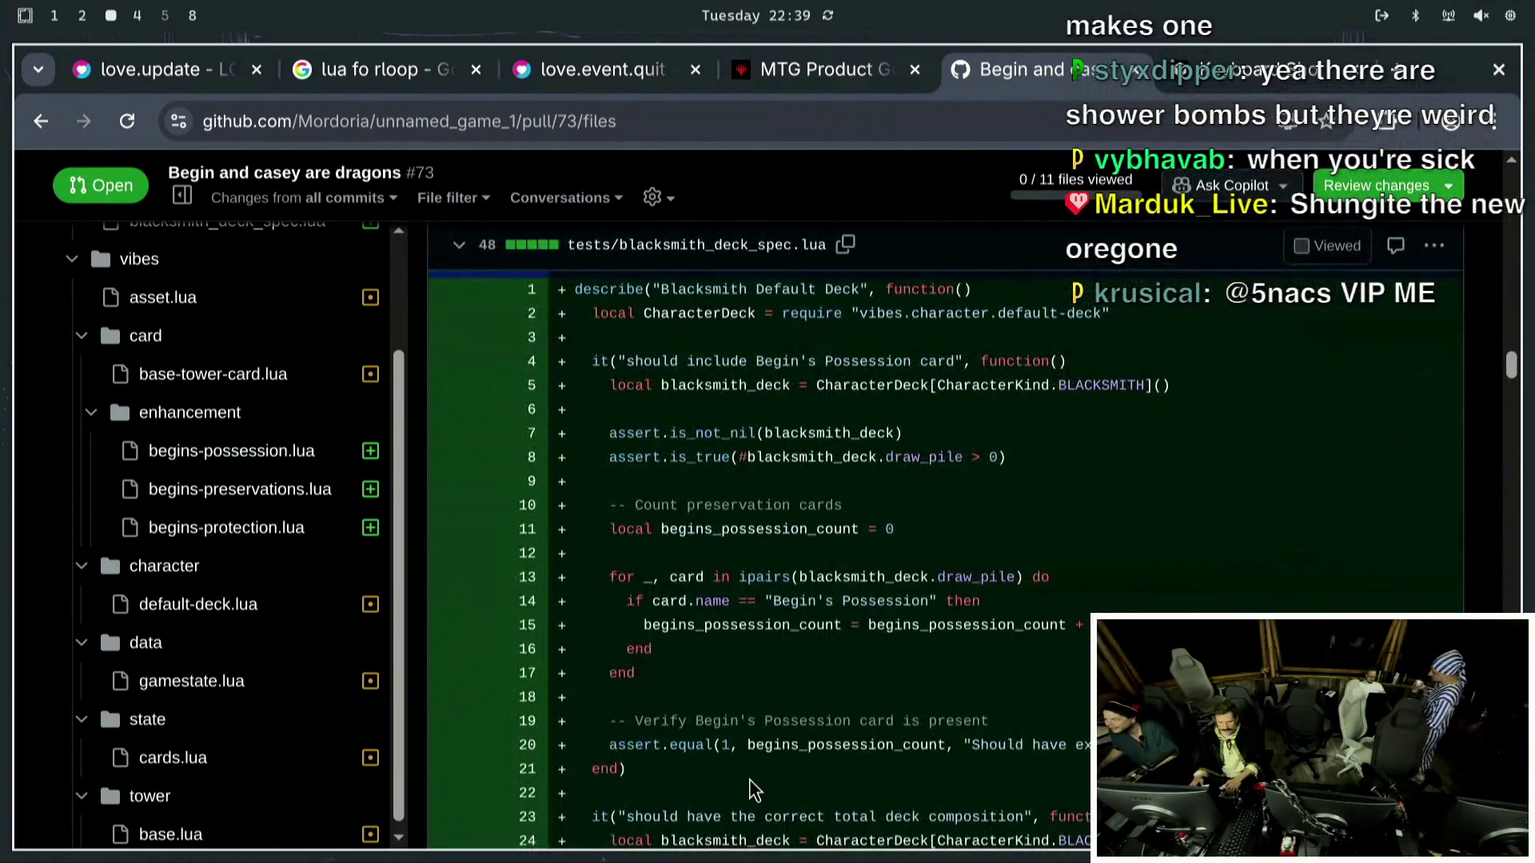
{"action": "scroll", "coordinate": [750, 781], "scroll_direction": "down", "scroll_amount": 6}
{"action": "scroll", "coordinate": [750, 779], "scroll_direction": "down", "scroll_amount": 8}
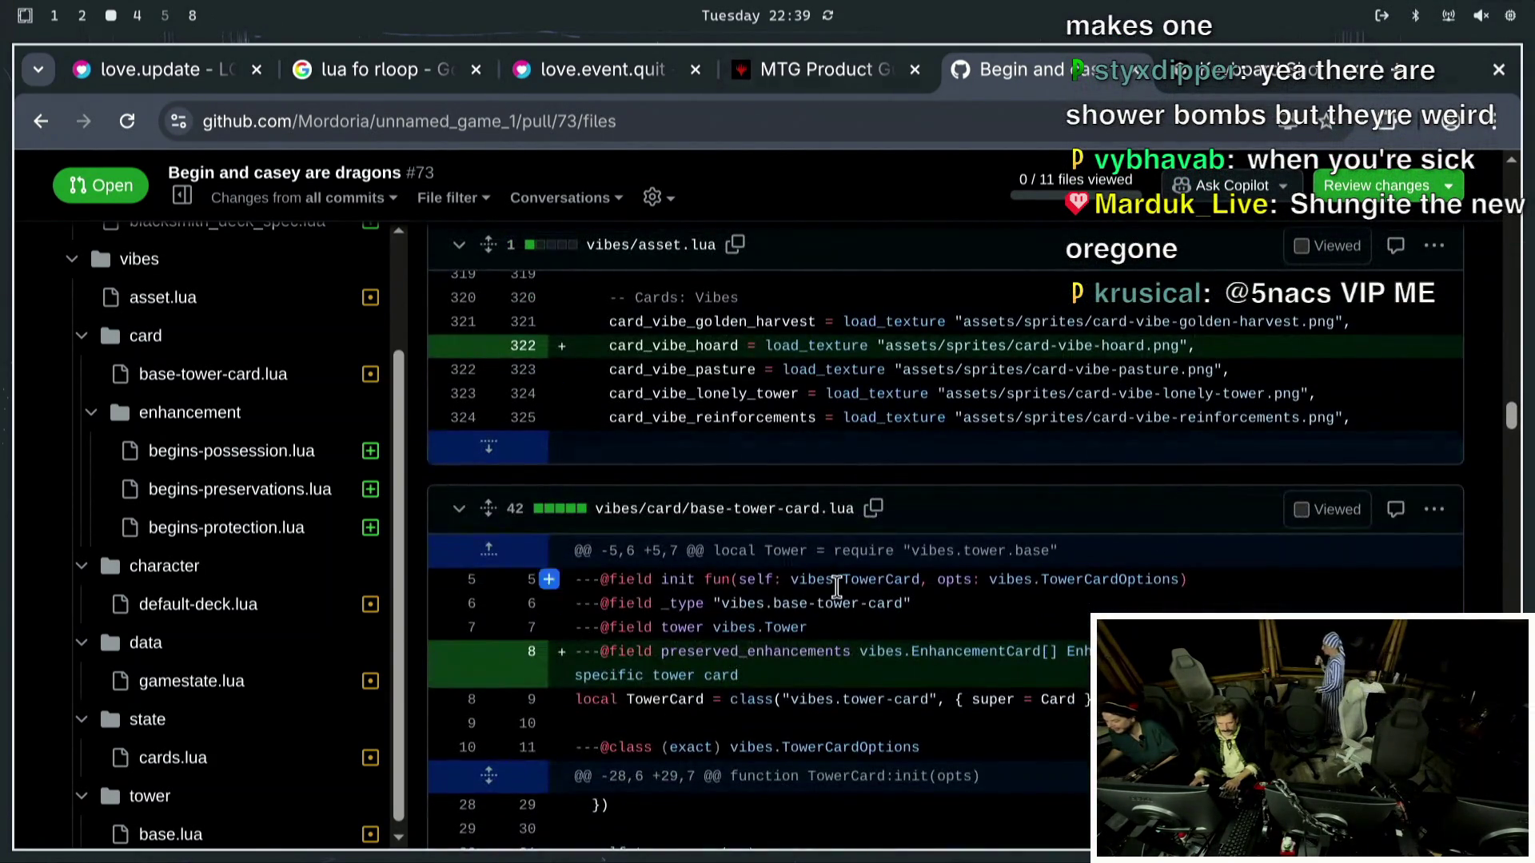
{"action": "scroll", "coordinate": [514, 727], "scroll_direction": "down", "scroll_amount": 15}
{"action": "scroll", "coordinate": [1005, 817], "scroll_direction": "up", "scroll_amount": 10}
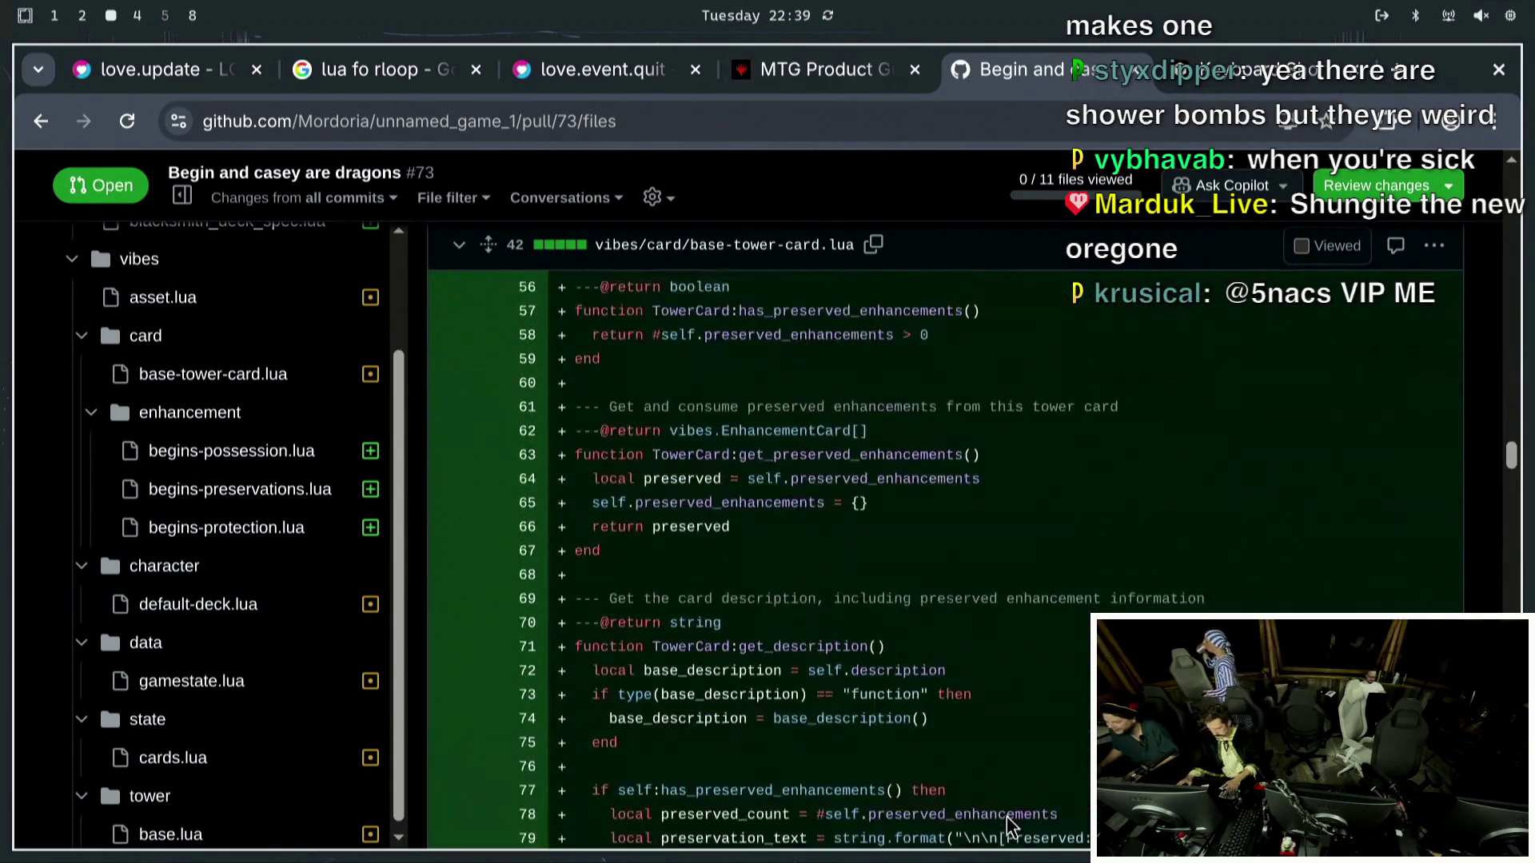
{"action": "scroll", "coordinate": [1047, 811], "scroll_direction": "up", "scroll_amount": 2}
{"action": "scroll", "coordinate": [1047, 810], "scroll_direction": "down", "scroll_amount": 6}
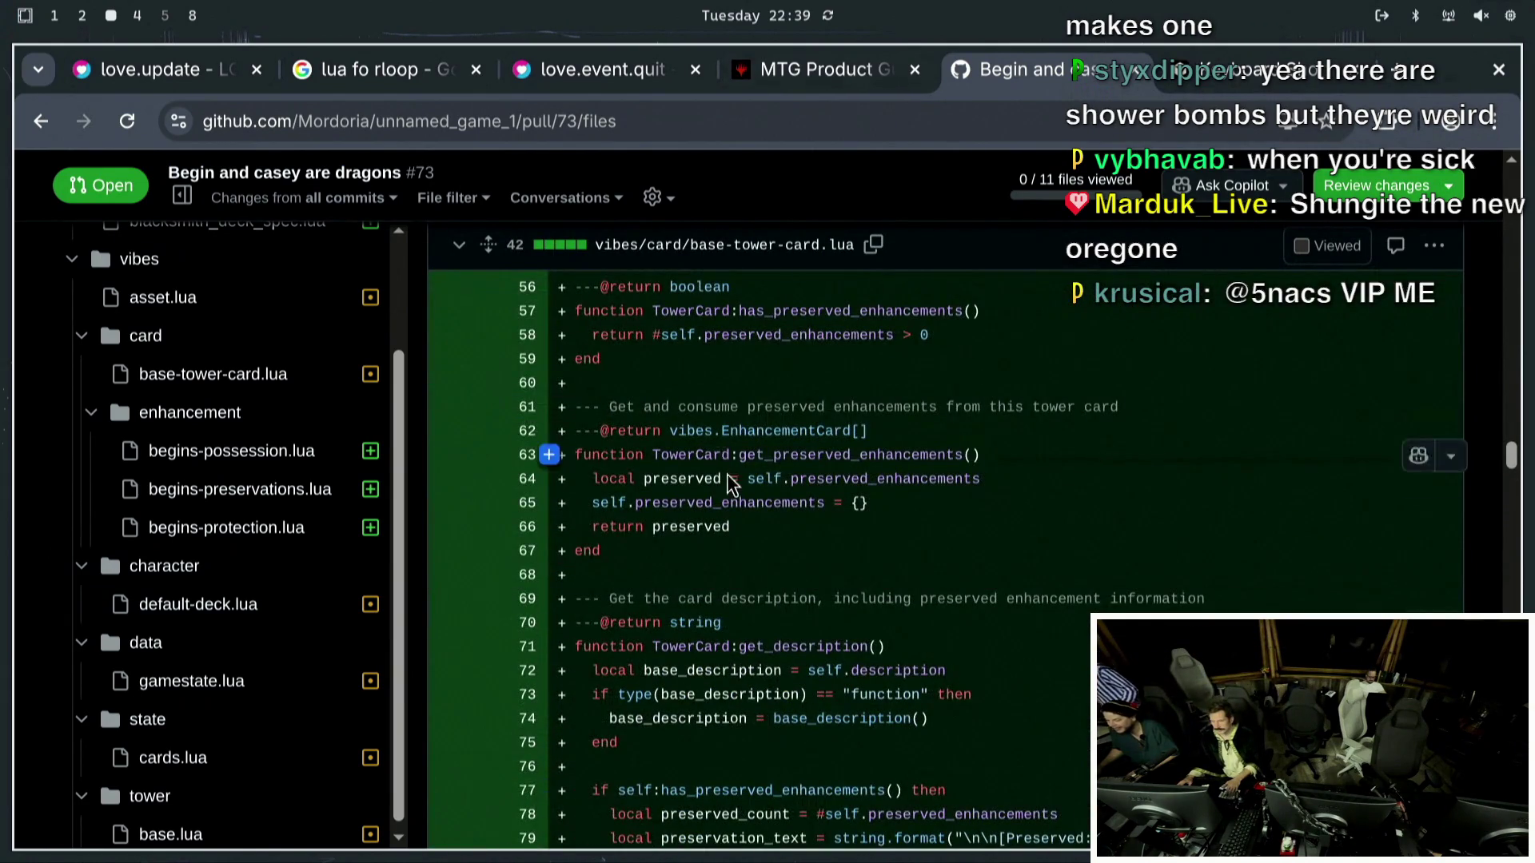
{"action": "scroll", "coordinate": [722, 553], "scroll_direction": "down", "scroll_amount": 3}
{"action": "scroll", "coordinate": [722, 554], "scroll_direction": "down", "scroll_amount": 1}
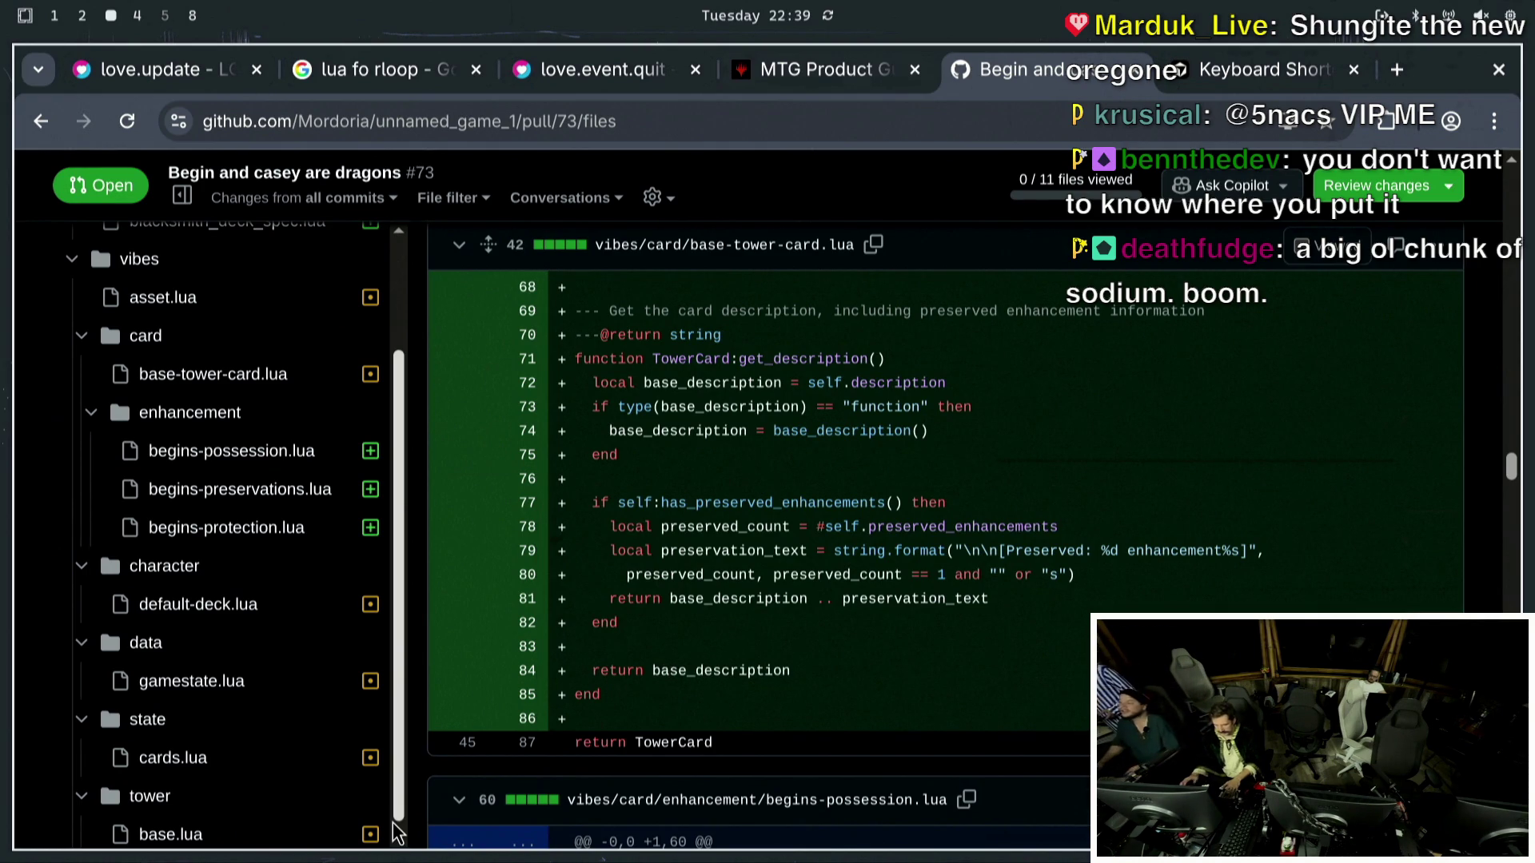
{"action": "scroll", "coordinate": [400, 560], "scroll_direction": "up", "scroll_amount": 3}
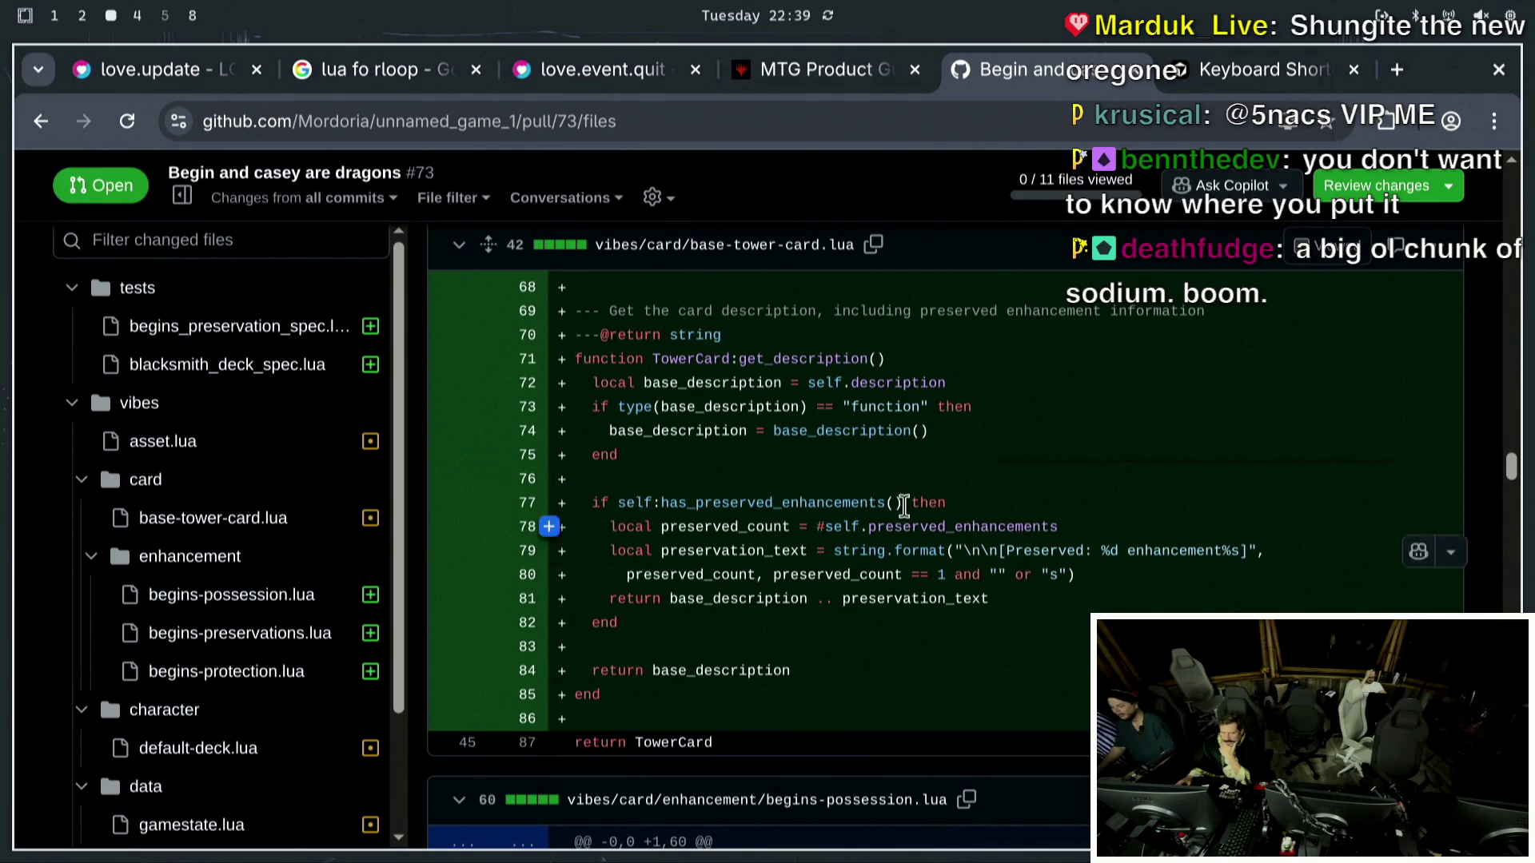
{"action": "scroll", "coordinate": [780, 406], "scroll_direction": "up", "scroll_amount": 4}
{"action": "scroll", "coordinate": [780, 407], "scroll_direction": "up", "scroll_amount": 15}
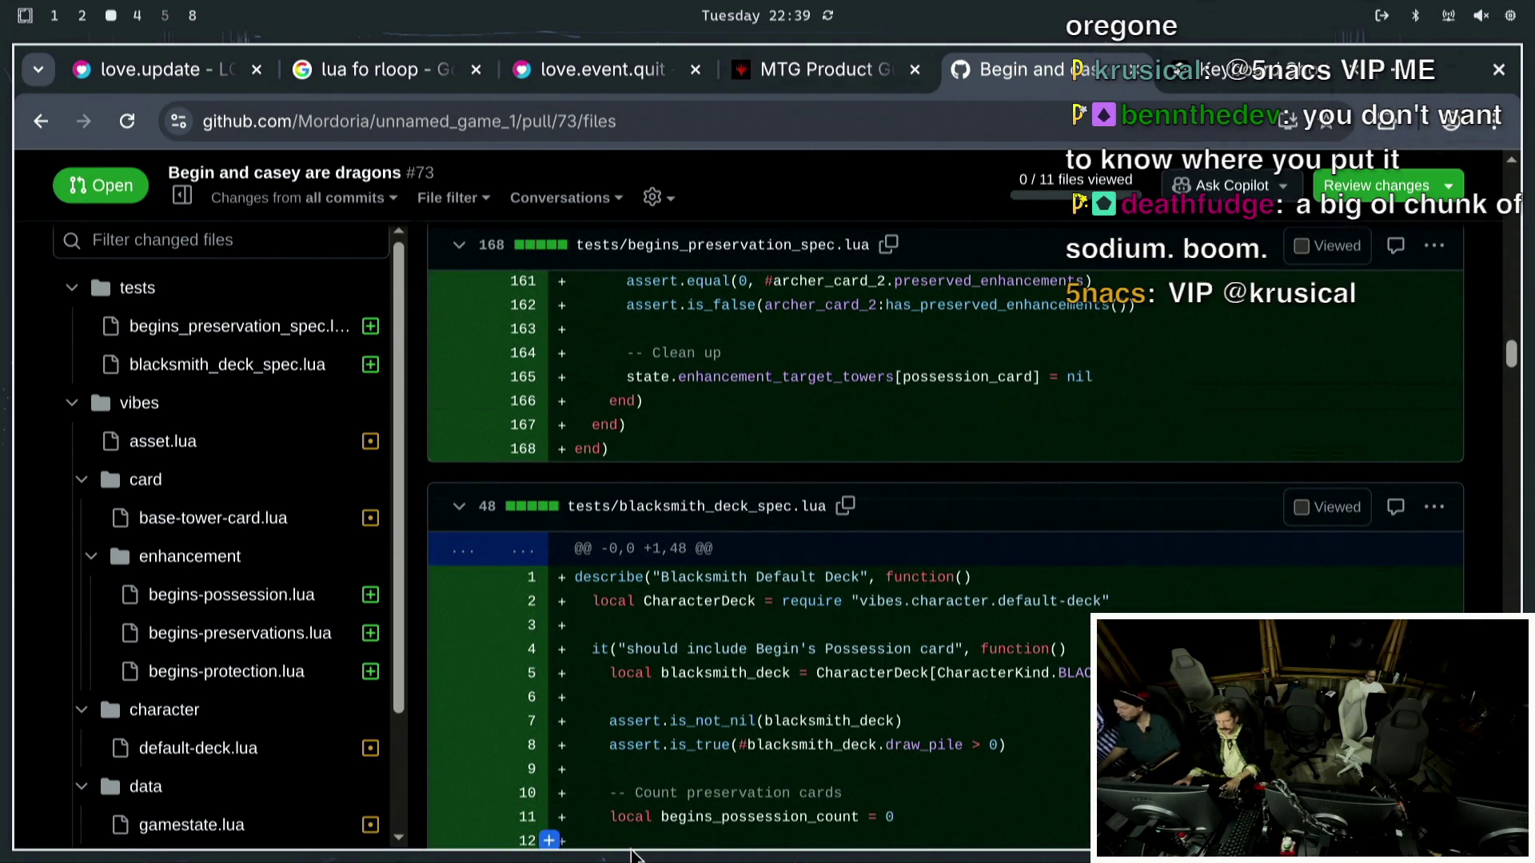
{"action": "scroll", "coordinate": [755, 596], "scroll_direction": "up", "scroll_amount": 12}
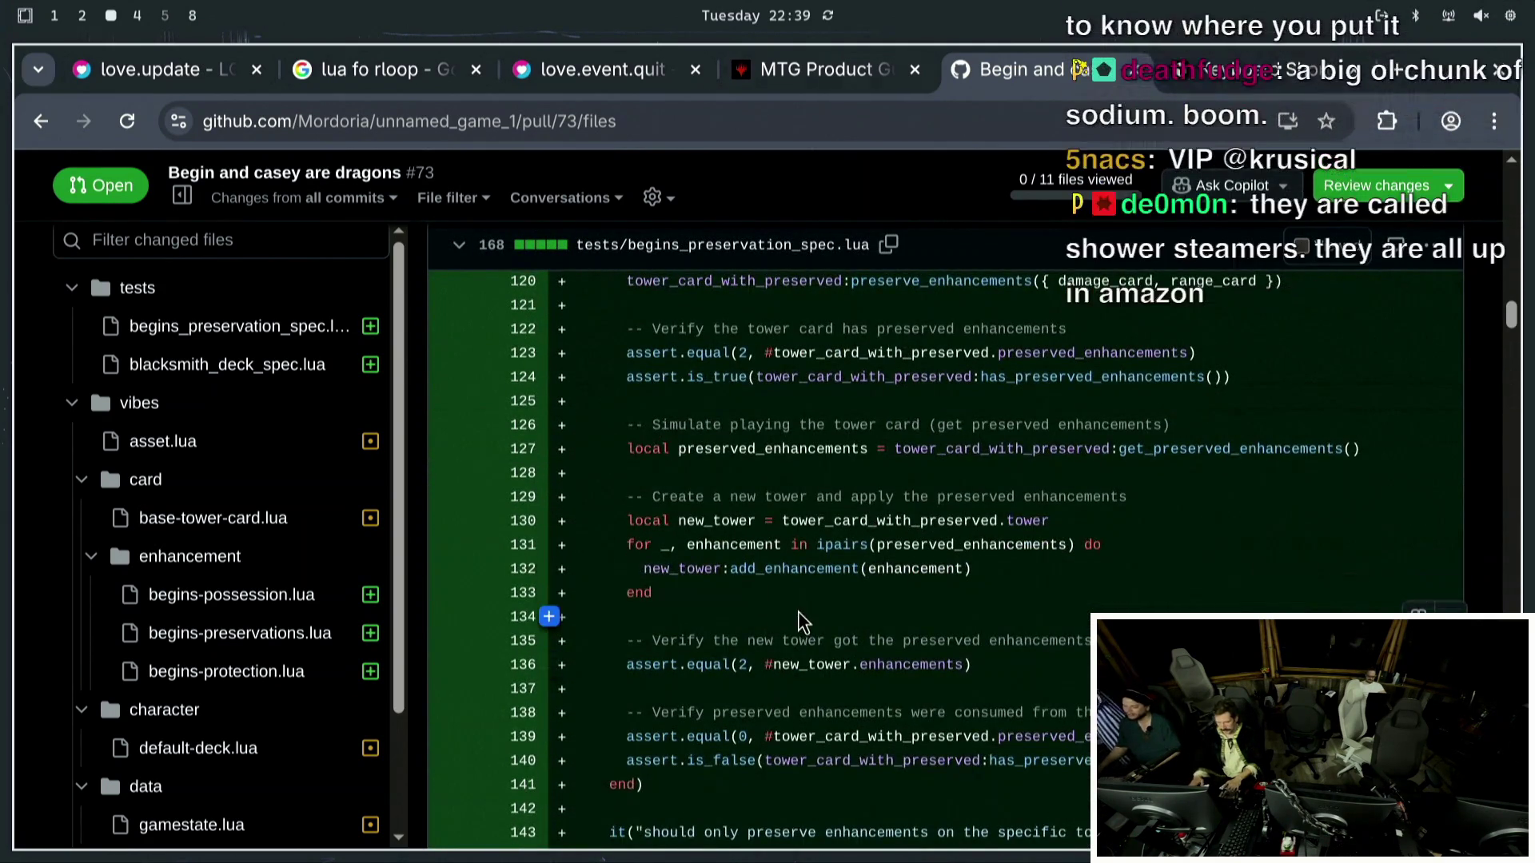
{"action": "scroll", "coordinate": [839, 654], "scroll_direction": "up", "scroll_amount": 20}
{"action": "scroll", "coordinate": [550, 664], "scroll_direction": "up", "scroll_amount": 5}
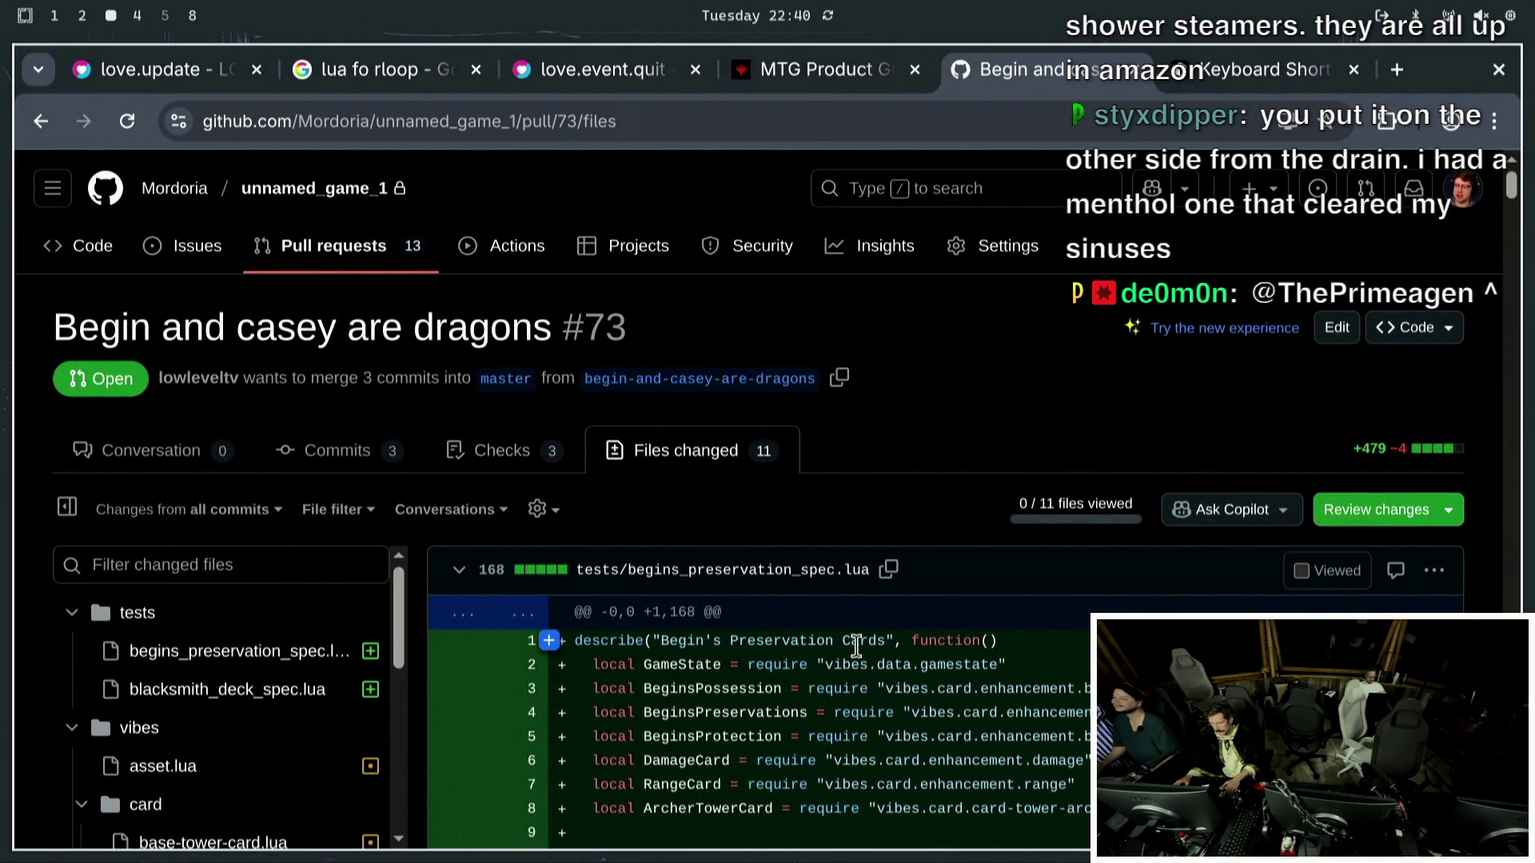
{"action": "scroll", "coordinate": [856, 645], "scroll_direction": "down", "scroll_amount": 8}
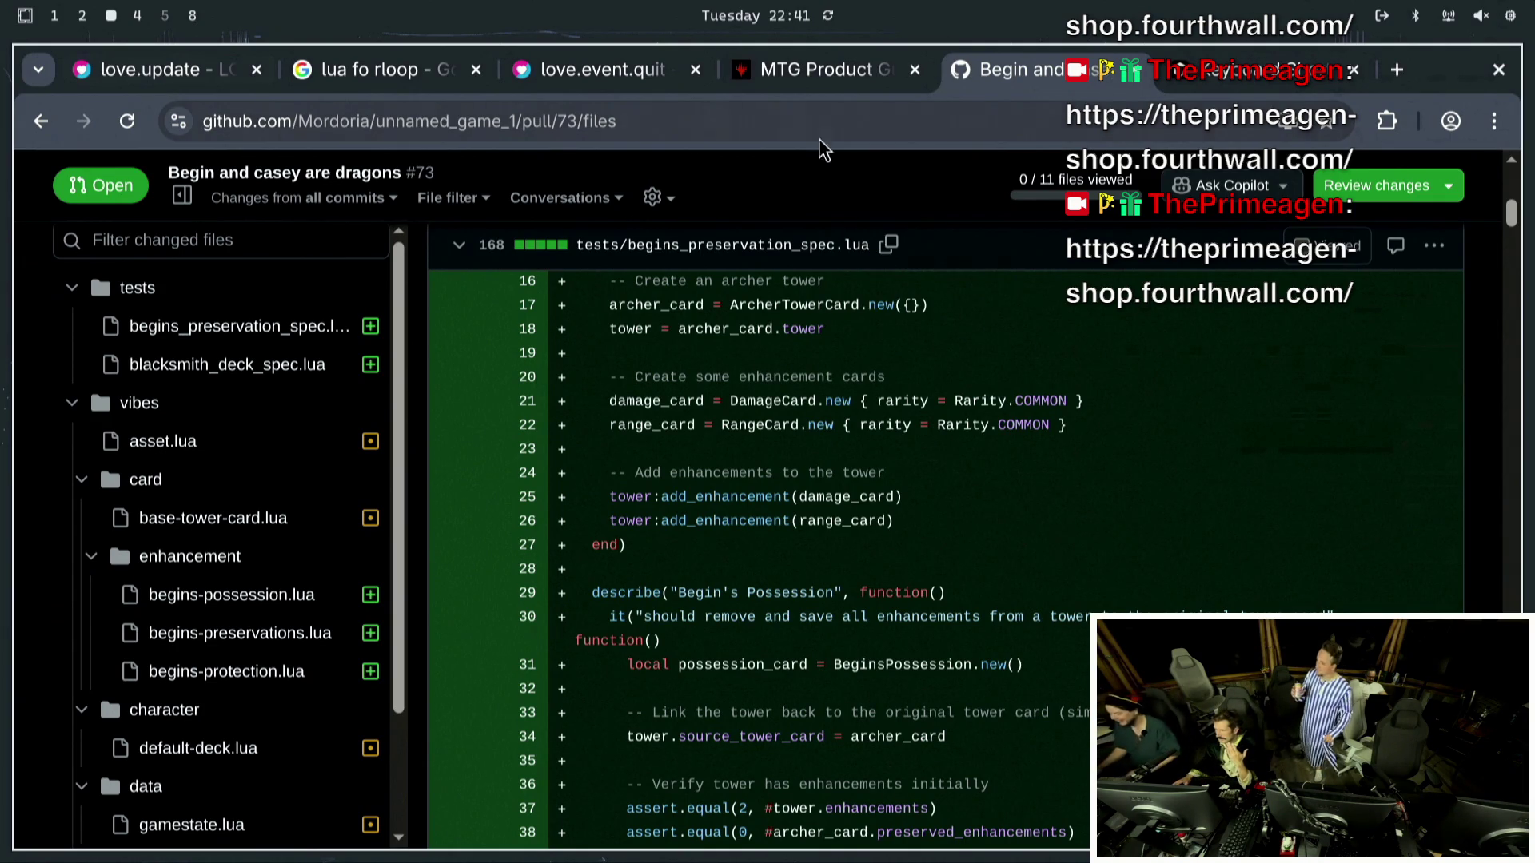
{"action": "scroll", "coordinate": [982, 328], "scroll_direction": "down", "scroll_amount": 3}
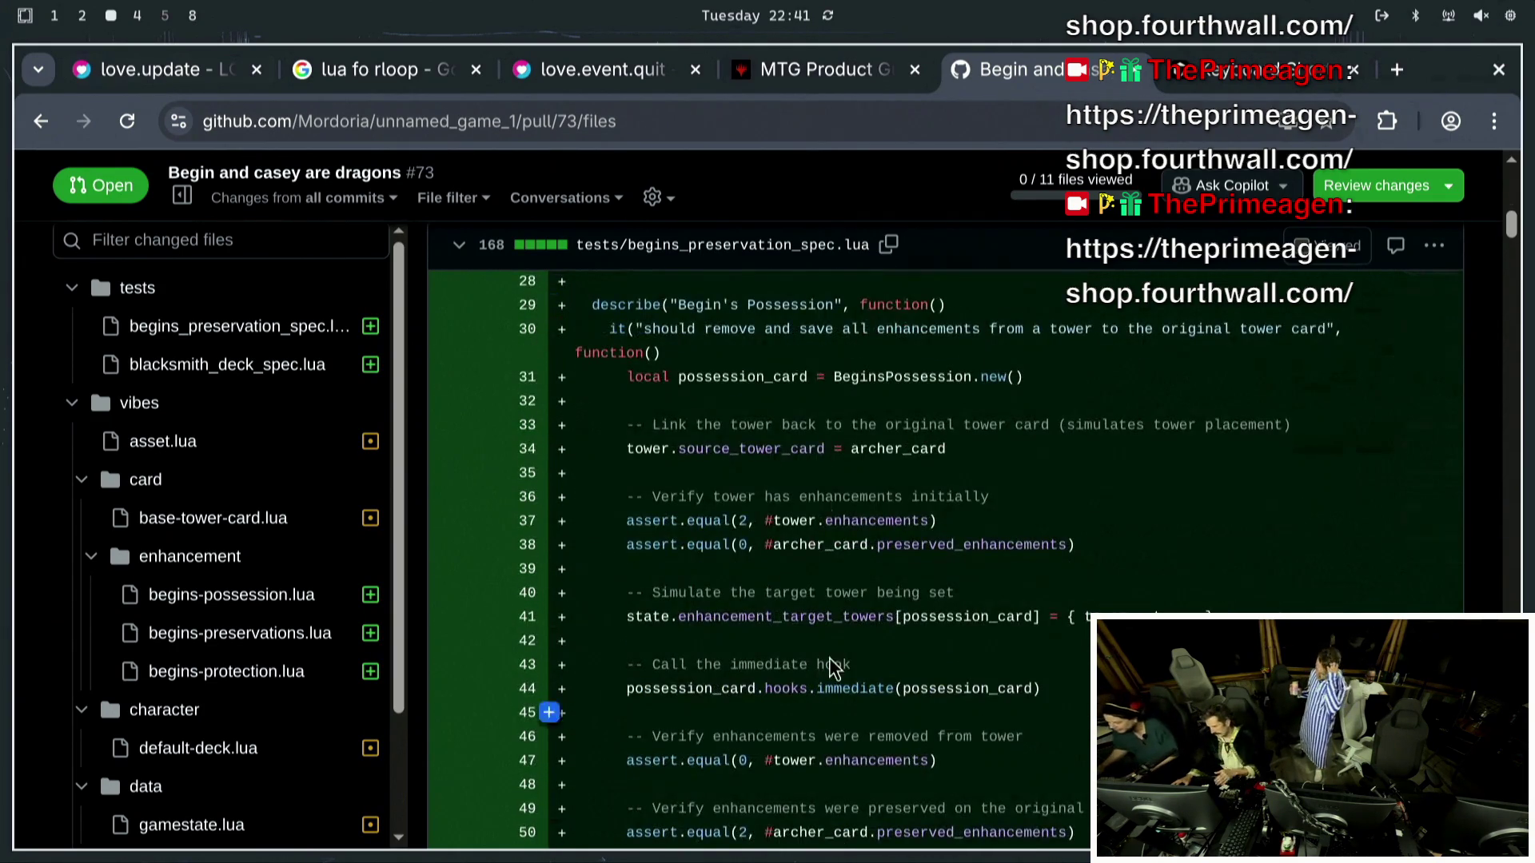
{"action": "scroll", "coordinate": [976, 668], "scroll_direction": "down", "scroll_amount": 6}
{"action": "scroll", "coordinate": [759, 607], "scroll_direction": "down", "scroll_amount": 11}
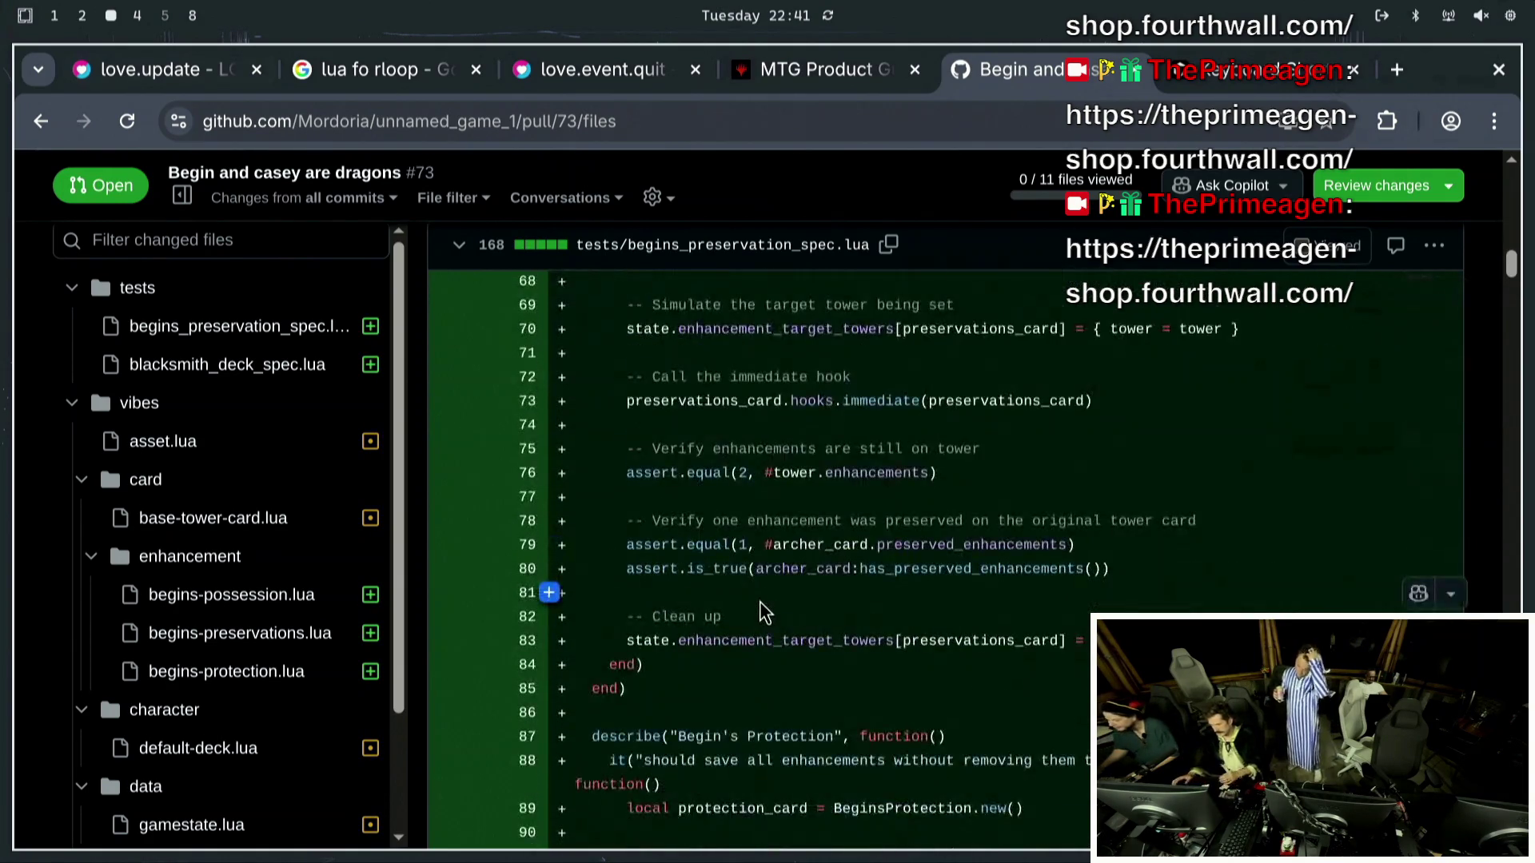
{"action": "scroll", "coordinate": [989, 496], "scroll_direction": "down", "scroll_amount": 6}
{"action": "scroll", "coordinate": [990, 496], "scroll_direction": "down", "scroll_amount": 20}
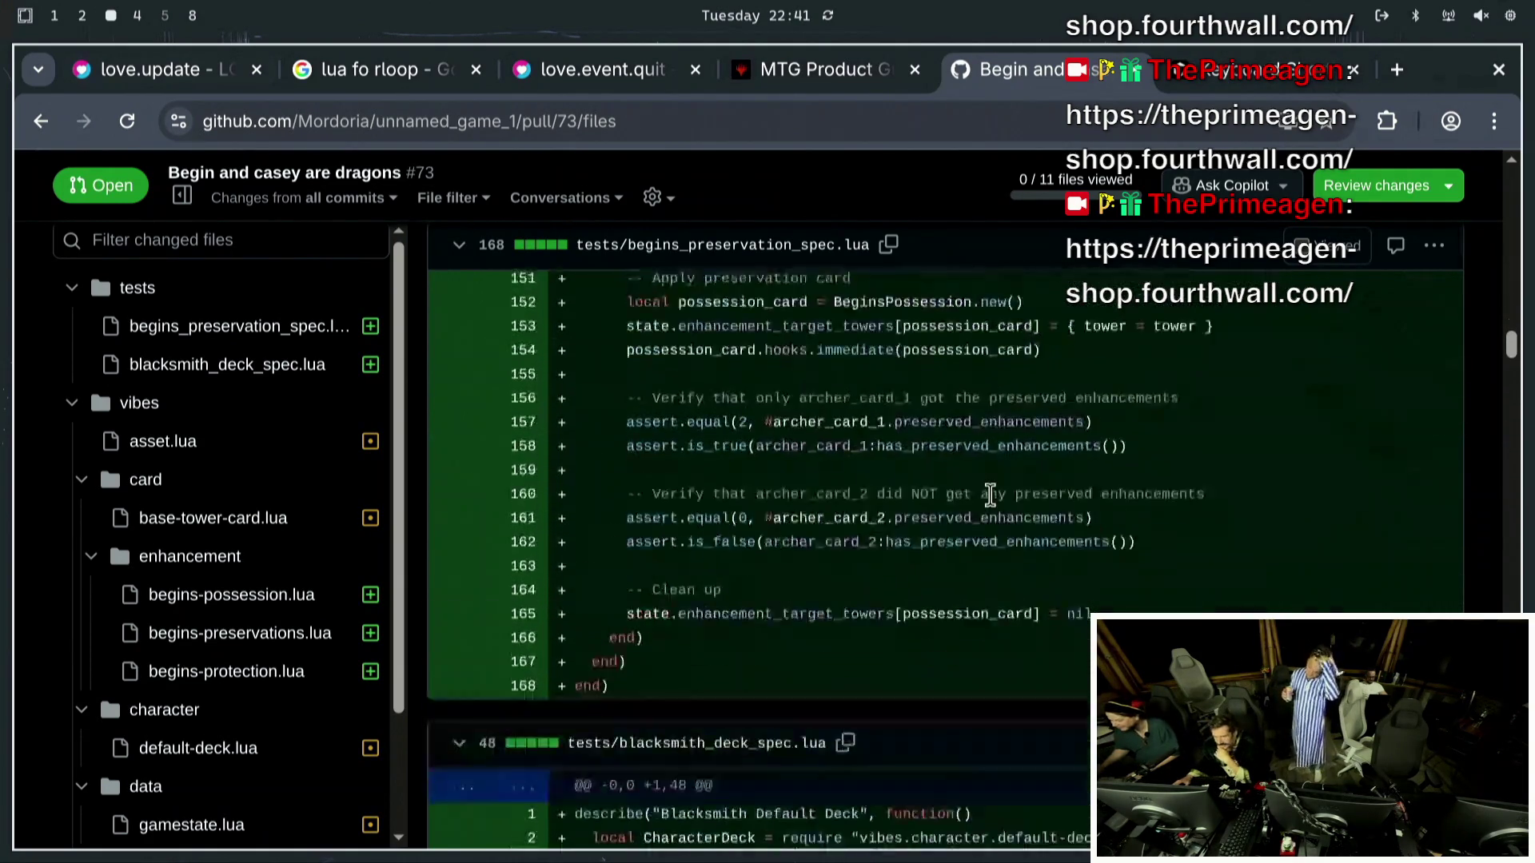
{"action": "scroll", "coordinate": [895, 344], "scroll_direction": "down", "scroll_amount": 10}
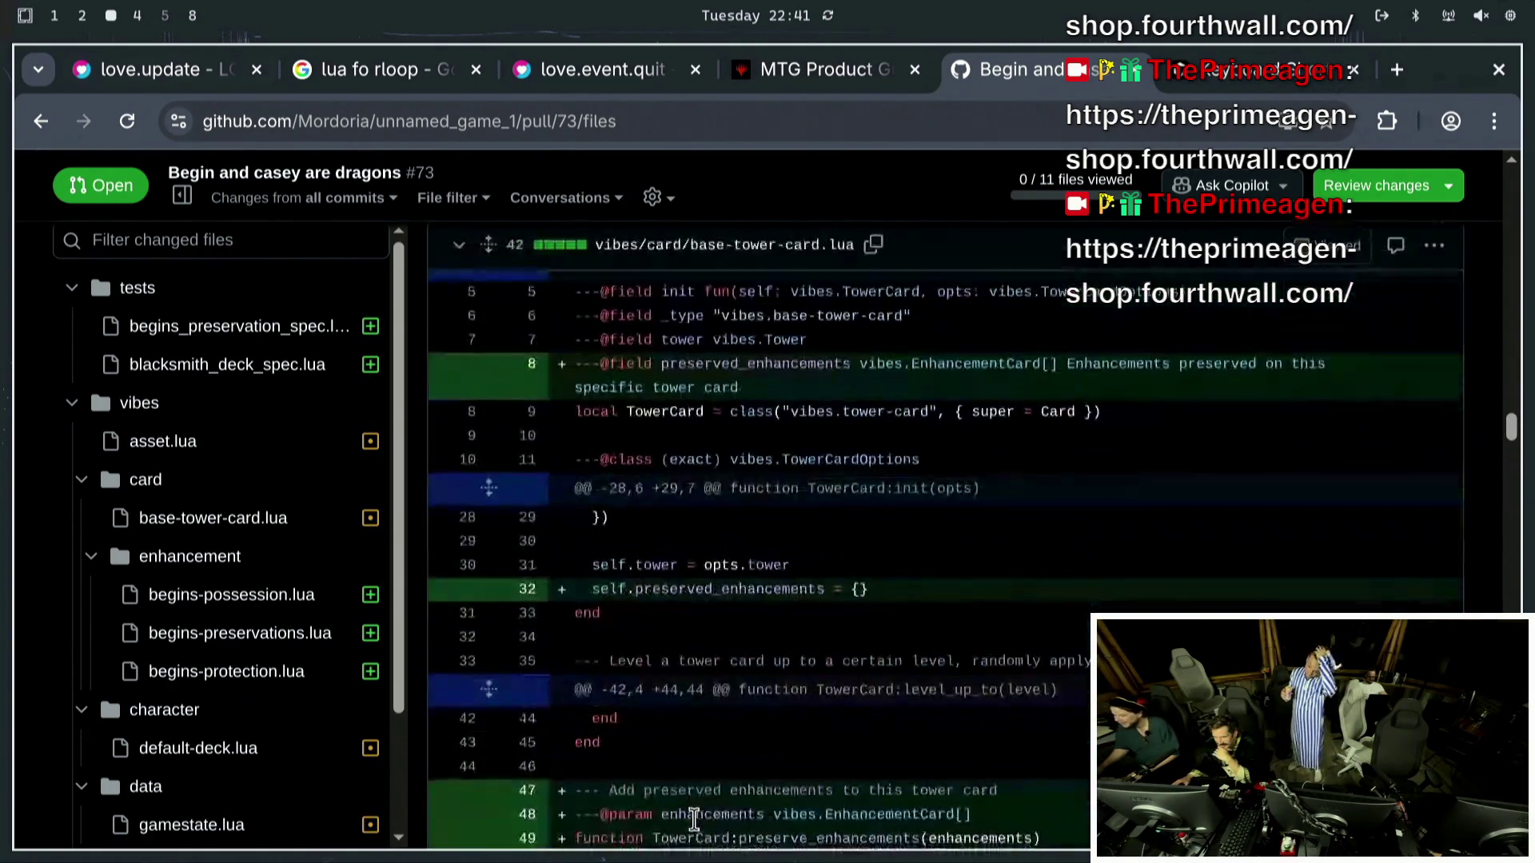
{"action": "scroll", "coordinate": [829, 592], "scroll_direction": "down", "scroll_amount": 12}
{"action": "scroll", "coordinate": [803, 634], "scroll_direction": "down", "scroll_amount": 20}
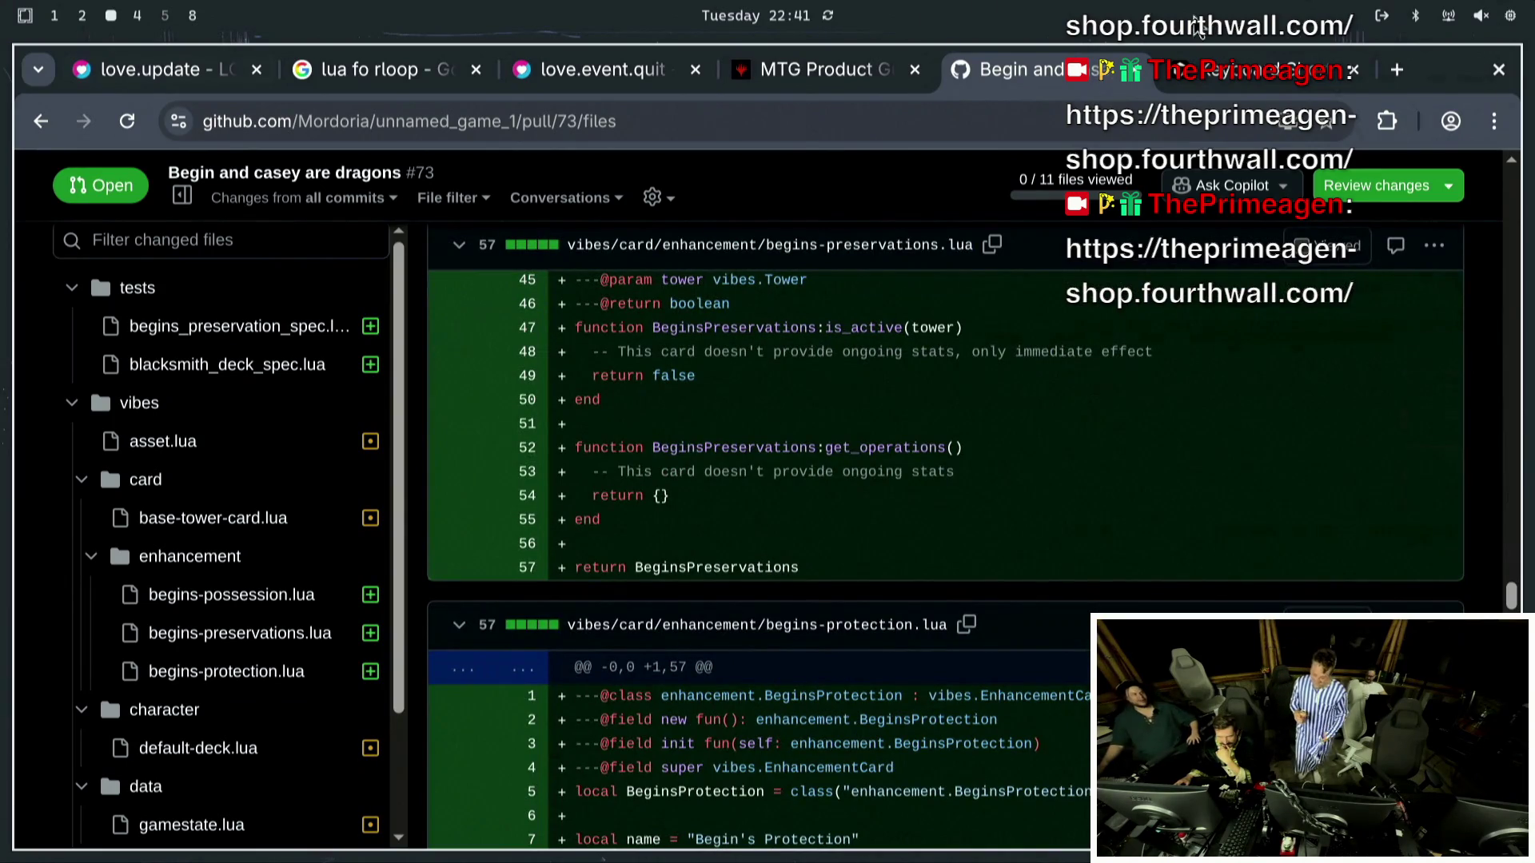
{"action": "scroll", "coordinate": [472, 577], "scroll_direction": "down", "scroll_amount": 7}
{"action": "scroll", "coordinate": [1319, 567], "scroll_direction": "down", "scroll_amount": 20}
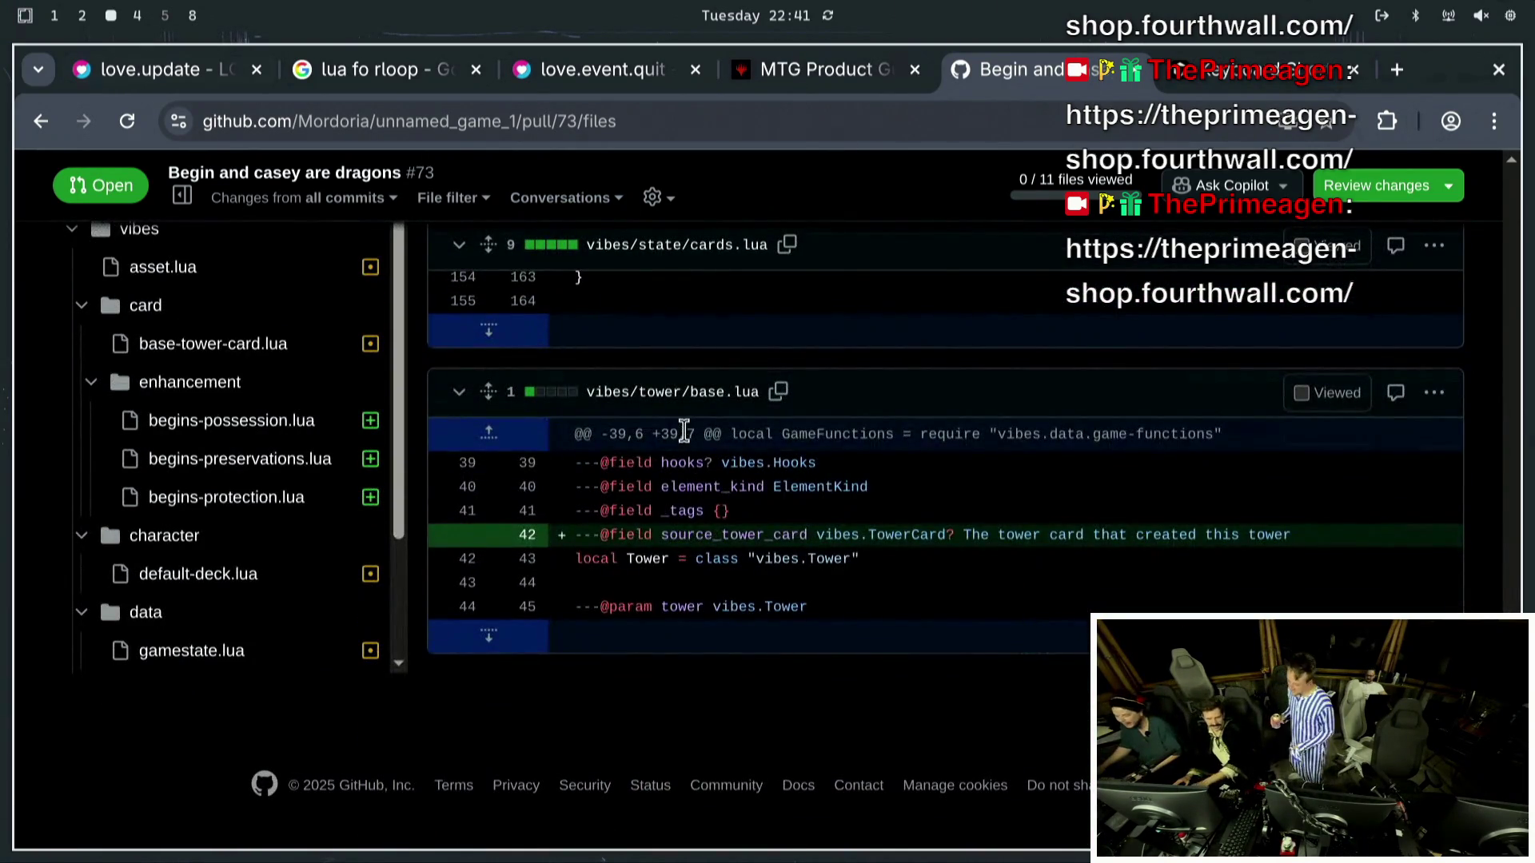
{"action": "scroll", "coordinate": [511, 799], "scroll_direction": "up", "scroll_amount": 20}
{"action": "scroll", "coordinate": [548, 634], "scroll_direction": "up", "scroll_amount": 20}
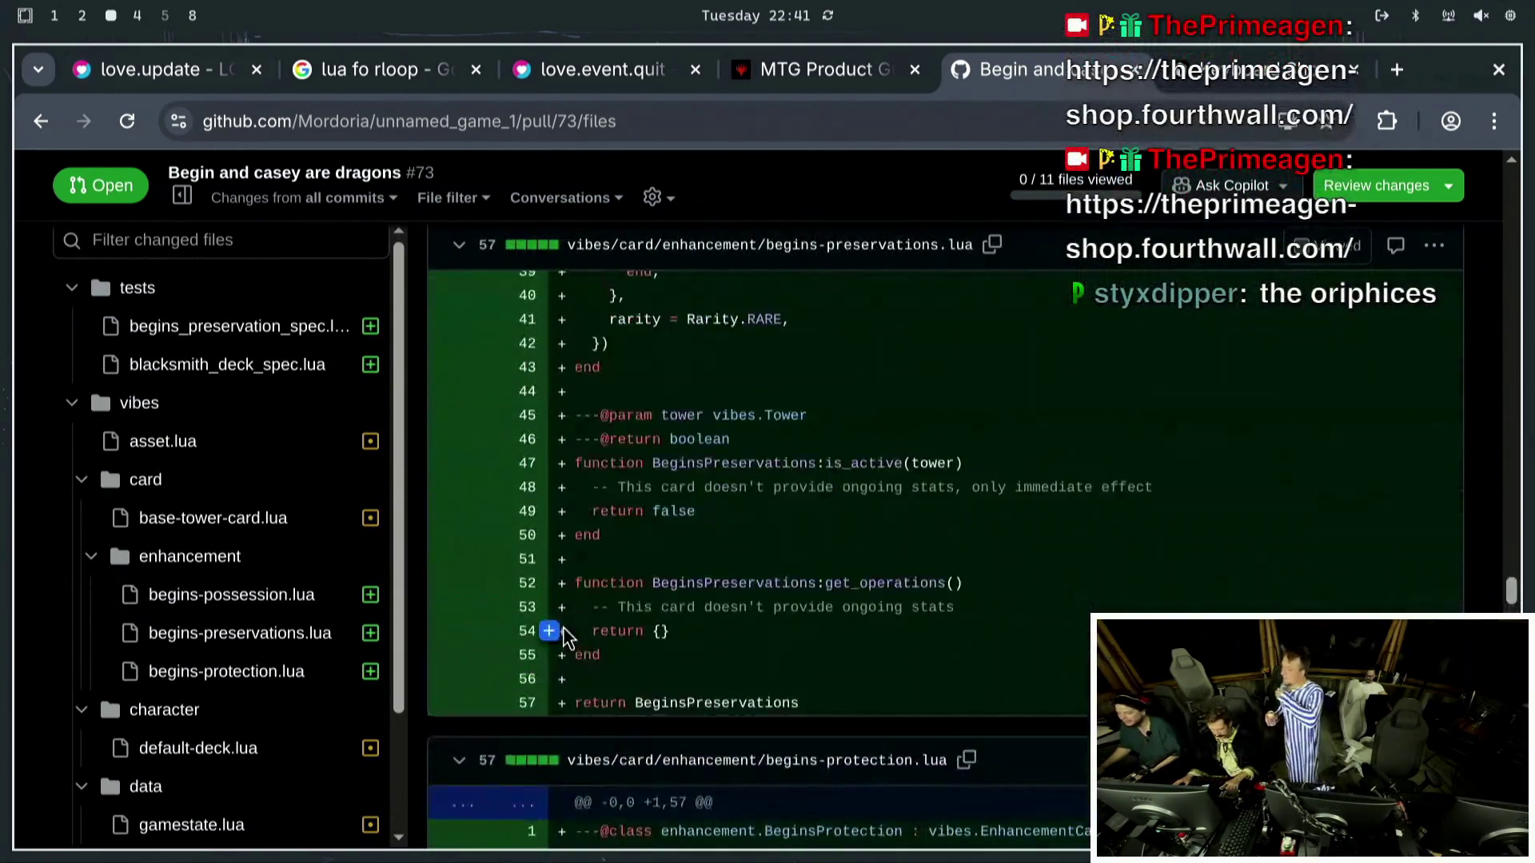
{"action": "scroll", "coordinate": [560, 639], "scroll_direction": "up", "scroll_amount": 20}
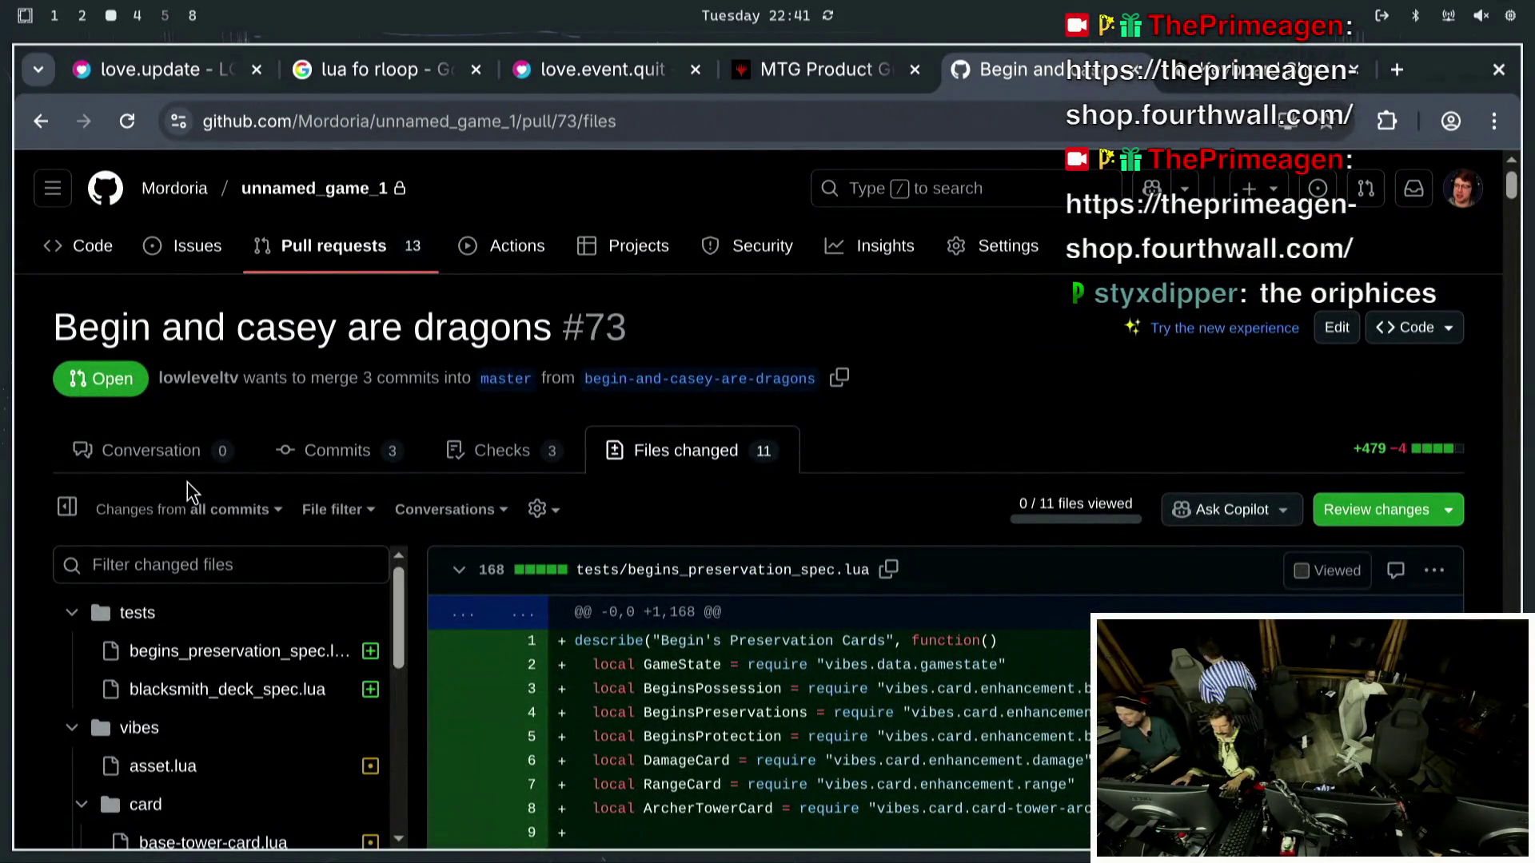
Return to PR #73's Conversation overview and scroll down it.
{"action": "left_click", "coordinate": [205, 454]}
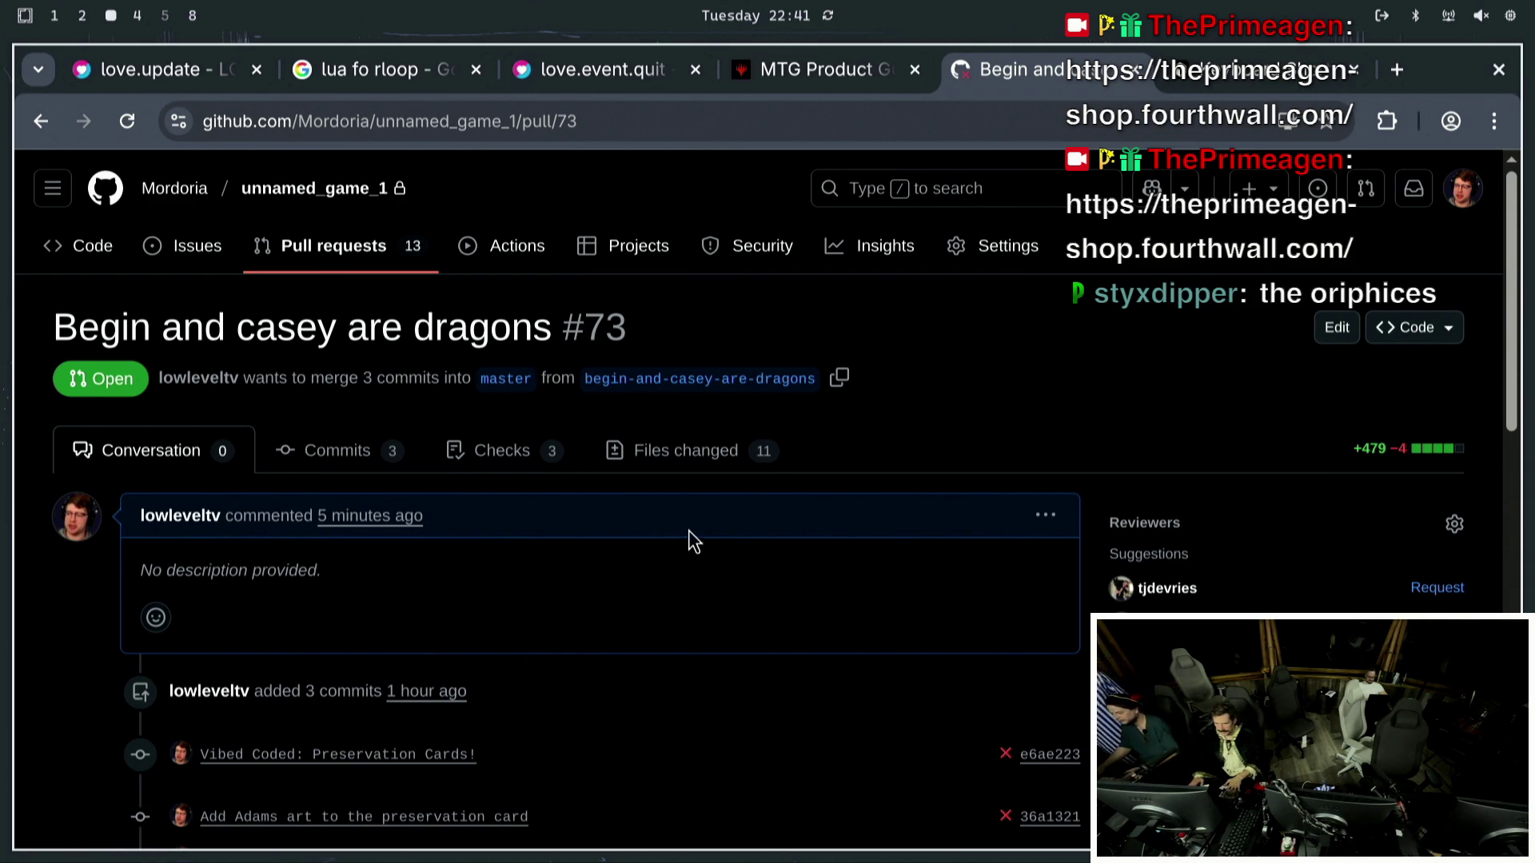
{"action": "scroll", "coordinate": [663, 552], "scroll_direction": "down", "scroll_amount": 3}
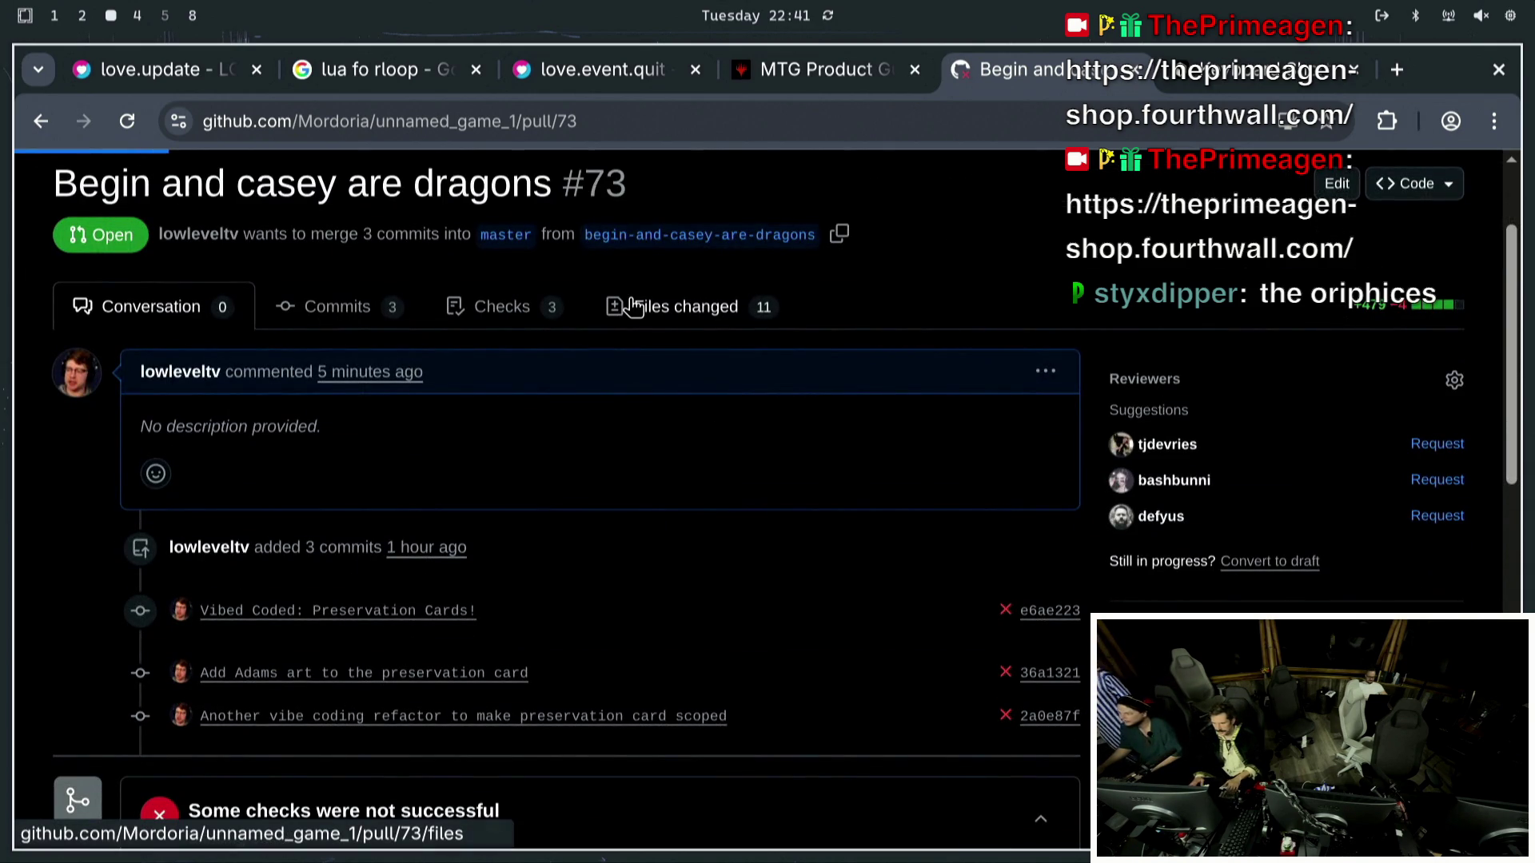
{"action": "scroll", "coordinate": [640, 784], "scroll_direction": "down", "scroll_amount": 10}
Review the changed-file diffs of PR #73 by scrolling through them.
{"action": "scroll", "coordinate": [749, 770], "scroll_direction": "down", "scroll_amount": 20}
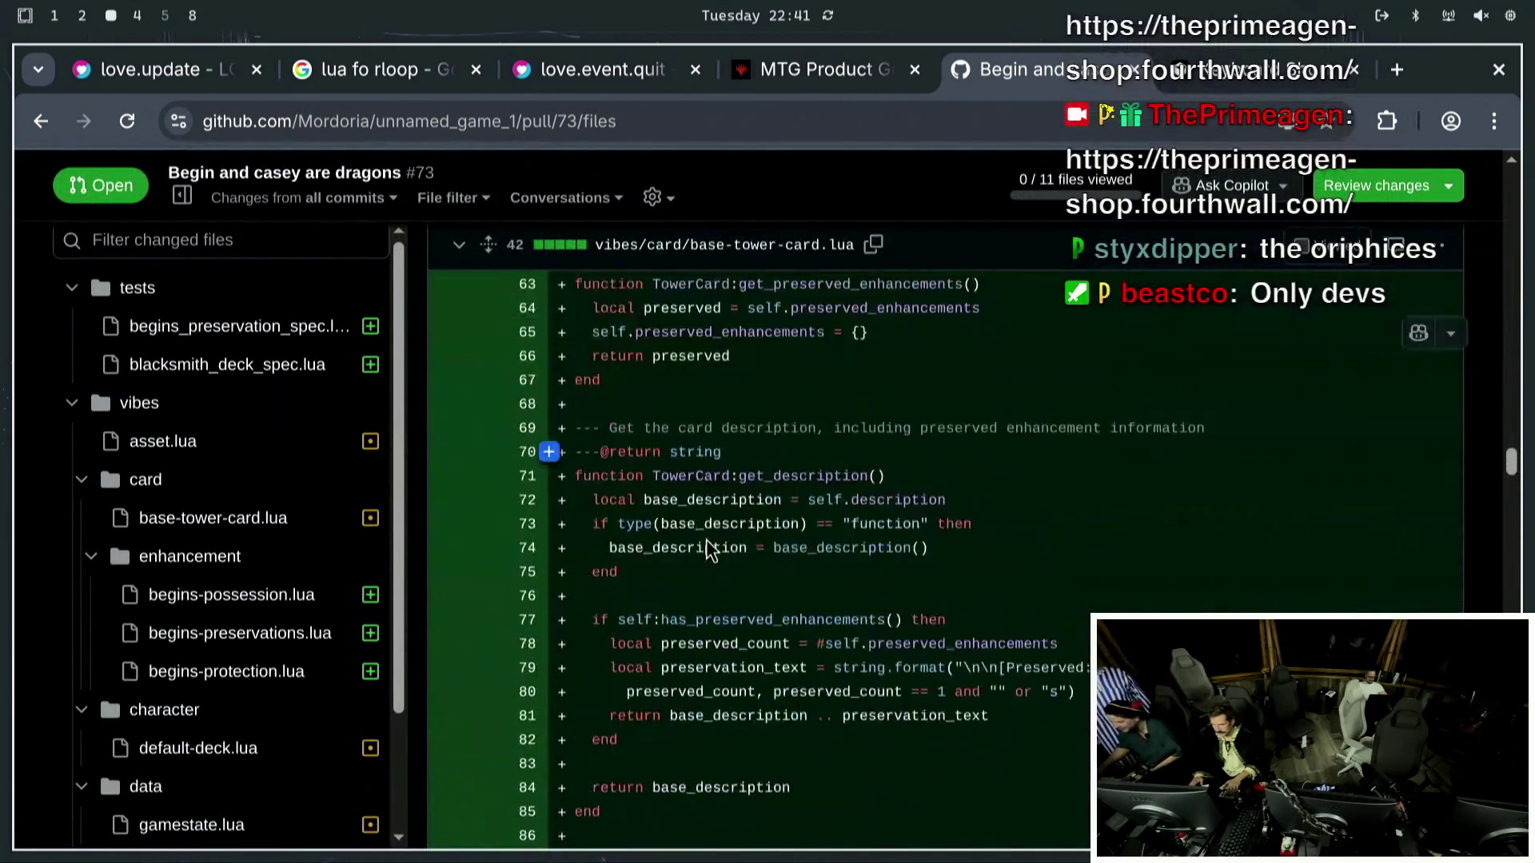
{"action": "scroll", "coordinate": [707, 550], "scroll_direction": "down", "scroll_amount": 10}
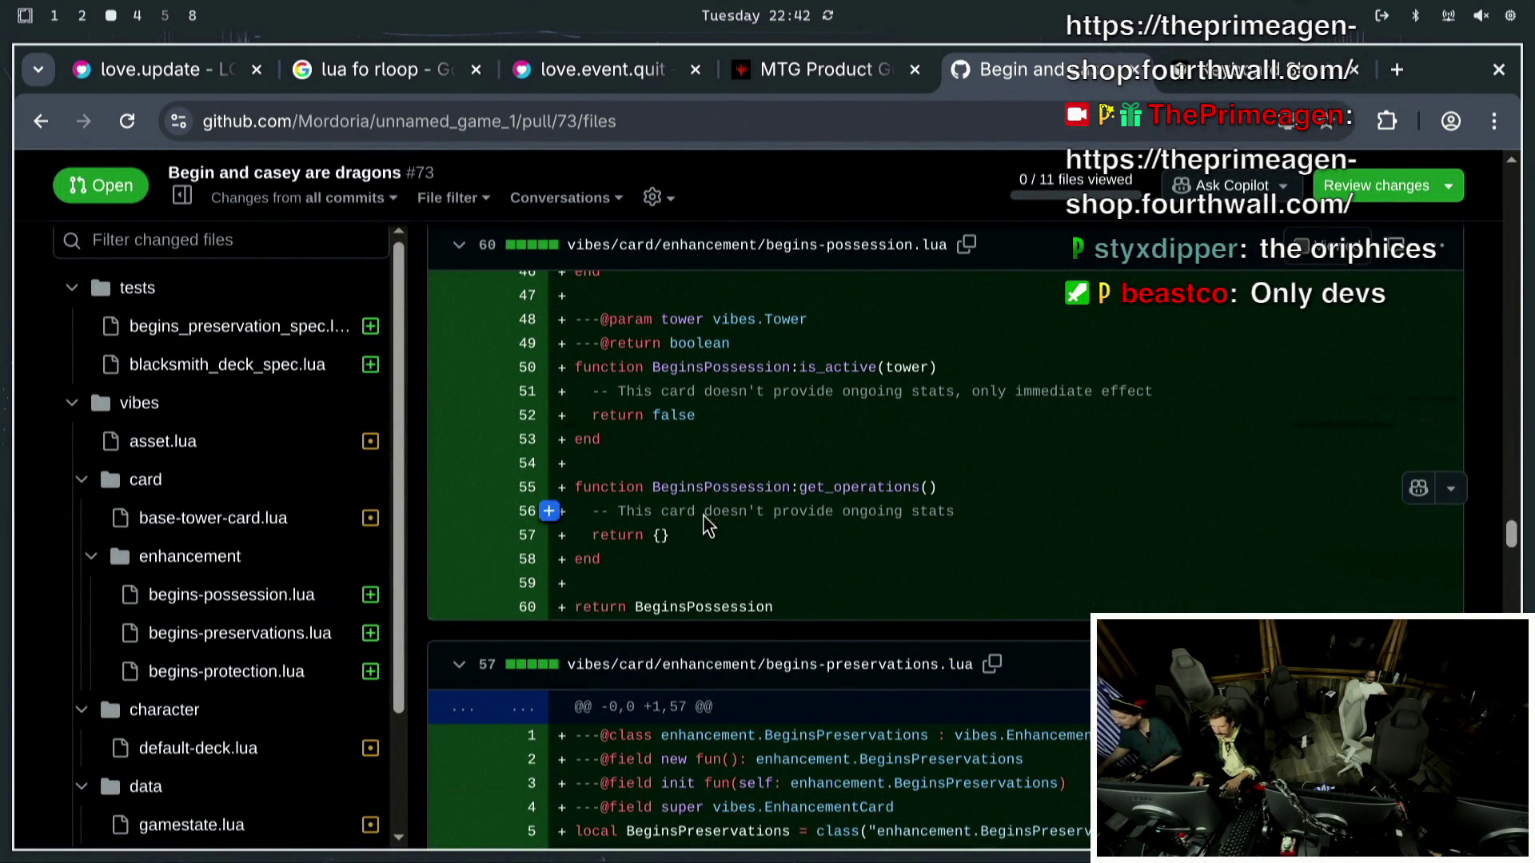
{"action": "scroll", "coordinate": [589, 521], "scroll_direction": "down", "scroll_amount": 15}
{"action": "scroll", "coordinate": [758, 462], "scroll_direction": "down", "scroll_amount": 20}
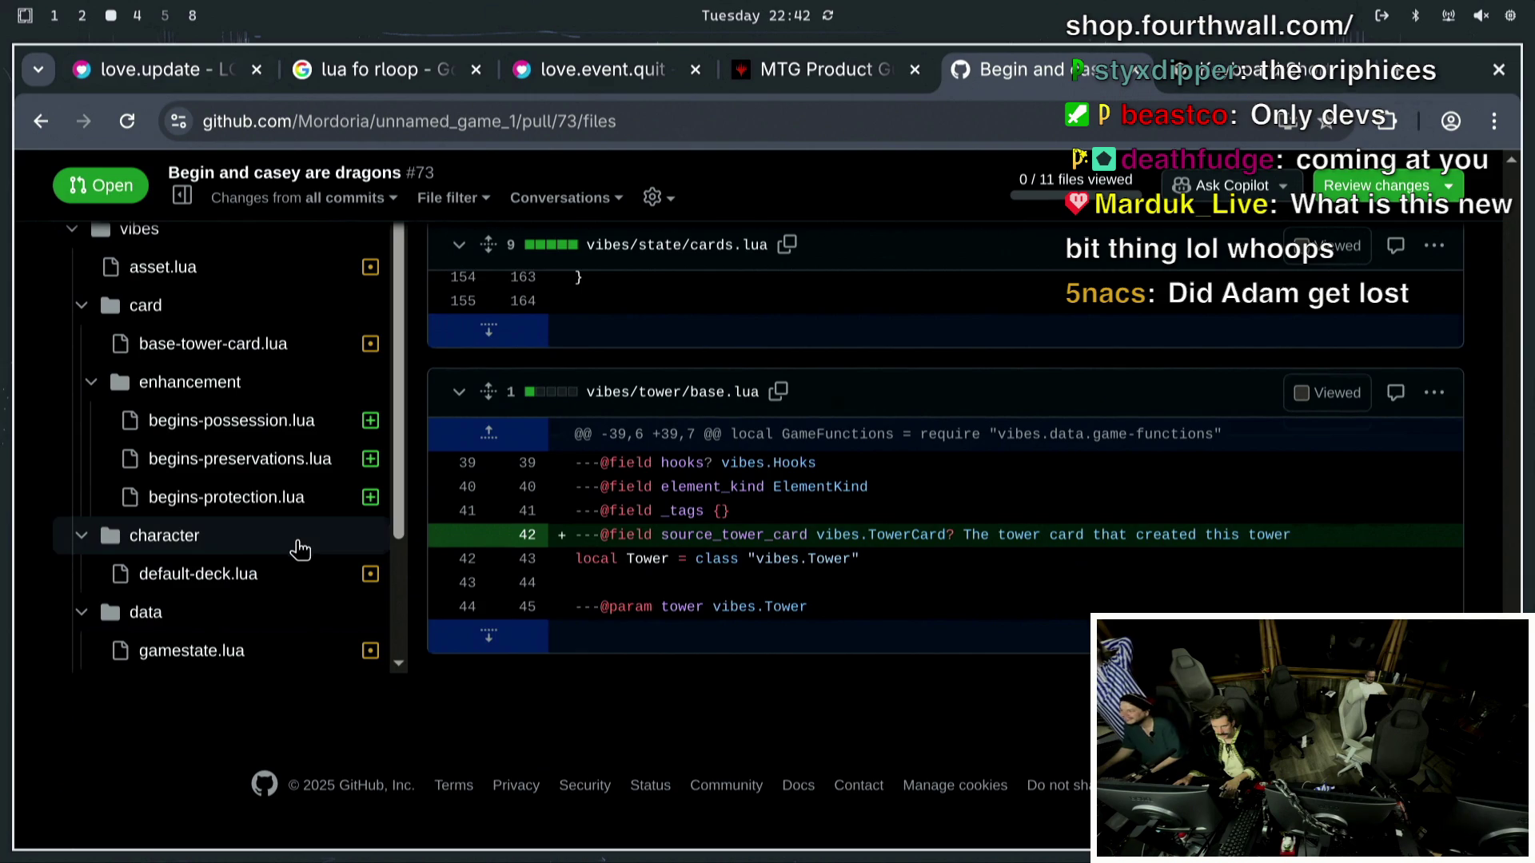
{"action": "scroll", "coordinate": [1148, 543], "scroll_direction": "up", "scroll_amount": 6}
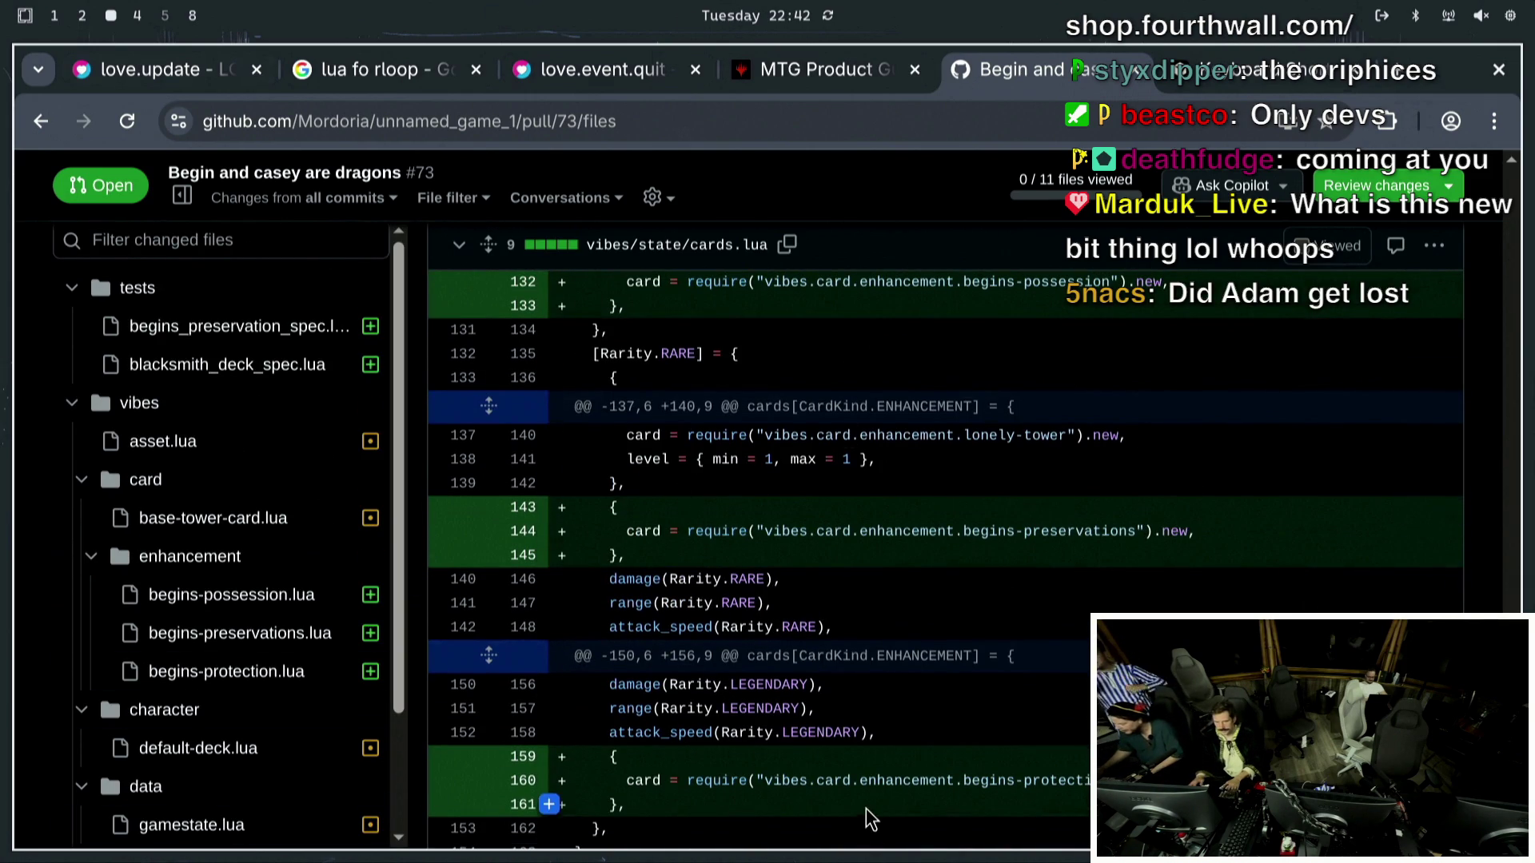
{"action": "scroll", "coordinate": [800, 767], "scroll_direction": "up", "scroll_amount": 10}
{"action": "scroll", "coordinate": [786, 760], "scroll_direction": "up", "scroll_amount": 10}
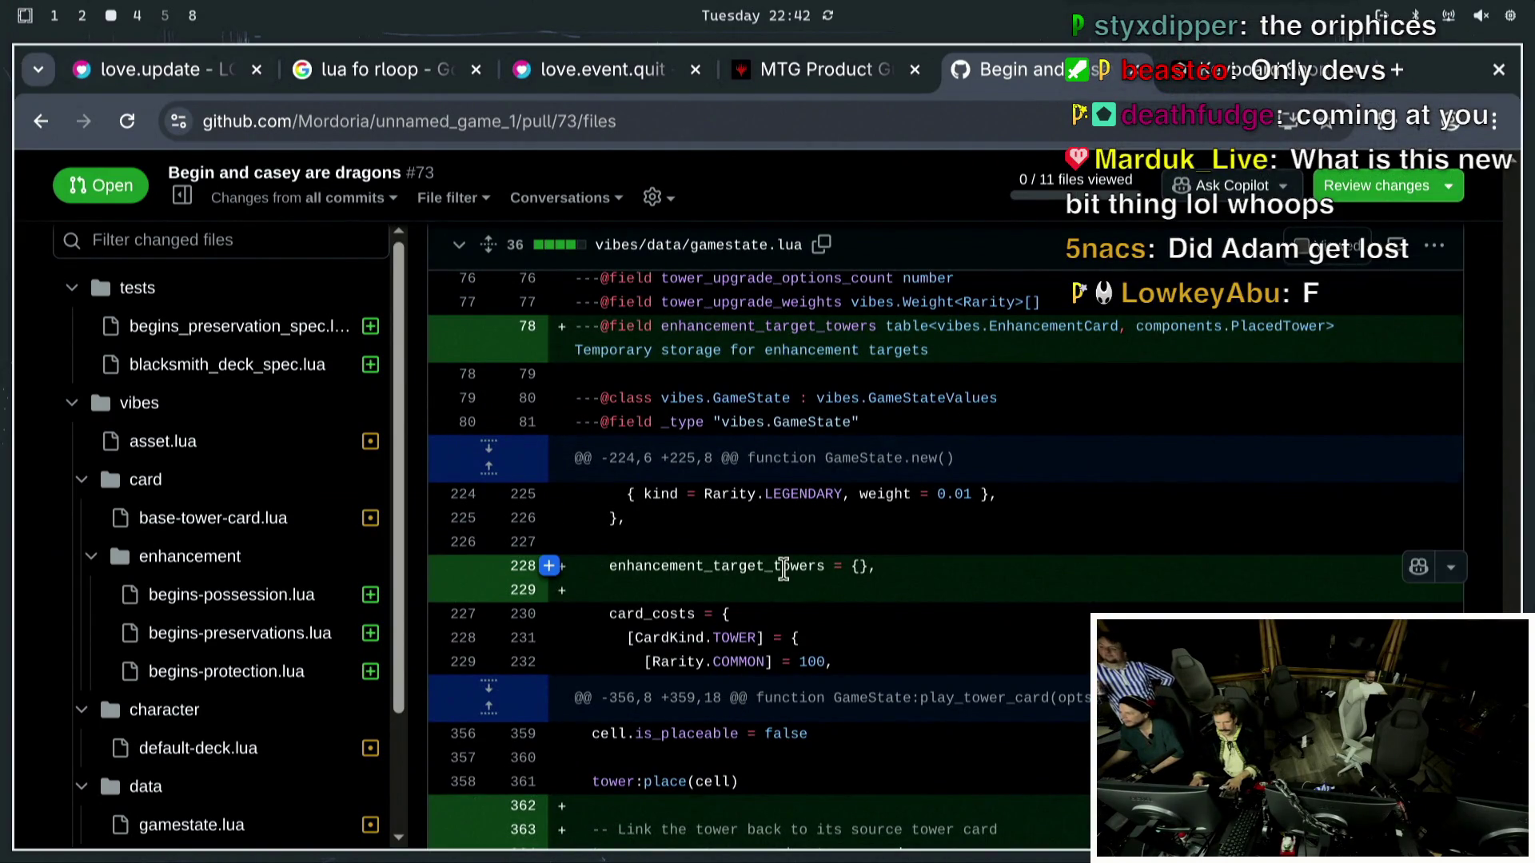
{"action": "scroll", "coordinate": [781, 567], "scroll_direction": "down", "scroll_amount": 10}
{"action": "scroll", "coordinate": [791, 579], "scroll_direction": "up", "scroll_amount": 12}
{"action": "scroll", "coordinate": [800, 591], "scroll_direction": "up", "scroll_amount": 20}
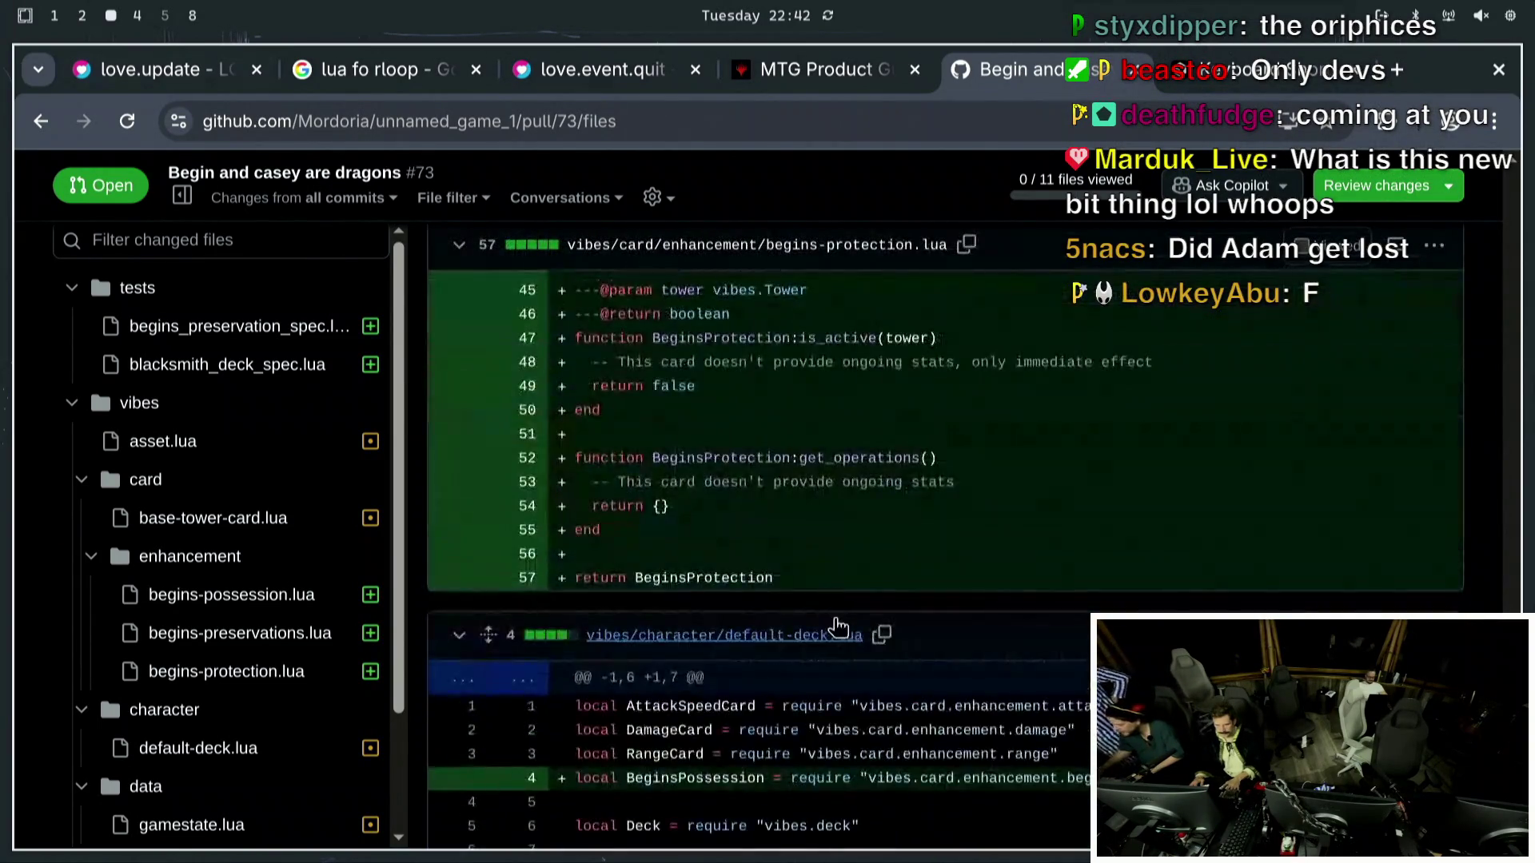
{"action": "scroll", "coordinate": [853, 665], "scroll_direction": "up", "scroll_amount": 20}
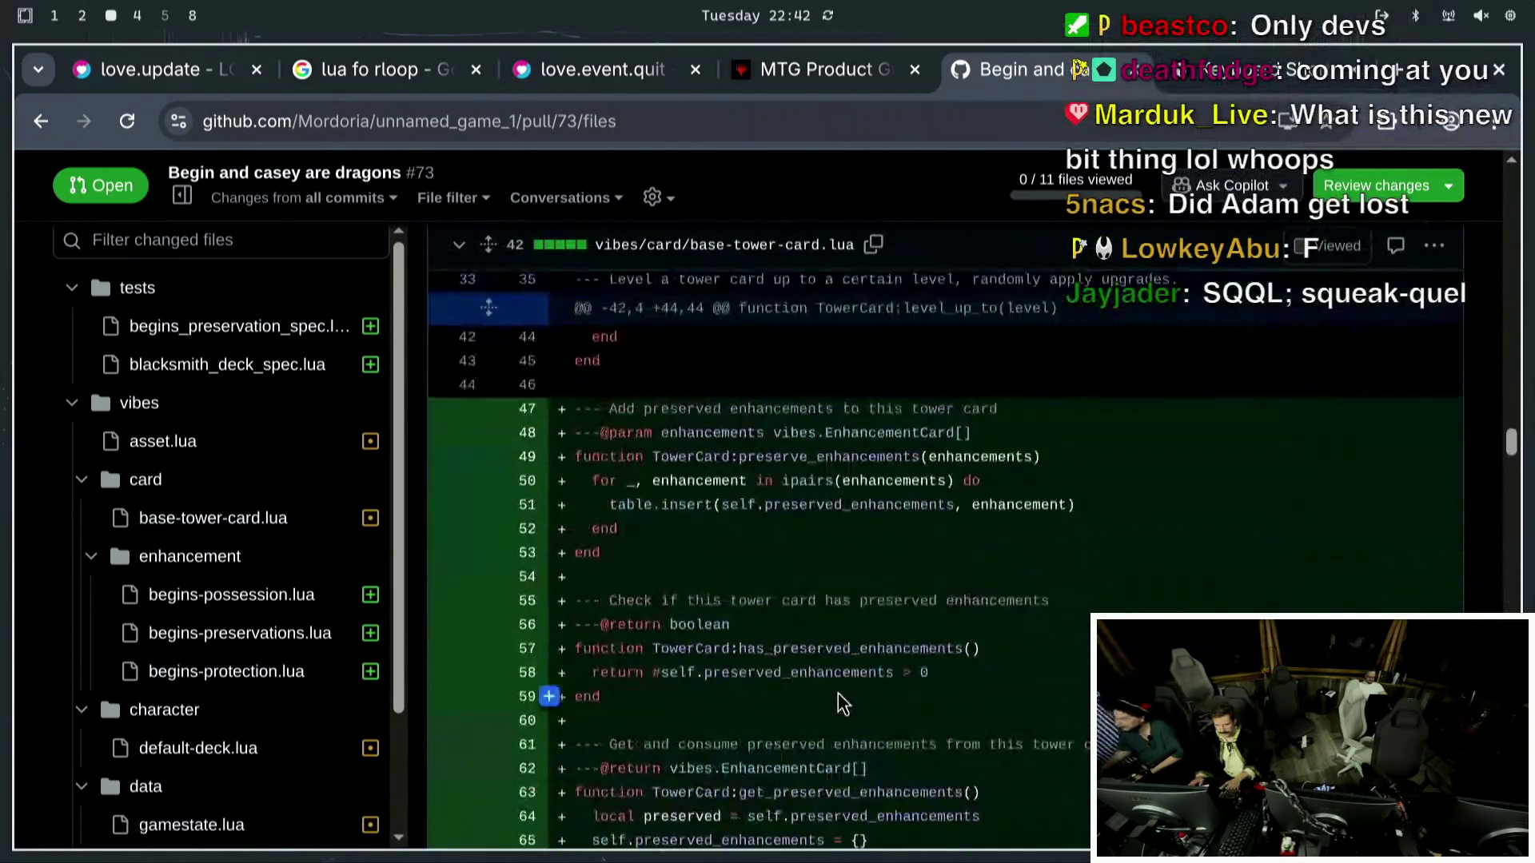
{"action": "scroll", "coordinate": [846, 692], "scroll_direction": "up", "scroll_amount": 15}
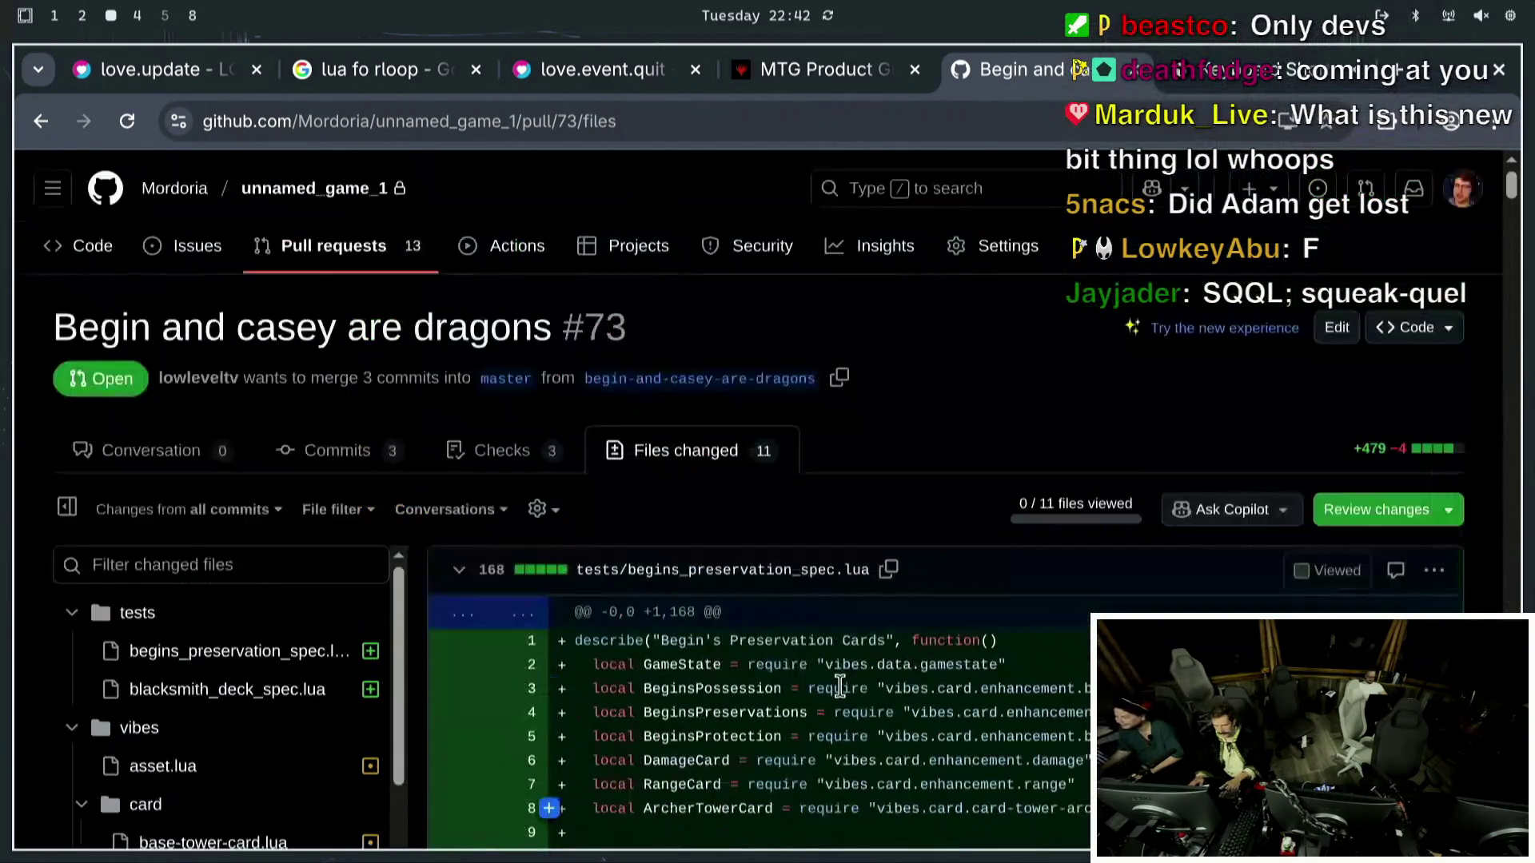
{"action": "scroll", "coordinate": [846, 663], "scroll_direction": "down", "scroll_amount": 4}
{"action": "scroll", "coordinate": [846, 657], "scroll_direction": "up", "scroll_amount": 1}
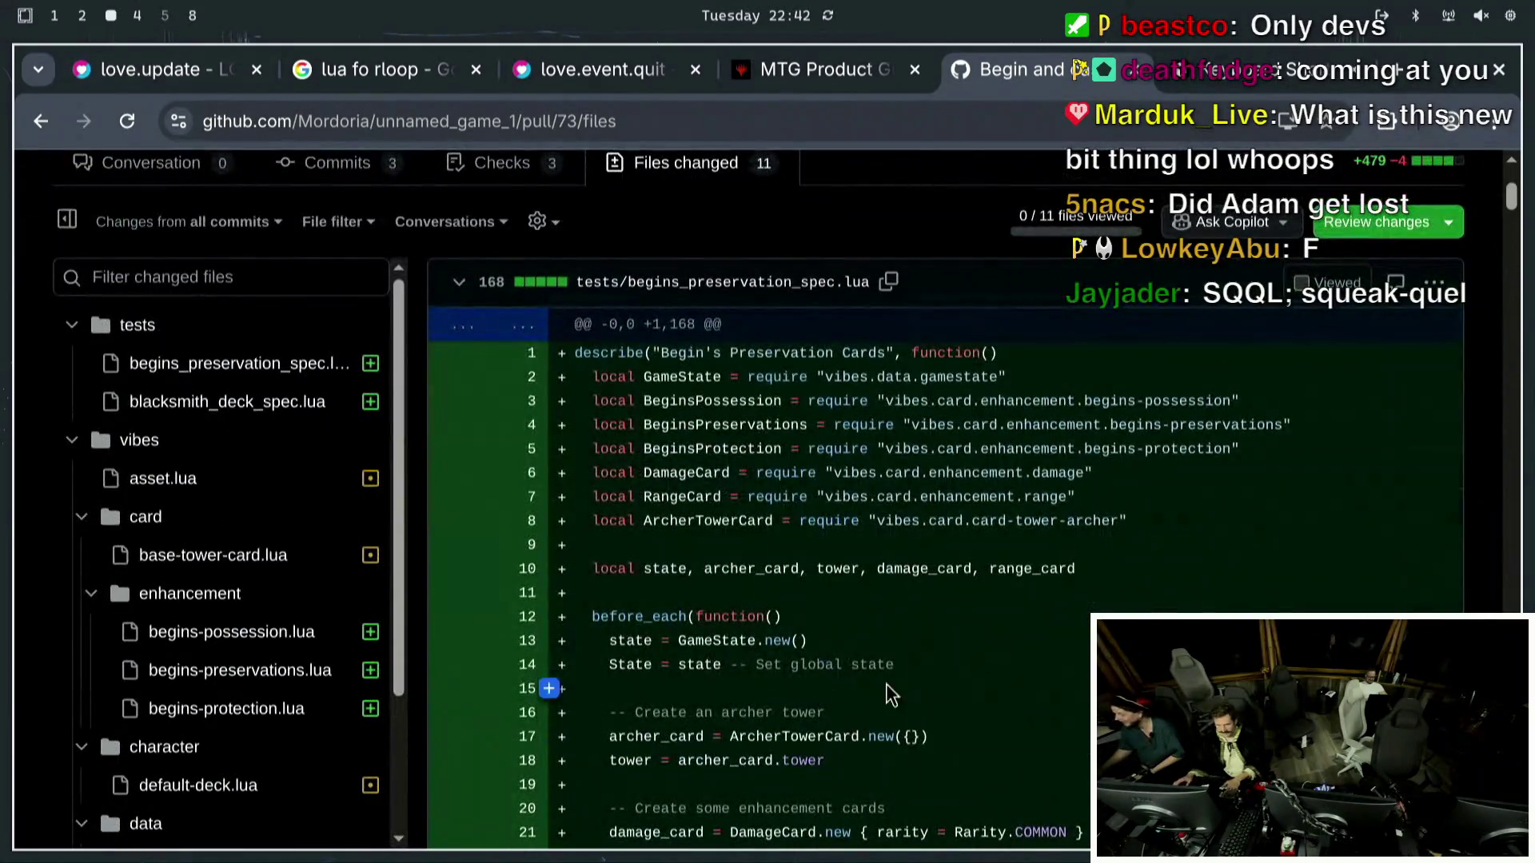
{"action": "scroll", "coordinate": [1103, 380], "scroll_direction": "up", "scroll_amount": 1}
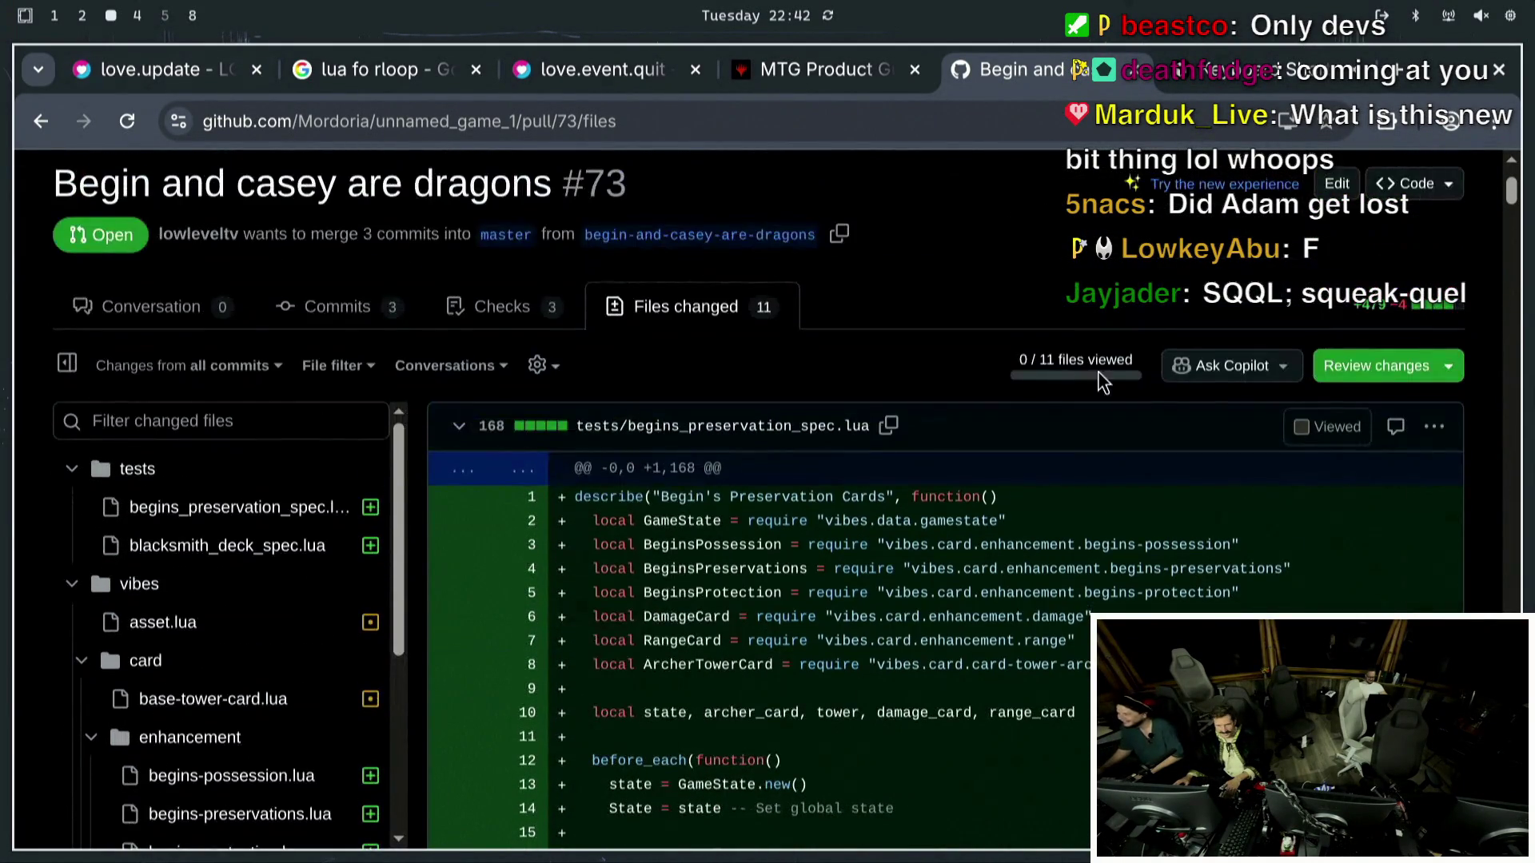
{"action": "scroll", "coordinate": [1103, 381], "scroll_direction": "down", "scroll_amount": 6}
{"action": "scroll", "coordinate": [348, 292], "scroll_direction": "down", "scroll_amount": 2}
{"action": "scroll", "coordinate": [934, 519], "scroll_direction": "down", "scroll_amount": 5}
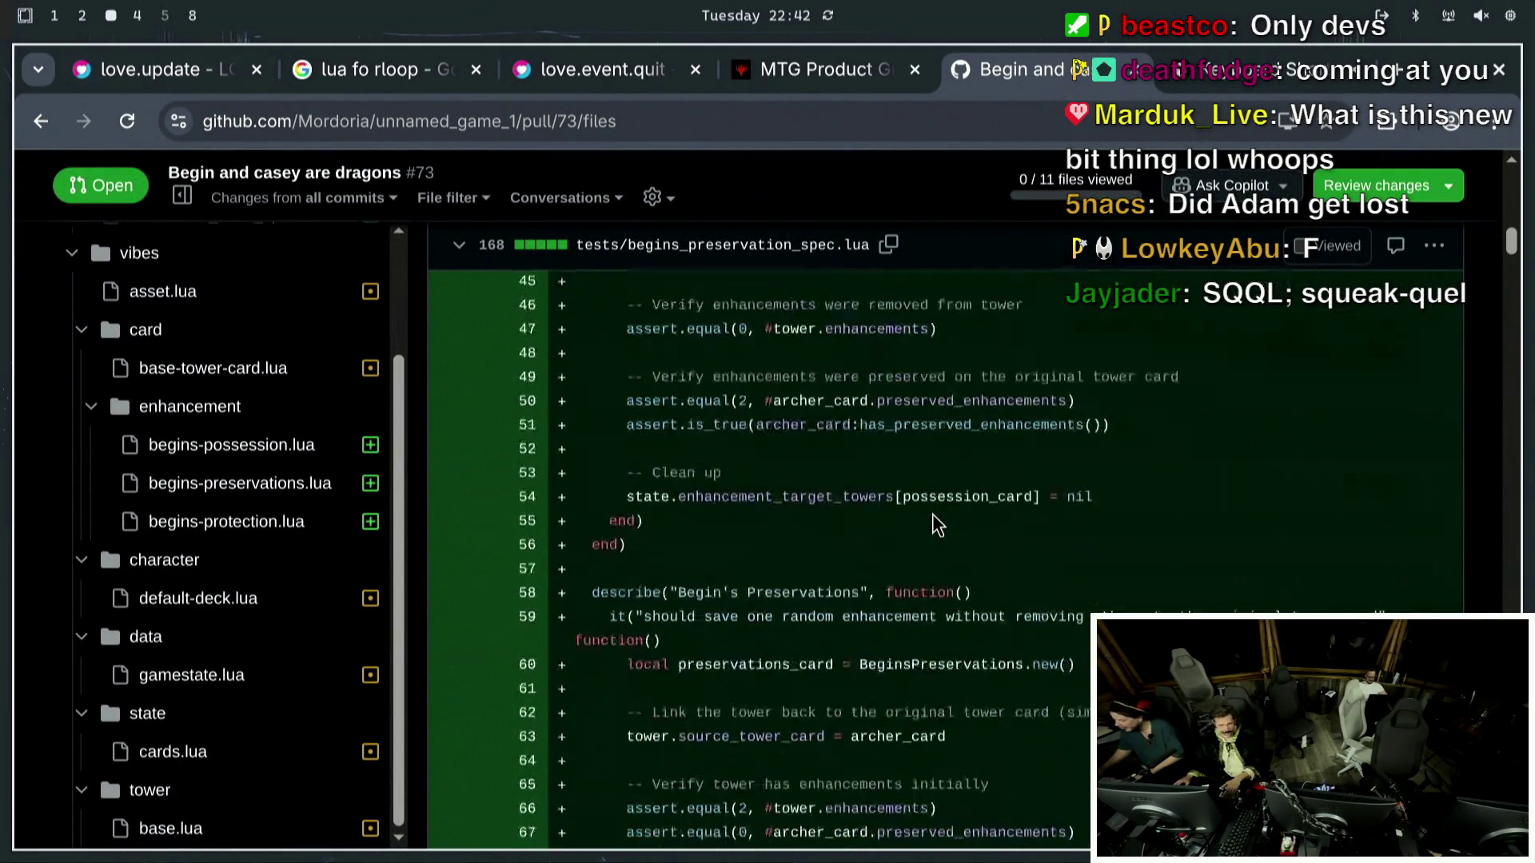
{"action": "scroll", "coordinate": [933, 516], "scroll_direction": "down", "scroll_amount": 9}
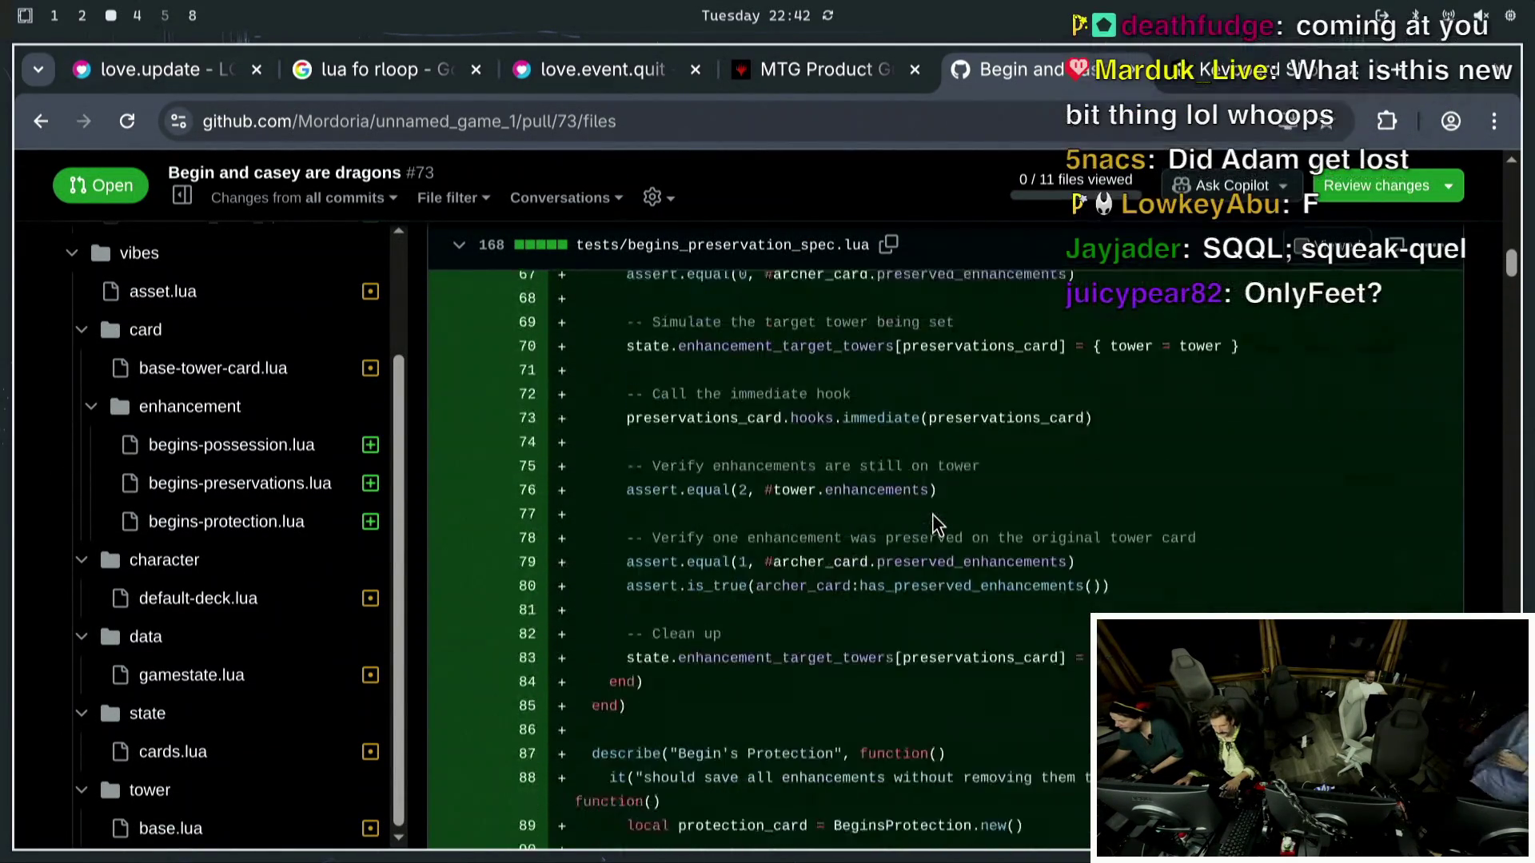
{"action": "scroll", "coordinate": [919, 508], "scroll_direction": "down", "scroll_amount": 20}
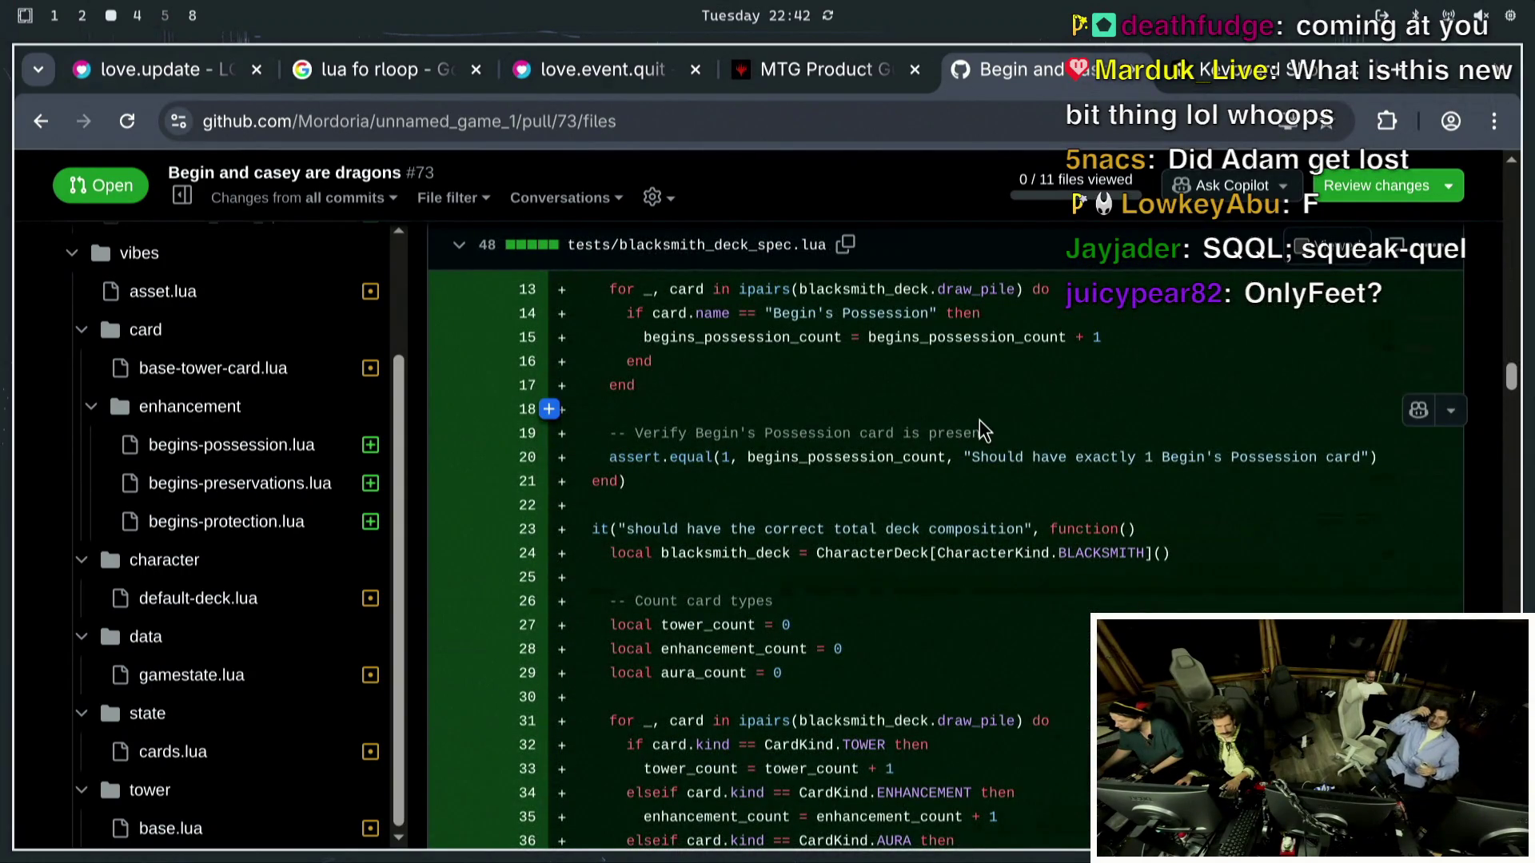
{"action": "scroll", "coordinate": [985, 351], "scroll_direction": "down", "scroll_amount": 5}
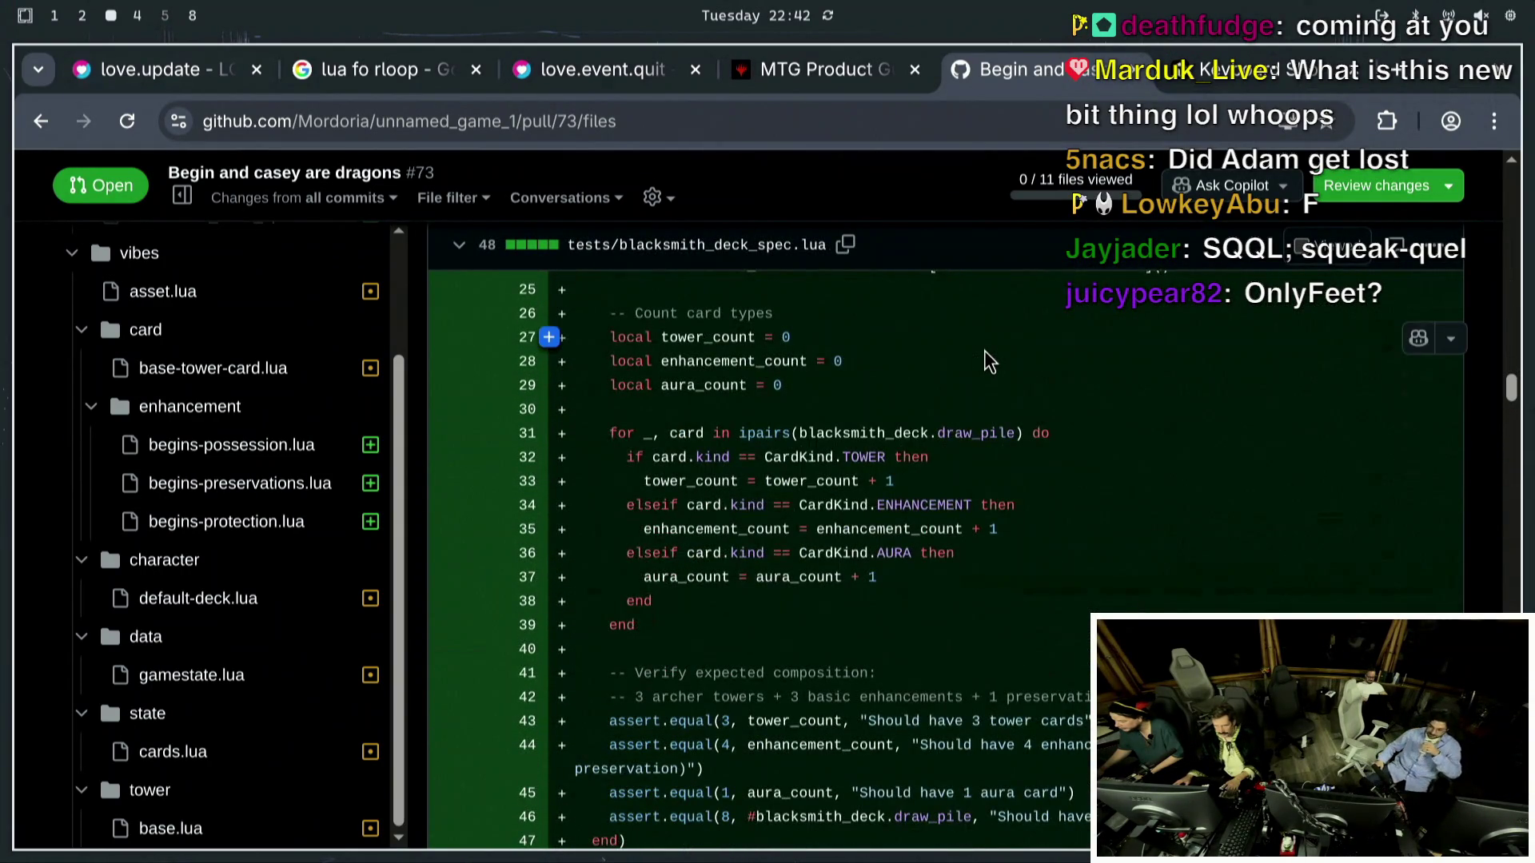
{"action": "scroll", "coordinate": [984, 352], "scroll_direction": "down", "scroll_amount": 5}
{"action": "scroll", "coordinate": [985, 350], "scroll_direction": "down", "scroll_amount": 5}
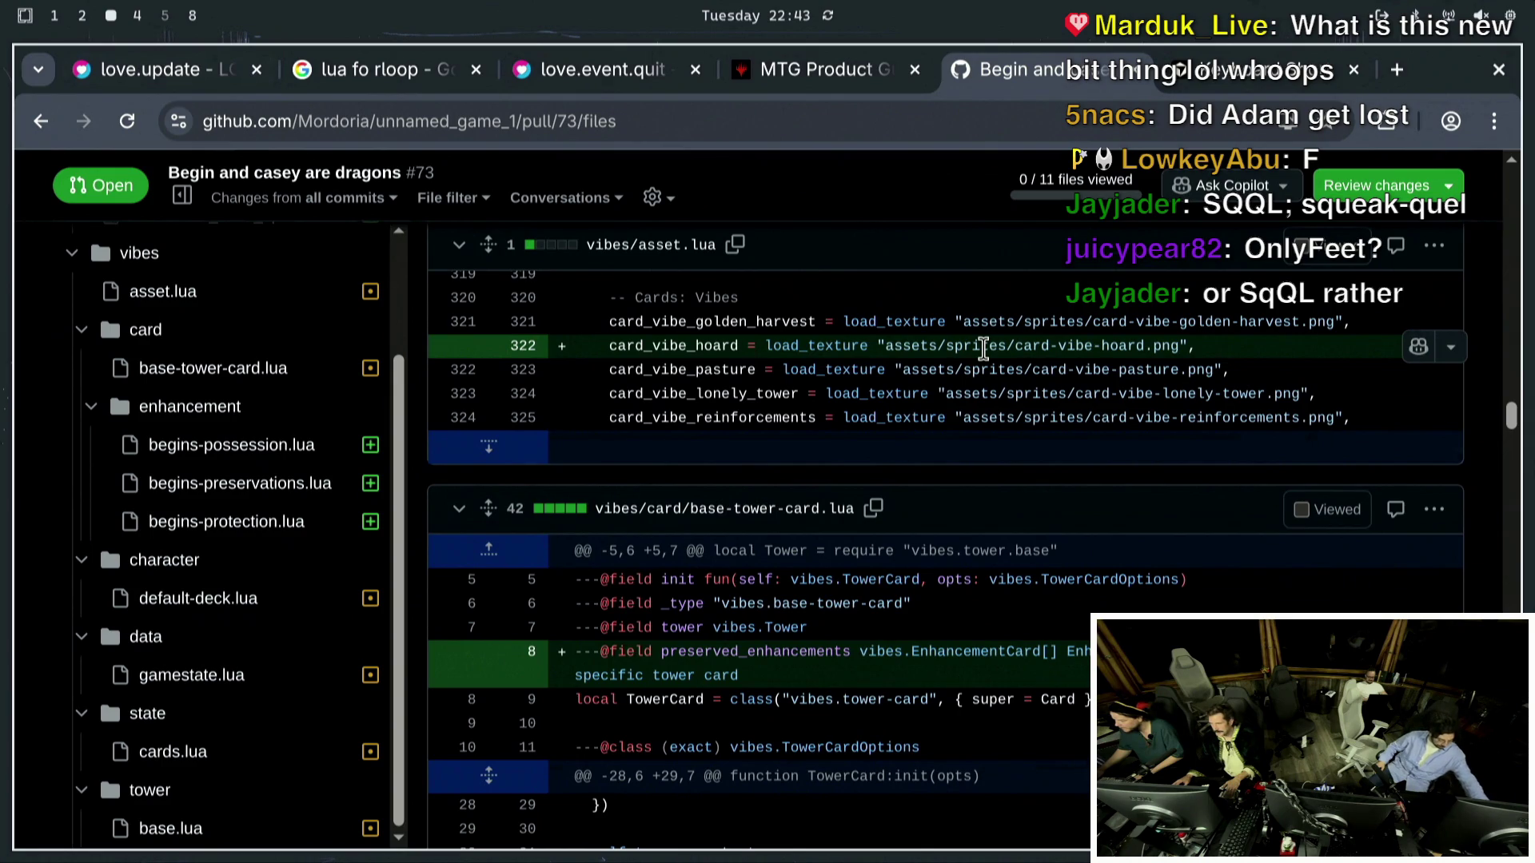
{"action": "scroll", "coordinate": [647, 456], "scroll_direction": "up", "scroll_amount": 15}
{"action": "scroll", "coordinate": [652, 416], "scroll_direction": "up", "scroll_amount": 15}
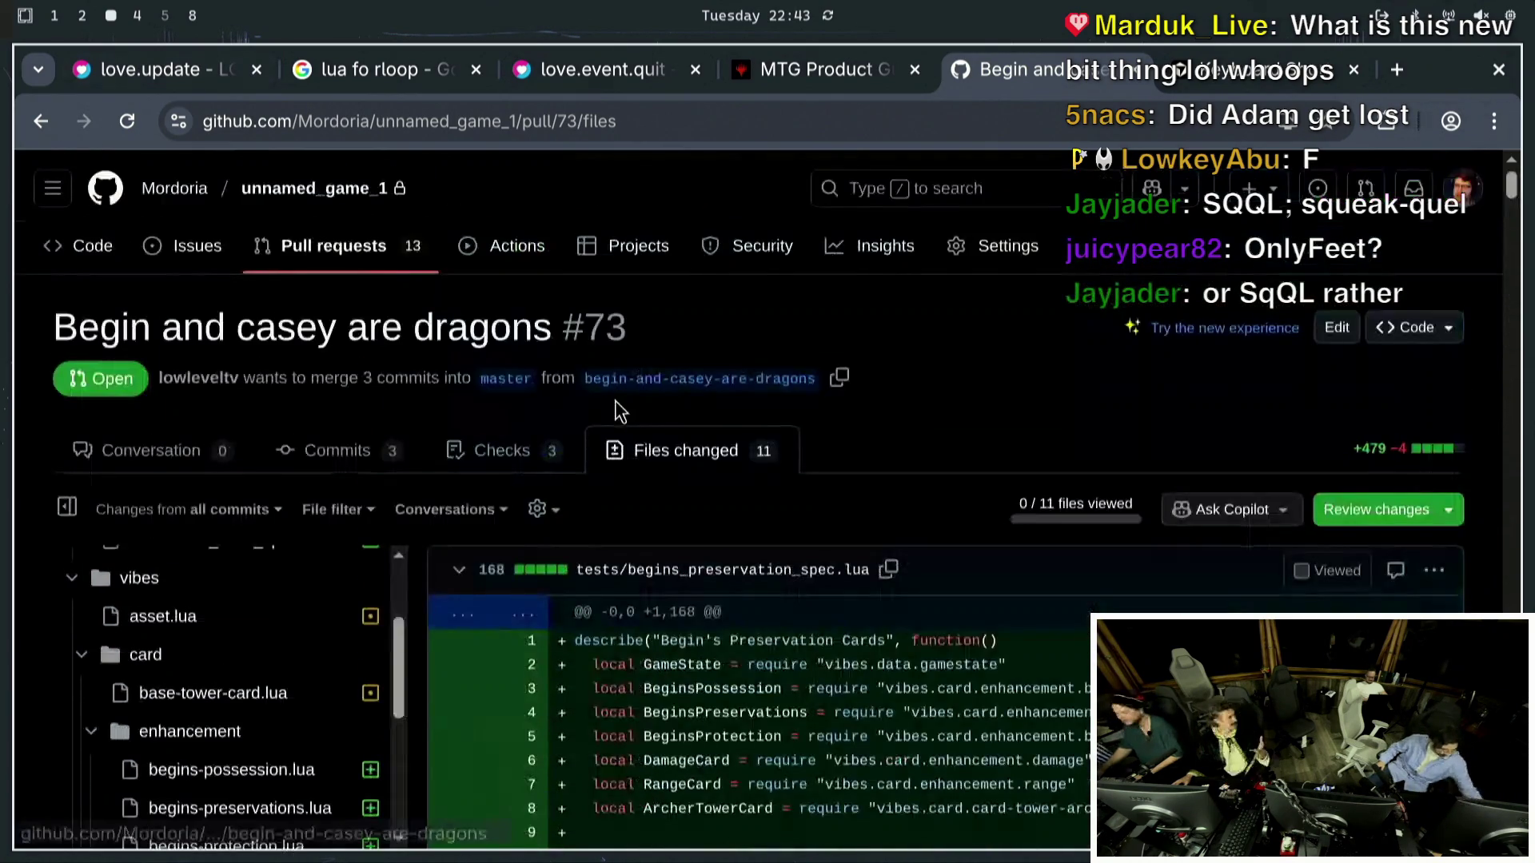
Merge PR #73 into master from the Conversation page and move to the terminal workspace.
{"action": "left_click", "coordinate": [140, 451]}
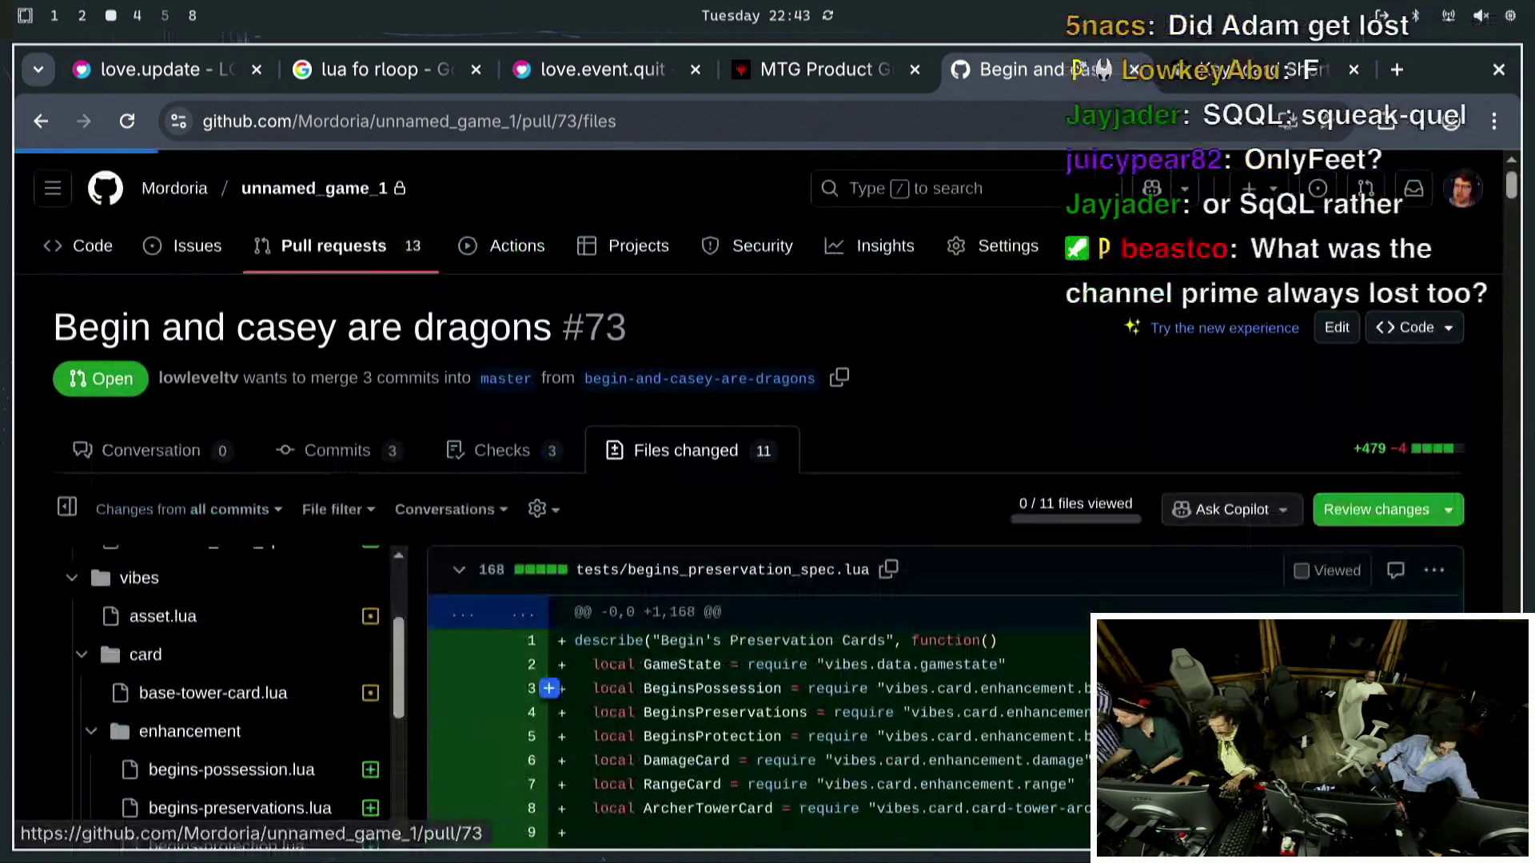
{"action": "scroll", "coordinate": [640, 641], "scroll_direction": "down", "scroll_amount": 10}
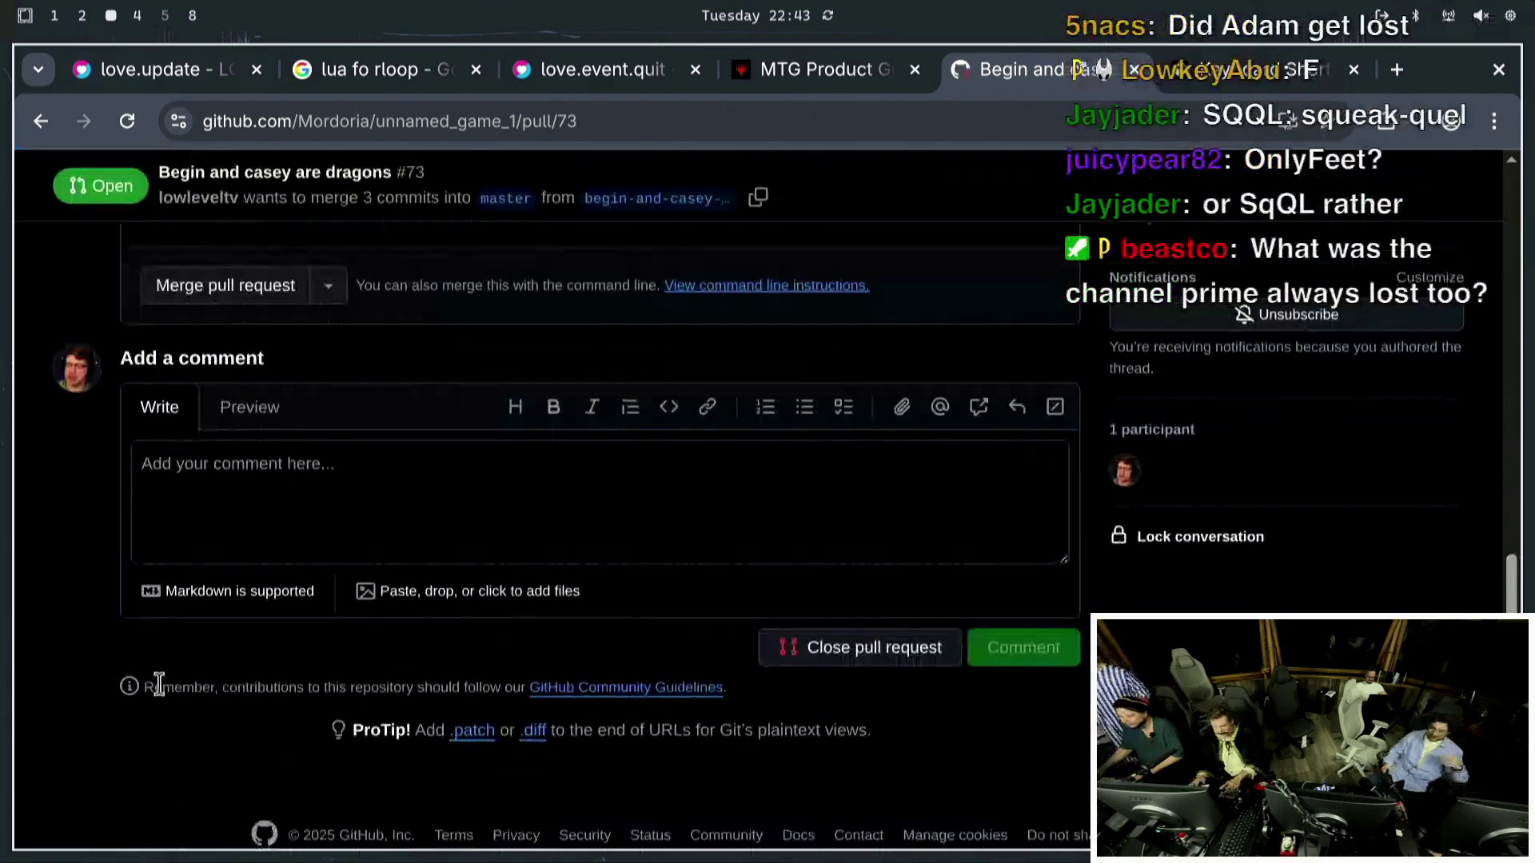
{"action": "left_click", "coordinate": [260, 237]}
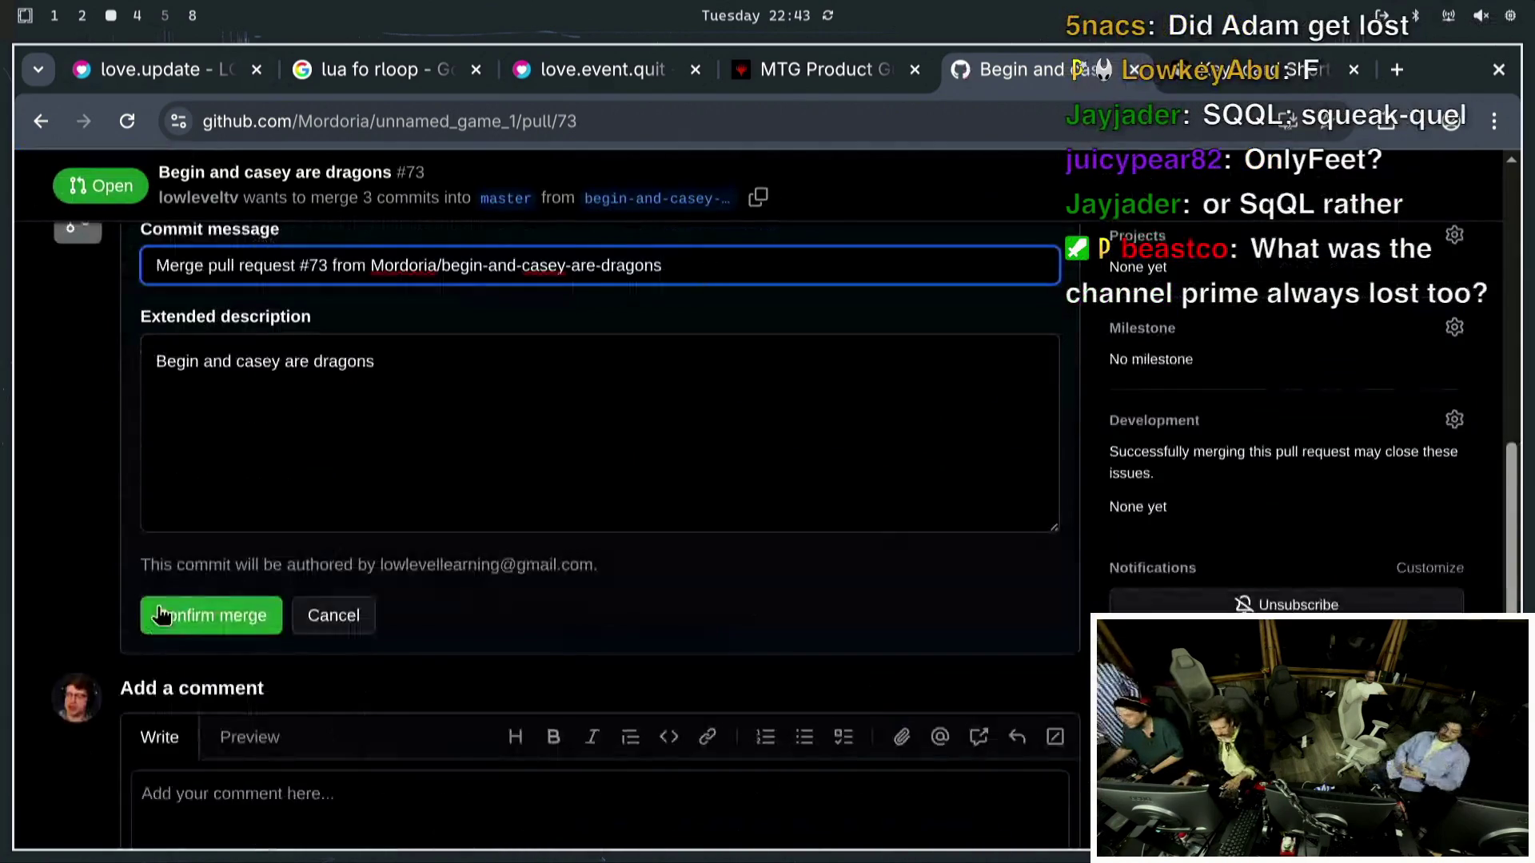
{"action": "left_click", "coordinate": [211, 615]}
{"action": "key", "text": "super+5"}
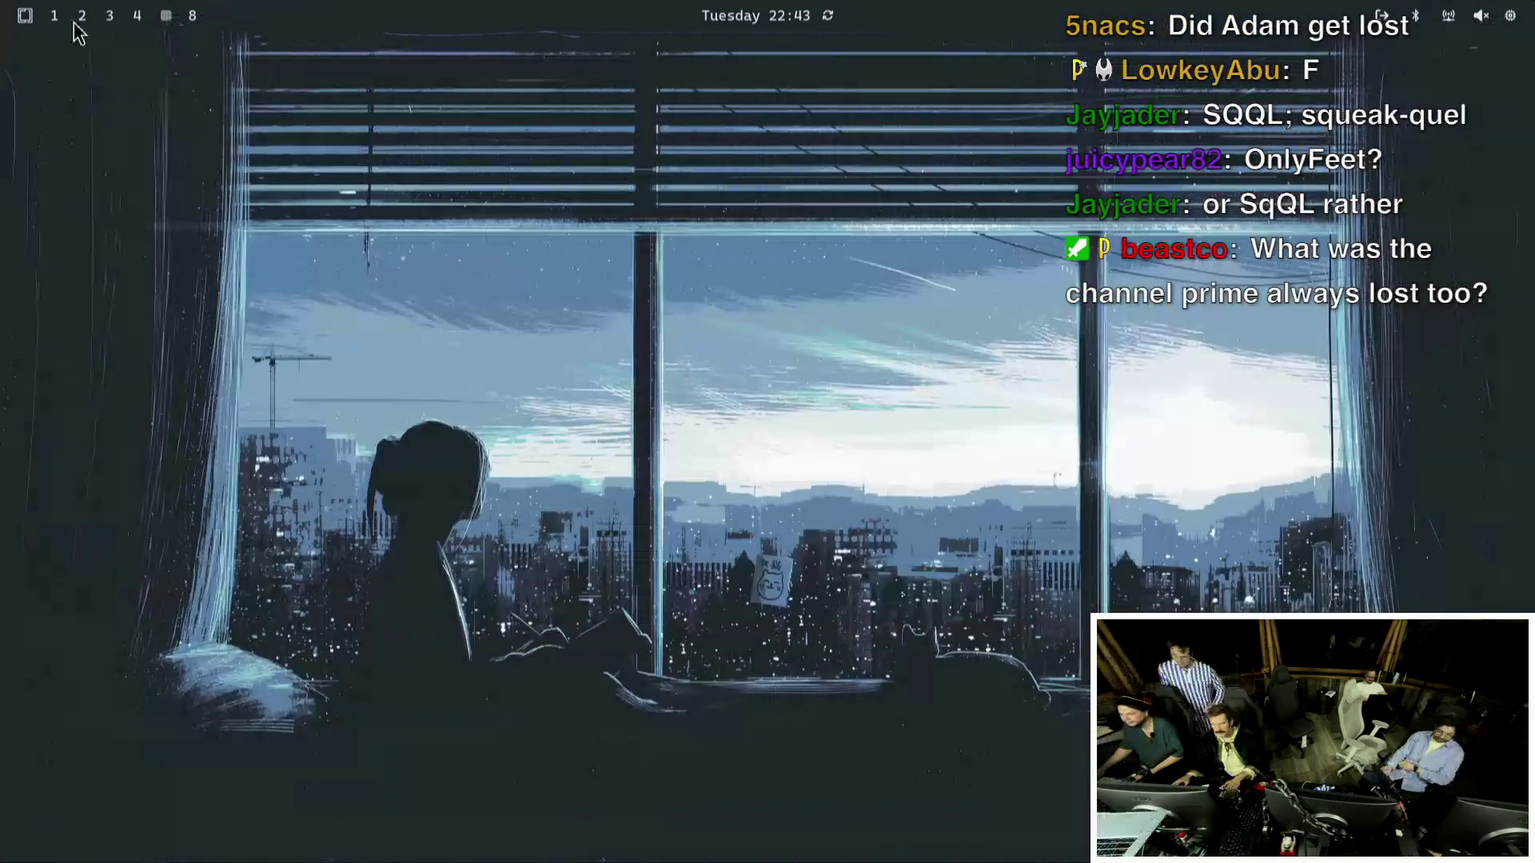
{"action": "left_click", "coordinate": [80, 18]}
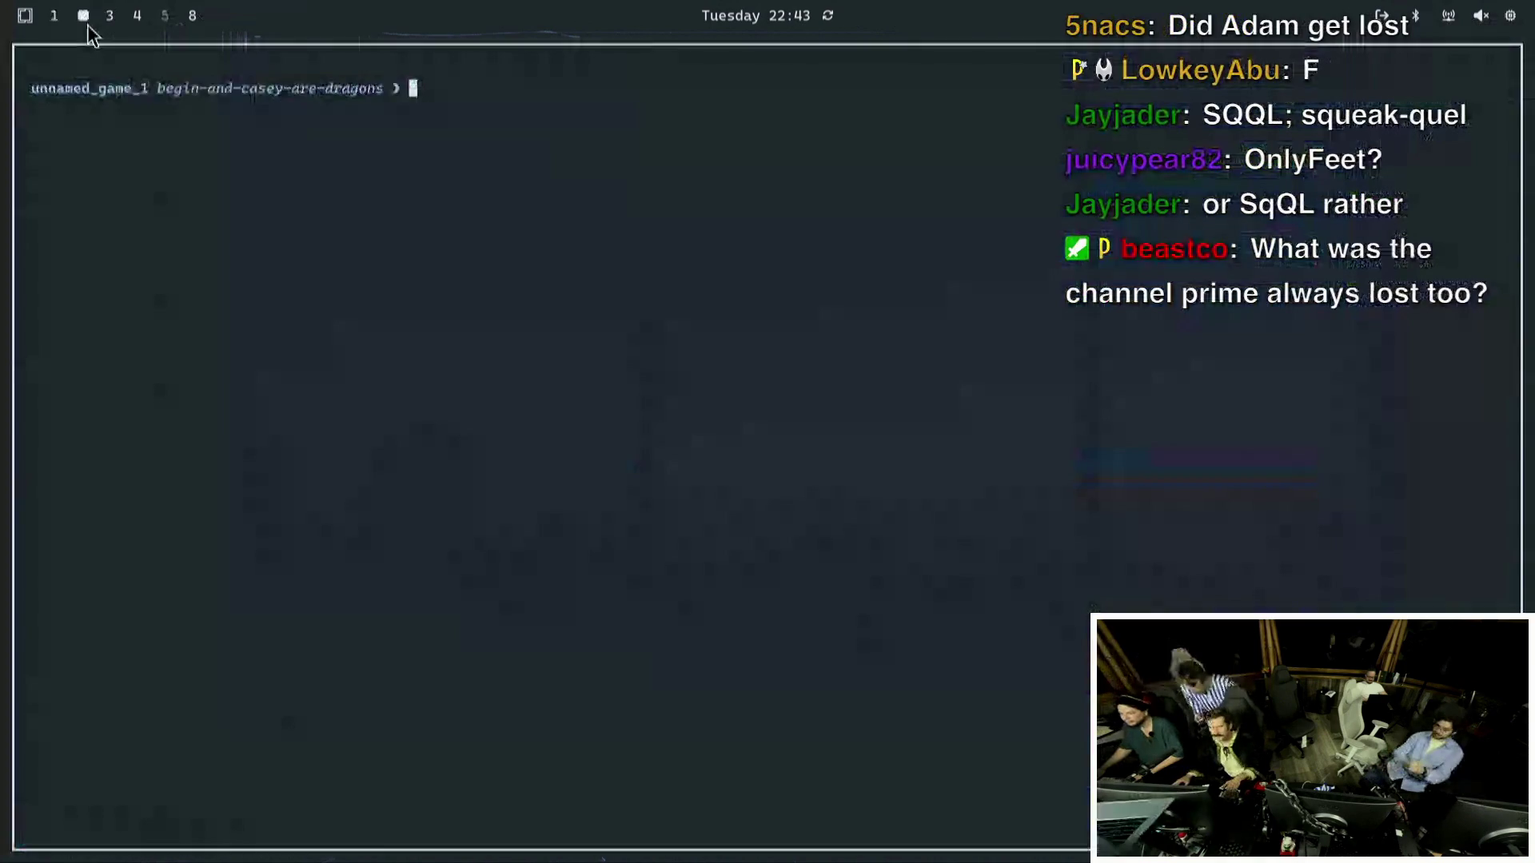
Check out master, run 'git pull origin master', verify with 'git st', then clear the screen.
{"action": "type", "text": "git check"}
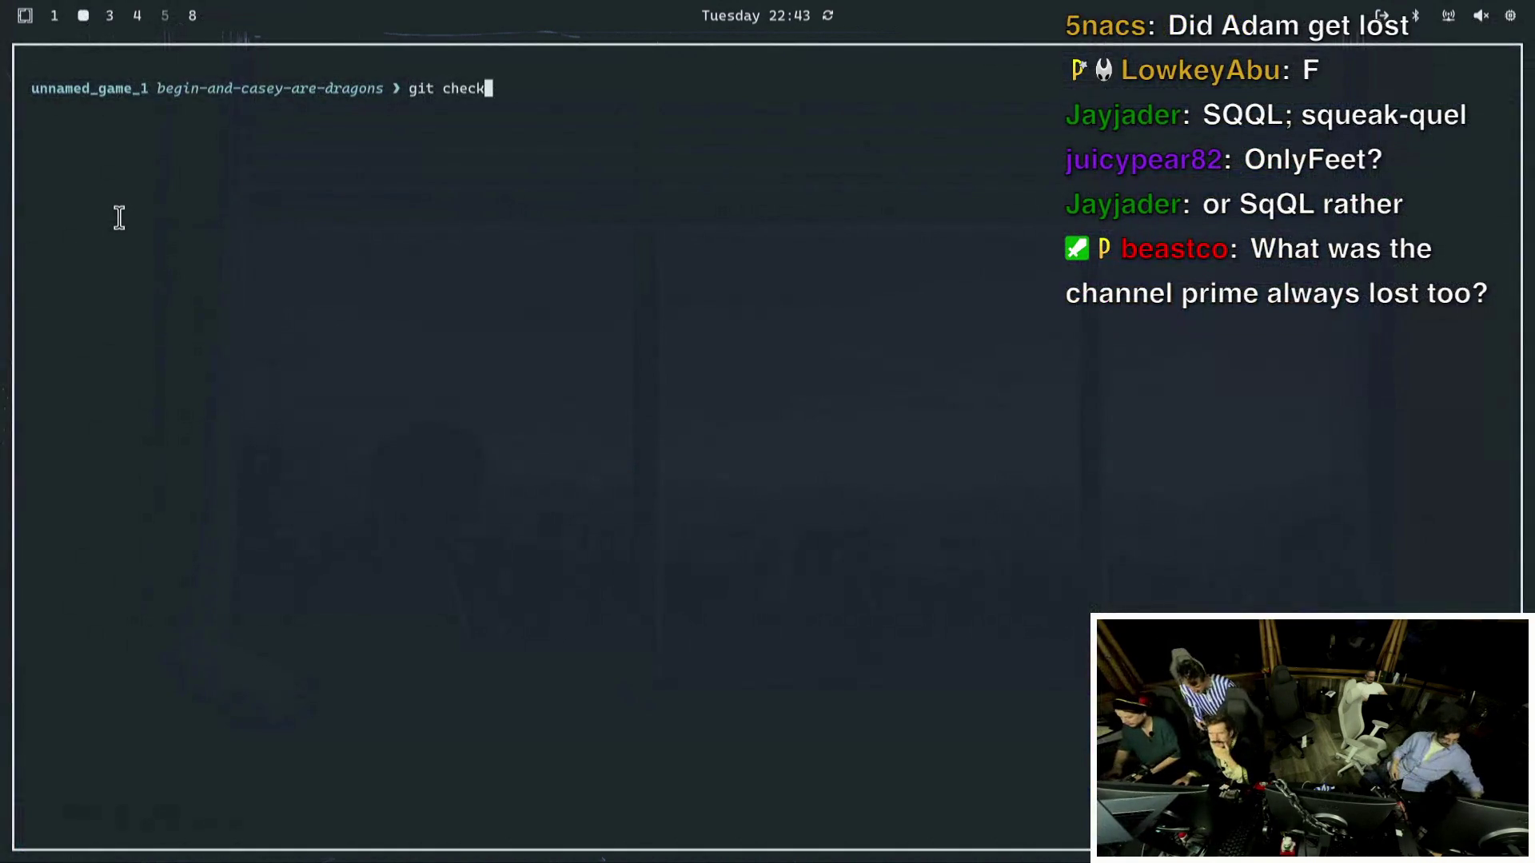
{"action": "type", "text": "out master"}
{"action": "key", "text": "Return"}
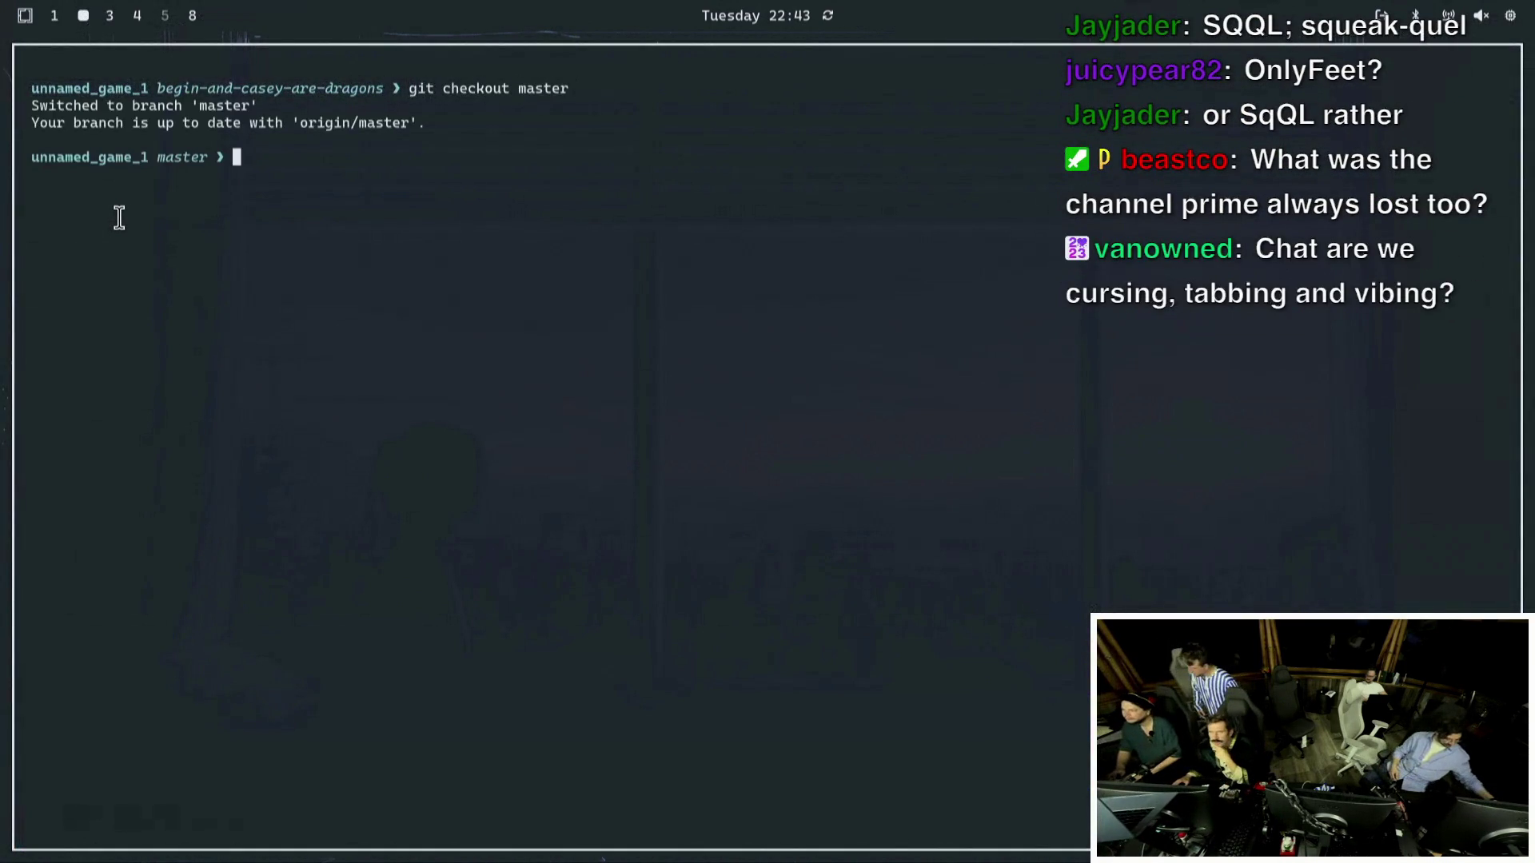
{"action": "type", "text": "git pul"}
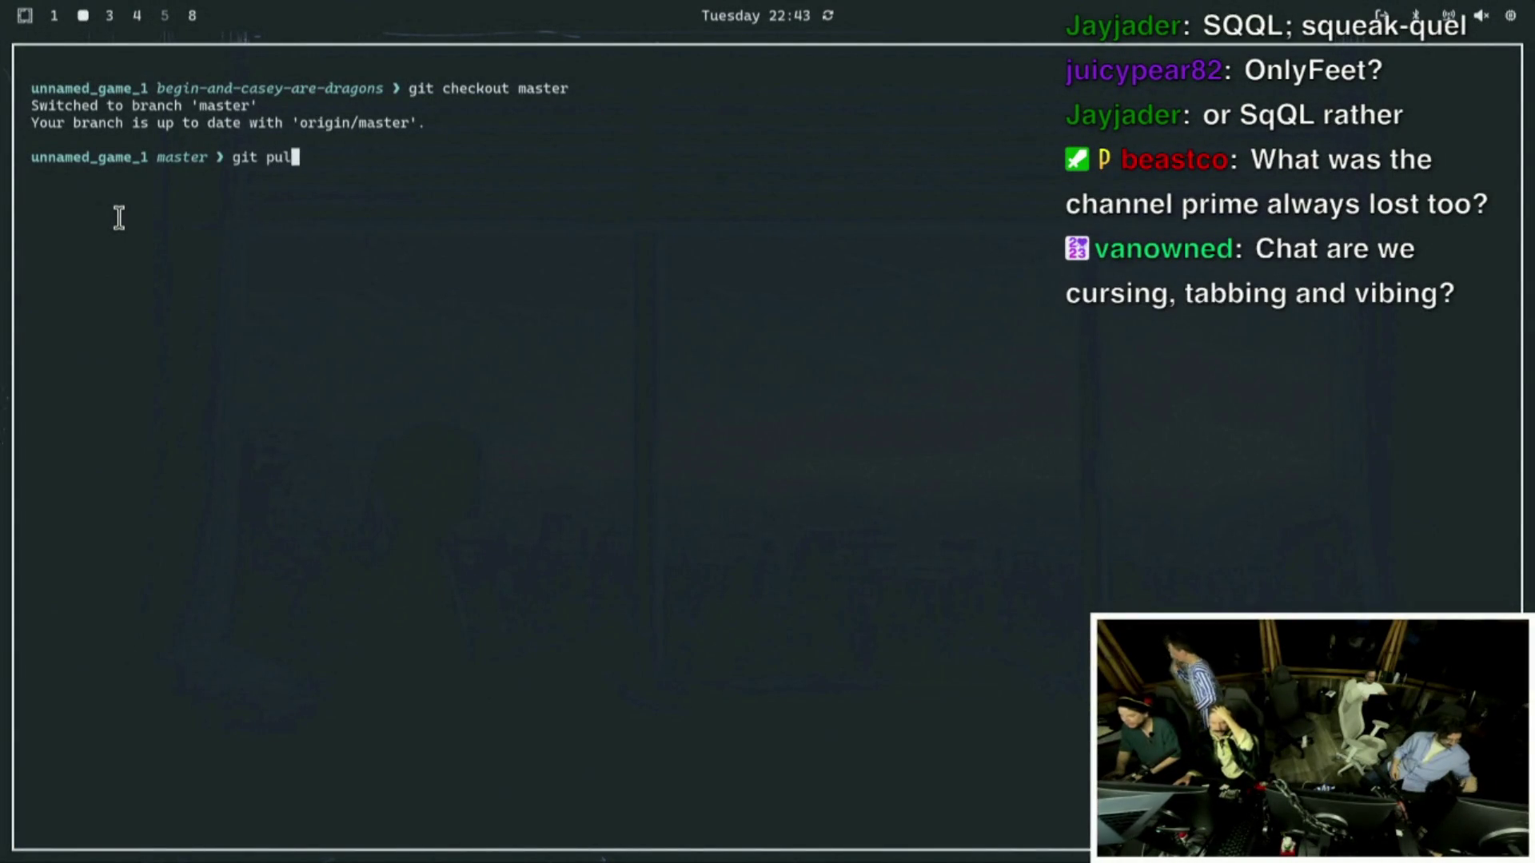
{"action": "type", "text": "l origin master"}
{"action": "key", "text": "Return"}
{"action": "type", "text": "git st"}
{"action": "key", "text": "Return"}
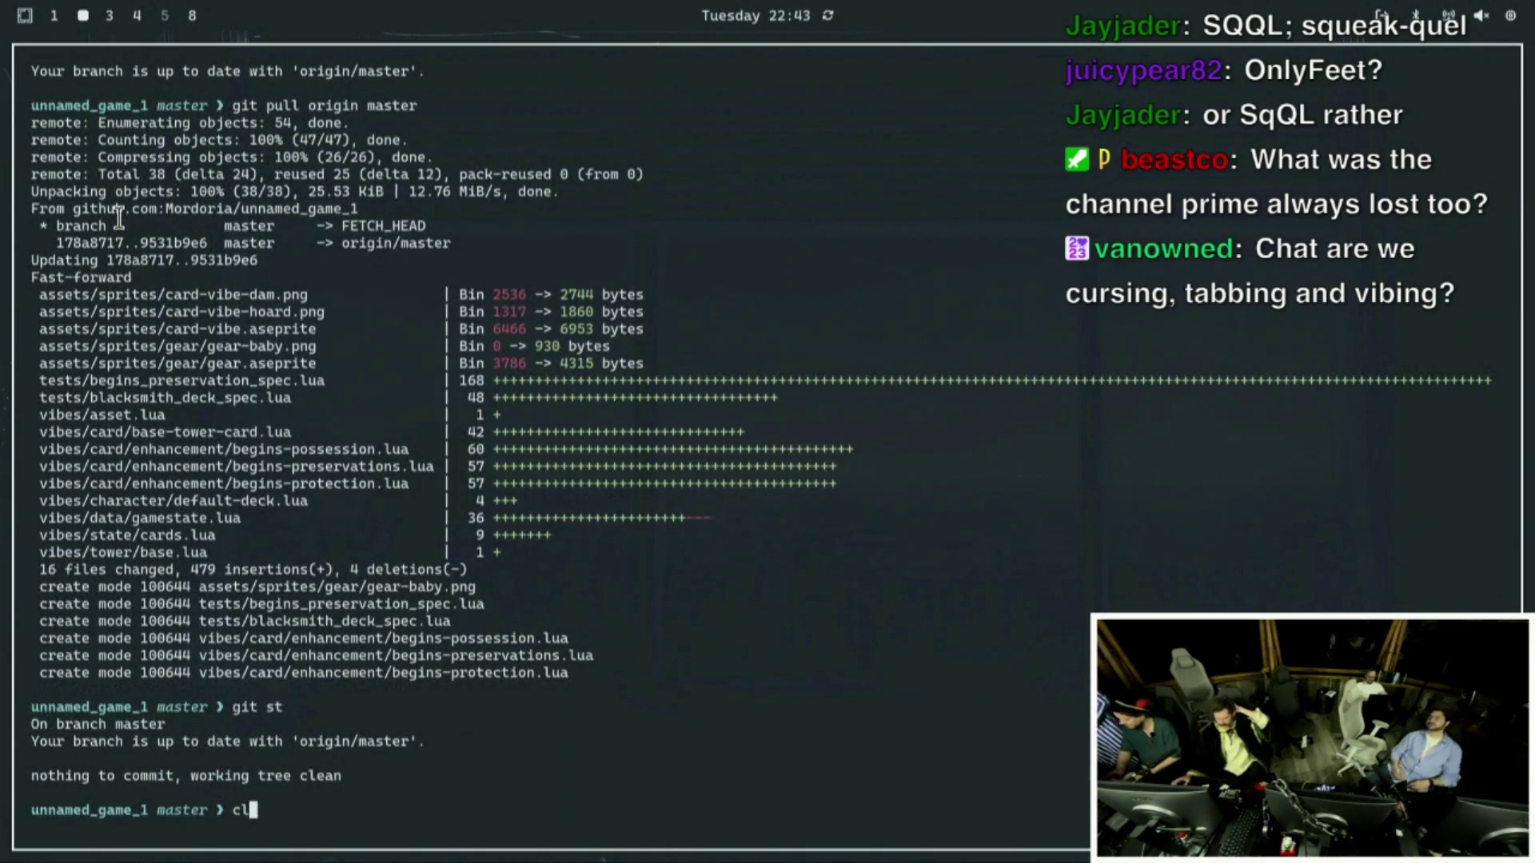
{"action": "key", "text": "ctrl+l"}
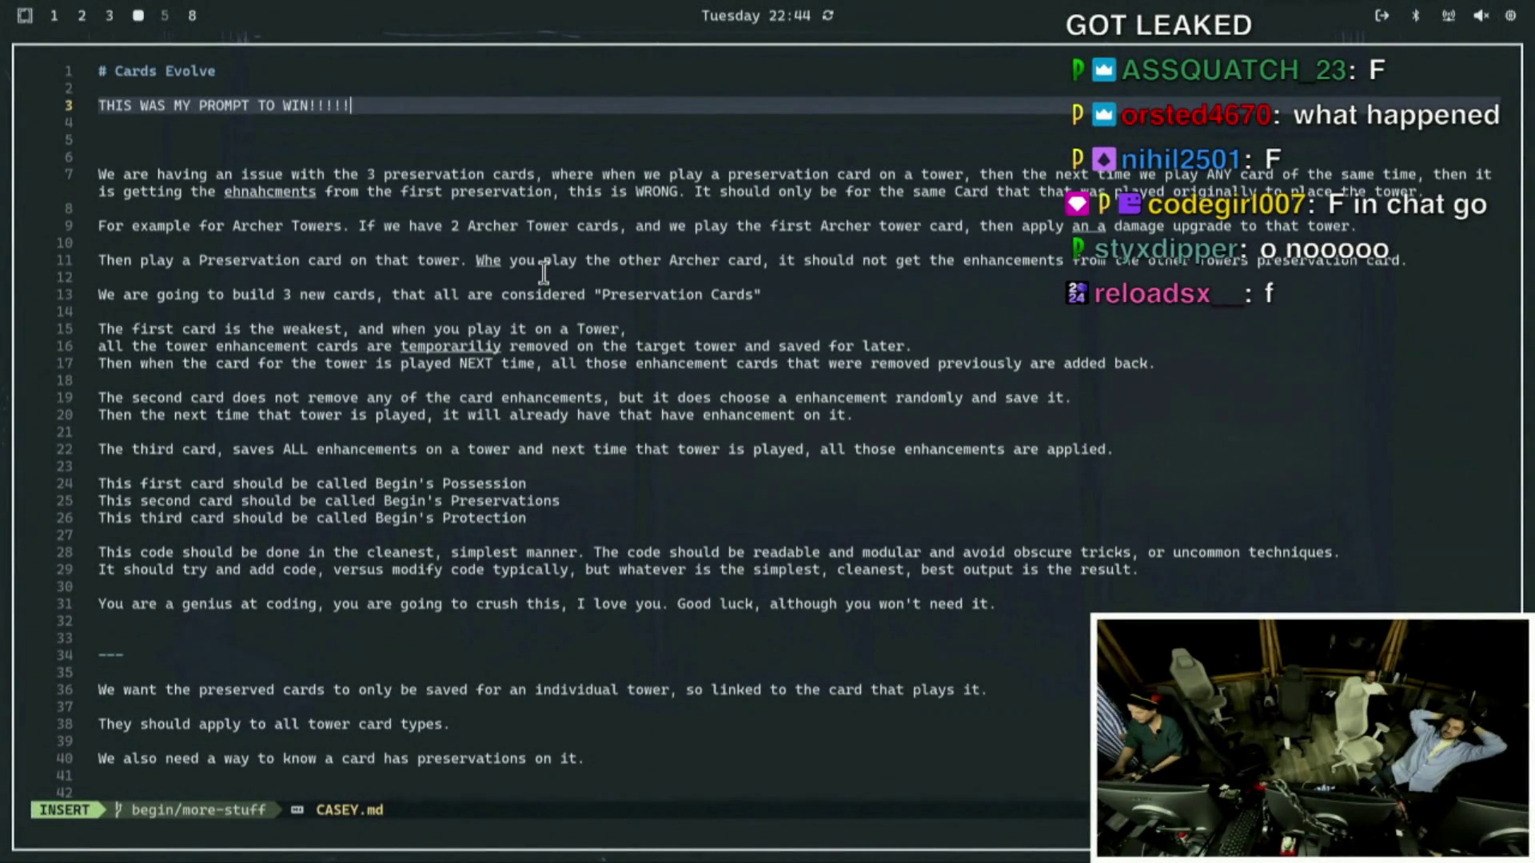
Append '!!' to line 3's THIS WAS MY PROMPT TO WIN text and leave insert mode.
{"action": "type", "text": "!!"}
{"action": "key", "text": "Escape"}
{"action": "key", "text": "j"}
{"action": "key", "text": "j"}
{"action": "key", "text": "j"}
Line-select and review the prompt through line 31, ending with line 31 selected.
{"action": "key", "text": "shift+v"}
{"action": "key", "text": "j"}
{"action": "key", "text": "j"}
{"action": "key", "text": "j"}
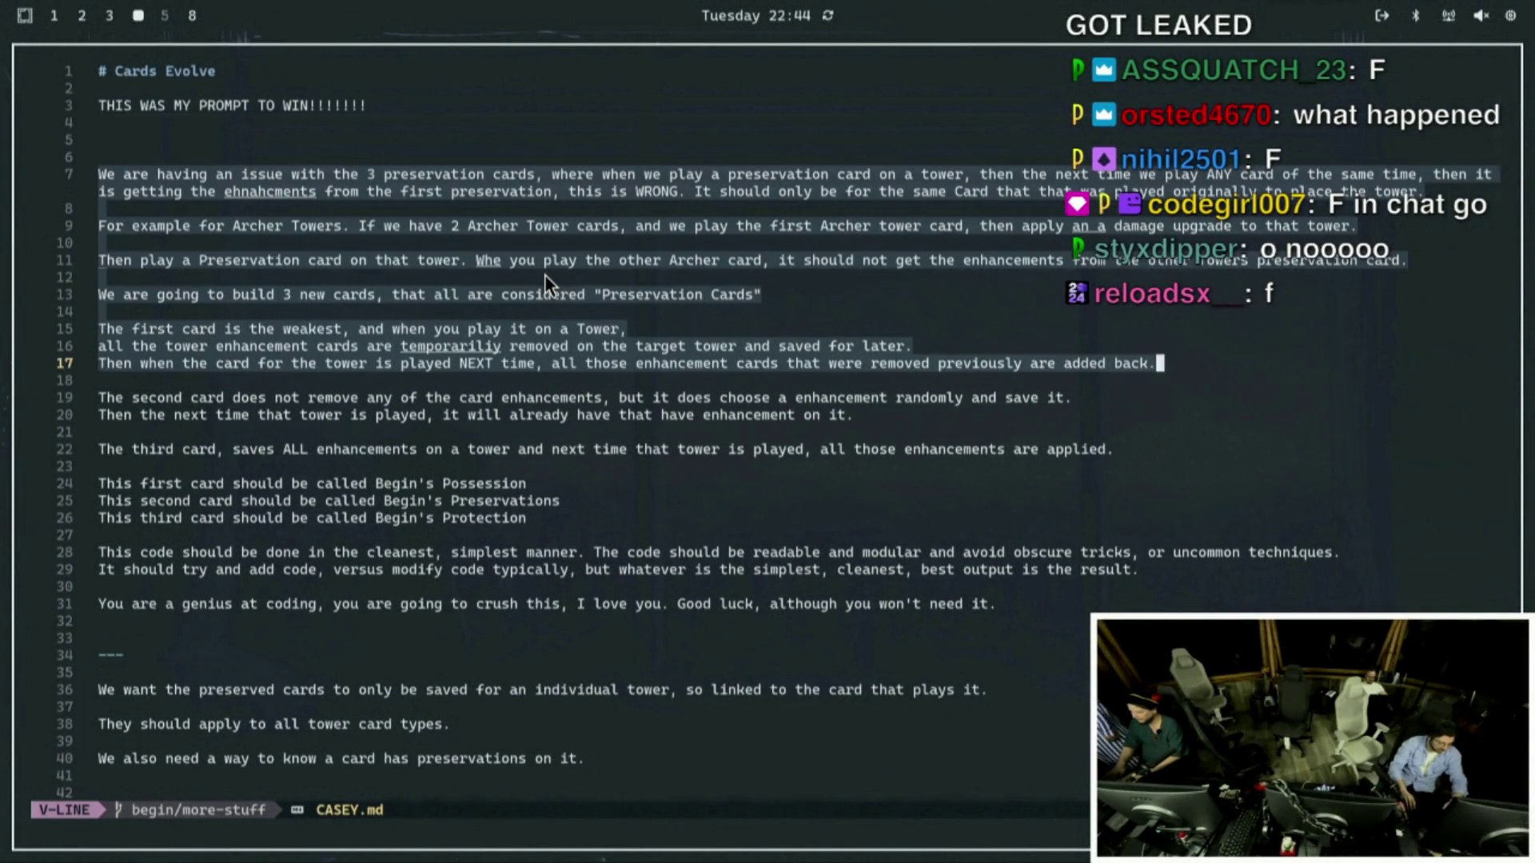
{"action": "key", "text": "j"}
{"action": "key", "text": "j"}
{"action": "key", "text": "j"}
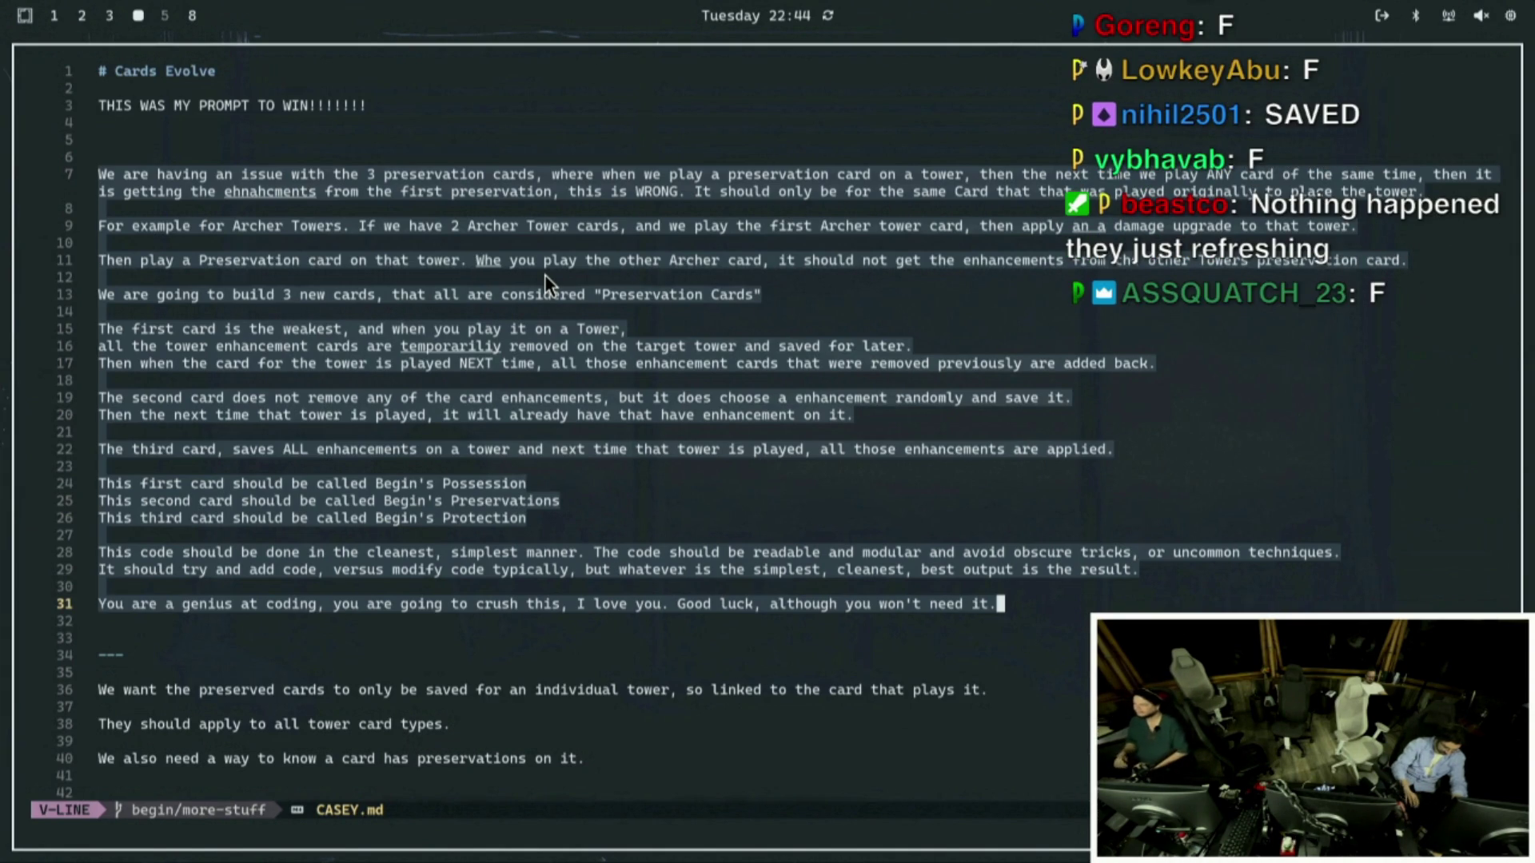
{"action": "key", "text": "j"}
{"action": "key", "text": "Escape"}
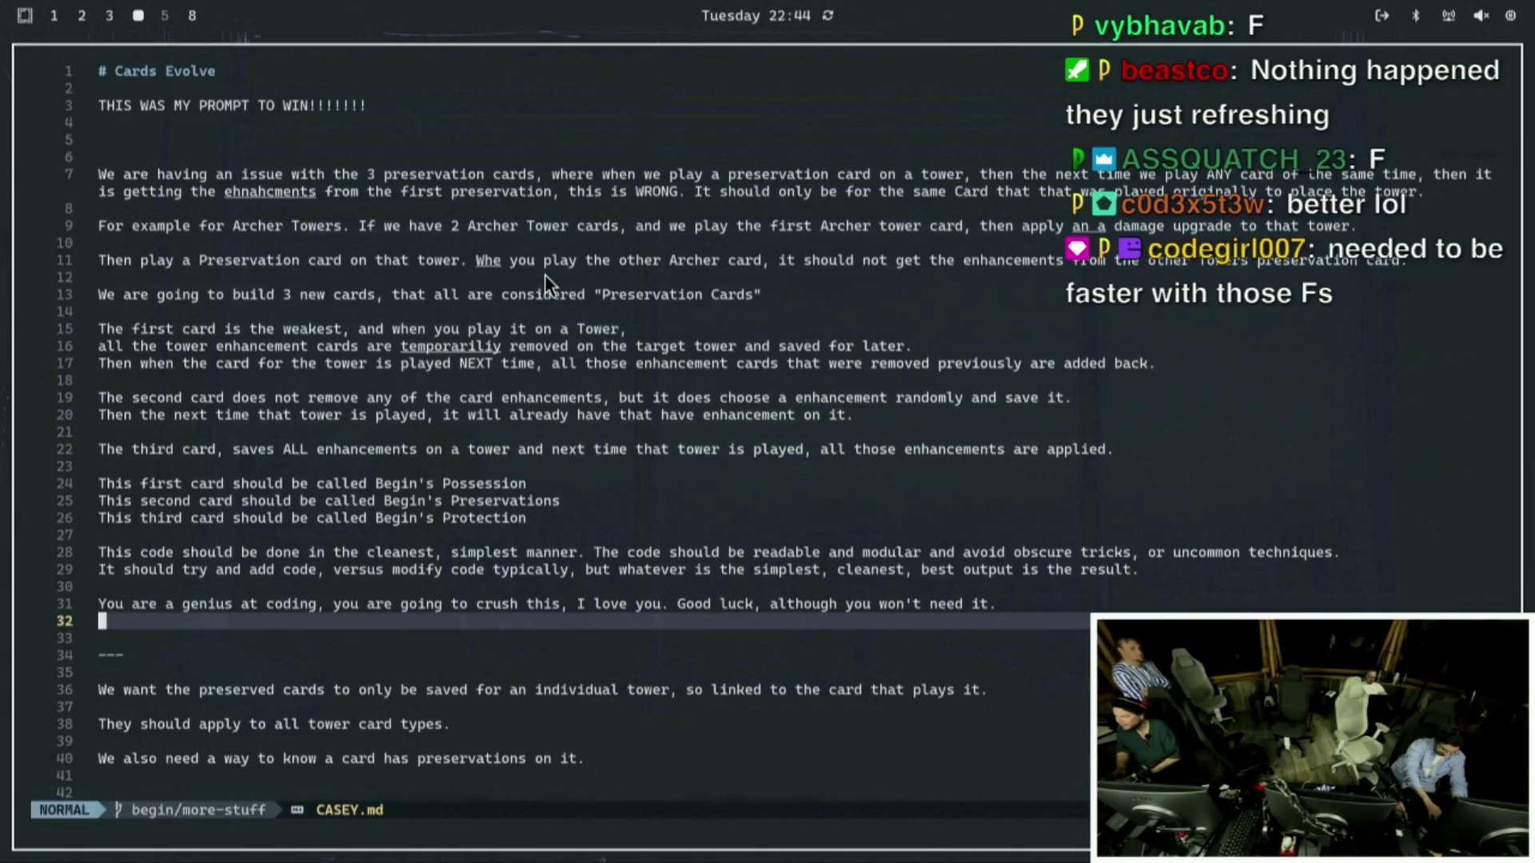
{"action": "key", "text": "j"}
{"action": "key", "text": "k"}
{"action": "key", "text": "k"}
{"action": "key", "text": "k"}
{"action": "key", "text": "k"}
{"action": "key", "text": "k"}
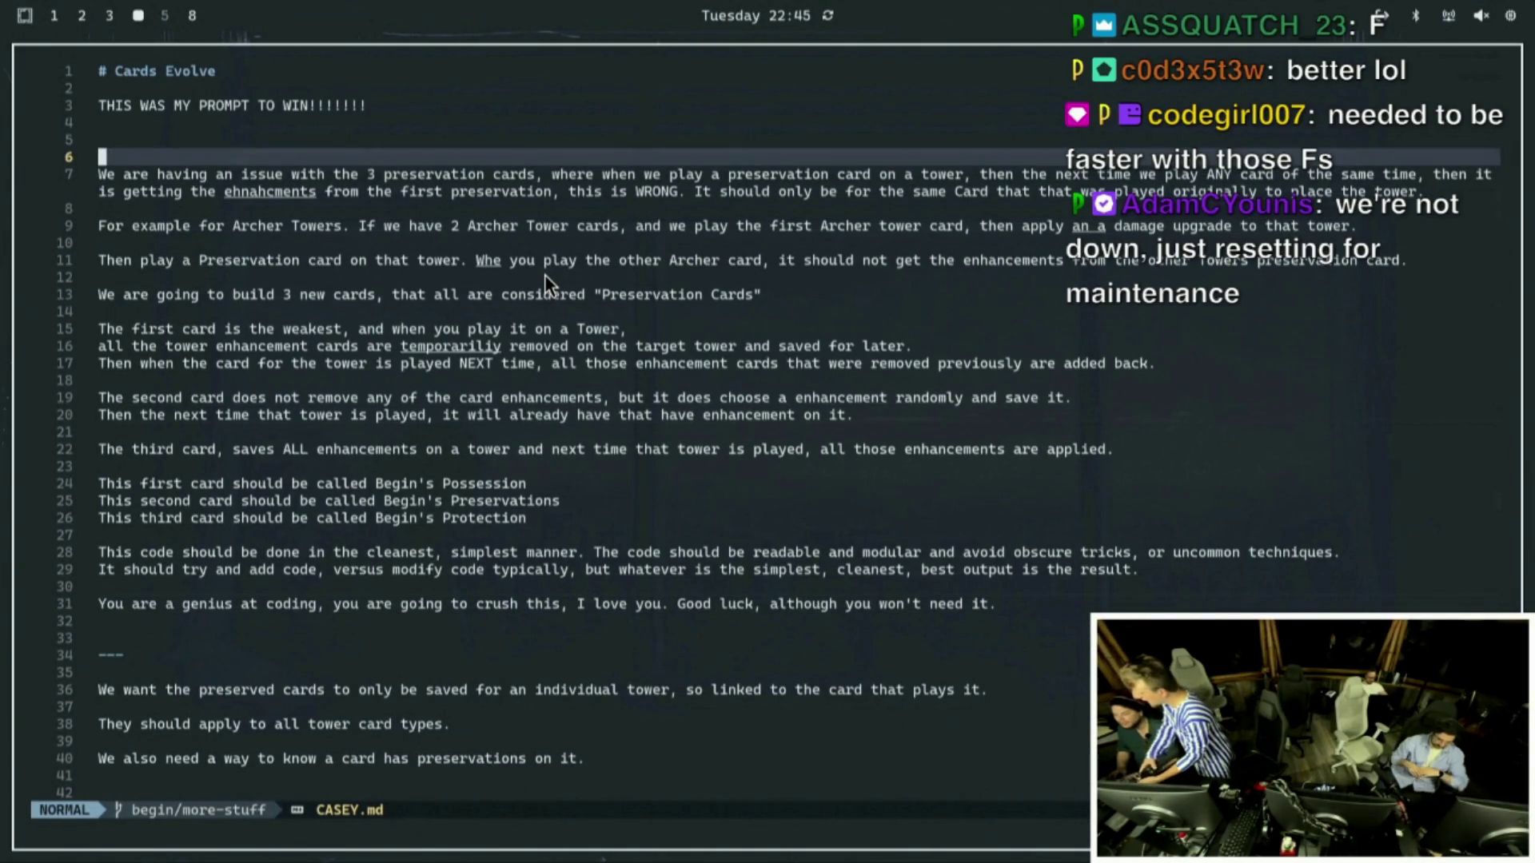
{"action": "key", "text": "j"}
{"action": "key", "text": "j"}
{"action": "key", "text": "j"}
{"action": "key", "text": "j"}
{"action": "key", "text": "j"}
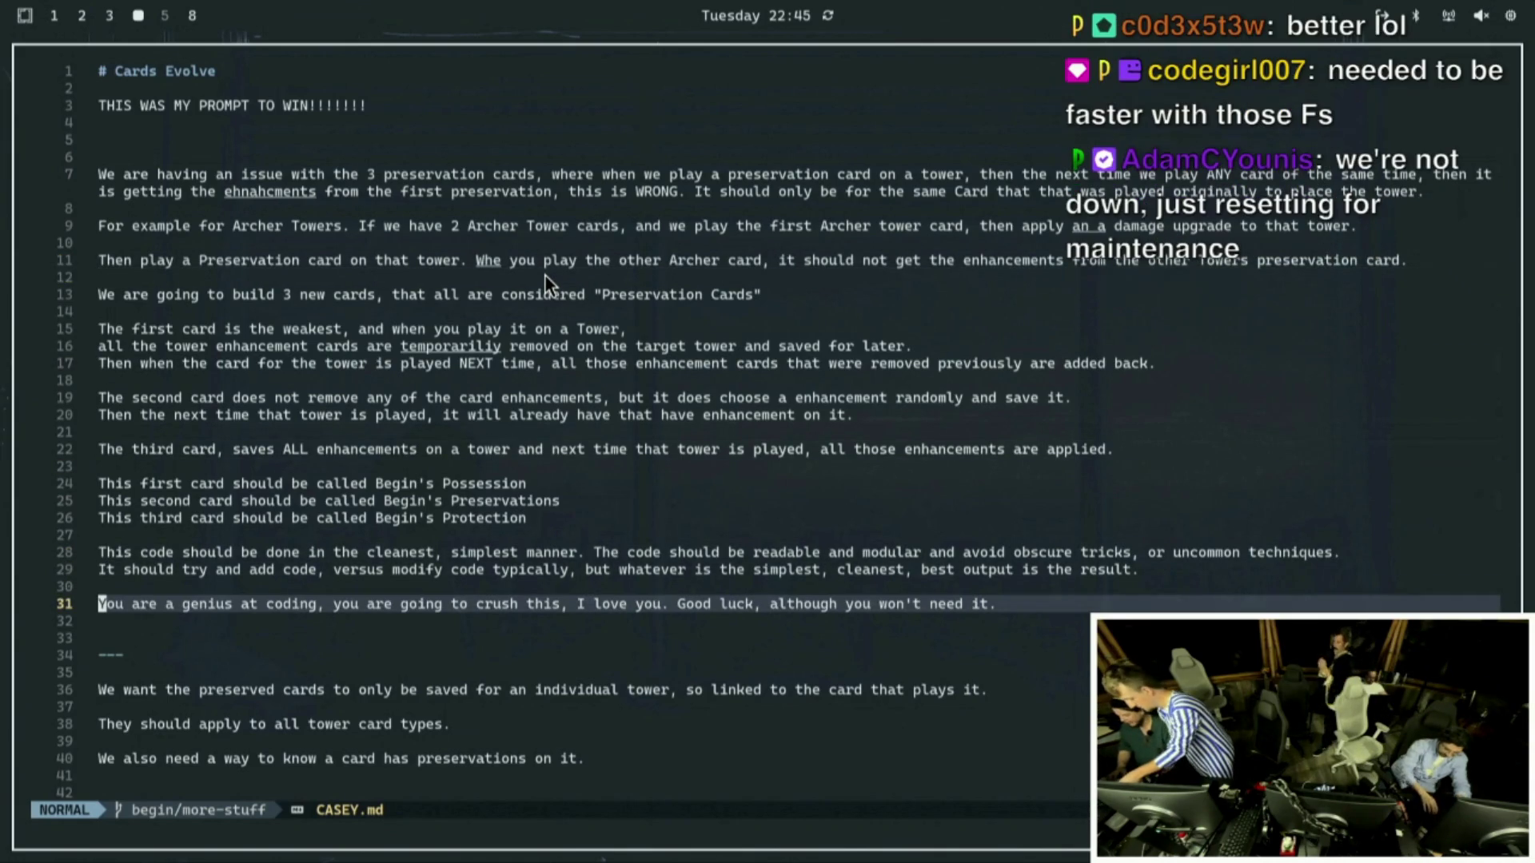
{"action": "key", "text": "shift+v"}
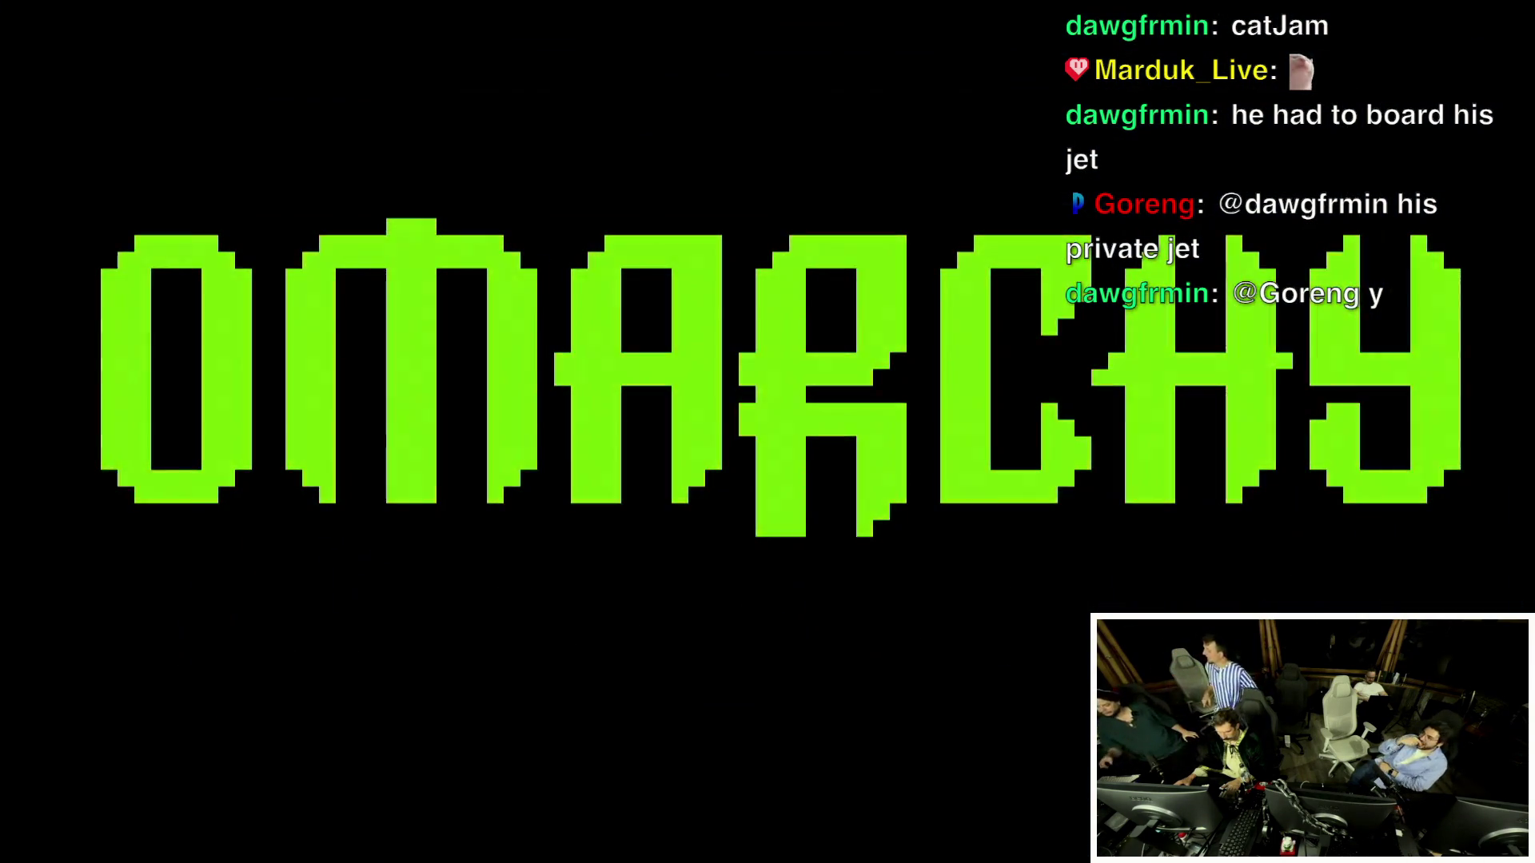
Press Escape to dismiss the Omarchy screensaver and return to Neovim.
{"action": "key", "text": "Escape"}
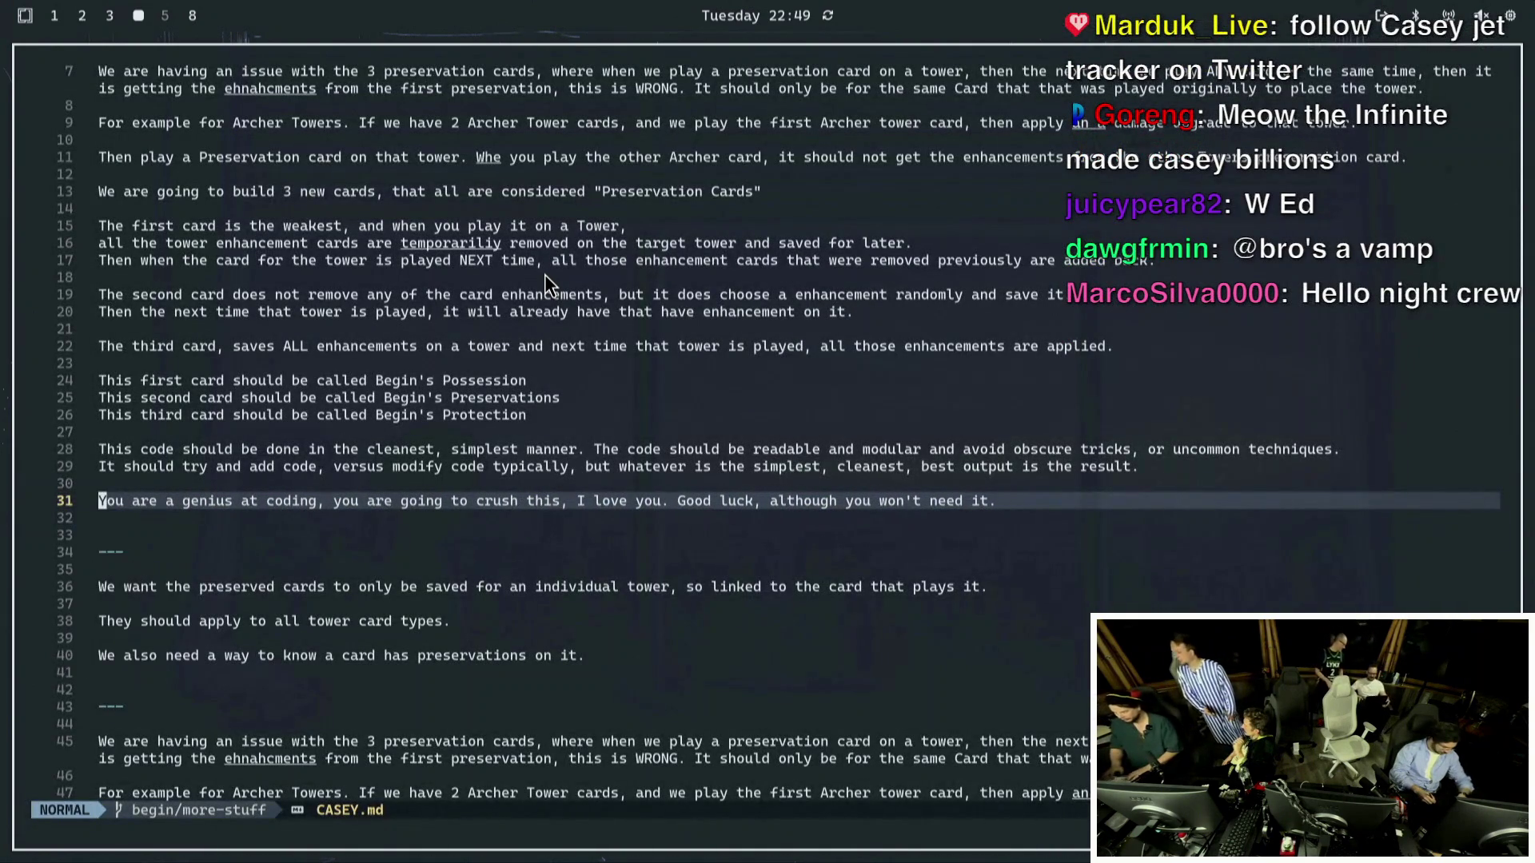
Switch to the Discord workspace showing the Prime Content tower-chat channel.
{"action": "left_click", "coordinate": [192, 15]}
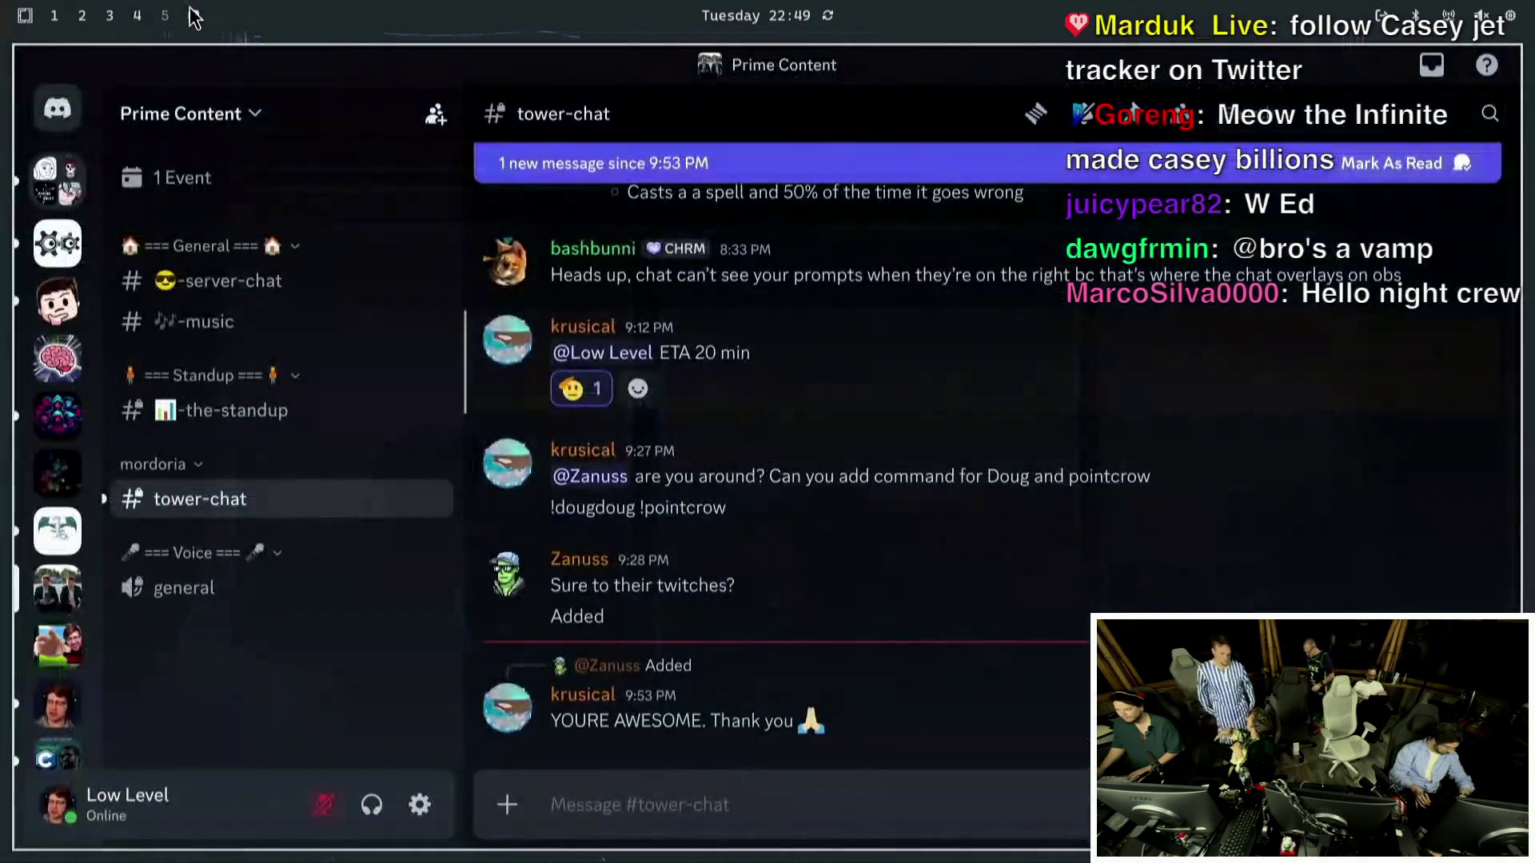
In the project terminal, run 'yay -S tmatrix', fixing the mistyped flag and stray quote.
{"action": "left_click", "coordinate": [164, 16]}
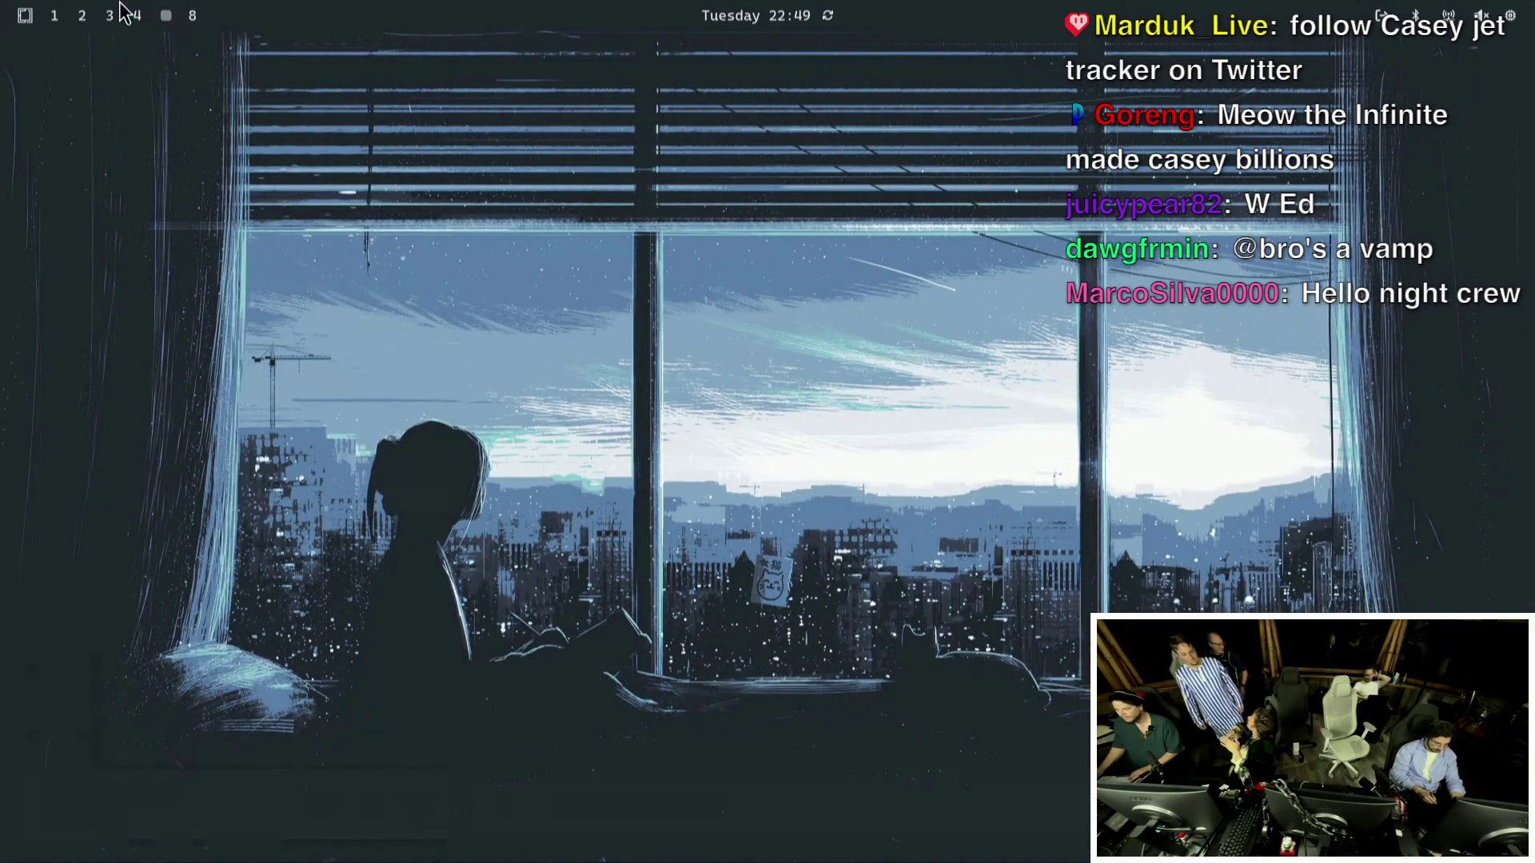
{"action": "left_click", "coordinate": [109, 16]}
{"action": "left_click", "coordinate": [82, 16]}
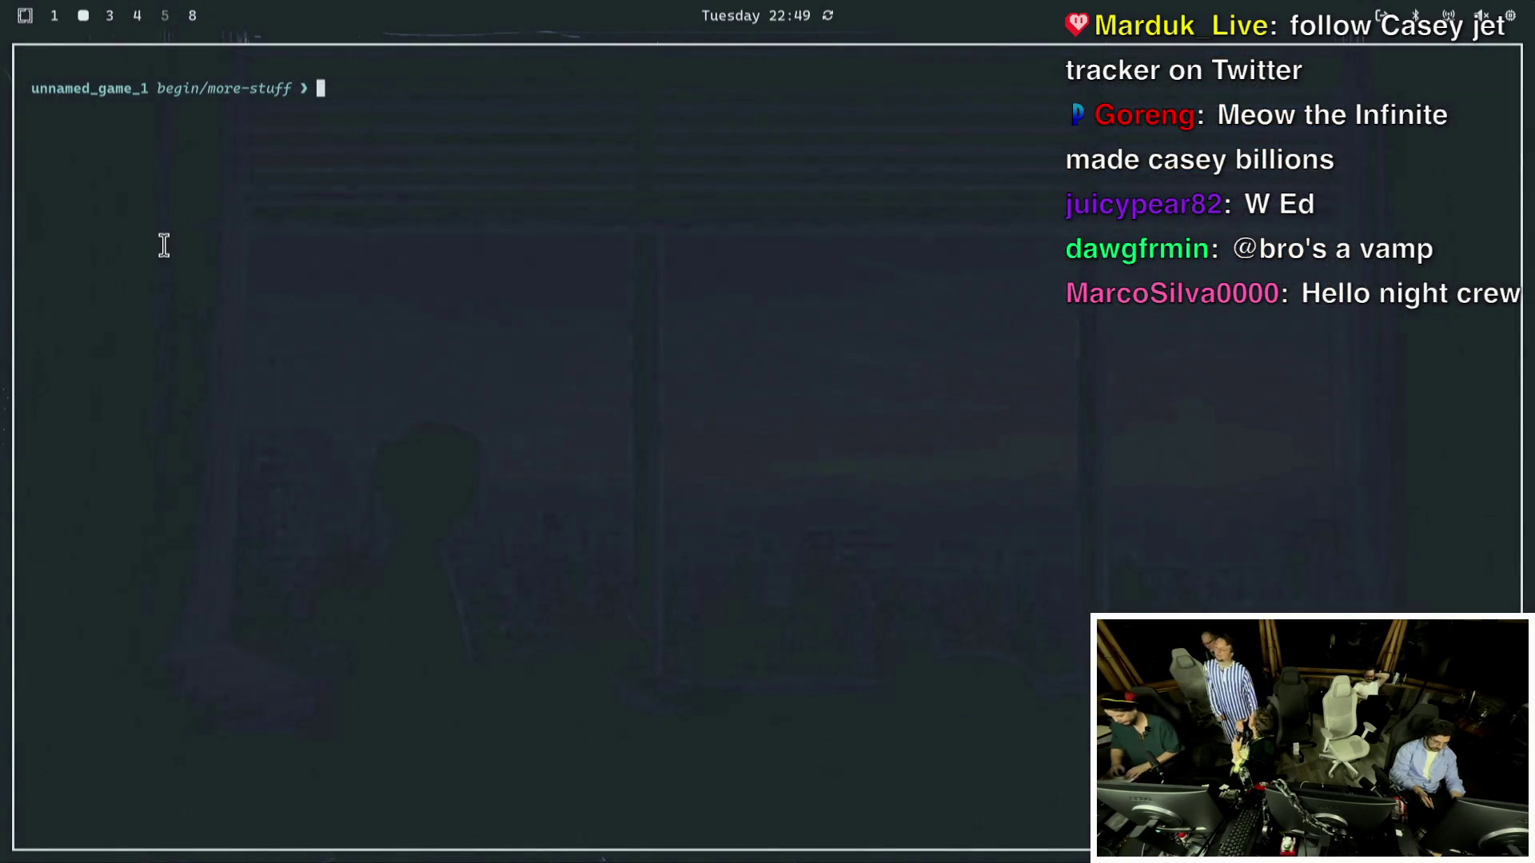
{"action": "type", "text": "yay ="}
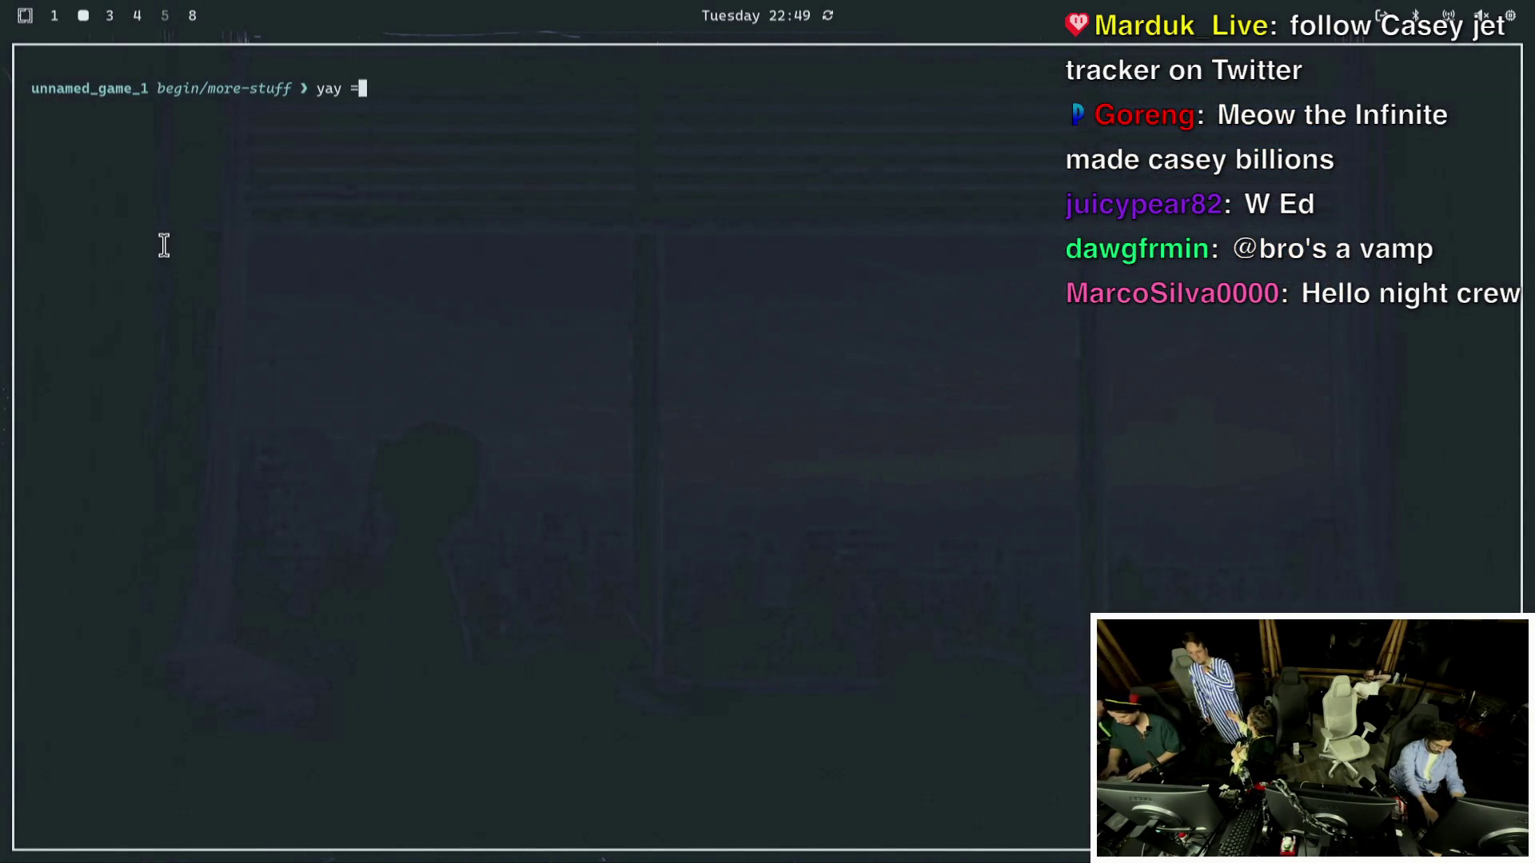
{"action": "key", "text": "BackSpace"}
{"action": "type", "text": "-"}
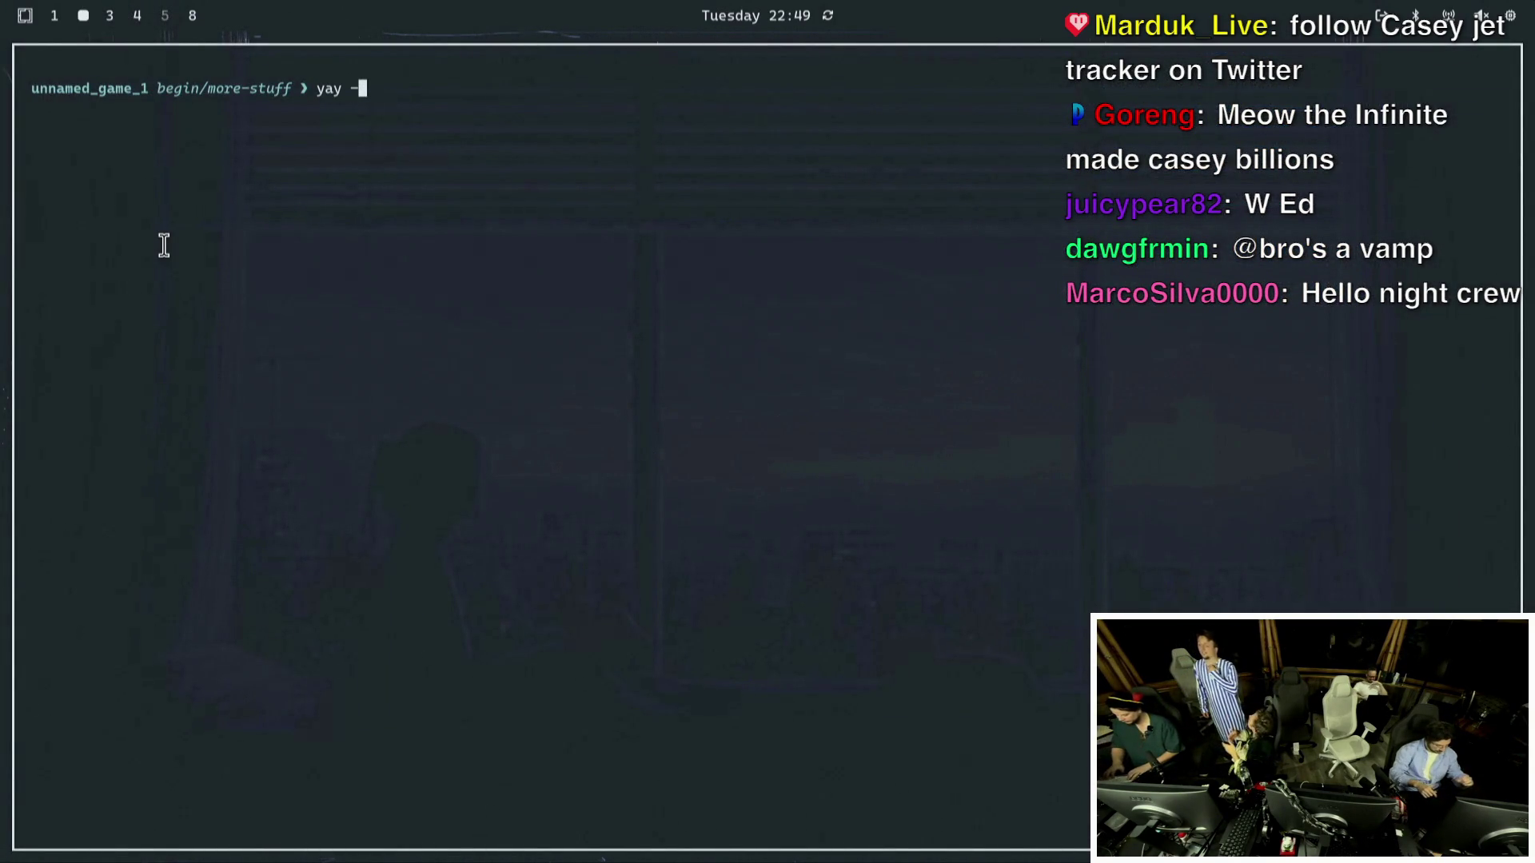
{"action": "type", "text": "S tmati"}
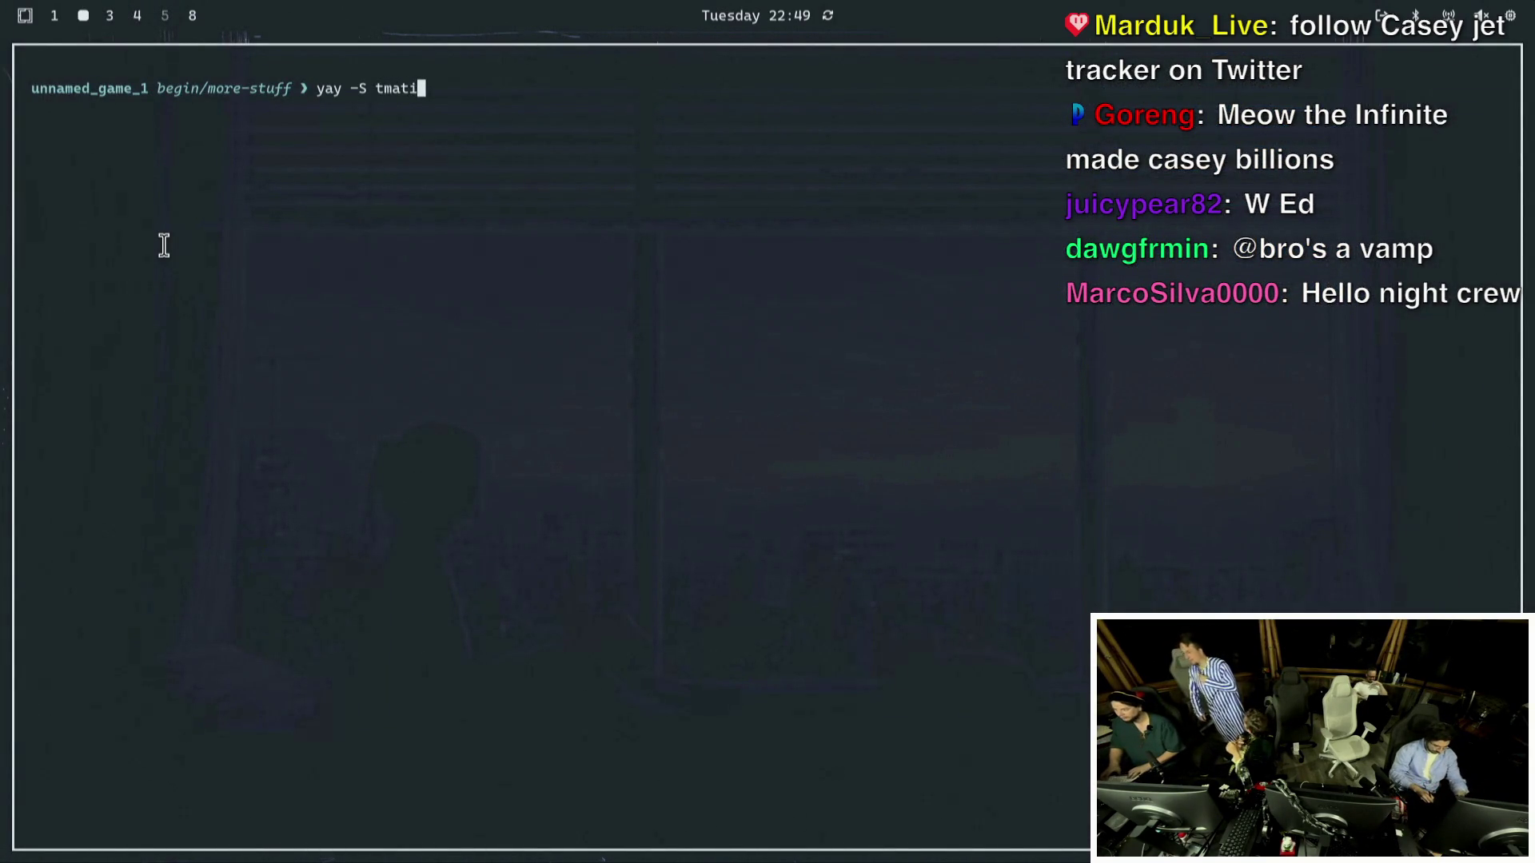
{"action": "key", "text": "BackSpace"}
{"action": "type", "text": "rix'"}
{"action": "key", "text": "Return"}
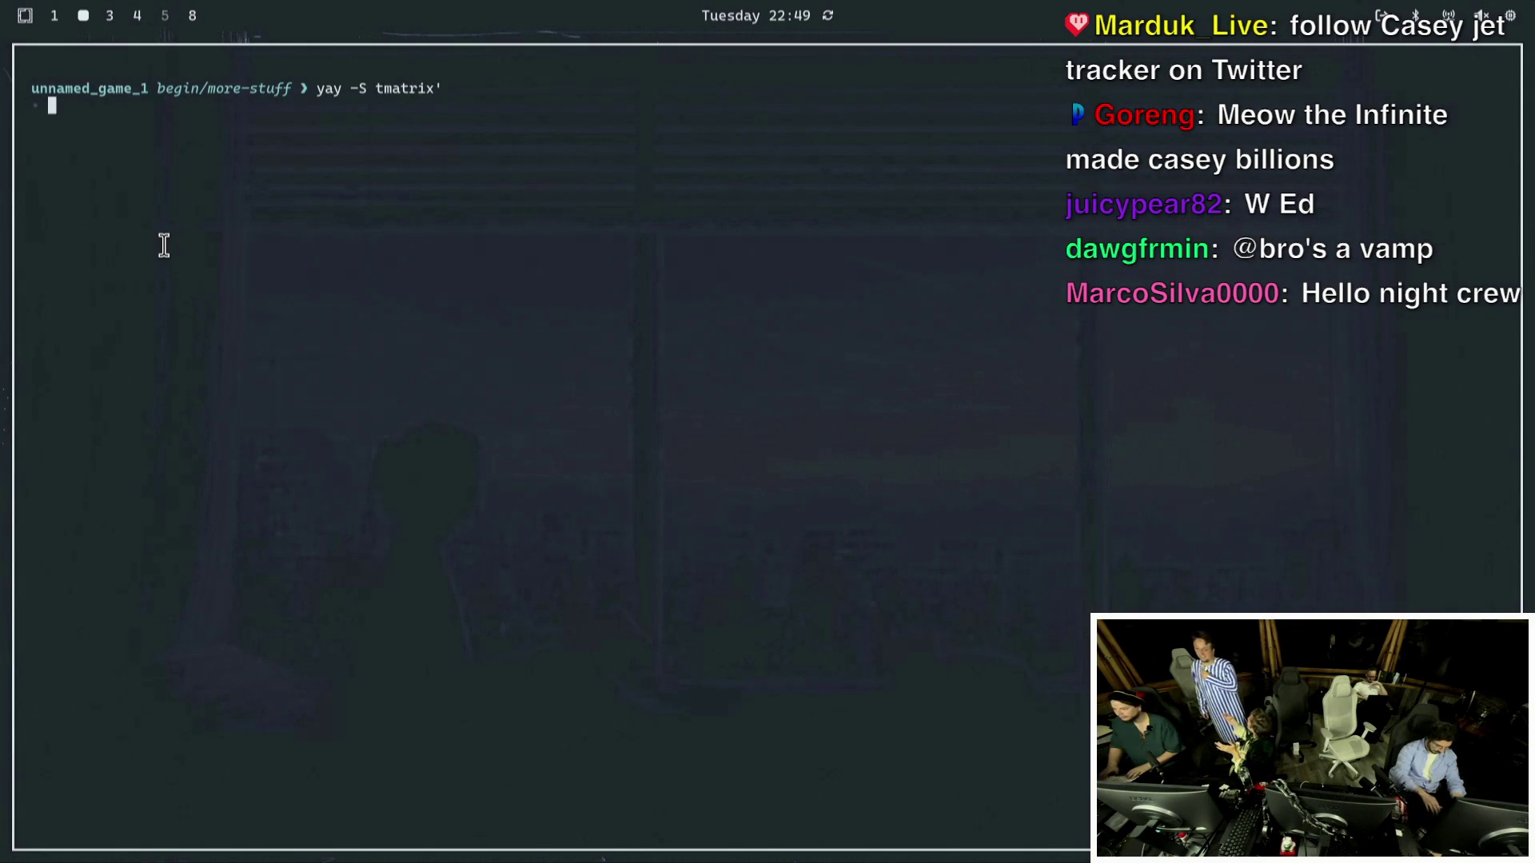
{"action": "key", "text": "Tab"}
{"action": "key", "text": "ctrl+c"}
{"action": "key", "text": "Up"}
{"action": "key", "text": "BackSpace"}
{"action": "key", "text": "Return"}
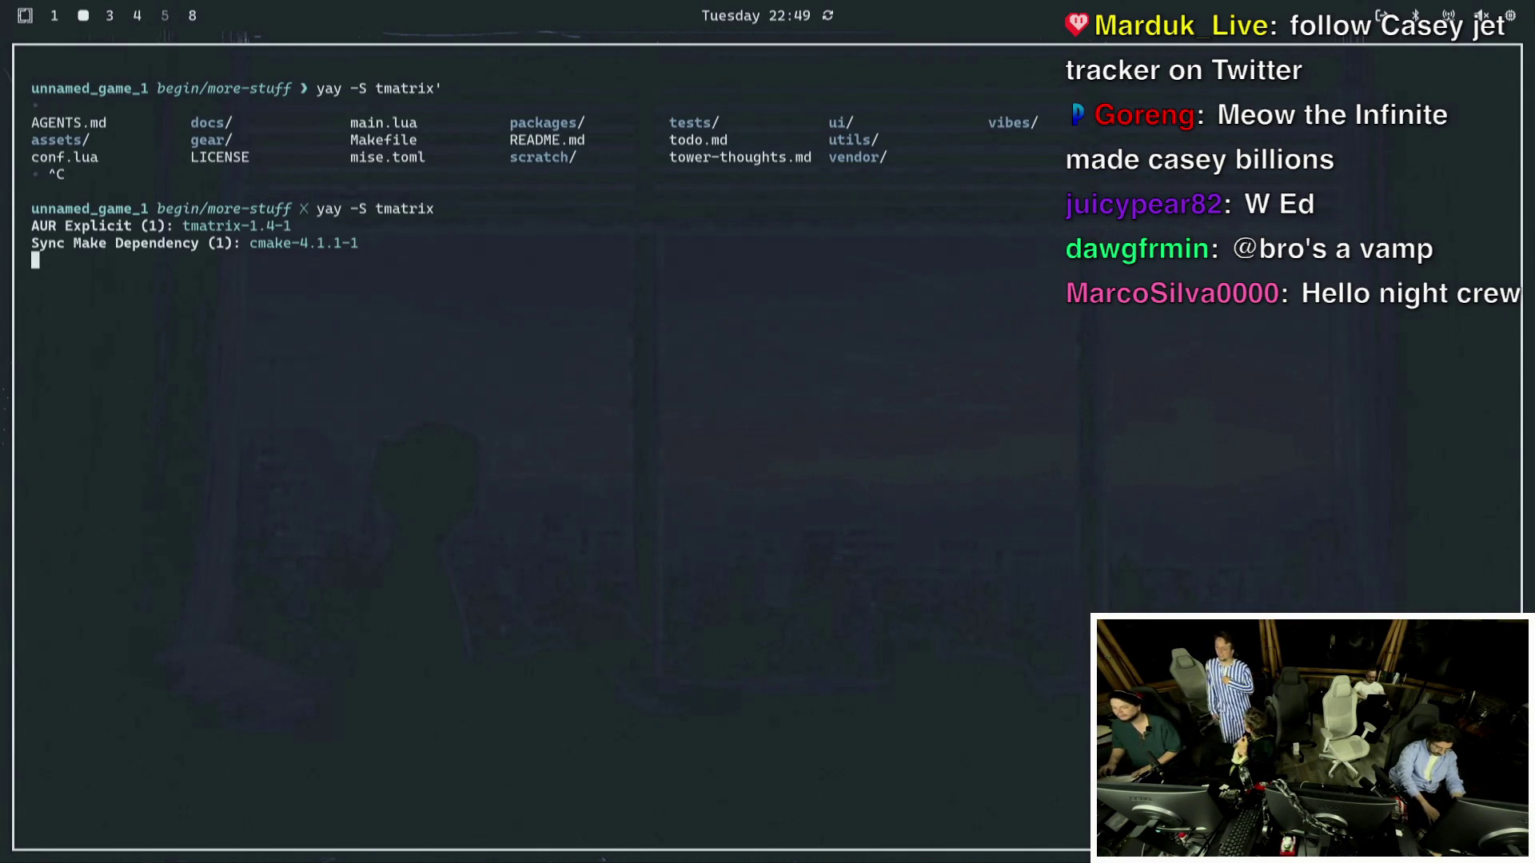
Accept the build prompts, enter the sudo password, confirm with Y, and launch tmatrix.
{"action": "key", "text": "Return"}
{"action": "key", "text": "Return"}
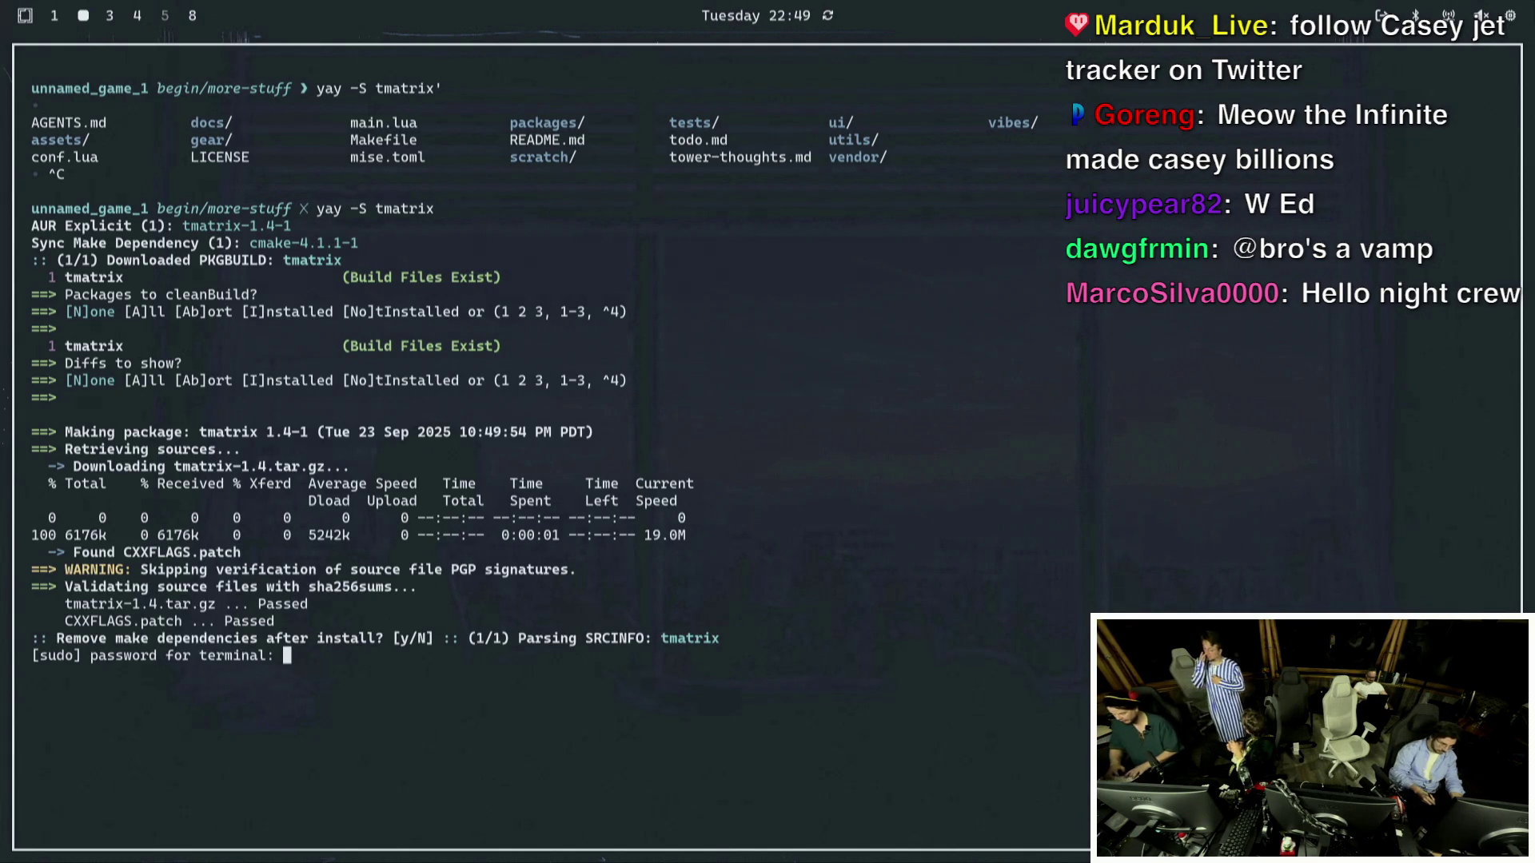
{"action": "key", "text": "Return"}
{"action": "type", "text": "T"}
{"action": "key", "text": "Return"}
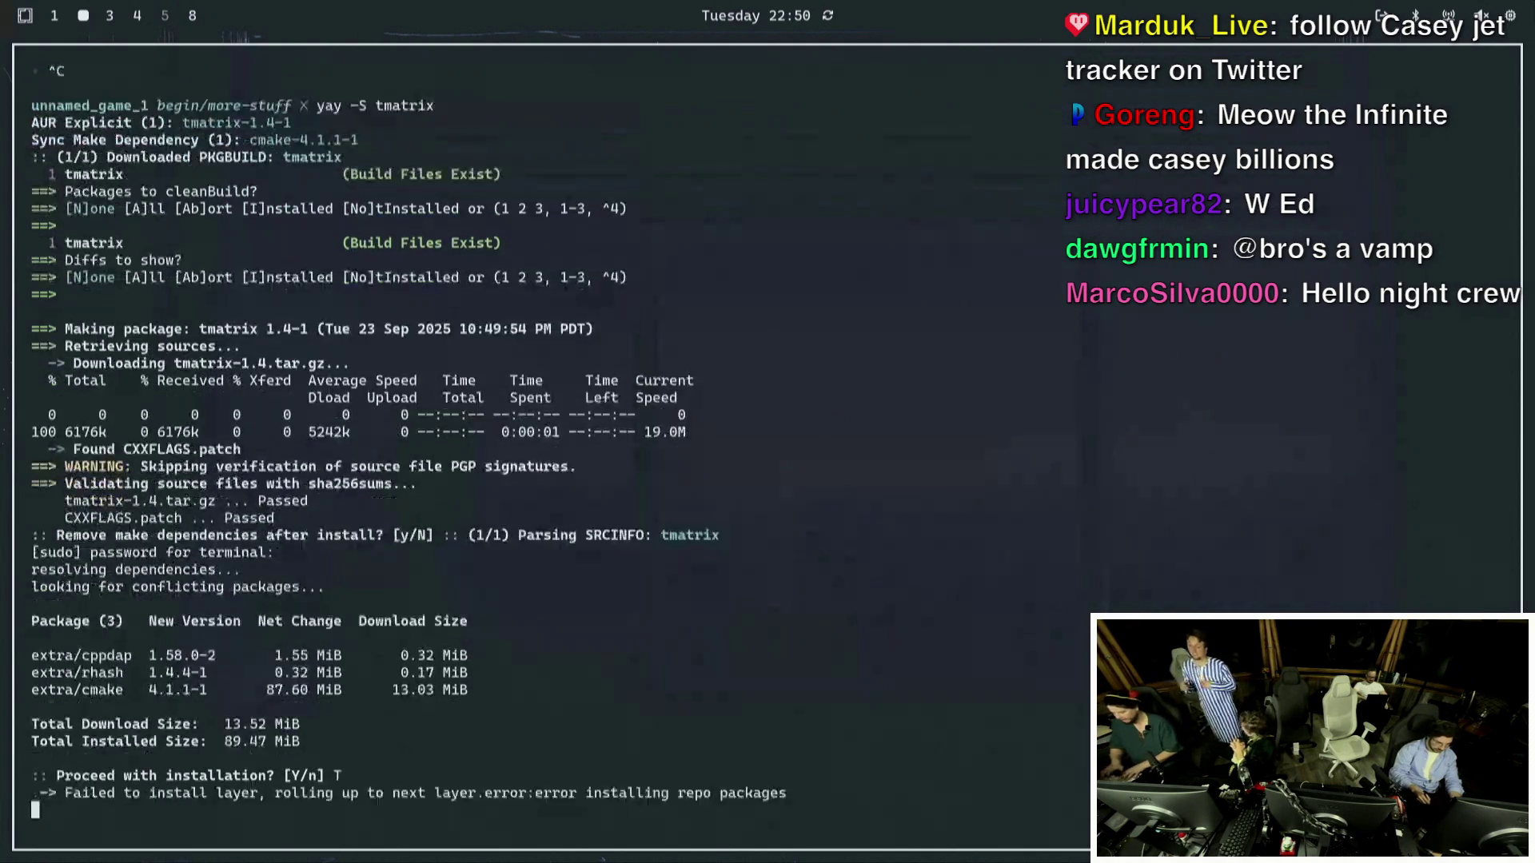
{"action": "type", "text": "Y"}
{"action": "key", "text": "Return"}
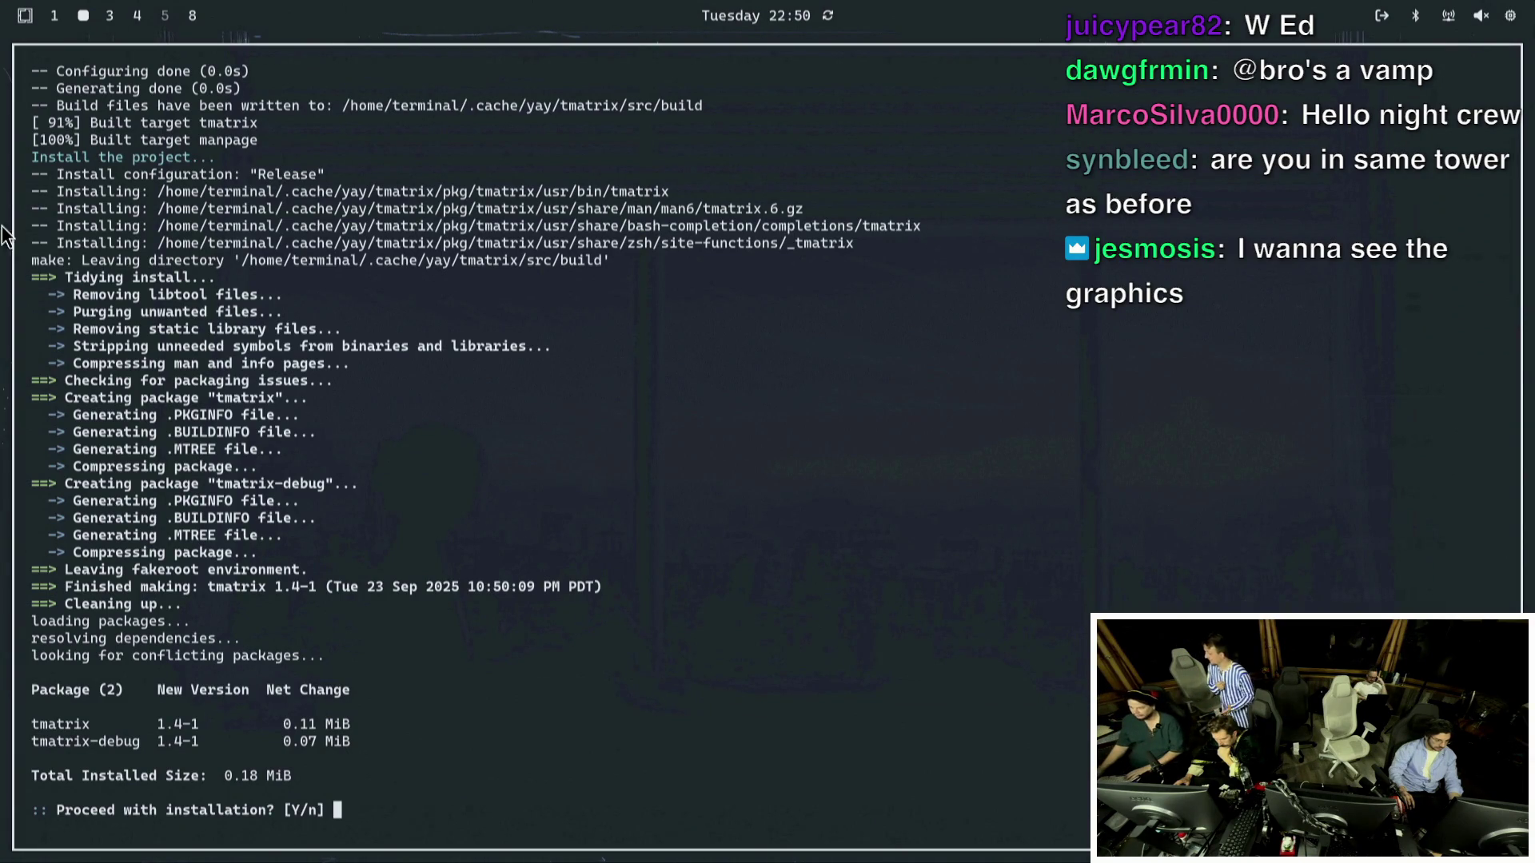
{"action": "type", "text": "Y"}
{"action": "key", "text": "Return"}
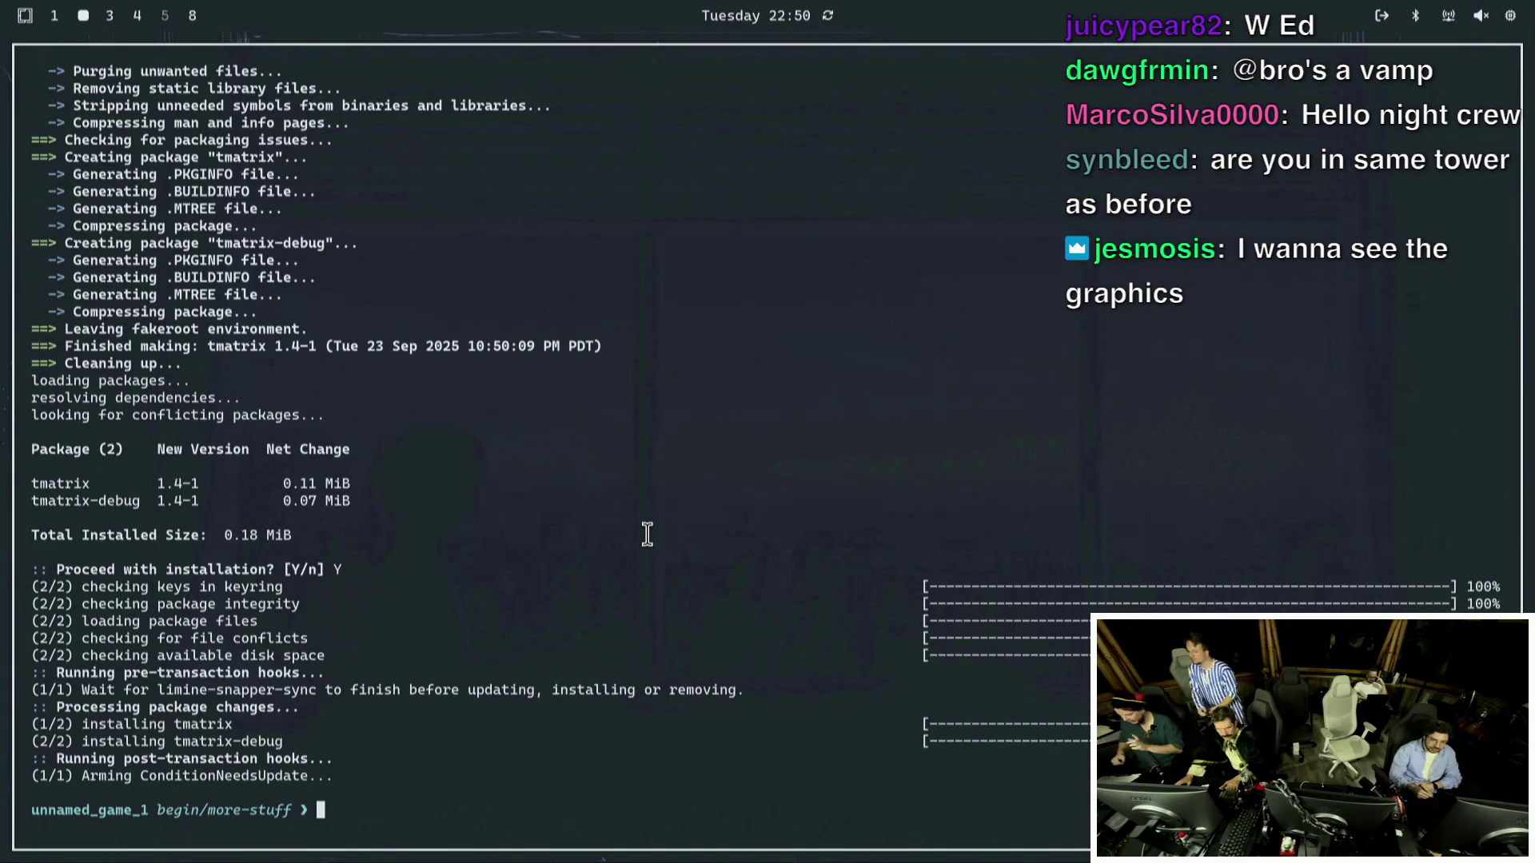
{"action": "type", "text": "tmatrix"}
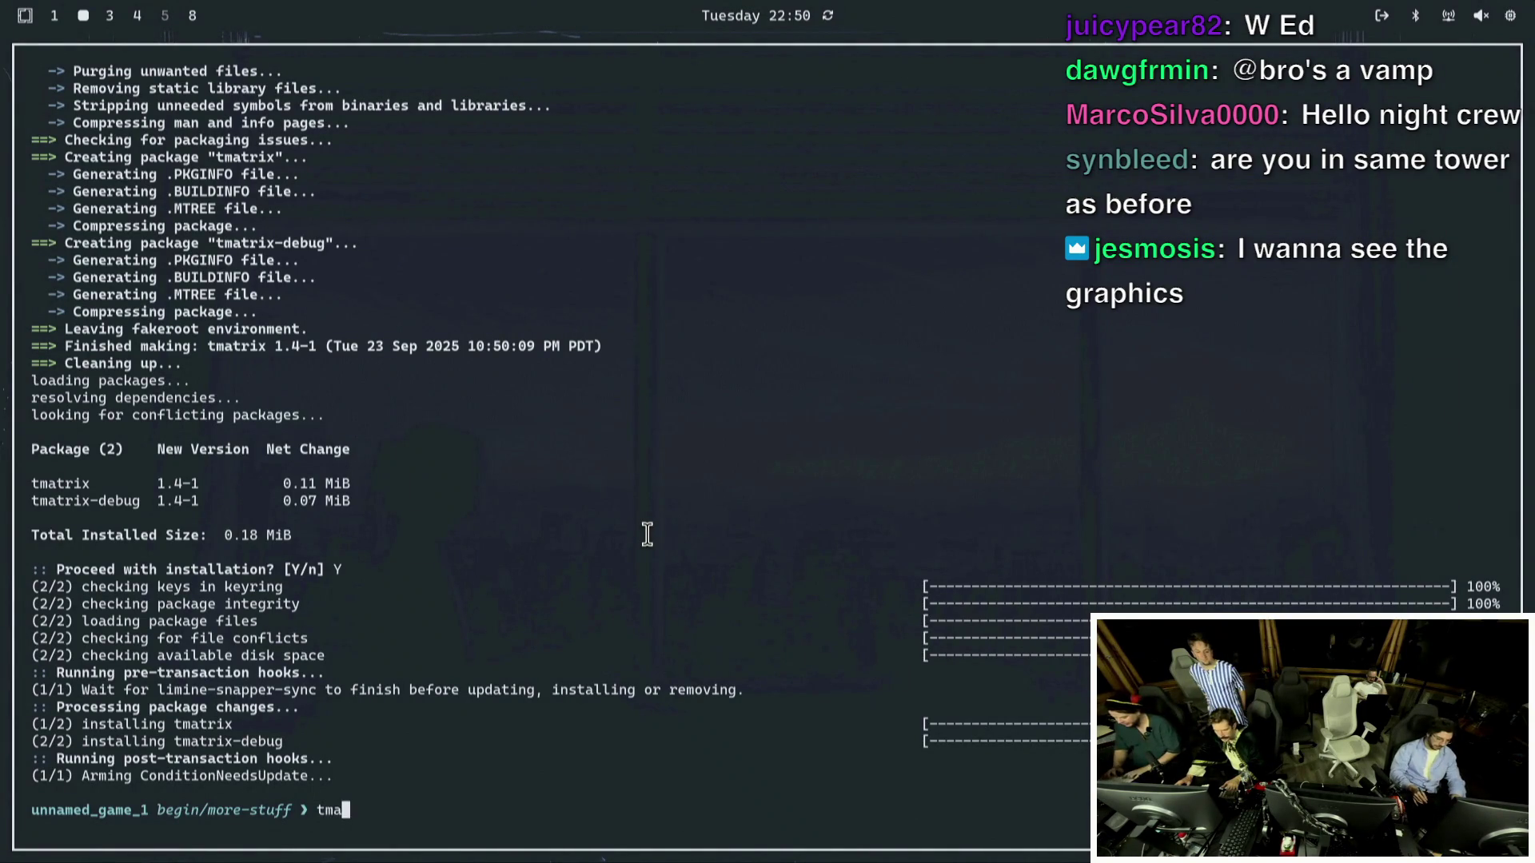
{"action": "key", "text": "Return"}
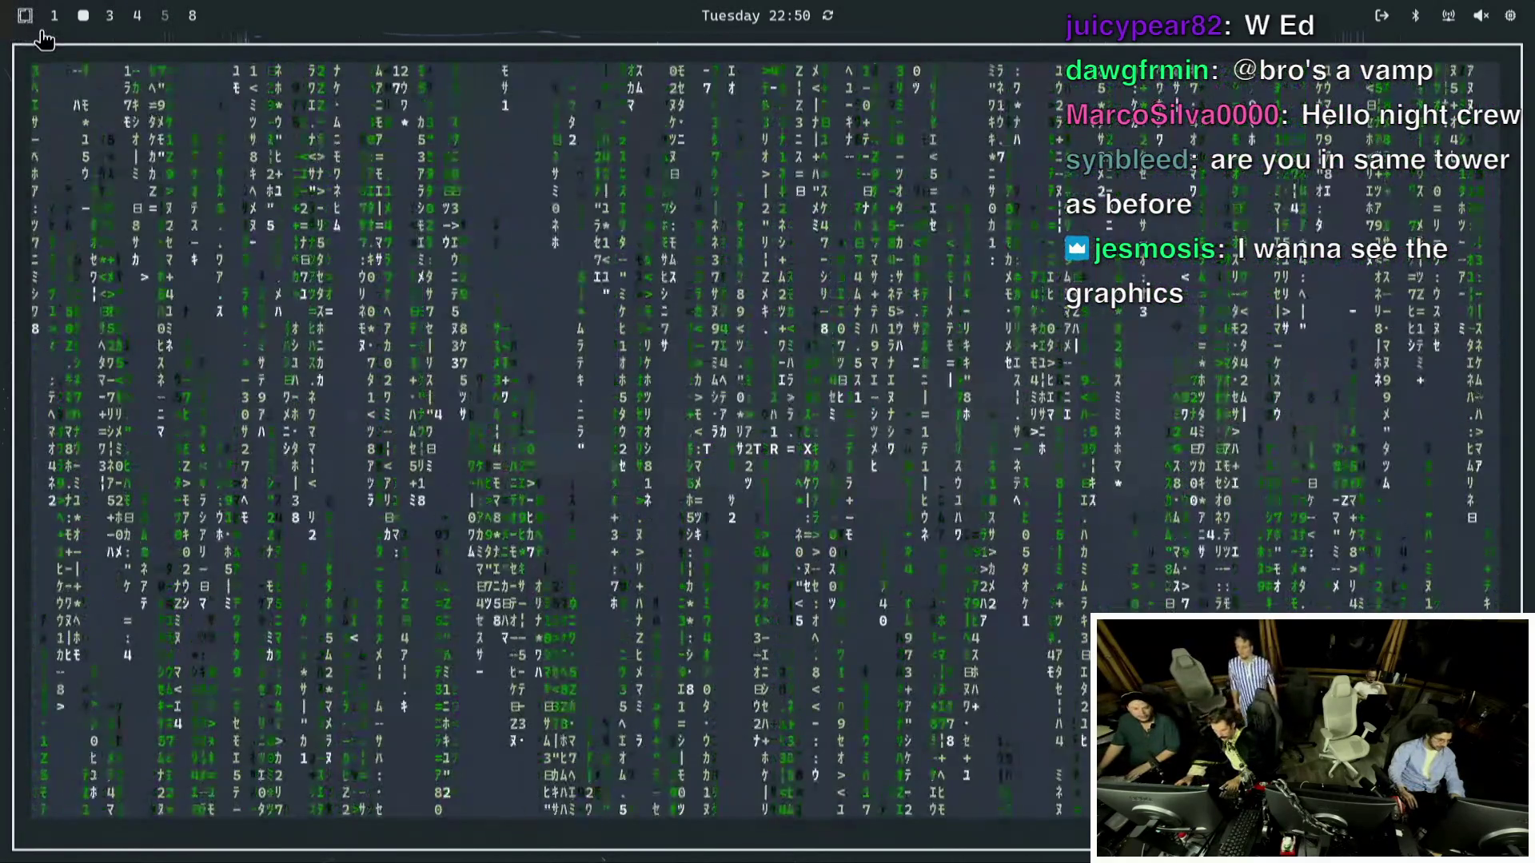
Glance at the GitHub, Discord and editor workspaces, then return and quit tmatrix with Ctrl+C.
{"action": "left_click", "coordinate": [112, 17]}
{"action": "left_click", "coordinate": [81, 15]}
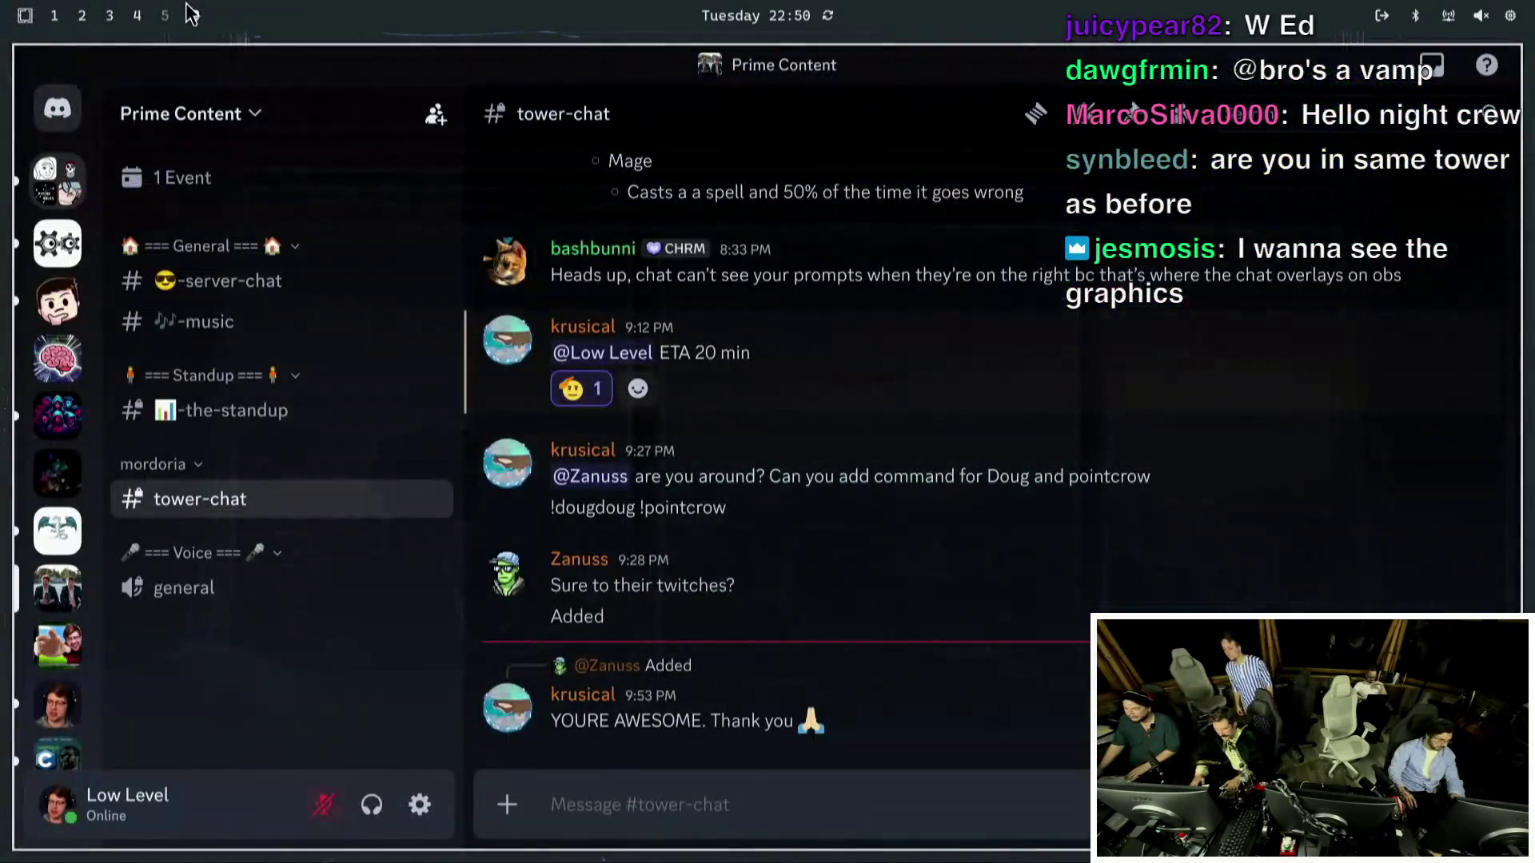
{"action": "left_click", "coordinate": [46, 18]}
{"action": "left_click", "coordinate": [81, 15]}
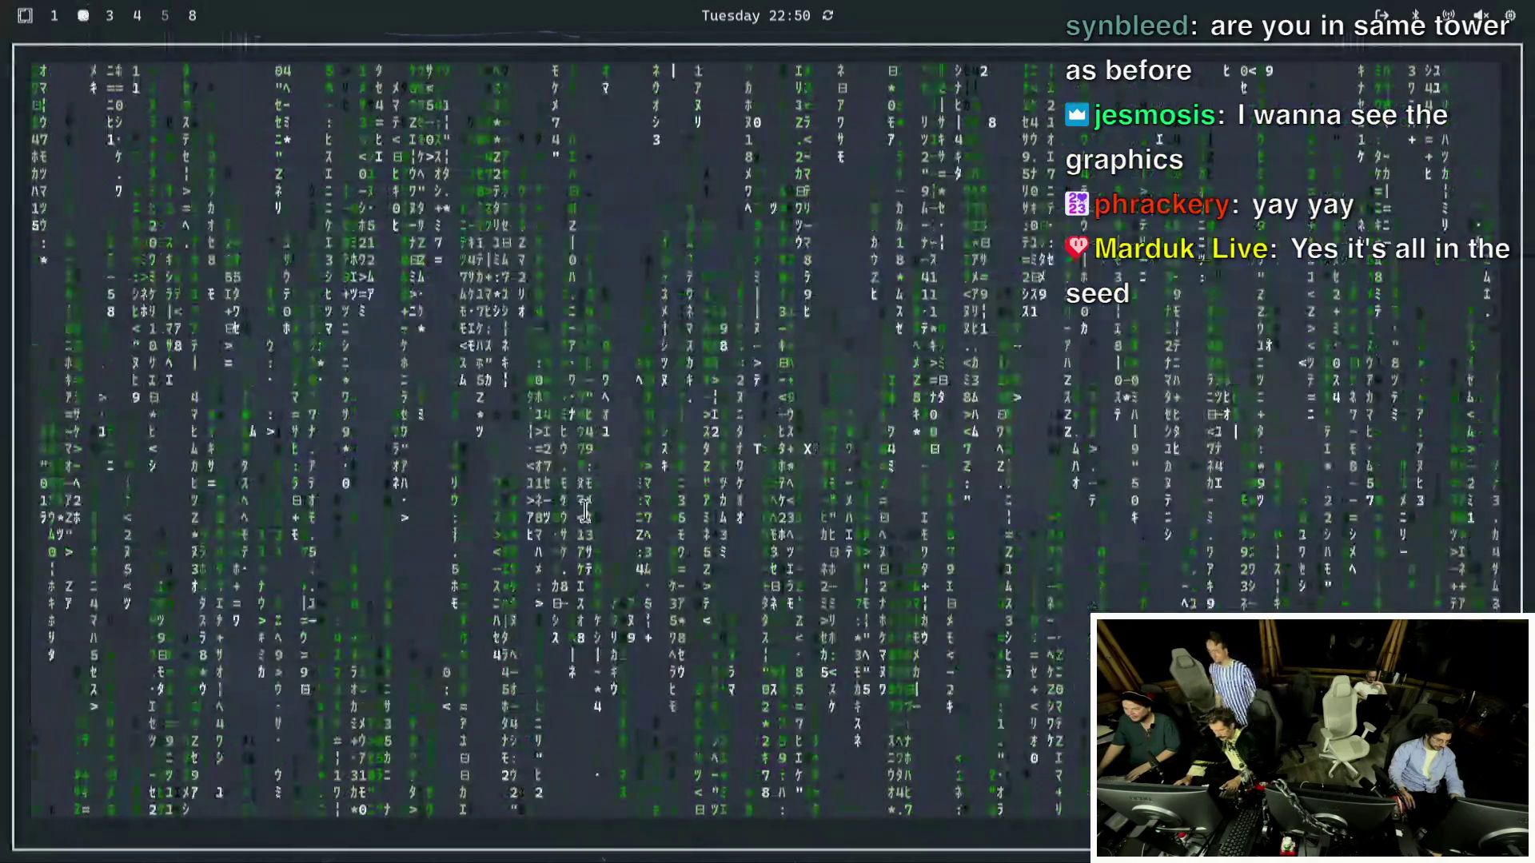
{"action": "key", "text": "ctrl+c"}
Run 'love .', press Play, start a New Game as the Blacksmith and enter Level 1.
{"action": "type", "text": "love ."}
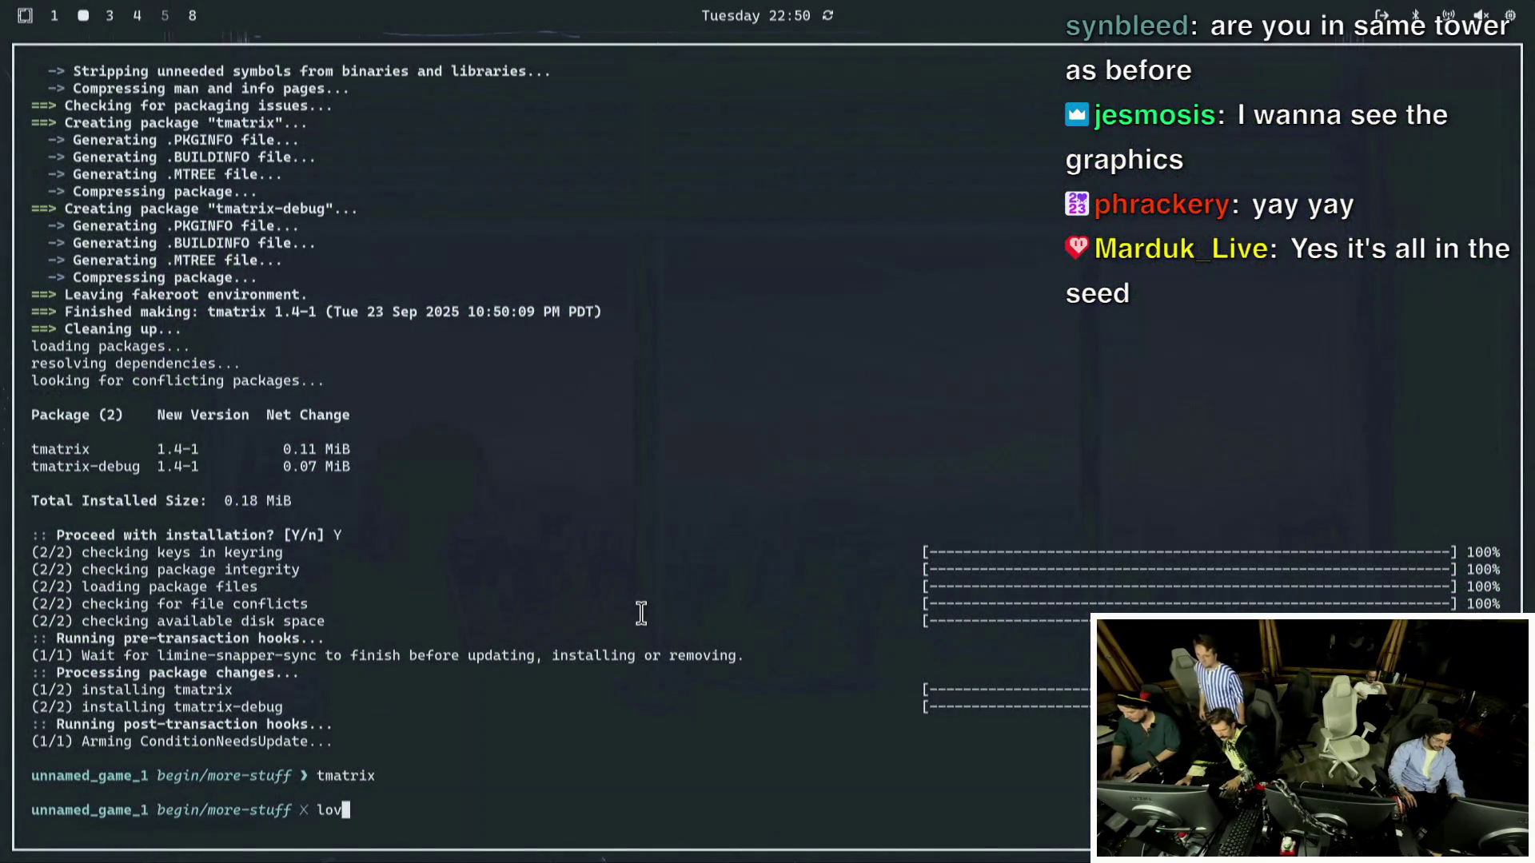
{"action": "key", "text": "Return"}
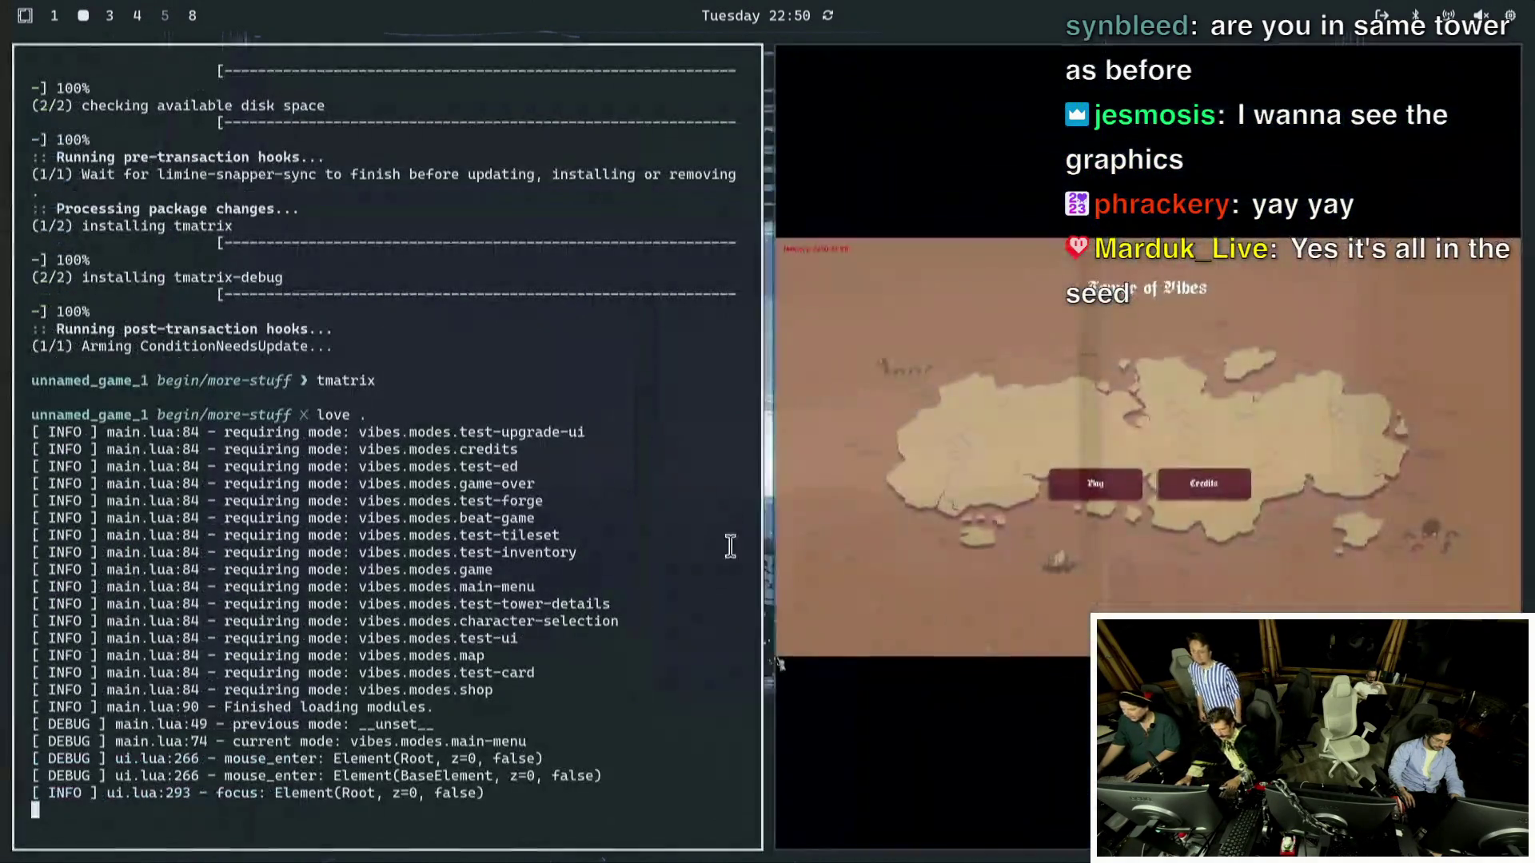
{"action": "left_click", "coordinate": [1089, 425]}
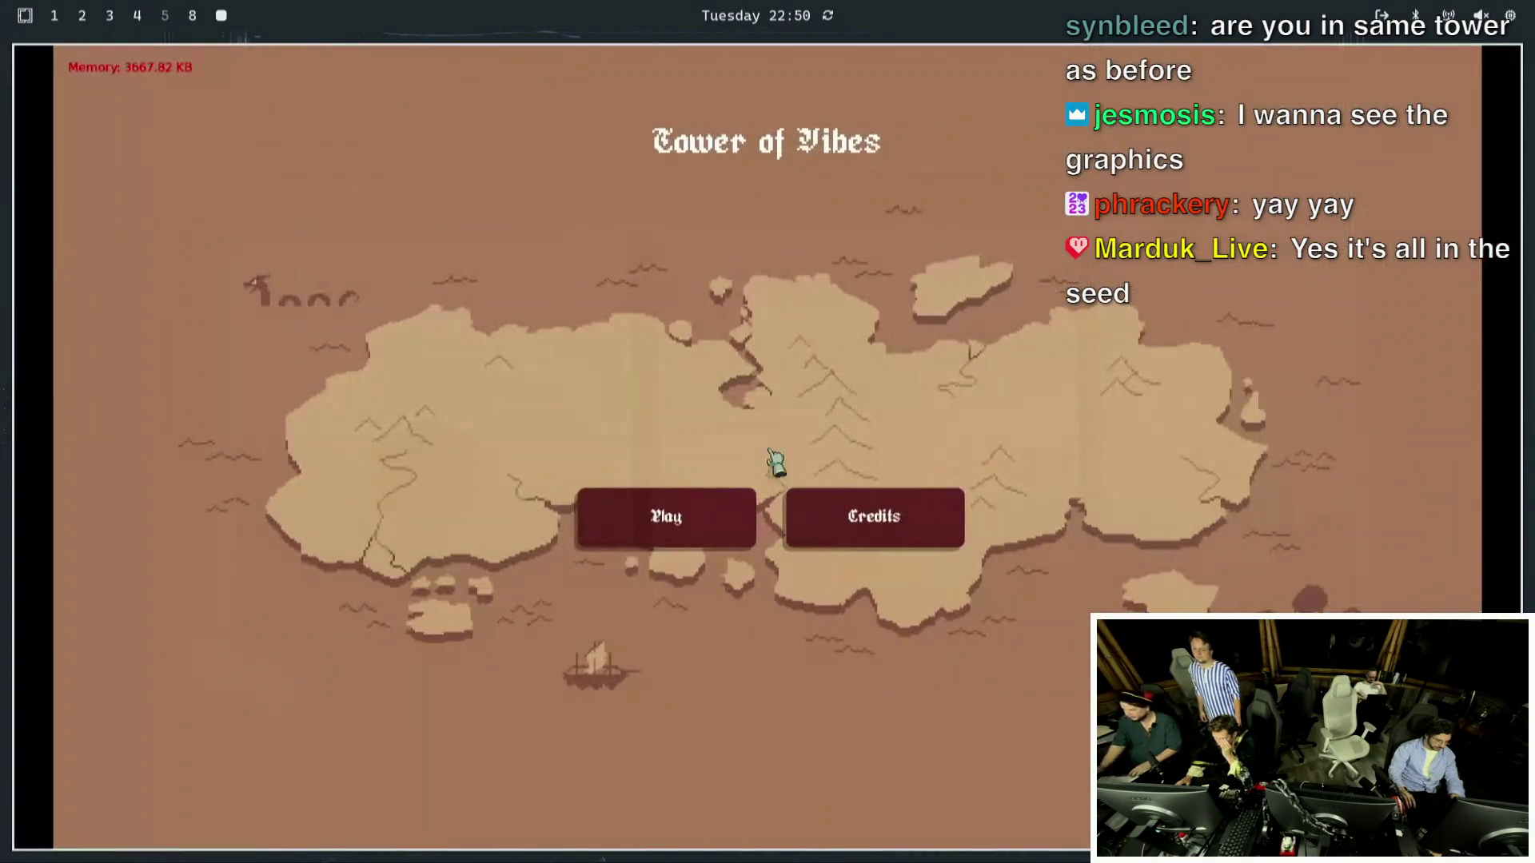
{"action": "left_click", "coordinate": [706, 518]}
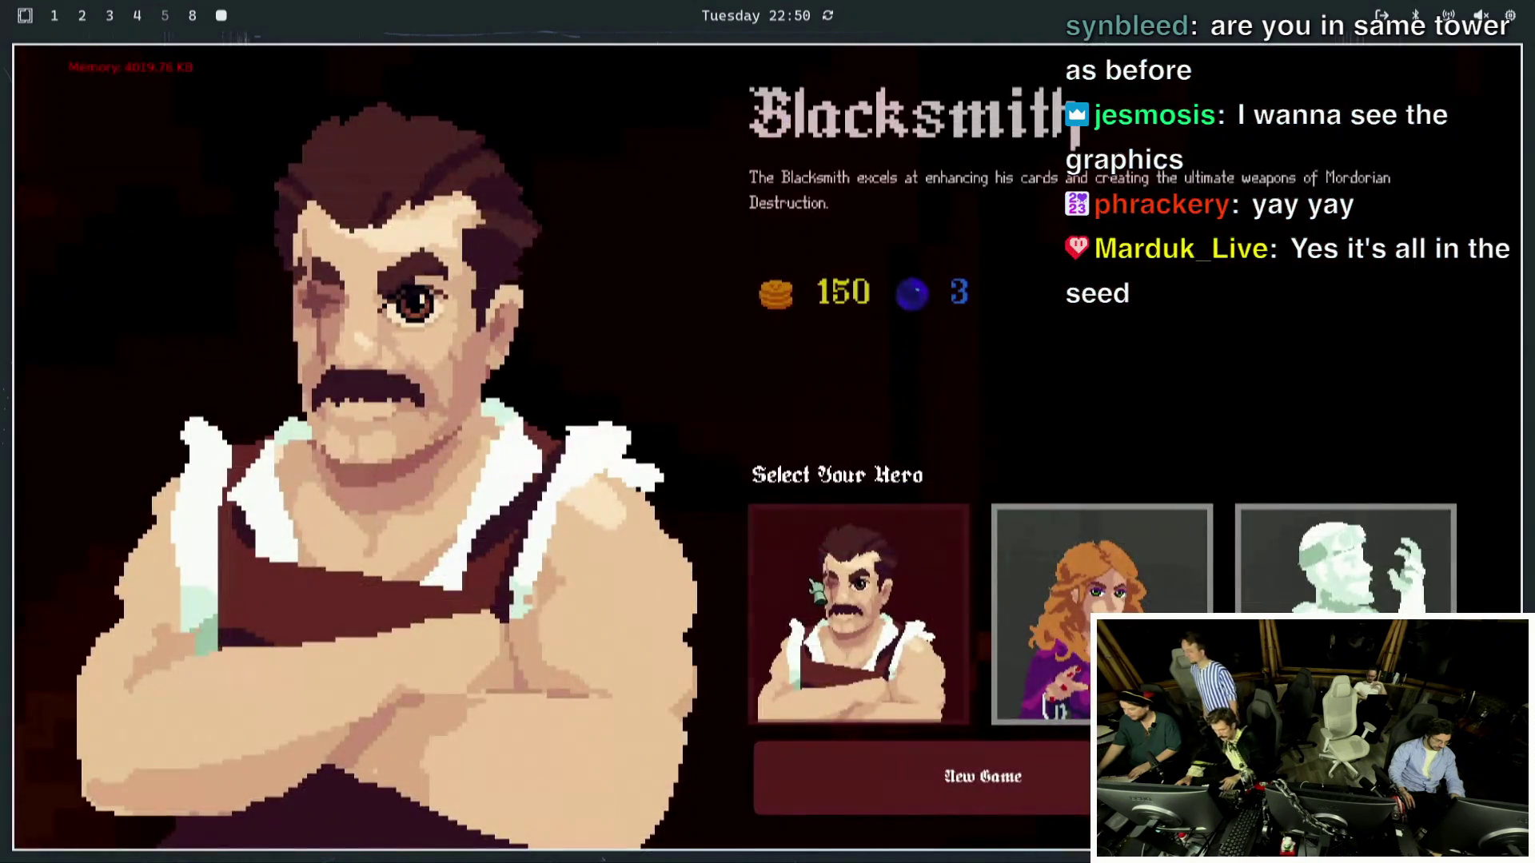
{"action": "left_click", "coordinate": [913, 770]}
{"action": "left_click", "coordinate": [838, 711]}
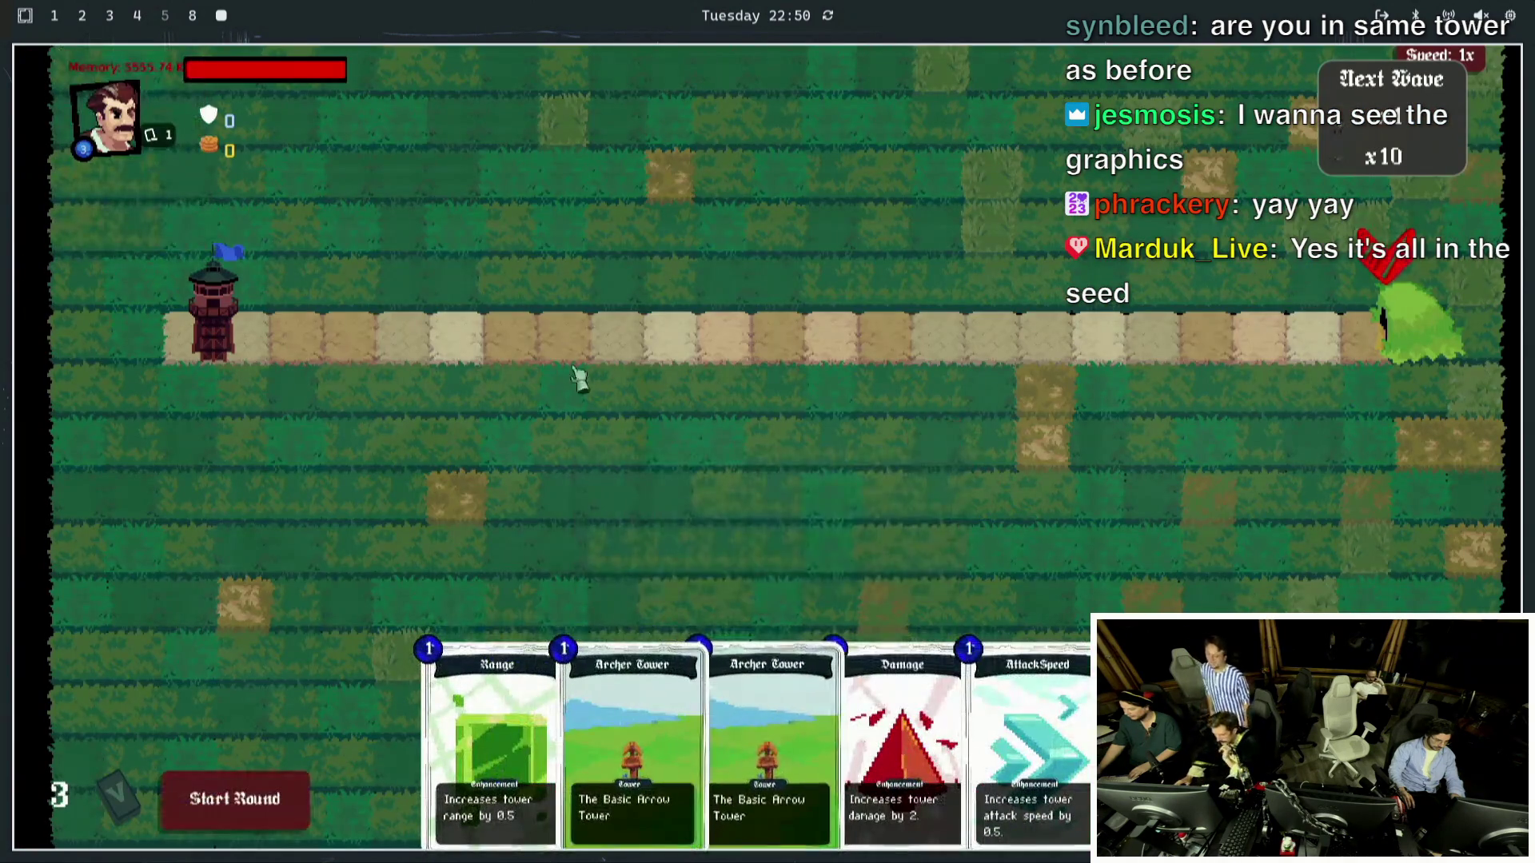
{"action": "mouse_move", "coordinate": [823, 779]}
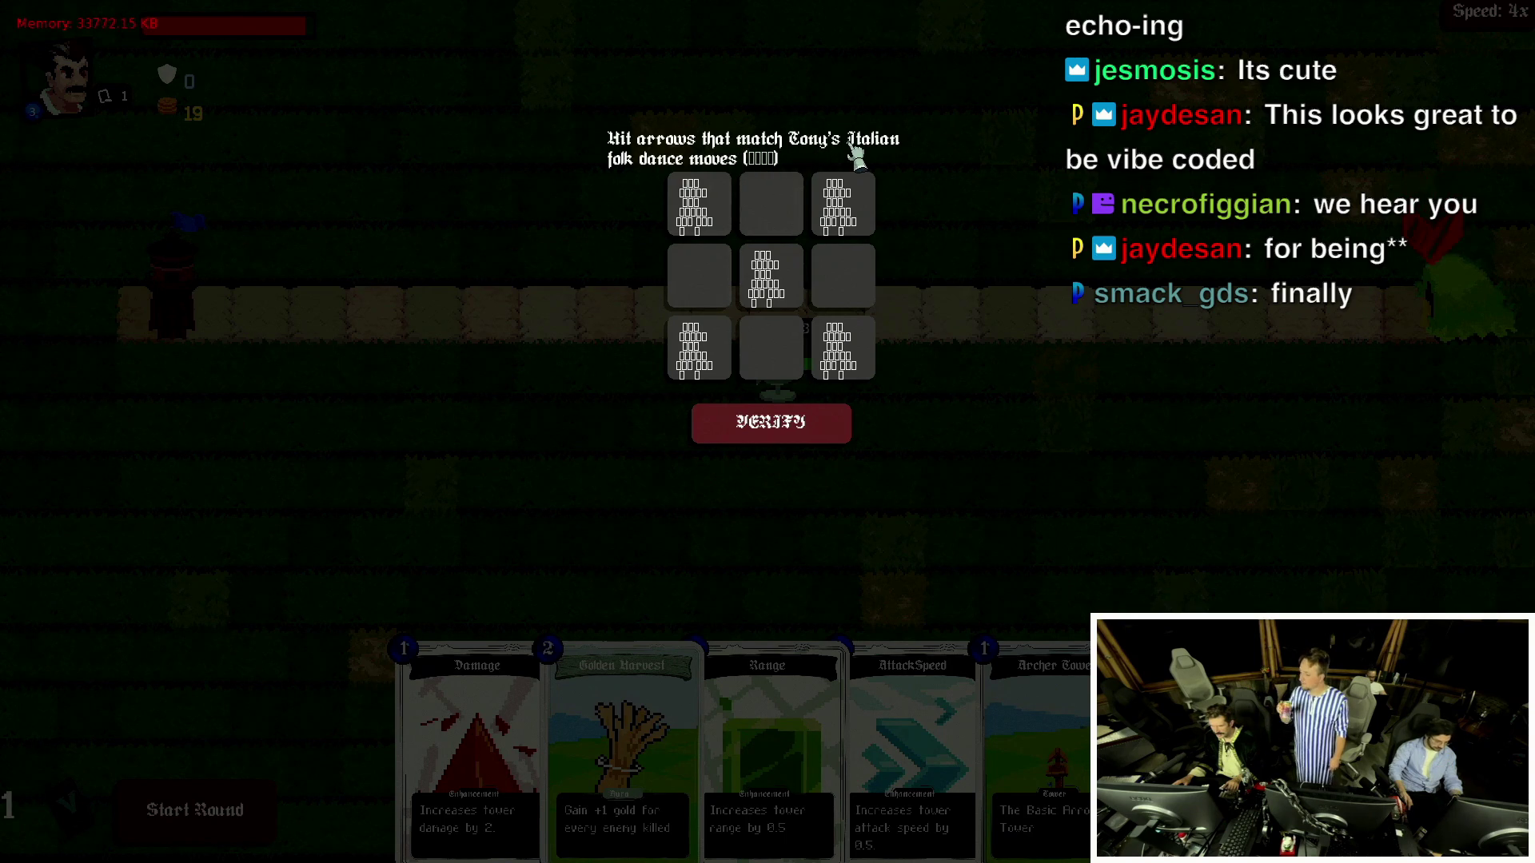
Mark the matching arrow squares in the arrow captcha and verify.
{"action": "left_click", "coordinate": [707, 272]}
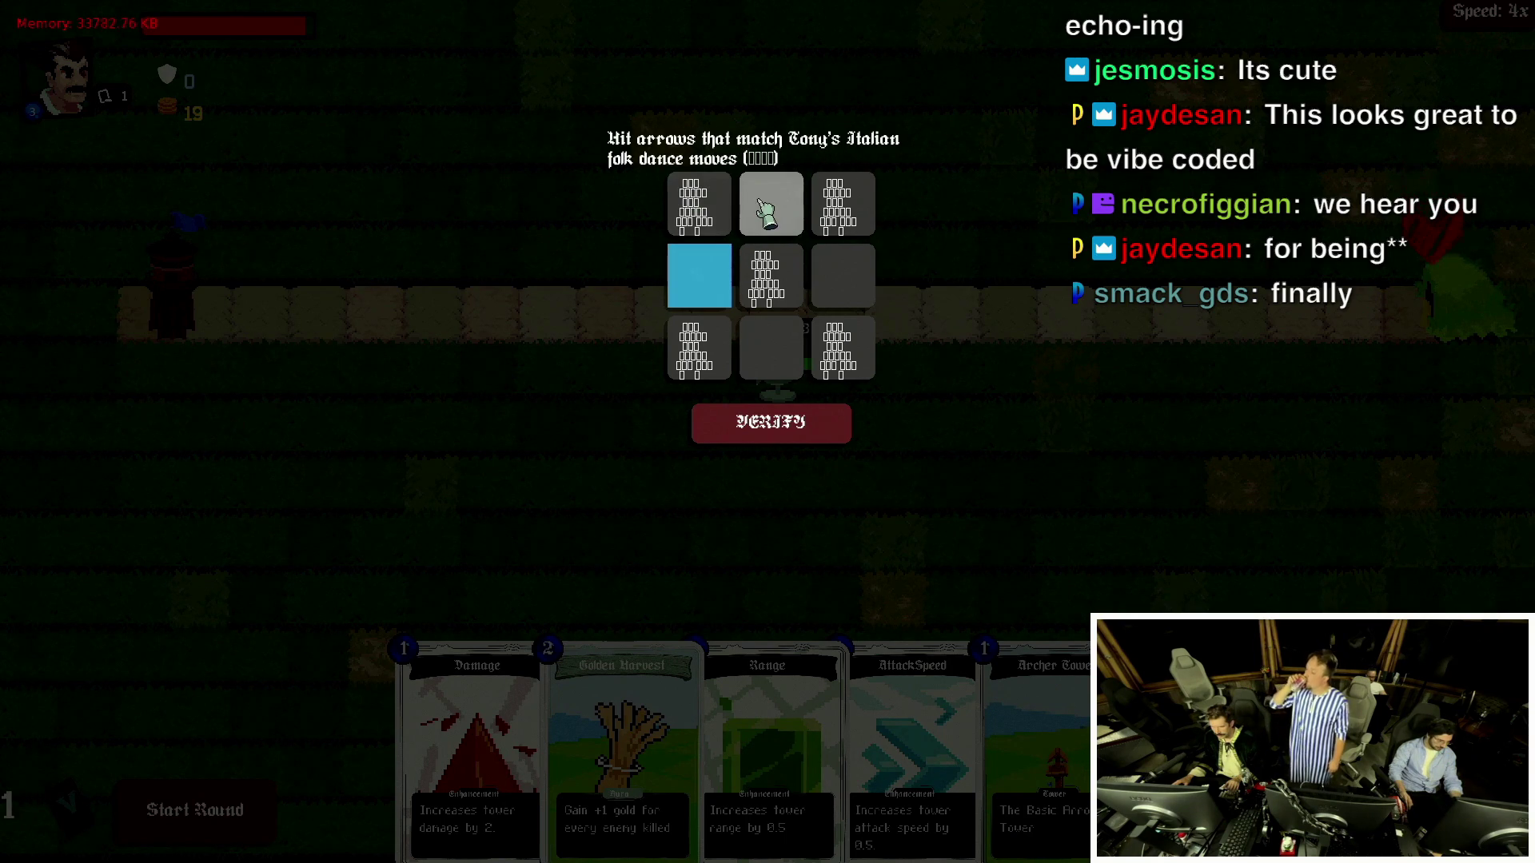
{"action": "left_click", "coordinate": [703, 283]}
{"action": "left_click", "coordinate": [703, 231]}
{"action": "left_click", "coordinate": [783, 276]}
{"action": "left_click", "coordinate": [840, 206]}
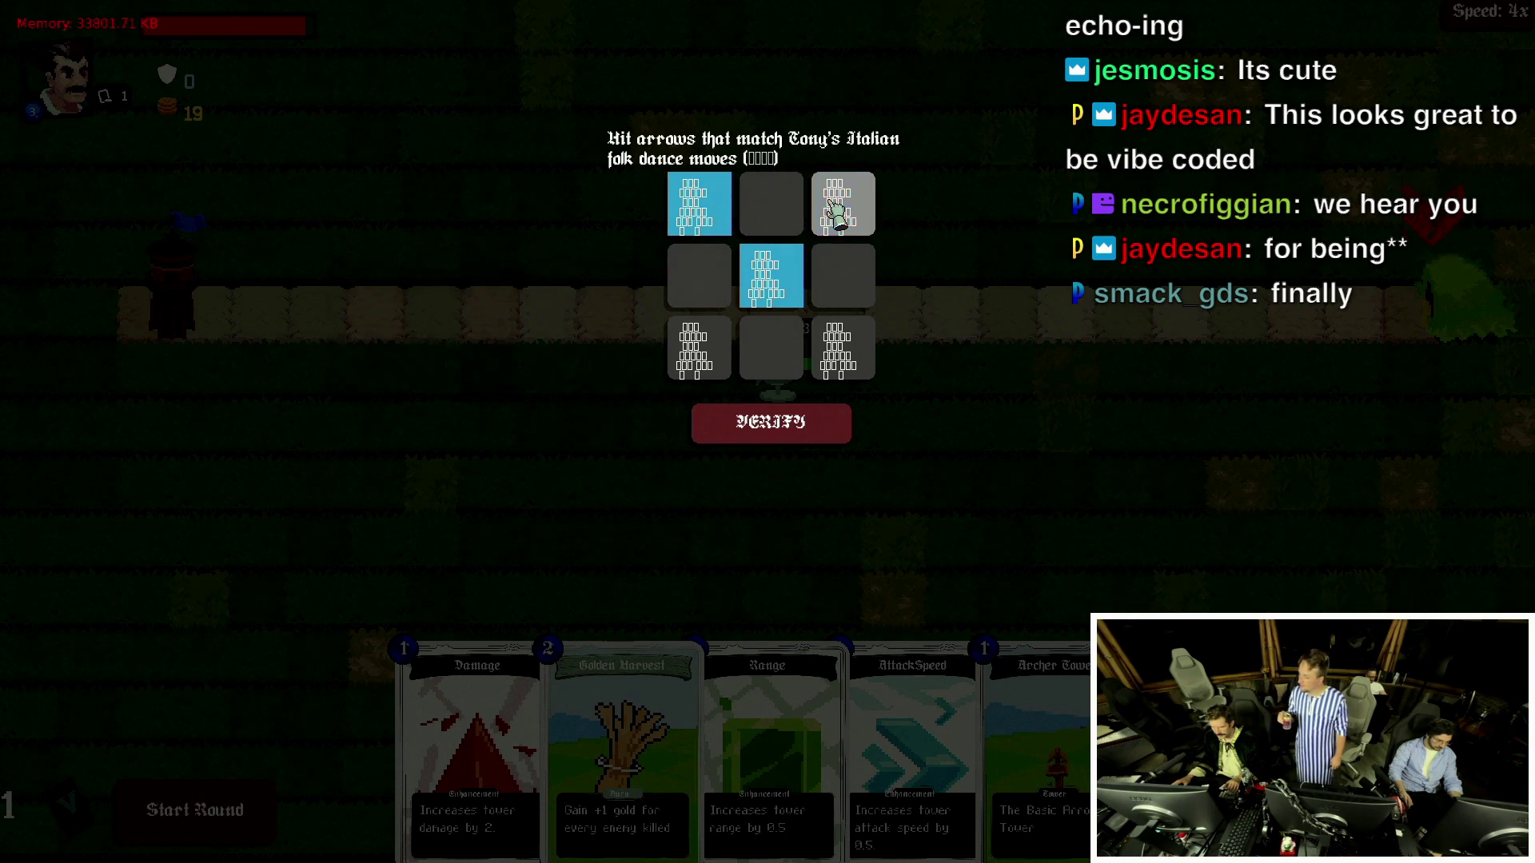
{"action": "left_click", "coordinate": [841, 348]}
{"action": "left_click", "coordinate": [680, 352]}
{"action": "left_click", "coordinate": [740, 415]}
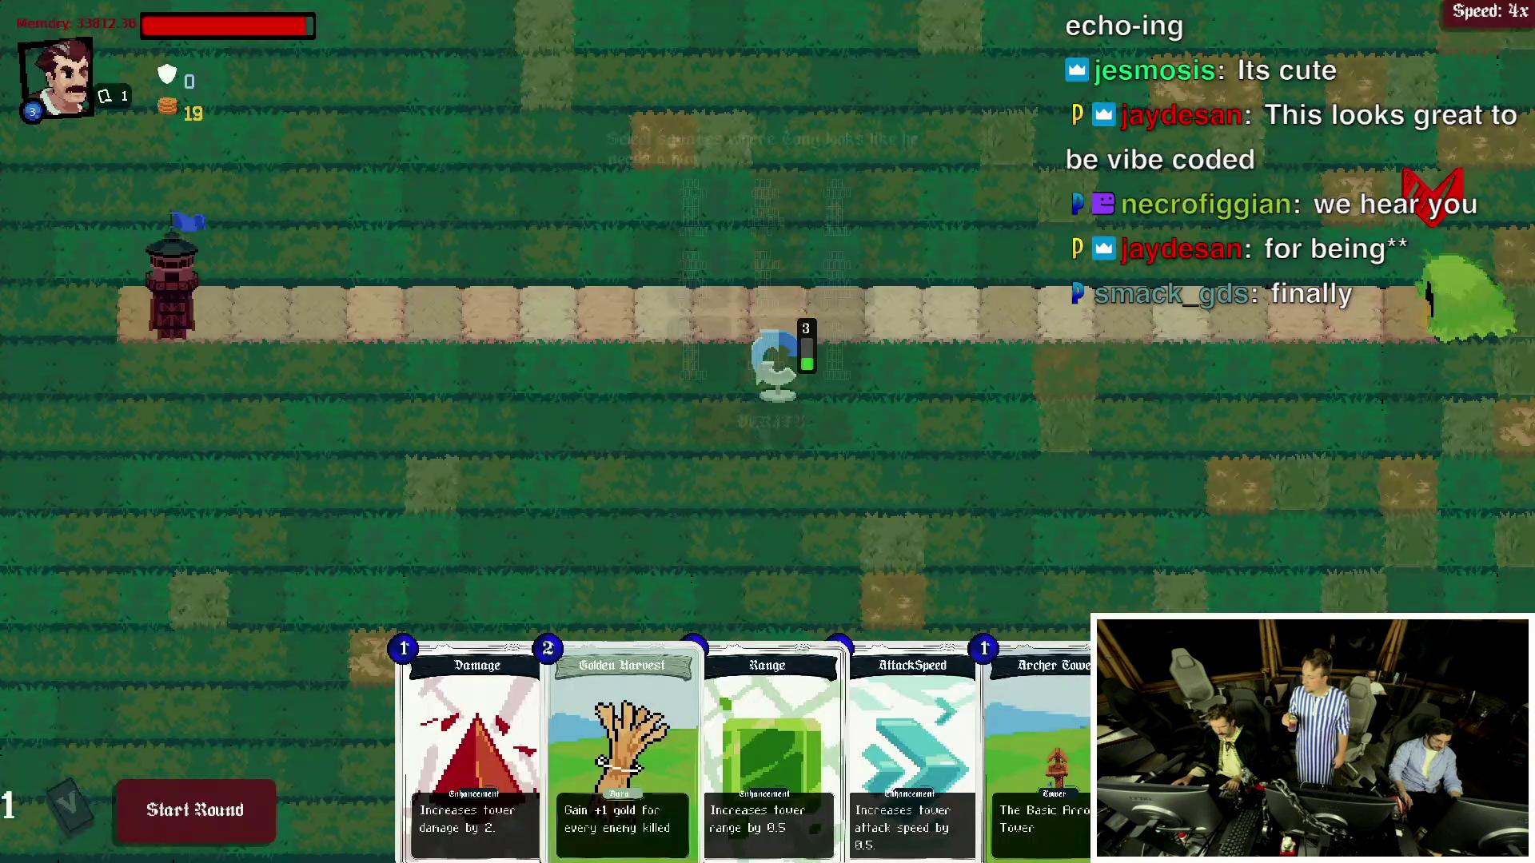
Mark the Tonys that need a hug in the hug captcha and verify.
{"action": "left_click", "coordinate": [769, 348]}
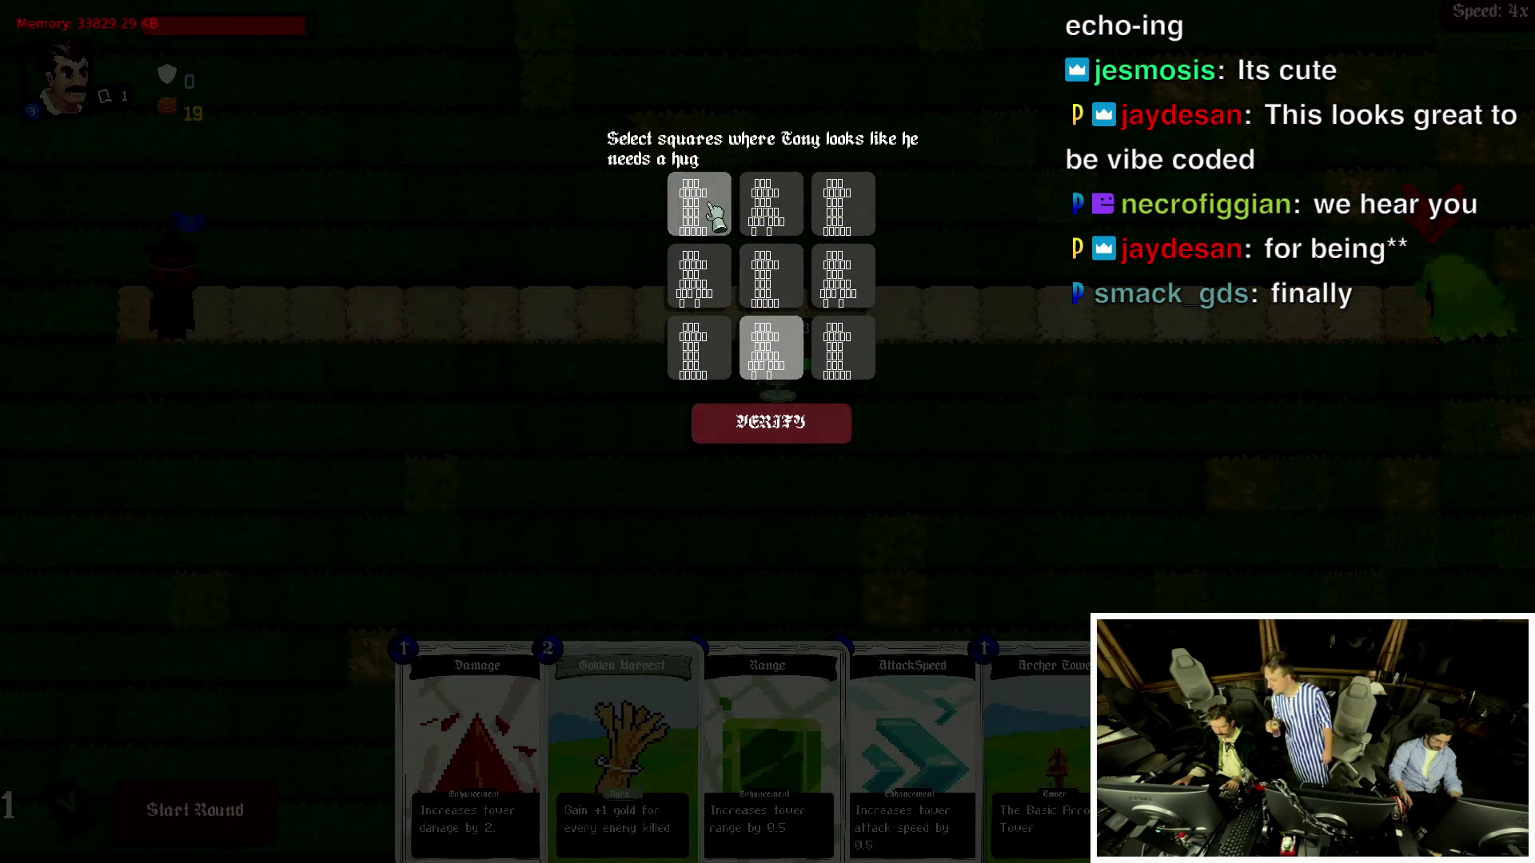
{"action": "left_click", "coordinate": [699, 348]}
{"action": "left_click", "coordinate": [787, 275]}
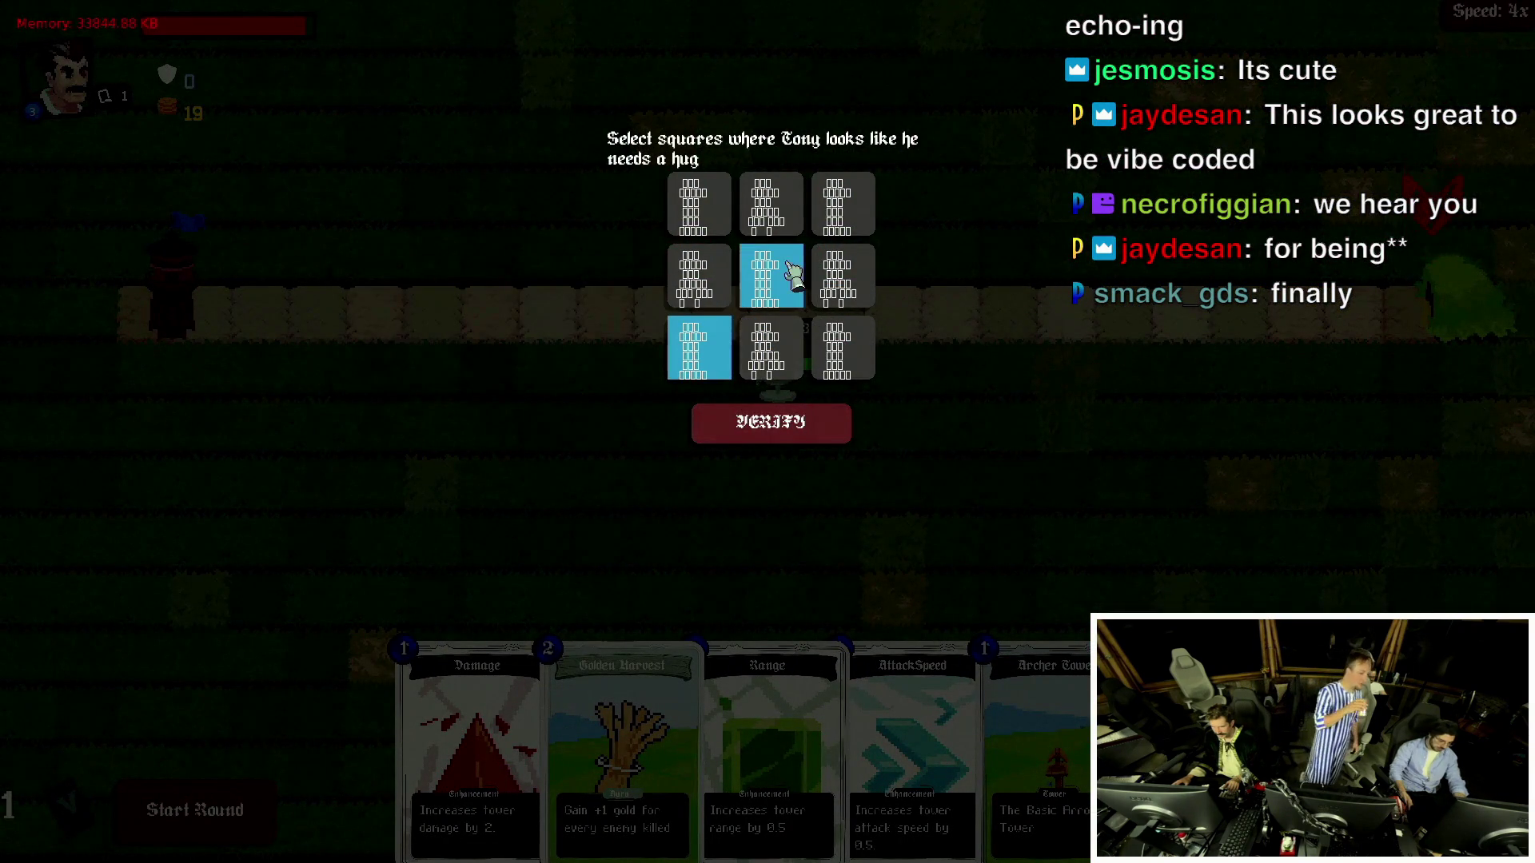
{"action": "left_click", "coordinate": [839, 206]}
{"action": "left_click", "coordinate": [679, 206]}
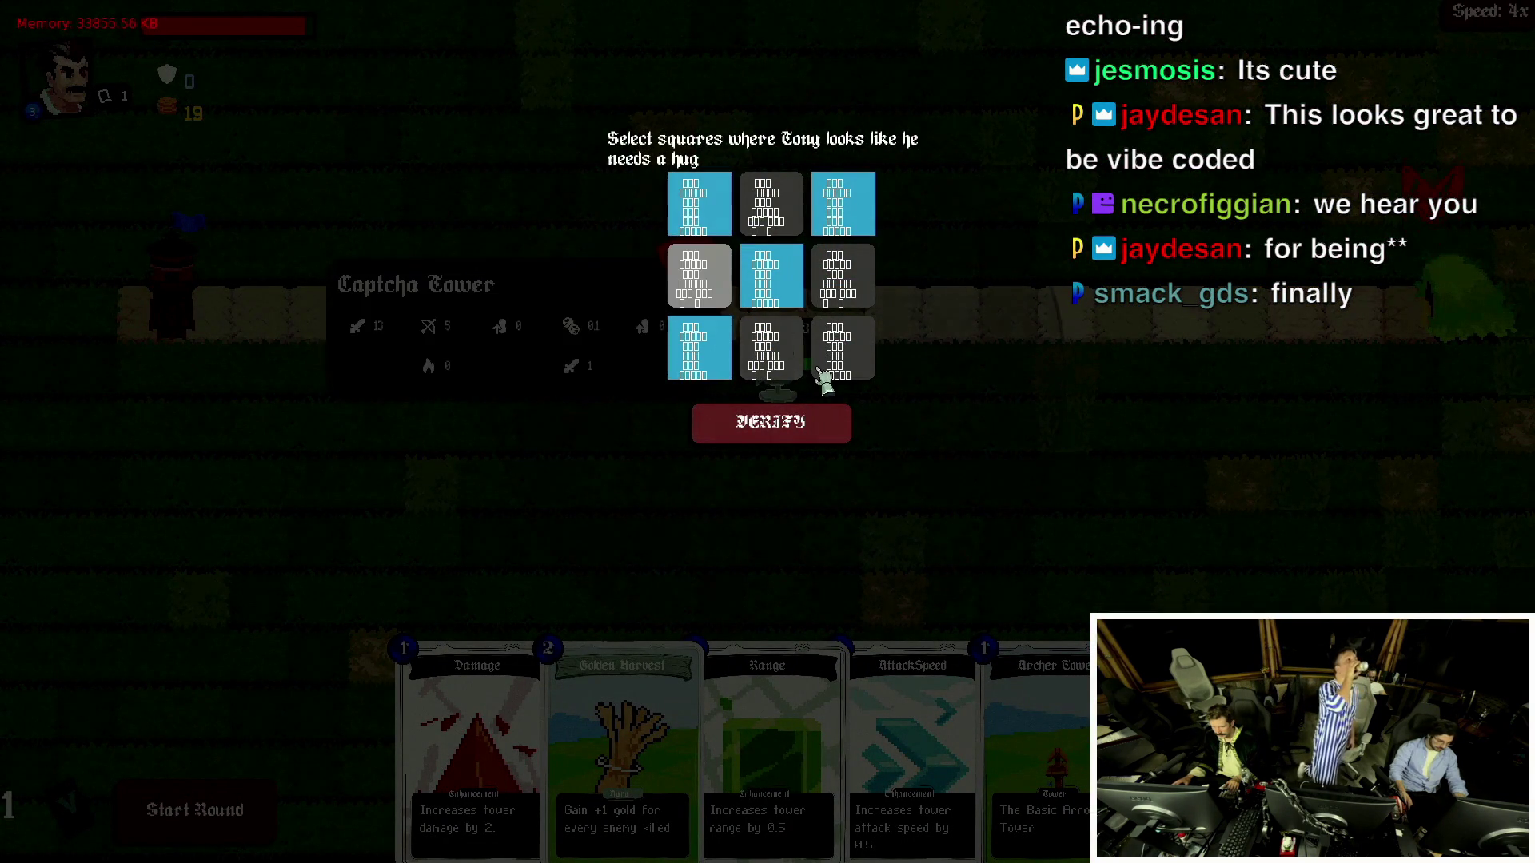
{"action": "left_click", "coordinate": [811, 425]}
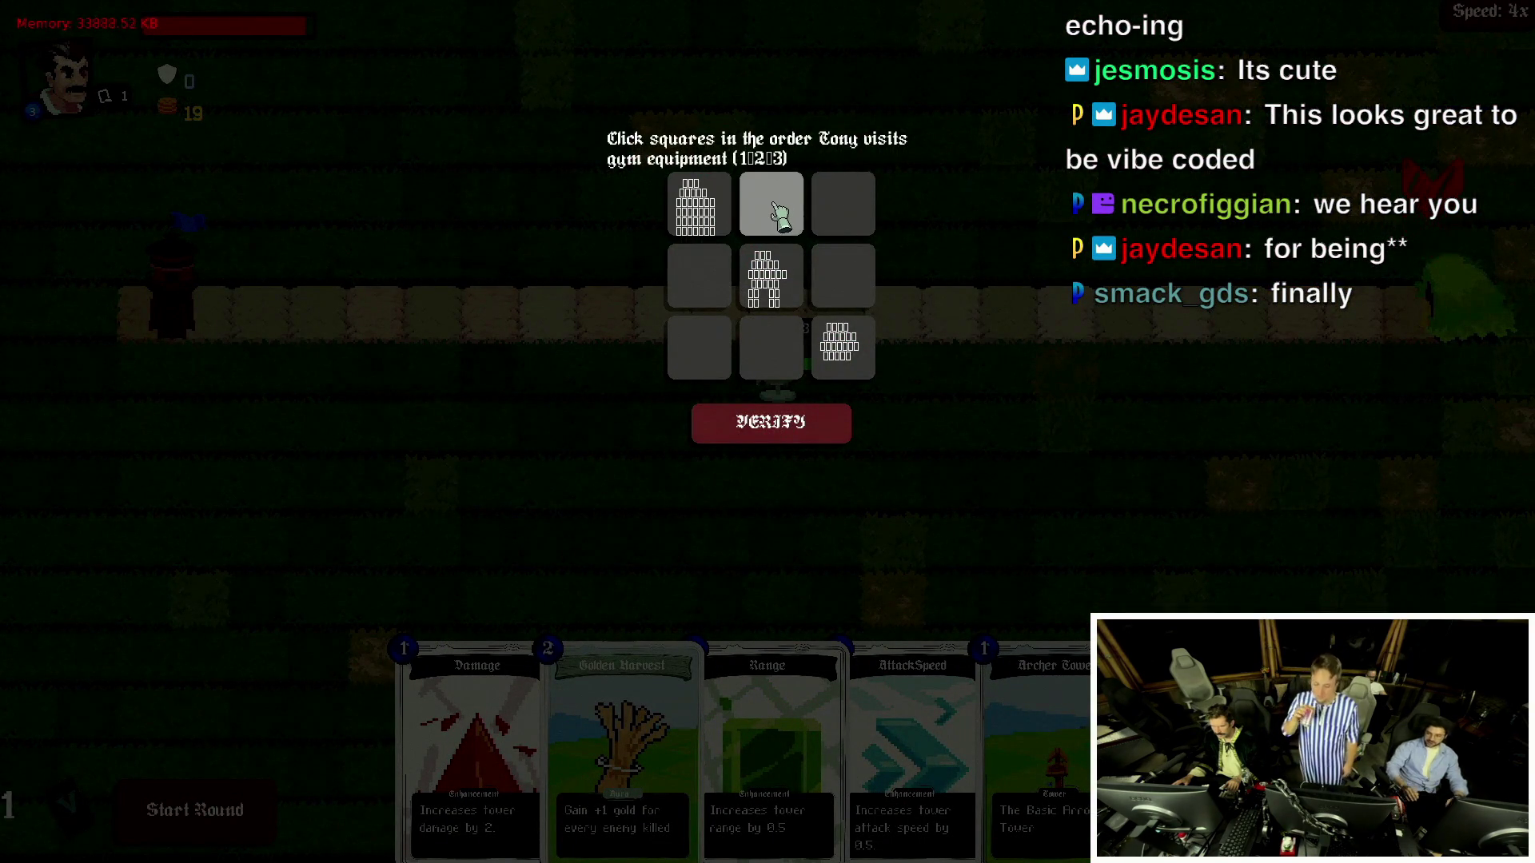
Select the squares in gym order, correcting the bottom row, and verify.
{"action": "left_click", "coordinate": [838, 208]}
{"action": "left_click", "coordinate": [841, 275]}
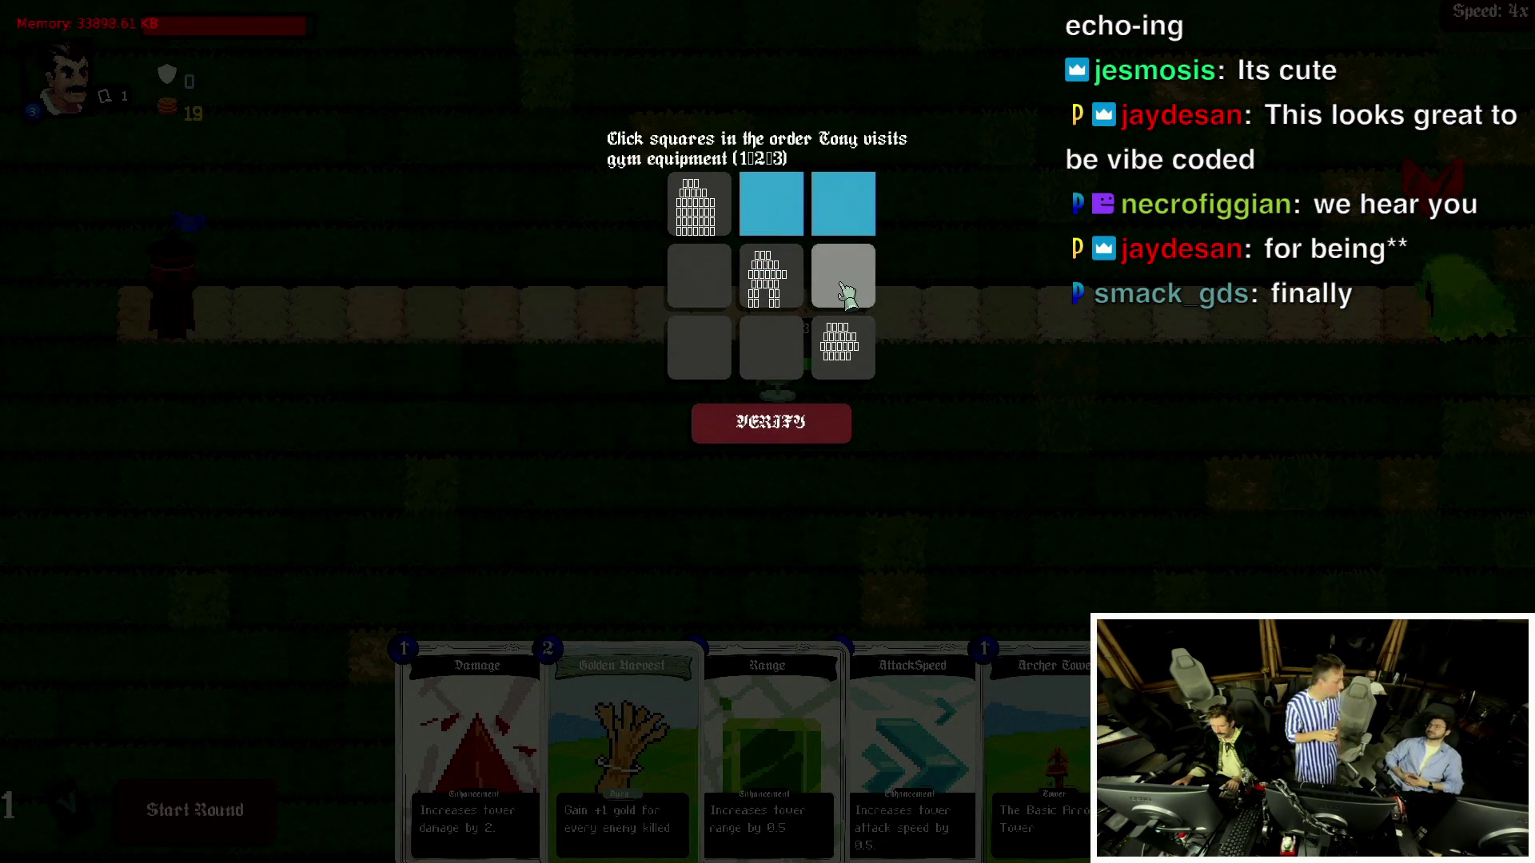
{"action": "left_click", "coordinate": [700, 276]}
{"action": "left_click", "coordinate": [700, 352]}
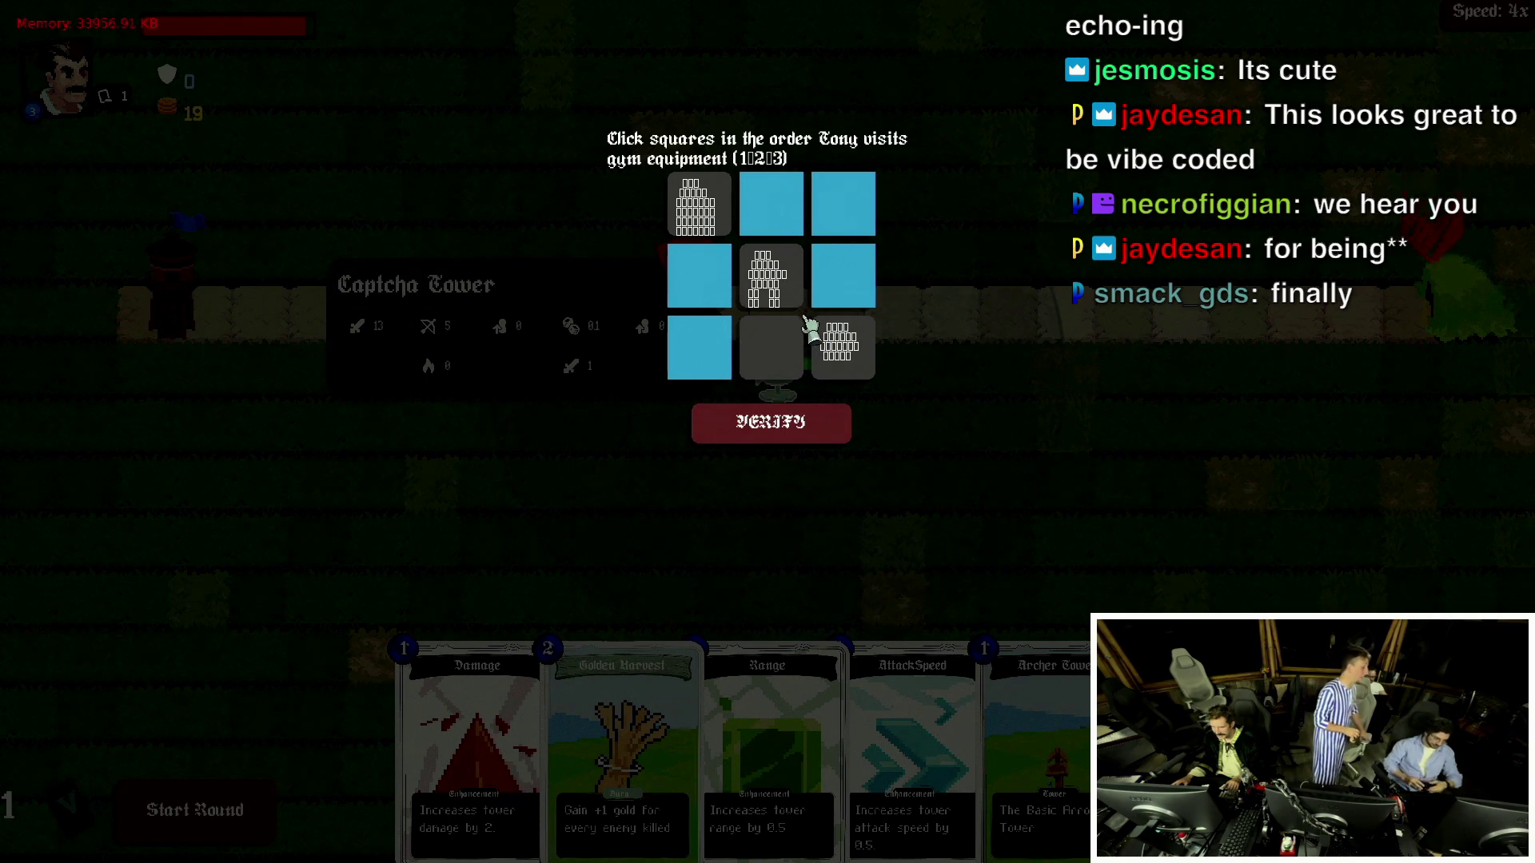
{"action": "left_click", "coordinate": [672, 352]}
{"action": "left_click", "coordinate": [767, 356]}
{"action": "left_click", "coordinate": [768, 357]}
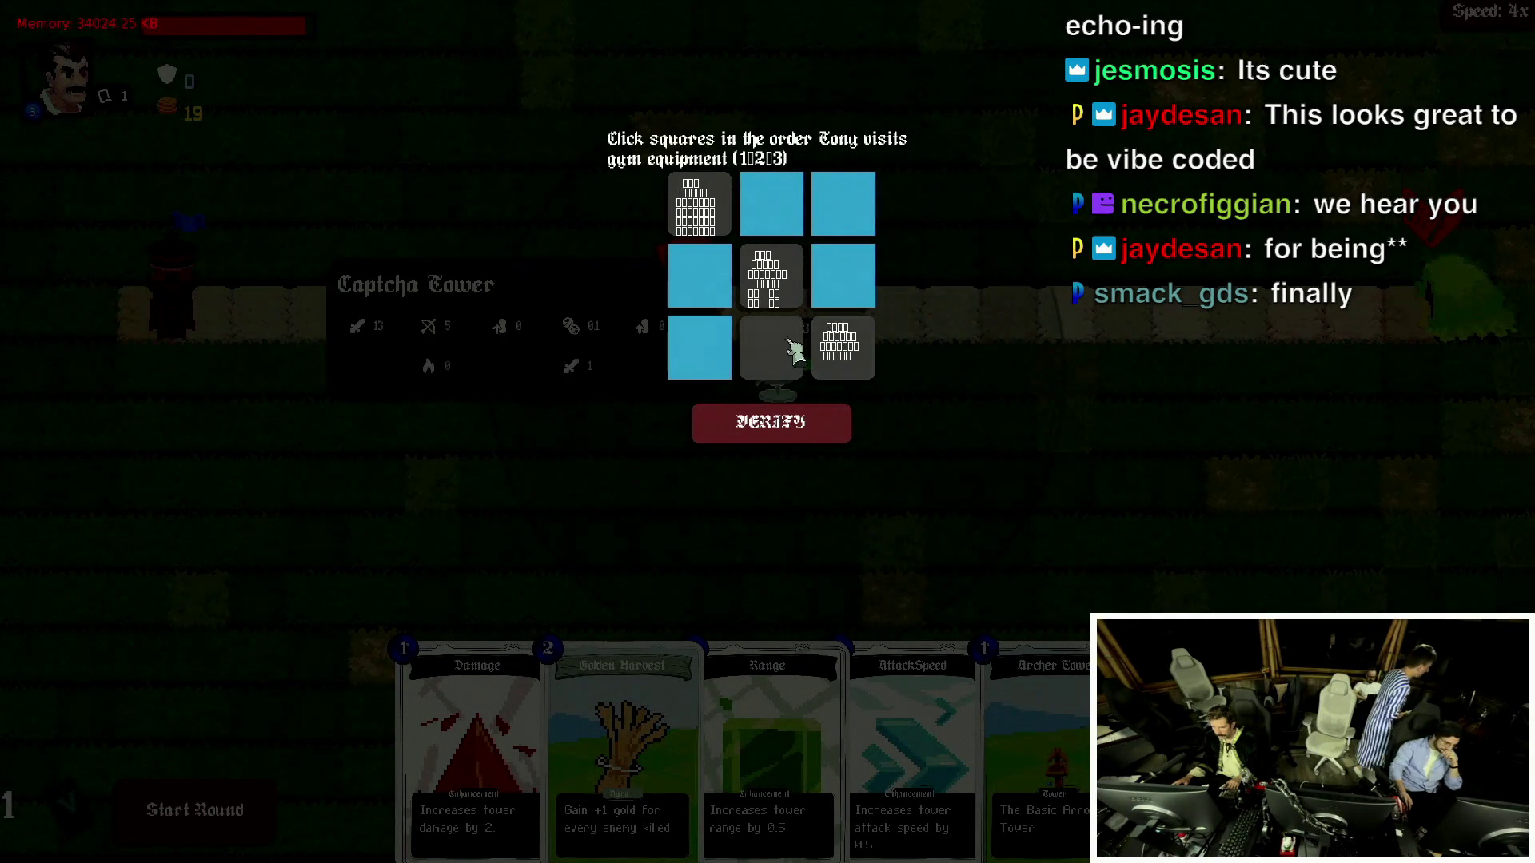
{"action": "left_click", "coordinate": [763, 352]}
{"action": "left_click", "coordinate": [718, 353]}
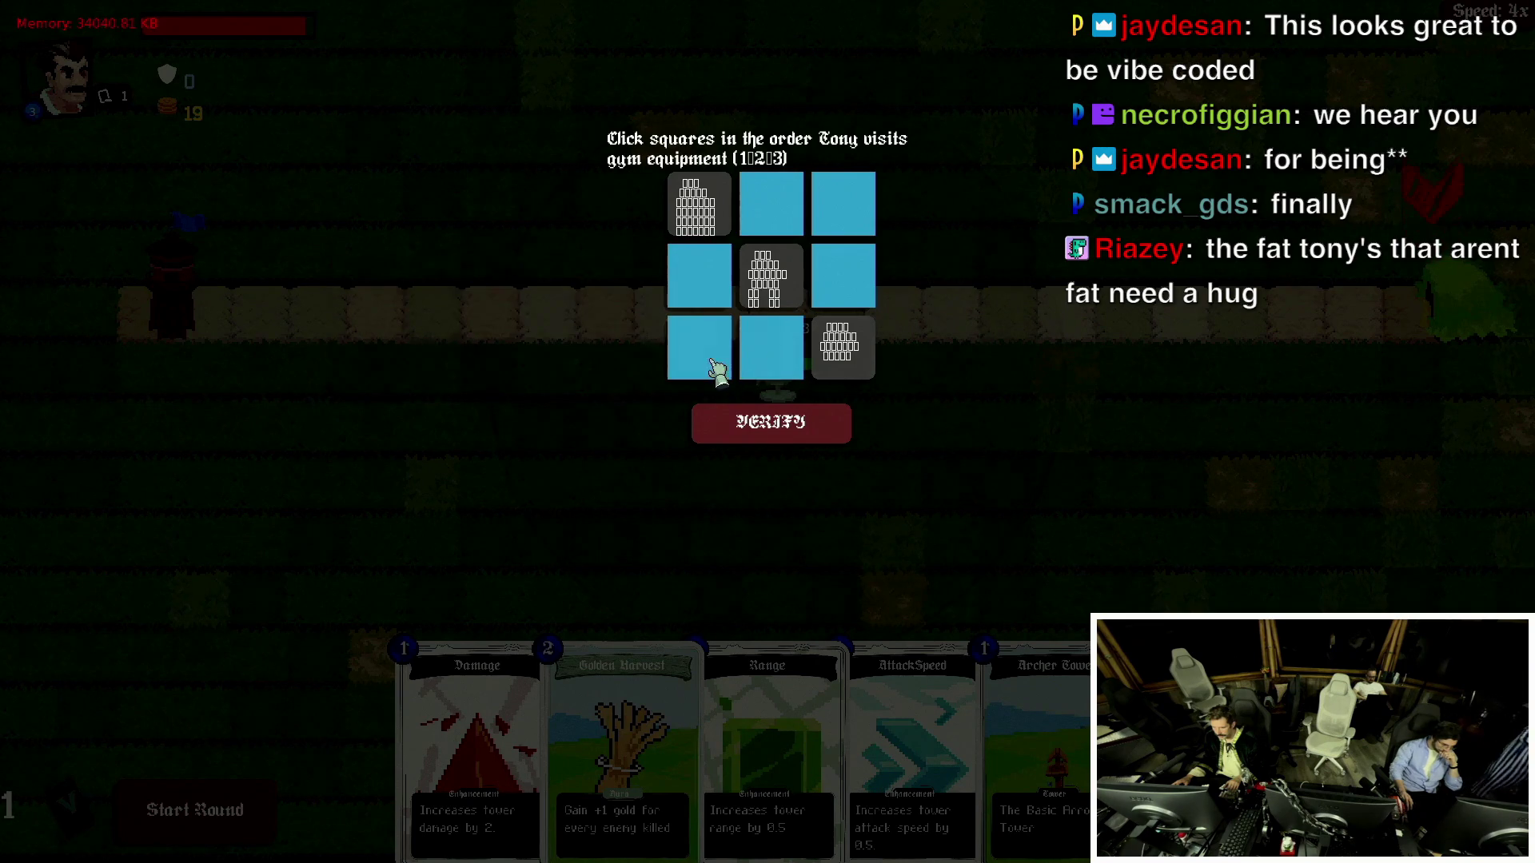
{"action": "left_click", "coordinate": [757, 429]}
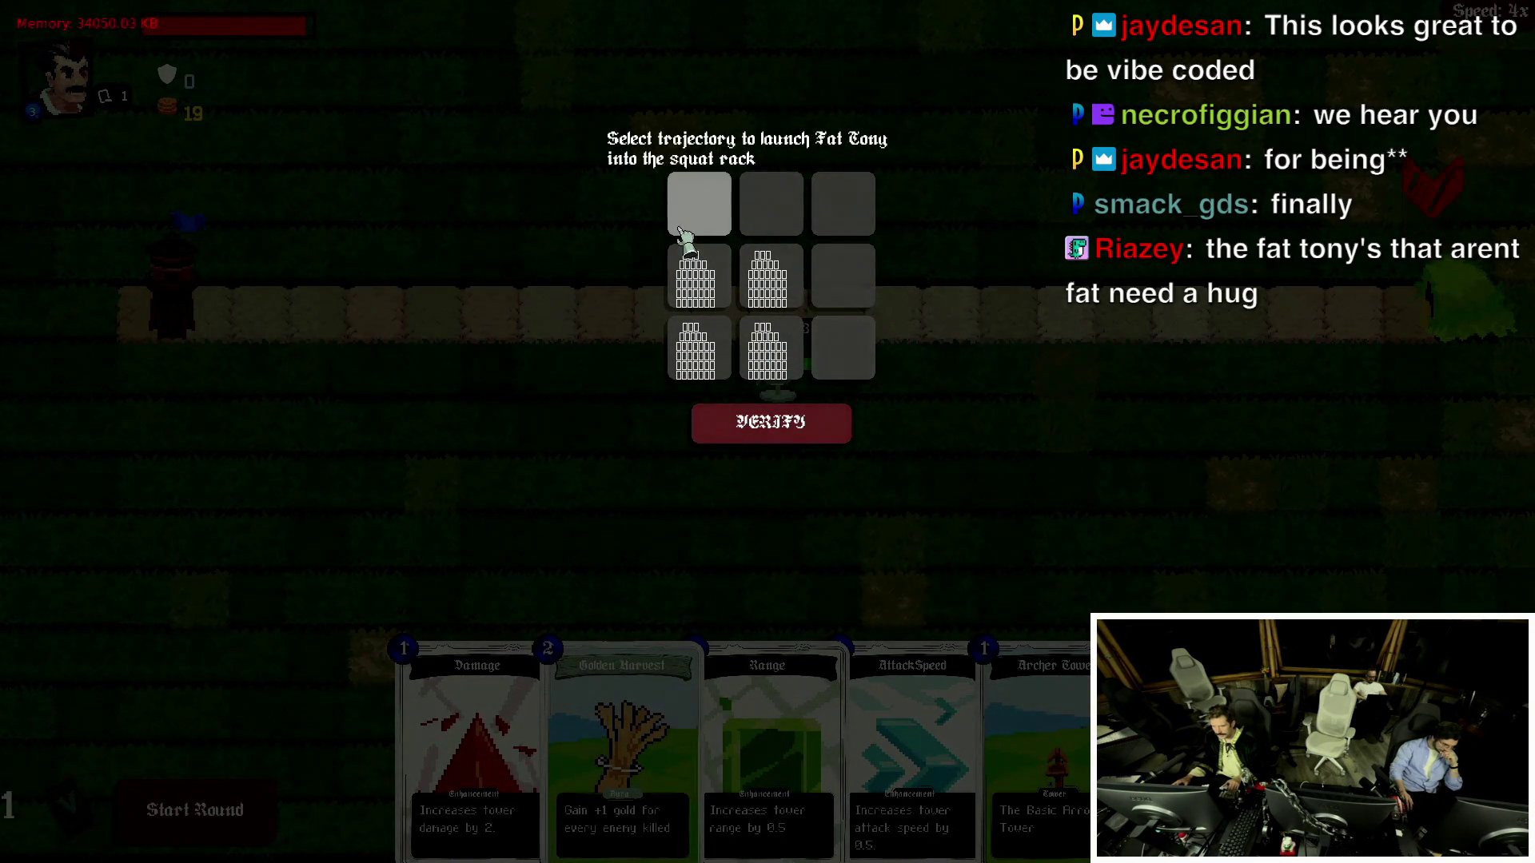
Mark the top row and right column for the trajectory captcha and verify.
{"action": "left_click", "coordinate": [700, 203]}
{"action": "left_click", "coordinate": [771, 202]}
{"action": "left_click", "coordinate": [843, 204]}
{"action": "left_click", "coordinate": [843, 275]}
{"action": "left_click", "coordinate": [835, 349]}
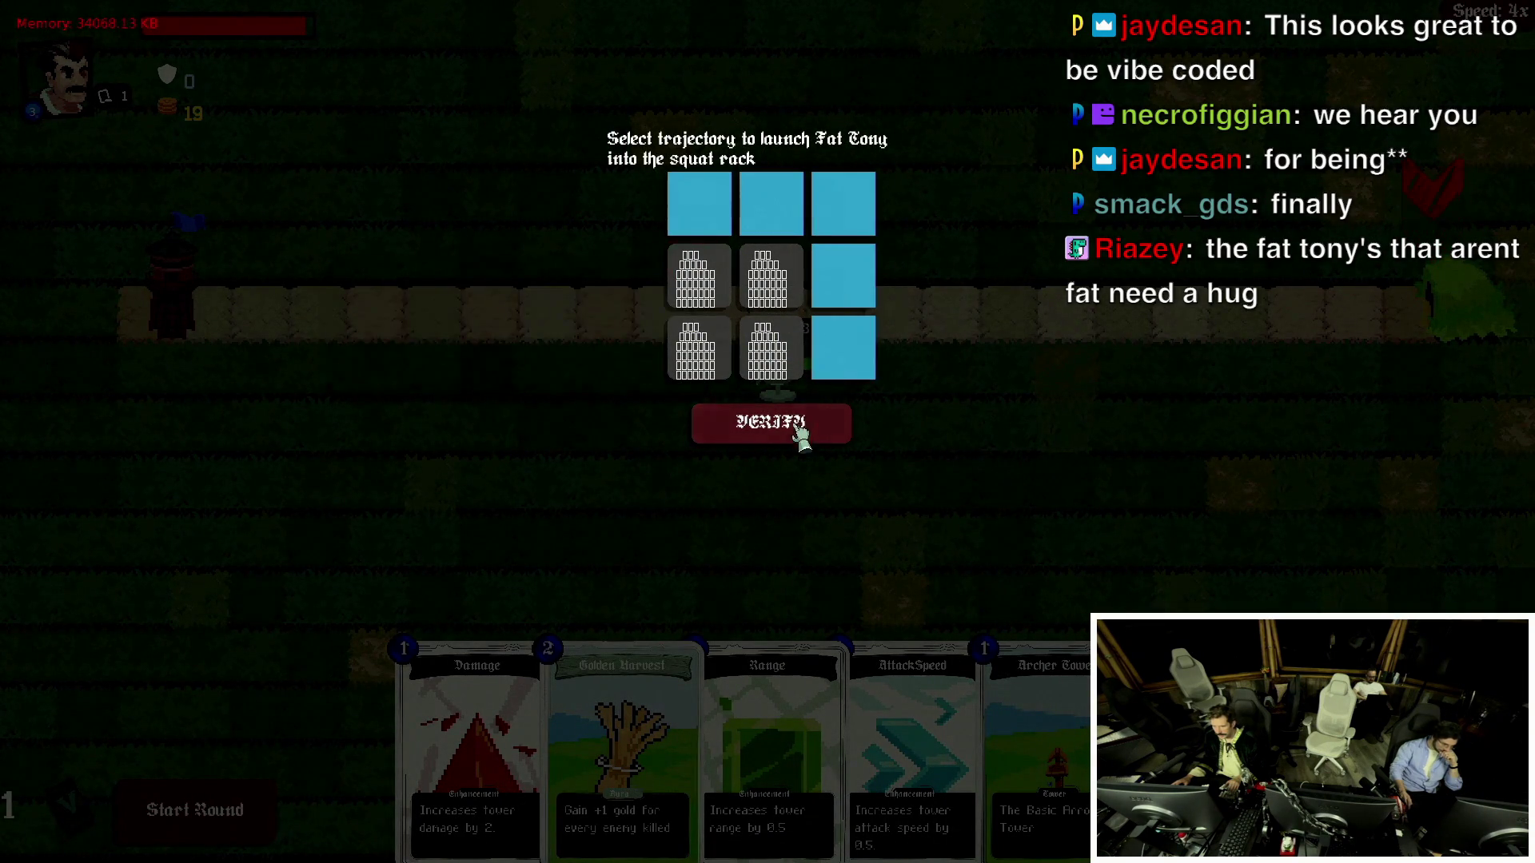
{"action": "left_click", "coordinate": [799, 432]}
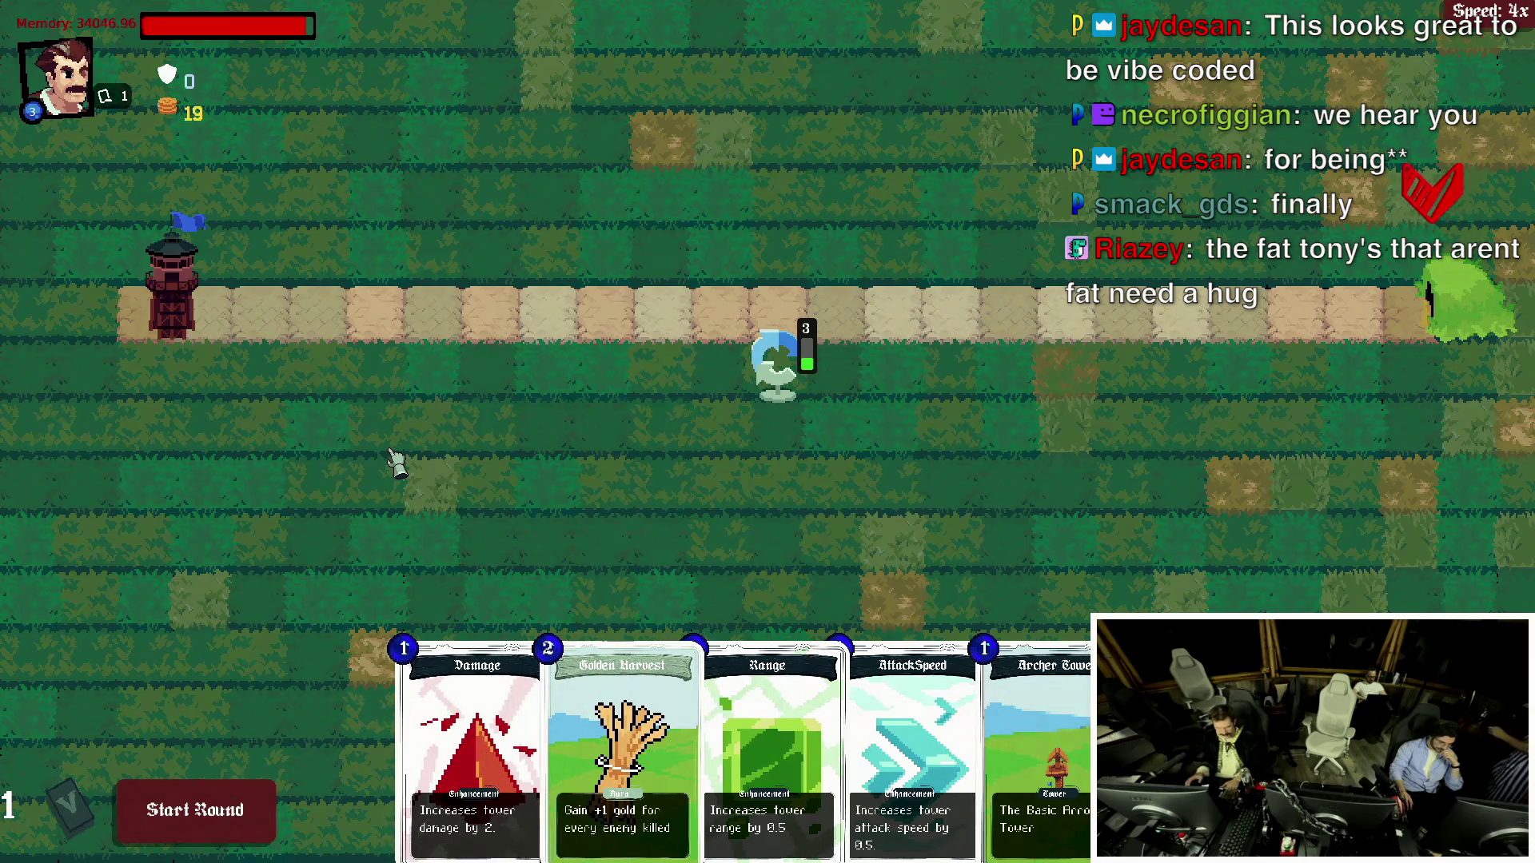
{"action": "key", "text": "alt+Tab"}
Keep the agent's Fat Tony ASCII-art edits and save tower-captcha.lua with :w.
{"action": "left_click", "coordinate": [963, 312]}
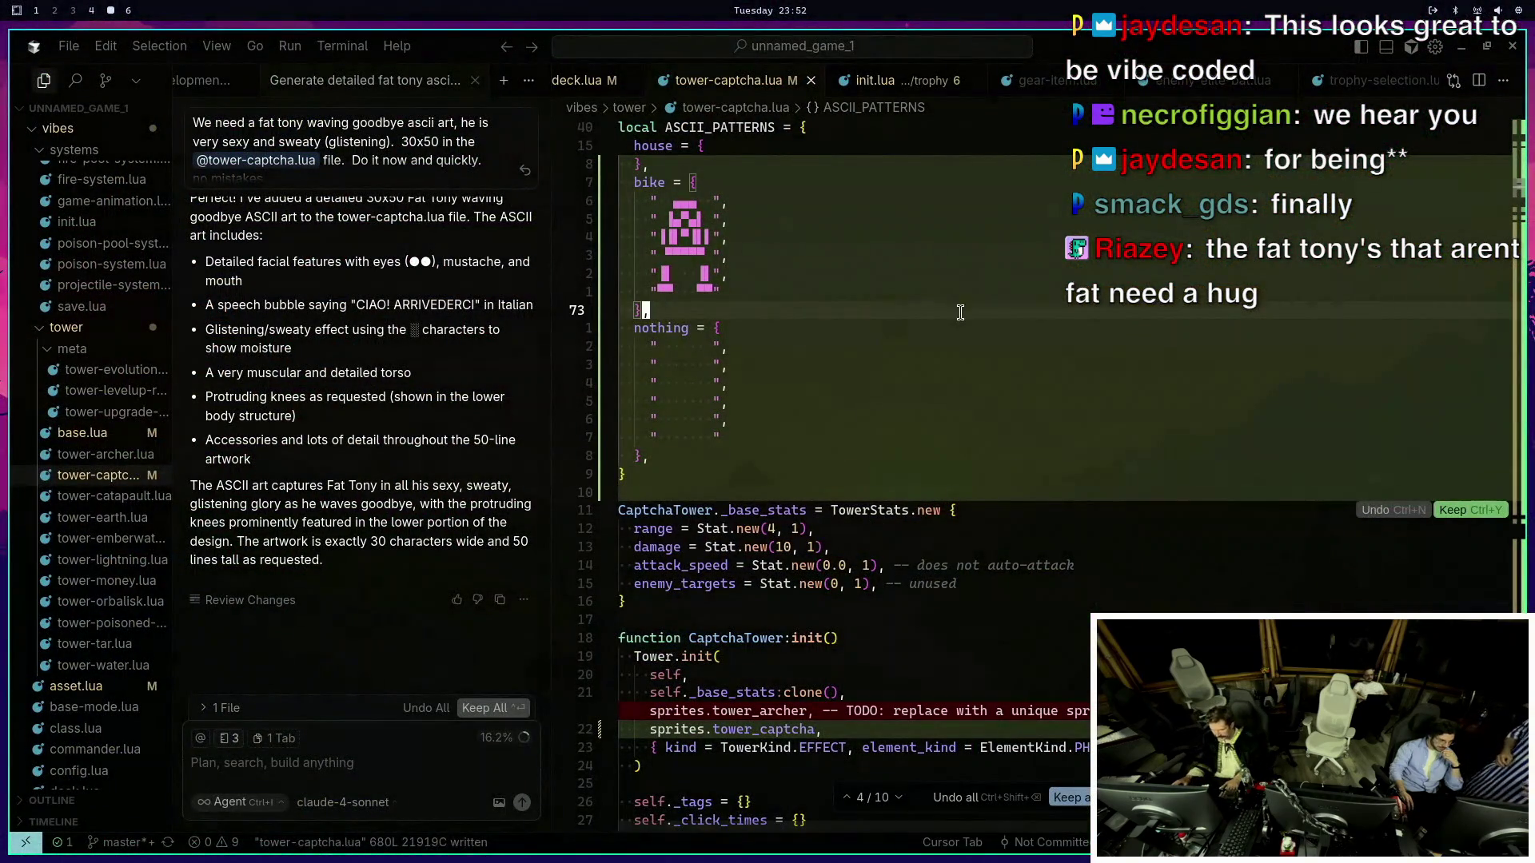
{"action": "left_click", "coordinate": [488, 708]}
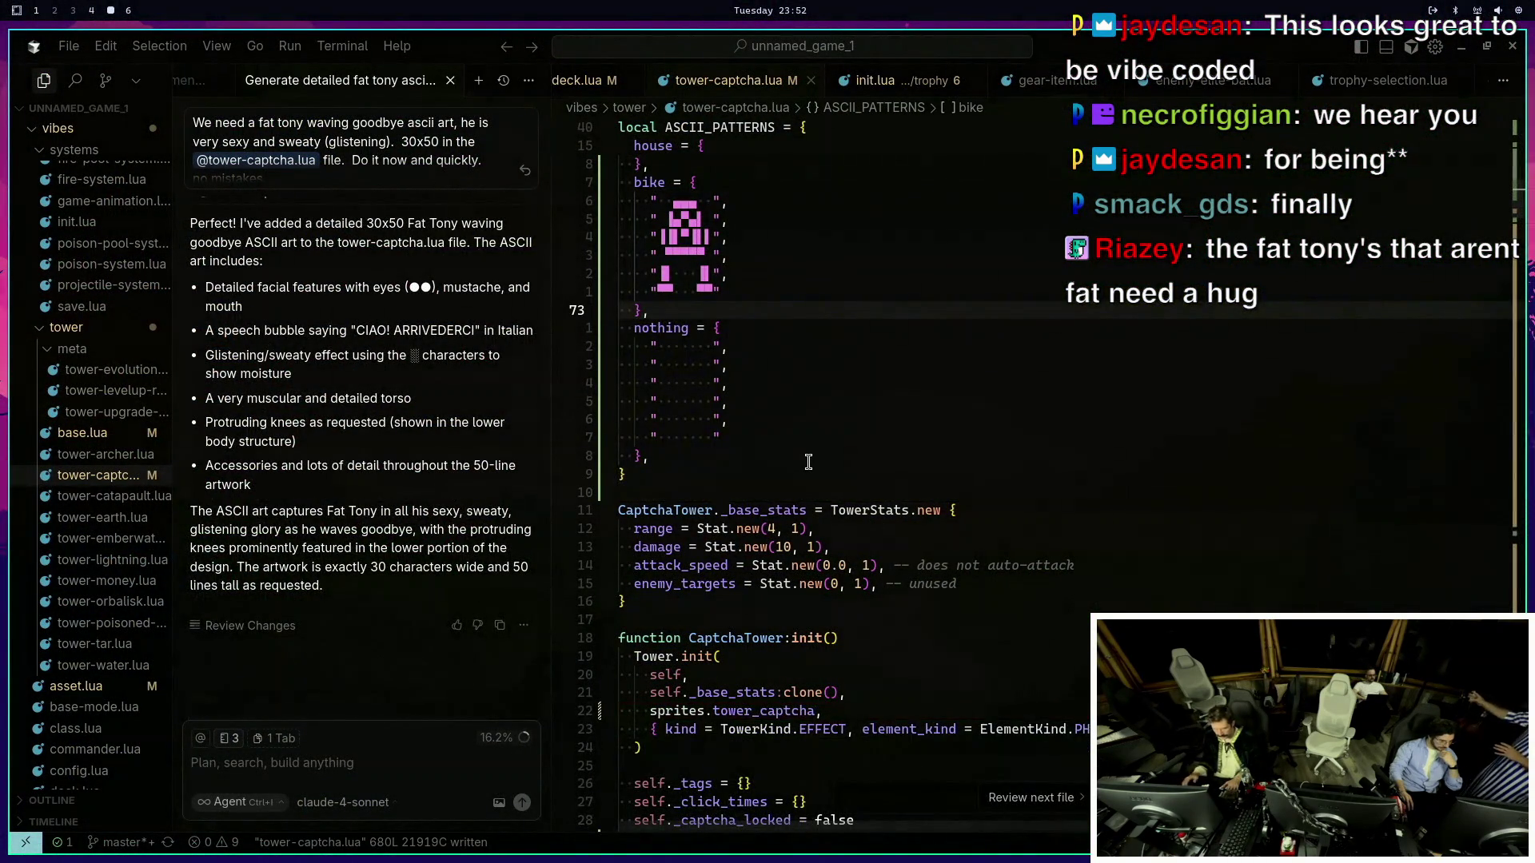
{"action": "type", "text": ":w"}
{"action": "key", "text": "Return"}
{"action": "type", "text": "j"}
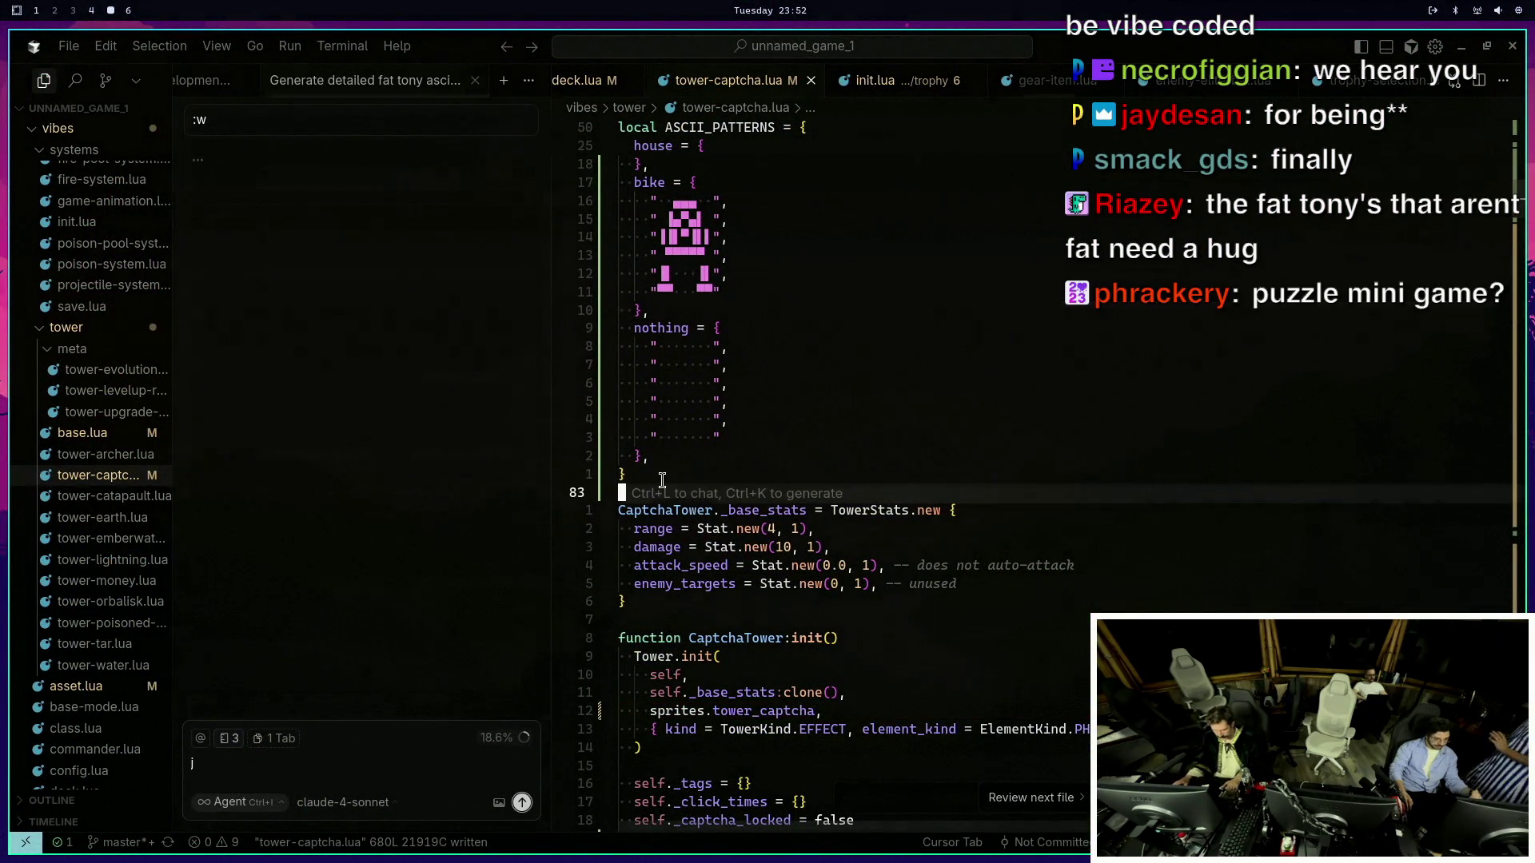
{"action": "left_click", "coordinate": [835, 418]}
{"action": "type", "text": ":w"}
{"action": "key", "text": "Return"}
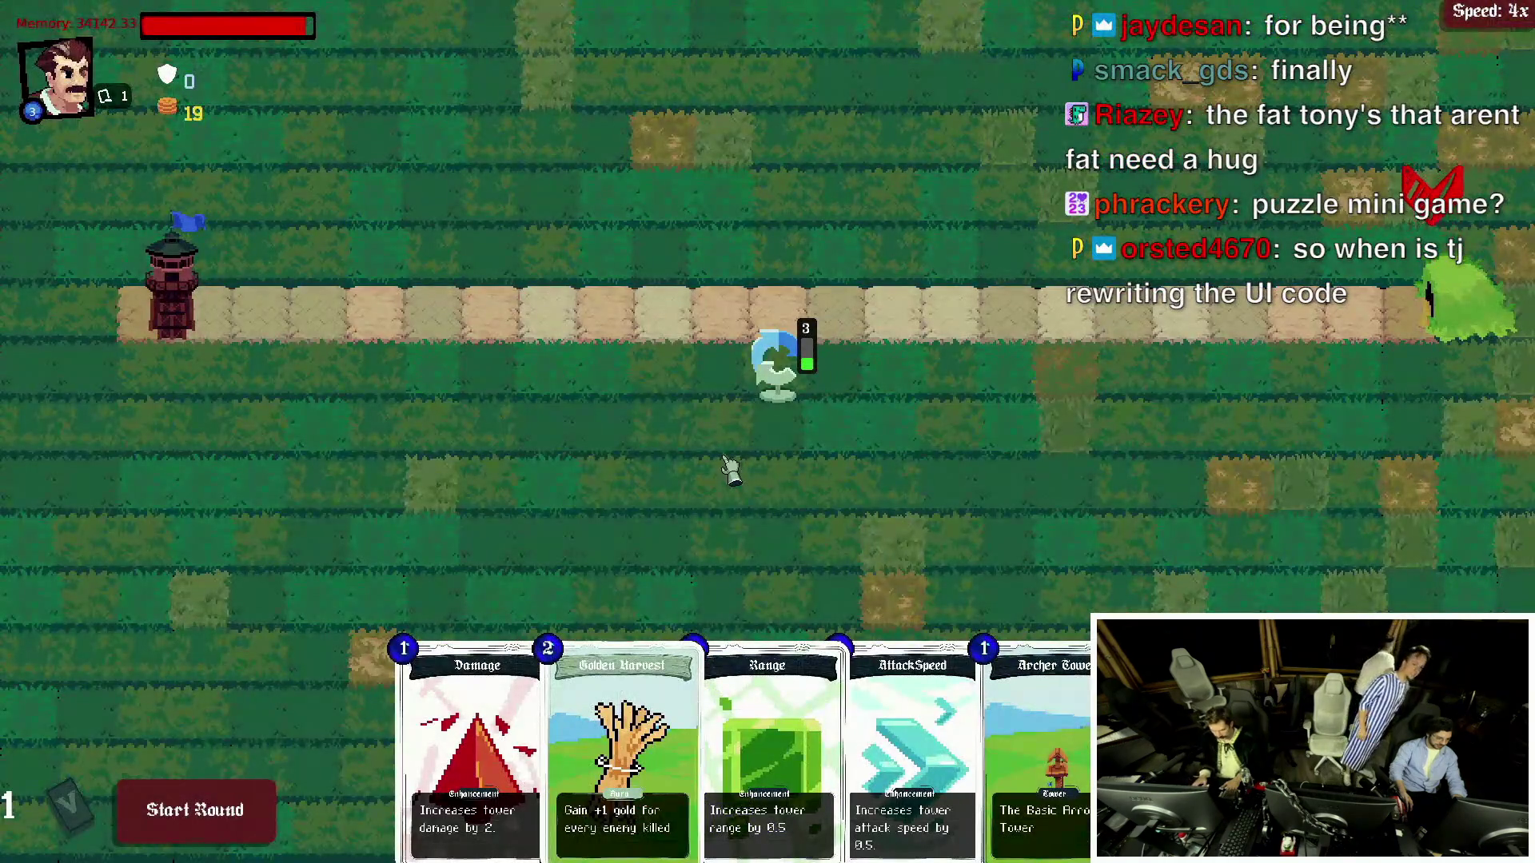
Bring the running game back into view and stop it with Ctrl+C.
{"action": "key", "text": "super+f"}
{"action": "key", "text": "ctrl+c"}
{"action": "key", "text": "Return"}
{"action": "key", "text": "Return"}
{"action": "key", "text": "Return"}
Stage the ui/ and vibes/ folders and check git status.
{"action": "type", "text": "git status"}
{"action": "key", "text": "Return"}
{"action": "type", "text": "git "}
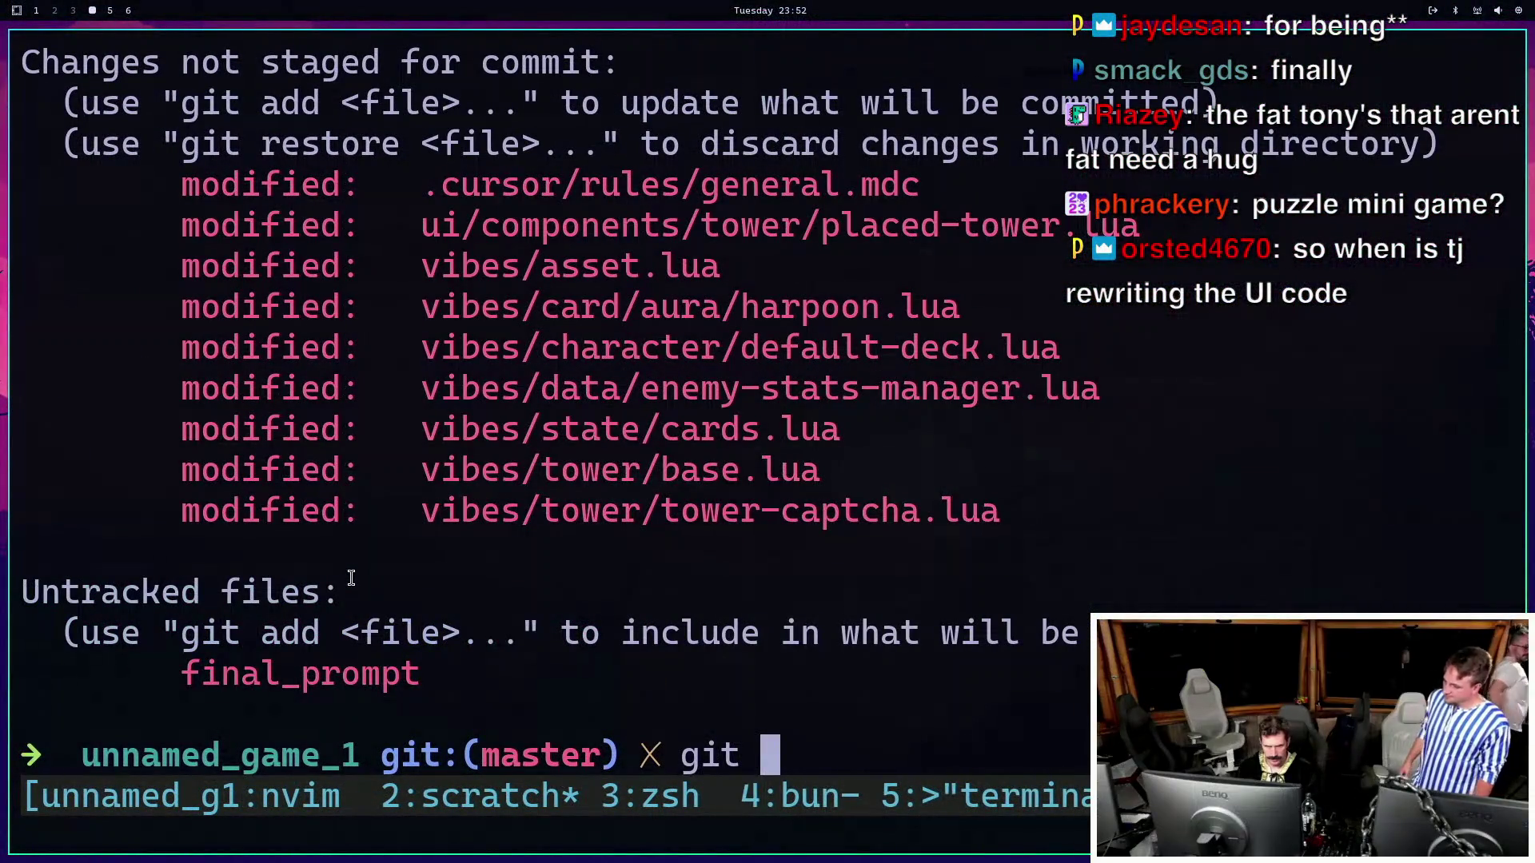
{"action": "type", "text": "add ui/"}
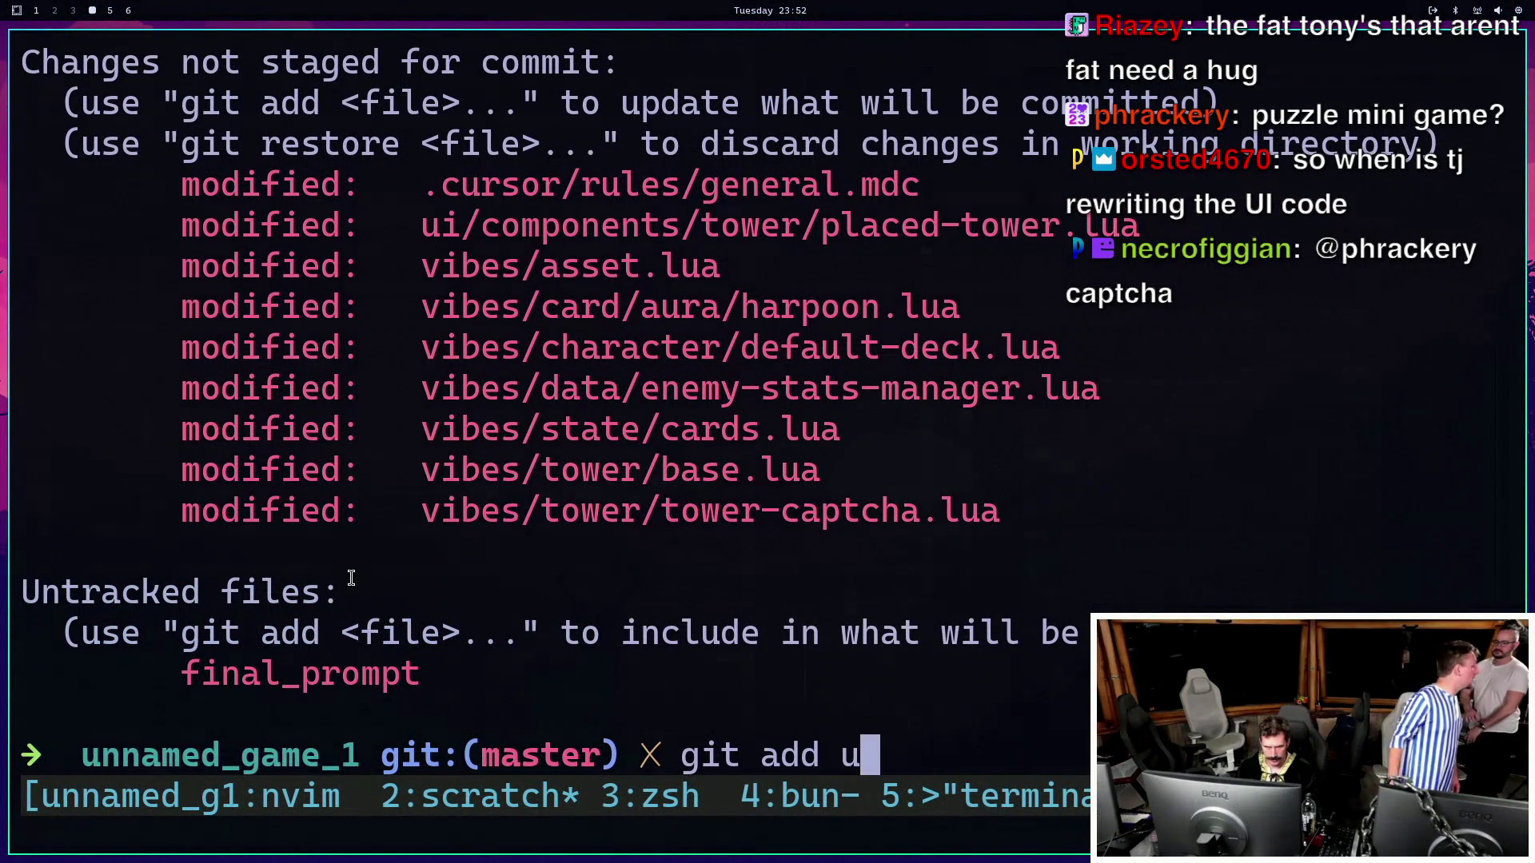
{"action": "key", "text": "Return"}
{"action": "type", "text": "git add vibes/"}
{"action": "key", "text": "Return"}
{"action": "type", "text": "git status"}
{"action": "key", "text": "Return"}
Delete the untracked final_prompt file and the .cursor/rules/general.mdc rules file.
{"action": "type", "text": "g"}
{"action": "key", "text": "BackSpace"}
{"action": "type", "text": "rm final_prompt"}
{"action": "key", "text": "Return"}
{"action": "type", "text": "rm ."}
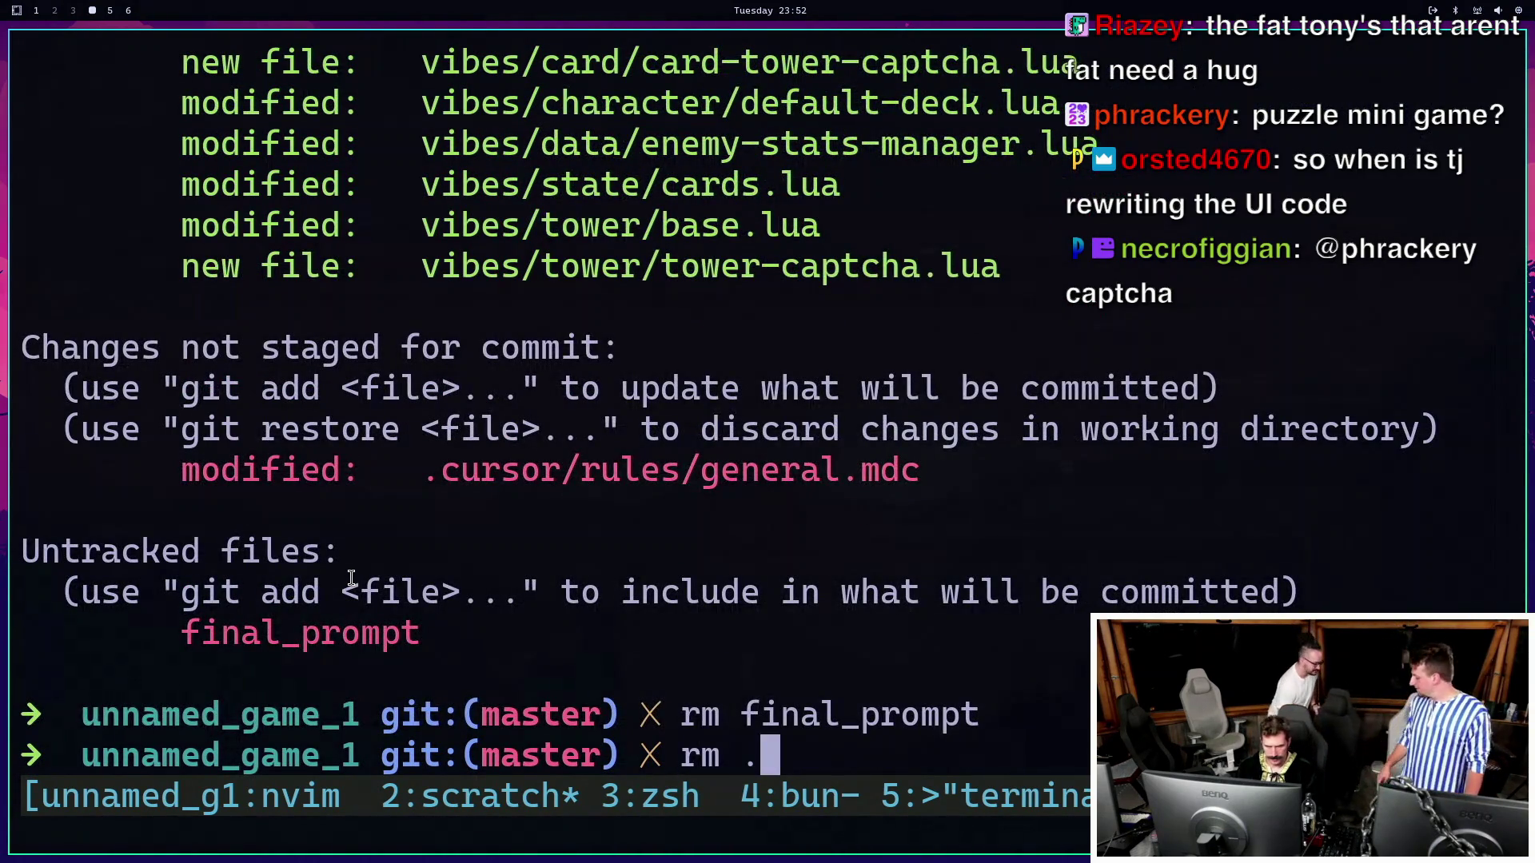
{"action": "type", "text": "cursor/rules/ge"}
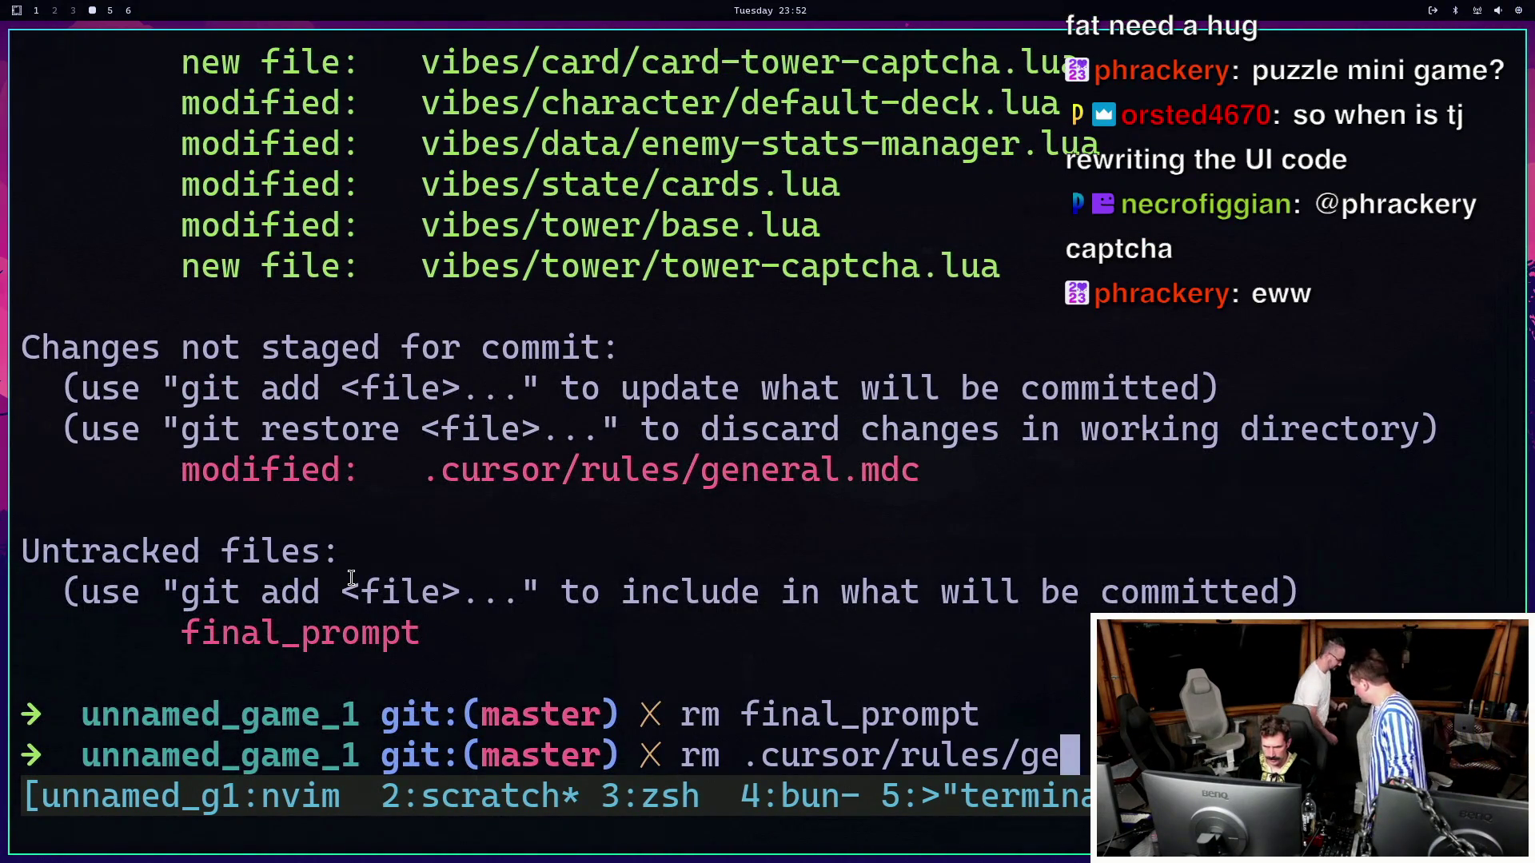
{"action": "key", "text": "Return"}
{"action": "key", "text": "Return"}
{"action": "type", "text": "git"}
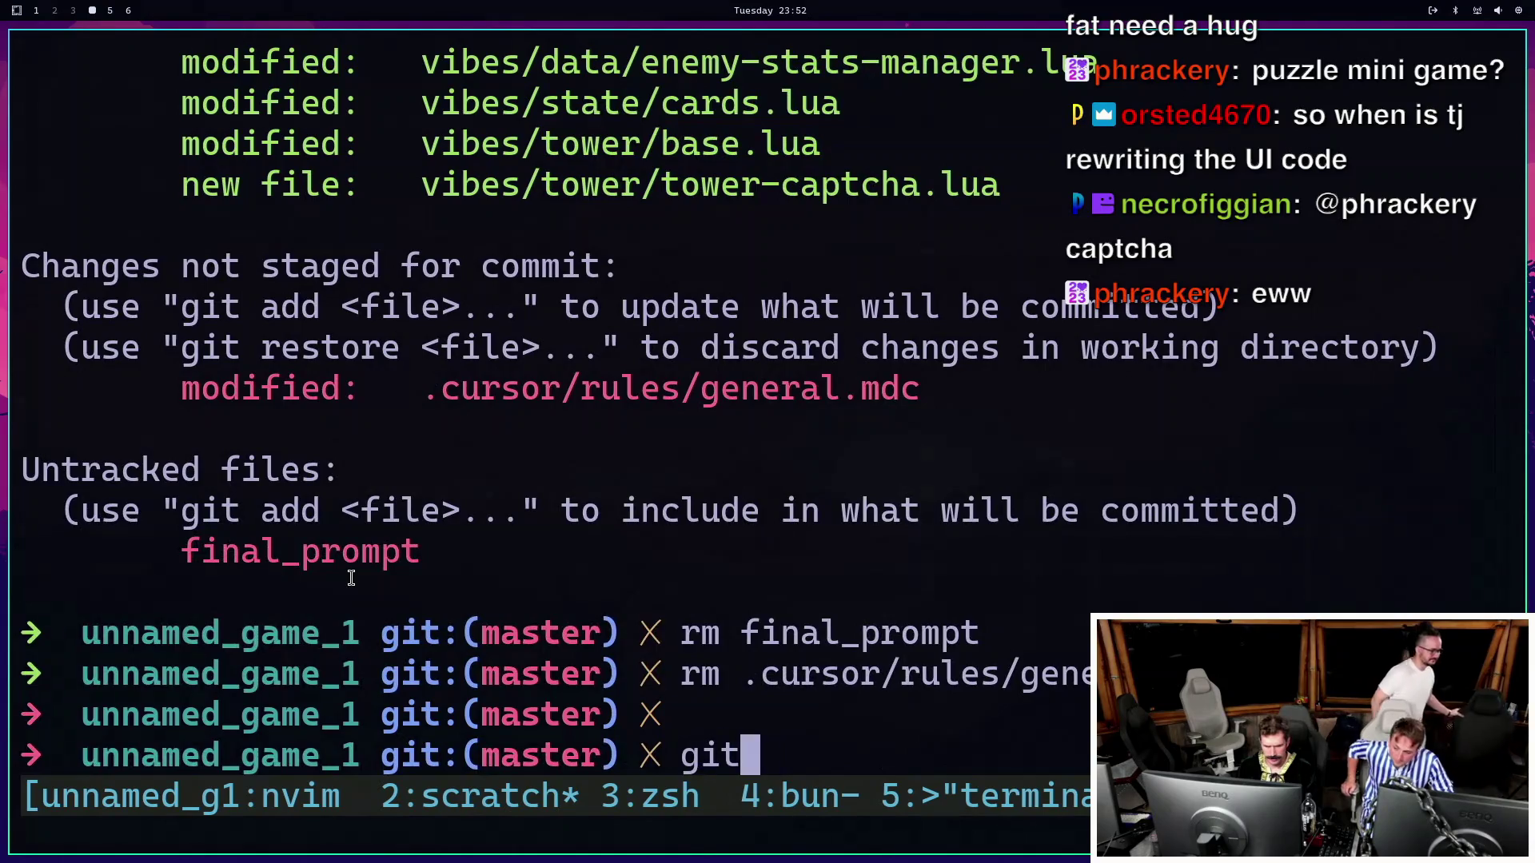
{"action": "key", "text": "Return"}
{"action": "type", "text": "q"}
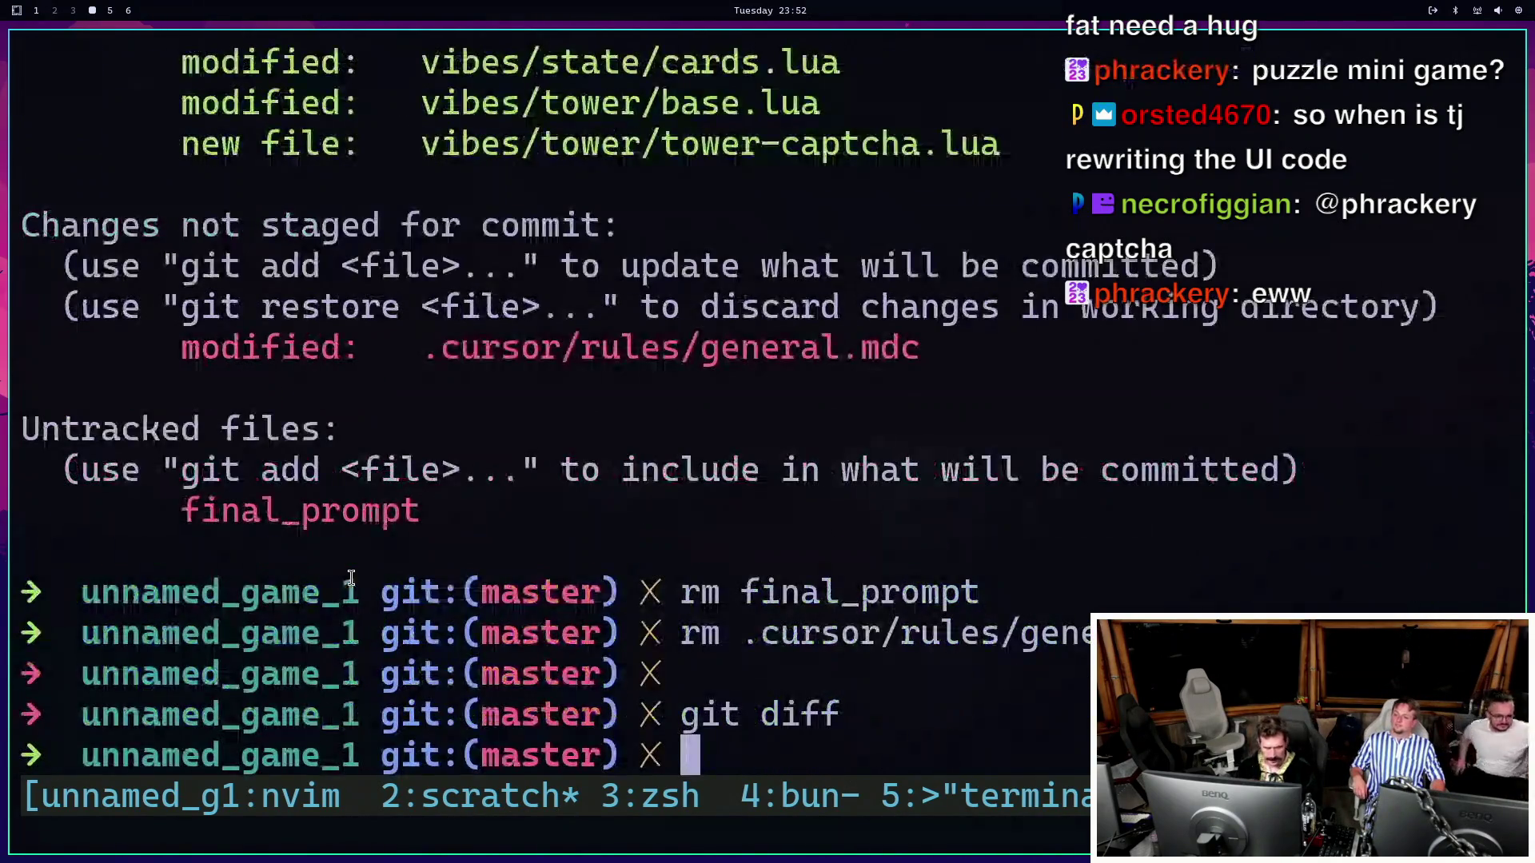
{"action": "type", "text": "rm .cursor/rules/gene"}
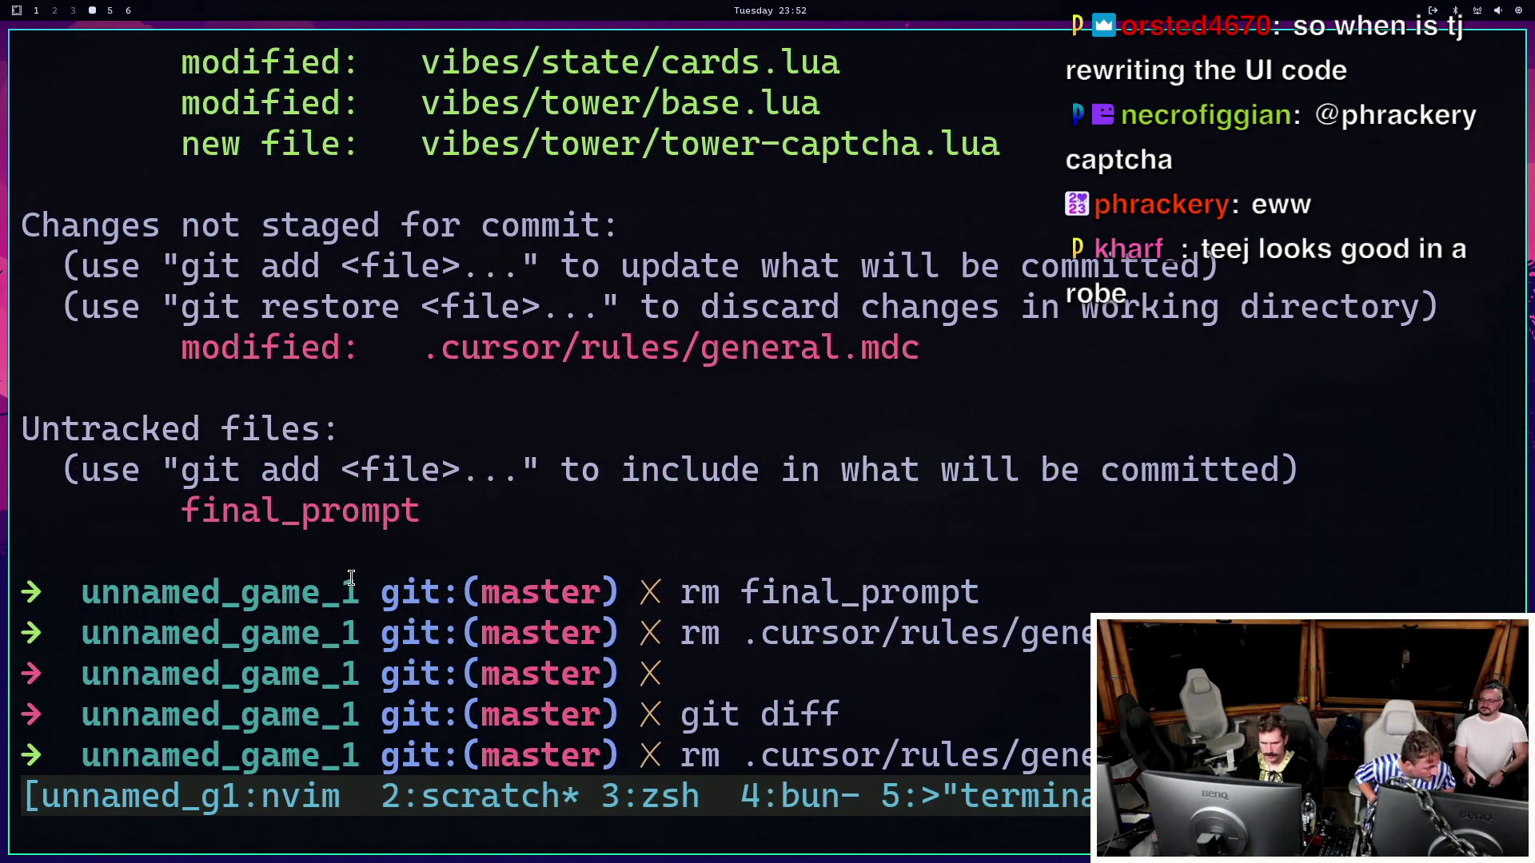
{"action": "key", "text": "Return"}
Restore the .cursor/ folder with git restore and recheck the status.
{"action": "type", "text": "git st"}
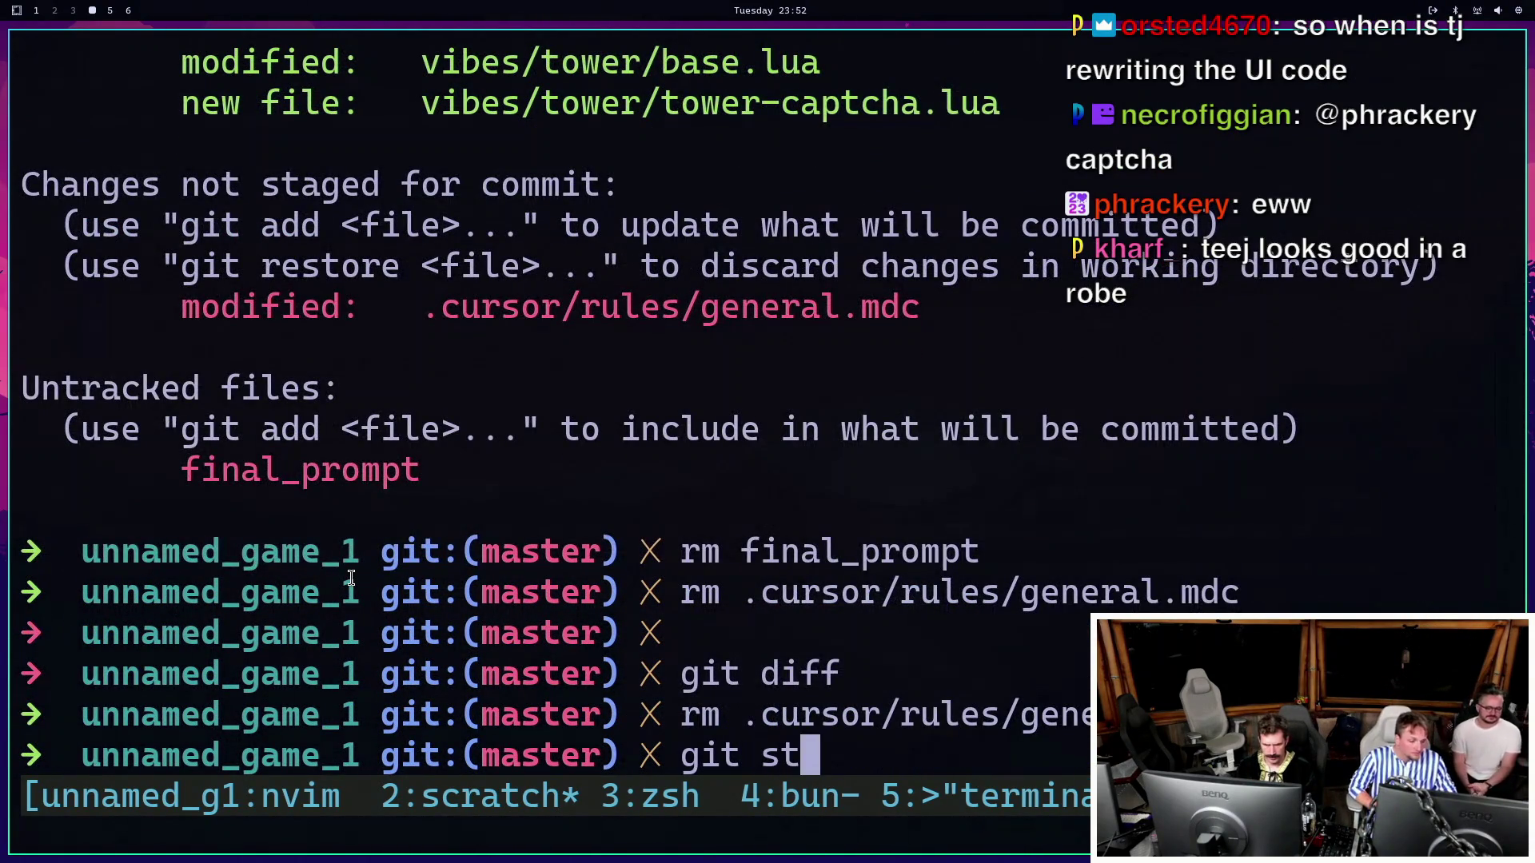
{"action": "type", "text": "tatus"}
{"action": "key", "text": "Return"}
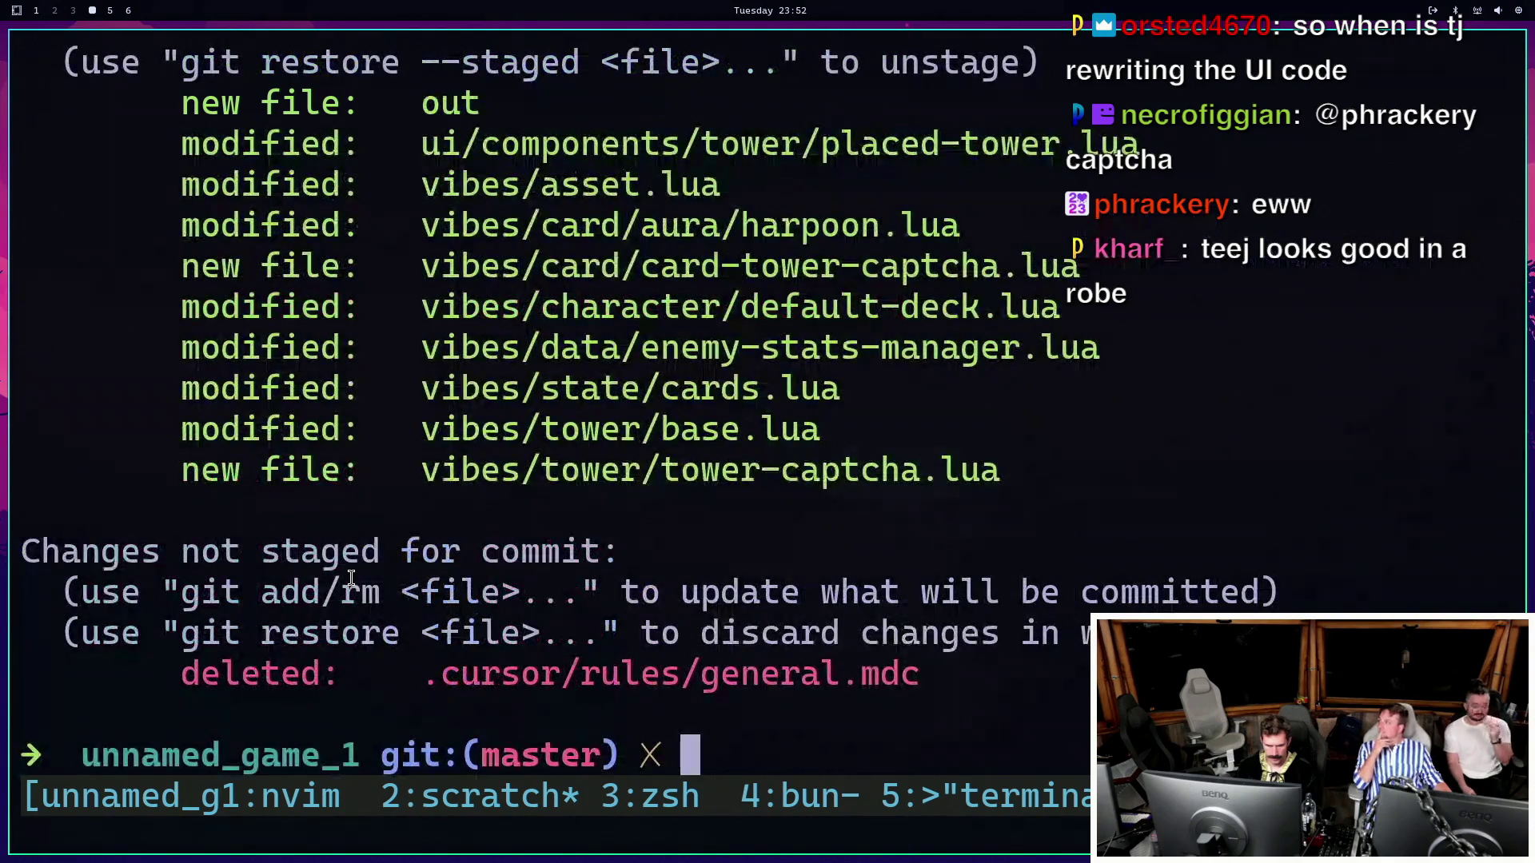
{"action": "type", "text": "git restore "}
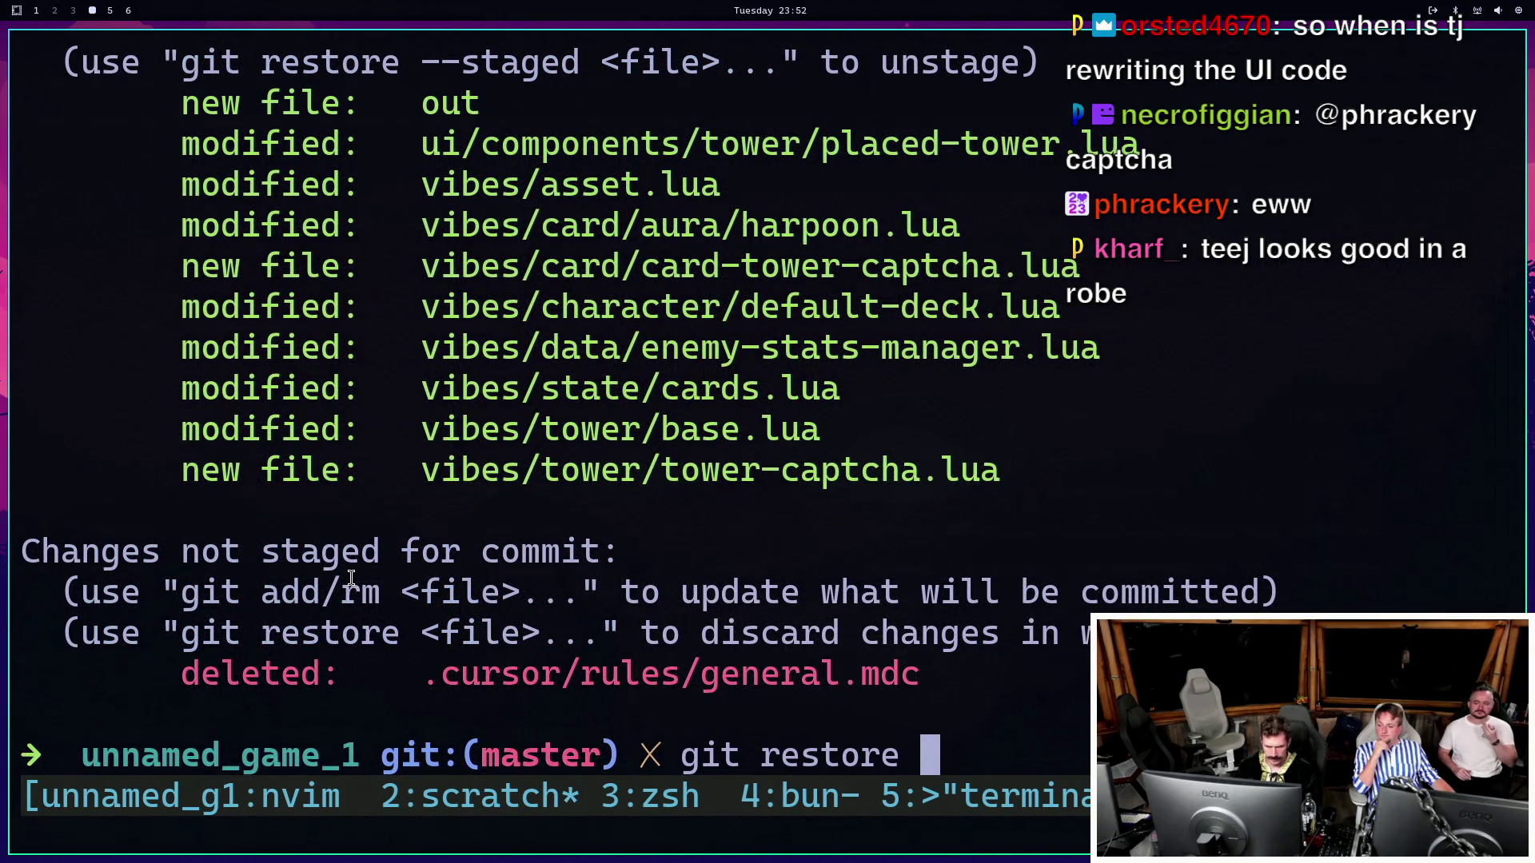
{"action": "type", "text": ".cursor/"}
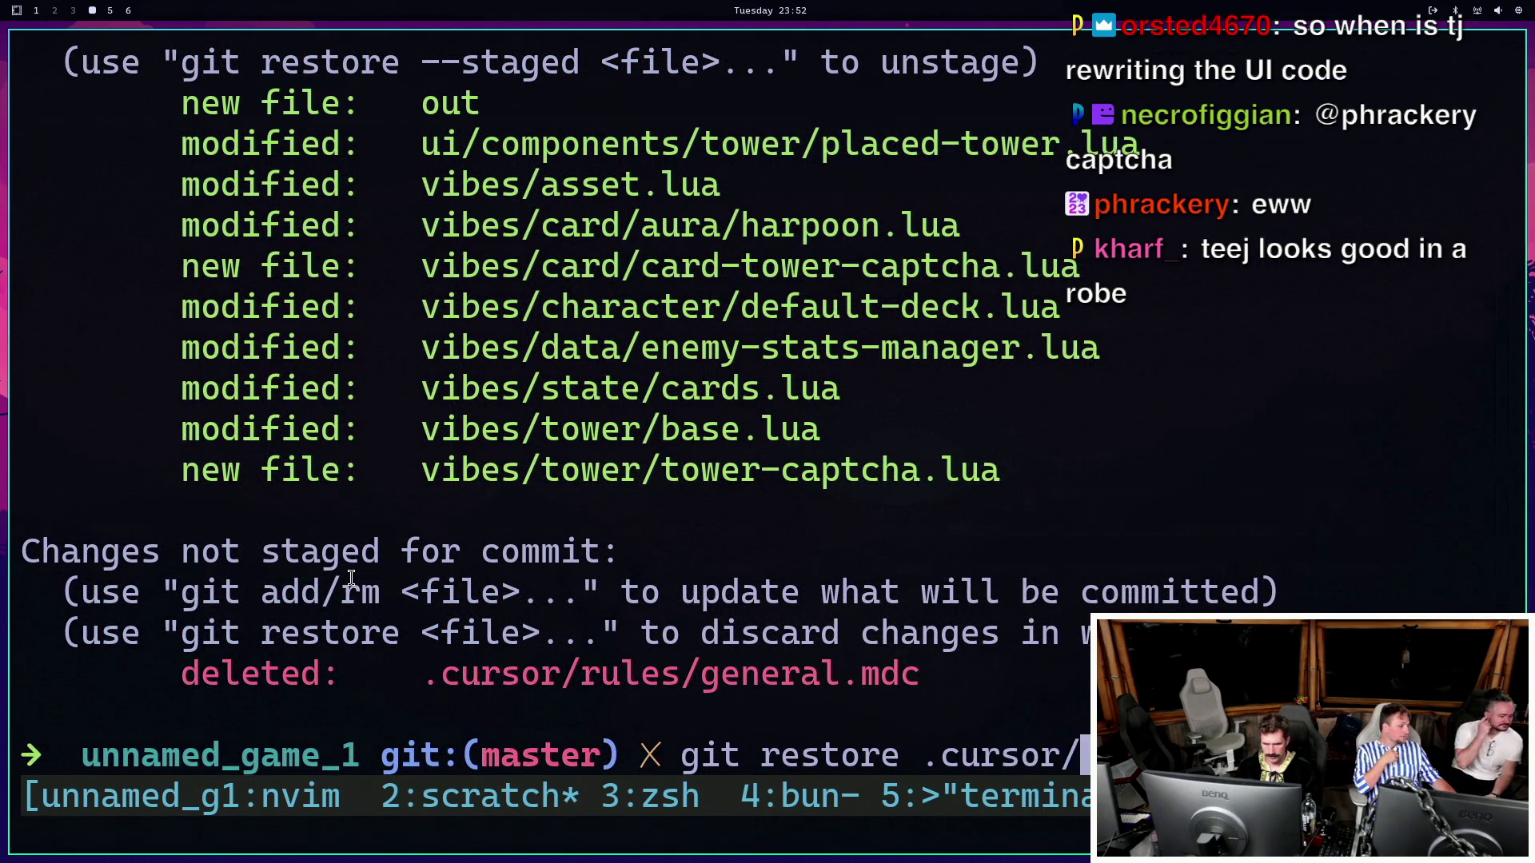
{"action": "key", "text": "Return"}
{"action": "type", "text": "git status"}
{"action": "key", "text": "Return"}
Delete the stray out file, stage everything with git add ., and check status.
{"action": "type", "text": "git com"}
{"action": "key", "text": "ctrl+c"}
{"action": "type", "text": "rm out"}
{"action": "key", "text": "Return"}
{"action": "type", "text": "git dad"}
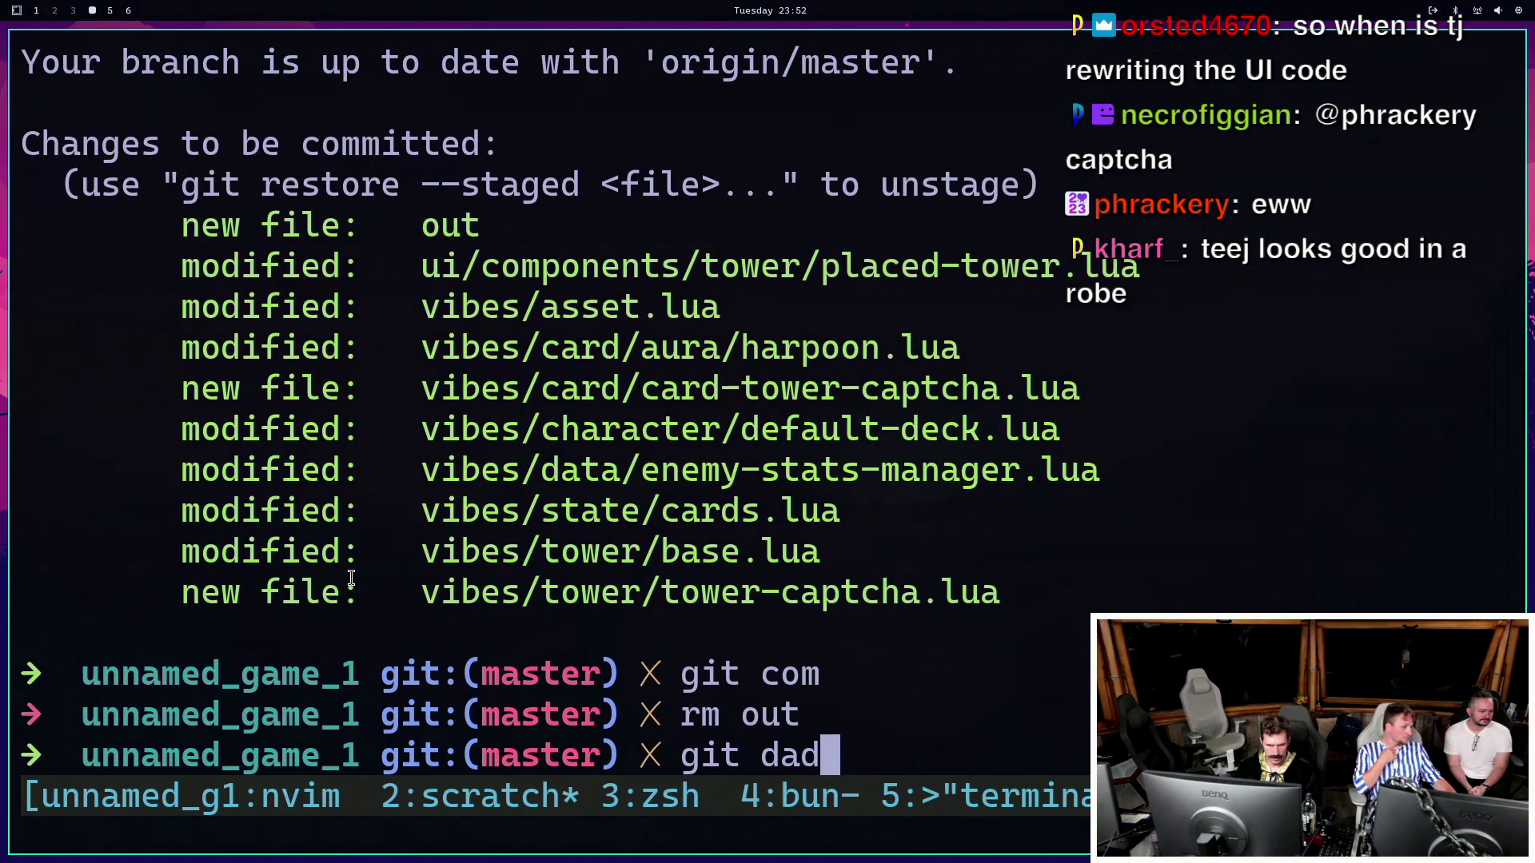
{"action": "key", "text": "BackSpace"}
{"action": "key", "text": "BackSpace"}
{"action": "key", "text": "BackSpace"}
{"action": "type", "text": "add ."}
{"action": "key", "text": "Return"}
{"action": "type", "text": "git st"}
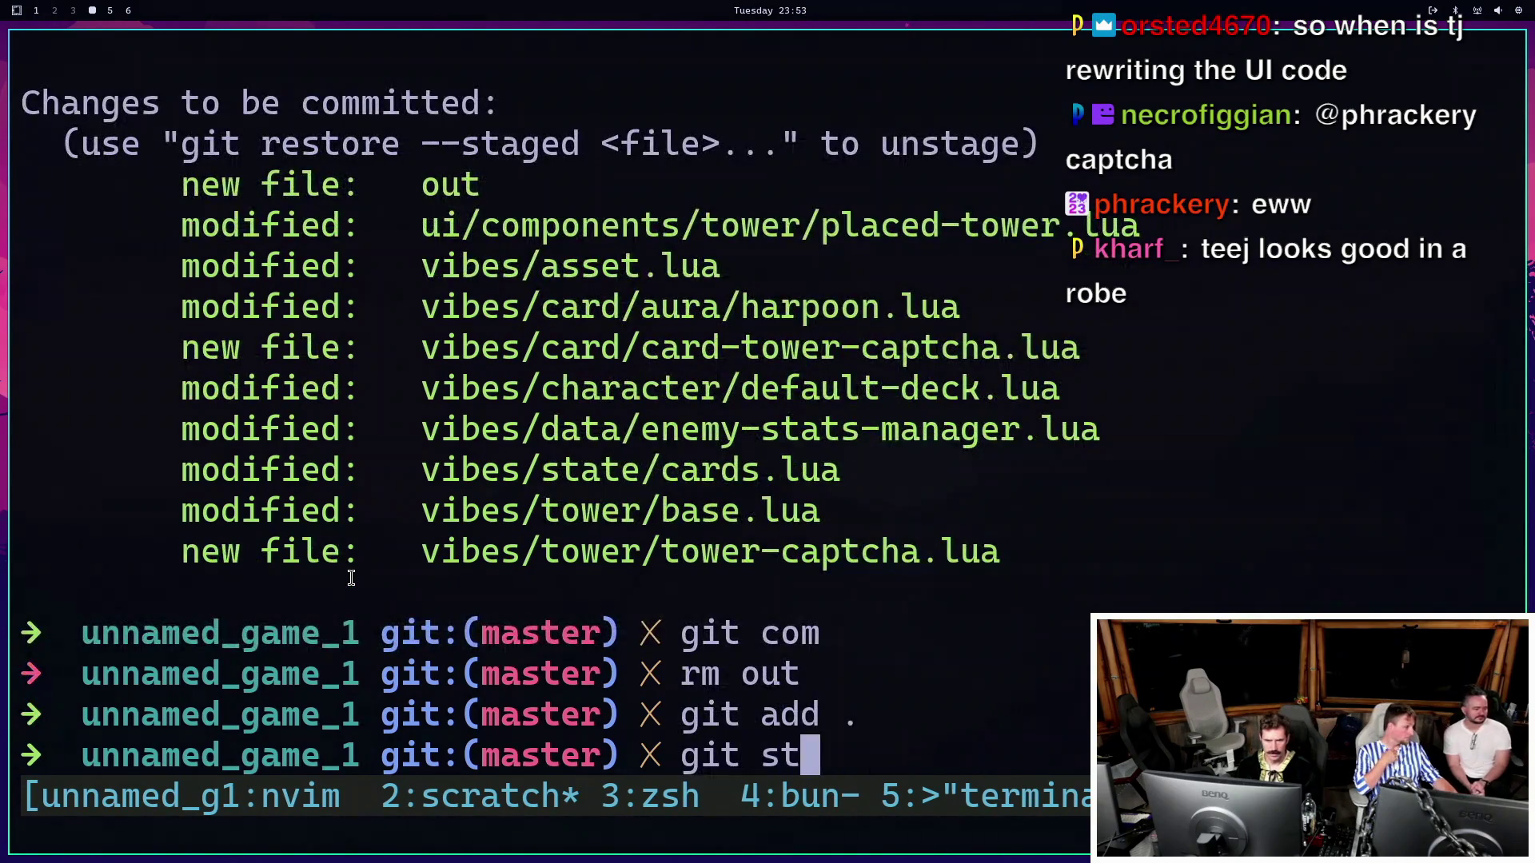
{"action": "type", "text": "atus"}
{"action": "key", "text": "Return"}
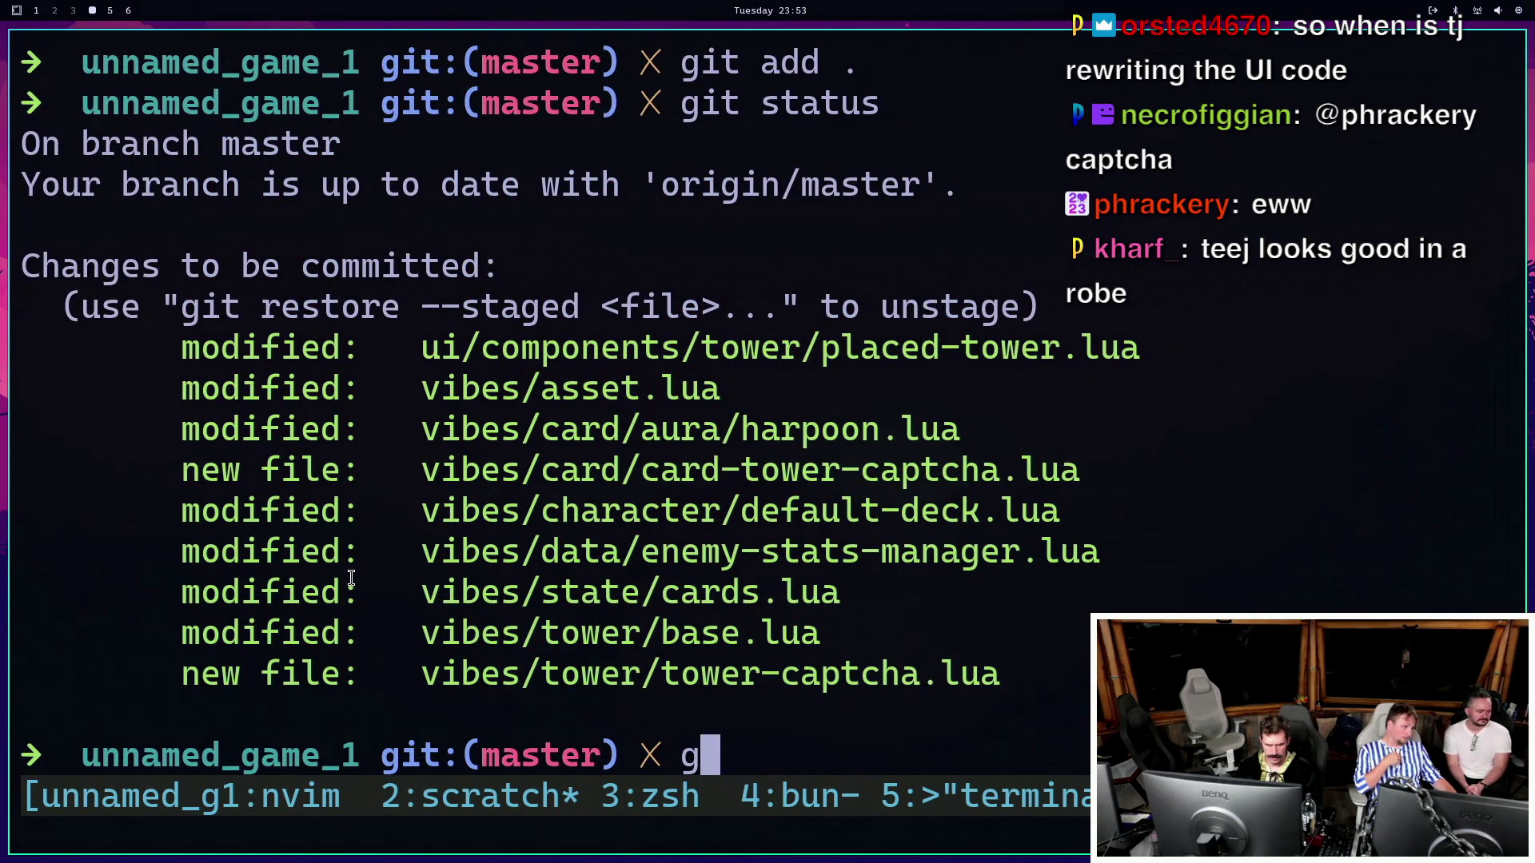
Start typing git commit -m 'meme card 1' and shrink the terminal text.
{"action": "type", "text": "it commit -m '"}
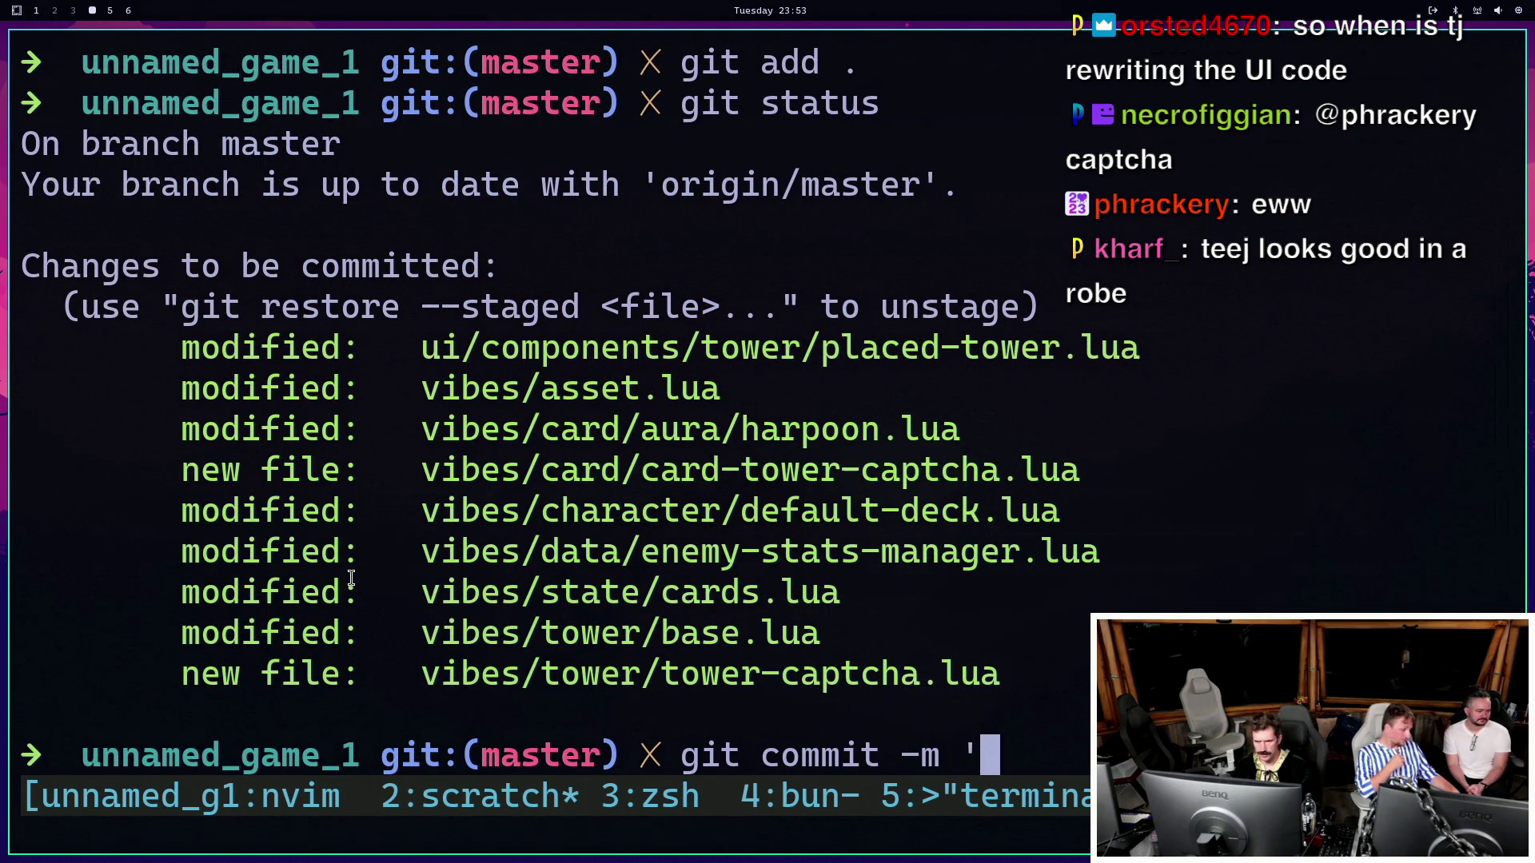
{"action": "key", "text": "ctrl+minus"}
{"action": "key", "text": "ctrl+minus"}
{"action": "key", "text": "ctrl+minus"}
{"action": "type", "text": "meme card 1"}
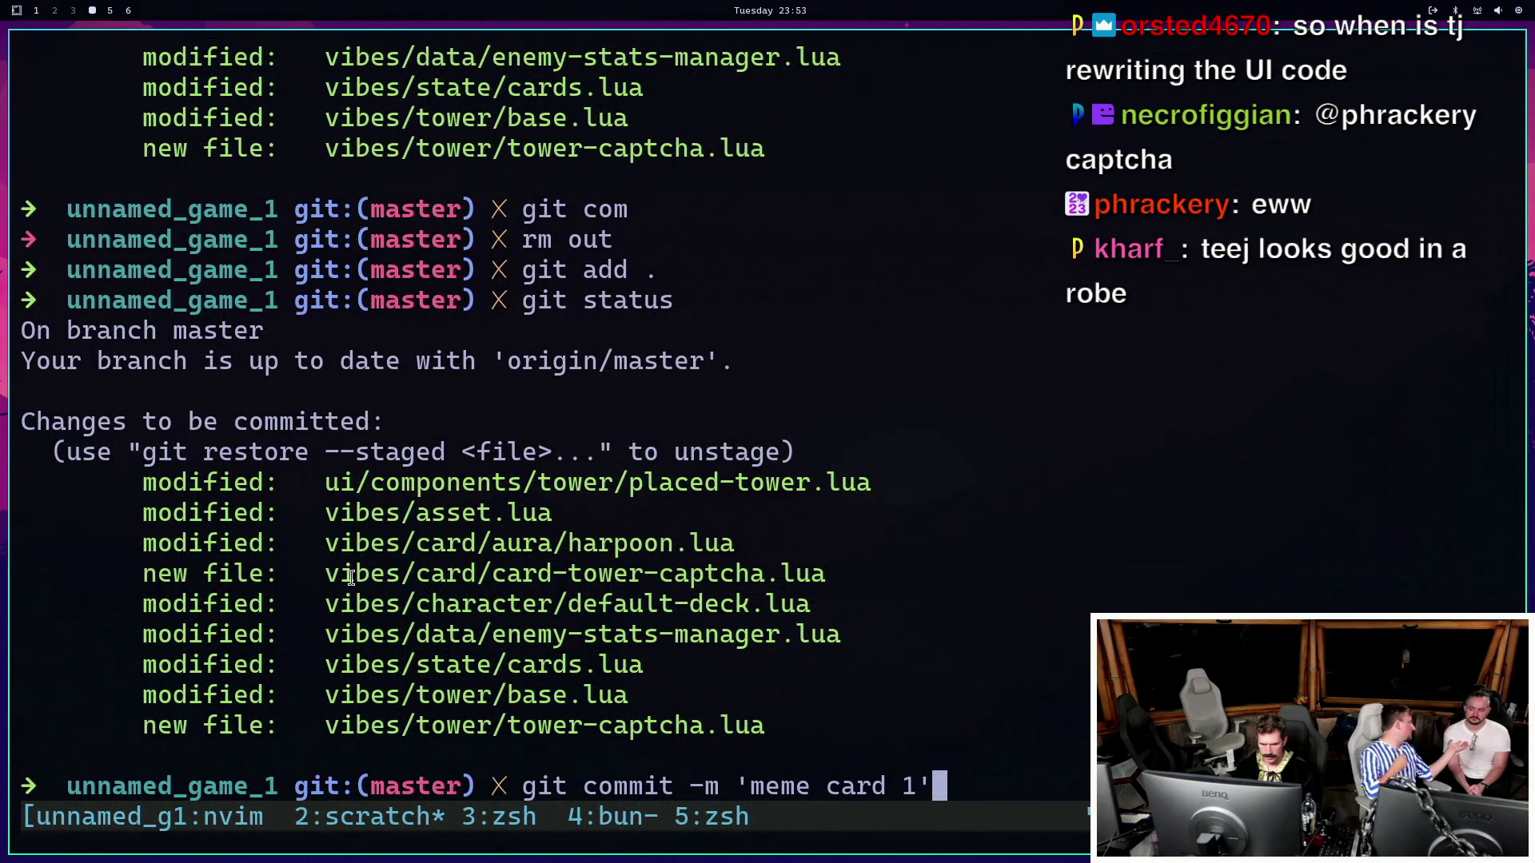
Commit 'meme card 1', pull with --rebase, and push to origin.
{"action": "key", "text": "Return"}
{"action": "type", "text": "gfi"}
{"action": "key", "text": "Return"}
{"action": "key", "text": "Return"}
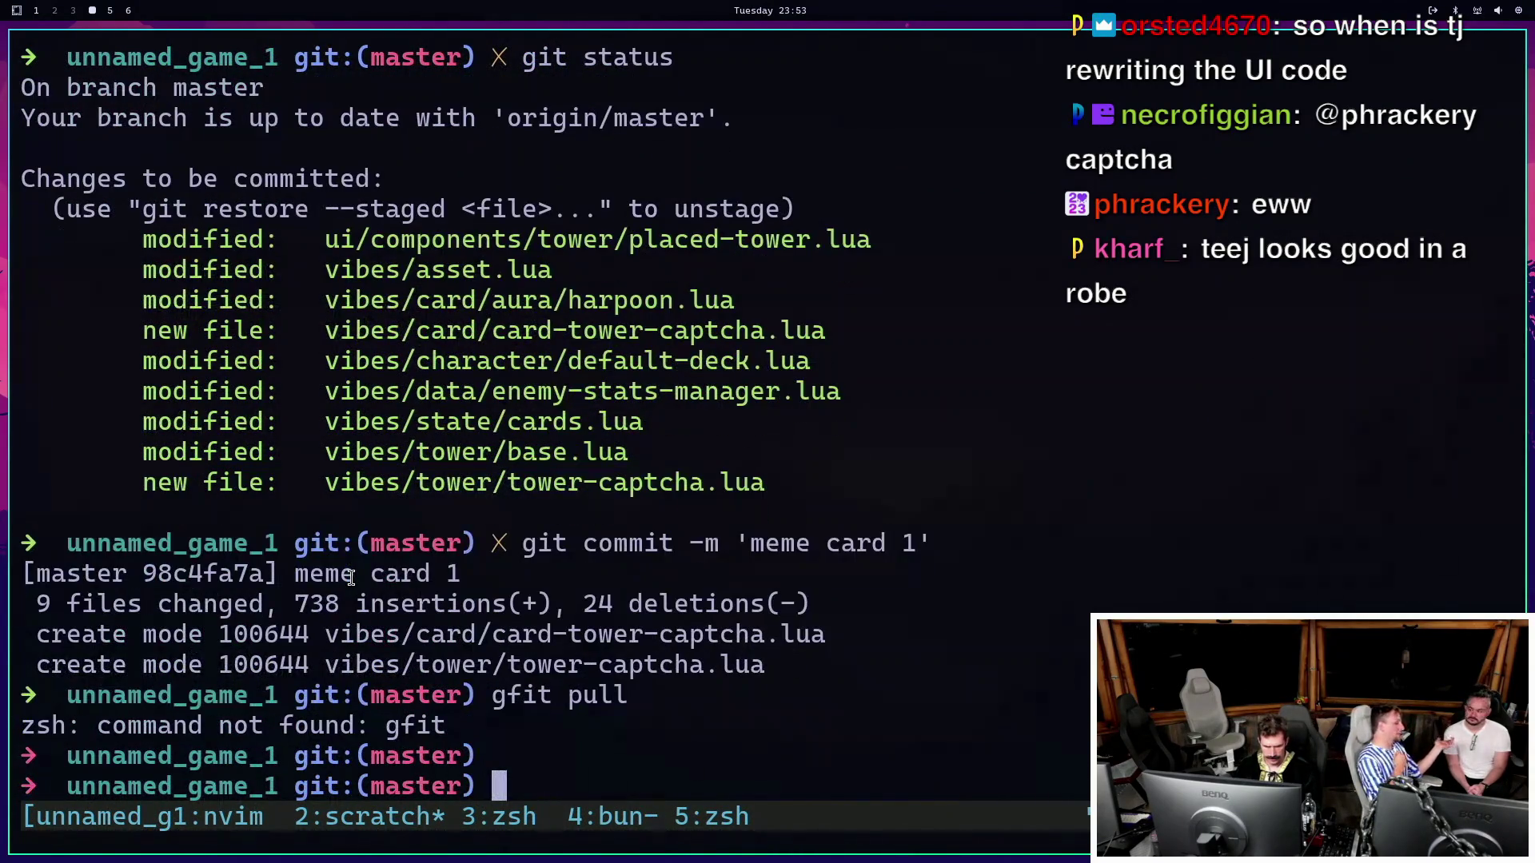
{"action": "type", "text": "git pul --rebase"}
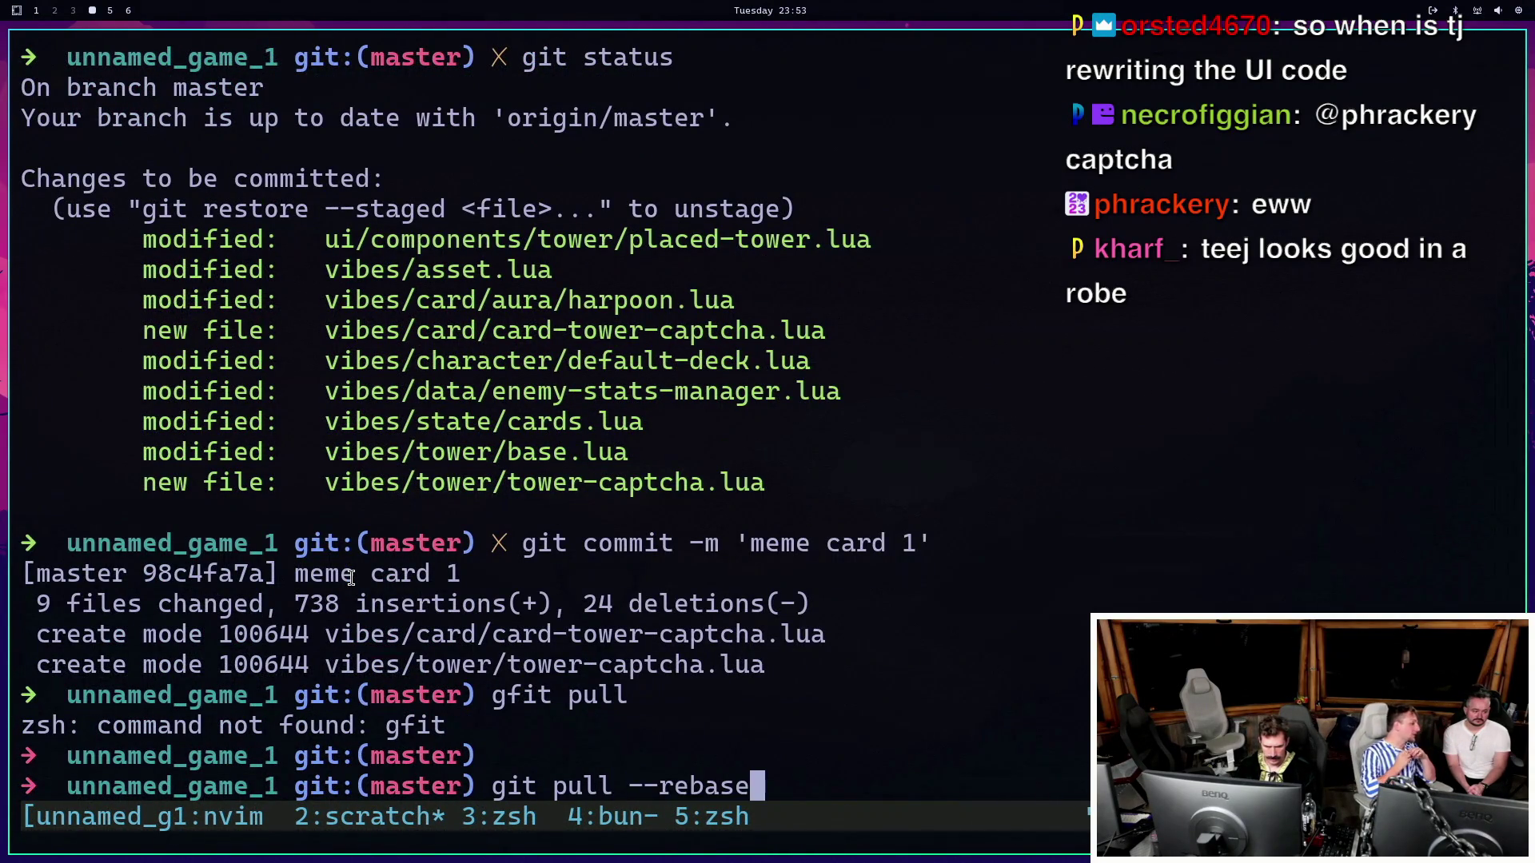
{"action": "key", "text": "Return"}
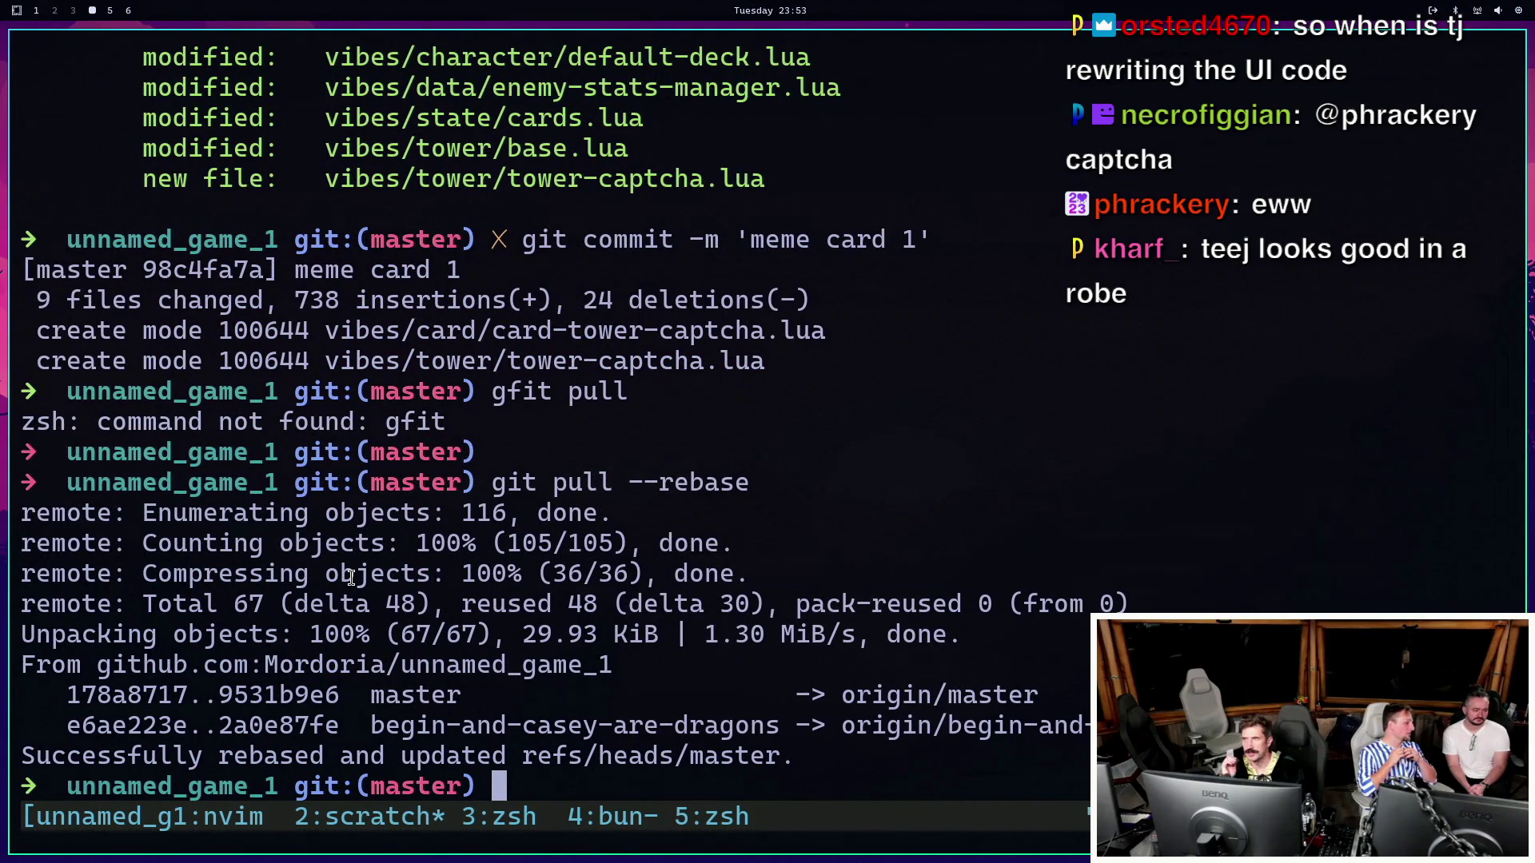
{"action": "type", "text": "git push"}
{"action": "key", "text": "Return"}
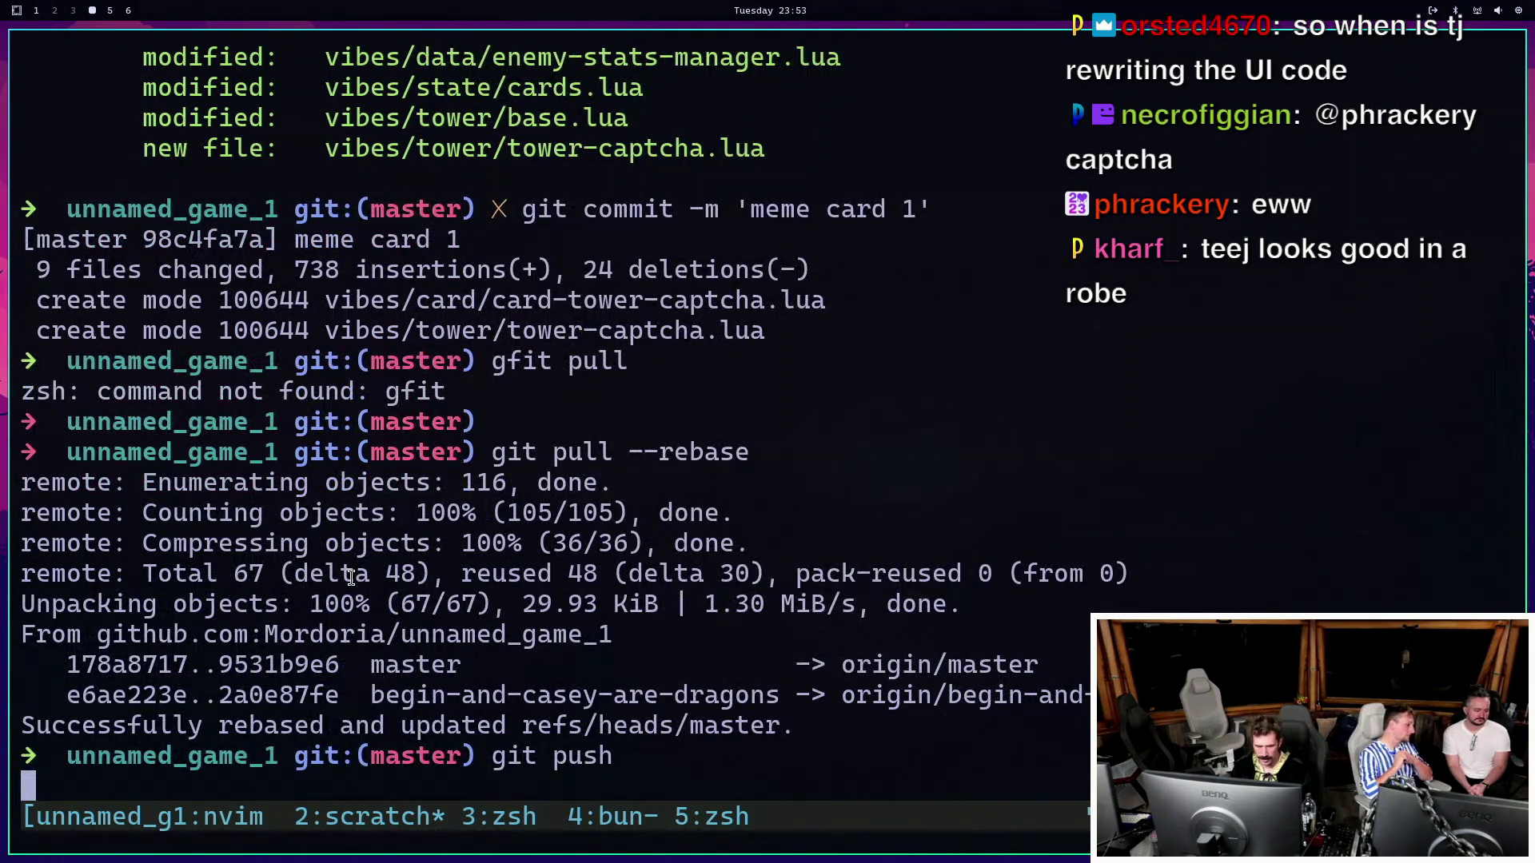
Run make fix, stage all changes, commit as 'begin', and push.
{"action": "type", "text": "git"}
{"action": "key", "text": "ctrl+c"}
{"action": "type", "text": "ma"}
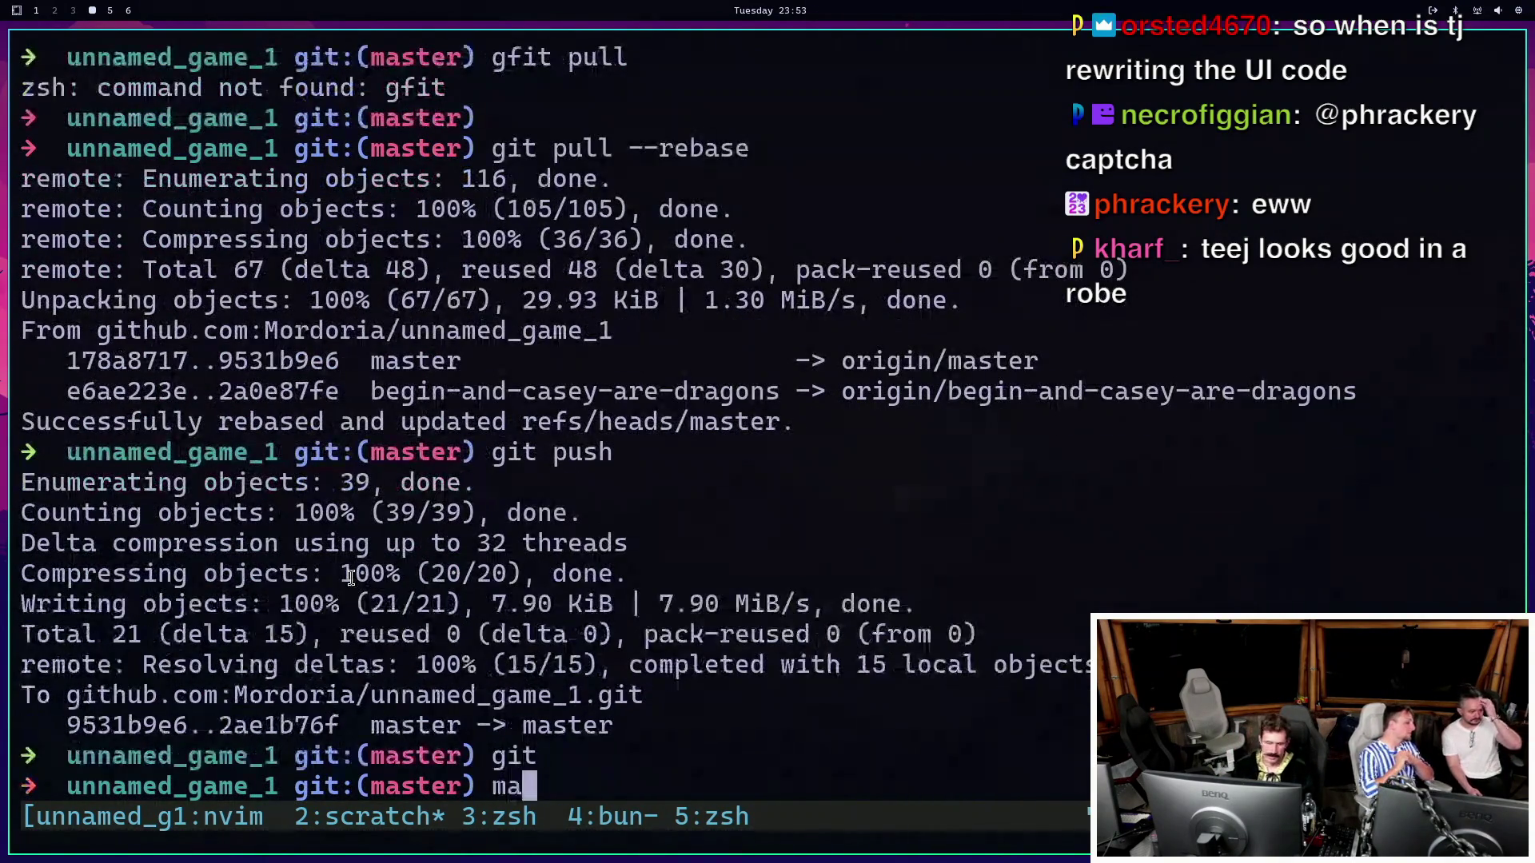
{"action": "type", "text": "ix"}
{"action": "key", "text": "Return"}
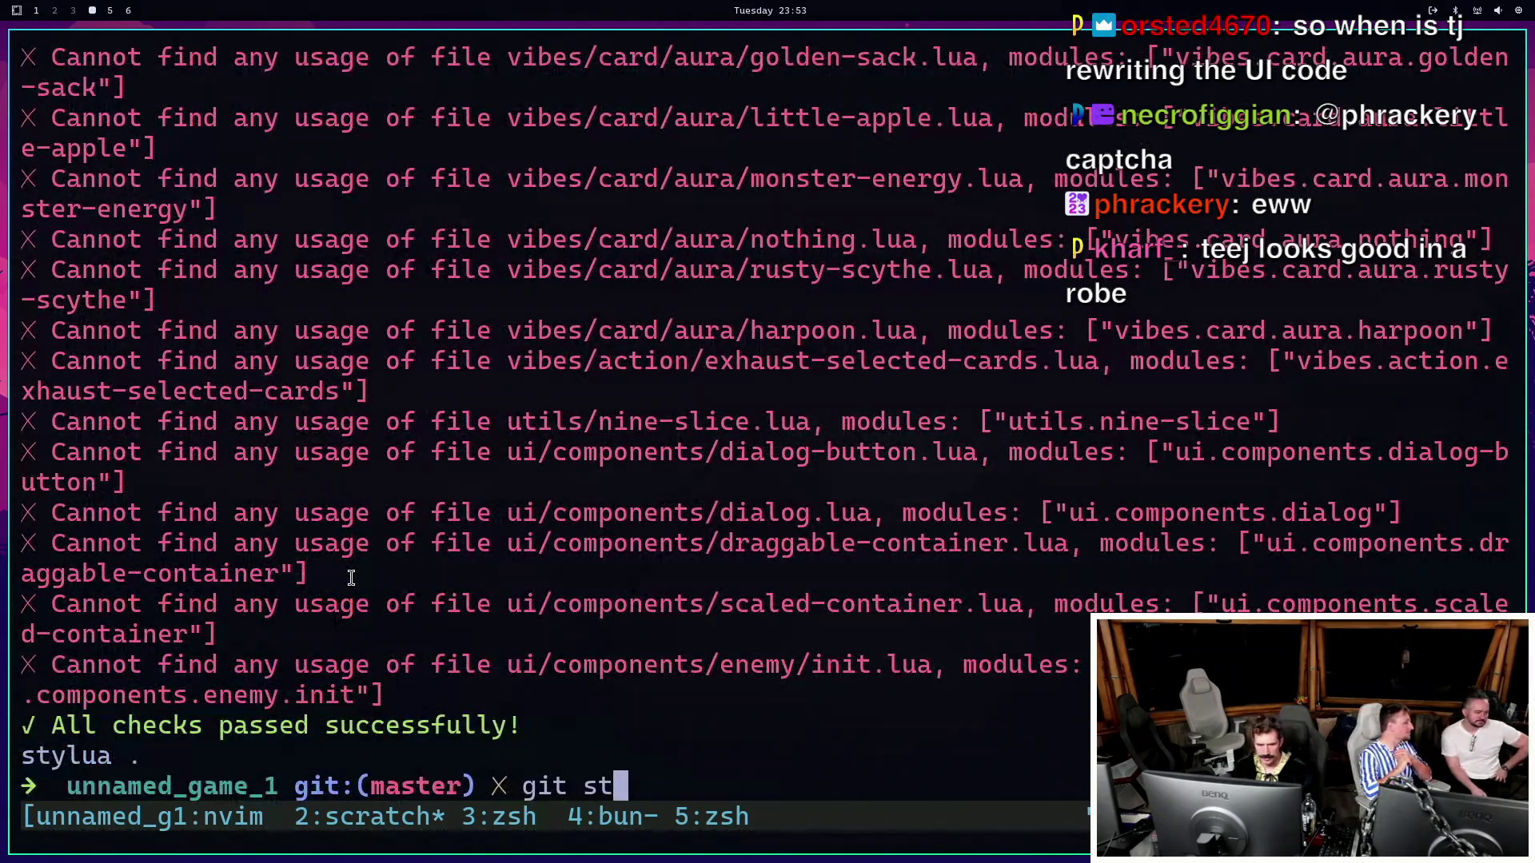
{"action": "type", "text": "atus"}
{"action": "key", "text": "Return"}
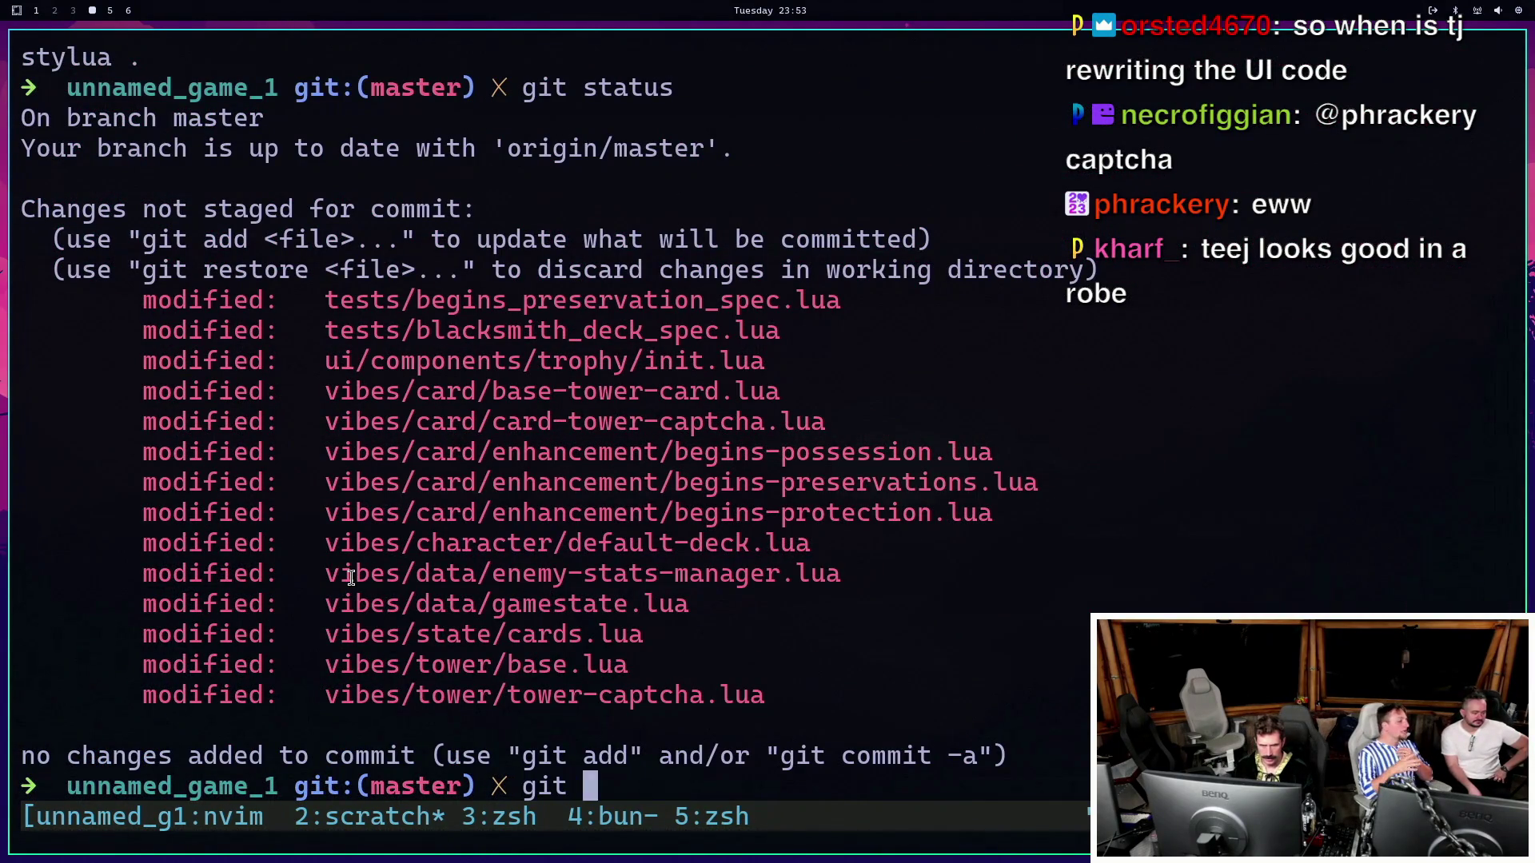
{"action": "type", "text": "add ."}
{"action": "key", "text": "Return"}
{"action": "type", "text": "git commit -m 'begin'"}
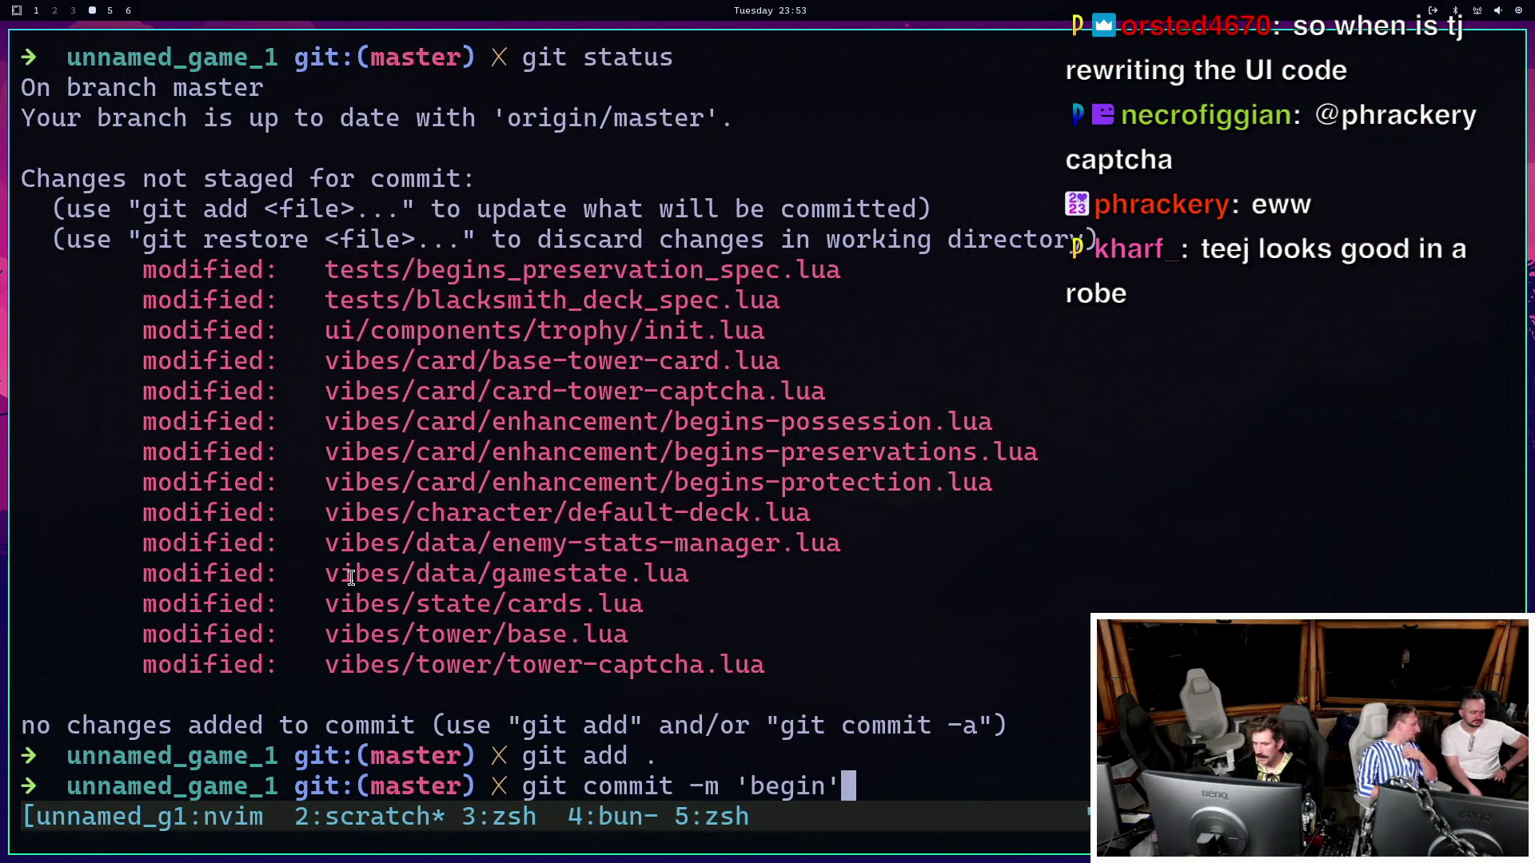
{"action": "key", "text": "Return"}
{"action": "type", "text": "ush"}
{"action": "key", "text": "Return"}
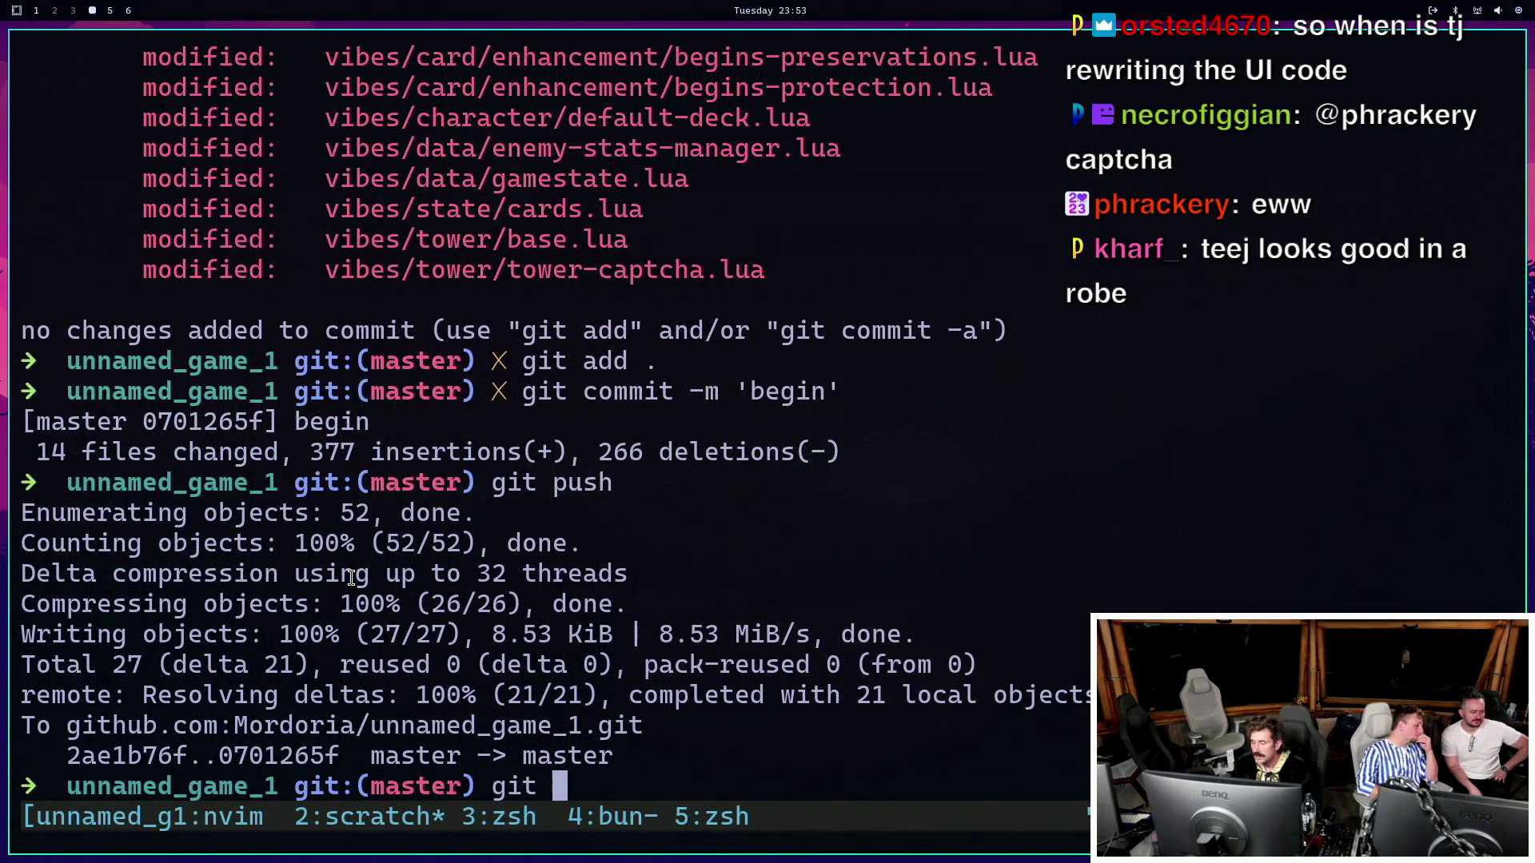
{"action": "key", "text": "ctrl+c"}
{"action": "key", "text": "ctrl+c"}
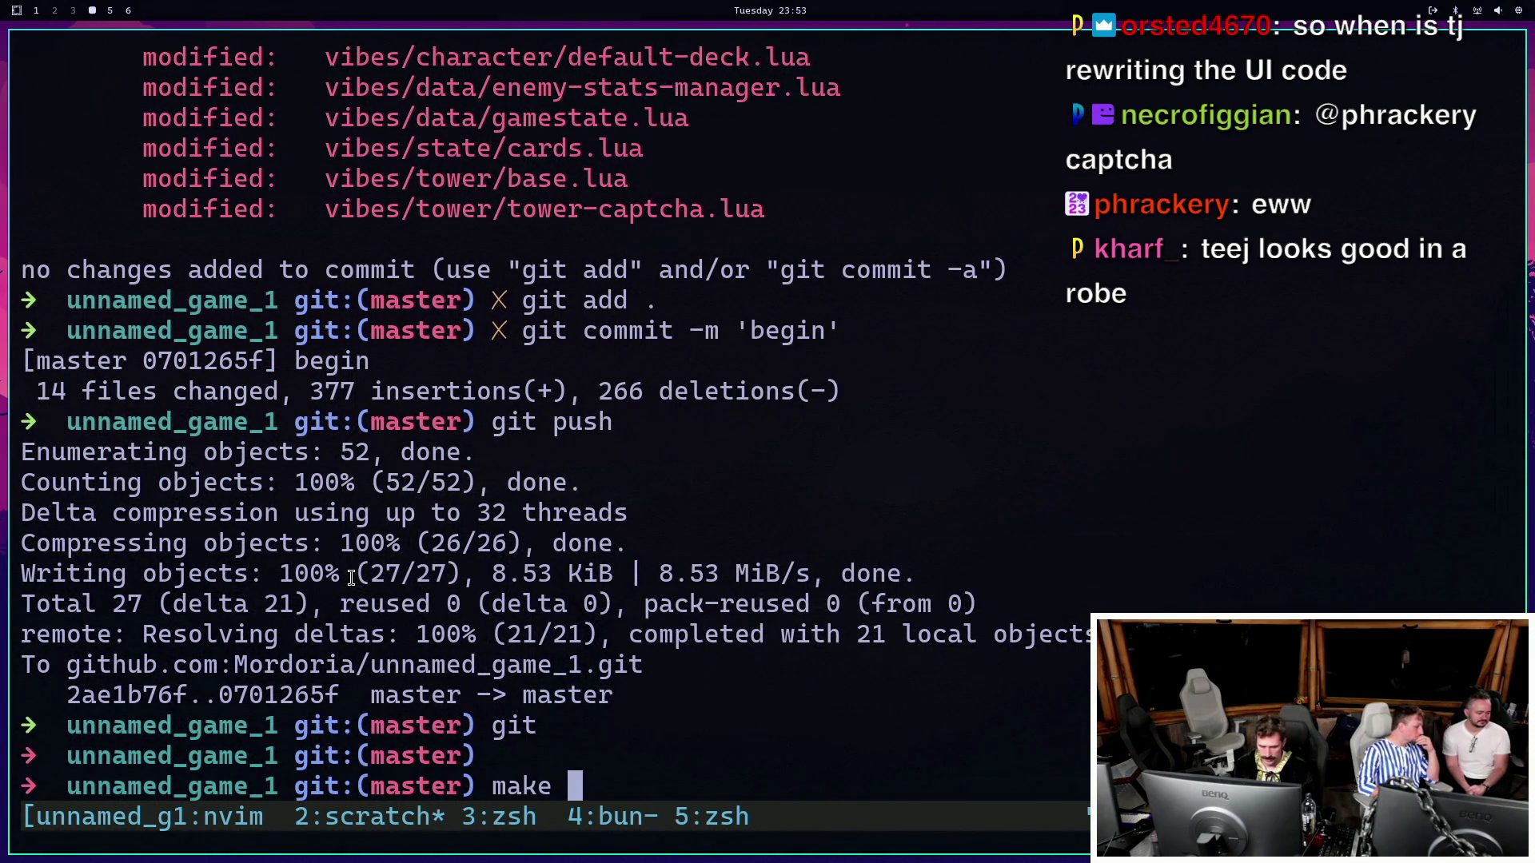
Run make check, which reports 12 lua-language-server problems, then switch to workspace 1.
{"action": "type", "text": "check"}
{"action": "key", "text": "Return"}
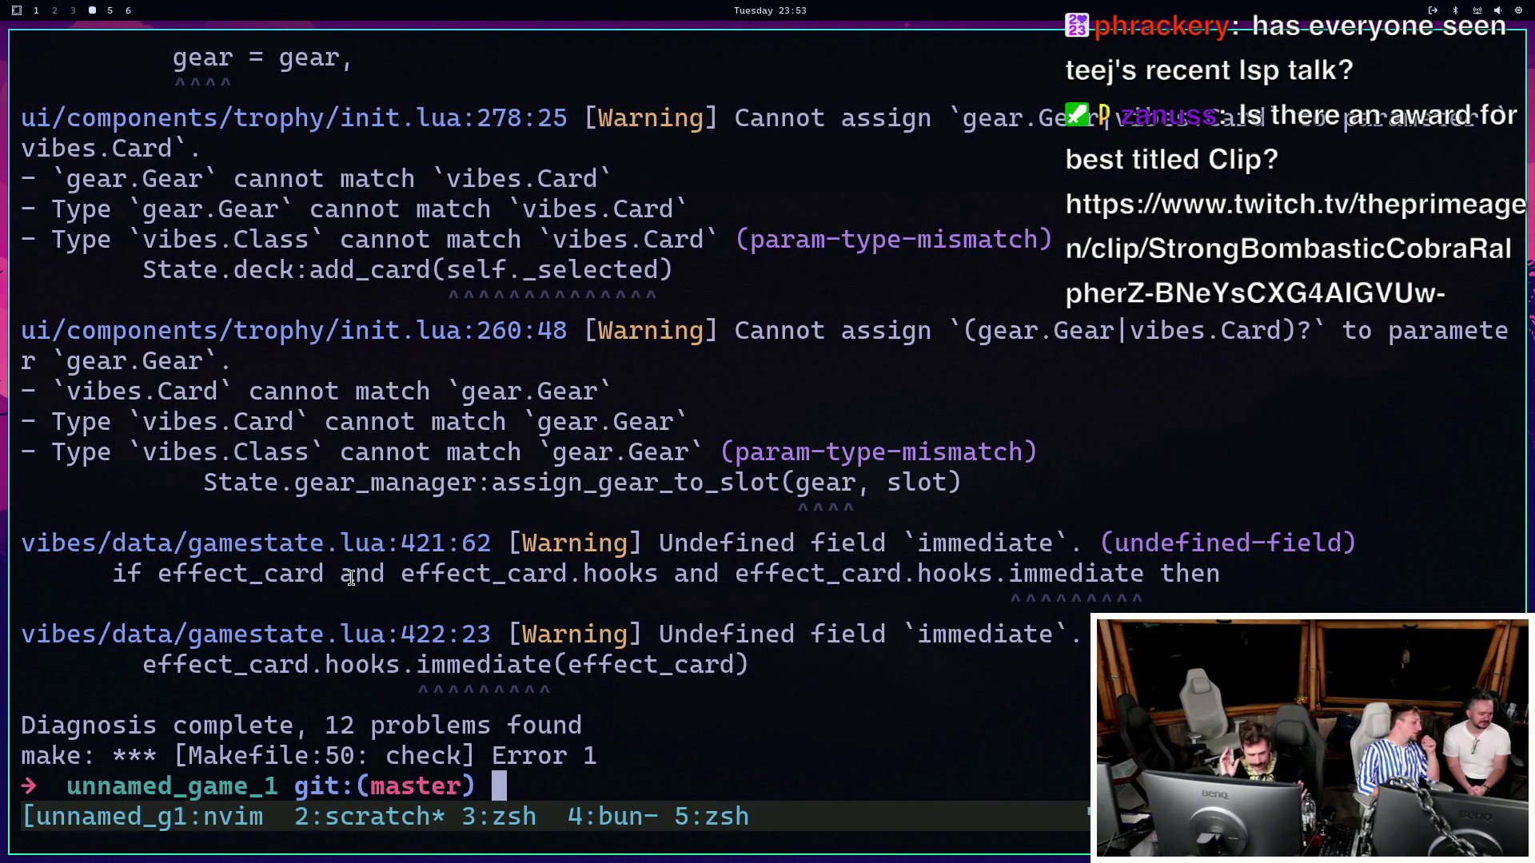
{"action": "key", "text": "super+1"}
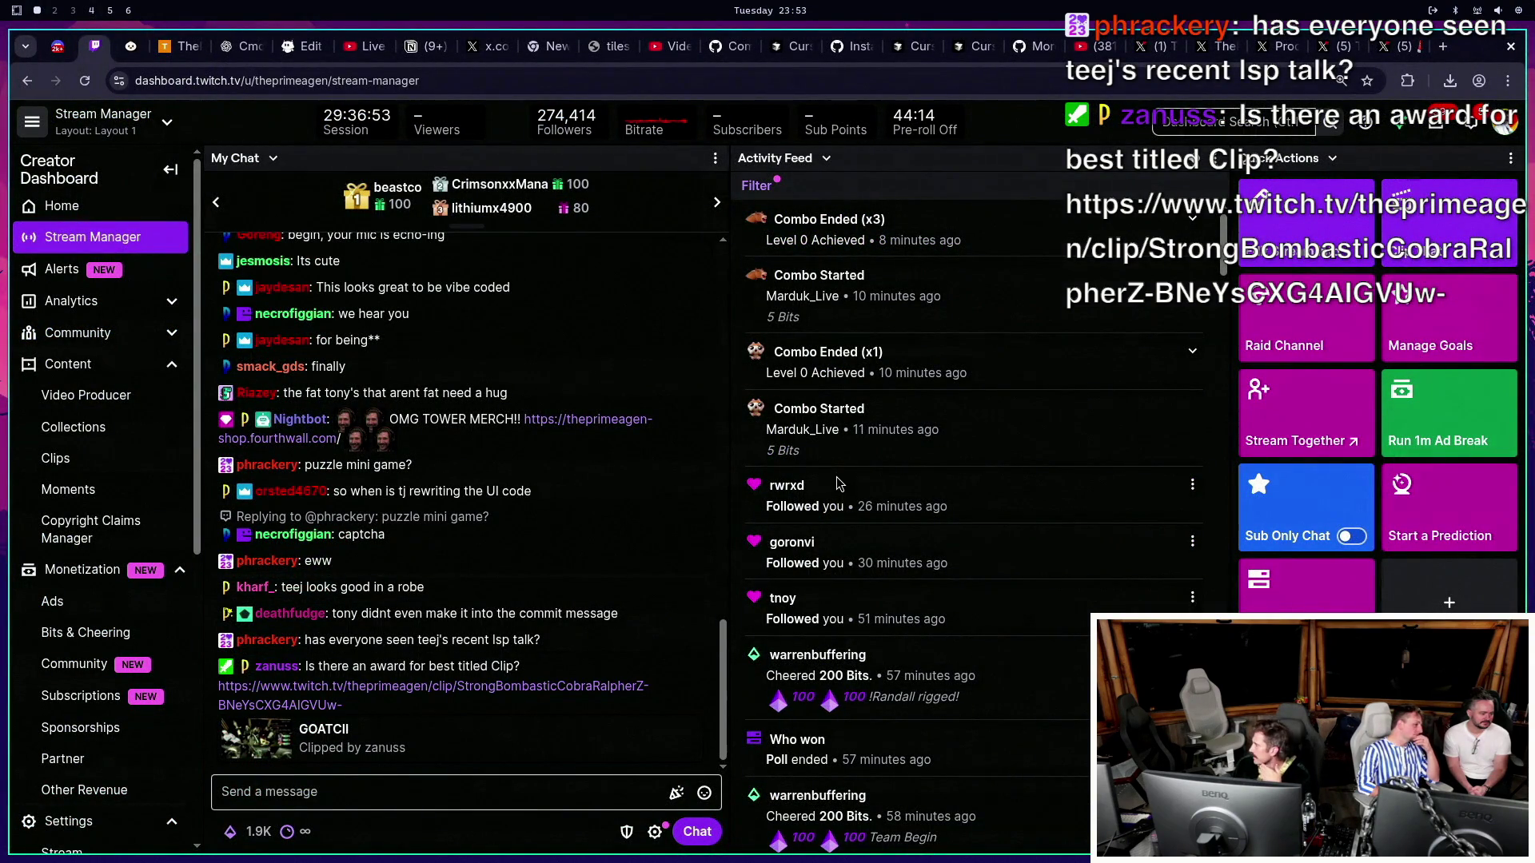
Reload the Stream Manager and send the primeprimeagenTojo emote to chat.
{"action": "left_click", "coordinate": [572, 796]}
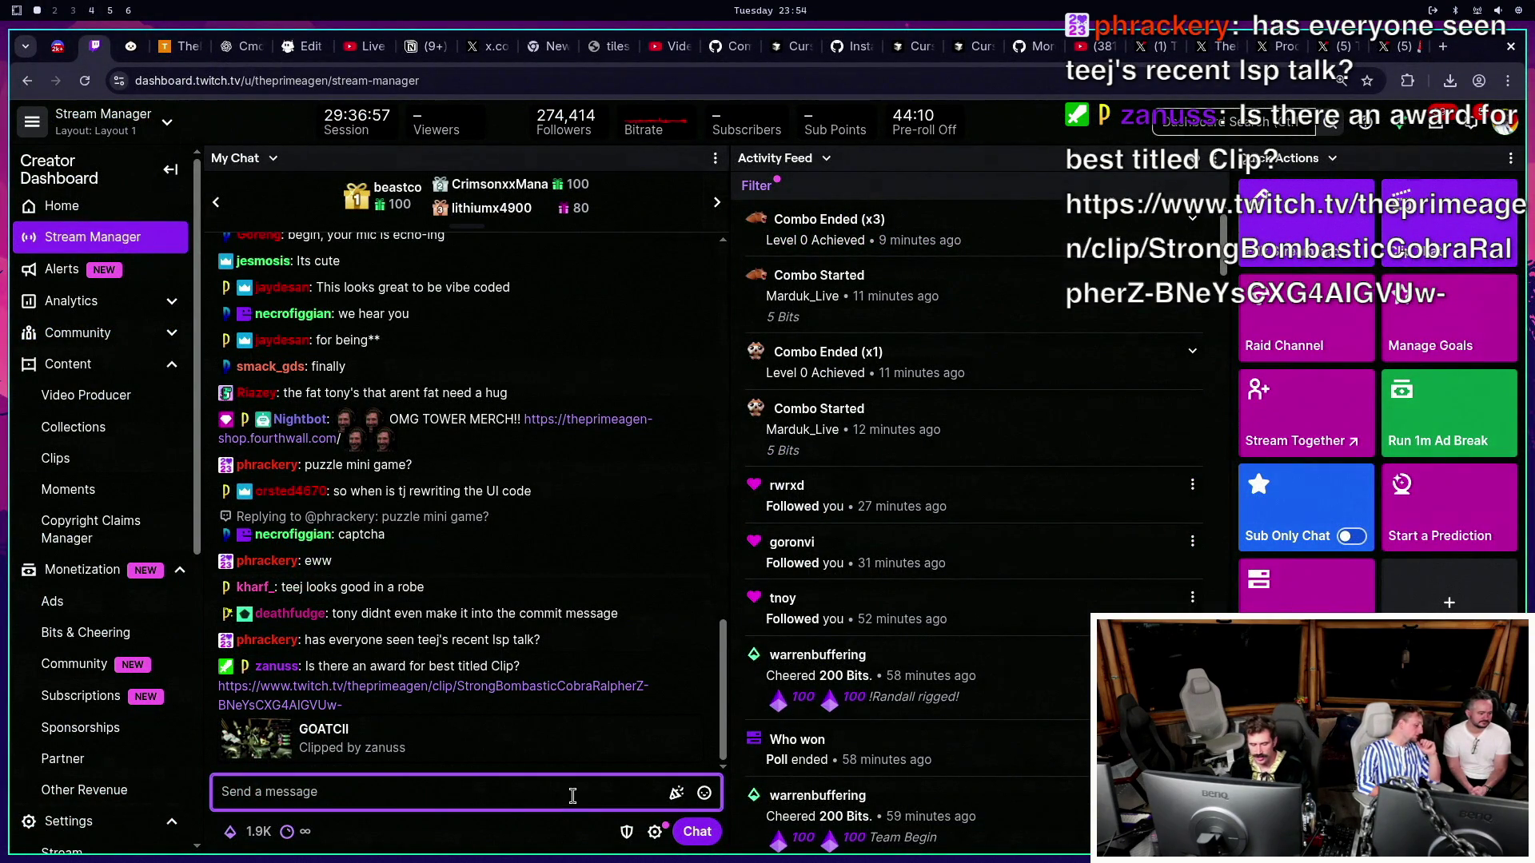
{"action": "key", "text": "ctrl+r"}
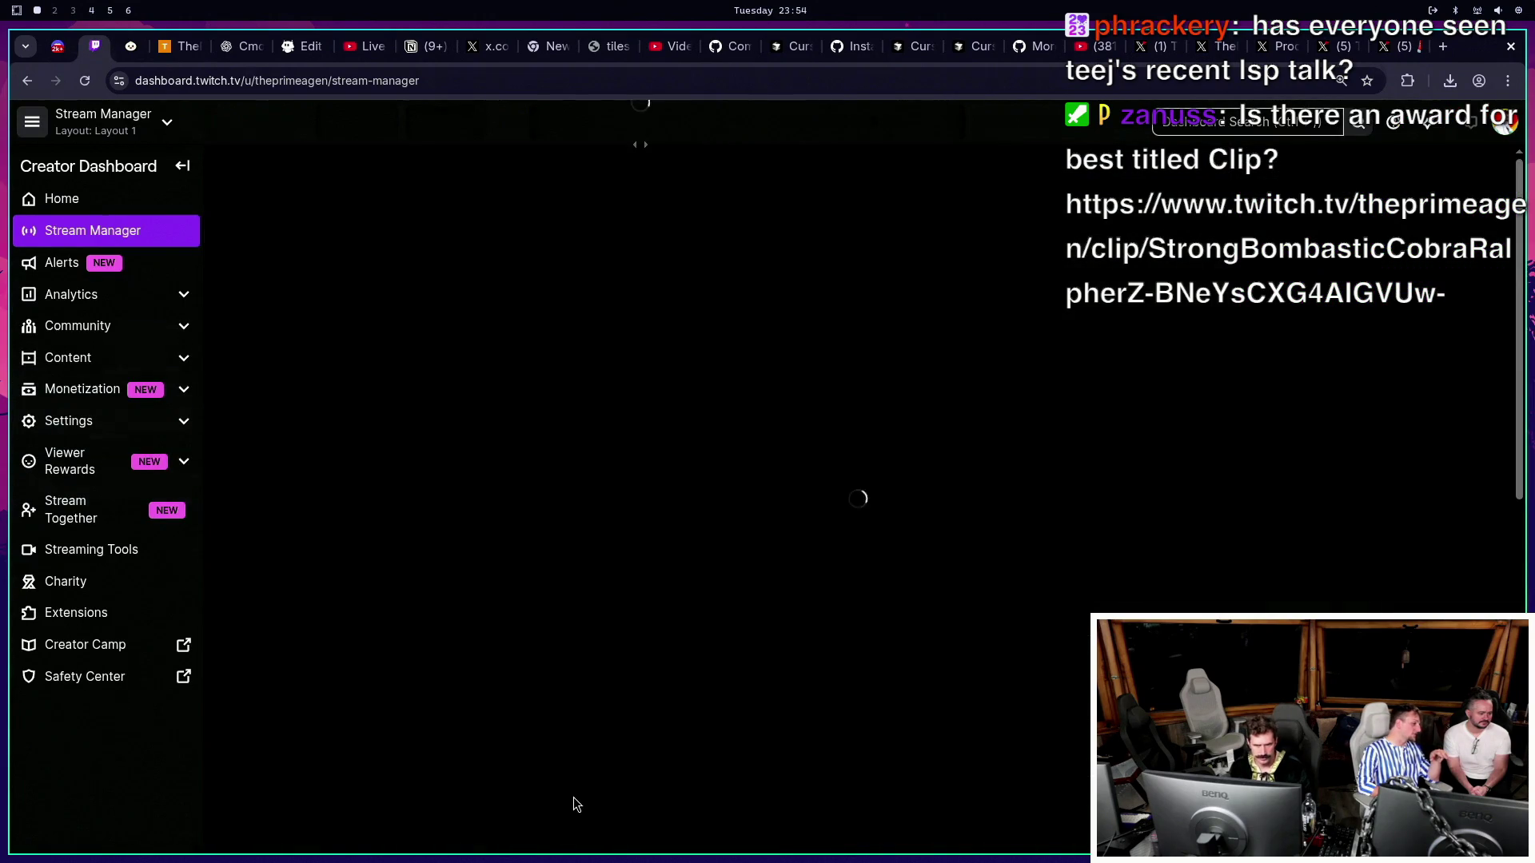
{"action": "left_click", "coordinate": [390, 781]}
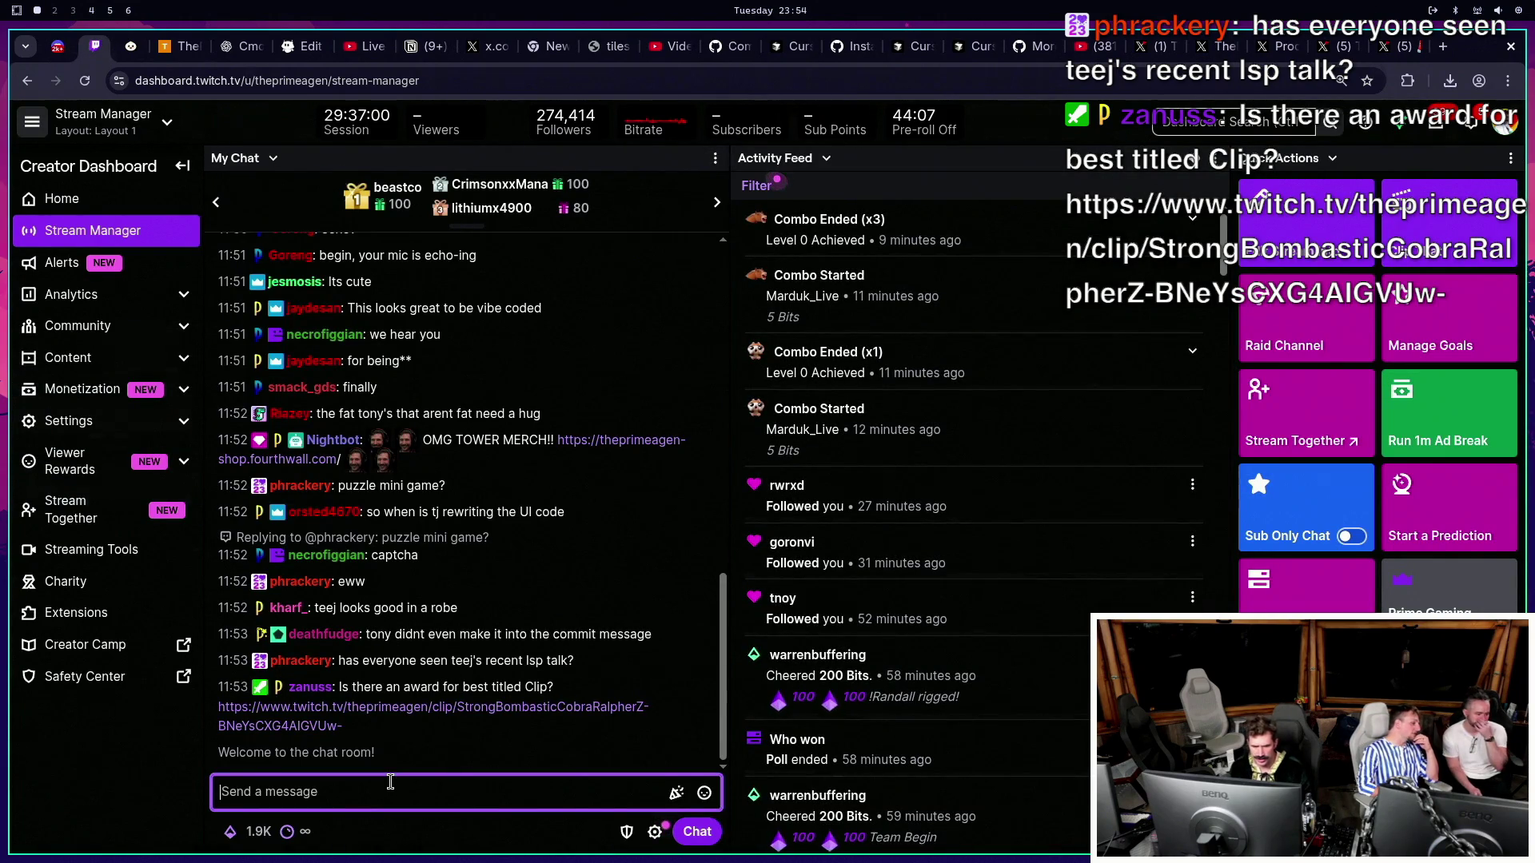
{"action": "type", "text": "prime"}
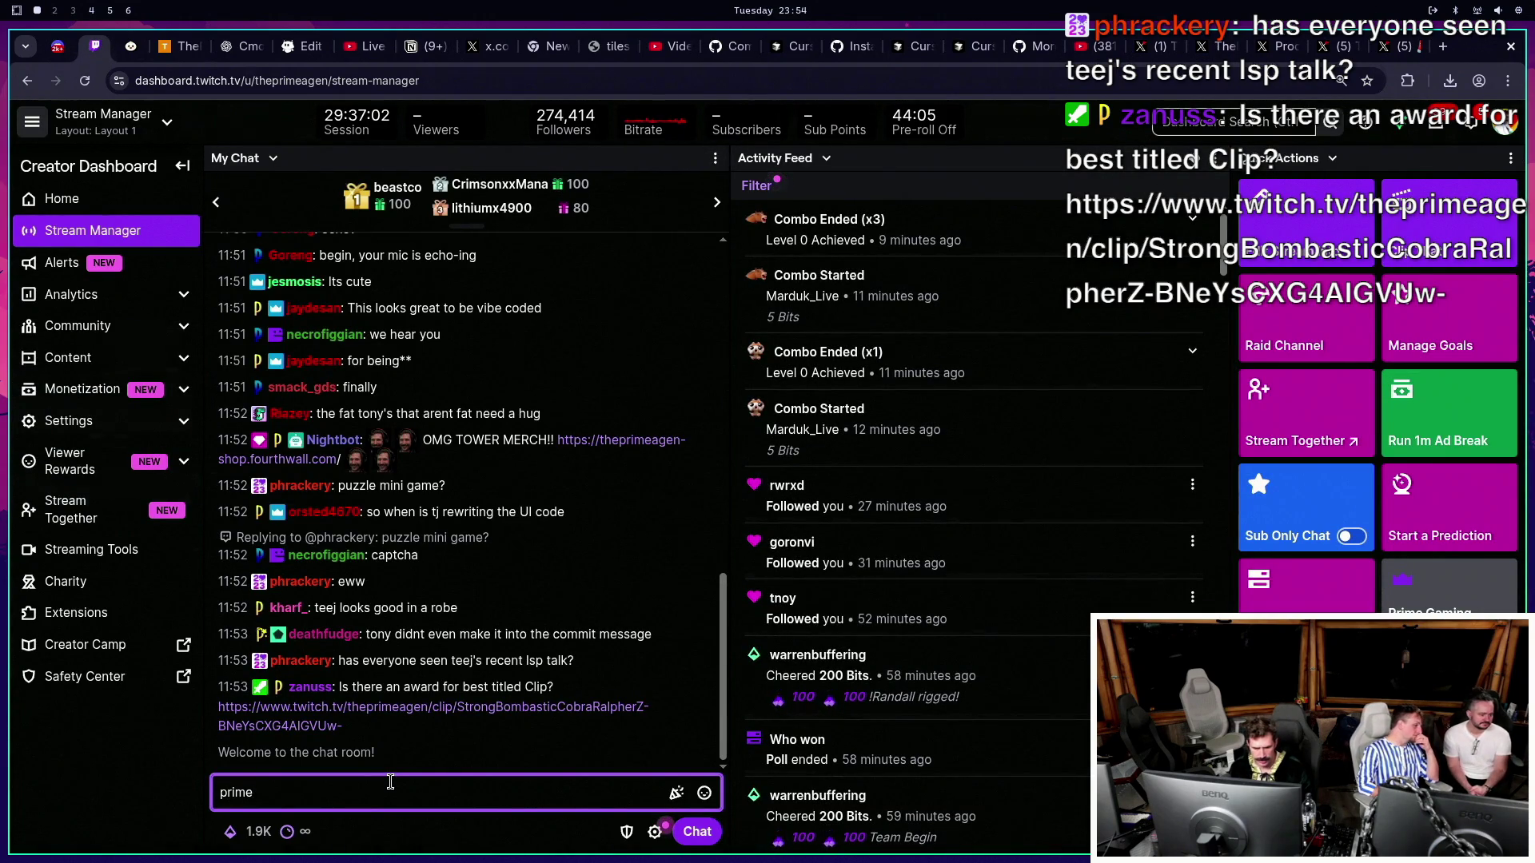
{"action": "type", "text": "primeagen"}
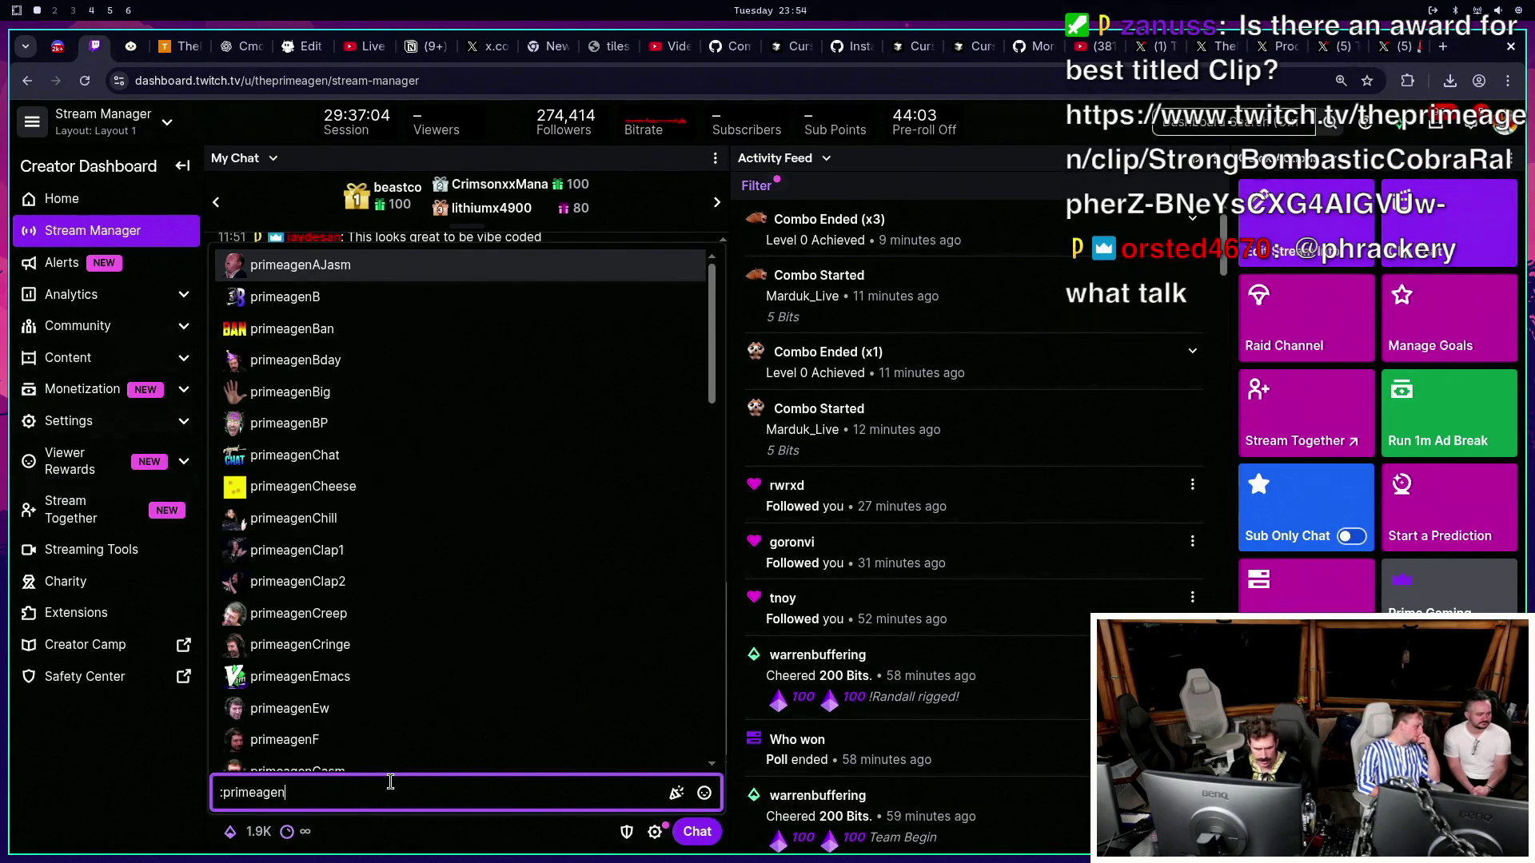
{"action": "type", "text": "Tojo"}
{"action": "key", "text": "Return"}
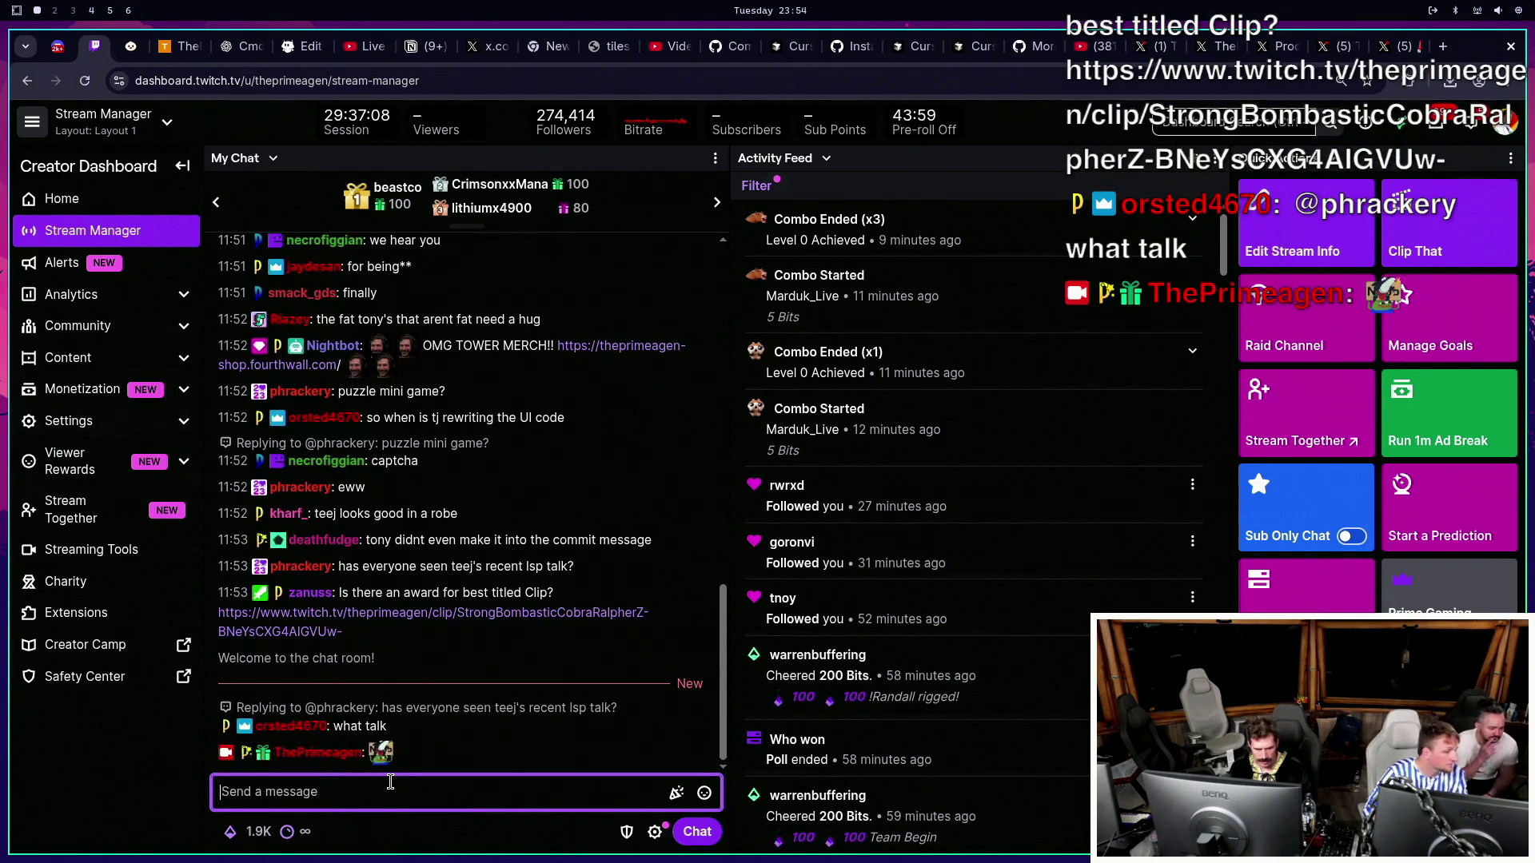
Send the emote messages primea, primeagenGoodB and primeagenPoli to chat.
{"action": "type", "text": "primeagen"}
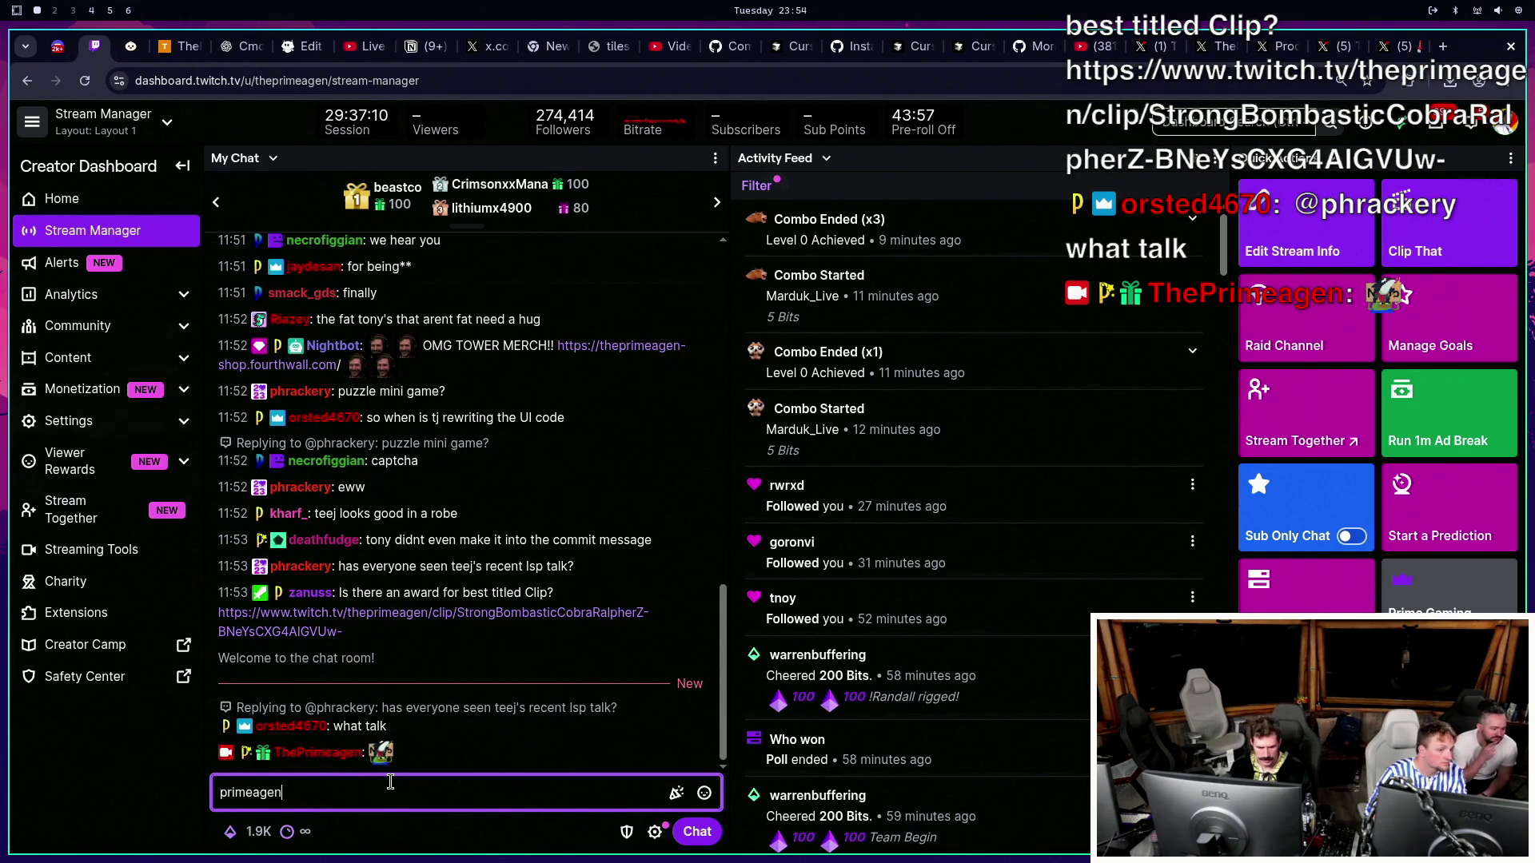
{"action": "key", "text": "Return"}
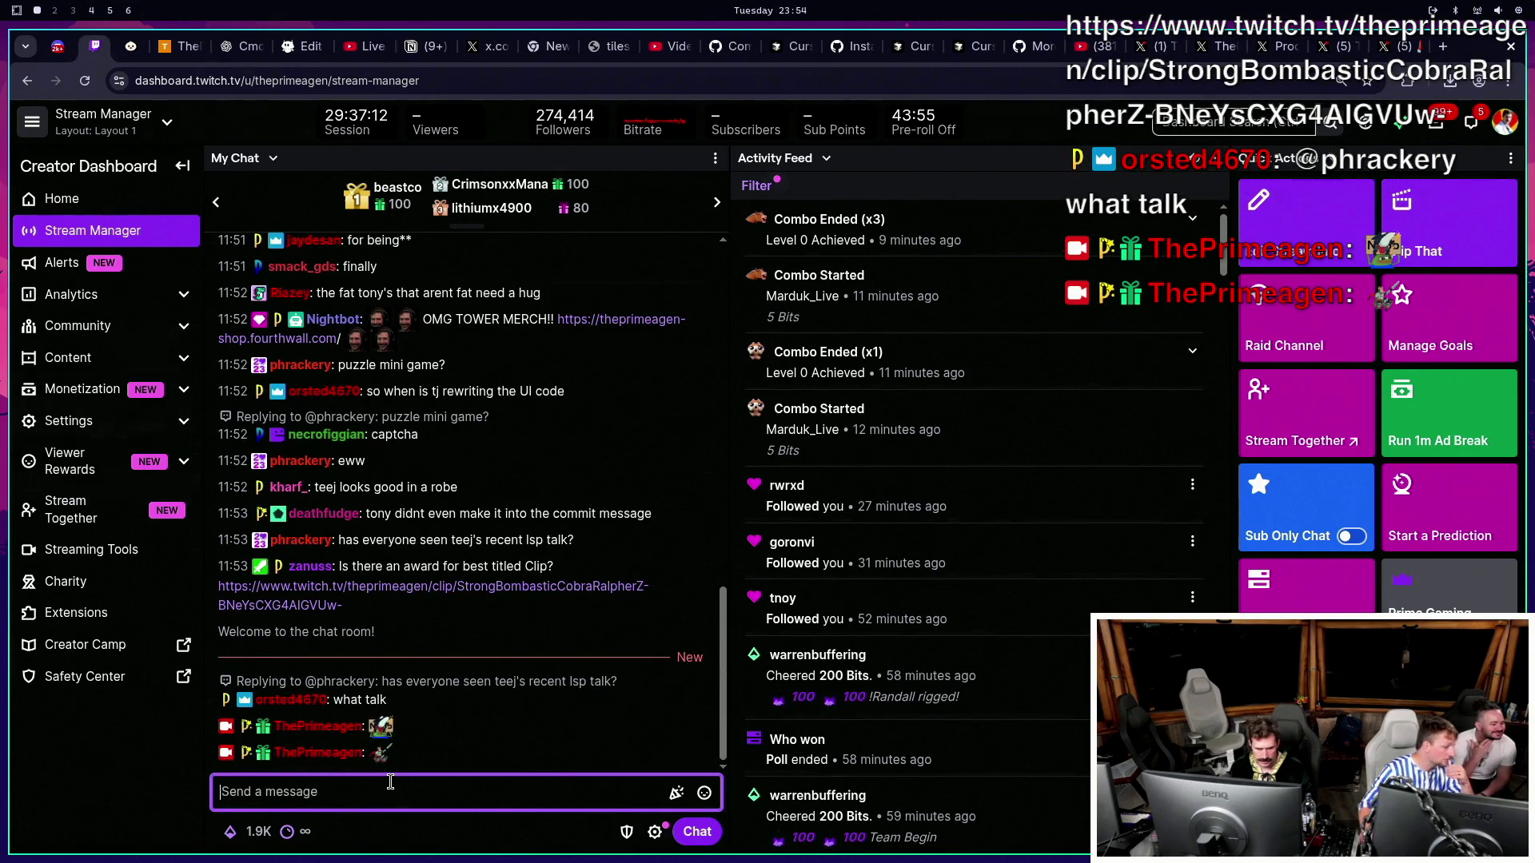
{"action": "type", "text": "primeagenGoodB"}
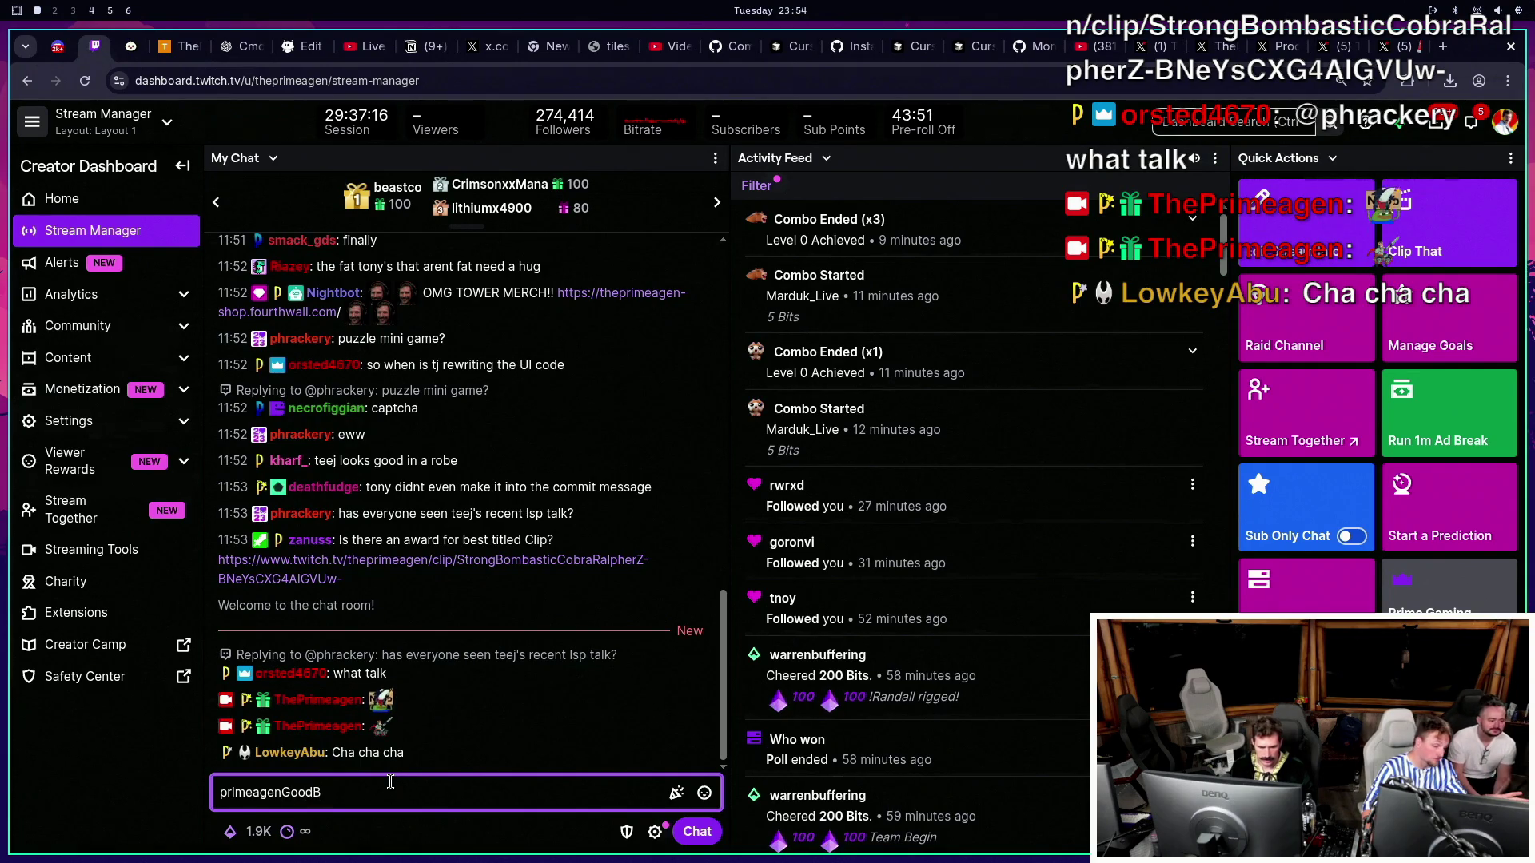
{"action": "key", "text": "Return"}
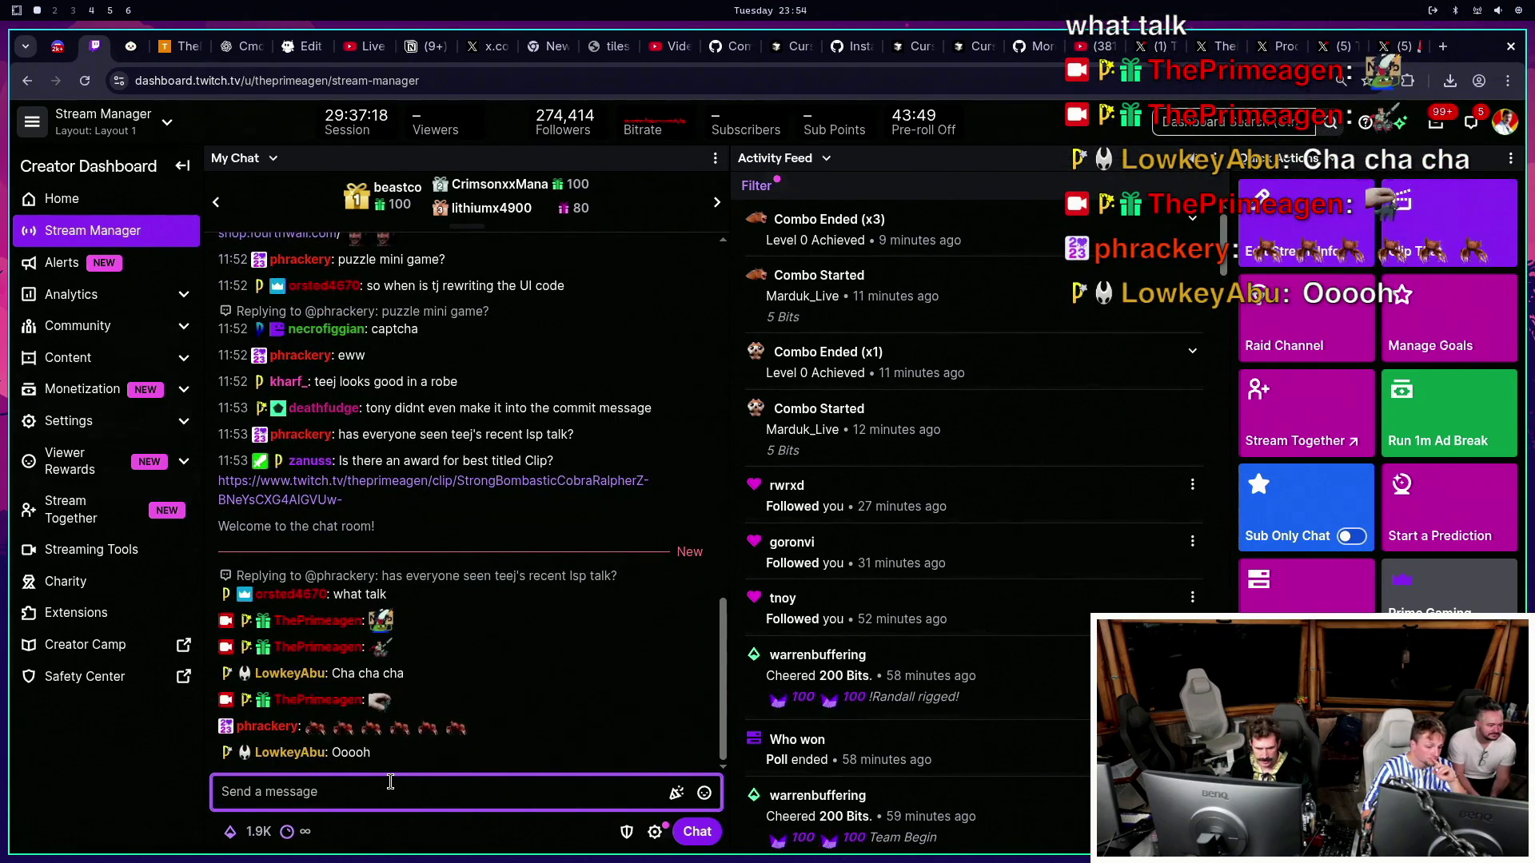
{"action": "type", "text": "primeagenPoli"}
{"action": "key", "text": "Return"}
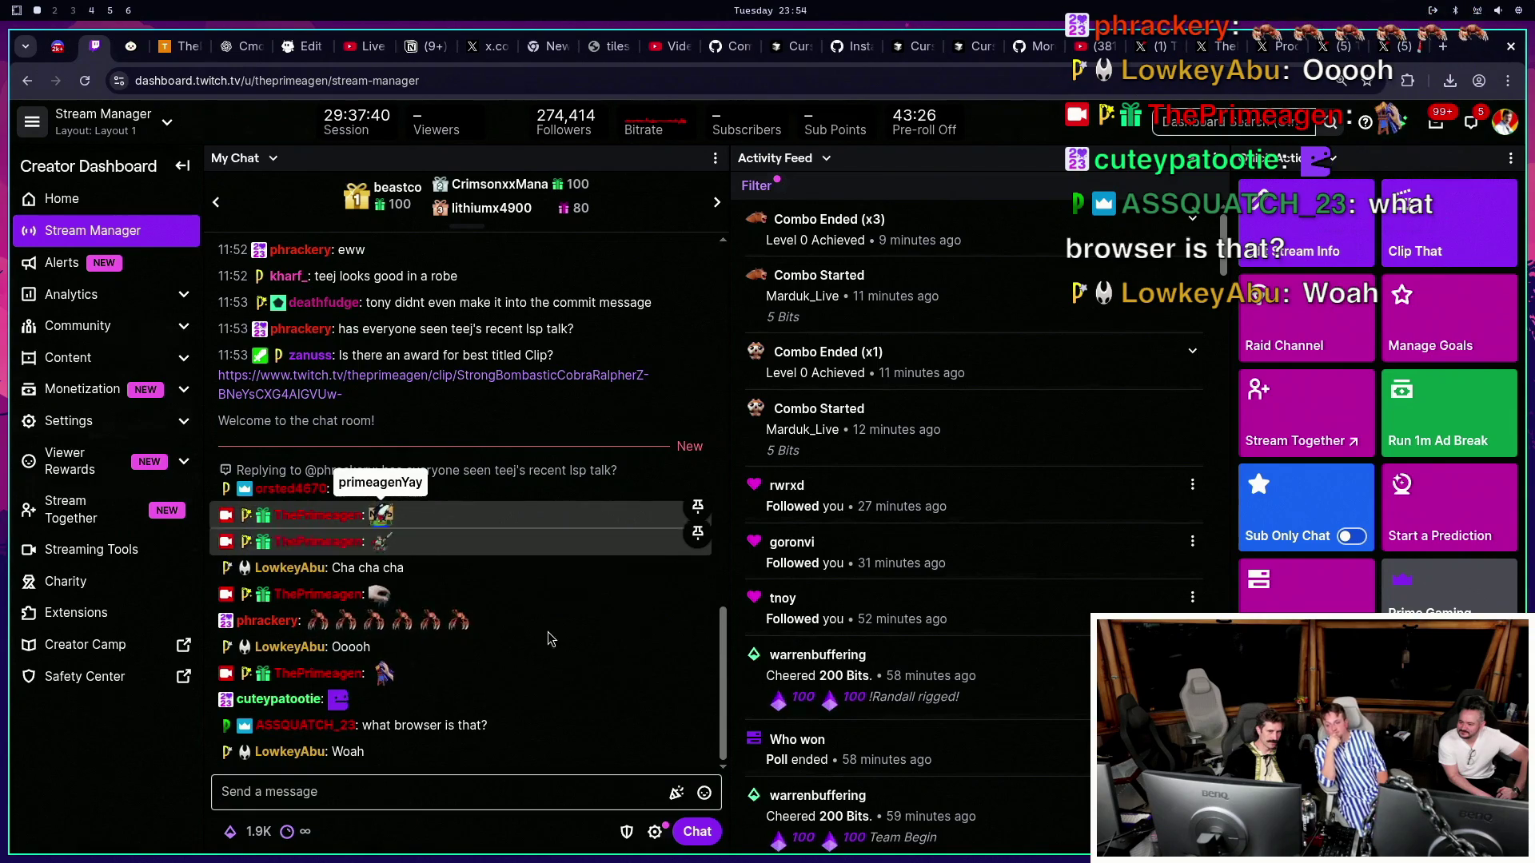
Click into the stream chat message box, then click away from it.
{"action": "left_click", "coordinate": [525, 803]}
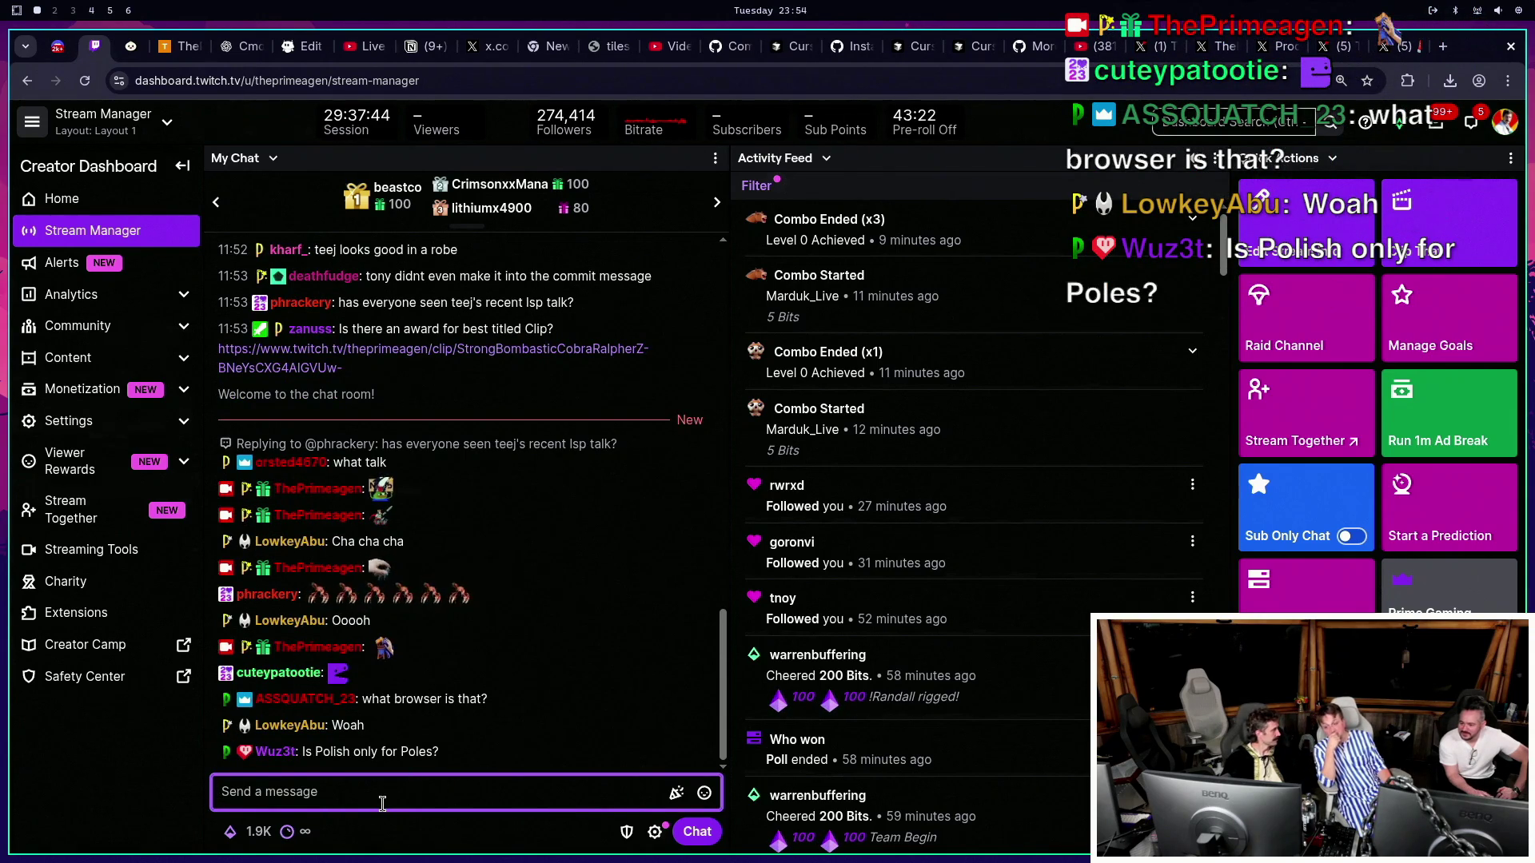
{"action": "left_click", "coordinate": [468, 763]}
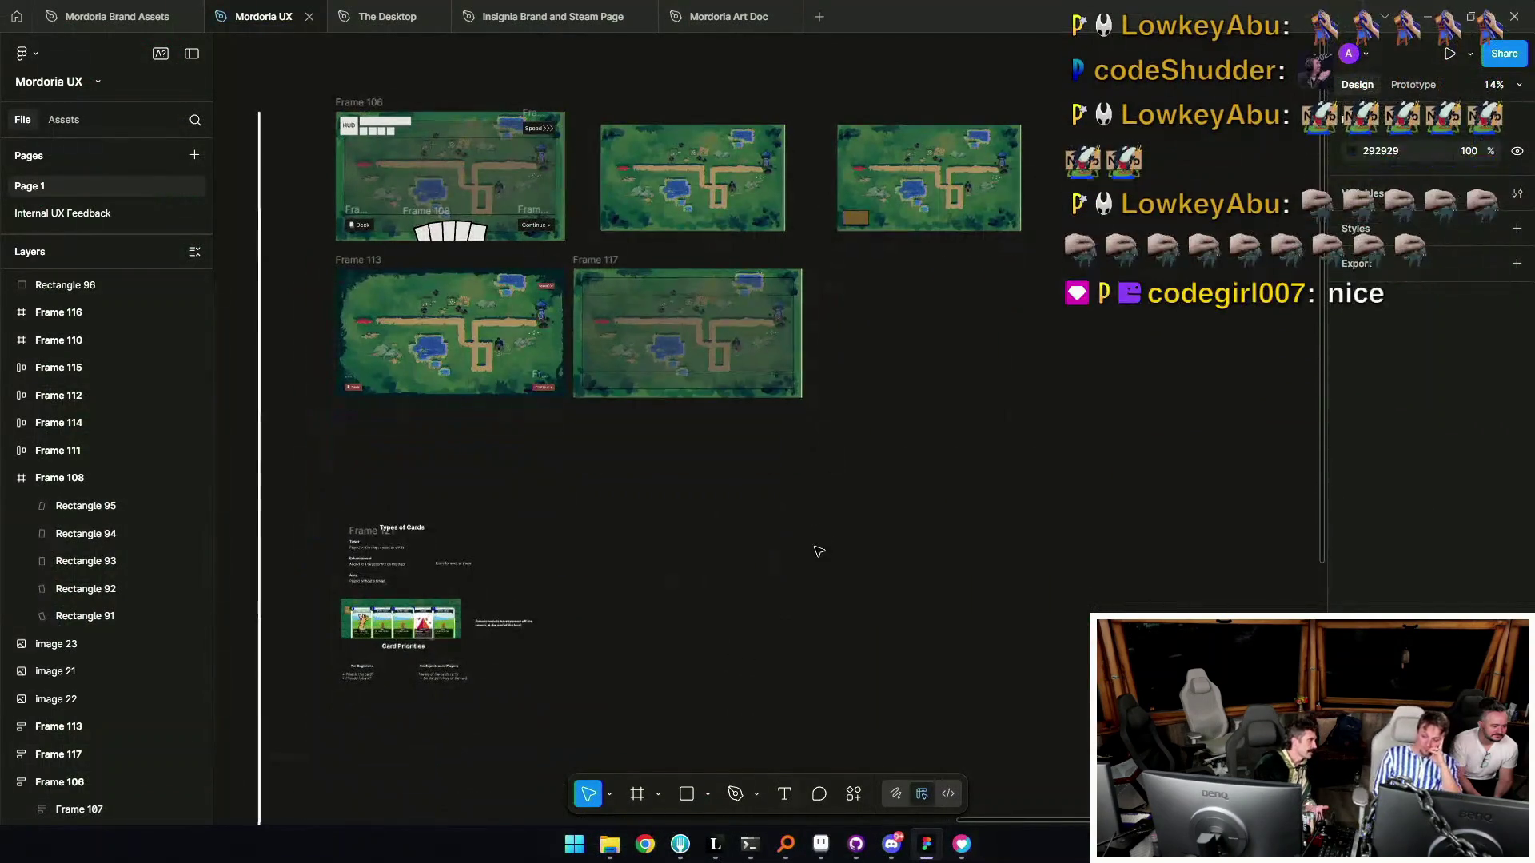
Paste the 1820×1003 screenshot as Image 25, shift it down-right, then bring up Aseprite's grass-tileset sheet.
{"action": "key", "text": "ctrl+v"}
{"action": "left_click_drag", "start_coordinate": [767, 432], "coordinate": [874, 542]}
{"action": "scroll", "coordinate": [874, 541], "scroll_direction": "down", "scroll_amount": 3}
{"action": "scroll", "coordinate": [873, 541], "scroll_direction": "down", "scroll_amount": 2}
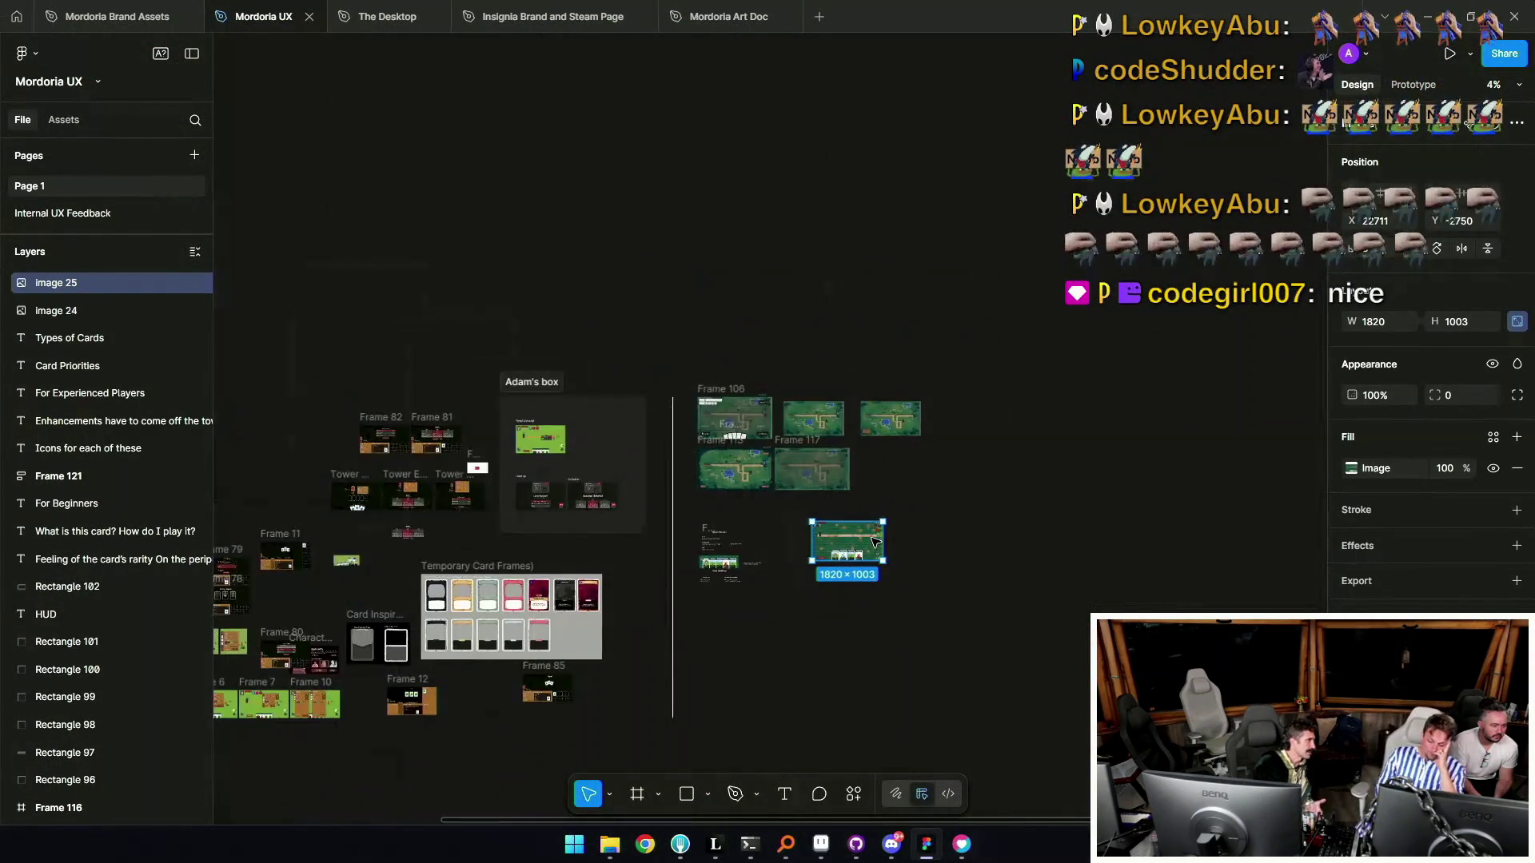
{"action": "scroll", "coordinate": [895, 520], "scroll_direction": "up", "scroll_amount": 5}
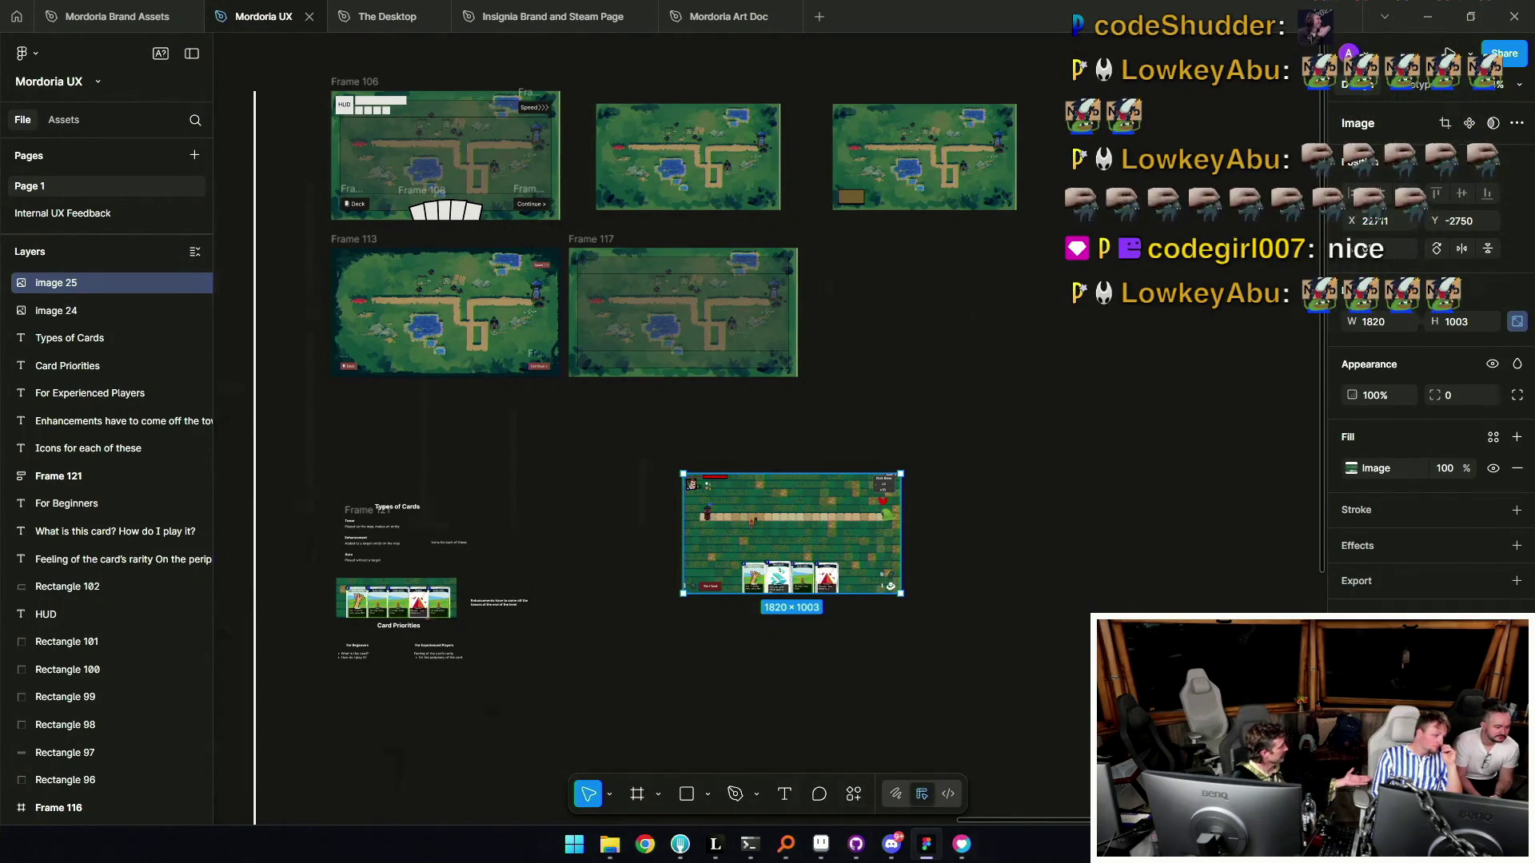
{"action": "left_click", "coordinate": [821, 843]}
{"action": "left_click", "coordinate": [319, 56]}
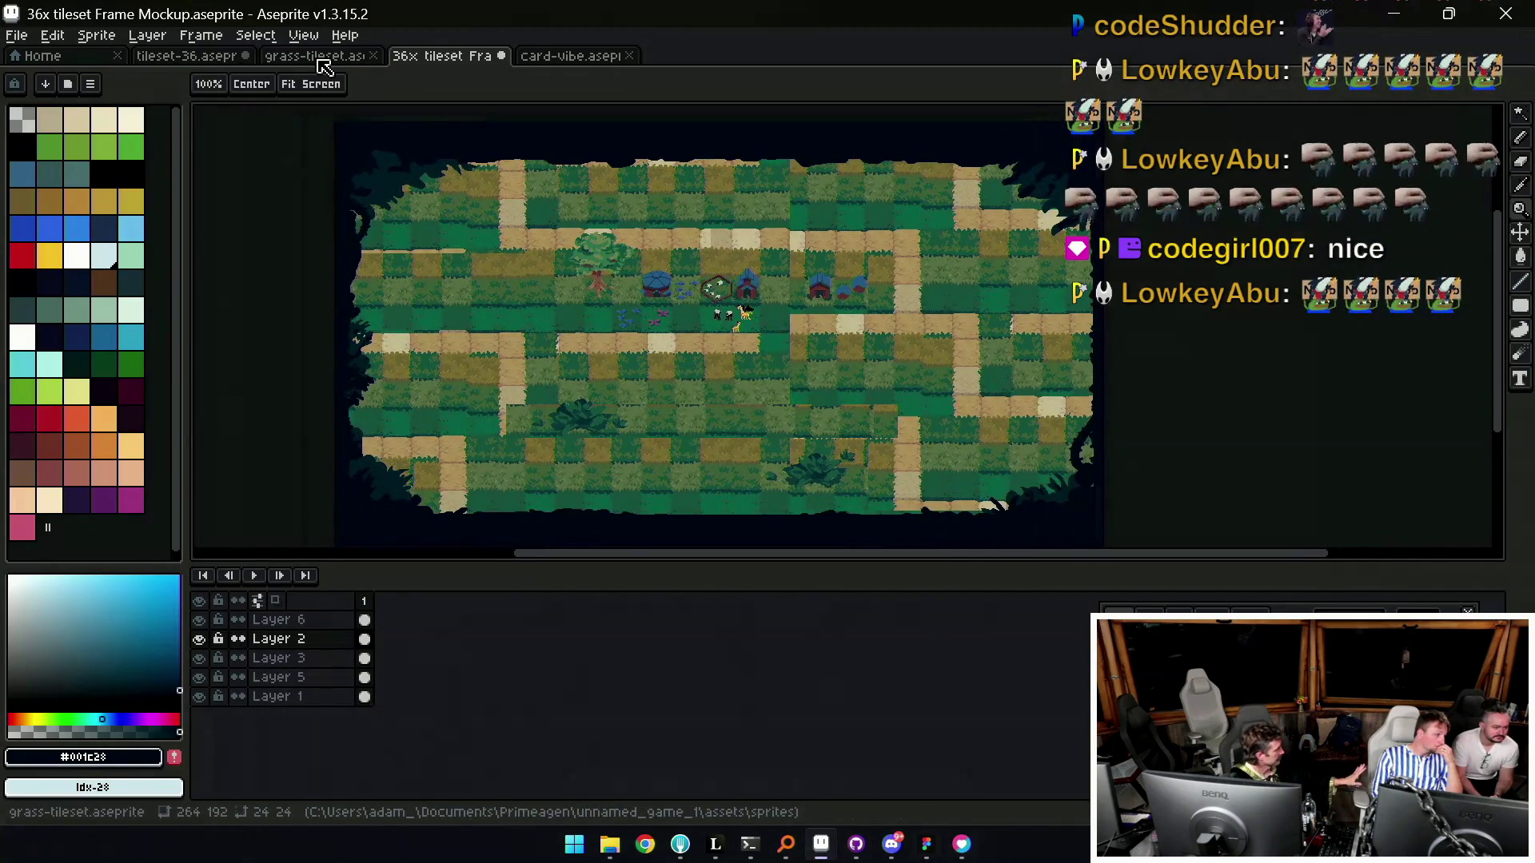
Open tileset-36.aseprite, zoom in, and marquee-select then deselect the brown dirt tile row.
{"action": "left_click", "coordinate": [192, 56]}
{"action": "scroll", "coordinate": [603, 392], "scroll_direction": "up", "scroll_amount": 5}
{"action": "scroll", "coordinate": [603, 392], "scroll_direction": "down", "scroll_amount": 1}
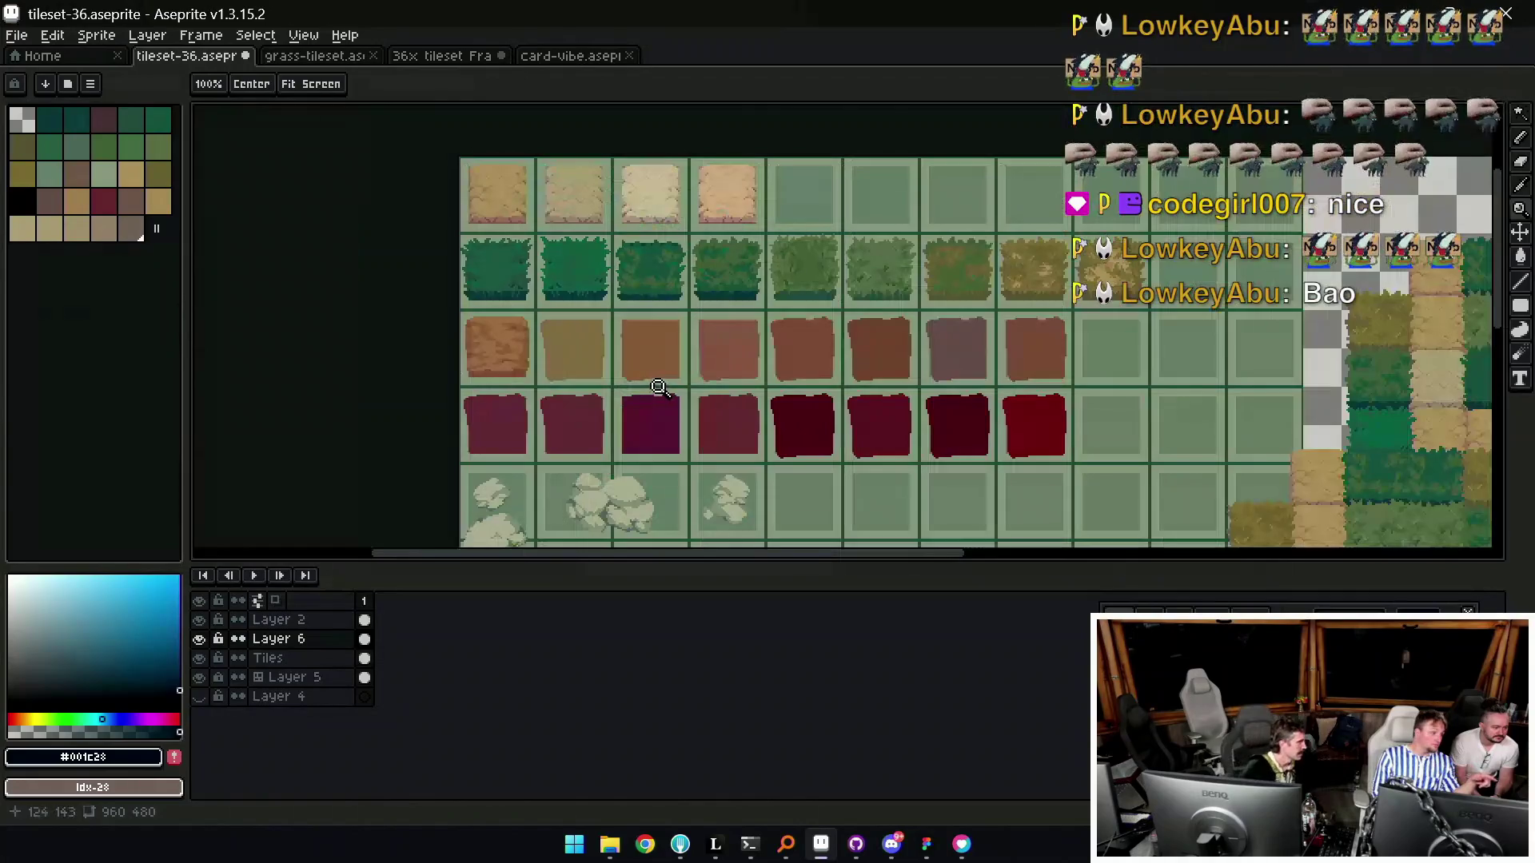
{"action": "scroll", "coordinate": [560, 376], "scroll_direction": "up", "scroll_amount": 1}
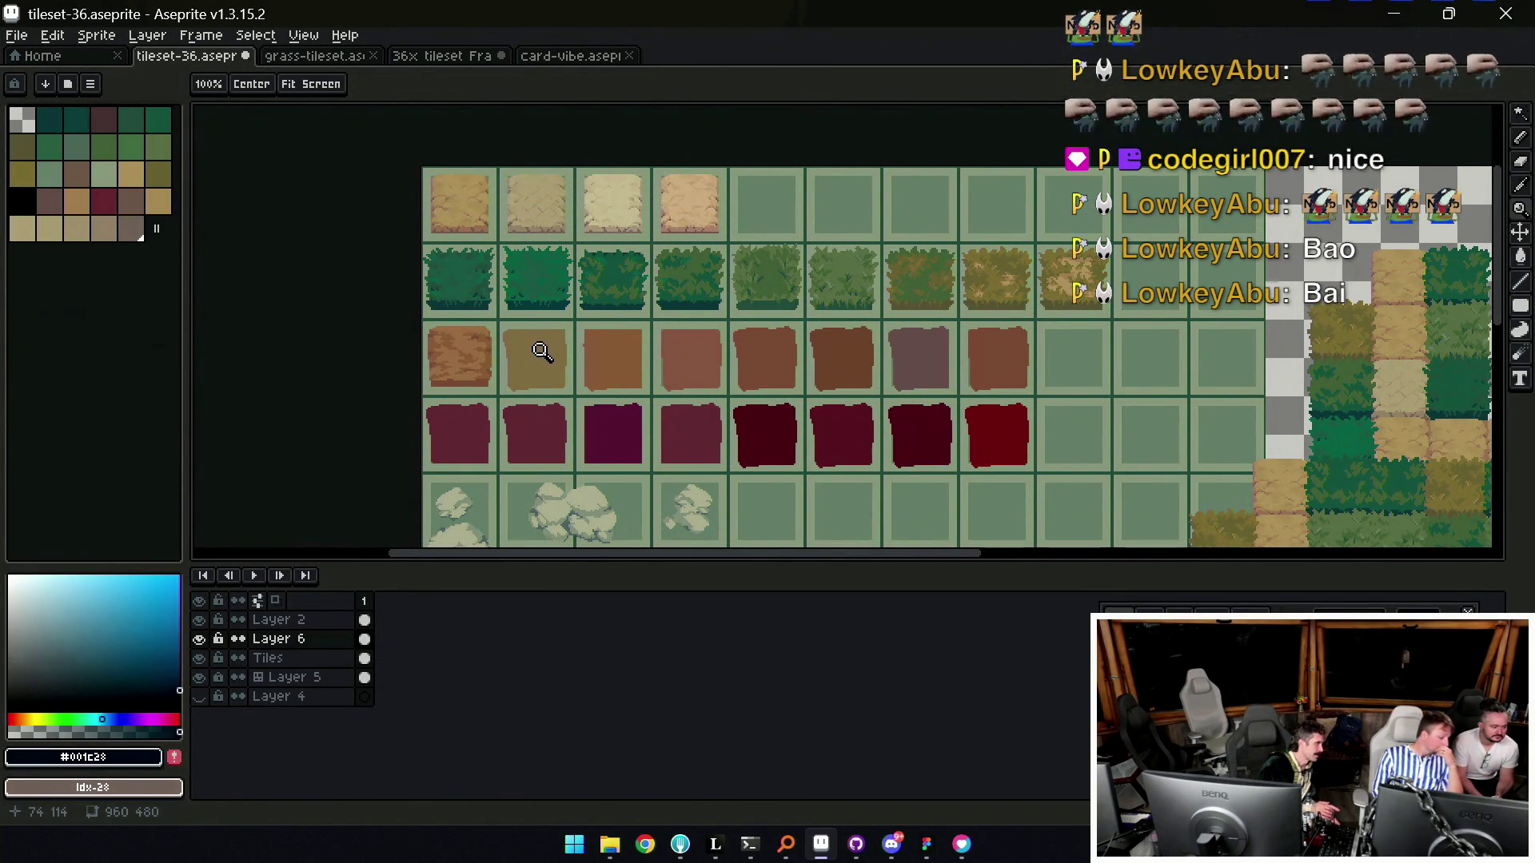
{"action": "key", "text": "m"}
{"action": "mouse_move", "coordinate": [571, 317]}
{"action": "left_mouse_down"}
{"action": "mouse_move", "coordinate": [651, 398]}
{"action": "mouse_move", "coordinate": [731, 399]}
{"action": "mouse_move", "coordinate": [730, 355]}
{"action": "mouse_move", "coordinate": [880, 376]}
{"action": "left_mouse_up"}
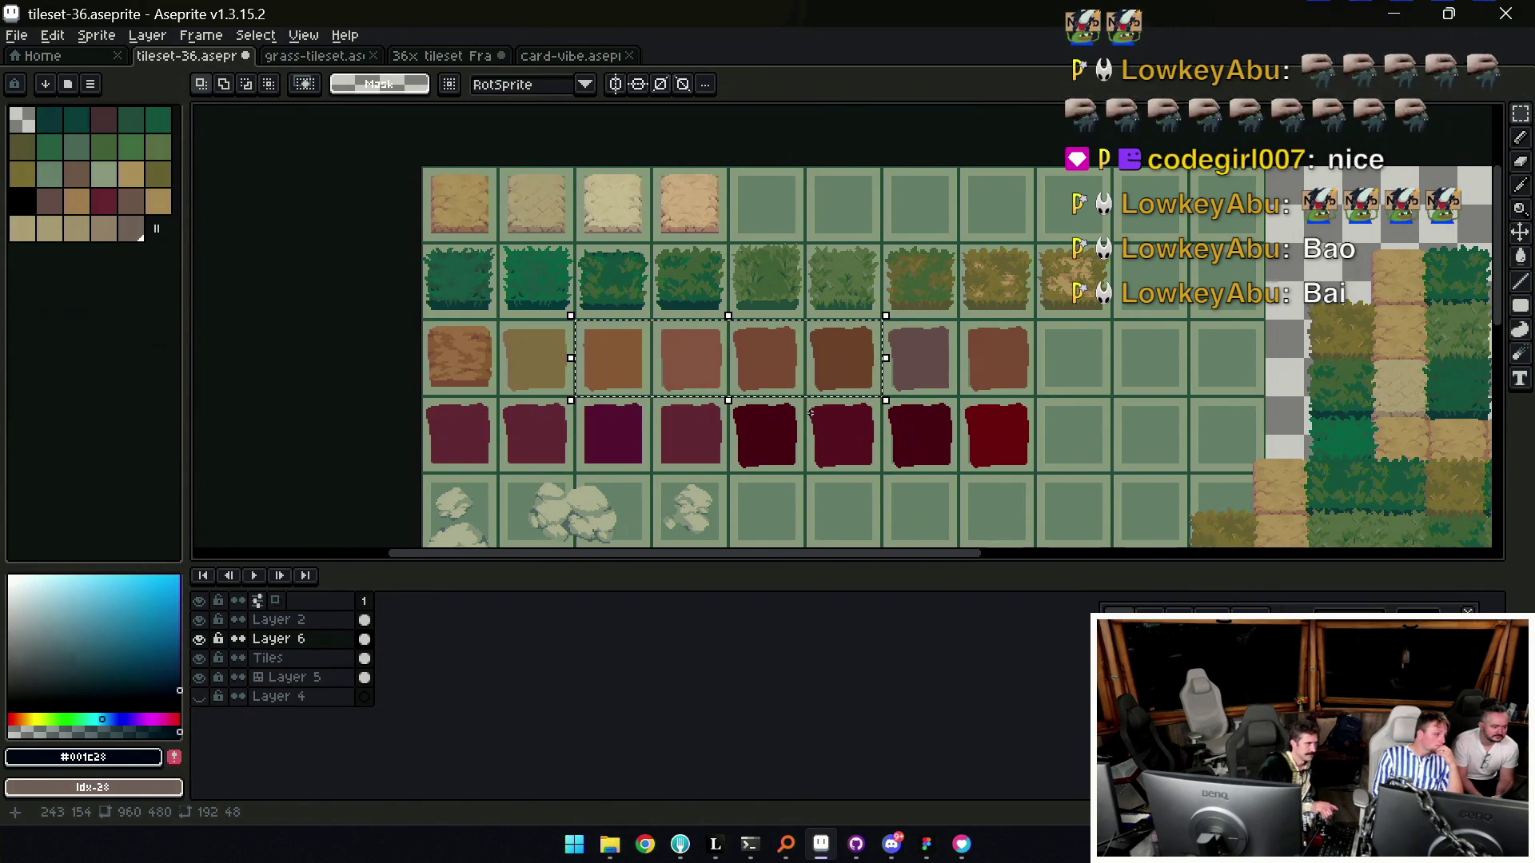
{"action": "left_click", "coordinate": [528, 355]}
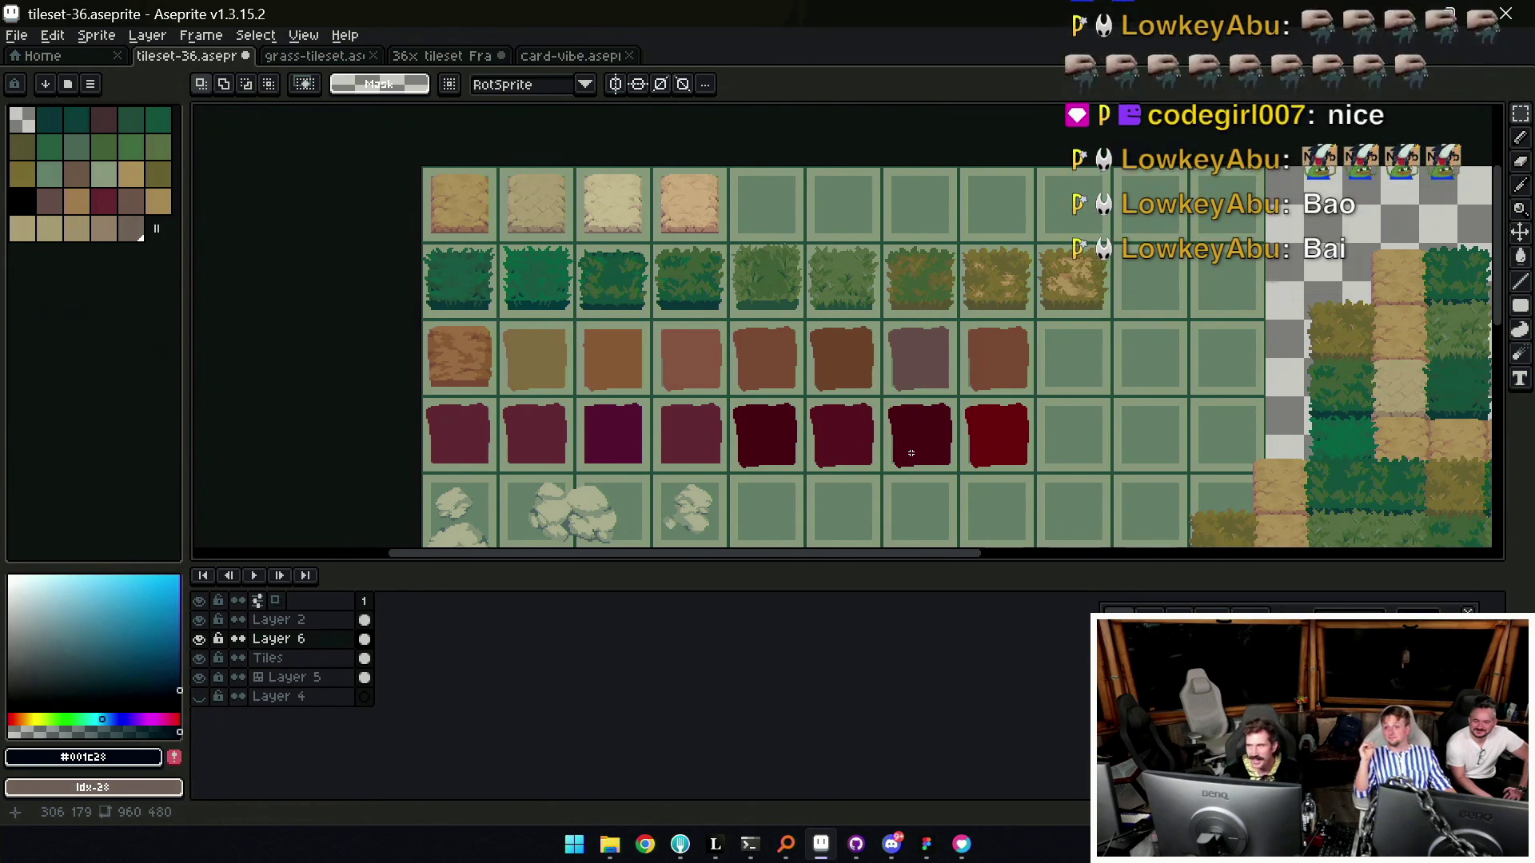
{"action": "scroll", "coordinate": [837, 296], "scroll_direction": "down", "scroll_amount": 2}
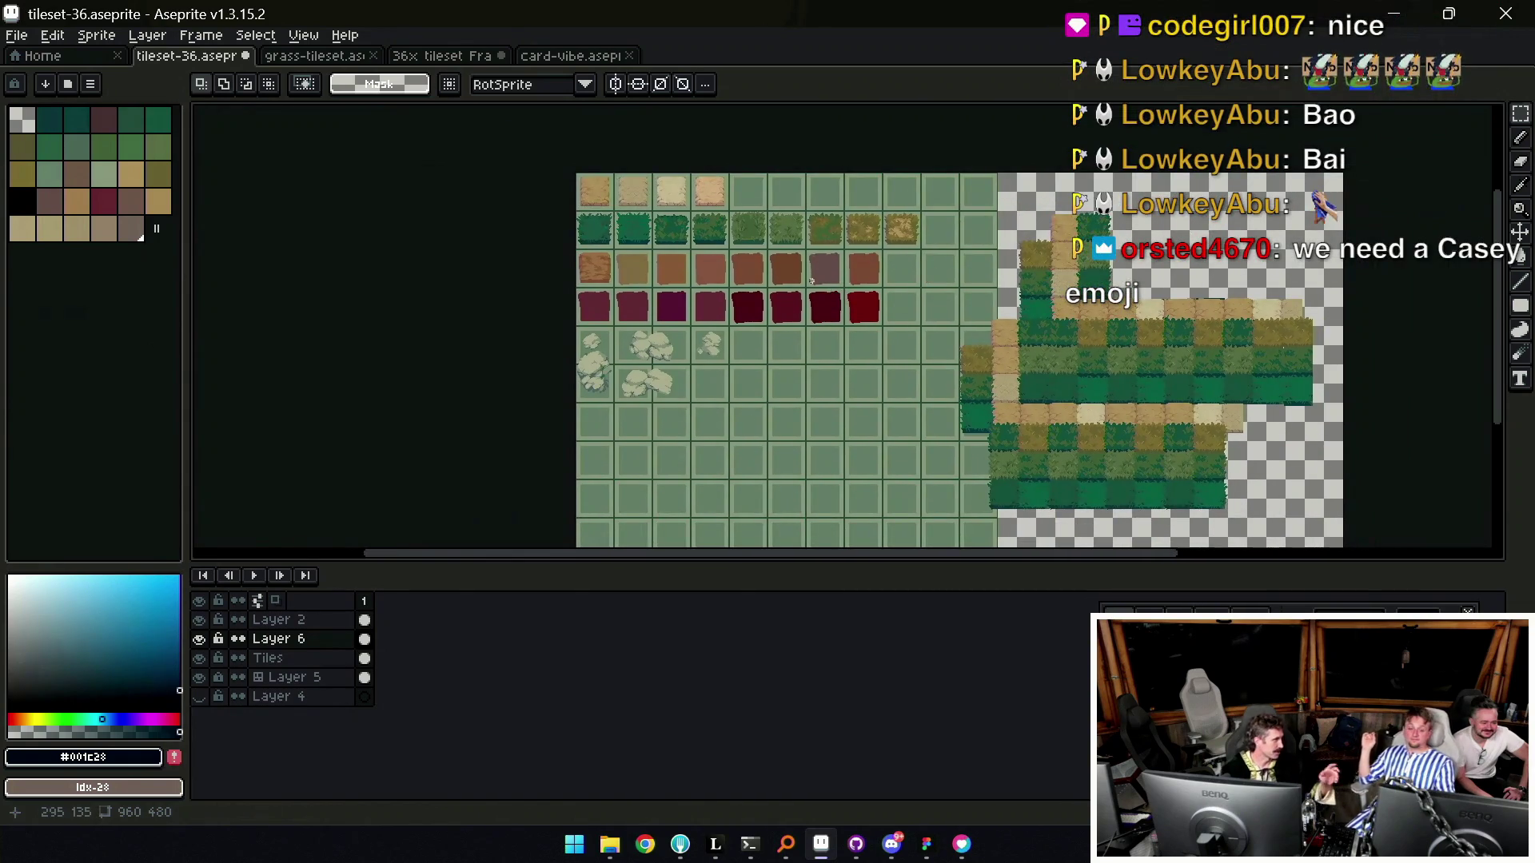
Zoom out, pan toward the sample tile map, zoom back in, then return to Figma.
{"action": "scroll", "coordinate": [812, 281], "scroll_direction": "up", "scroll_amount": 2}
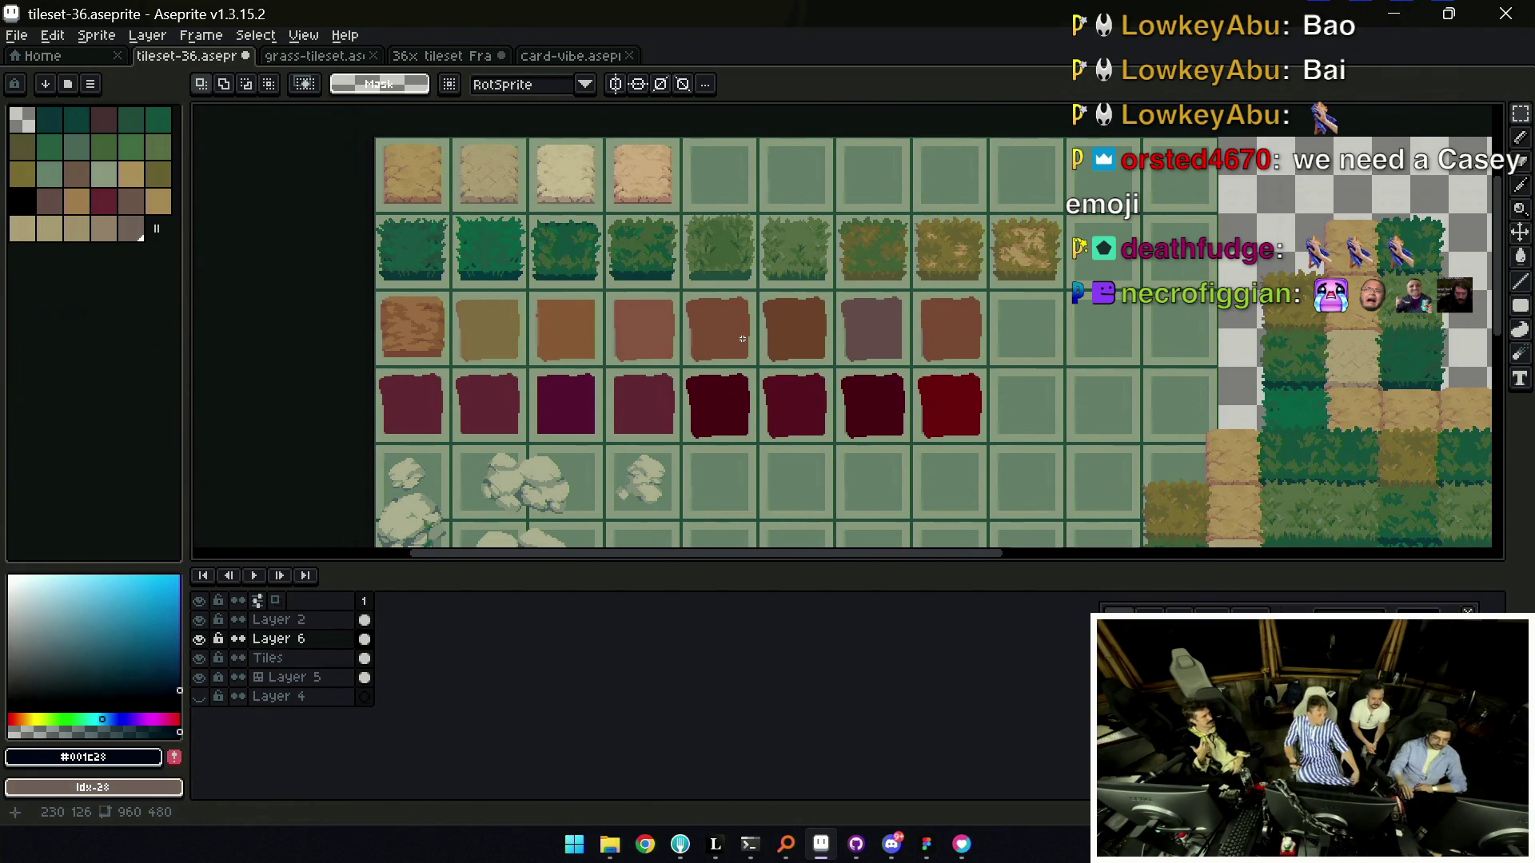
{"action": "scroll", "coordinate": [572, 184], "scroll_direction": "down", "scroll_amount": 3}
{"action": "mouse_move", "coordinate": [582, 205]}
{"action": "left_mouse_down"}
{"action": "mouse_move", "coordinate": [551, 243]}
{"action": "mouse_move", "coordinate": [487, 264]}
{"action": "left_mouse_up"}
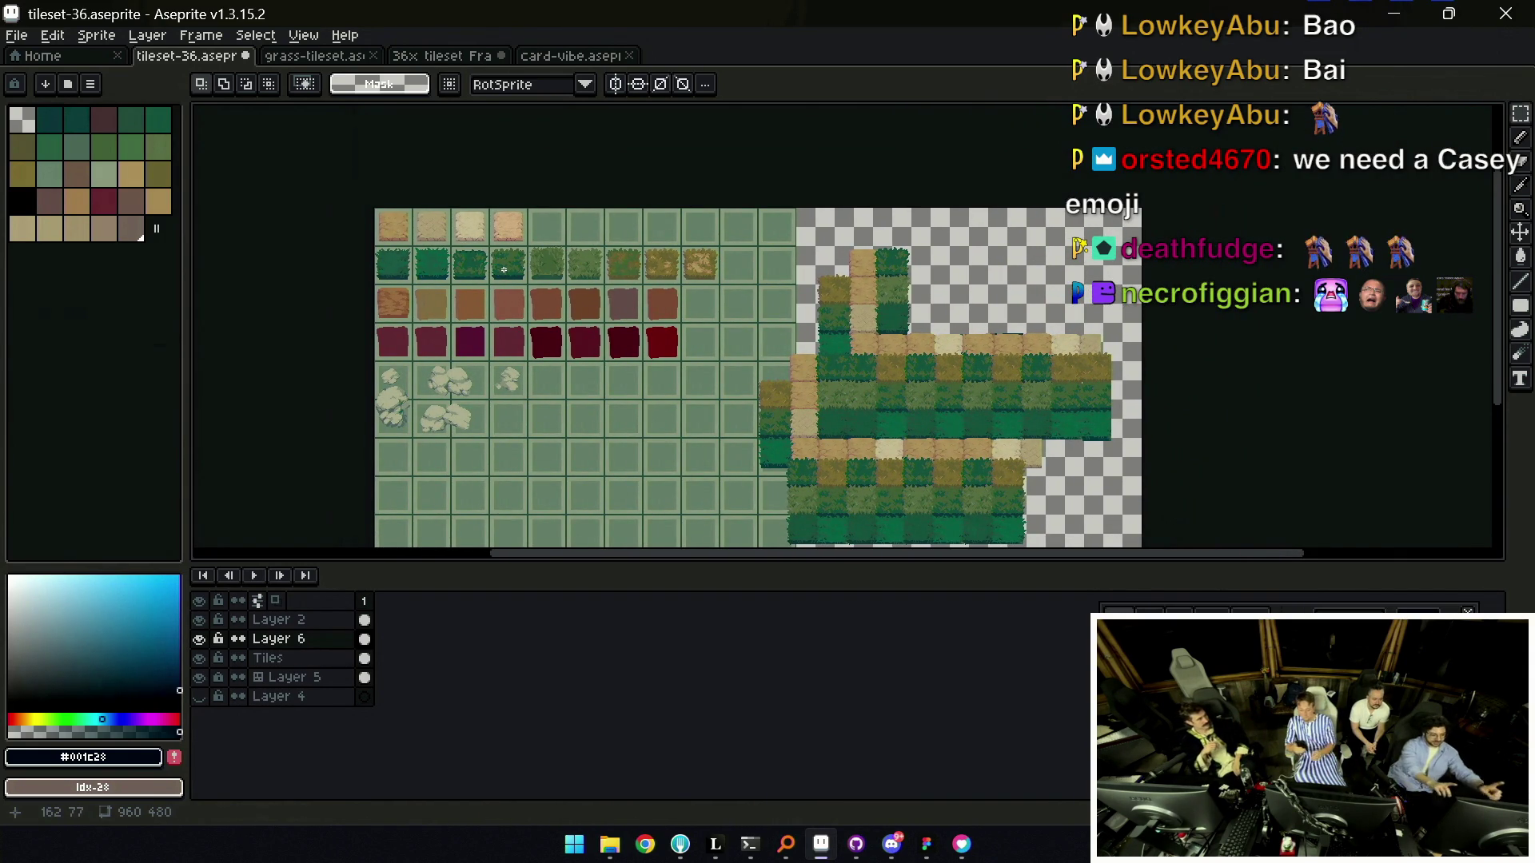
{"action": "scroll", "coordinate": [502, 266], "scroll_direction": "up", "scroll_amount": 1}
{"action": "key", "text": "alt+Tab"}
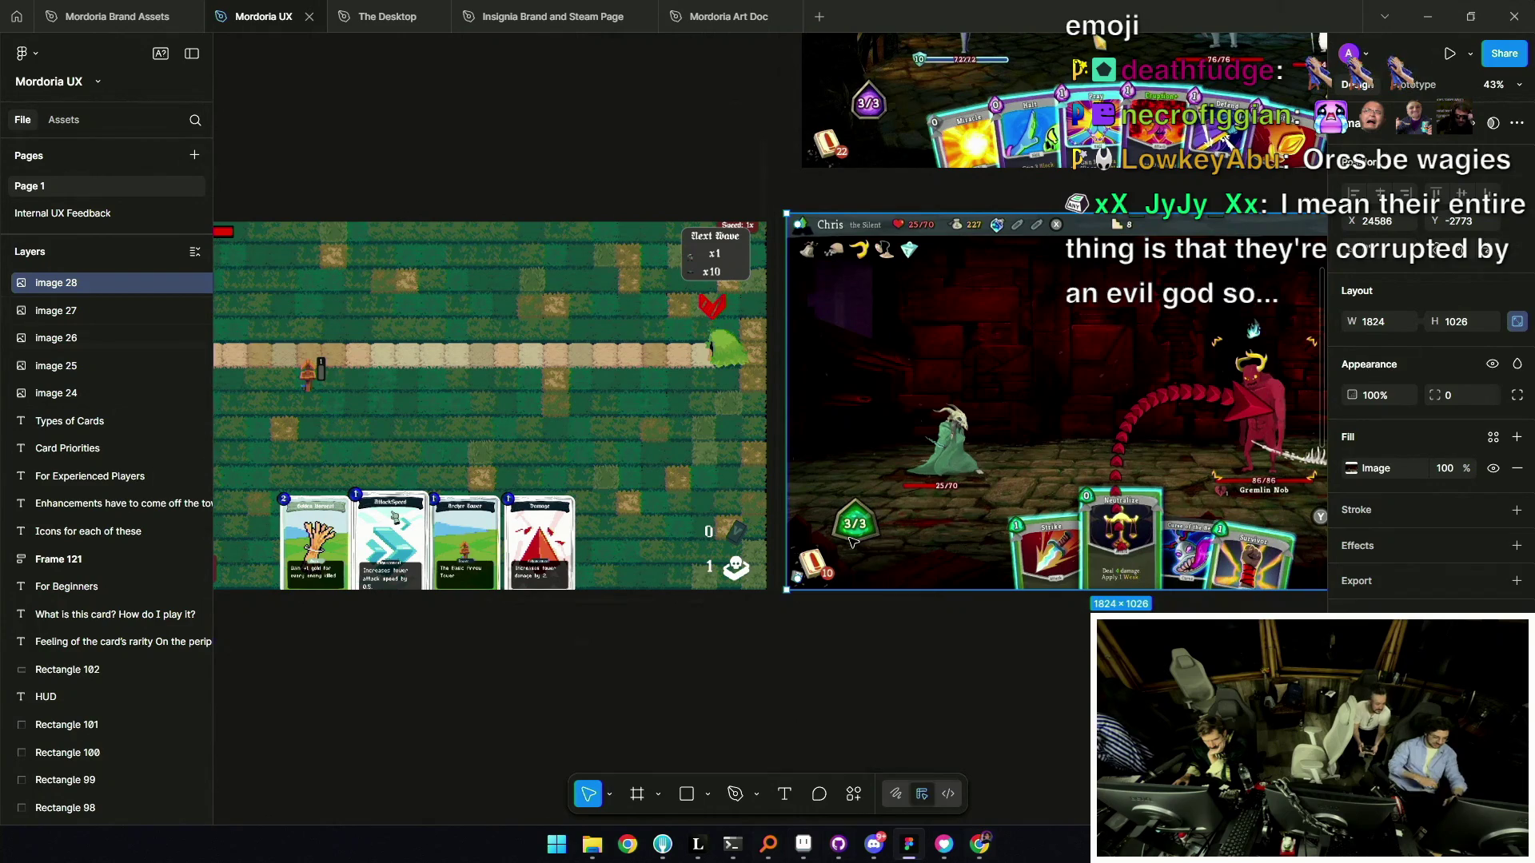
{"action": "mouse_move", "coordinate": [926, 553]}
{"action": "left_mouse_down"}
{"action": "mouse_move", "coordinate": [758, 557]}
{"action": "mouse_move", "coordinate": [845, 568]}
{"action": "left_mouse_up"}
{"action": "scroll", "coordinate": [1101, 546], "scroll_direction": "up", "scroll_amount": 5}
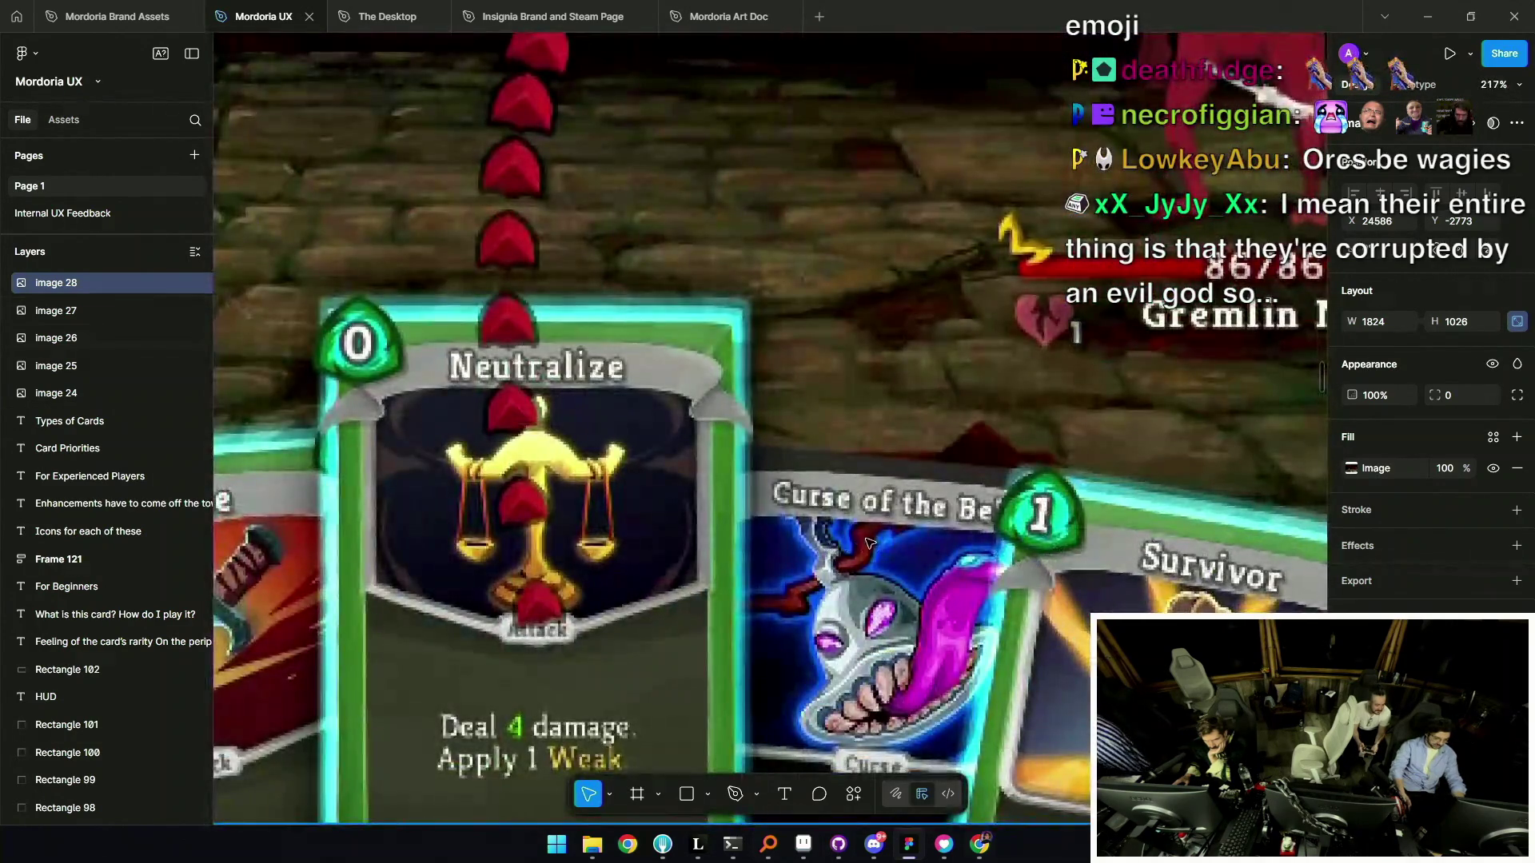
{"action": "scroll", "coordinate": [1102, 546], "scroll_direction": "down", "scroll_amount": 5}
{"action": "scroll", "coordinate": [1071, 535], "scroll_direction": "left", "scroll_amount": 10}
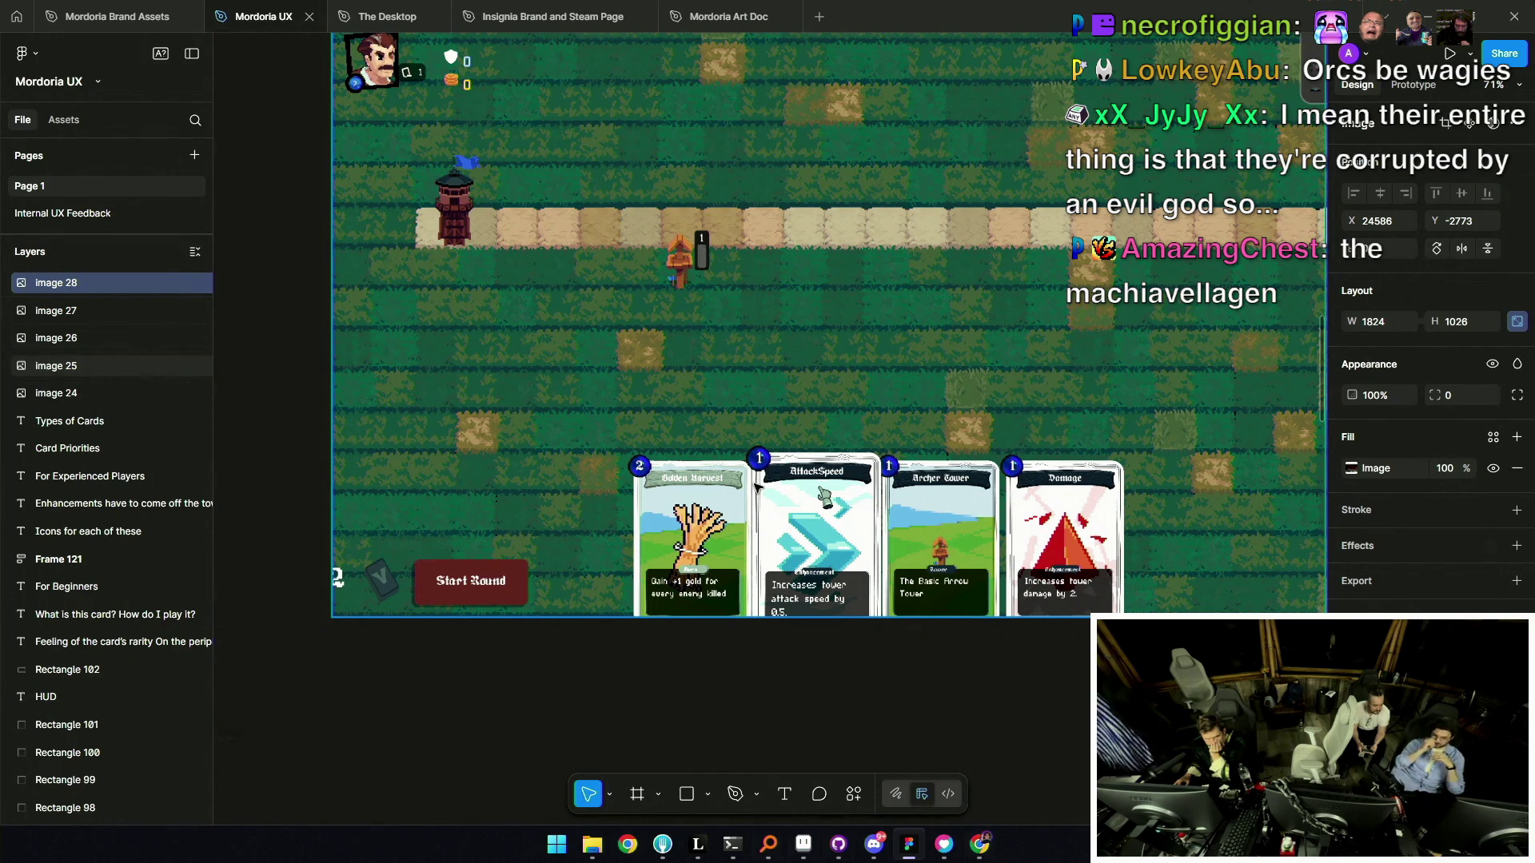
Hide the Figma interface and zoom around the tower-defense mockup's card row full-screen.
{"action": "scroll", "coordinate": [755, 485], "scroll_direction": "down", "scroll_amount": 2}
{"action": "scroll", "coordinate": [720, 519], "scroll_direction": "right", "scroll_amount": 3}
{"action": "scroll", "coordinate": [688, 607], "scroll_direction": "up", "scroll_amount": 5}
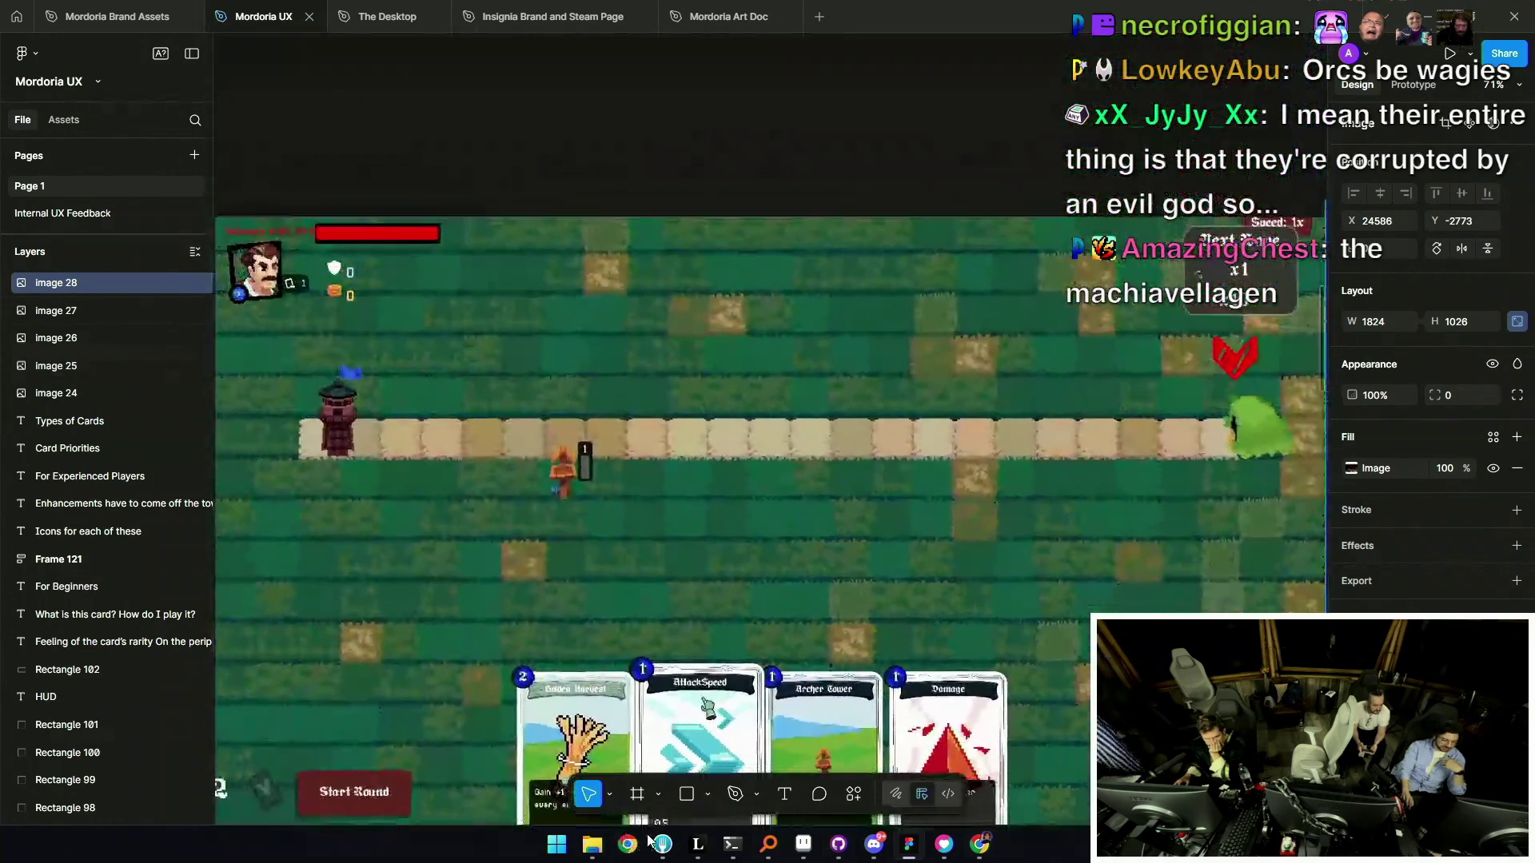
{"action": "scroll", "coordinate": [668, 689], "scroll_direction": "down", "scroll_amount": 3}
{"action": "key", "text": "ctrl+backslash"}
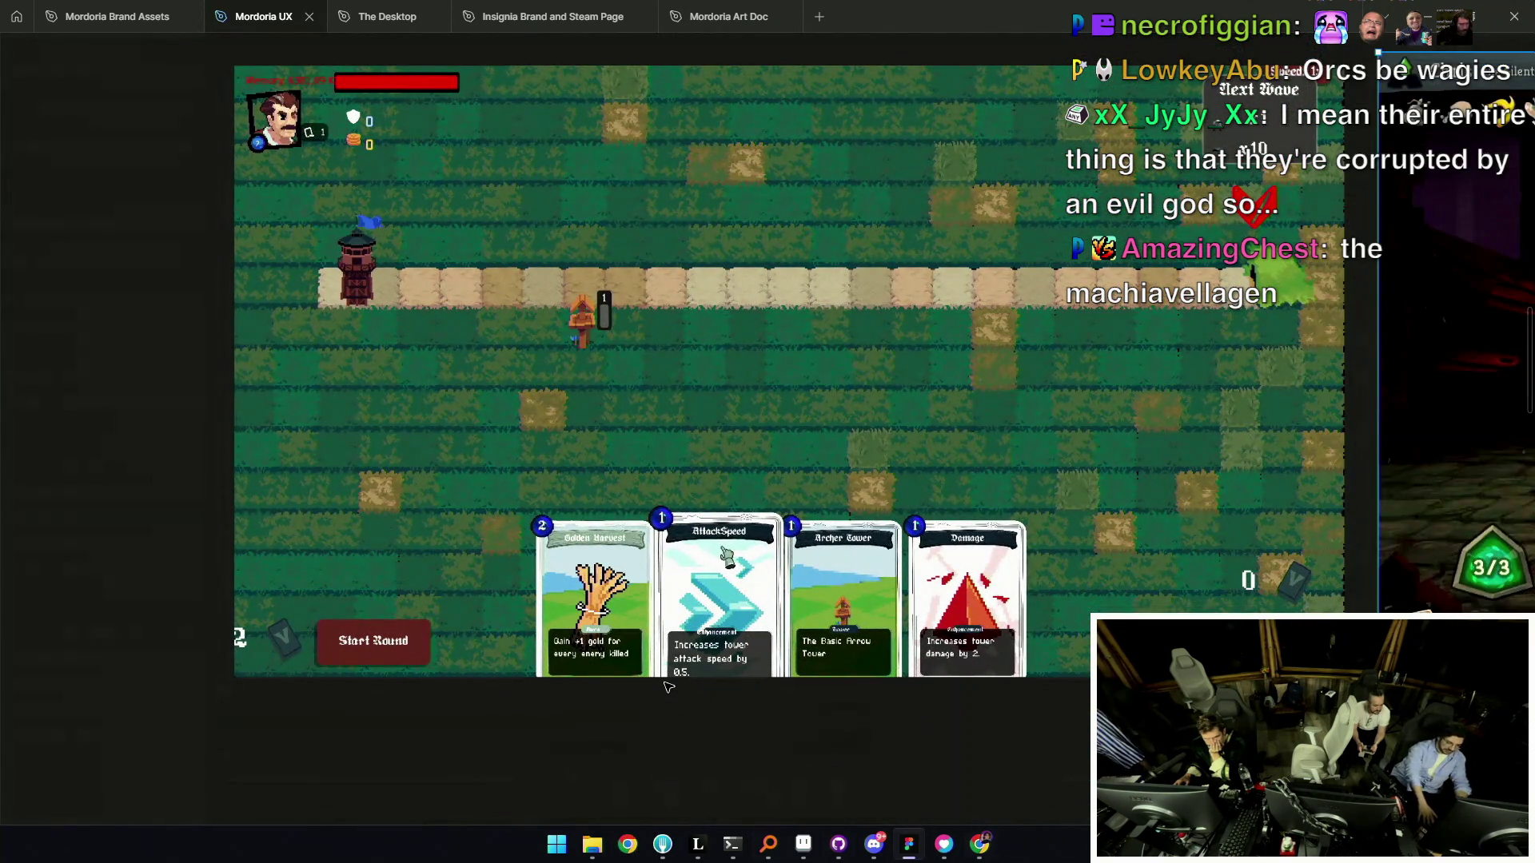
{"action": "scroll", "coordinate": [696, 671], "scroll_direction": "up", "scroll_amount": 2}
{"action": "scroll", "coordinate": [709, 660], "scroll_direction": "down", "scroll_amount": 2}
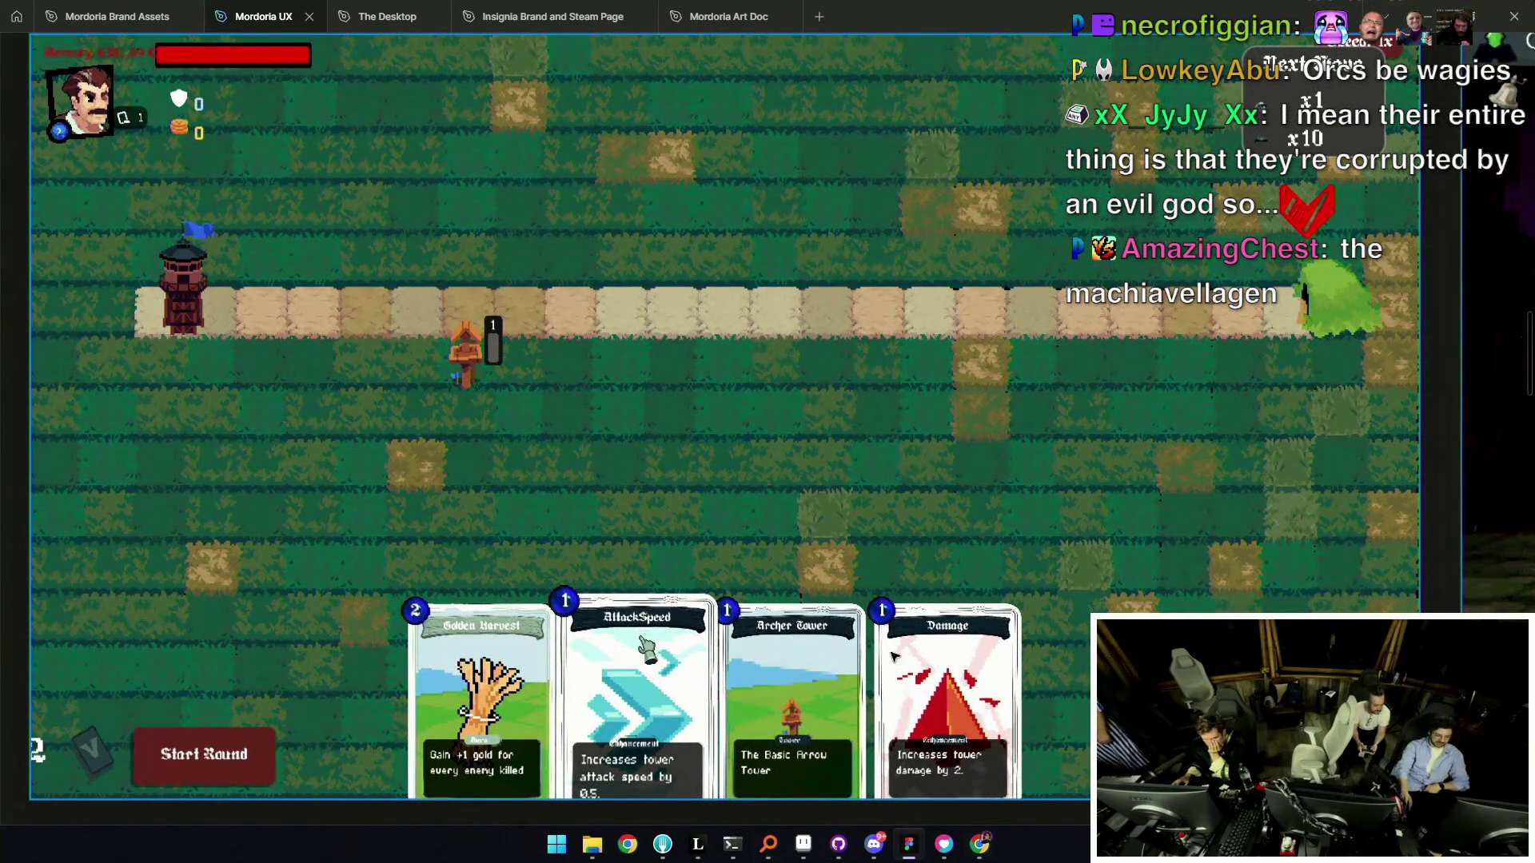
{"action": "scroll", "coordinate": [632, 551], "scroll_direction": "right", "scroll_amount": 3}
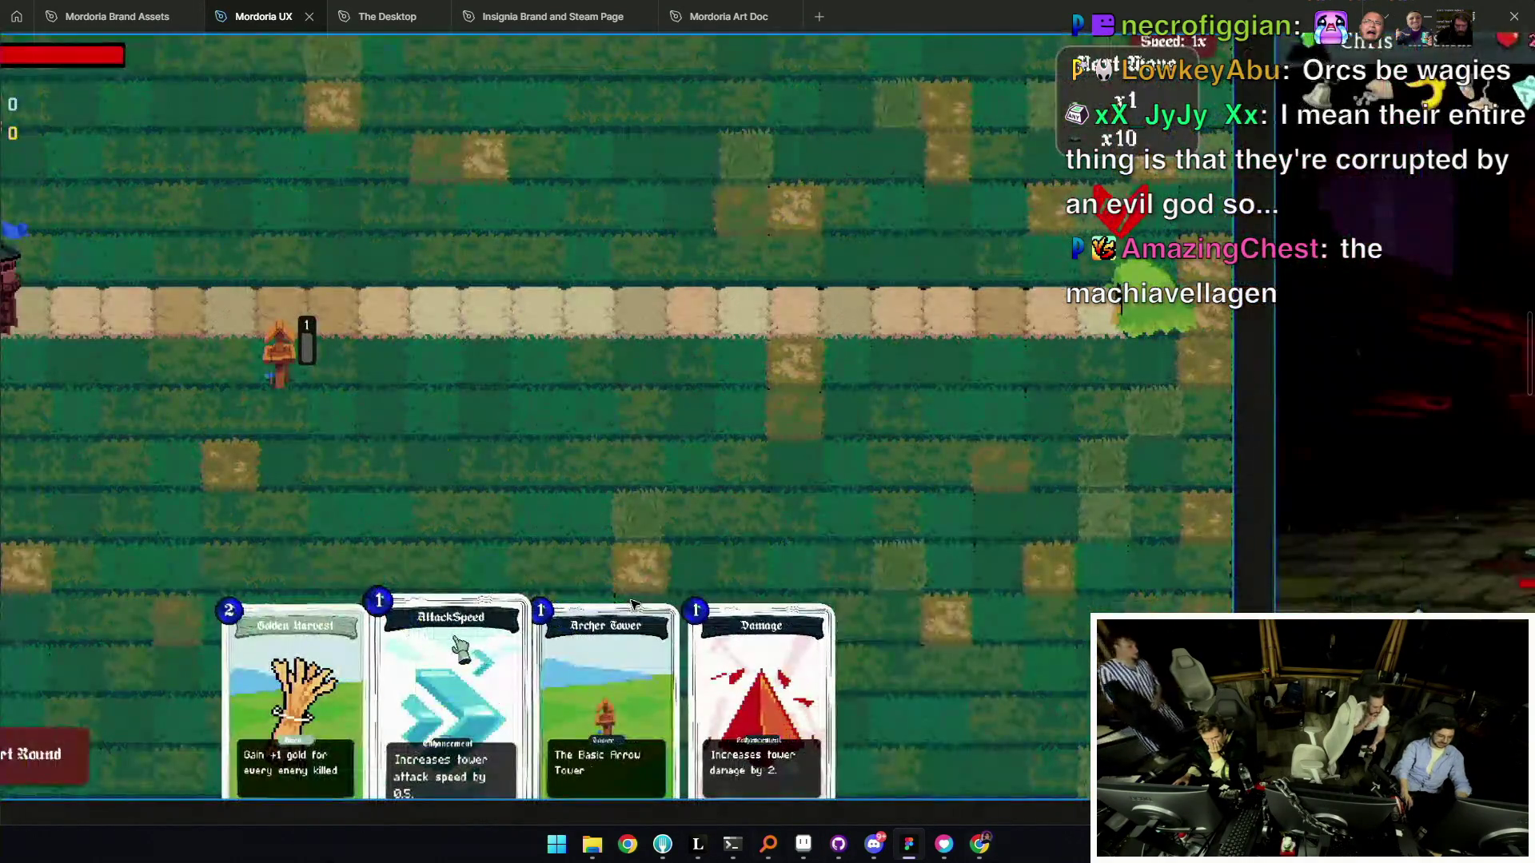
{"action": "scroll", "coordinate": [890, 570], "scroll_direction": "down", "scroll_amount": 3}
{"action": "scroll", "coordinate": [890, 570], "scroll_direction": "up", "scroll_amount": 2}
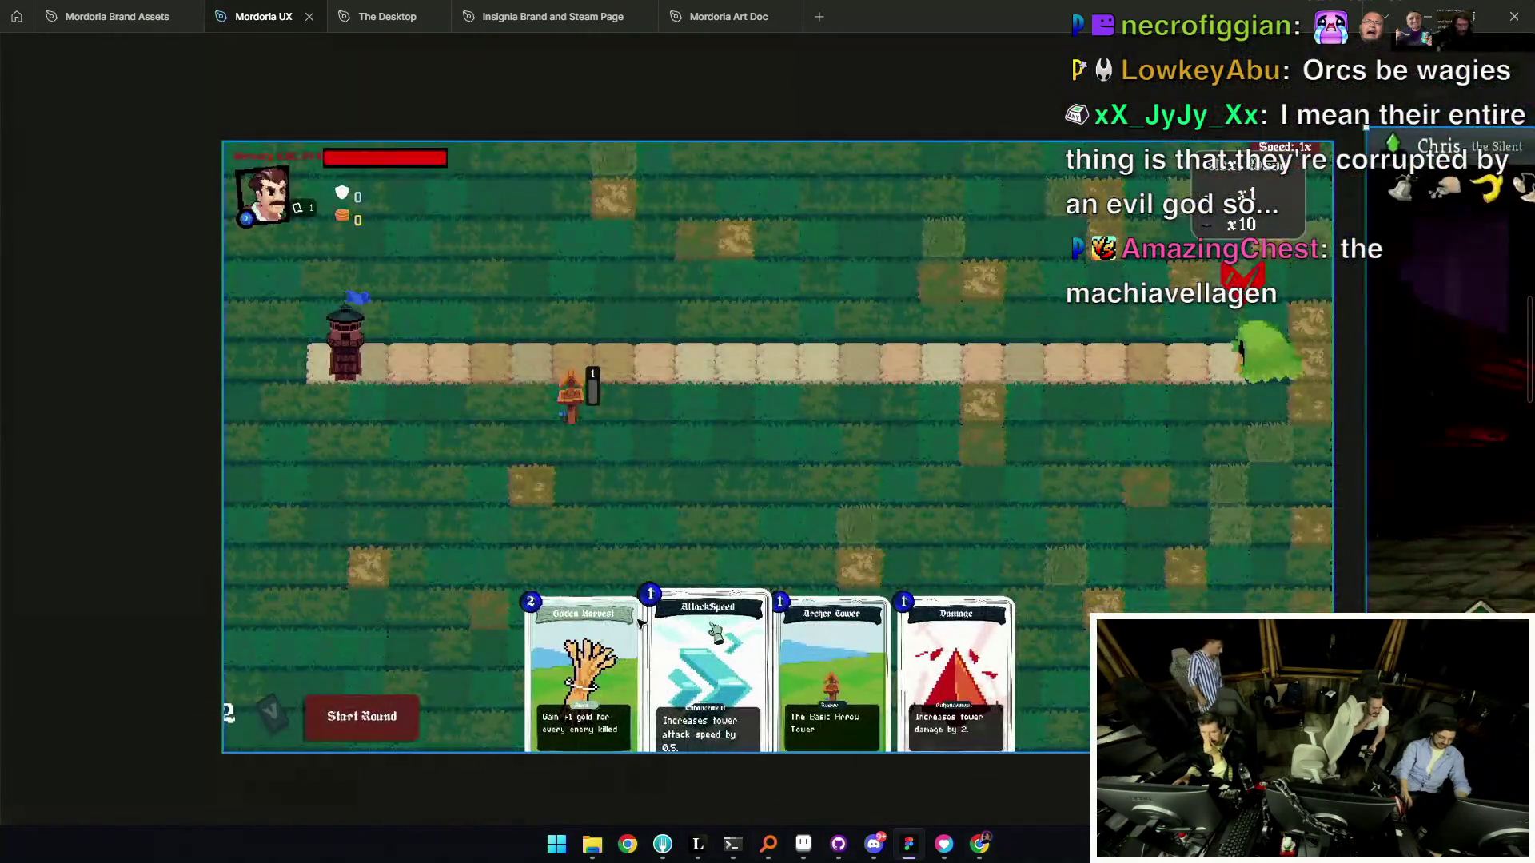
{"action": "scroll", "coordinate": [890, 570], "scroll_direction": "down", "scroll_amount": 3}
{"action": "scroll", "coordinate": [524, 601], "scroll_direction": "right", "scroll_amount": 5}
{"action": "scroll", "coordinate": [521, 601], "scroll_direction": "left", "scroll_amount": 3}
{"action": "scroll", "coordinate": [614, 674], "scroll_direction": "up", "scroll_amount": 6}
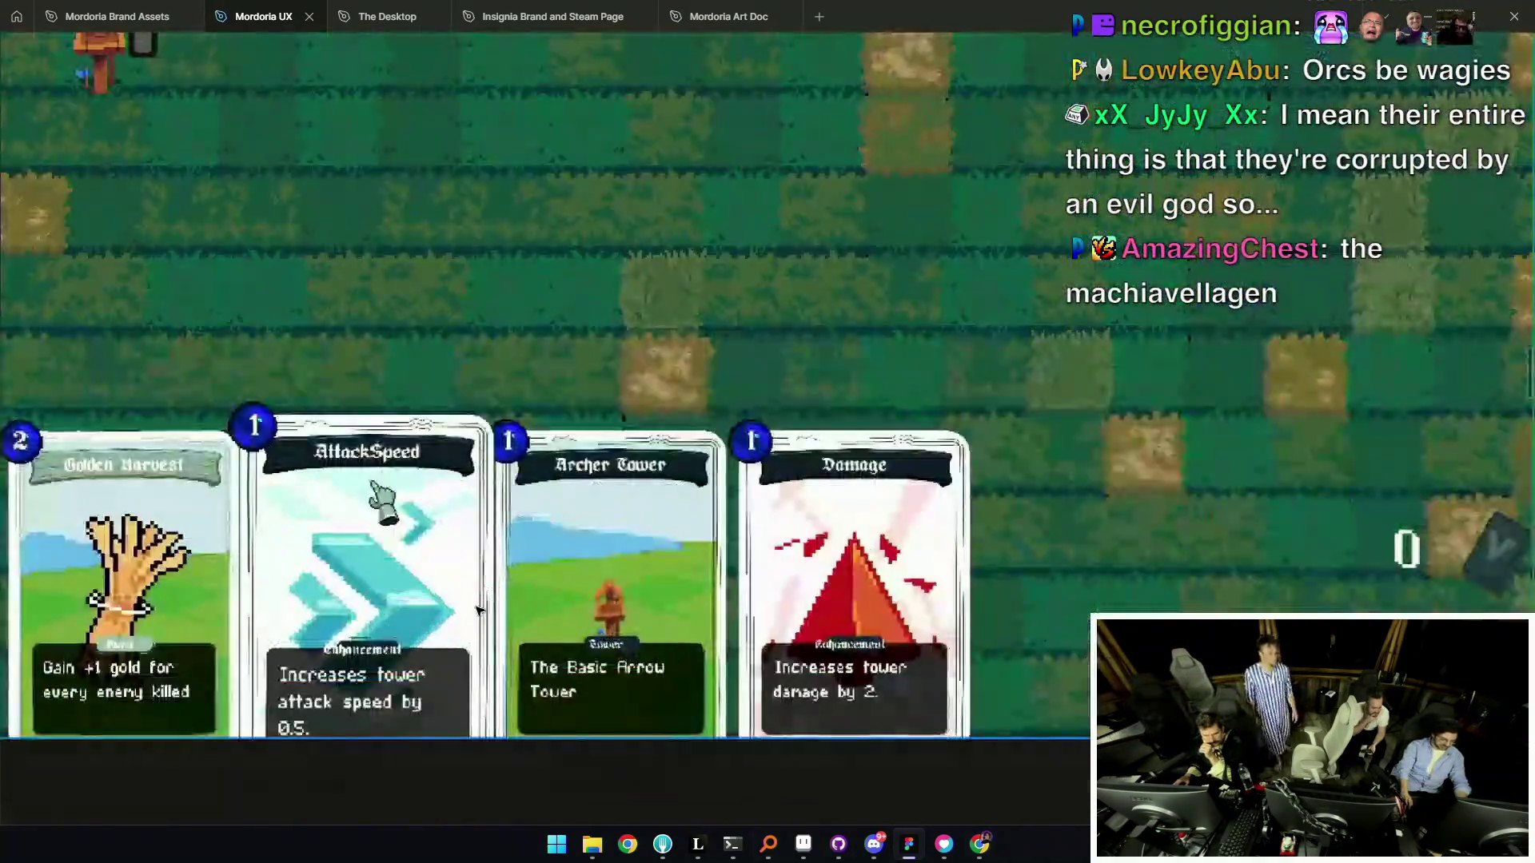
{"action": "scroll", "coordinate": [614, 674], "scroll_direction": "down", "scroll_amount": 5}
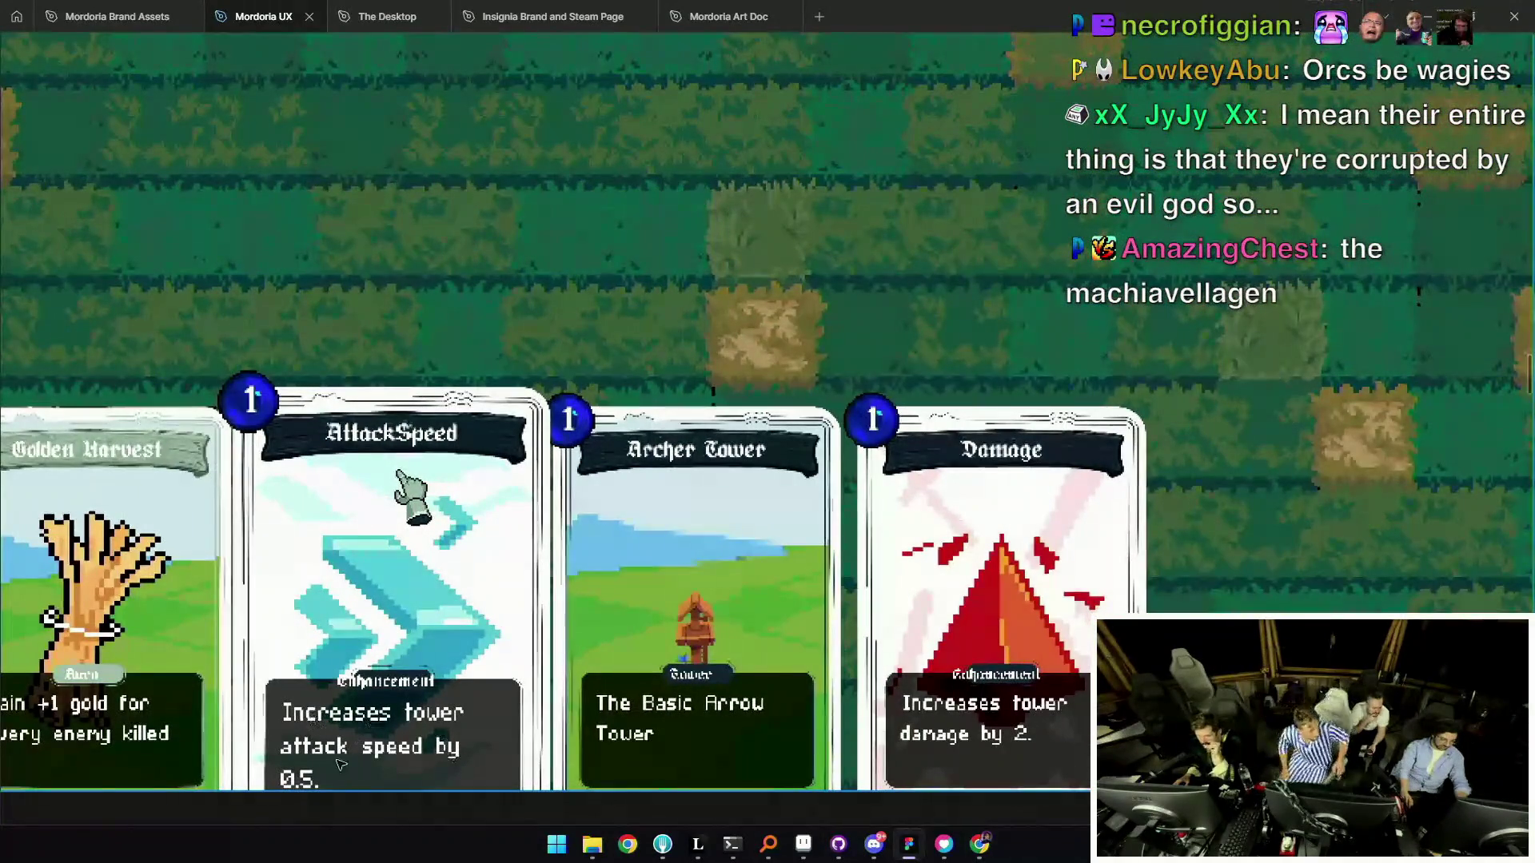
{"action": "scroll", "coordinate": [703, 704], "scroll_direction": "down", "scroll_amount": 1}
{"action": "scroll", "coordinate": [705, 695], "scroll_direction": "down", "scroll_amount": 2}
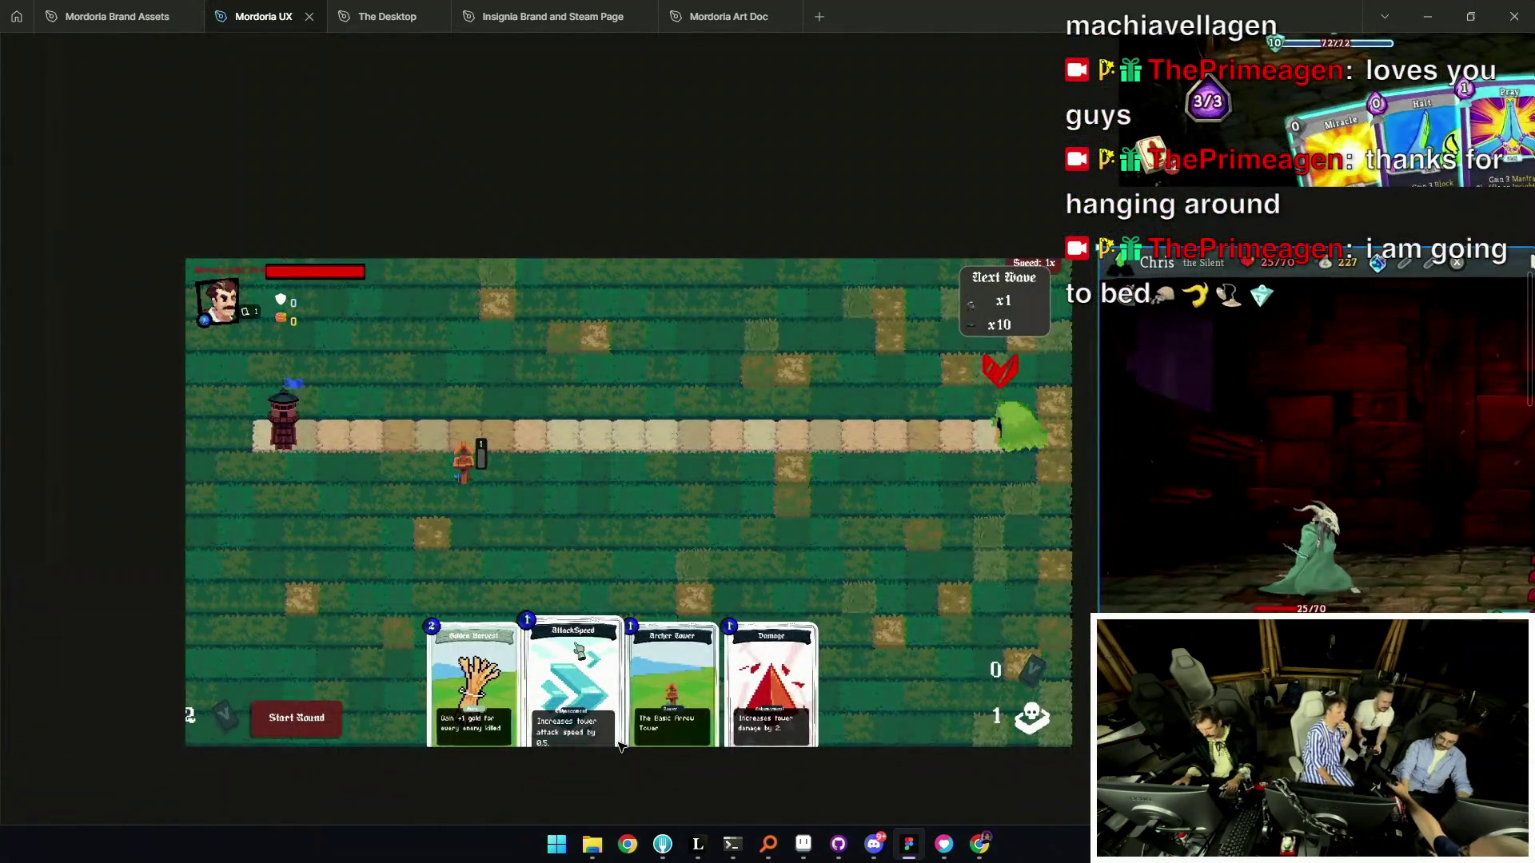
Select the tower-defense mockup, then bring the Aseprite tile sheet back to the front.
{"action": "left_click", "coordinate": [619, 743]}
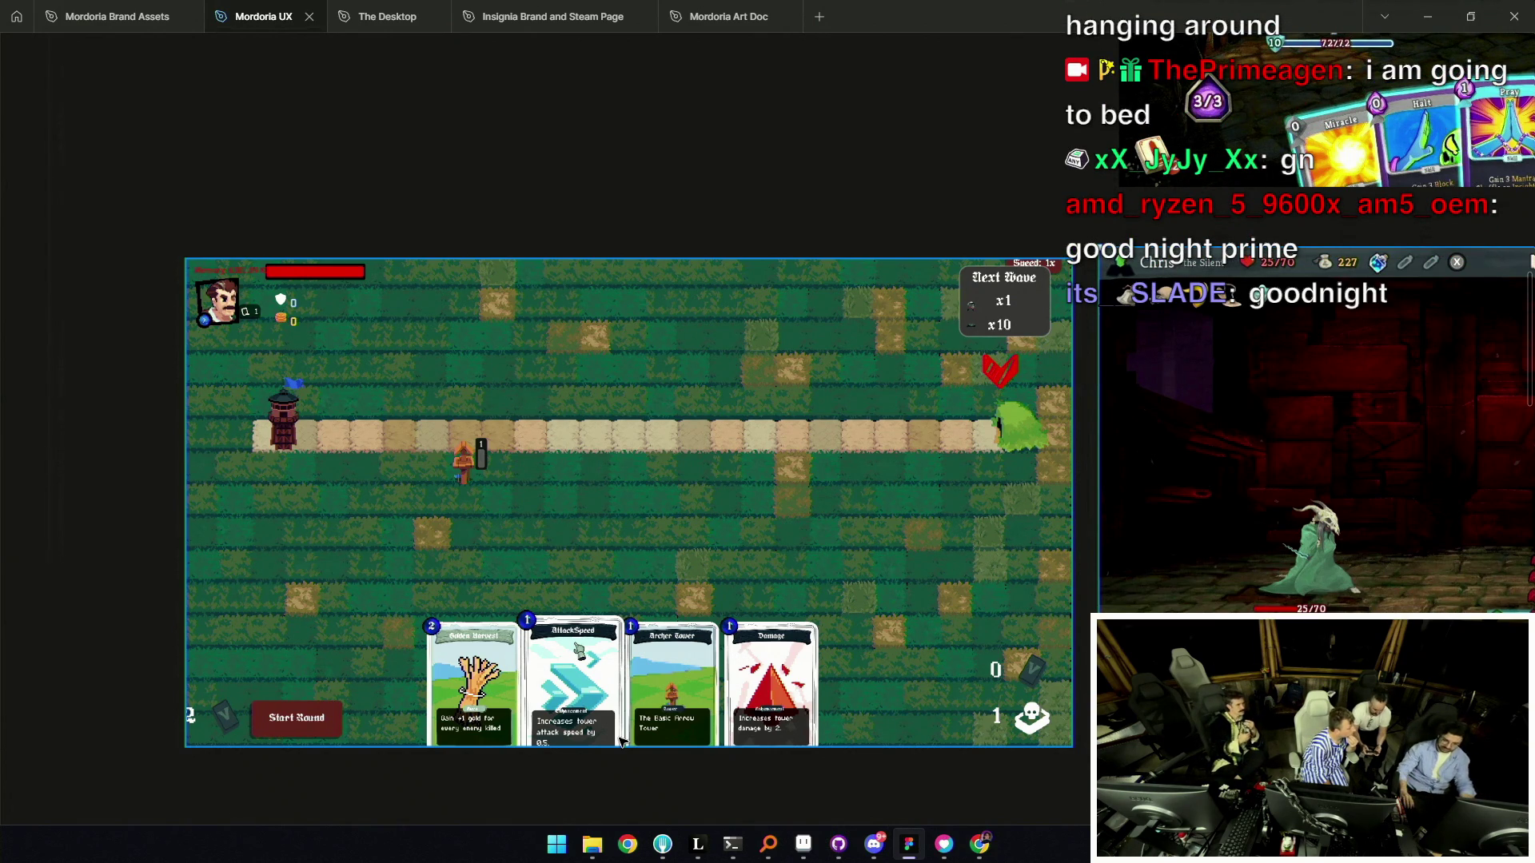
{"action": "scroll", "coordinate": [656, 607], "scroll_direction": "down", "scroll_amount": 2}
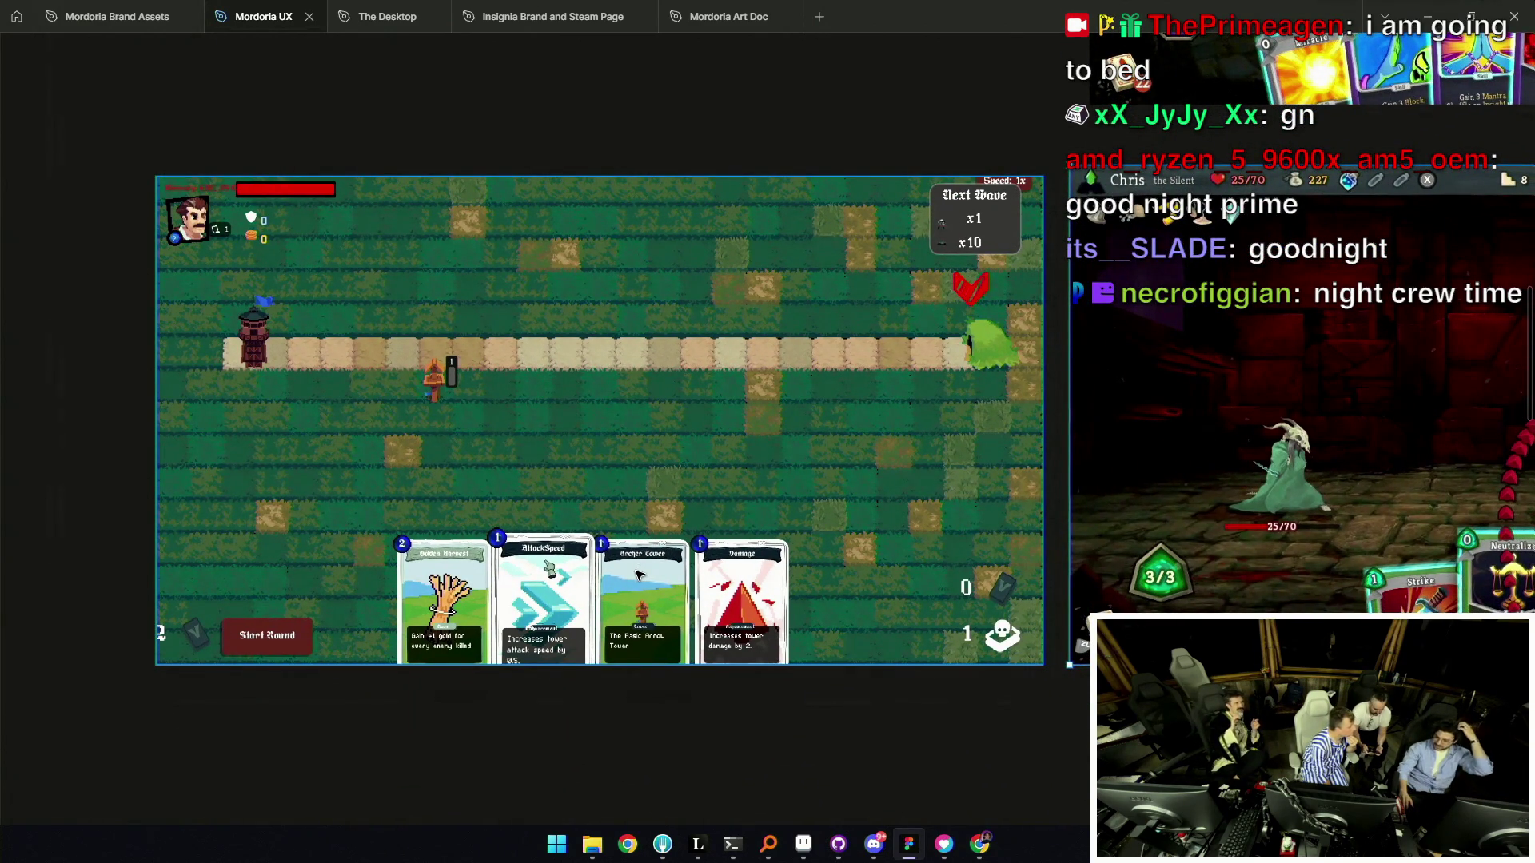
{"action": "scroll", "coordinate": [634, 626], "scroll_direction": "up", "scroll_amount": 3}
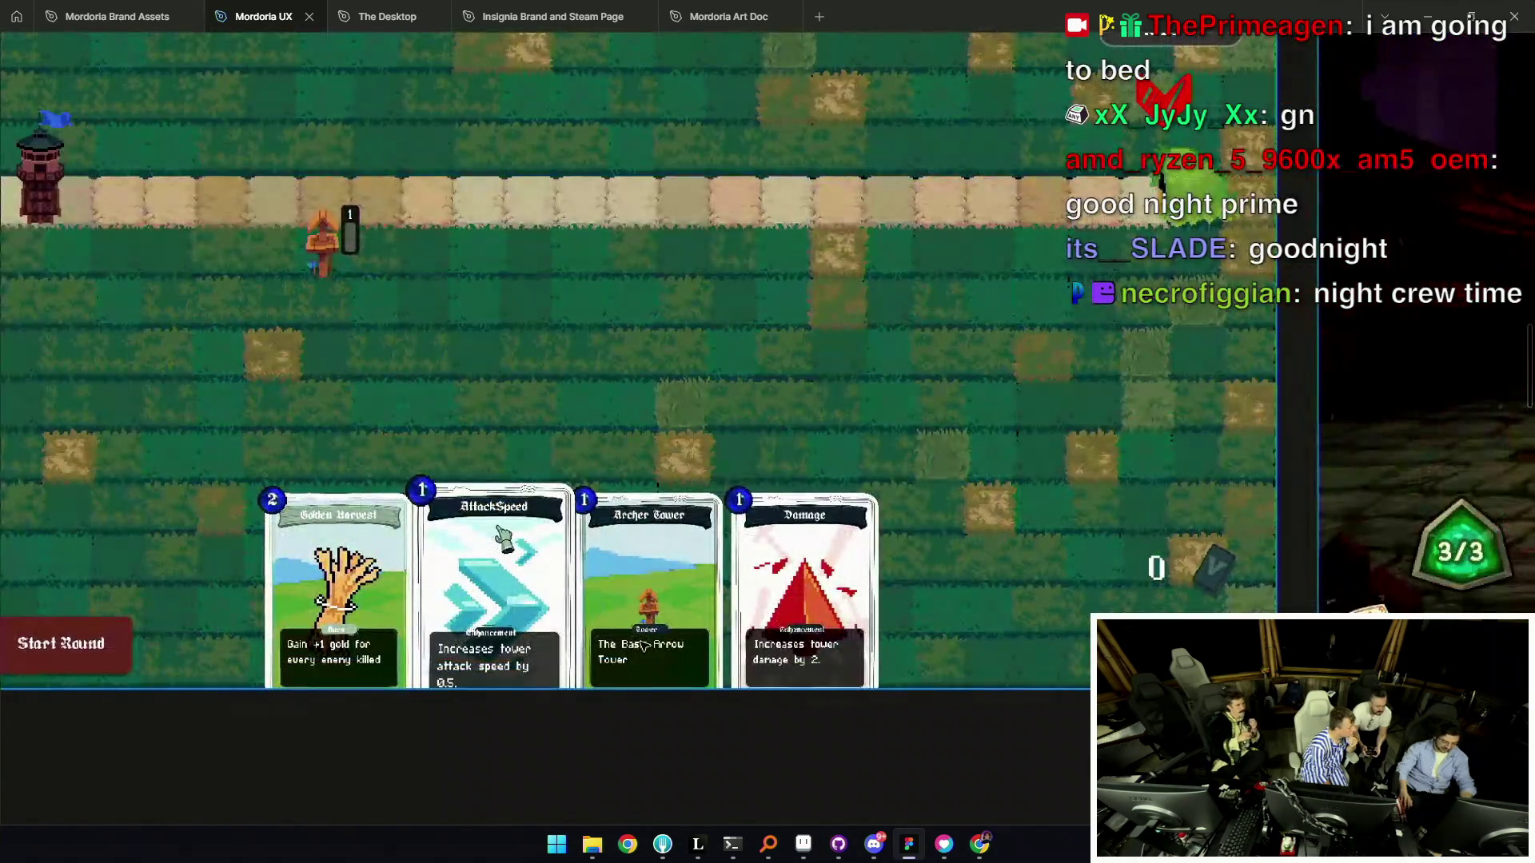
{"action": "left_click", "coordinate": [804, 844]}
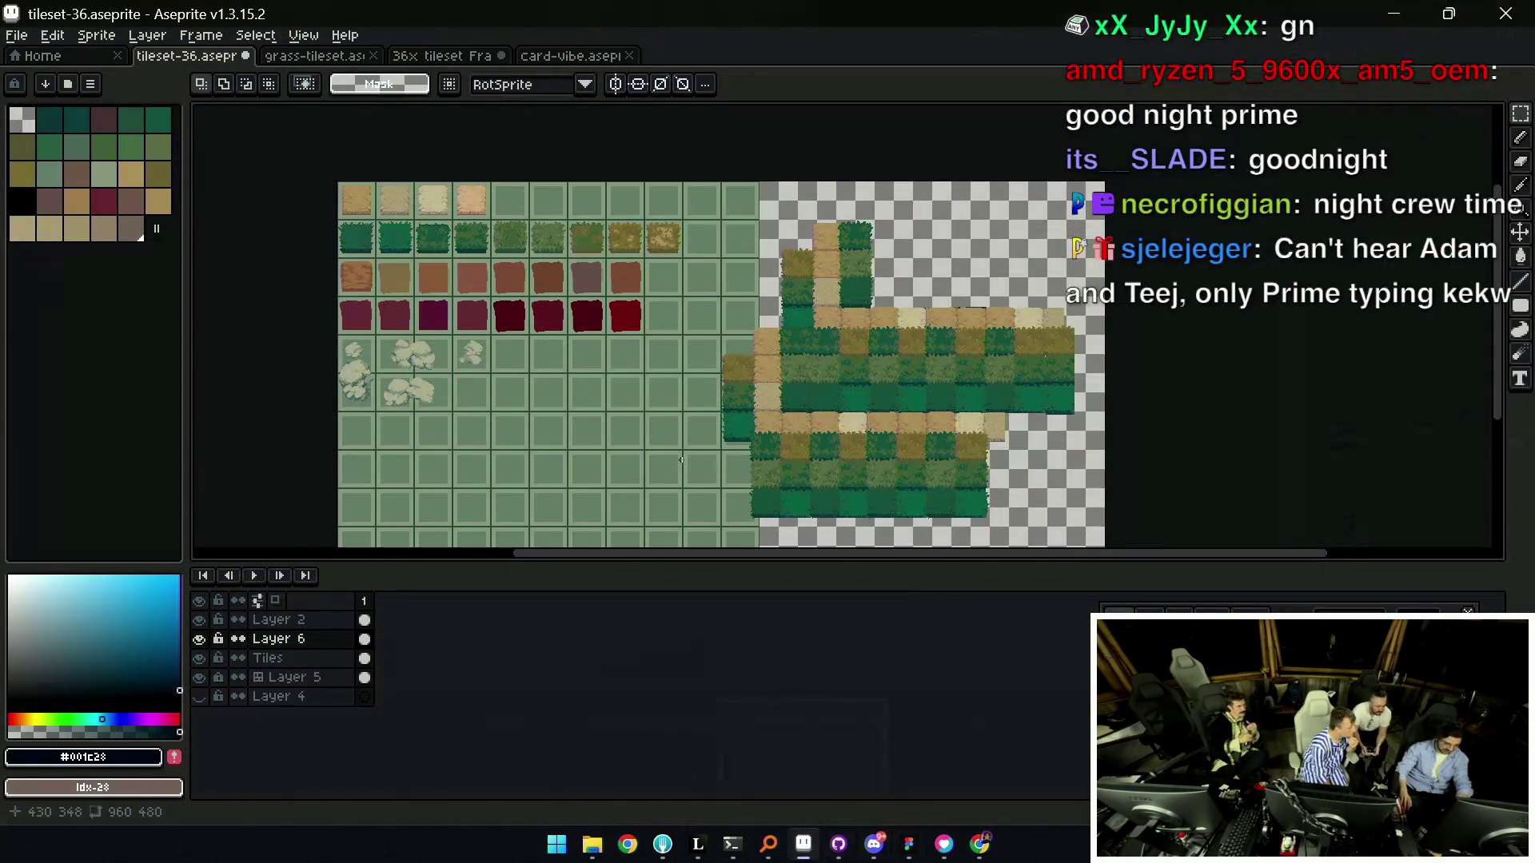
Open the Mordoria Mockup Take 2 sketch and draw a small box, redrawing its wobbly bottom edge.
{"action": "key", "text": "b"}
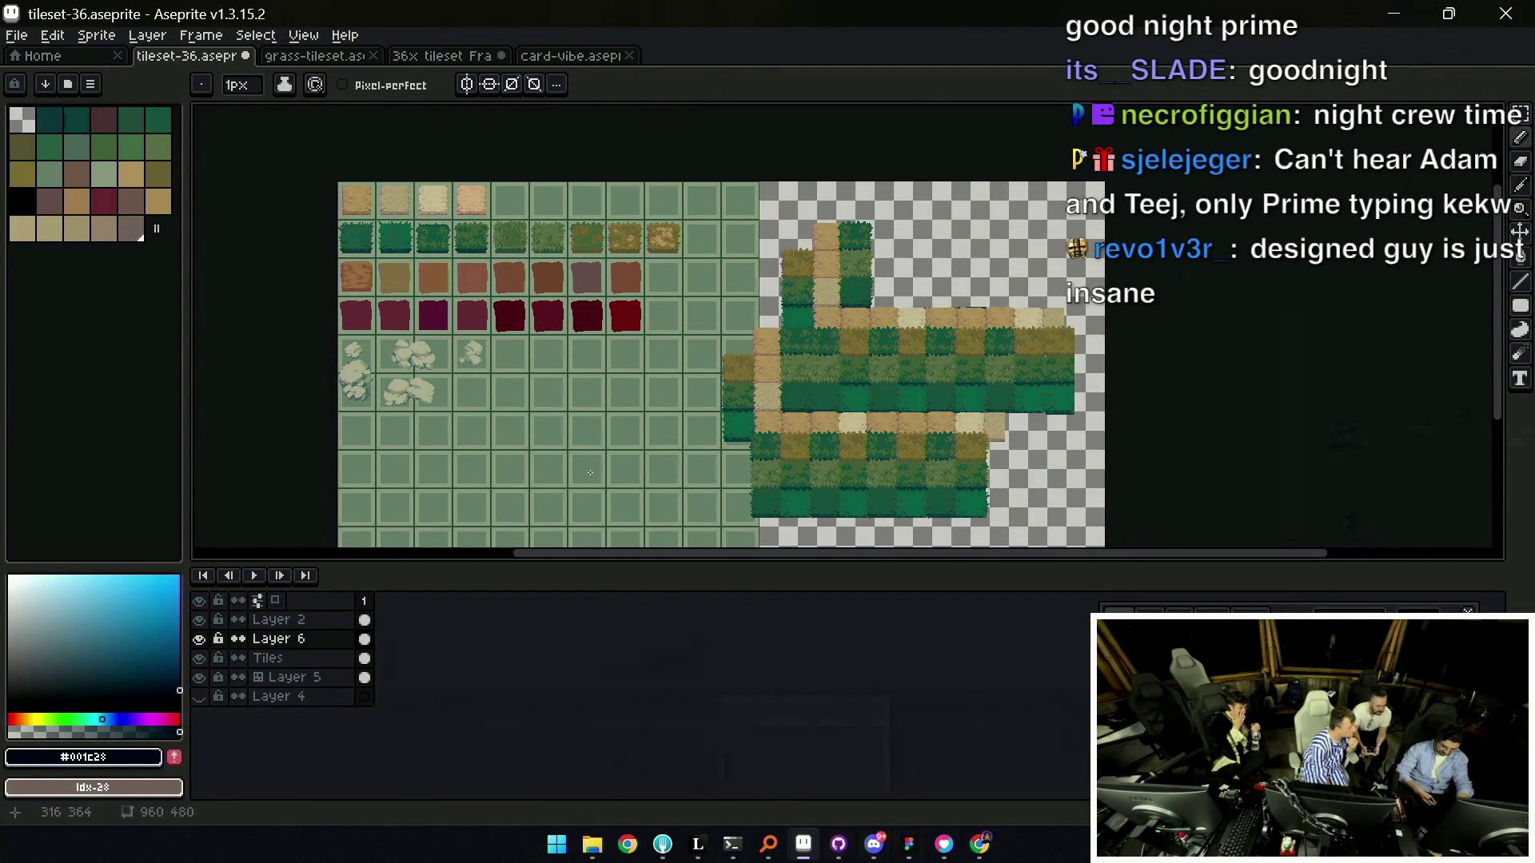
{"action": "mouse_move", "coordinate": [695, 846]}
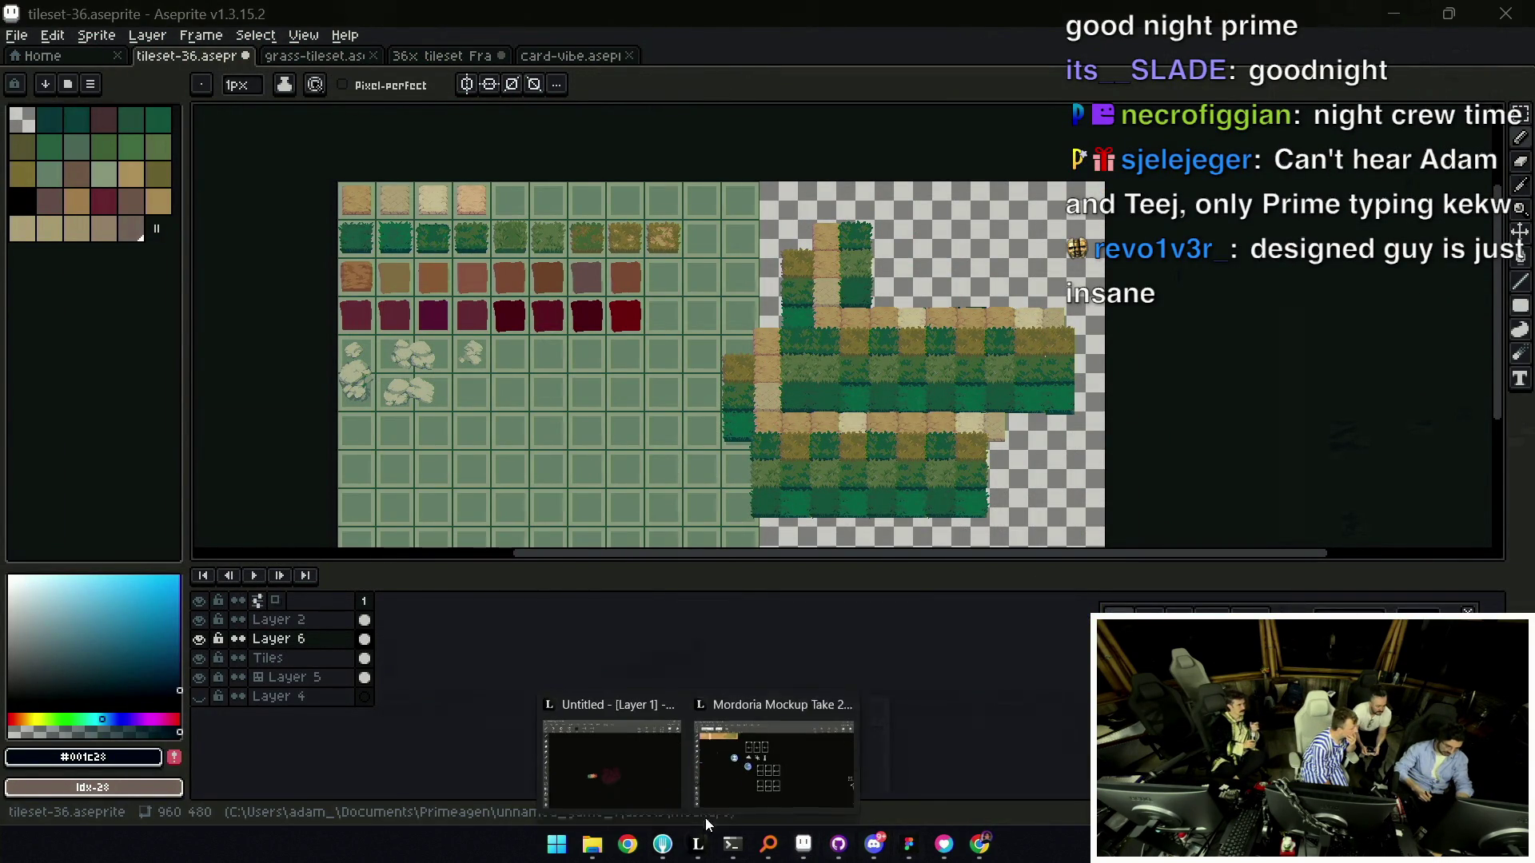
{"action": "left_click", "coordinate": [775, 767]}
{"action": "scroll", "coordinate": [720, 336], "scroll_direction": "up", "scroll_amount": 2}
{"action": "key", "text": "b"}
{"action": "left_click_drag", "start_coordinate": [635, 348], "coordinate": [636, 456]}
{"action": "mouse_move", "coordinate": [636, 348]}
{"action": "left_mouse_down"}
{"action": "mouse_move", "coordinate": [688, 349]}
{"action": "mouse_move", "coordinate": [773, 460]}
{"action": "left_mouse_up"}
{"action": "left_click_drag", "start_coordinate": [632, 459], "coordinate": [736, 465]}
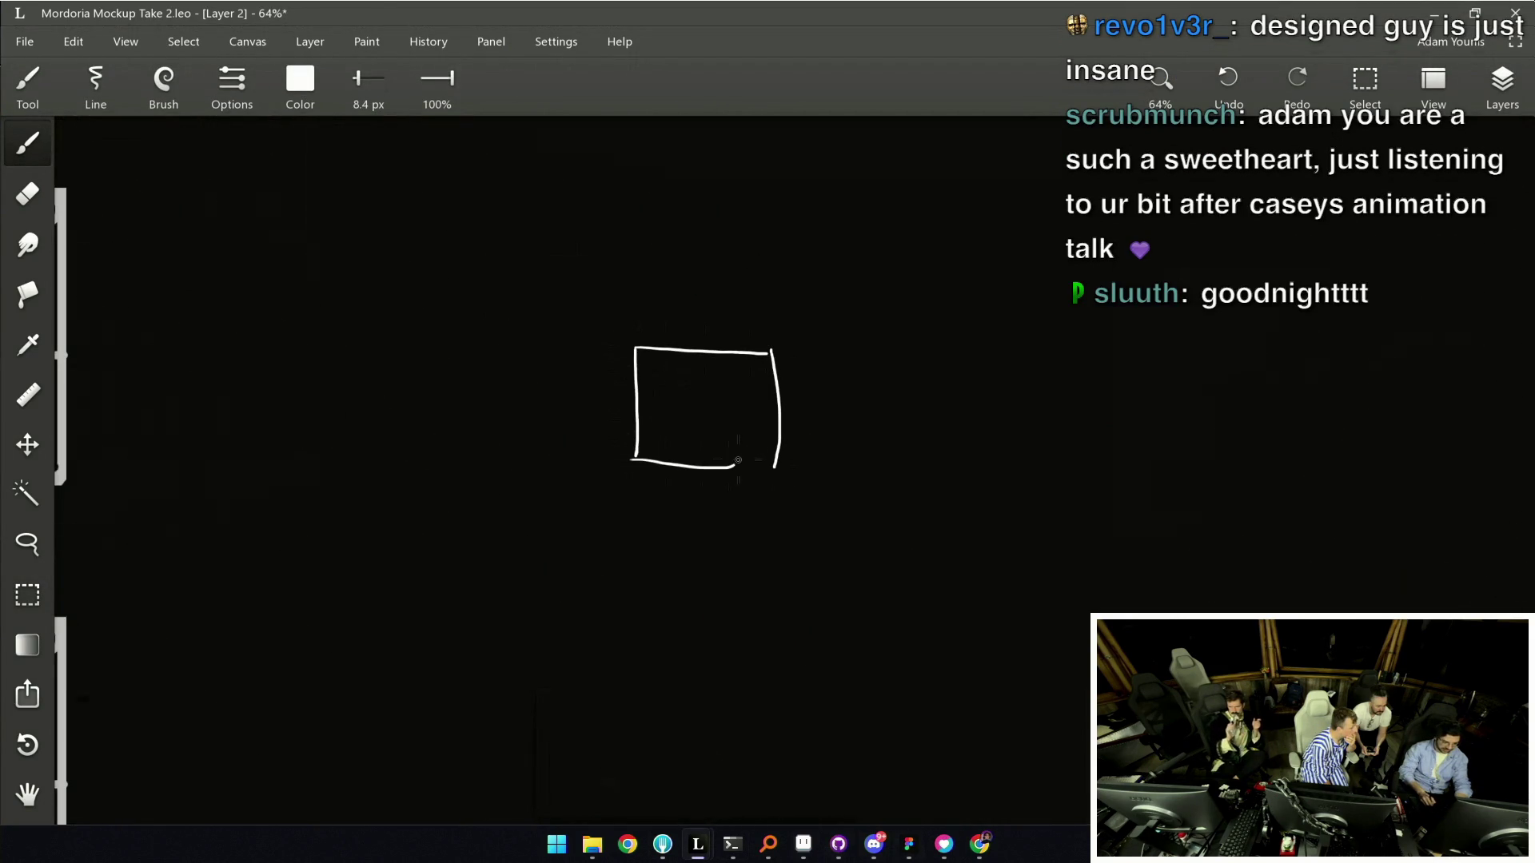
{"action": "key", "text": "ctrl+z"}
{"action": "left_click_drag", "start_coordinate": [636, 474], "coordinate": [770, 470]}
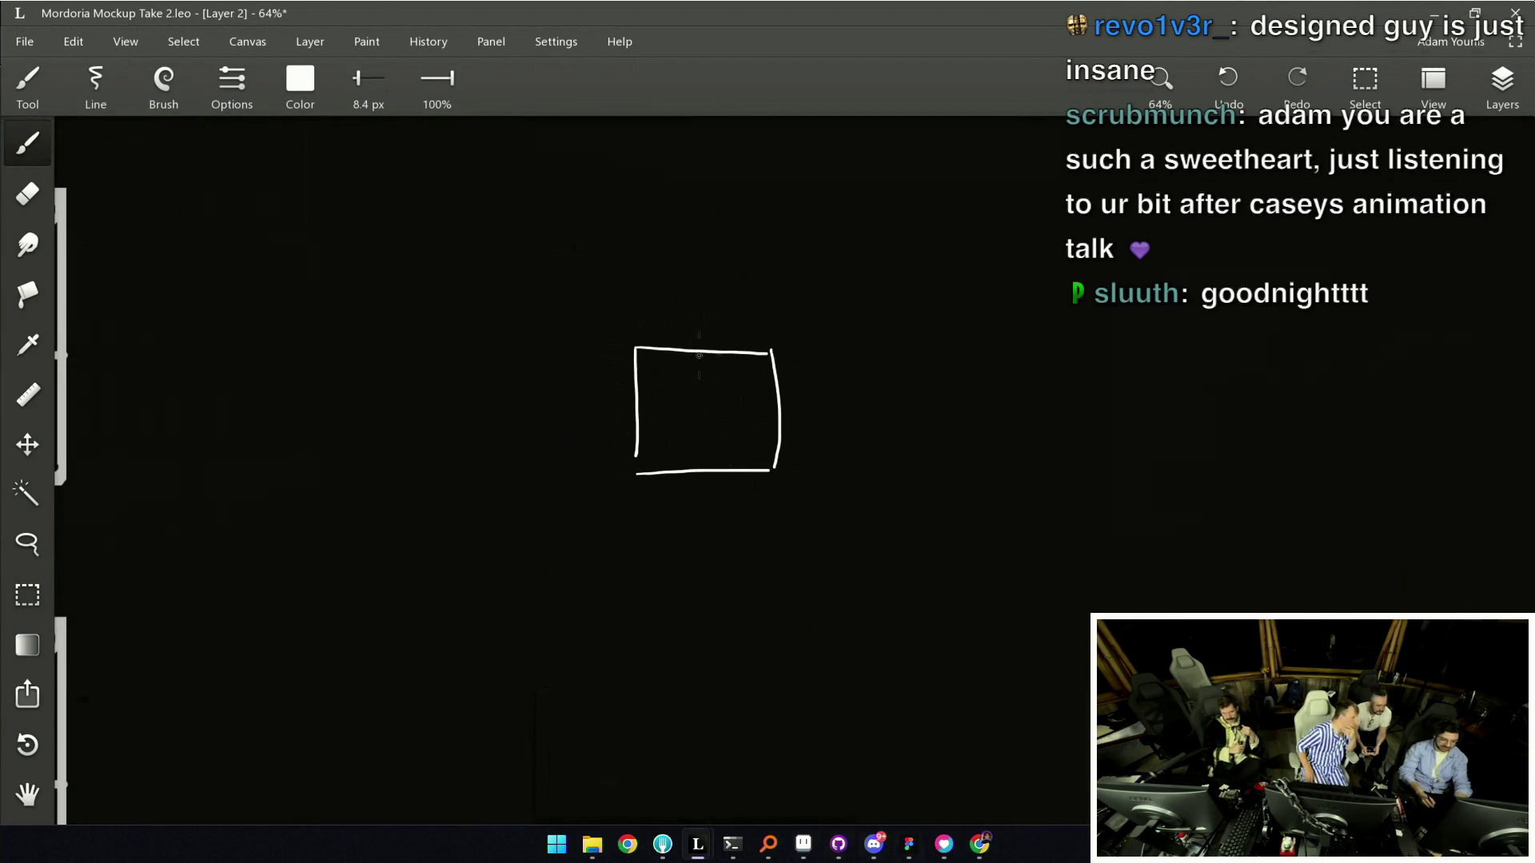
Divide the box into a grid with three horizontal and several vertical lines, then switch to card-vibe.
{"action": "left_click_drag", "start_coordinate": [716, 353], "coordinate": [718, 467]}
{"action": "key", "text": "ctrl+z"}
{"action": "left_click_drag", "start_coordinate": [675, 344], "coordinate": [676, 459]}
{"action": "key", "text": "ctrl+z"}
{"action": "left_click_drag", "start_coordinate": [698, 353], "coordinate": [701, 467]}
{"action": "left_click_drag", "start_coordinate": [652, 370], "coordinate": [759, 372]}
{"action": "left_click_drag", "start_coordinate": [645, 399], "coordinate": [765, 399]}
{"action": "left_click_drag", "start_coordinate": [638, 438], "coordinate": [769, 434]}
{"action": "left_click_drag", "start_coordinate": [667, 346], "coordinate": [657, 479]}
{"action": "left_click_drag", "start_coordinate": [736, 363], "coordinate": [734, 495]}
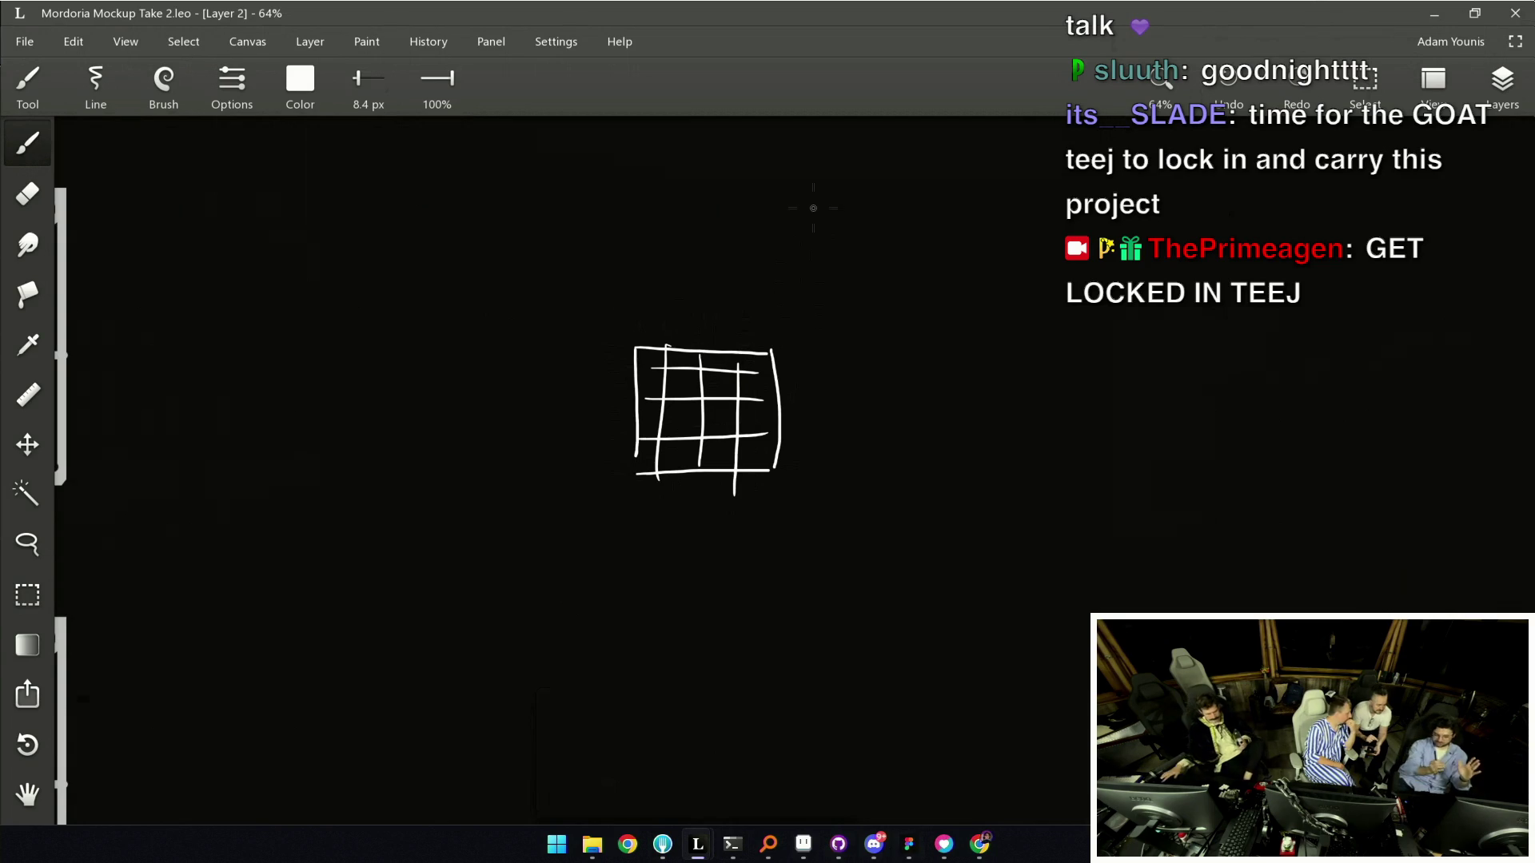
{"action": "key", "text": "alt+Tab"}
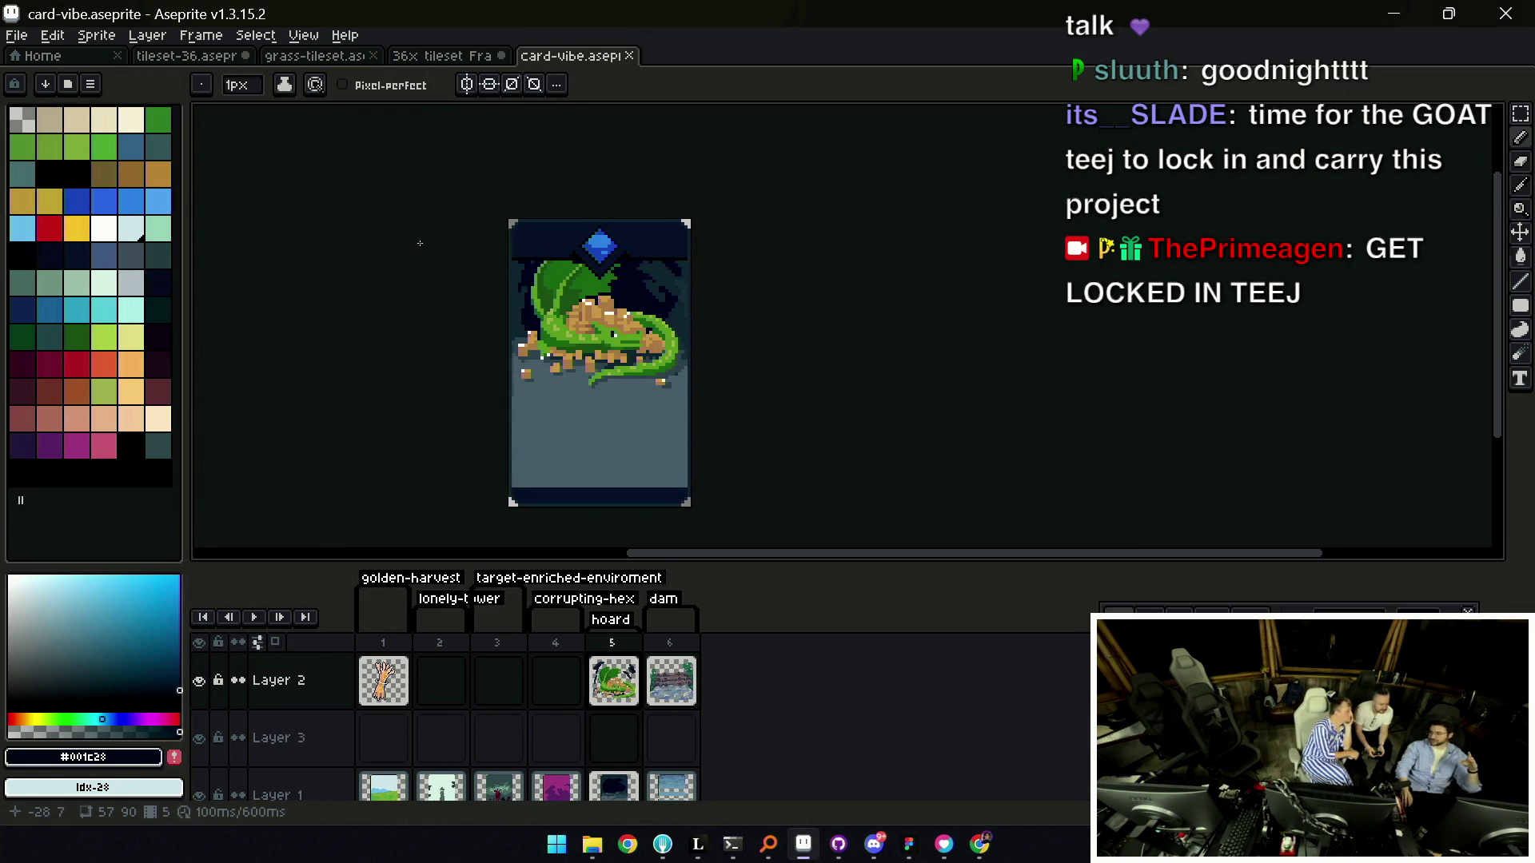
Browse the card frames in the timeline, including the wheat bundle, lighthouse and dam cards.
{"action": "left_click_drag", "start_coordinate": [611, 643], "coordinate": [324, 634]}
{"action": "left_click", "coordinate": [440, 643]}
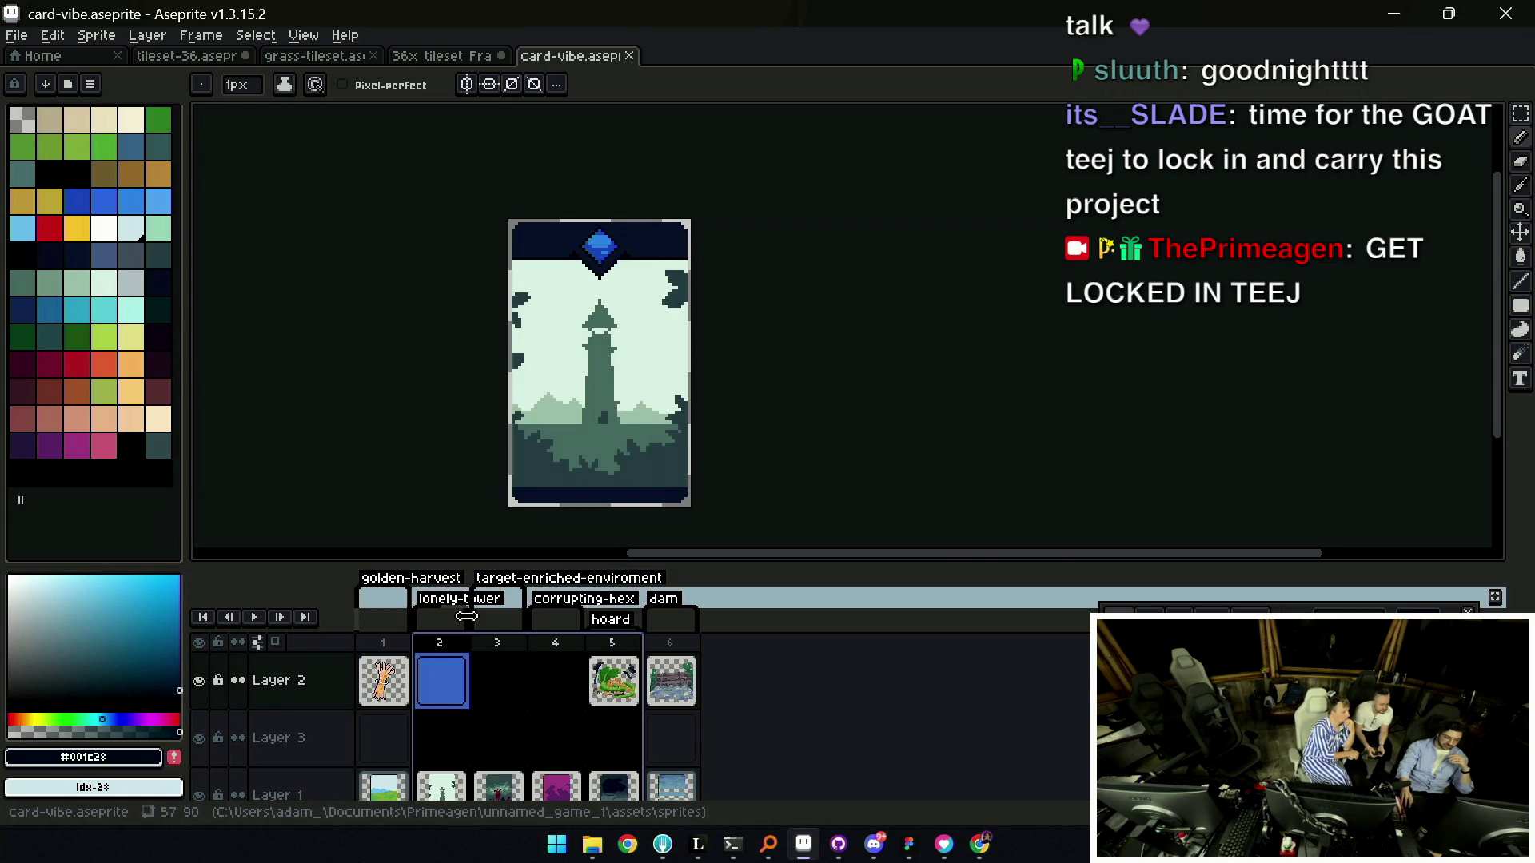
{"action": "left_click_drag", "start_coordinate": [611, 643], "coordinate": [670, 648]}
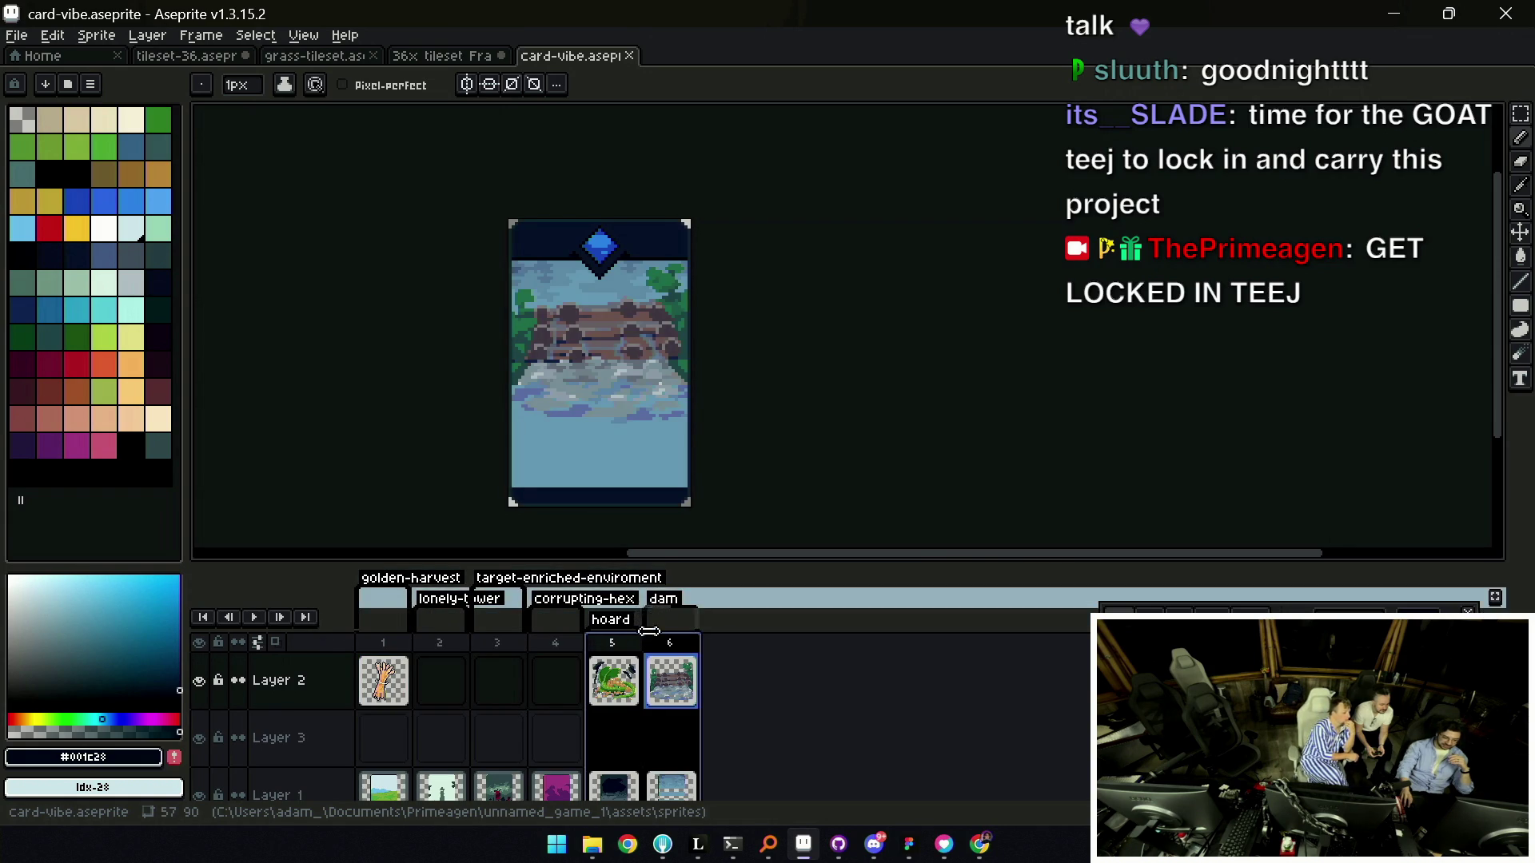
{"action": "left_click", "coordinate": [670, 648]}
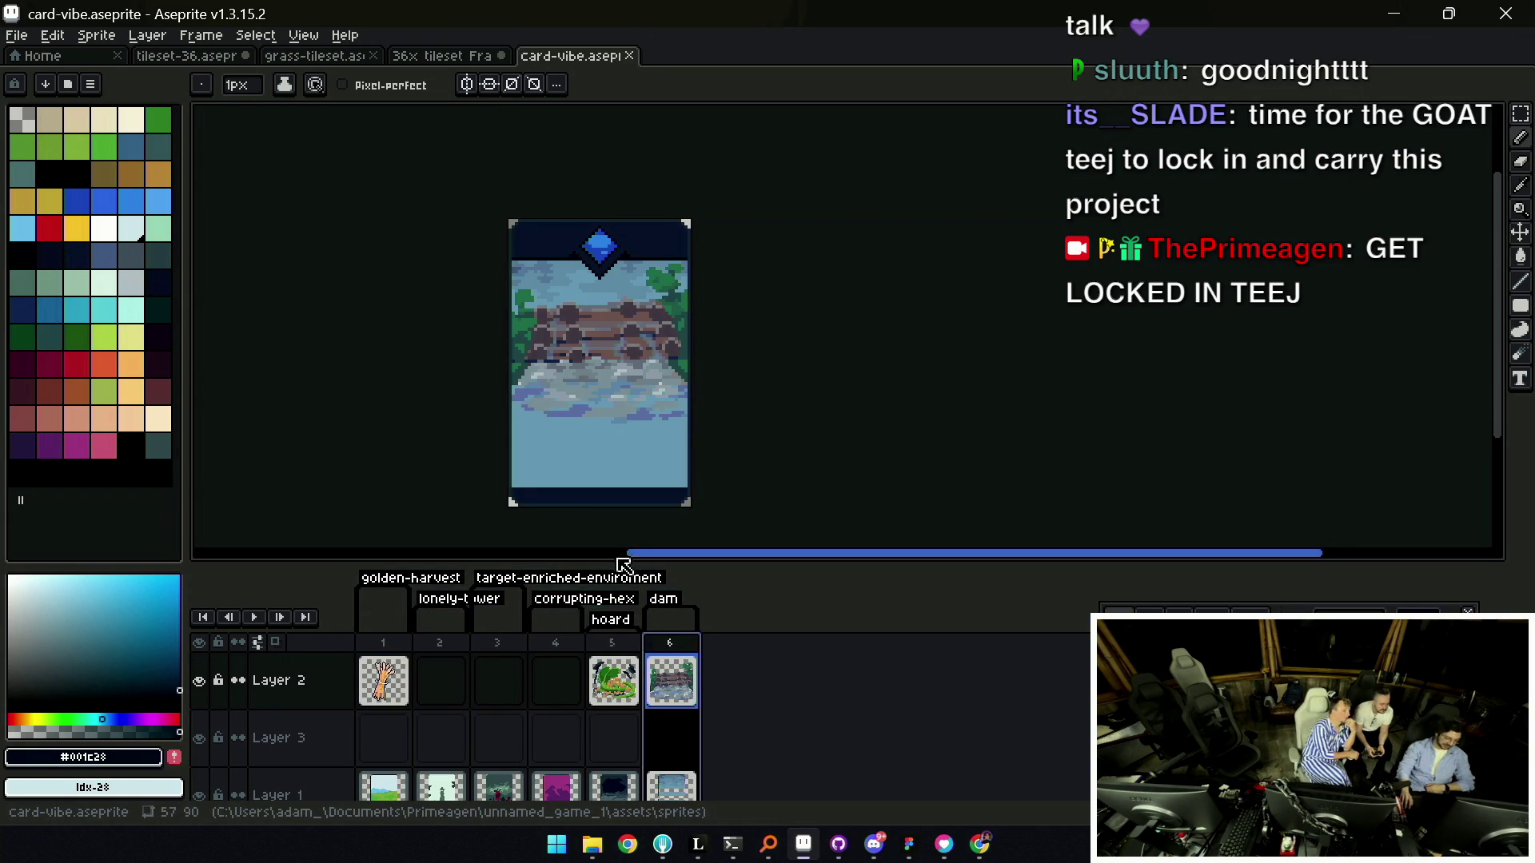
{"action": "left_click", "coordinate": [385, 644]}
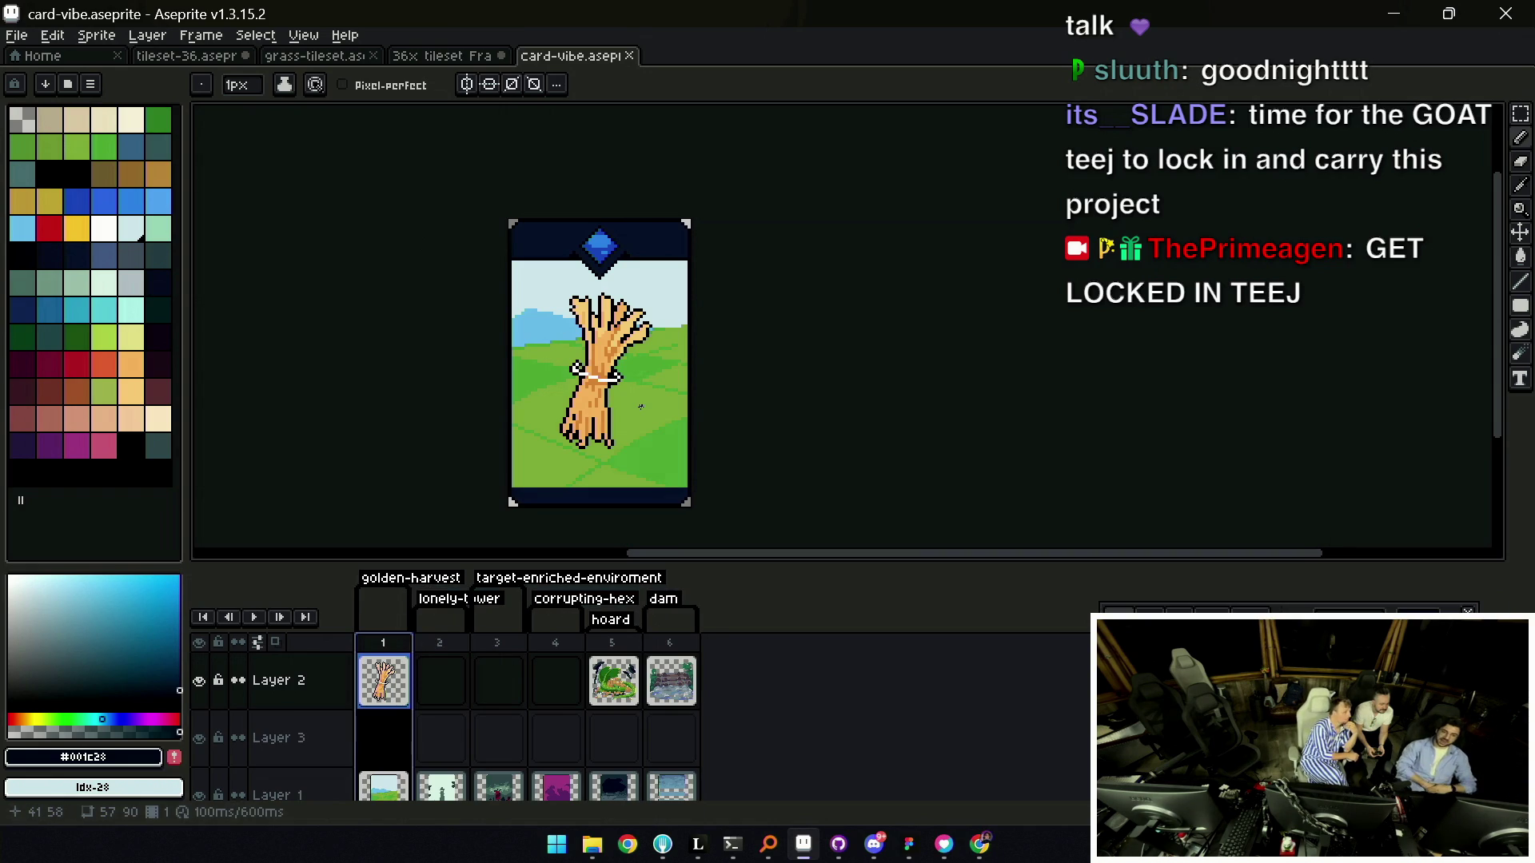
Go to frame 5's dragon hoard card and select and copy the whole card.
{"action": "left_click", "coordinate": [613, 659]}
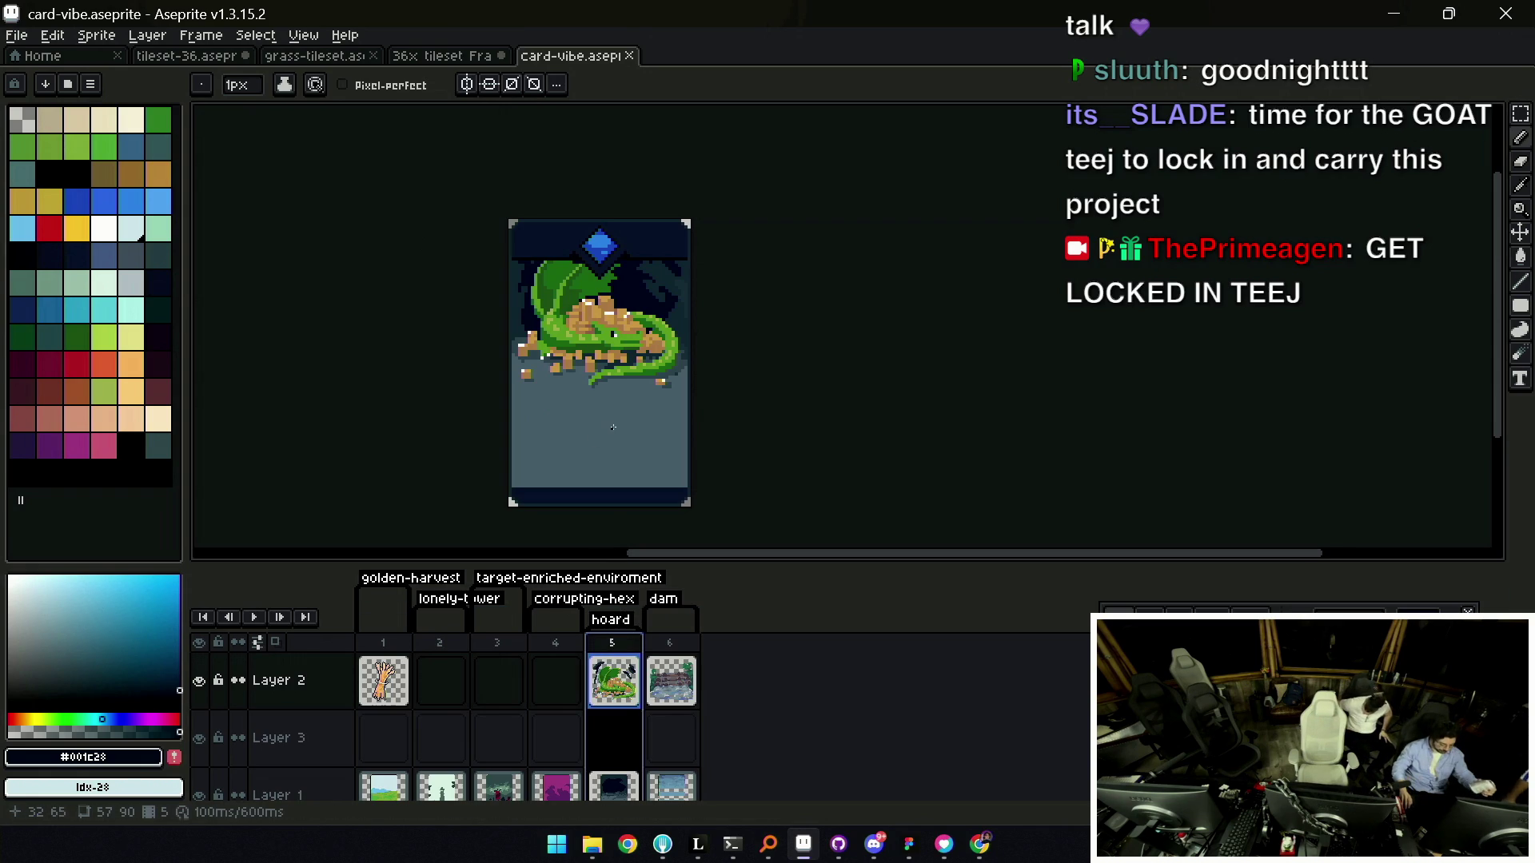
{"action": "key", "text": "v"}
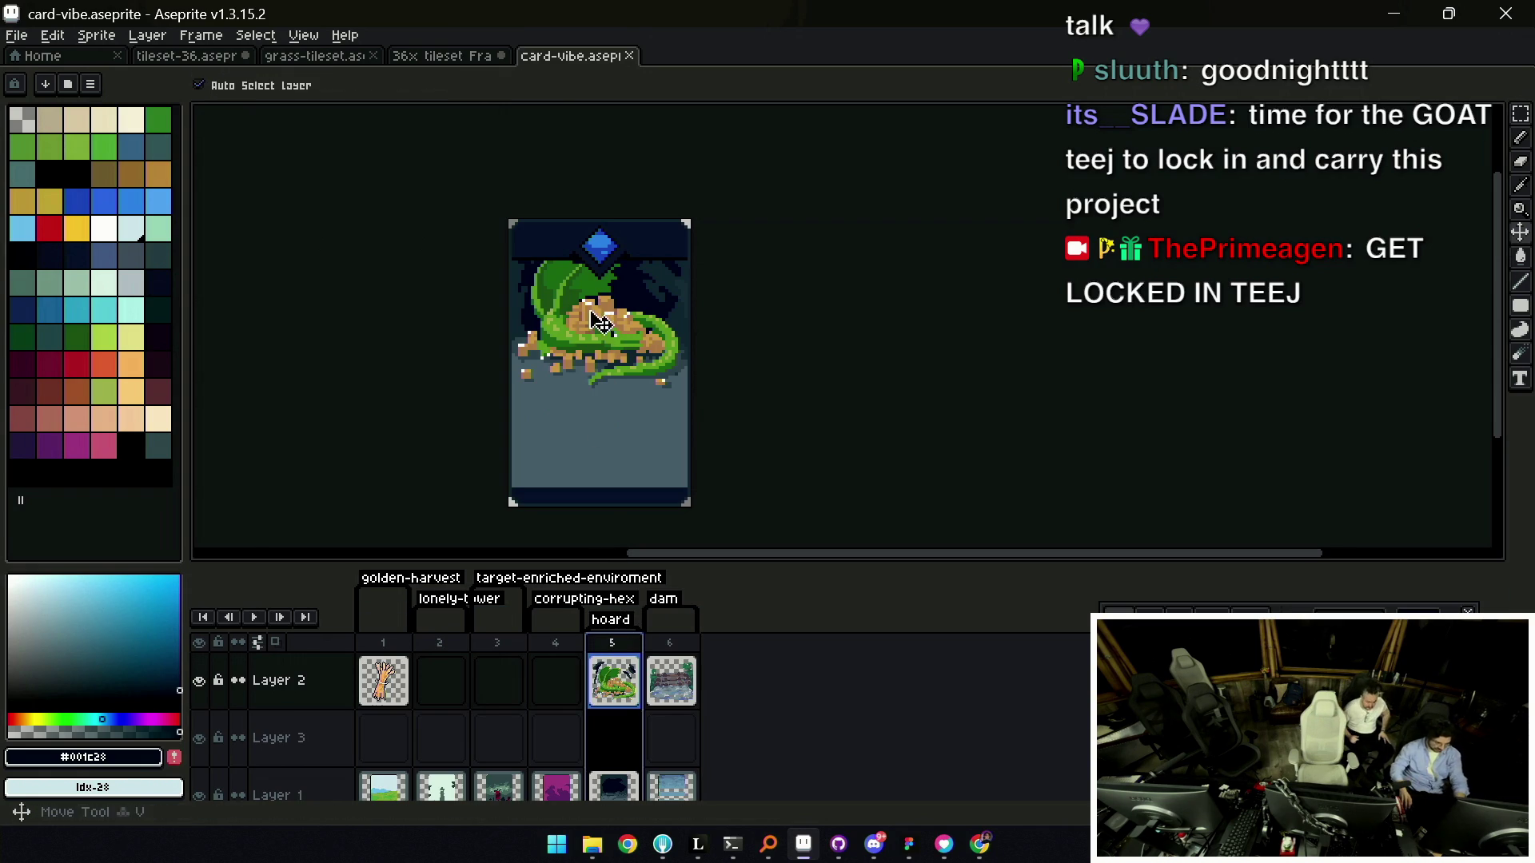
{"action": "key", "text": "ctrl+a"}
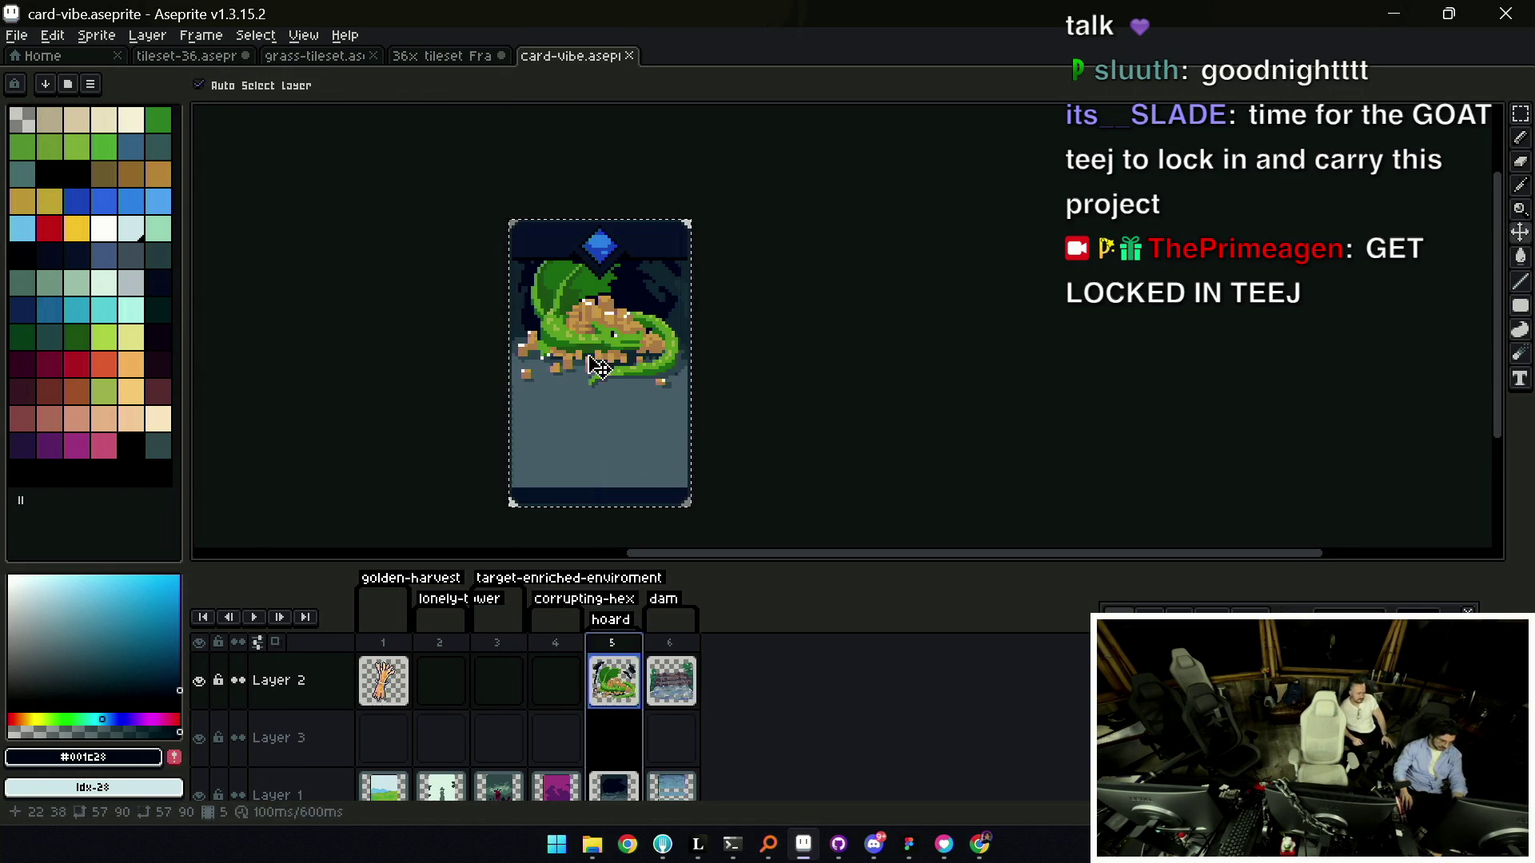
Paste the hoard card into the Mordoria mockup, undo the paste, and return to card-vibe.
{"action": "mouse_move", "coordinate": [693, 848]}
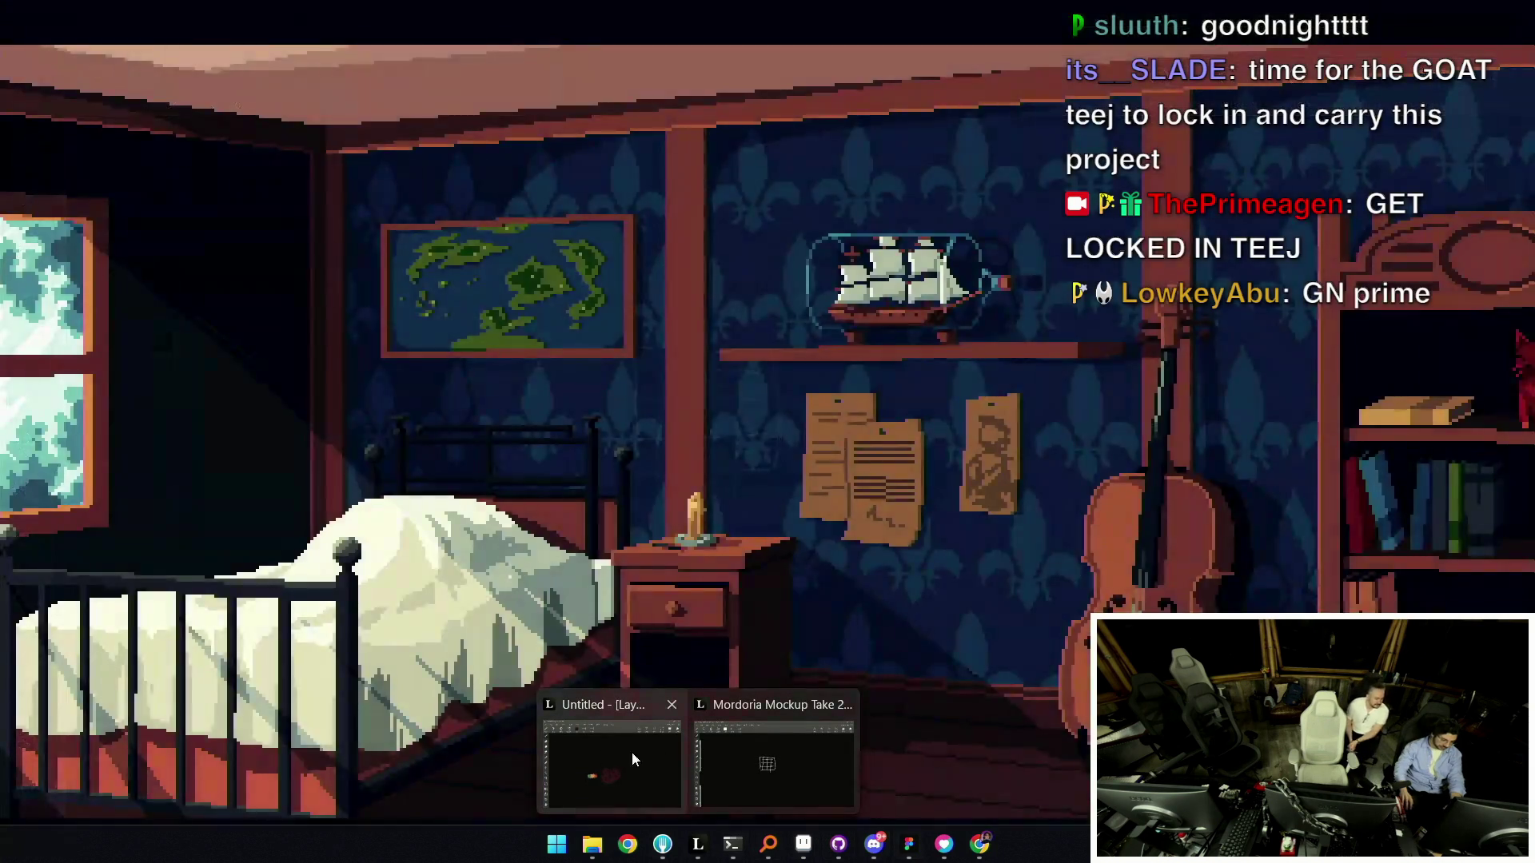
{"action": "left_click", "coordinate": [763, 759]}
{"action": "scroll", "coordinate": [541, 555], "scroll_direction": "right", "scroll_amount": 3}
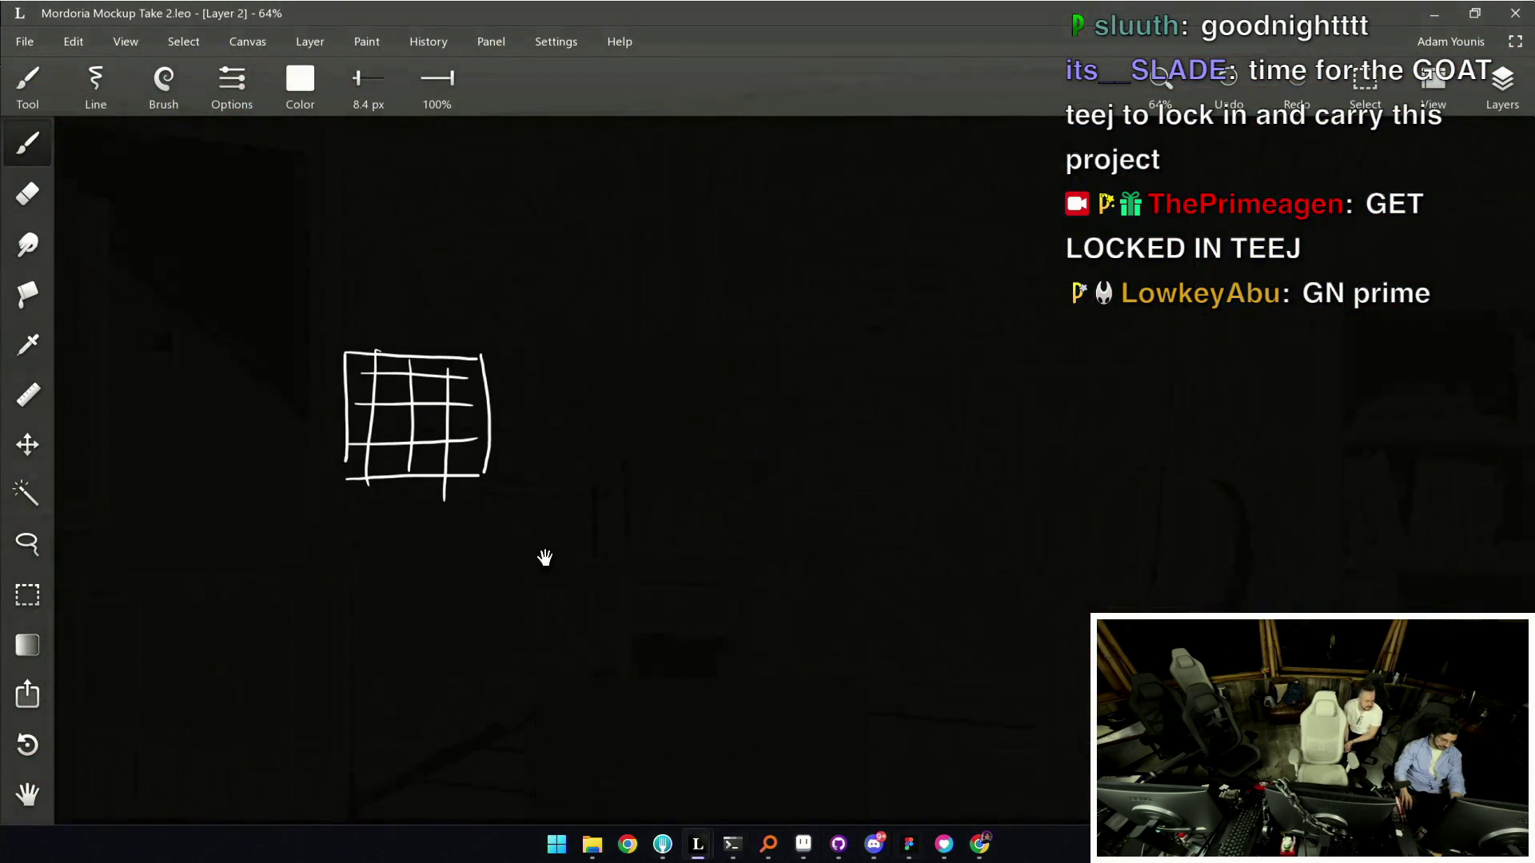
{"action": "key", "text": "ctrl+v"}
{"action": "scroll", "coordinate": [757, 559], "scroll_direction": "up", "scroll_amount": 3}
{"action": "key", "text": "ctrl+z"}
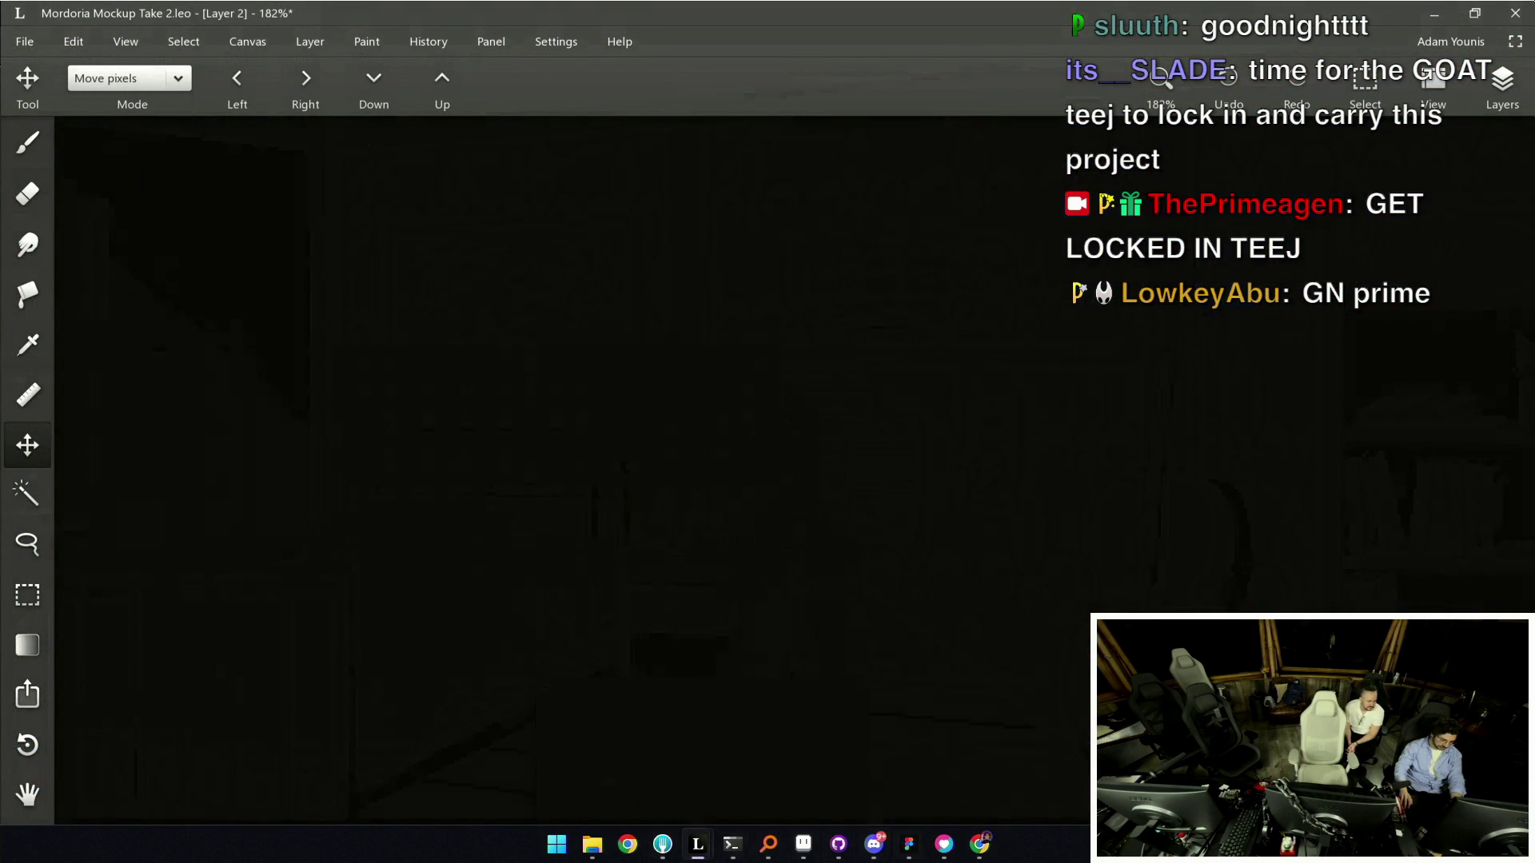
{"action": "left_click", "coordinate": [803, 844]}
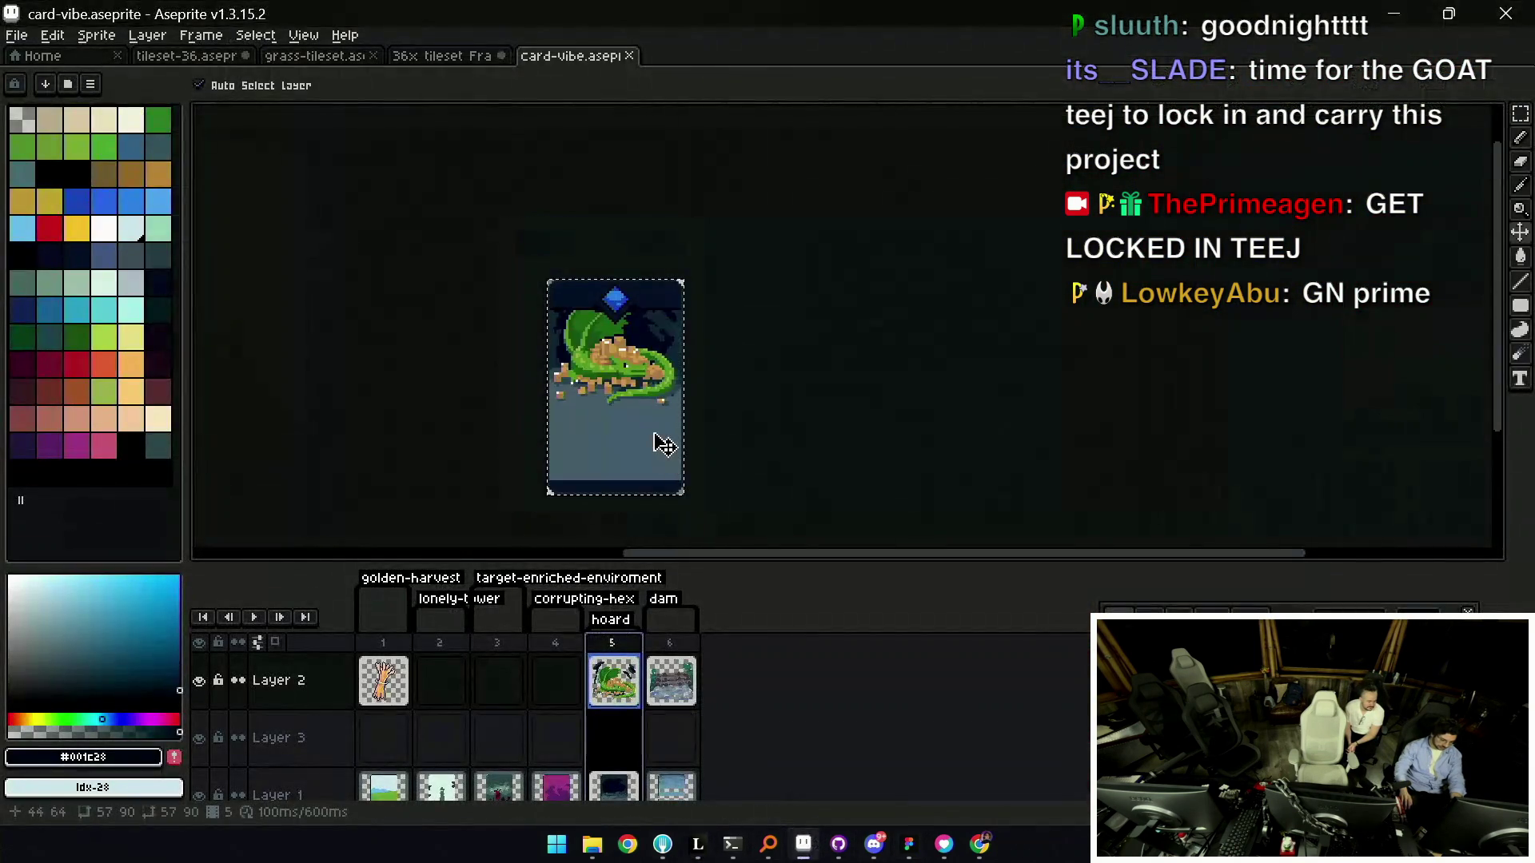
Clear the selection around the hoard card.
{"action": "scroll", "coordinate": [620, 456], "scroll_direction": "down", "scroll_amount": 2}
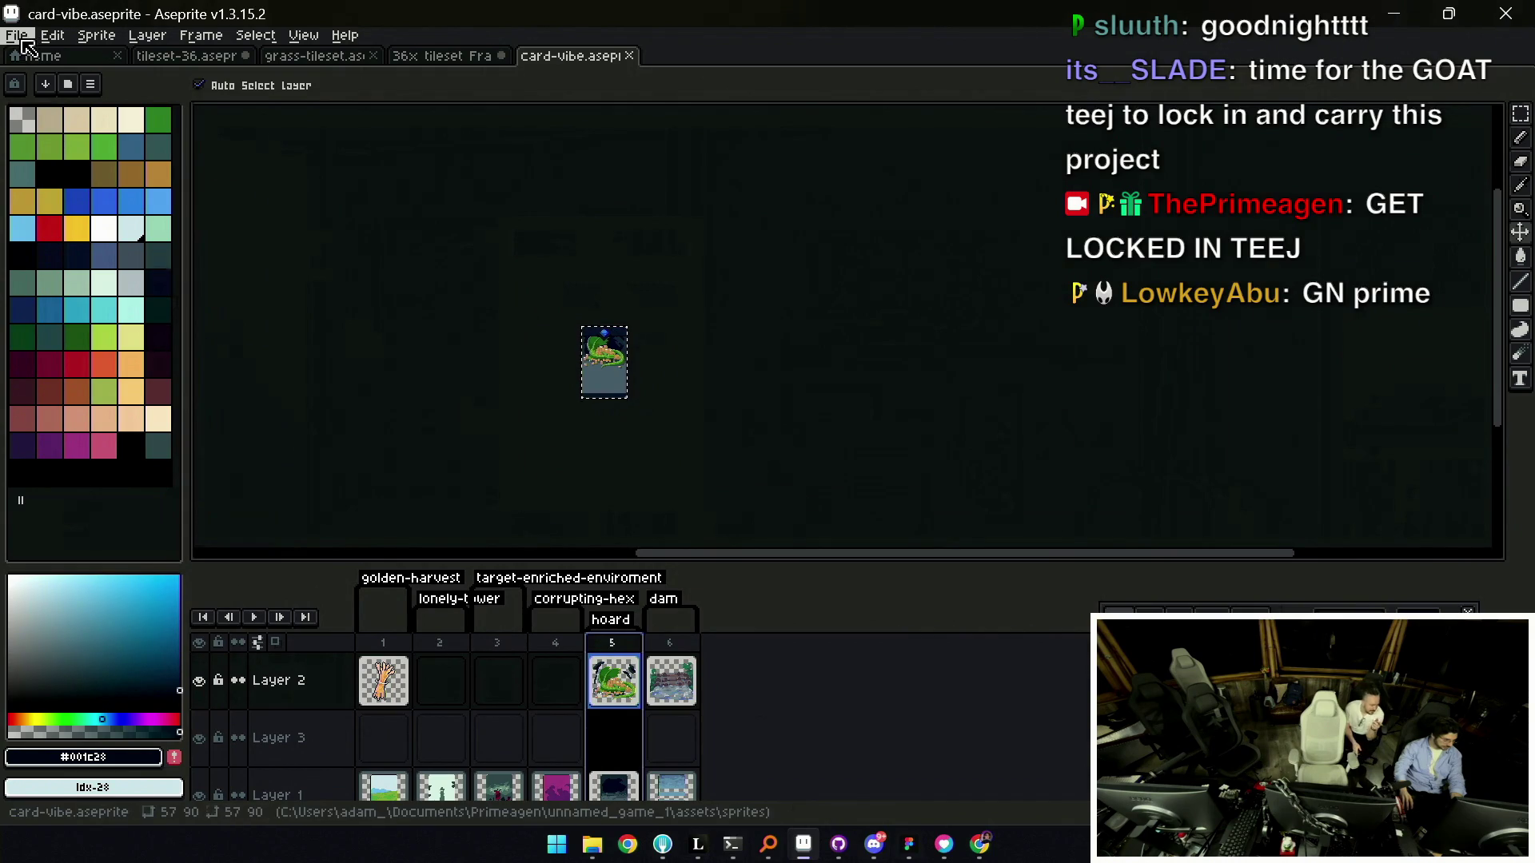
{"action": "key", "text": "ctrl+d"}
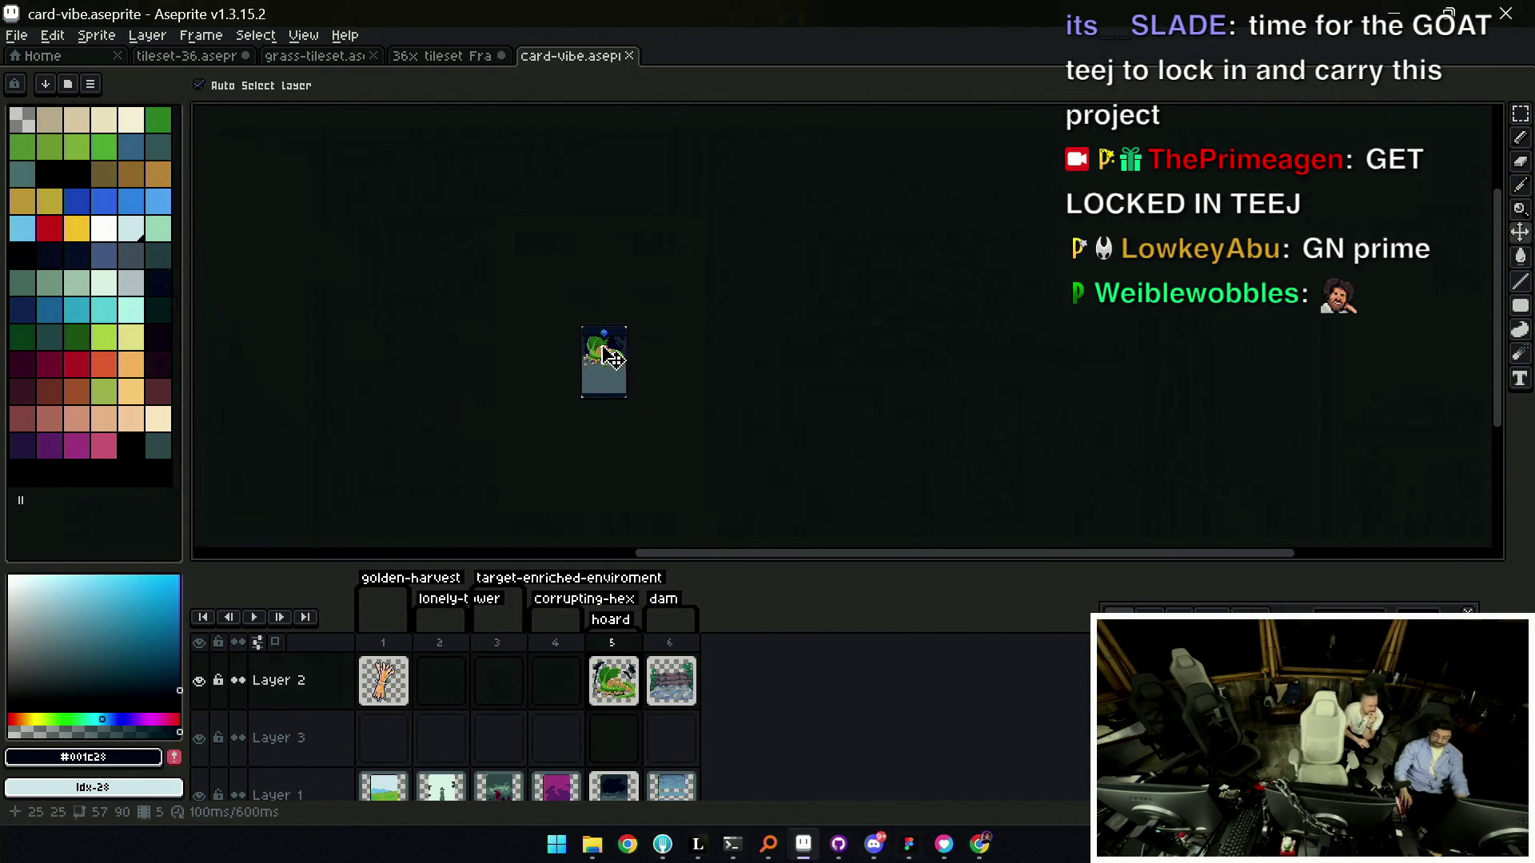
{"action": "scroll", "coordinate": [603, 353], "scroll_direction": "up", "scroll_amount": 3}
{"action": "scroll", "coordinate": [612, 328], "scroll_direction": "down", "scroll_amount": 2}
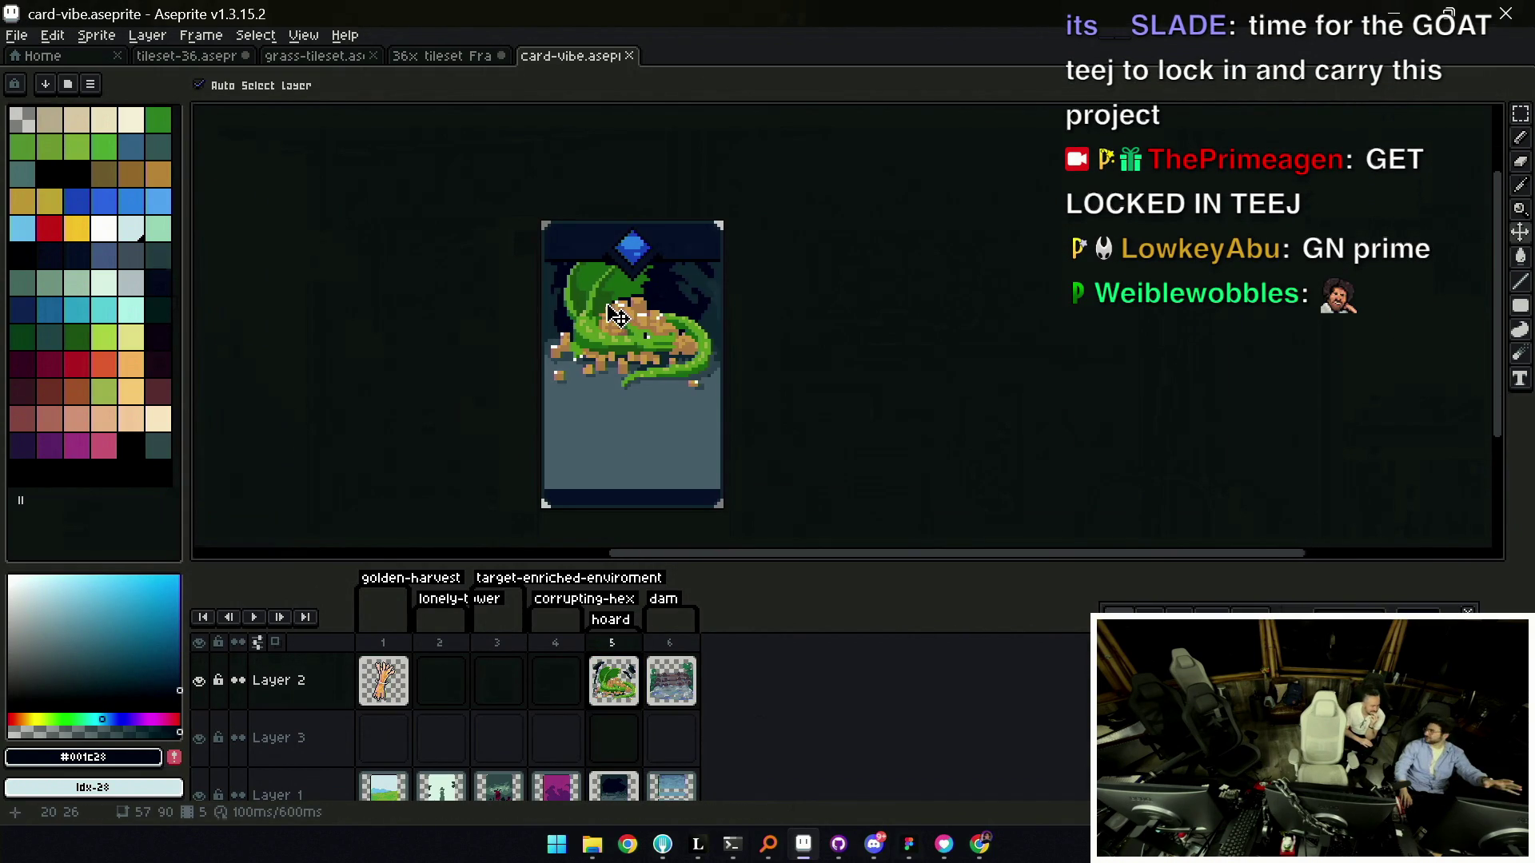
Toggle Layer 5's card frame on and off to compare, leaving it hidden.
{"action": "left_click", "coordinate": [621, 246]}
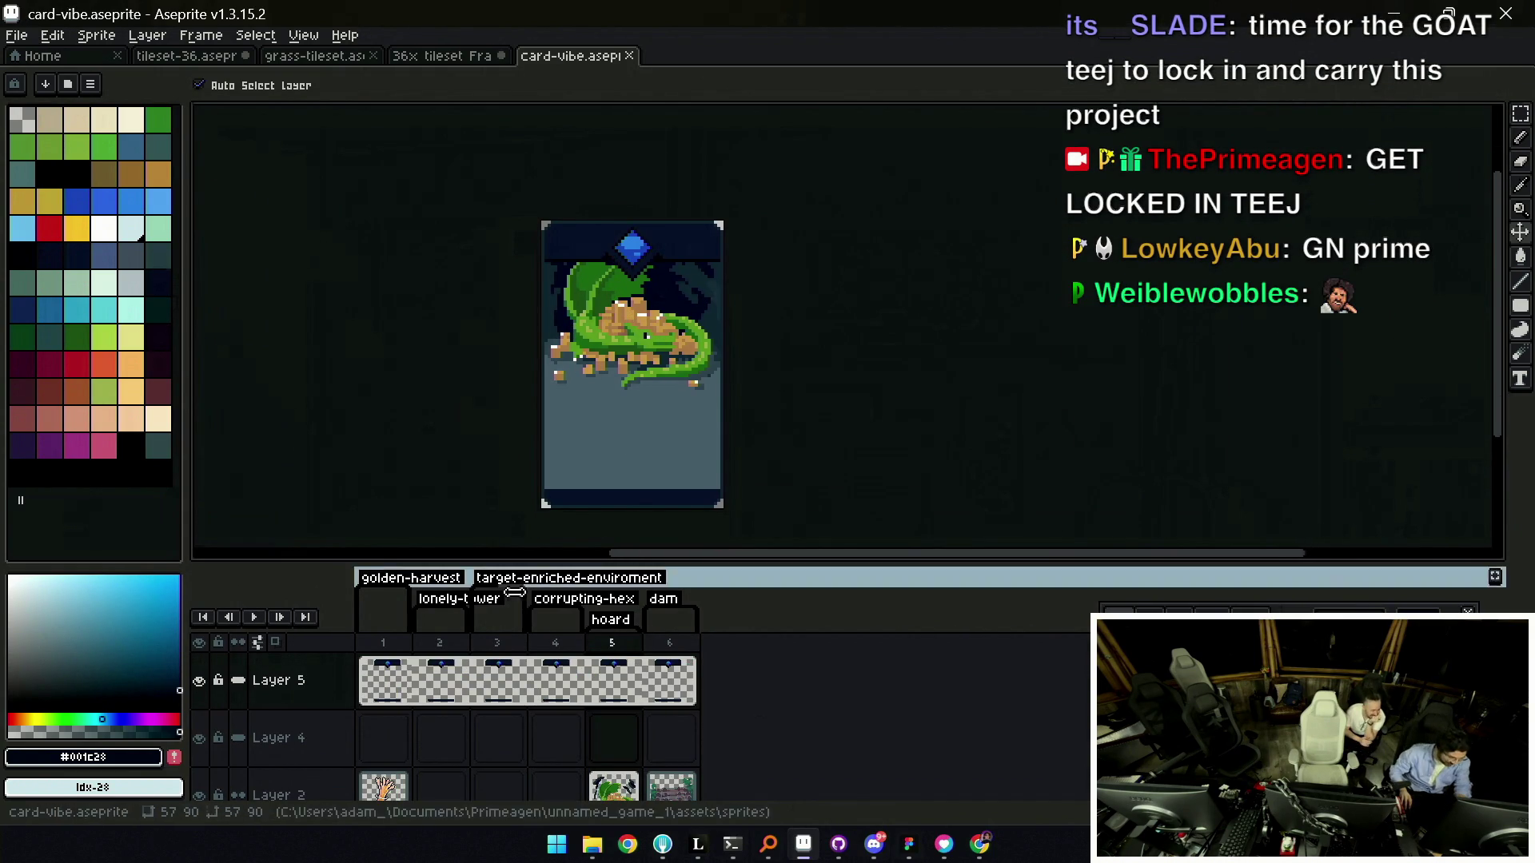
{"action": "left_click", "coordinate": [199, 680]}
{"action": "left_click_drag", "start_coordinate": [570, 429], "coordinate": [551, 463]}
{"action": "left_click", "coordinate": [199, 681]}
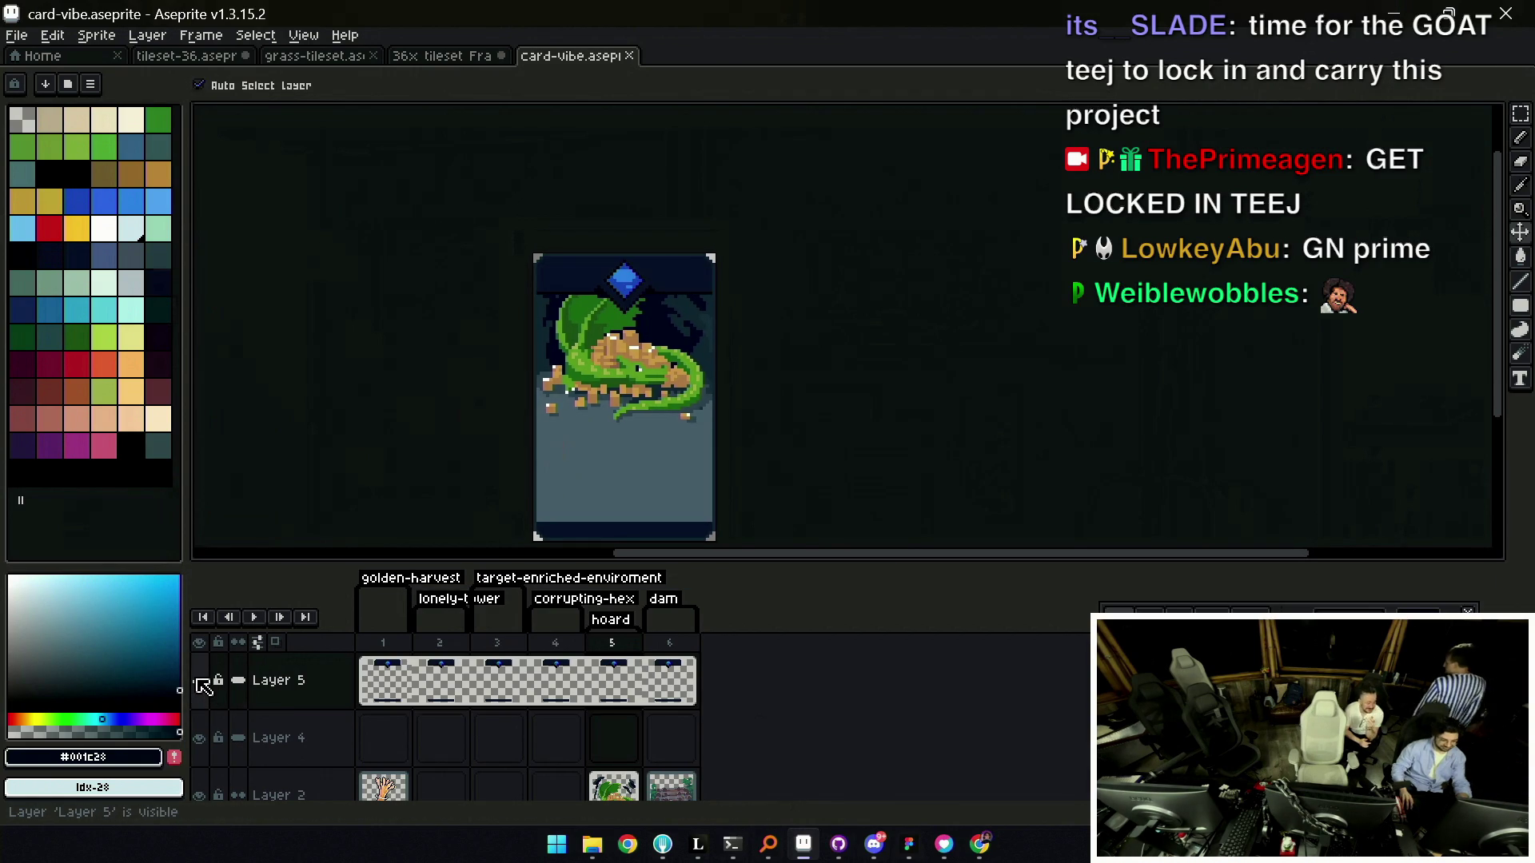
{"action": "left_click", "coordinate": [199, 680]}
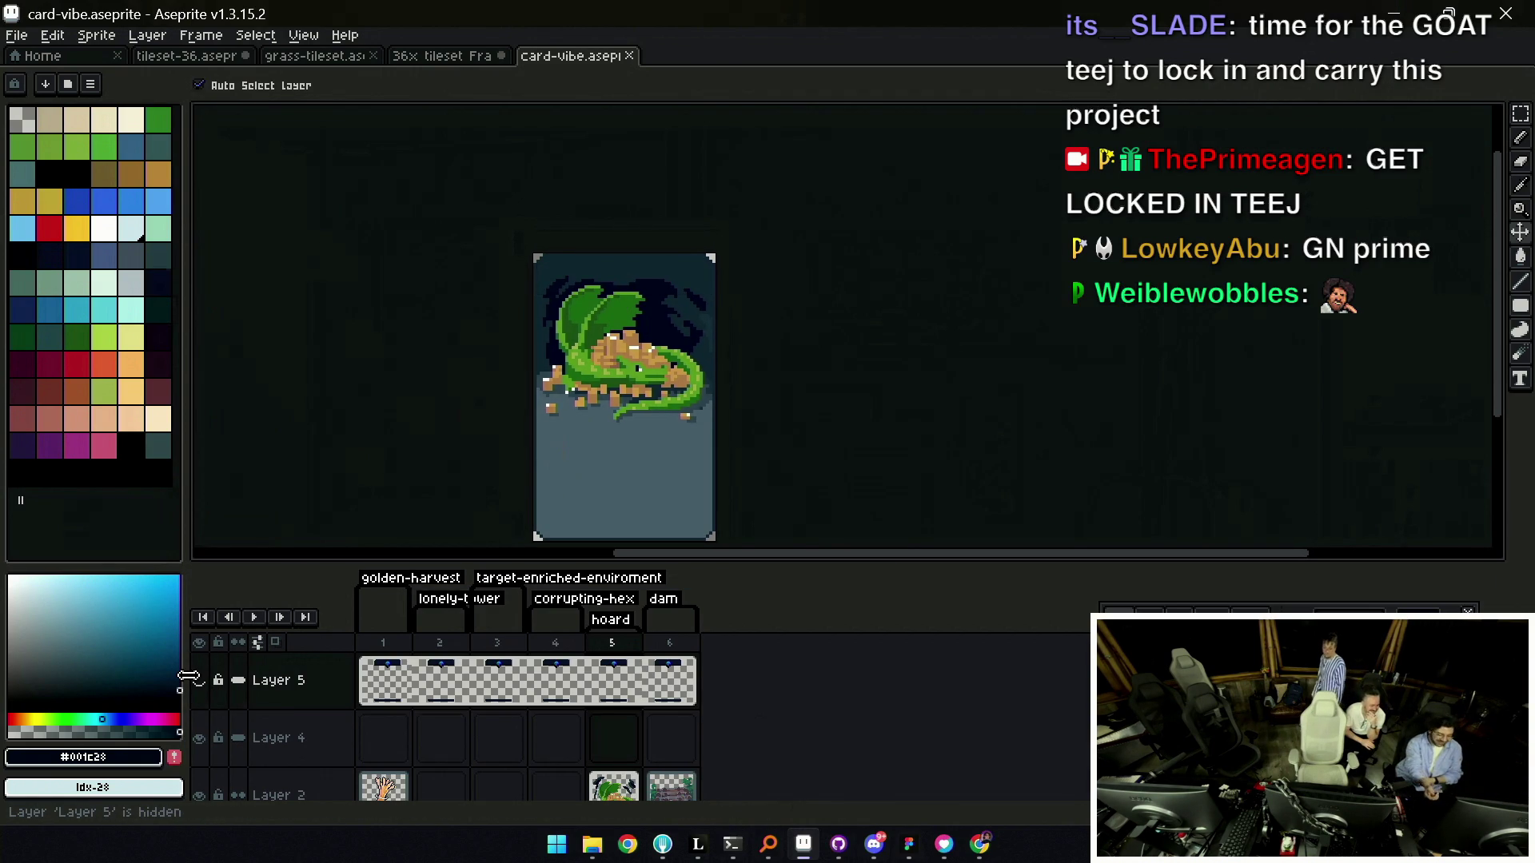
{"action": "left_click", "coordinate": [199, 680]}
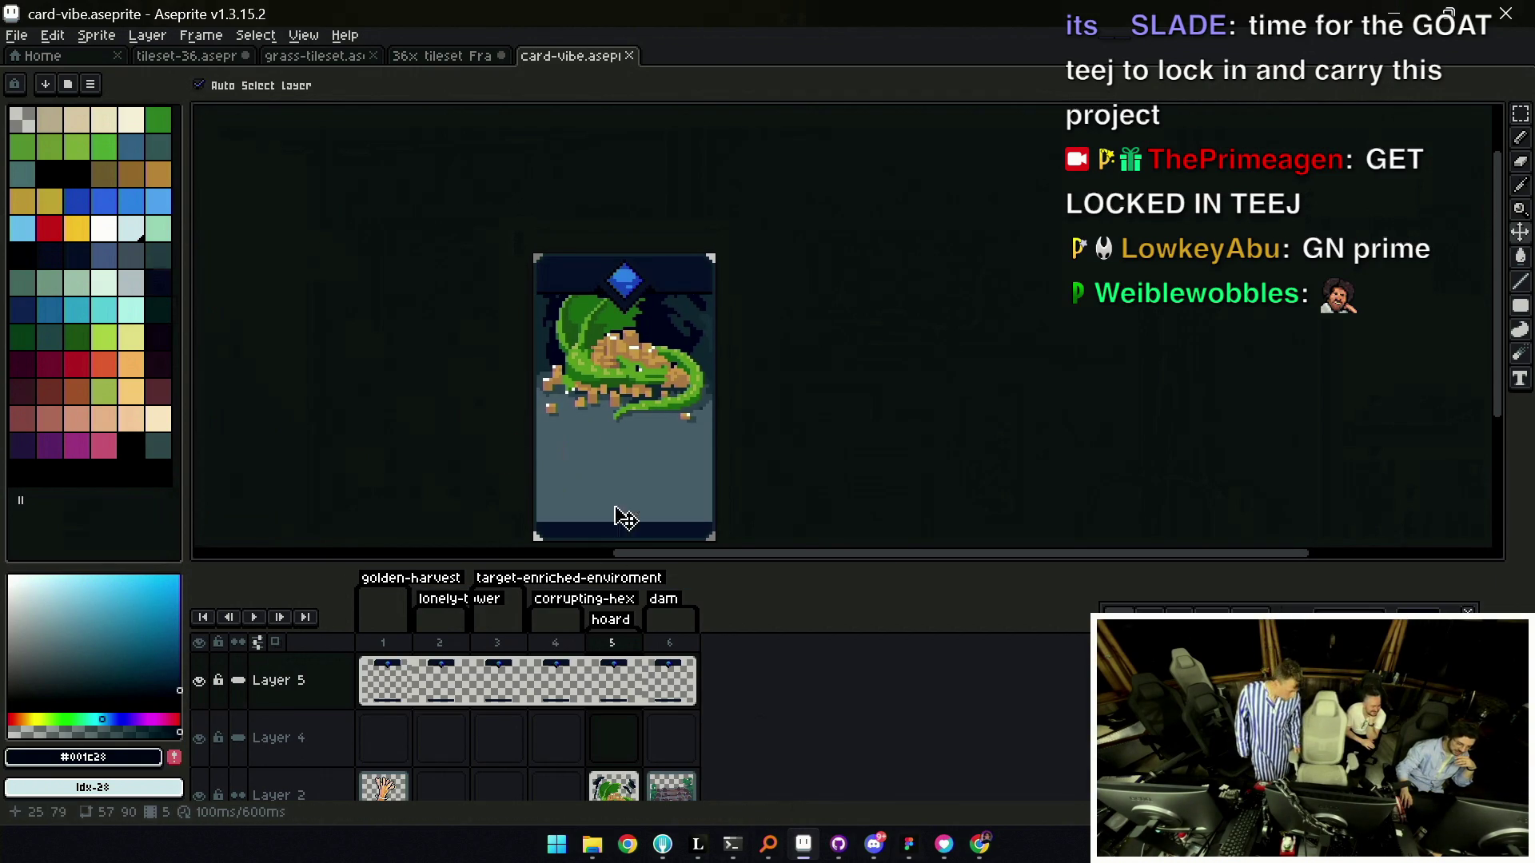
{"action": "scroll", "coordinate": [618, 285], "scroll_direction": "up", "scroll_amount": 2}
{"action": "scroll", "coordinate": [618, 284], "scroll_direction": "up", "scroll_amount": 1}
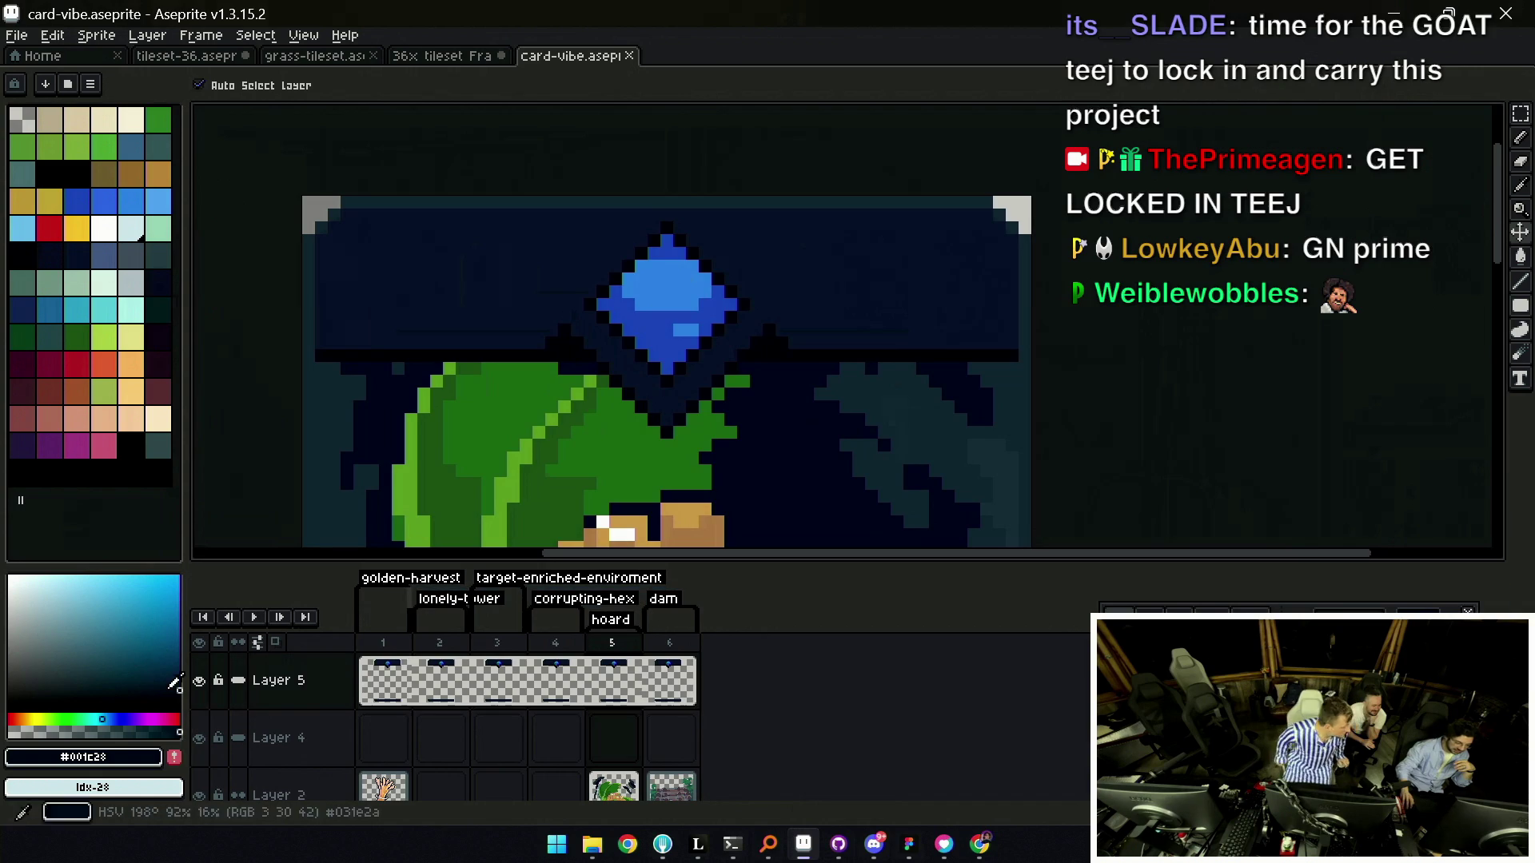
{"action": "left_click", "coordinate": [199, 681]}
{"action": "scroll", "coordinate": [389, 426], "scroll_direction": "down", "scroll_amount": 2}
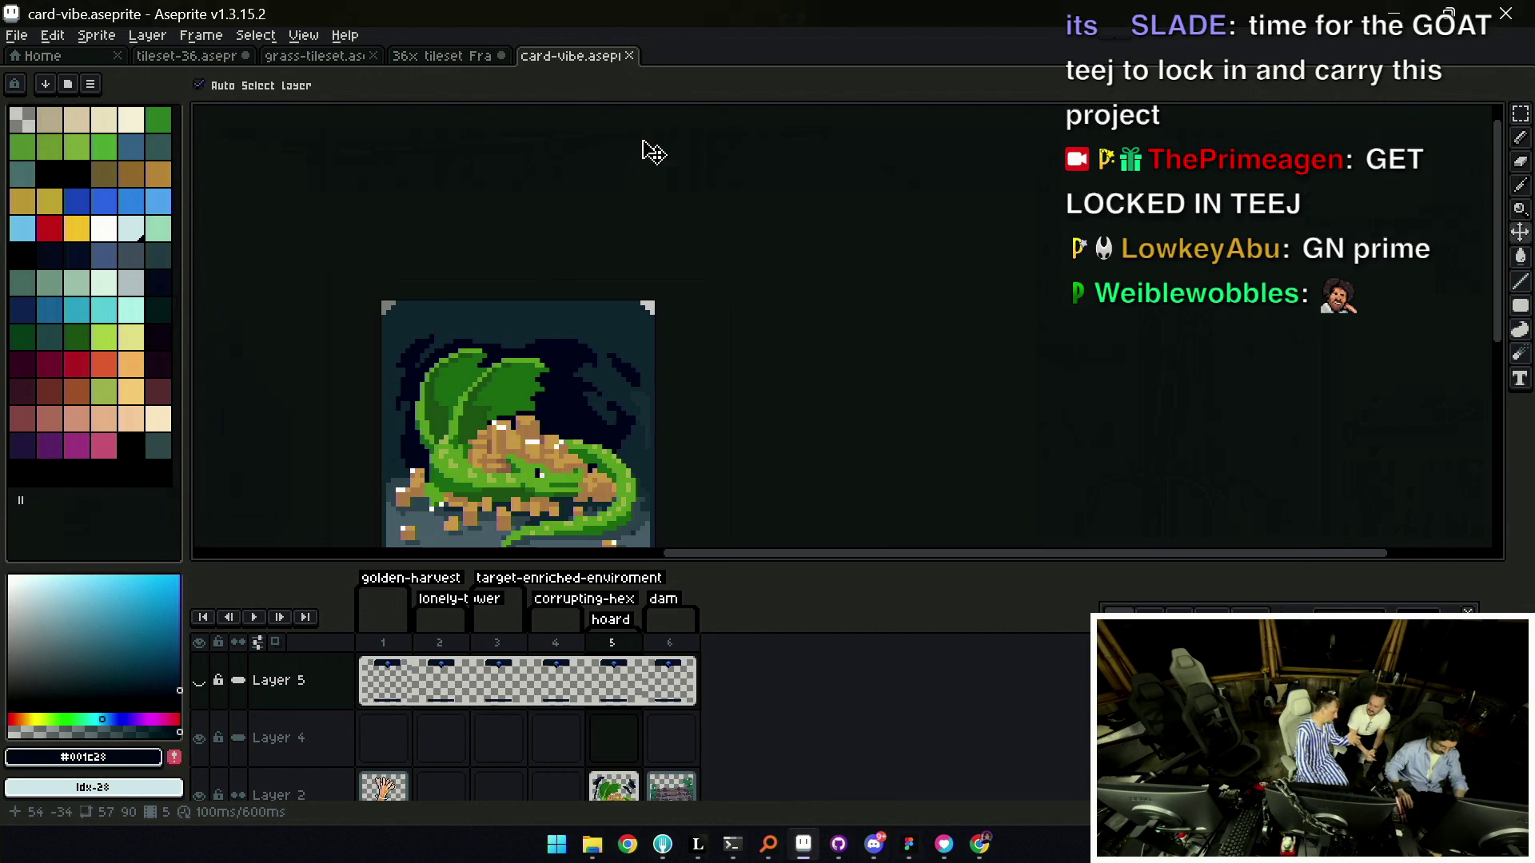
{"action": "scroll", "coordinate": [623, 253], "scroll_direction": "down", "scroll_amount": 3}
{"action": "scroll", "coordinate": [623, 254], "scroll_direction": "left", "scroll_amount": 3}
{"action": "scroll", "coordinate": [626, 352], "scroll_direction": "down", "scroll_amount": 3}
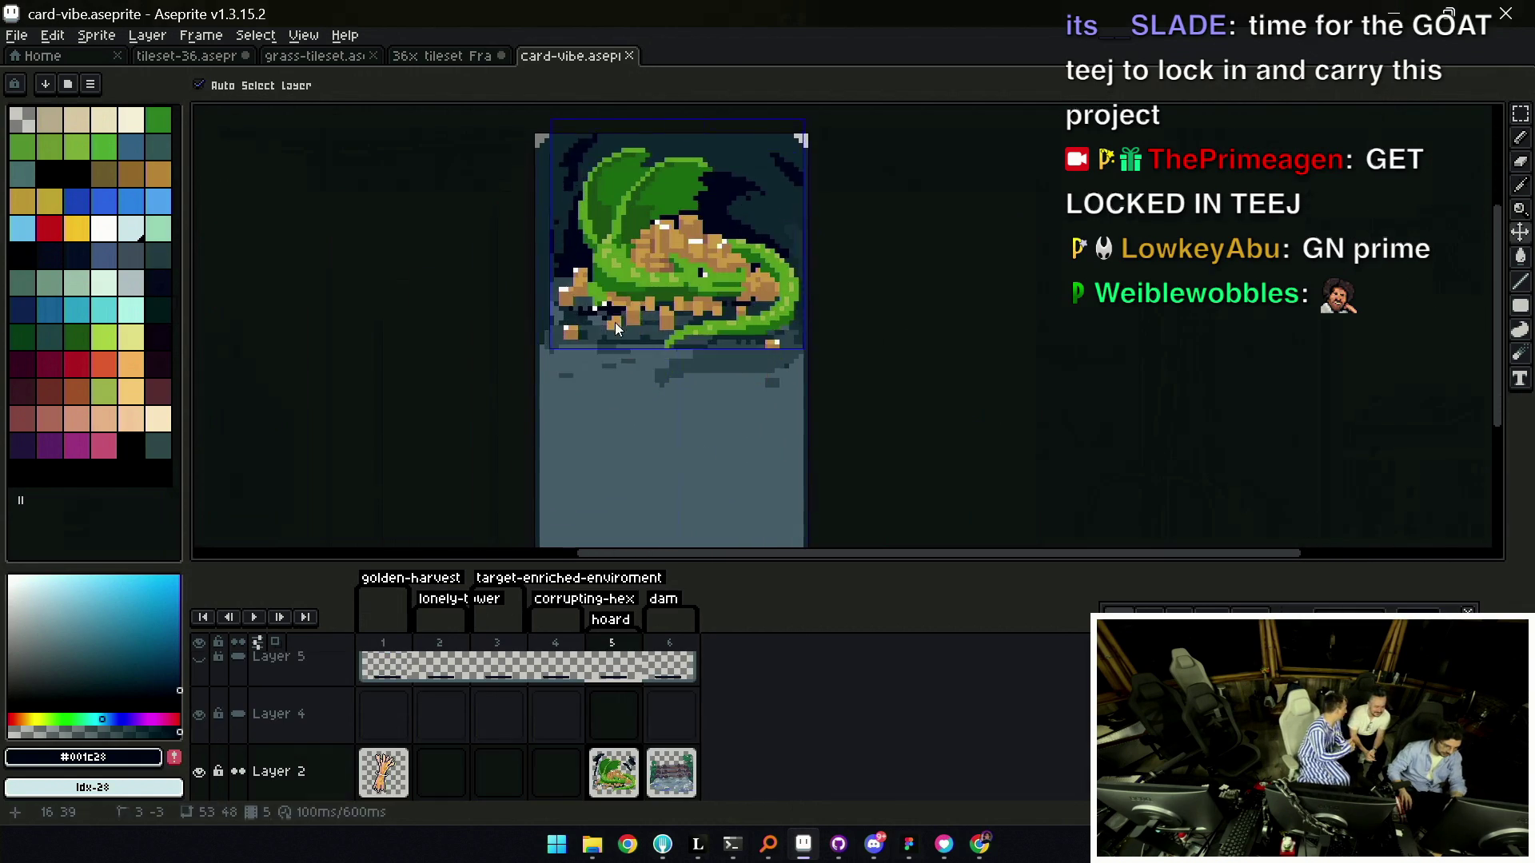
Try Flatten Visible and undo it, then start a new 57×90 sprite.
{"action": "right_click", "coordinate": [320, 767]}
{"action": "left_click", "coordinate": [368, 808]}
{"action": "key", "text": "ctrl+z"}
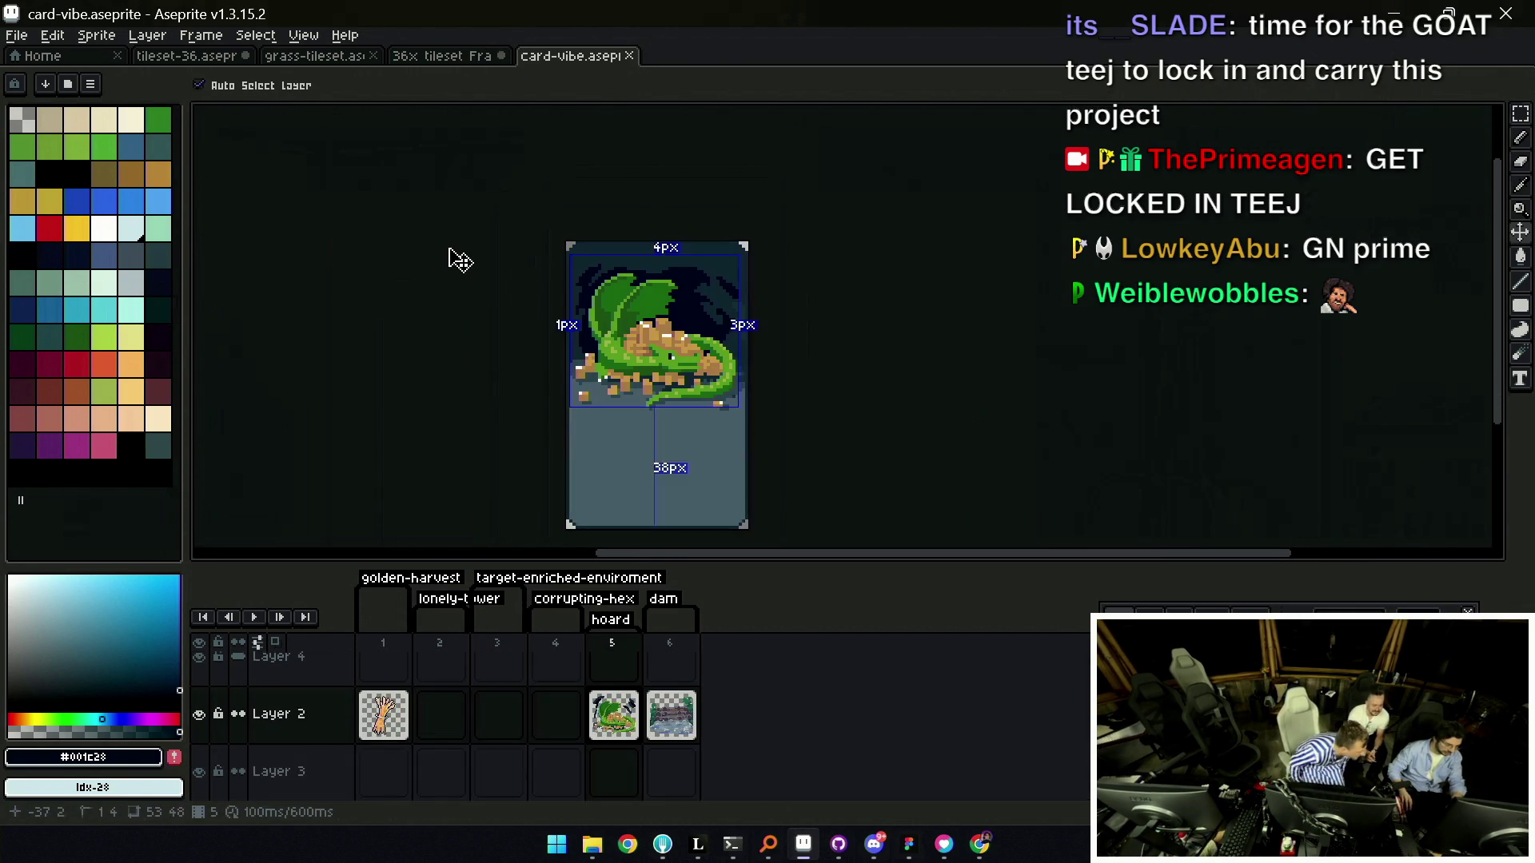
{"action": "left_click", "coordinate": [19, 36]}
{"action": "left_click", "coordinate": [32, 57]}
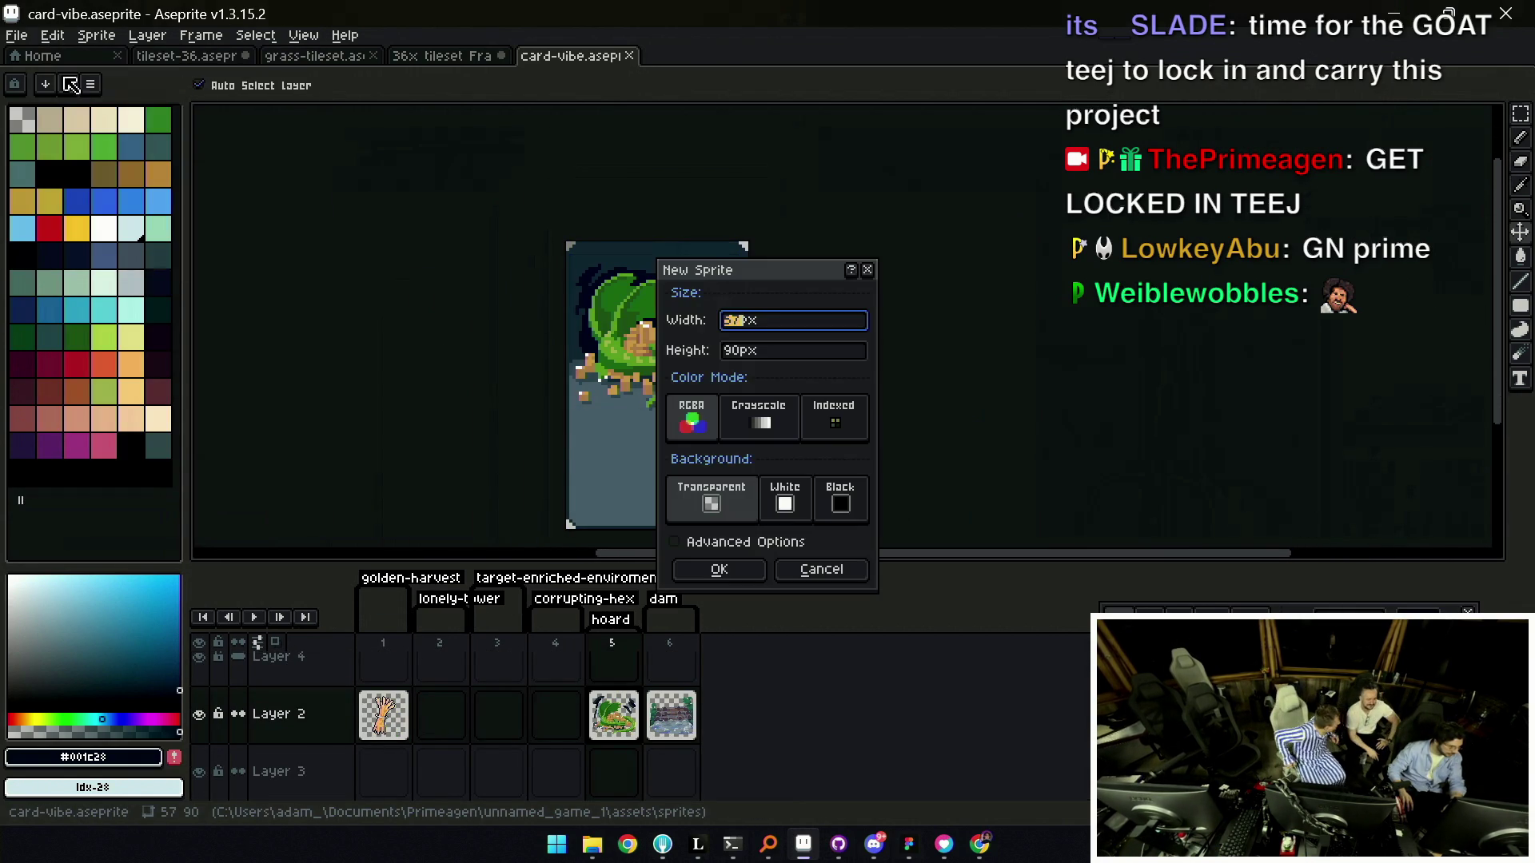
Create the 57×90 sprite and paste the dragon card into it.
{"action": "left_click", "coordinate": [717, 569]}
{"action": "key", "text": "ctrl+v"}
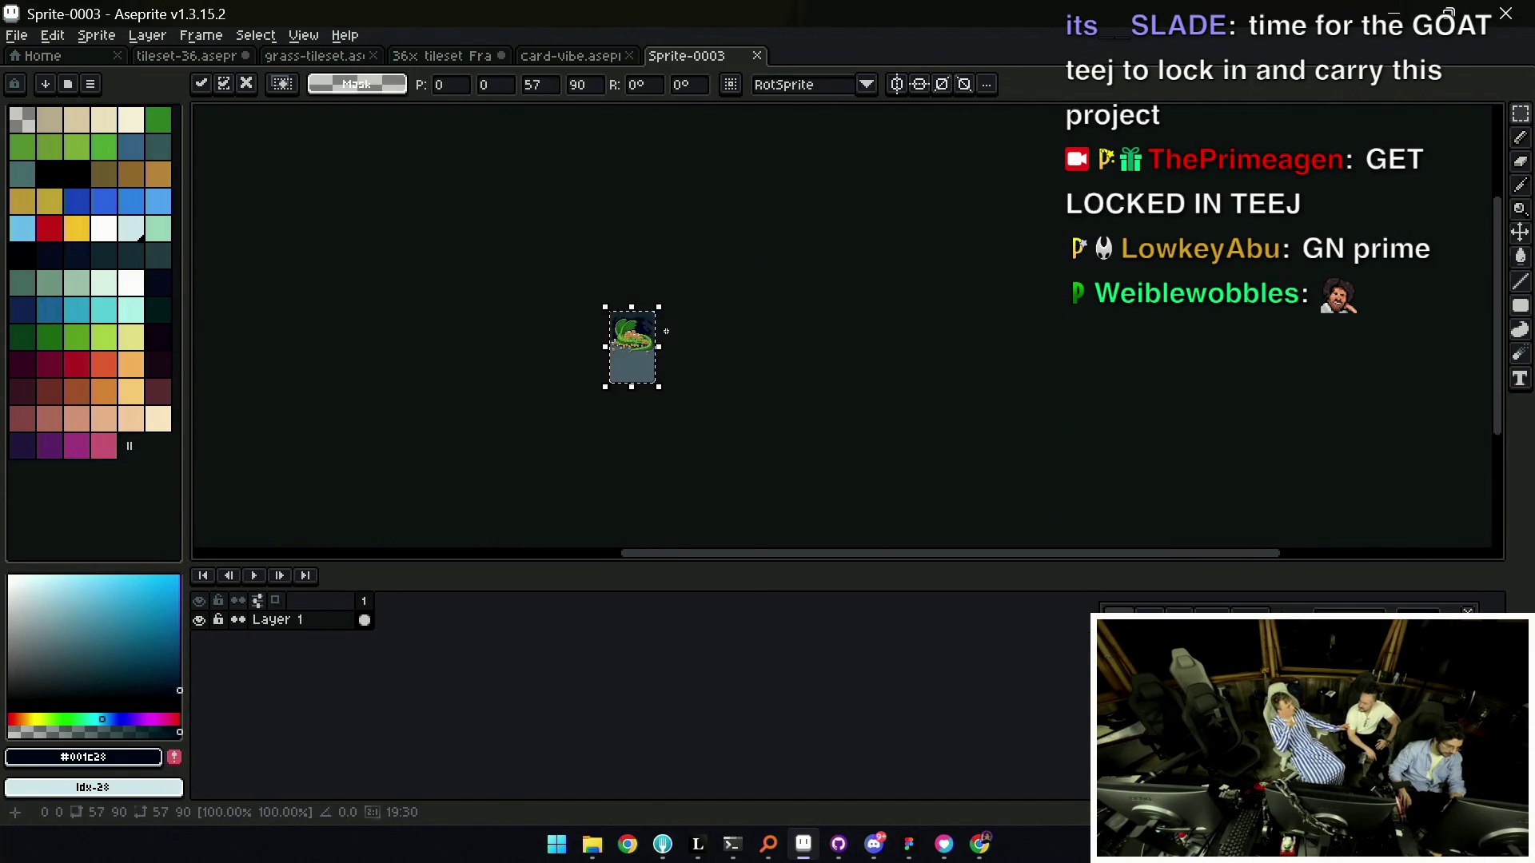
{"action": "scroll", "coordinate": [660, 339], "scroll_direction": "up", "scroll_amount": 1}
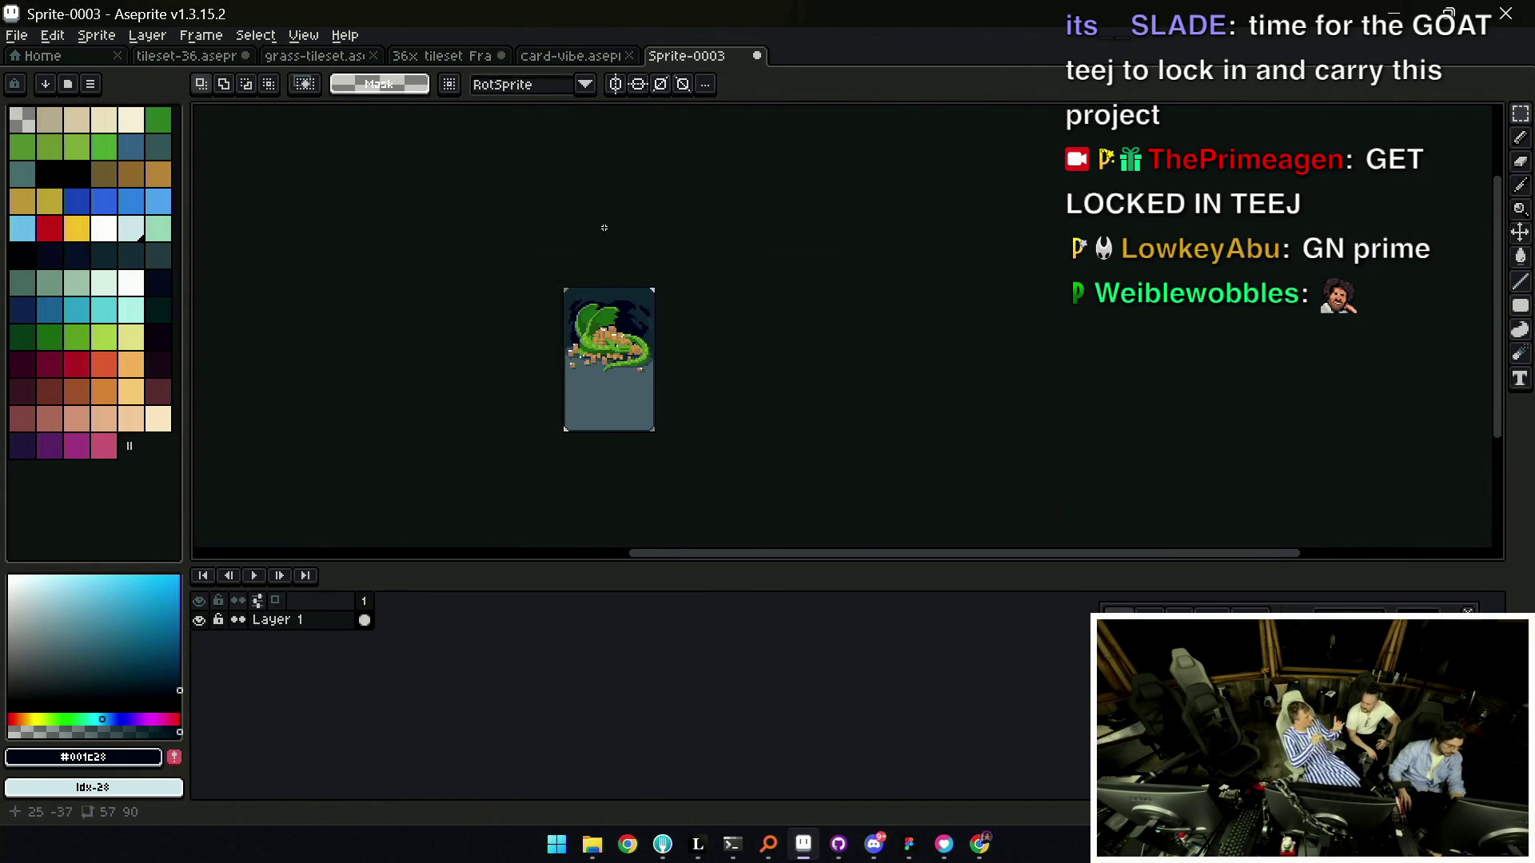
{"action": "scroll", "coordinate": [607, 376], "scroll_direction": "up", "scroll_amount": 3}
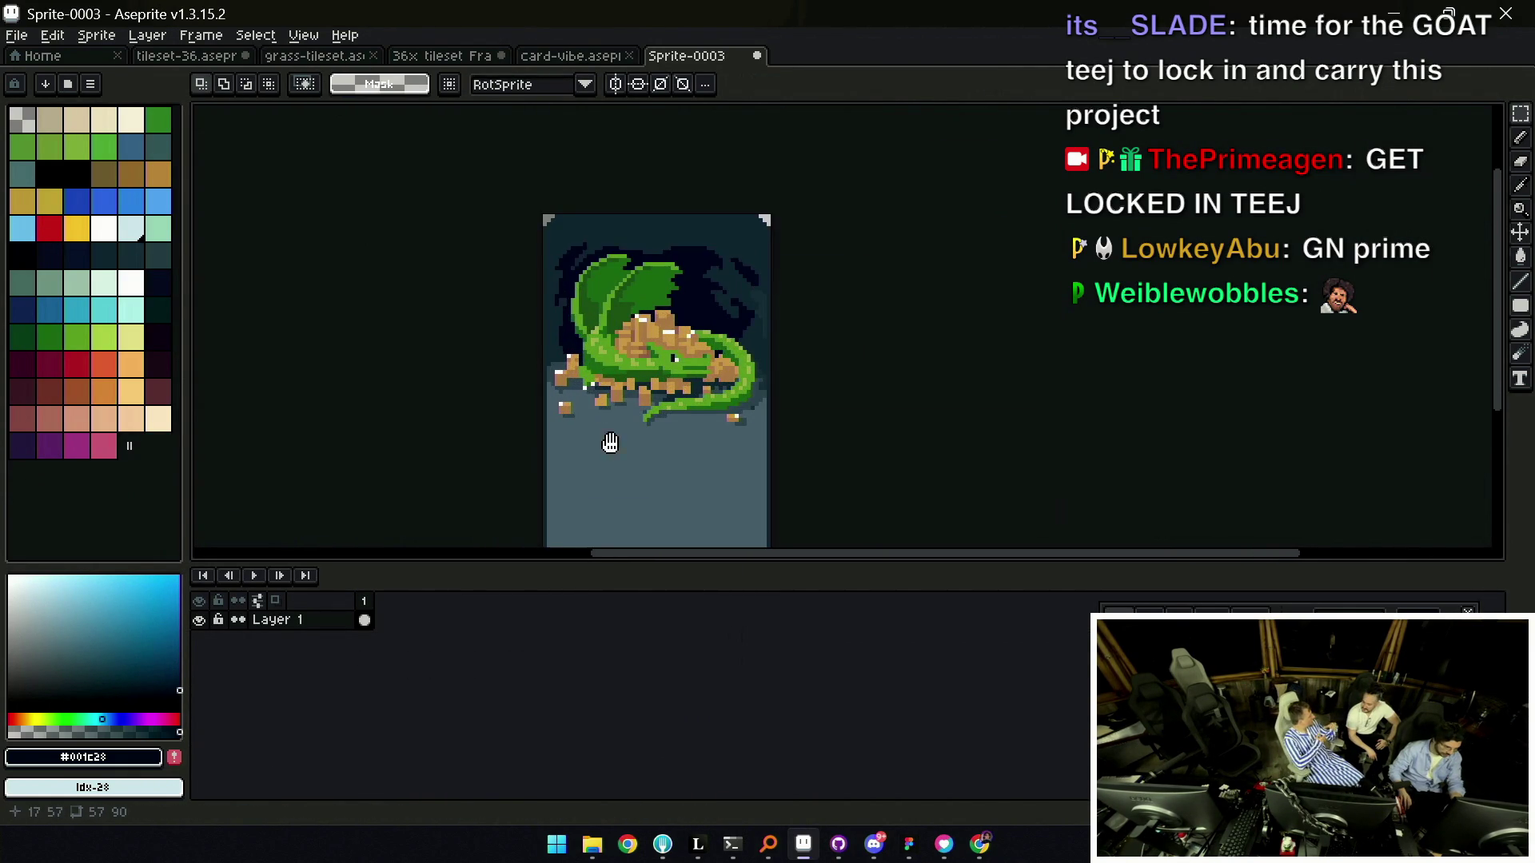
Outline a large text box in the card's lower area and a dark-filled 28×8 title bar above it.
{"action": "key", "text": "u"}
{"action": "mouse_move", "coordinate": [526, 402]}
{"action": "left_mouse_down"}
{"action": "mouse_move", "coordinate": [615, 473]}
{"action": "mouse_move", "coordinate": [716, 505]}
{"action": "left_mouse_up"}
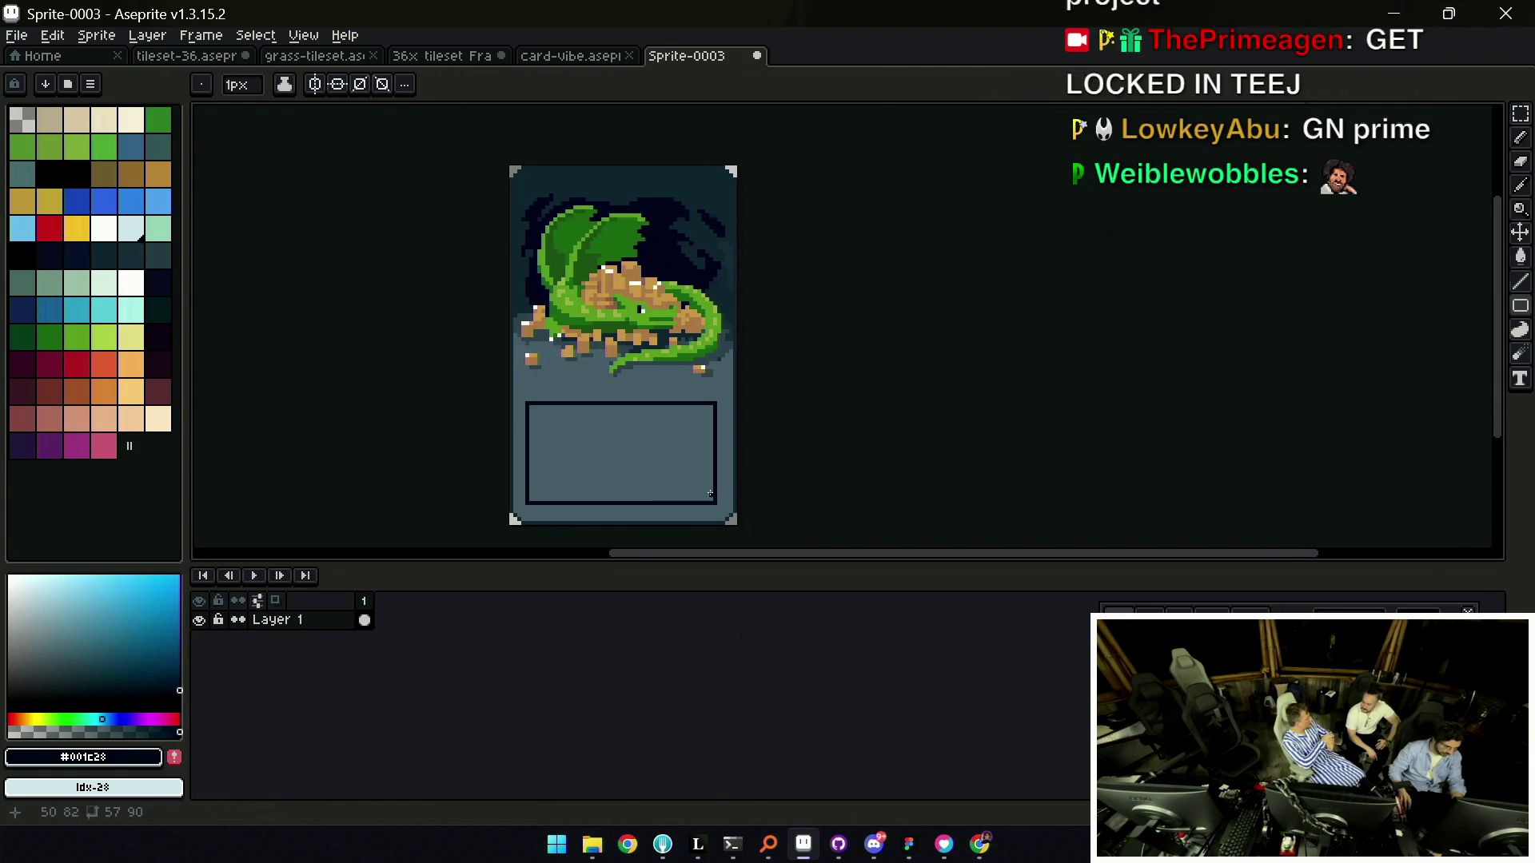
{"action": "mouse_move", "coordinate": [572, 389]}
{"action": "left_mouse_down"}
{"action": "mouse_move", "coordinate": [691, 416]}
{"action": "mouse_move", "coordinate": [674, 415]}
{"action": "left_mouse_up"}
{"action": "key", "text": "g"}
{"action": "left_click", "coordinate": [633, 407]}
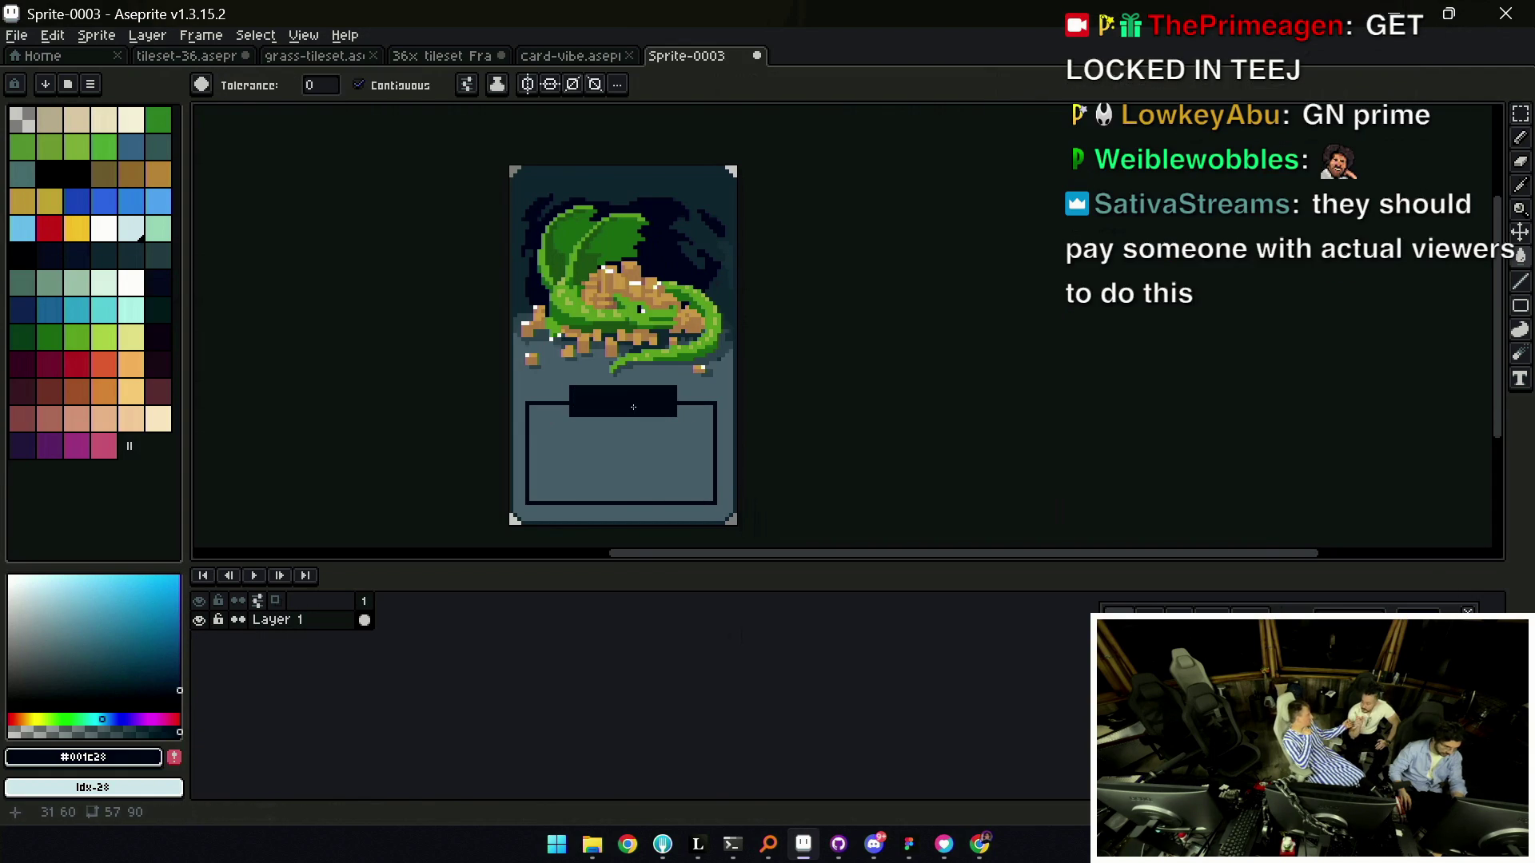
Select the whole card, cut it and undo the cut, then open the Sprite menu.
{"action": "scroll", "coordinate": [632, 403], "scroll_direction": "down", "scroll_amount": 3}
{"action": "scroll", "coordinate": [593, 413], "scroll_direction": "up", "scroll_amount": 1}
{"action": "key", "text": "ctrl+a"}
{"action": "key", "text": "ctrl+x"}
{"action": "key", "text": "ctrl+z"}
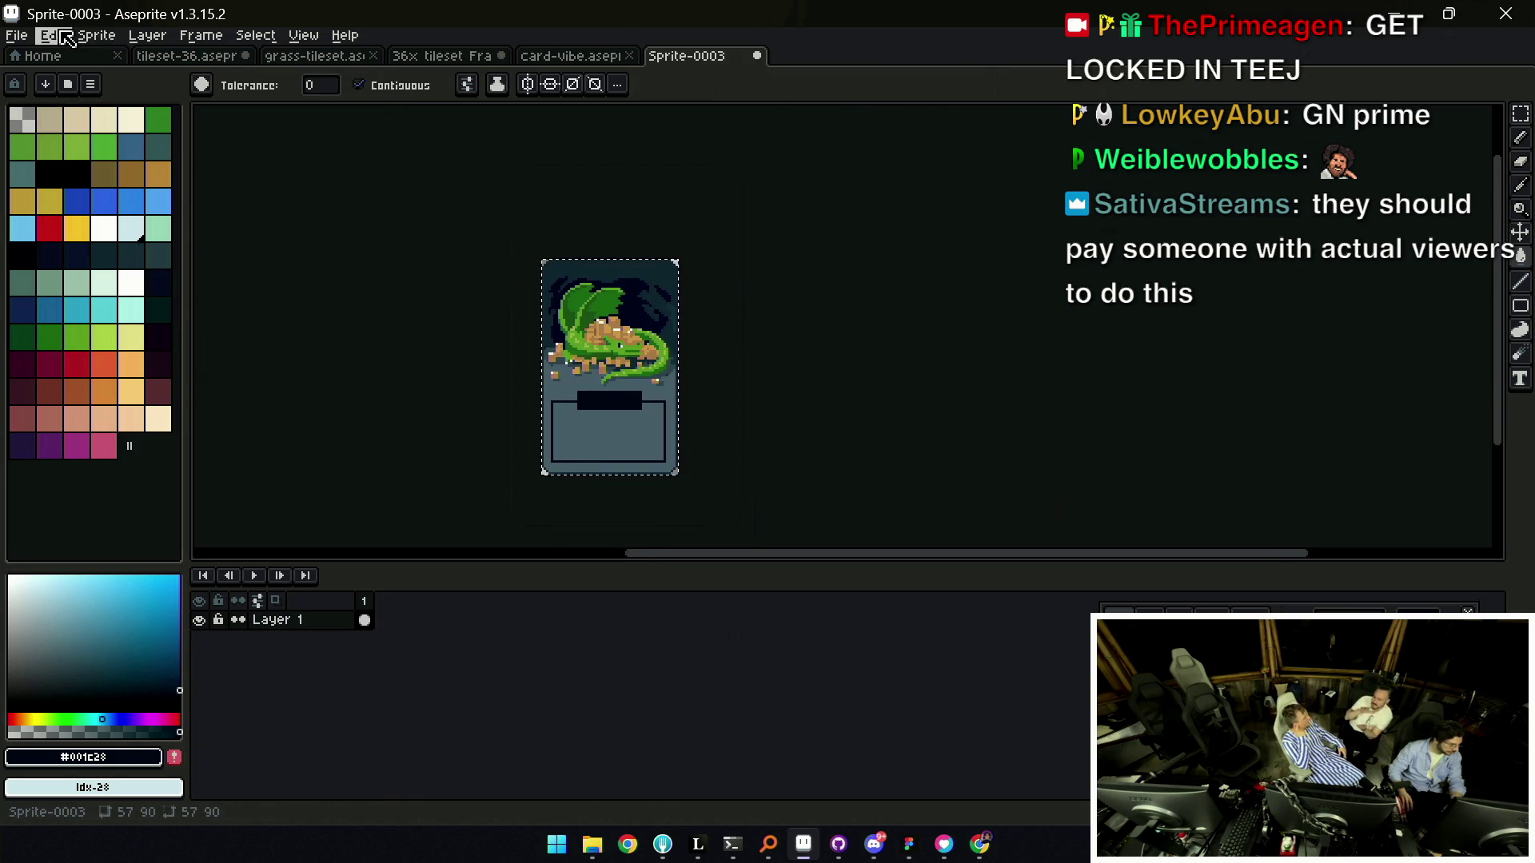
{"action": "left_click", "coordinate": [96, 35]}
Resize the card canvas to 300×150 pixels.
{"action": "left_click", "coordinate": [168, 148]}
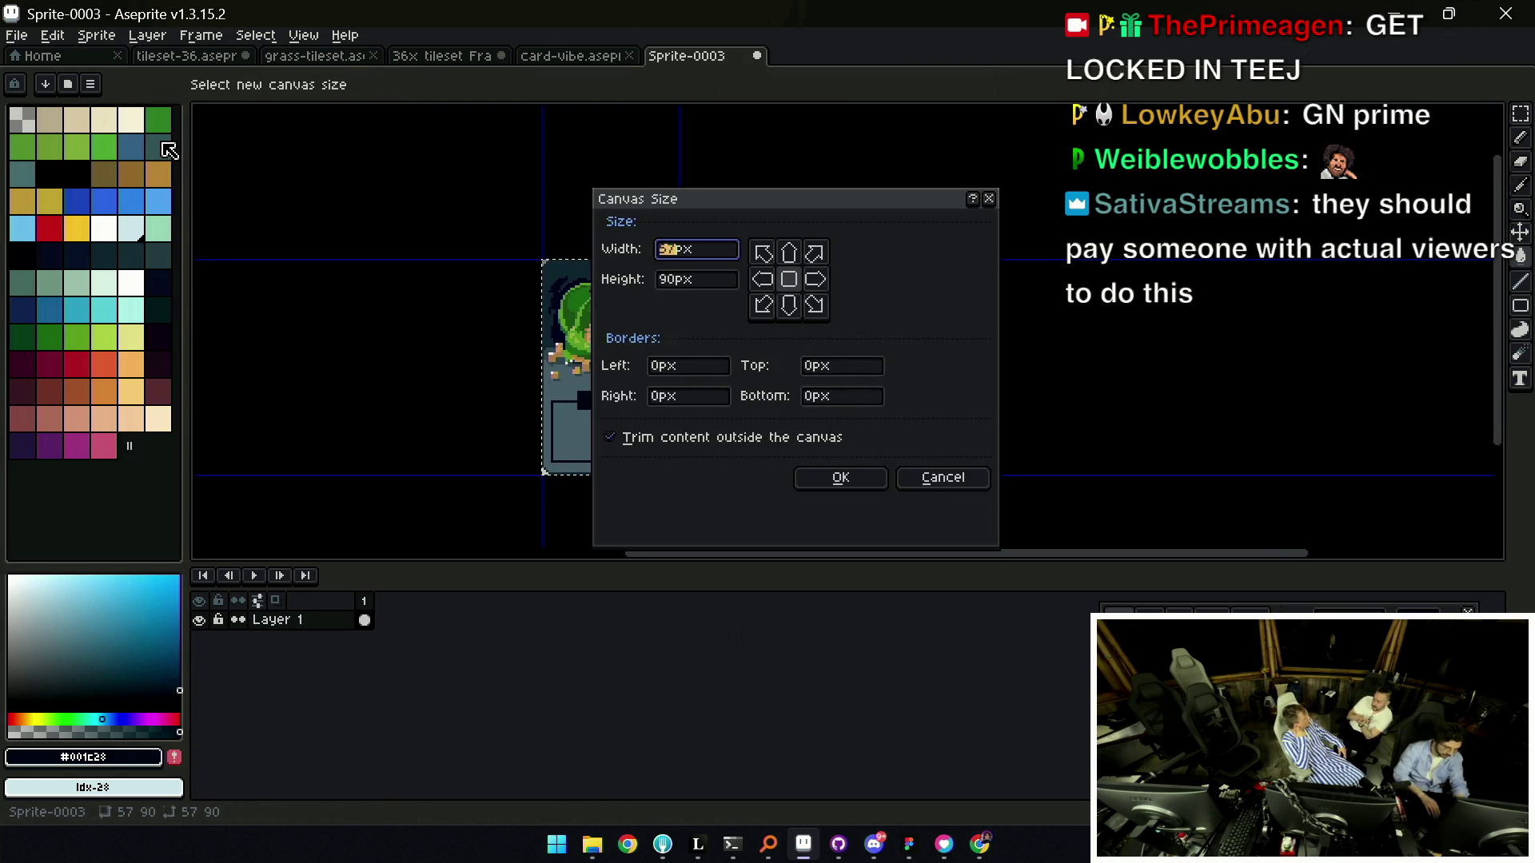
{"action": "type", "text": "299"}
{"action": "key", "text": "Tab"}
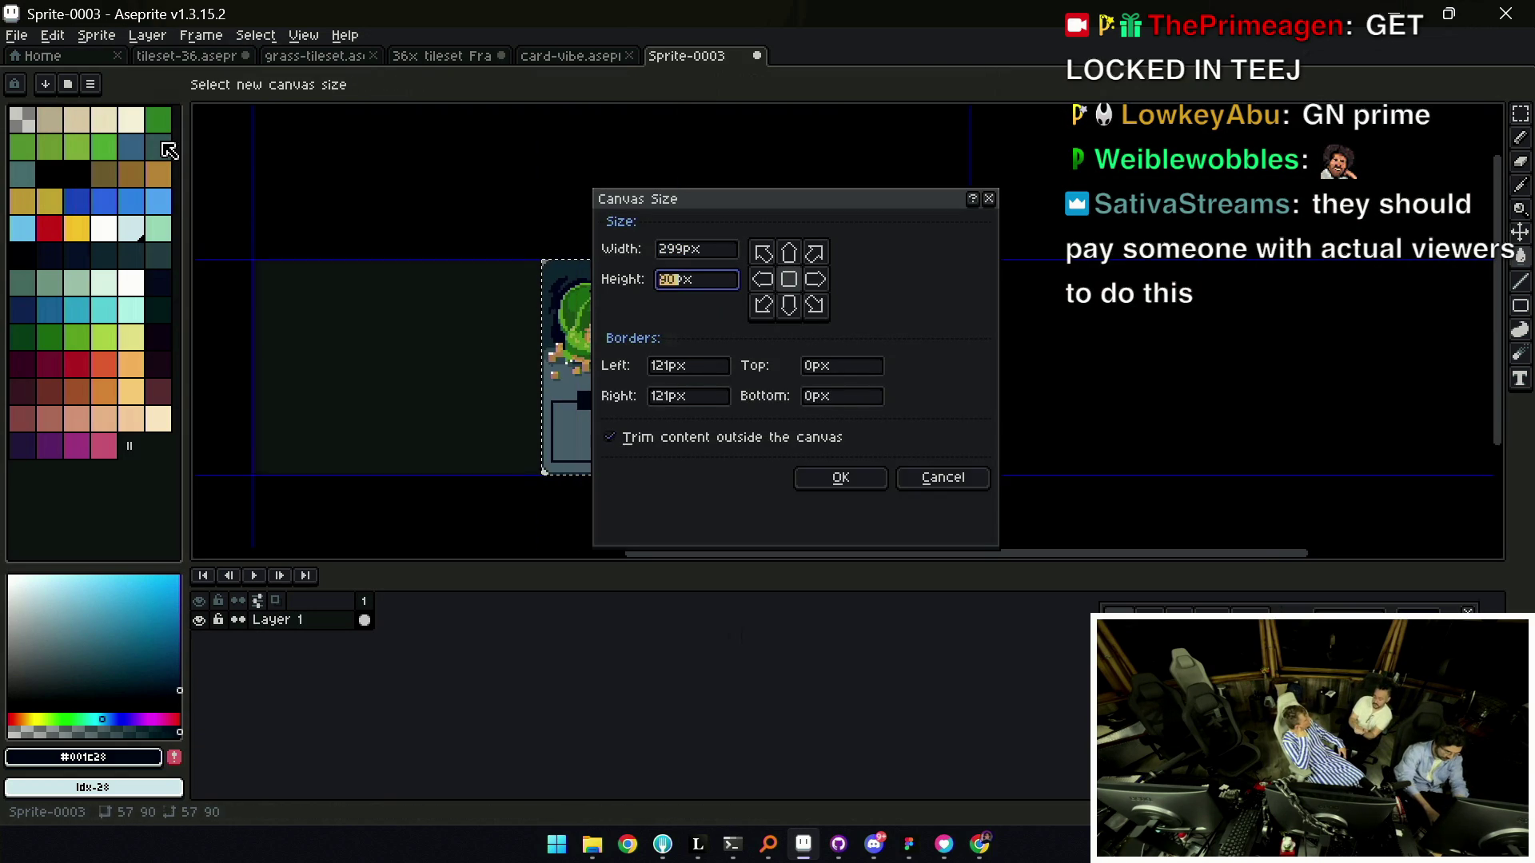
{"action": "key", "text": "shift+Tab"}
{"action": "type", "text": "399"}
{"action": "key", "text": "Tab"}
{"action": "key", "text": "BackSpace"}
{"action": "key", "text": "shift+Tab"}
{"action": "key", "text": "BackSpace"}
{"action": "key", "text": "BackSpace"}
{"action": "key", "text": "BackSpace"}
{"action": "type", "text": "200"}
{"action": "key", "text": "BackSpace"}
{"action": "key", "text": "BackSpace"}
{"action": "key", "text": "BackSpace"}
{"action": "type", "text": "300"}
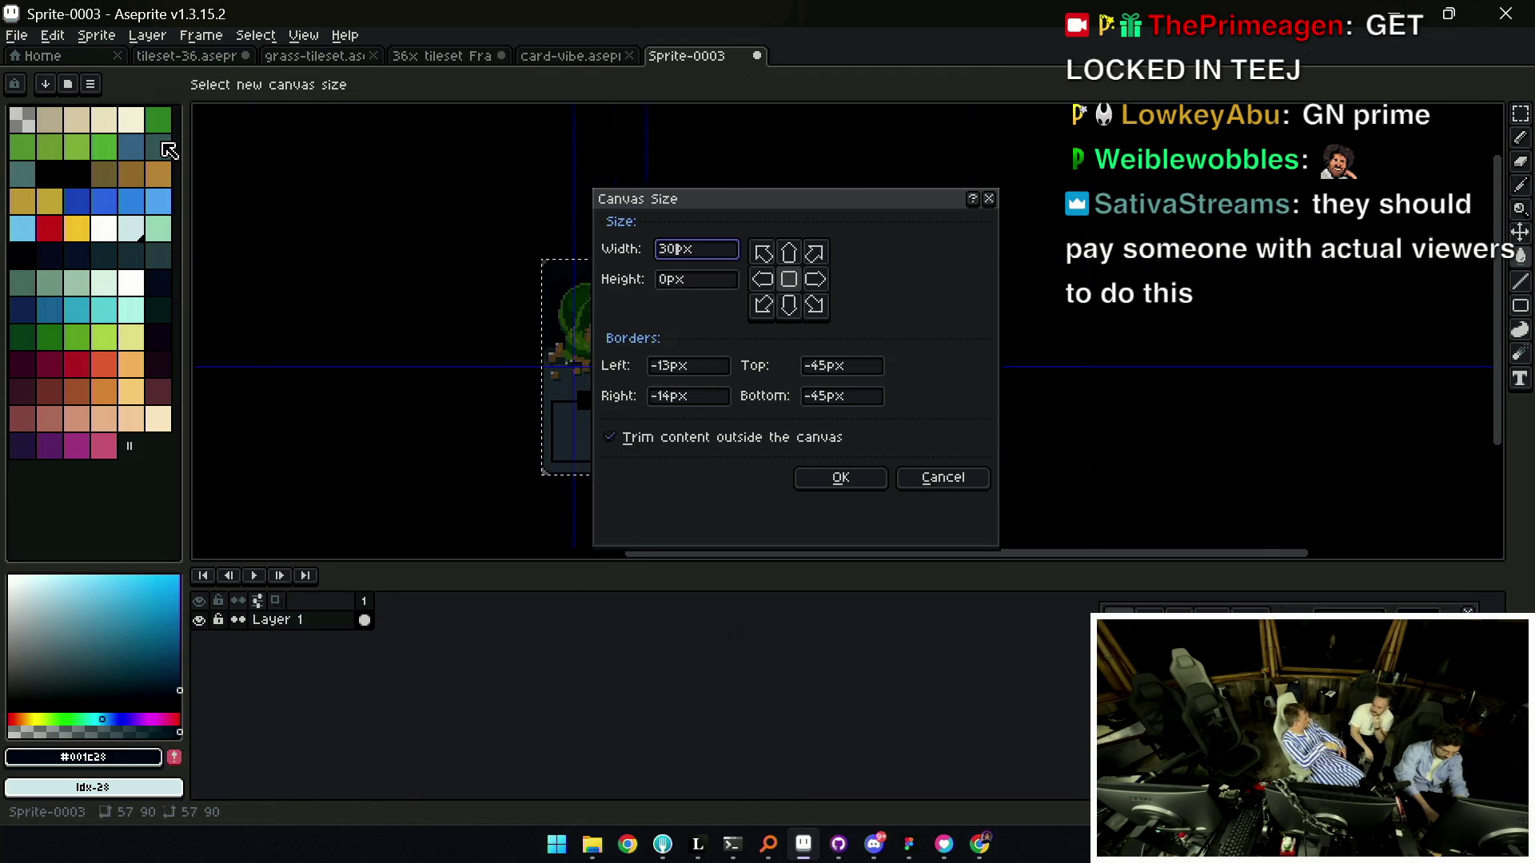
{"action": "key", "text": "Tab"}
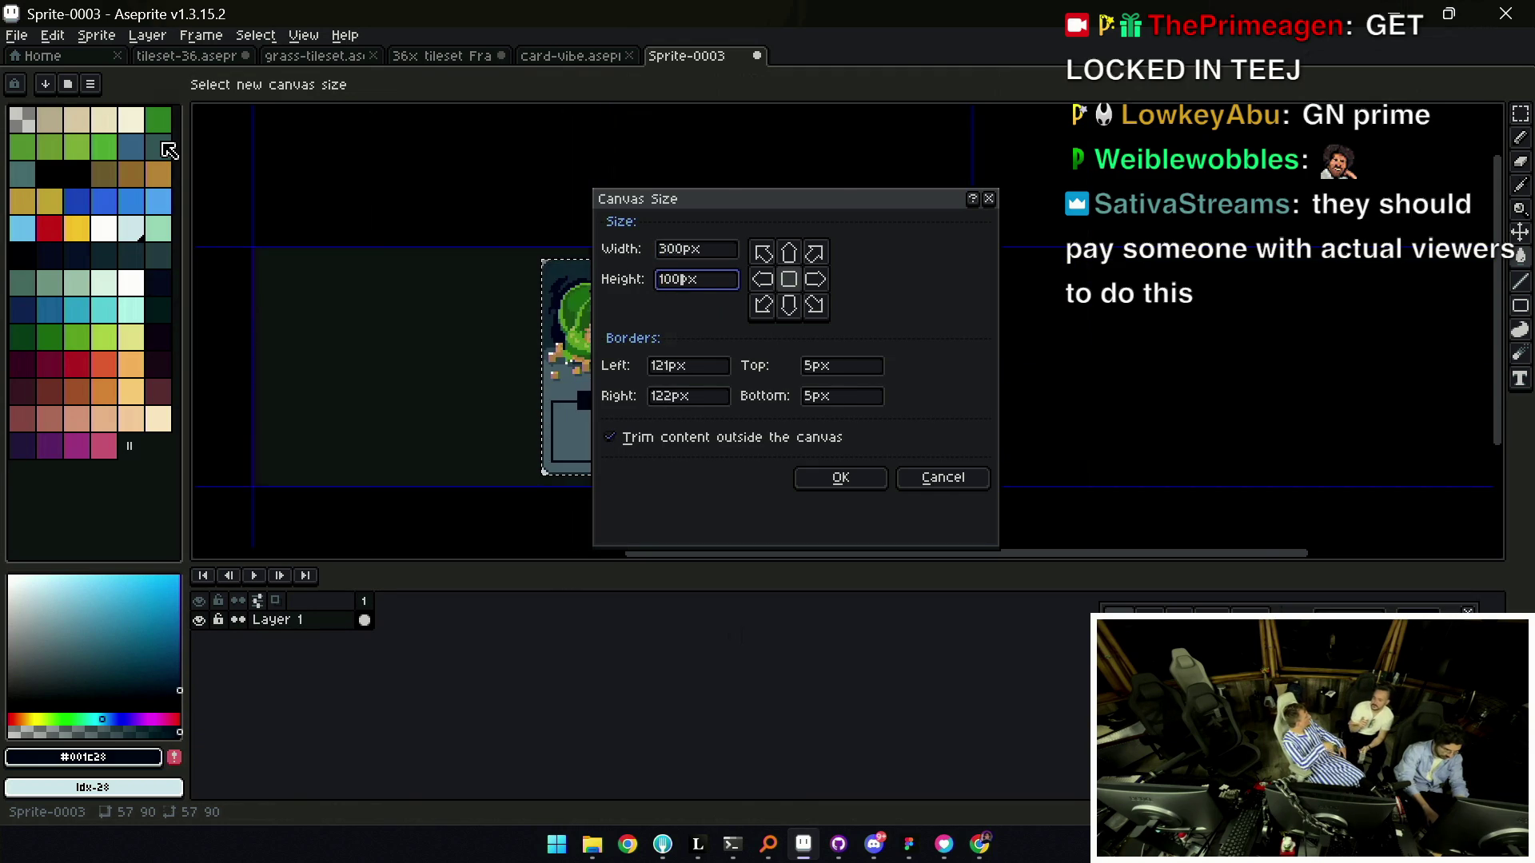
{"action": "type", "text": "150"}
{"action": "key", "text": "Return"}
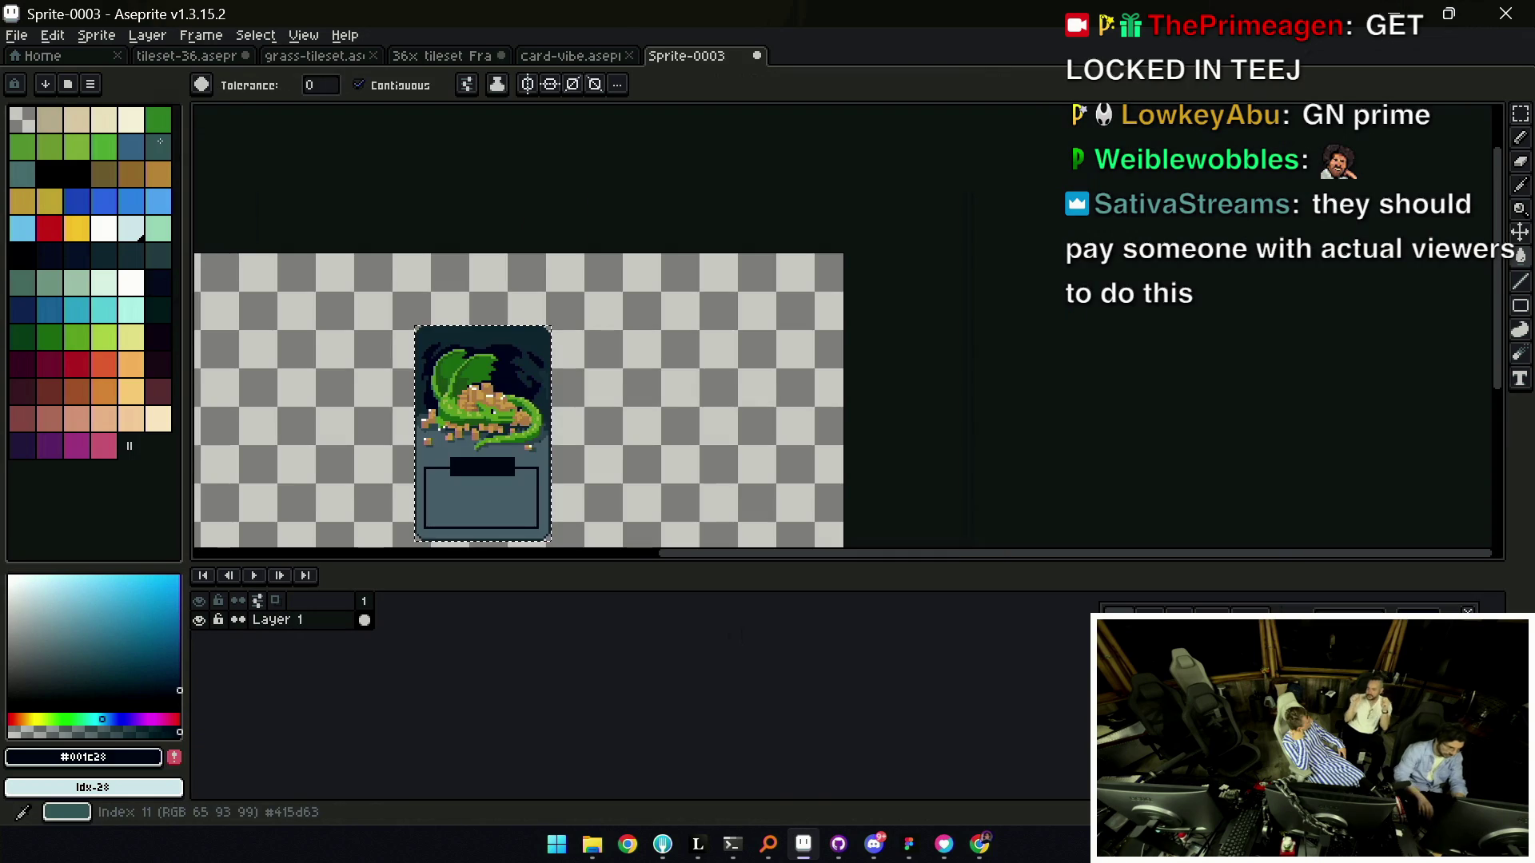
Move the card to the left side, remove the extra copy, and start a new 79×116 sprite.
{"action": "left_click_drag", "start_coordinate": [529, 349], "coordinate": [666, 215]}
{"action": "mouse_move", "coordinate": [632, 336]}
{"action": "left_mouse_down"}
{"action": "mouse_move", "coordinate": [432, 334]}
{"action": "mouse_move", "coordinate": [719, 335]}
{"action": "mouse_move", "coordinate": [678, 397]}
{"action": "left_mouse_up"}
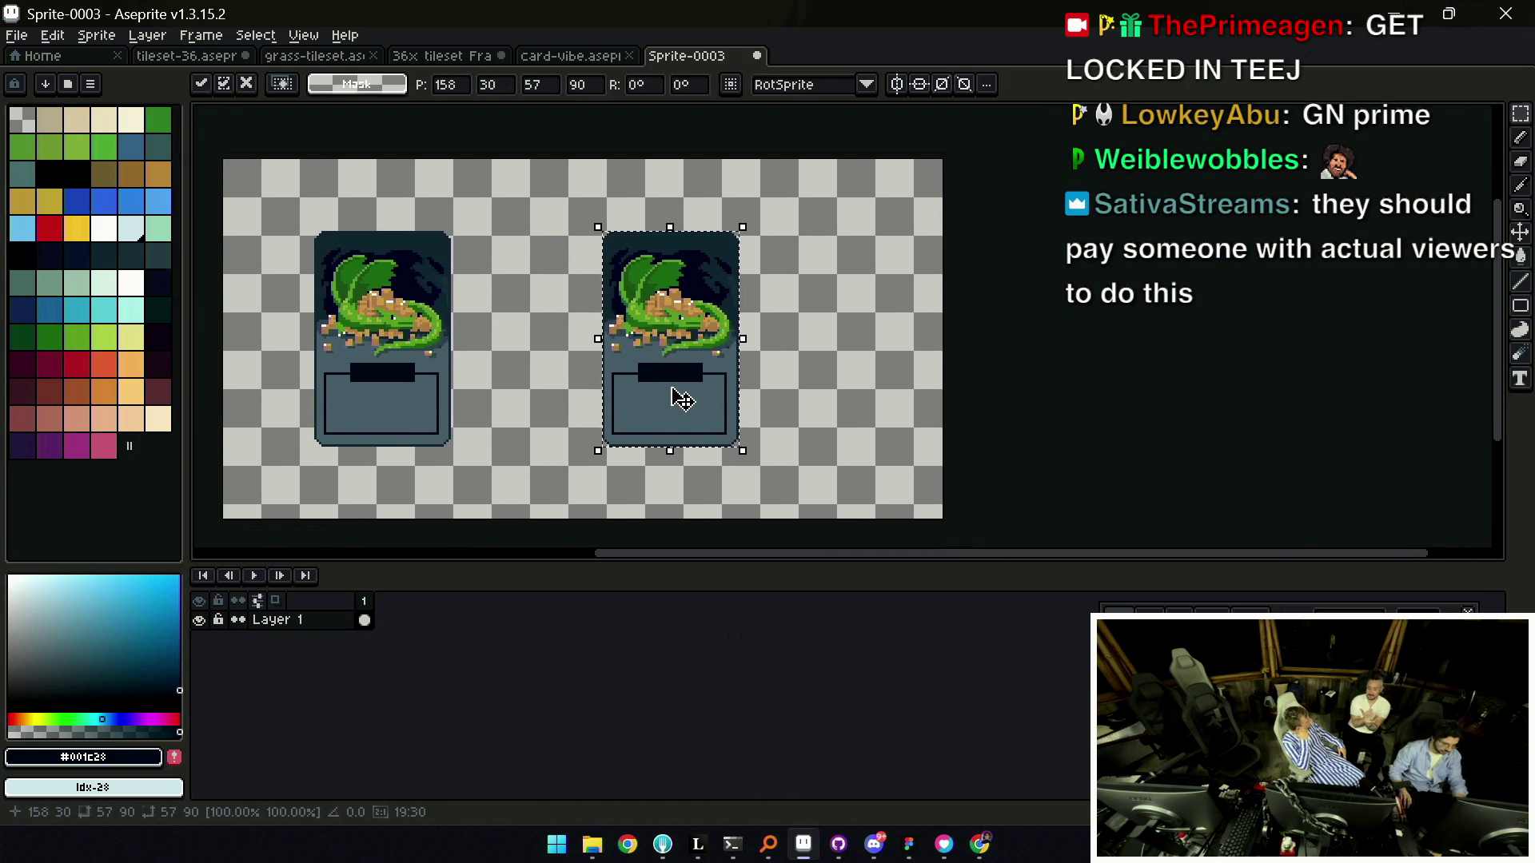
{"action": "key", "text": "Return"}
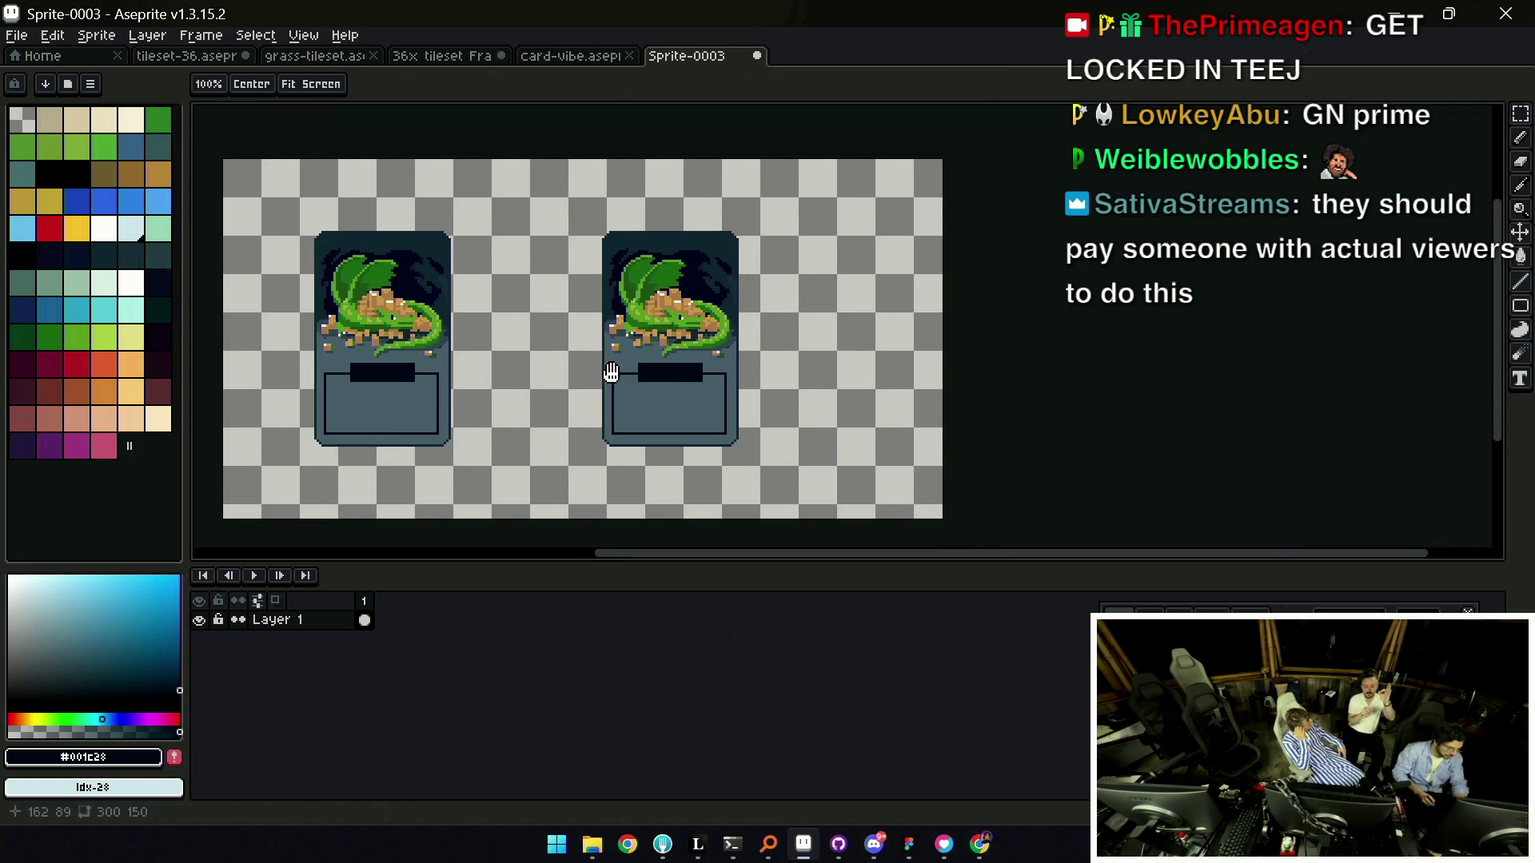
{"action": "left_click_drag", "start_coordinate": [655, 285], "coordinate": [633, 279]}
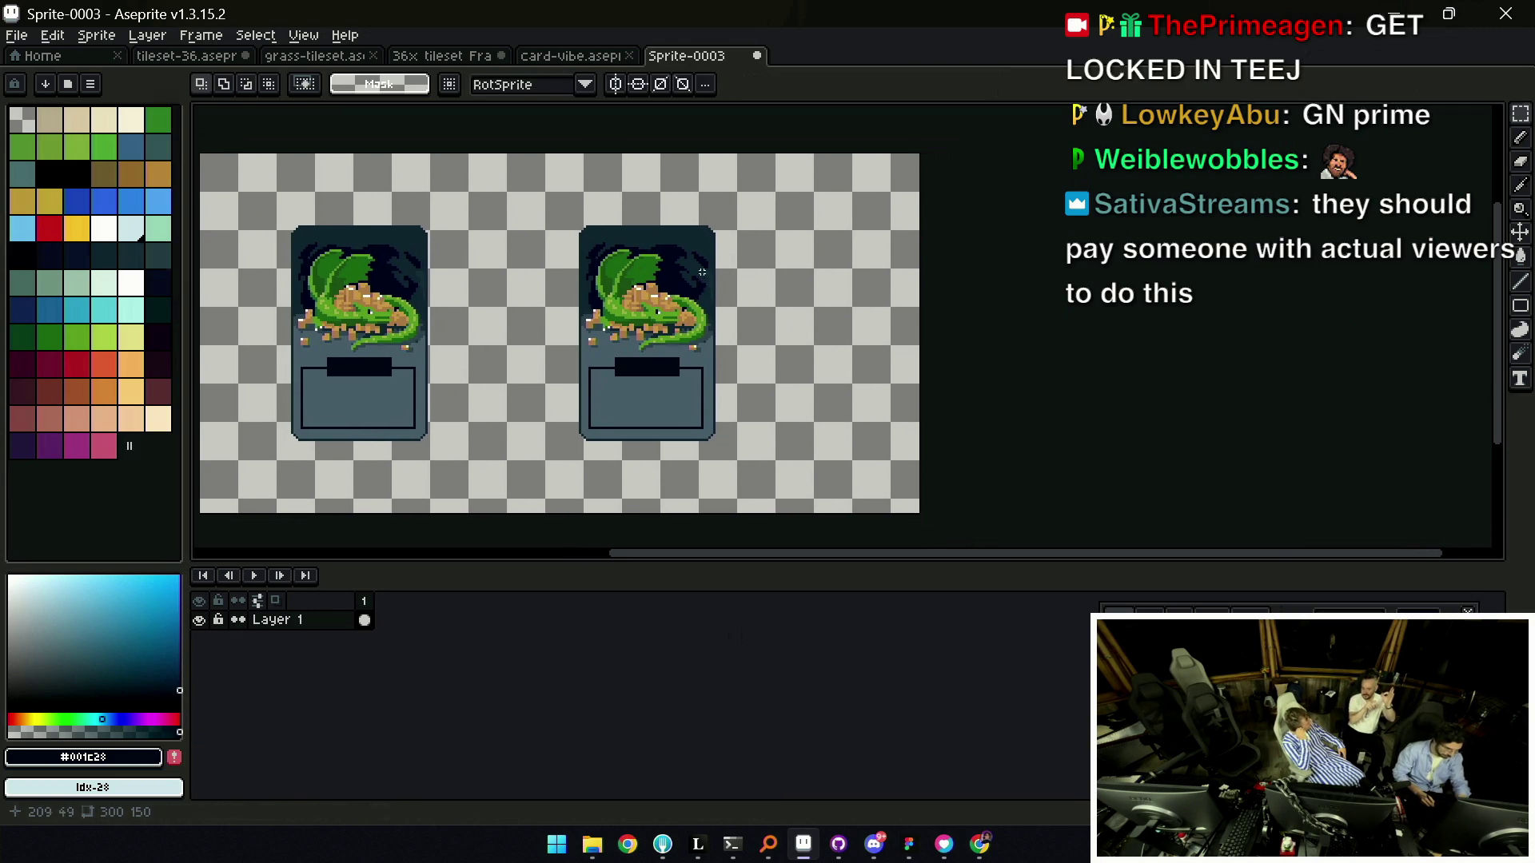
{"action": "left_click_drag", "start_coordinate": [720, 225], "coordinate": [680, 444]}
{"action": "key", "text": "ctrl+z"}
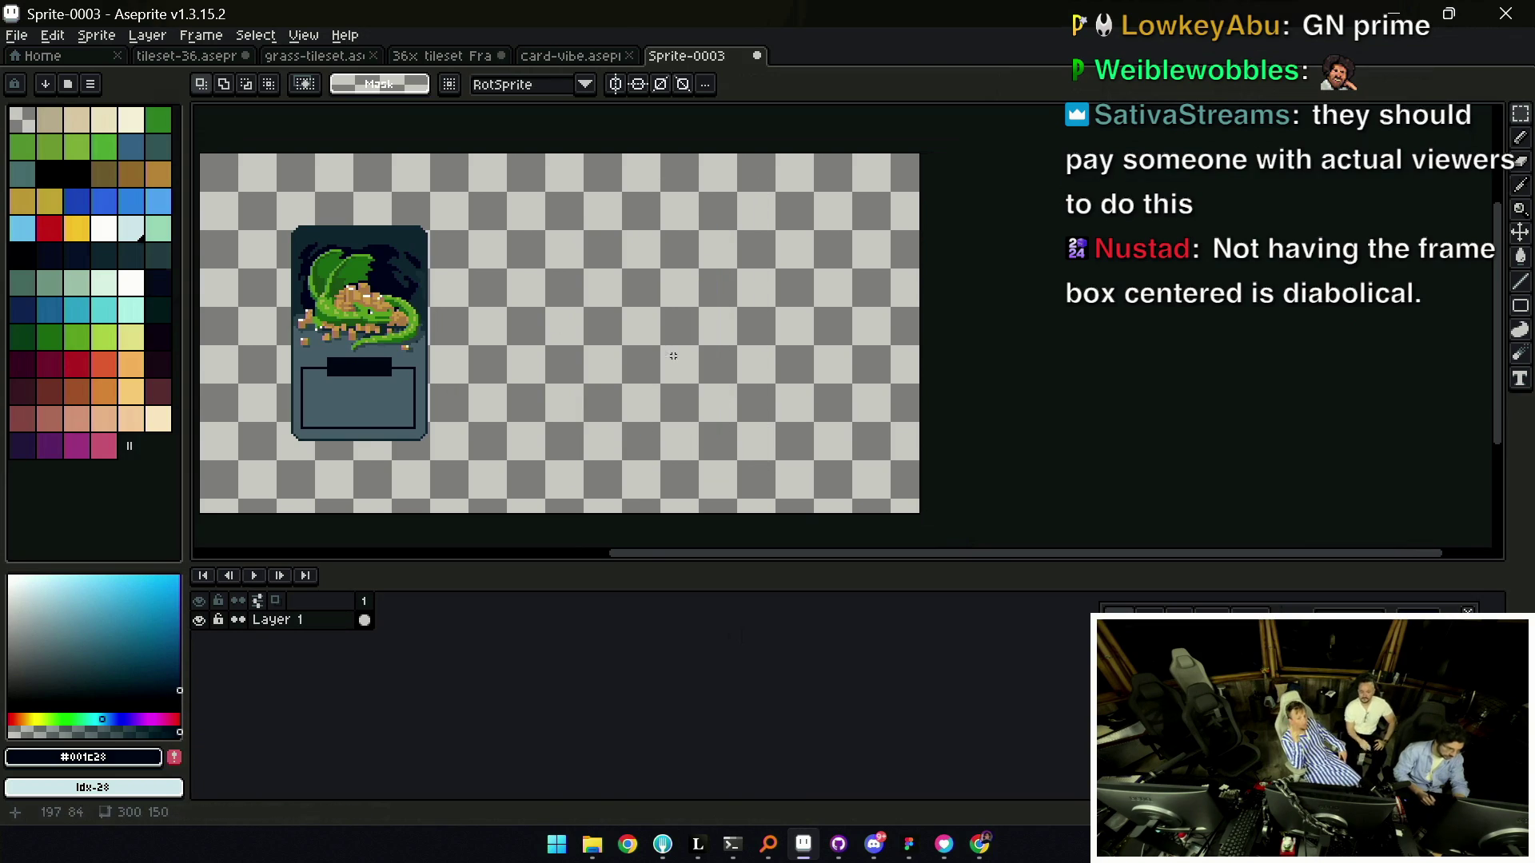
{"action": "left_click", "coordinate": [17, 35]}
{"action": "left_click", "coordinate": [36, 46]}
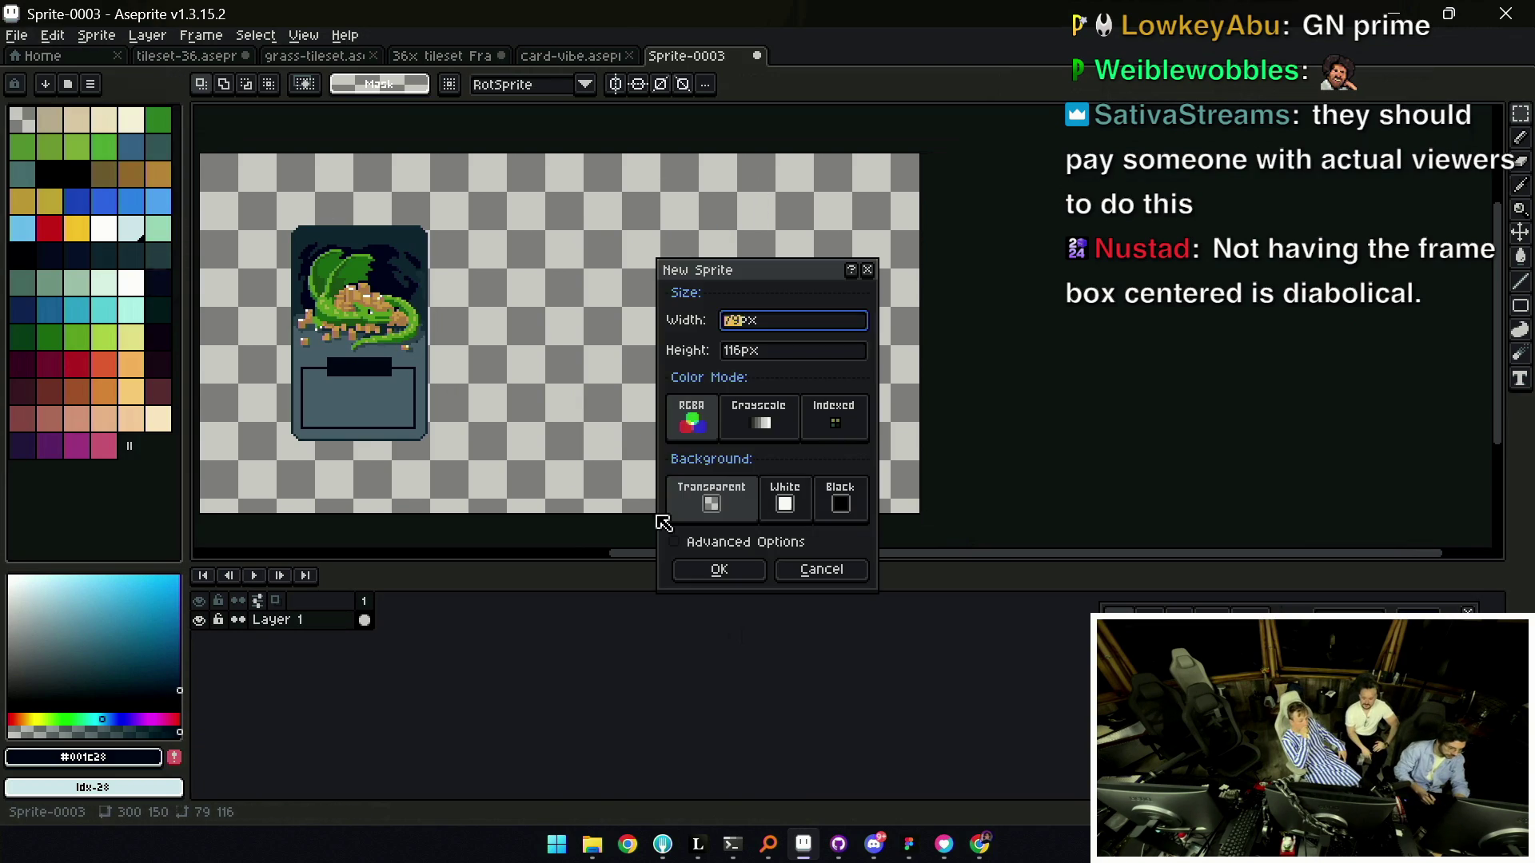
Create the new sprite, paste the card in, and trim the sprite to the card's size.
{"action": "left_click", "coordinate": [719, 570]}
{"action": "key", "text": "ctrl+v"}
{"action": "scroll", "coordinate": [832, 349], "scroll_direction": "up", "scroll_amount": 1}
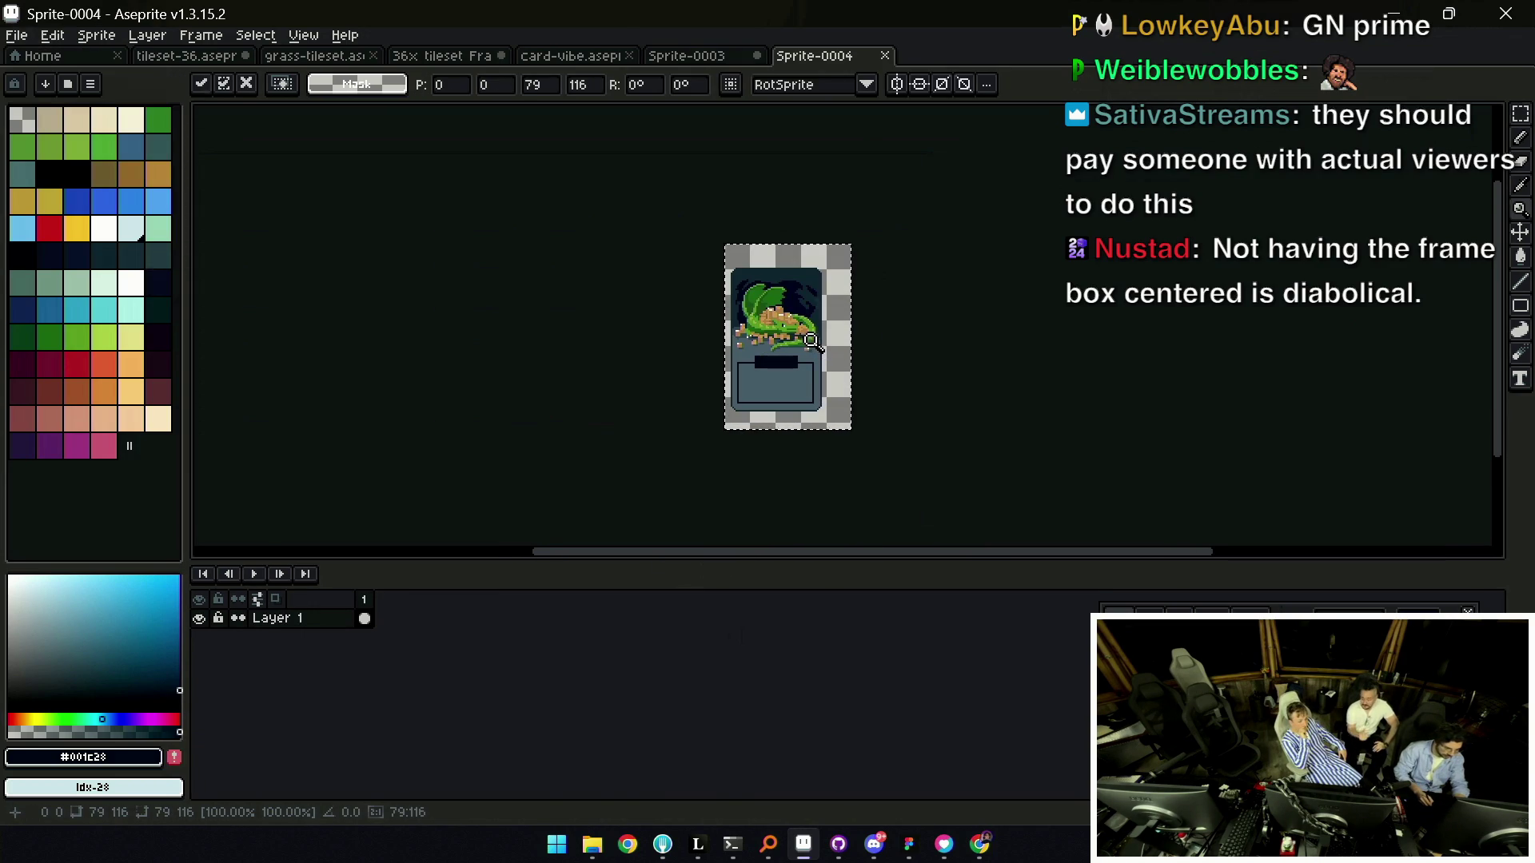
{"action": "key", "text": "ctrl+d"}
{"action": "left_click", "coordinate": [96, 35]}
{"action": "left_click", "coordinate": [106, 199]}
Scale the sprite to 150% width and height, making the card 85×135.
{"action": "left_click", "coordinate": [96, 35]}
{"action": "left_click", "coordinate": [131, 124]}
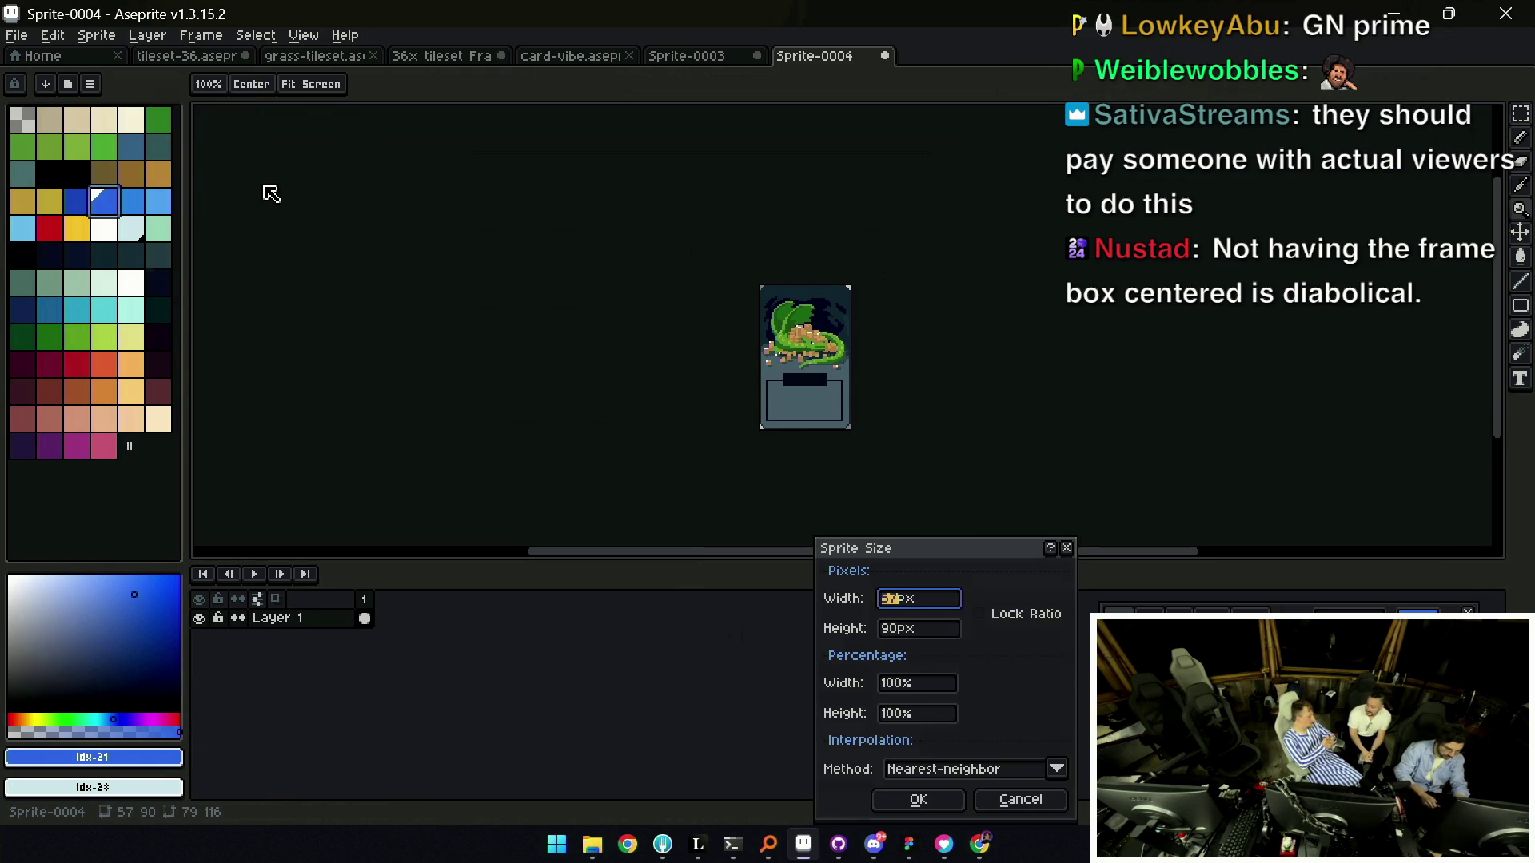
{"action": "key", "text": "Tab"}
{"action": "key", "text": "Tab"}
{"action": "key", "text": "Tab"}
{"action": "type", "text": "150"}
{"action": "key", "text": "Tab"}
{"action": "type", "text": "150"}
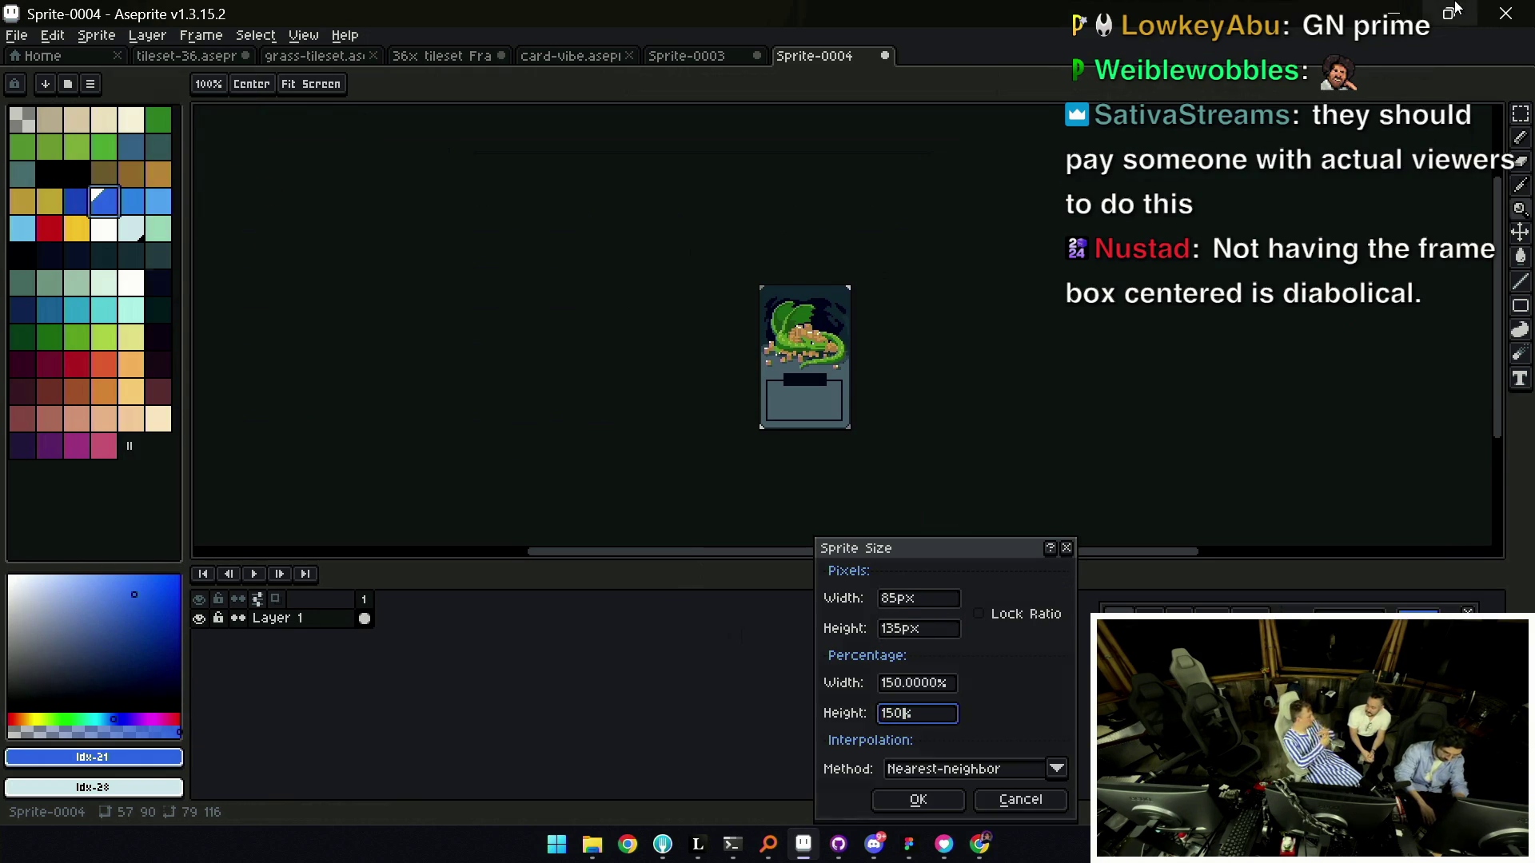
{"action": "key", "text": "Return"}
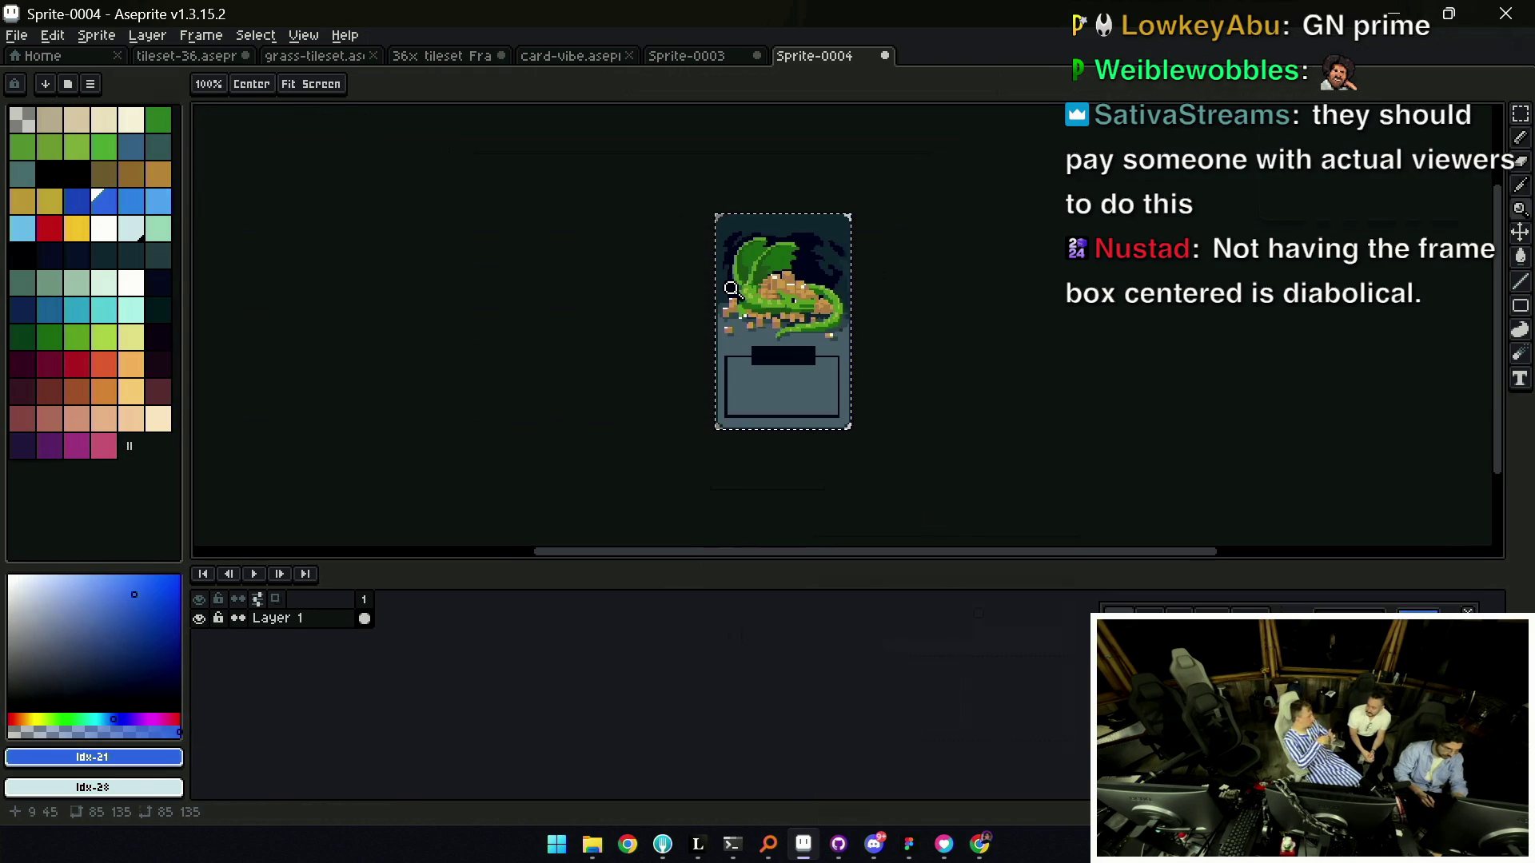
Copy the enlarged card and paste it into the wide Sprite-0003 canvas.
{"action": "left_click", "coordinate": [729, 328]}
{"action": "key", "text": "v"}
{"action": "key", "text": "ctrl+c"}
{"action": "left_click", "coordinate": [708, 60]}
{"action": "key", "text": "ctrl+v"}
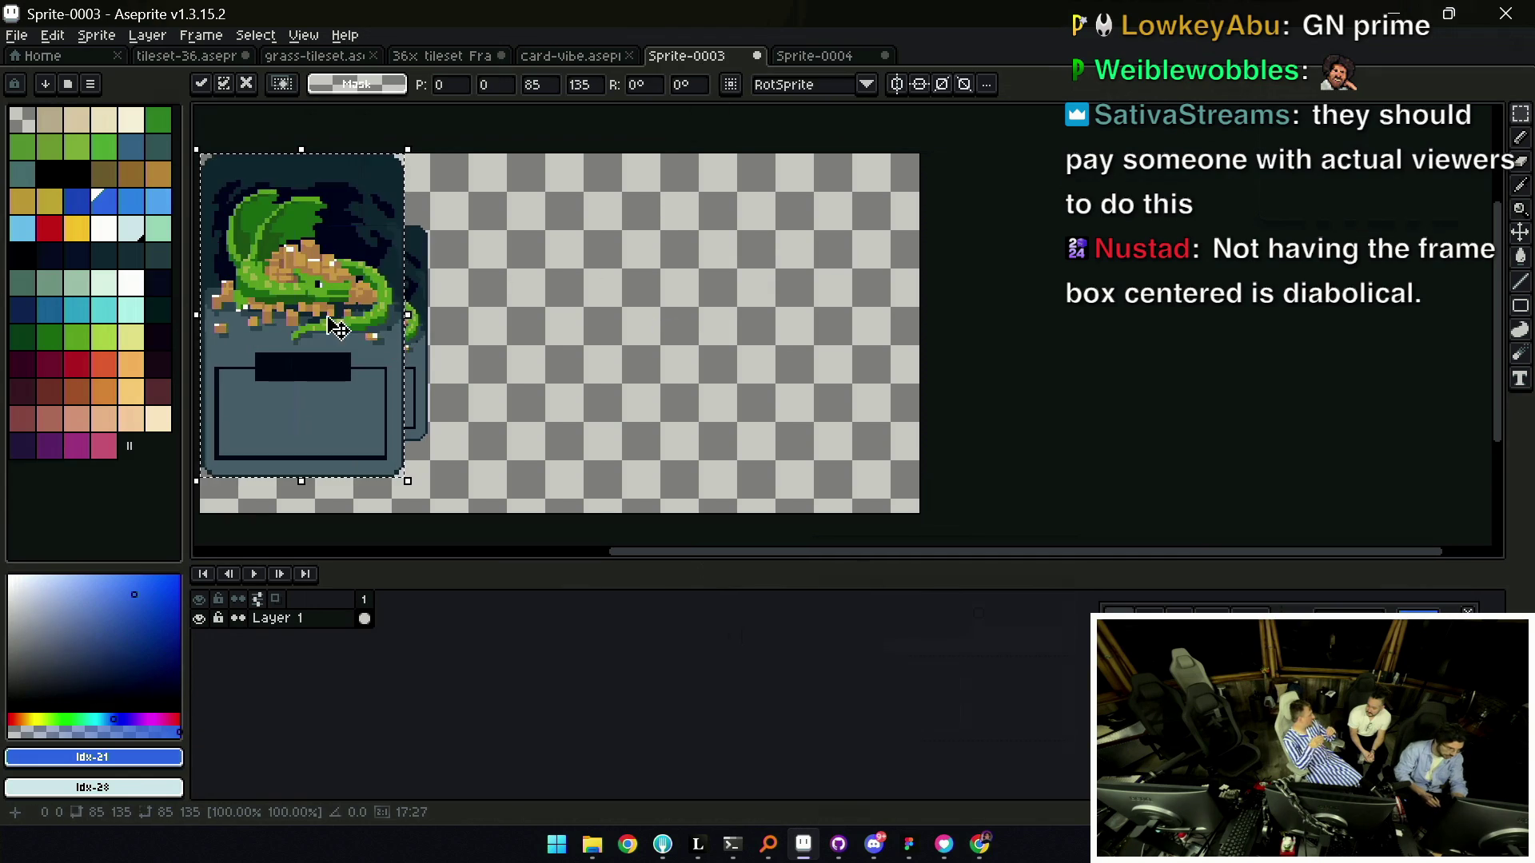
Move the enlarged card right of the original and paint dark over the dragon's upper wing.
{"action": "left_click_drag", "start_coordinate": [337, 328], "coordinate": [615, 328]}
{"action": "key", "text": "i"}
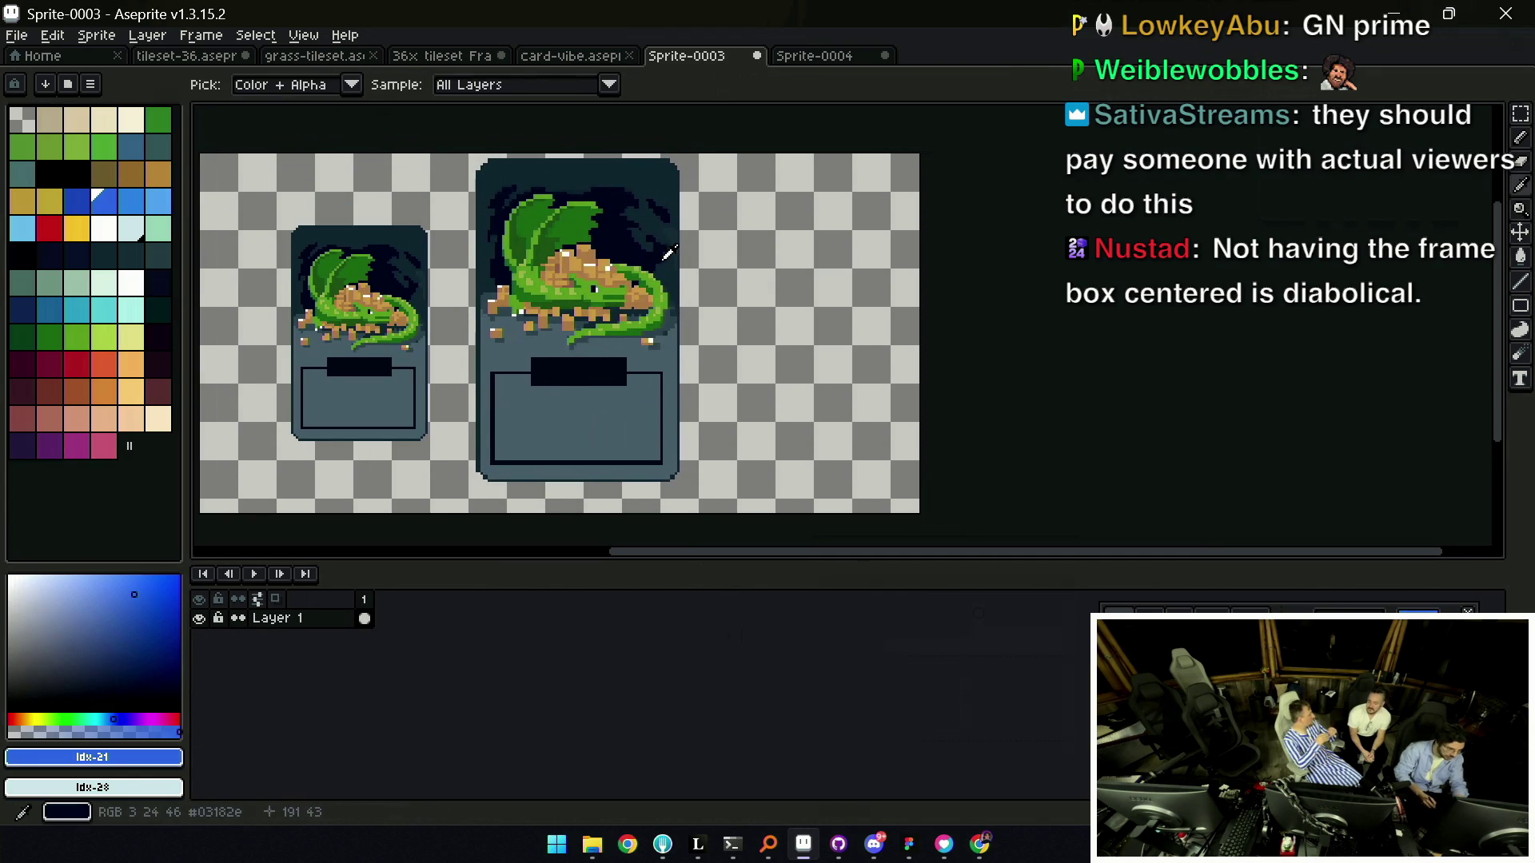
{"action": "left_click", "coordinate": [669, 253]}
{"action": "key", "text": "g"}
{"action": "key", "text": "i"}
{"action": "left_click", "coordinate": [560, 196]}
{"action": "key", "text": "b"}
{"action": "mouse_move", "coordinate": [587, 202]}
{"action": "left_mouse_down"}
{"action": "mouse_move", "coordinate": [551, 214]}
{"action": "mouse_move", "coordinate": [591, 310]}
{"action": "left_mouse_up"}
Cover the green wing tip on the right card using colours picked from the card, with a smaller brush.
{"action": "key", "text": "i"}
{"action": "left_click", "coordinate": [532, 332]}
{"action": "key", "text": "b"}
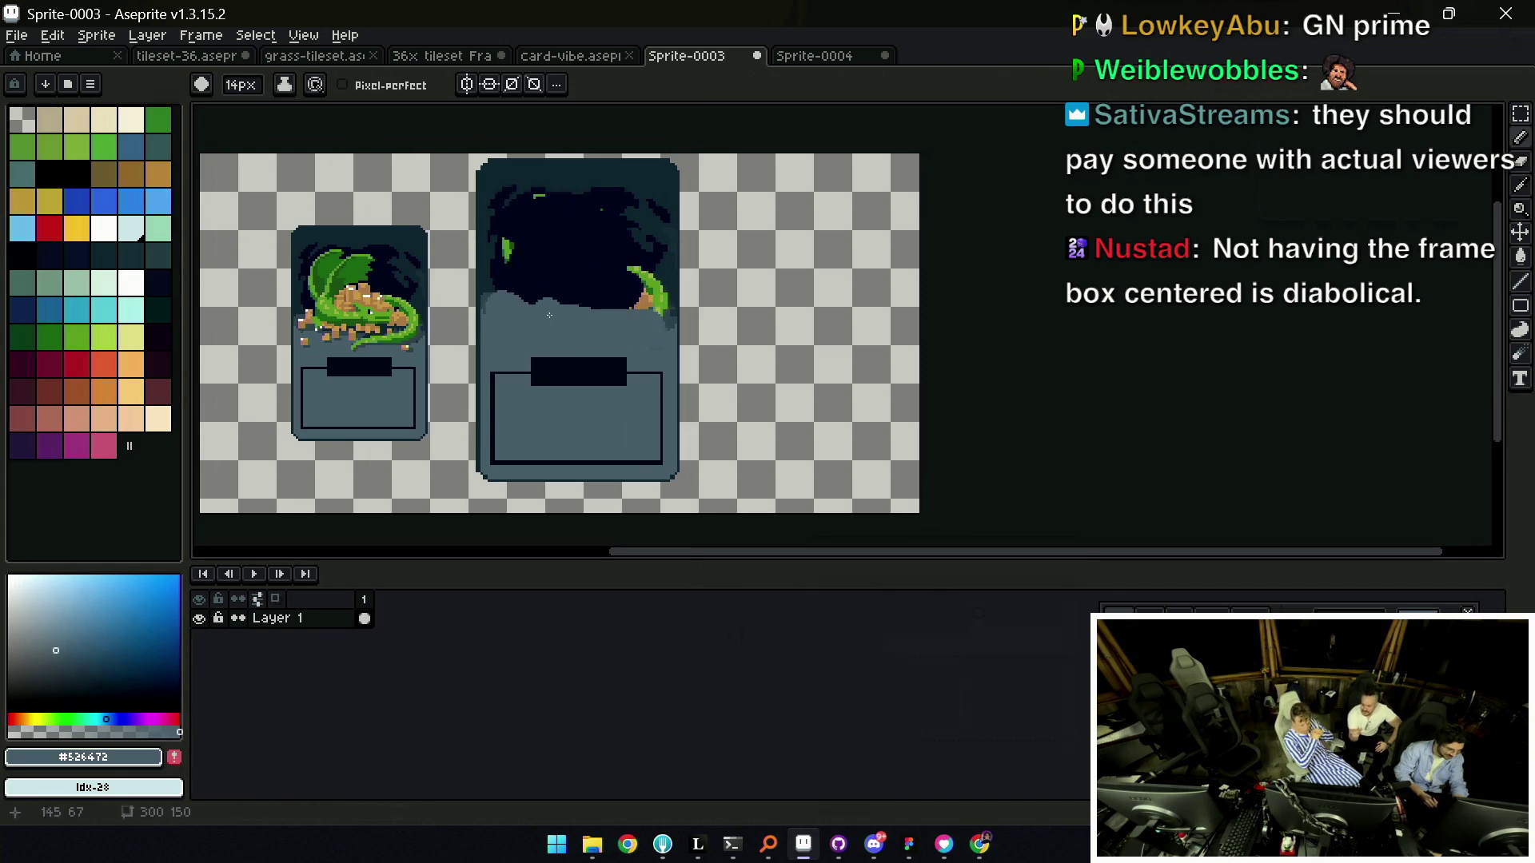
{"action": "key", "text": "i"}
{"action": "left_click_drag", "start_coordinate": [652, 275], "coordinate": [653, 307]}
{"action": "left_click", "coordinate": [675, 264]}
{"action": "key", "text": "b"}
{"action": "key", "text": "minus"}
{"action": "key", "text": "minus"}
{"action": "key", "text": "minus"}
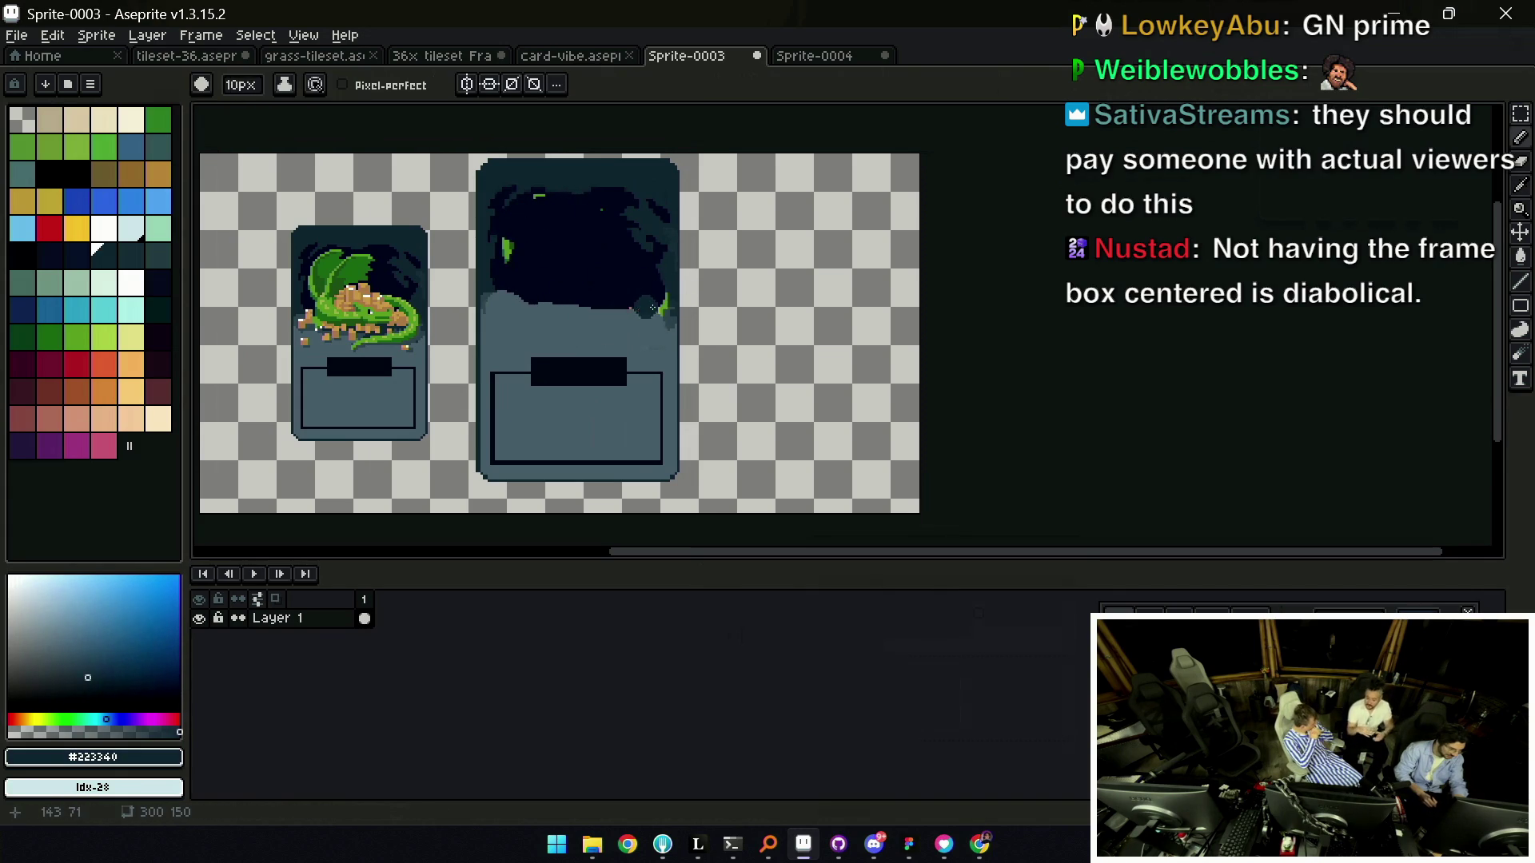
{"action": "key", "text": "i"}
{"action": "left_click", "coordinate": [511, 253]}
Touch up the enlarged card's backdrop edges in the dark blue-grey.
{"action": "key", "text": "b"}
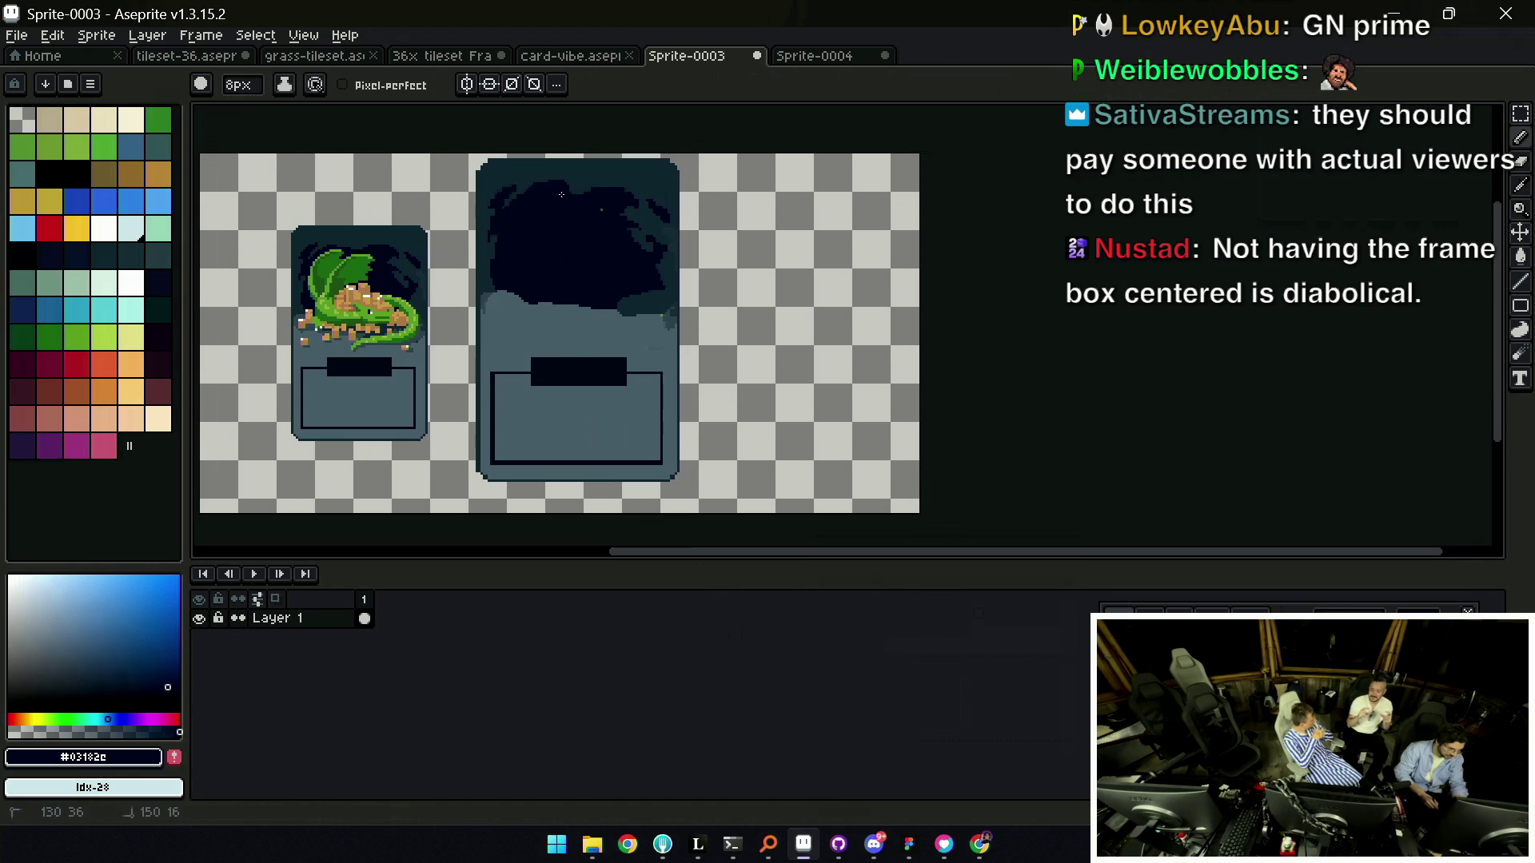
{"action": "key", "text": "i"}
{"action": "scroll", "coordinate": [511, 176], "scroll_direction": "up", "scroll_amount": 5}
{"action": "left_click", "coordinate": [470, 144]}
{"action": "key", "text": "b"}
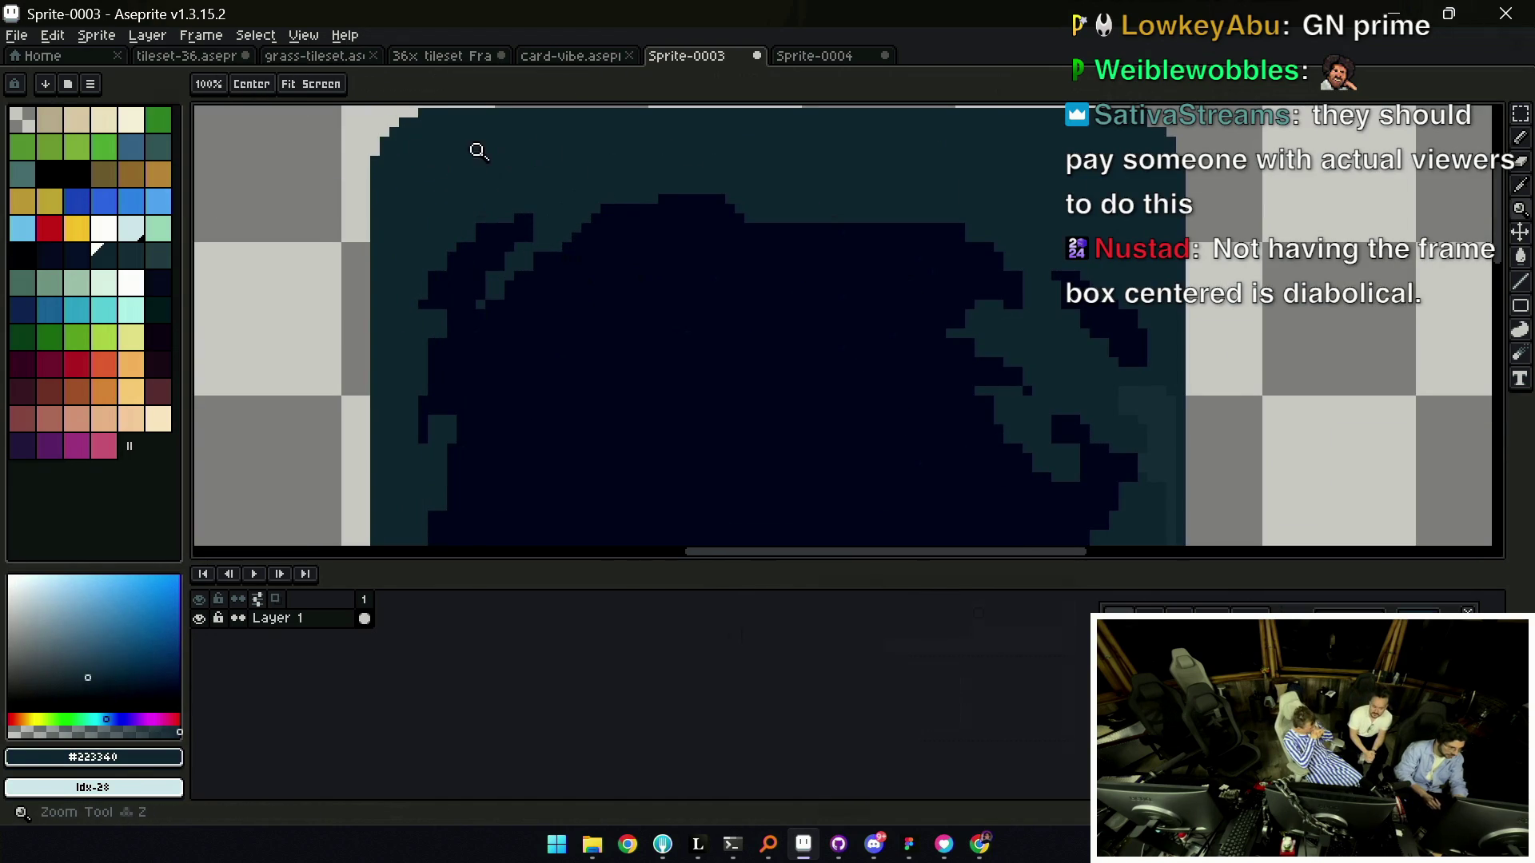
{"action": "scroll", "coordinate": [608, 212], "scroll_direction": "down", "scroll_amount": 3}
{"action": "scroll", "coordinate": [702, 196], "scroll_direction": "up", "scroll_amount": 2}
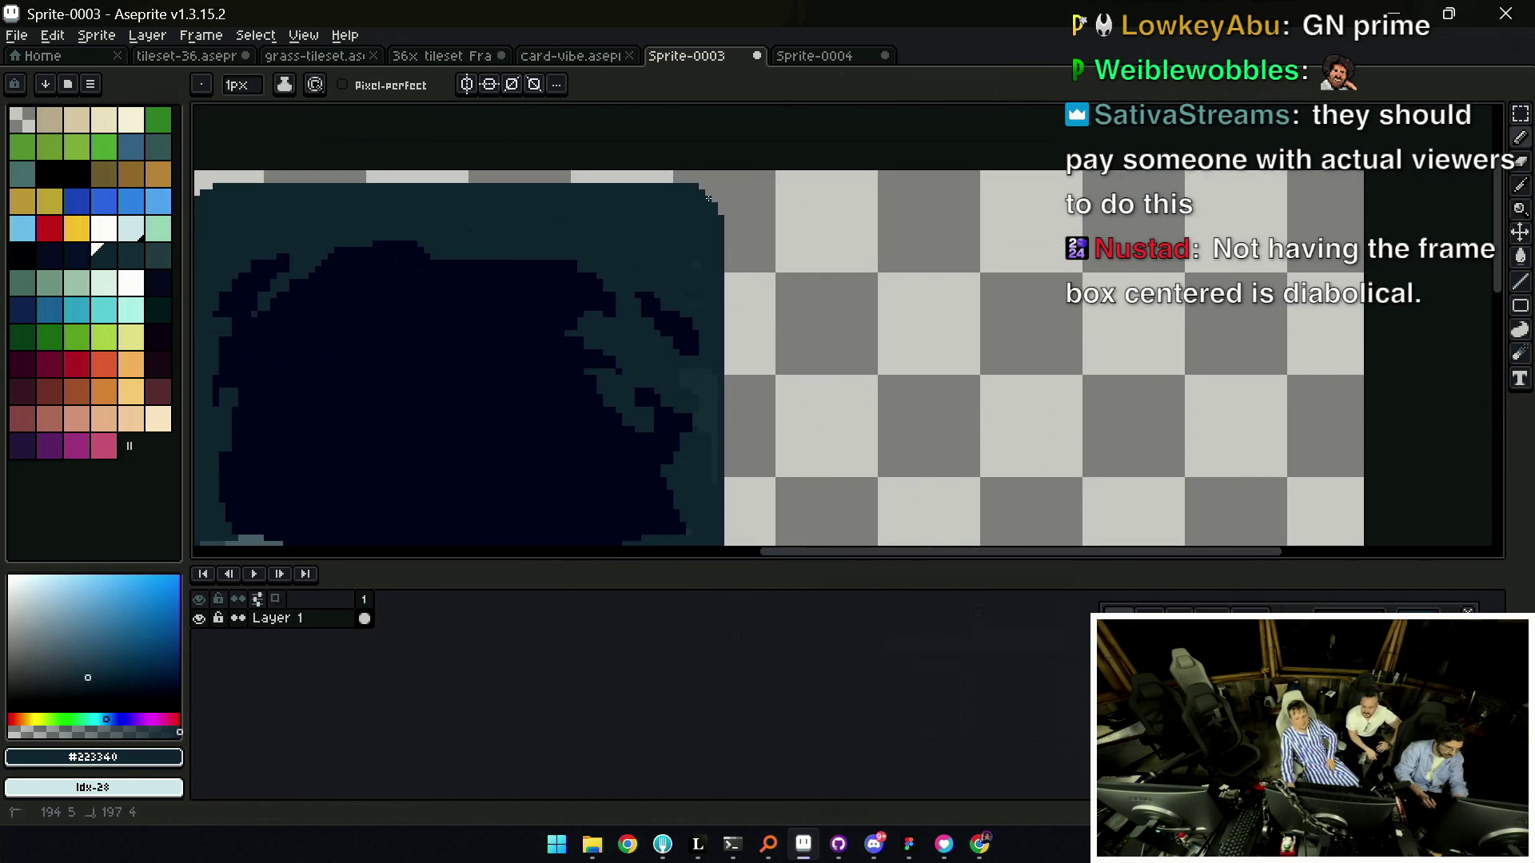
{"action": "scroll", "coordinate": [718, 214], "scroll_direction": "down", "scroll_amount": 3}
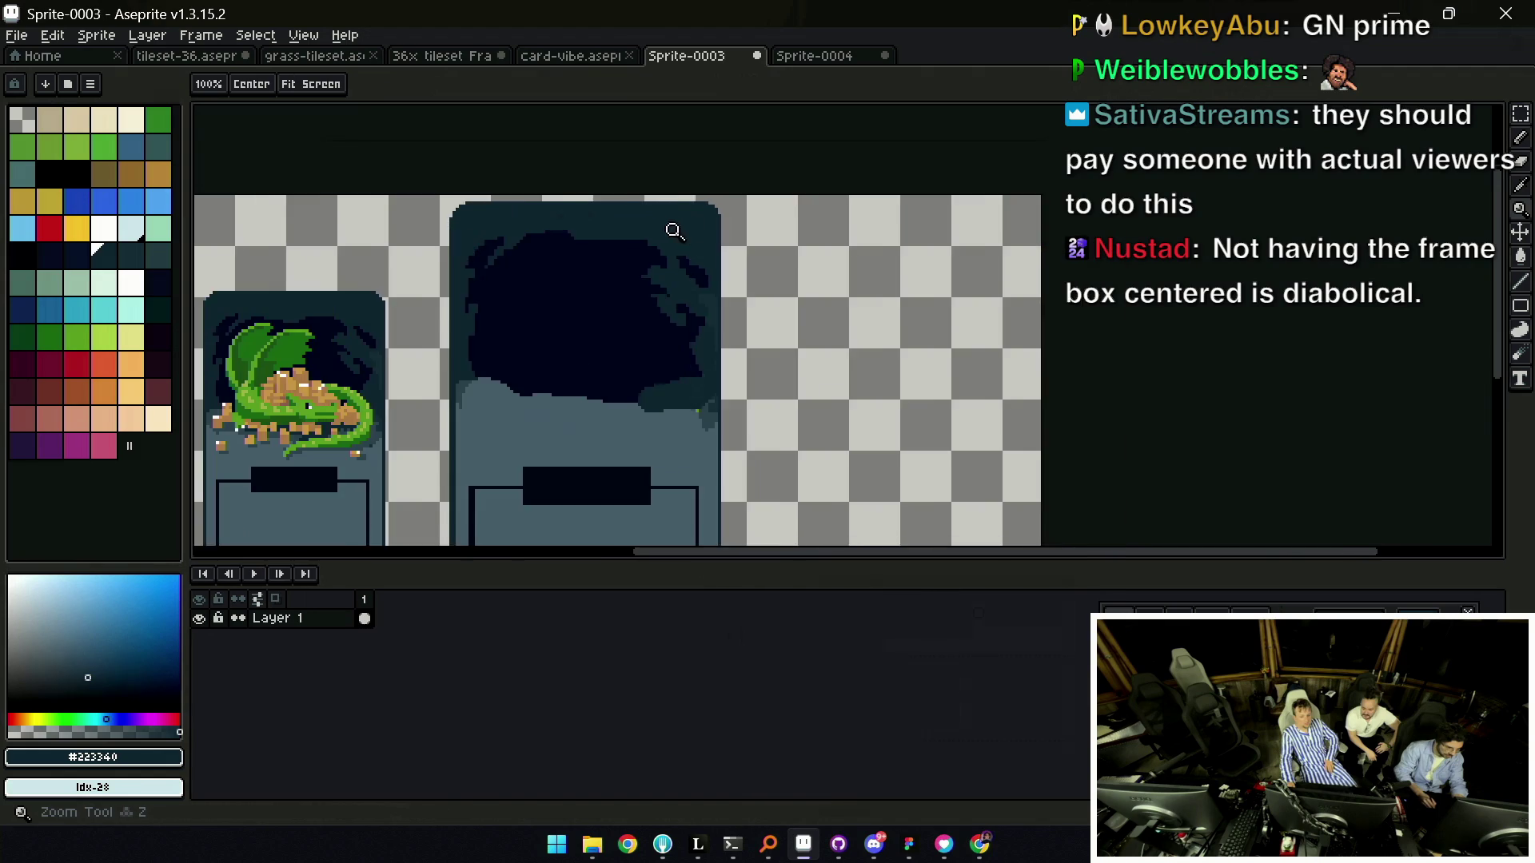
{"action": "left_click_drag", "start_coordinate": [672, 229], "coordinate": [695, 232]}
Paint a band of card-body grey along the dark backdrop's bottom edge.
{"action": "key", "text": "i"}
{"action": "left_click", "coordinate": [702, 295]}
{"action": "key", "text": "b"}
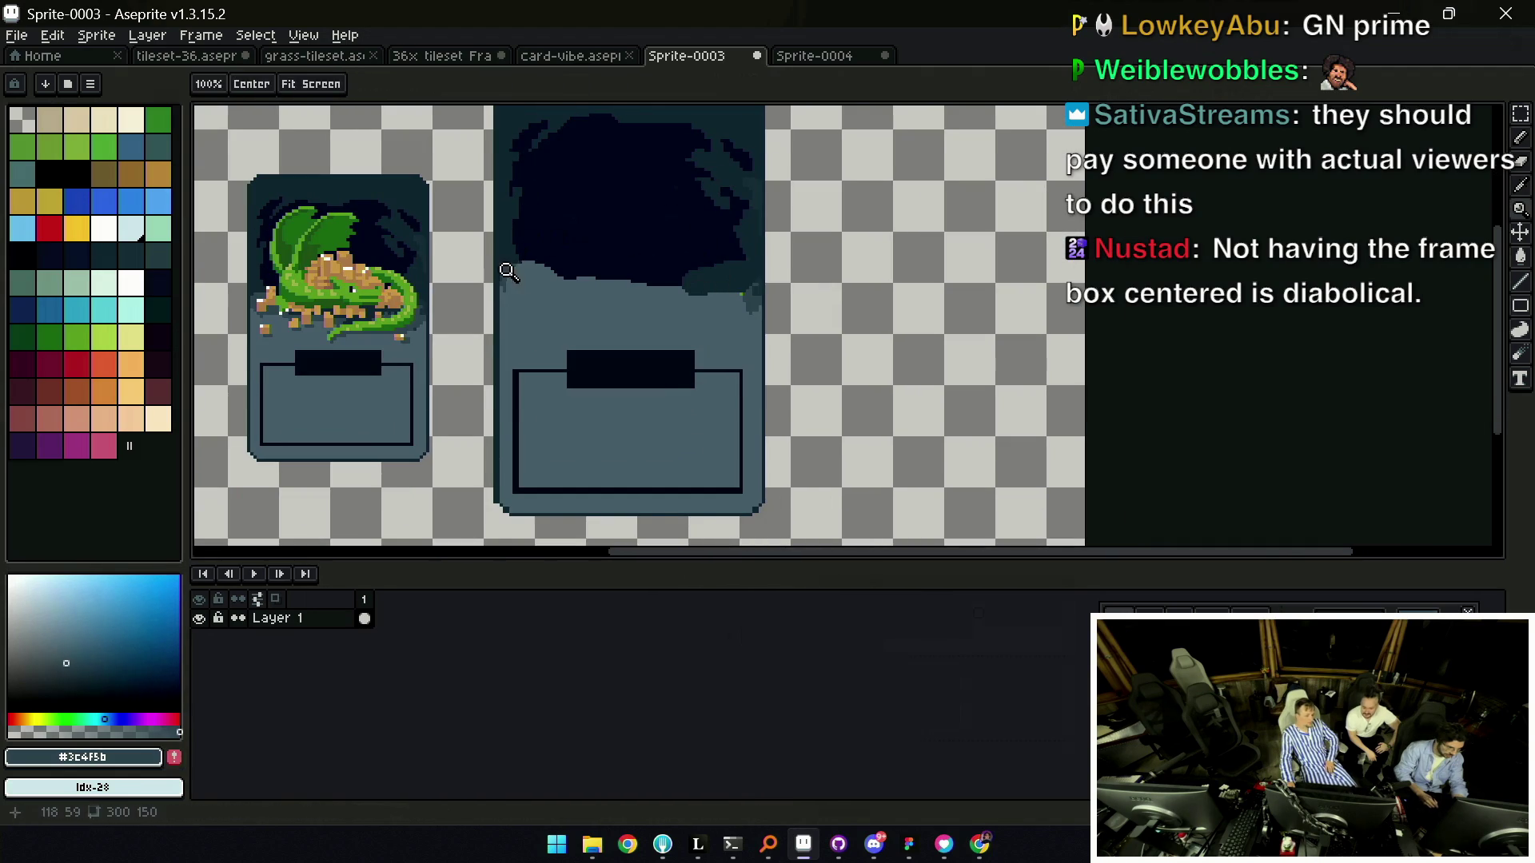
{"action": "mouse_move", "coordinate": [512, 271]}
{"action": "left_mouse_down"}
{"action": "mouse_move", "coordinate": [567, 262]}
{"action": "mouse_move", "coordinate": [701, 283]}
{"action": "left_mouse_up"}
{"action": "left_click", "coordinate": [714, 291], "text": "alt"}
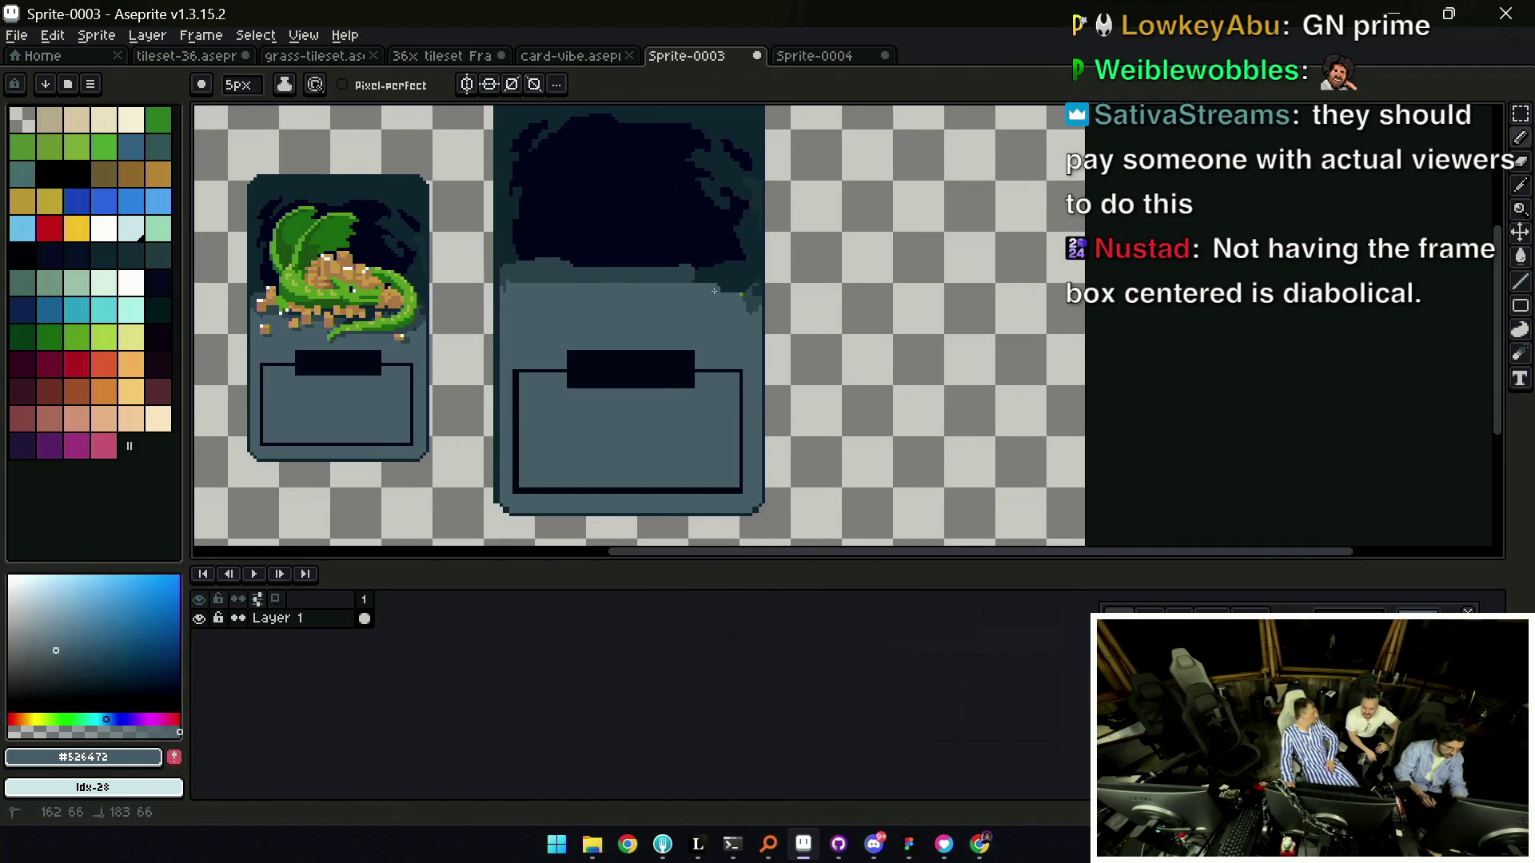
{"action": "key", "text": "z"}
{"action": "scroll", "coordinate": [726, 279], "scroll_direction": "down", "scroll_amount": 2}
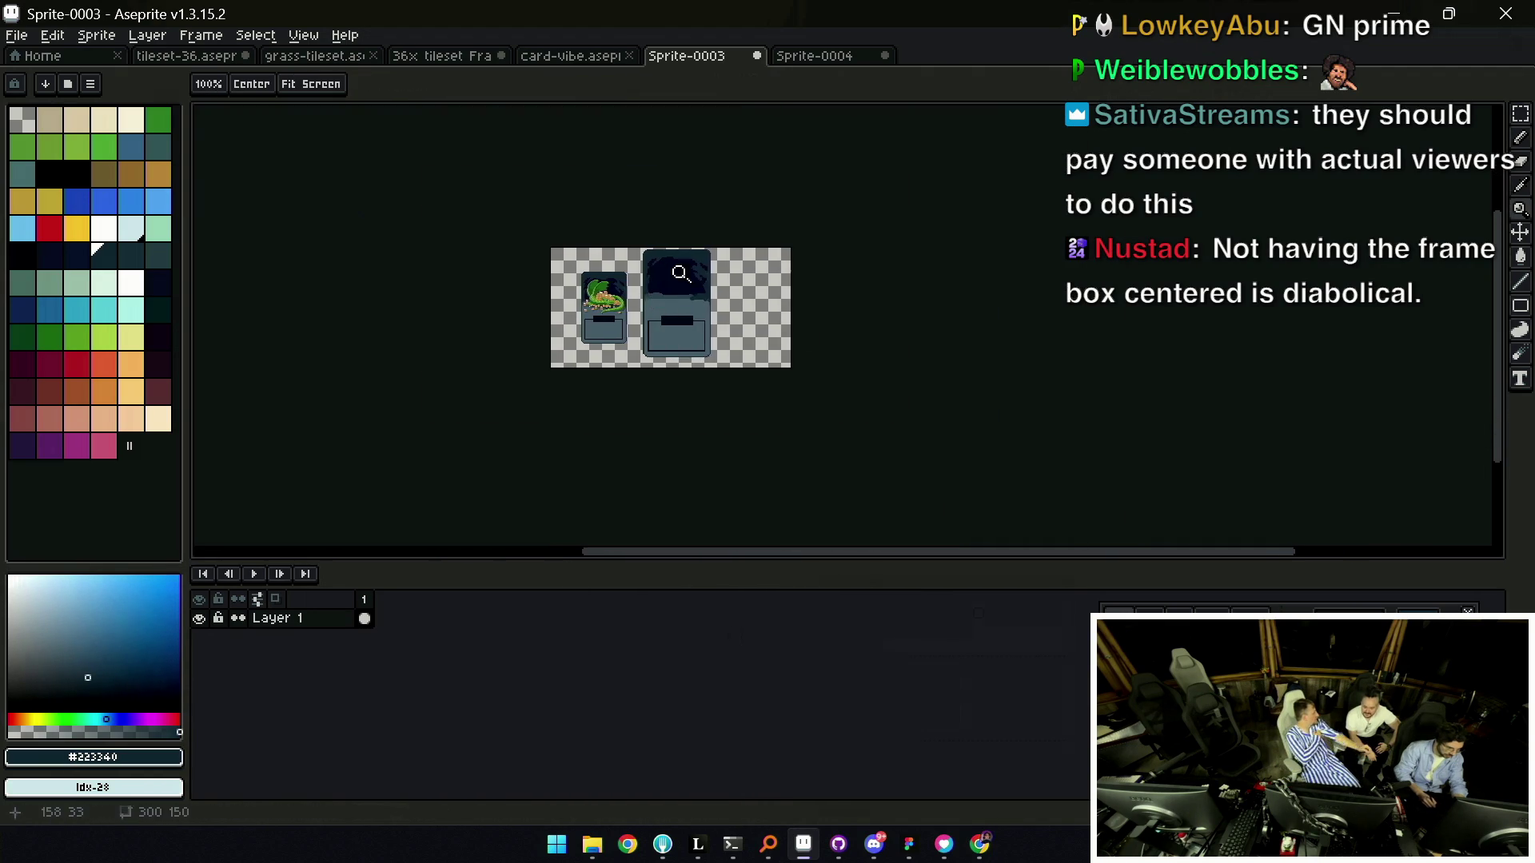
{"action": "scroll", "coordinate": [548, 299], "scroll_direction": "up", "scroll_amount": 1}
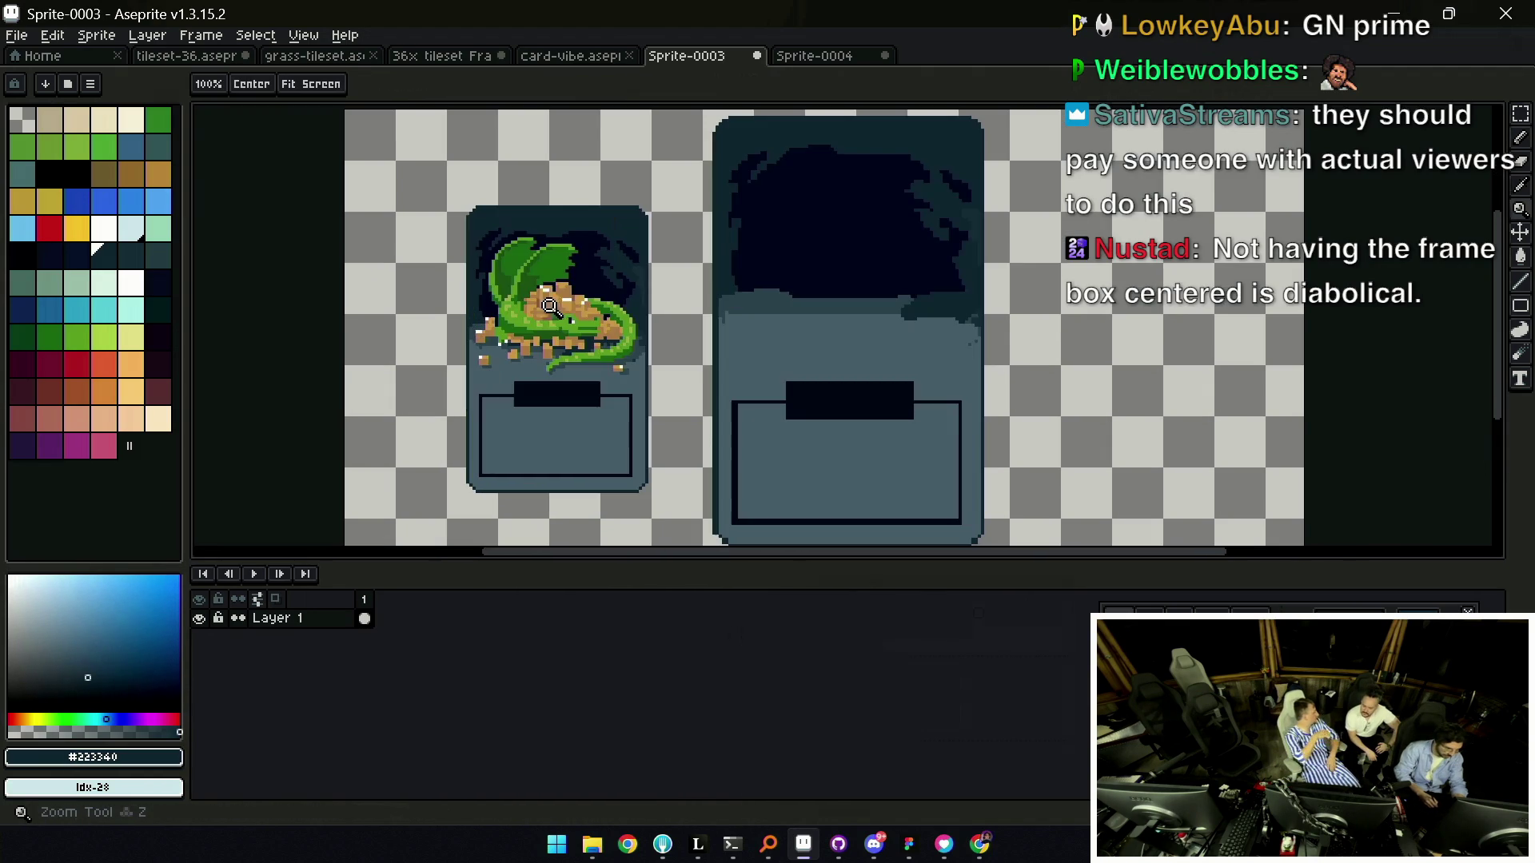
{"action": "key", "text": "q"}
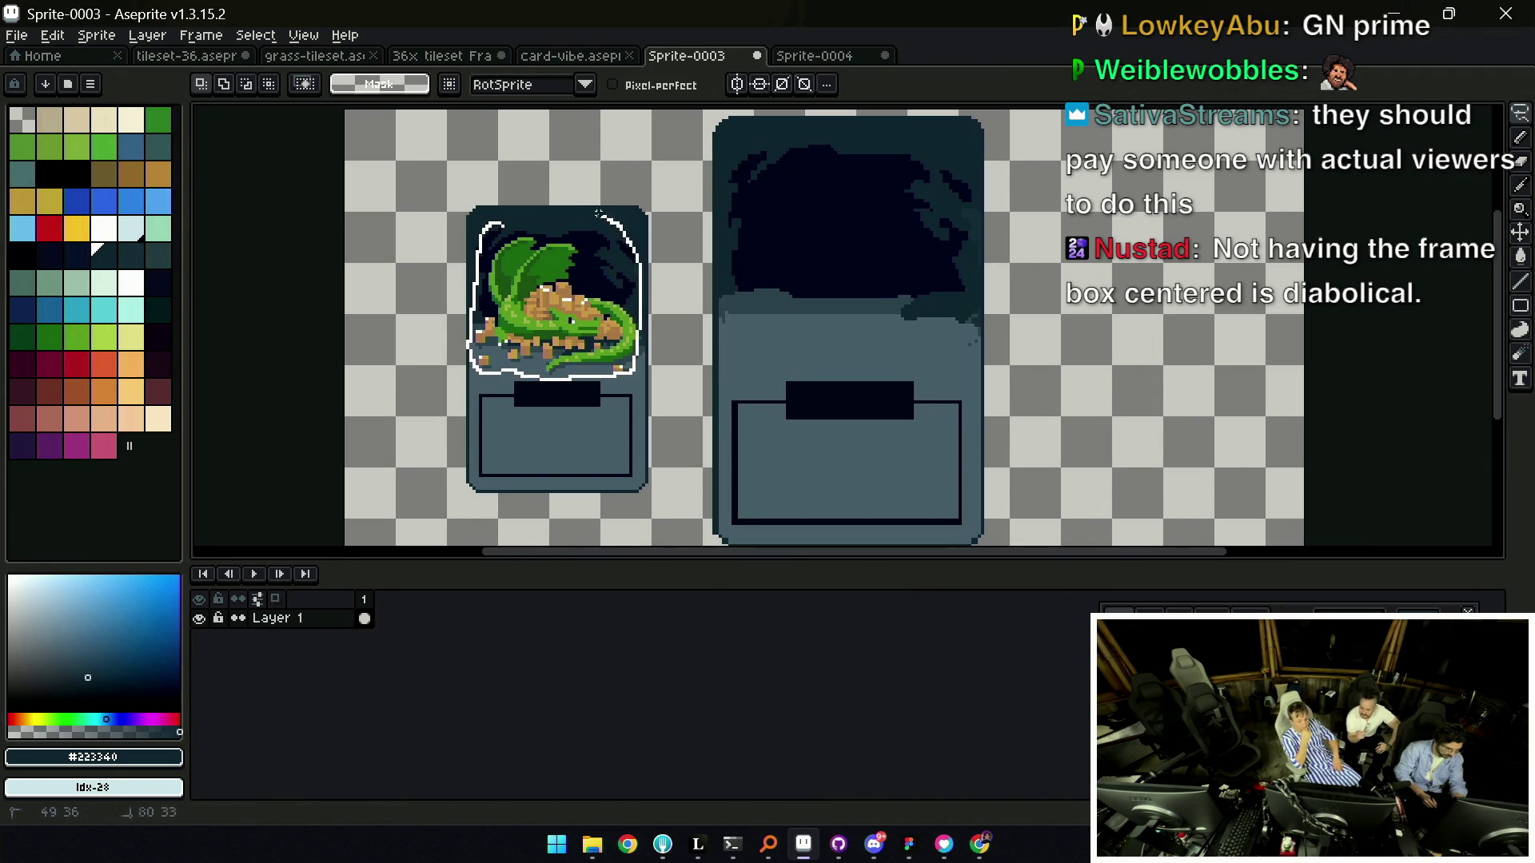
Copy the original card's dragon onto the enlarged card and darken the lighter sky patches.
{"action": "left_click_drag", "start_coordinate": [598, 212], "coordinate": [601, 214]}
{"action": "key", "text": "v"}
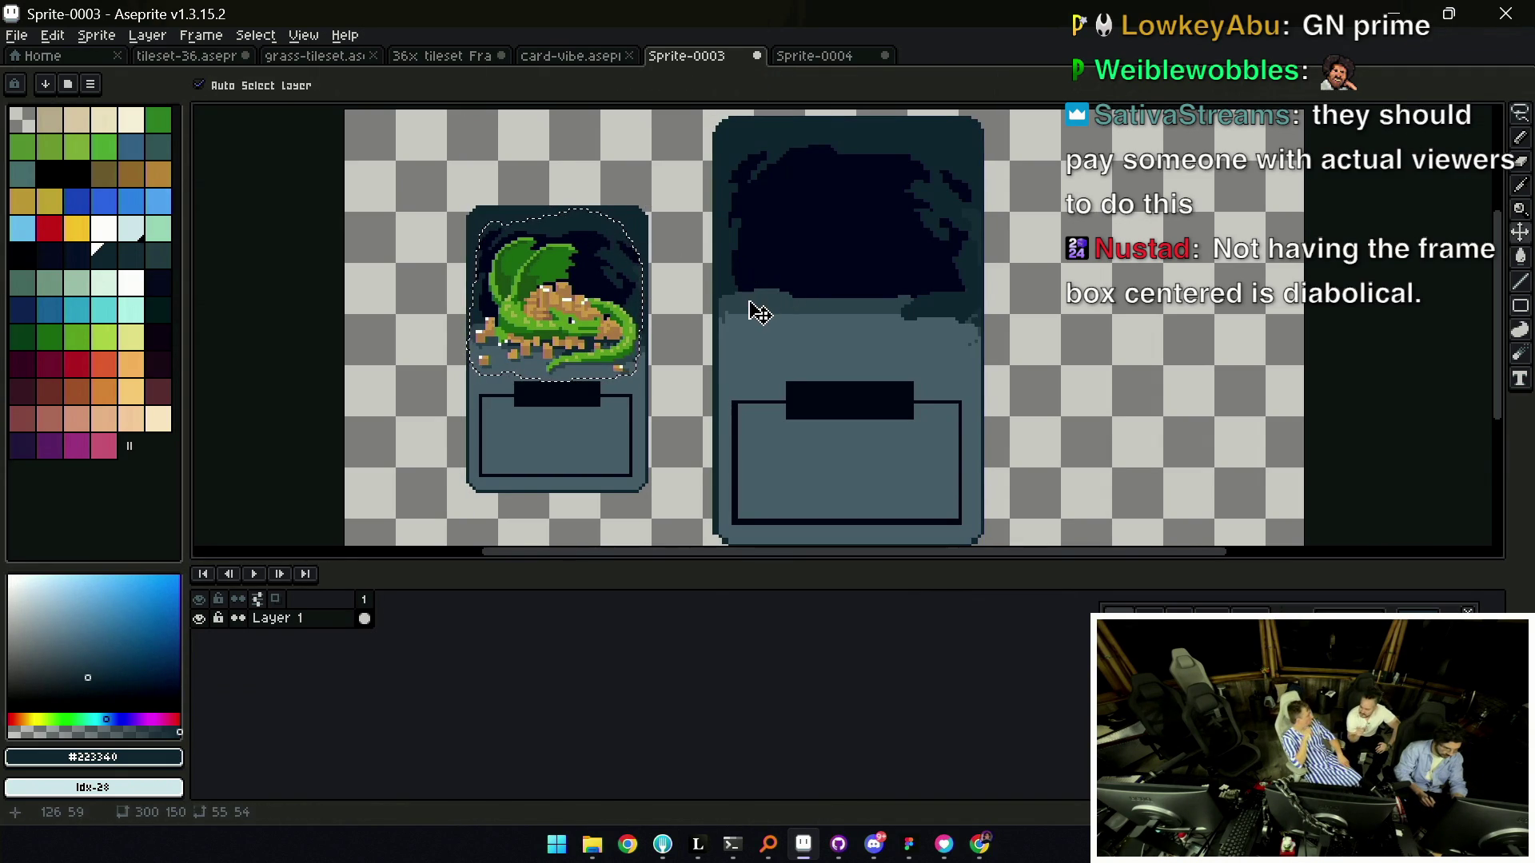
{"action": "key", "text": "ctrl+c"}
{"action": "key", "text": "ctrl+v"}
{"action": "left_click_drag", "start_coordinate": [579, 338], "coordinate": [870, 305]}
{"action": "key", "text": "Return"}
{"action": "key", "text": "b"}
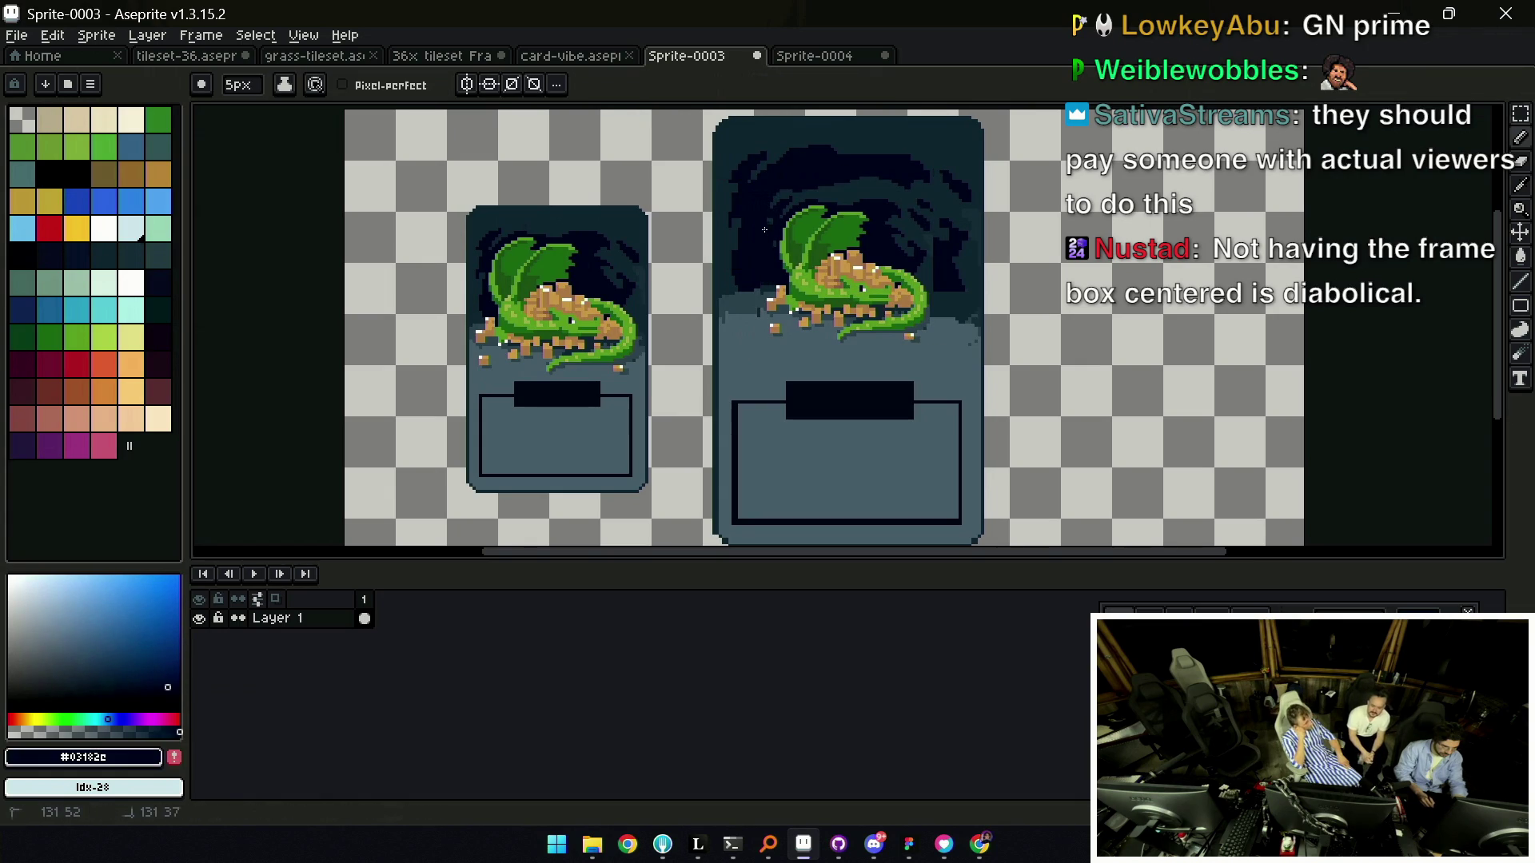
{"action": "left_click_drag", "start_coordinate": [813, 189], "coordinate": [925, 243]}
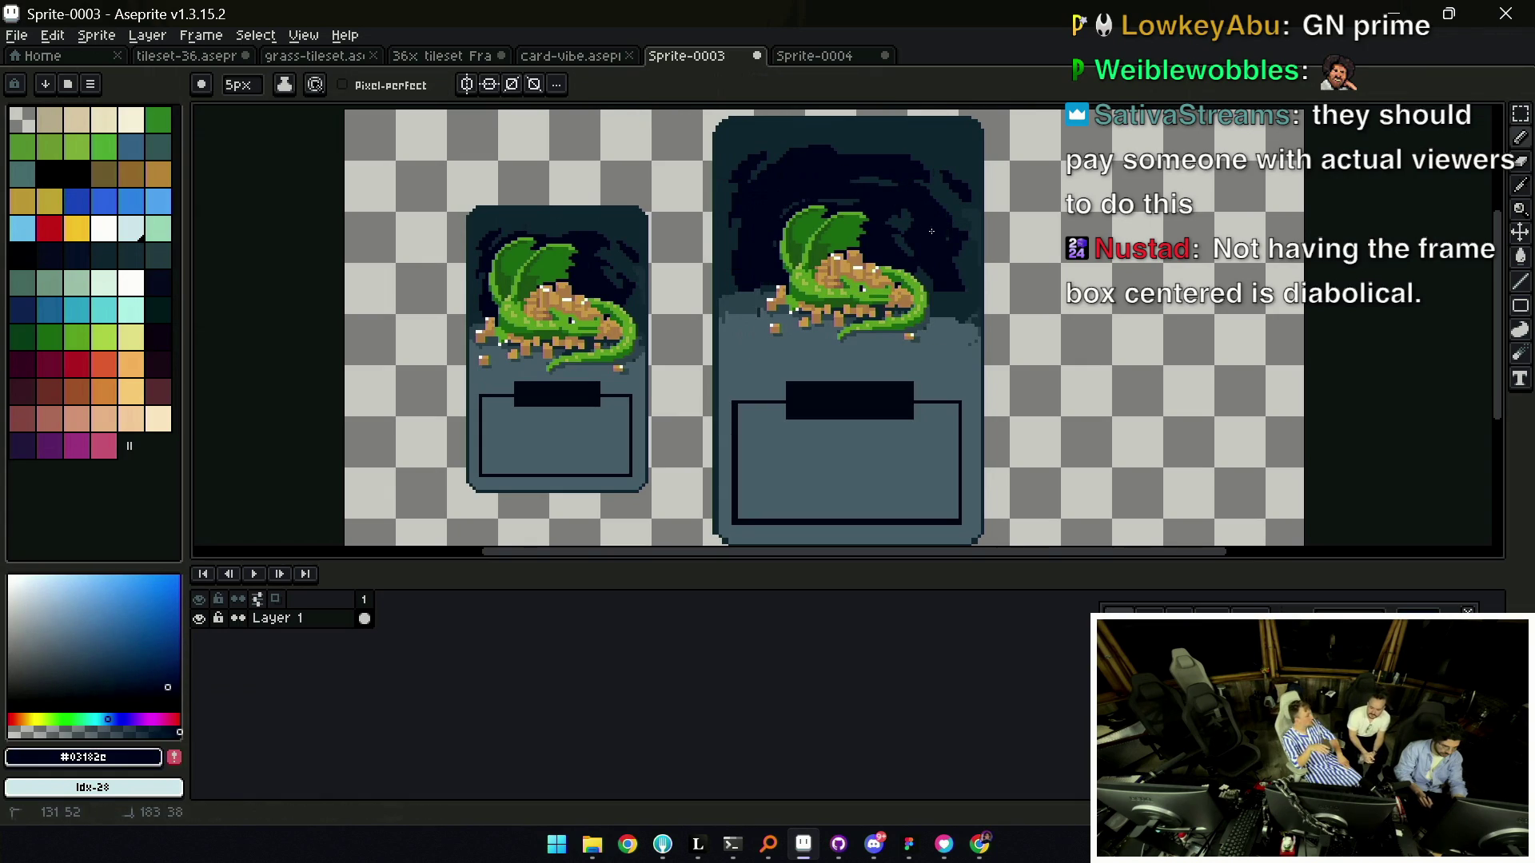
{"action": "scroll", "coordinate": [611, 301], "scroll_direction": "down", "scroll_amount": 4}
{"action": "scroll", "coordinate": [610, 301], "scroll_direction": "up", "scroll_amount": 2}
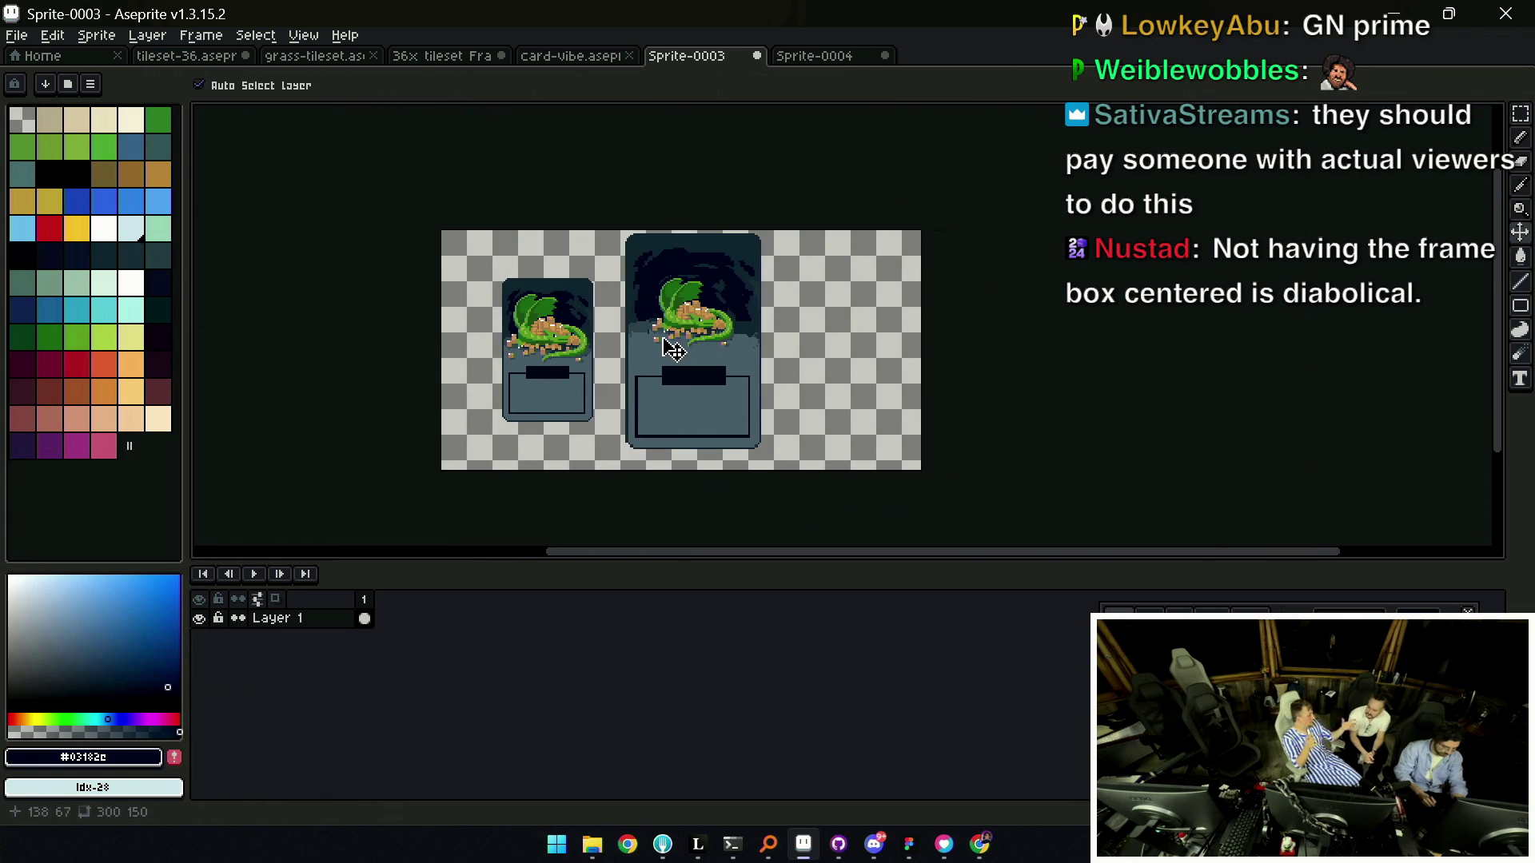
Copy both cards and paste them into Leonardo's Mordoria Mockup Take 2, shifting them down-left.
{"action": "key", "text": "m"}
{"action": "left_click_drag", "start_coordinate": [482, 467], "coordinate": [801, 231]}
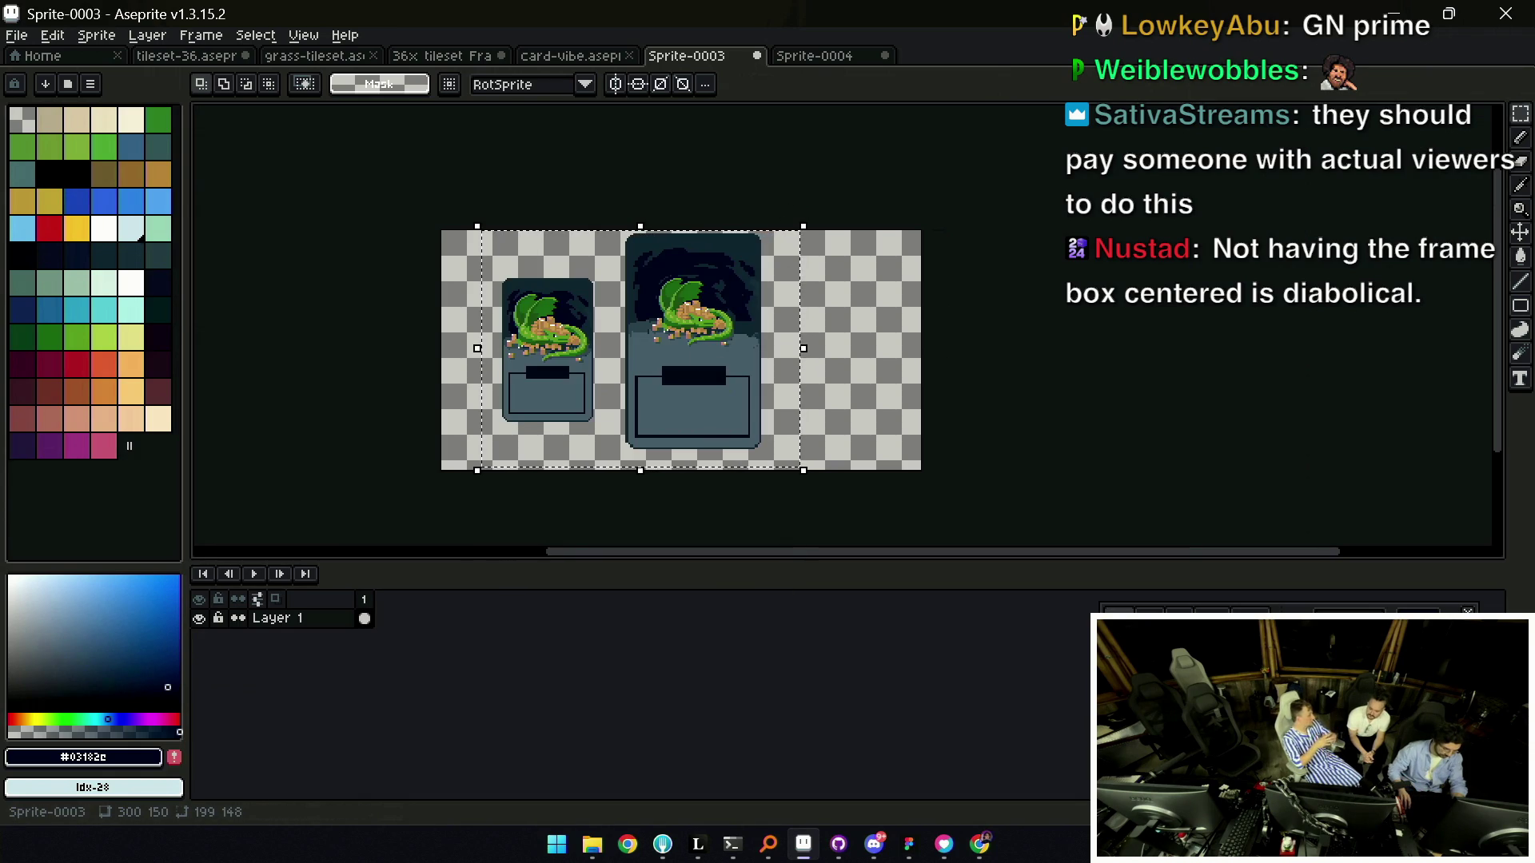
{"action": "key", "text": "ctrl+c"}
{"action": "key", "text": "alt+Tab"}
{"action": "key", "text": "ctrl+v"}
{"action": "left_click_drag", "start_coordinate": [772, 395], "coordinate": [741, 425]}
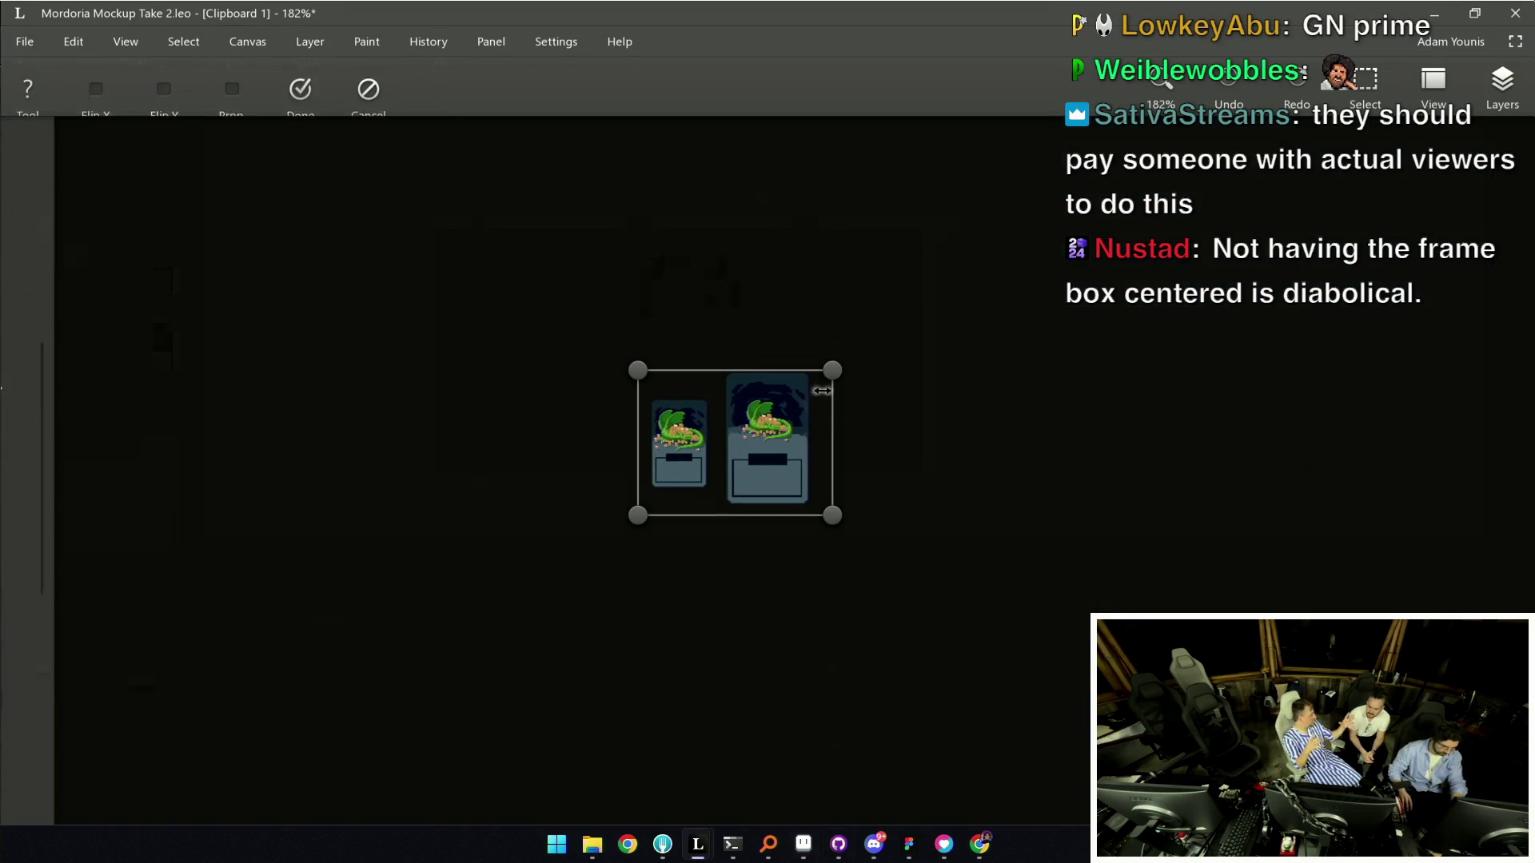
Cancel the Leonardo paste, then paste the two-card image into Figma and duplicate it.
{"action": "key", "text": "Escape"}
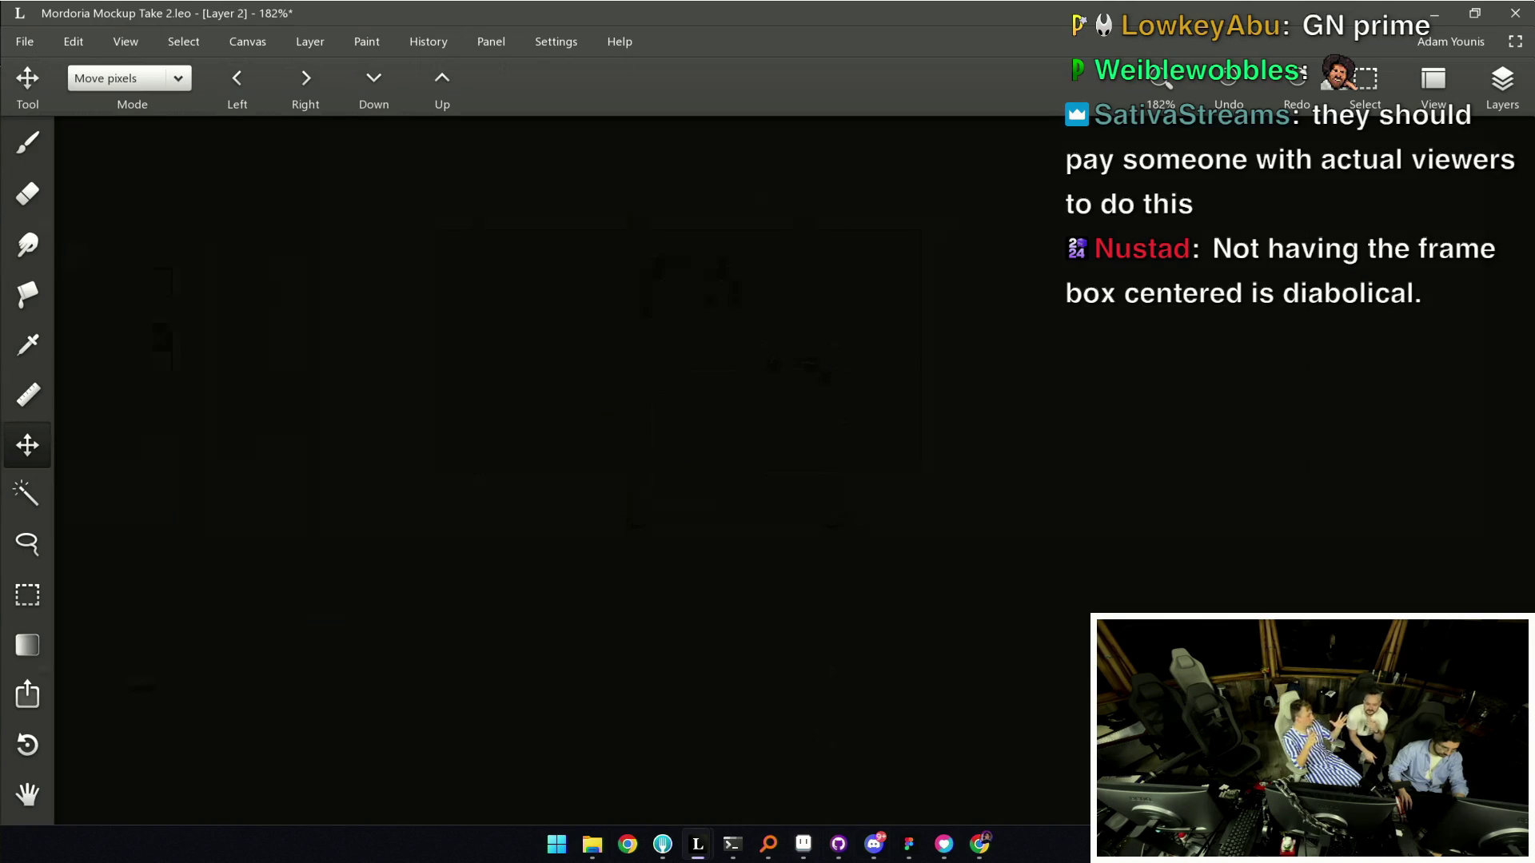
{"action": "left_click", "coordinate": [909, 844]}
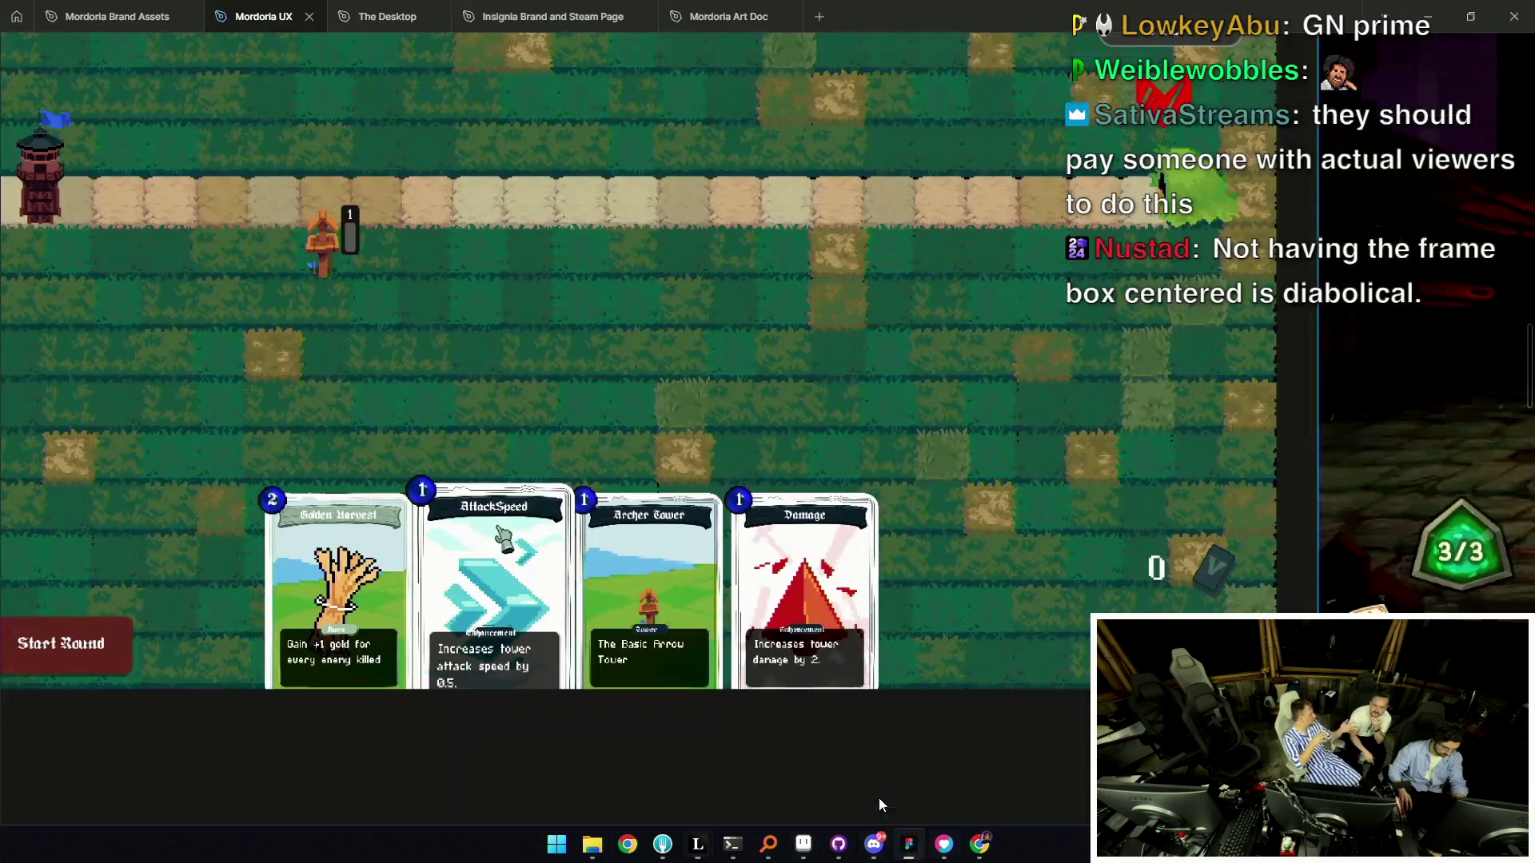
{"action": "scroll", "coordinate": [750, 479], "scroll_direction": "down", "scroll_amount": 5}
{"action": "key", "text": "ctrl+v"}
{"action": "left_click_drag", "start_coordinate": [756, 441], "coordinate": [671, 486]}
{"action": "scroll", "coordinate": [672, 486], "scroll_direction": "up", "scroll_amount": 5}
{"action": "mouse_move", "coordinate": [744, 444]}
{"action": "left_mouse_down"}
{"action": "mouse_move", "coordinate": [574, 457]}
{"action": "mouse_move", "coordinate": [599, 462]}
{"action": "left_mouse_up"}
Crop the larger card from one copy, then delete both images and return to Aseprite.
{"action": "left_click", "coordinate": [831, 464]}
{"action": "left_click_drag", "start_coordinate": [856, 444], "coordinate": [786, 442]}
{"action": "left_click", "coordinate": [629, 460]}
{"action": "left_click", "coordinate": [762, 448], "text": "shift"}
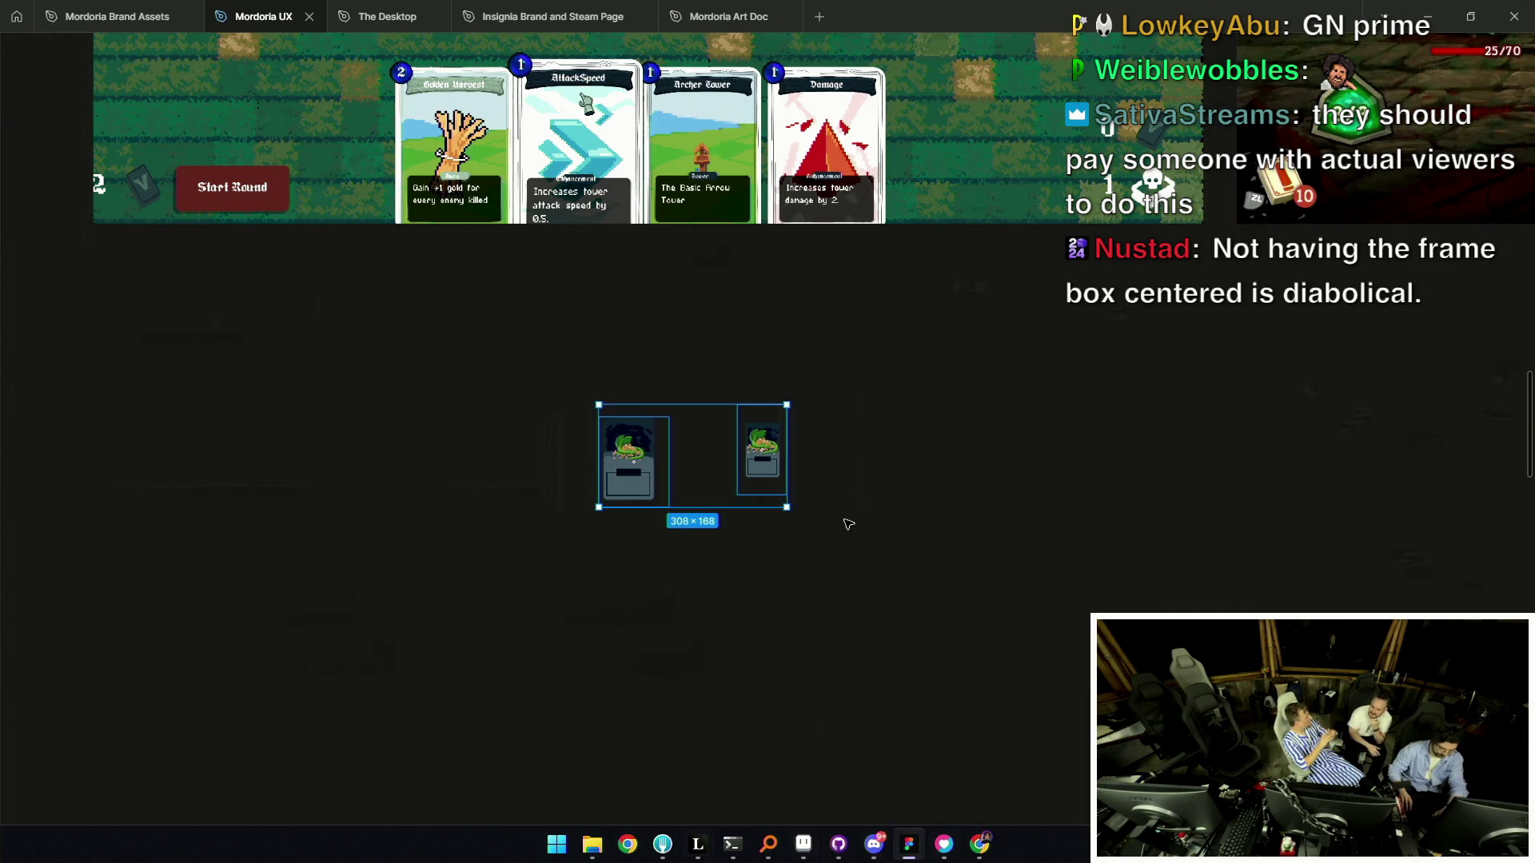
{"action": "key", "text": "Delete"}
{"action": "left_click", "coordinate": [803, 844]}
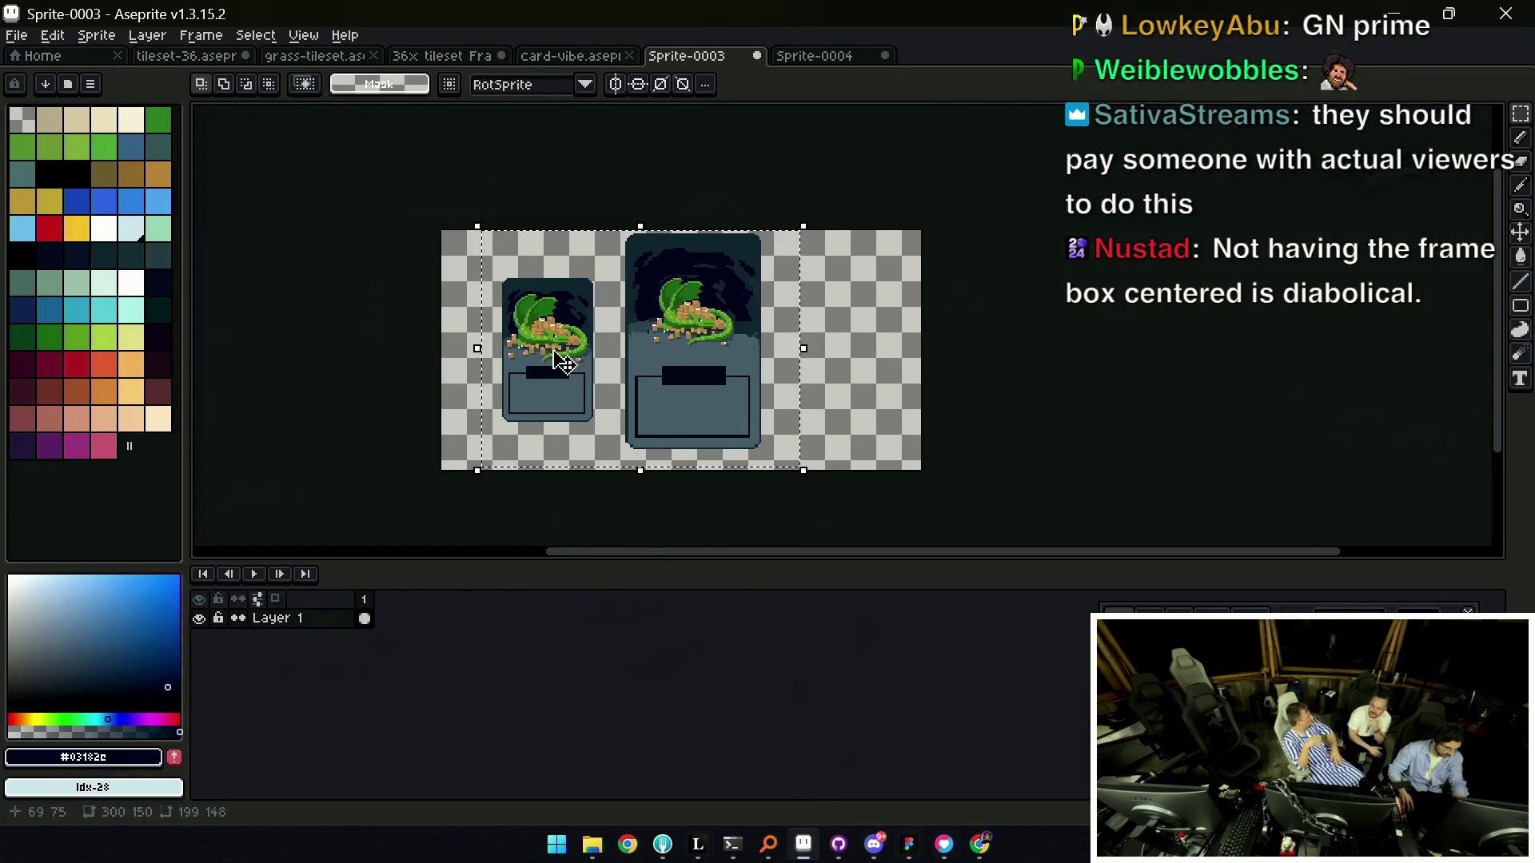
Select the small card on its own, paste it into Figma, and come back to Aseprite.
{"action": "scroll", "coordinate": [563, 360], "scroll_direction": "down", "scroll_amount": 2}
{"action": "scroll", "coordinate": [540, 339], "scroll_direction": "up", "scroll_amount": 4}
{"action": "scroll", "coordinate": [540, 339], "scroll_direction": "up", "scroll_amount": 2}
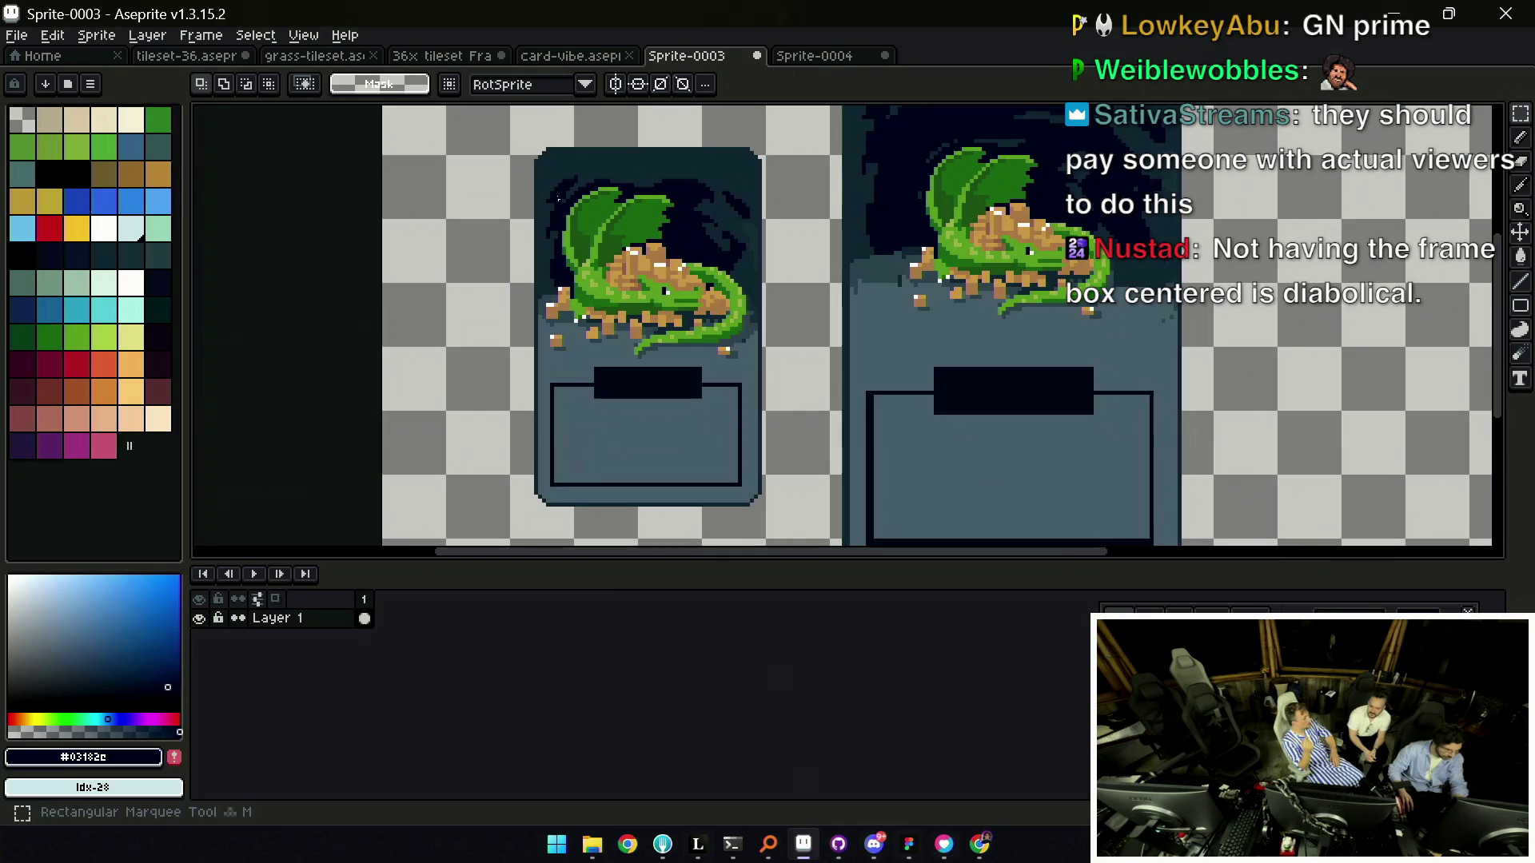
{"action": "left_click_drag", "start_coordinate": [536, 150], "coordinate": [763, 508]}
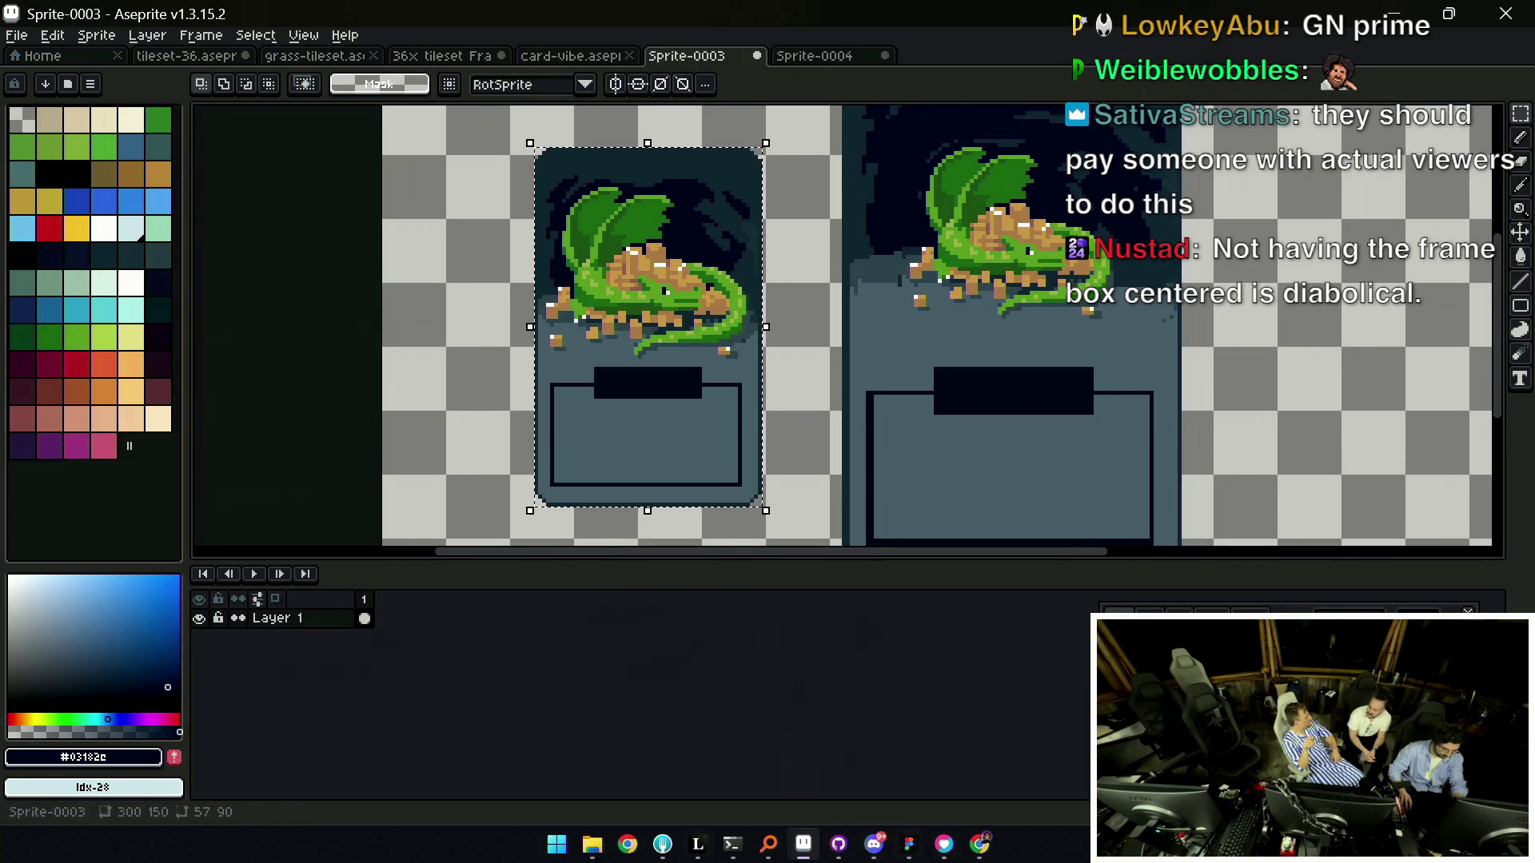
{"action": "left_click", "coordinate": [906, 845]}
{"action": "key", "text": "ctrl+v"}
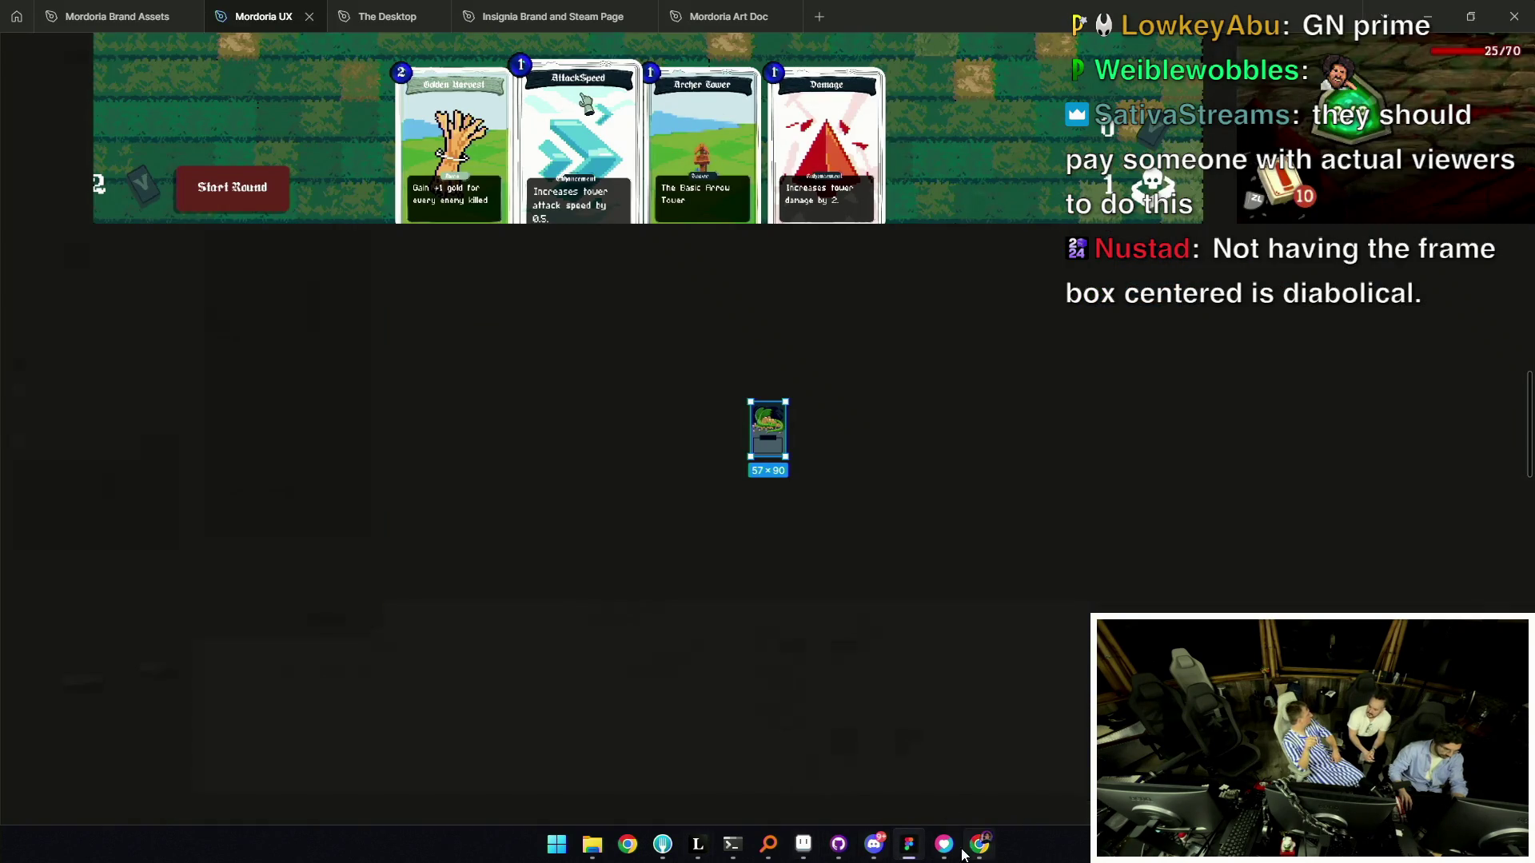
{"action": "left_click", "coordinate": [911, 843]}
{"action": "scroll", "coordinate": [727, 360], "scroll_direction": "up", "scroll_amount": 2}
{"action": "scroll", "coordinate": [725, 401], "scroll_direction": "down", "scroll_amount": 2}
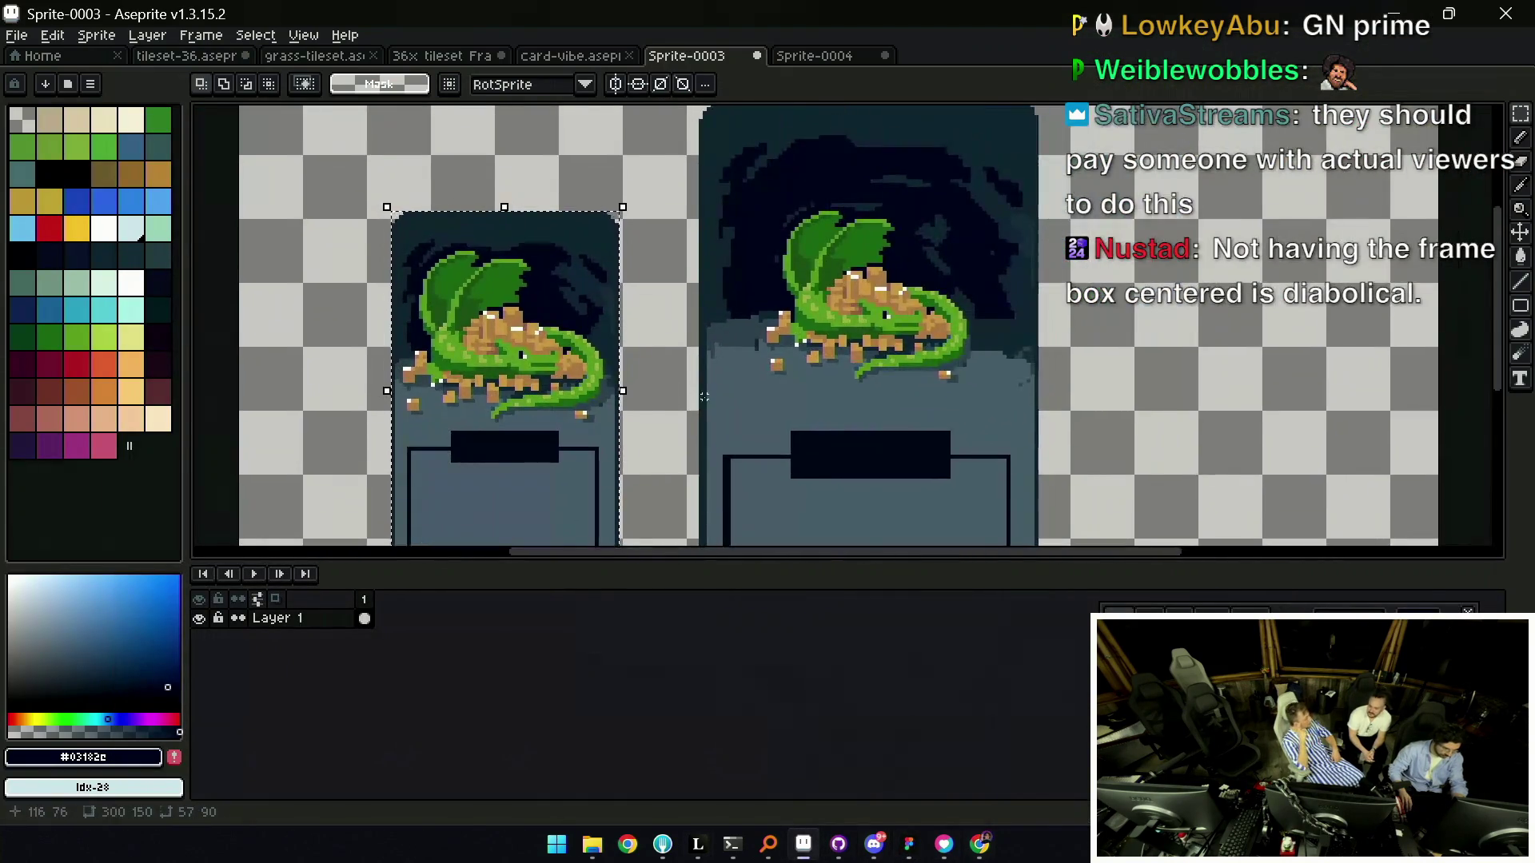
Draw a line of the card's grey down the large card's box.
{"action": "key", "text": "i"}
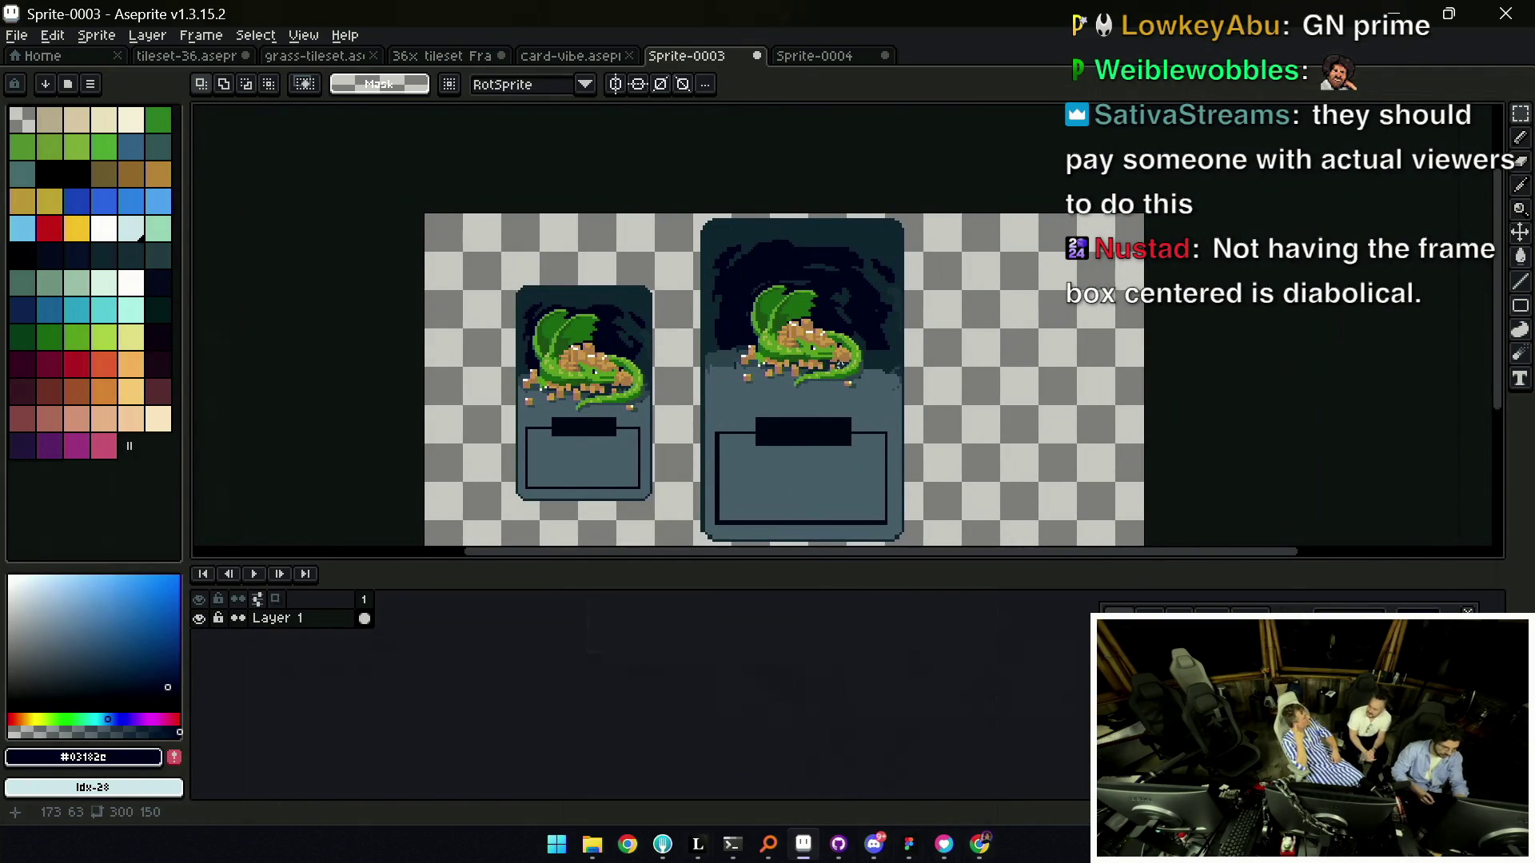
{"action": "left_click", "coordinate": [705, 367]}
{"action": "key", "text": "b"}
{"action": "left_click_drag", "start_coordinate": [705, 367], "coordinate": [710, 529]}
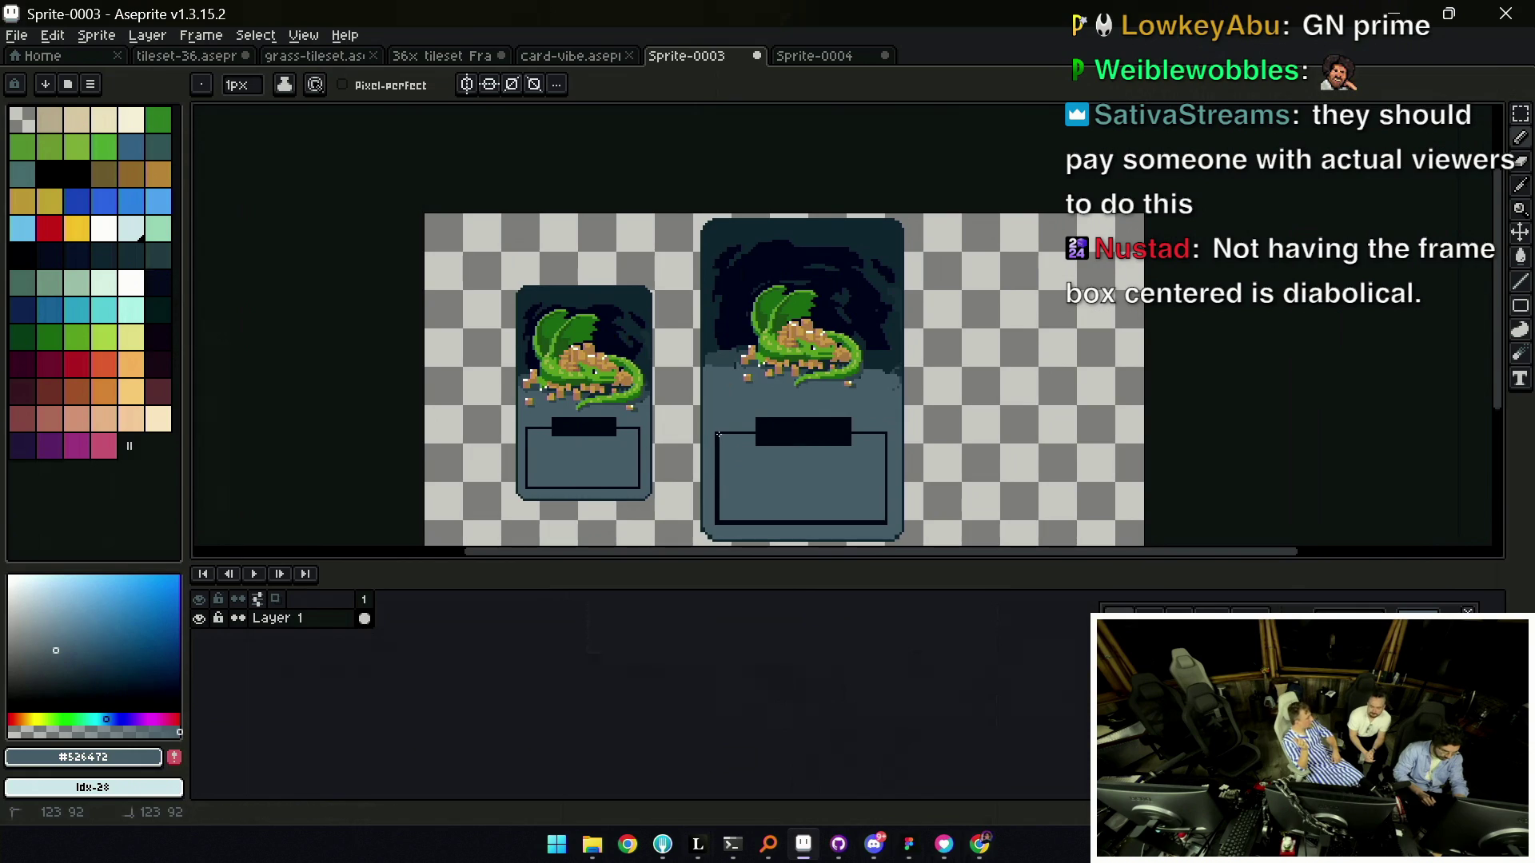
Draw grey lines along the large card's inner box left and bottom edges.
{"action": "left_click_drag", "start_coordinate": [728, 459], "coordinate": [717, 520]}
{"action": "left_click_drag", "start_coordinate": [884, 520], "coordinate": [717, 524]}
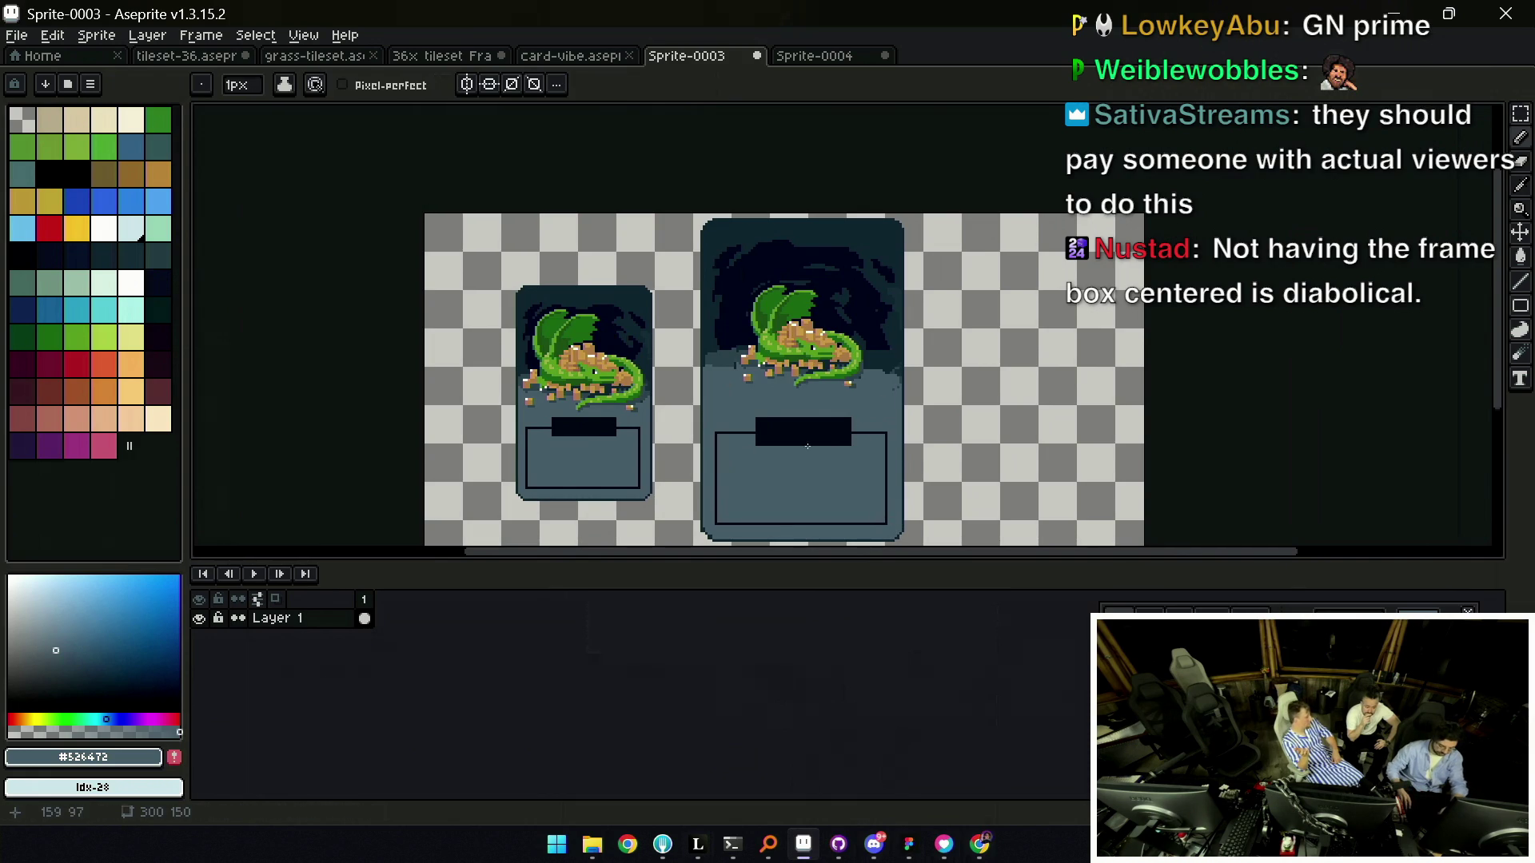
{"action": "key", "text": "m"}
Copy the whole small card and paste it onto the Figma board.
{"action": "mouse_move", "coordinate": [518, 287]}
{"action": "left_mouse_down"}
{"action": "mouse_move", "coordinate": [617, 490]}
{"action": "mouse_move", "coordinate": [655, 532]}
{"action": "mouse_move", "coordinate": [653, 501]}
{"action": "left_mouse_up"}
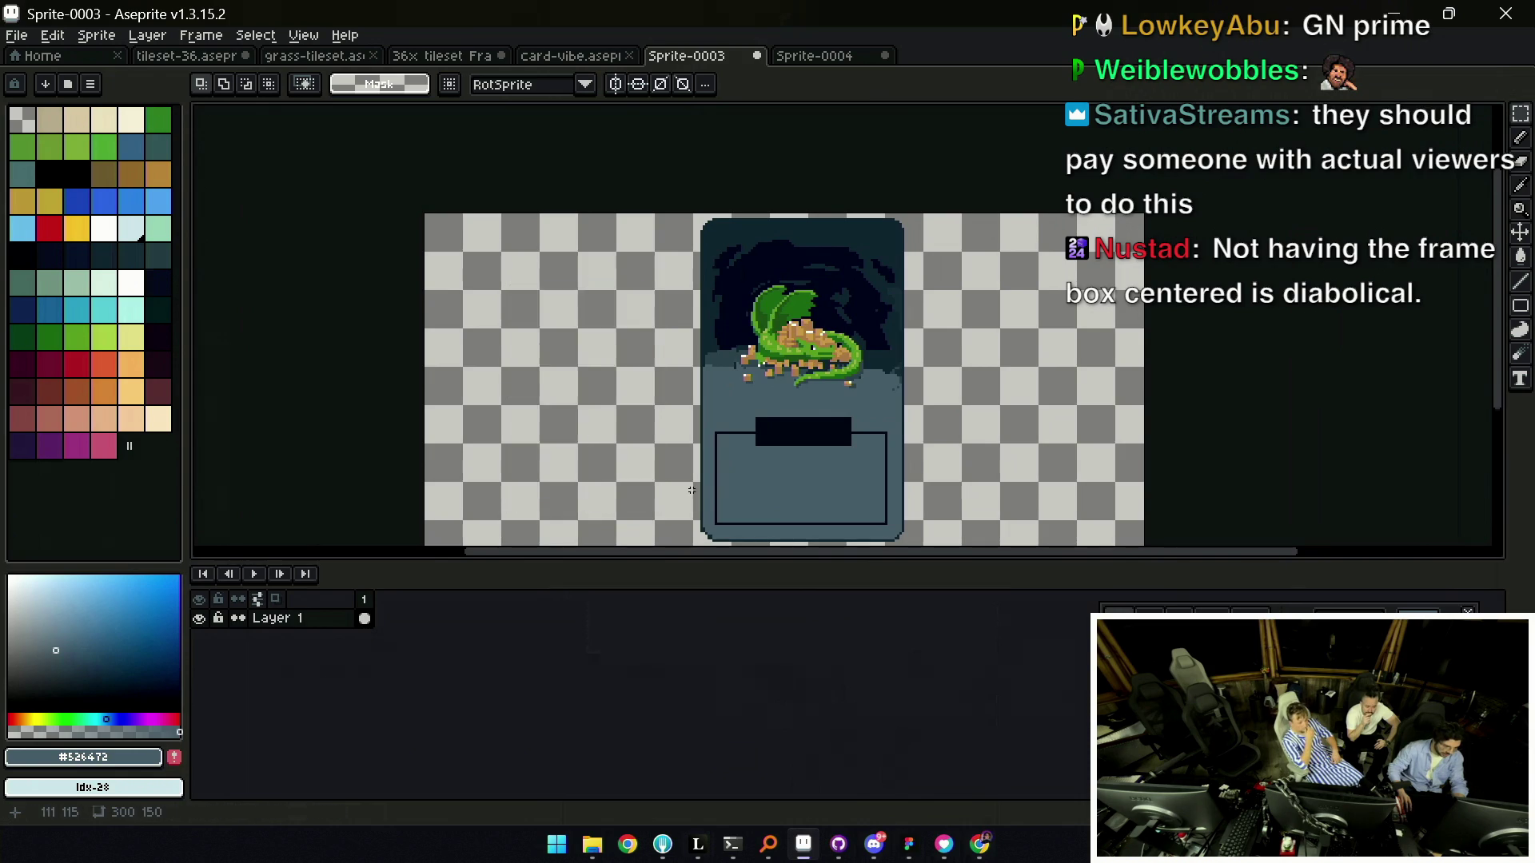
{"action": "key", "text": "ctrl+c"}
{"action": "left_click", "coordinate": [909, 843]}
{"action": "key", "text": "ctrl+v"}
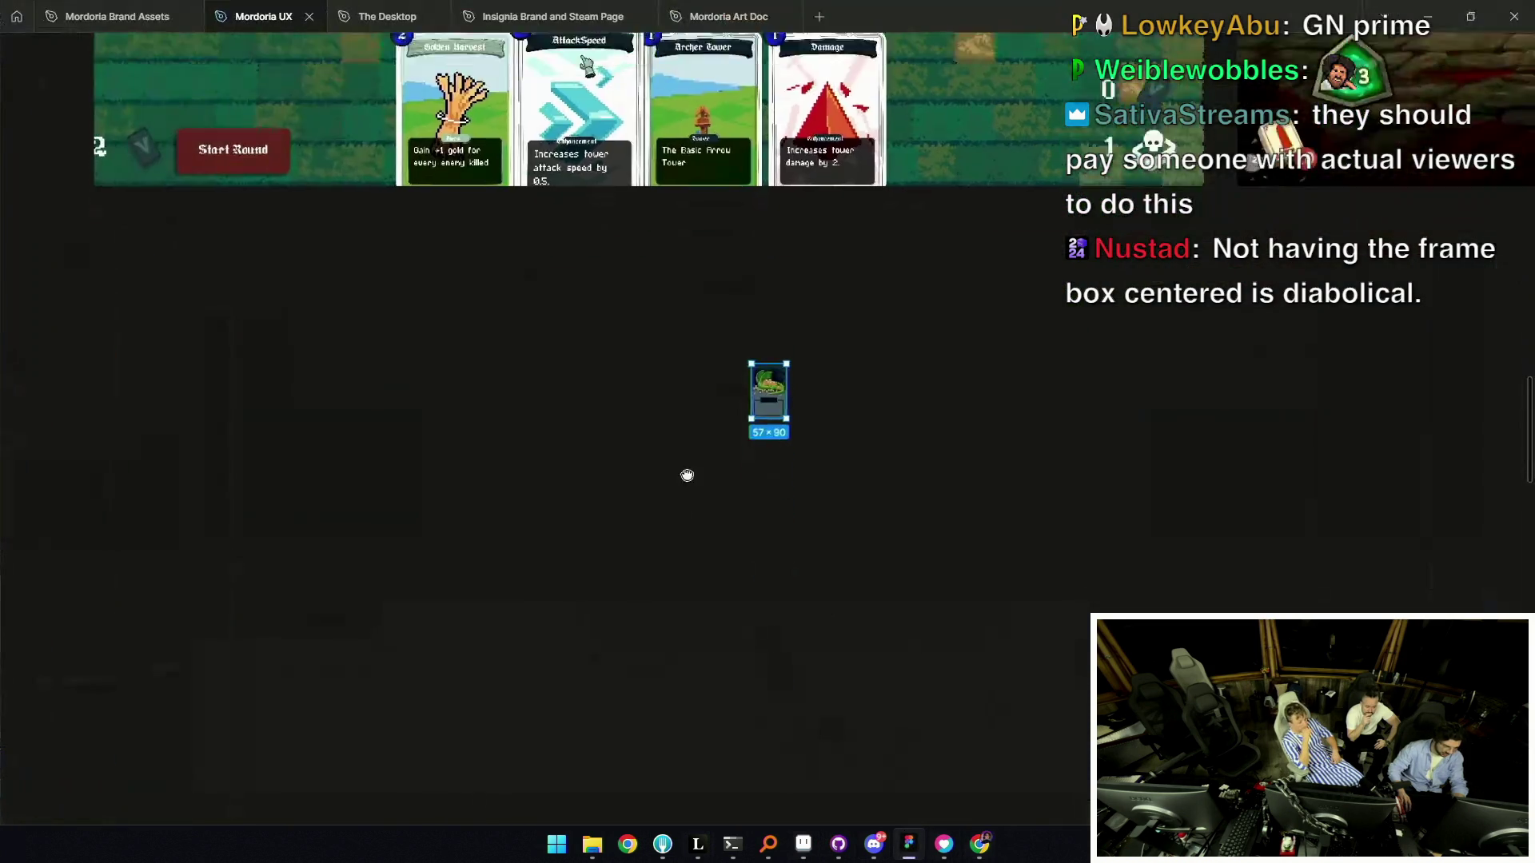
Back in Aseprite, deselect, then select and copy the whole large card.
{"action": "key", "text": "alt+Tab"}
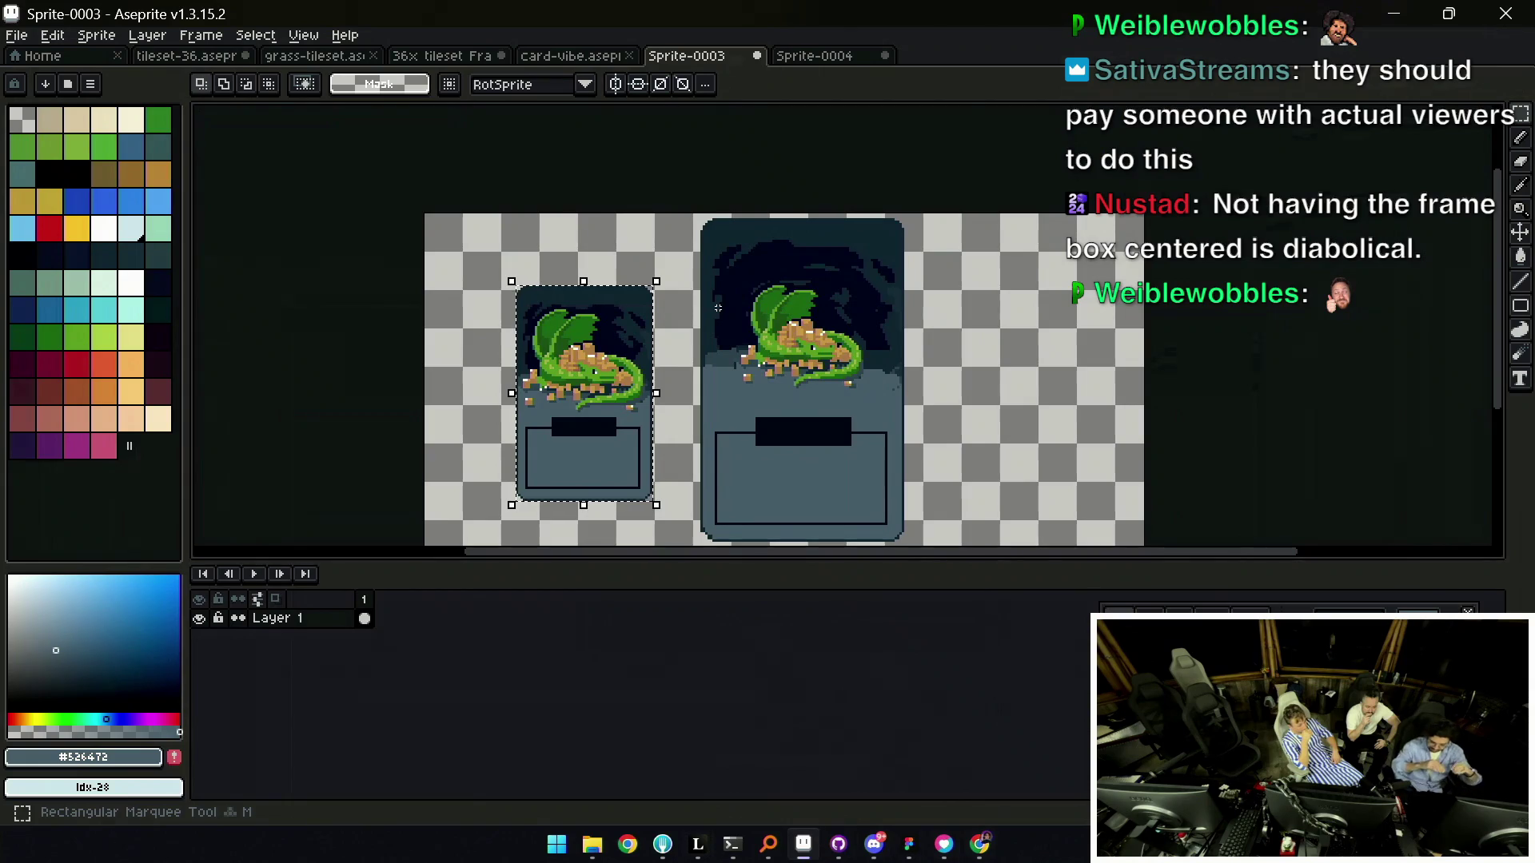
{"action": "key", "text": "ctrl+d"}
{"action": "scroll", "coordinate": [688, 256], "scroll_direction": "down", "scroll_amount": 5}
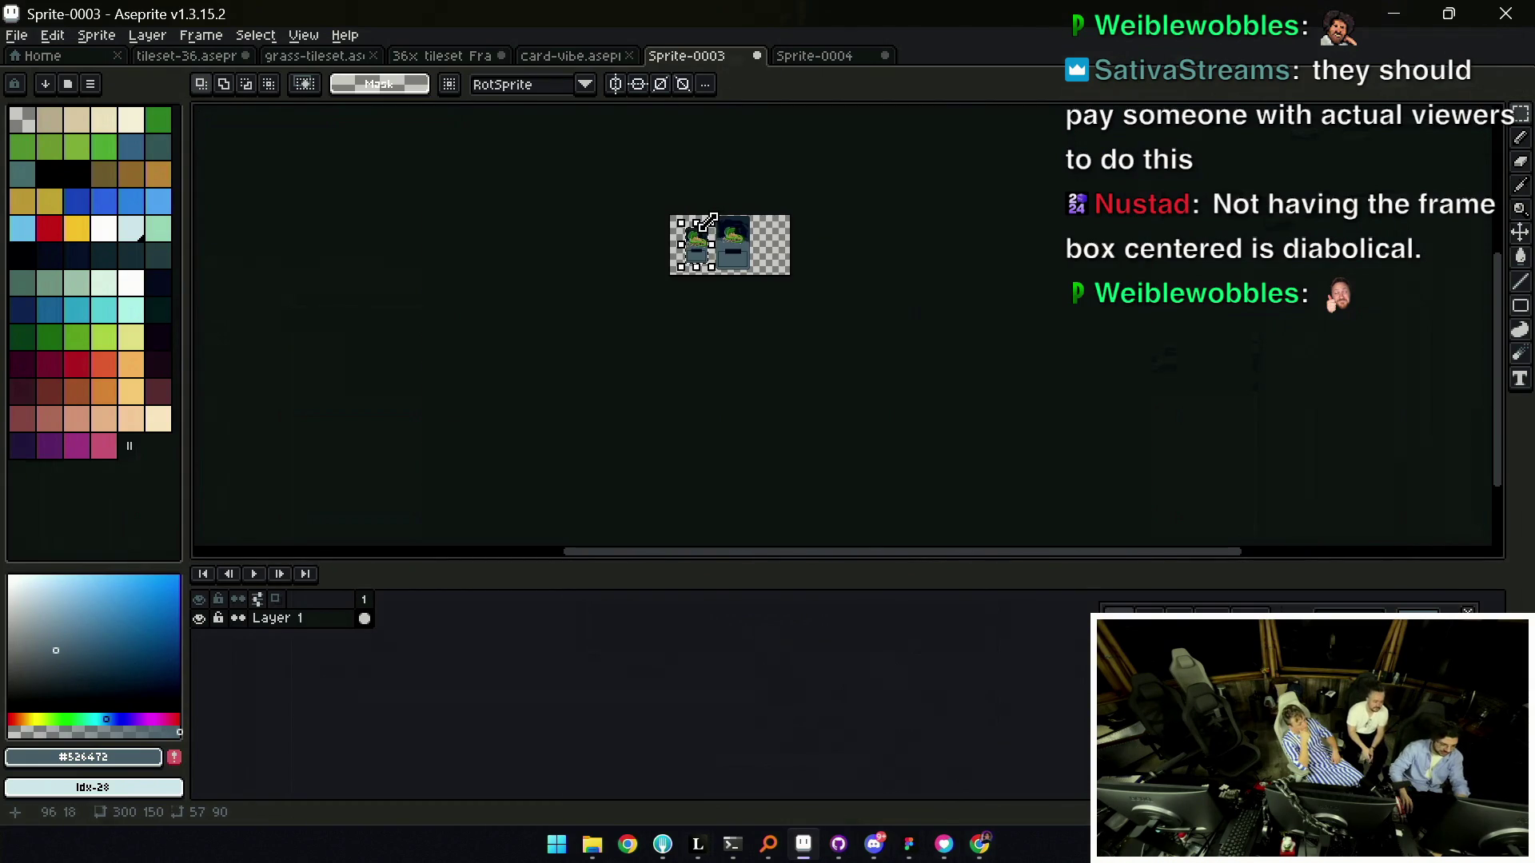
{"action": "scroll", "coordinate": [572, 181], "scroll_direction": "up", "scroll_amount": 5}
{"action": "scroll", "coordinate": [574, 181], "scroll_direction": "up", "scroll_amount": 3}
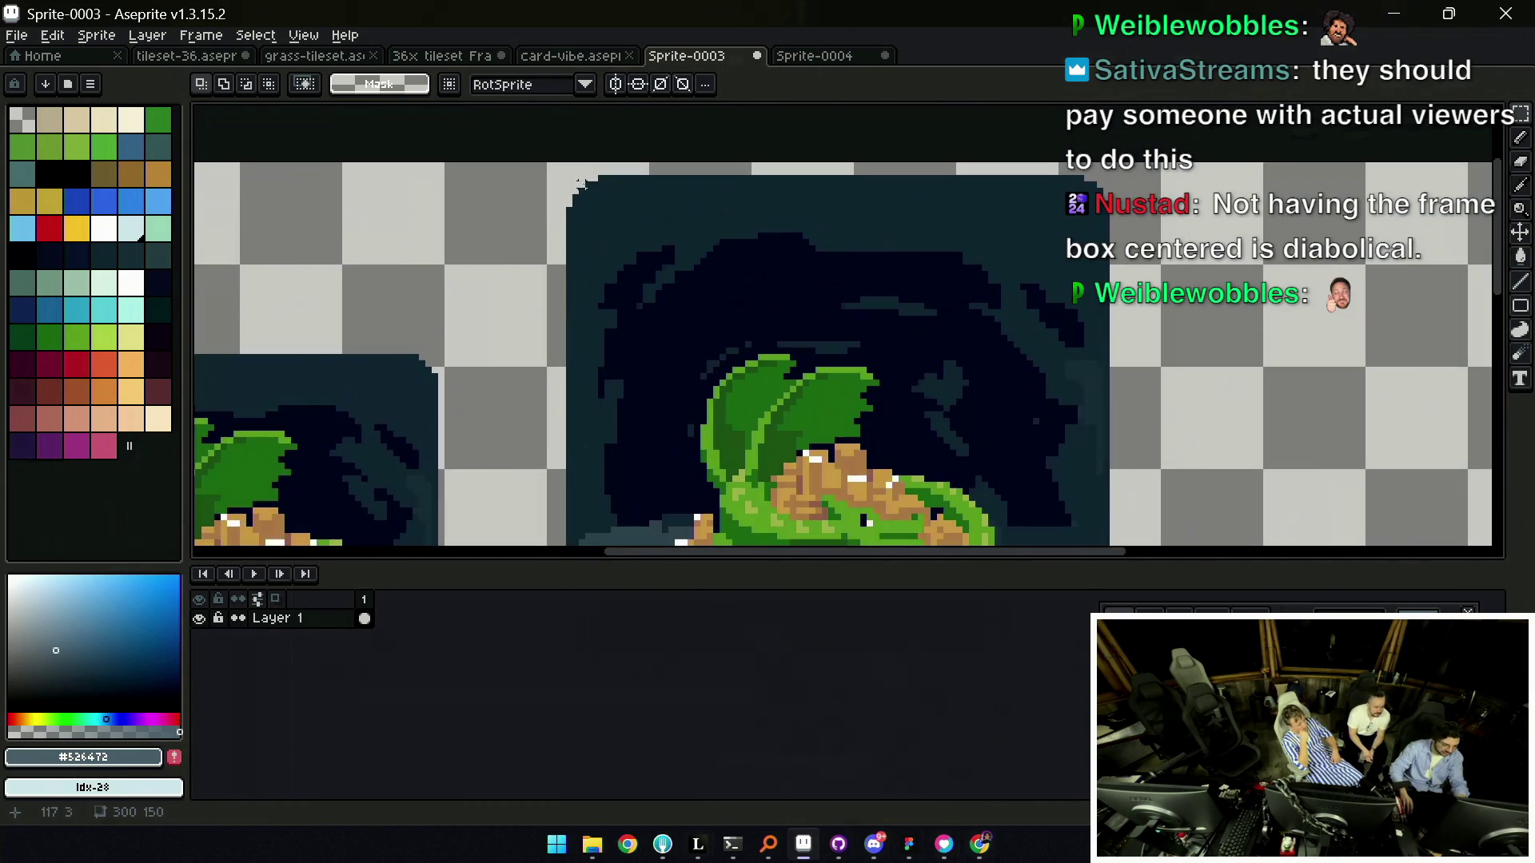
{"action": "mouse_move", "coordinate": [568, 177]}
{"action": "left_mouse_down"}
{"action": "mouse_move", "coordinate": [726, 411]}
{"action": "mouse_move", "coordinate": [1130, 428]}
{"action": "mouse_move", "coordinate": [1063, 326]}
{"action": "mouse_move", "coordinate": [1111, 417]}
{"action": "left_mouse_up"}
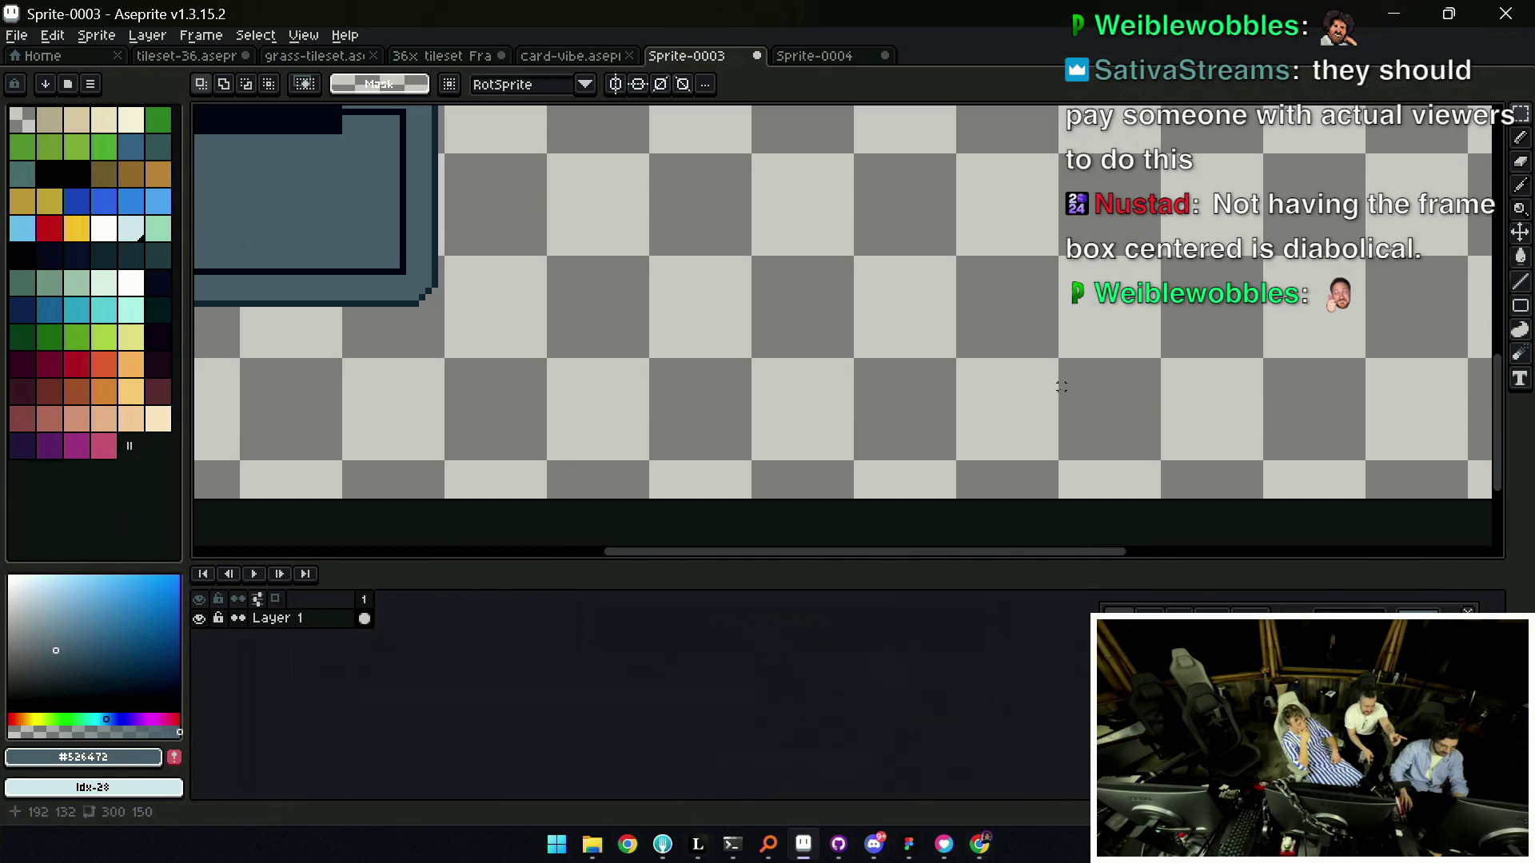
{"action": "key", "text": "ctrl+c"}
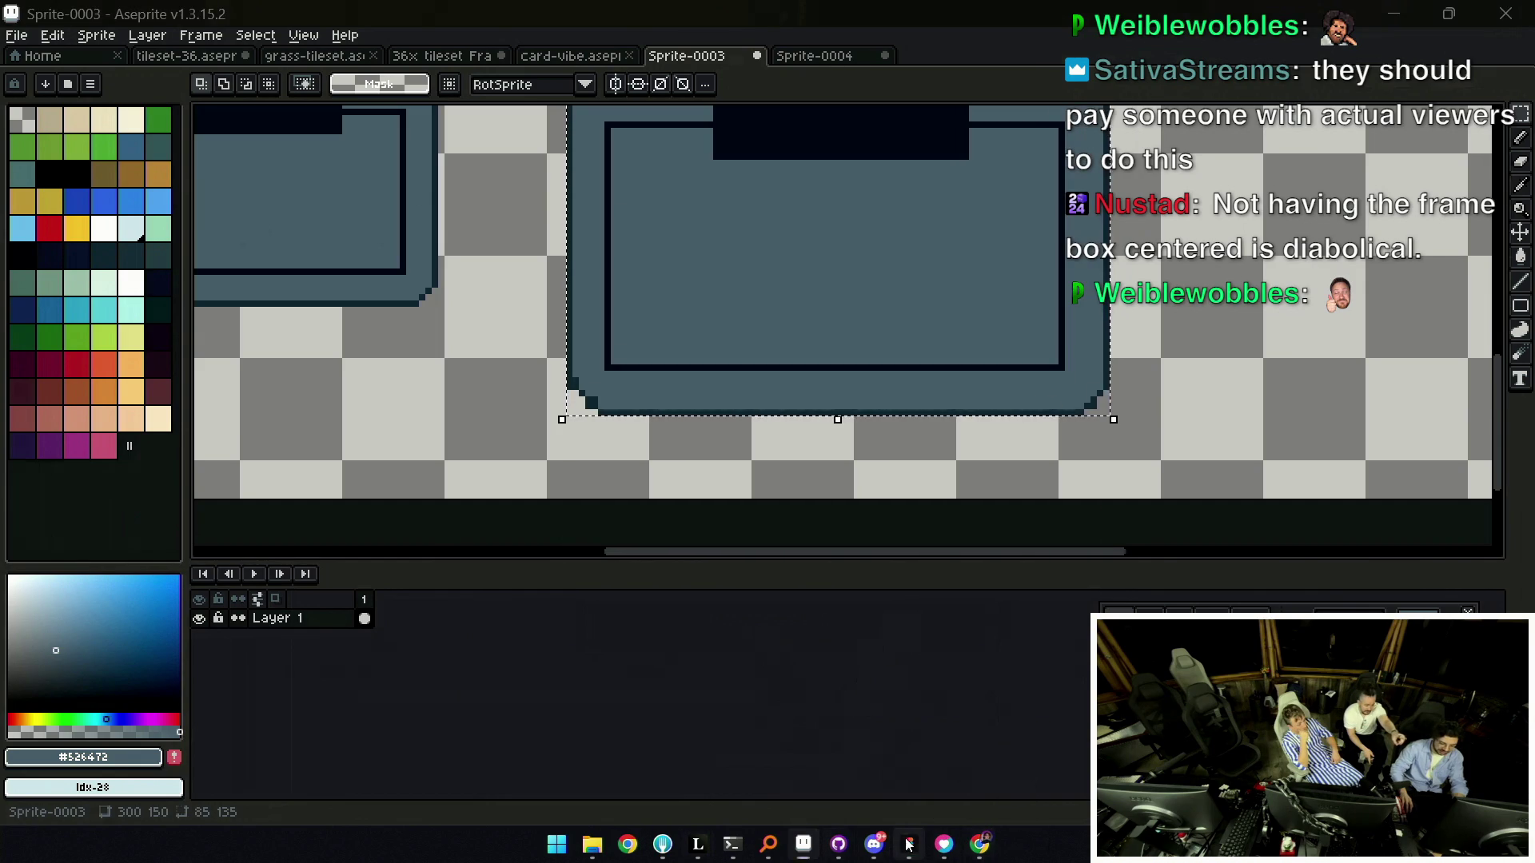
Paste the 85×135 card into Figma beside the small card and centre both in view.
{"action": "left_click", "coordinate": [909, 843]}
{"action": "key", "text": "ctrl+v"}
{"action": "scroll", "coordinate": [781, 435], "scroll_direction": "up", "scroll_amount": 5}
{"action": "left_click_drag", "start_coordinate": [781, 435], "coordinate": [915, 211]}
{"action": "mouse_move", "coordinate": [756, 197]}
{"action": "left_mouse_down"}
{"action": "mouse_move", "coordinate": [719, 479]}
{"action": "mouse_move", "coordinate": [606, 473]}
{"action": "mouse_move", "coordinate": [617, 502]}
{"action": "left_mouse_up"}
{"action": "left_click", "coordinate": [612, 476]}
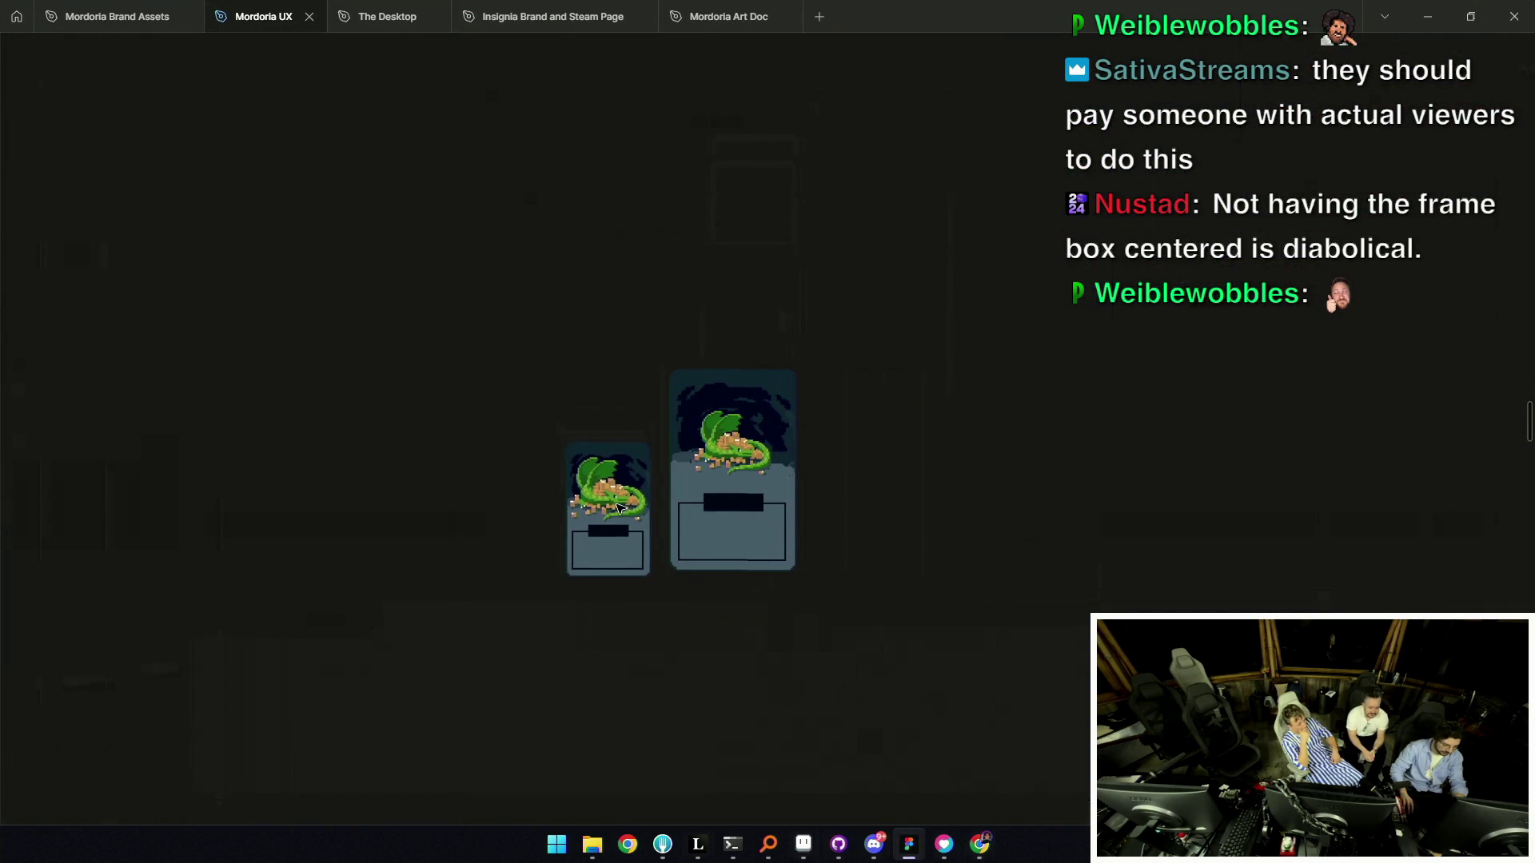
Drag the small card's top-left corner outward to stretch it to 85×135.
{"action": "left_click_drag", "start_coordinate": [559, 434], "coordinate": [525, 371]}
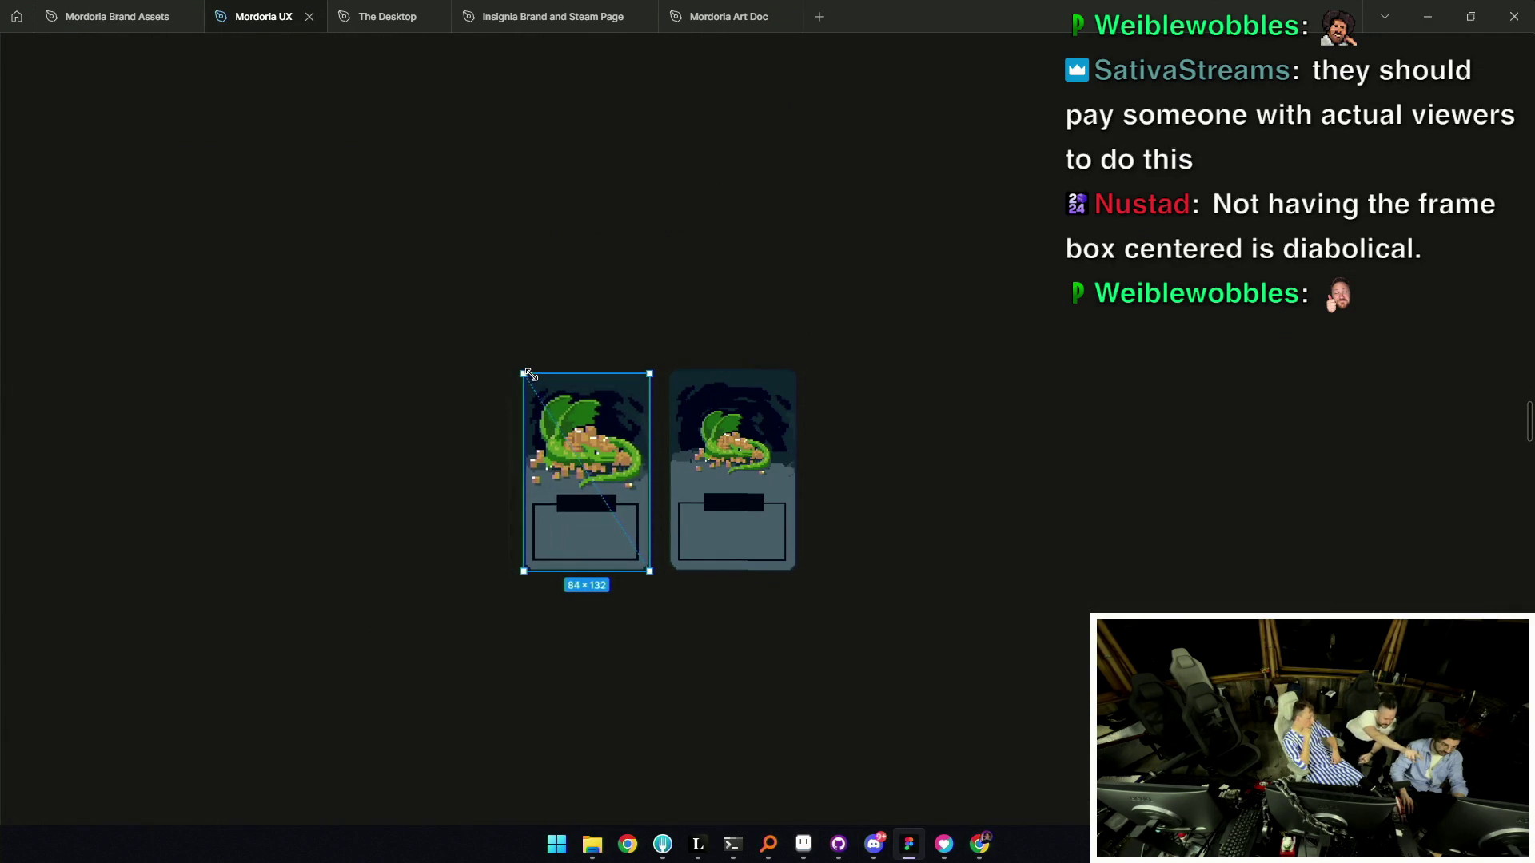
{"action": "scroll", "coordinate": [713, 477], "scroll_direction": "up", "scroll_amount": 5}
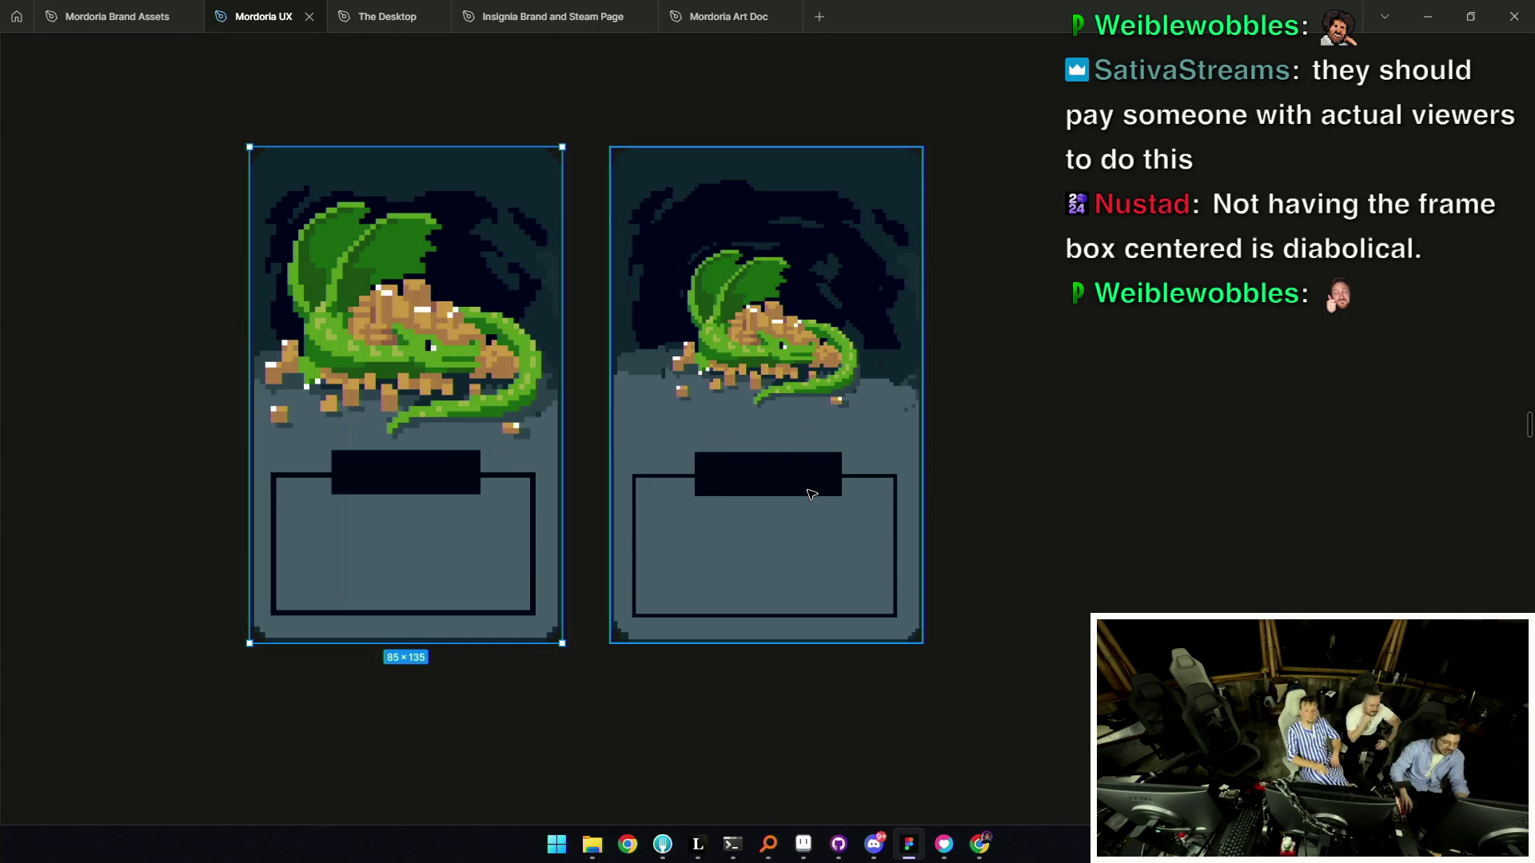
{"action": "scroll", "coordinate": [759, 511], "scroll_direction": "down", "scroll_amount": 5}
{"action": "scroll", "coordinate": [692, 527], "scroll_direction": "up", "scroll_amount": 3}
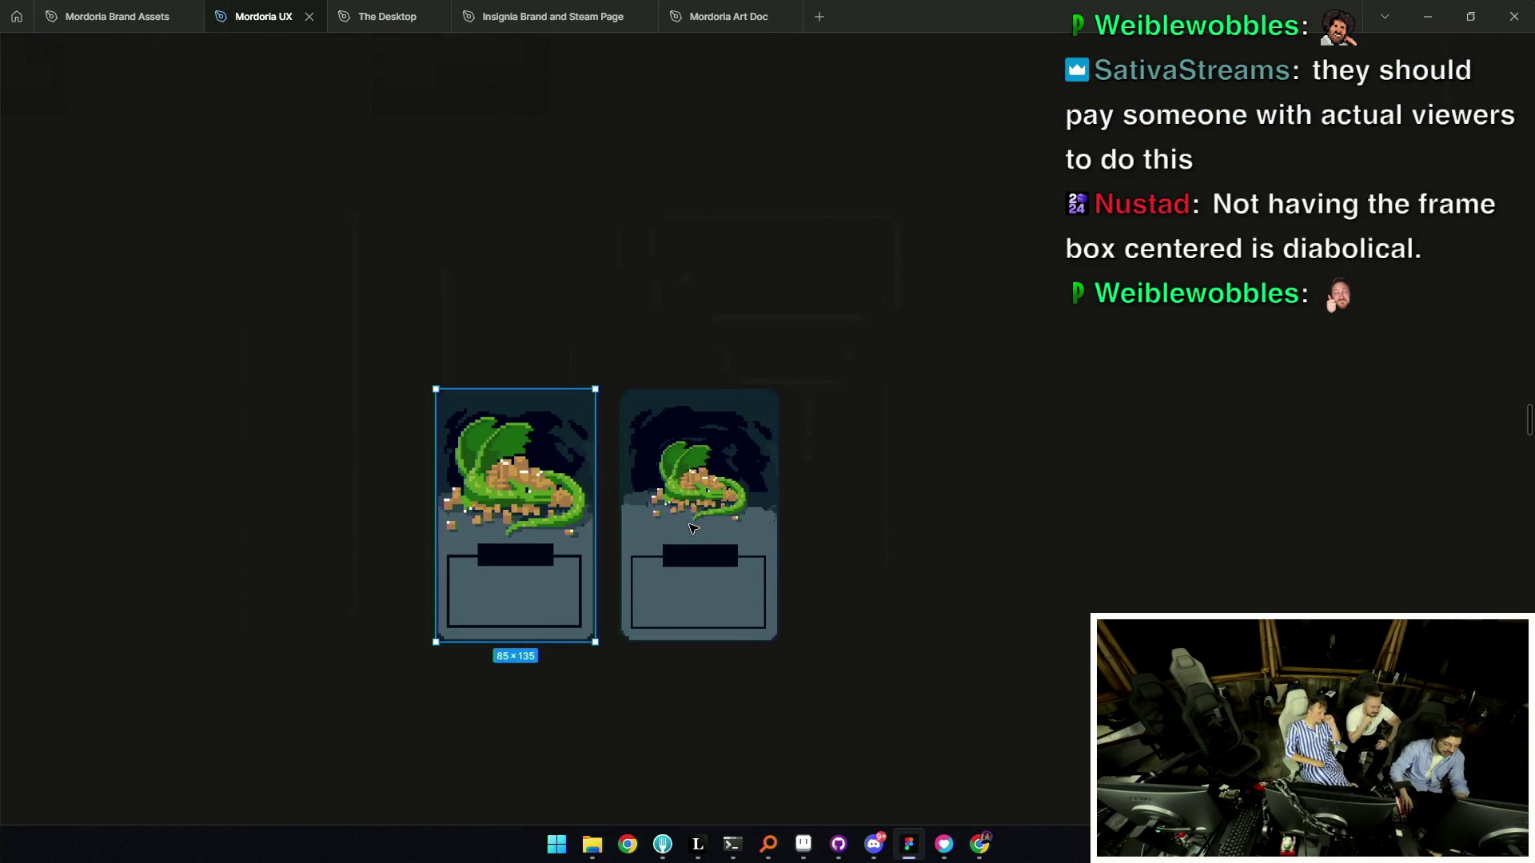
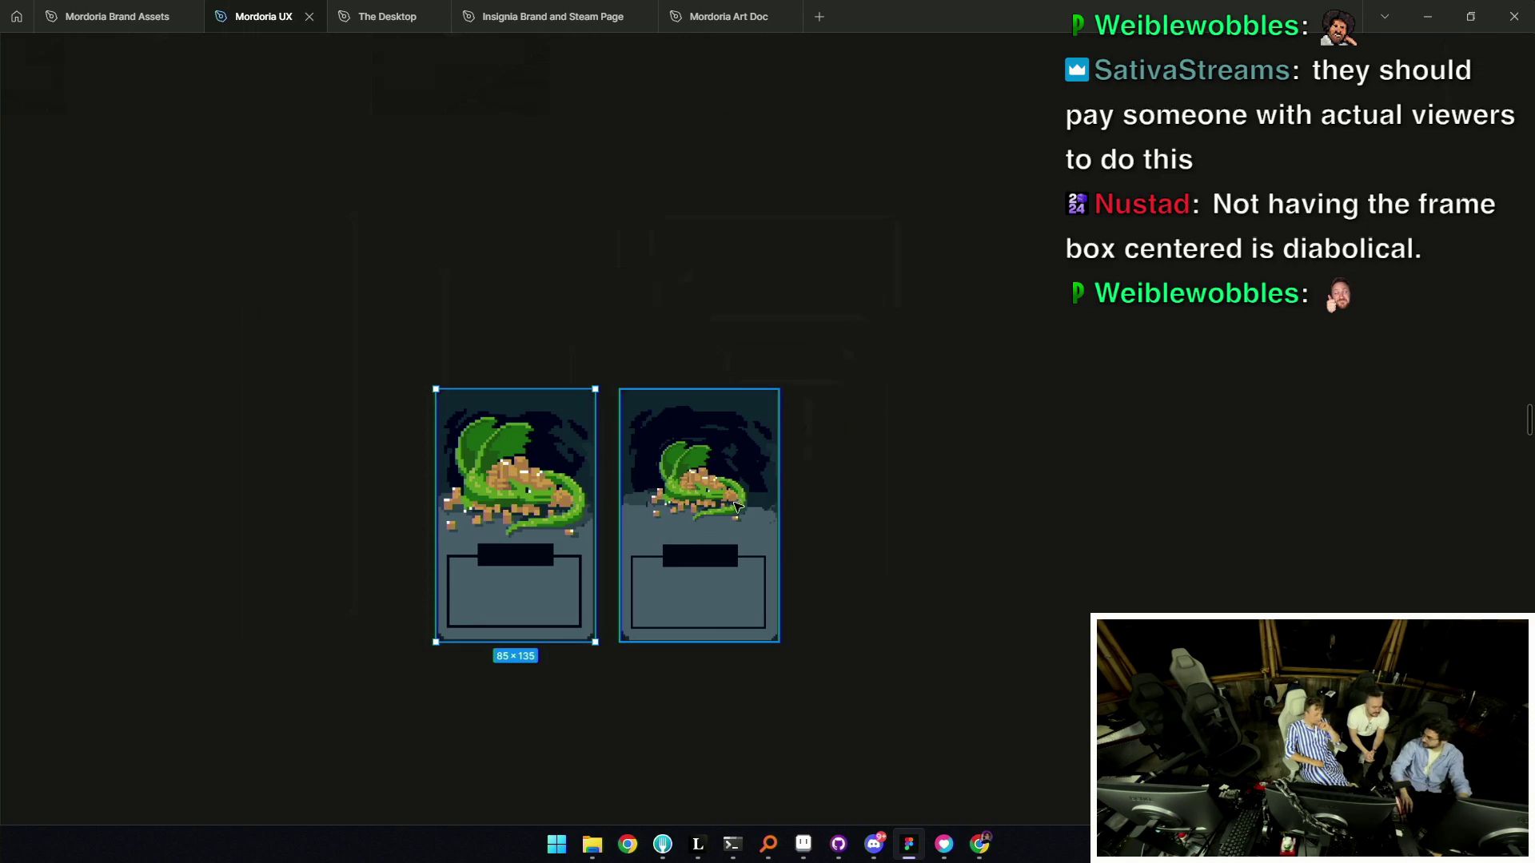
Add placeholder text 'zxcxzcz' centred in the left dragon card's lower box.
{"action": "scroll", "coordinate": [657, 486], "scroll_direction": "down", "scroll_amount": 3}
{"action": "left_click", "coordinate": [650, 400]}
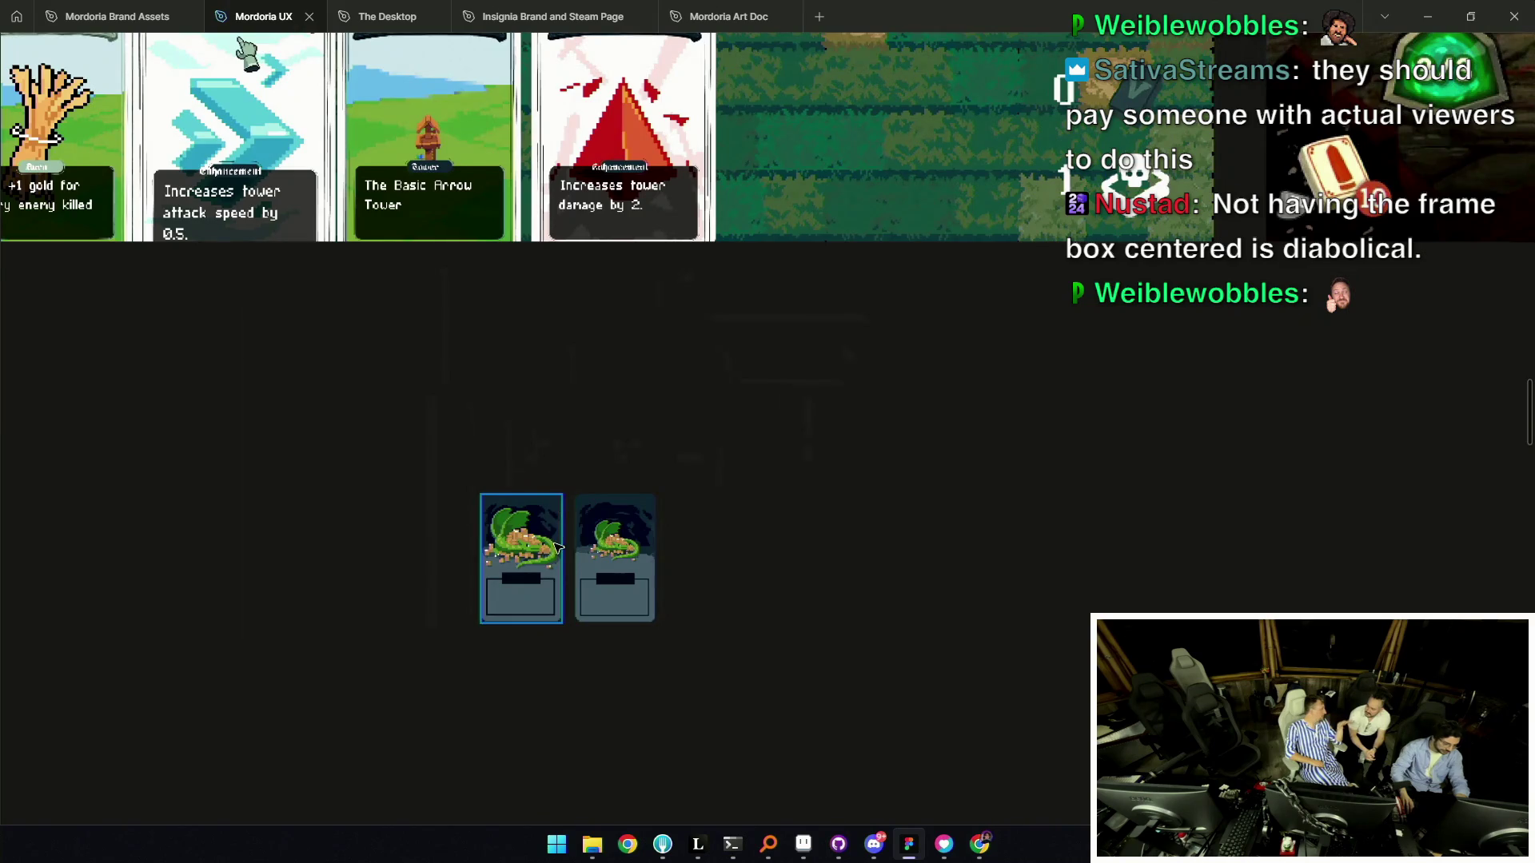
{"action": "scroll", "coordinate": [546, 564], "scroll_direction": "up", "scroll_amount": 3}
{"action": "left_click", "coordinate": [526, 623]}
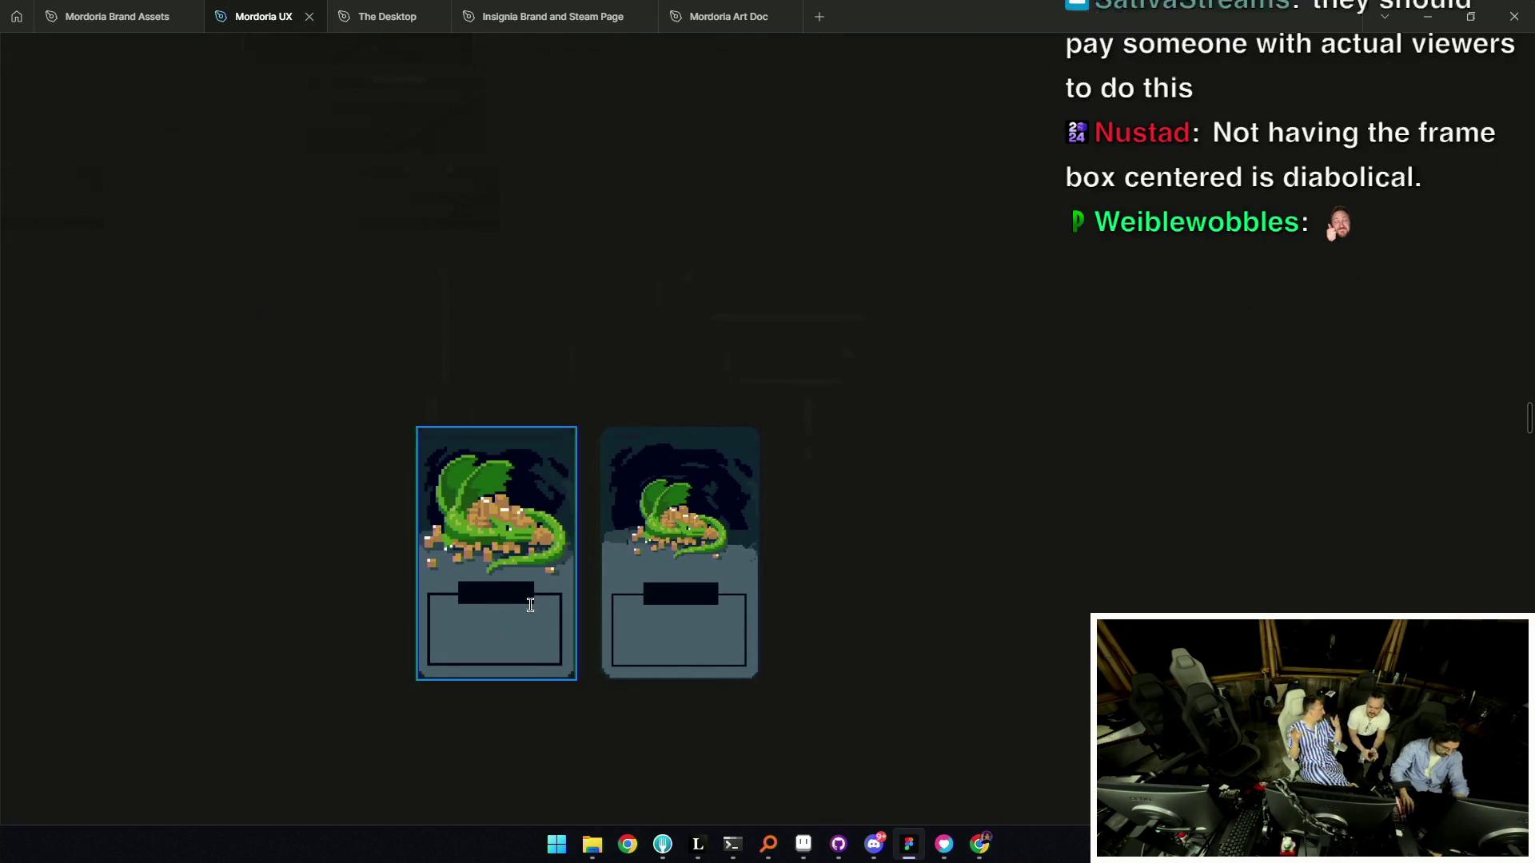
{"action": "type", "text": "zxcxzcz"}
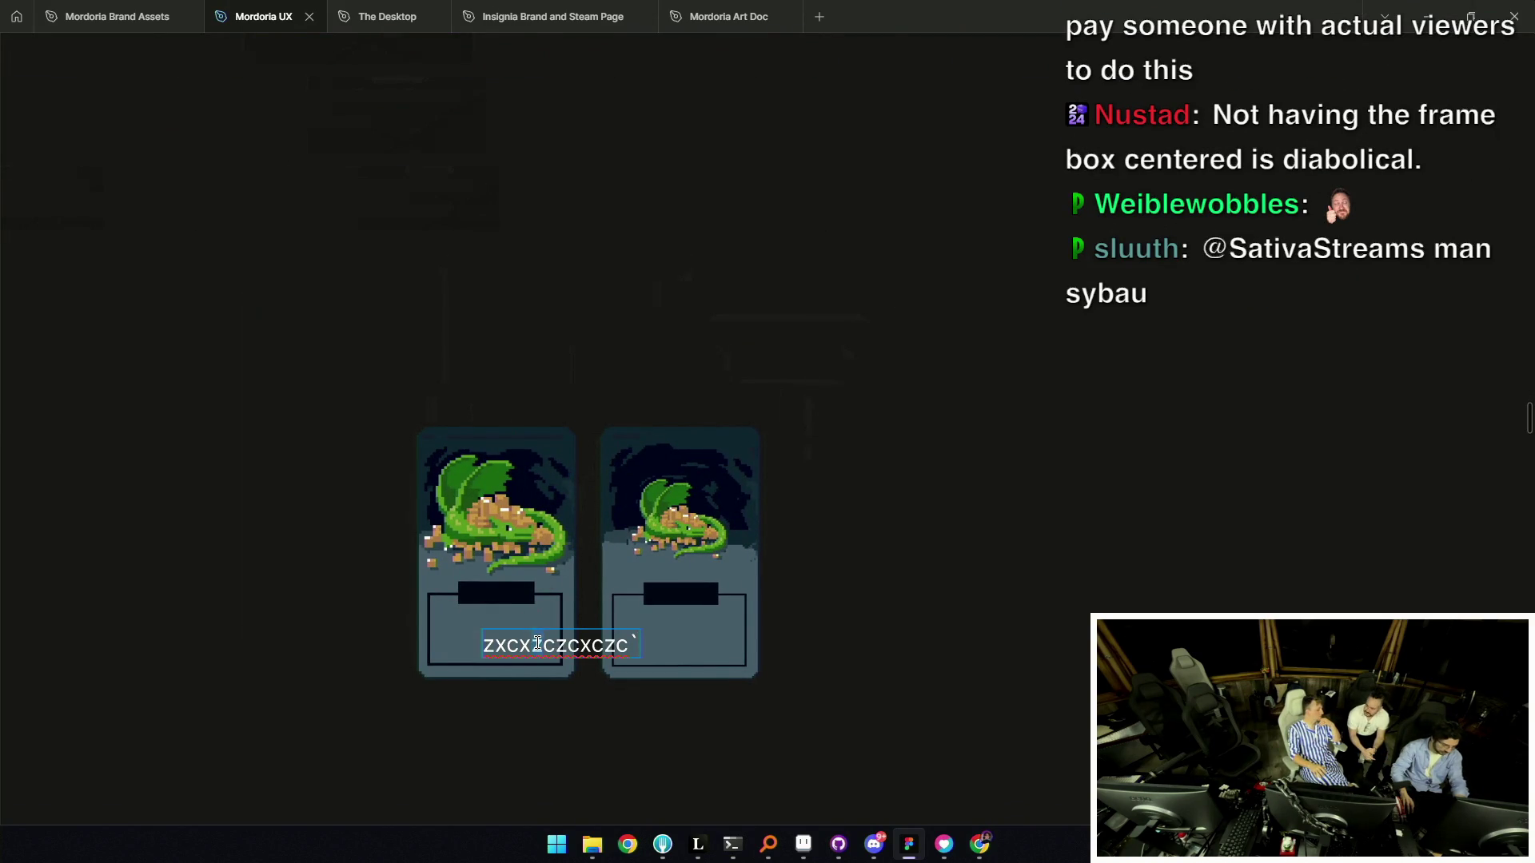
{"action": "key", "text": "Escape"}
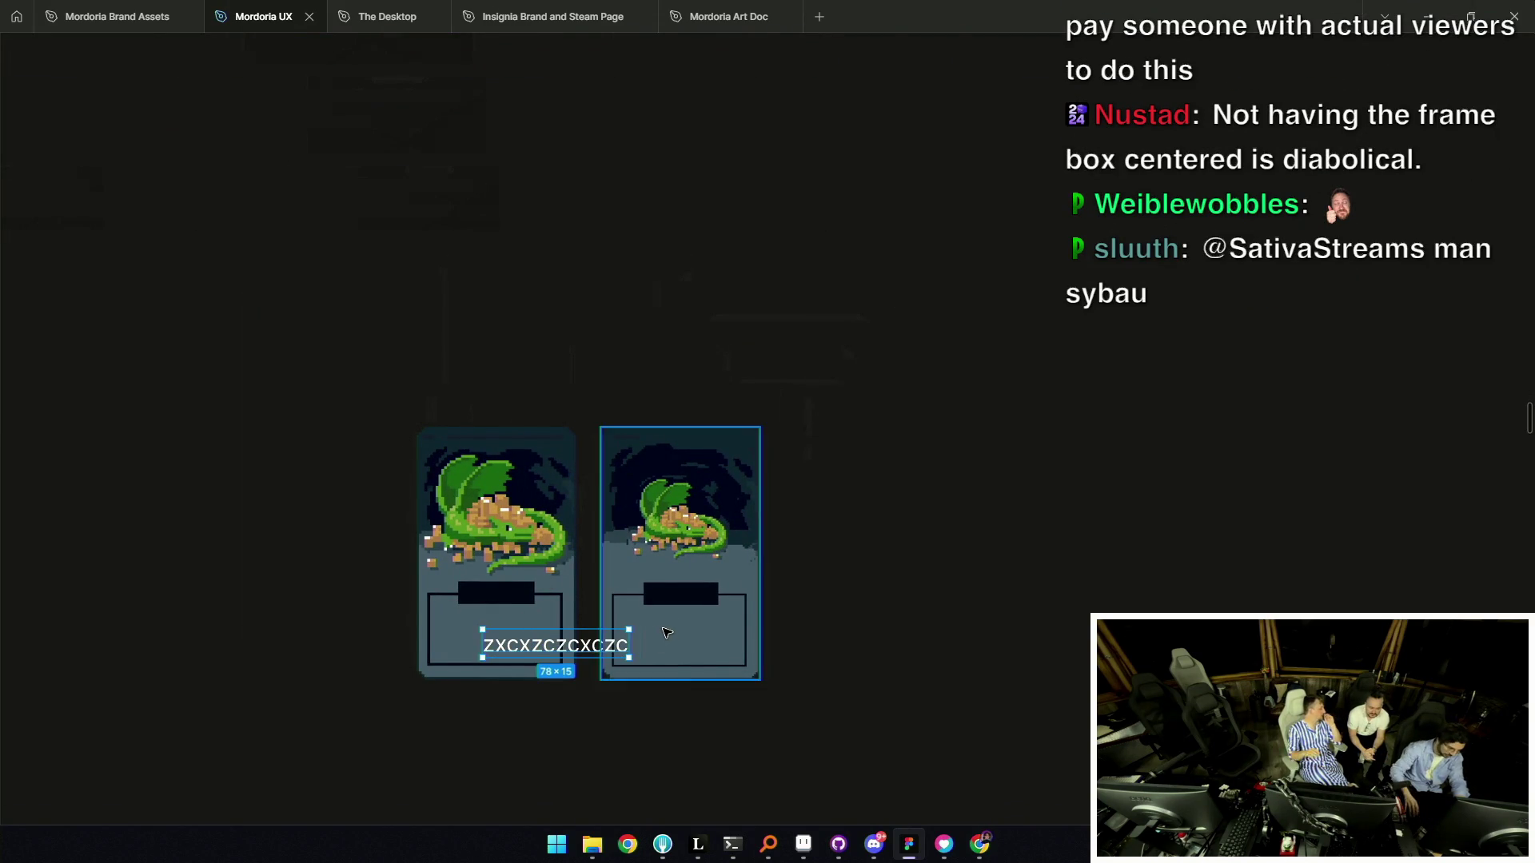
{"action": "left_click_drag", "start_coordinate": [574, 657], "coordinate": [520, 635]}
{"action": "key", "text": "ctrl+backslash"}
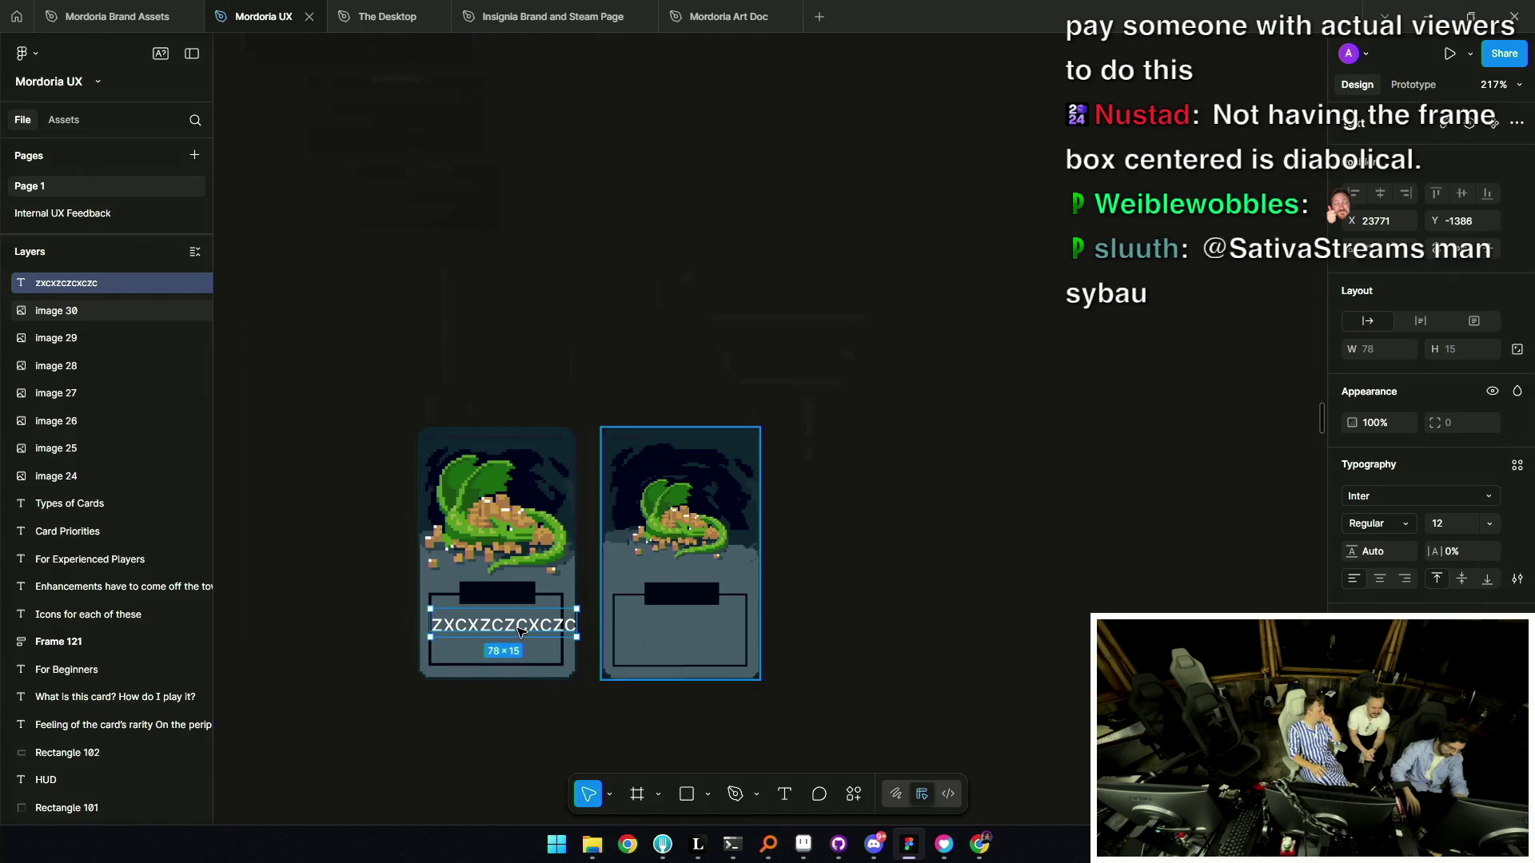
Search the font list for a pixel font, trying 'pix' and 'armin'.
{"action": "left_click", "coordinate": [1389, 499]}
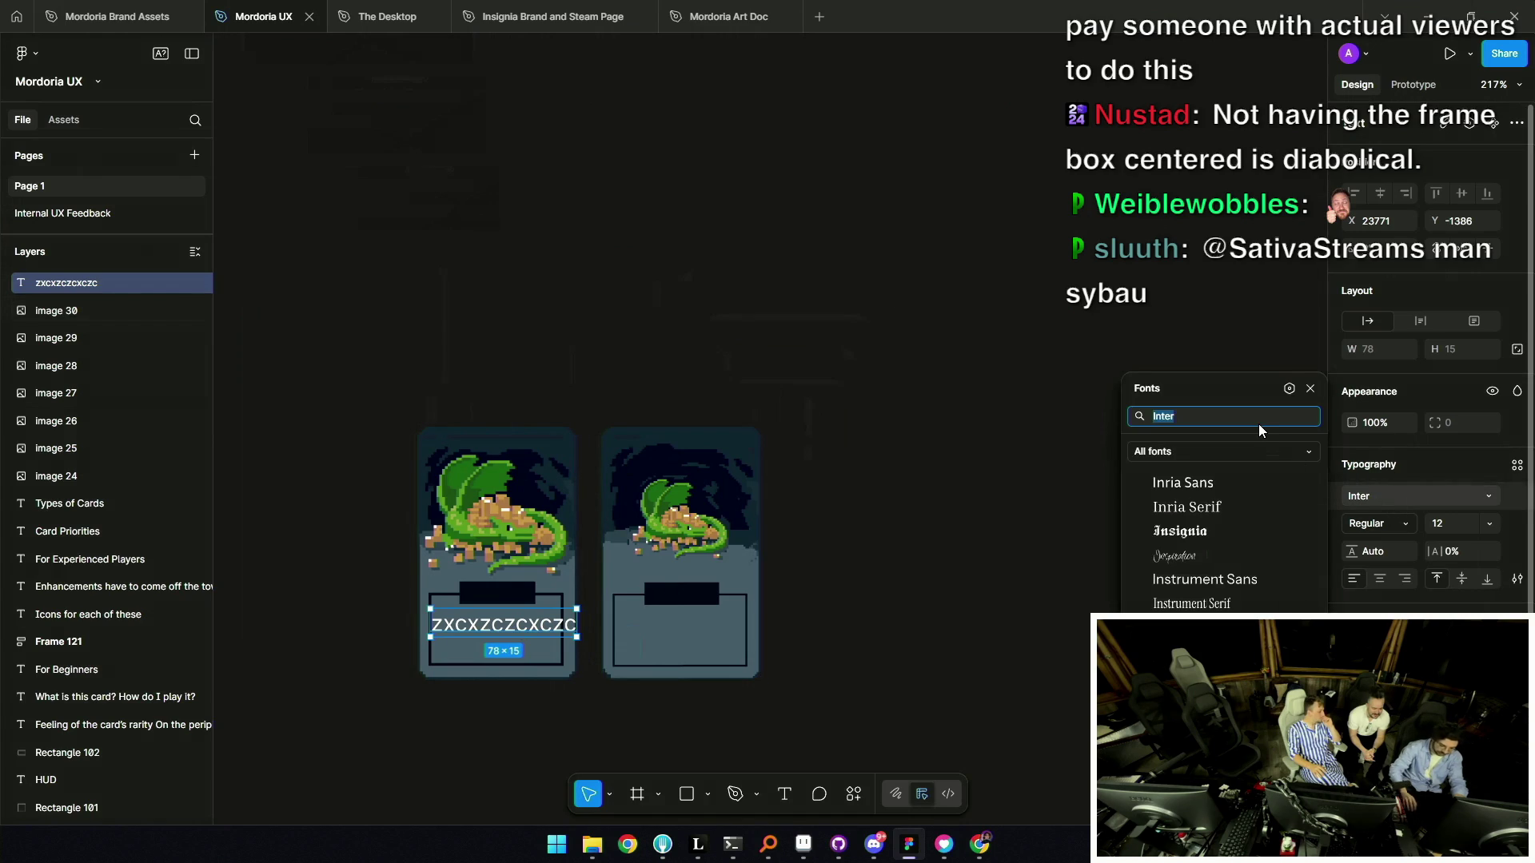
{"action": "type", "text": "pix"}
{"action": "key", "text": "BackSpace"}
{"action": "key", "text": "BackSpace"}
{"action": "key", "text": "BackSpace"}
{"action": "type", "text": "armin"}
{"action": "key", "text": "BackSpace"}
{"action": "key", "text": "BackSpace"}
{"action": "type", "text": "in"}
{"action": "key", "text": "BackSpace"}
{"action": "key", "text": "BackSpace"}
{"action": "key", "text": "BackSpace"}
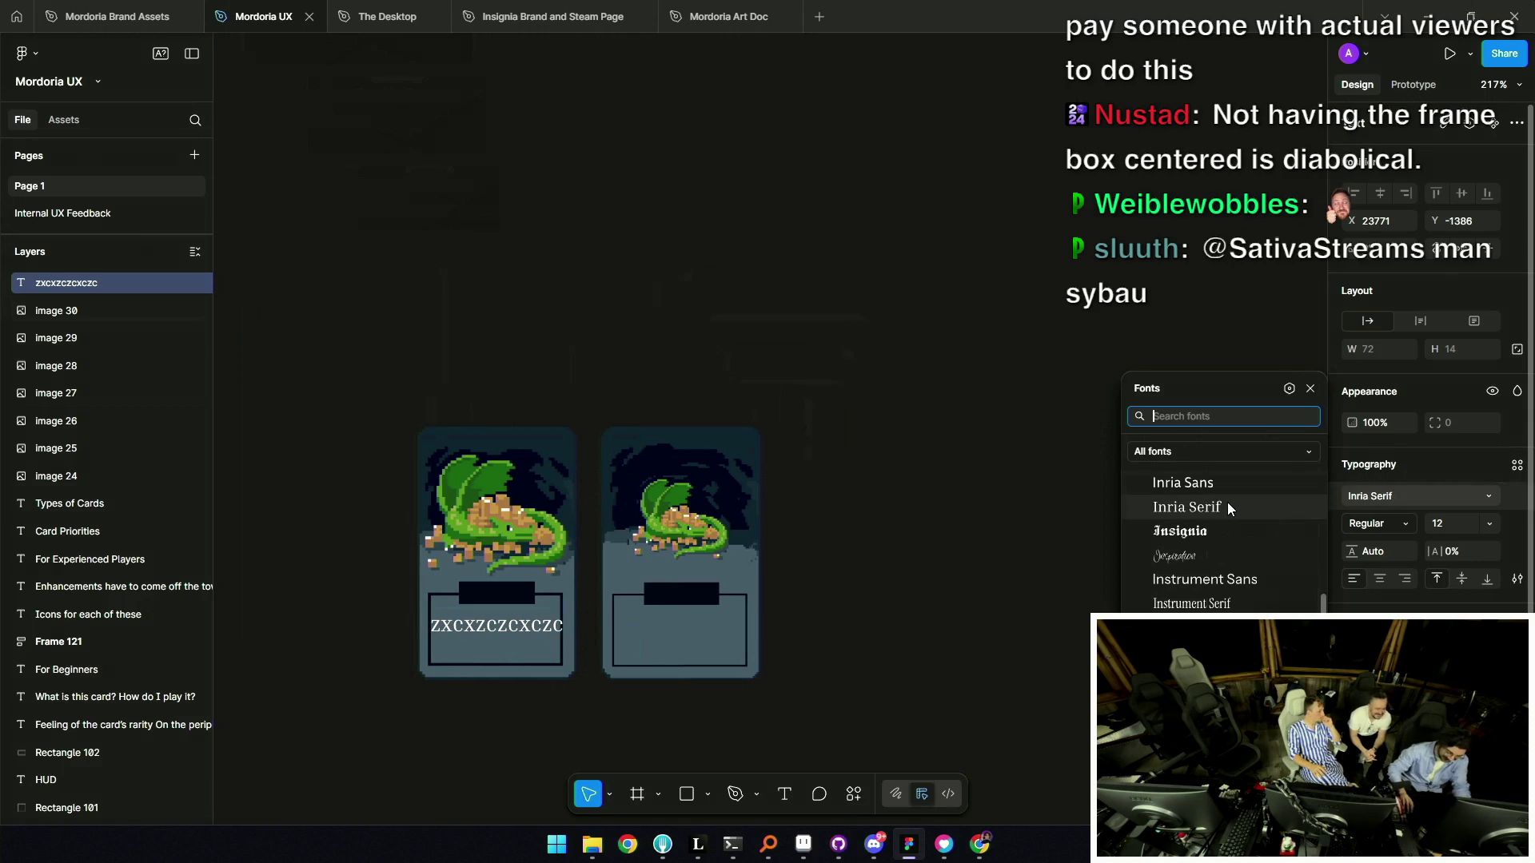
{"action": "type", "text": "armin"}
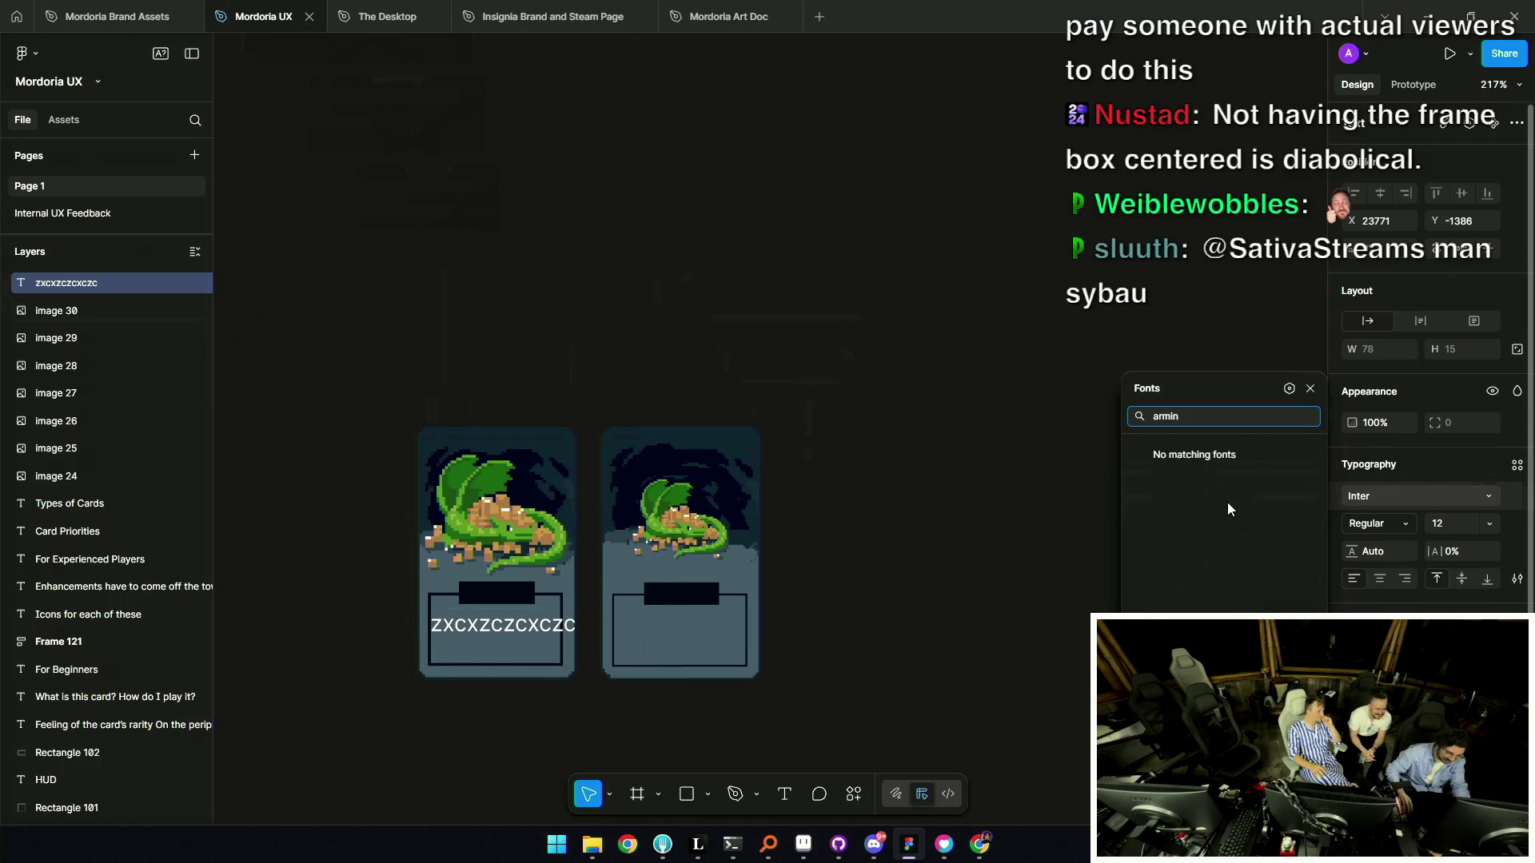
{"action": "key", "text": "Escape"}
Apply the Ohrenstead font to the placeholder text.
{"action": "left_click", "coordinate": [1372, 496]}
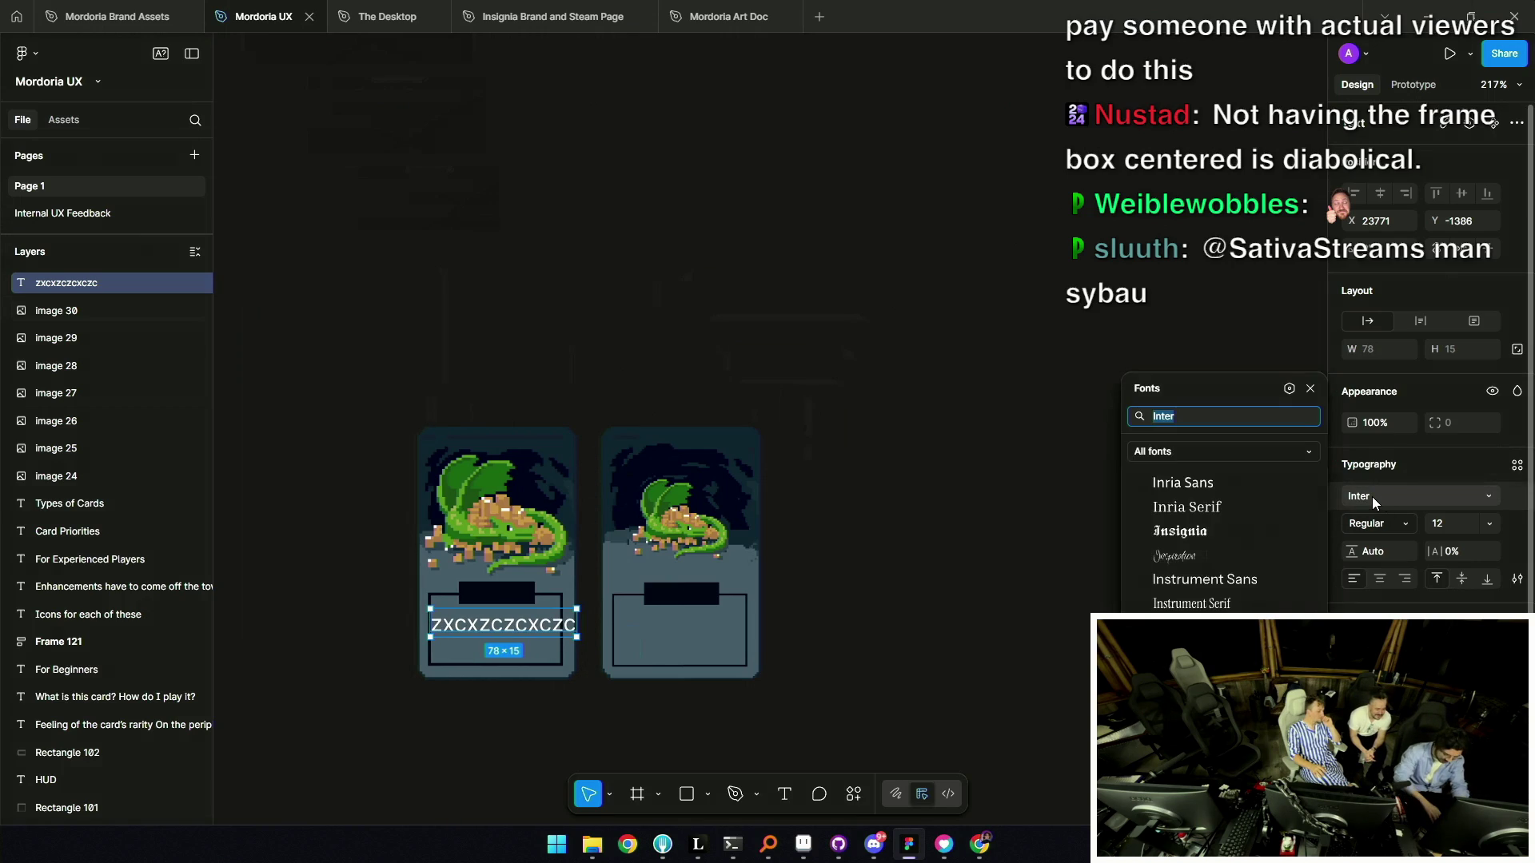
{"action": "type", "text": "ohren"}
{"action": "key", "text": "Return"}
{"action": "scroll", "coordinate": [532, 623], "scroll_direction": "up", "scroll_amount": 3, "text": "ctrl"}
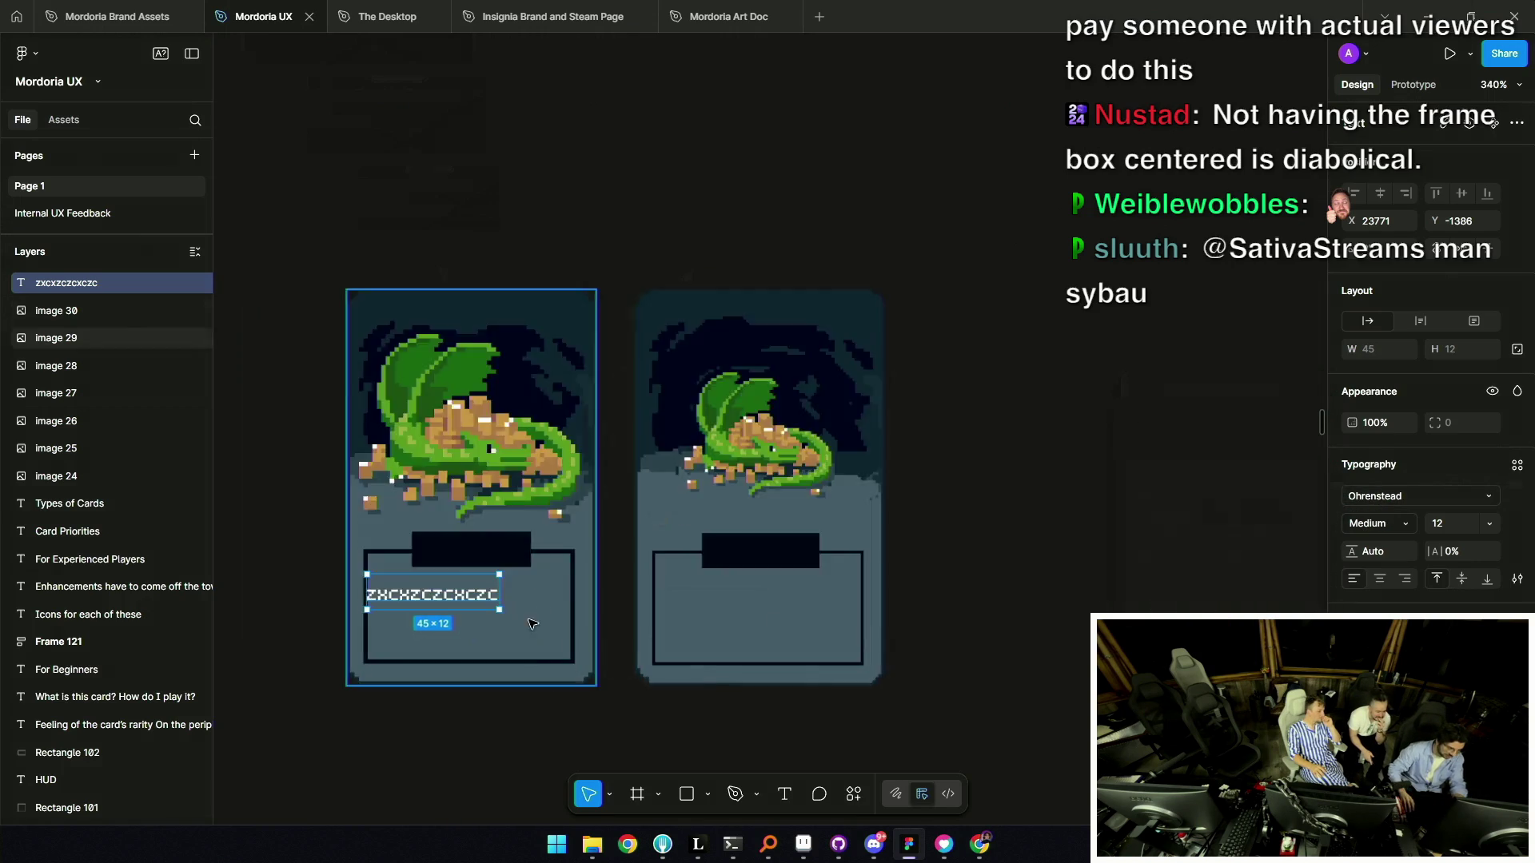
Replace the placeholder with 'Lorem Ipsum dolor Sit amet bla bla'.
{"action": "scroll", "coordinate": [531, 623], "scroll_direction": "left", "scroll_amount": 4}
{"action": "scroll", "coordinate": [744, 557], "scroll_direction": "up", "scroll_amount": 3, "text": "ctrl"}
{"action": "double_click", "coordinate": [743, 557]}
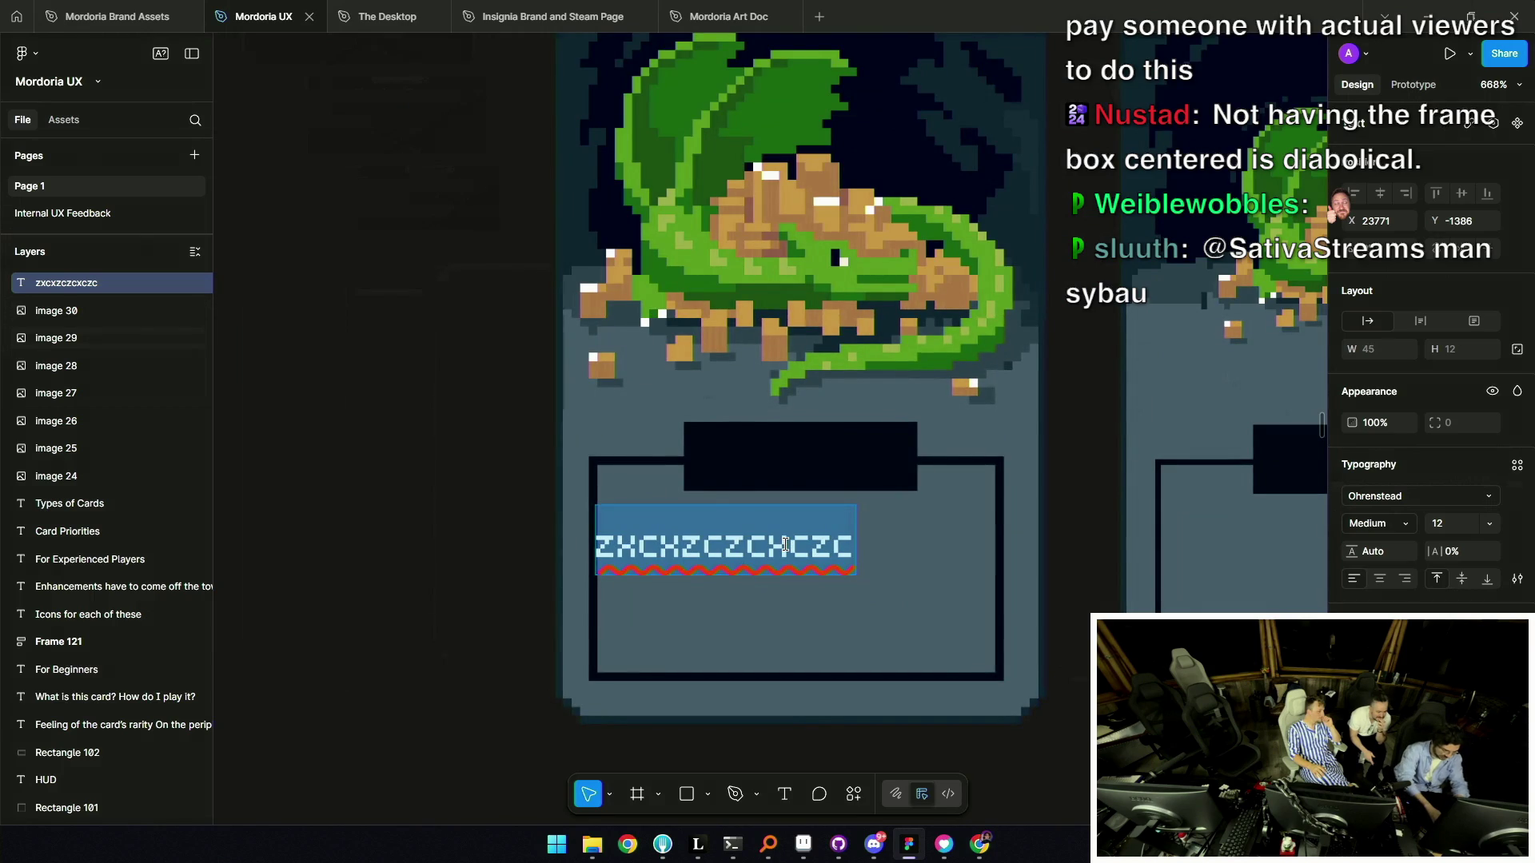
{"action": "type", "text": "Lorem U"}
{"action": "key", "text": "BackSpace"}
{"action": "type", "text": "Ipsum dolor"}
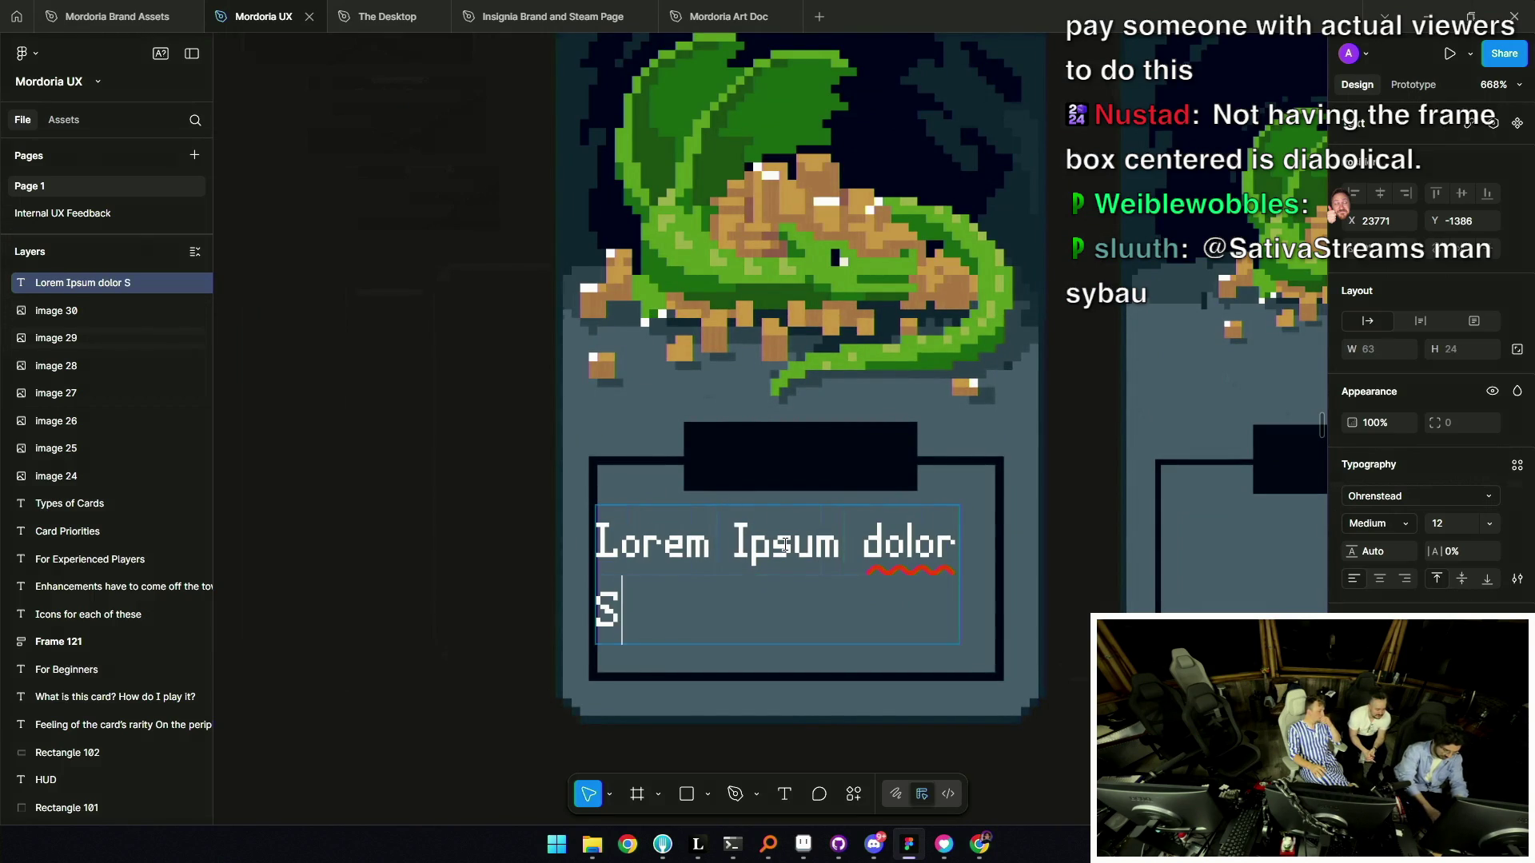
{"action": "type", "text": "e"}
{"action": "key", "text": "BackSpace"}
{"action": "key", "text": "BackSpace"}
{"action": "key", "text": "BackSpace"}
{"action": "type", "text": "me"}
{"action": "key", "text": "Escape"}
{"action": "key", "text": "Right"}
{"action": "key", "text": "Right"}
{"action": "key", "text": "Right"}
Set the text's font size to 16.
{"action": "left_click", "coordinate": [1455, 525]}
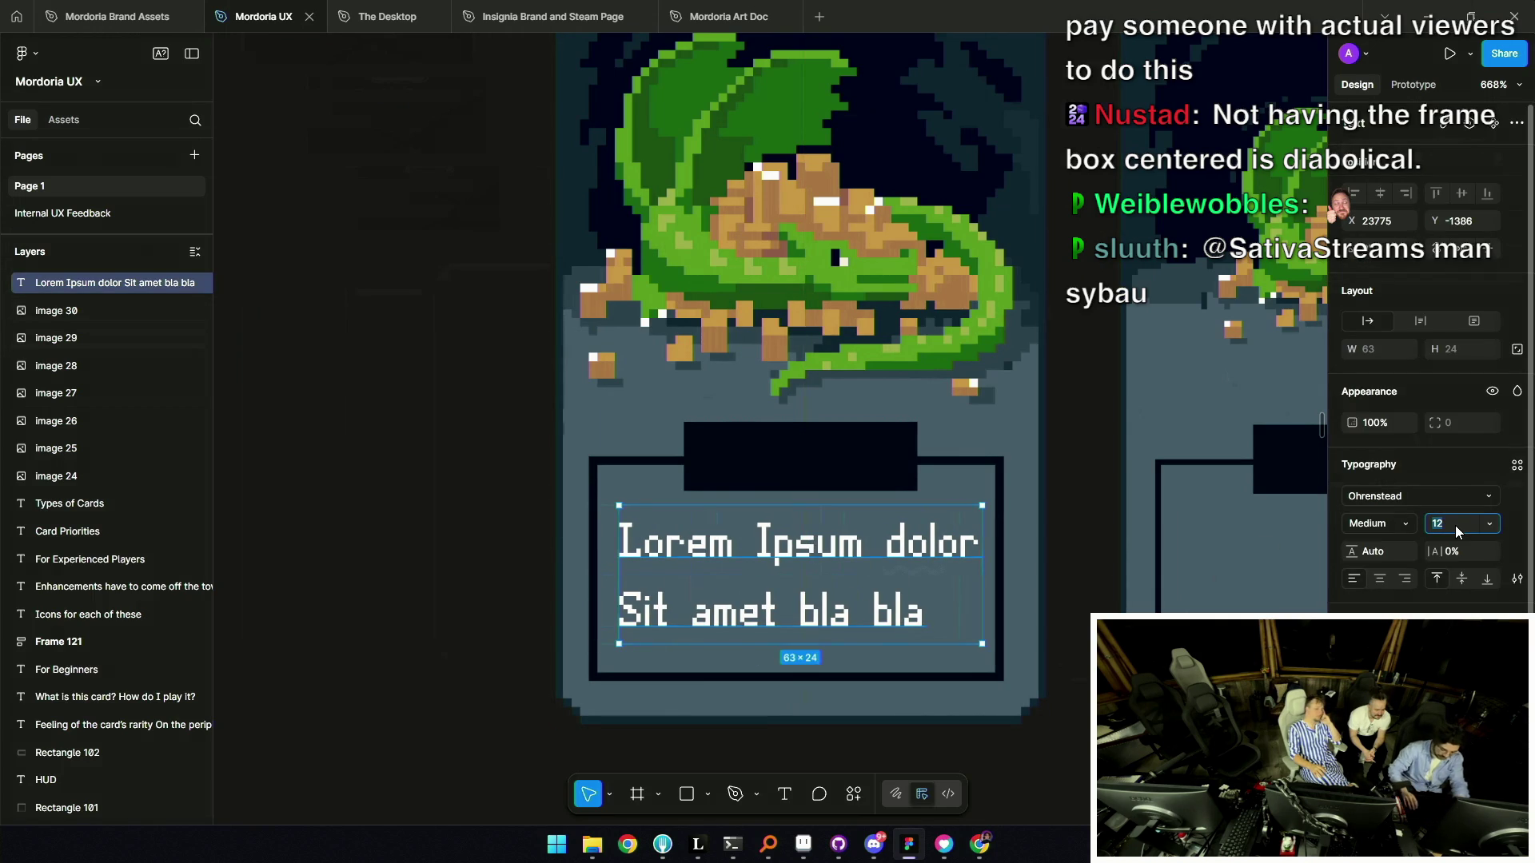
{"action": "type", "text": "16"}
{"action": "key", "text": "Return"}
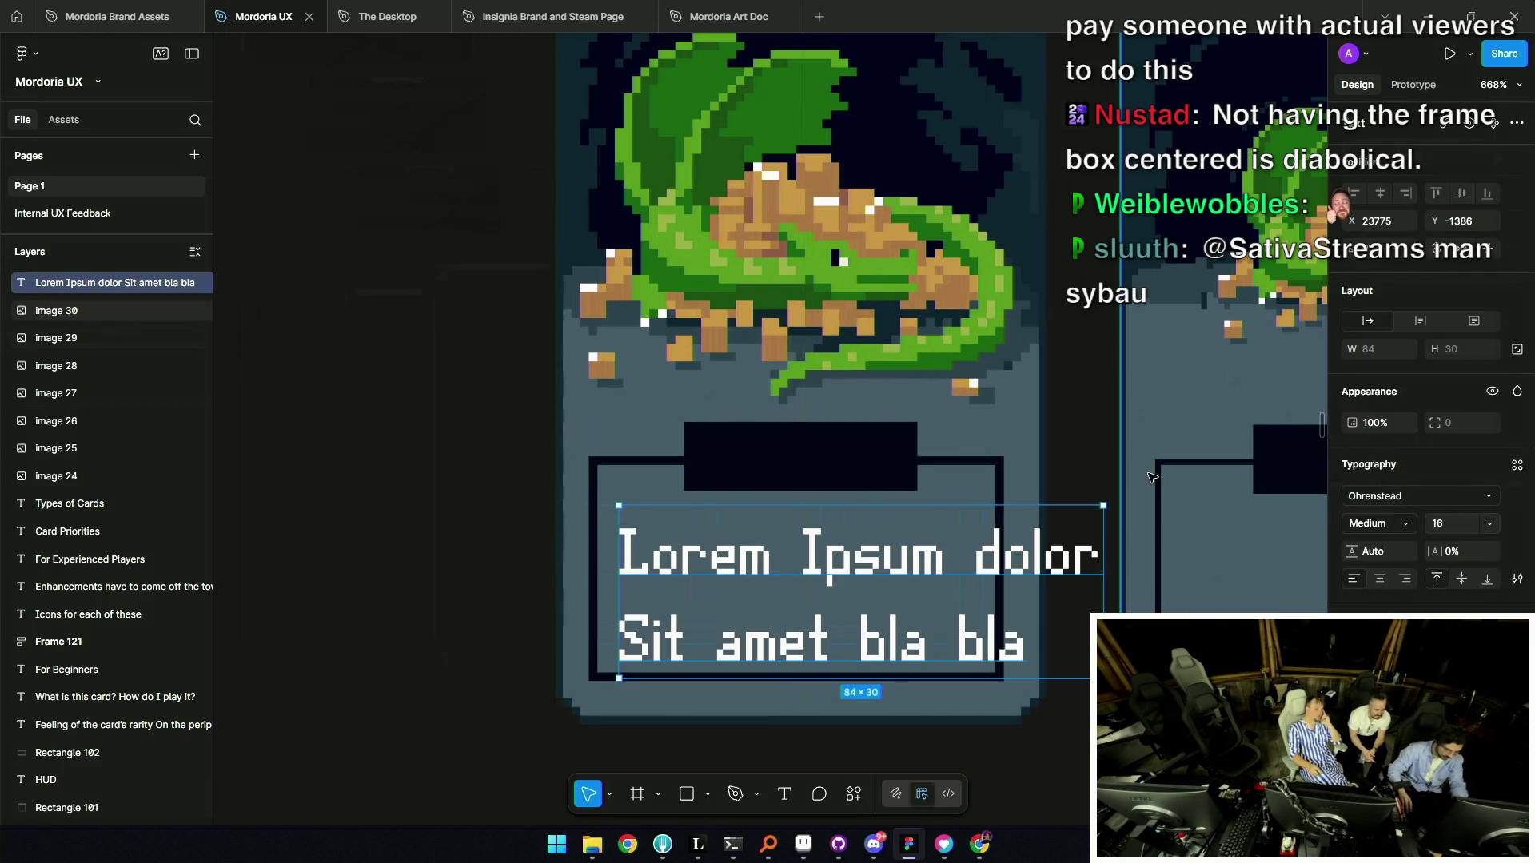
{"action": "scroll", "coordinate": [811, 492], "scroll_direction": "down", "scroll_amount": 6}
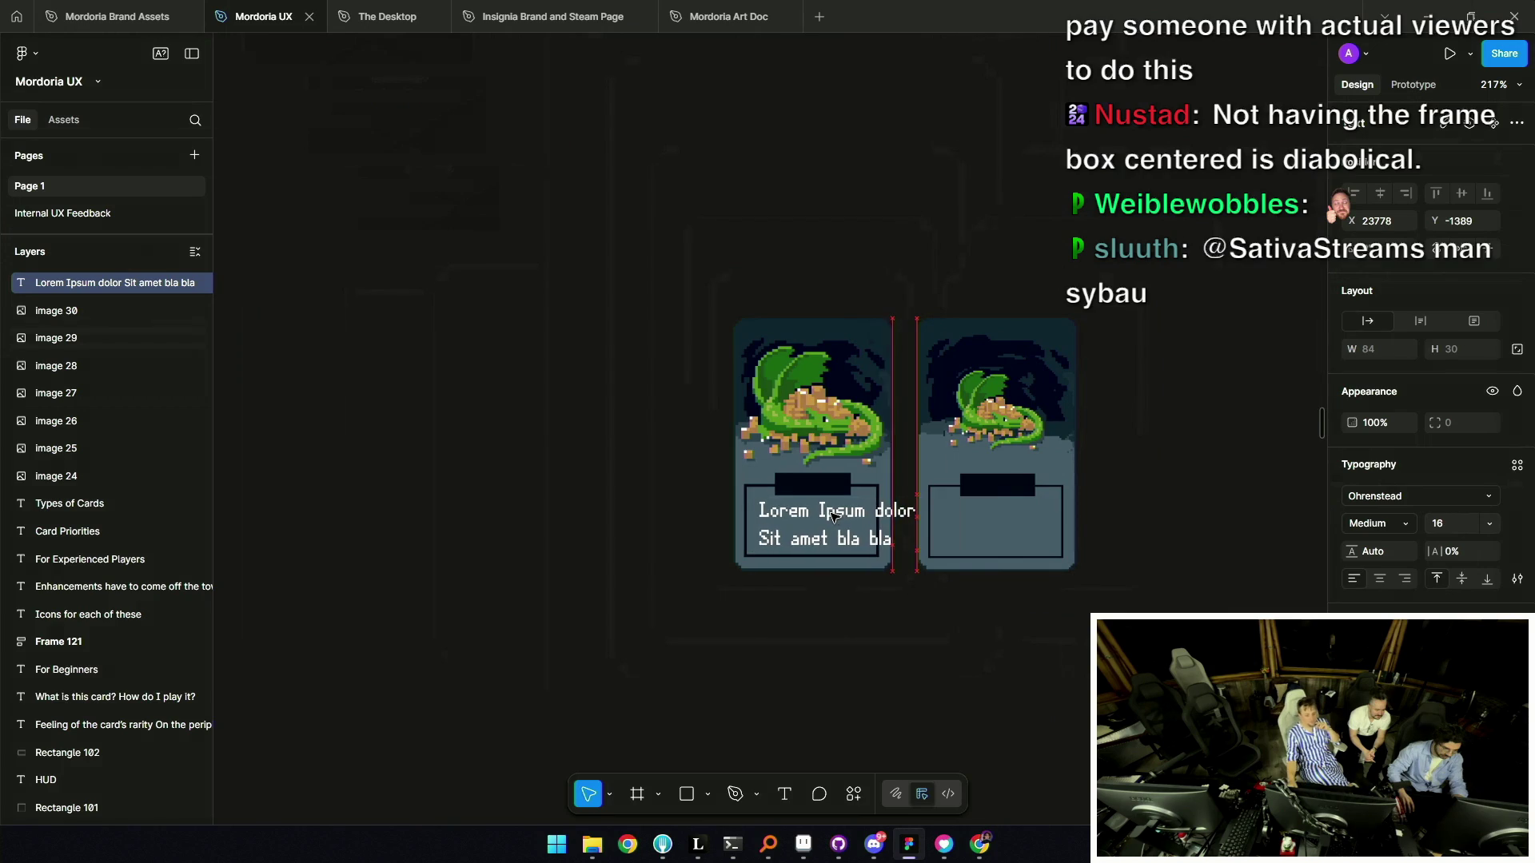
{"action": "scroll", "coordinate": [820, 505], "scroll_direction": "up", "scroll_amount": 4}
Scale the left card image 2x to 170×270 and move the Lorem Ipsum text into its box.
{"action": "scroll", "coordinate": [816, 446], "scroll_direction": "down", "scroll_amount": 5}
{"action": "left_click", "coordinate": [787, 469]}
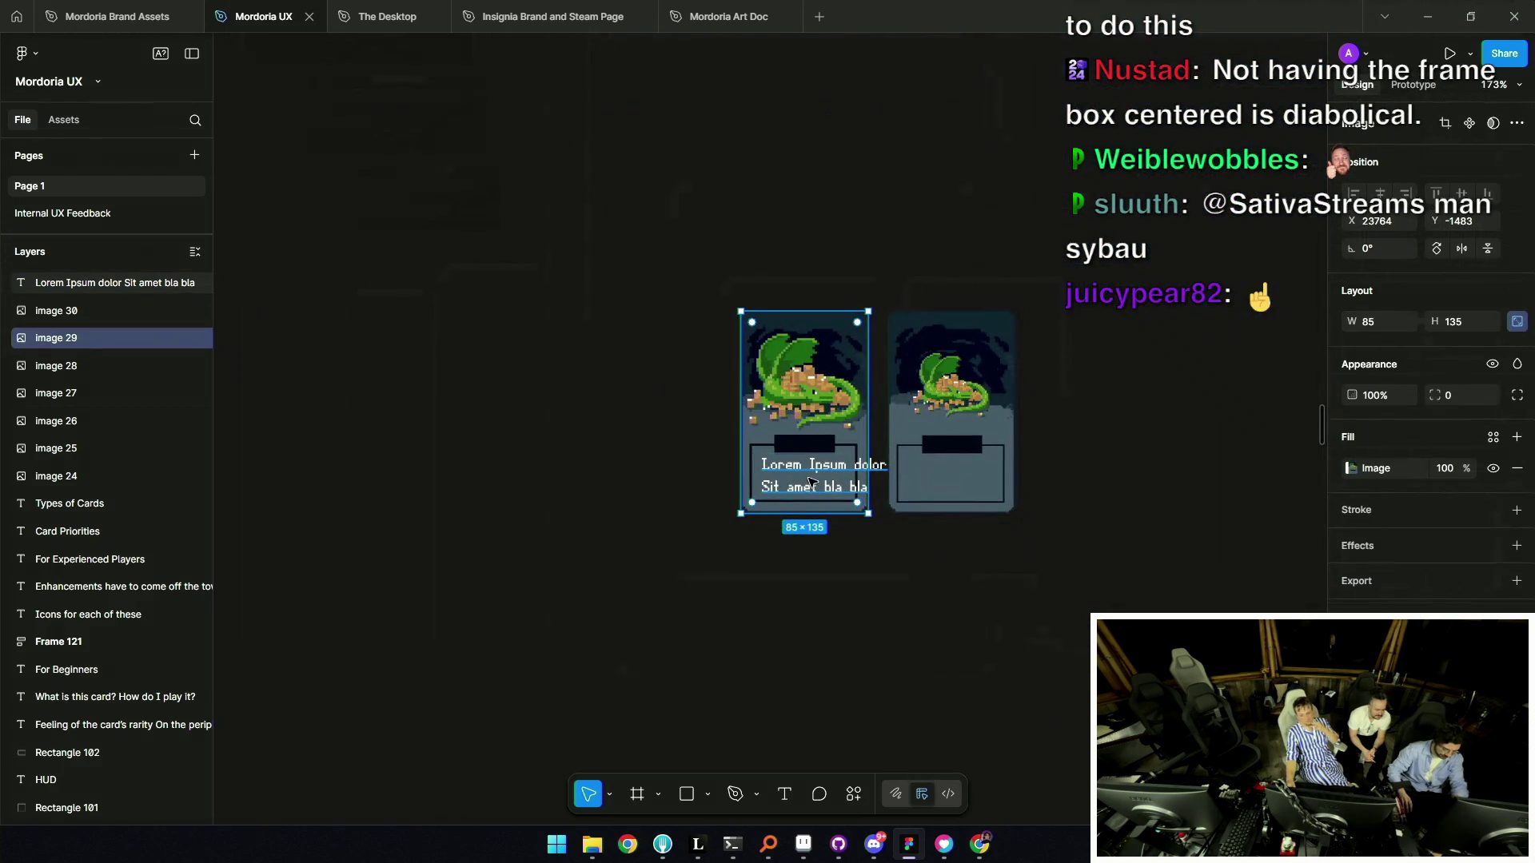
{"action": "key", "text": "k"}
{"action": "key", "text": "BackSpace"}
{"action": "key", "text": "BackSpace"}
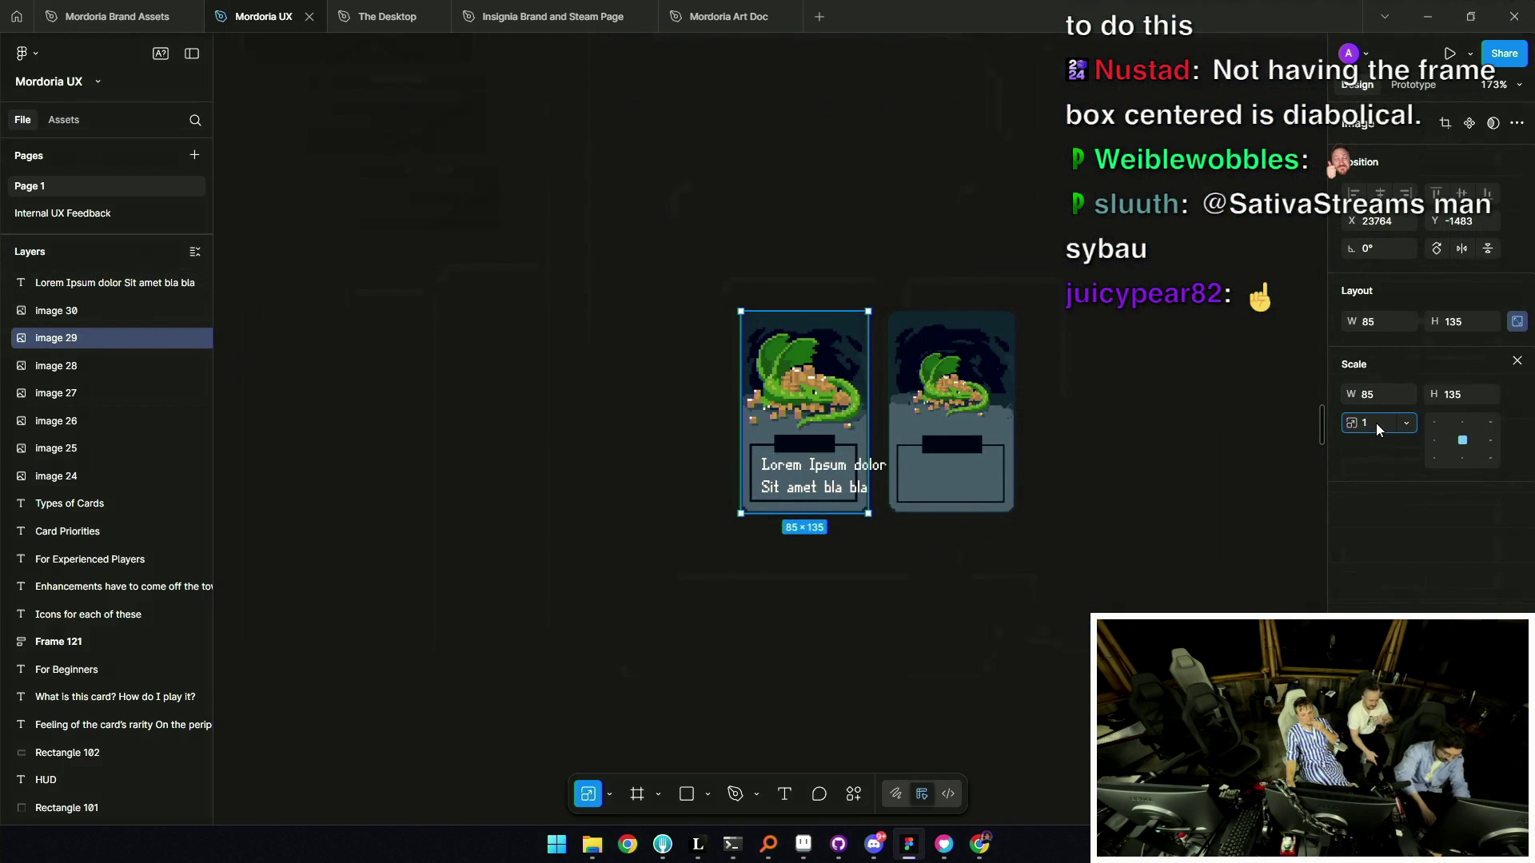
{"action": "key", "text": "Return"}
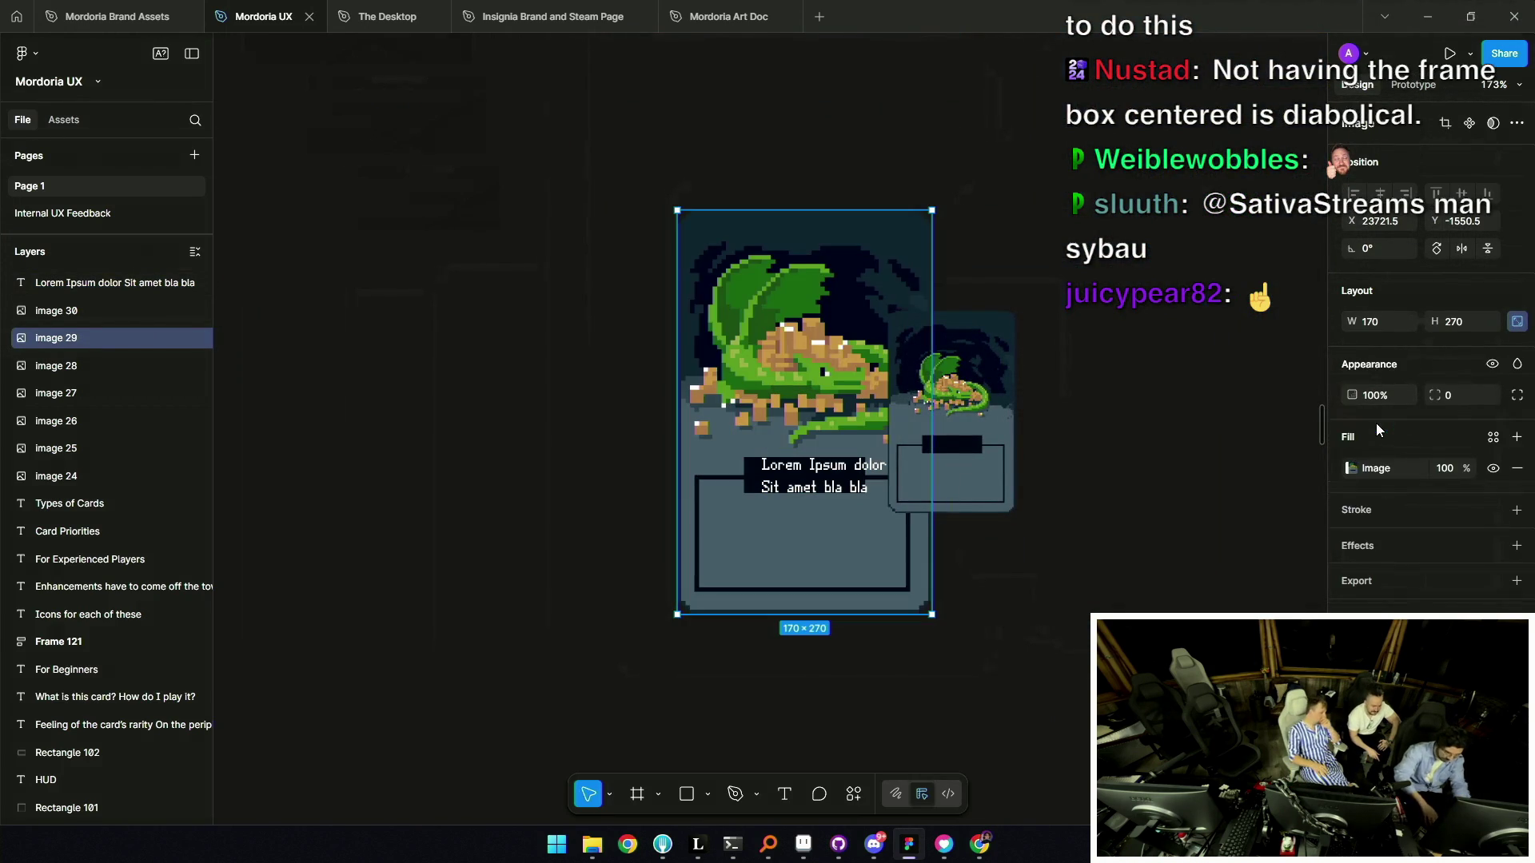
{"action": "mouse_move", "coordinate": [774, 452]}
{"action": "left_mouse_down"}
{"action": "mouse_move", "coordinate": [740, 486]}
{"action": "mouse_move", "coordinate": [599, 457]}
{"action": "left_mouse_up"}
{"action": "left_click_drag", "start_coordinate": [821, 482], "coordinate": [592, 529]}
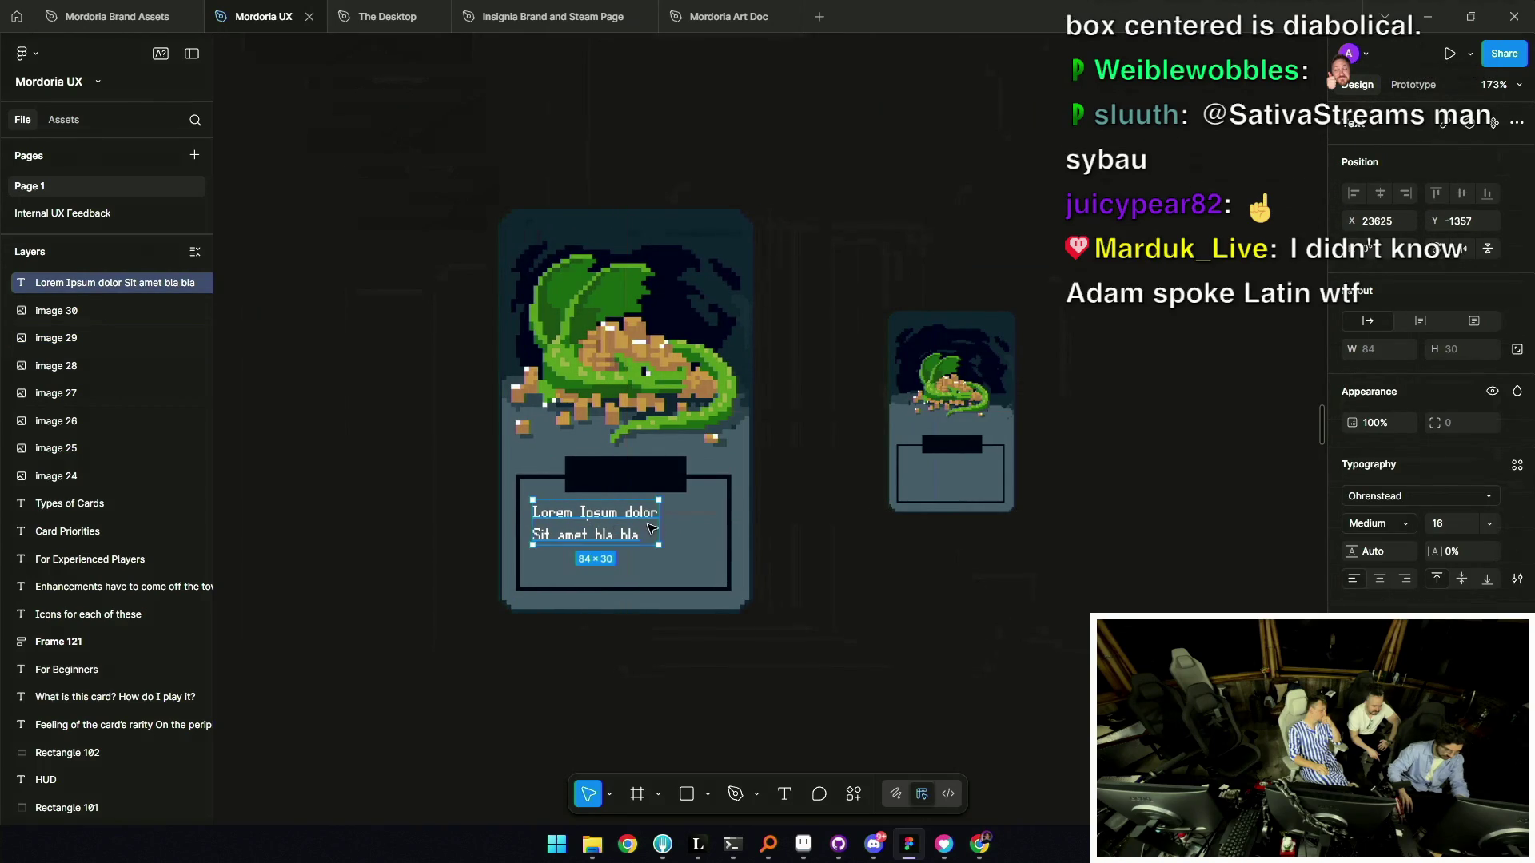
Widen the text box to 120 and paste a second copy of the Lorem Ipsum text.
{"action": "left_click_drag", "start_coordinate": [685, 527], "coordinate": [714, 527]}
{"action": "key", "text": "Return"}
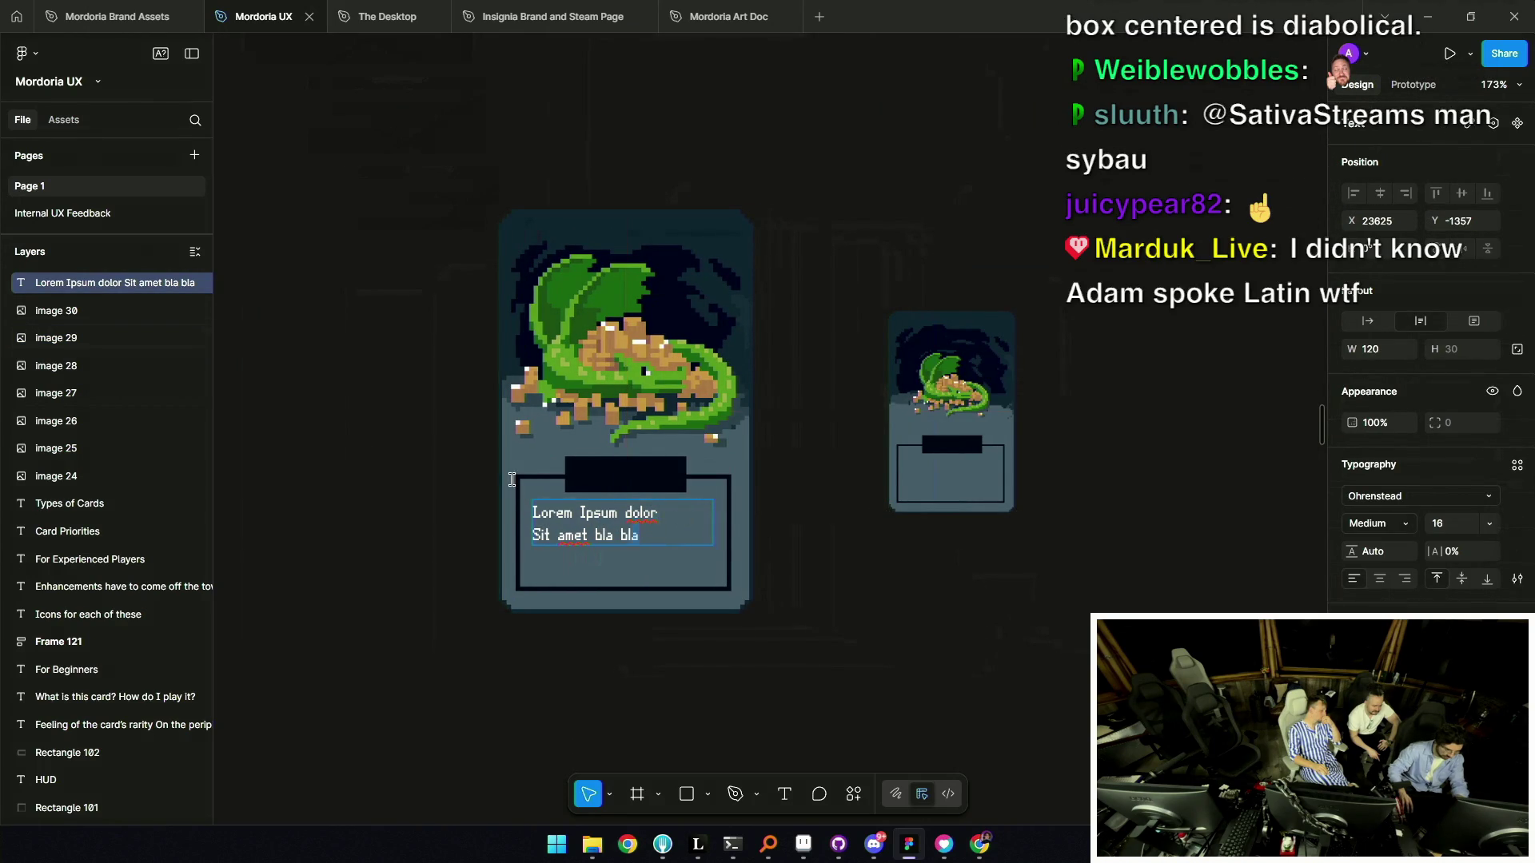
{"action": "key", "text": "ctrl+c"}
{"action": "key", "text": "Right"}
{"action": "key", "text": "ctrl+v"}
{"action": "key", "text": "Escape"}
{"action": "left_click_drag", "start_coordinate": [712, 533], "coordinate": [745, 533]}
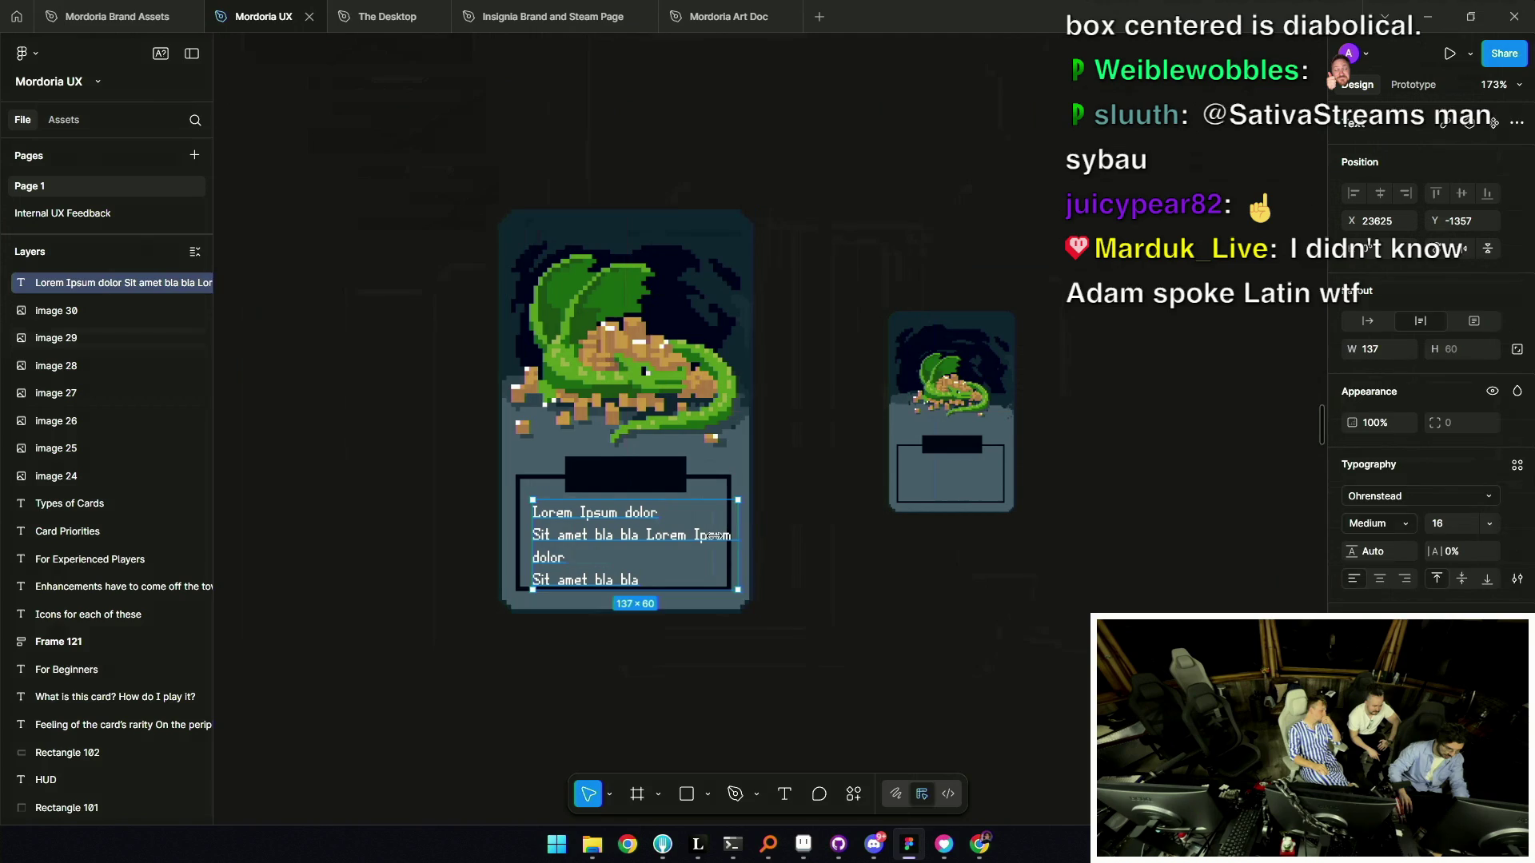
Join 'dolor' onto the next line, append more copied text, and fit the box inside the frame.
{"action": "double_click", "coordinate": [640, 546]}
{"action": "left_click", "coordinate": [444, 559]}
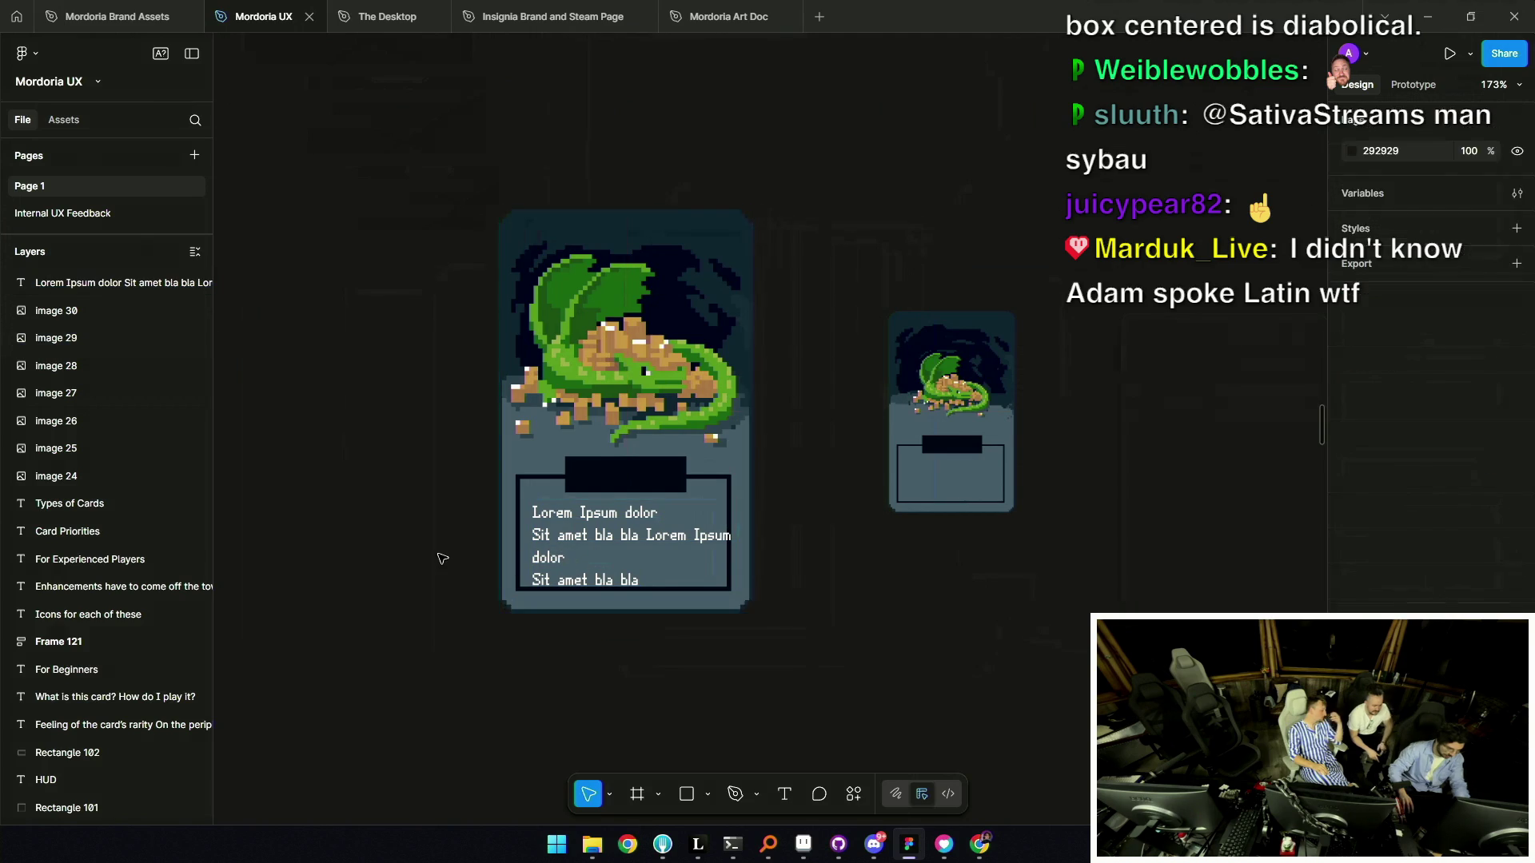
{"action": "left_click", "coordinate": [569, 550]}
{"action": "double_click", "coordinate": [569, 550]}
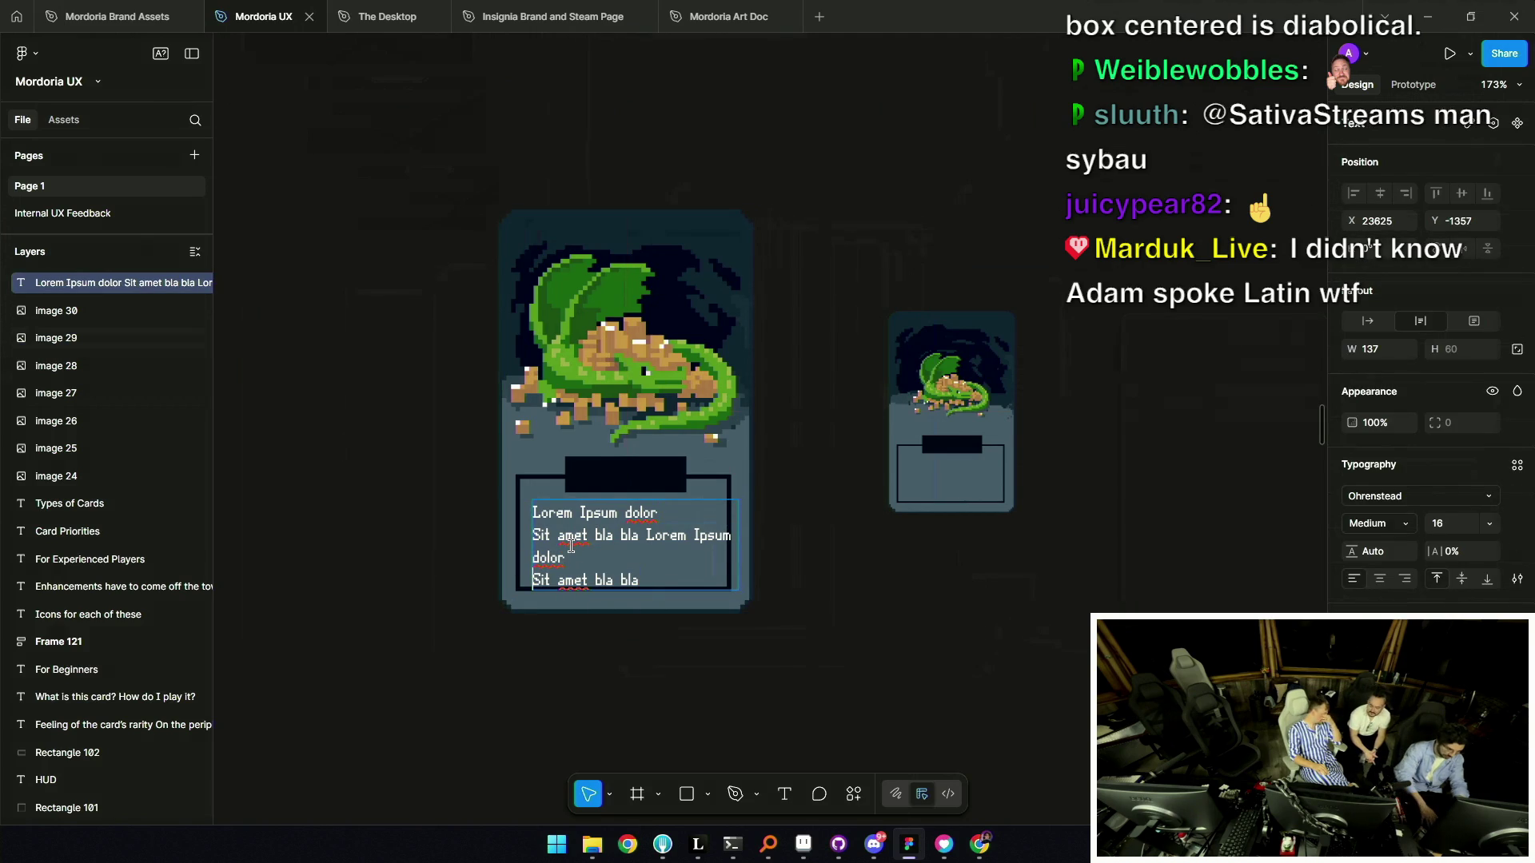
{"action": "key", "text": "Delete"}
{"action": "left_click_drag", "start_coordinate": [708, 555], "coordinate": [548, 551]}
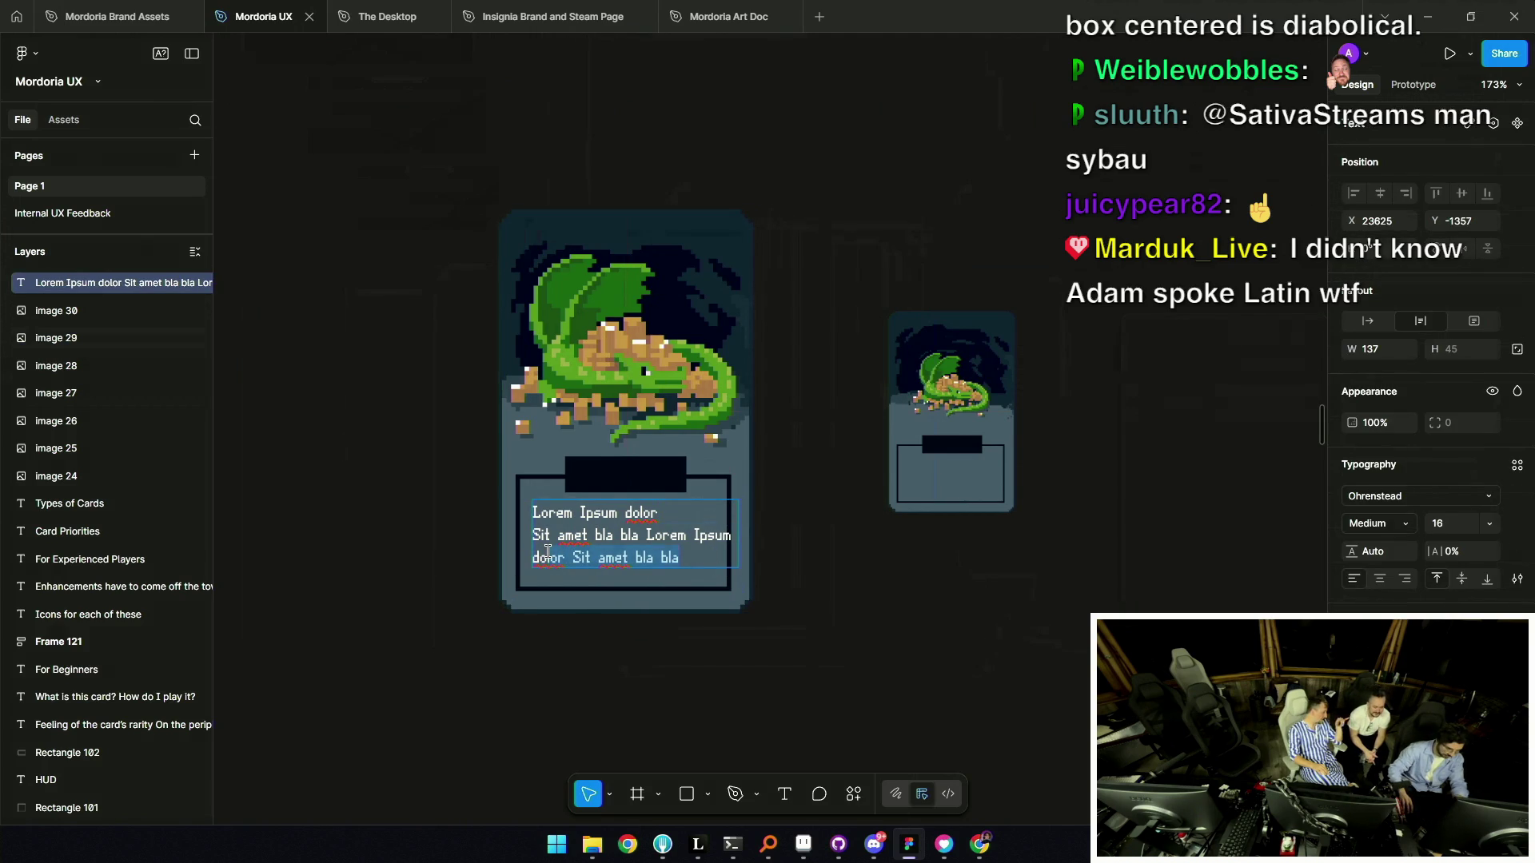
{"action": "key", "text": "ctrl+c"}
{"action": "key", "text": "Right"}
{"action": "key", "text": "ctrl+v"}
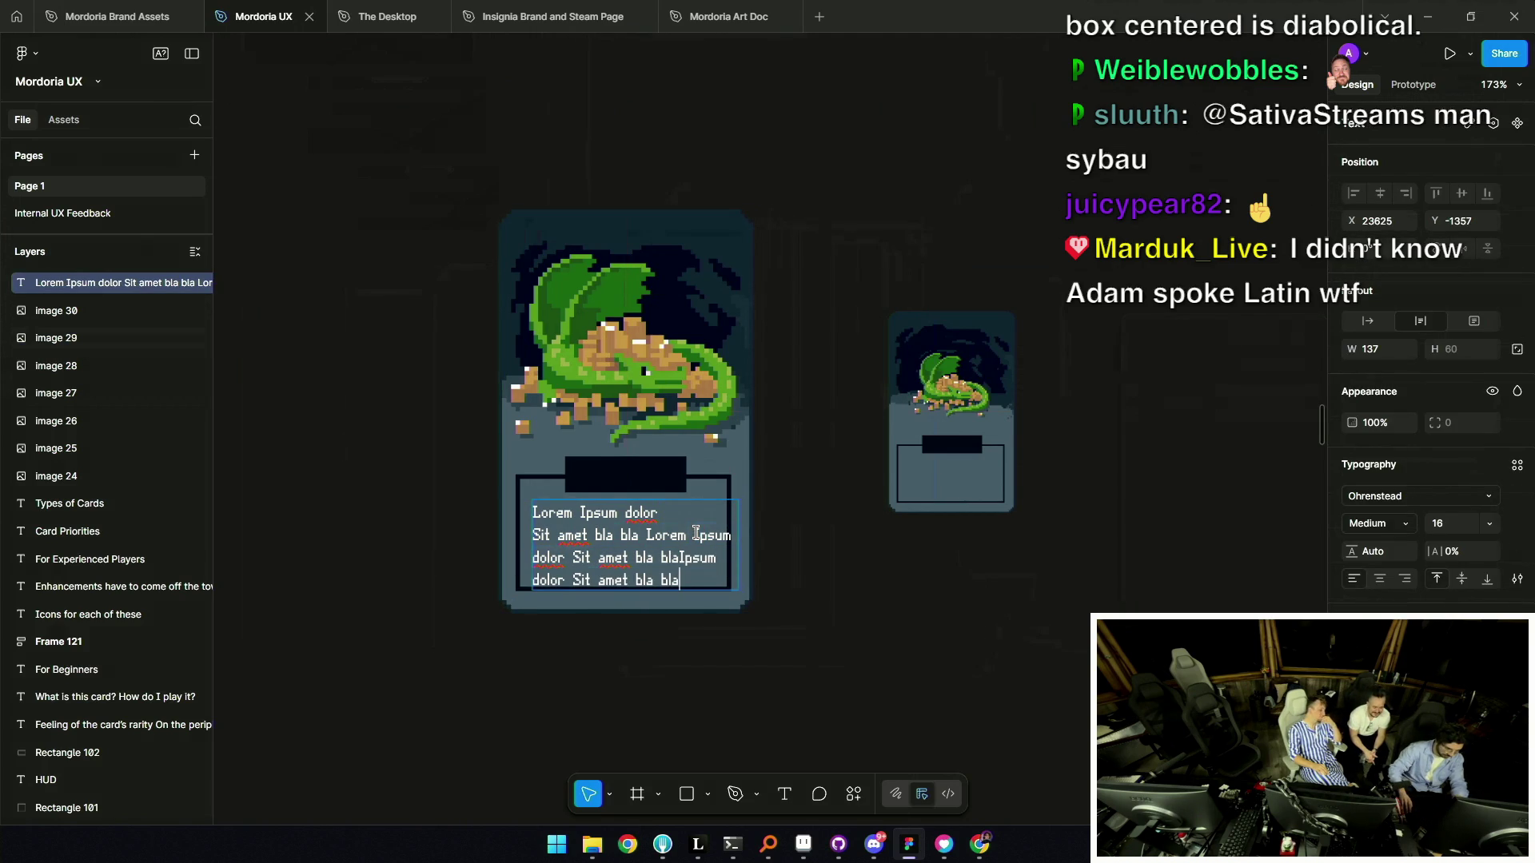
{"action": "key", "text": "Escape"}
{"action": "left_click_drag", "start_coordinate": [603, 544], "coordinate": [598, 539]}
{"action": "left_click_drag", "start_coordinate": [733, 535], "coordinate": [723, 535]}
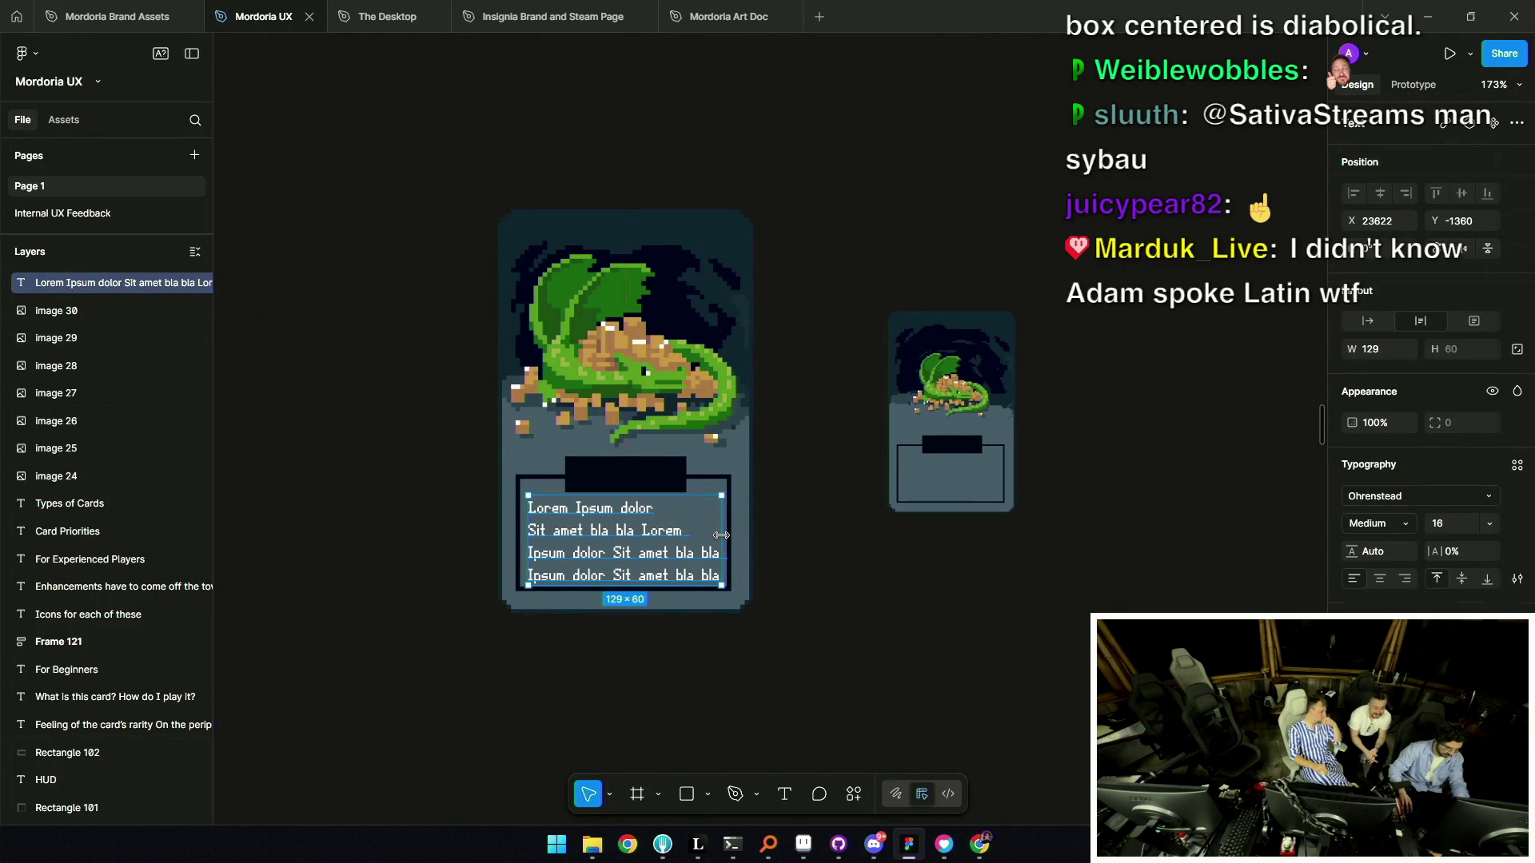
Correct the word on the third line of the filler text.
{"action": "double_click", "coordinate": [678, 553]}
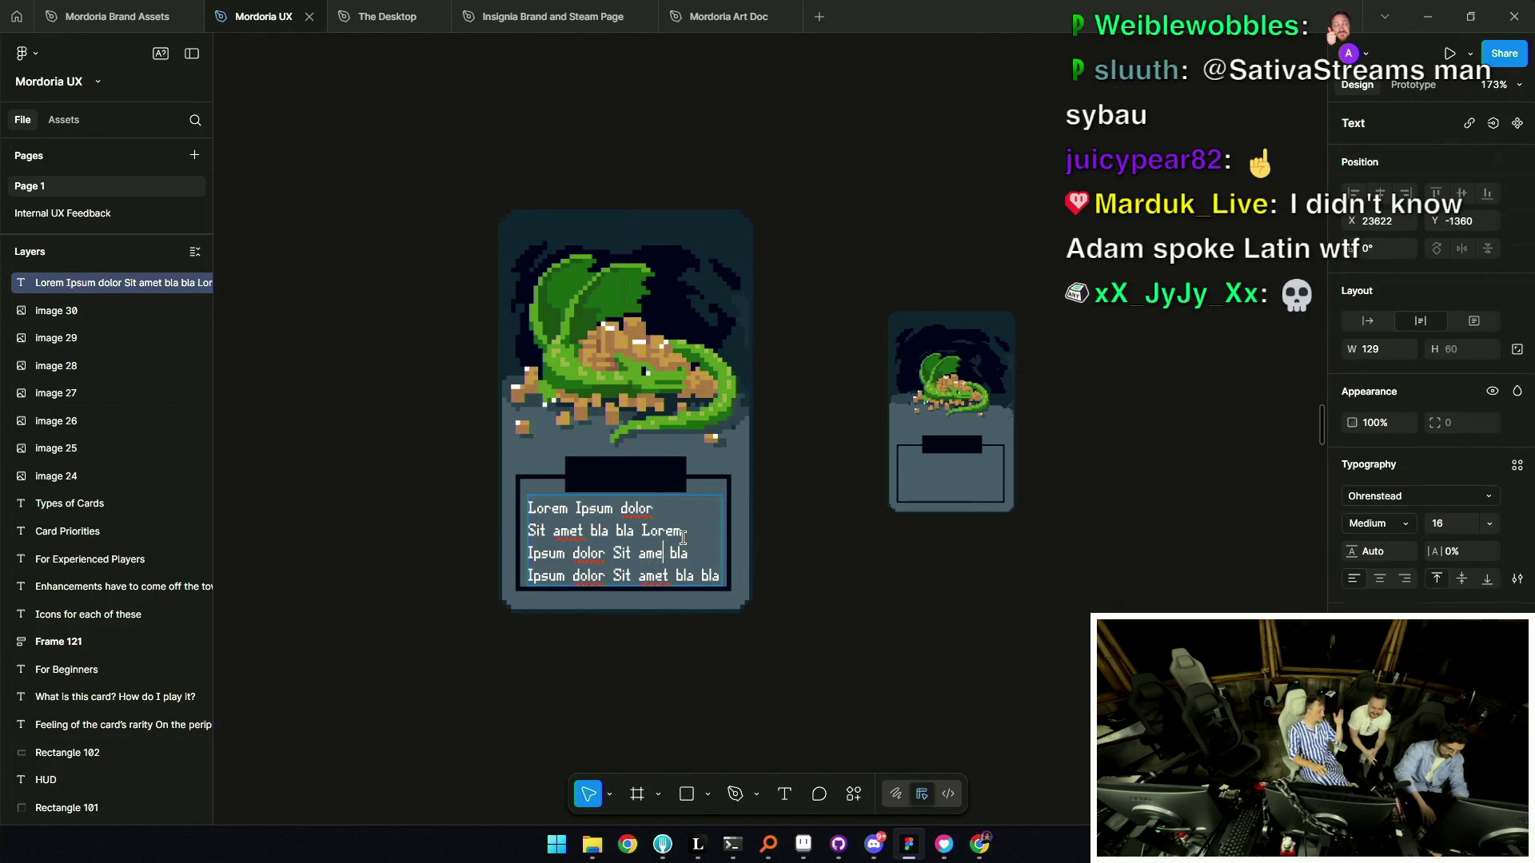
{"action": "key", "text": "BackSpace"}
{"action": "key", "text": "BackSpace"}
{"action": "key", "text": "BackSpace"}
{"action": "type", "text": "t"}
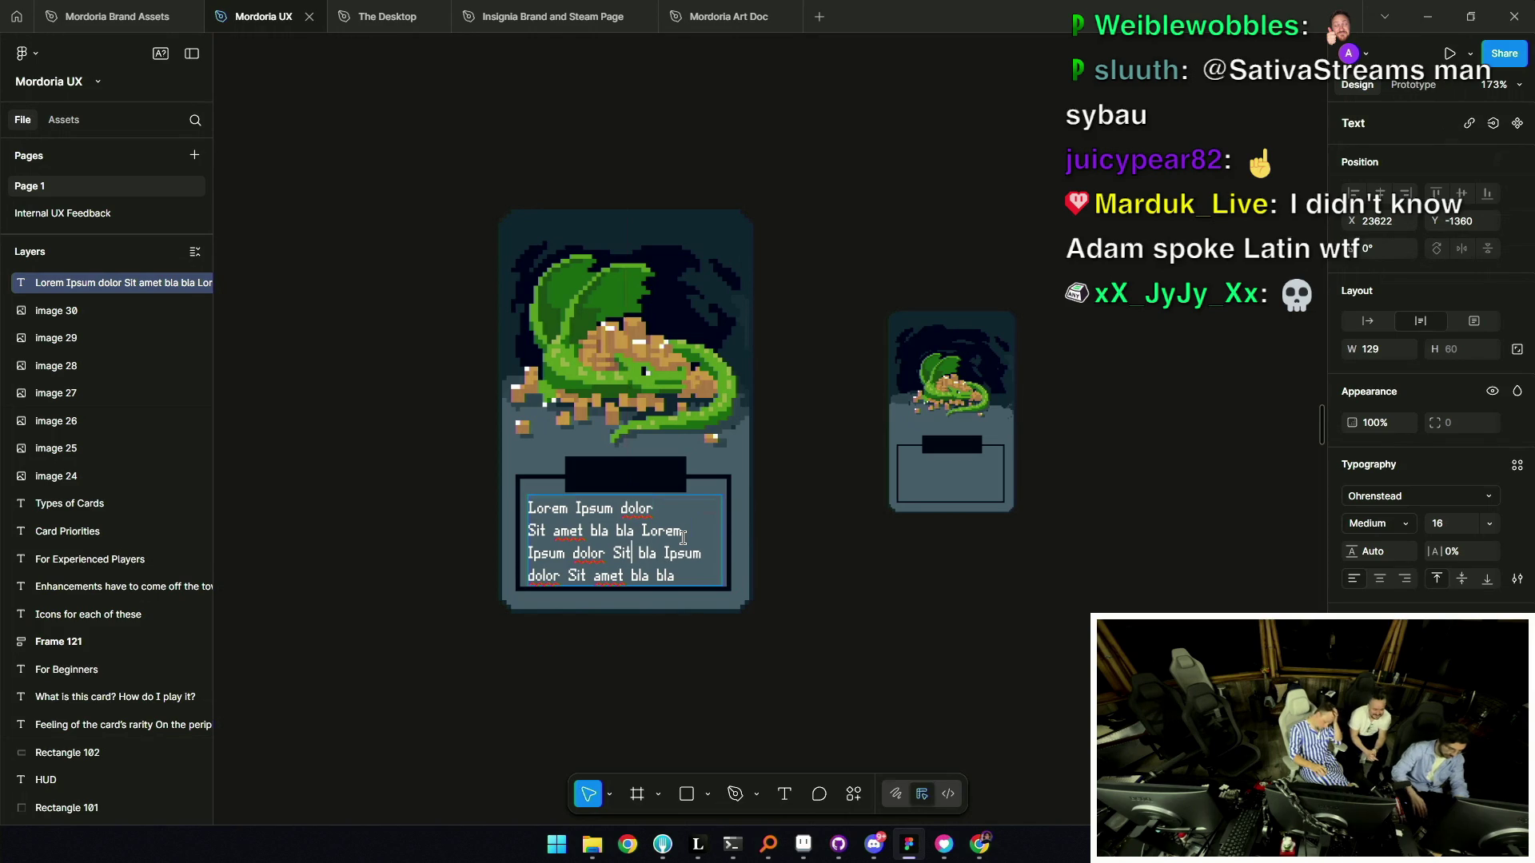
{"action": "key", "text": "Escape"}
{"action": "scroll", "coordinate": [760, 616], "scroll_direction": "down", "scroll_amount": 3}
{"action": "scroll", "coordinate": [727, 548], "scroll_direction": "up", "scroll_amount": 3}
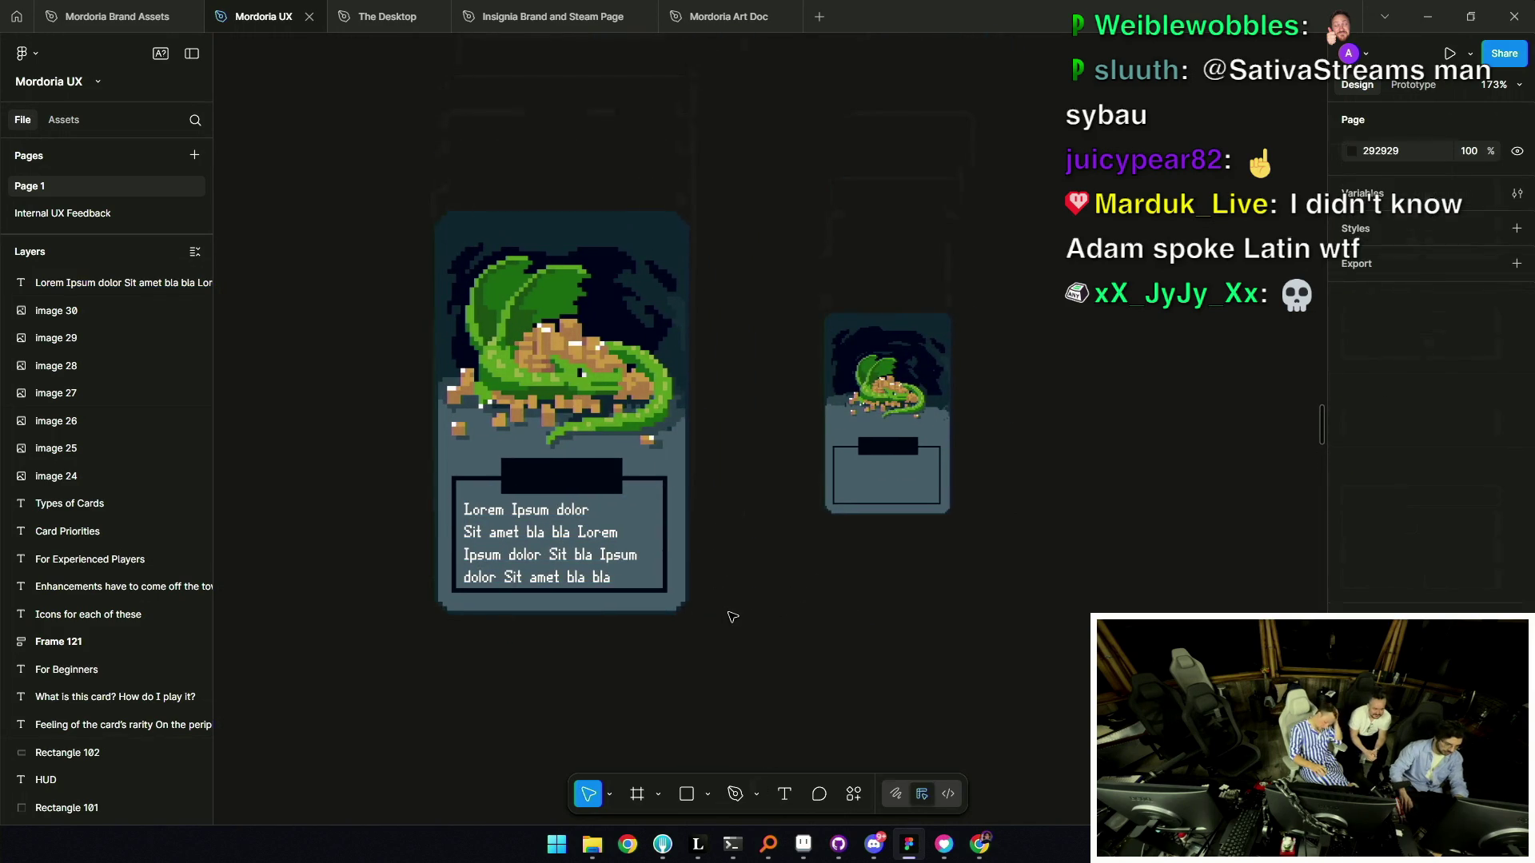
Scale the wyvern card image 3x, then resize it to 171×271 to match the left card.
{"action": "left_click", "coordinate": [920, 448]}
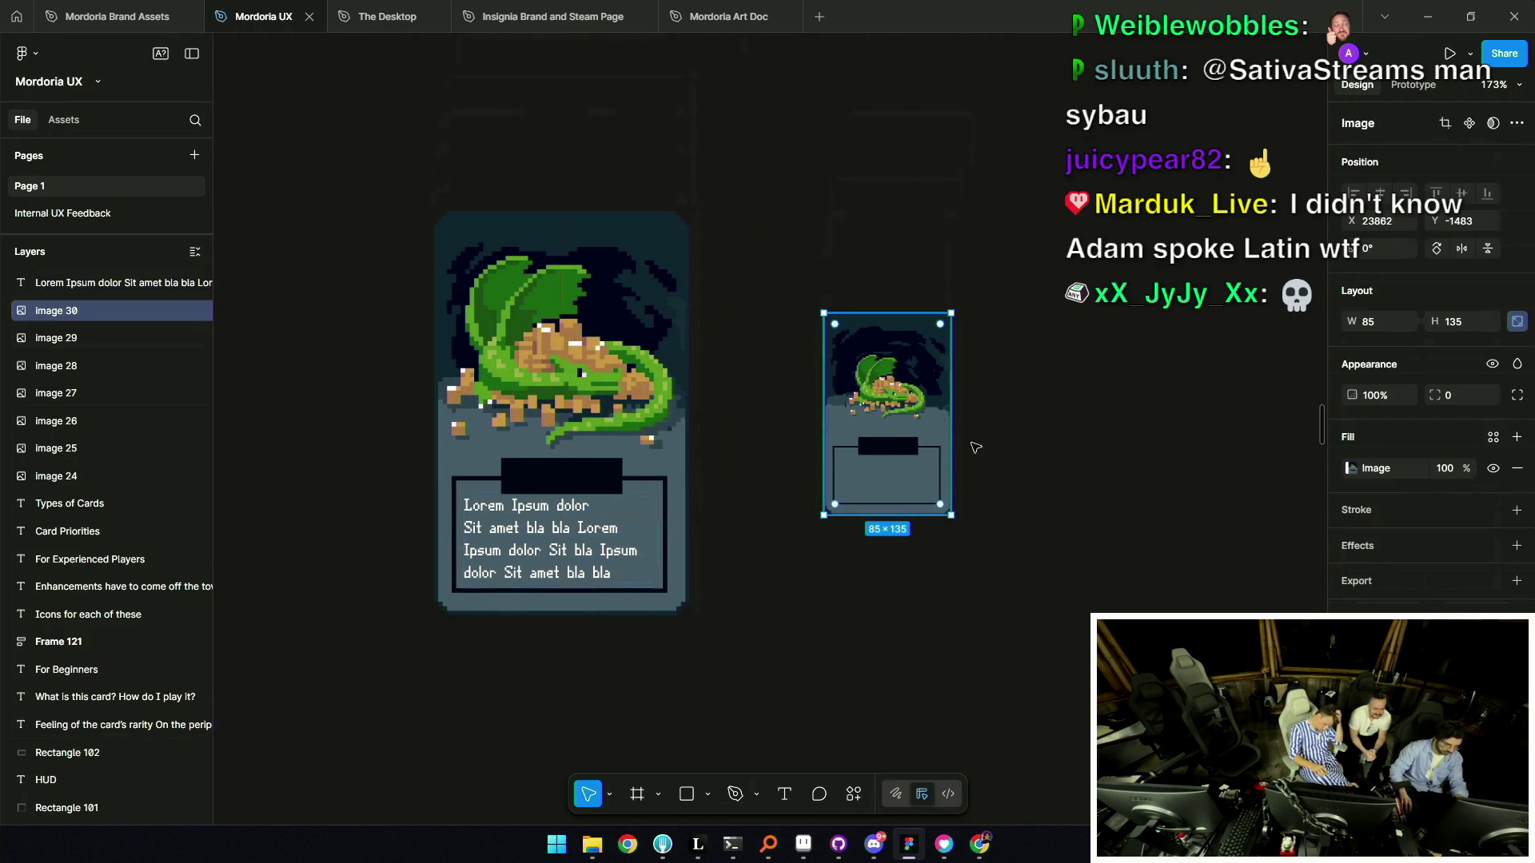
{"action": "key", "text": "k"}
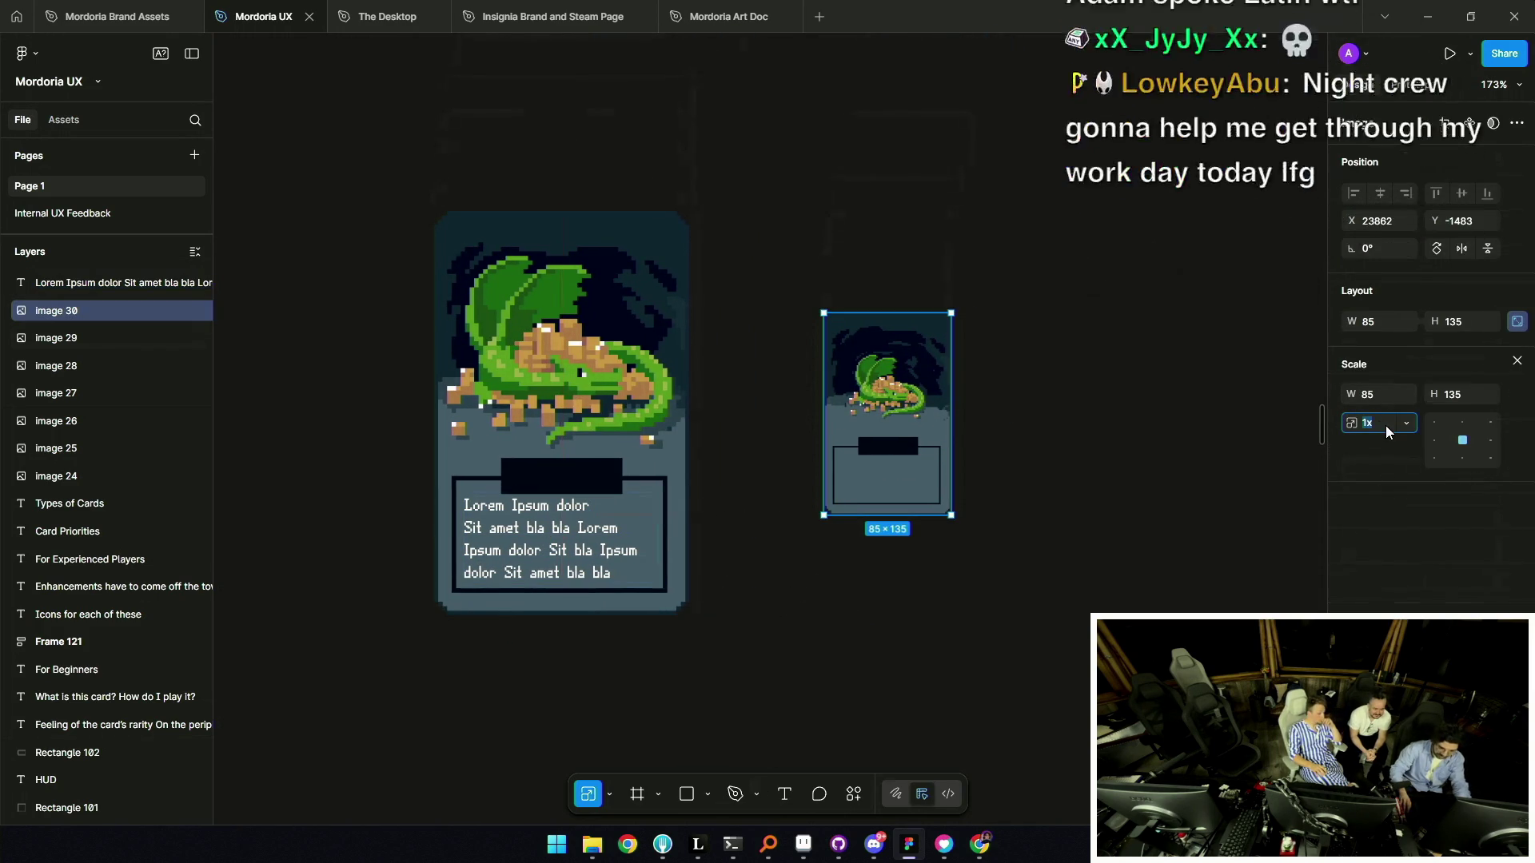
{"action": "left_click", "coordinate": [1378, 420]}
{"action": "type", "text": "3"}
{"action": "key", "text": "Return"}
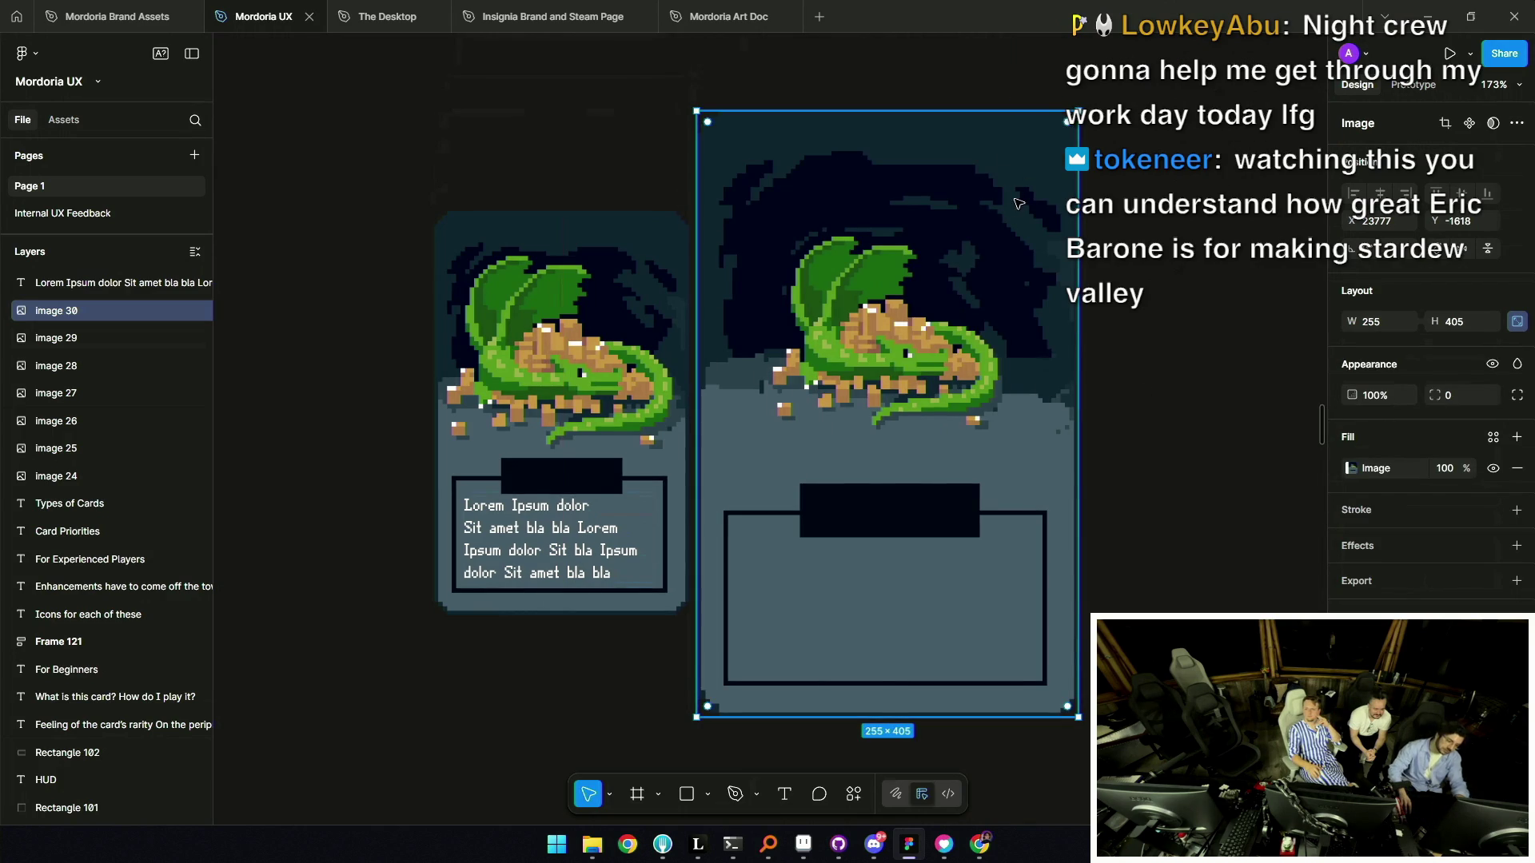
{"action": "left_click_drag", "start_coordinate": [1080, 110], "coordinate": [1014, 212]}
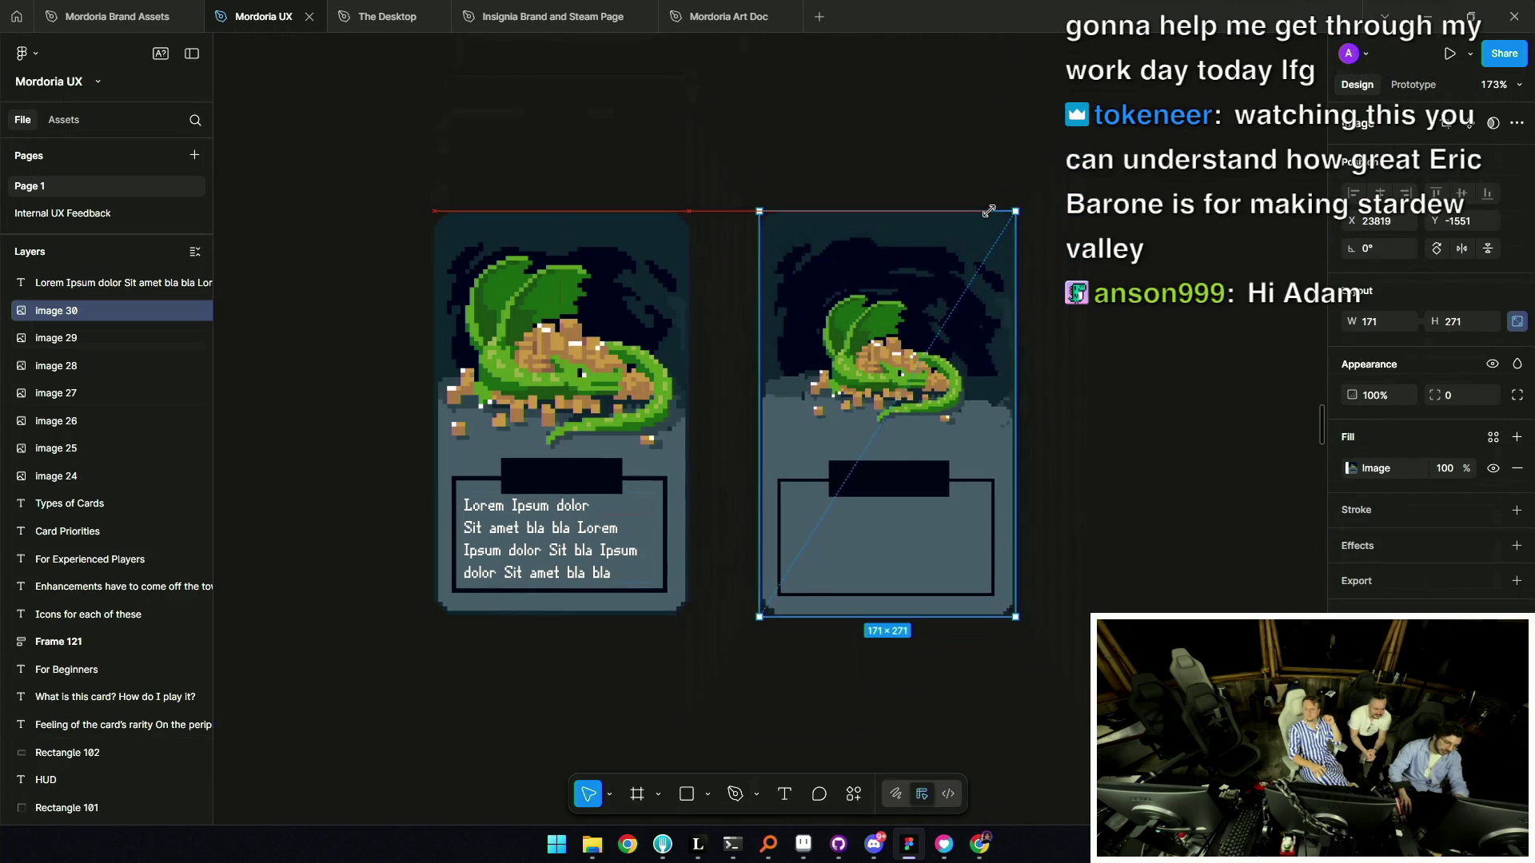
Duplicate the left card's Lorem Ipsum text into the wyvern card's box.
{"action": "left_click", "coordinate": [546, 535]}
{"action": "left_click_drag", "start_coordinate": [546, 534], "coordinate": [876, 535]}
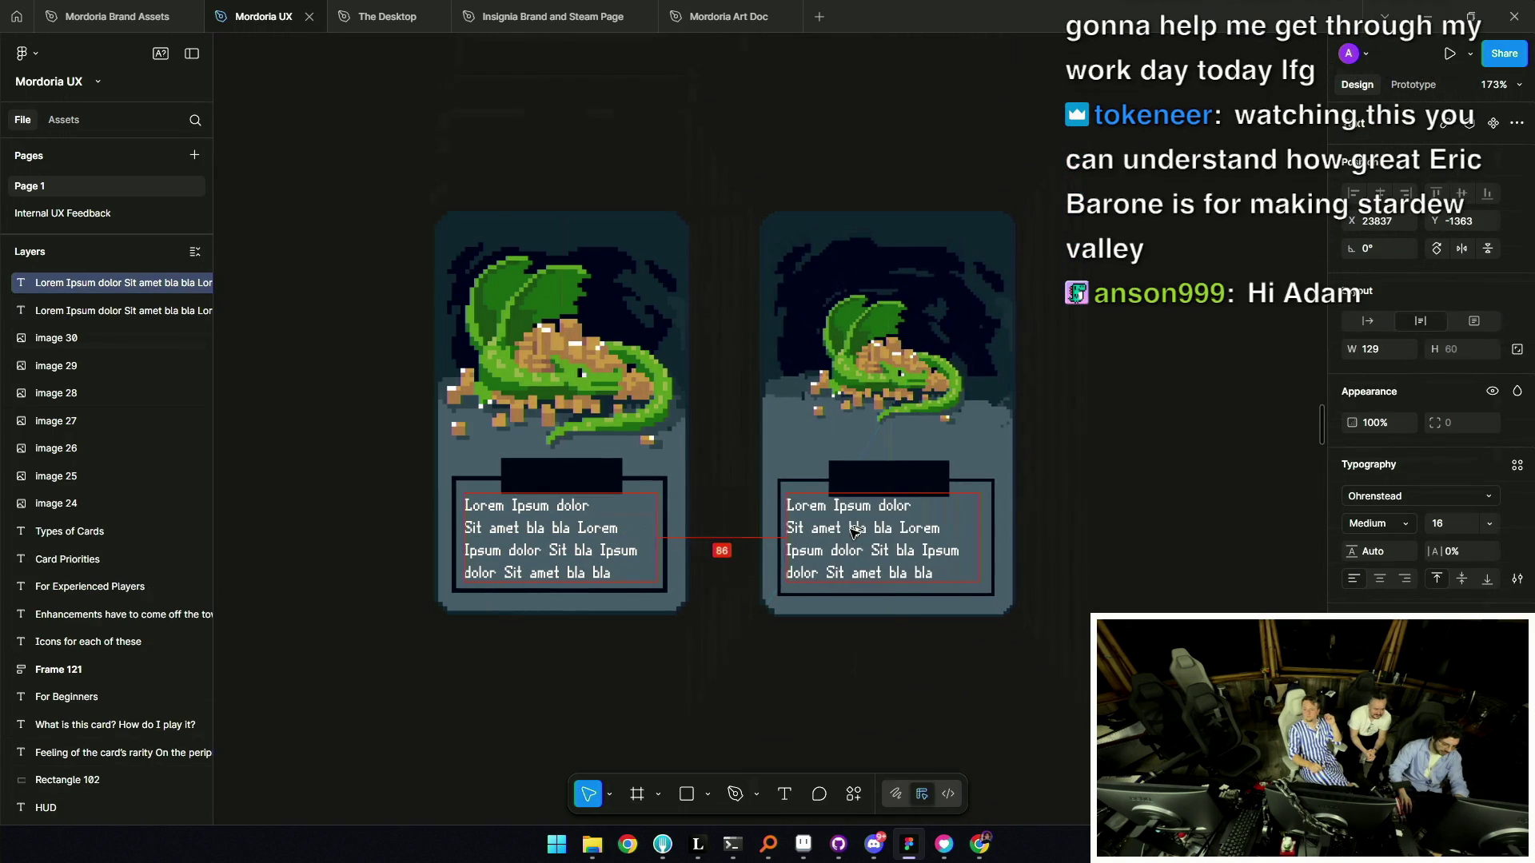
{"action": "left_click", "coordinate": [736, 531]}
{"action": "scroll", "coordinate": [699, 445], "scroll_direction": "down", "scroll_amount": 5}
{"action": "scroll", "coordinate": [698, 445], "scroll_direction": "up", "scroll_amount": 2}
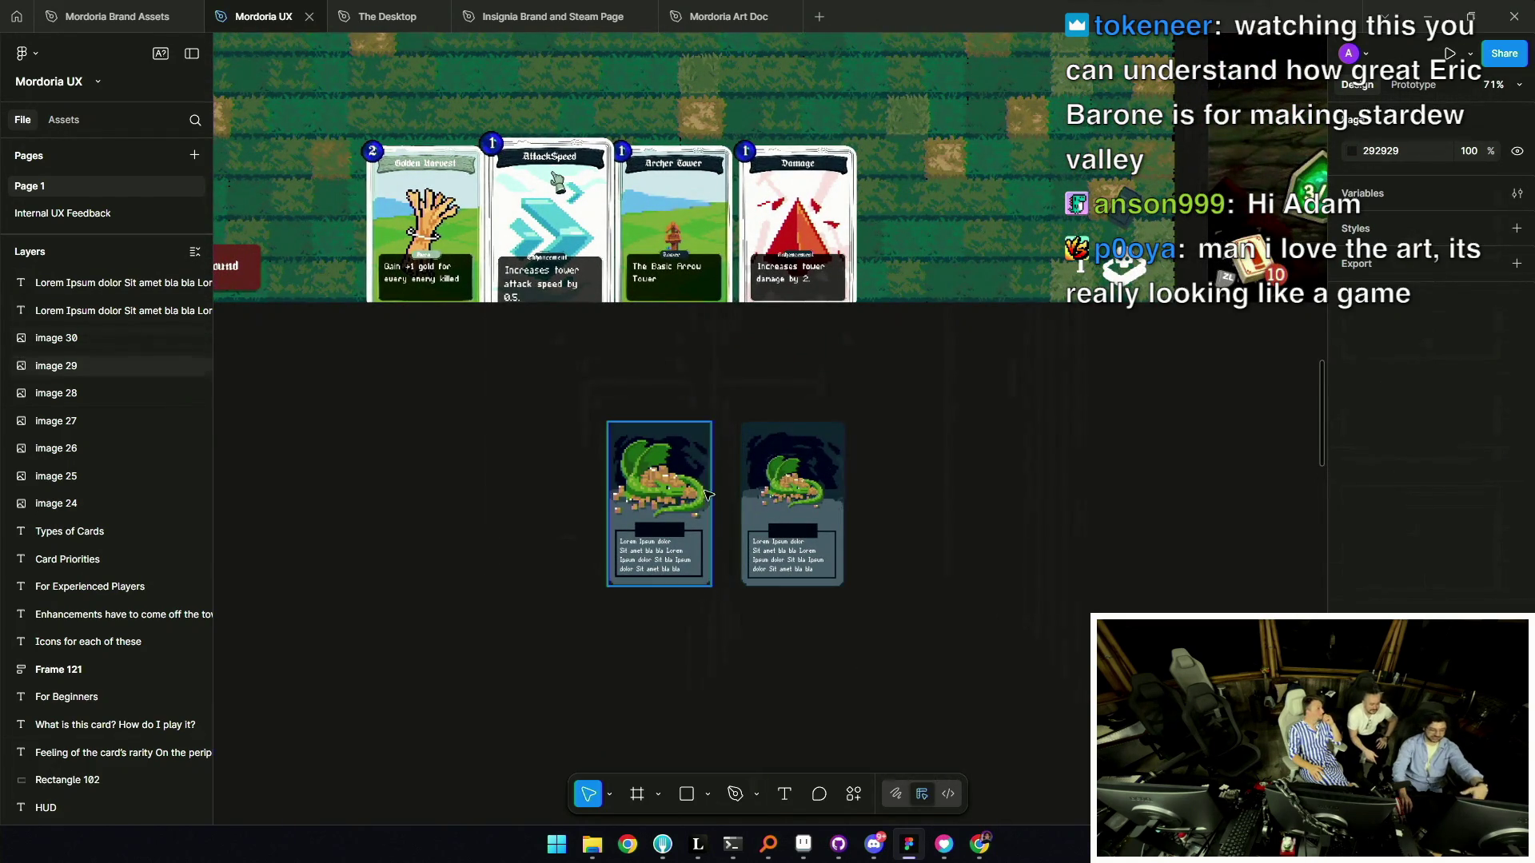
{"action": "scroll", "coordinate": [717, 529], "scroll_direction": "up", "scroll_amount": 5}
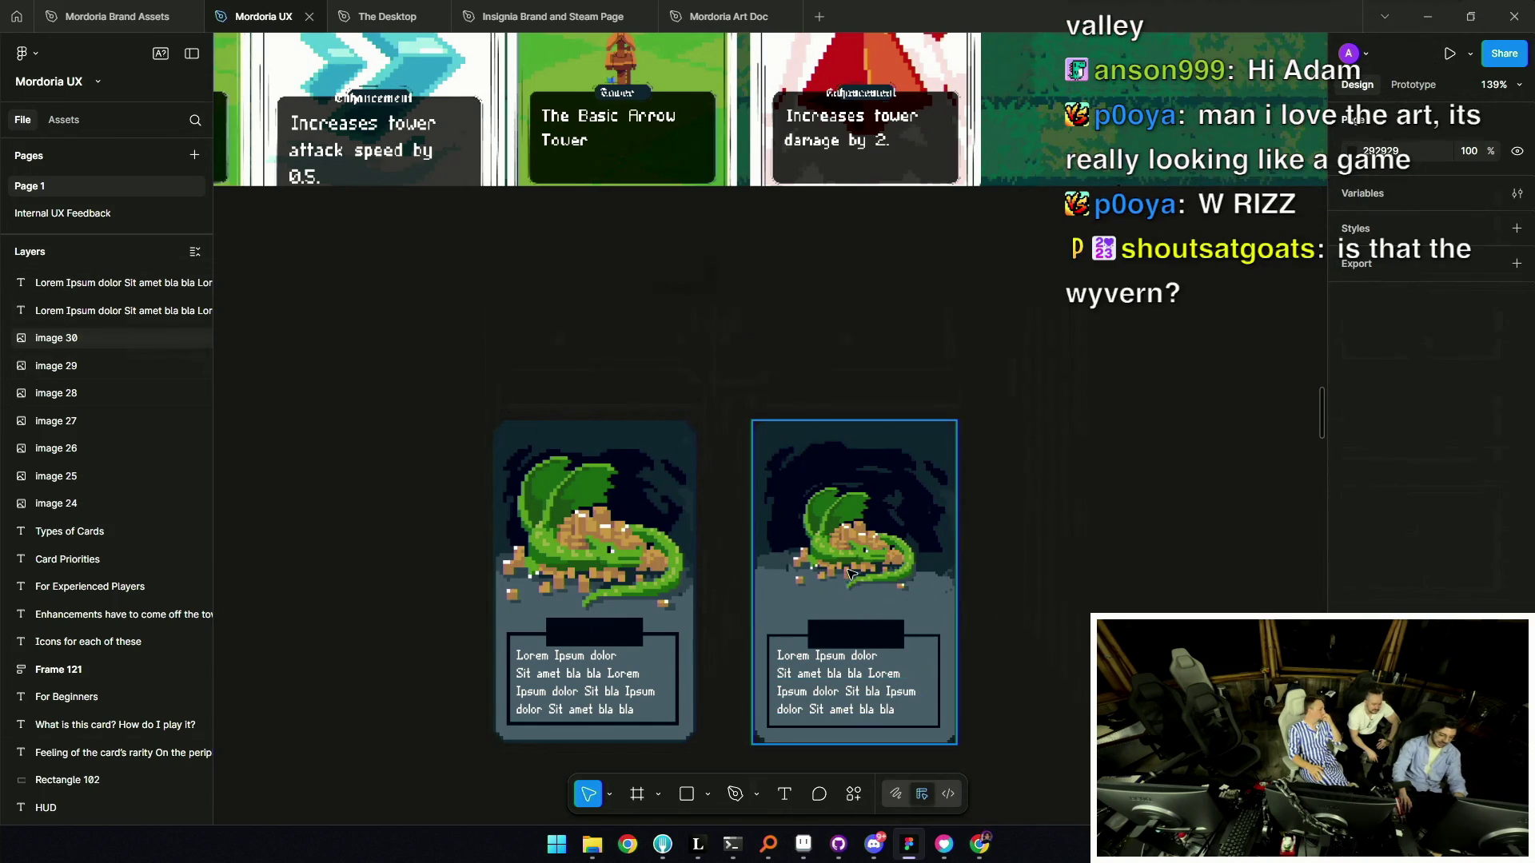
{"action": "left_click", "coordinate": [850, 573]}
{"action": "key", "text": "shift+2"}
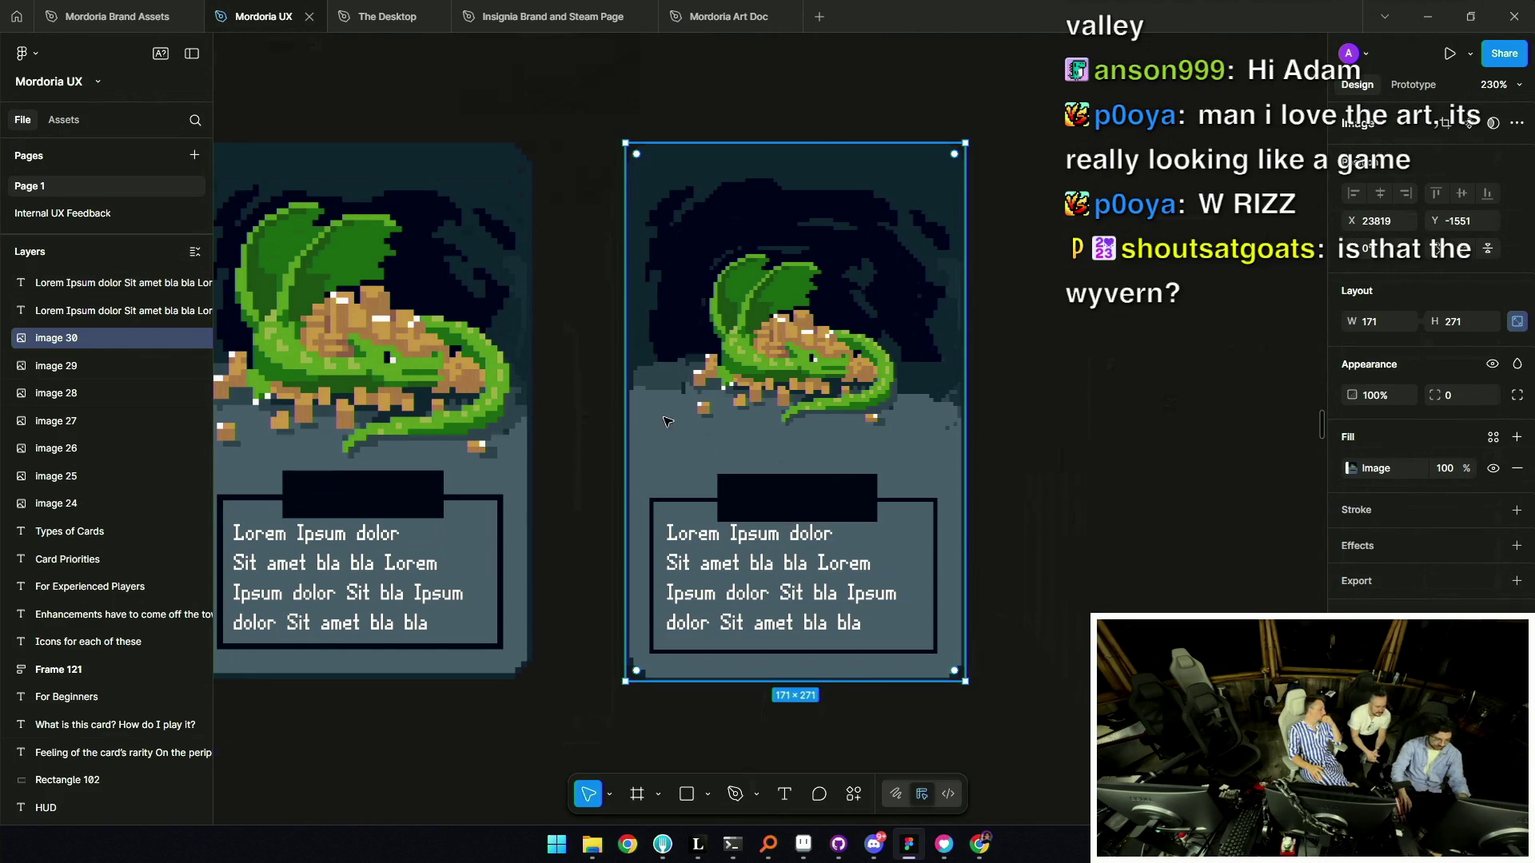
{"action": "scroll", "coordinate": [663, 422], "scroll_direction": "down", "scroll_amount": 5}
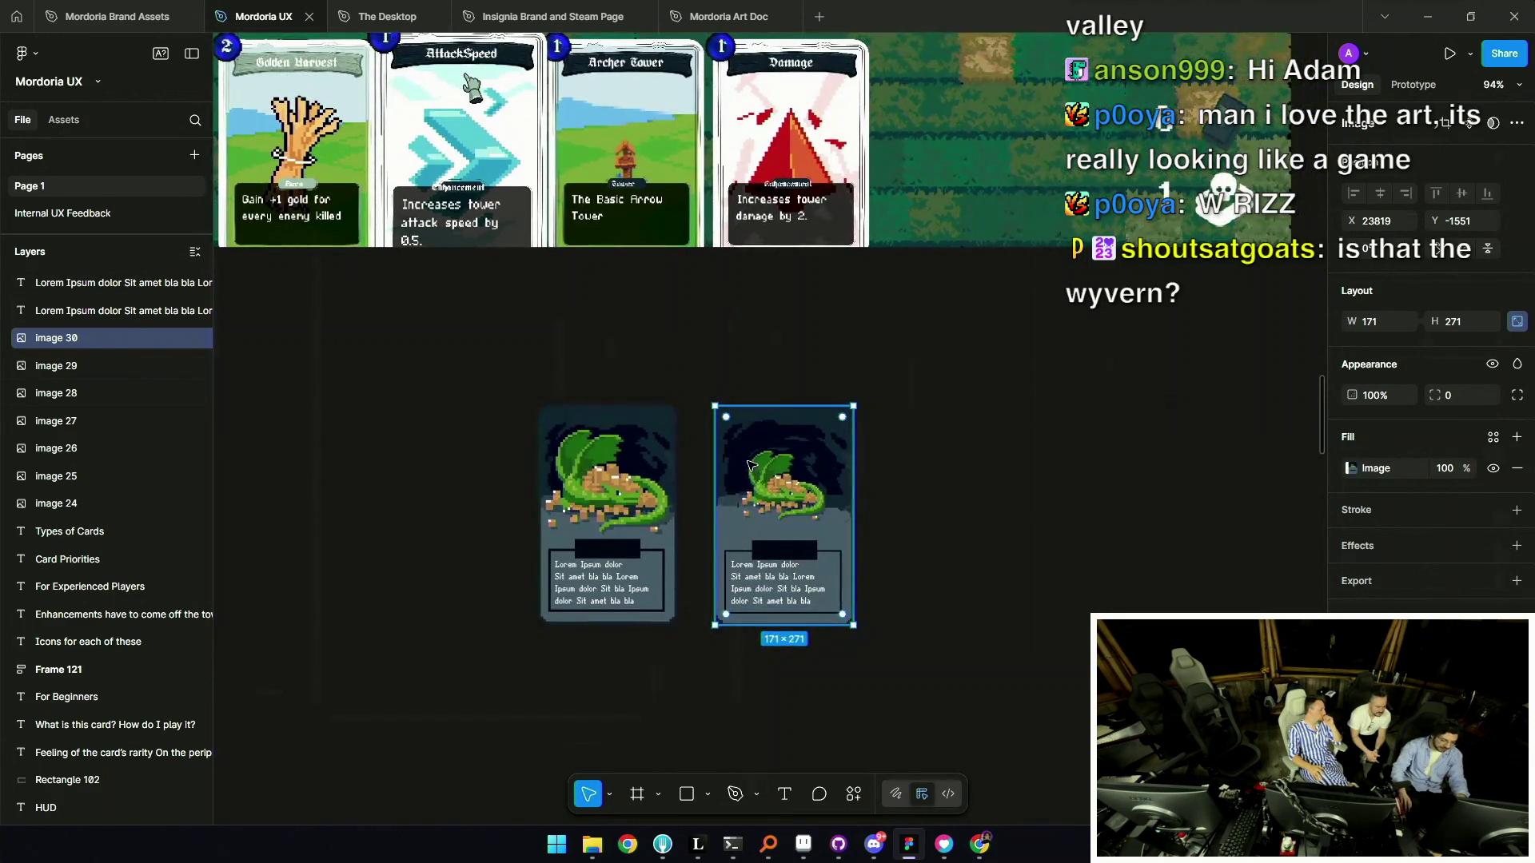
{"action": "scroll", "coordinate": [749, 463], "scroll_direction": "up", "scroll_amount": 4}
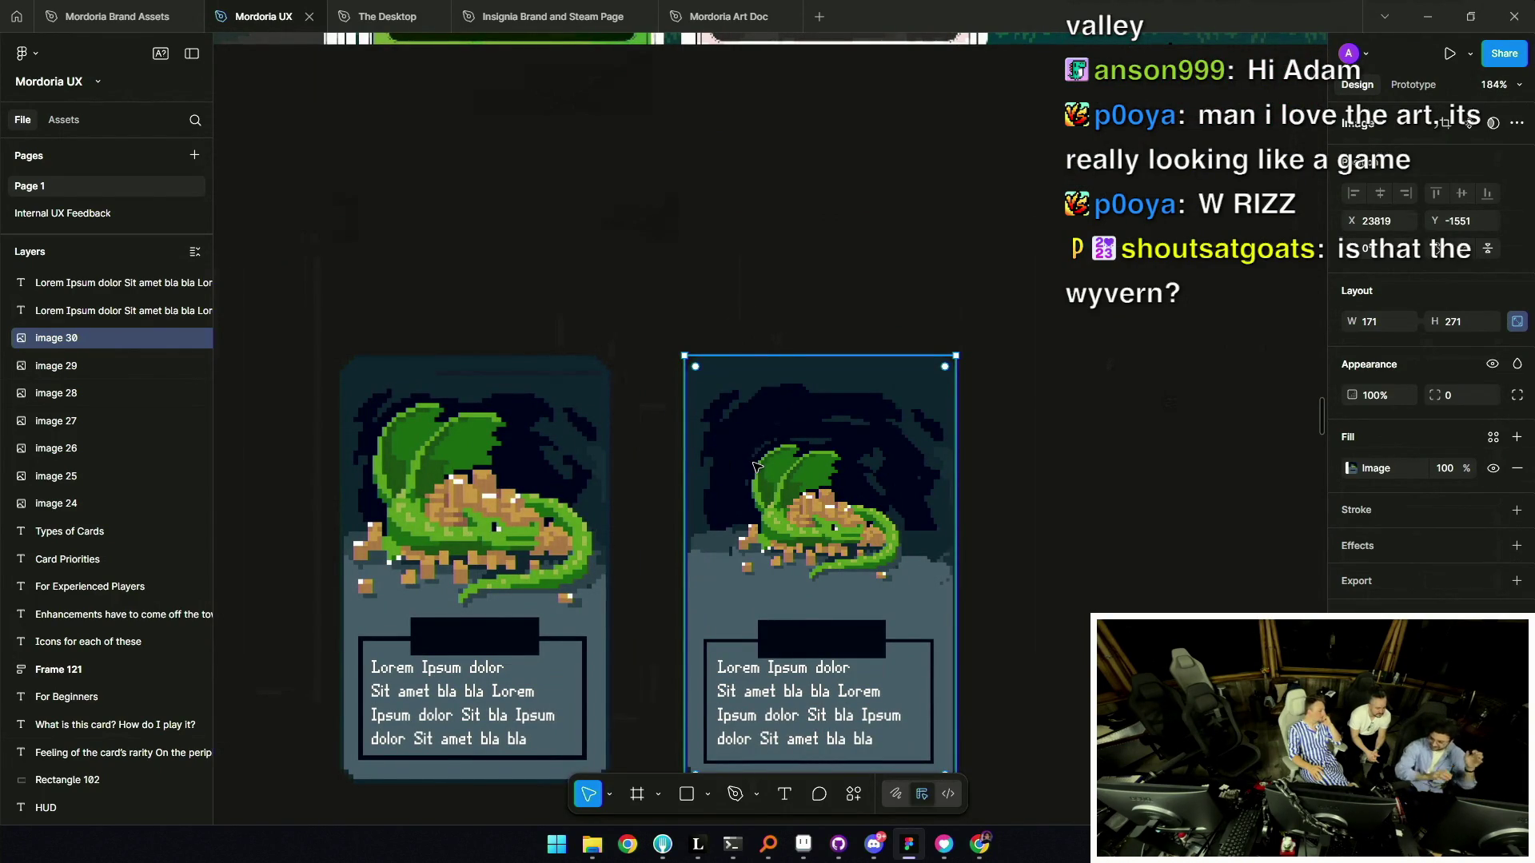
{"action": "scroll", "coordinate": [737, 445], "scroll_direction": "down", "scroll_amount": 10}
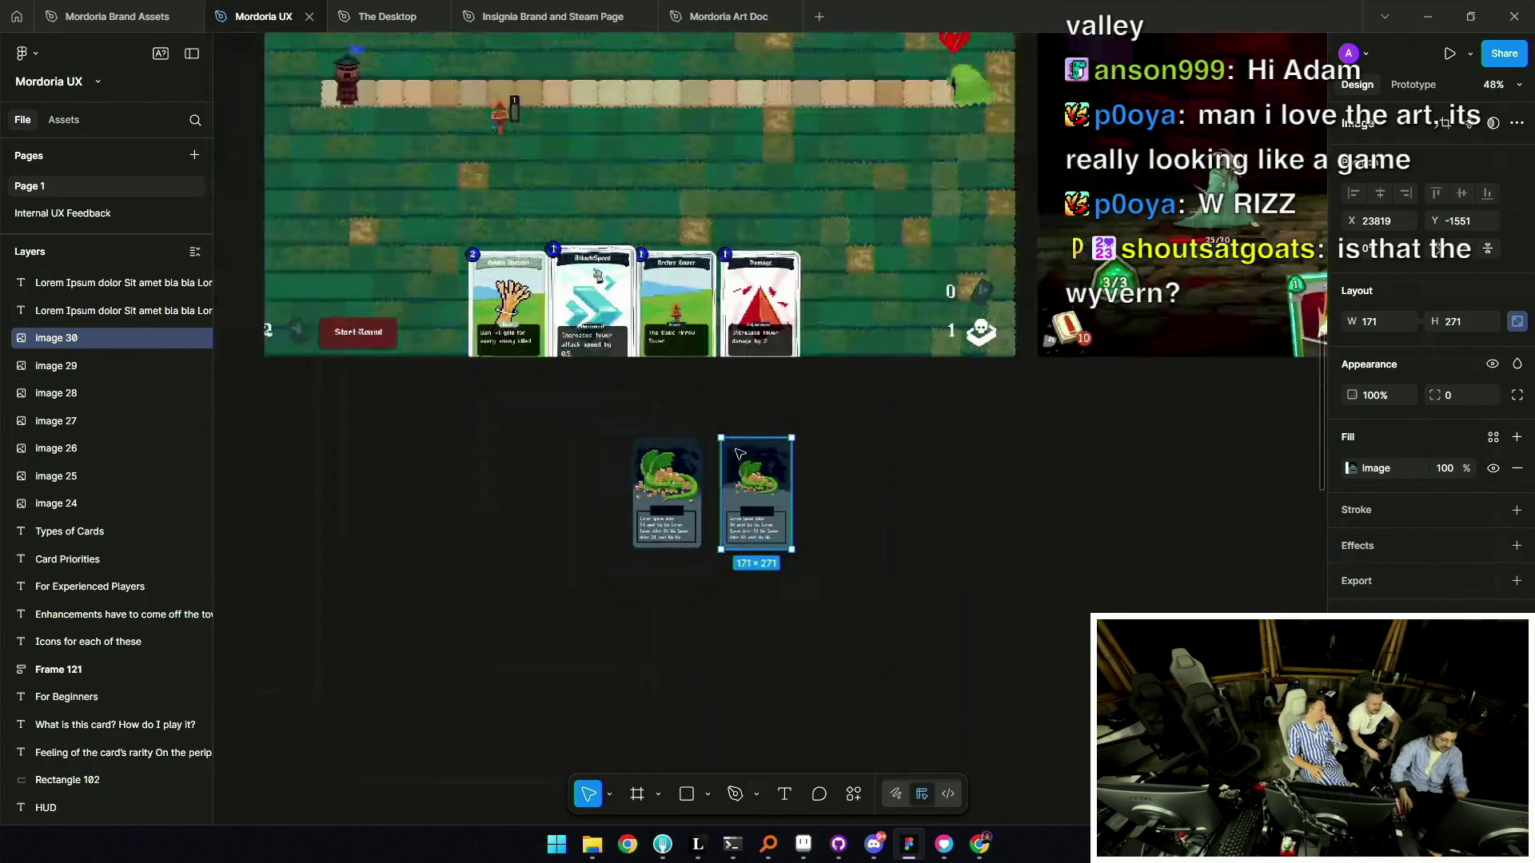
{"action": "left_click", "coordinate": [749, 440]}
{"action": "scroll", "coordinate": [749, 438], "scroll_direction": "down", "scroll_amount": 3}
{"action": "scroll", "coordinate": [756, 489], "scroll_direction": "up", "scroll_amount": 2}
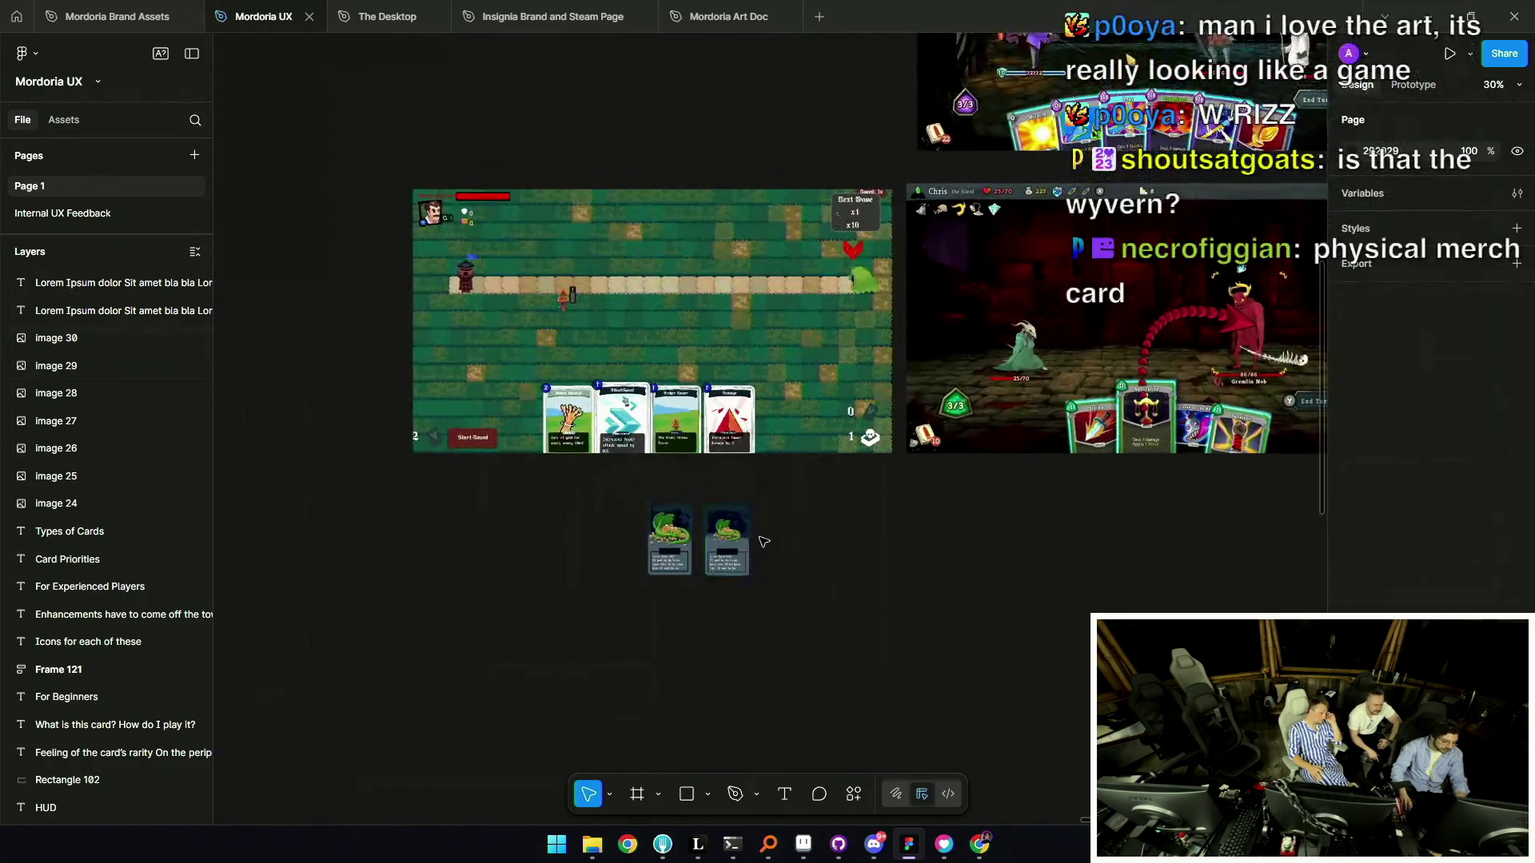
Move the wyvern card's art and text over the Damage card's slot in the grass screenshot.
{"action": "left_click_drag", "start_coordinate": [717, 601], "coordinate": [769, 534]}
{"action": "scroll", "coordinate": [714, 512], "scroll_direction": "up", "scroll_amount": 5}
{"action": "mouse_move", "coordinate": [726, 596]}
{"action": "left_mouse_down"}
{"action": "mouse_move", "coordinate": [916, 283]}
{"action": "mouse_move", "coordinate": [906, 223]}
{"action": "left_mouse_up"}
{"action": "scroll", "coordinate": [899, 352], "scroll_direction": "up", "scroll_amount": 3}
{"action": "mouse_move", "coordinate": [896, 356]}
{"action": "left_mouse_down"}
{"action": "mouse_move", "coordinate": [740, 360]}
{"action": "mouse_move", "coordinate": [808, 580]}
{"action": "left_mouse_up"}
{"action": "scroll", "coordinate": [747, 360], "scroll_direction": "up", "scroll_amount": 3}
{"action": "scroll", "coordinate": [729, 386], "scroll_direction": "down", "scroll_amount": 5}
Select the grass game screenshot and turn the pixel grid back on.
{"action": "left_click", "coordinate": [763, 136]}
{"action": "scroll", "coordinate": [763, 135], "scroll_direction": "down", "scroll_amount": 5}
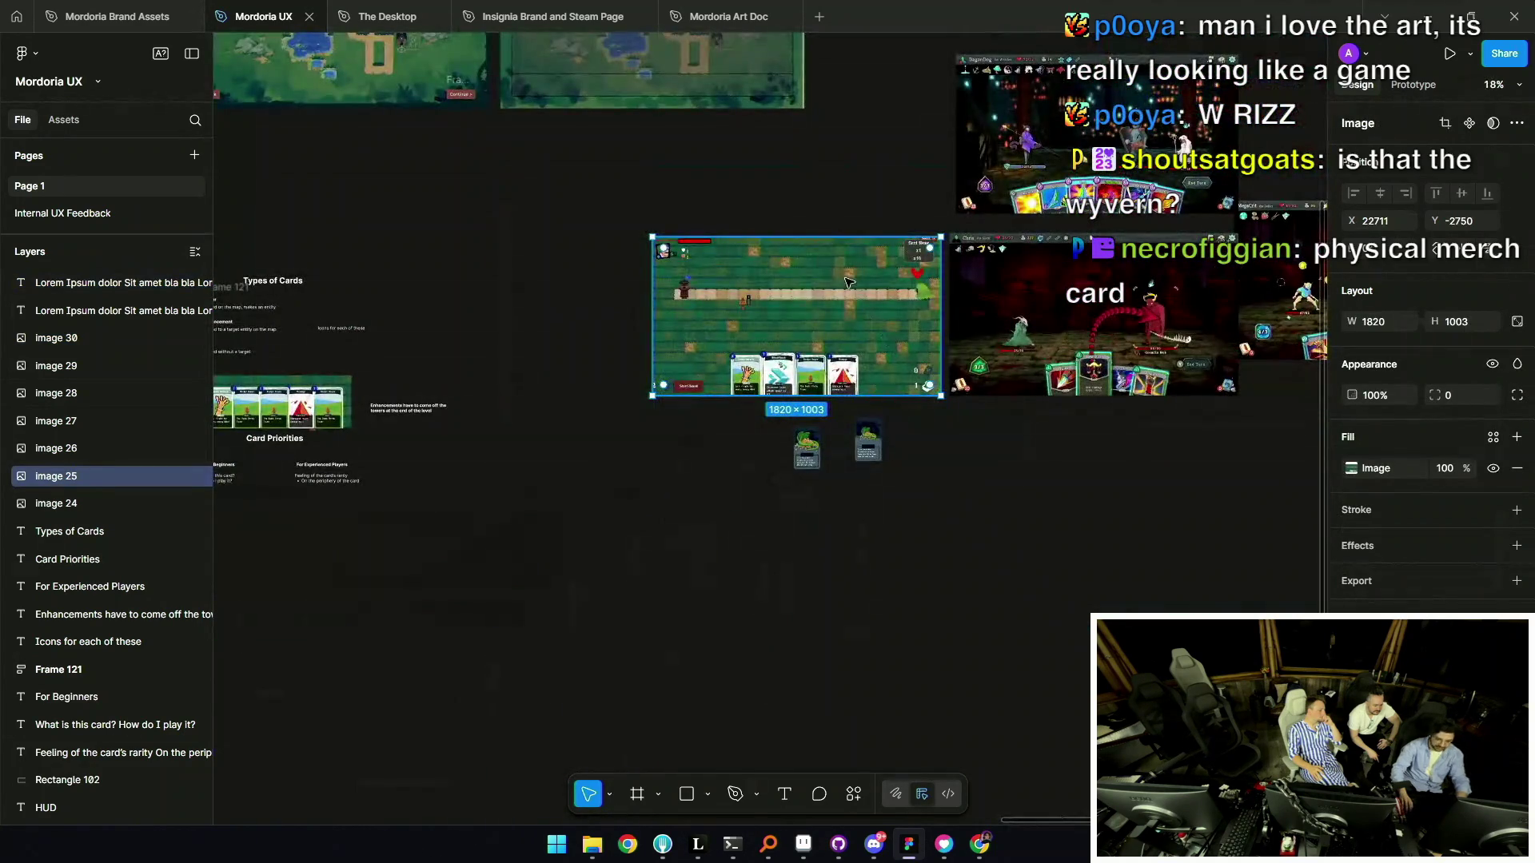
{"action": "scroll", "coordinate": [824, 288], "scroll_direction": "up", "scroll_amount": 5}
{"action": "scroll", "coordinate": [824, 288], "scroll_direction": "down", "scroll_amount": 2}
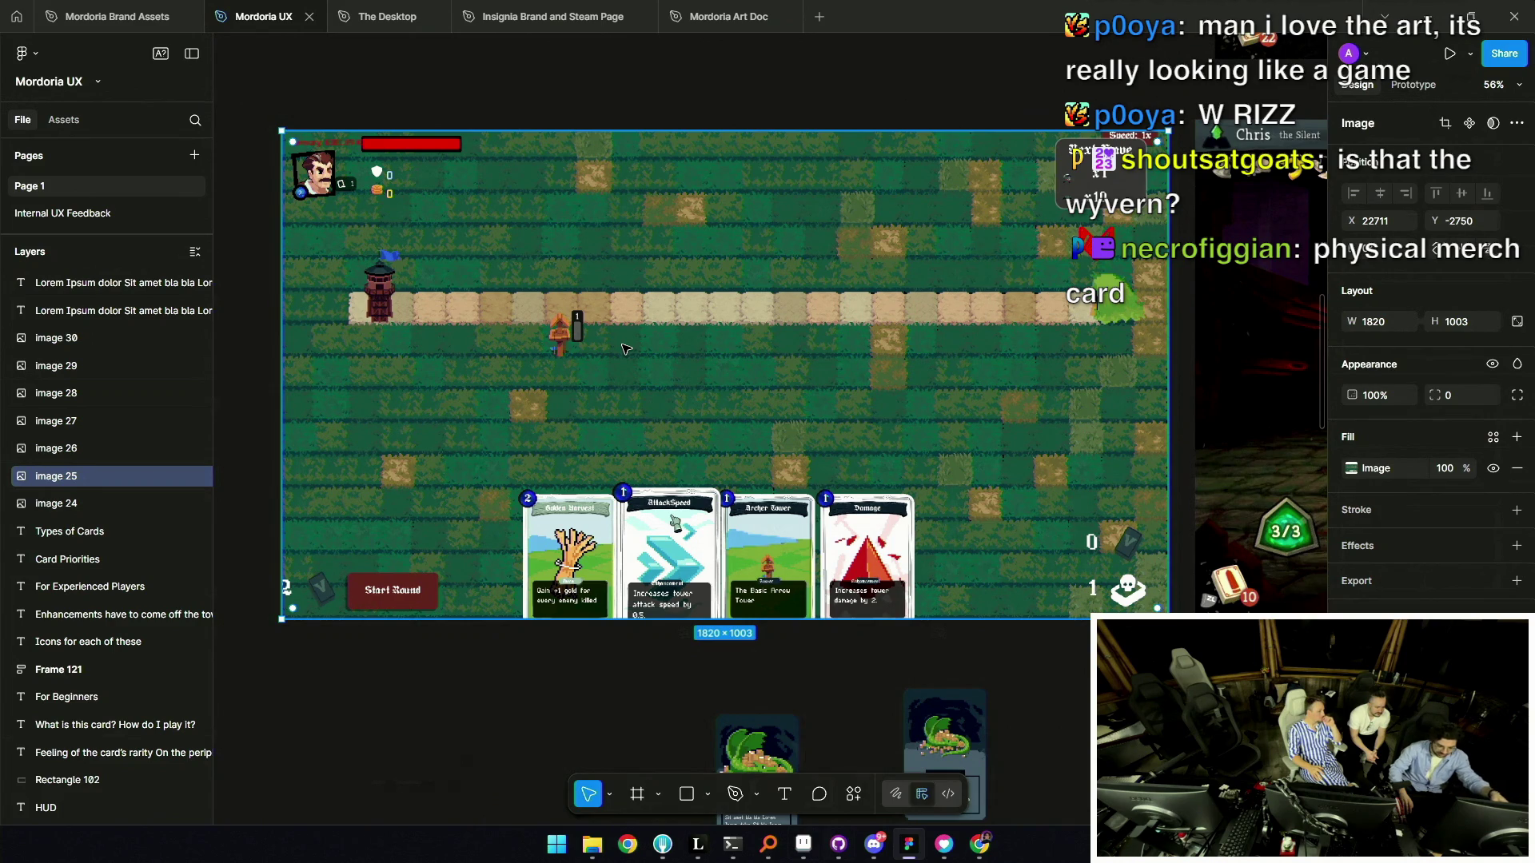
{"action": "scroll", "coordinate": [1048, 544], "scroll_direction": "up", "scroll_amount": 5}
{"action": "scroll", "coordinate": [1084, 537], "scroll_direction": "down", "scroll_amount": 3}
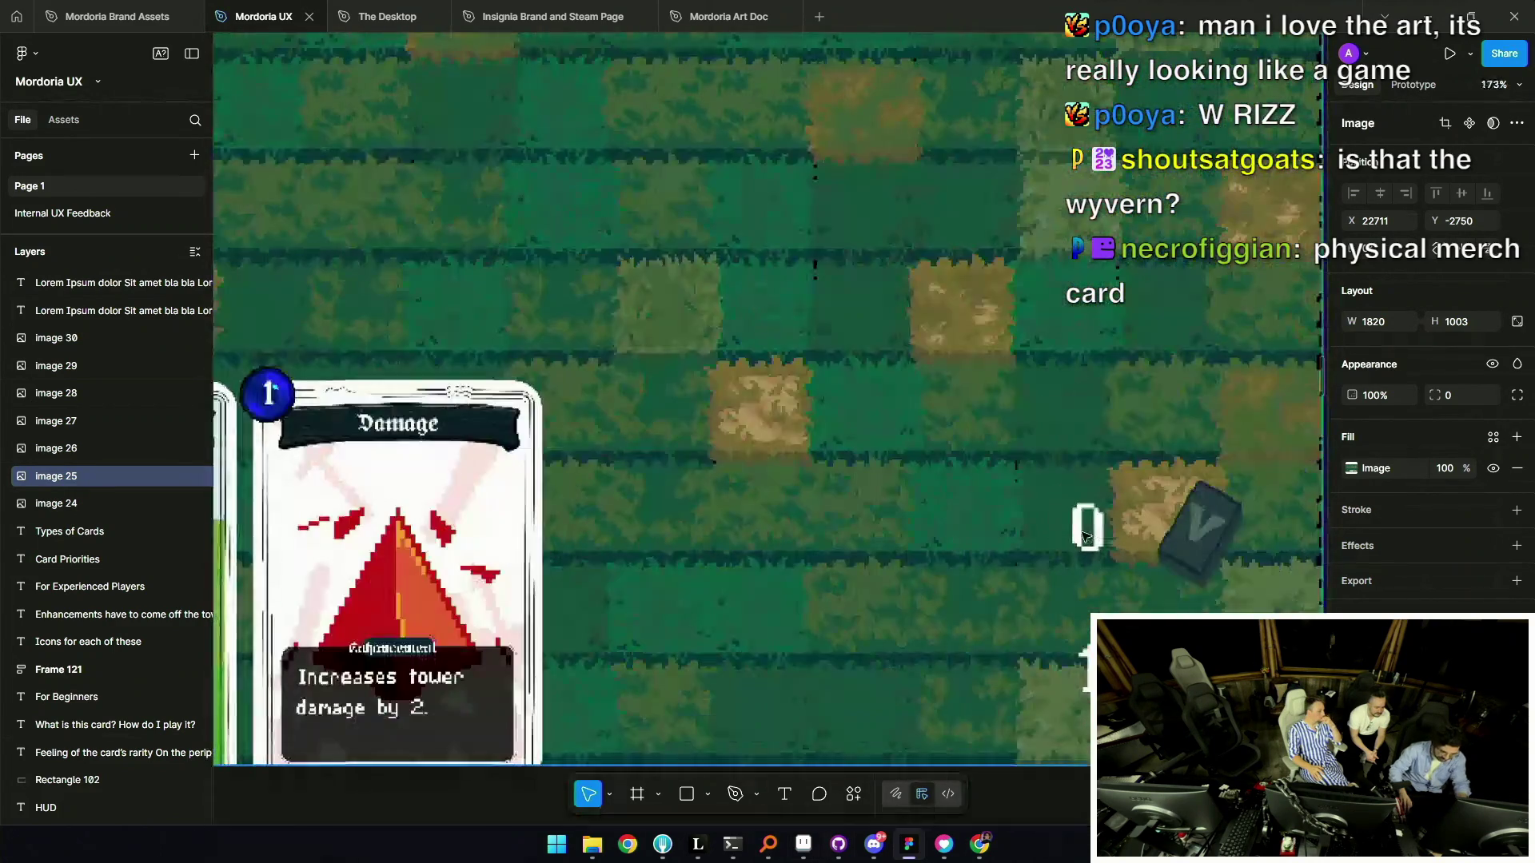
{"action": "key", "text": "shift+apostrophe"}
{"action": "scroll", "coordinate": [889, 524], "scroll_direction": "up", "scroll_amount": 10}
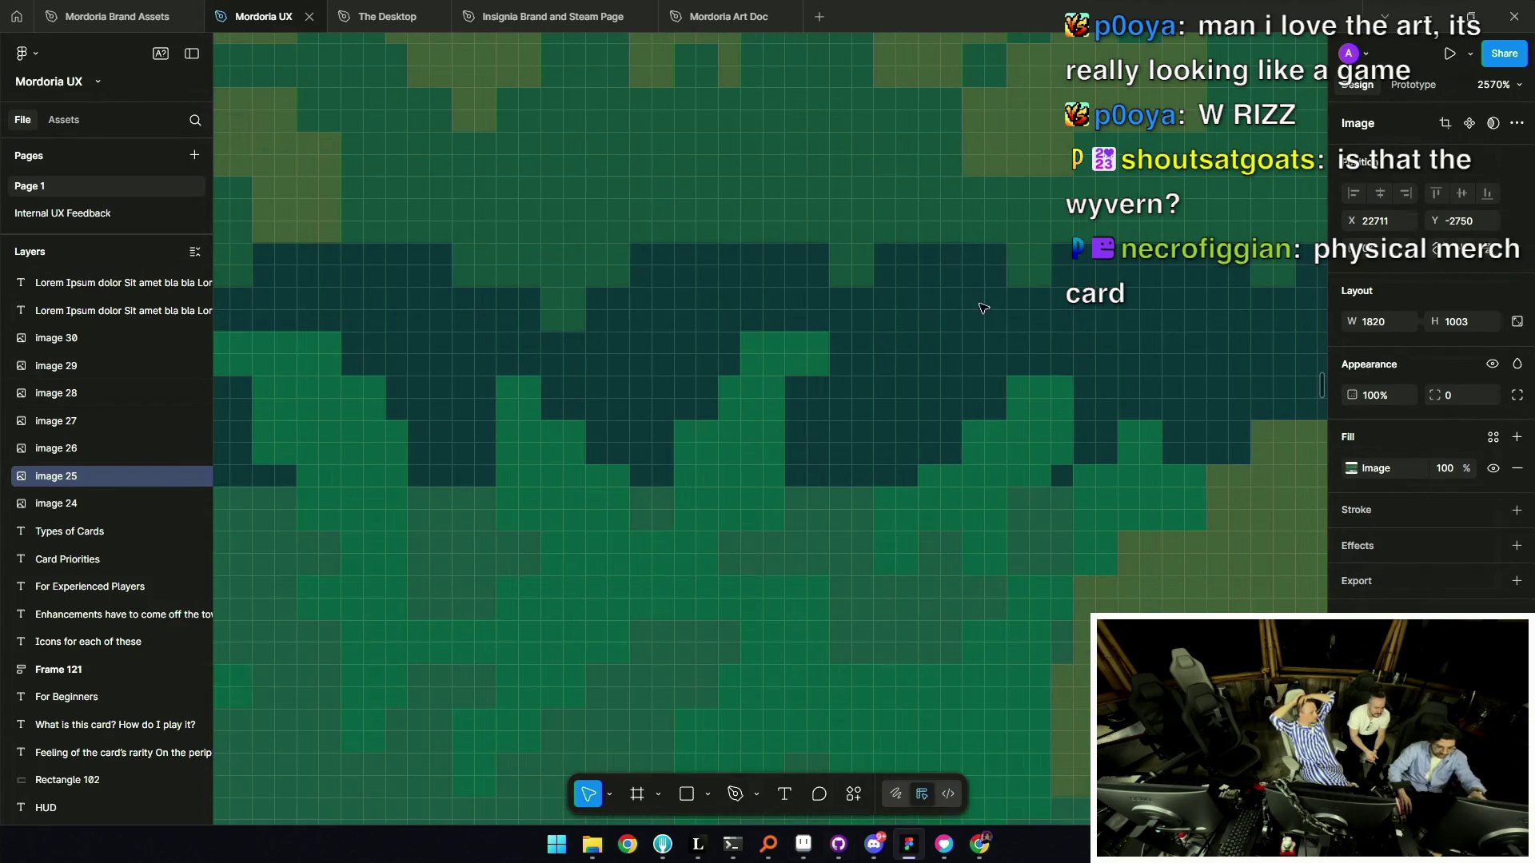
Wrap the wyvern card's art and text in a frame and place it beside the Damage card.
{"action": "scroll", "coordinate": [912, 356], "scroll_direction": "down", "scroll_amount": 15}
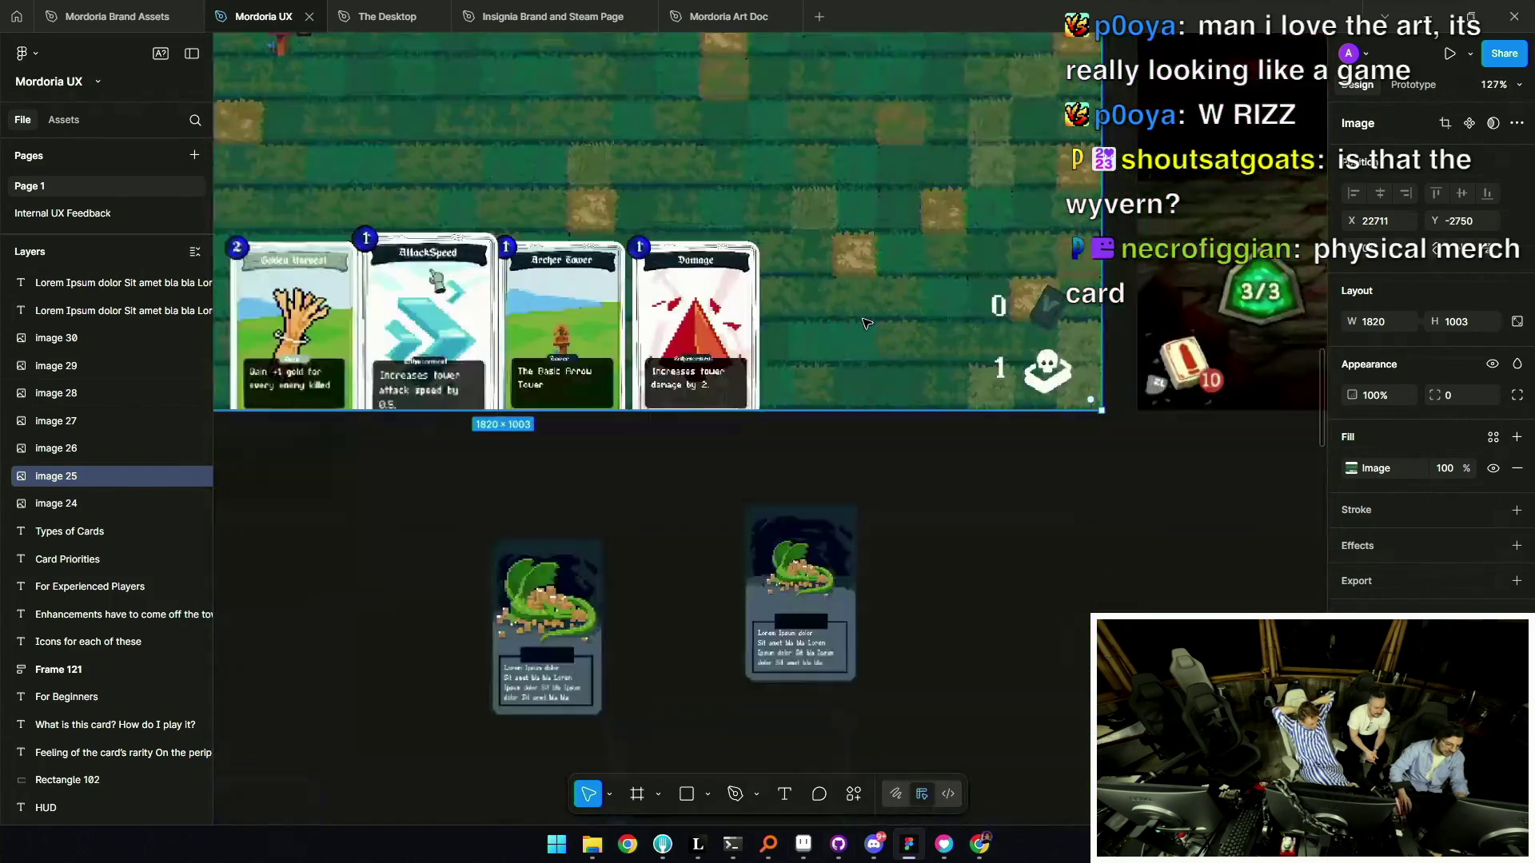
{"action": "left_click_drag", "start_coordinate": [892, 503], "coordinate": [770, 617]}
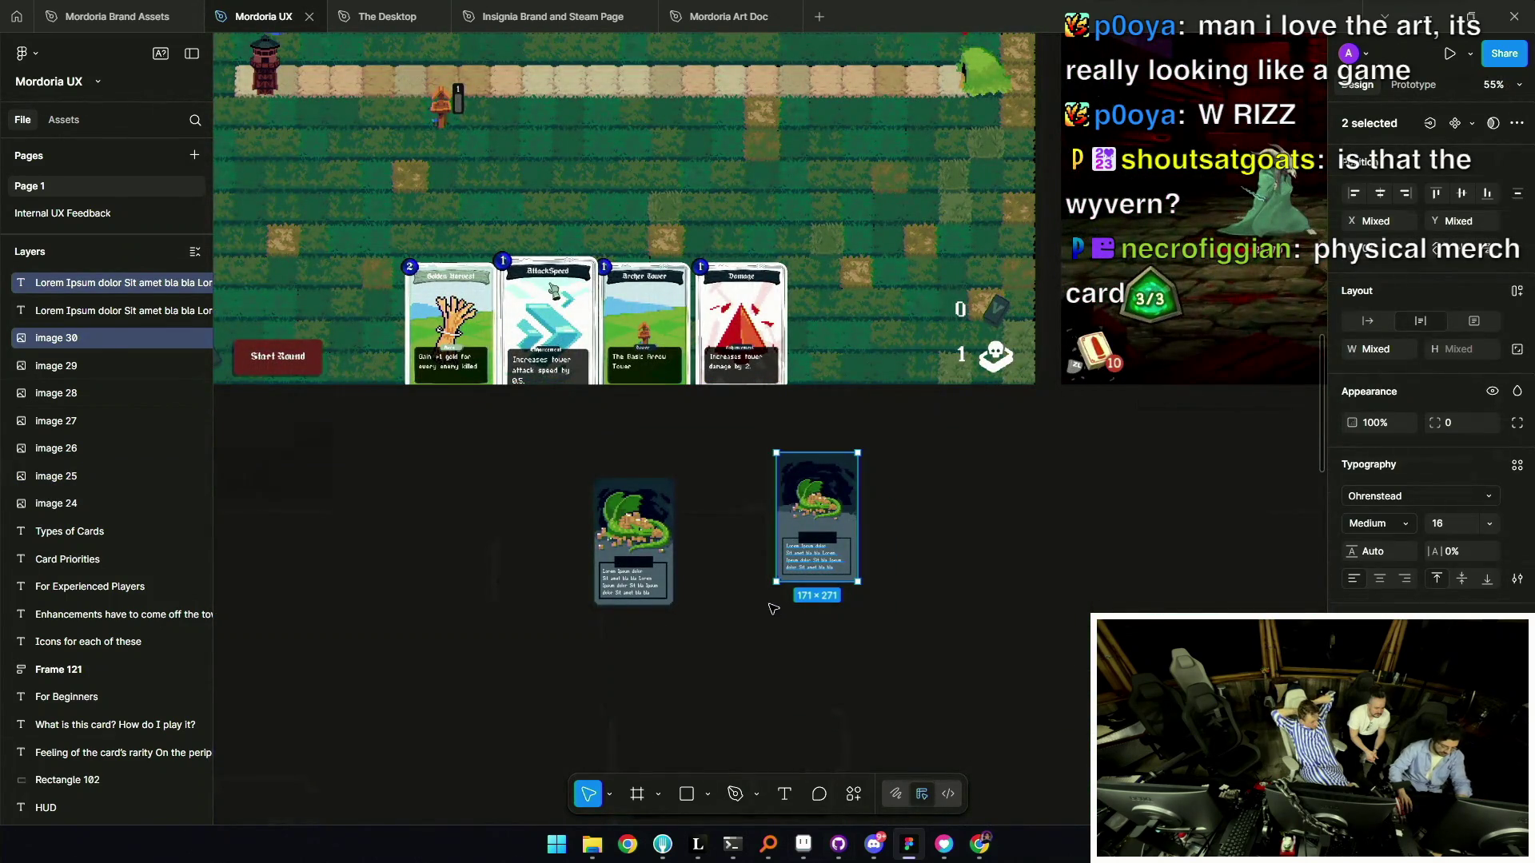
{"action": "key", "text": "ctrl+alt+g"}
{"action": "left_click_drag", "start_coordinate": [820, 560], "coordinate": [853, 354]}
{"action": "scroll", "coordinate": [853, 354], "scroll_direction": "up", "scroll_amount": 5}
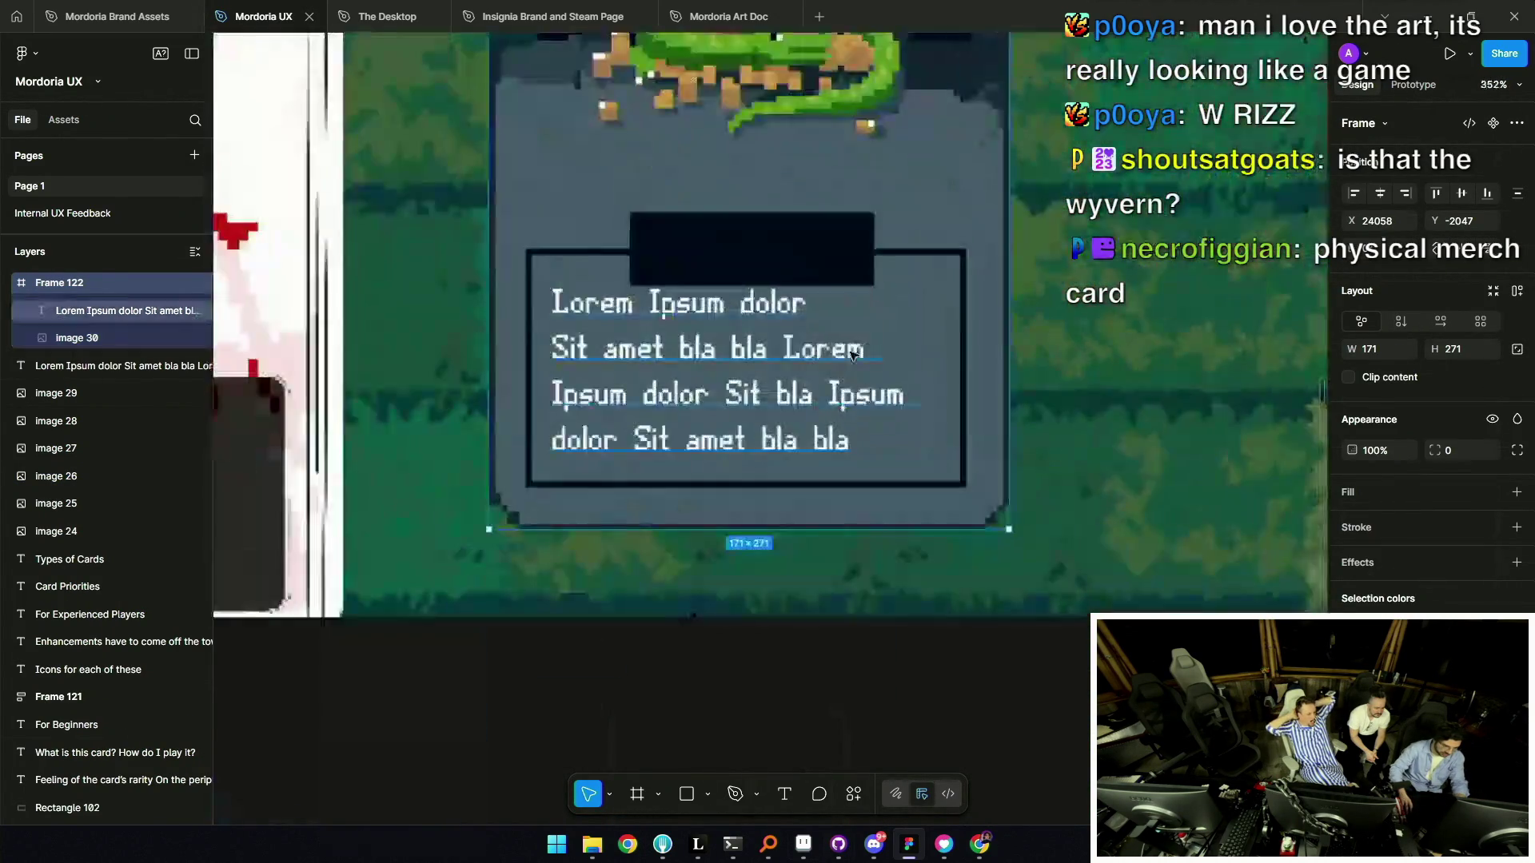
{"action": "scroll", "coordinate": [853, 354], "scroll_direction": "up", "scroll_amount": 10}
{"action": "scroll", "coordinate": [827, 367], "scroll_direction": "down", "scroll_amount": 5}
{"action": "scroll", "coordinate": [837, 357], "scroll_direction": "up", "scroll_amount": 5}
{"action": "scroll", "coordinate": [837, 357], "scroll_direction": "down", "scroll_amount": 5}
{"action": "scroll", "coordinate": [1103, 555], "scroll_direction": "up", "scroll_amount": 10}
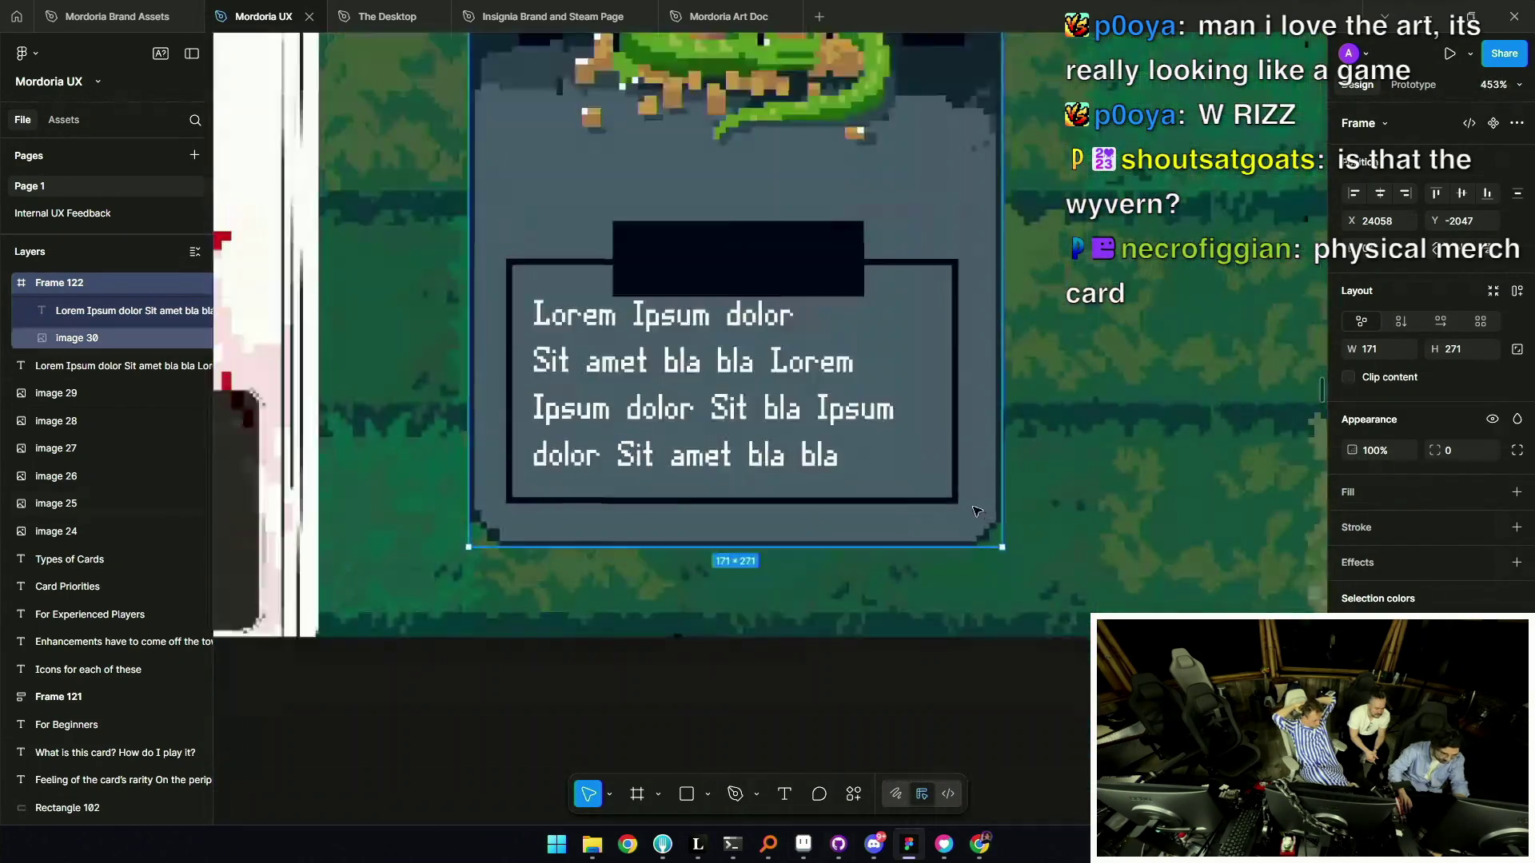
{"action": "scroll", "coordinate": [896, 488], "scroll_direction": "down", "scroll_amount": 15}
{"action": "scroll", "coordinate": [852, 521], "scroll_direction": "down", "scroll_amount": 5}
{"action": "scroll", "coordinate": [851, 521], "scroll_direction": "up", "scroll_amount": 5}
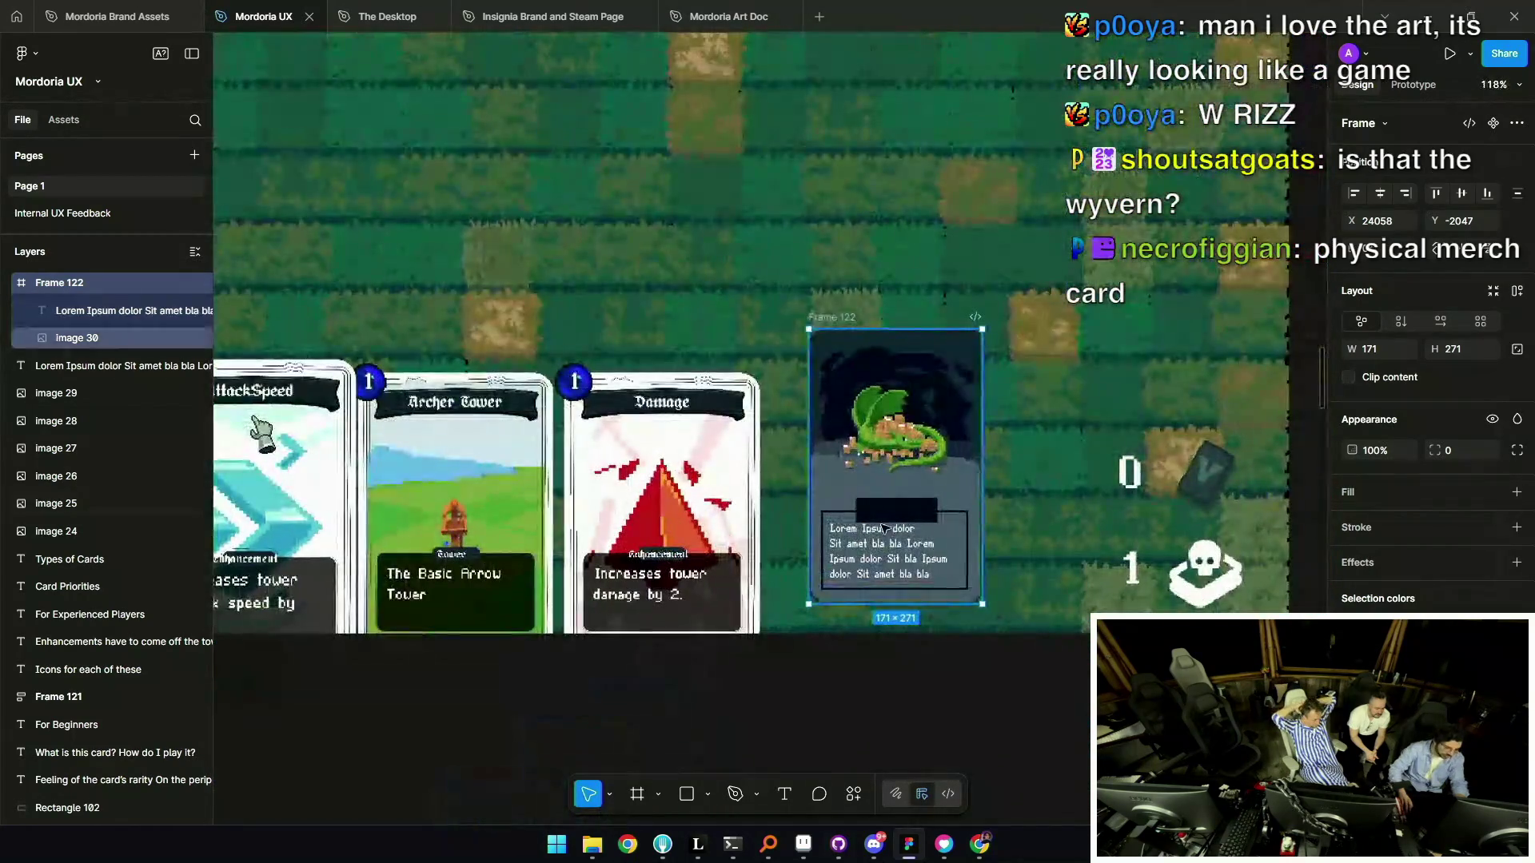
{"action": "scroll", "coordinate": [940, 461], "scroll_direction": "up", "scroll_amount": 2}
{"action": "scroll", "coordinate": [911, 423], "scroll_direction": "down", "scroll_amount": 2}
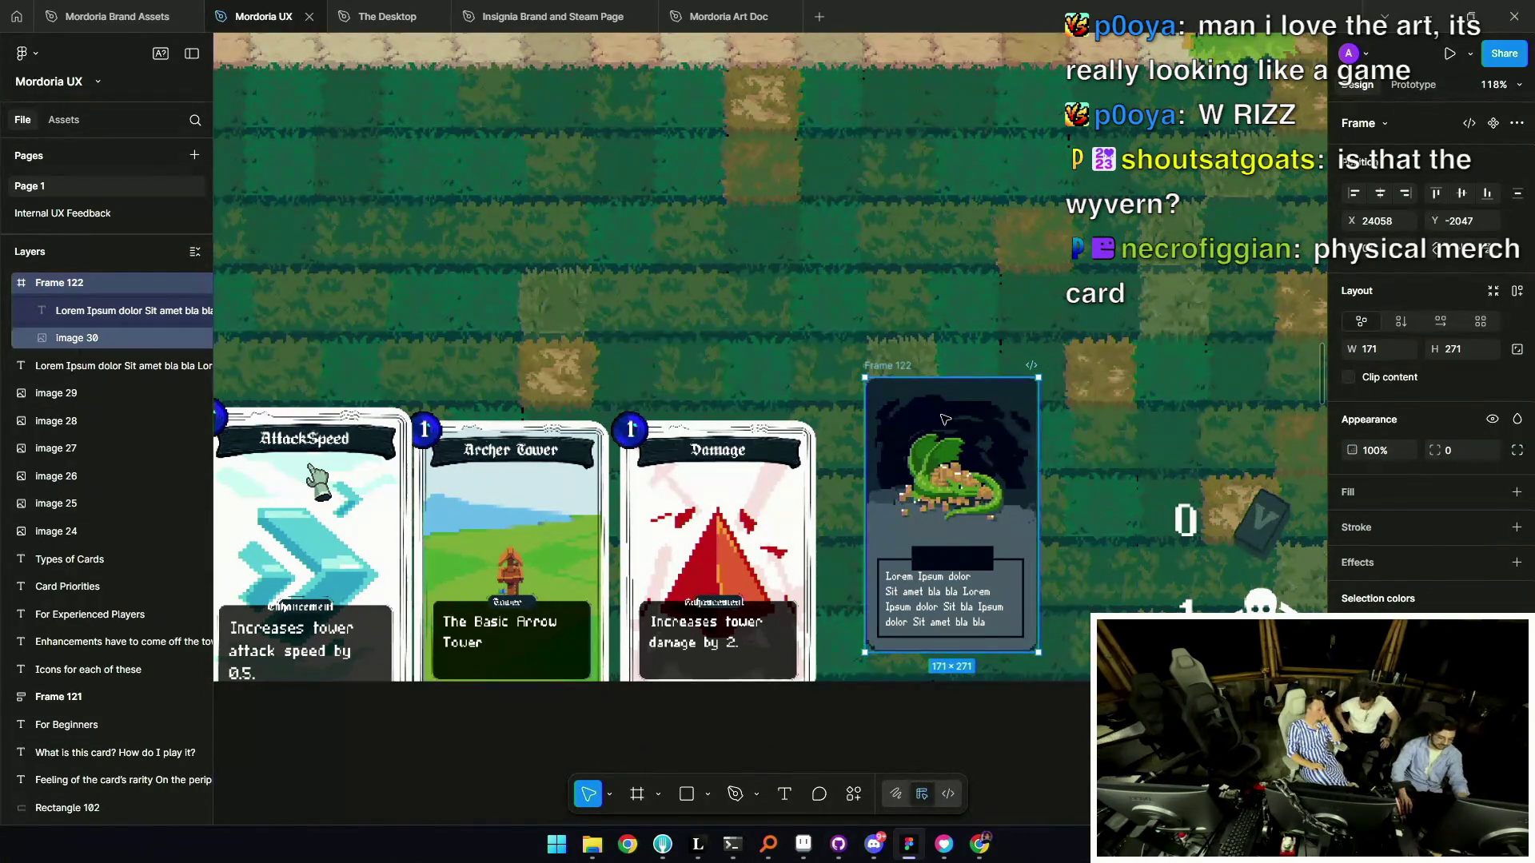
{"action": "scroll", "coordinate": [919, 448], "scroll_direction": "down", "scroll_amount": 4}
{"action": "scroll", "coordinate": [897, 501], "scroll_direction": "up", "scroll_amount": 2}
{"action": "scroll", "coordinate": [897, 501], "scroll_direction": "up", "scroll_amount": 3}
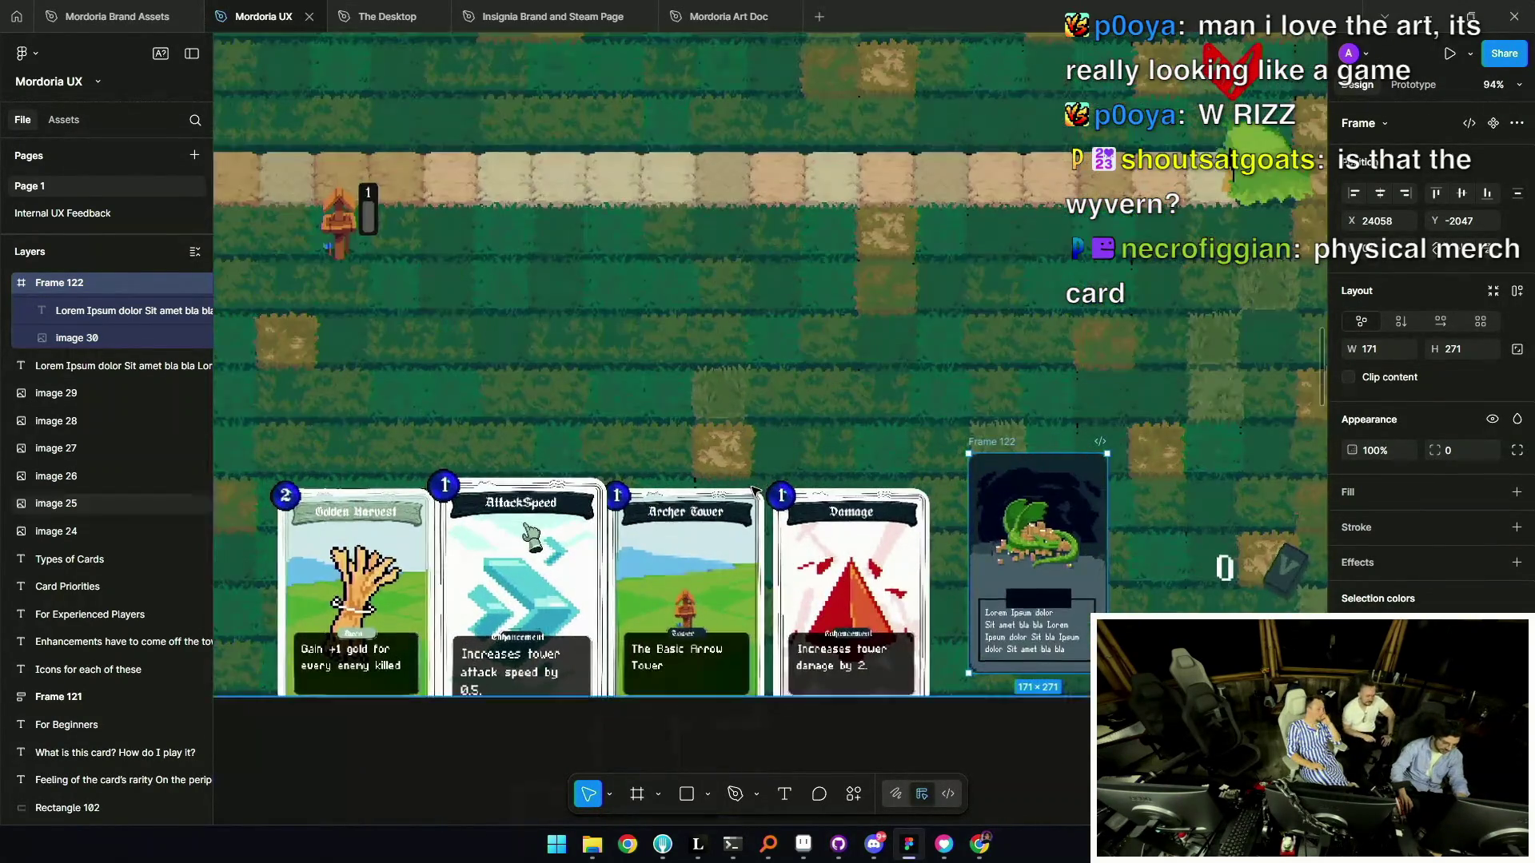
{"action": "scroll", "coordinate": [854, 550], "scroll_direction": "down", "scroll_amount": 3}
{"action": "scroll", "coordinate": [871, 575], "scroll_direction": "up", "scroll_amount": 3}
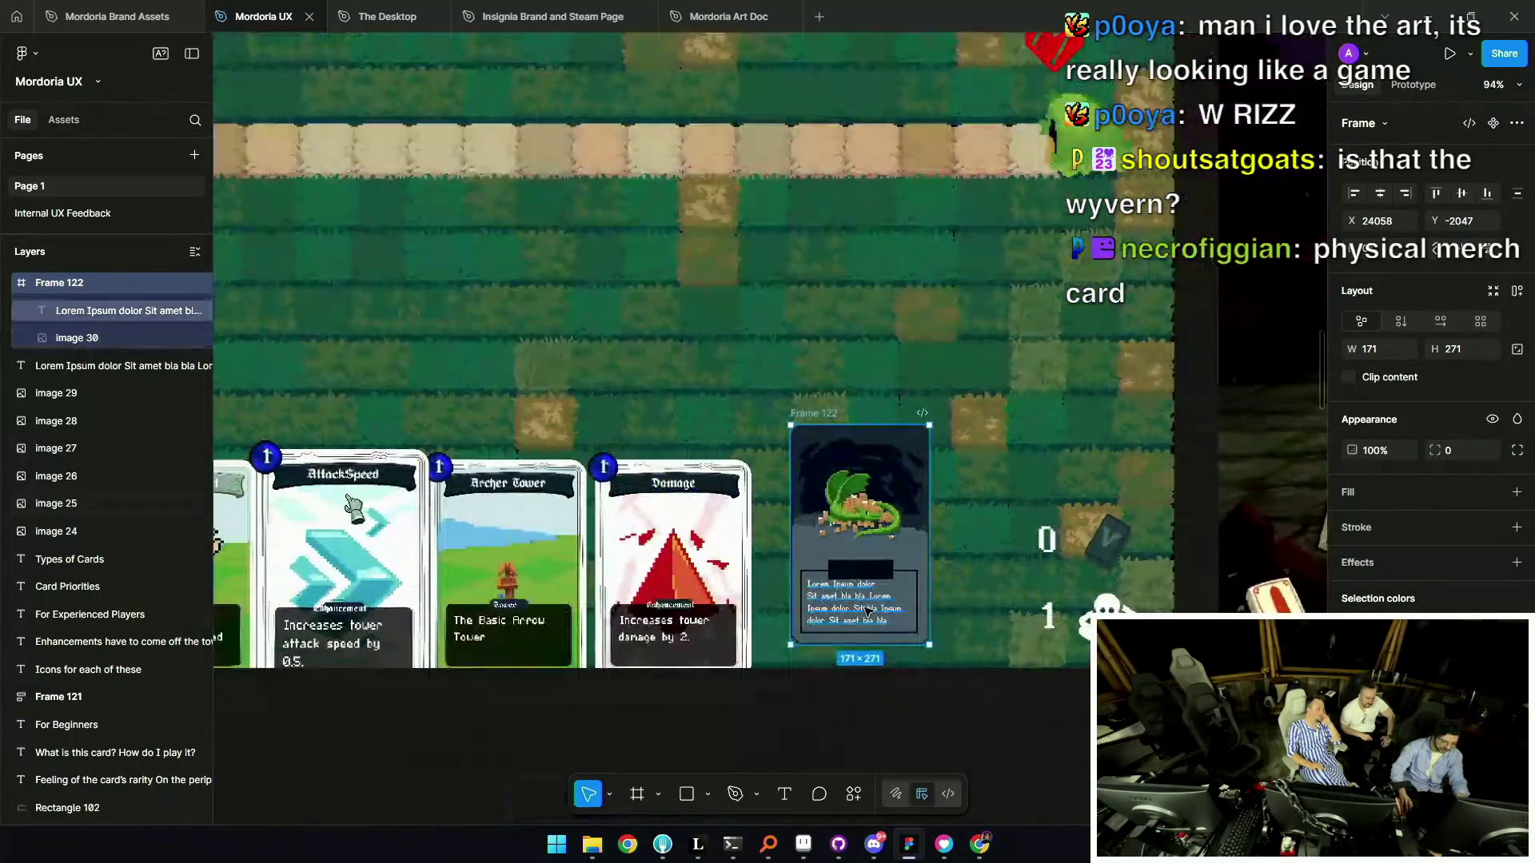
Check the ability text's font size field, then reselect Frame 122.
{"action": "left_click", "coordinate": [864, 623]}
{"action": "scroll", "coordinate": [877, 584], "scroll_direction": "up", "scroll_amount": 4}
{"action": "left_click", "coordinate": [1450, 523]}
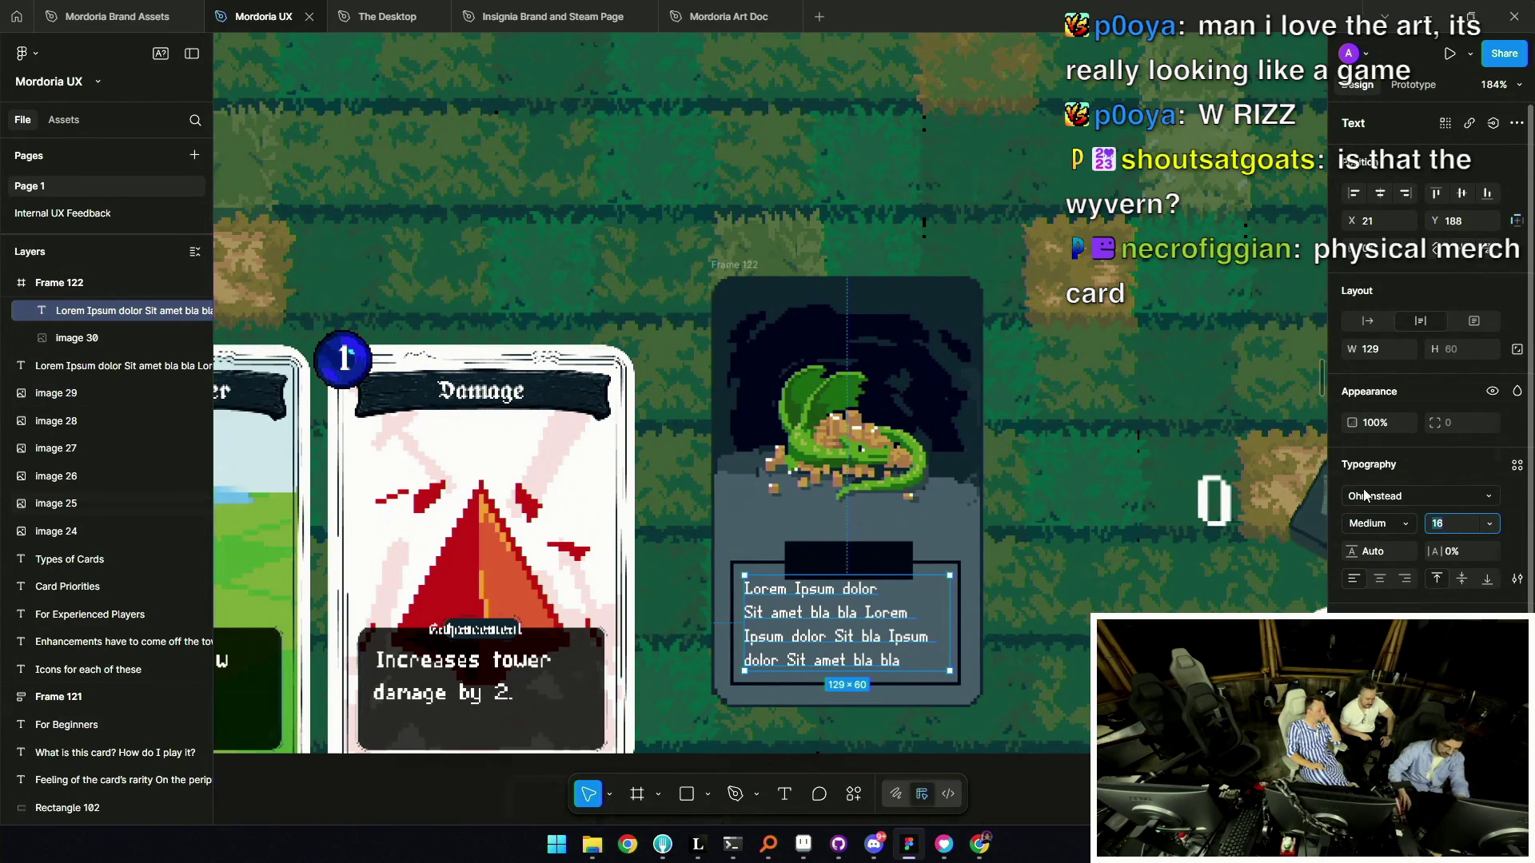
{"action": "scroll", "coordinate": [874, 566], "scroll_direction": "down", "scroll_amount": 10}
{"action": "left_click", "coordinate": [874, 566]}
{"action": "left_click", "coordinate": [878, 477]}
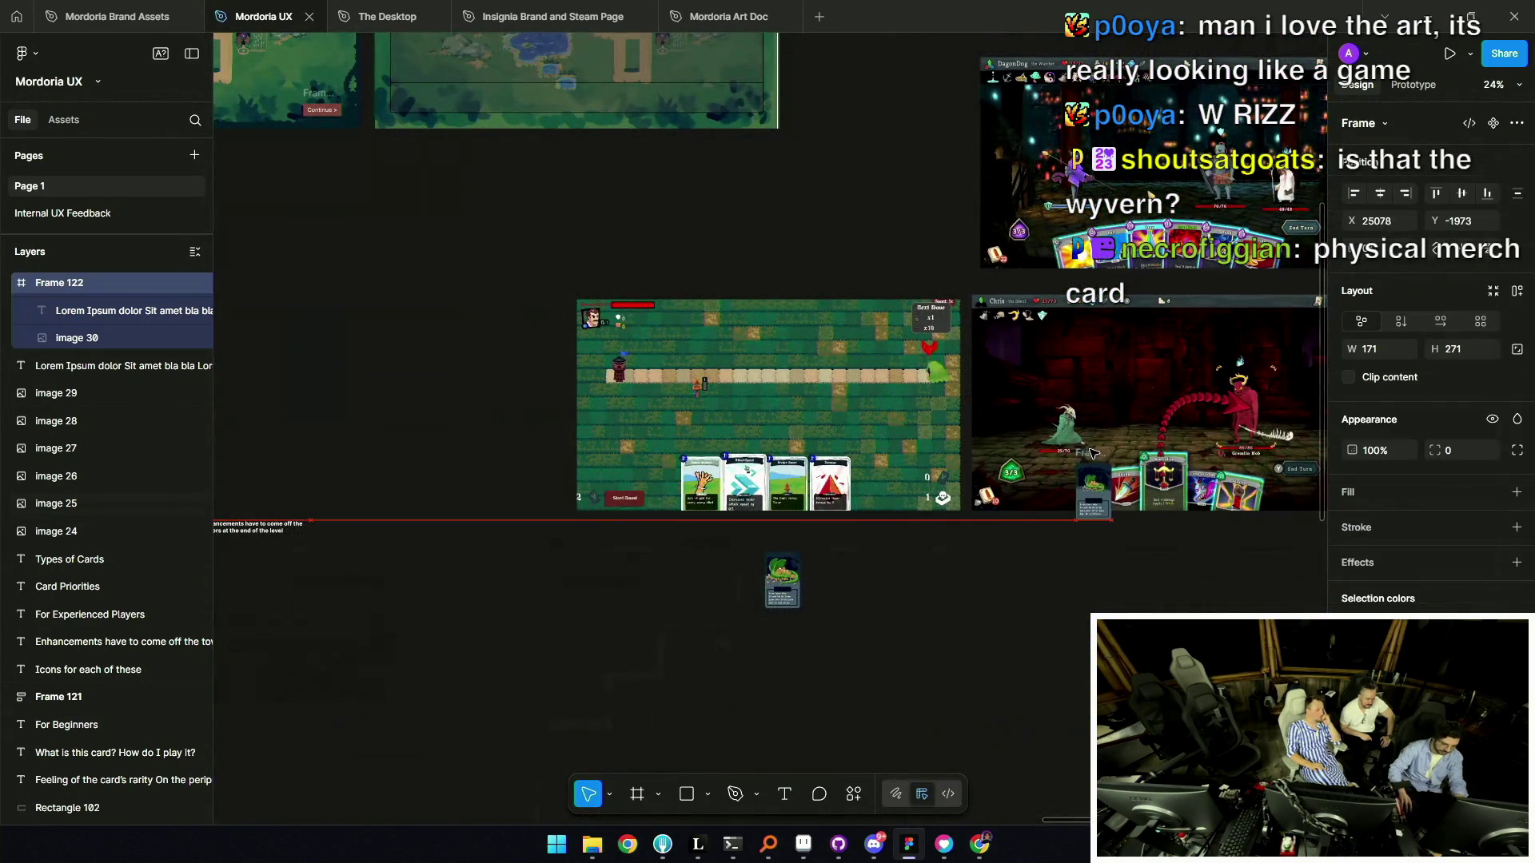
Move the Frame 122 card into the Slay the Spire row beside the Neutralize card.
{"action": "scroll", "coordinate": [847, 462], "scroll_direction": "up", "scroll_amount": 6}
{"action": "scroll", "coordinate": [1156, 480], "scroll_direction": "up", "scroll_amount": 5}
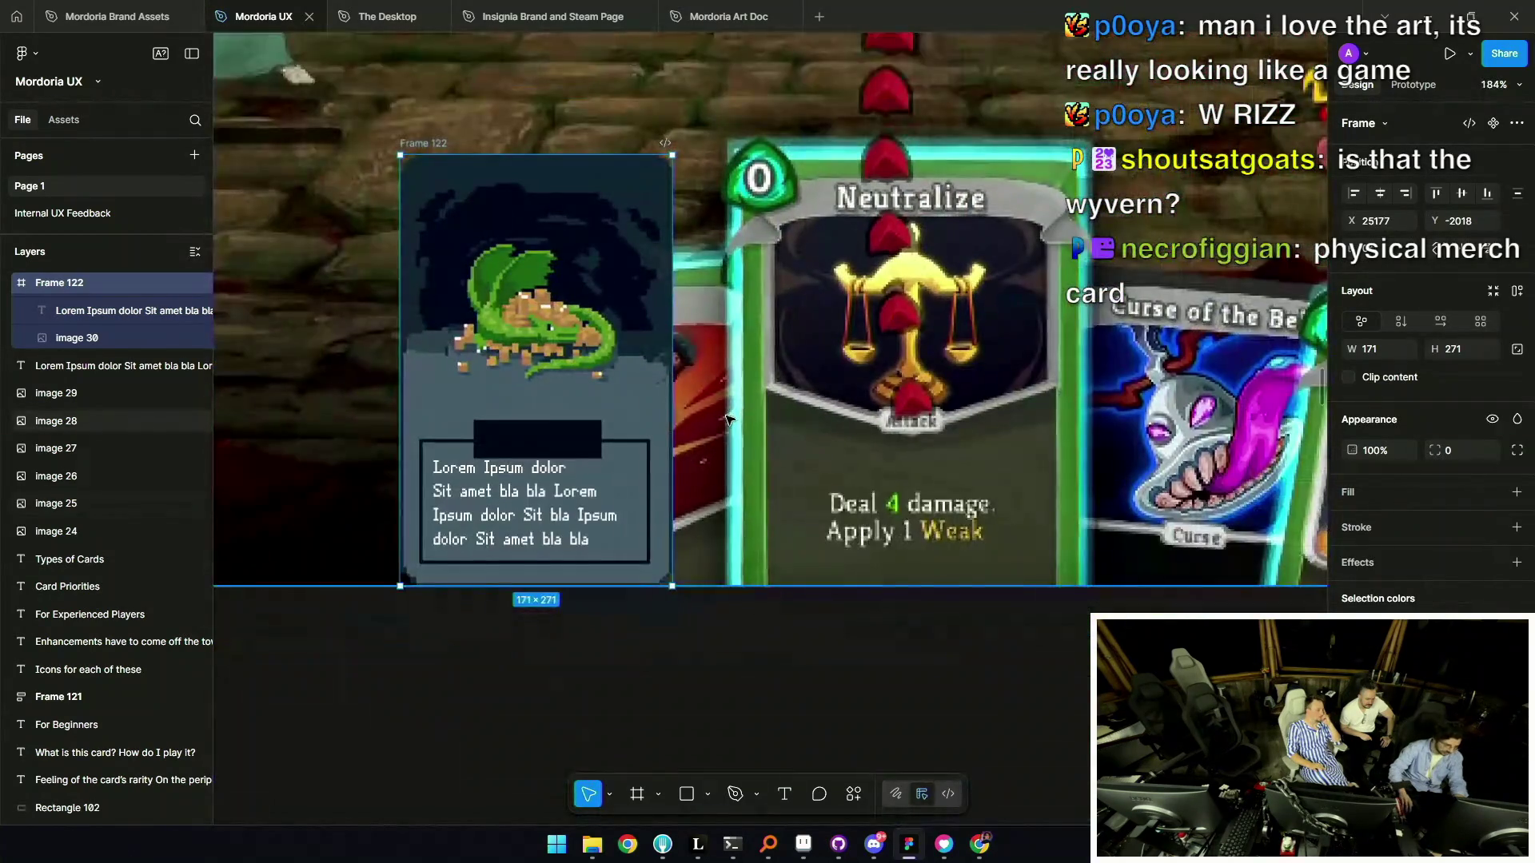
{"action": "scroll", "coordinate": [907, 496], "scroll_direction": "down", "scroll_amount": 2}
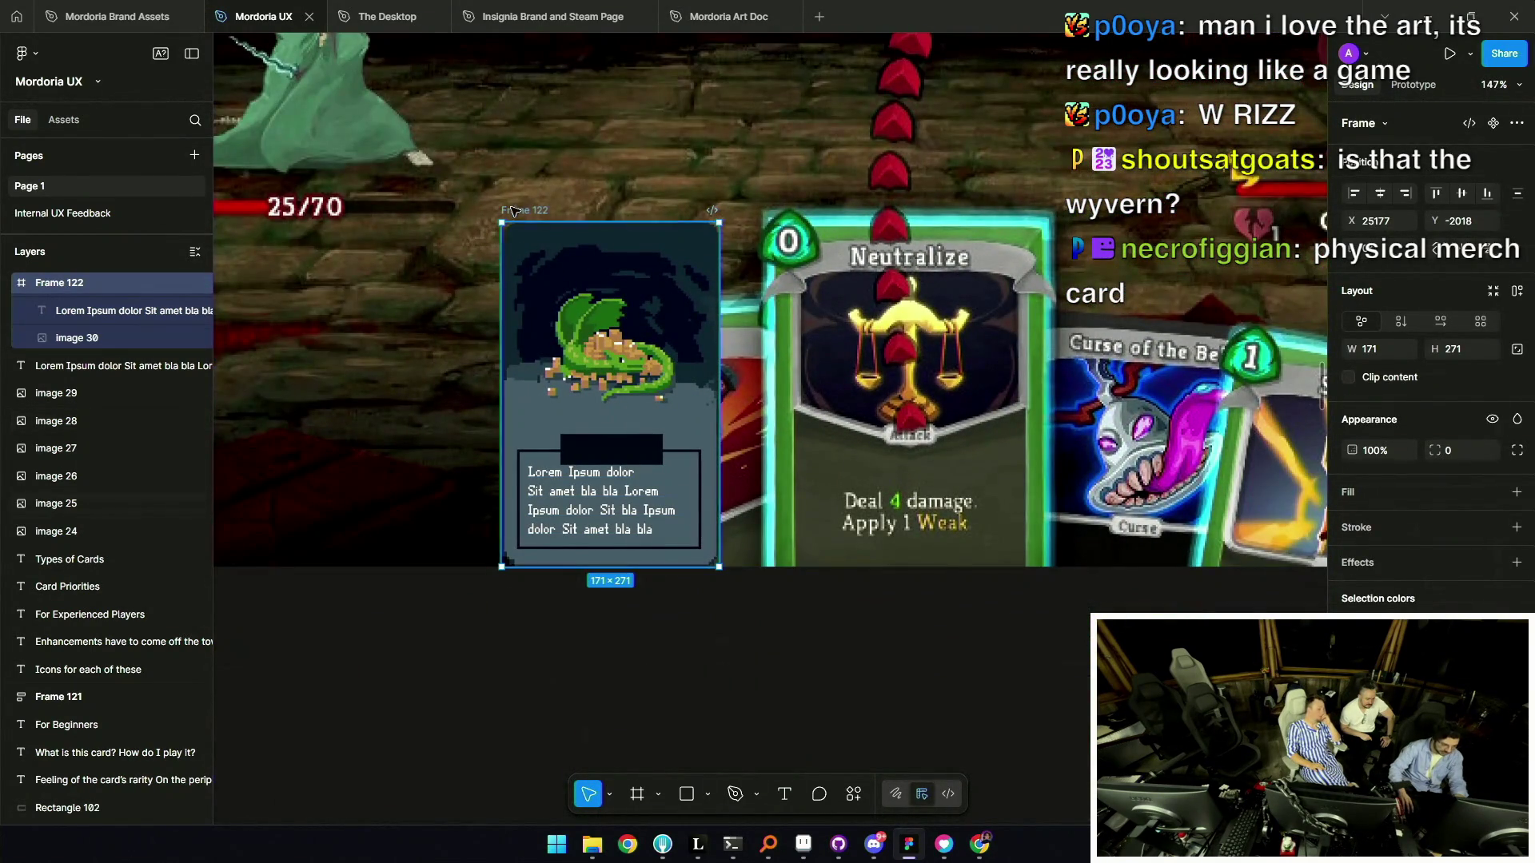
{"action": "mouse_move", "coordinate": [518, 211]}
{"action": "left_mouse_down"}
{"action": "mouse_move", "coordinate": [1087, 252]}
{"action": "mouse_move", "coordinate": [969, 245]}
{"action": "left_mouse_up"}
Return the card to the grass mockup and select its ability text's font size field.
{"action": "scroll", "coordinate": [969, 244], "scroll_direction": "down", "scroll_amount": 3}
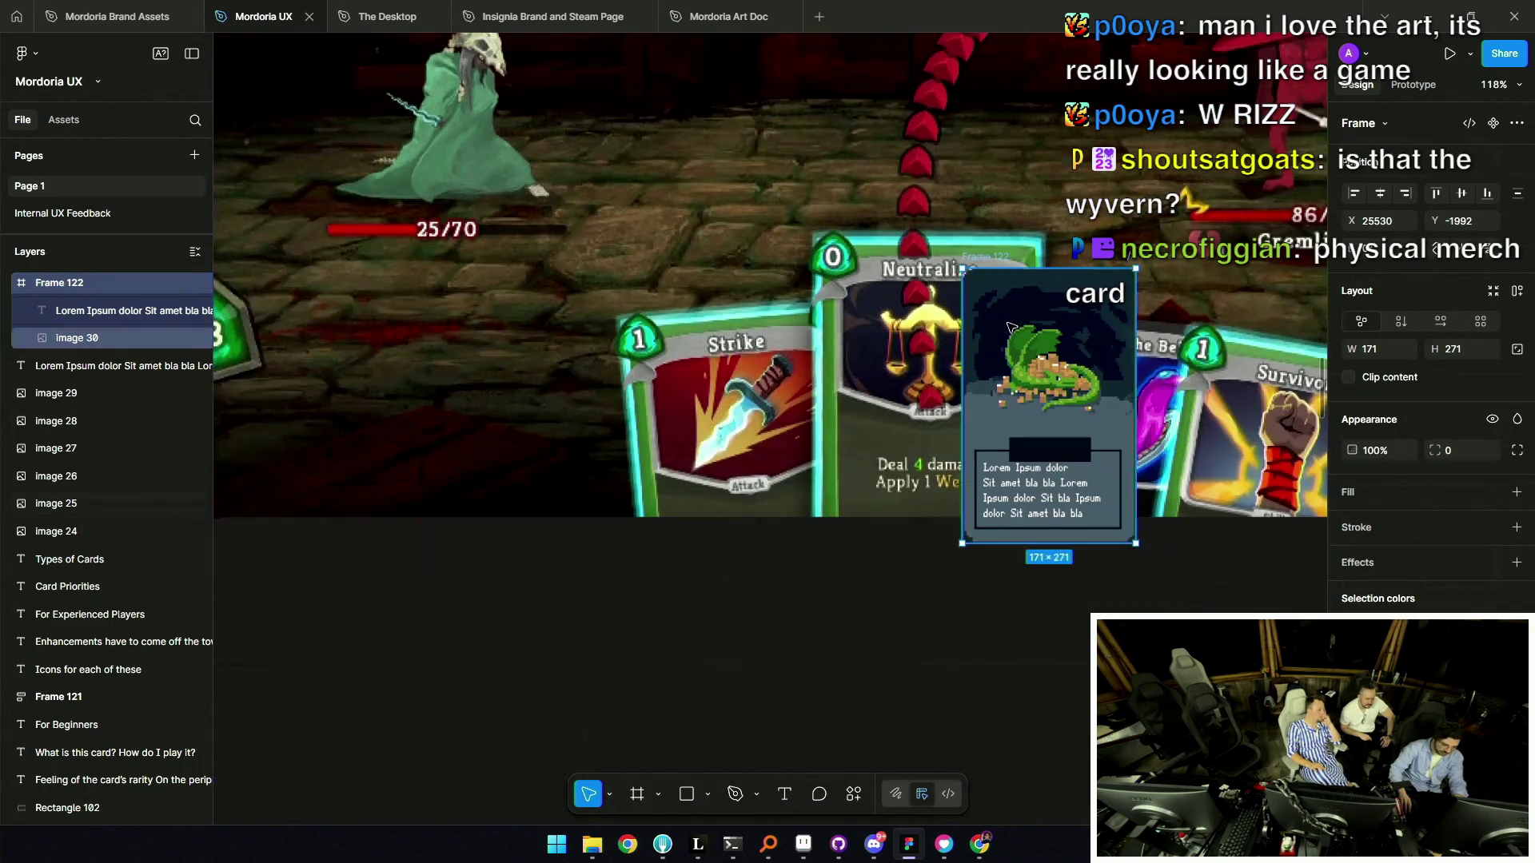
{"action": "left_click_drag", "start_coordinate": [995, 276], "coordinate": [416, 313]}
{"action": "scroll", "coordinate": [639, 287], "scroll_direction": "up", "scroll_amount": 3}
{"action": "scroll", "coordinate": [414, 313], "scroll_direction": "up", "scroll_amount": 3}
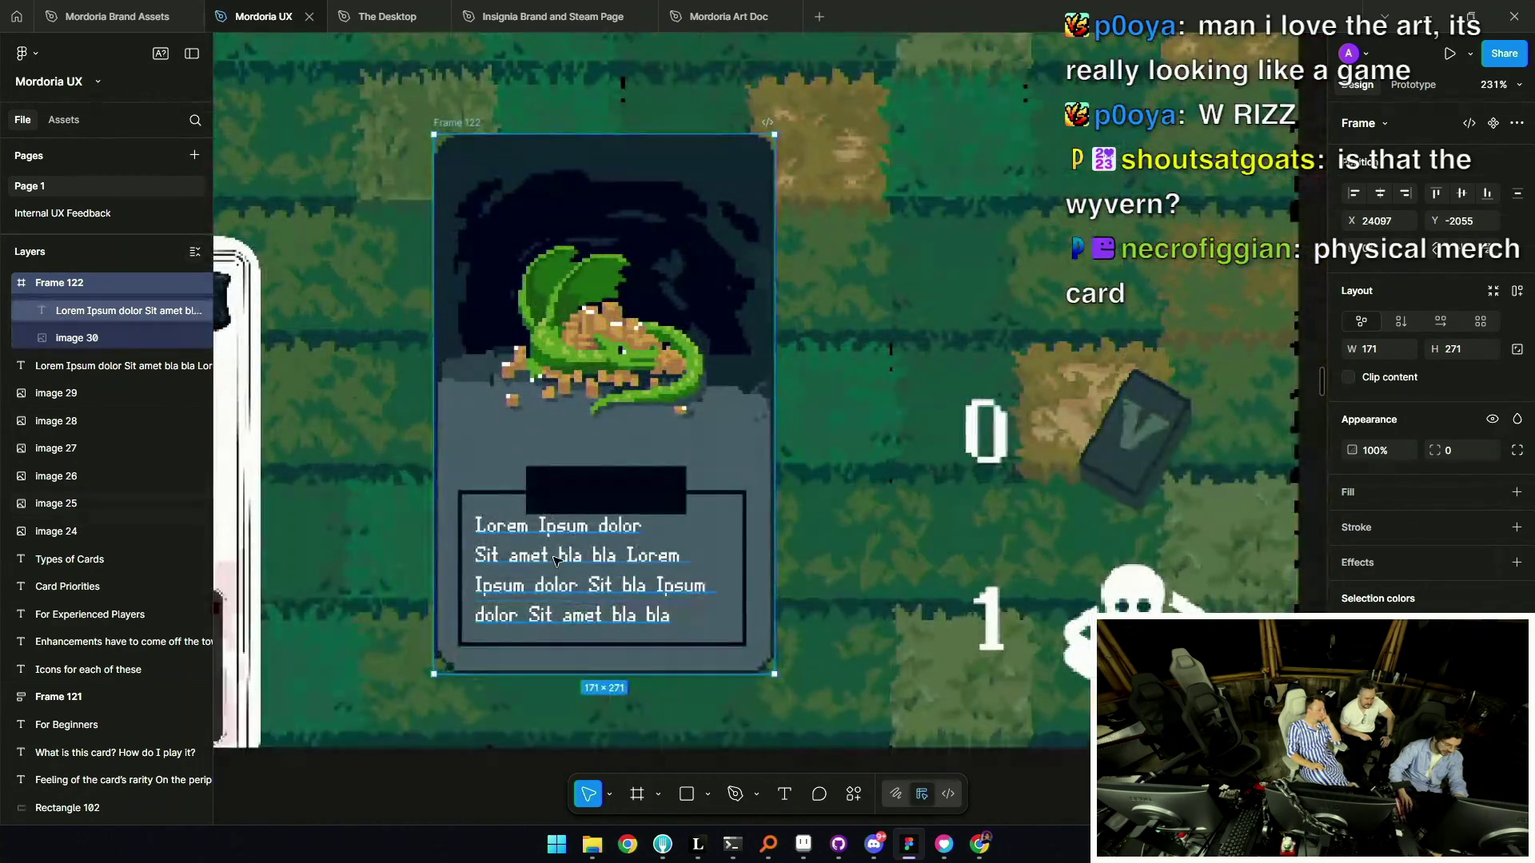
{"action": "left_click", "coordinate": [128, 310]}
{"action": "left_click", "coordinate": [1465, 521]}
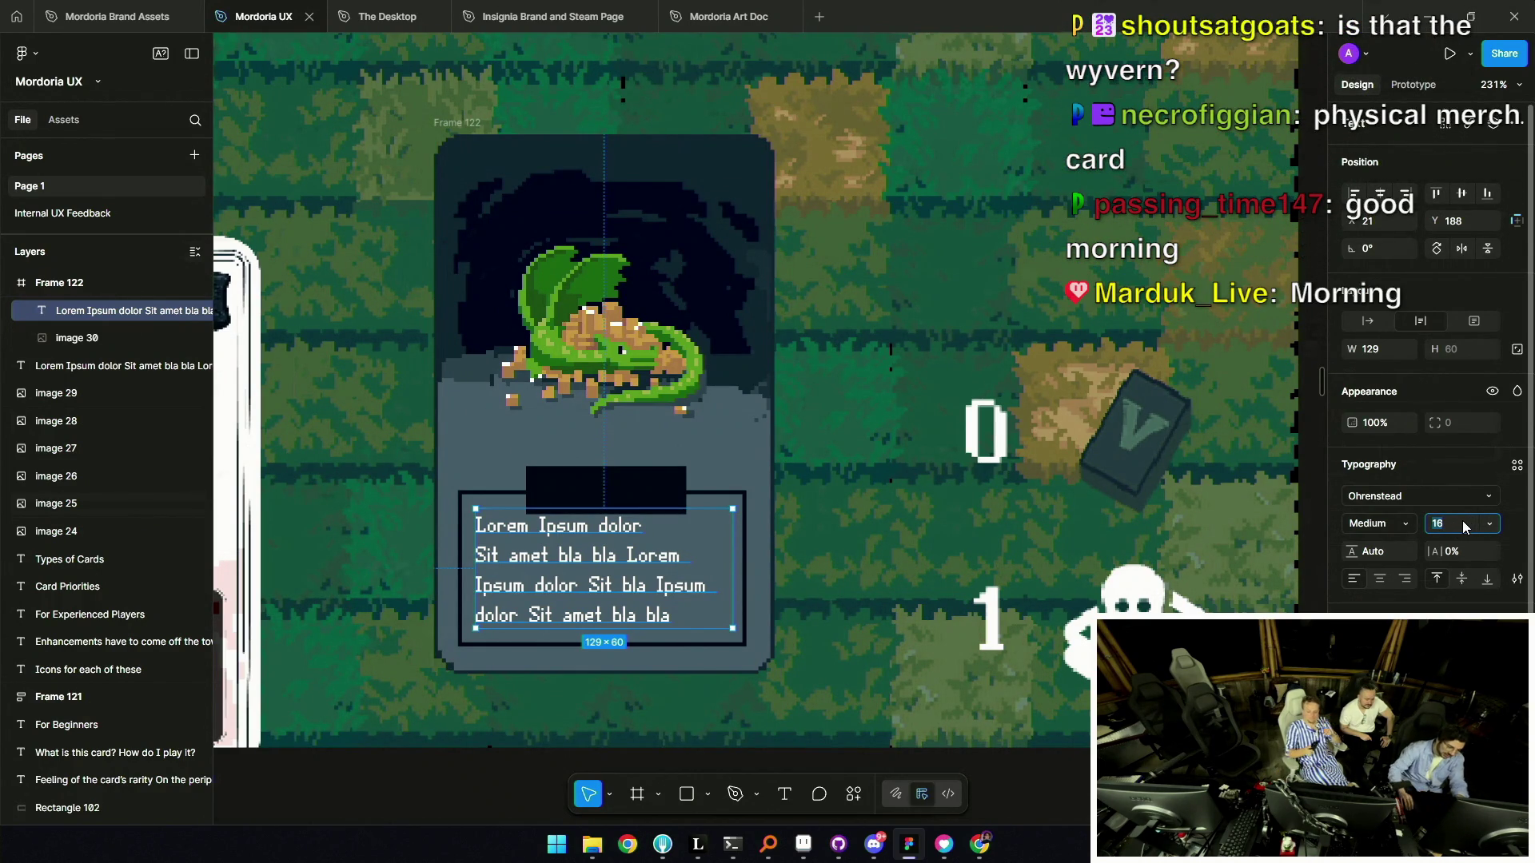
{"action": "scroll", "coordinate": [1197, 496], "scroll_direction": "down", "scroll_amount": 5}
{"action": "scroll", "coordinate": [1197, 497], "scroll_direction": "up", "scroll_amount": 5}
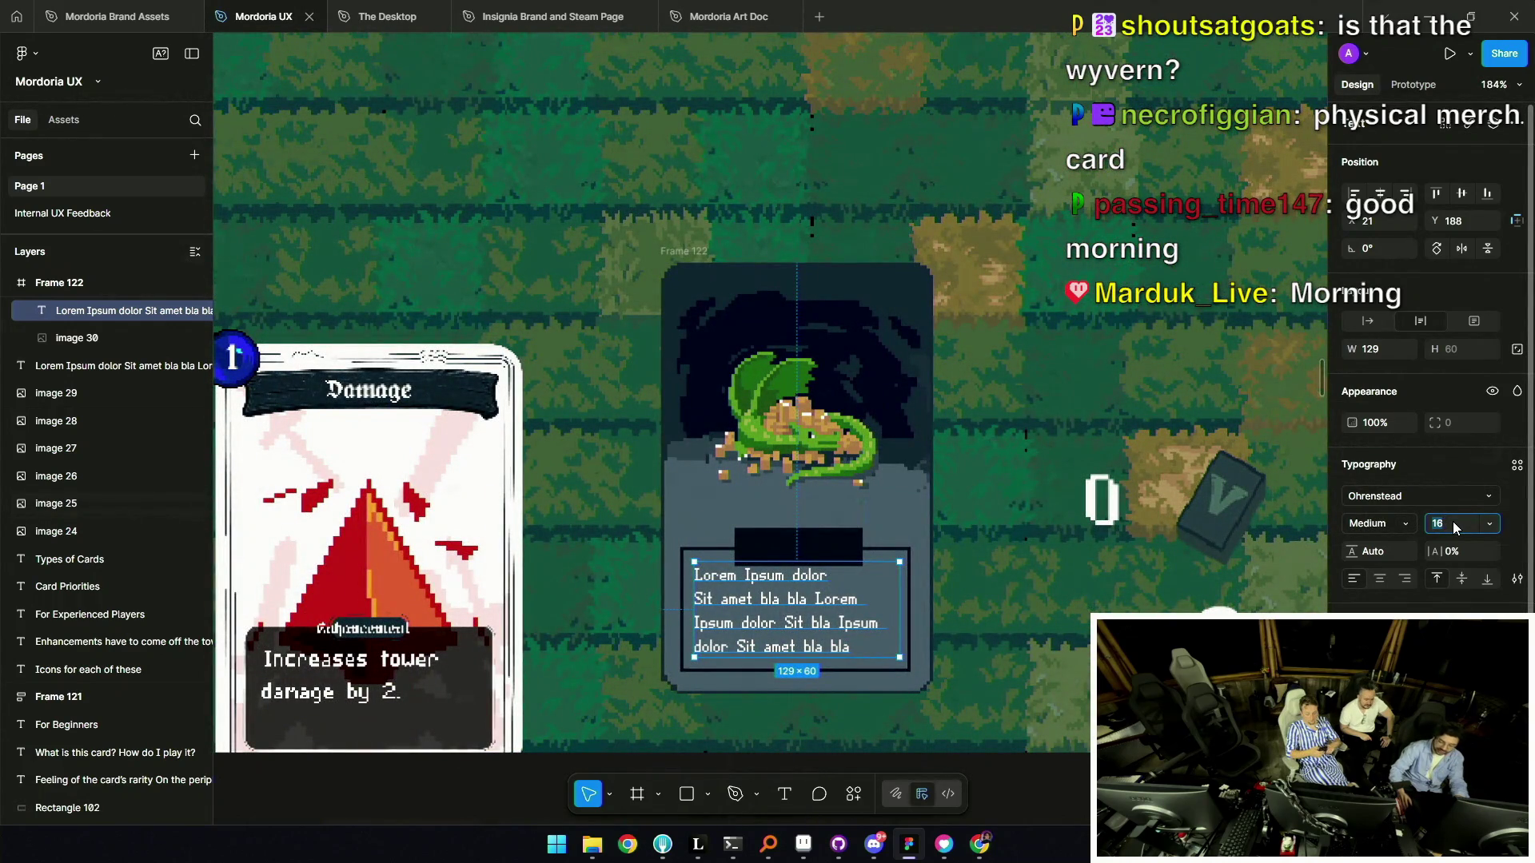
{"action": "type", "text": "3"}
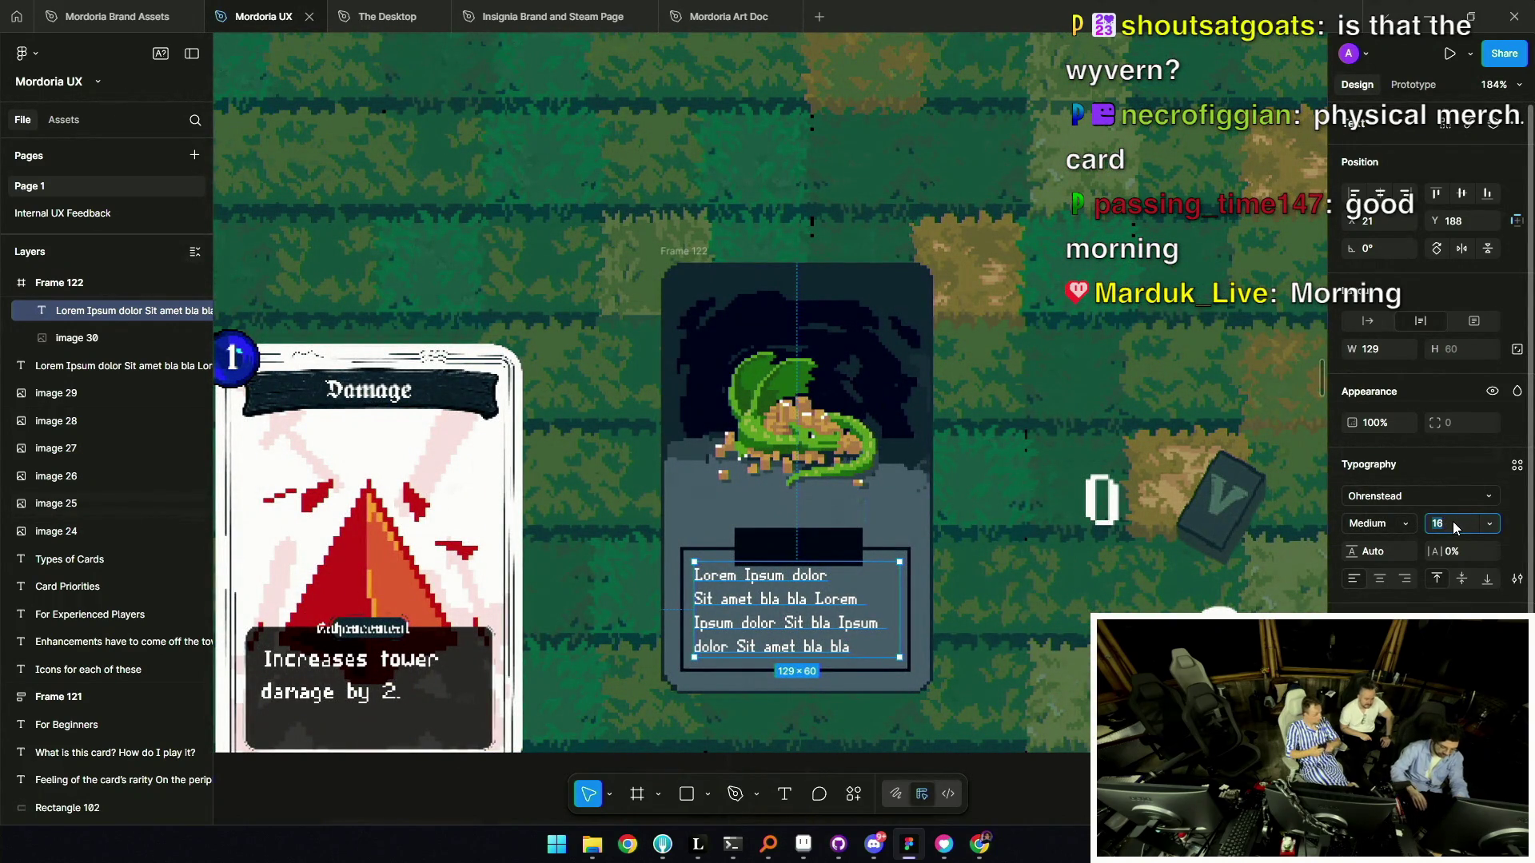
{"action": "type", "text": "2"}
{"action": "key", "text": "Return"}
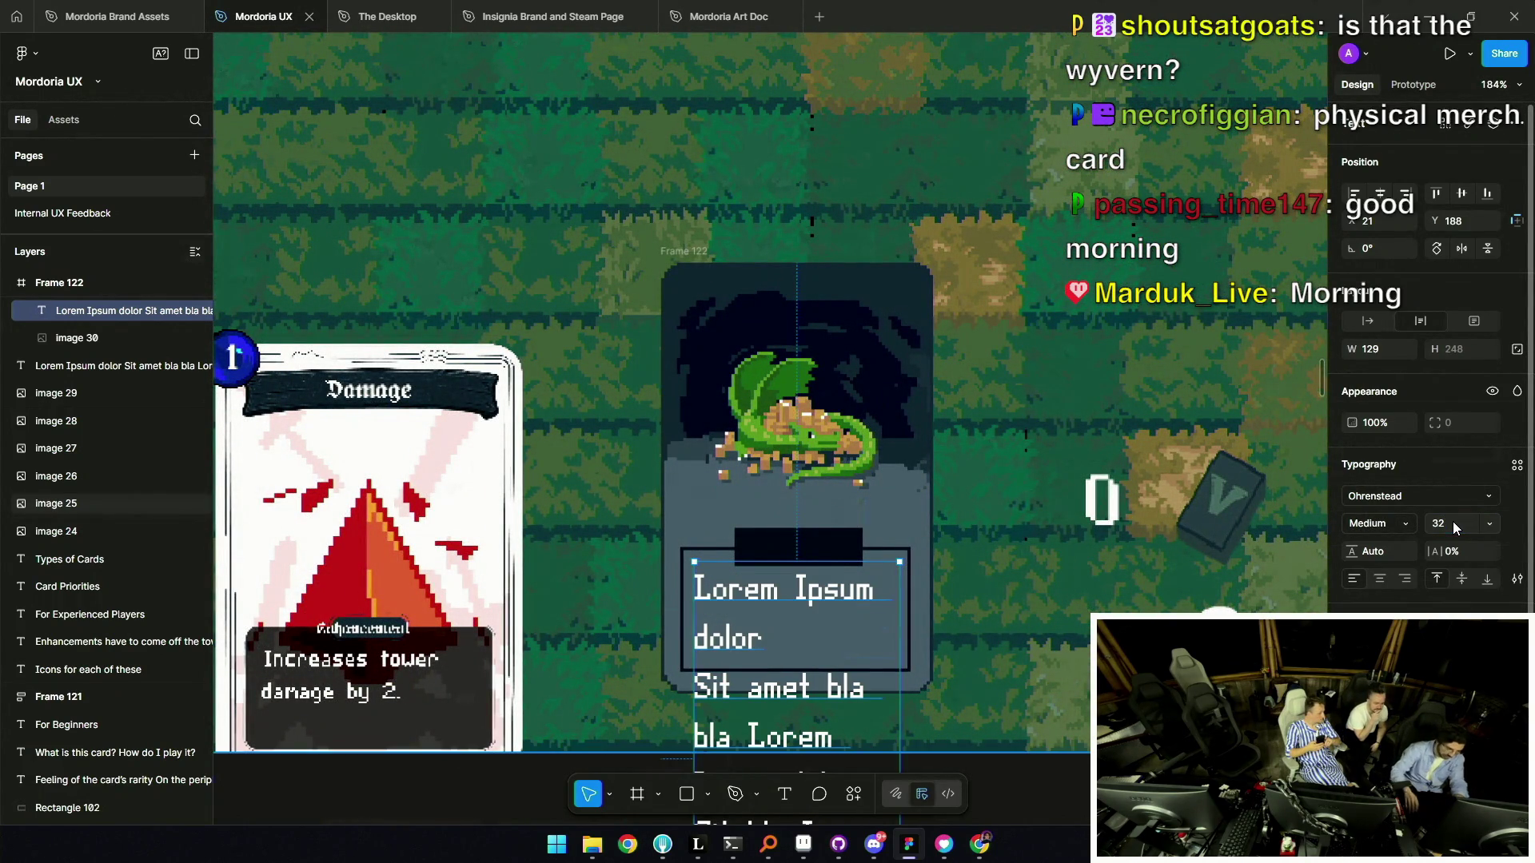
{"action": "scroll", "coordinate": [720, 424], "scroll_direction": "up", "scroll_amount": 10}
{"action": "scroll", "coordinate": [720, 423], "scroll_direction": "down", "scroll_amount": 12}
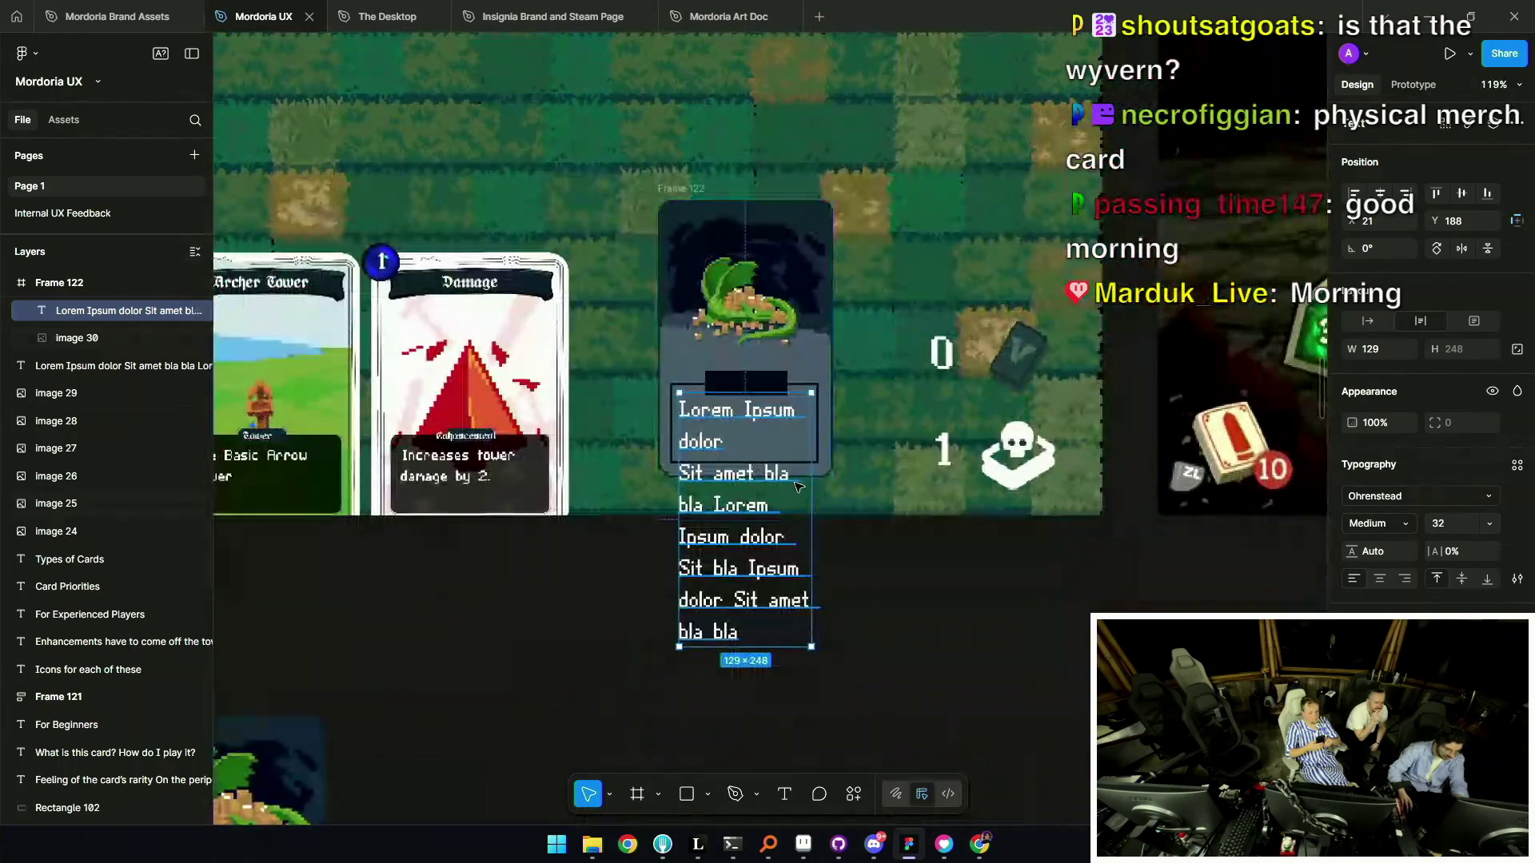
{"action": "double_click", "coordinate": [803, 420]}
{"action": "scroll", "coordinate": [1135, 499], "scroll_direction": "right", "scroll_amount": 3}
{"action": "scroll", "coordinate": [1136, 500], "scroll_direction": "up", "scroll_amount": 1}
{"action": "left_click_drag", "start_coordinate": [1184, 478], "coordinate": [630, 470]}
{"action": "key", "text": "Escape"}
{"action": "scroll", "coordinate": [612, 392], "scroll_direction": "down", "scroll_amount": 5}
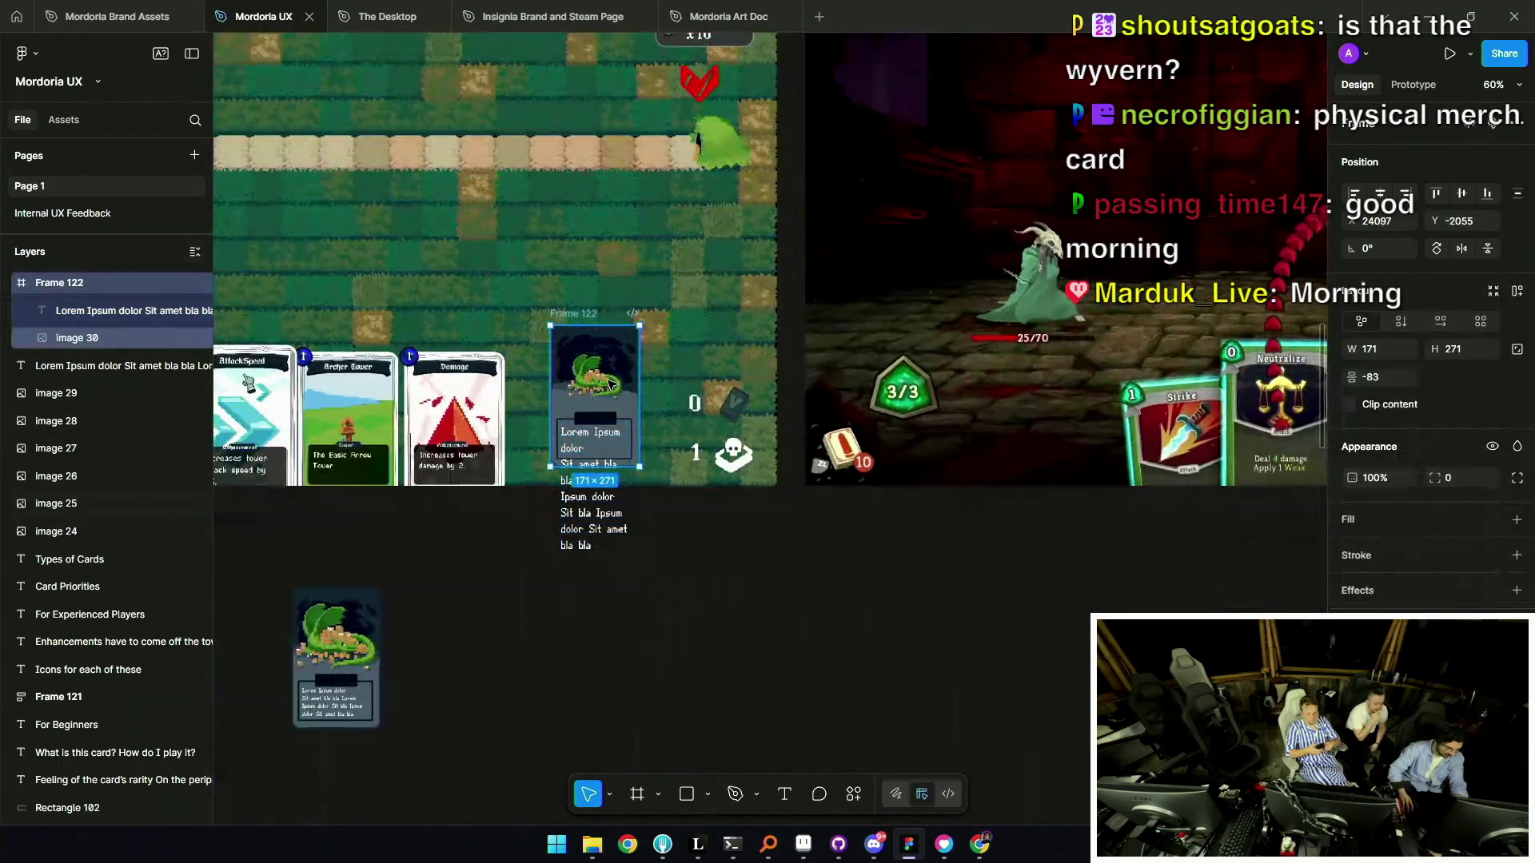
{"action": "key", "text": "k"}
{"action": "left_click_drag", "start_coordinate": [640, 466], "coordinate": [670, 512]}
{"action": "left_click", "coordinate": [625, 563]}
{"action": "key", "text": "ctrl+z"}
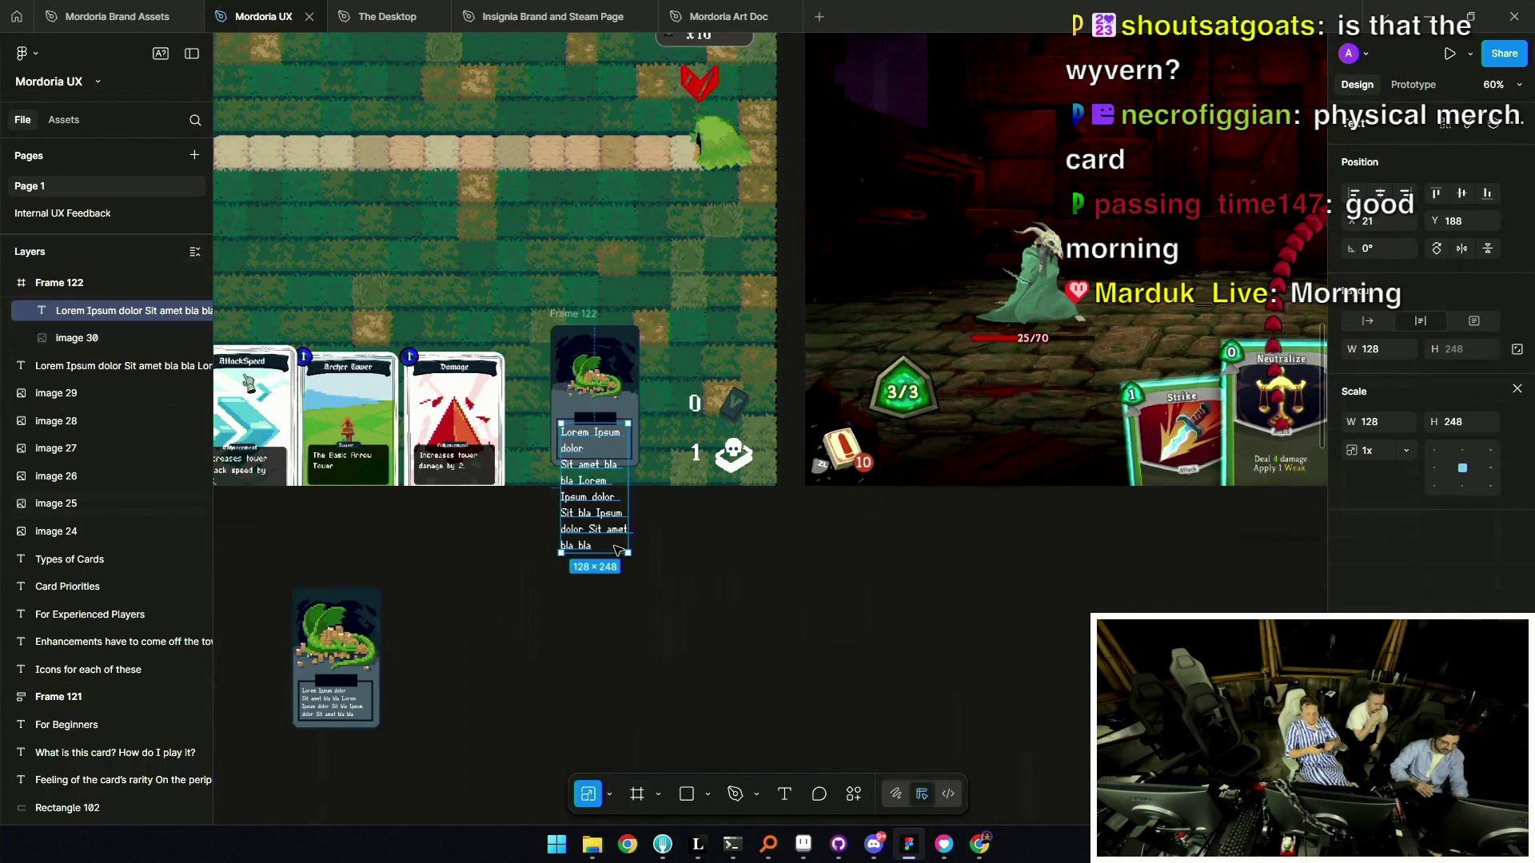
{"action": "key", "text": "ctrl+z"}
{"action": "key", "text": "ctrl+z"}
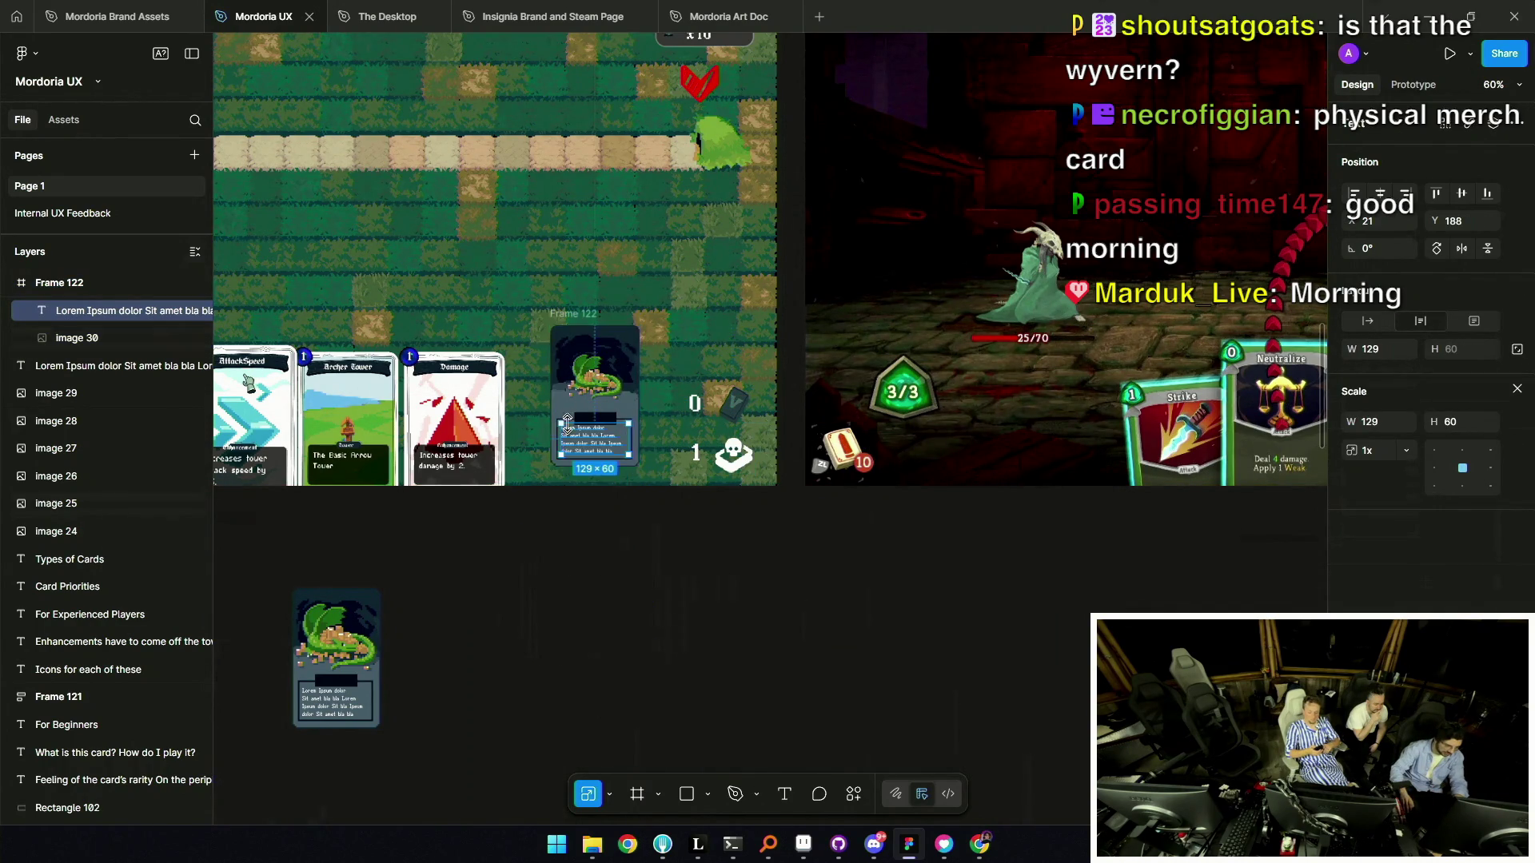
{"action": "key", "text": "shift+2"}
{"action": "key", "text": "shift+1"}
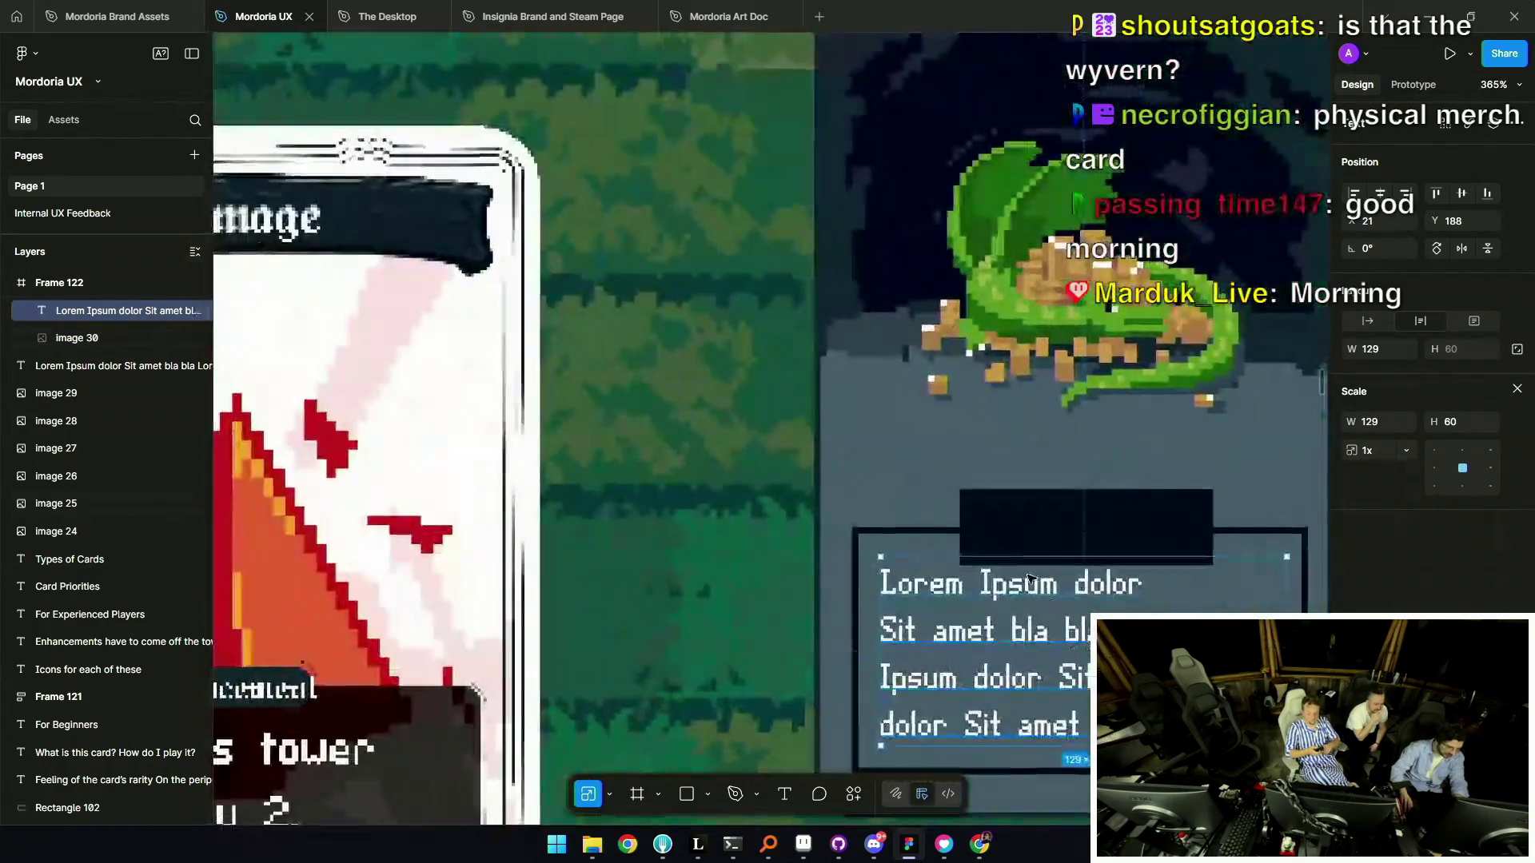
Hide the interface panels and select the game screenshot image.
{"action": "scroll", "coordinate": [1056, 618], "scroll_direction": "down", "scroll_amount": 3}
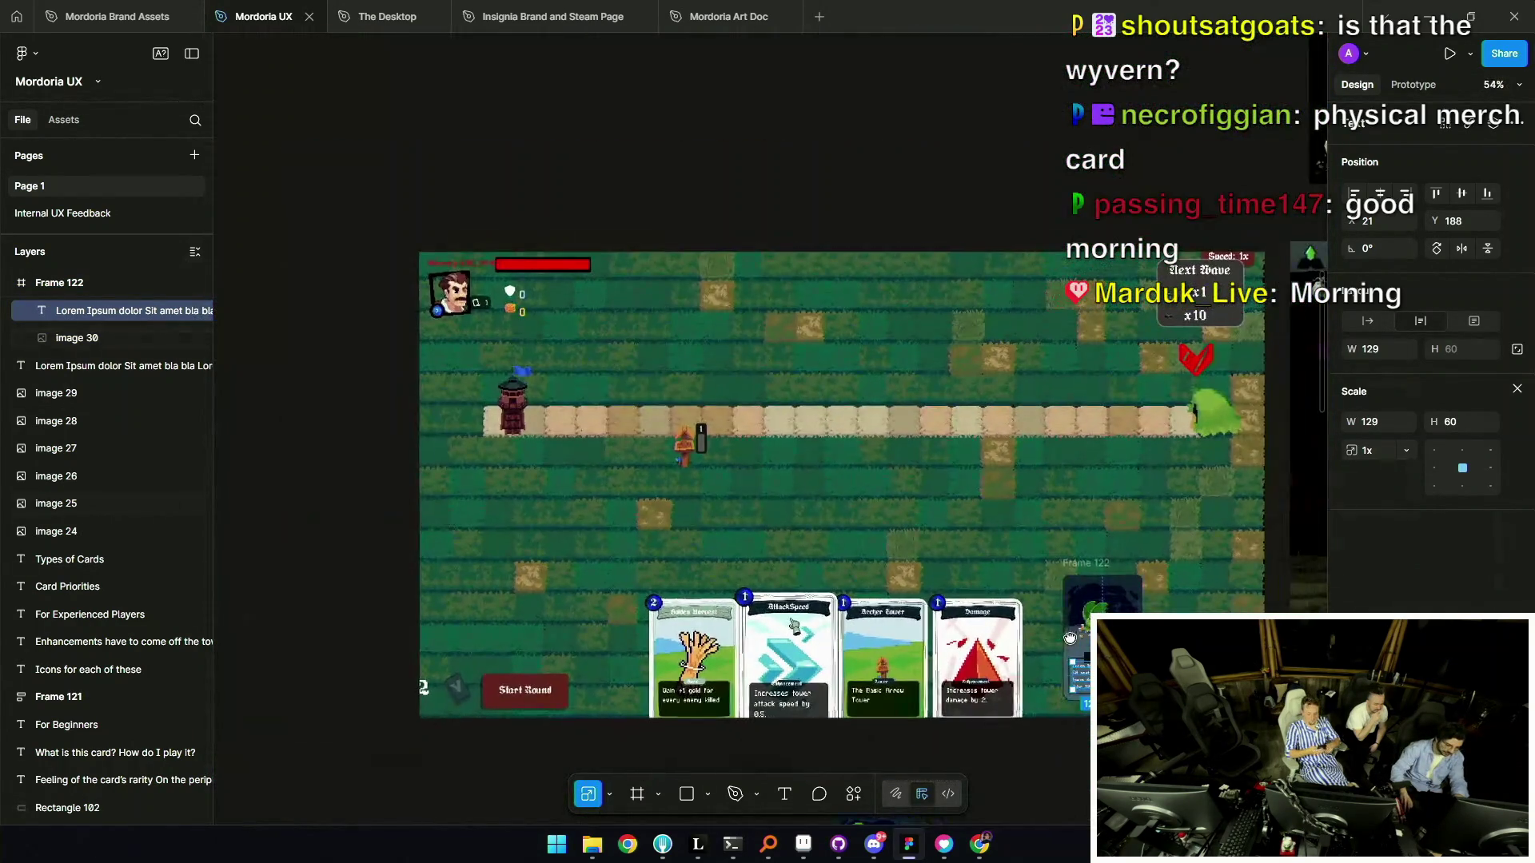
{"action": "scroll", "coordinate": [1055, 618], "scroll_direction": "up", "scroll_amount": 3}
{"action": "key", "text": "ctrl+backslash"}
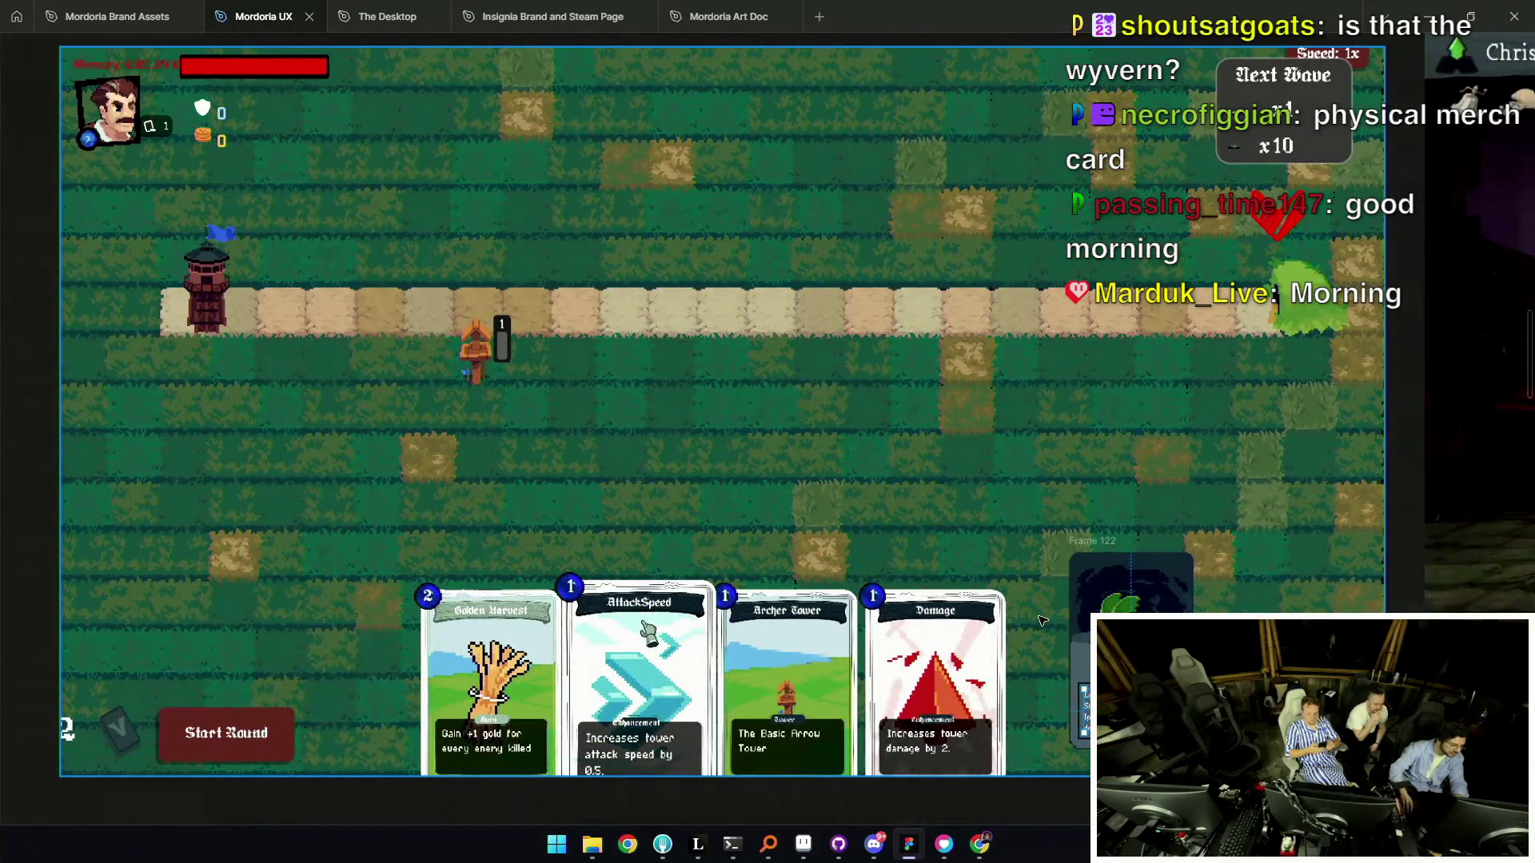
{"action": "scroll", "coordinate": [991, 397], "scroll_direction": "up", "scroll_amount": 1}
{"action": "scroll", "coordinate": [970, 408], "scroll_direction": "down", "scroll_amount": 2}
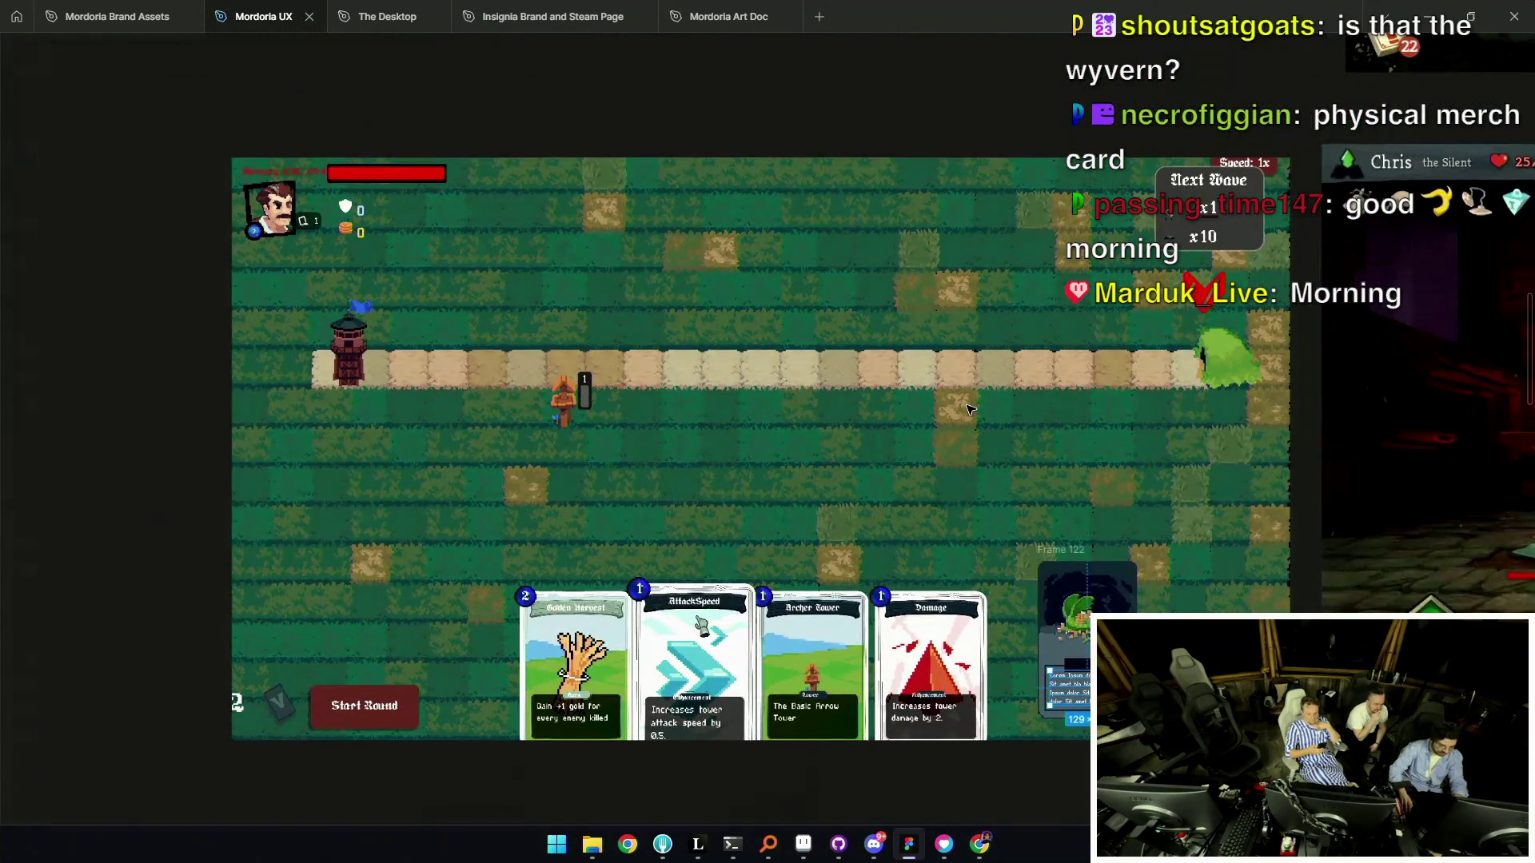
{"action": "left_click", "coordinate": [856, 123]}
{"action": "left_click", "coordinate": [369, 215]}
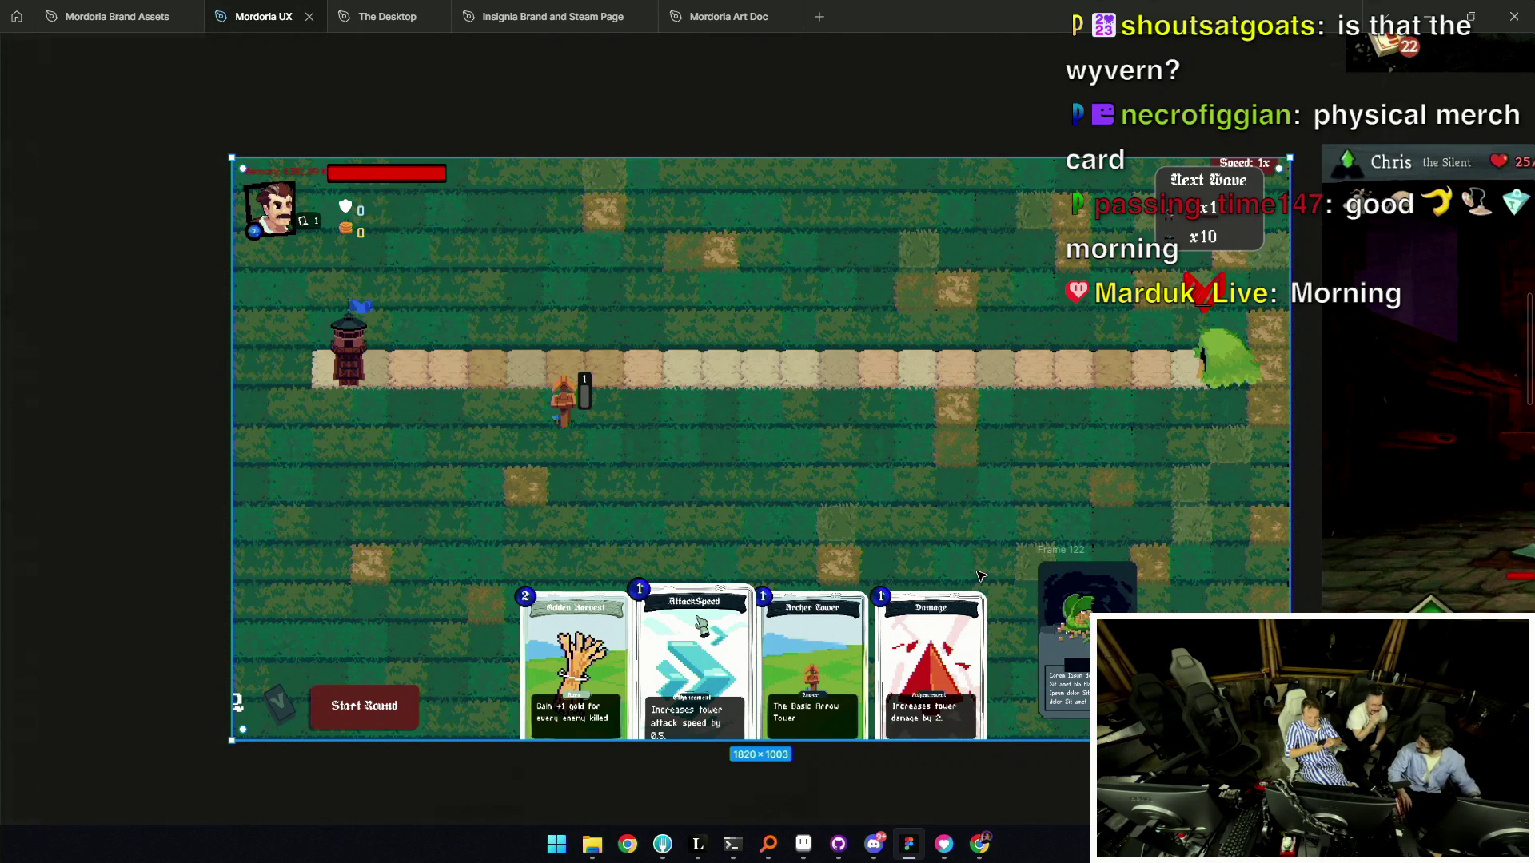
Move the dragon card (Frame 122) below the game screenshot, beside the other dragon card draft.
{"action": "scroll", "coordinate": [962, 628], "scroll_direction": "down", "scroll_amount": 2}
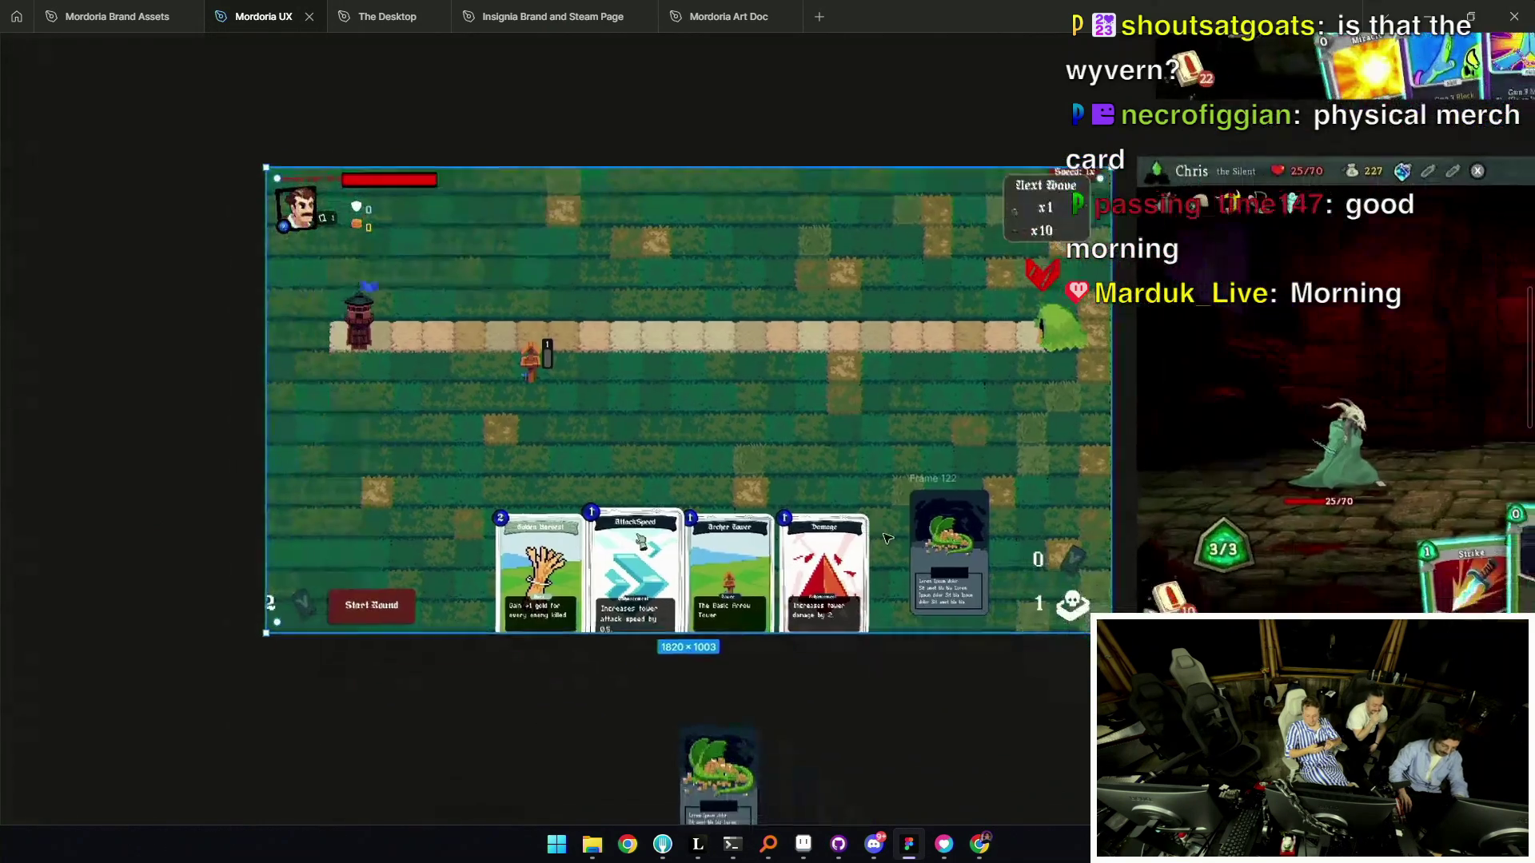
{"action": "scroll", "coordinate": [1072, 475], "scroll_direction": "up", "scroll_amount": 8}
{"action": "scroll", "coordinate": [944, 240], "scroll_direction": "down", "scroll_amount": 4}
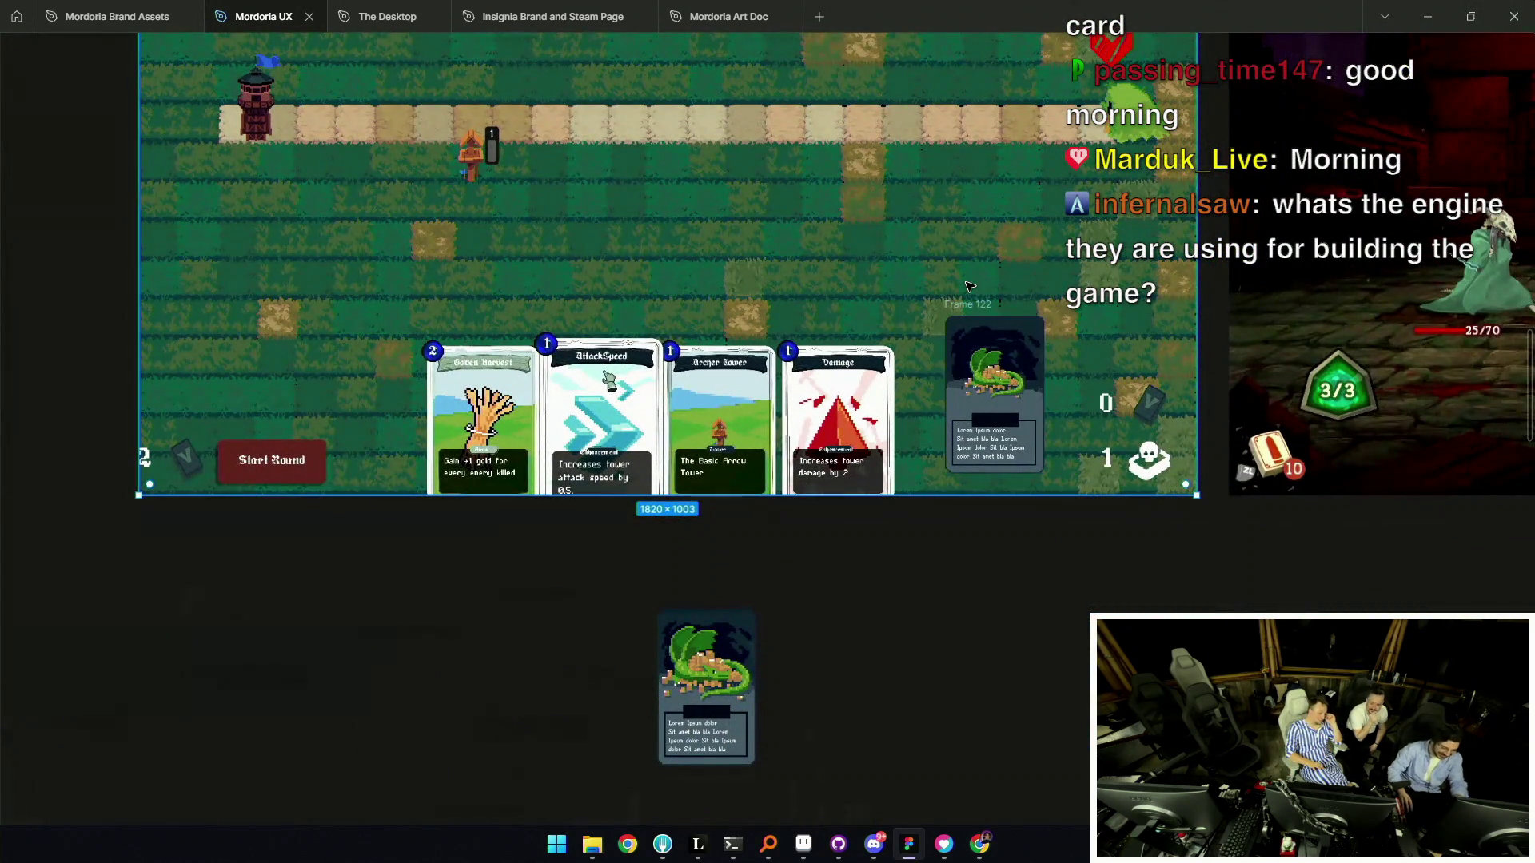
{"action": "scroll", "coordinate": [943, 384], "scroll_direction": "up", "scroll_amount": 1}
{"action": "mouse_move", "coordinate": [961, 308]}
{"action": "left_mouse_down"}
{"action": "mouse_move", "coordinate": [938, 320]}
{"action": "mouse_move", "coordinate": [903, 545]}
{"action": "left_mouse_up"}
{"action": "scroll", "coordinate": [1216, 454], "scroll_direction": "right", "scroll_amount": 7}
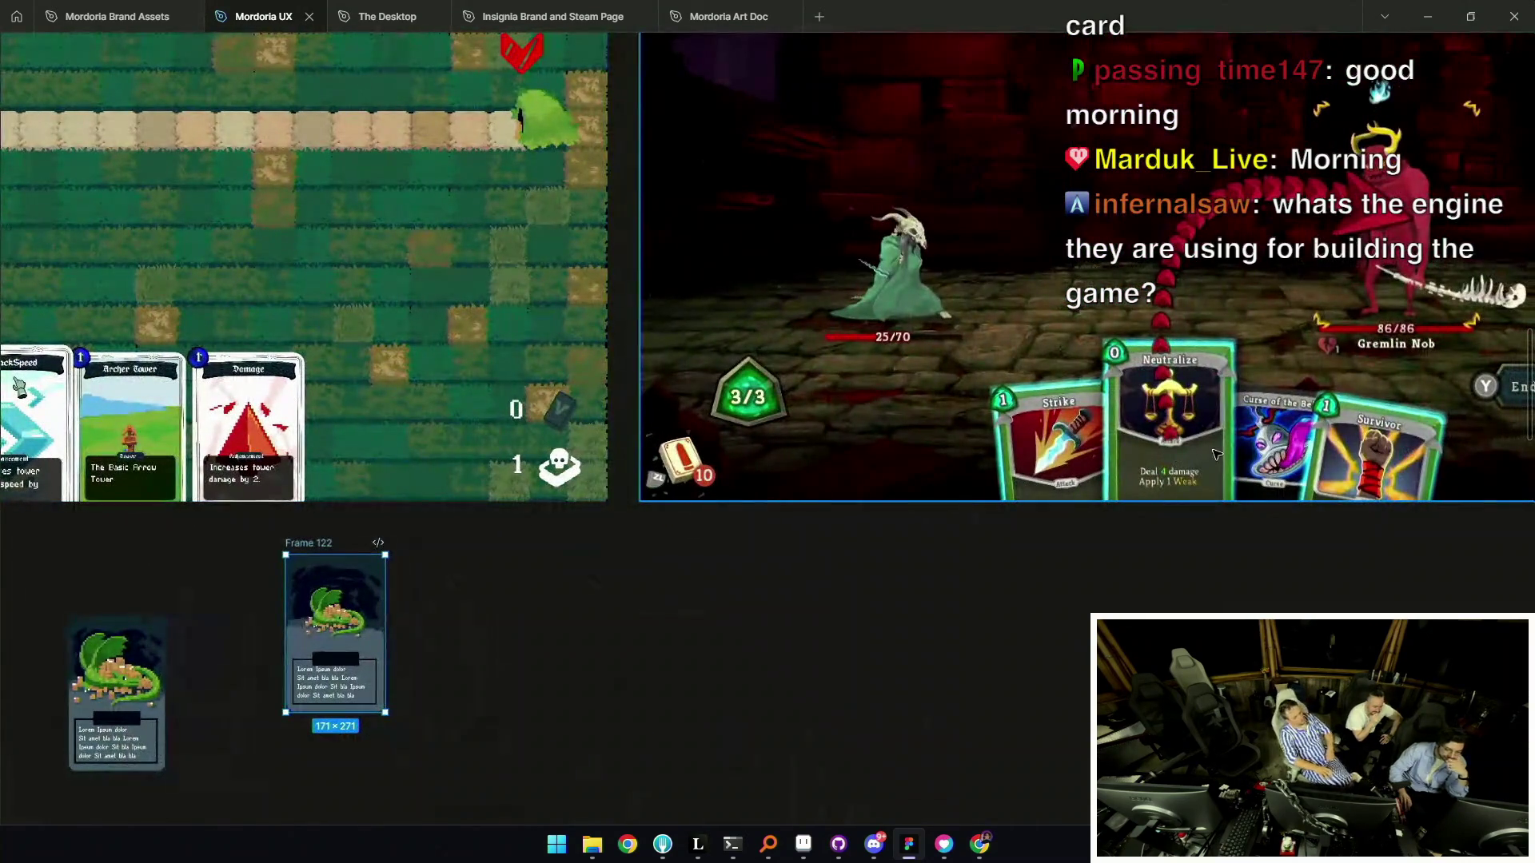
{"action": "scroll", "coordinate": [730, 792], "scroll_direction": "down", "scroll_amount": 3}
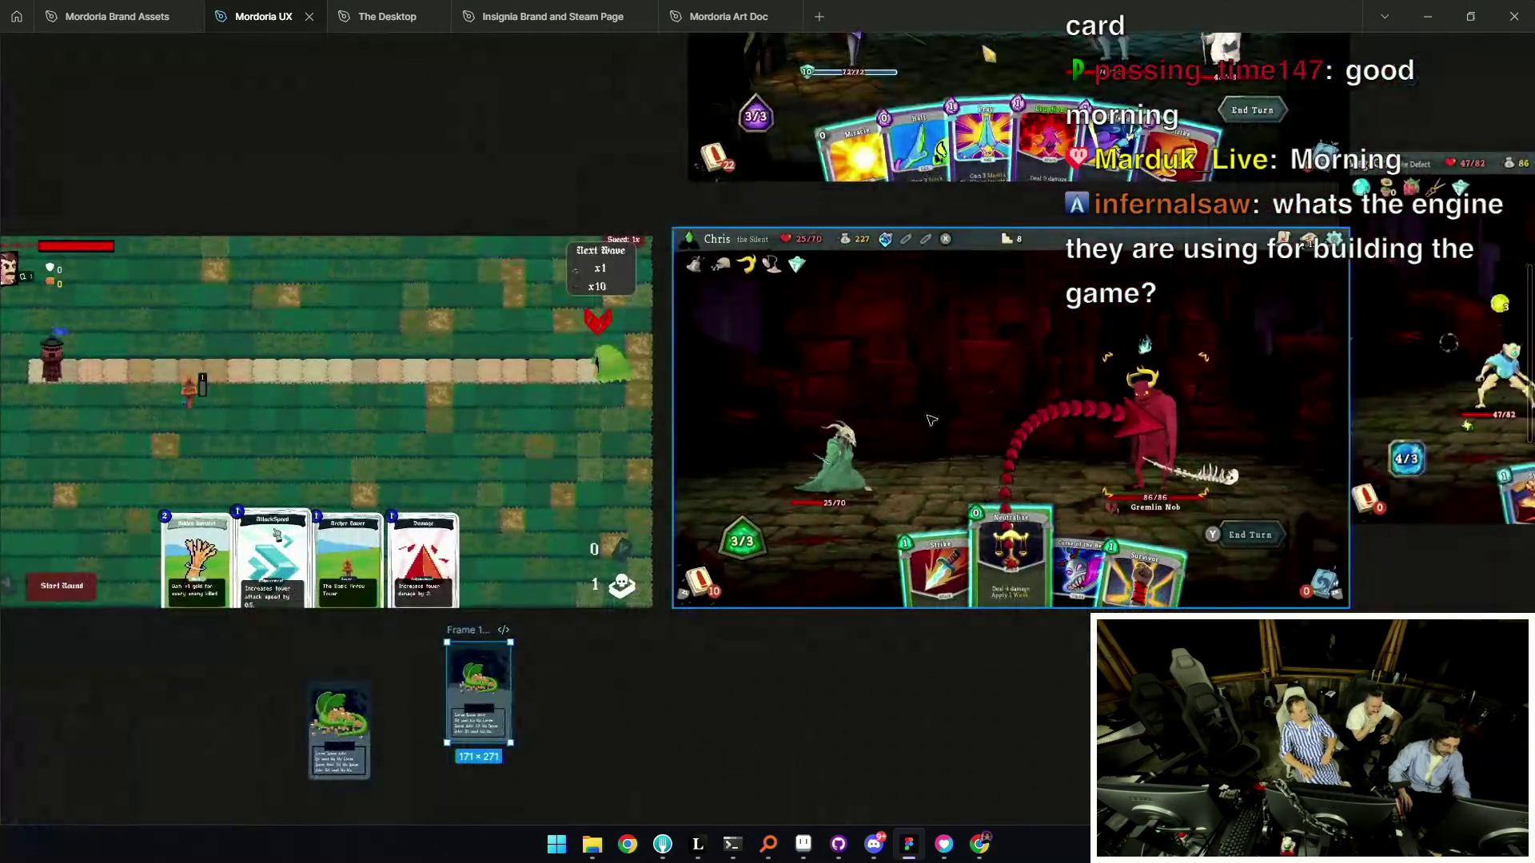
{"action": "left_click", "coordinate": [1133, 273]}
{"action": "scroll", "coordinate": [982, 404], "scroll_direction": "down", "scroll_amount": 4}
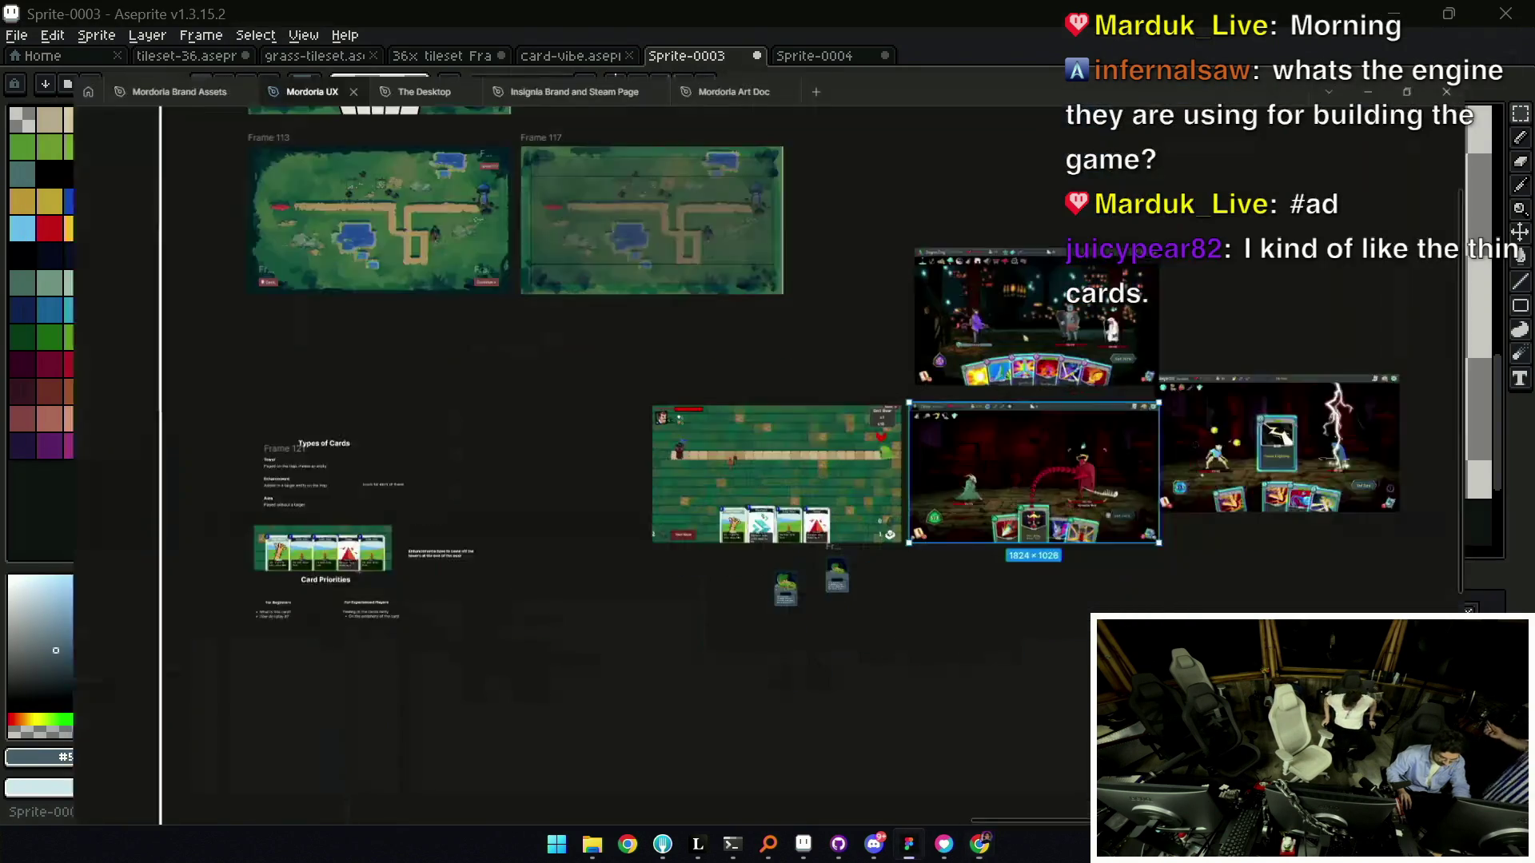
Paste the new 1920×1080 combat screenshot in the empty area below the screenshots.
{"action": "left_click_drag", "start_coordinate": [998, 617], "coordinate": [864, 375]}
{"action": "key", "text": "ctrl+v"}
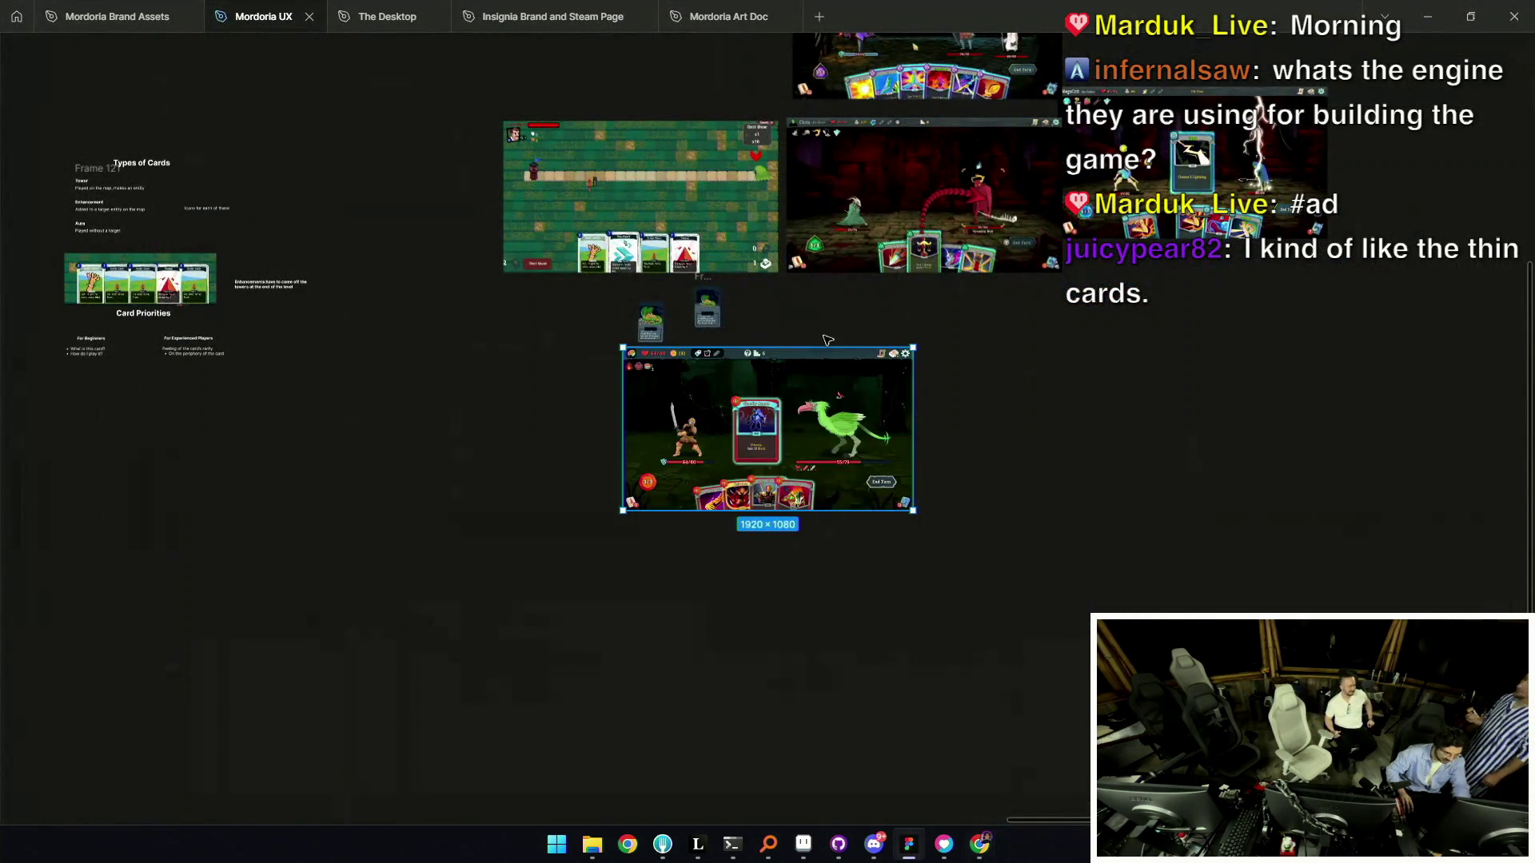
Place the pasted screenshot below the others and draw a small rectangle over the letter G.
{"action": "left_click_drag", "start_coordinate": [769, 435], "coordinate": [955, 369]}
{"action": "scroll", "coordinate": [969, 534], "scroll_direction": "up", "scroll_amount": 10}
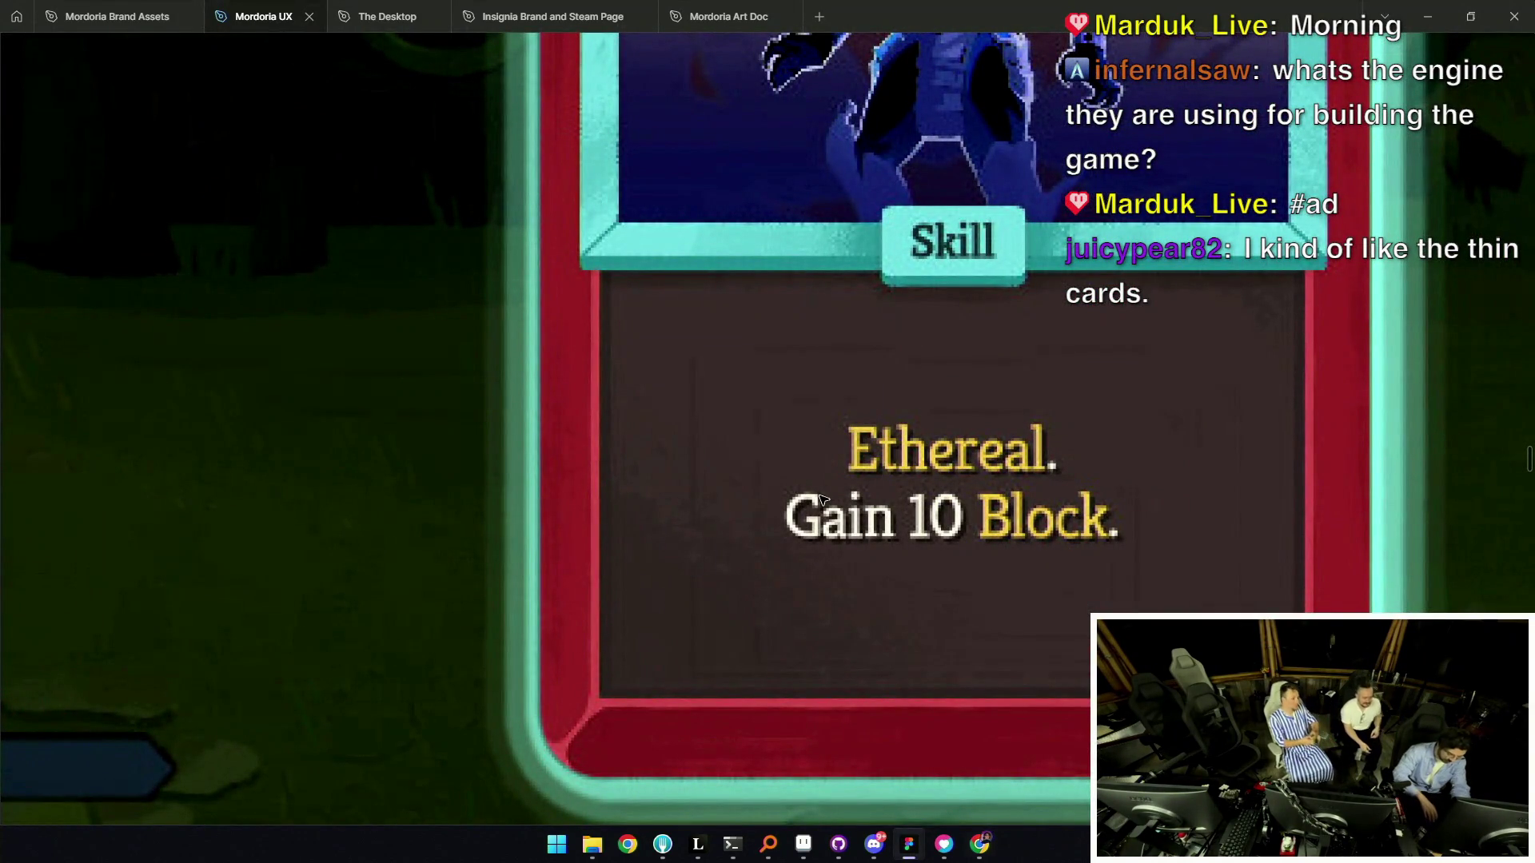
{"action": "key", "text": "ctrl+backslash"}
{"action": "key", "text": "r"}
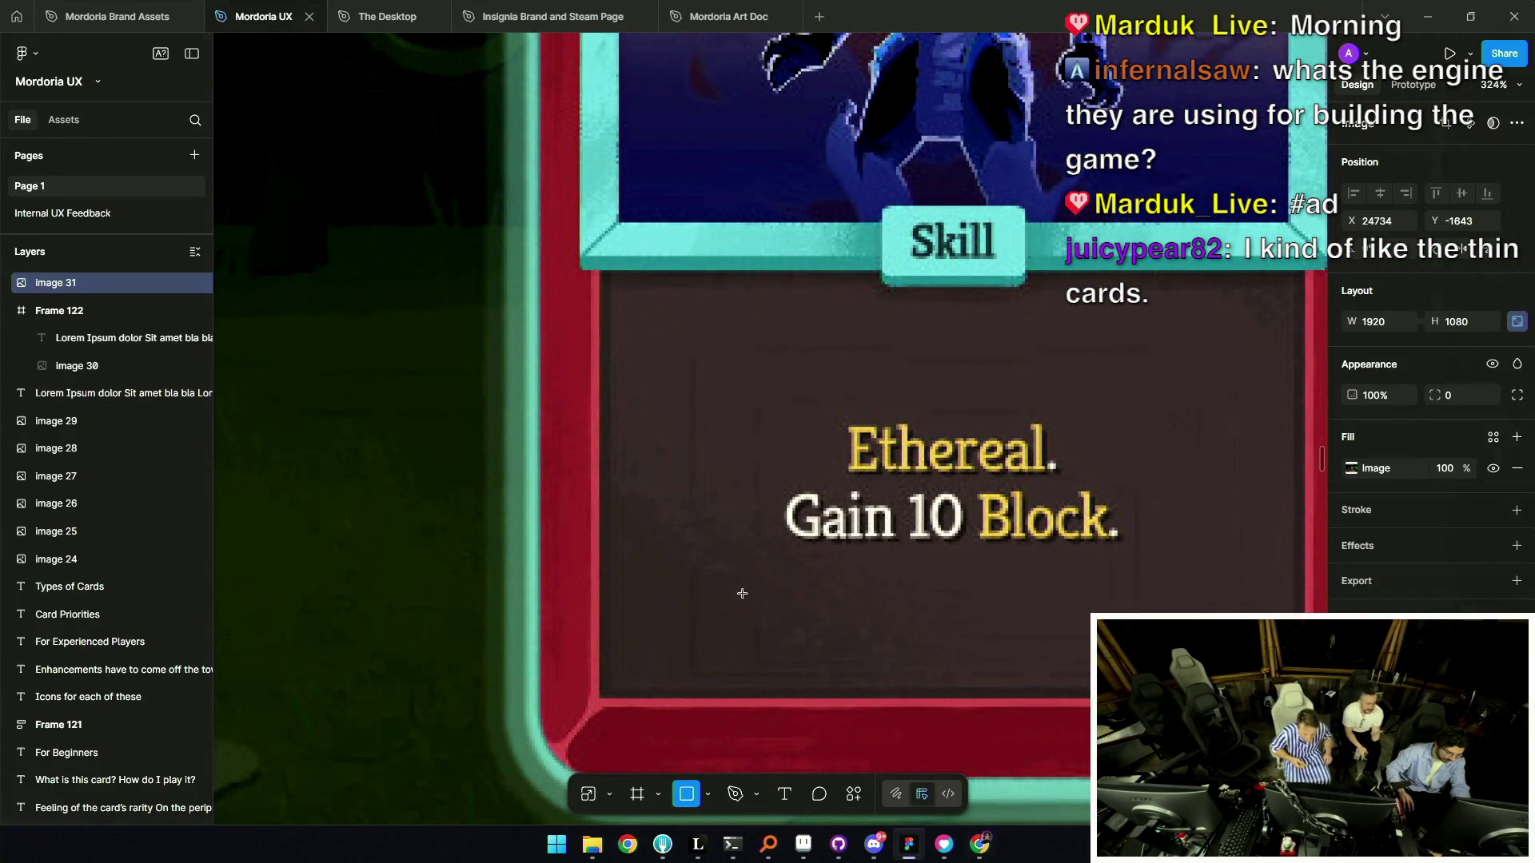
{"action": "left_click_drag", "start_coordinate": [805, 497], "coordinate": [814, 534]}
Move the 4×16 rectangle in front of 'Ethereal' on the Ghostly Armor card.
{"action": "scroll", "coordinate": [814, 534], "scroll_direction": "up", "scroll_amount": 5}
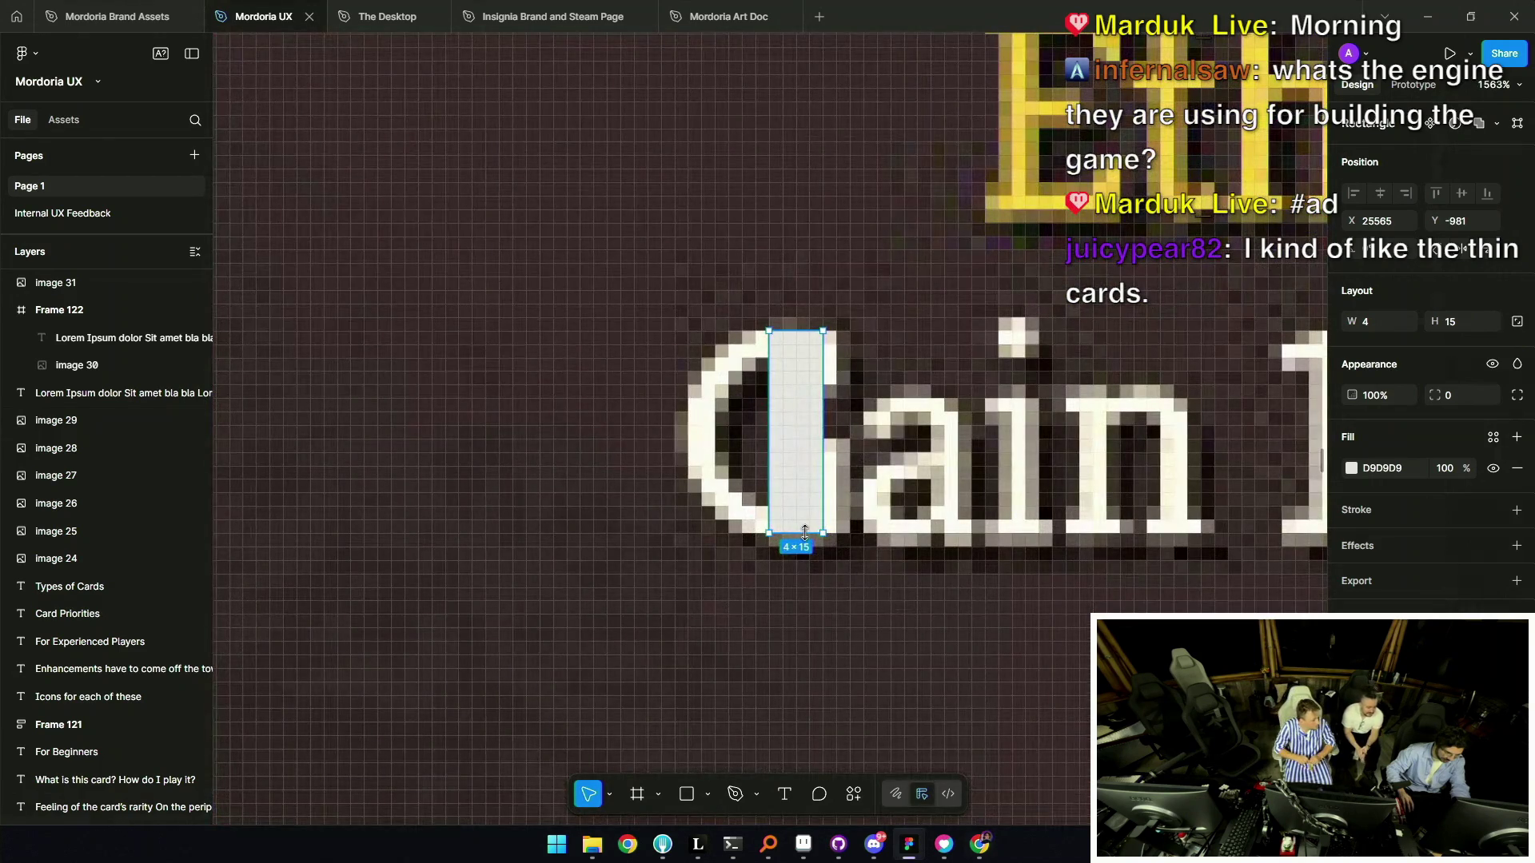
{"action": "scroll", "coordinate": [812, 406], "scroll_direction": "down", "scroll_amount": 10}
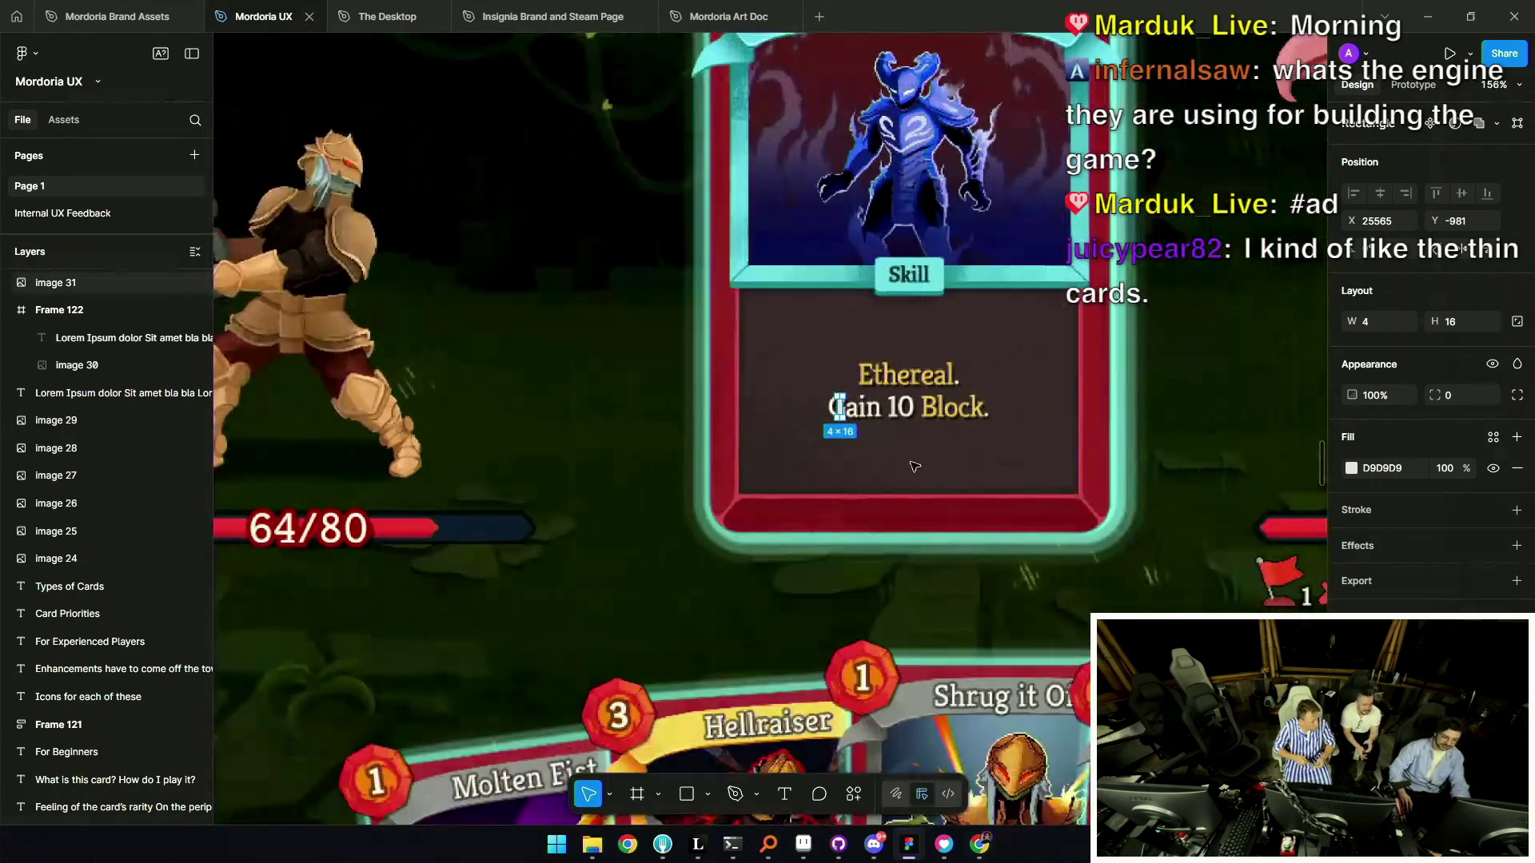
{"action": "scroll", "coordinate": [897, 478], "scroll_direction": "down", "scroll_amount": 4}
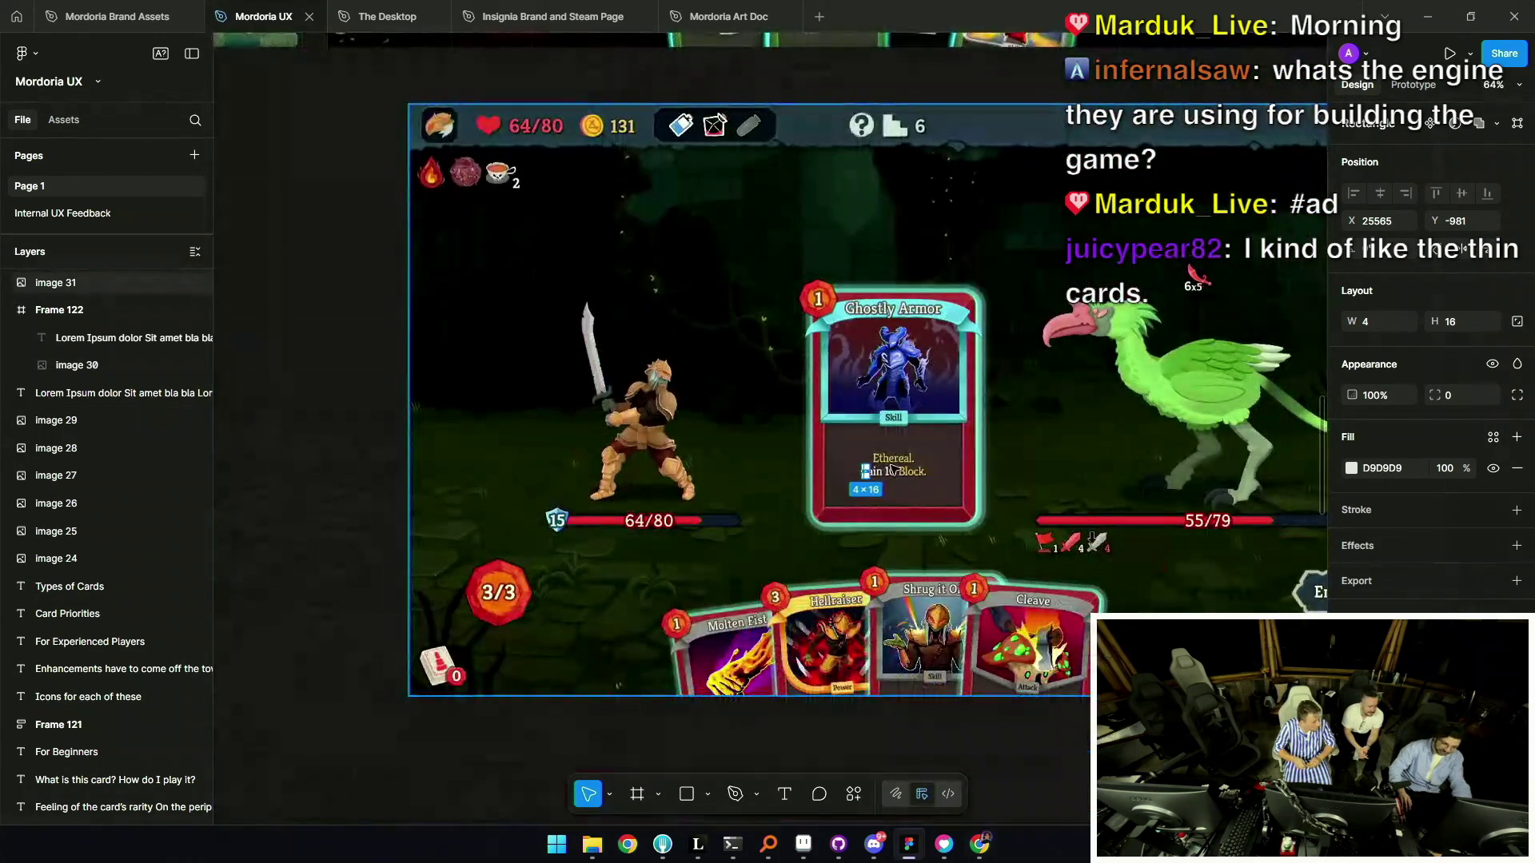
{"action": "scroll", "coordinate": [900, 470], "scroll_direction": "up", "scroll_amount": 5}
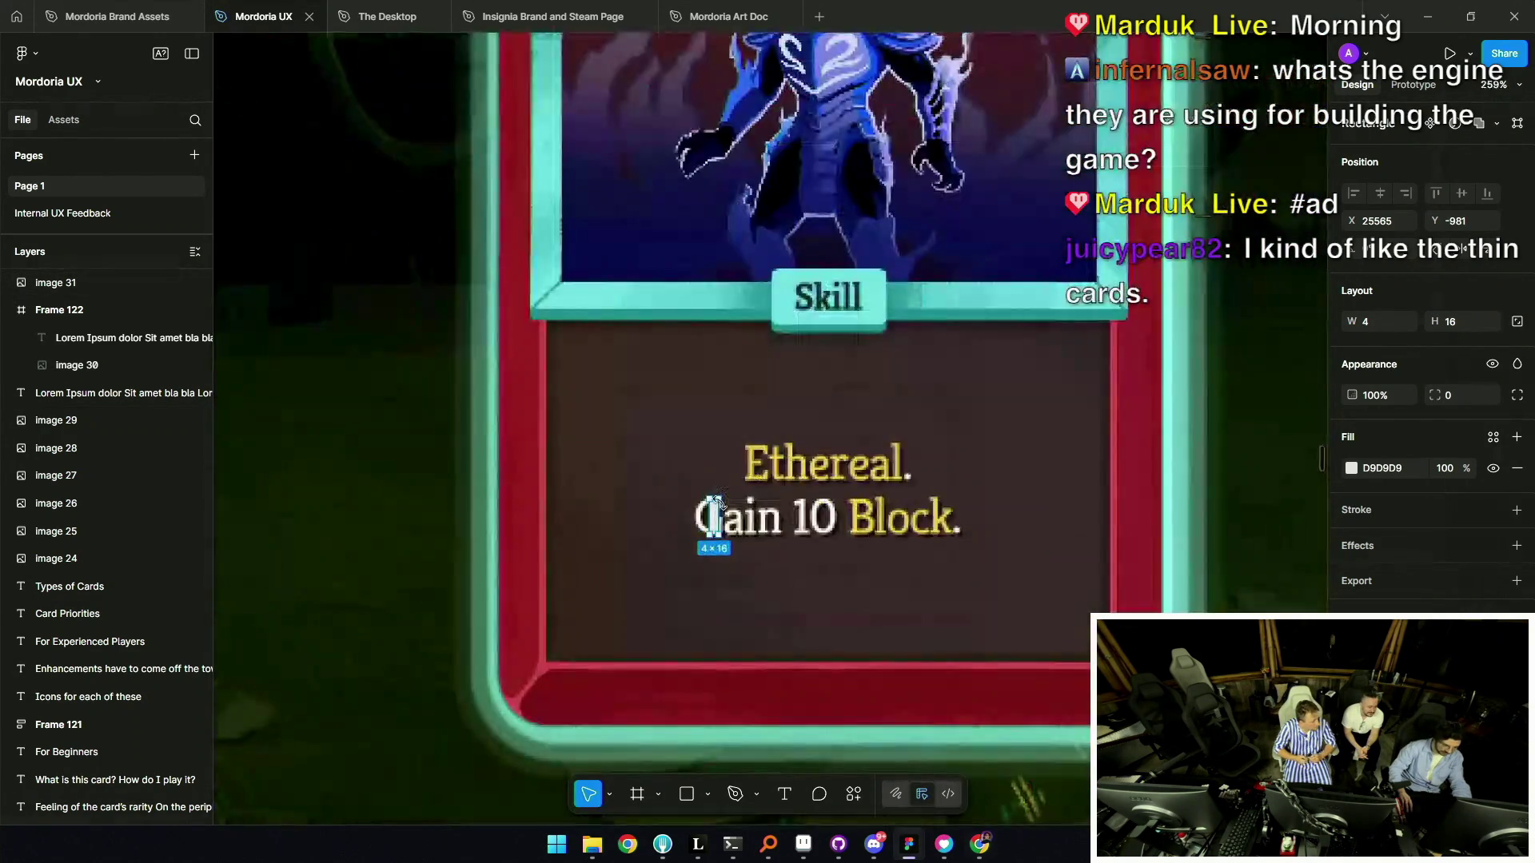
{"action": "scroll", "coordinate": [717, 504], "scroll_direction": "up", "scroll_amount": 5}
{"action": "left_click_drag", "start_coordinate": [717, 503], "coordinate": [846, 328]}
{"action": "scroll", "coordinate": [846, 328], "scroll_direction": "down", "scroll_amount": 13}
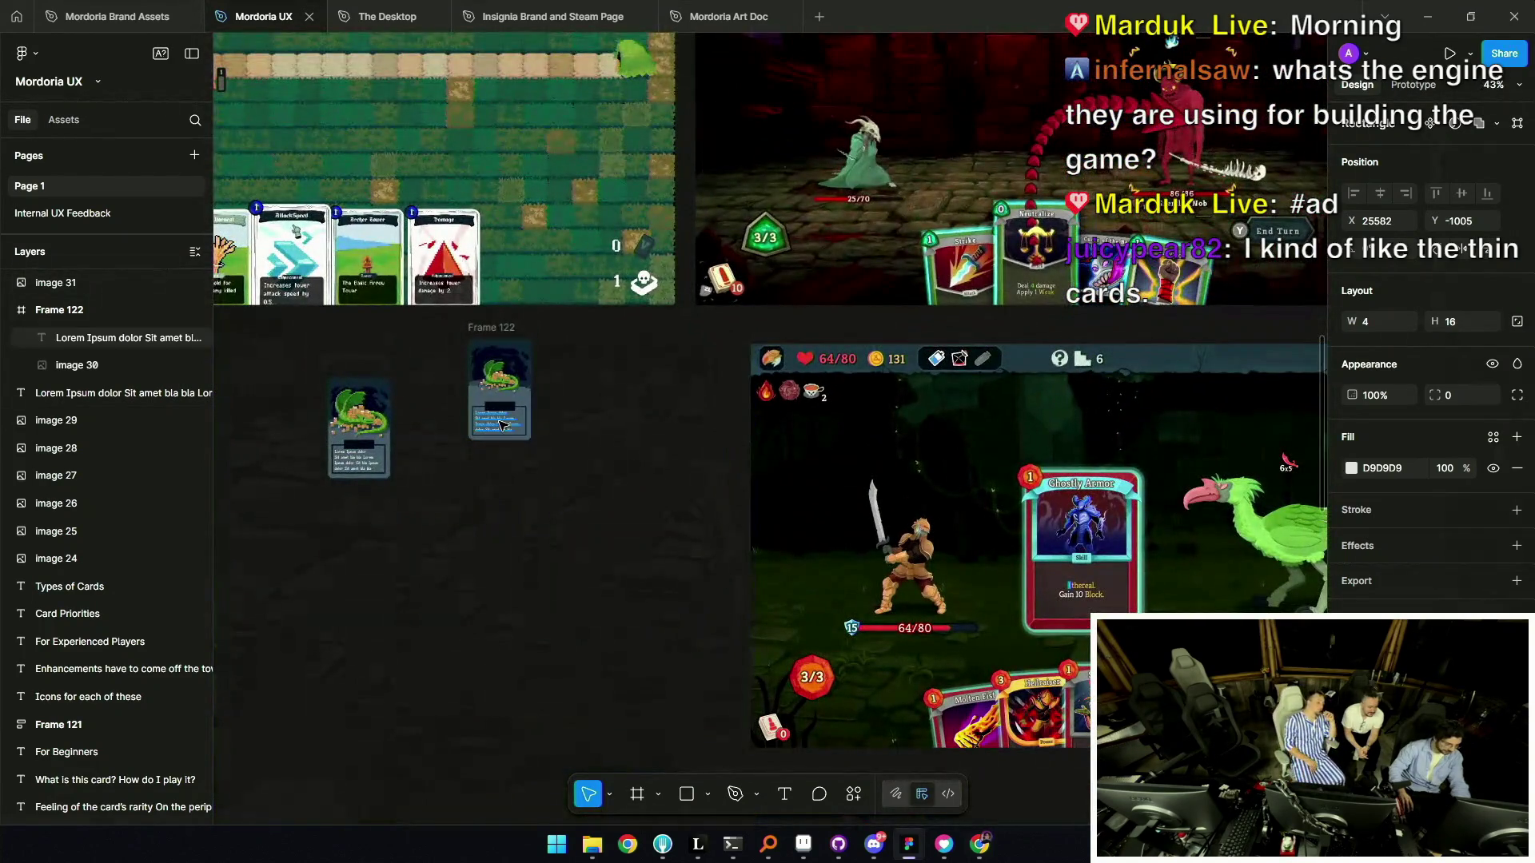
{"action": "left_click", "coordinate": [497, 426]}
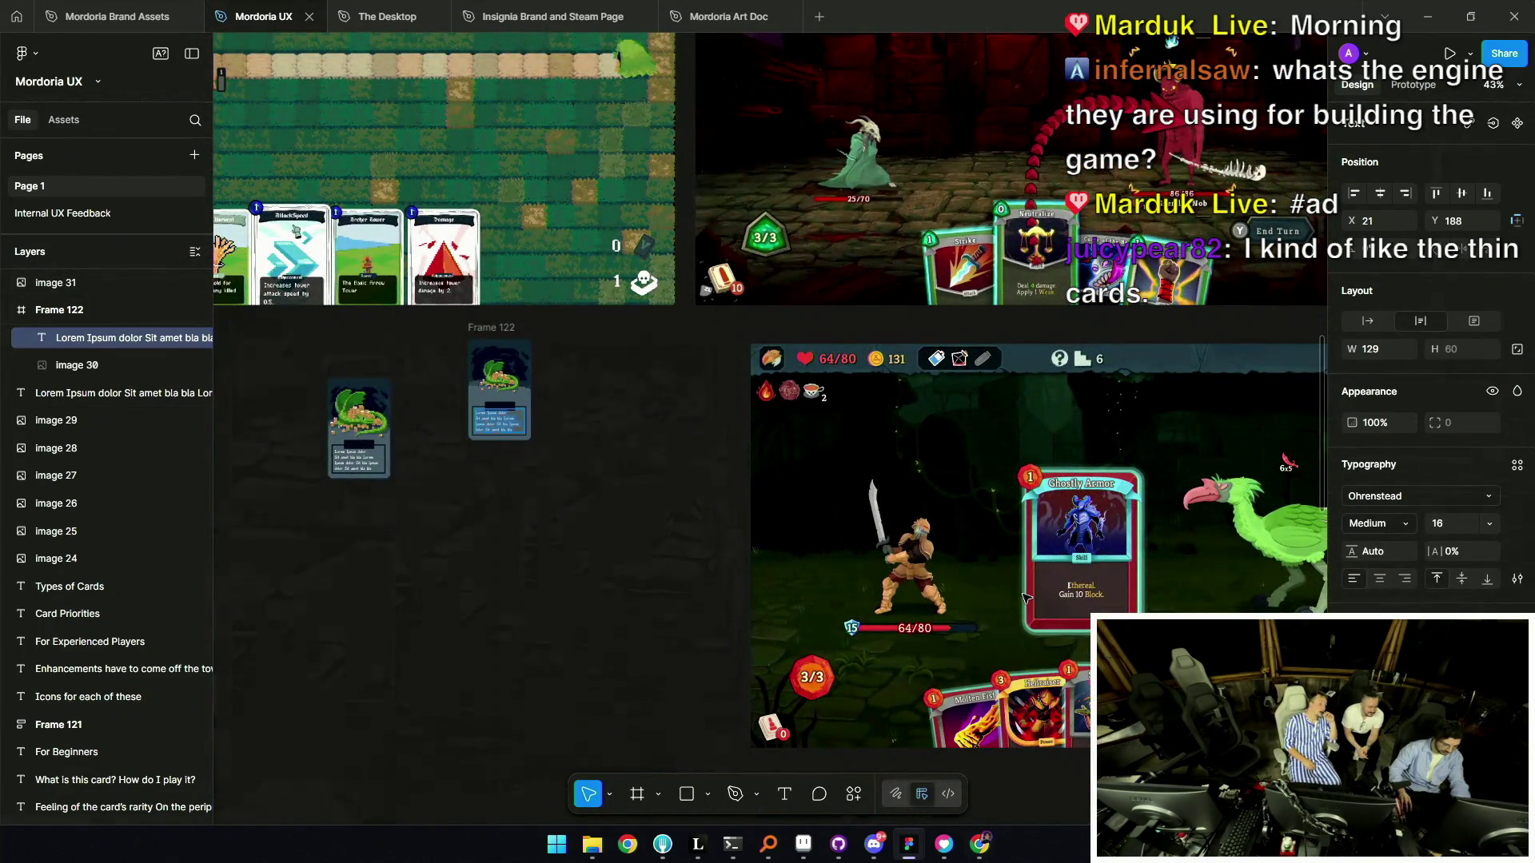
Copy the Lorem Ipsum placeholder text onto the screenshot card's description area.
{"action": "mouse_move", "coordinate": [497, 426]}
{"action": "left_mouse_down"}
{"action": "mouse_move", "coordinate": [719, 512]}
{"action": "mouse_move", "coordinate": [1031, 587]}
{"action": "mouse_move", "coordinate": [1006, 588]}
{"action": "left_mouse_up"}
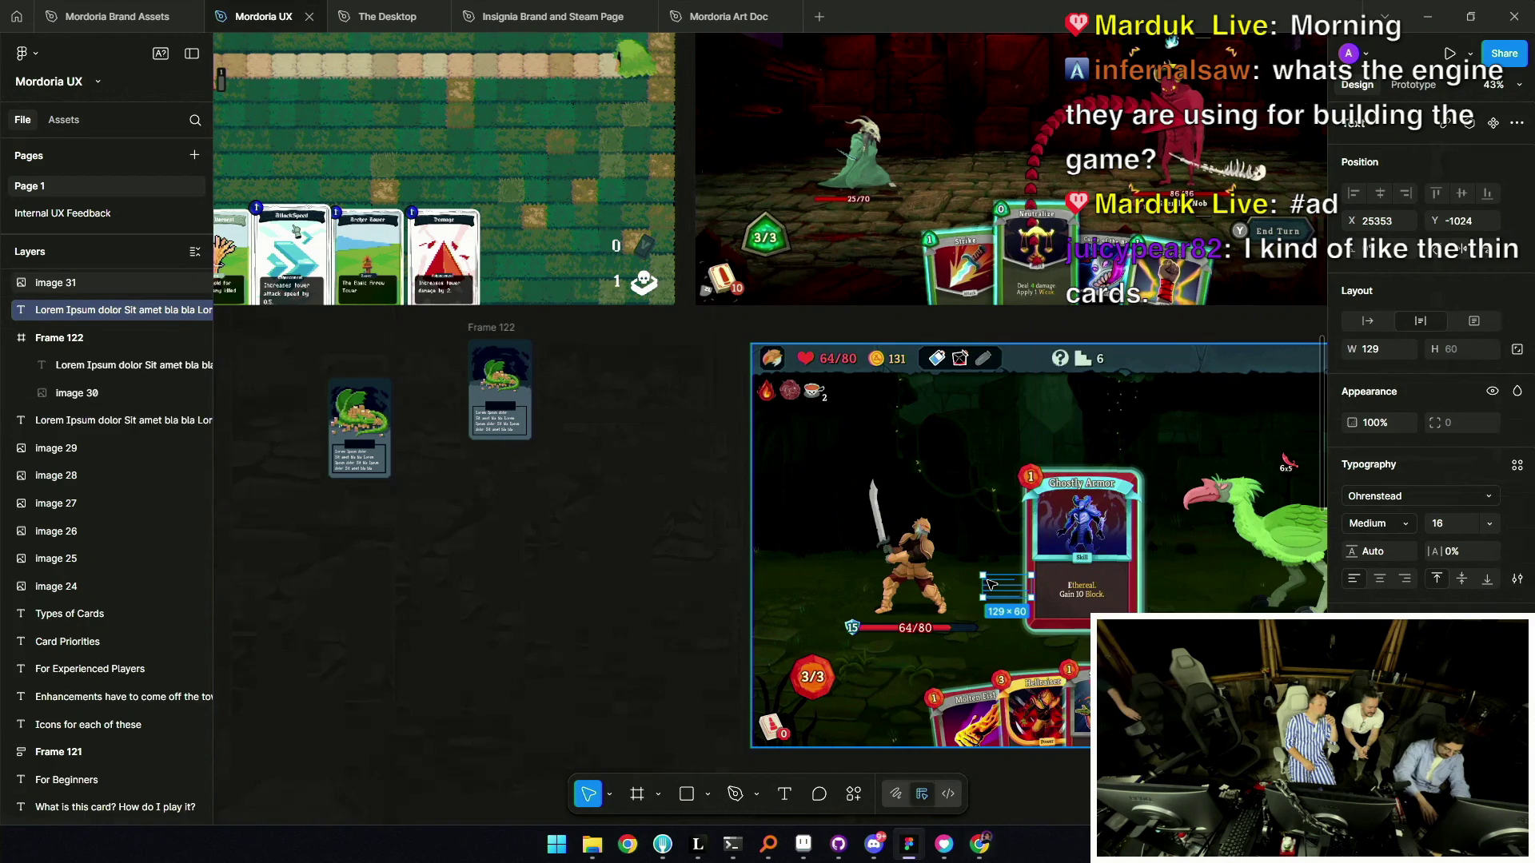
{"action": "scroll", "coordinate": [1032, 608], "scroll_direction": "up", "scroll_amount": 5}
{"action": "scroll", "coordinate": [1037, 615], "scroll_direction": "up", "scroll_amount": 15}
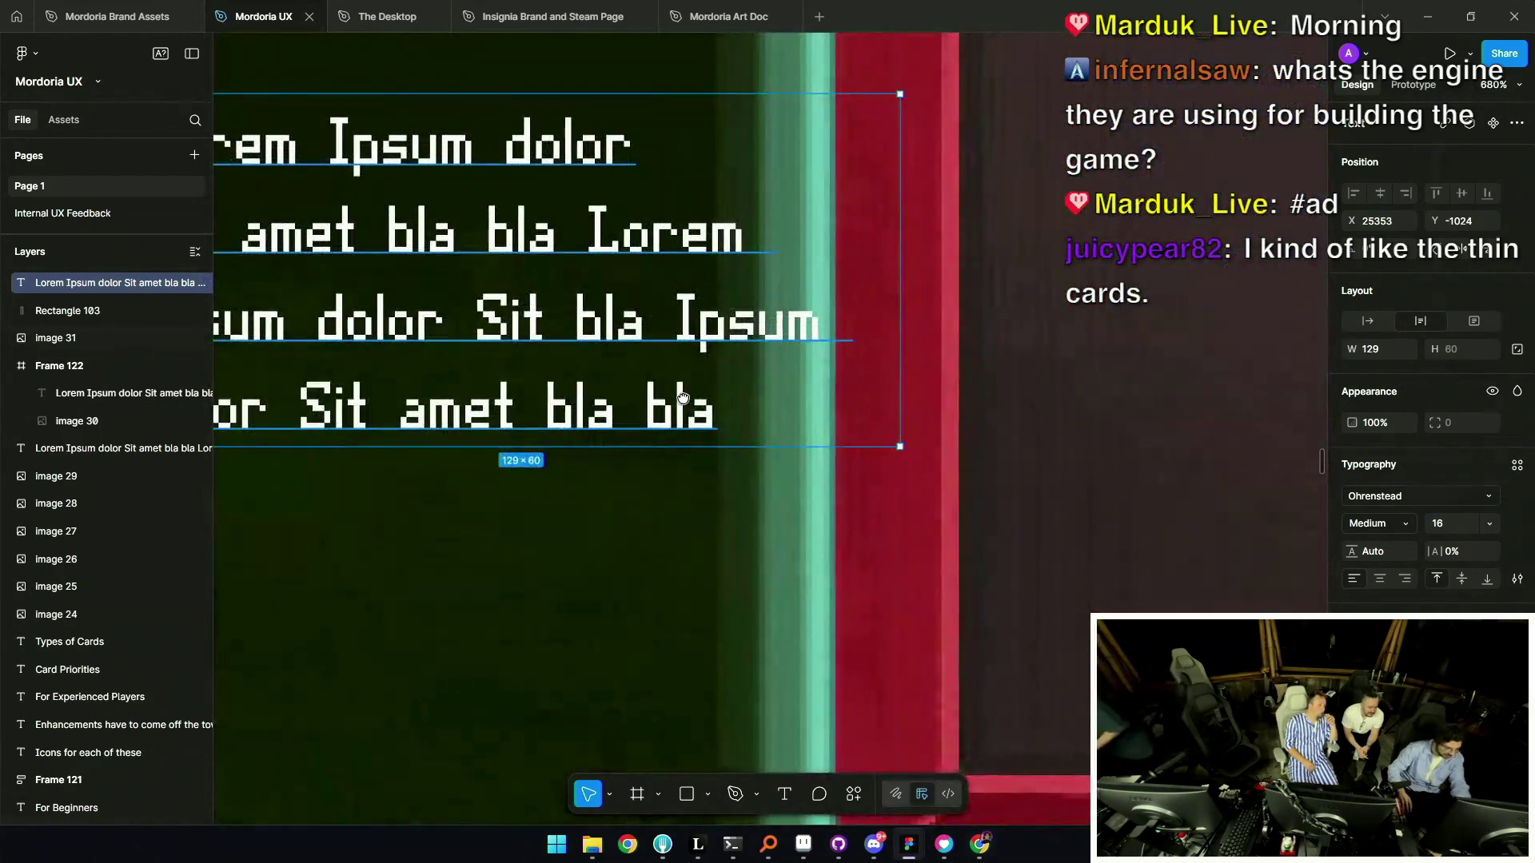
{"action": "scroll", "coordinate": [788, 463], "scroll_direction": "down", "scroll_amount": 2}
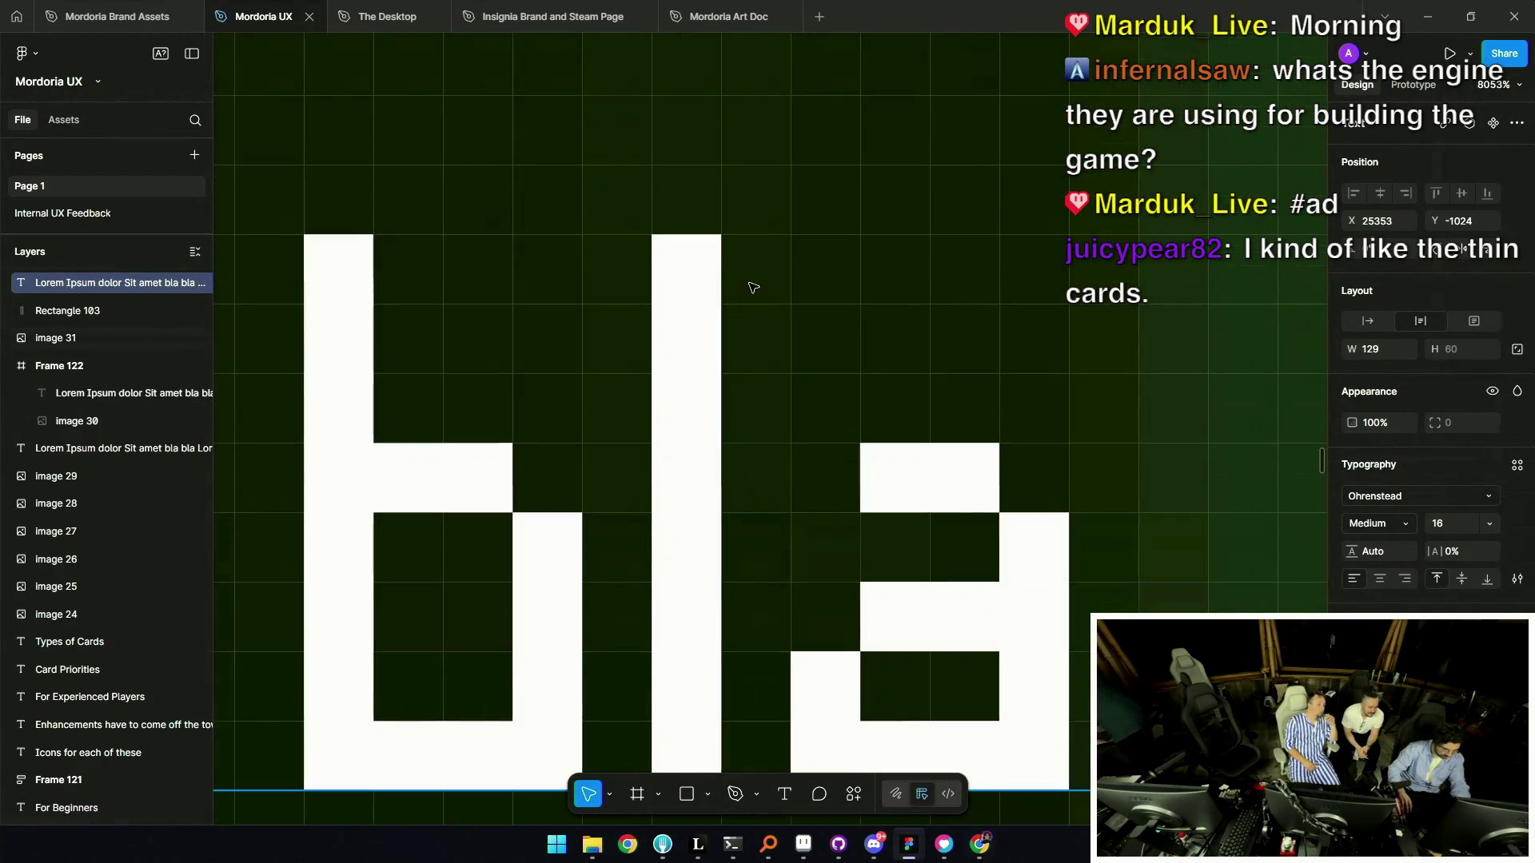
{"action": "scroll", "coordinate": [762, 730], "scroll_direction": "down", "scroll_amount": 2}
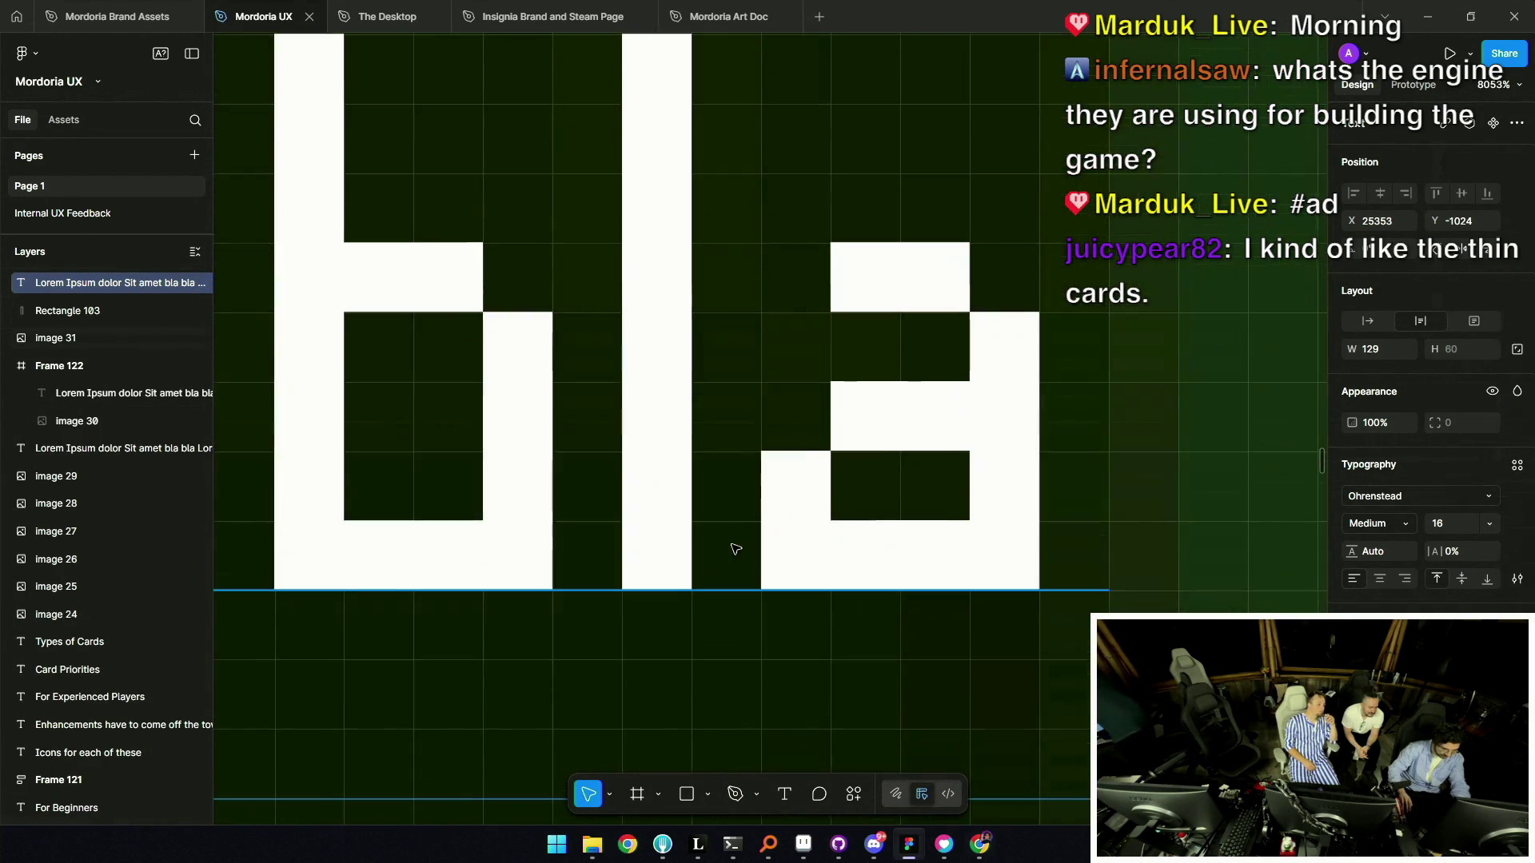
{"action": "scroll", "coordinate": [730, 548], "scroll_direction": "down", "scroll_amount": 10}
{"action": "scroll", "coordinate": [802, 493], "scroll_direction": "up", "scroll_amount": 2}
{"action": "scroll", "coordinate": [406, 490], "scroll_direction": "up", "scroll_amount": 6}
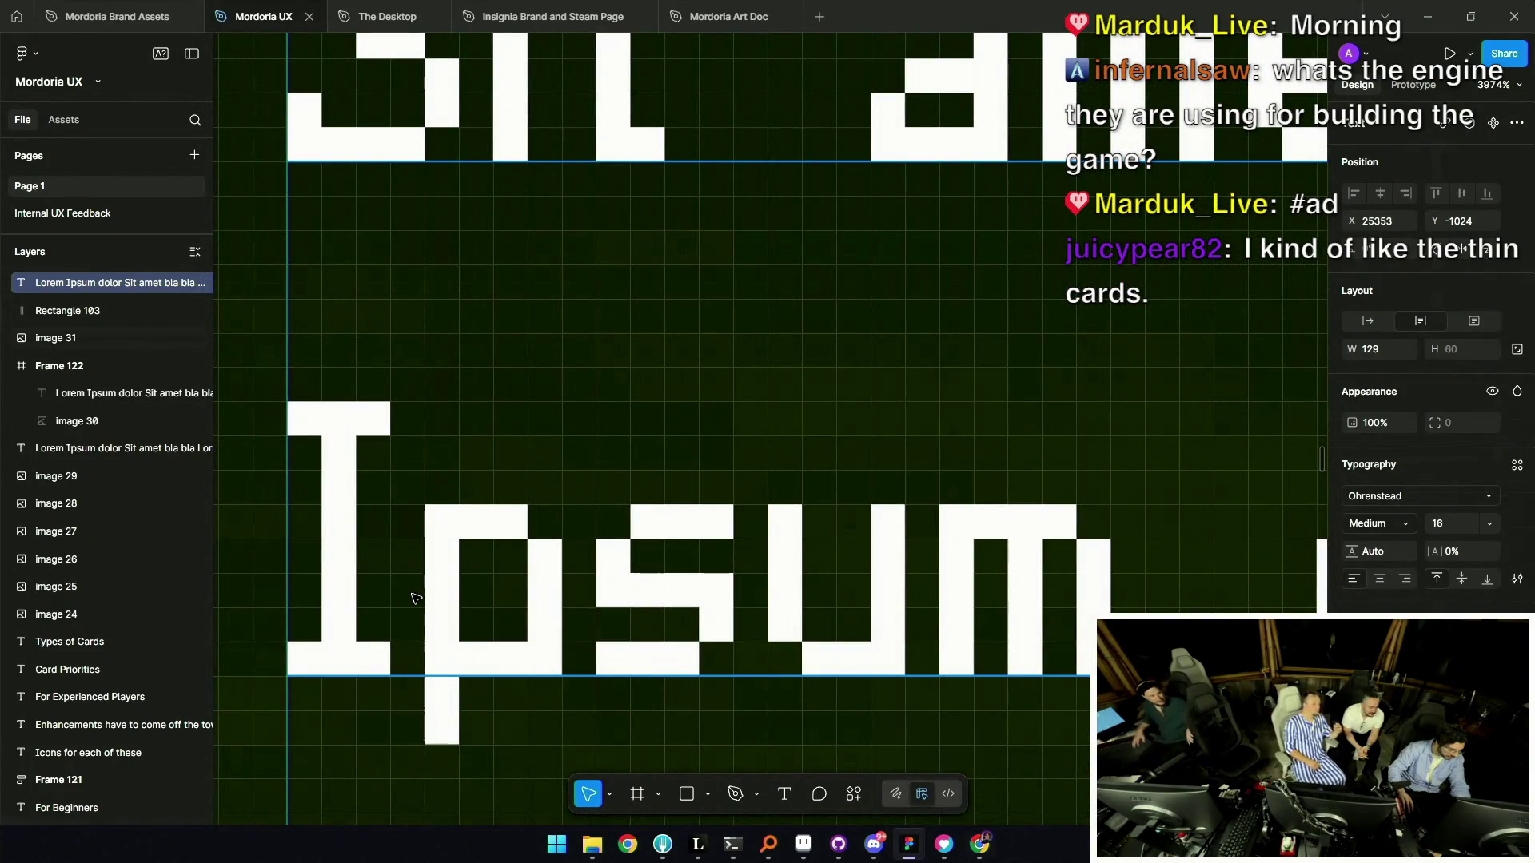
{"action": "scroll", "coordinate": [424, 634], "scroll_direction": "down", "scroll_amount": 12}
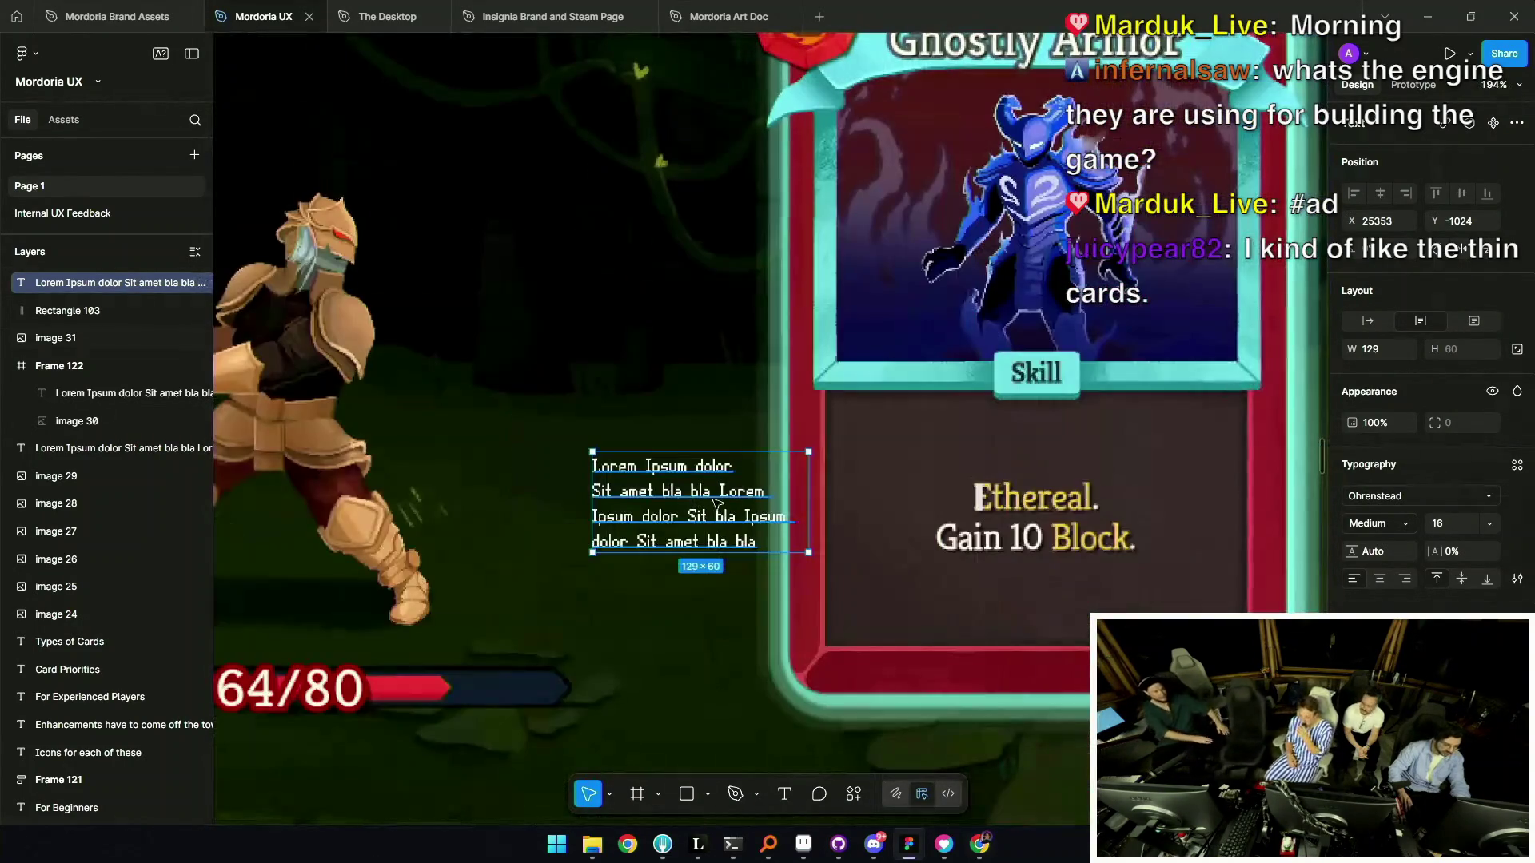
{"action": "left_click_drag", "start_coordinate": [729, 497], "coordinate": [1120, 497]}
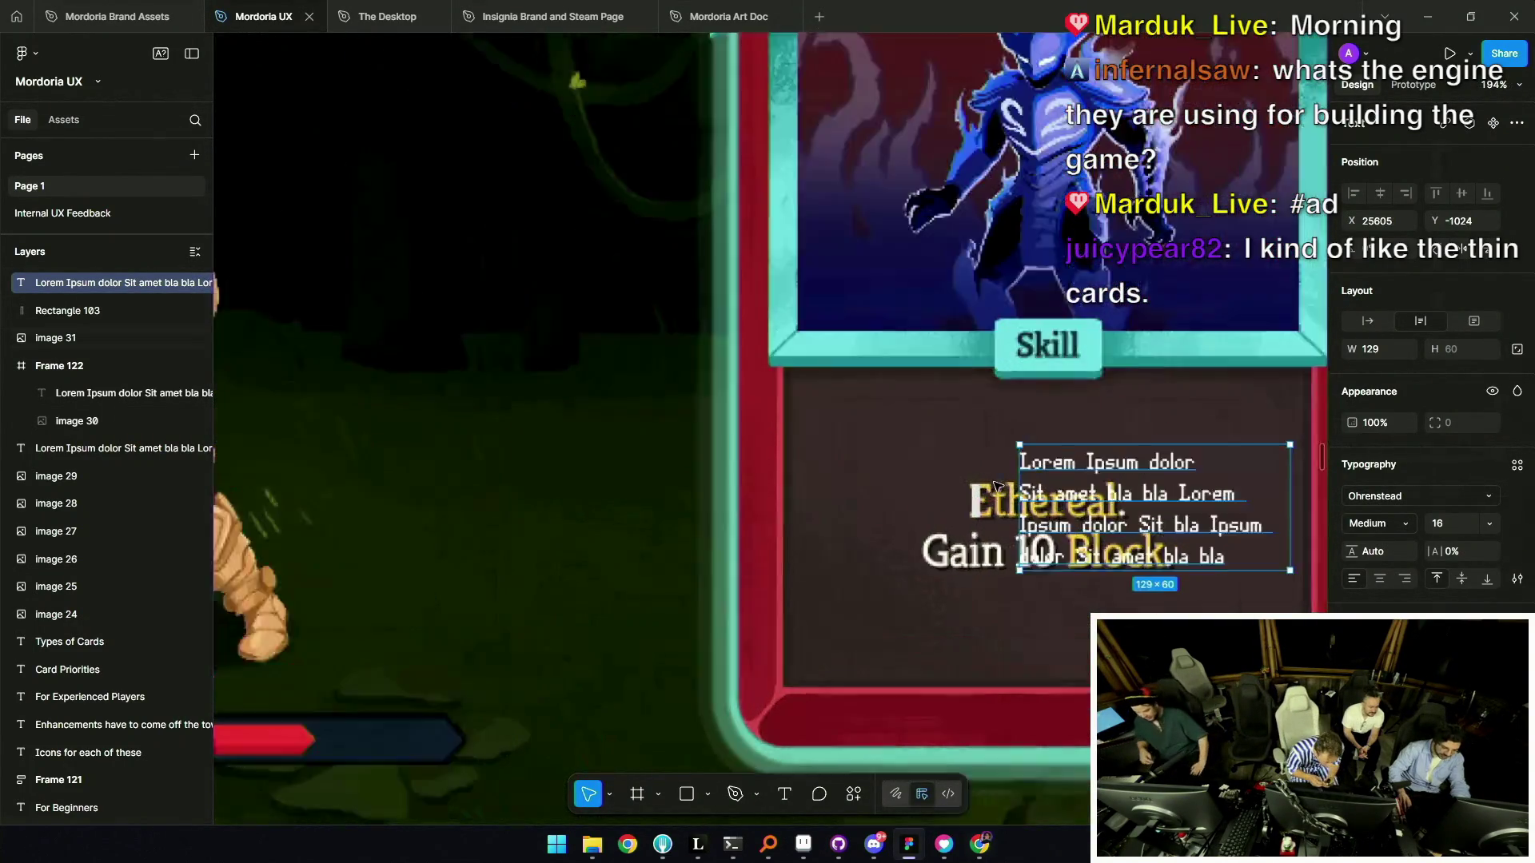
{"action": "scroll", "coordinate": [1120, 492], "scroll_direction": "up", "scroll_amount": 10}
{"action": "left_click_drag", "start_coordinate": [1219, 398], "coordinate": [951, 823]}
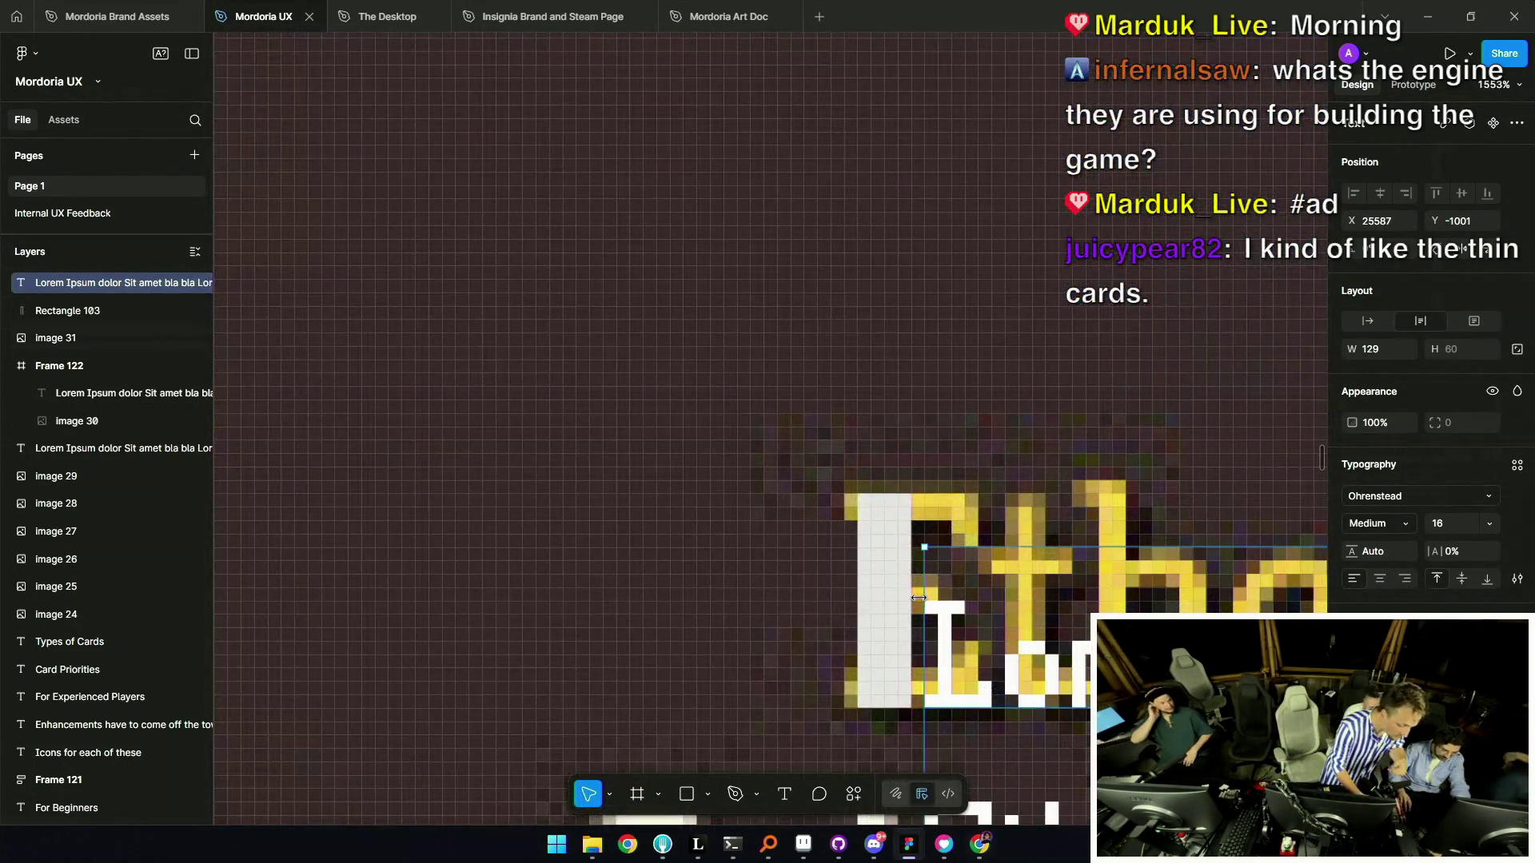
{"action": "scroll", "coordinate": [504, 416], "scroll_direction": "down", "scroll_amount": 5}
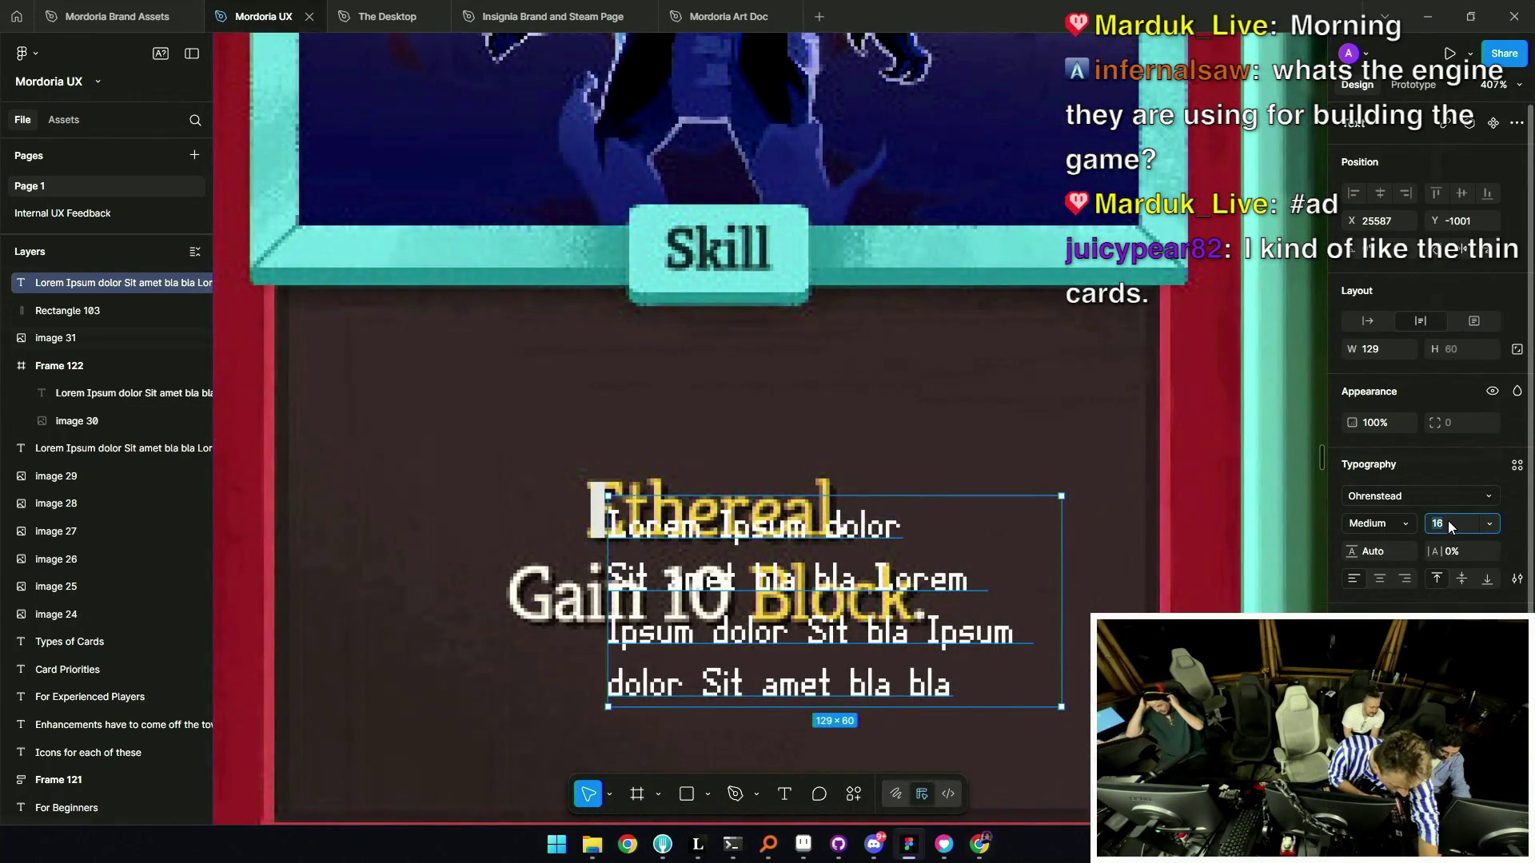
Set the text to size 32 in a 253×124 box beside the knight.
{"action": "type", "text": "32"}
{"action": "key", "text": "Return"}
{"action": "left_click_drag", "start_coordinate": [694, 612], "coordinate": [685, 572]}
{"action": "scroll", "coordinate": [778, 551], "scroll_direction": "down", "scroll_amount": 4}
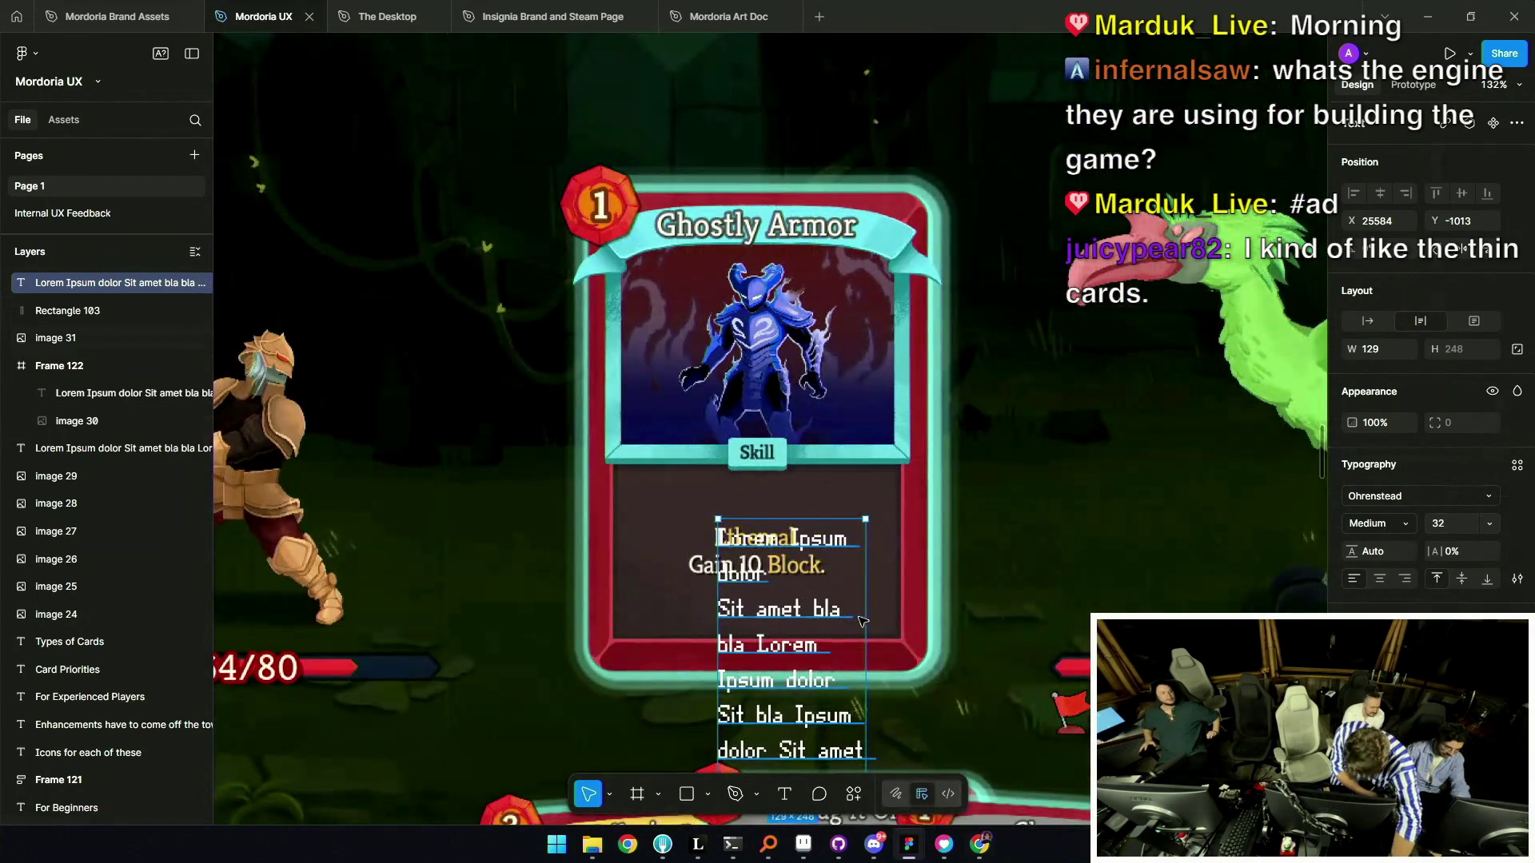
{"action": "mouse_move", "coordinate": [882, 611]}
{"action": "left_mouse_down"}
{"action": "mouse_move", "coordinate": [1038, 590]}
{"action": "mouse_move", "coordinate": [1009, 588]}
{"action": "left_mouse_up"}
{"action": "mouse_move", "coordinate": [803, 564]}
{"action": "left_mouse_down"}
{"action": "mouse_move", "coordinate": [742, 531]}
{"action": "mouse_move", "coordinate": [725, 542]}
{"action": "left_mouse_up"}
{"action": "scroll", "coordinate": [741, 531], "scroll_direction": "down", "scroll_amount": 2}
{"action": "scroll", "coordinate": [757, 537], "scroll_direction": "down", "scroll_amount": 6}
{"action": "scroll", "coordinate": [699, 531], "scroll_direction": "up", "scroll_amount": 5}
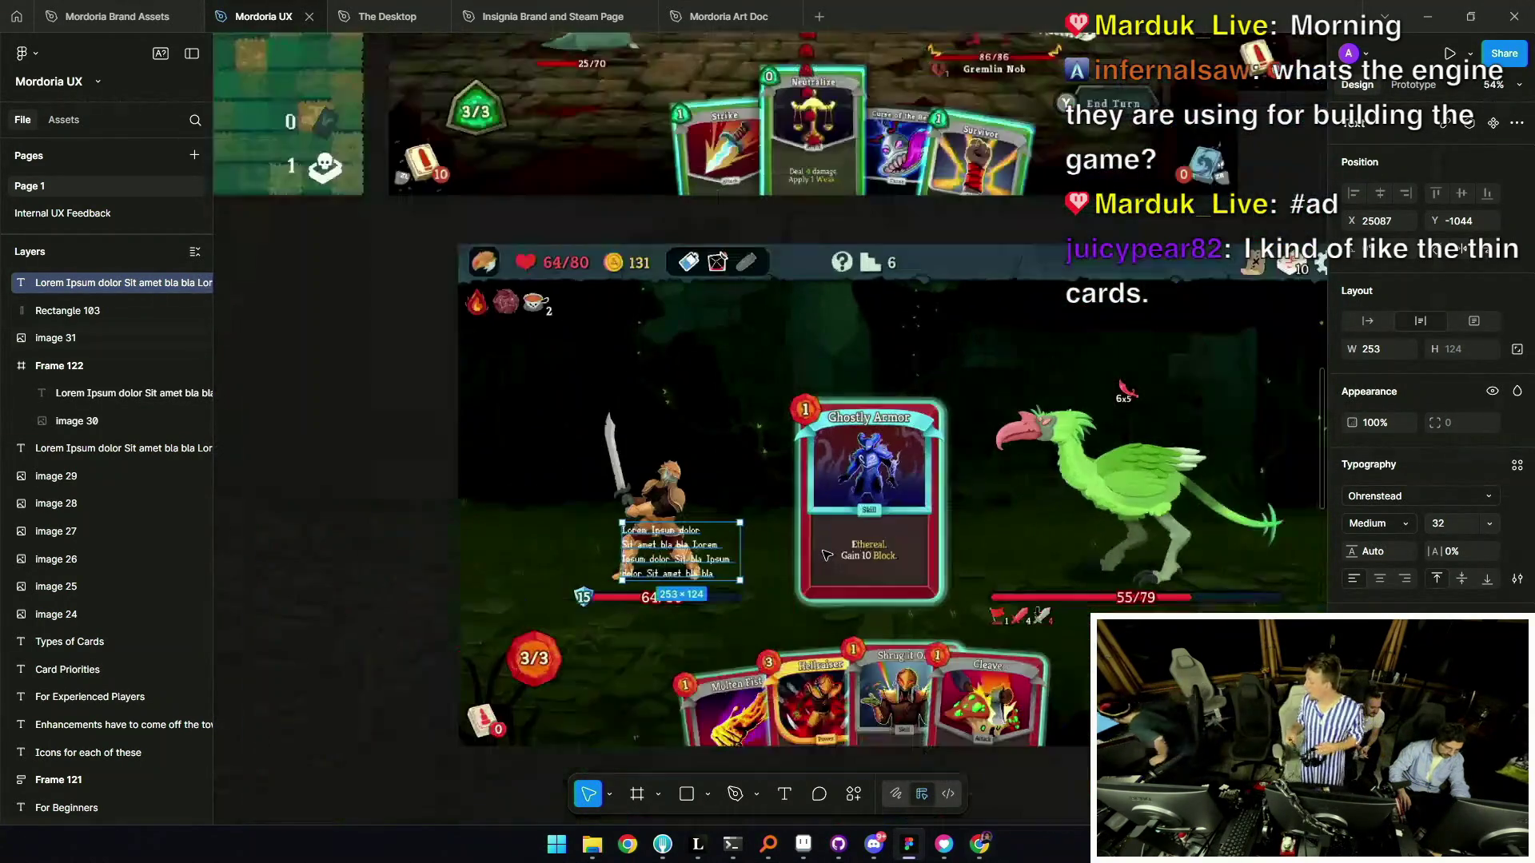
{"action": "left_click", "coordinate": [853, 546]}
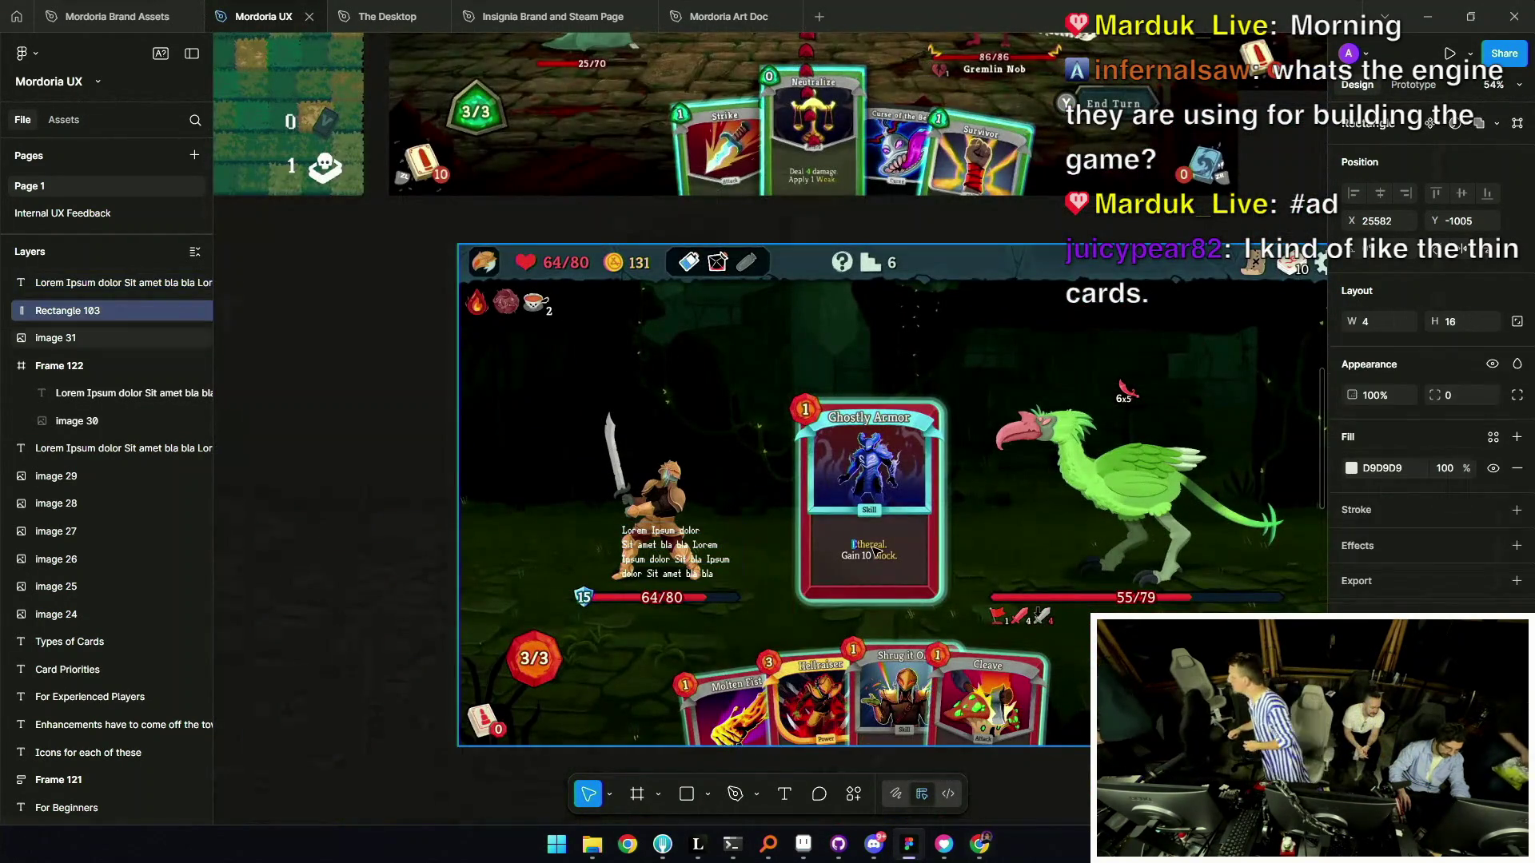
{"action": "key", "text": "Escape"}
{"action": "scroll", "coordinate": [877, 545], "scroll_direction": "down", "scroll_amount": 4}
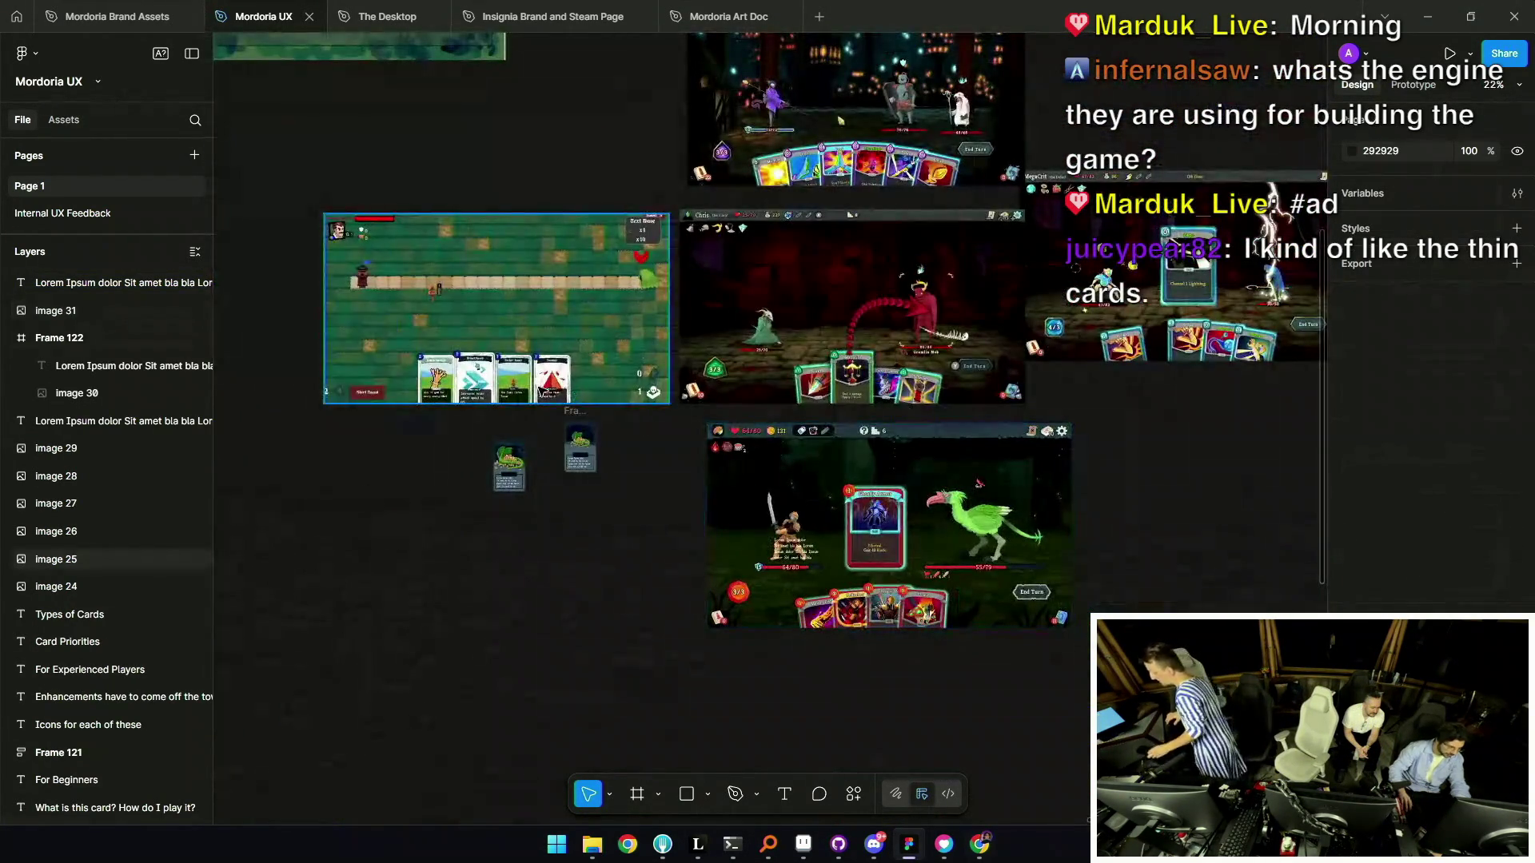
Put a copy of the dragon card frame on the screenshot's hand cards, brought to front.
{"action": "left_click", "coordinate": [583, 432]}
{"action": "mouse_move", "coordinate": [583, 432]}
{"action": "left_mouse_down"}
{"action": "mouse_move", "coordinate": [703, 480]}
{"action": "mouse_move", "coordinate": [839, 497]}
{"action": "left_mouse_up"}
{"action": "key", "text": "ctrl+shift+bracketright"}
{"action": "scroll", "coordinate": [839, 504], "scroll_direction": "up", "scroll_amount": 8}
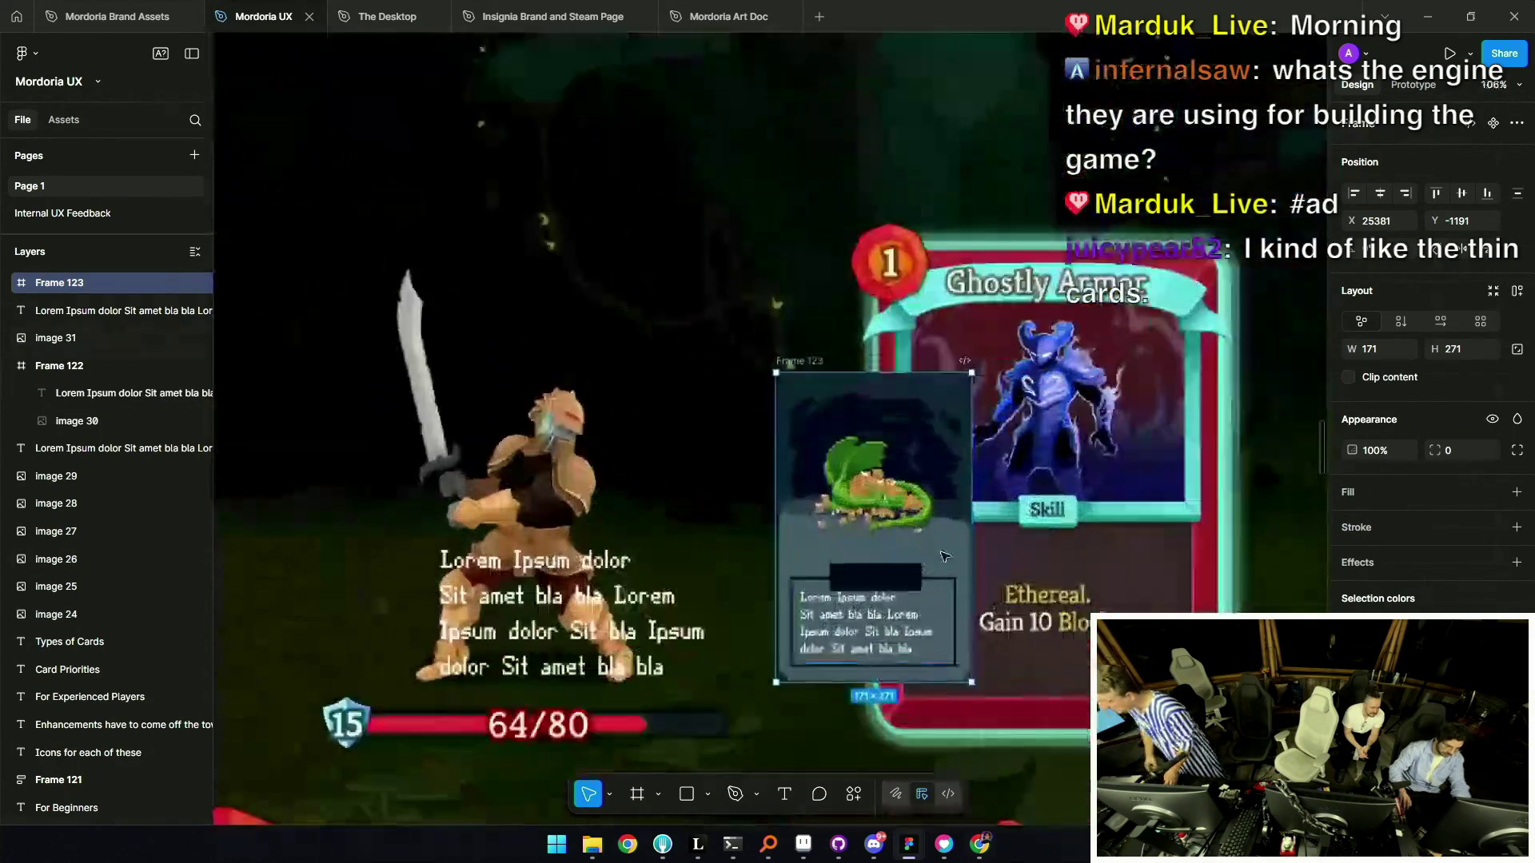
{"action": "scroll", "coordinate": [756, 450], "scroll_direction": "down", "scroll_amount": 5}
{"action": "mouse_move", "coordinate": [755, 450]}
{"action": "left_mouse_down"}
{"action": "mouse_move", "coordinate": [819, 500]}
{"action": "mouse_move", "coordinate": [853, 595]}
{"action": "mouse_move", "coordinate": [800, 480]}
{"action": "mouse_move", "coordinate": [804, 212]}
{"action": "mouse_move", "coordinate": [811, 180]}
{"action": "mouse_move", "coordinate": [853, 170]}
{"action": "mouse_move", "coordinate": [739, 160]}
{"action": "mouse_move", "coordinate": [780, 137]}
{"action": "mouse_move", "coordinate": [795, 601]}
{"action": "mouse_move", "coordinate": [766, 264]}
{"action": "mouse_move", "coordinate": [803, 591]}
{"action": "mouse_move", "coordinate": [786, 574]}
{"action": "left_mouse_up"}
{"action": "scroll", "coordinate": [792, 572], "scroll_direction": "up", "scroll_amount": 5}
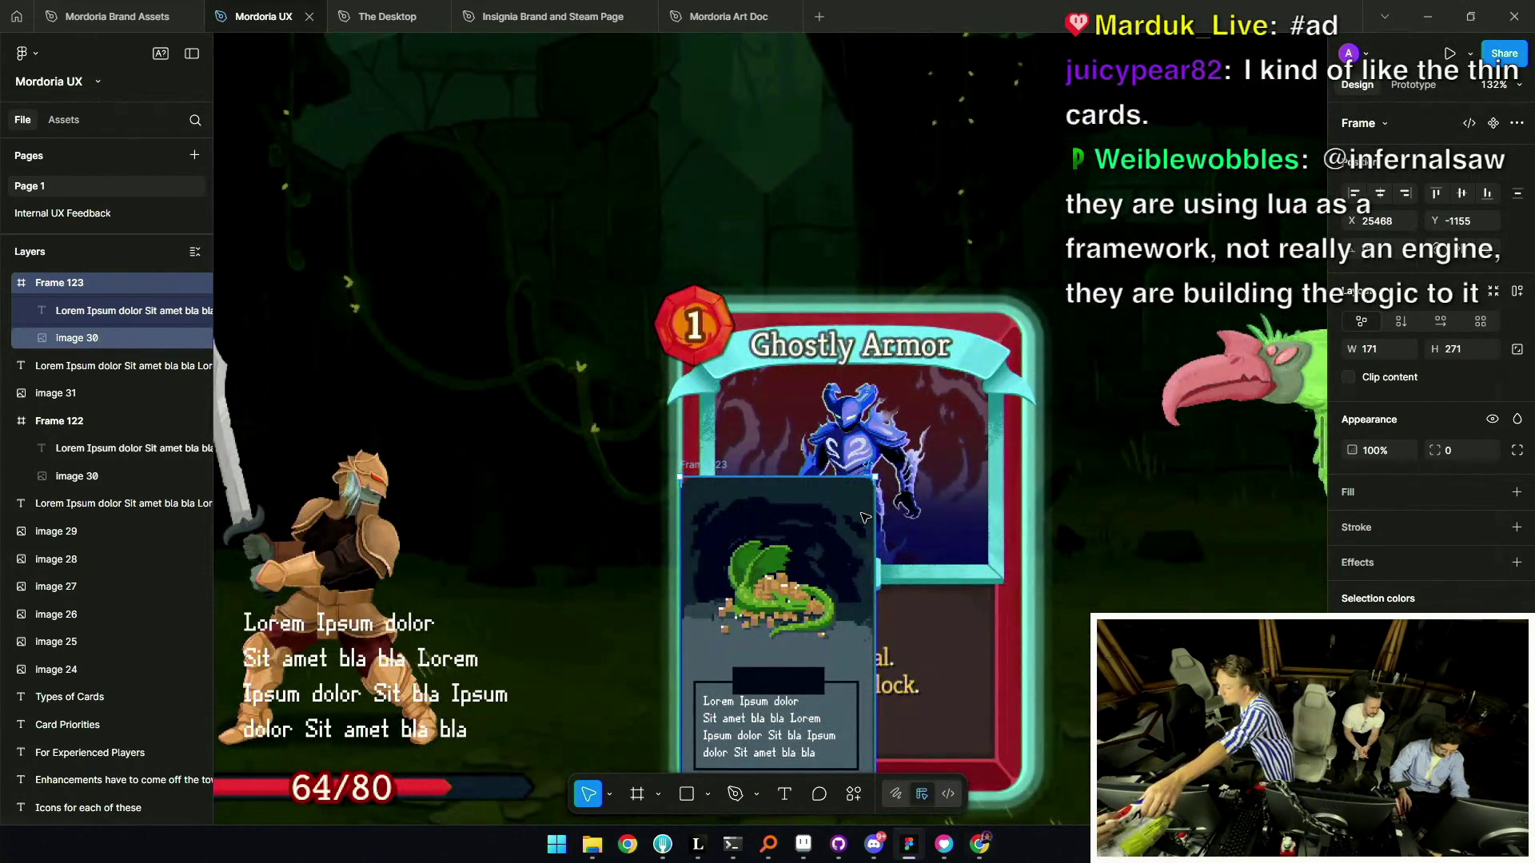
Scale the copied card frame up about 1.7 times proportionally.
{"action": "key", "text": "k"}
{"action": "left_click_drag", "start_coordinate": [874, 513], "coordinate": [1018, 334]}
{"action": "scroll", "coordinate": [944, 384], "scroll_direction": "down", "scroll_amount": 3}
{"action": "left_click_drag", "start_coordinate": [882, 336], "coordinate": [893, 367]}
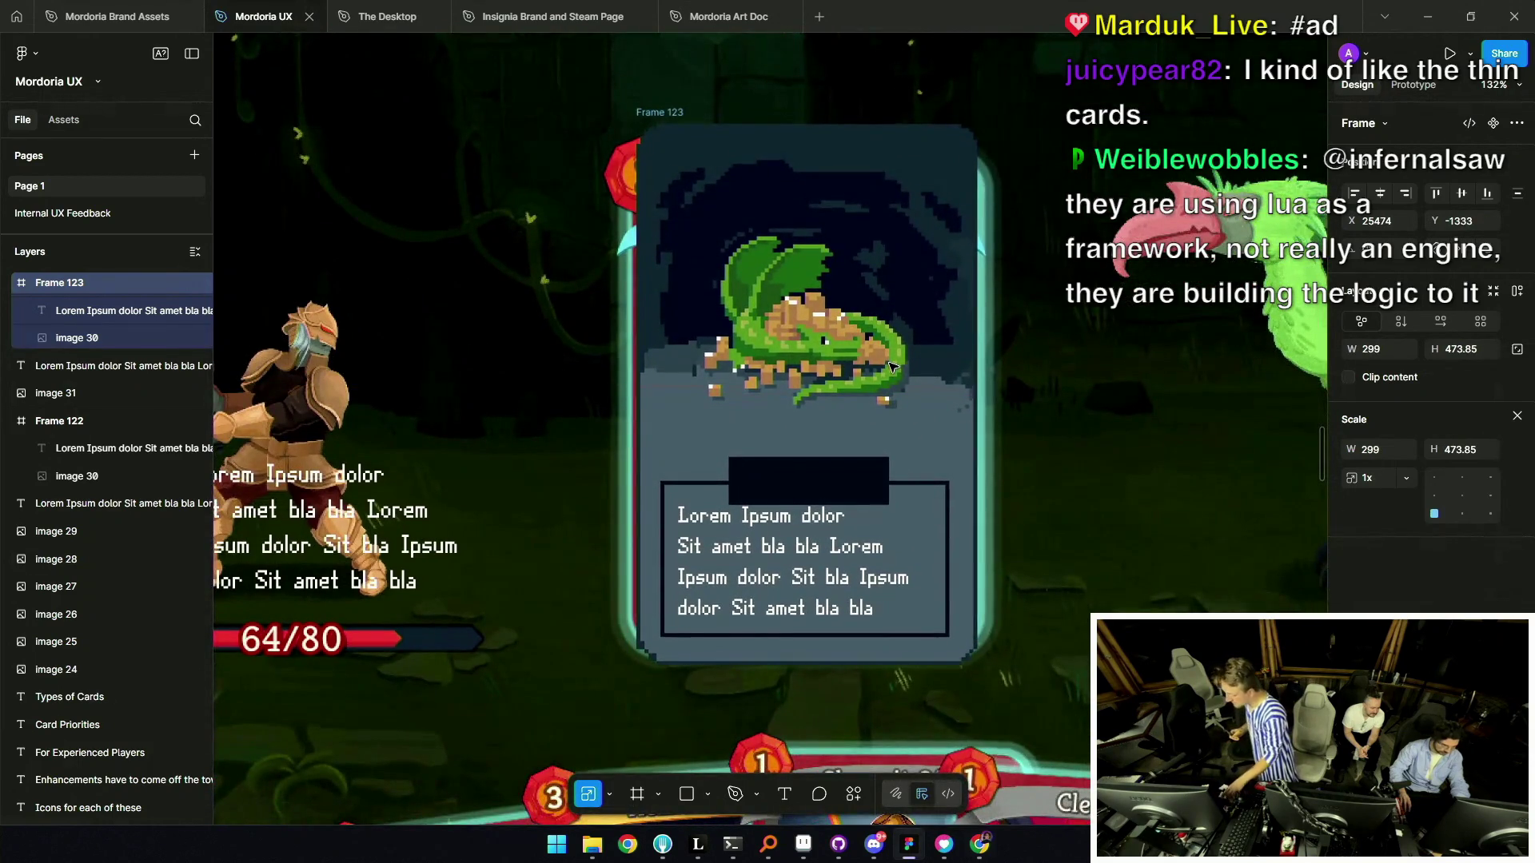
{"action": "scroll", "coordinate": [893, 367], "scroll_direction": "down", "scroll_amount": 3}
Replace the card's small Lorem Ipsum with the larger size-32 text block.
{"action": "left_click", "coordinate": [804, 507]}
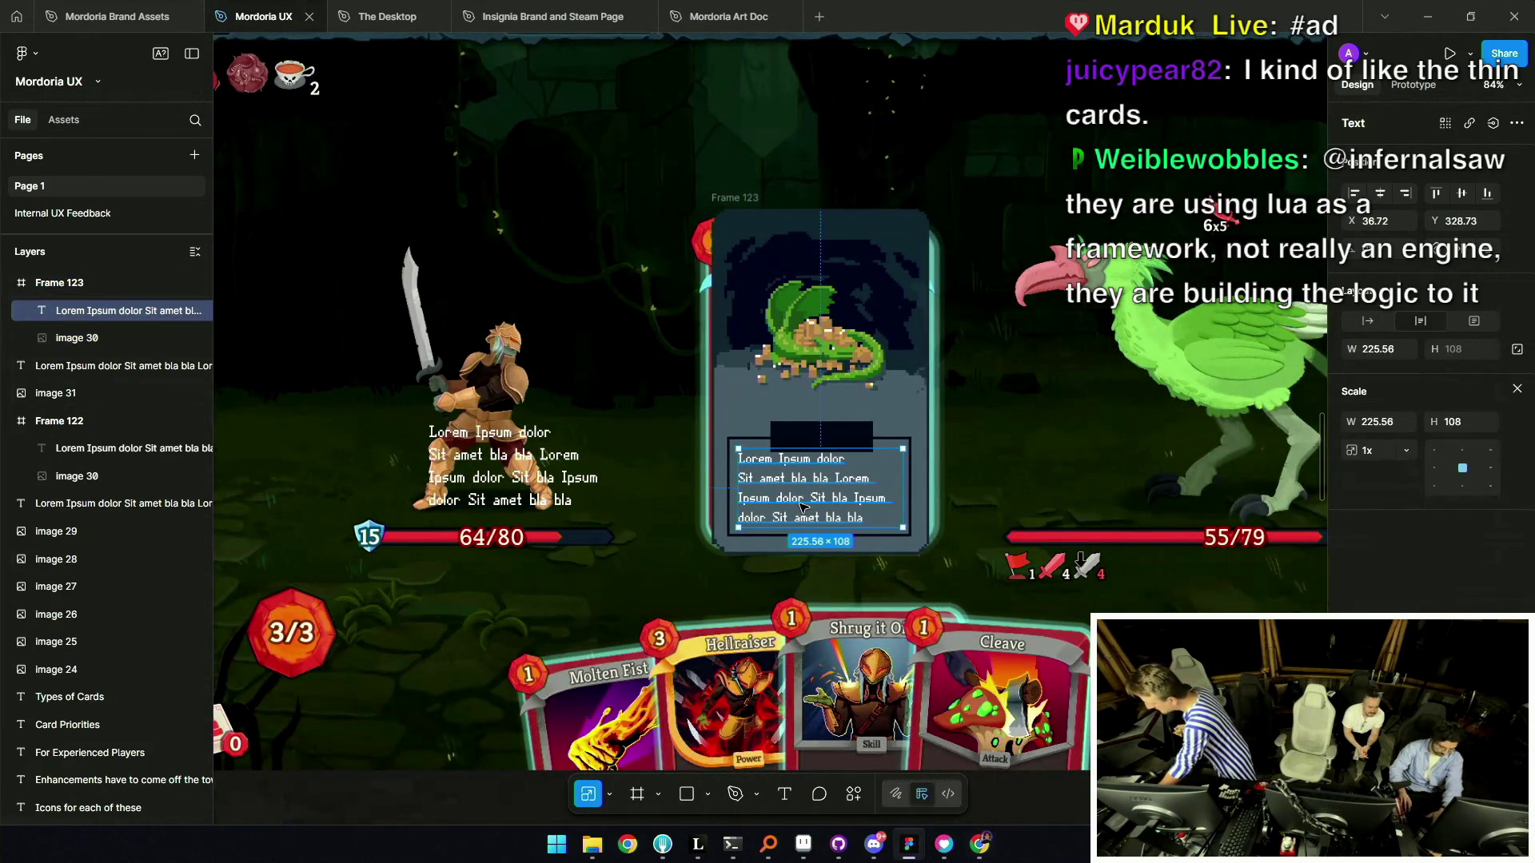
{"action": "key", "text": "ctrl+z"}
{"action": "key", "text": "ctrl+z"}
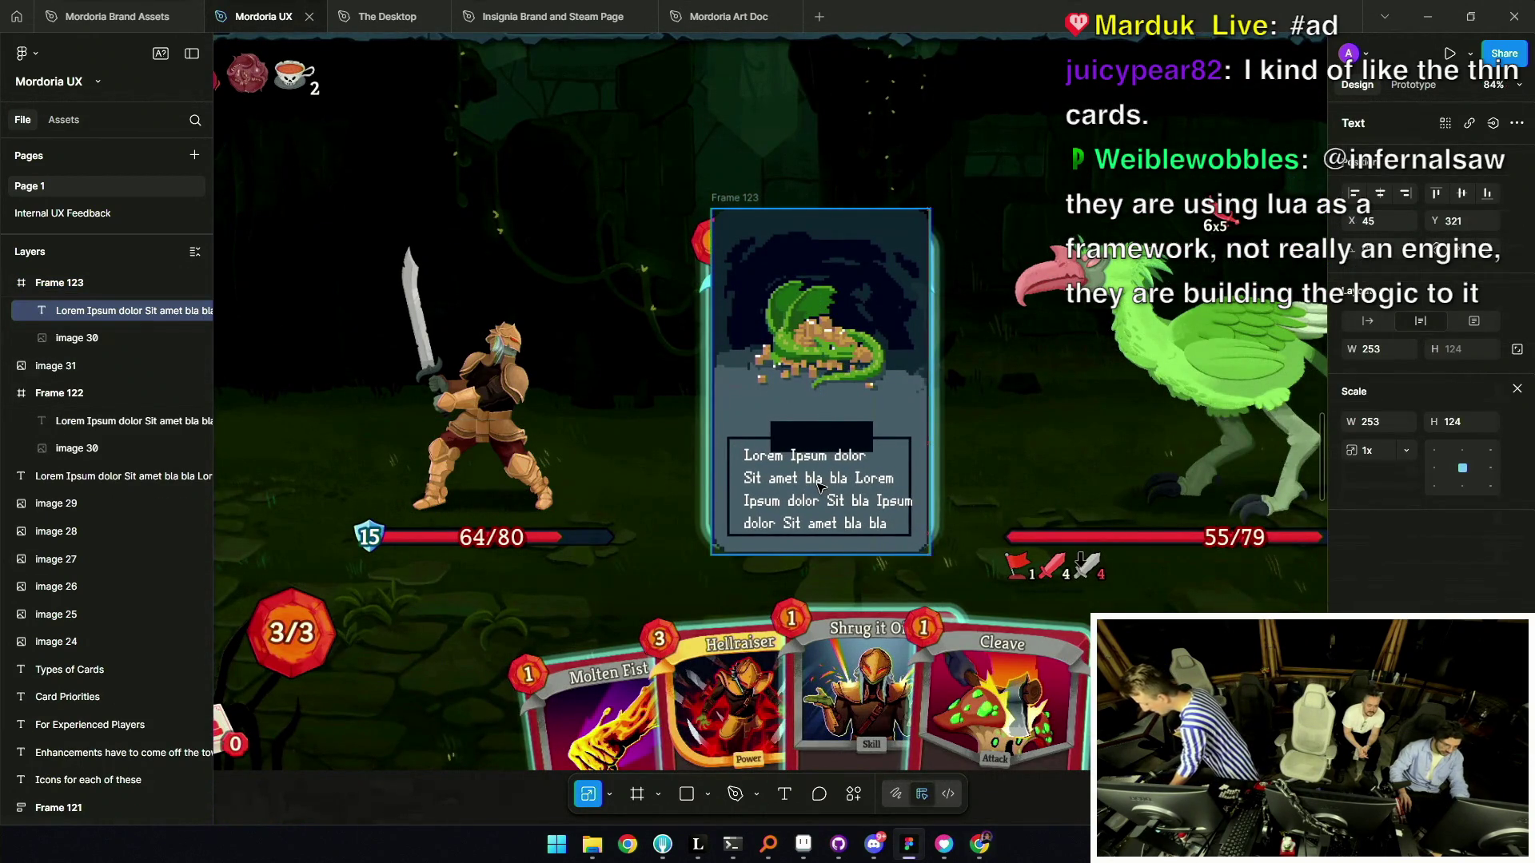
{"action": "scroll", "coordinate": [821, 489], "scroll_direction": "up", "scroll_amount": 5}
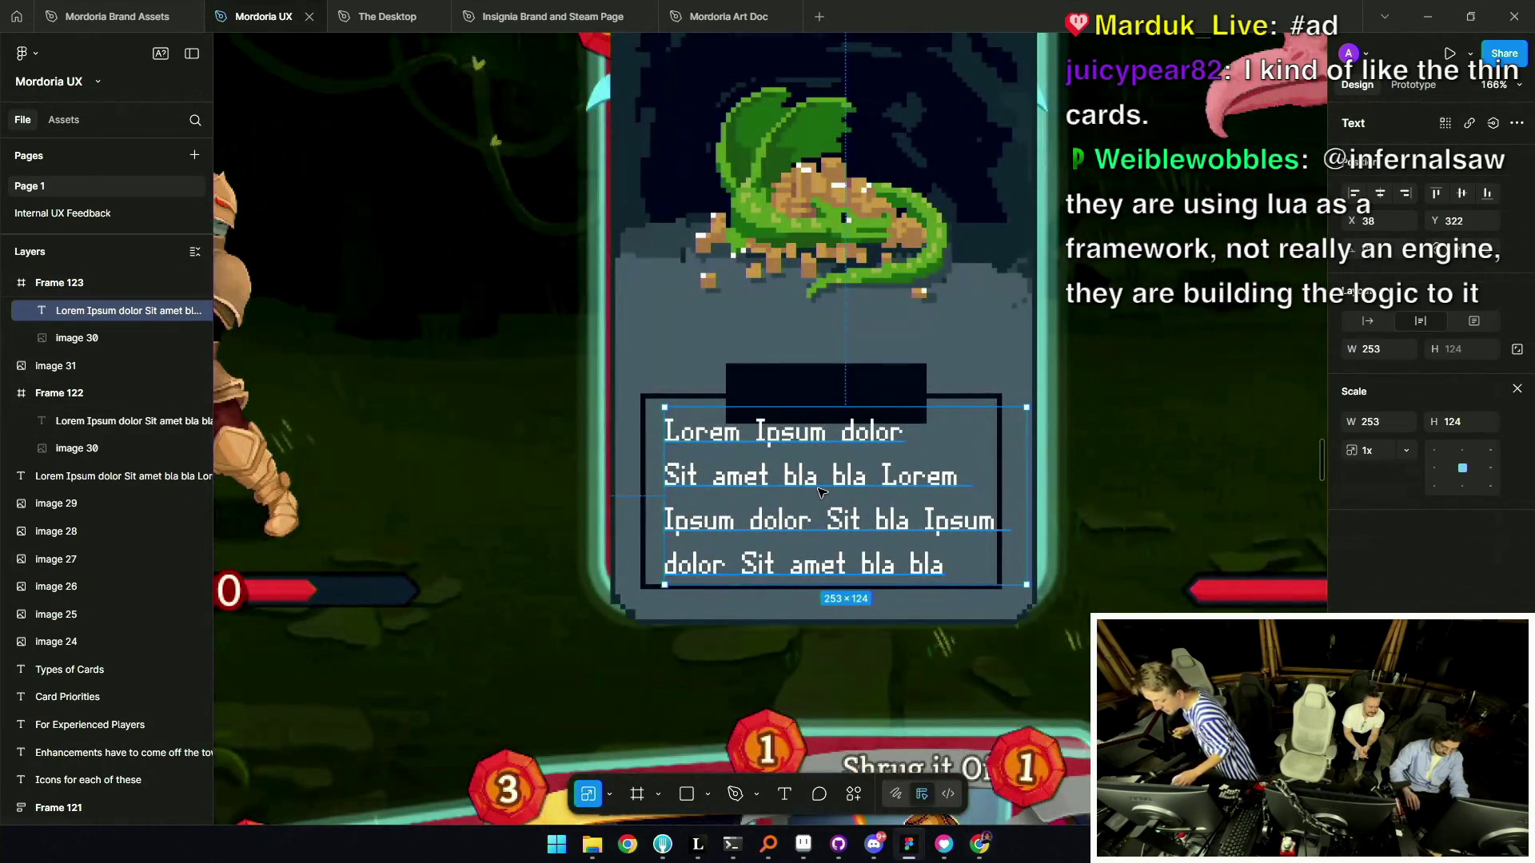
{"action": "key", "text": "ctrl+backslash"}
{"action": "key", "text": "ctrl+backslash"}
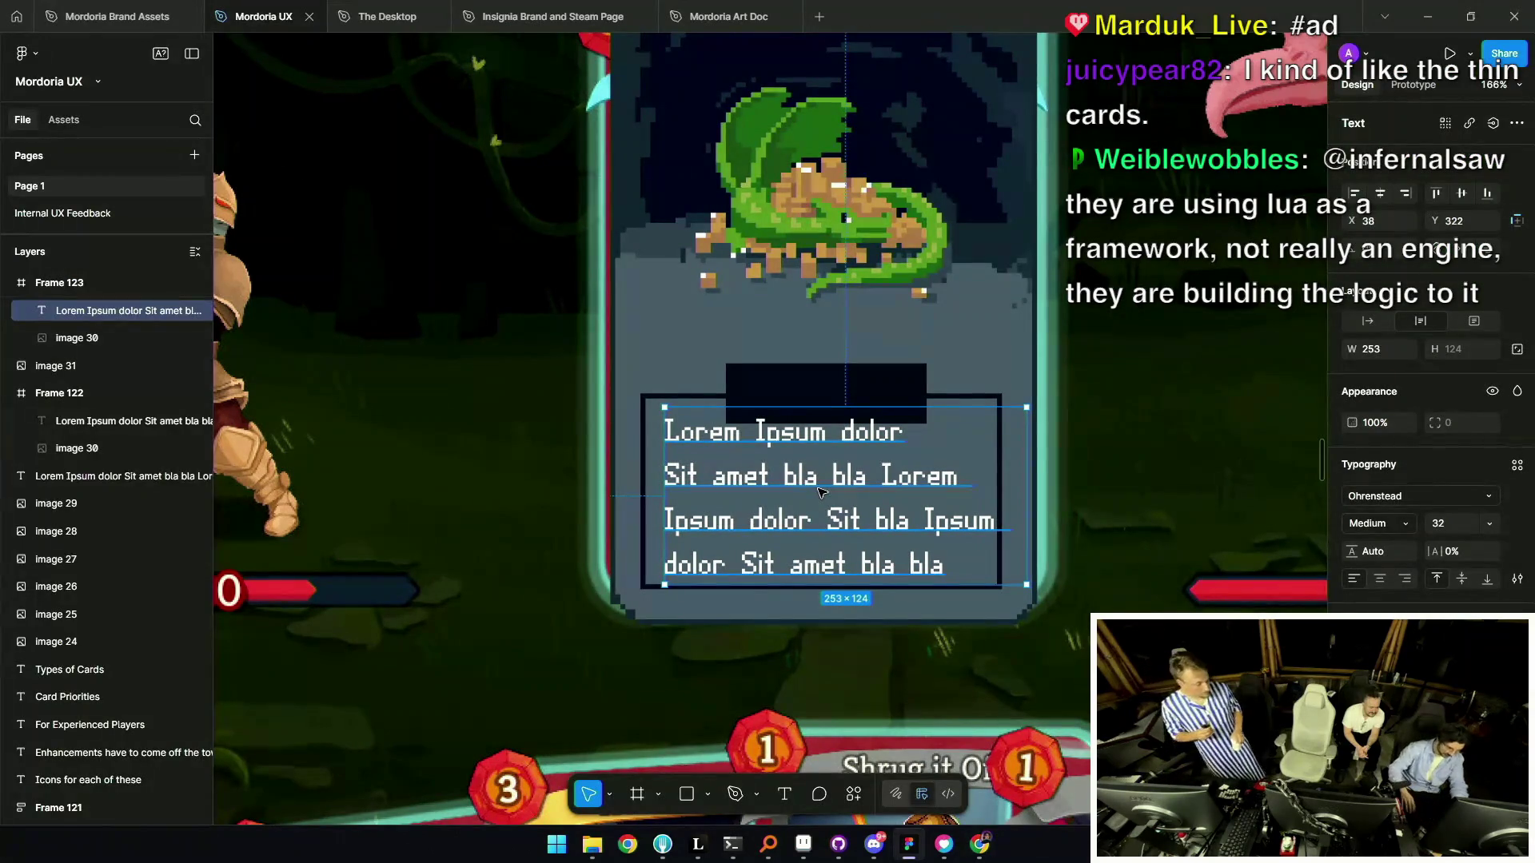
{"action": "left_click", "coordinate": [1517, 579]}
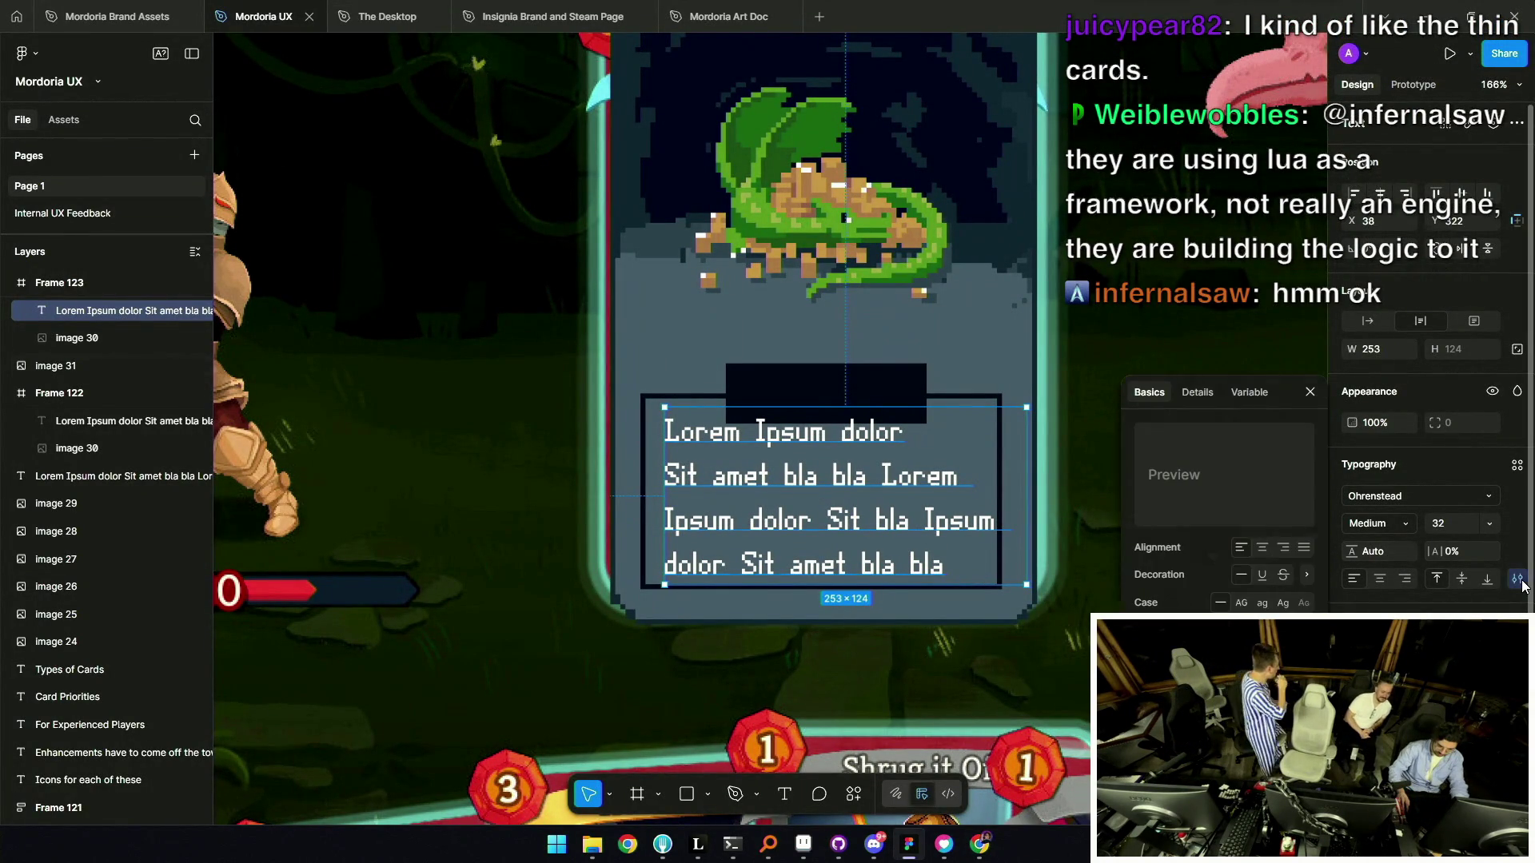
{"action": "left_click", "coordinate": [1315, 407]}
Tighten the card text's line height to 84.8% and narrow its box to 234×108.
{"action": "mouse_move", "coordinate": [1352, 552]}
{"action": "left_mouse_down"}
{"action": "mouse_move", "coordinate": [1068, 528]}
{"action": "mouse_move", "coordinate": [342, 515]}
{"action": "mouse_move", "coordinate": [1485, 518]}
{"action": "left_mouse_up"}
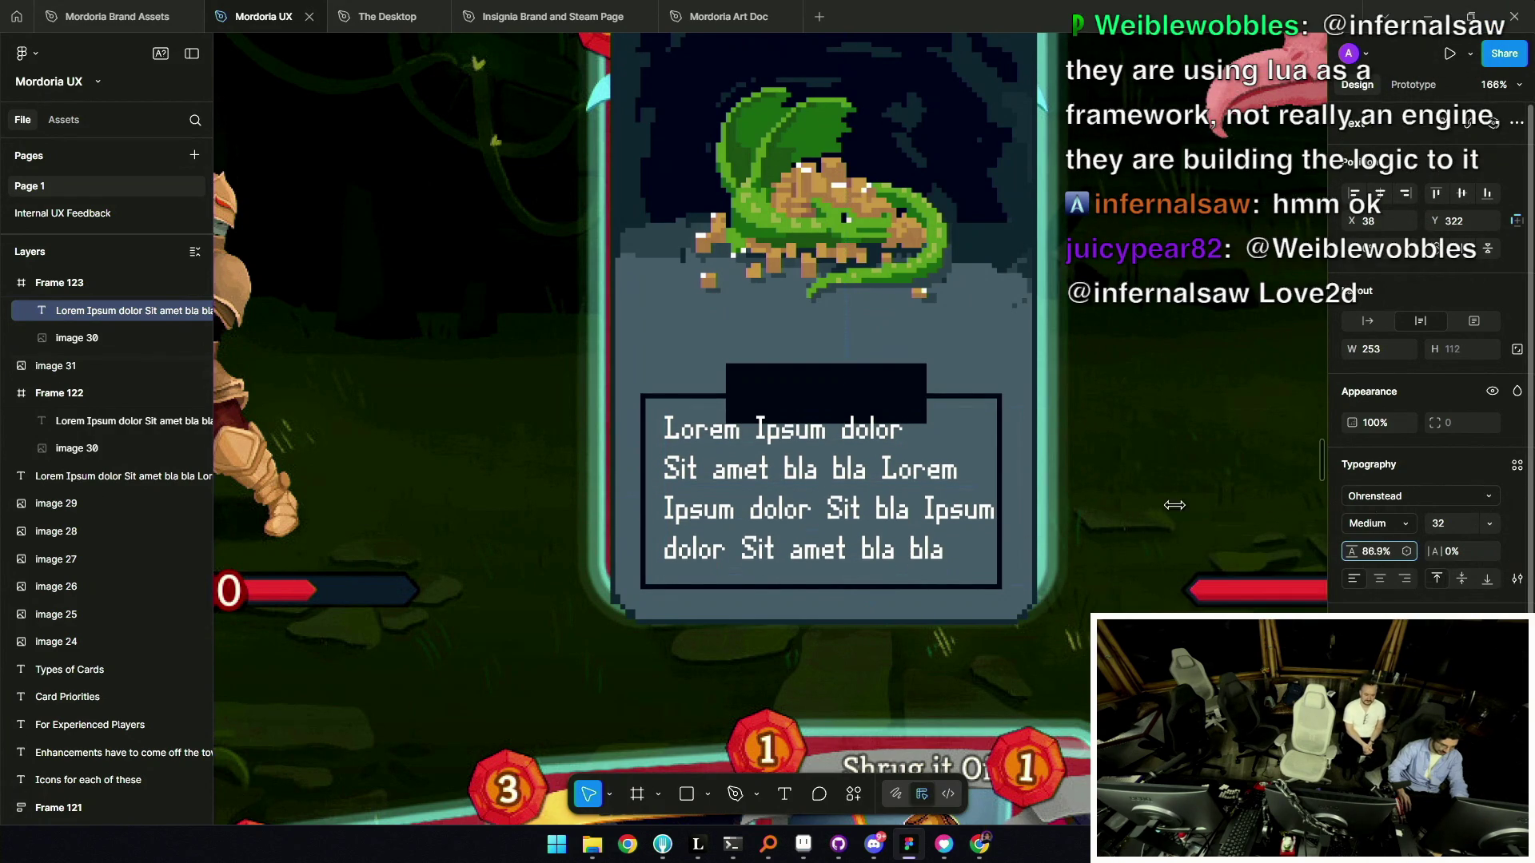
{"action": "left_click_drag", "start_coordinate": [1174, 505], "coordinate": [962, 494]}
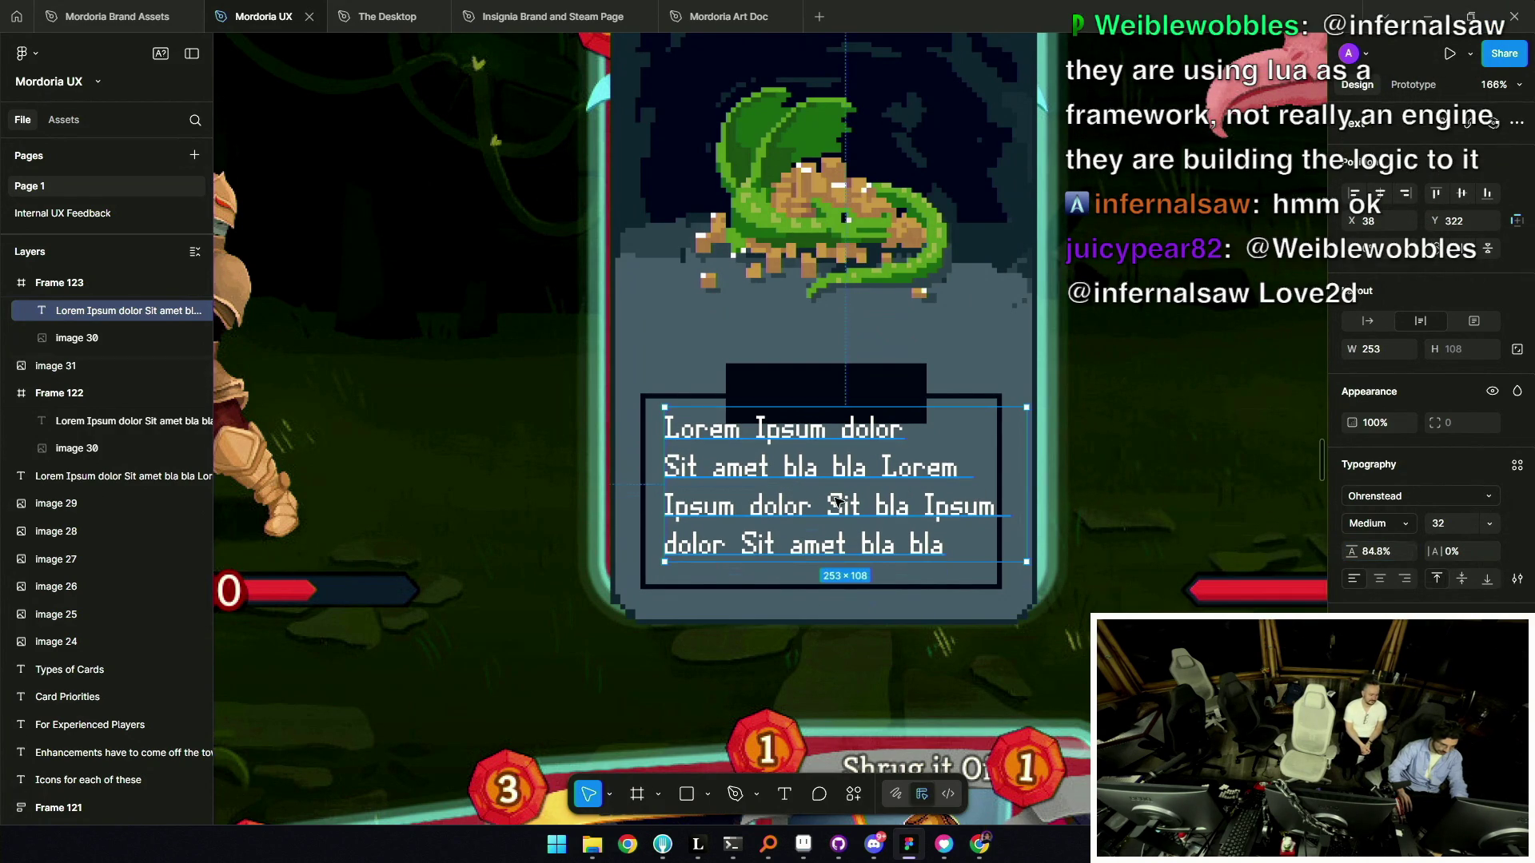
{"action": "key", "text": "Left"}
{"action": "key", "text": "Left"}
{"action": "key", "text": "Left"}
{"action": "key", "text": "Down"}
{"action": "key", "text": "Down"}
{"action": "key", "text": "Down"}
{"action": "key", "text": "Right"}
{"action": "key", "text": "Right"}
{"action": "key", "text": "Right"}
{"action": "left_click_drag", "start_coordinate": [1015, 480], "coordinate": [992, 479]}
{"action": "scroll", "coordinate": [992, 479], "scroll_direction": "down", "scroll_amount": 5}
{"action": "left_click", "coordinate": [880, 400]}
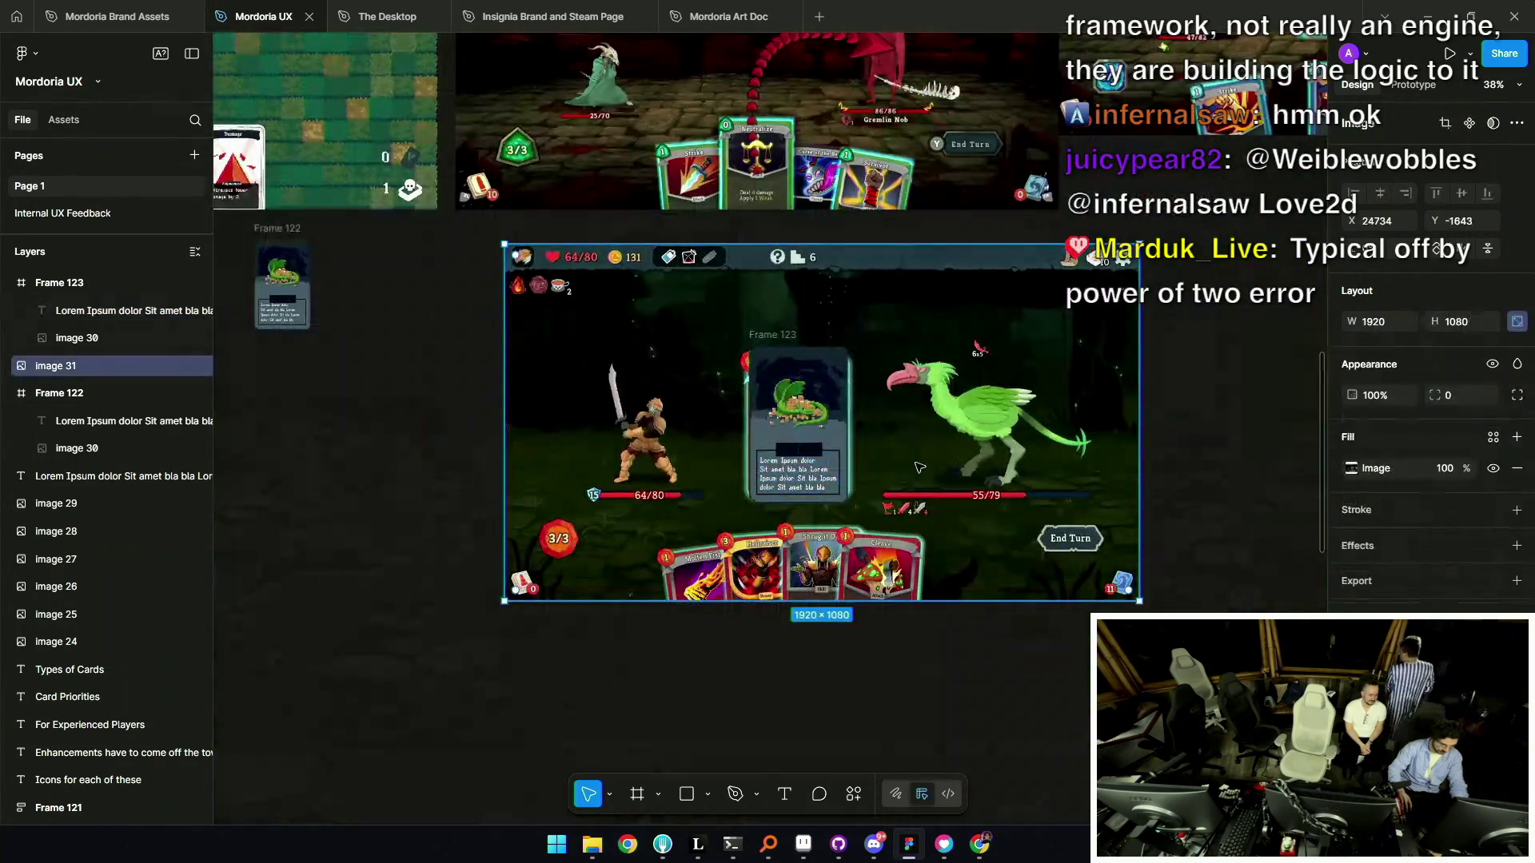
{"action": "scroll", "coordinate": [732, 461], "scroll_direction": "up", "scroll_amount": 5}
{"action": "left_click", "coordinate": [740, 476]}
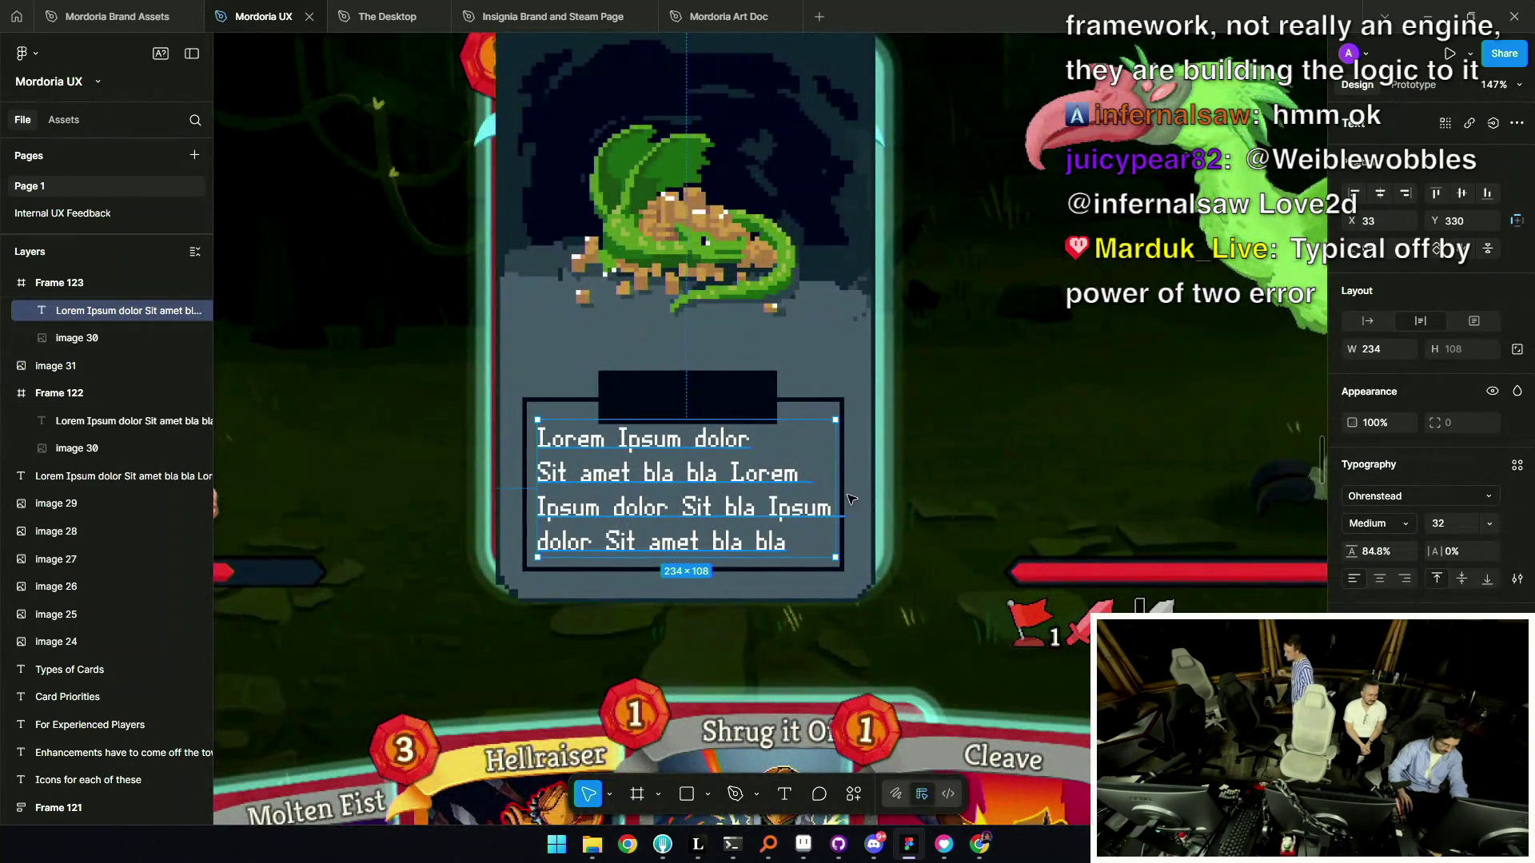
{"action": "scroll", "coordinate": [850, 499], "scroll_direction": "down", "scroll_amount": 8}
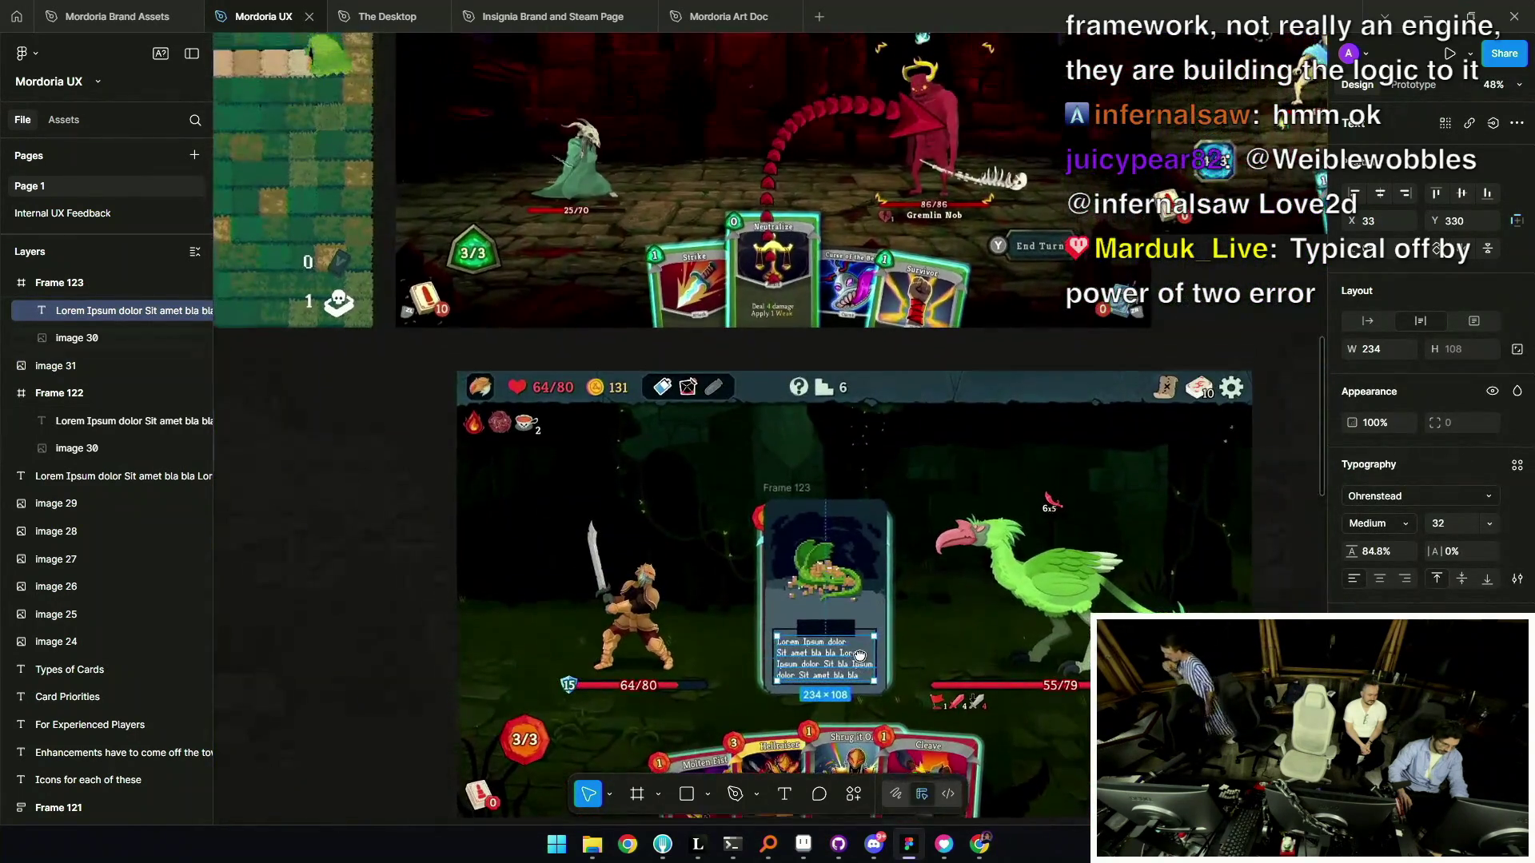
{"action": "scroll", "coordinate": [799, 288], "scroll_direction": "up", "scroll_amount": 5}
{"action": "scroll", "coordinate": [814, 352], "scroll_direction": "down", "scroll_amount": 3}
{"action": "scroll", "coordinate": [814, 353], "scroll_direction": "down", "scroll_amount": 2}
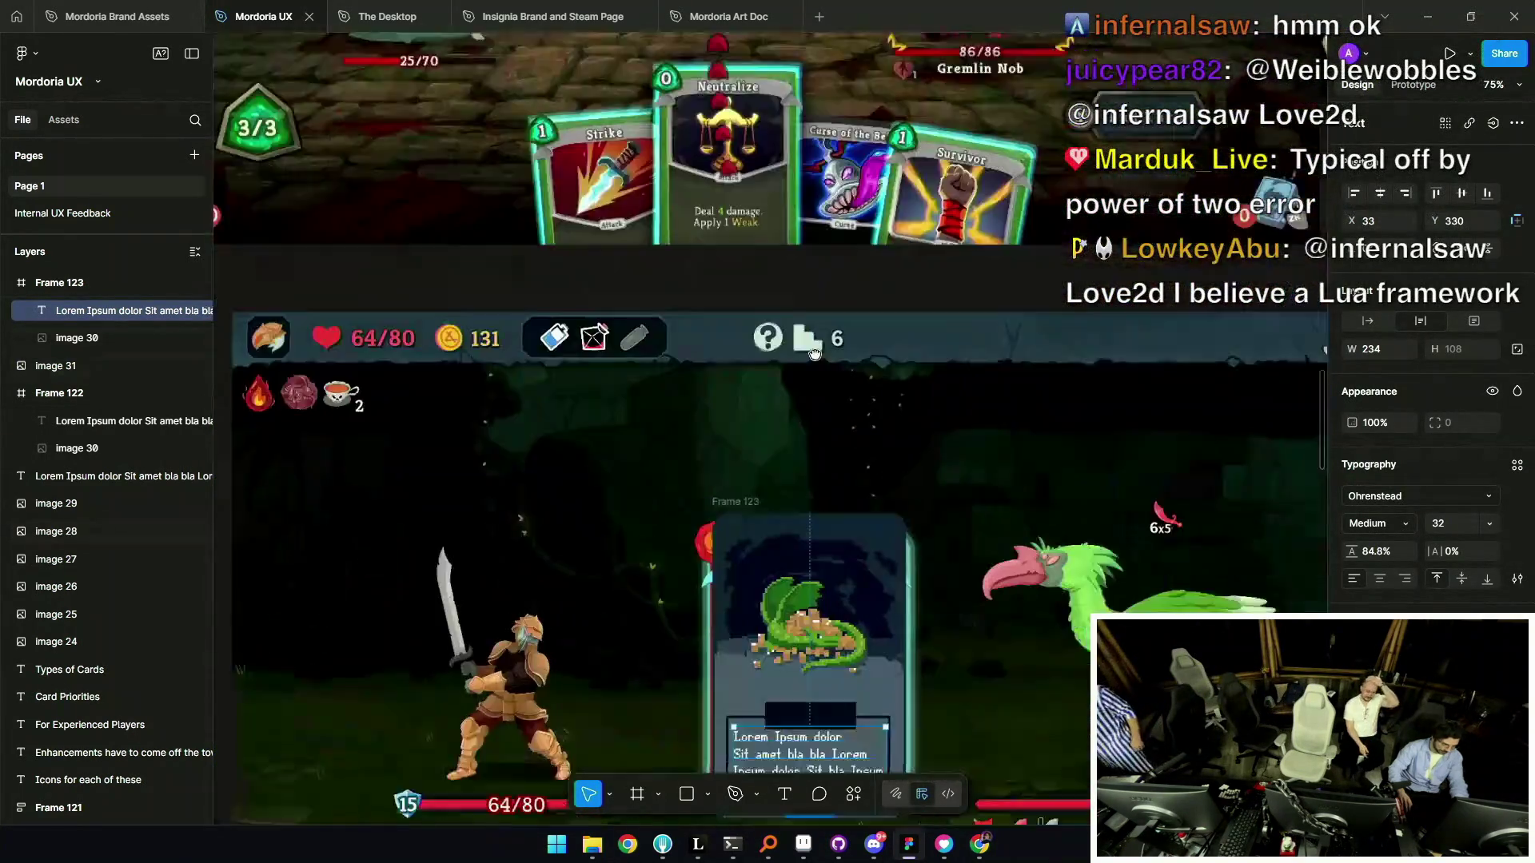
Rewrite the text as 'Apply 4 damage to all enemies in the area. Card is destroyed when played.'.
{"action": "scroll", "coordinate": [813, 352], "scroll_direction": "down", "scroll_amount": 3}
{"action": "scroll", "coordinate": [791, 556], "scroll_direction": "up", "scroll_amount": 5}
{"action": "key", "text": "Return"}
{"action": "type", "text": "Apply F"}
{"action": "type", "text": "our"}
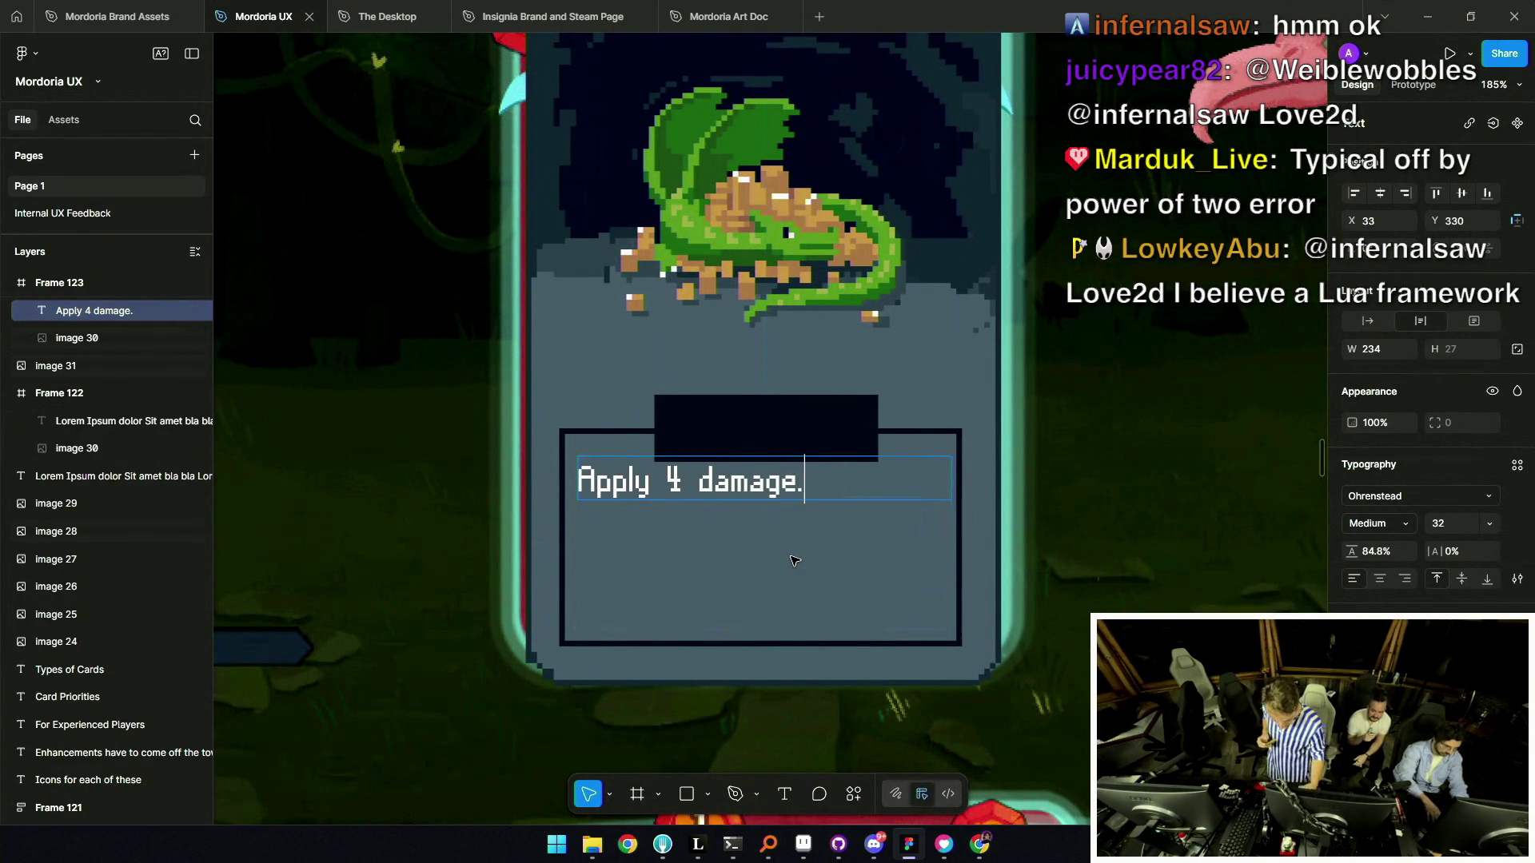
{"action": "key", "text": "Escape"}
{"action": "key", "text": "shift+Down"}
{"action": "key", "text": "Return"}
{"action": "left_click", "coordinate": [822, 497]}
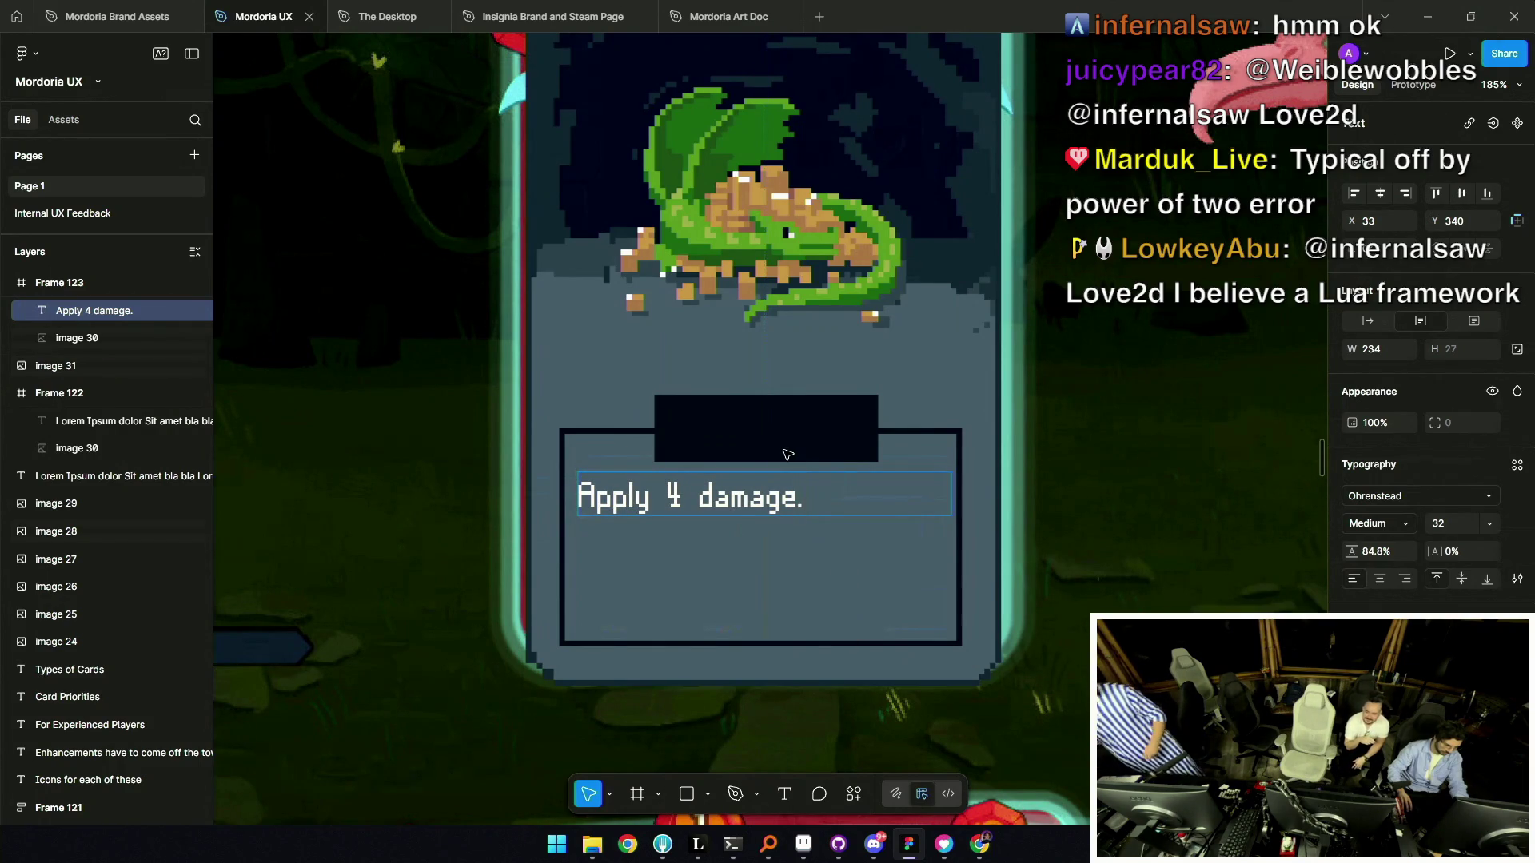
{"action": "left_click", "coordinate": [801, 496]}
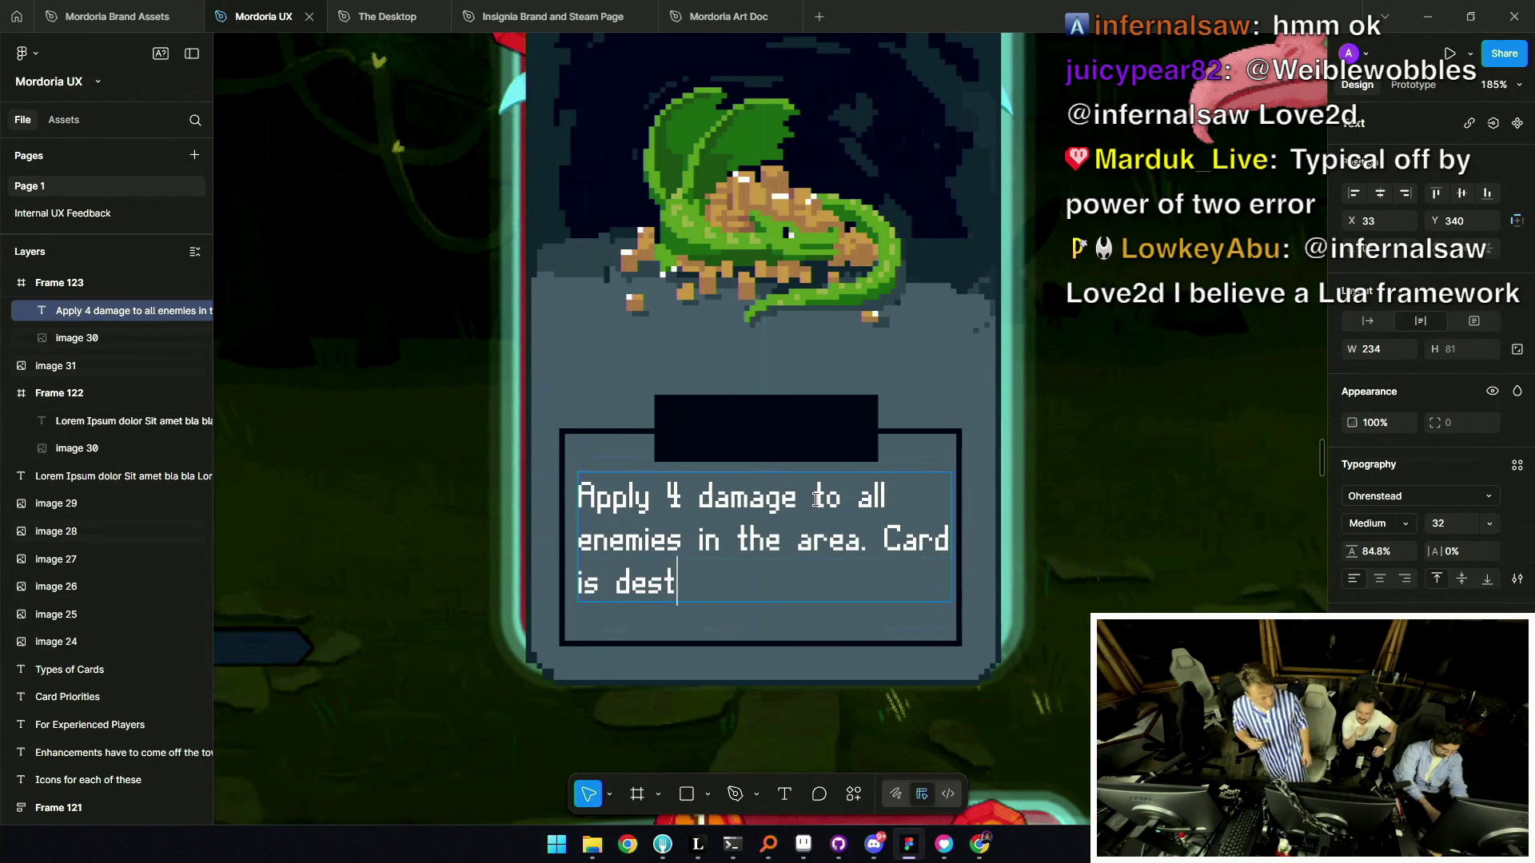
{"action": "key", "text": "BackSpace"}
{"action": "type", "text": "when pl"}
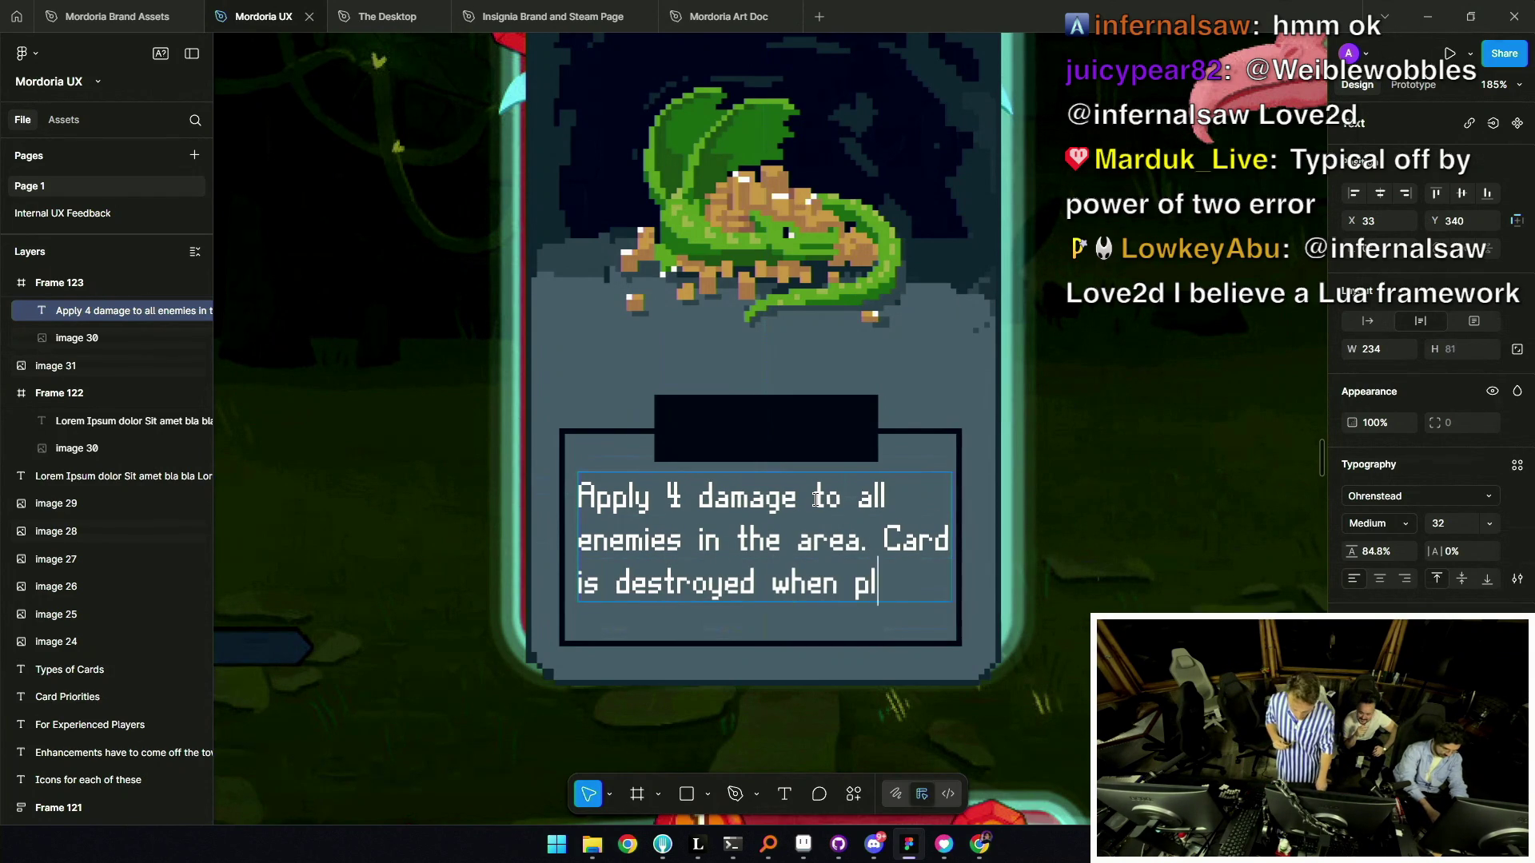
{"action": "key", "text": "Escape"}
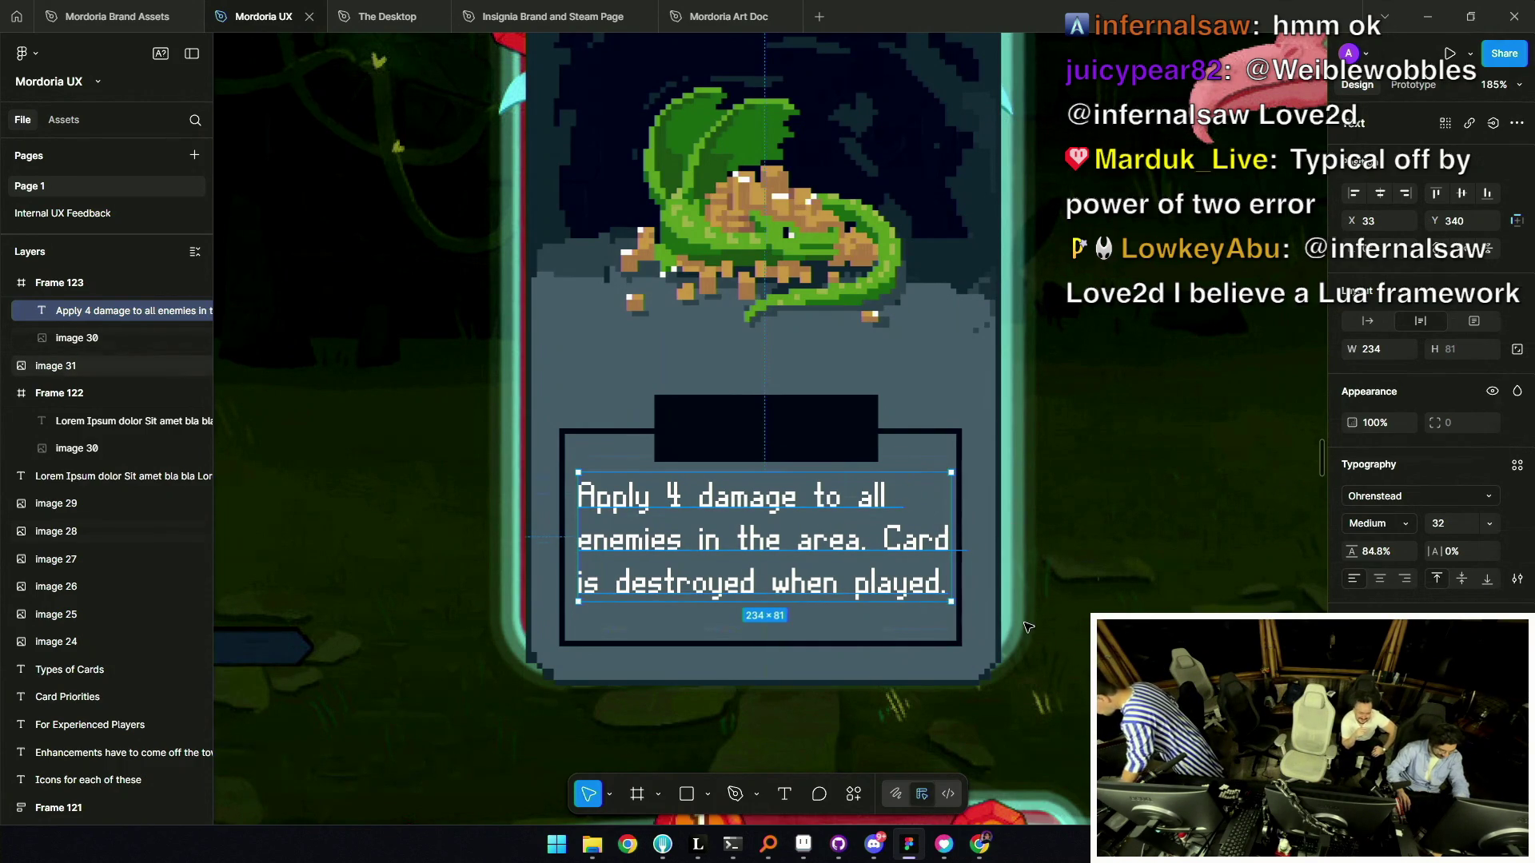
Wrap the text in an auto-layout frame filled with the dark name bar's colour.
{"action": "key", "text": "shift+a"}
{"action": "left_click", "coordinate": [1517, 575]}
{"action": "key", "text": "i"}
{"action": "left_click", "coordinate": [803, 441]}
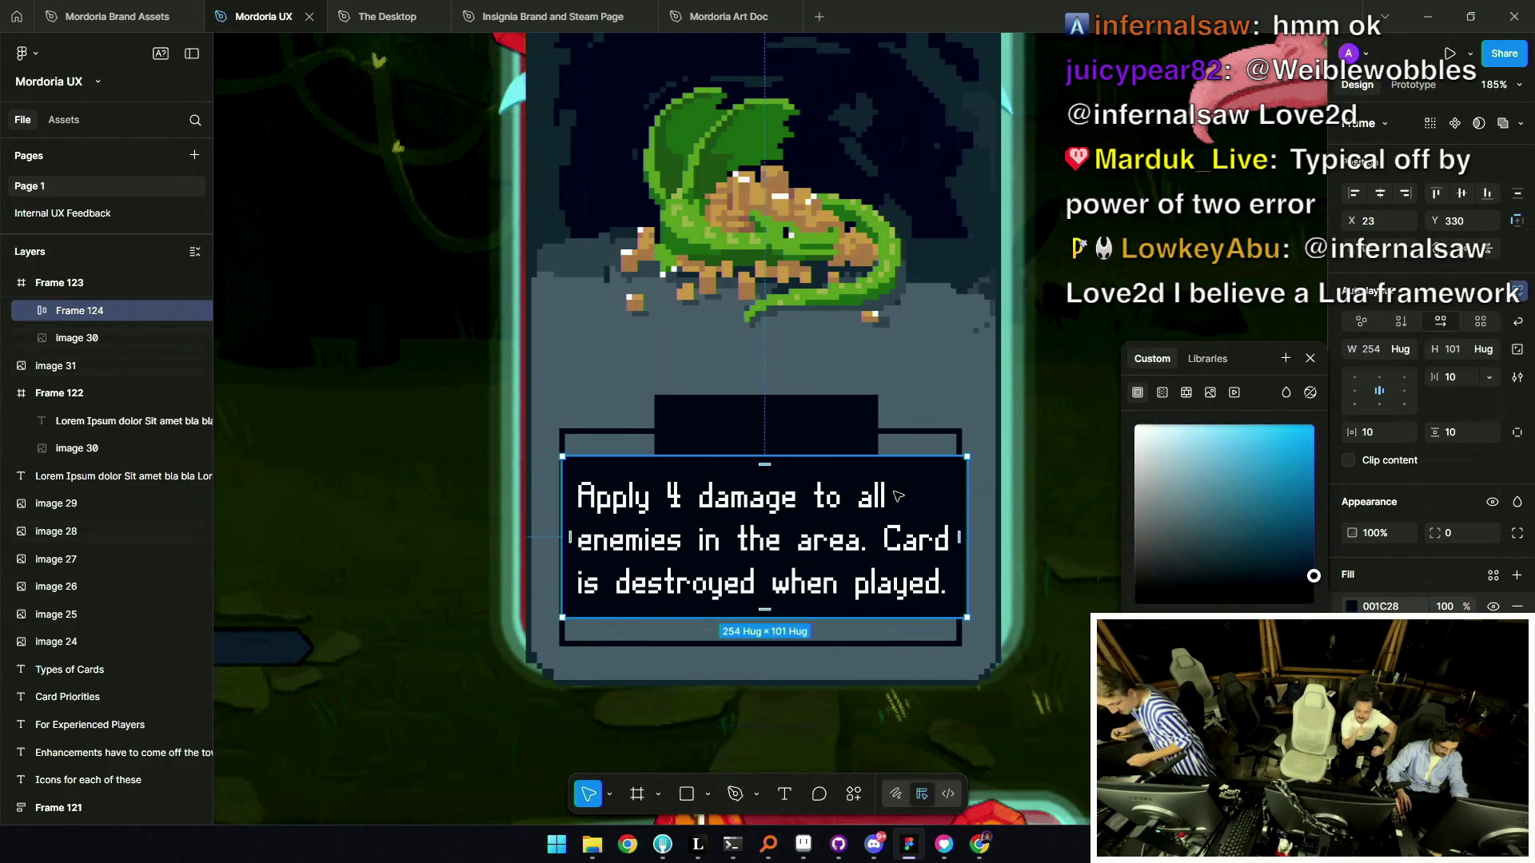
Resize the dark ability text box to 250×132 and move the card beside Frame 122.
{"action": "left_click_drag", "start_coordinate": [898, 456], "coordinate": [899, 431]}
{"action": "left_click_drag", "start_coordinate": [956, 617], "coordinate": [957, 643]}
{"action": "left_click_drag", "start_coordinate": [962, 588], "coordinate": [960, 589]}
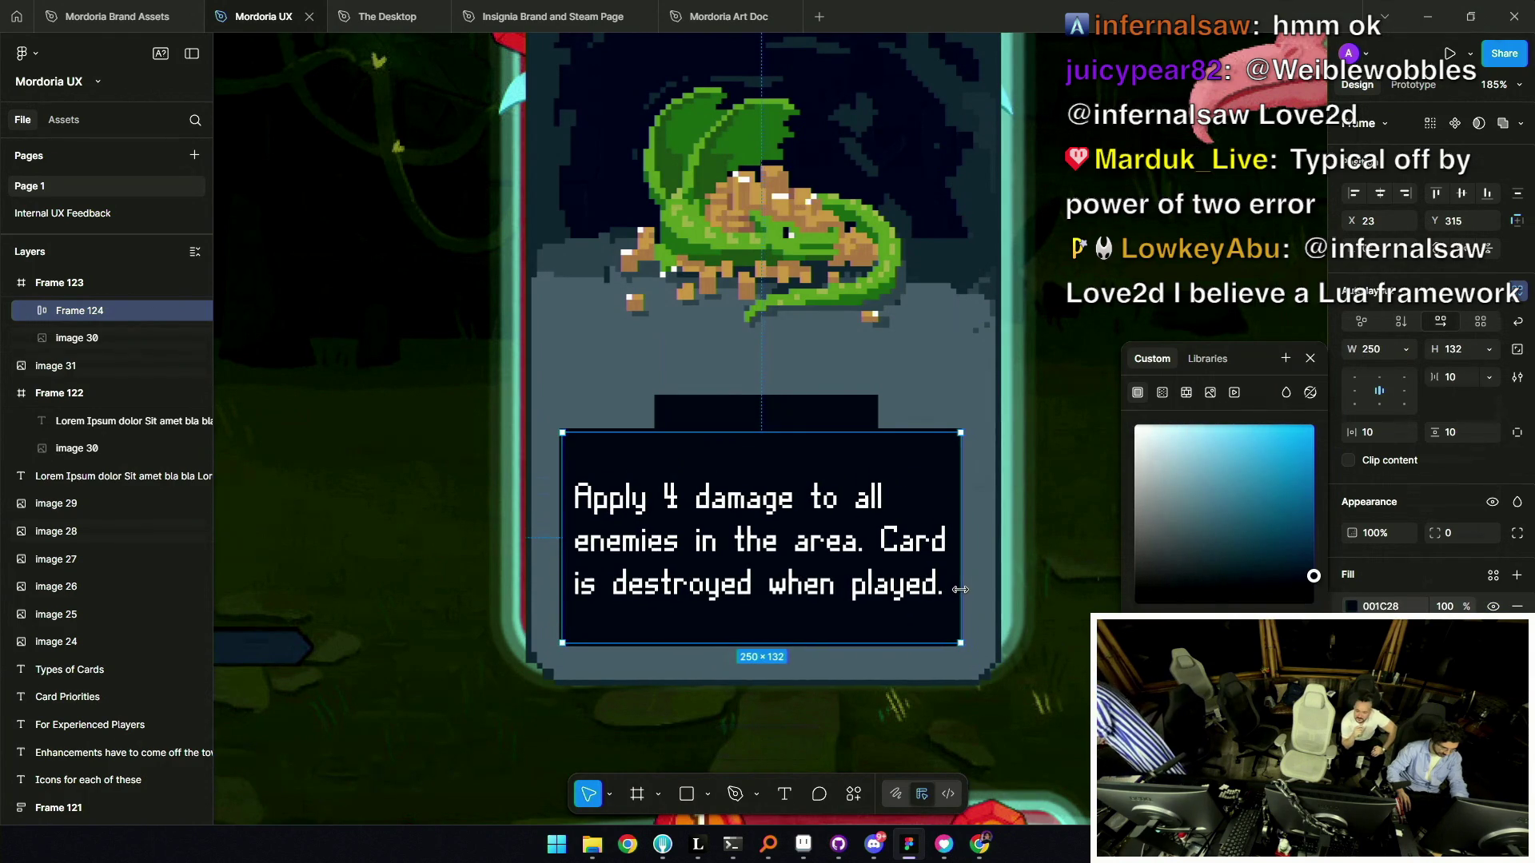
{"action": "scroll", "coordinate": [808, 492], "scroll_direction": "down", "scroll_amount": 10}
{"action": "key", "text": "Escape"}
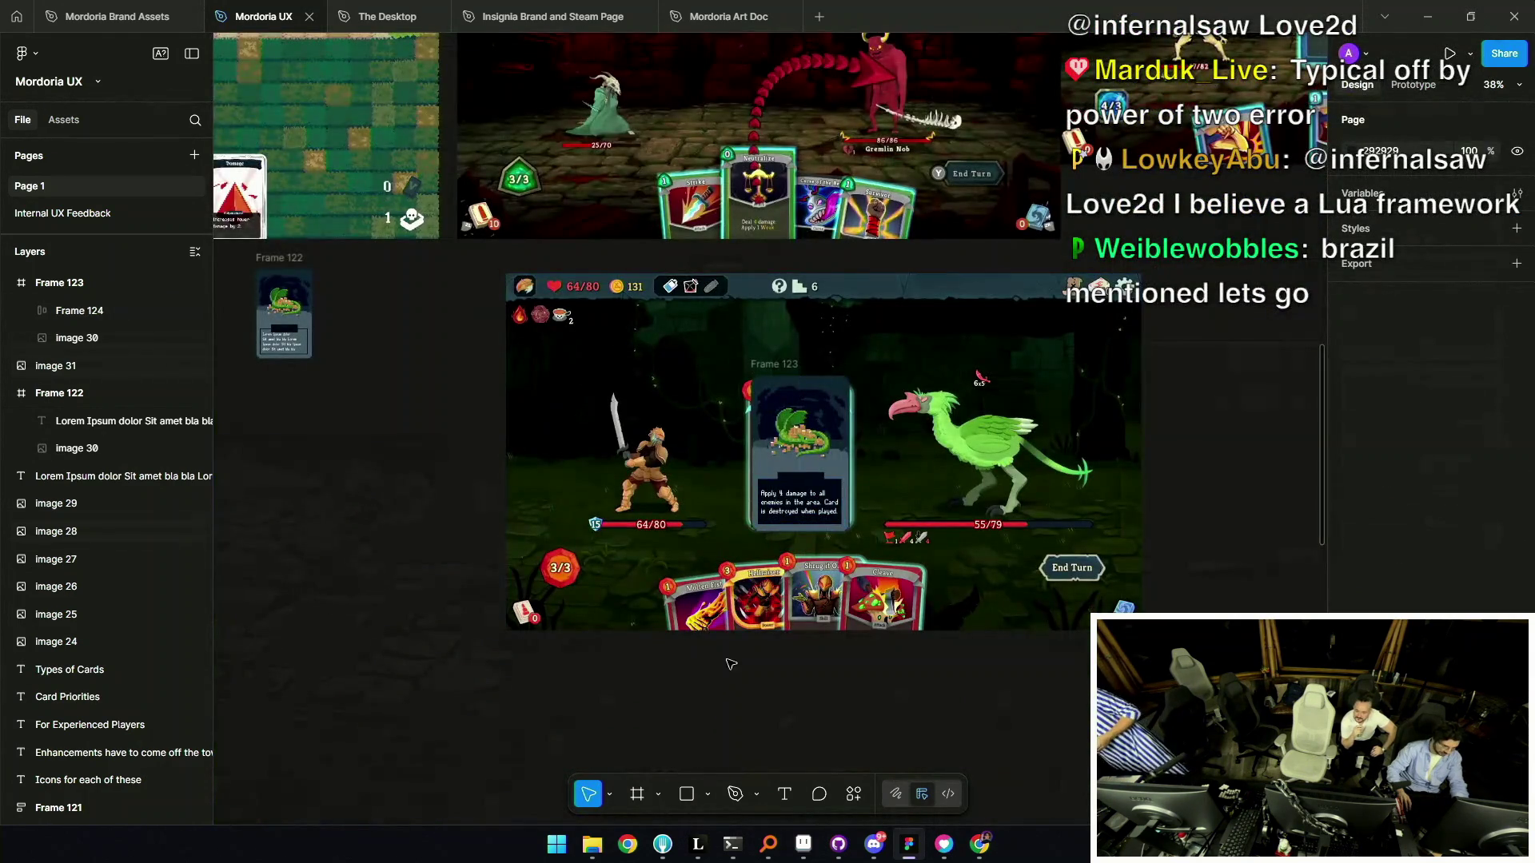
{"action": "scroll", "coordinate": [801, 496], "scroll_direction": "up", "scroll_amount": 7}
{"action": "scroll", "coordinate": [848, 474], "scroll_direction": "down", "scroll_amount": 7}
{"action": "mouse_move", "coordinate": [797, 348]}
{"action": "left_mouse_down"}
{"action": "mouse_move", "coordinate": [362, 396]}
{"action": "mouse_move", "coordinate": [399, 393]}
{"action": "left_mouse_up"}
{"action": "key", "text": "shift+2"}
Duplicate the ability text box and change the copy's text to 'Aura'.
{"action": "left_click", "coordinate": [663, 451]}
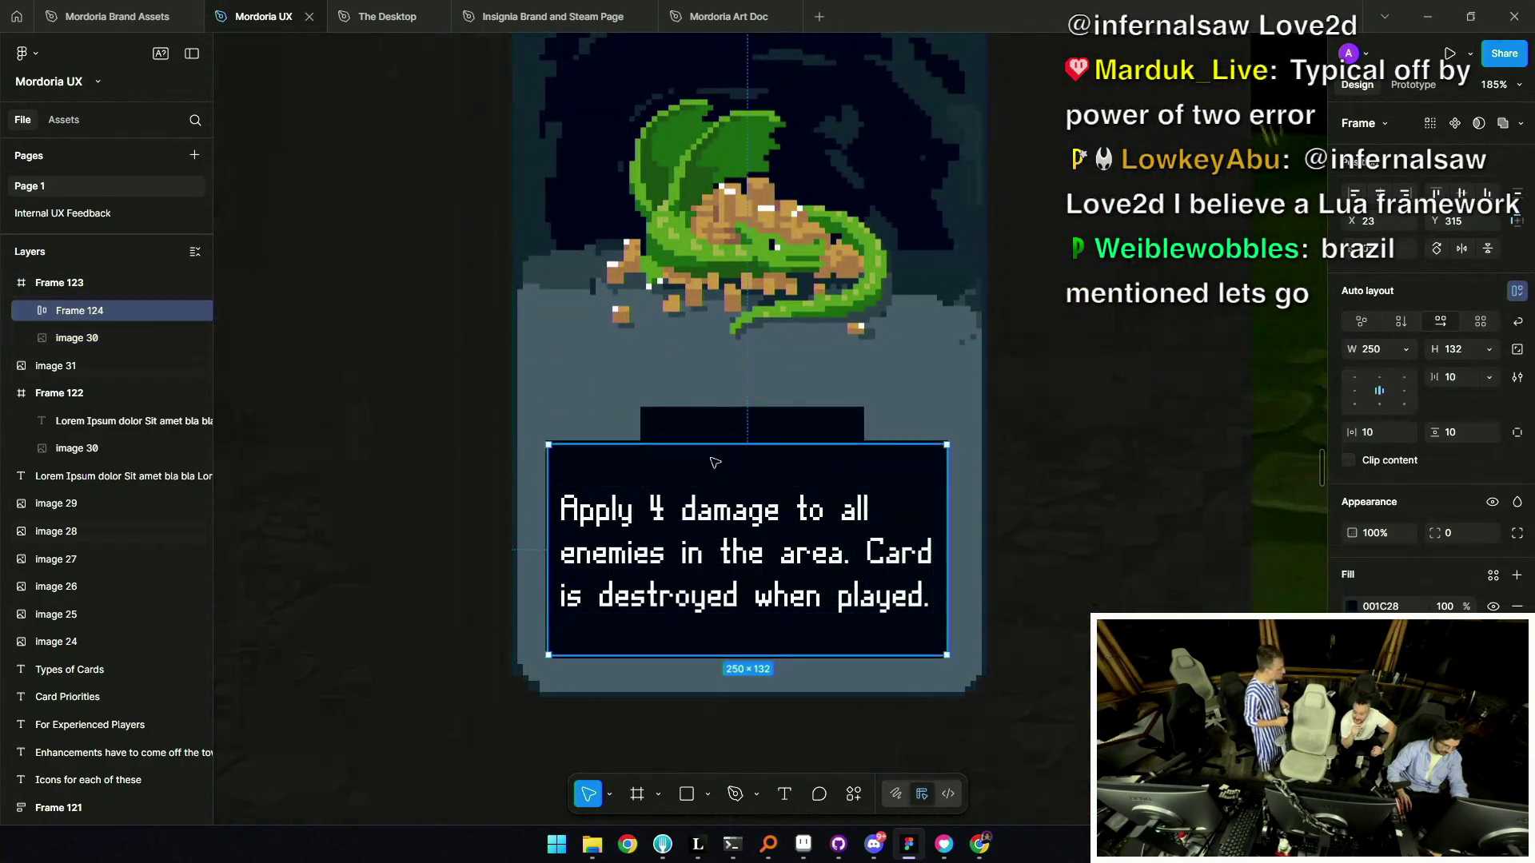
{"action": "key", "text": "shift+a"}
{"action": "double_click", "coordinate": [718, 473]}
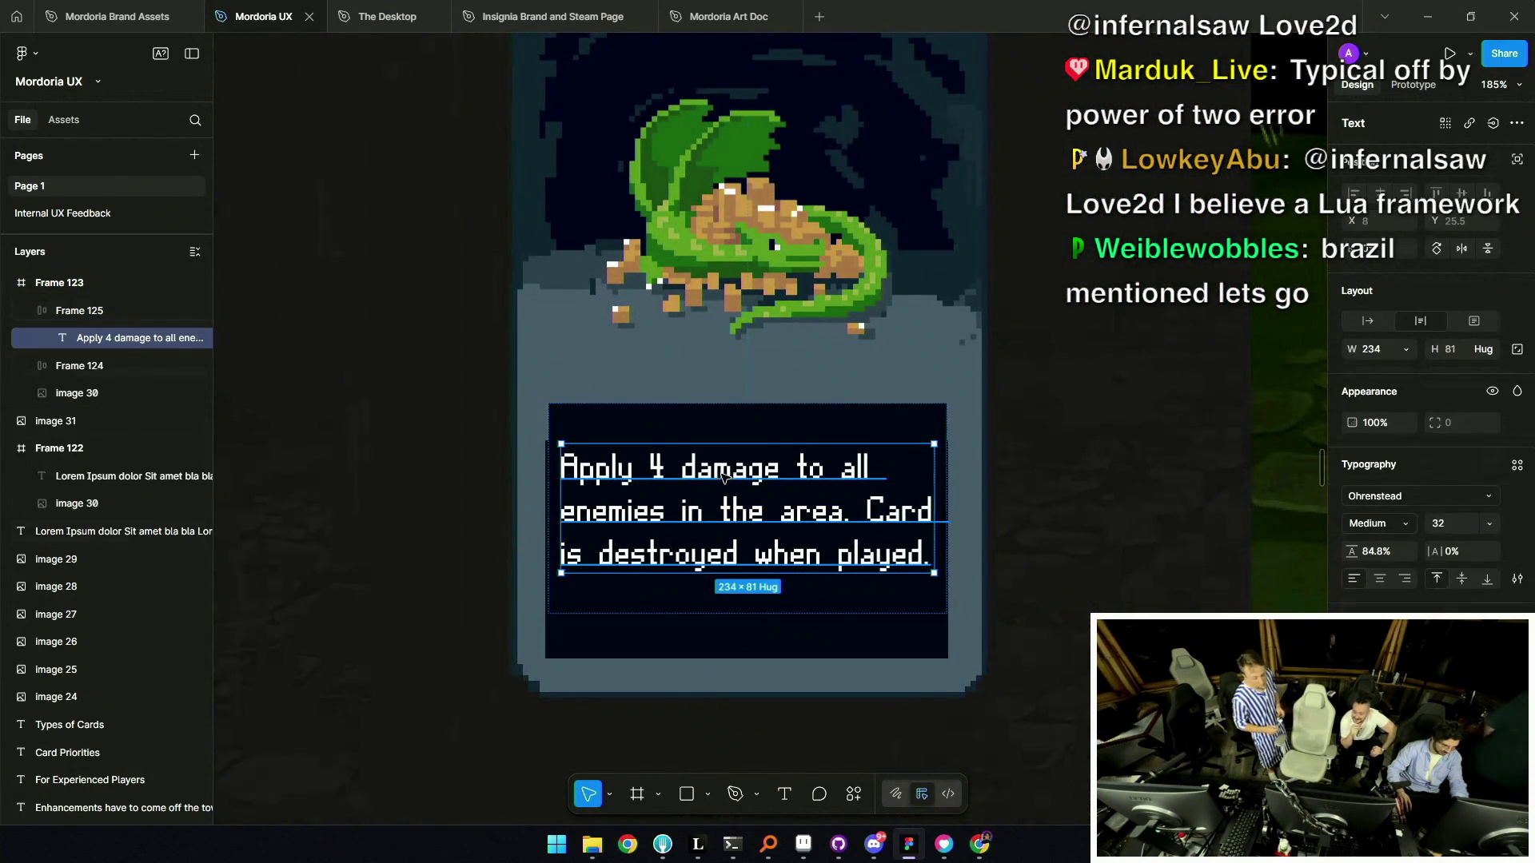
{"action": "double_click", "coordinate": [717, 471]}
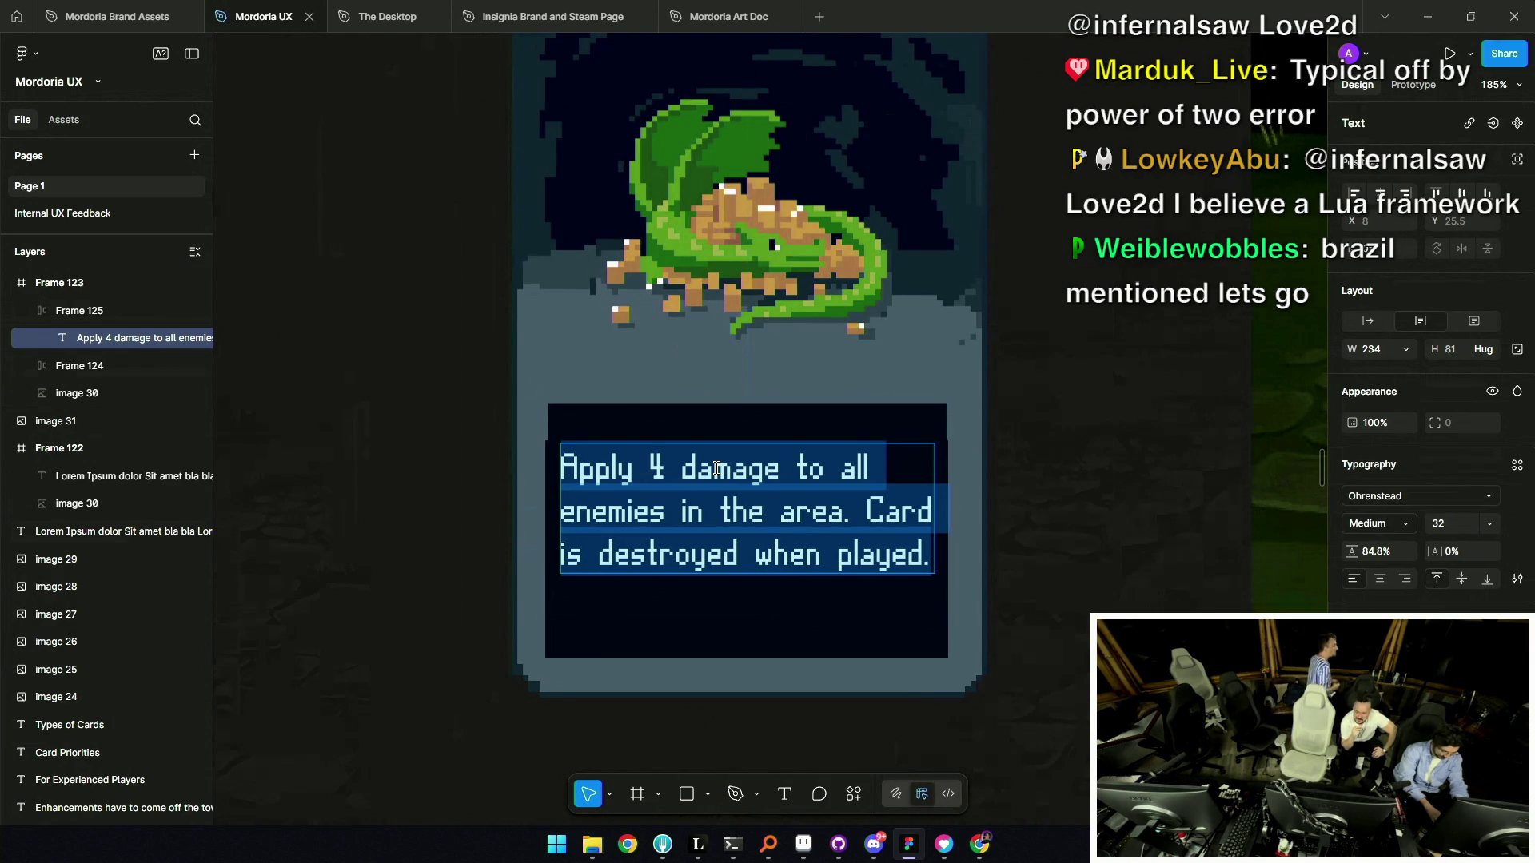
{"action": "type", "text": "Ausa"}
{"action": "key", "text": "BackSpace"}
{"action": "key", "text": "BackSpace"}
{"action": "type", "text": "ra"}
{"action": "key", "text": "Escape"}
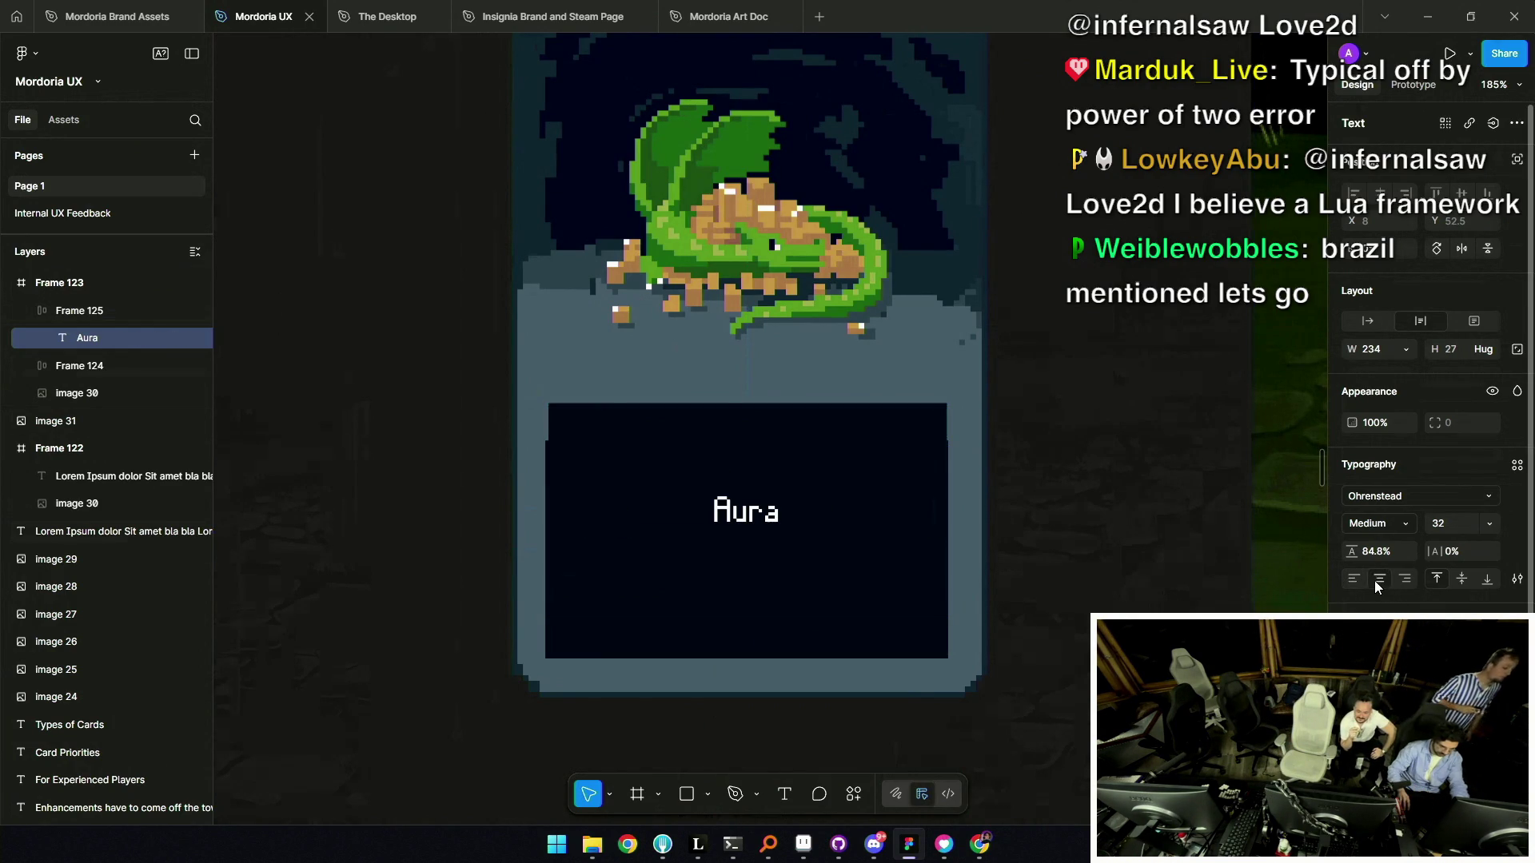
Shrink the Aura frame to a 78×42 label with radius 3, grey fill and dark text.
{"action": "left_click", "coordinate": [854, 566]}
{"action": "left_click_drag", "start_coordinate": [792, 612], "coordinate": [796, 455]}
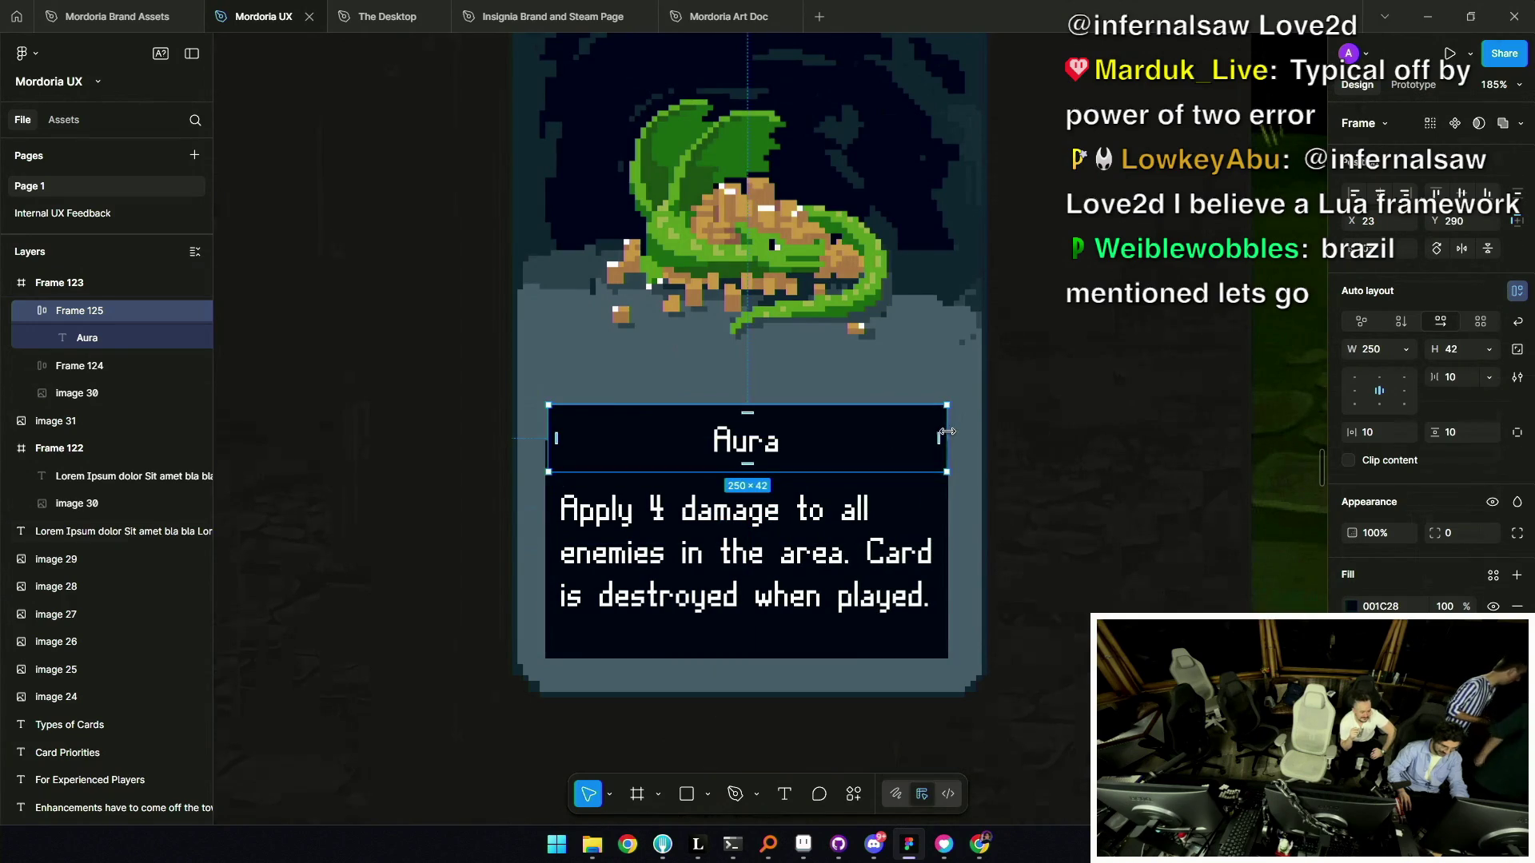
{"action": "mouse_move", "coordinate": [920, 422]}
{"action": "left_mouse_down"}
{"action": "mouse_move", "coordinate": [809, 432]}
{"action": "mouse_move", "coordinate": [791, 531]}
{"action": "mouse_move", "coordinate": [808, 431]}
{"action": "left_mouse_up"}
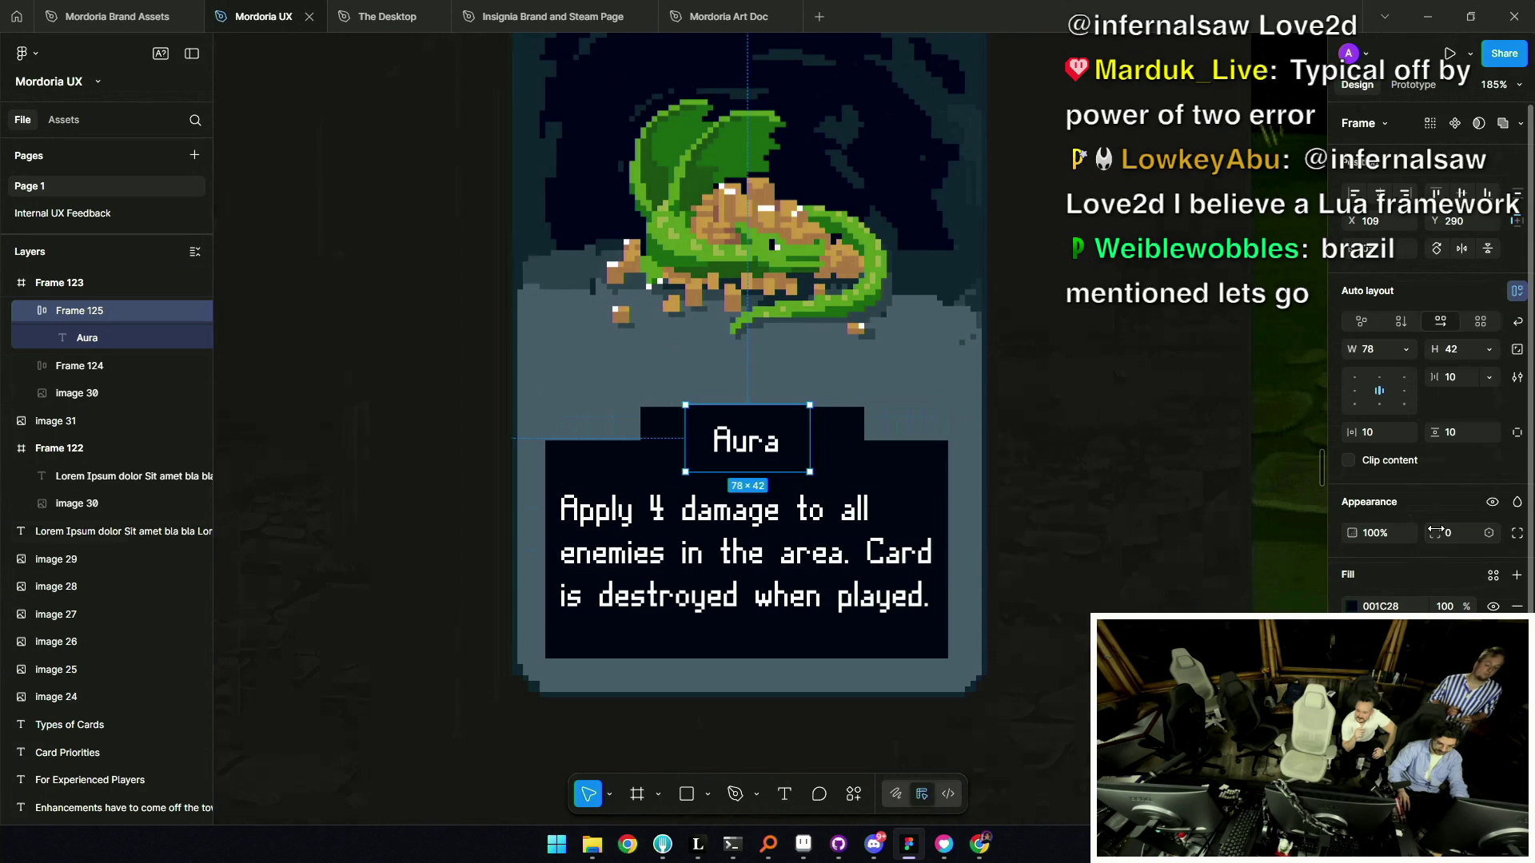
{"action": "left_click_drag", "start_coordinate": [1436, 532], "coordinate": [1496, 535]}
{"action": "left_click", "coordinate": [1351, 606]}
{"action": "mouse_move", "coordinate": [1213, 561]}
{"action": "left_mouse_down"}
{"action": "mouse_move", "coordinate": [1110, 482]}
{"action": "mouse_move", "coordinate": [1073, 524]}
{"action": "mouse_move", "coordinate": [985, 401]}
{"action": "mouse_move", "coordinate": [959, 508]}
{"action": "left_mouse_up"}
{"action": "double_click", "coordinate": [758, 417]}
{"action": "left_click", "coordinate": [1351, 680]}
{"action": "left_click", "coordinate": [1134, 604]}
Test a copy of Aura's ability text box on the Ghostly Armor card, then delete it.
{"action": "scroll", "coordinate": [723, 413], "scroll_direction": "down", "scroll_amount": 10}
{"action": "left_click", "coordinate": [670, 510]}
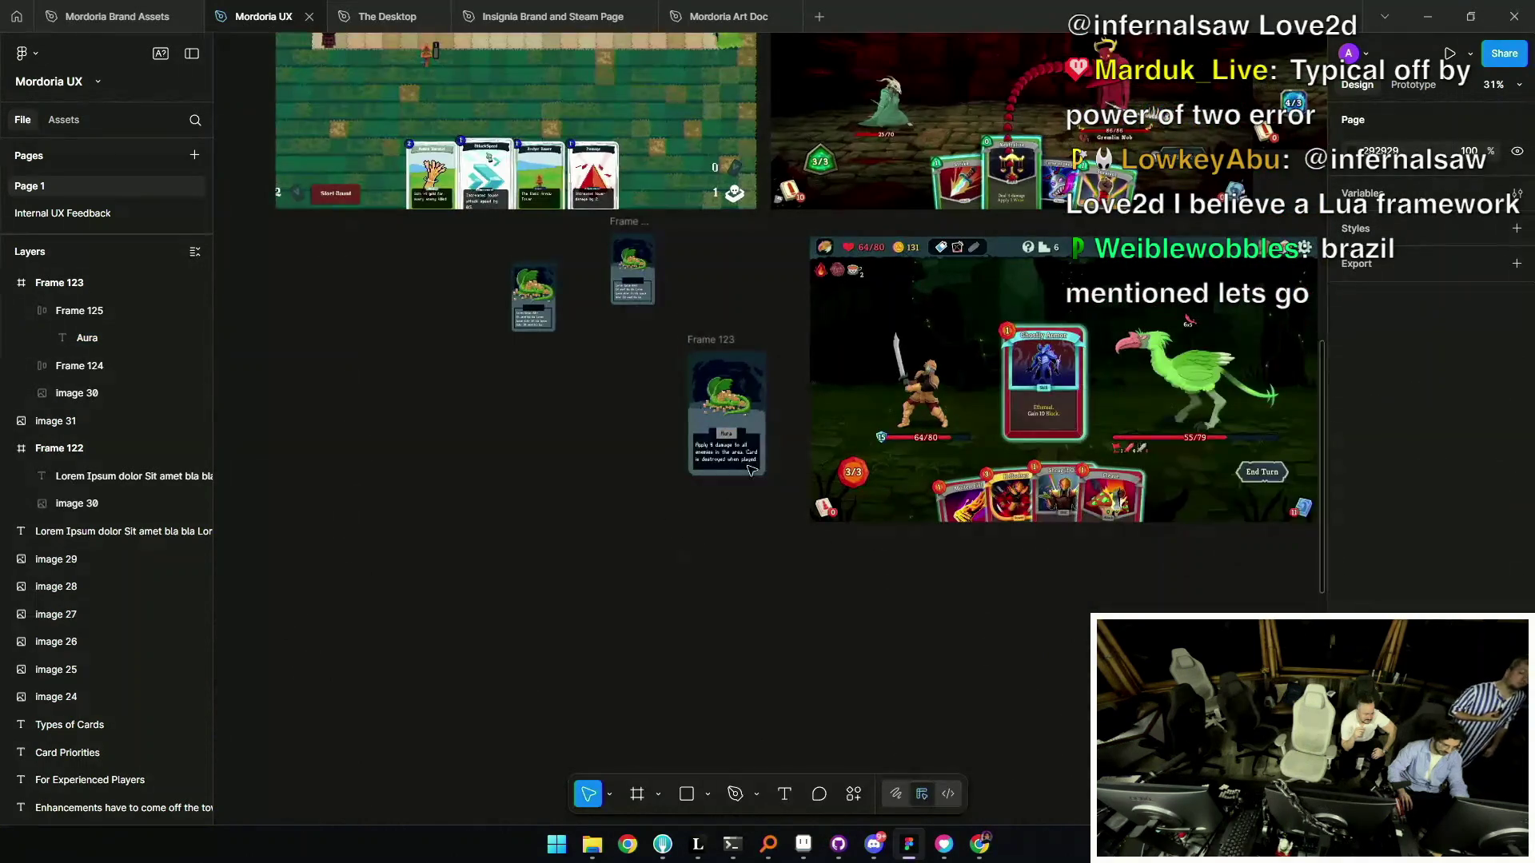
{"action": "scroll", "coordinate": [670, 503], "scroll_direction": "up", "scroll_amount": 5}
{"action": "scroll", "coordinate": [670, 492], "scroll_direction": "down", "scroll_amount": 3}
{"action": "scroll", "coordinate": [670, 488], "scroll_direction": "right", "scroll_amount": 3}
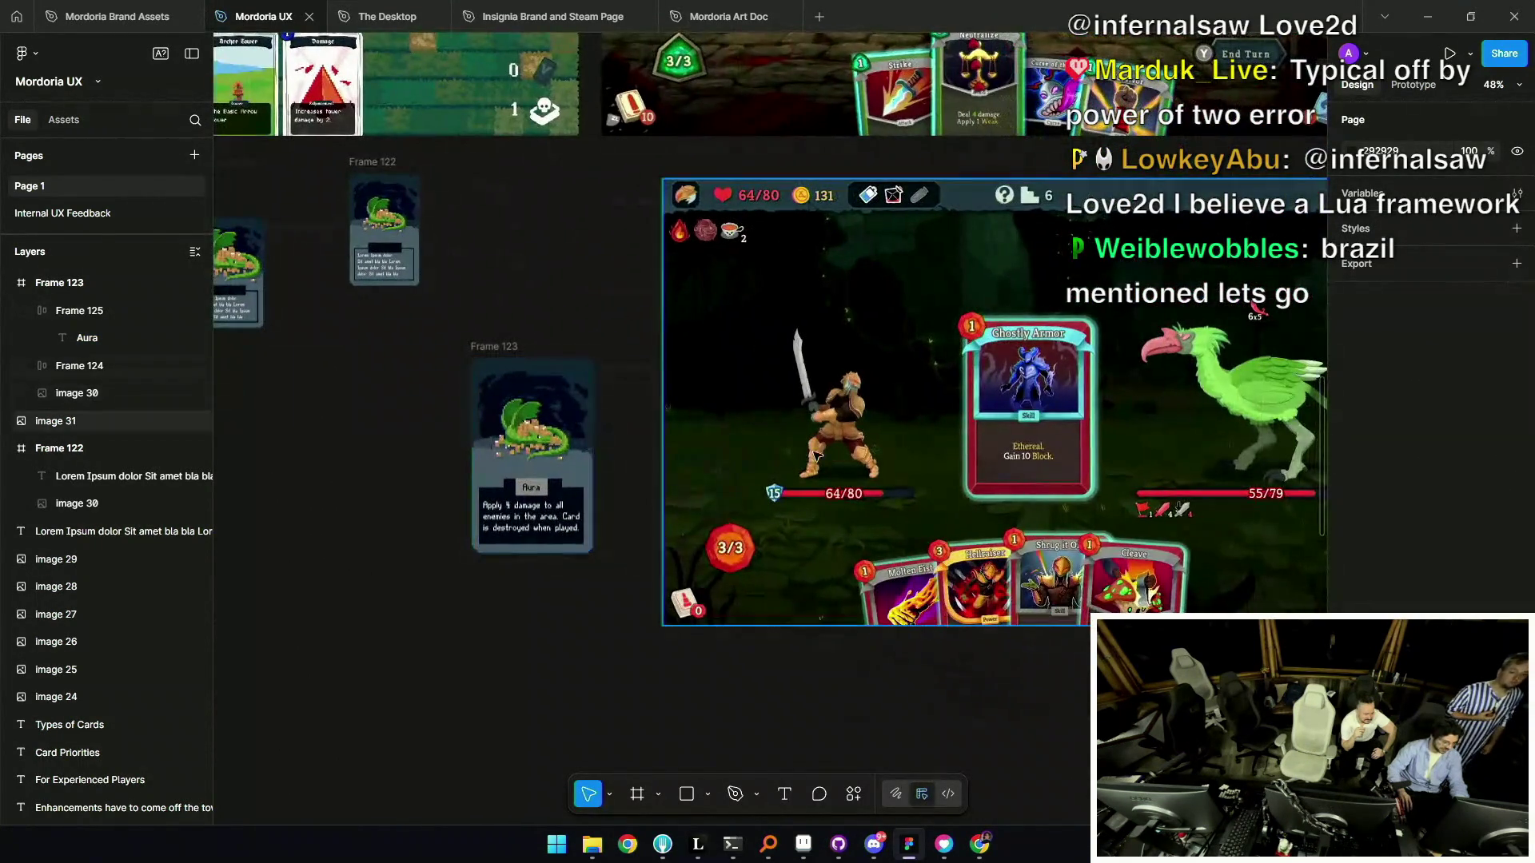
{"action": "scroll", "coordinate": [591, 504], "scroll_direction": "up", "scroll_amount": 3}
{"action": "scroll", "coordinate": [599, 507], "scroll_direction": "right", "scroll_amount": 3}
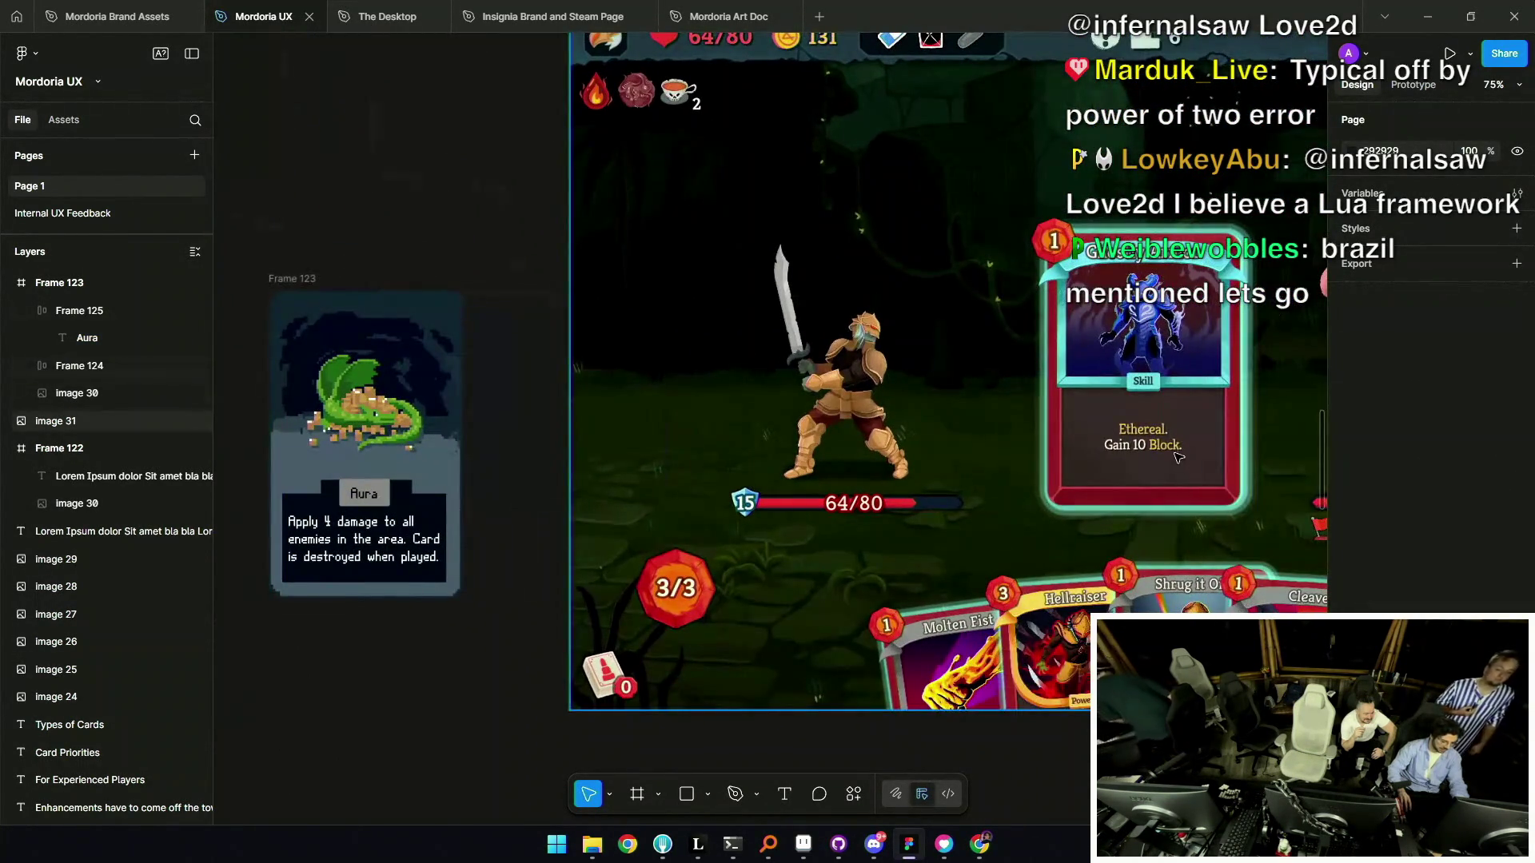
{"action": "left_click", "coordinate": [359, 541]}
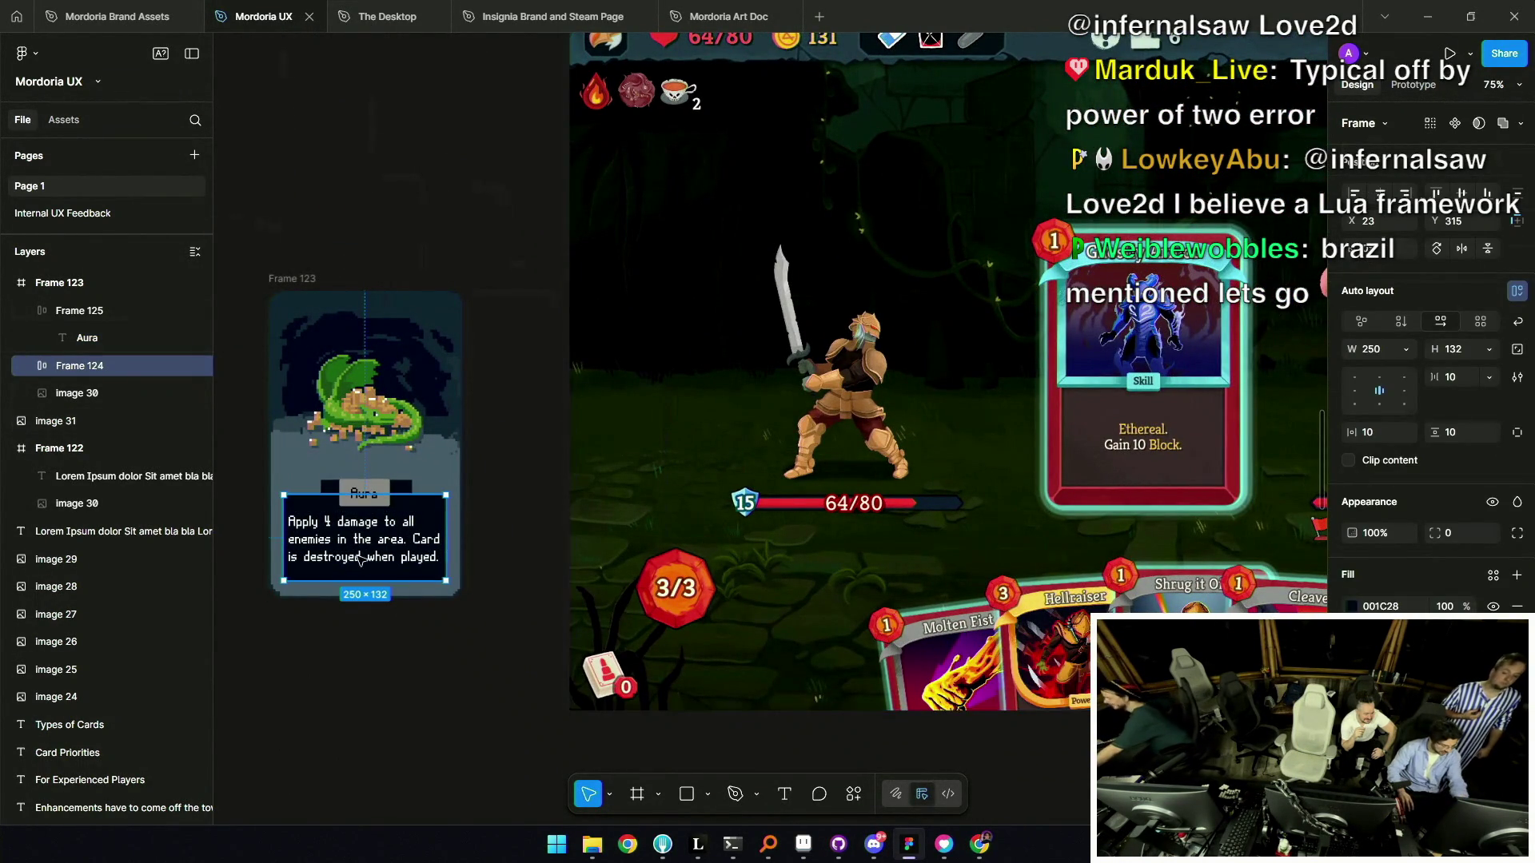
{"action": "left_click_drag", "start_coordinate": [344, 543], "coordinate": [1230, 440], "text": "alt"}
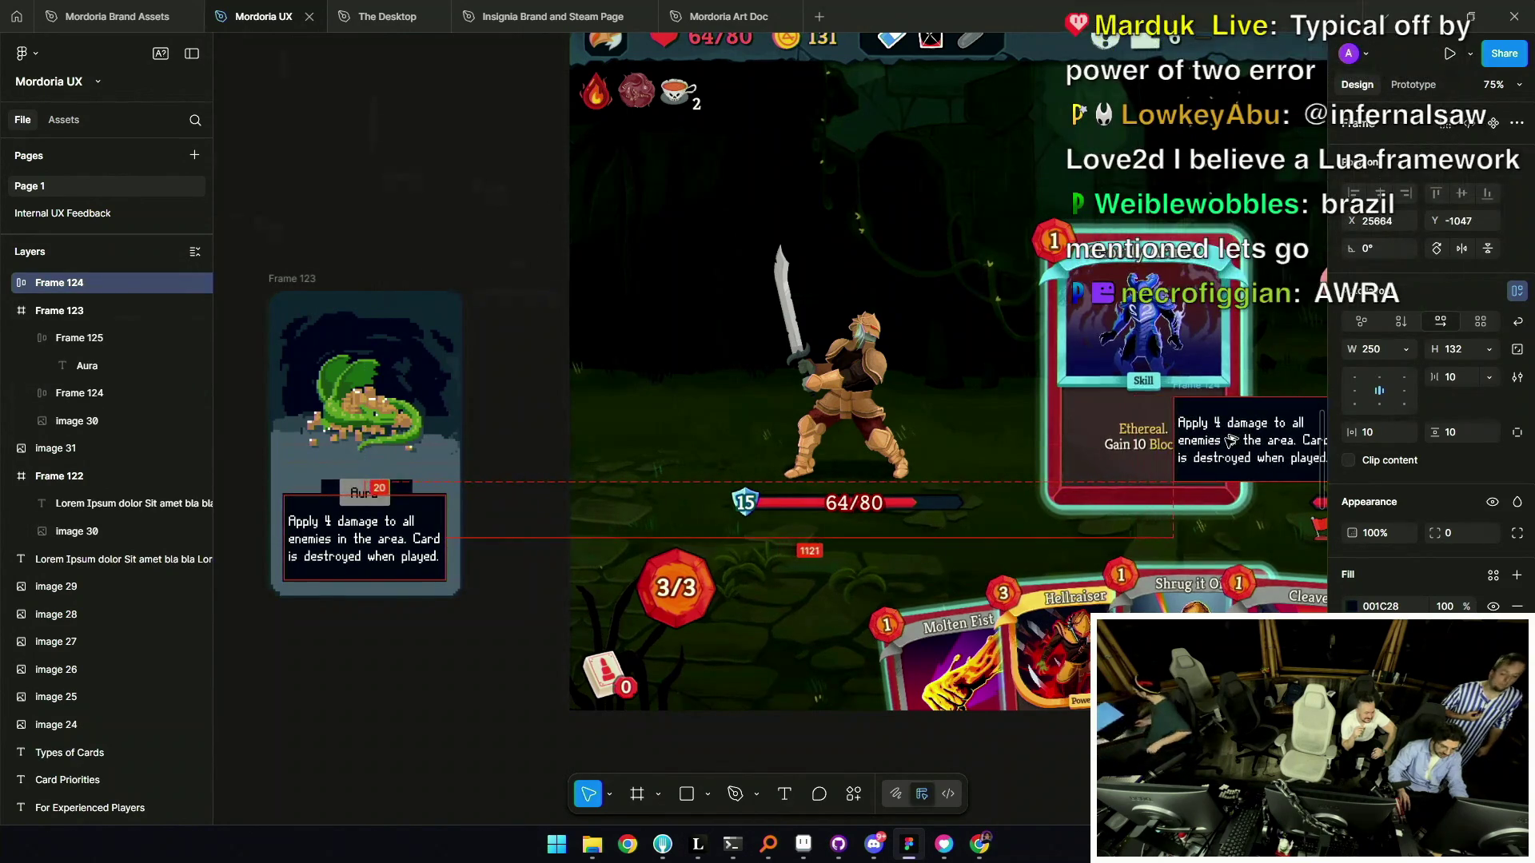
{"action": "scroll", "coordinate": [921, 432], "scroll_direction": "right", "scroll_amount": 5}
{"action": "key", "text": "Delete"}
{"action": "scroll", "coordinate": [479, 320], "scroll_direction": "down", "scroll_amount": 3}
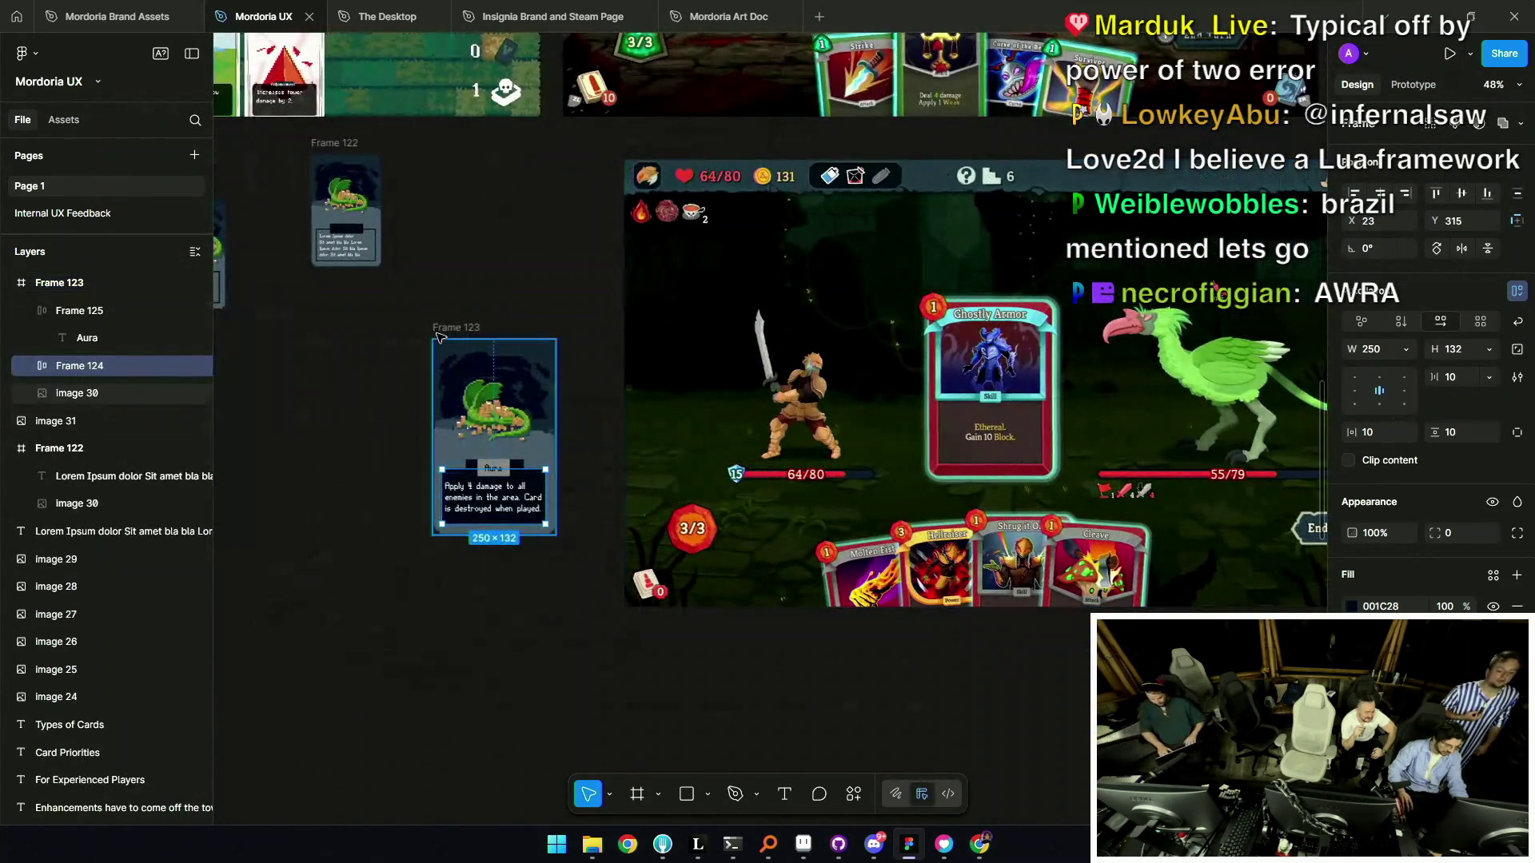
{"action": "left_click_drag", "start_coordinate": [458, 309], "coordinate": [517, 375]}
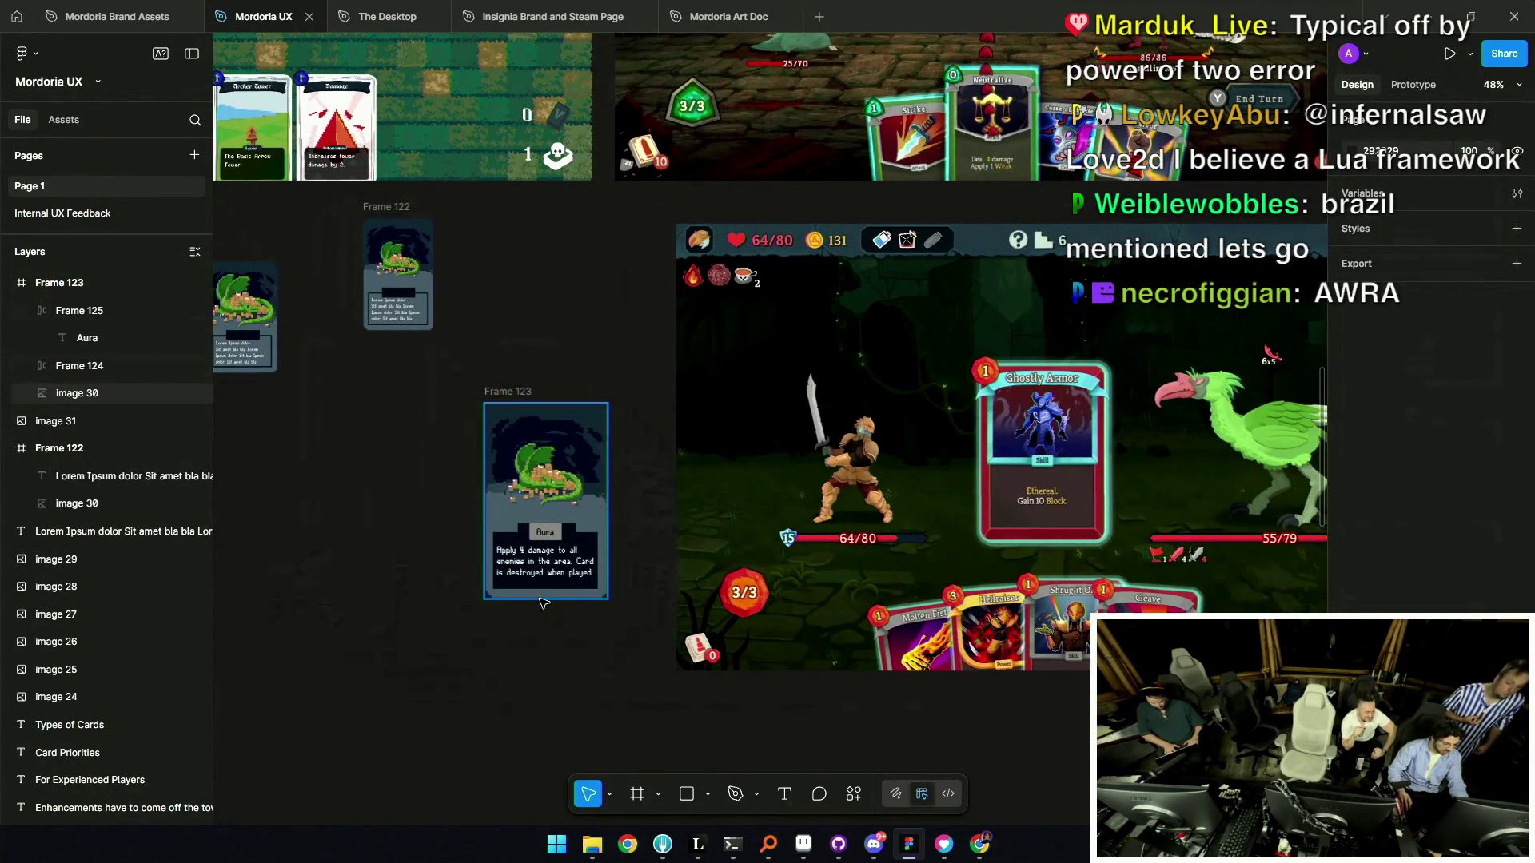
{"action": "scroll", "coordinate": [746, 543], "scroll_direction": "up", "scroll_amount": 10}
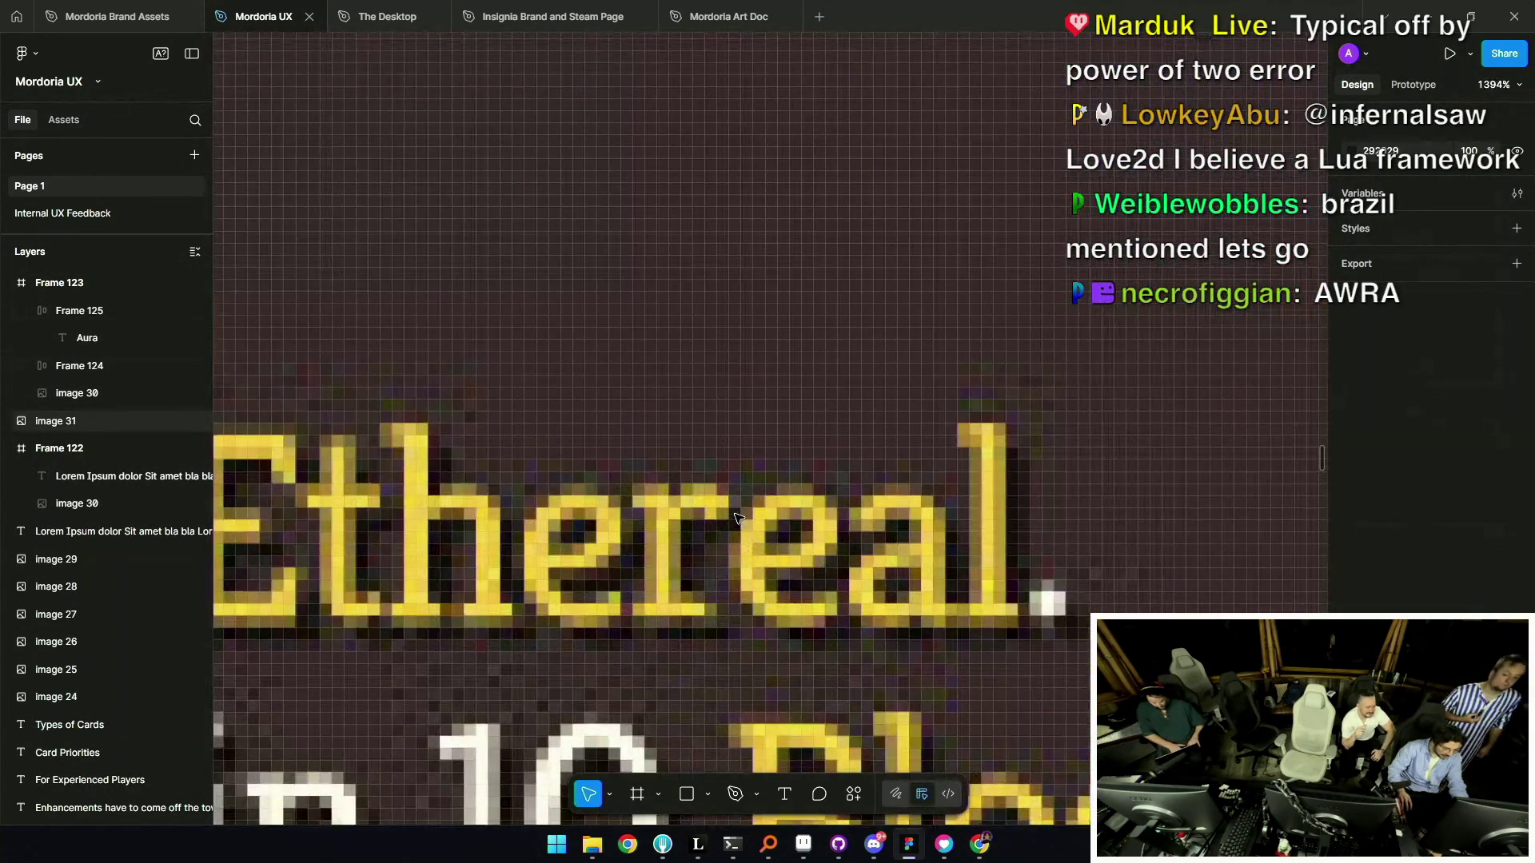
Check the 'Ethereal' pixel lettering up close, then drop Frame 123 onto the green tower-defense screenshot.
{"action": "scroll", "coordinate": [744, 525], "scroll_direction": "up", "scroll_amount": 5}
{"action": "left_click_drag", "start_coordinate": [723, 592], "coordinate": [696, 394]}
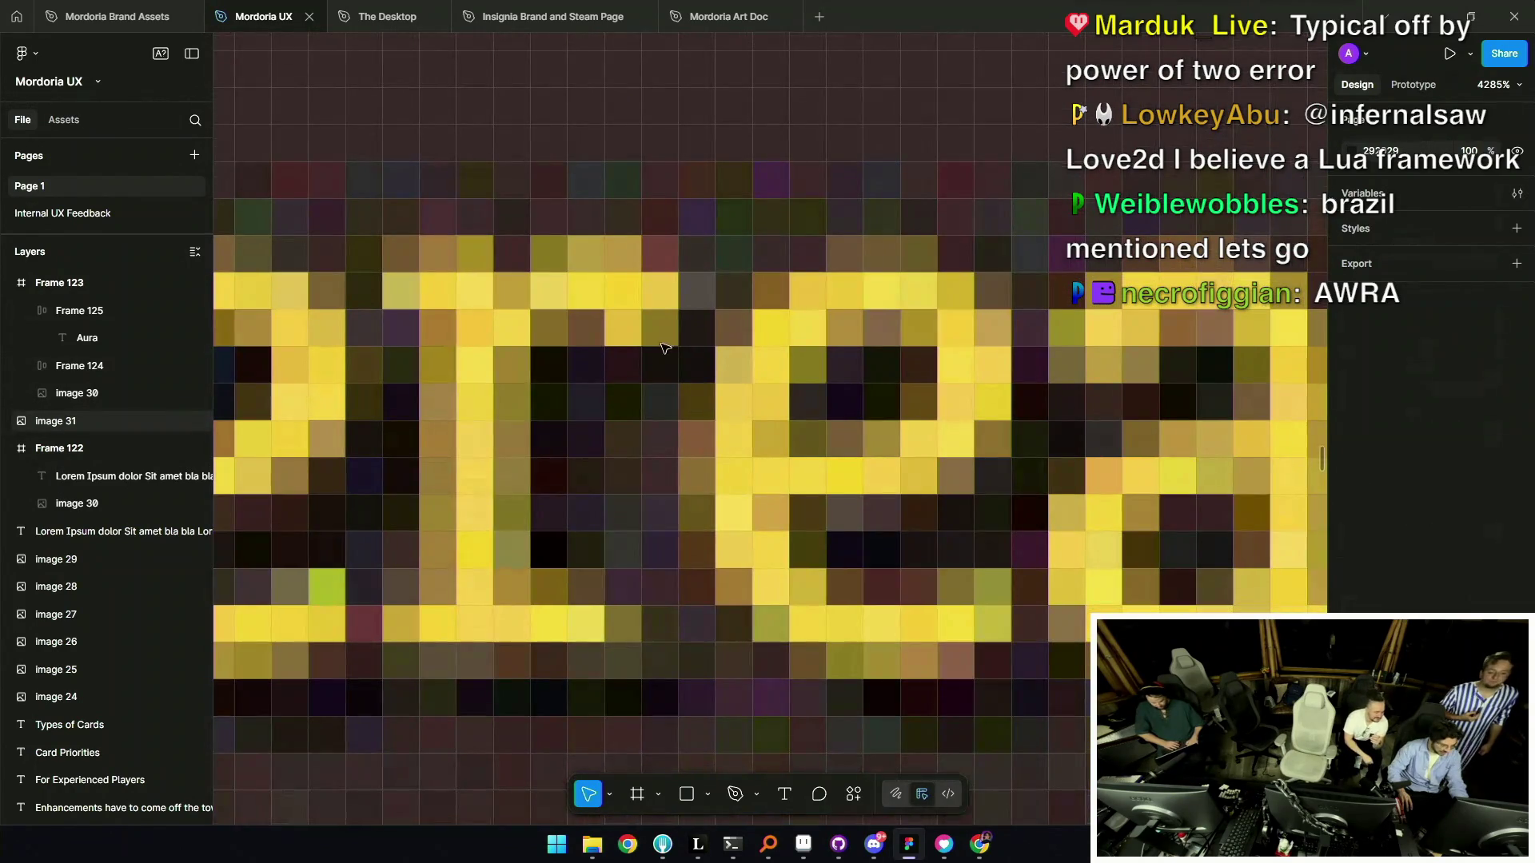
{"action": "scroll", "coordinate": [700, 364], "scroll_direction": "down", "scroll_amount": 13}
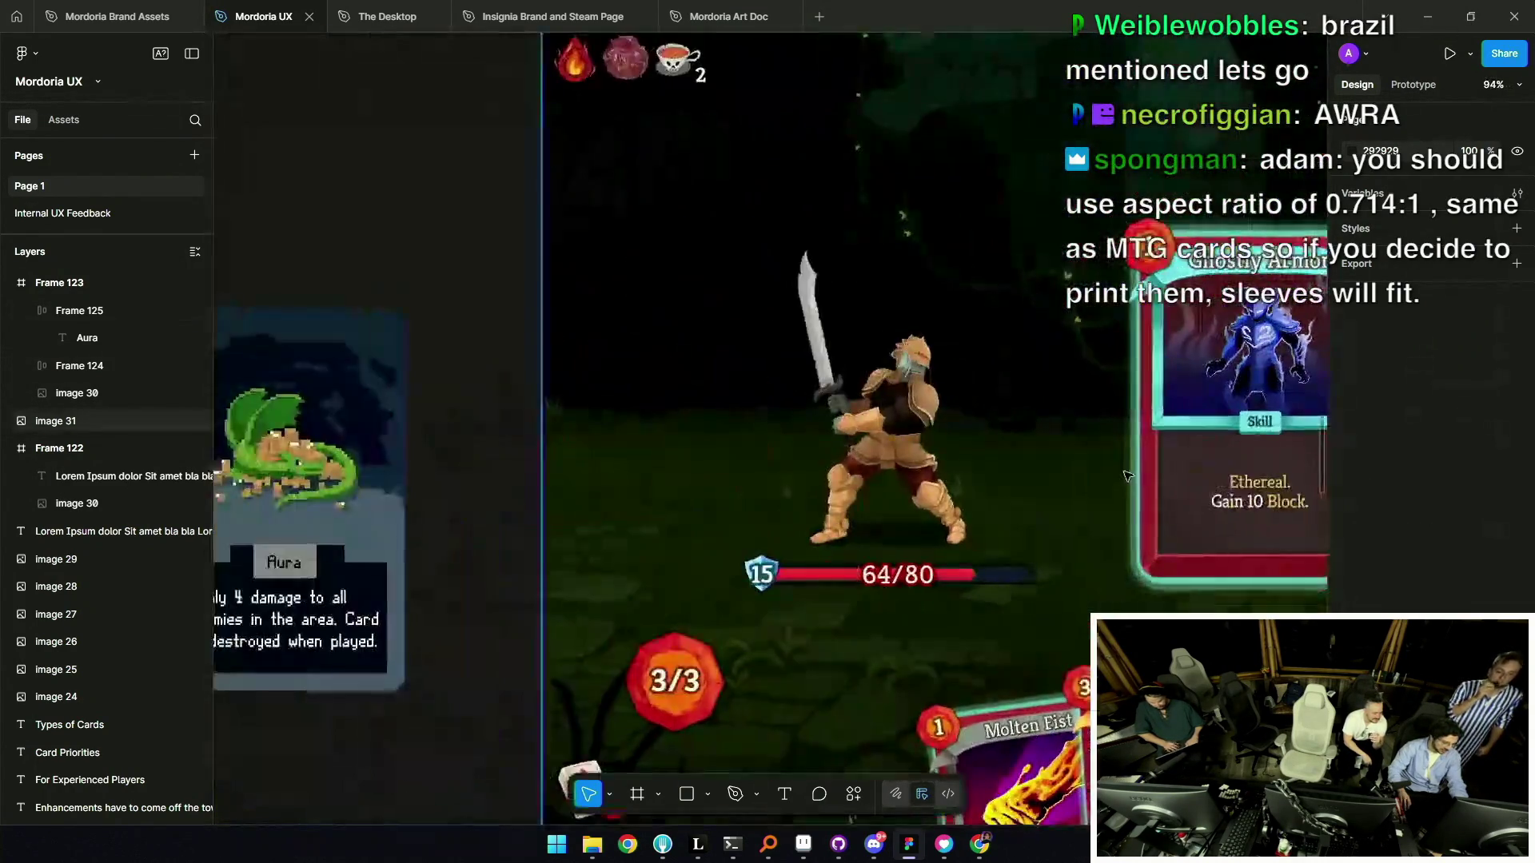
{"action": "scroll", "coordinate": [1128, 476], "scroll_direction": "down", "scroll_amount": 5}
{"action": "scroll", "coordinate": [719, 394], "scroll_direction": "up", "scroll_amount": 3}
{"action": "mouse_move", "coordinate": [786, 463]}
{"action": "left_mouse_down"}
{"action": "mouse_move", "coordinate": [657, 165]}
{"action": "mouse_move", "coordinate": [668, 356]}
{"action": "mouse_move", "coordinate": [596, 353]}
{"action": "mouse_move", "coordinate": [654, 353]}
{"action": "left_mouse_up"}
{"action": "scroll", "coordinate": [627, 370], "scroll_direction": "down", "scroll_amount": 2}
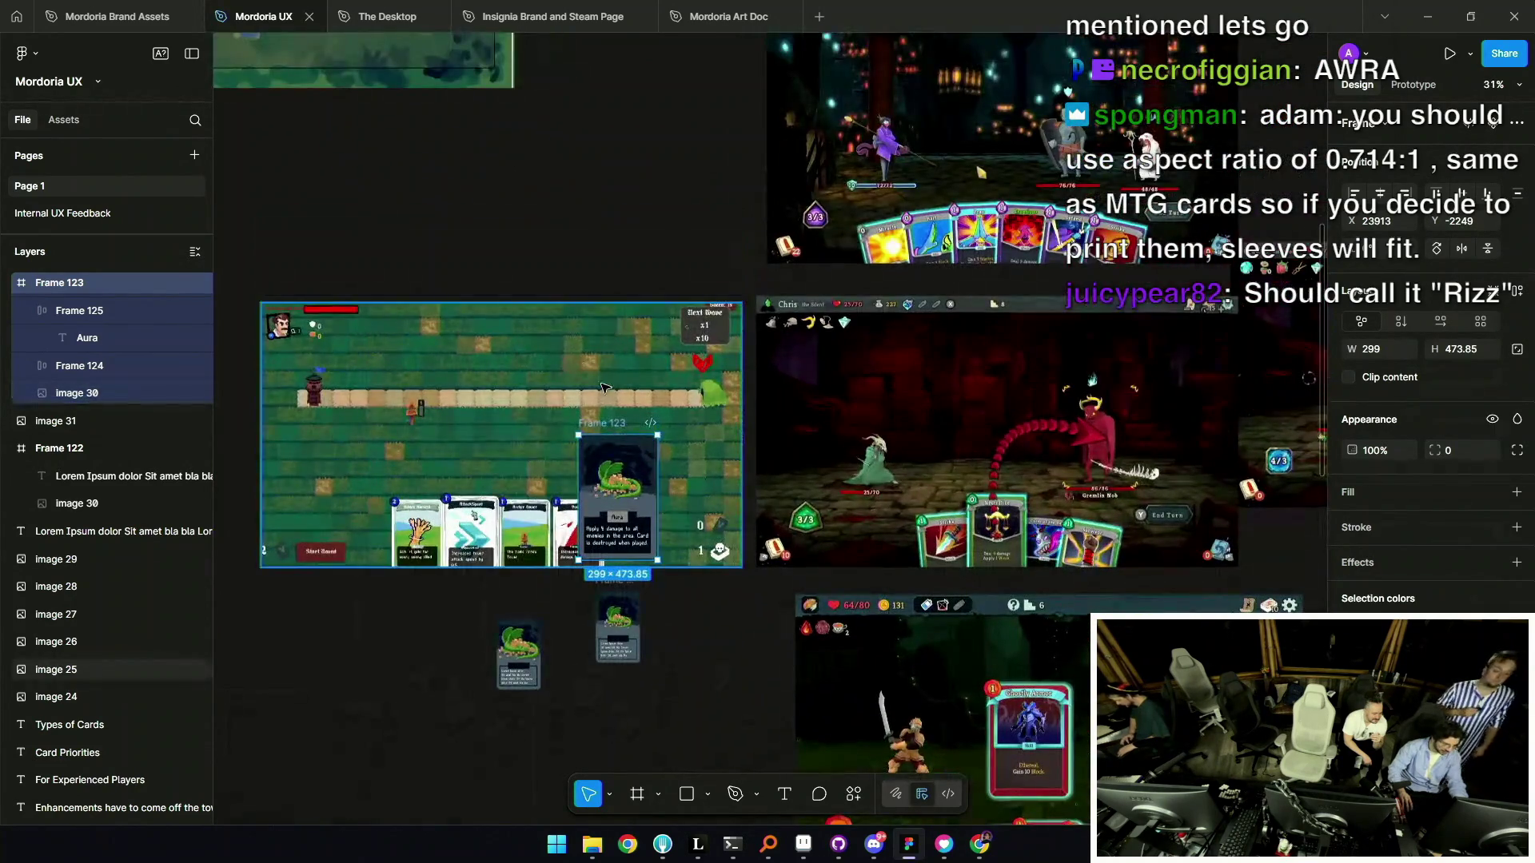
Shift the Aura card down and right and turn on clip content for its frame.
{"action": "scroll", "coordinate": [601, 388], "scroll_direction": "down", "scroll_amount": 3}
{"action": "mouse_move", "coordinate": [582, 271]}
{"action": "left_mouse_down"}
{"action": "mouse_move", "coordinate": [472, 220]}
{"action": "mouse_move", "coordinate": [1007, 521]}
{"action": "mouse_move", "coordinate": [1000, 408]}
{"action": "mouse_move", "coordinate": [472, 244]}
{"action": "mouse_move", "coordinate": [472, 258]}
{"action": "mouse_move", "coordinate": [523, 258]}
{"action": "left_mouse_up"}
{"action": "scroll", "coordinate": [472, 258], "scroll_direction": "up", "scroll_amount": 5}
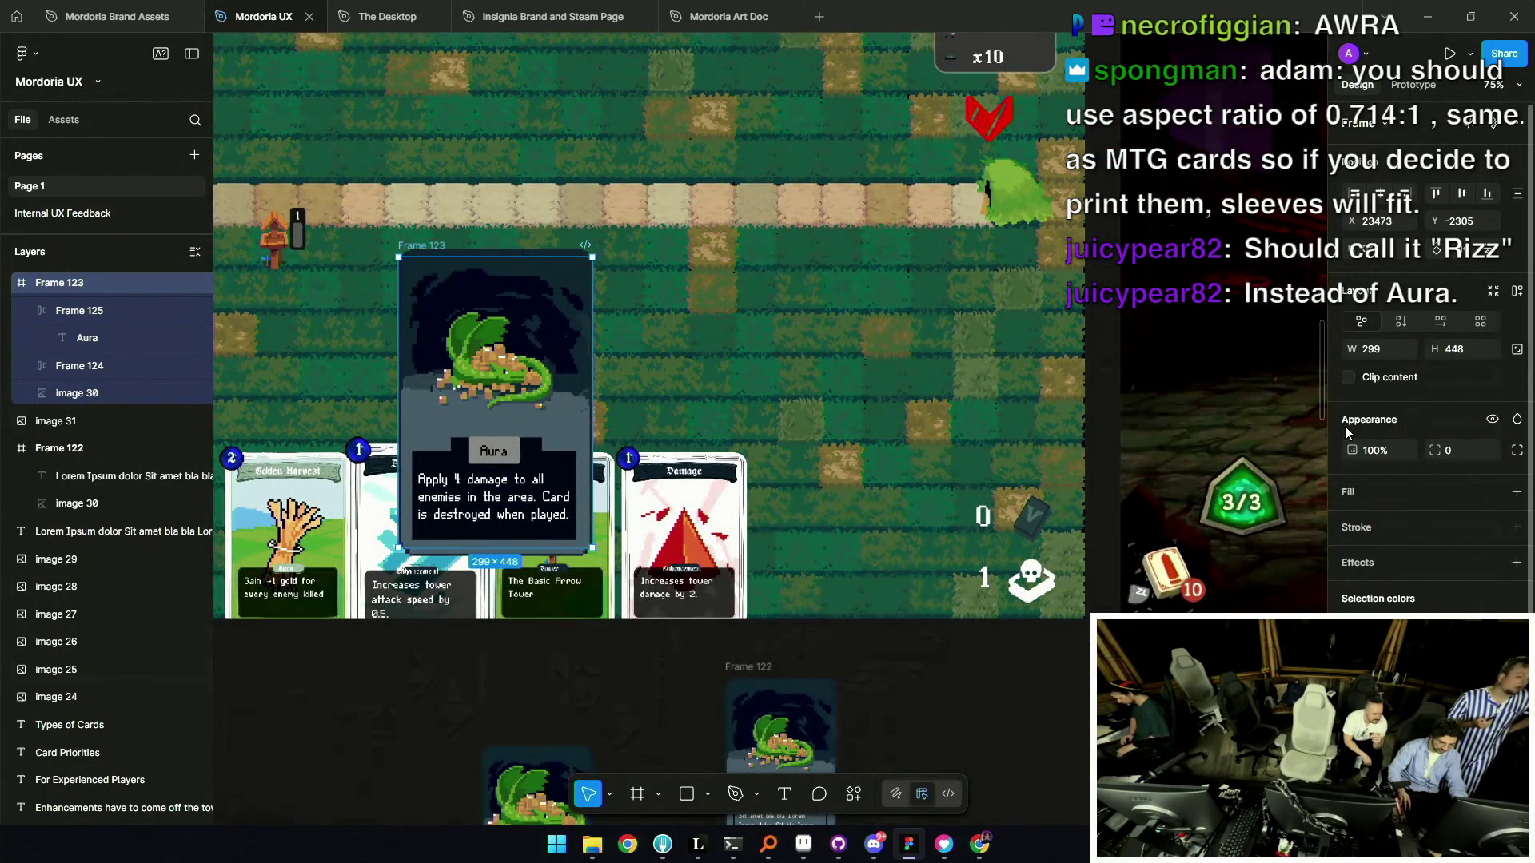
{"action": "left_click", "coordinate": [1350, 378]}
{"action": "scroll", "coordinate": [815, 302], "scroll_direction": "down", "scroll_amount": 5}
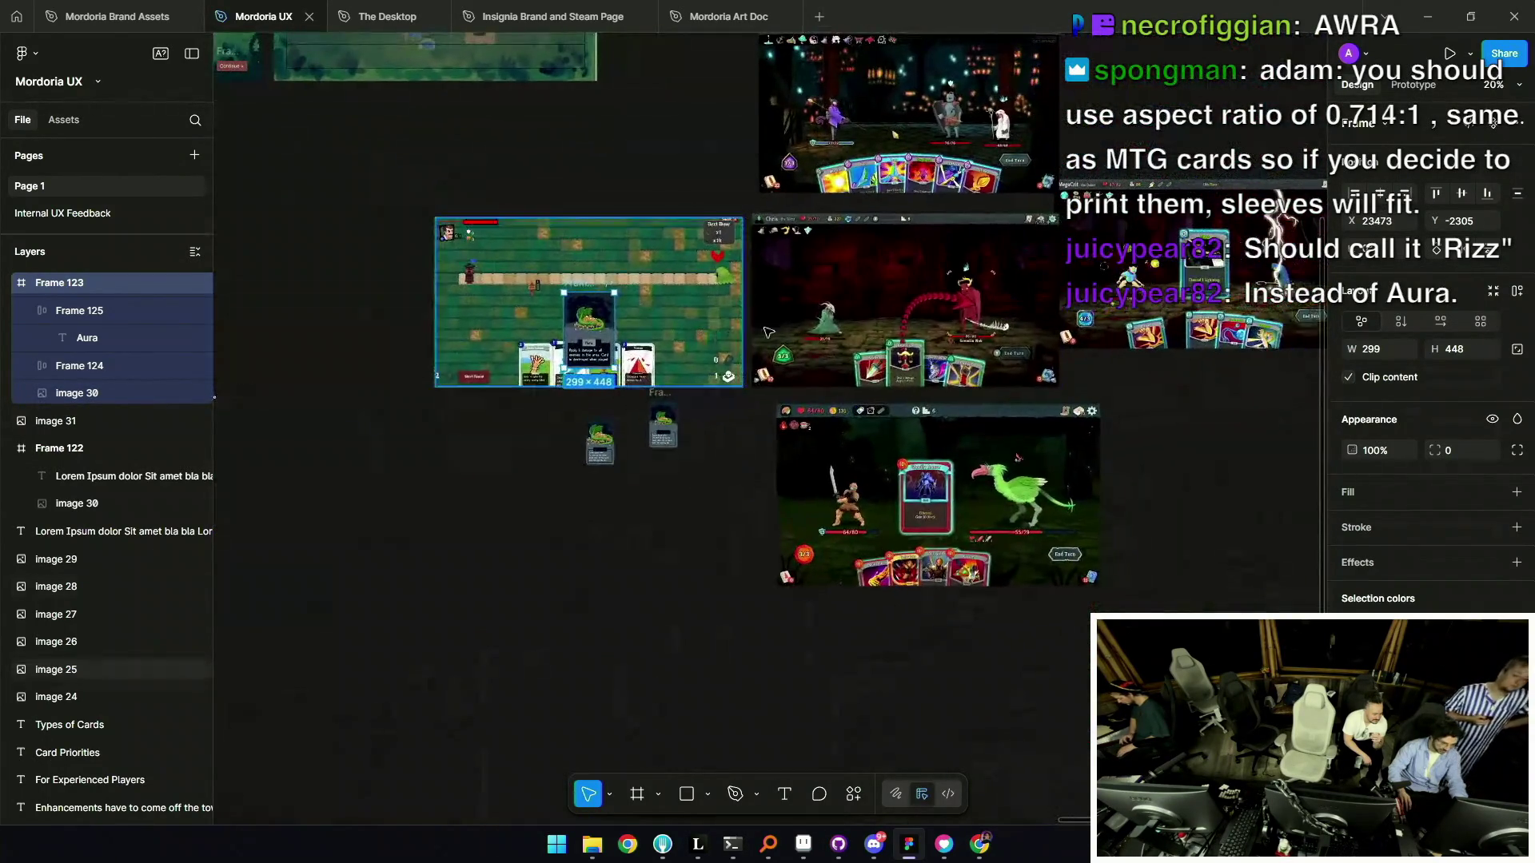
{"action": "scroll", "coordinate": [816, 301], "scroll_direction": "up", "scroll_amount": 3}
Try the card on the upper-right screenshot, then undo the move and height change.
{"action": "mouse_move", "coordinate": [383, 535]}
{"action": "left_mouse_down"}
{"action": "mouse_move", "coordinate": [1012, 221]}
{"action": "mouse_move", "coordinate": [972, 284]}
{"action": "mouse_move", "coordinate": [1099, 294]}
{"action": "mouse_move", "coordinate": [1000, 639]}
{"action": "left_mouse_up"}
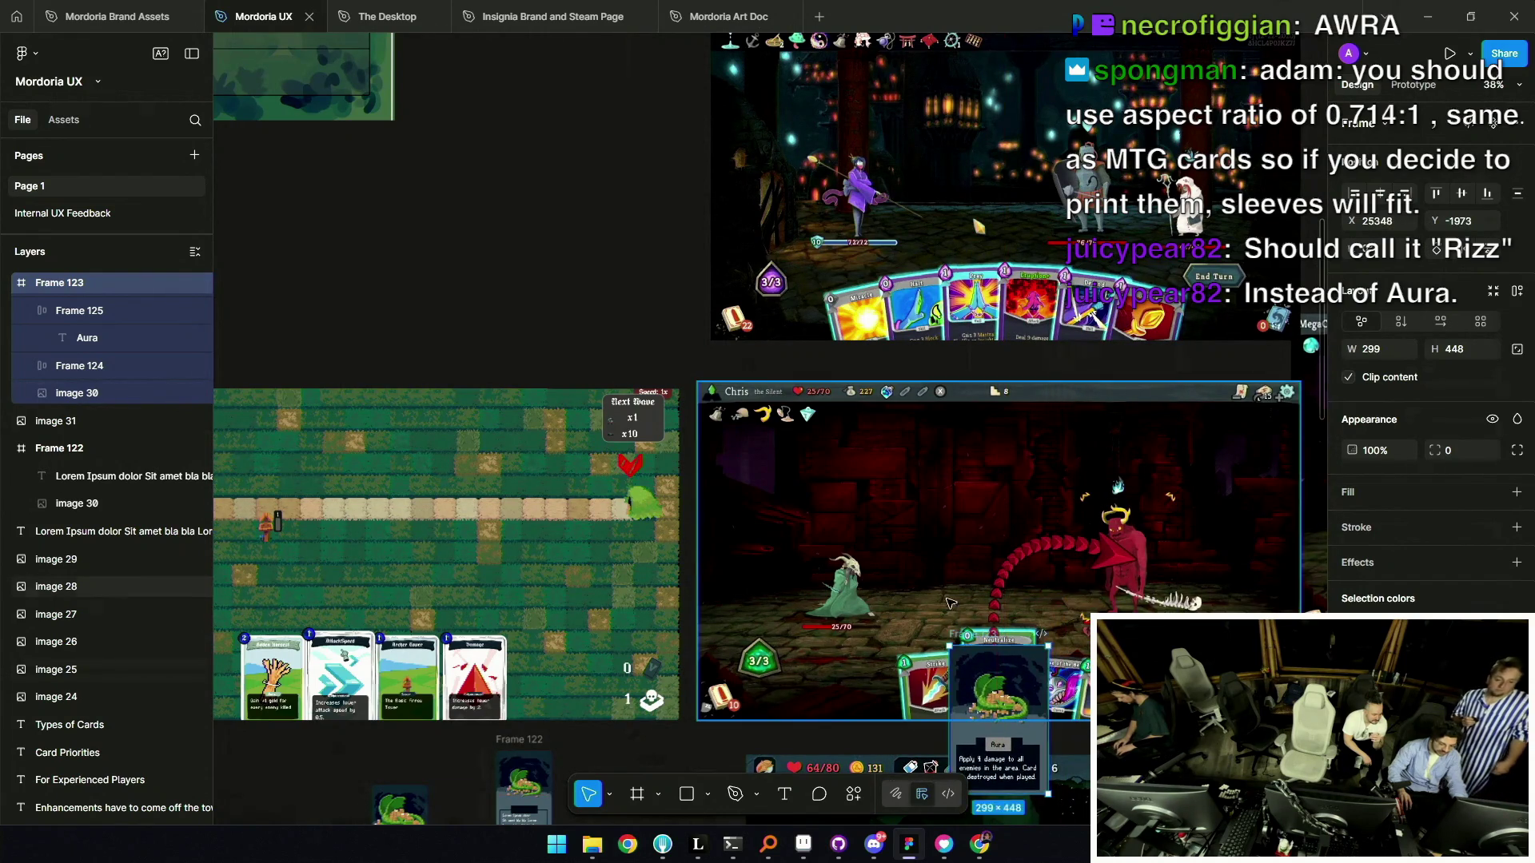
{"action": "key", "text": "ctrl+z"}
{"action": "scroll", "coordinate": [888, 505], "scroll_direction": "down", "scroll_amount": 5}
{"action": "scroll", "coordinate": [805, 460], "scroll_direction": "up", "scroll_amount": 10}
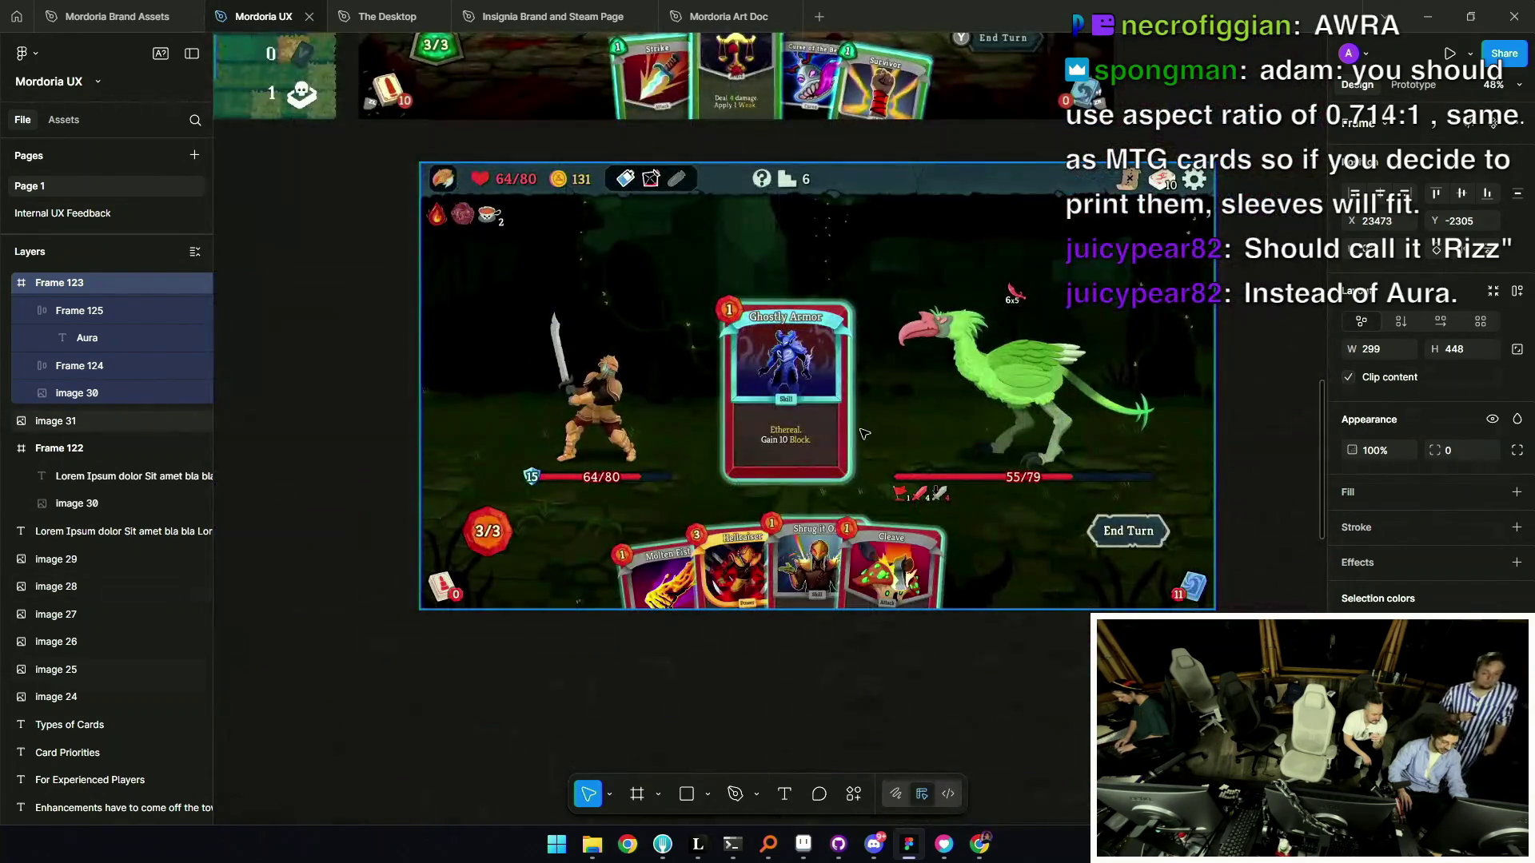
{"action": "scroll", "coordinate": [959, 435], "scroll_direction": "down", "scroll_amount": 3}
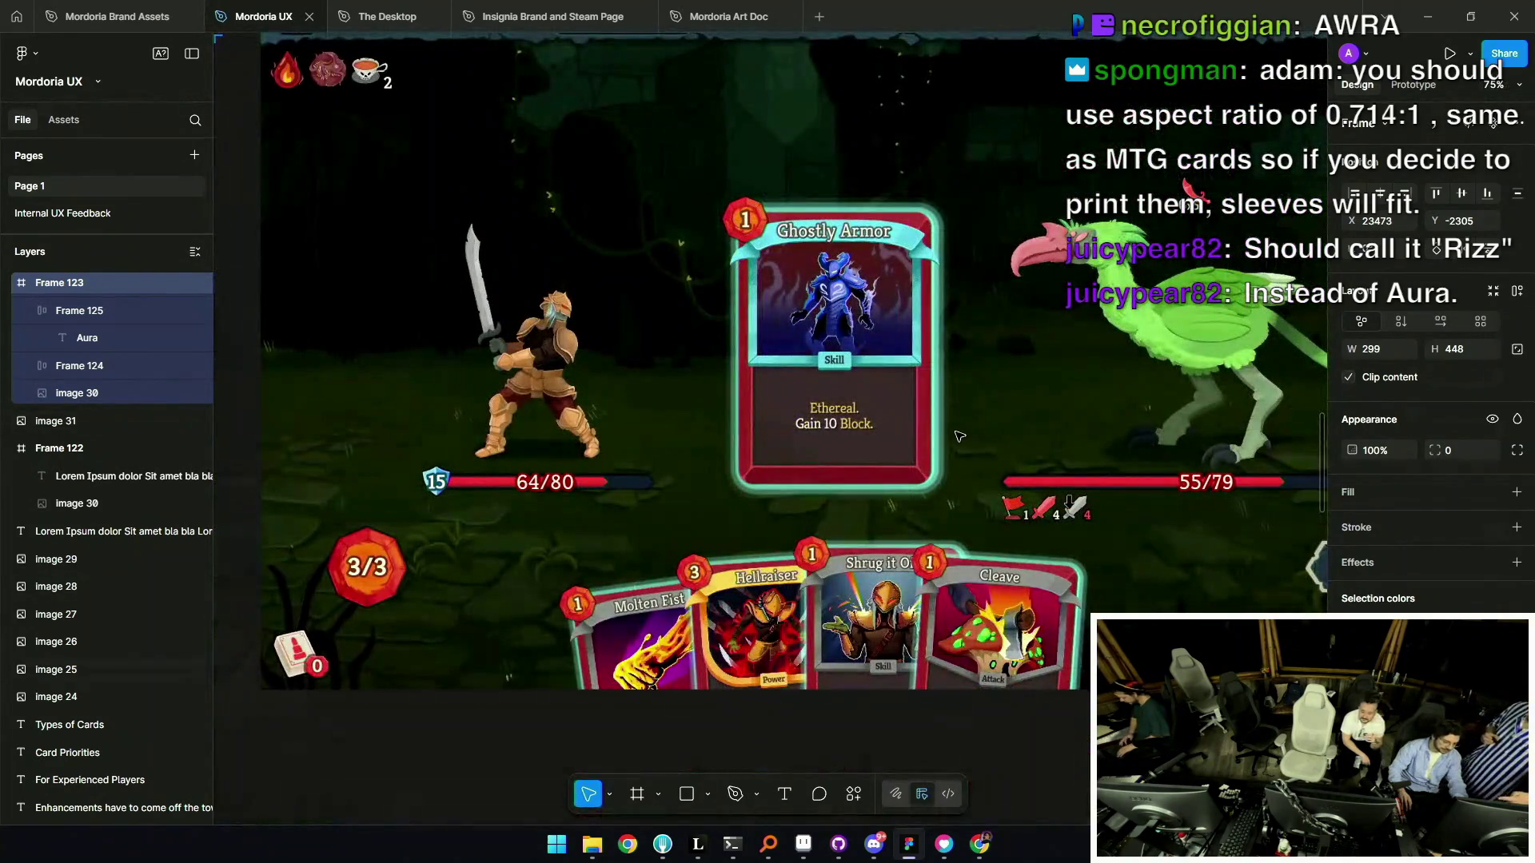
{"action": "scroll", "coordinate": [959, 436], "scroll_direction": "down", "scroll_amount": 5}
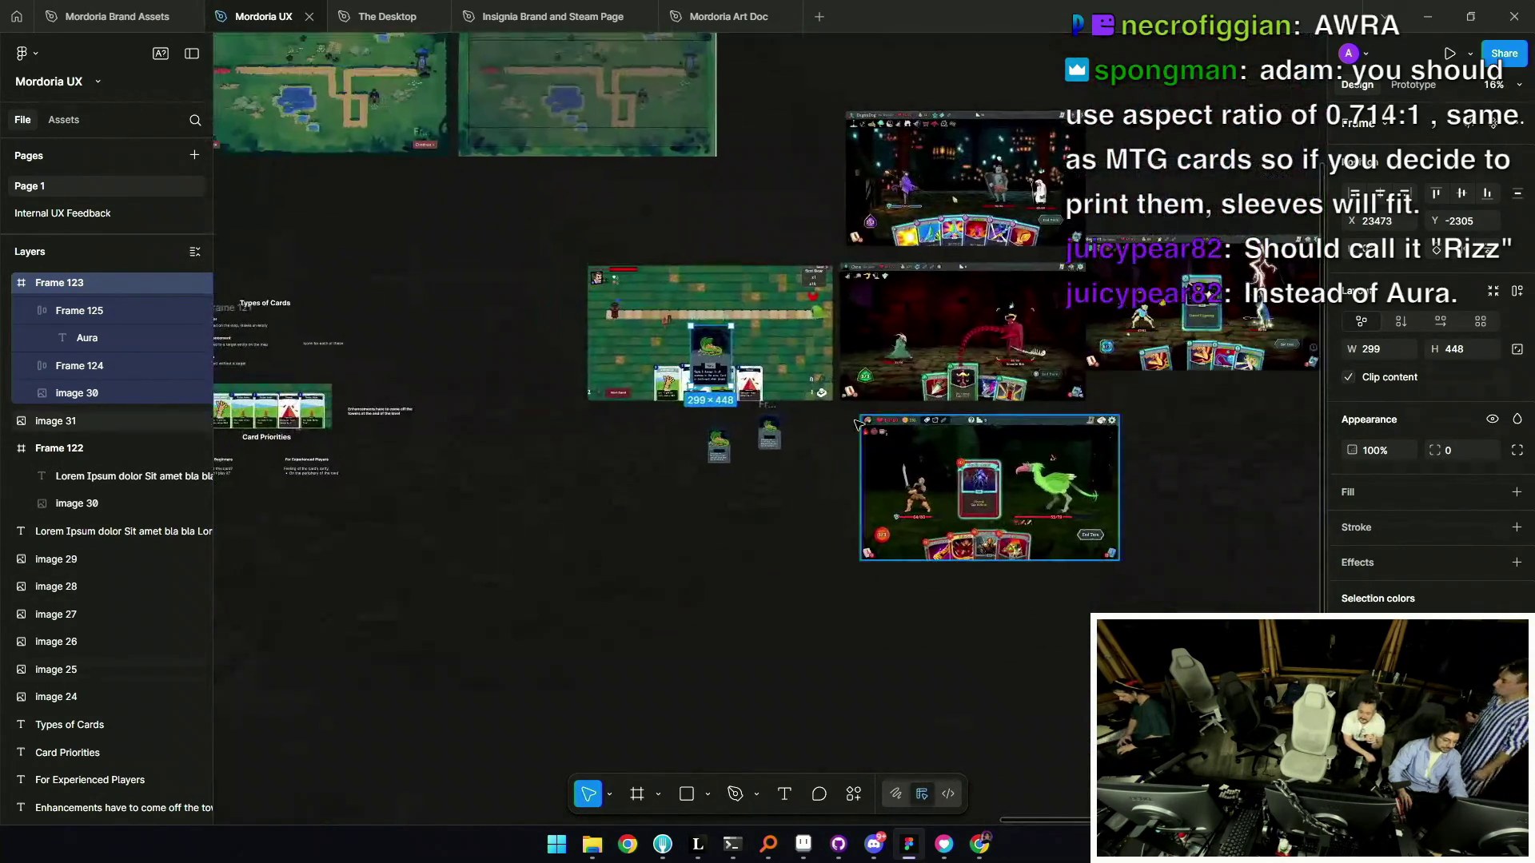
{"action": "scroll", "coordinate": [750, 384], "scroll_direction": "up", "scroll_amount": 4}
{"action": "key", "text": "ctrl+z"}
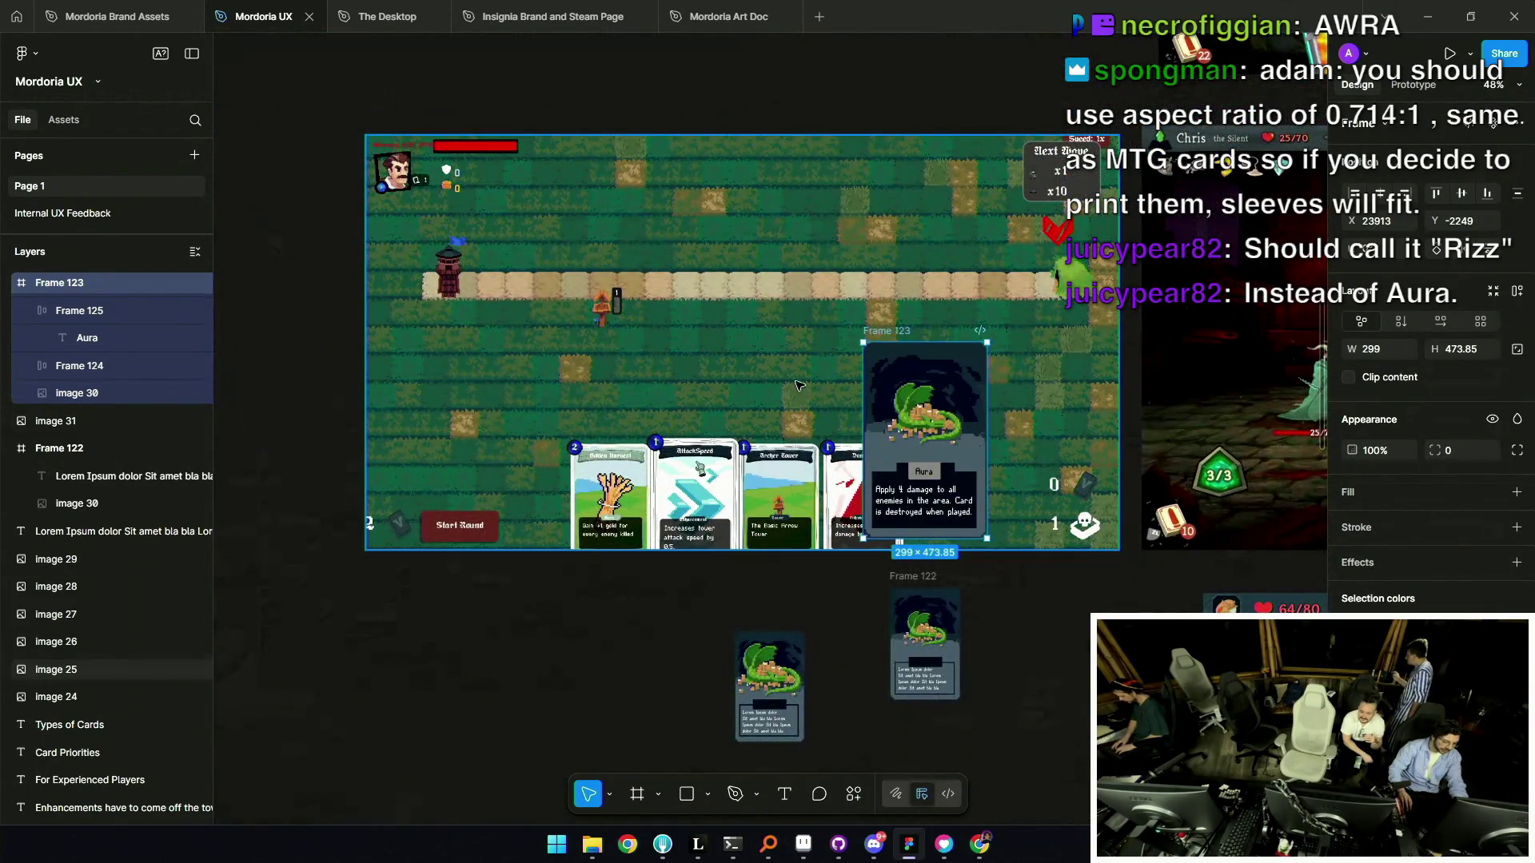
{"action": "scroll", "coordinate": [752, 382], "scroll_direction": "down", "scroll_amount": 3}
{"action": "key", "text": "ctrl+z"}
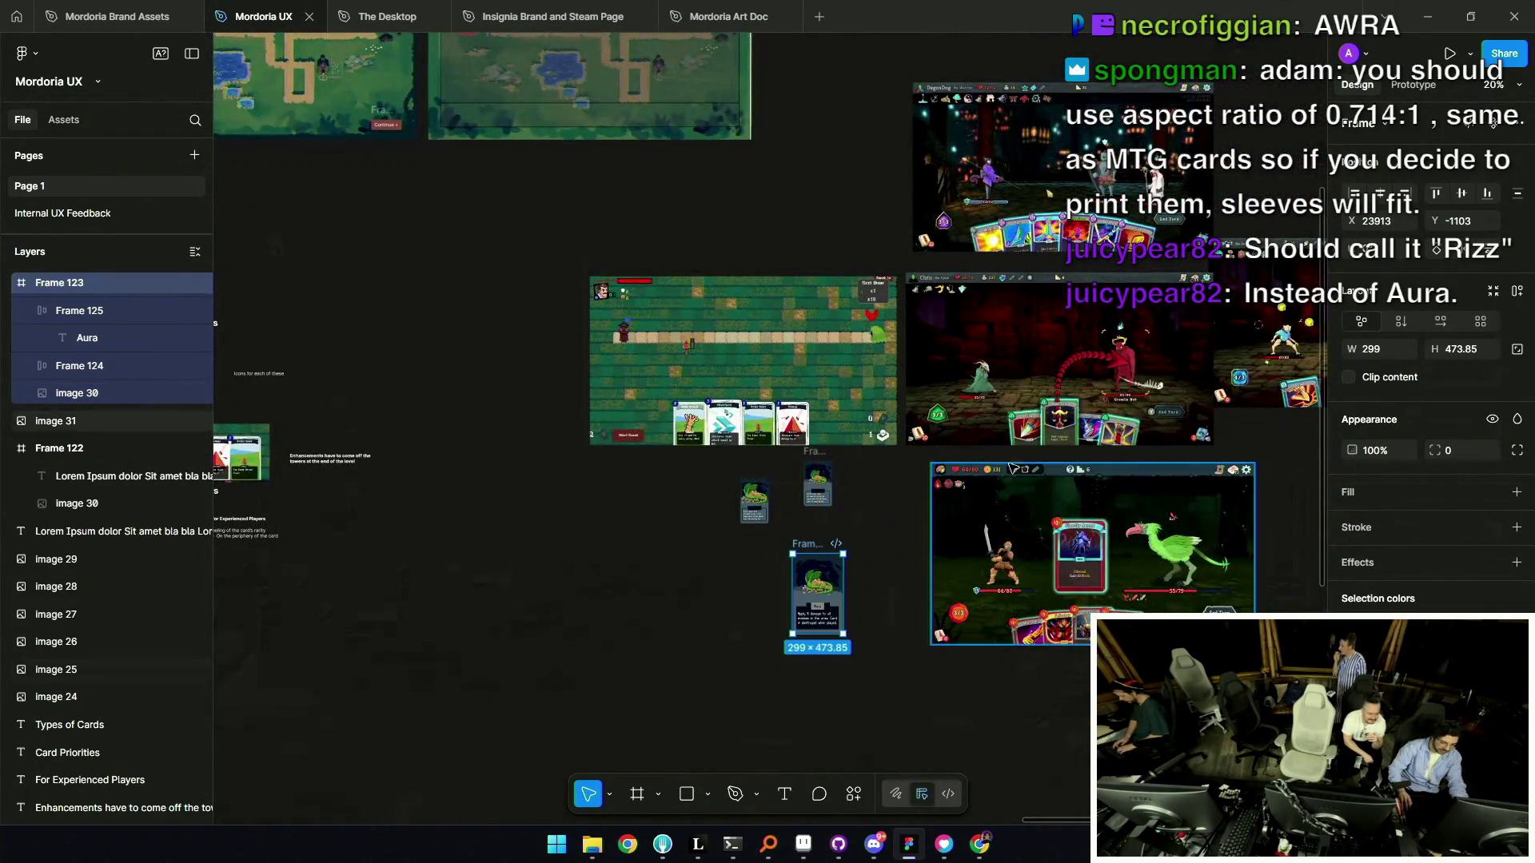
Place a copy of the Aura card (Frame 124) on the red battle screenshot.
{"action": "scroll", "coordinate": [1011, 468], "scroll_direction": "up", "scroll_amount": 5}
{"action": "scroll", "coordinate": [897, 477], "scroll_direction": "down", "scroll_amount": 4}
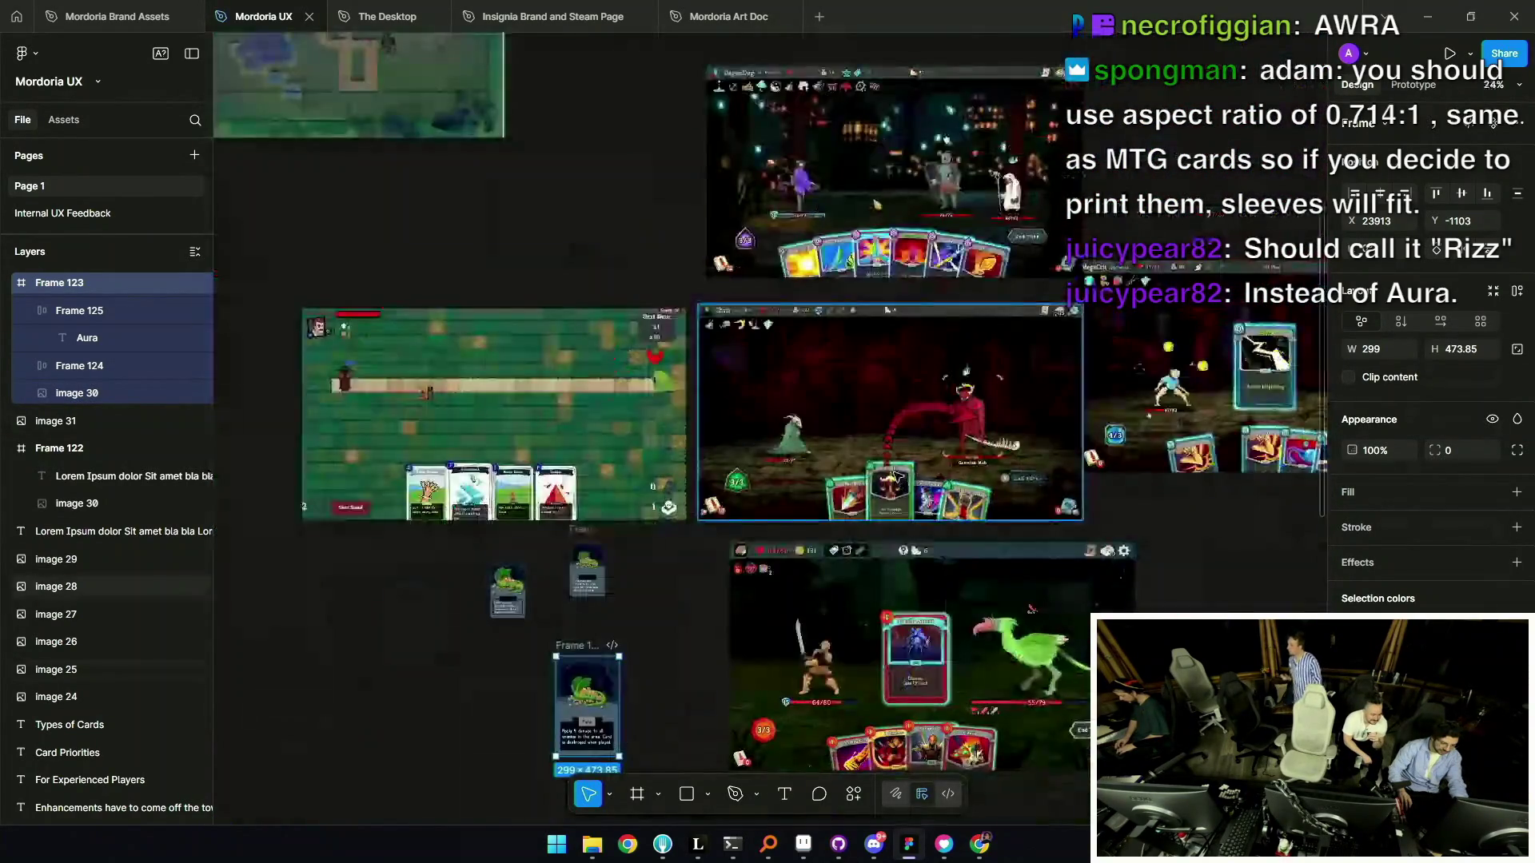
{"action": "scroll", "coordinate": [897, 477], "scroll_direction": "down", "scroll_amount": 2}
{"action": "left_click_drag", "start_coordinate": [656, 492], "coordinate": [905, 341]}
{"action": "scroll", "coordinate": [919, 336], "scroll_direction": "up", "scroll_amount": 5}
{"action": "left_click_drag", "start_coordinate": [787, 402], "coordinate": [787, 420]}
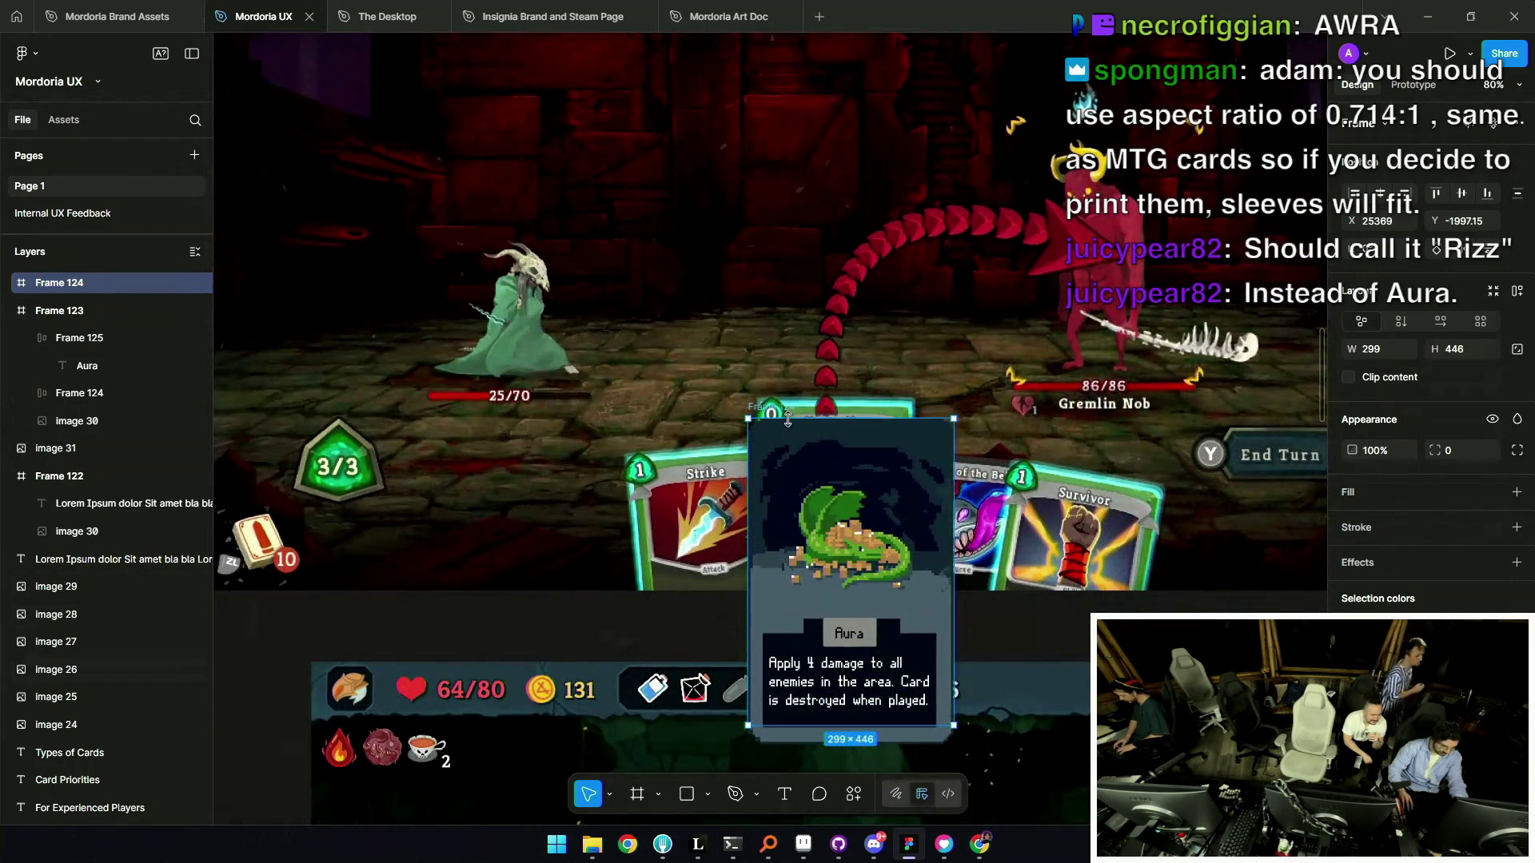
Scale Frame 124 proportionally to about 229×363 and move it beside Frame 123.
{"action": "key", "text": "ctrl+z"}
{"action": "key", "text": "ctrl+z"}
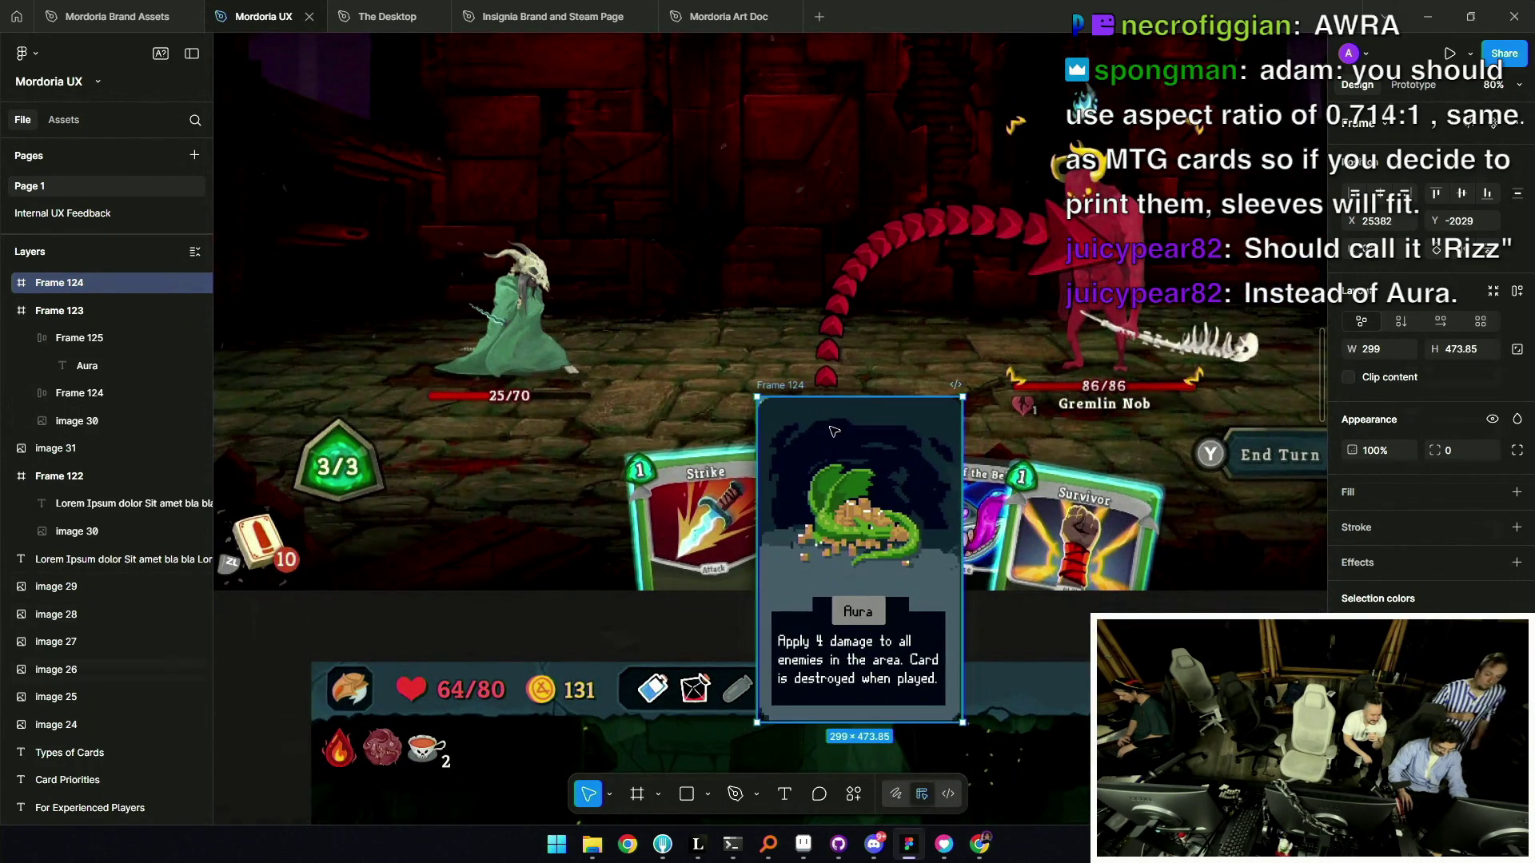
{"action": "key", "text": "k"}
{"action": "mouse_move", "coordinate": [963, 725]}
{"action": "left_mouse_down"}
{"action": "mouse_move", "coordinate": [896, 615]}
{"action": "mouse_move", "coordinate": [917, 609]}
{"action": "left_mouse_up"}
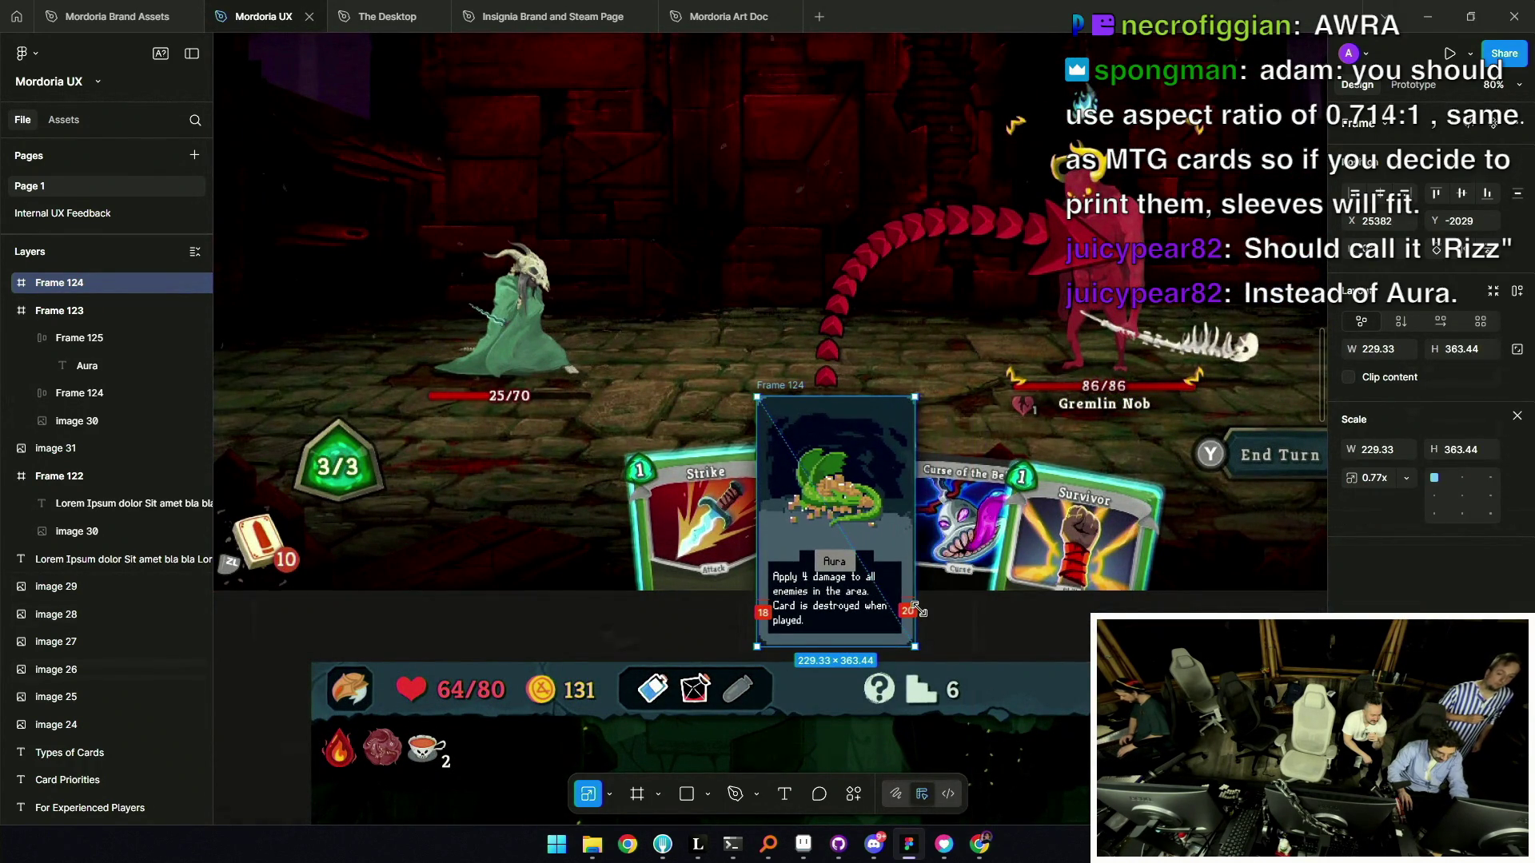
{"action": "scroll", "coordinate": [651, 521], "scroll_direction": "down", "scroll_amount": 6}
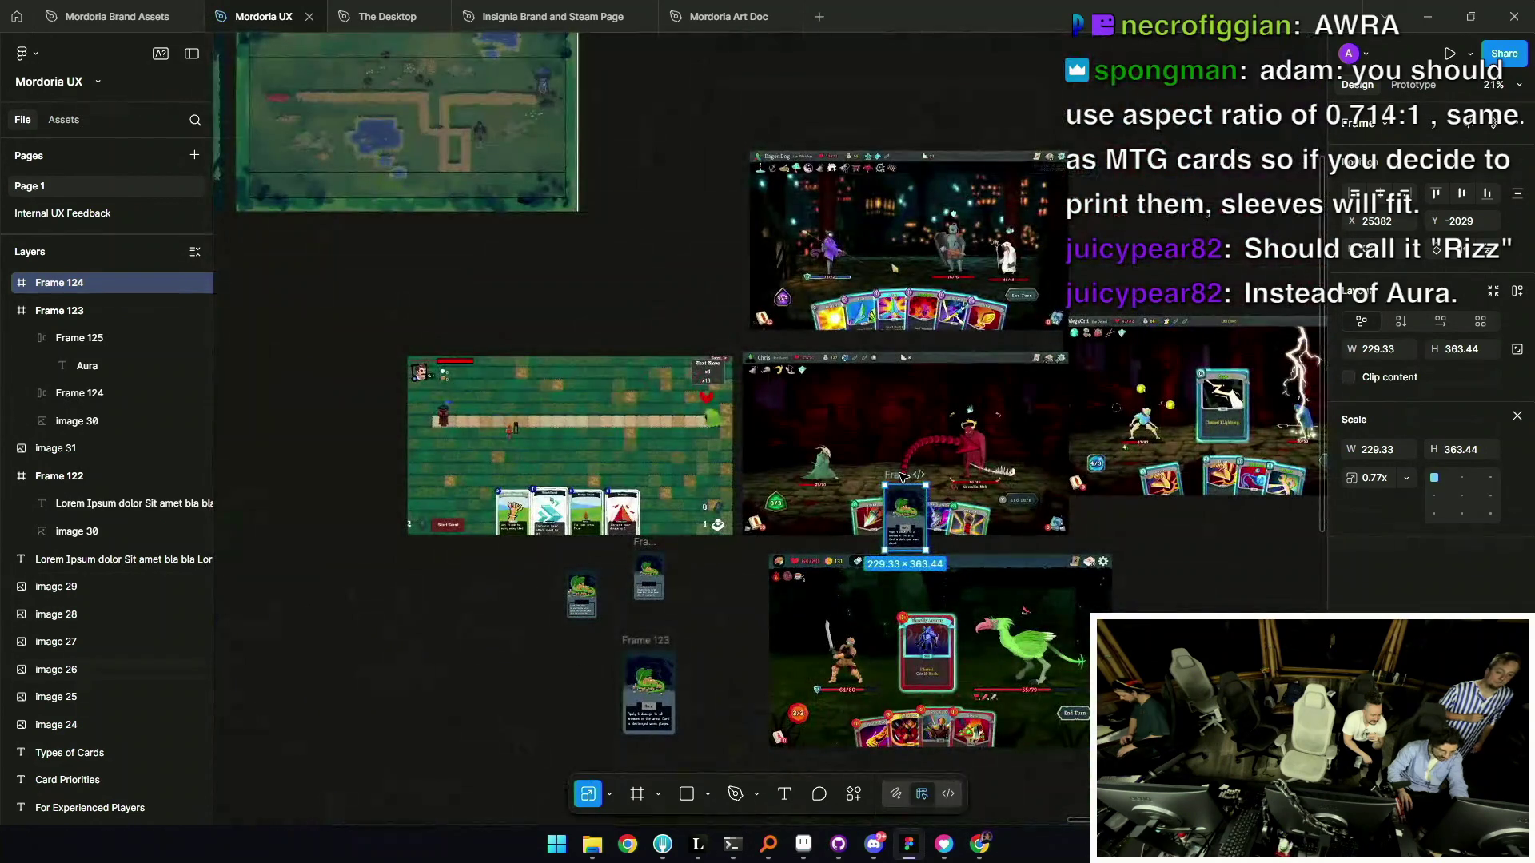
{"action": "left_click_drag", "start_coordinate": [652, 521], "coordinate": [612, 680]}
{"action": "scroll", "coordinate": [630, 694], "scroll_direction": "up", "scroll_amount": 6}
{"action": "scroll", "coordinate": [630, 479], "scroll_direction": "down", "scroll_amount": 4}
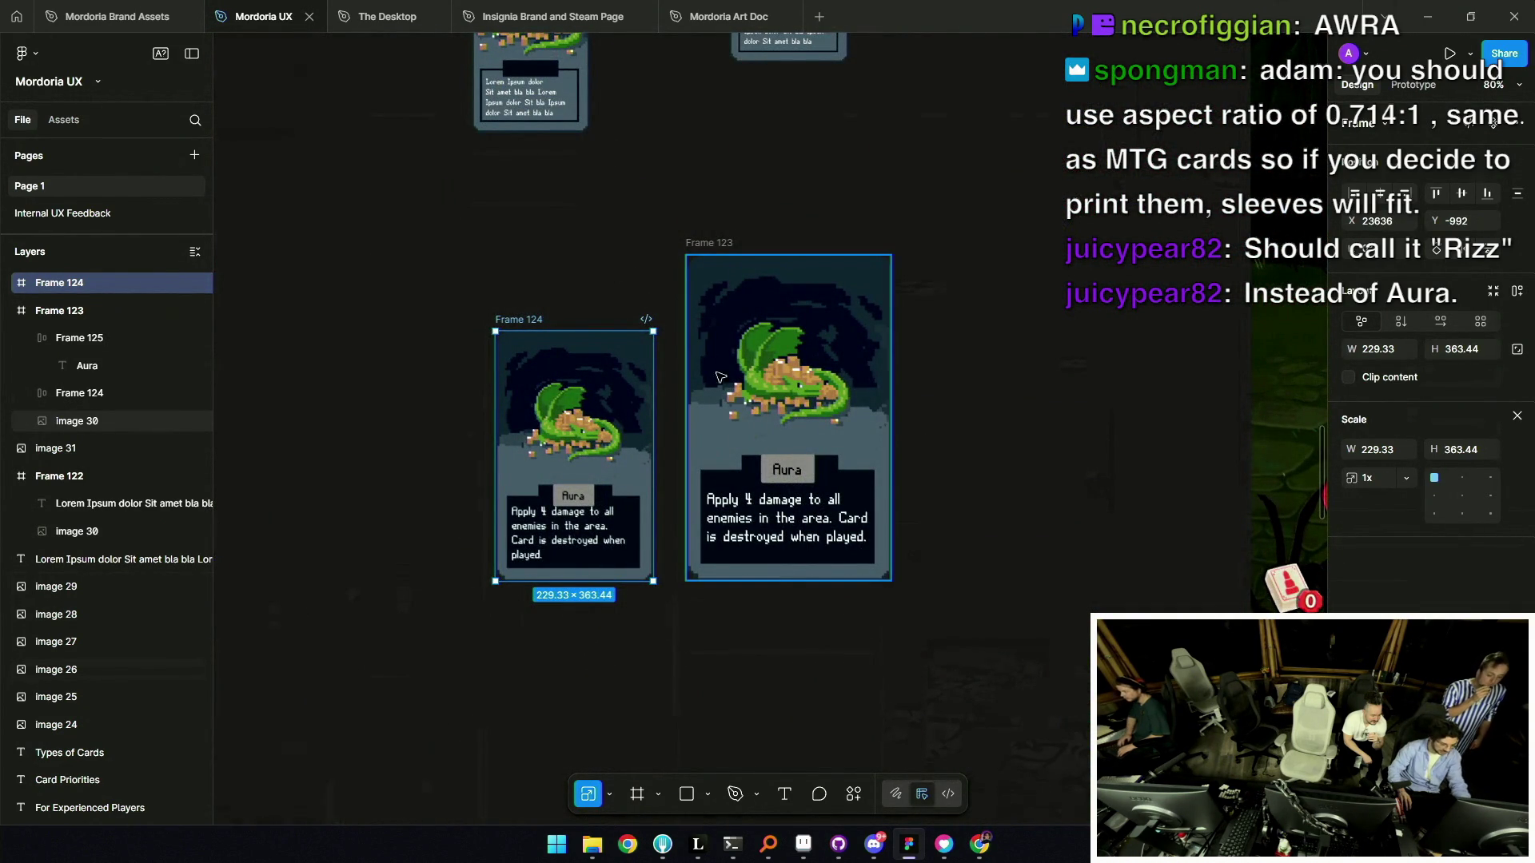
{"action": "scroll", "coordinate": [654, 407], "scroll_direction": "down", "scroll_amount": 5}
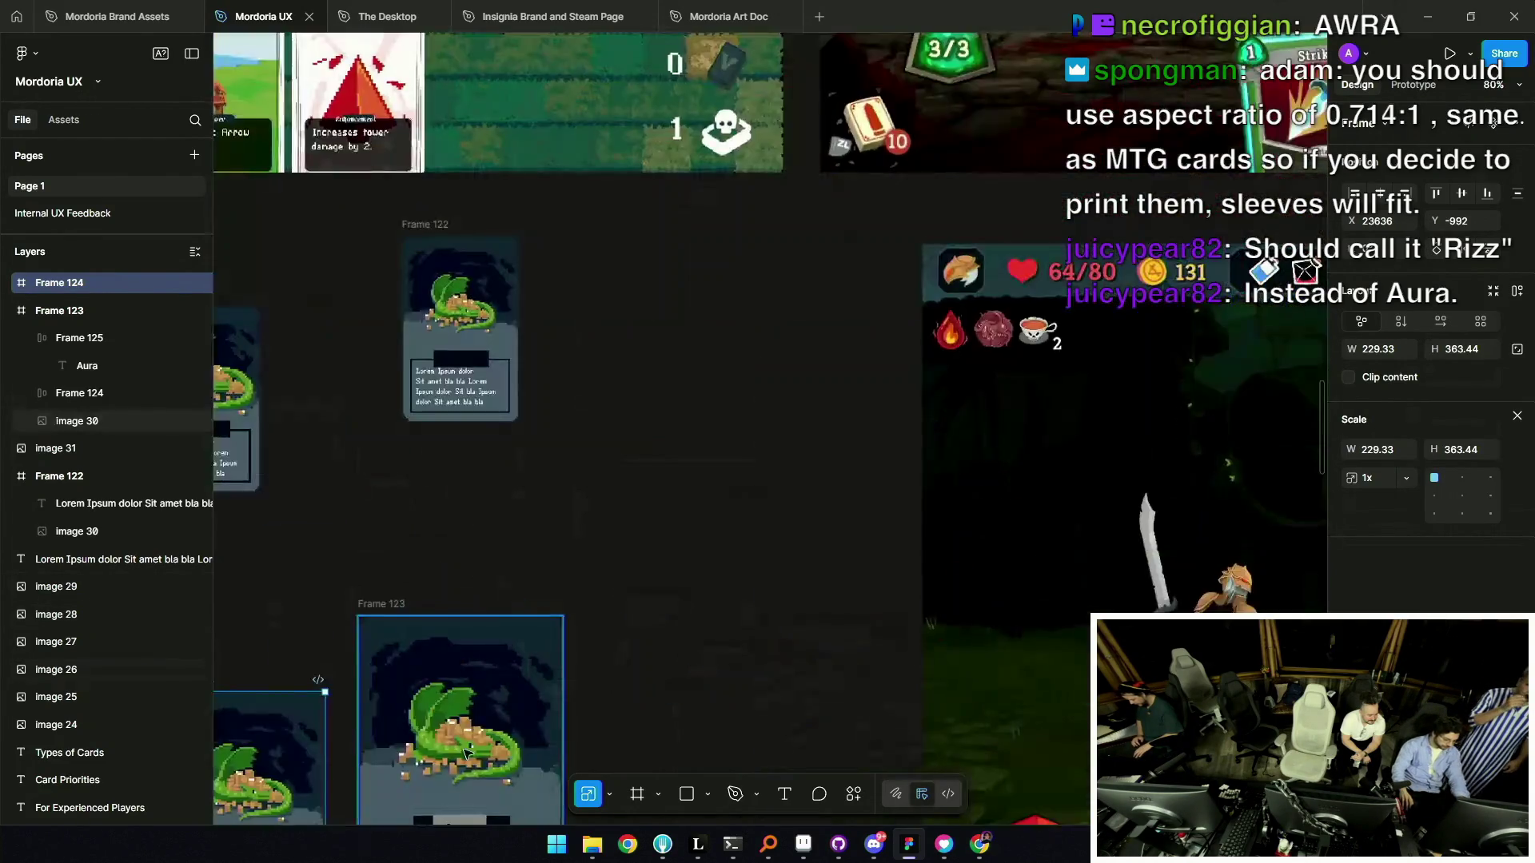
{"action": "key", "text": "shift+2"}
{"action": "double_click", "coordinate": [491, 413]}
{"action": "scroll", "coordinate": [491, 413], "scroll_direction": "up", "scroll_amount": 10}
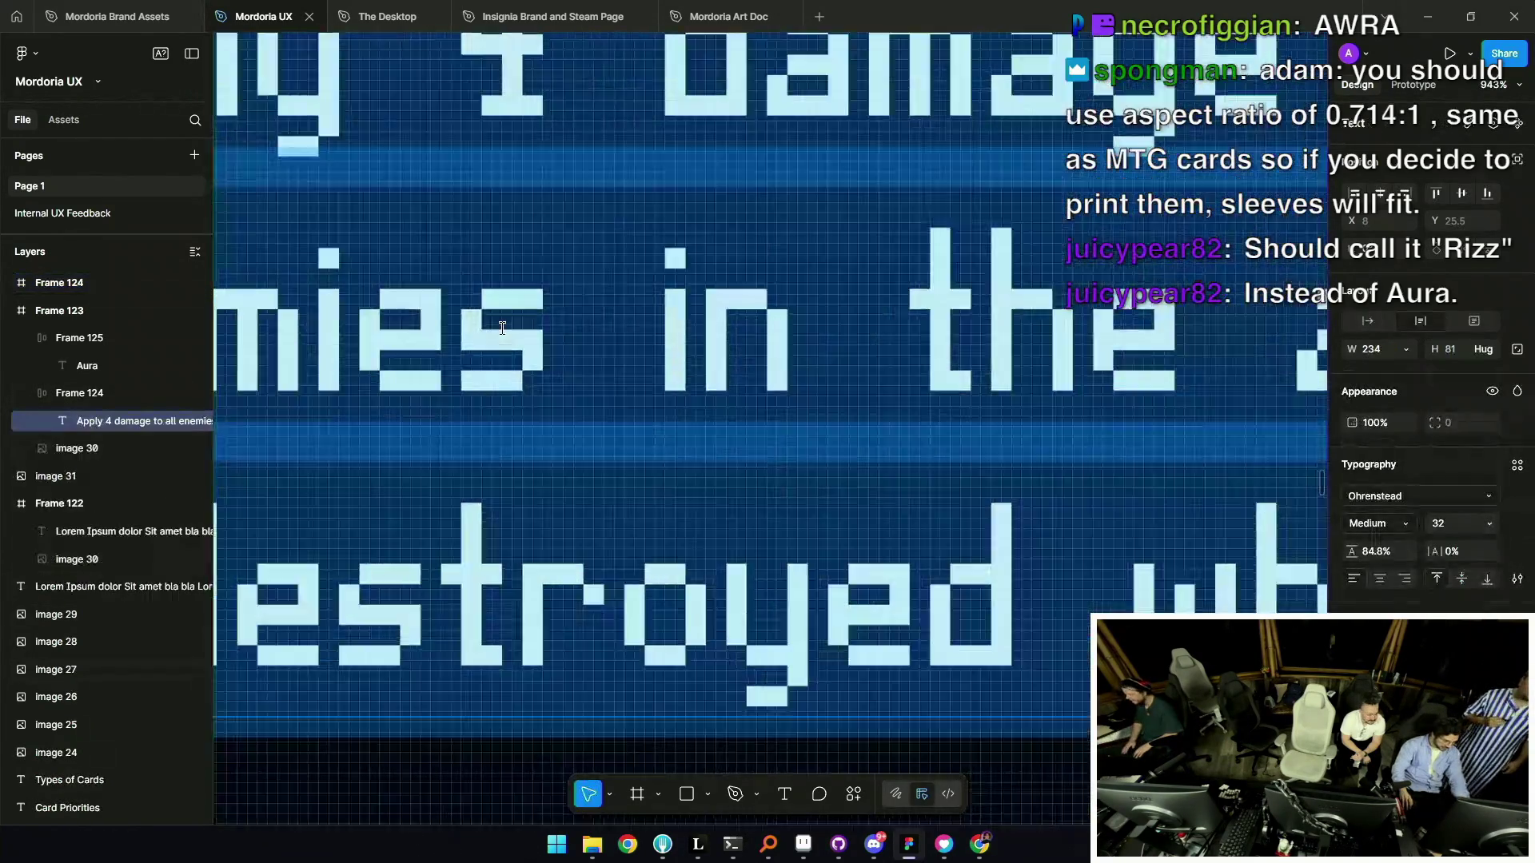
{"action": "scroll", "coordinate": [516, 341], "scroll_direction": "down", "scroll_amount": 12}
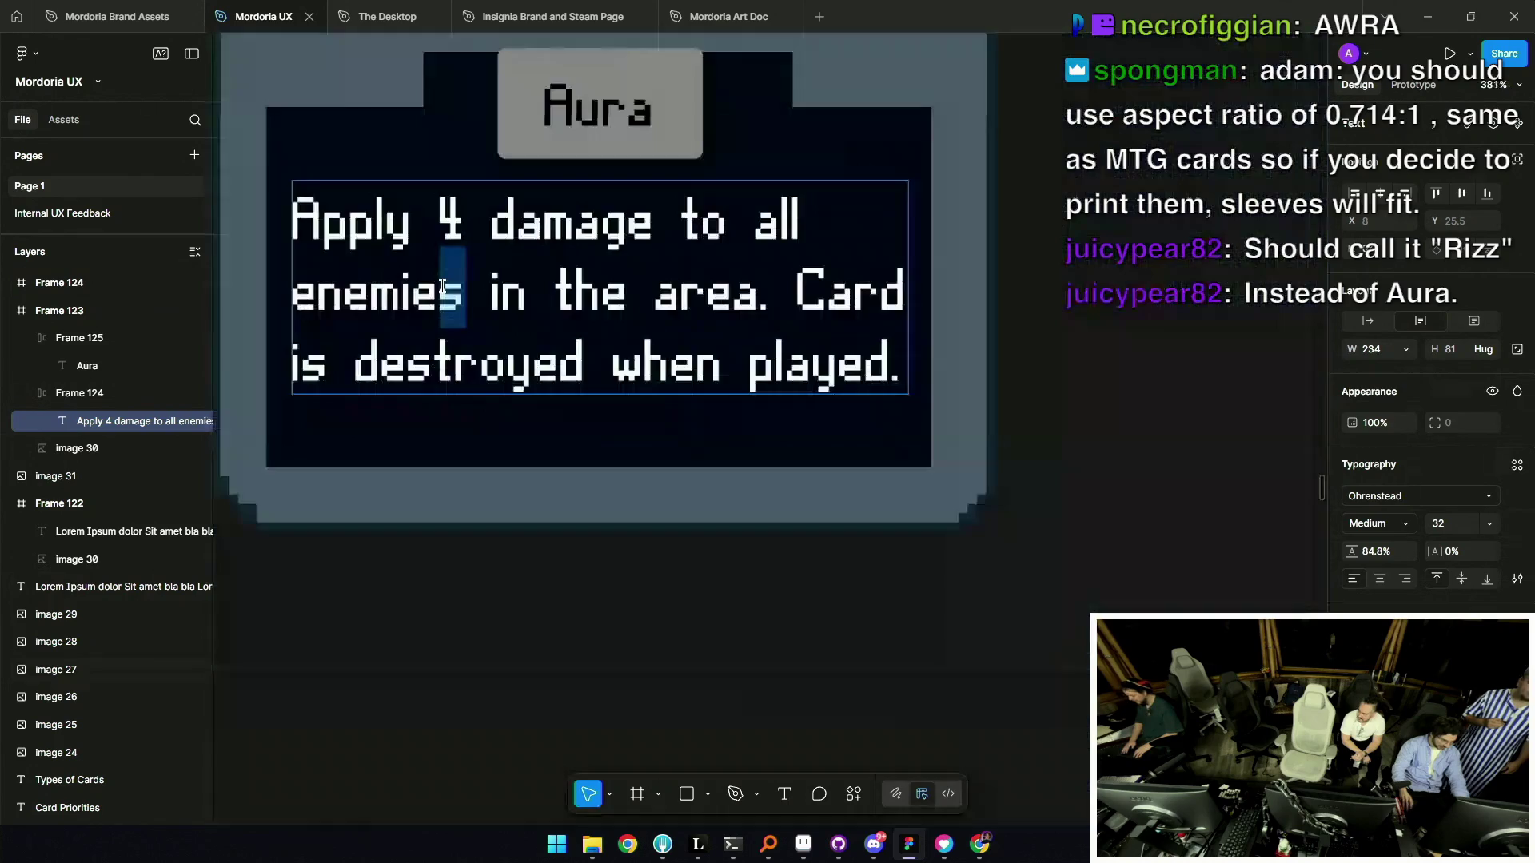
{"action": "key", "text": "Escape"}
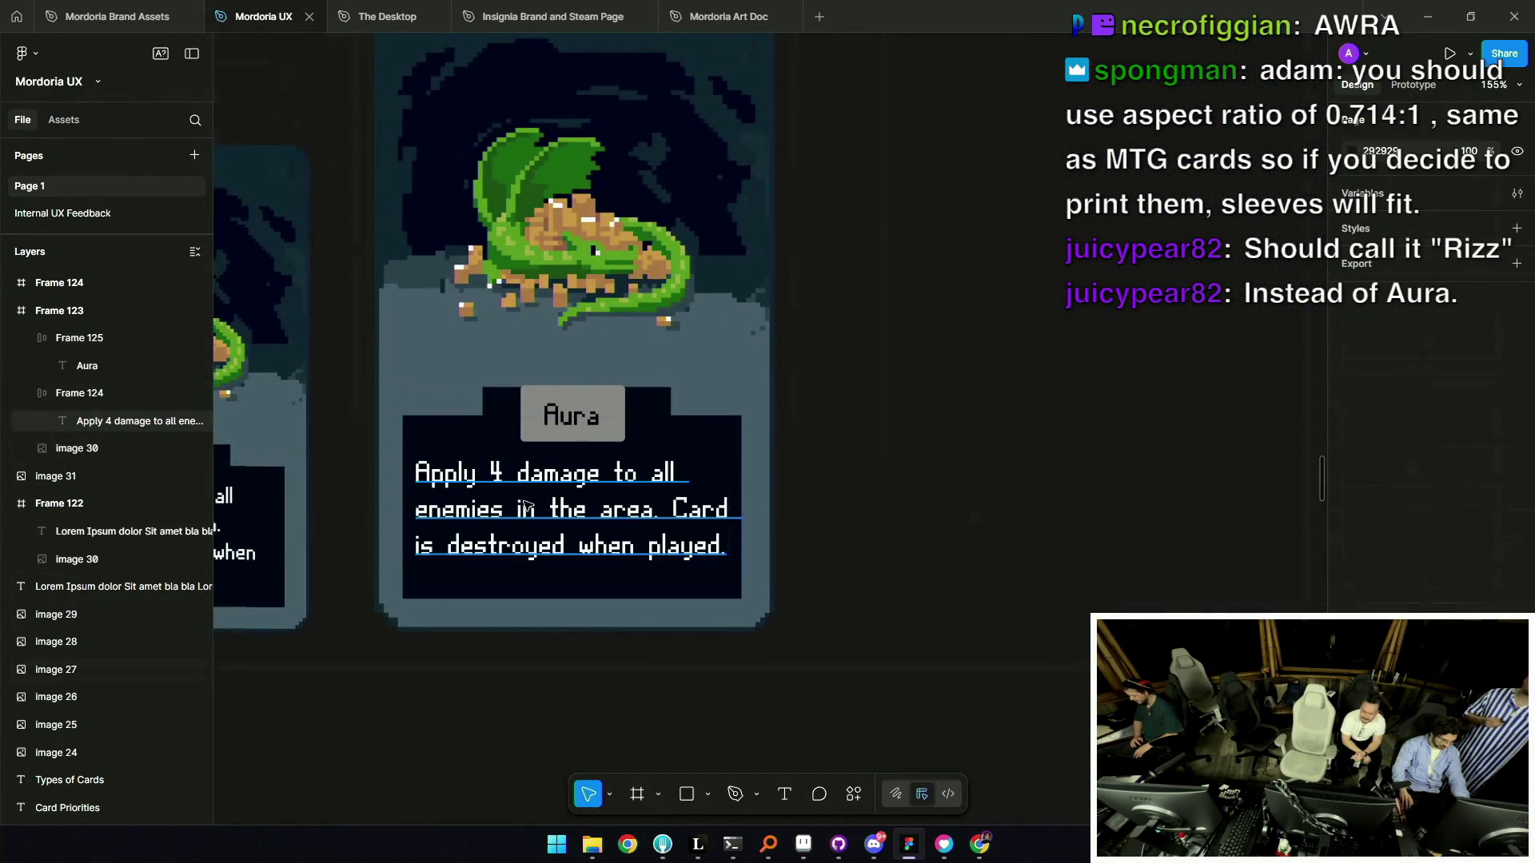
{"action": "scroll", "coordinate": [559, 600], "scroll_direction": "down", "scroll_amount": 5}
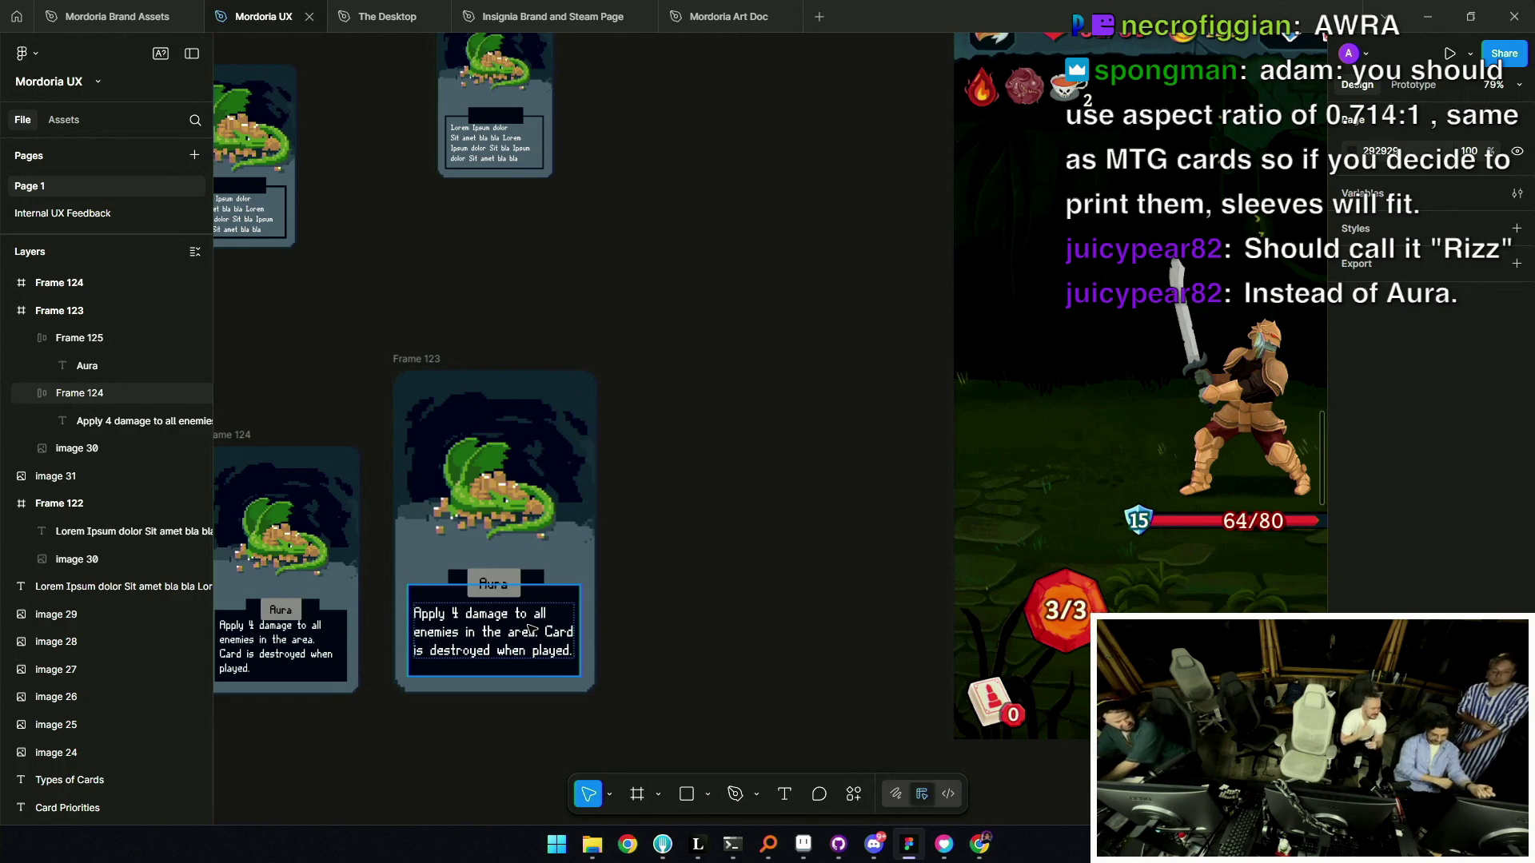
{"action": "scroll", "coordinate": [747, 523], "scroll_direction": "down", "scroll_amount": 5}
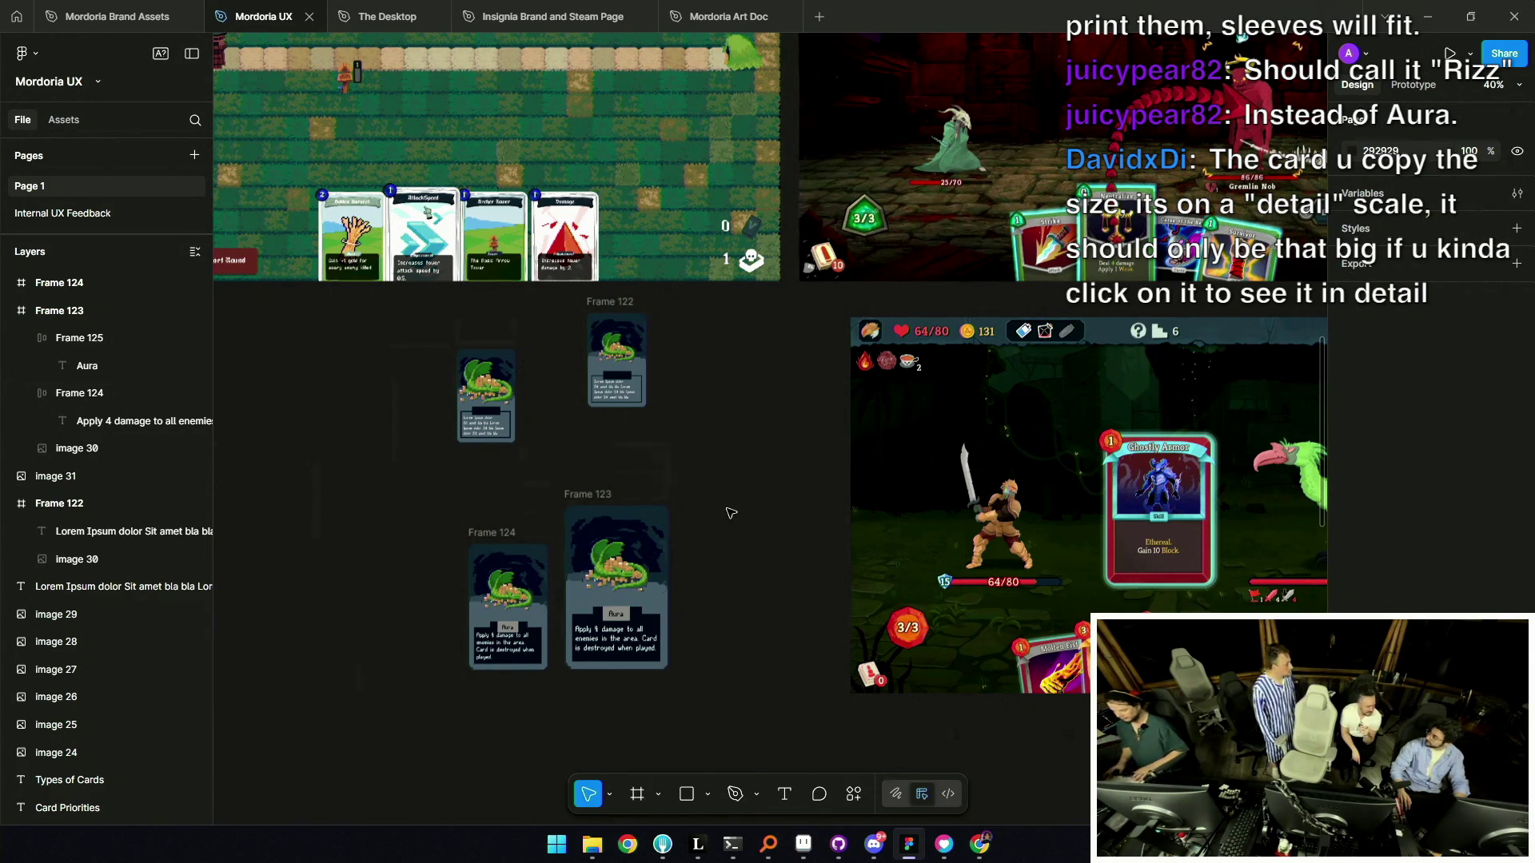
{"action": "scroll", "coordinate": [719, 521], "scroll_direction": "up", "scroll_amount": 3}
{"action": "scroll", "coordinate": [719, 521], "scroll_direction": "down", "scroll_amount": 5}
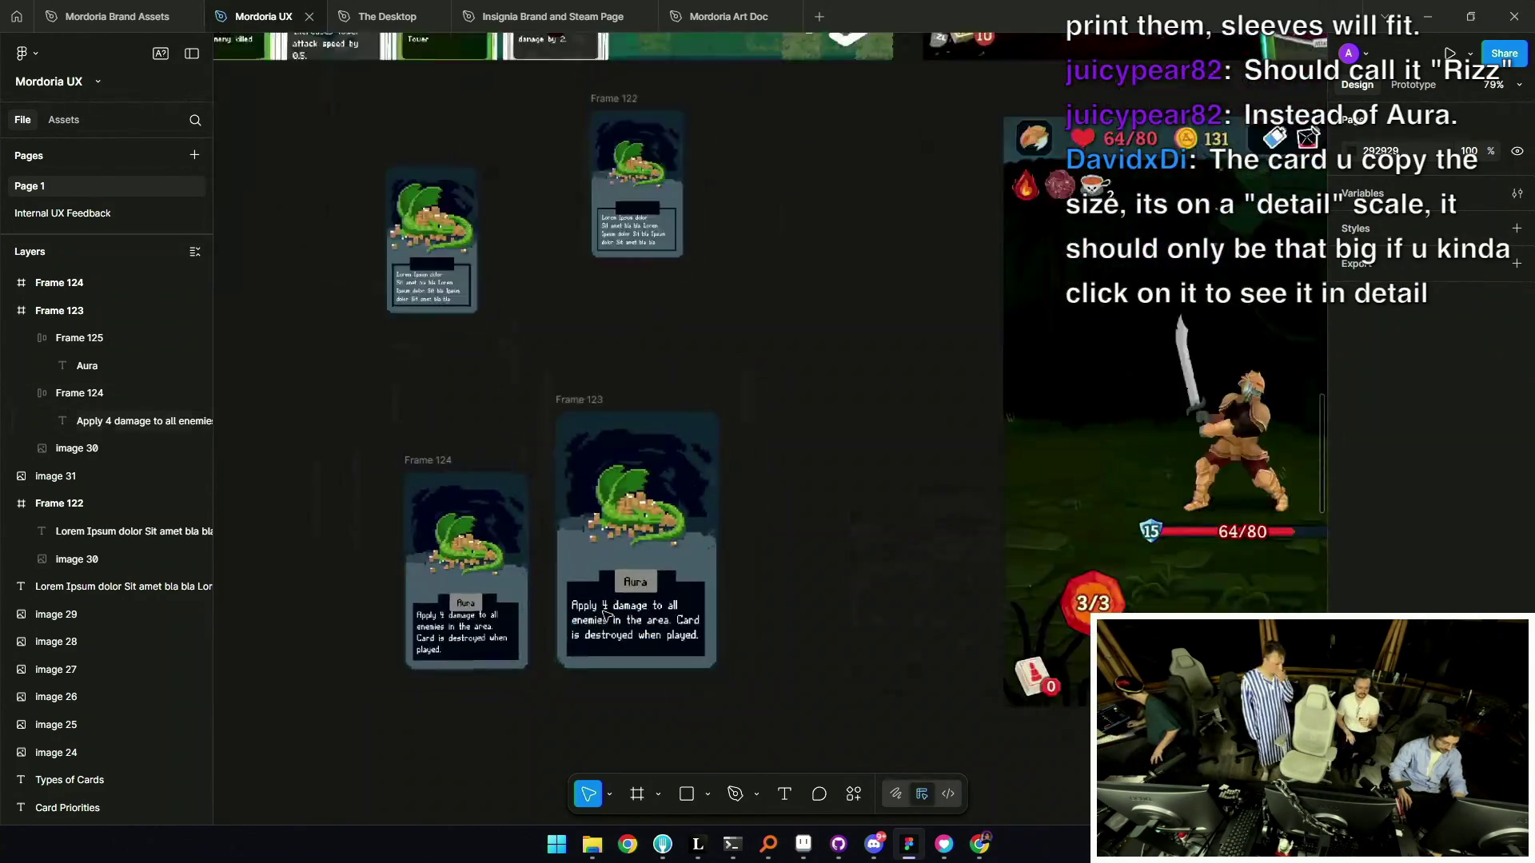
{"action": "left_click", "coordinate": [648, 552]}
{"action": "scroll", "coordinate": [652, 554], "scroll_direction": "down", "scroll_amount": 3}
{"action": "mouse_move", "coordinate": [539, 563]}
{"action": "left_mouse_down"}
{"action": "mouse_move", "coordinate": [704, 705]}
{"action": "mouse_move", "coordinate": [734, 706]}
{"action": "left_mouse_up"}
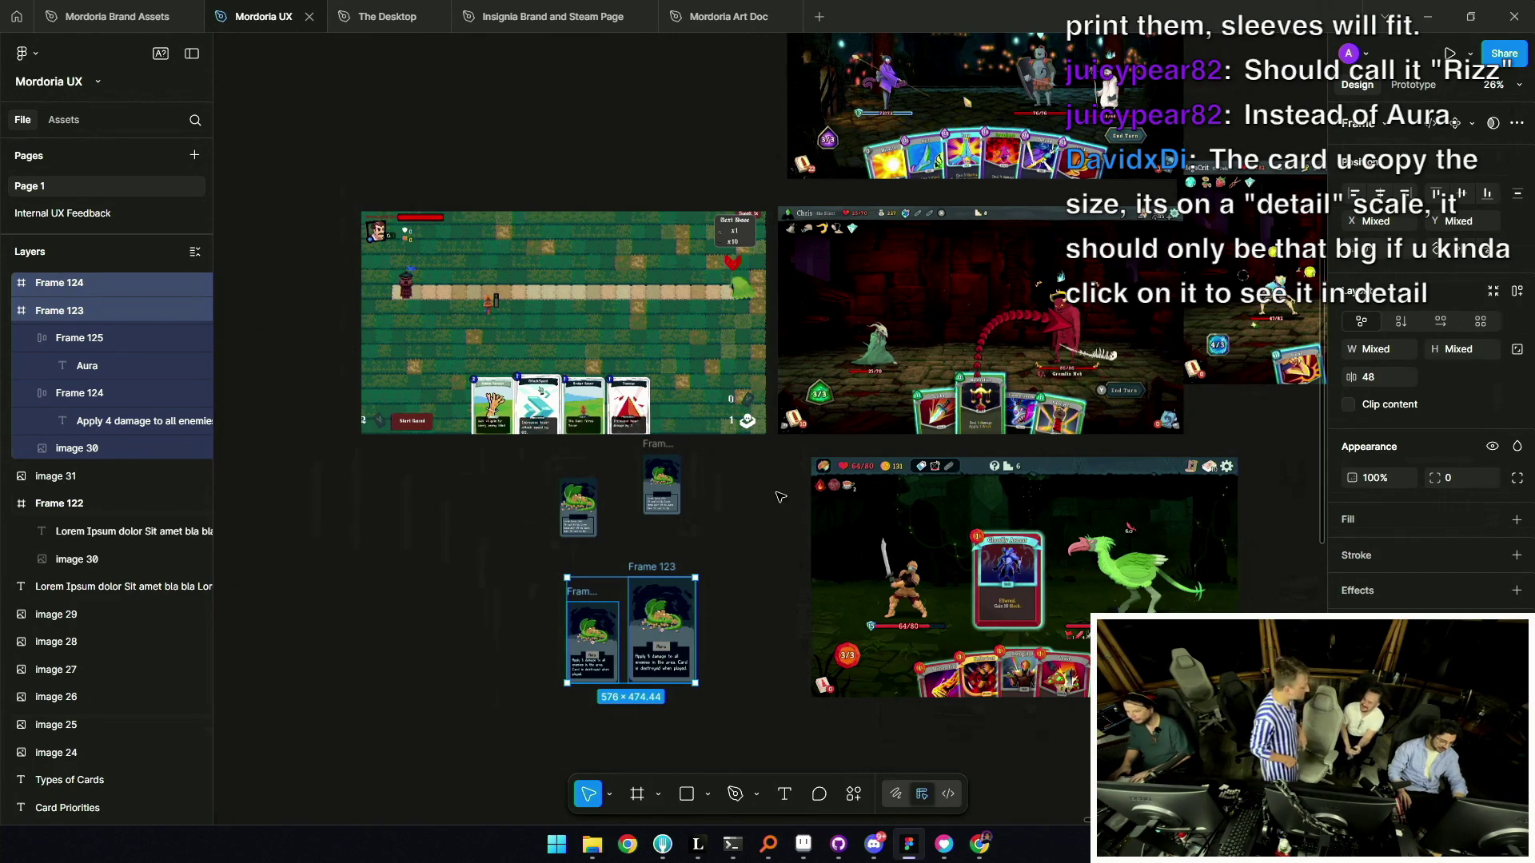
{"action": "scroll", "coordinate": [744, 520], "scroll_direction": "down", "scroll_amount": 2}
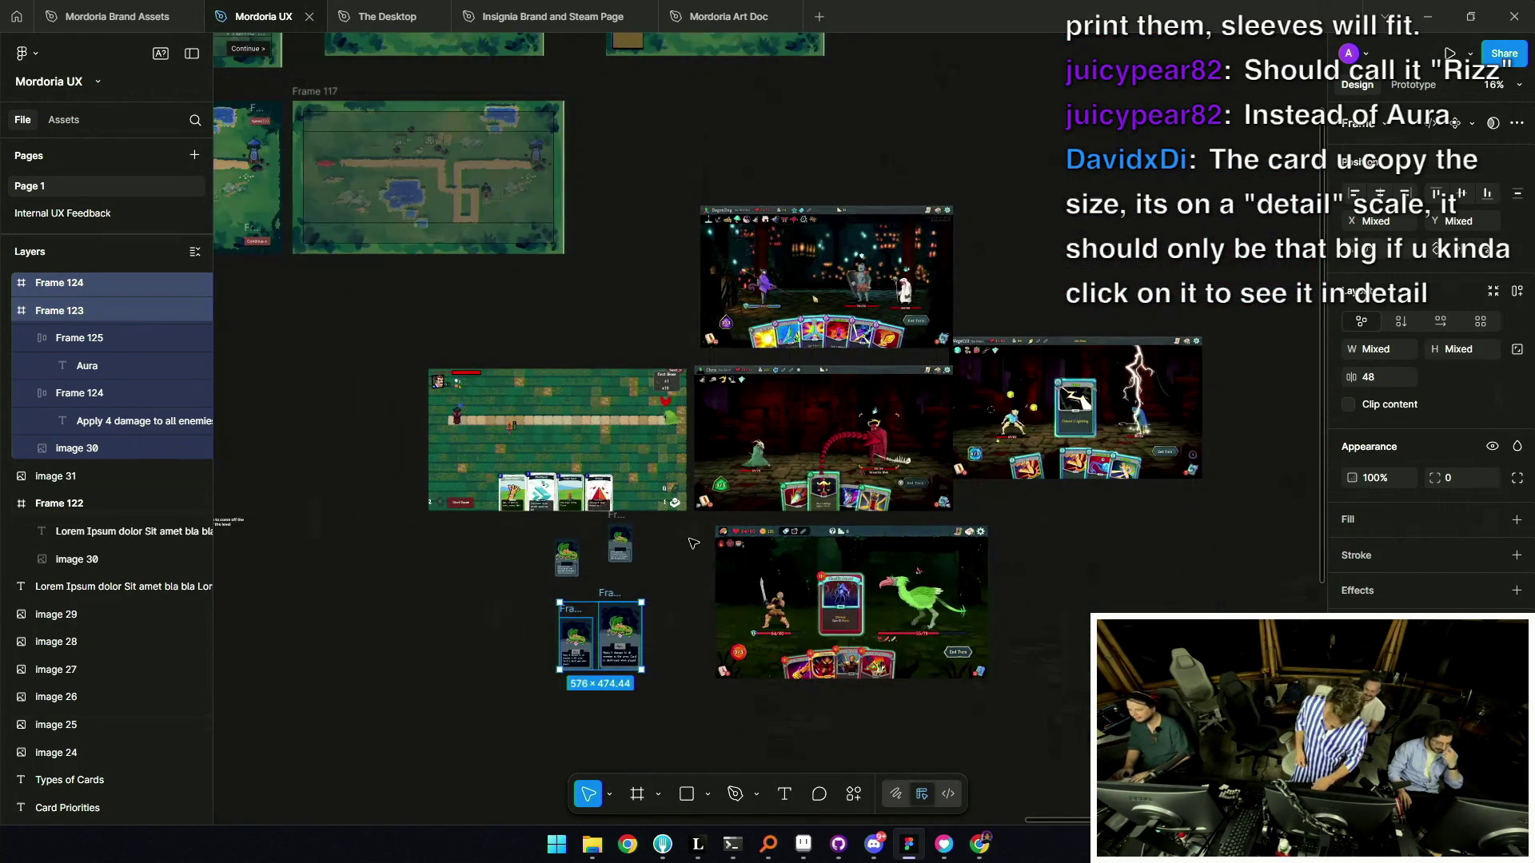
{"action": "scroll", "coordinate": [535, 446], "scroll_direction": "up", "scroll_amount": 3}
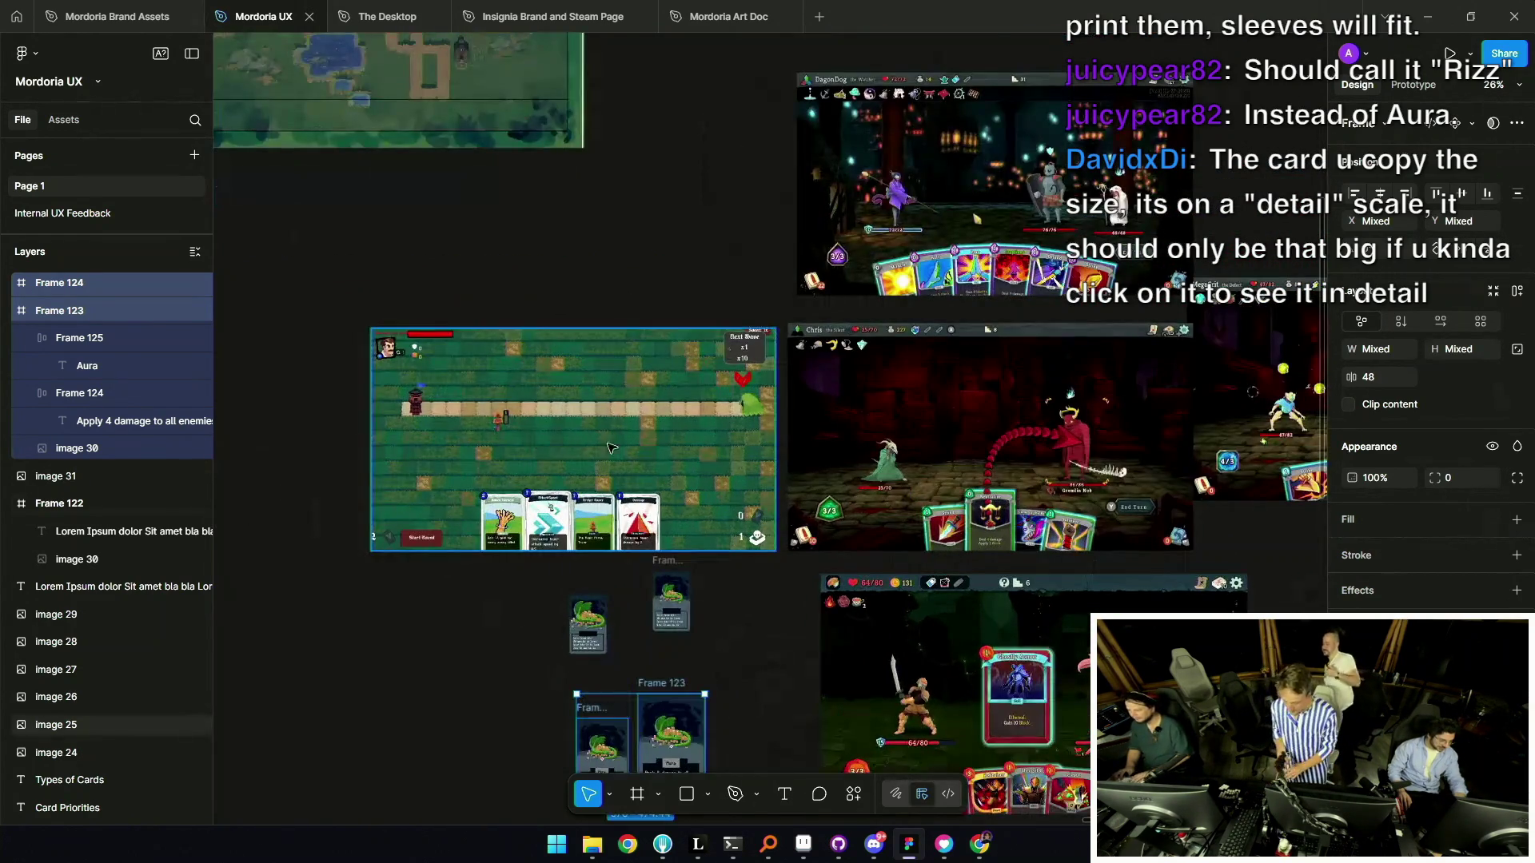
{"action": "scroll", "coordinate": [906, 261], "scroll_direction": "up", "scroll_amount": 5}
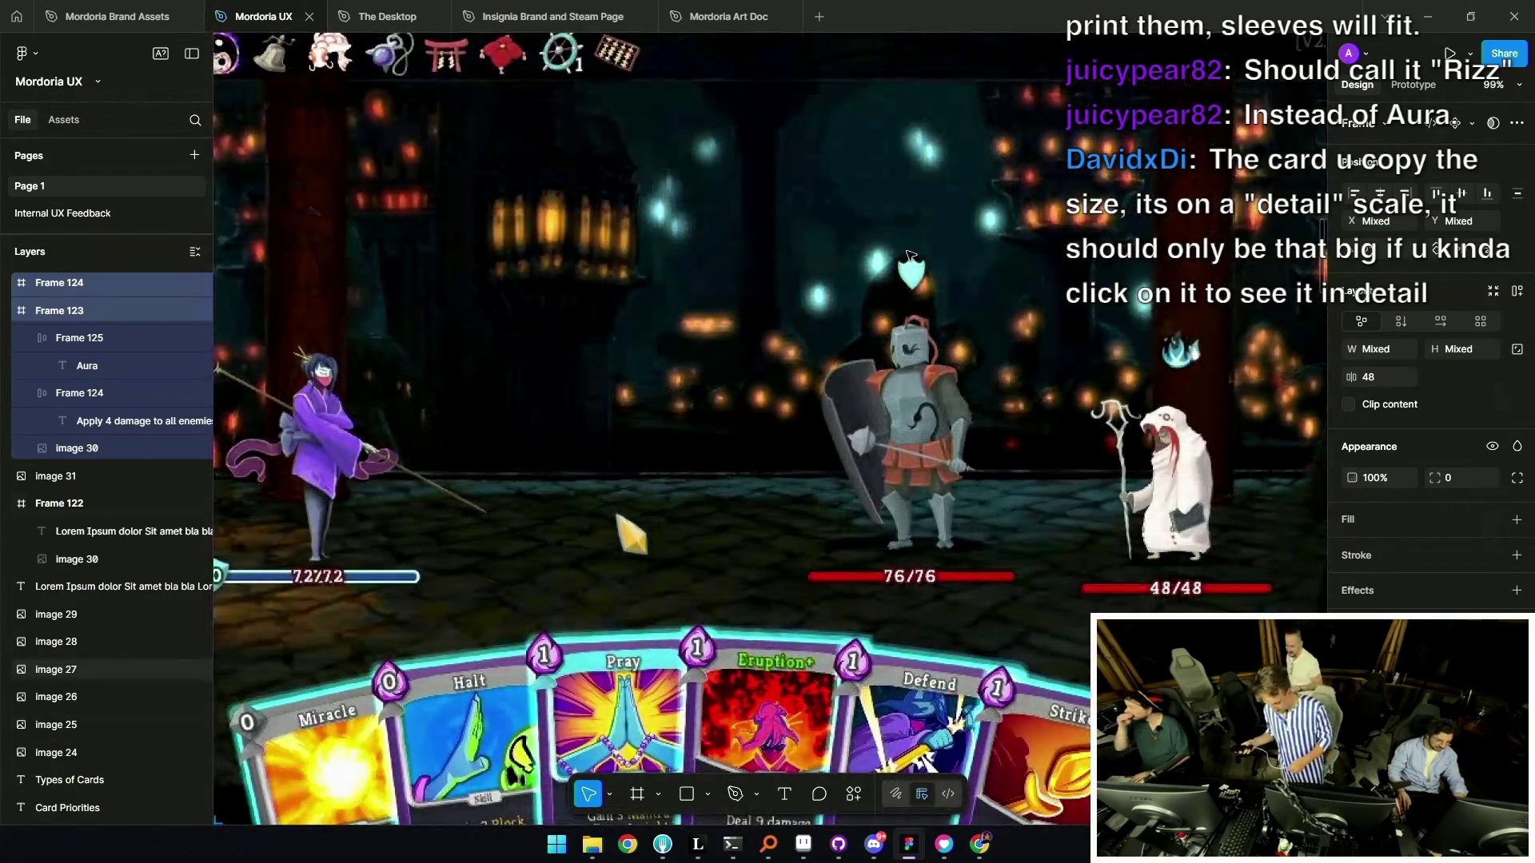
{"action": "scroll", "coordinate": [905, 261], "scroll_direction": "down", "scroll_amount": 2}
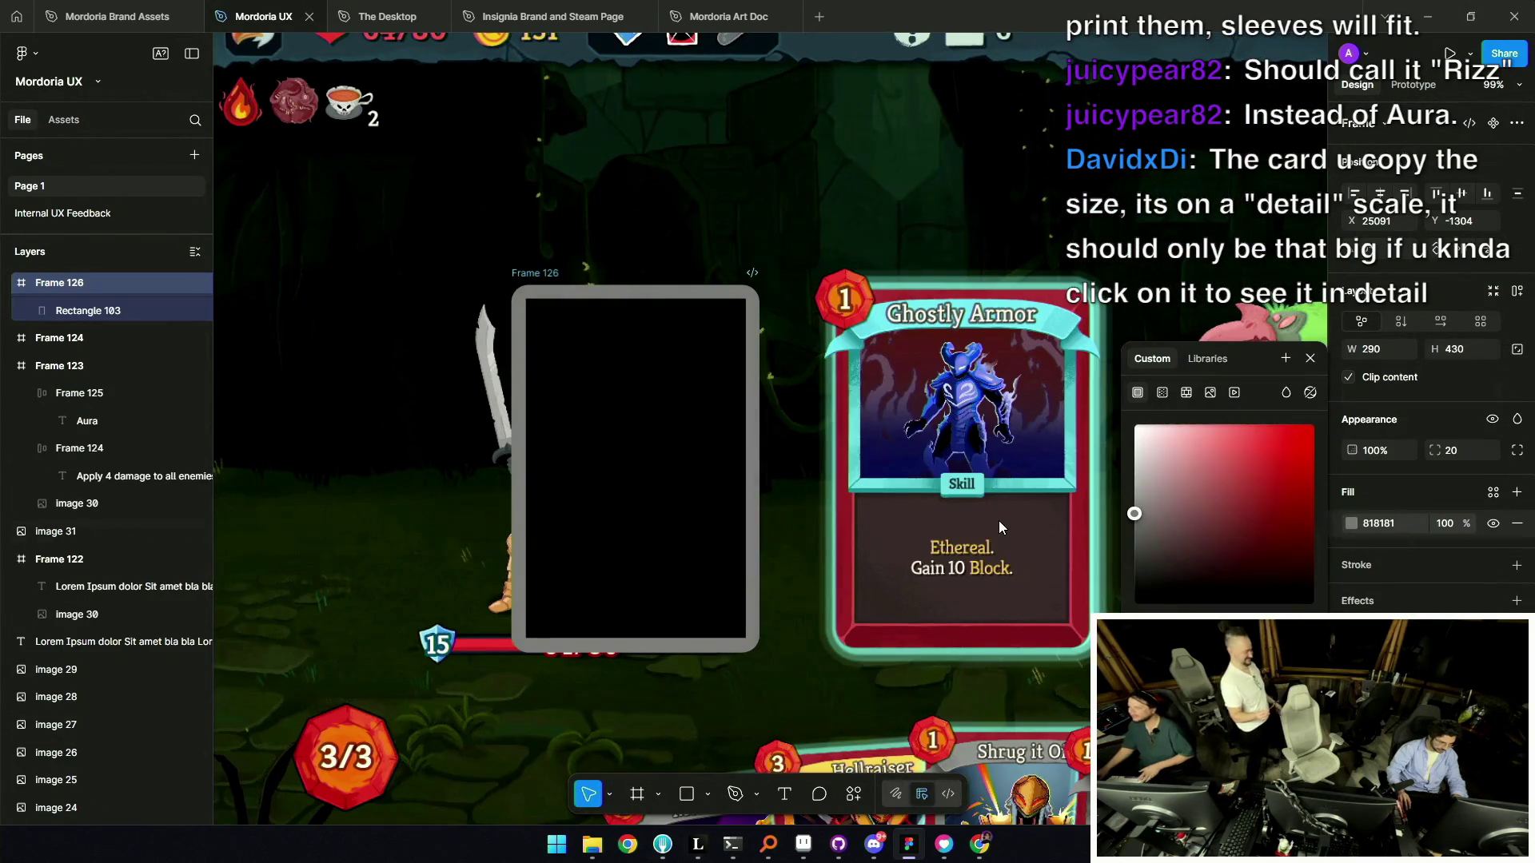
Lighten the grey fill of the blank card frame.
{"action": "left_click_drag", "start_coordinate": [1153, 526], "coordinate": [1109, 502]}
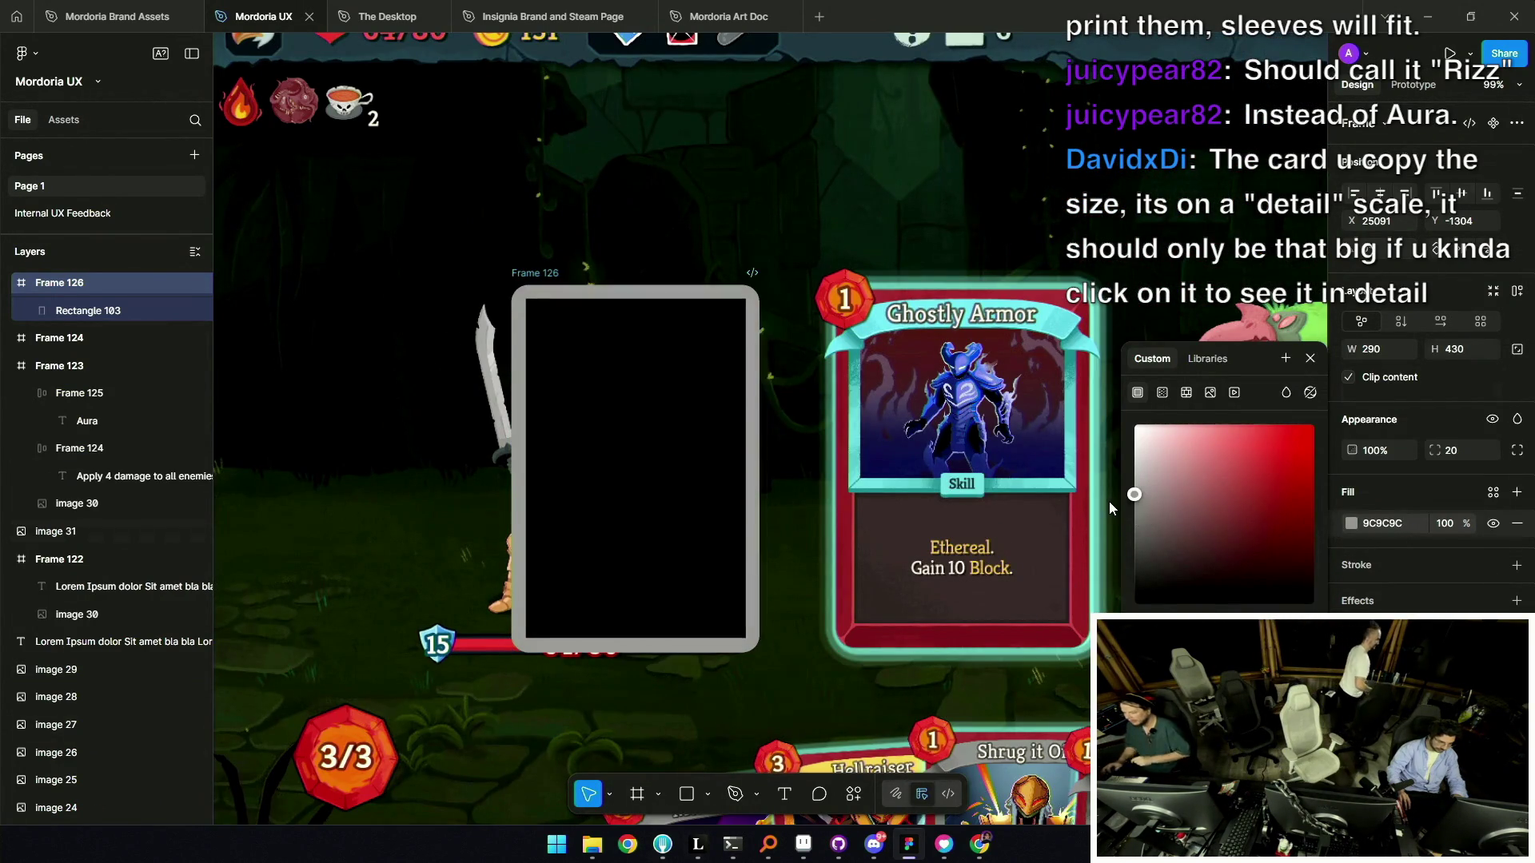
{"action": "scroll", "coordinate": [719, 416], "scroll_direction": "down", "scroll_amount": 5}
{"action": "left_click", "coordinate": [422, 352]}
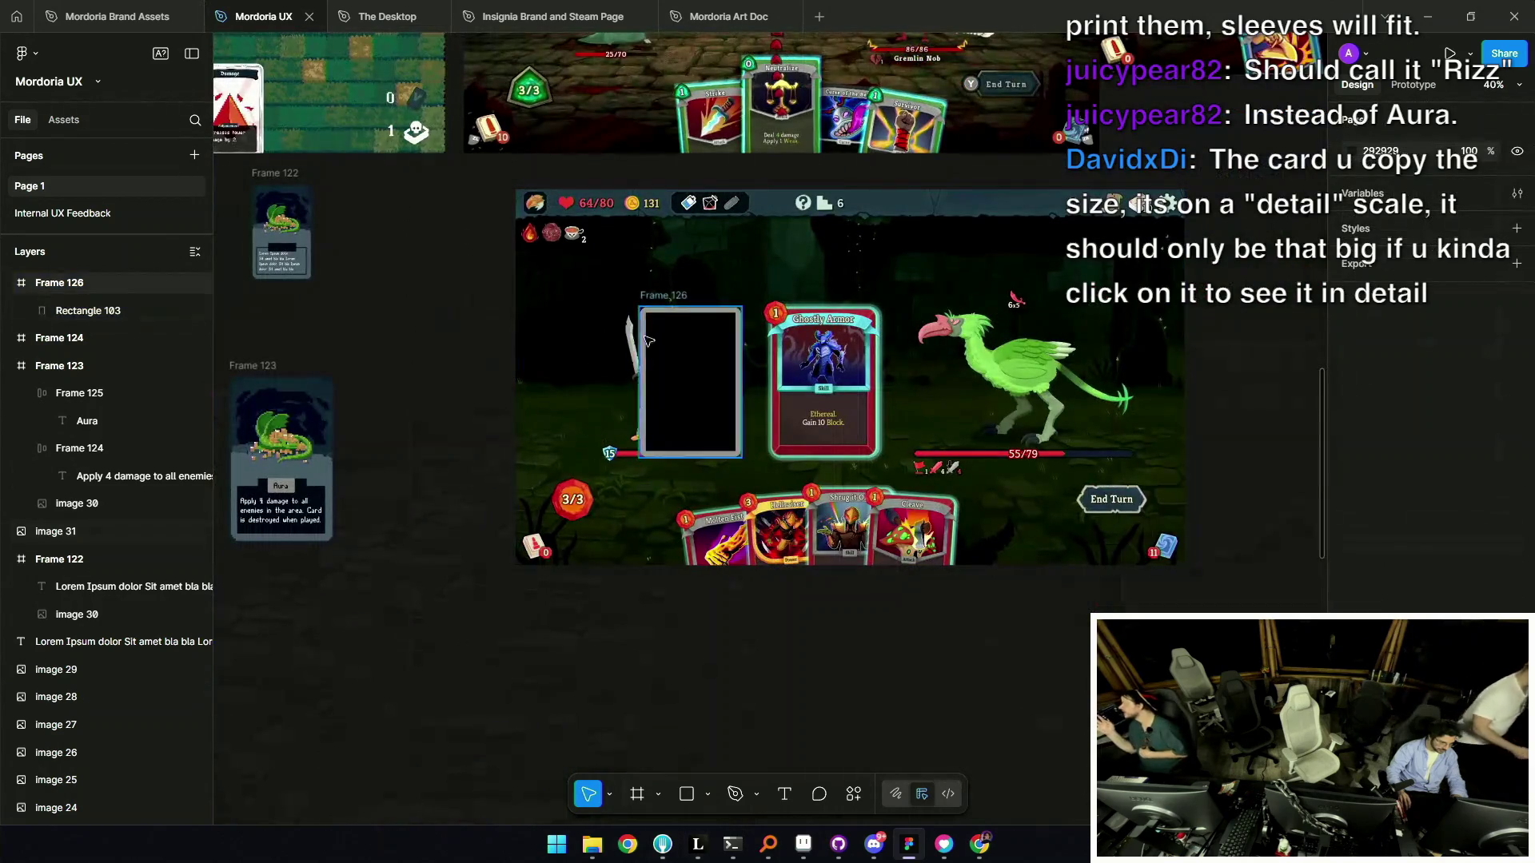
{"action": "scroll", "coordinate": [691, 522], "scroll_direction": "up", "scroll_amount": 5}
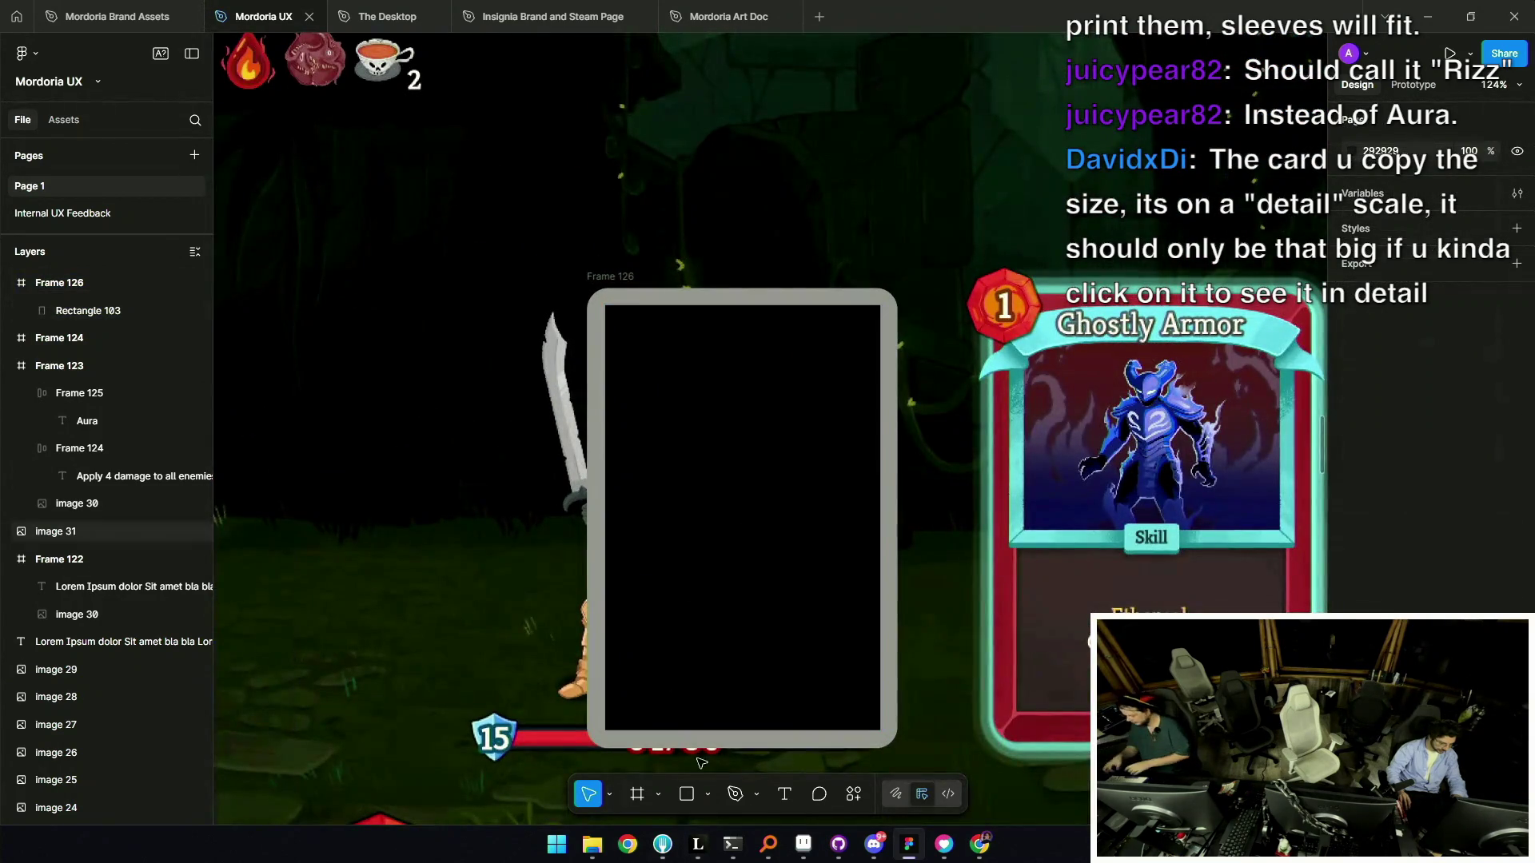
Draw a circle at the blank card's top-left corner, removing the stray square.
{"action": "left_click", "coordinate": [686, 794]}
{"action": "left_click_drag", "start_coordinate": [650, 437], "coordinate": [730, 517]}
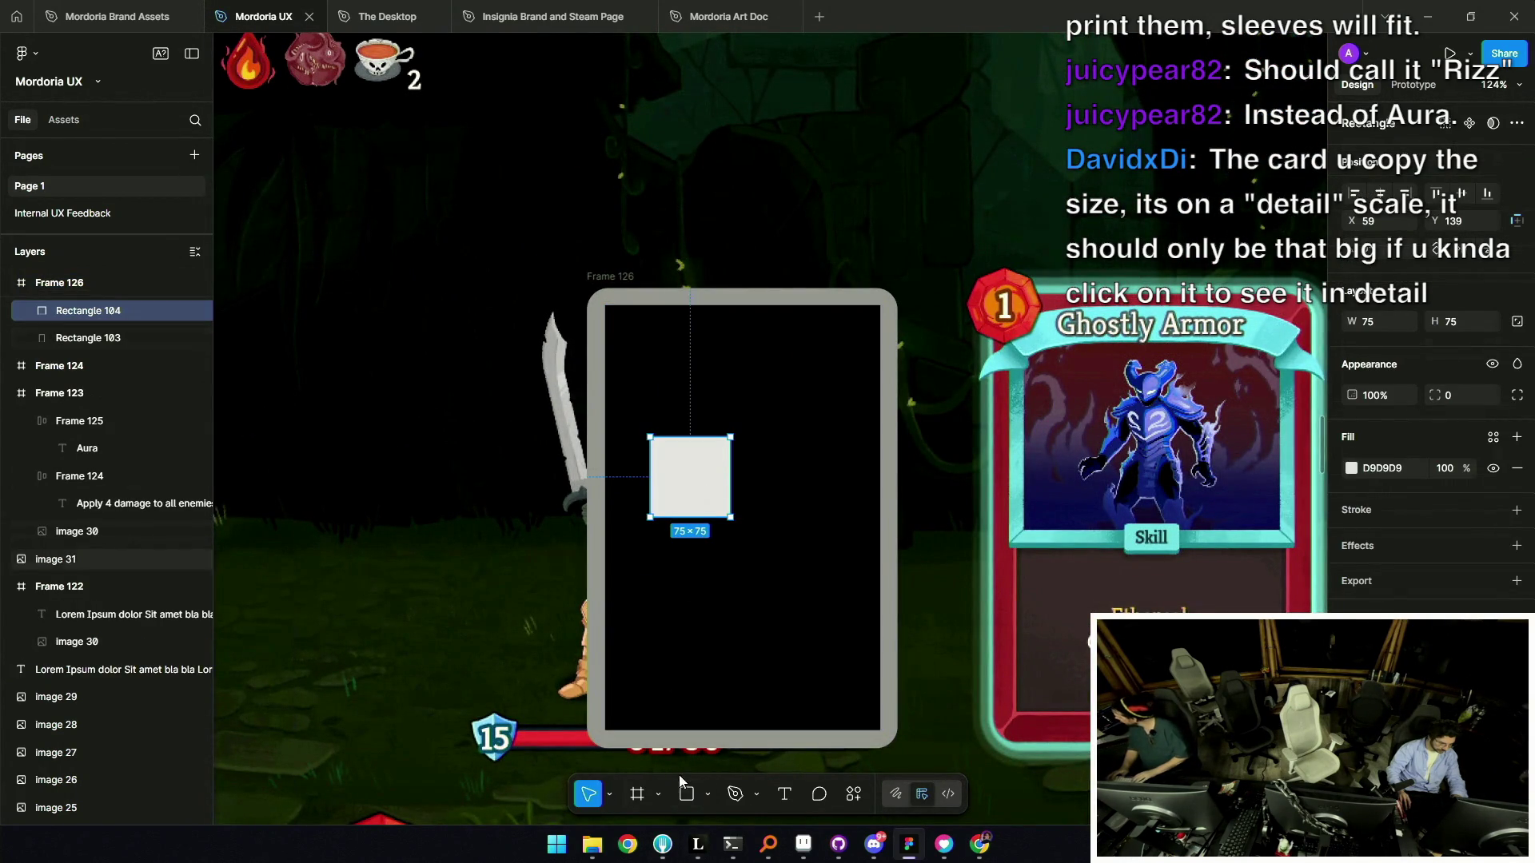
{"action": "left_click", "coordinate": [707, 794]}
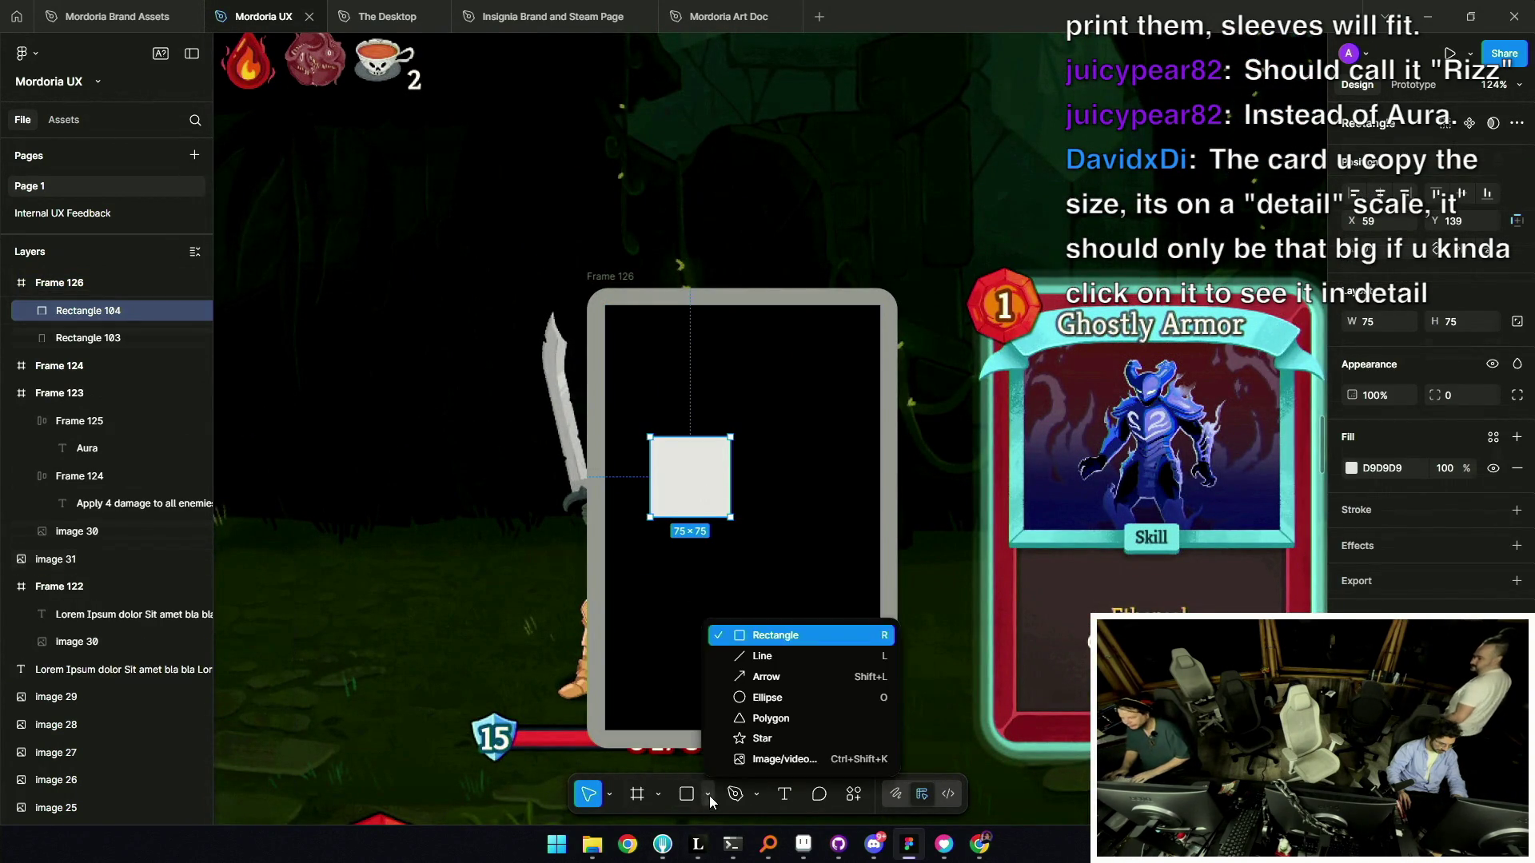
{"action": "left_click", "coordinate": [740, 696]}
{"action": "mouse_move", "coordinate": [699, 599]}
{"action": "left_mouse_down"}
{"action": "mouse_move", "coordinate": [742, 644]}
{"action": "mouse_move", "coordinate": [629, 331]}
{"action": "left_mouse_up"}
{"action": "left_click", "coordinate": [676, 449]}
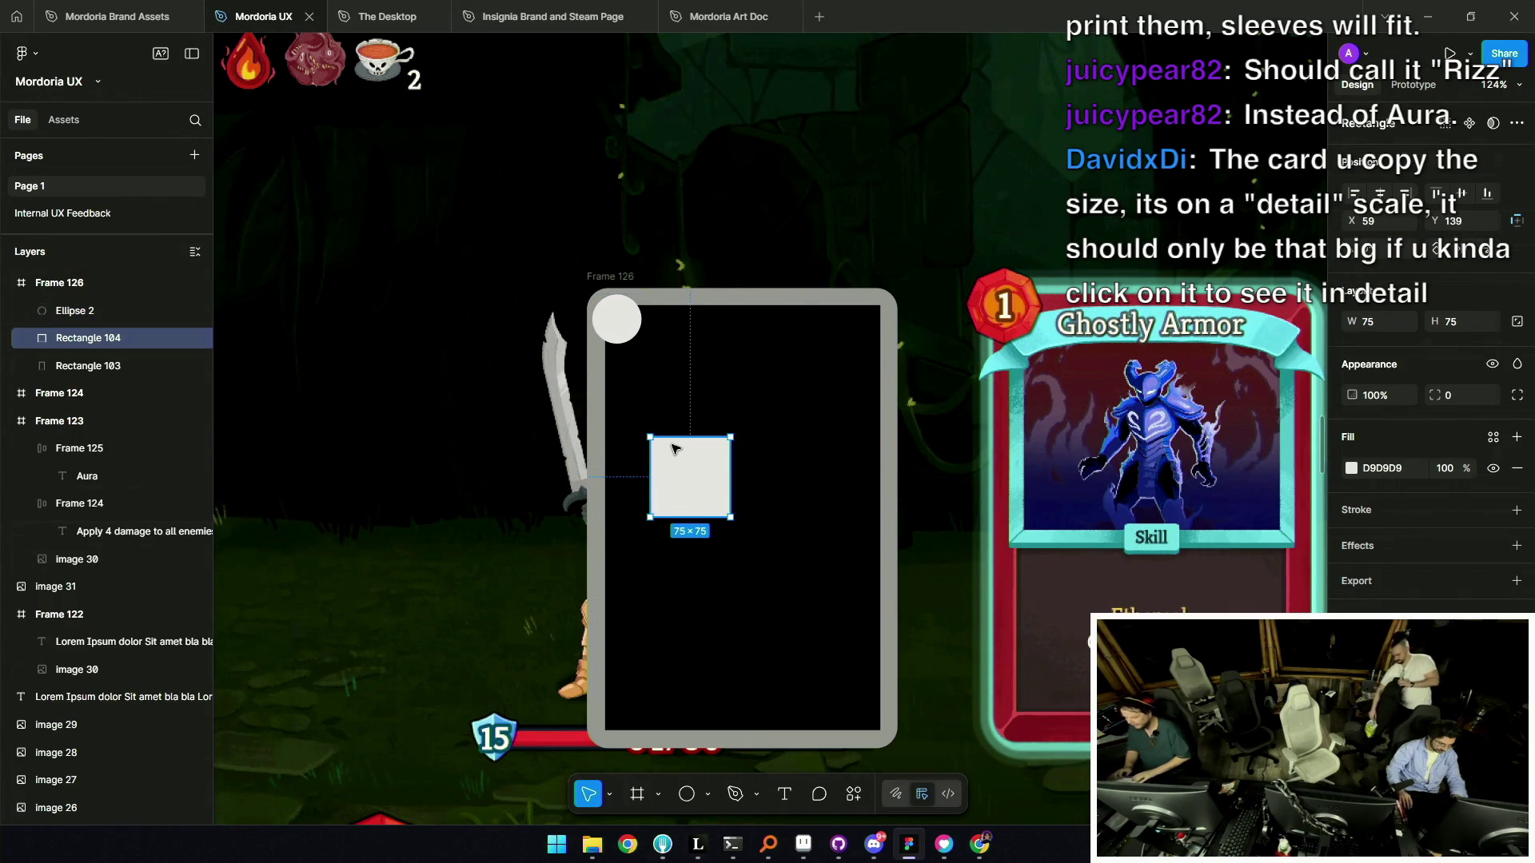
{"action": "key", "text": "Delete"}
Enlarge the cost circle Ellipse 2 to 57×57.
{"action": "left_click", "coordinate": [637, 341]}
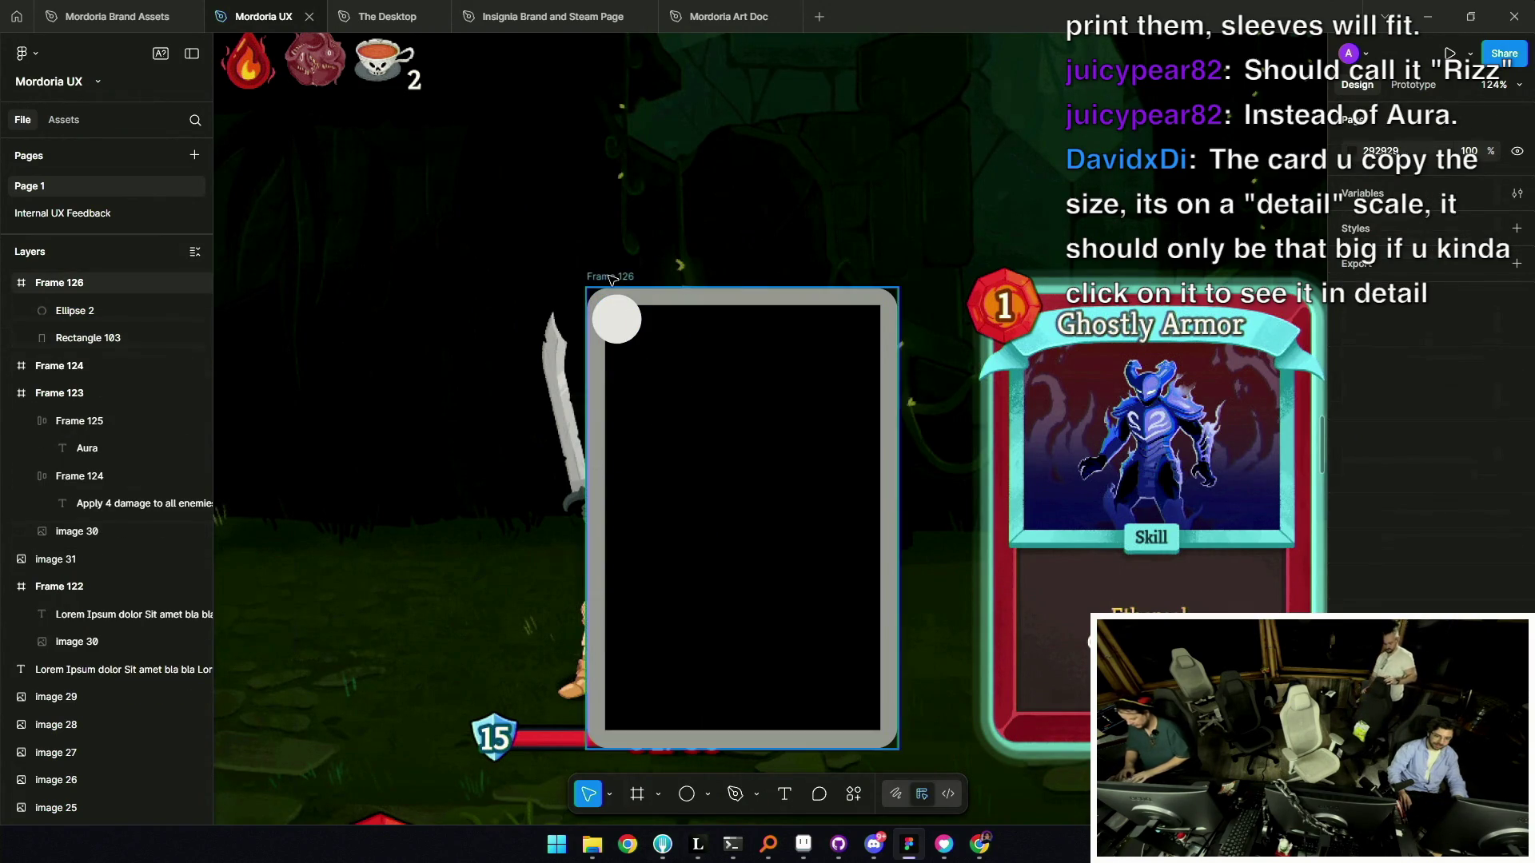
{"action": "scroll", "coordinate": [656, 320], "scroll_direction": "up", "scroll_amount": 5}
{"action": "scroll", "coordinate": [681, 291], "scroll_direction": "up", "scroll_amount": 2}
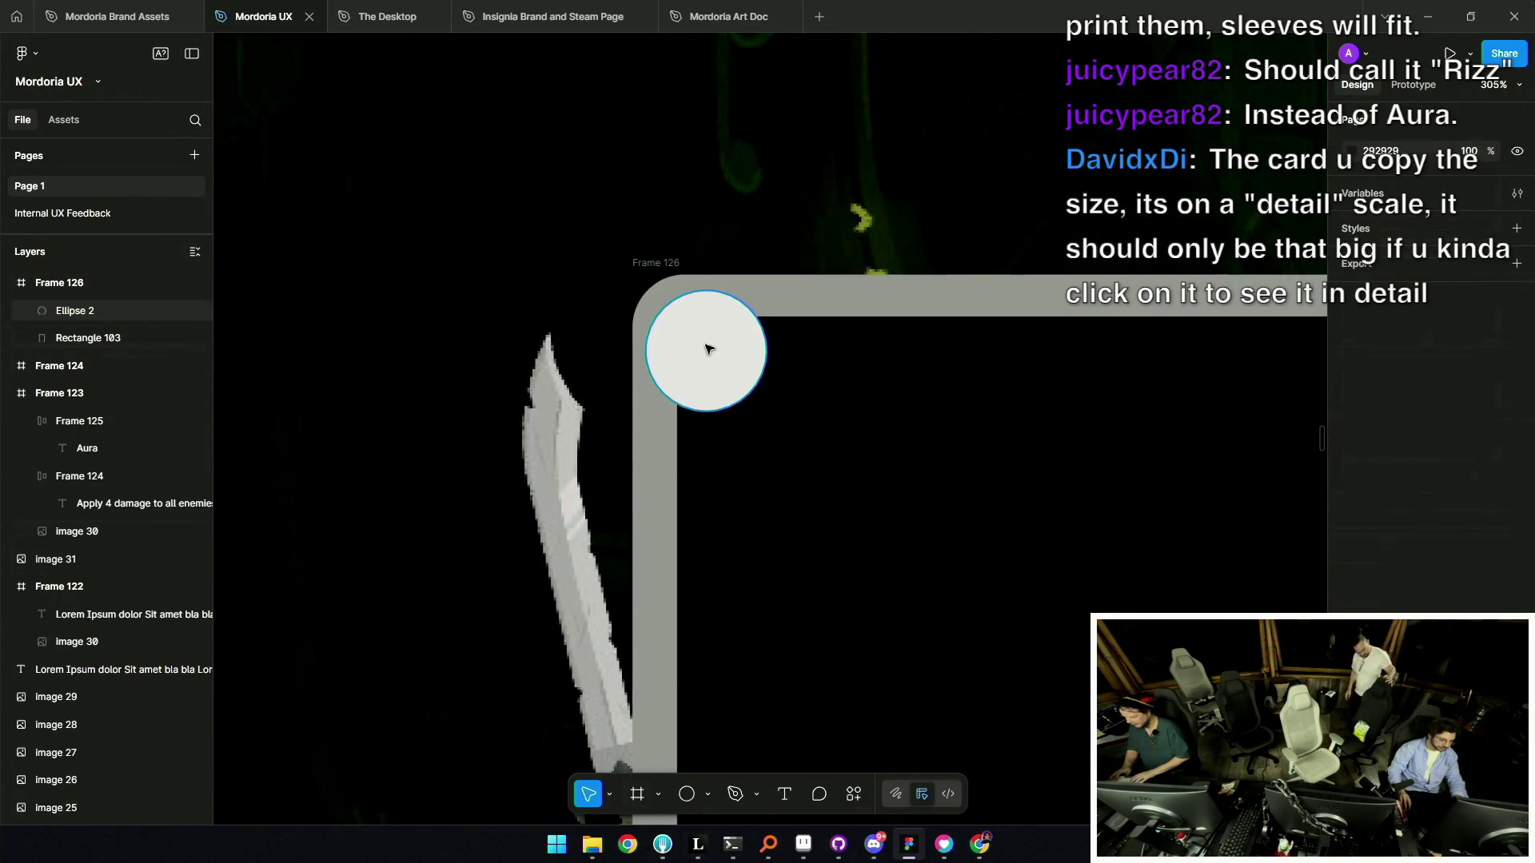
{"action": "left_click", "coordinate": [705, 342]}
{"action": "left_click_drag", "start_coordinate": [757, 402], "coordinate": [796, 435]}
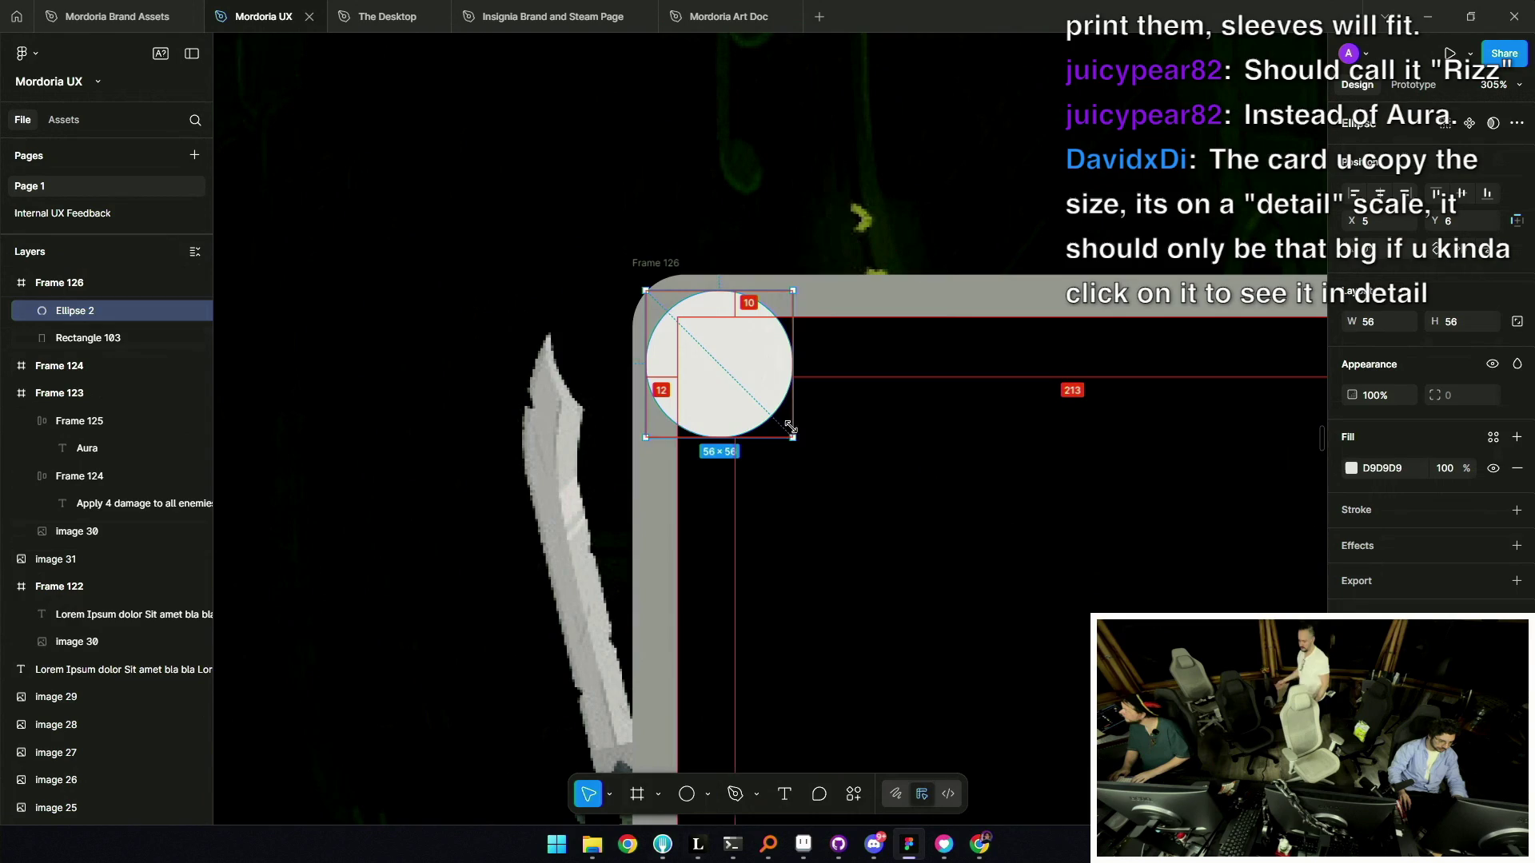
{"action": "scroll", "coordinate": [737, 400], "scroll_direction": "down", "scroll_amount": 5}
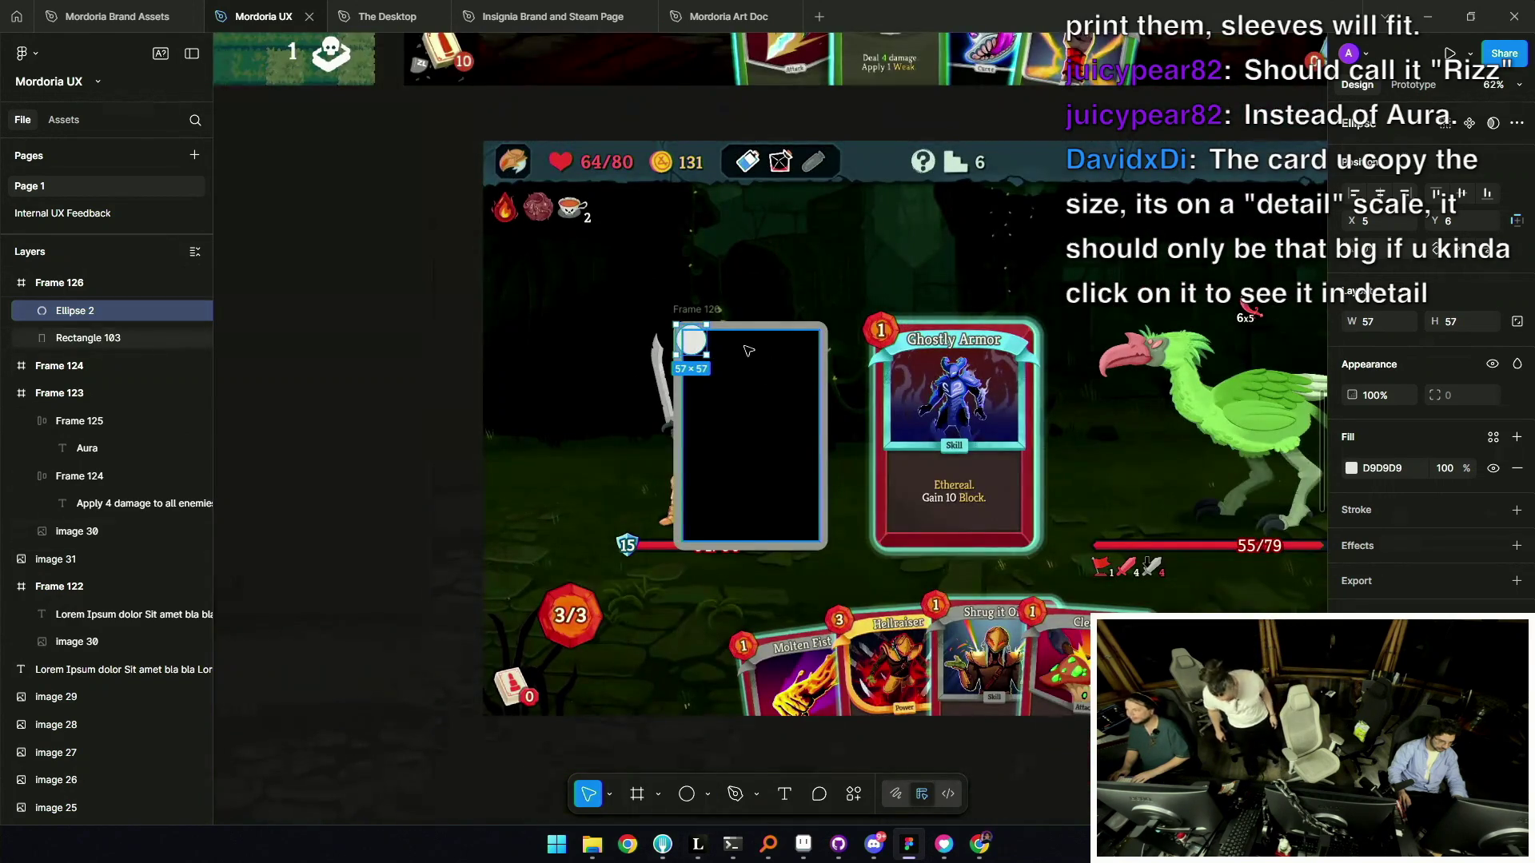
{"action": "left_click", "coordinate": [384, 380]}
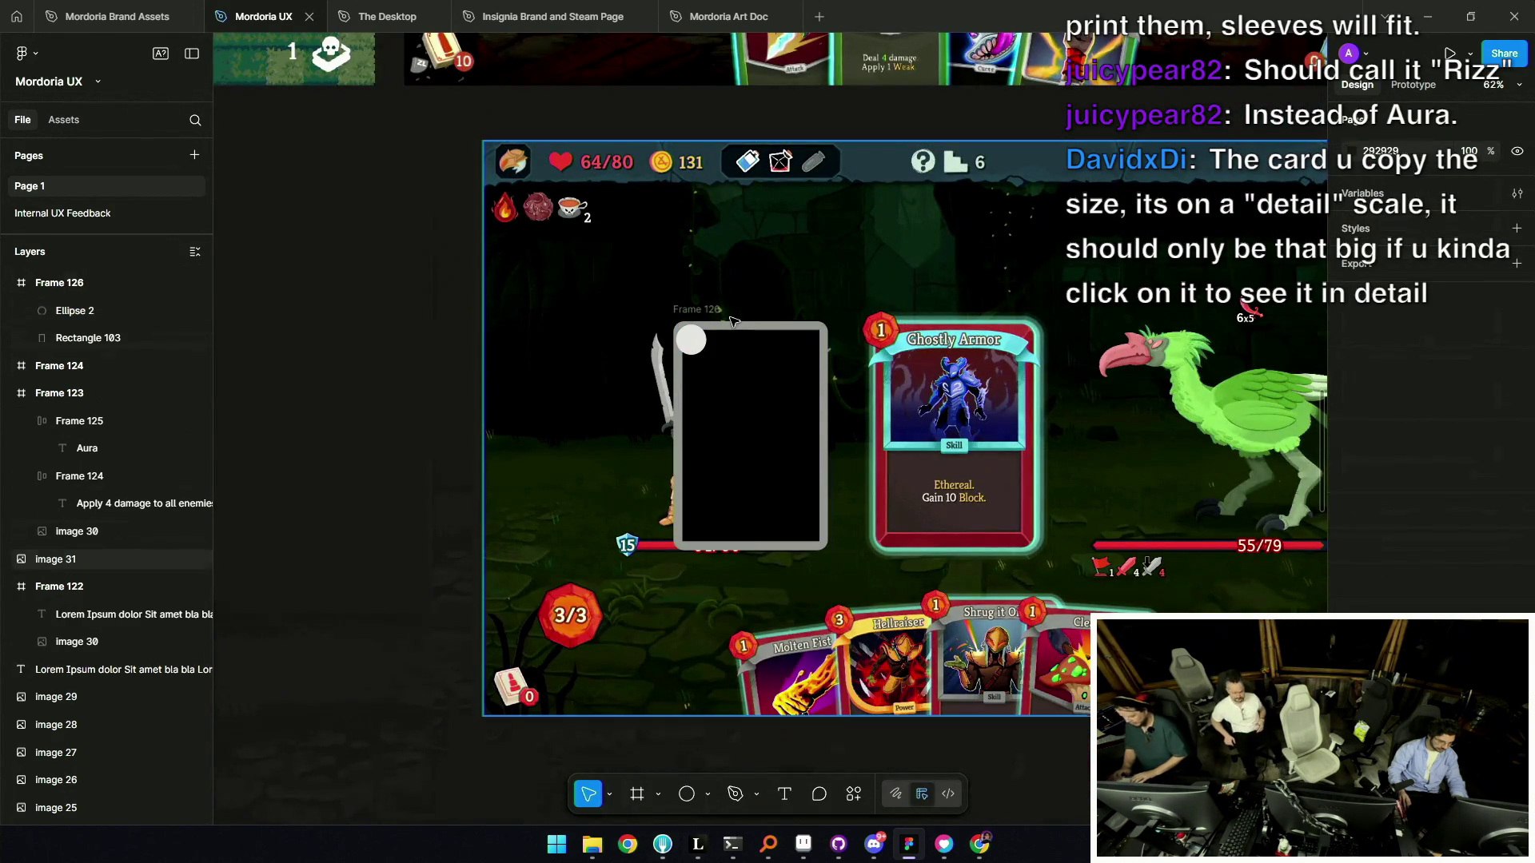
Move the cost circle along the top edge onto Frame 126's top-left corner.
{"action": "scroll", "coordinate": [729, 320], "scroll_direction": "up", "scroll_amount": 3}
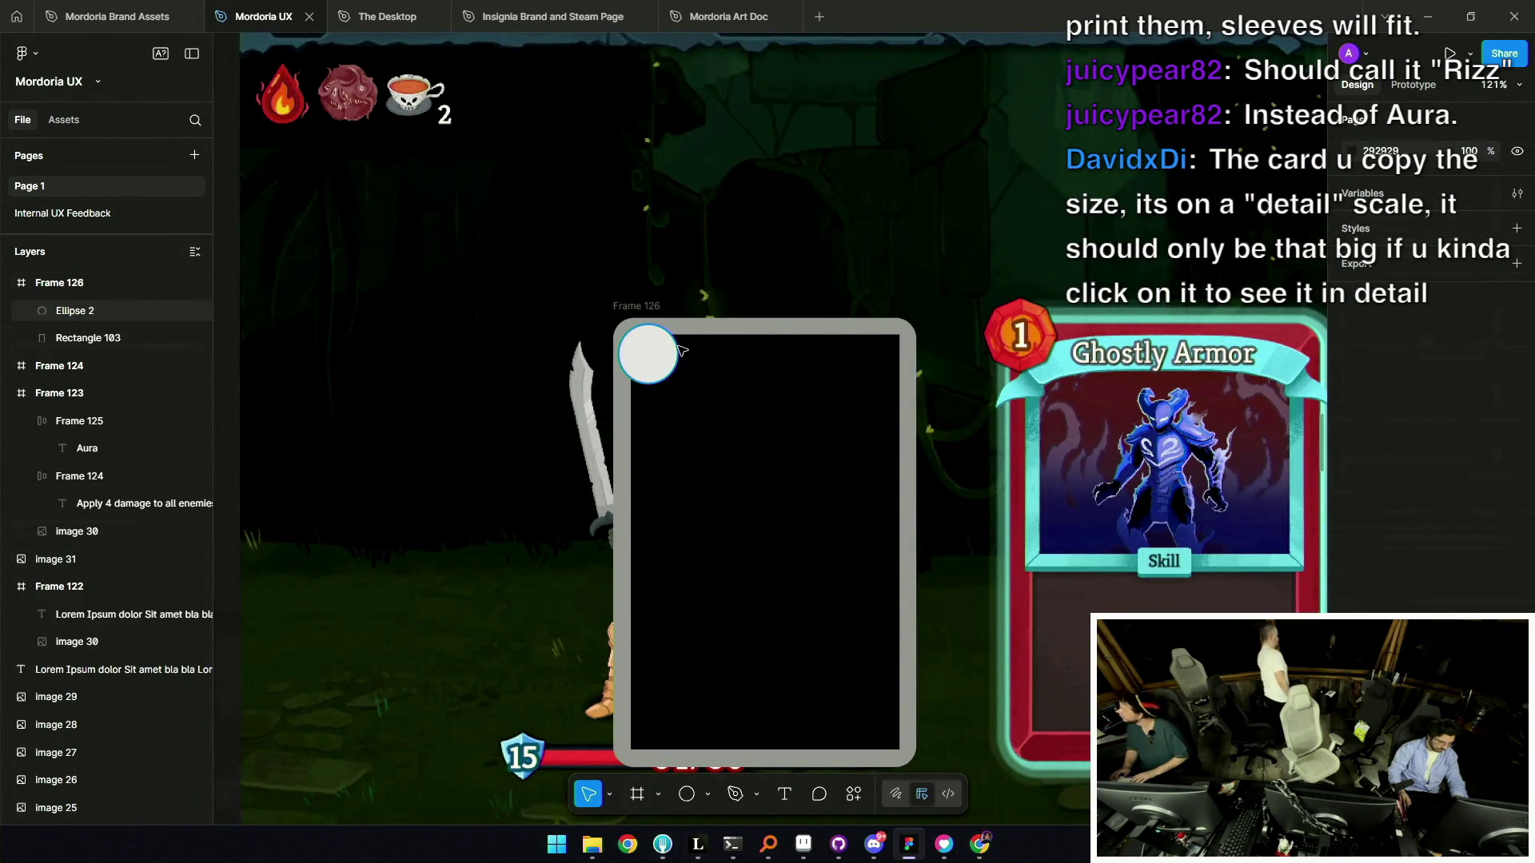
{"action": "scroll", "coordinate": [678, 348], "scroll_direction": "down", "scroll_amount": 3}
{"action": "scroll", "coordinate": [652, 346], "scroll_direction": "up", "scroll_amount": 5}
{"action": "left_click", "coordinate": [649, 346]}
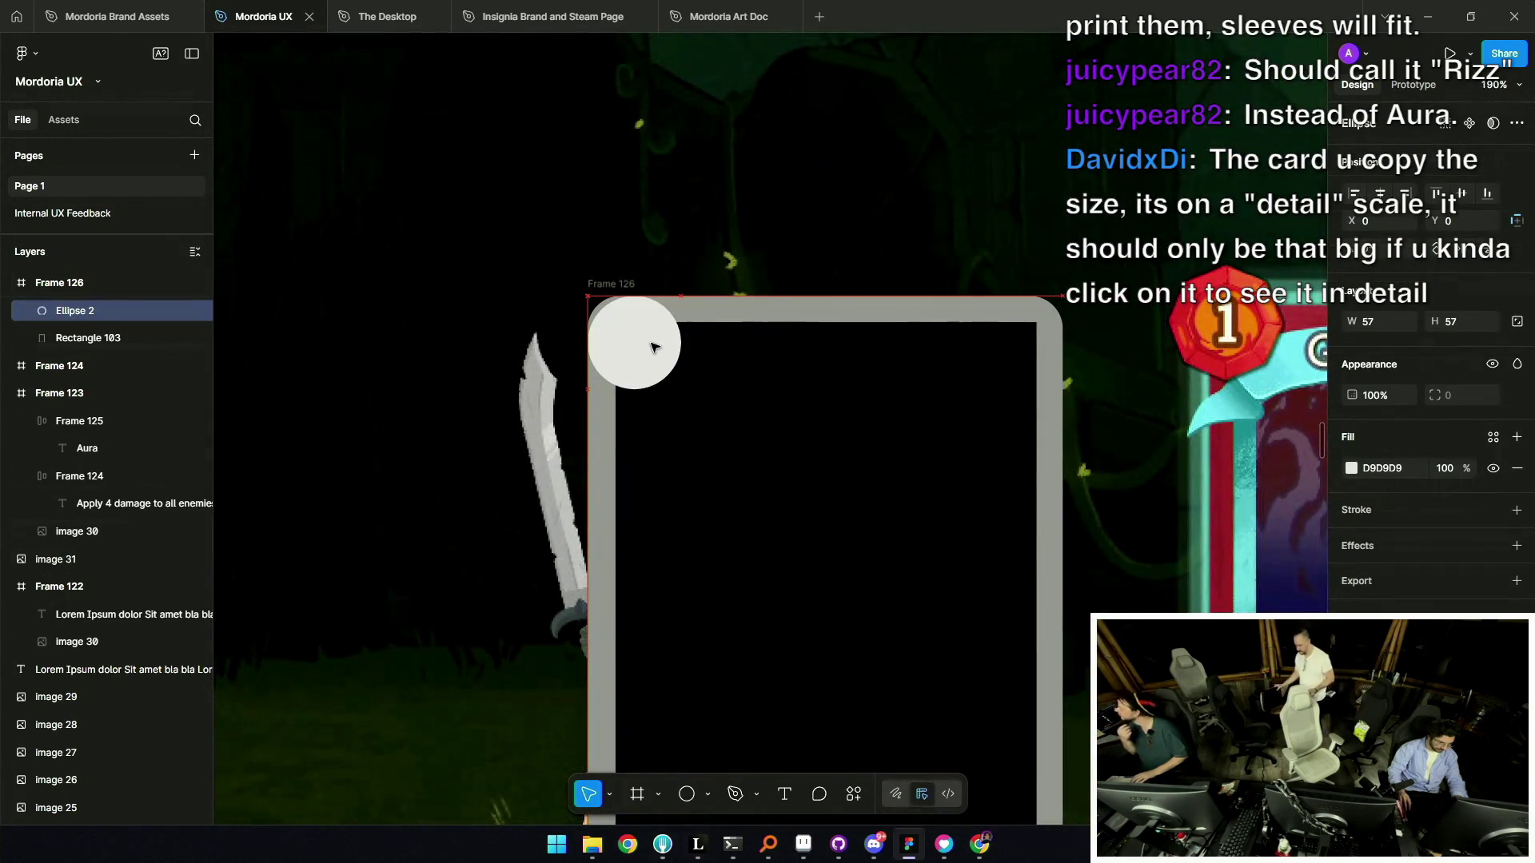
{"action": "scroll", "coordinate": [650, 346], "scroll_direction": "down", "scroll_amount": 3}
{"action": "mouse_move", "coordinate": [642, 341]}
{"action": "left_mouse_down"}
{"action": "mouse_move", "coordinate": [785, 325]}
{"action": "mouse_move", "coordinate": [636, 334]}
{"action": "left_mouse_up"}
{"action": "scroll", "coordinate": [636, 334], "scroll_direction": "down", "scroll_amount": 5}
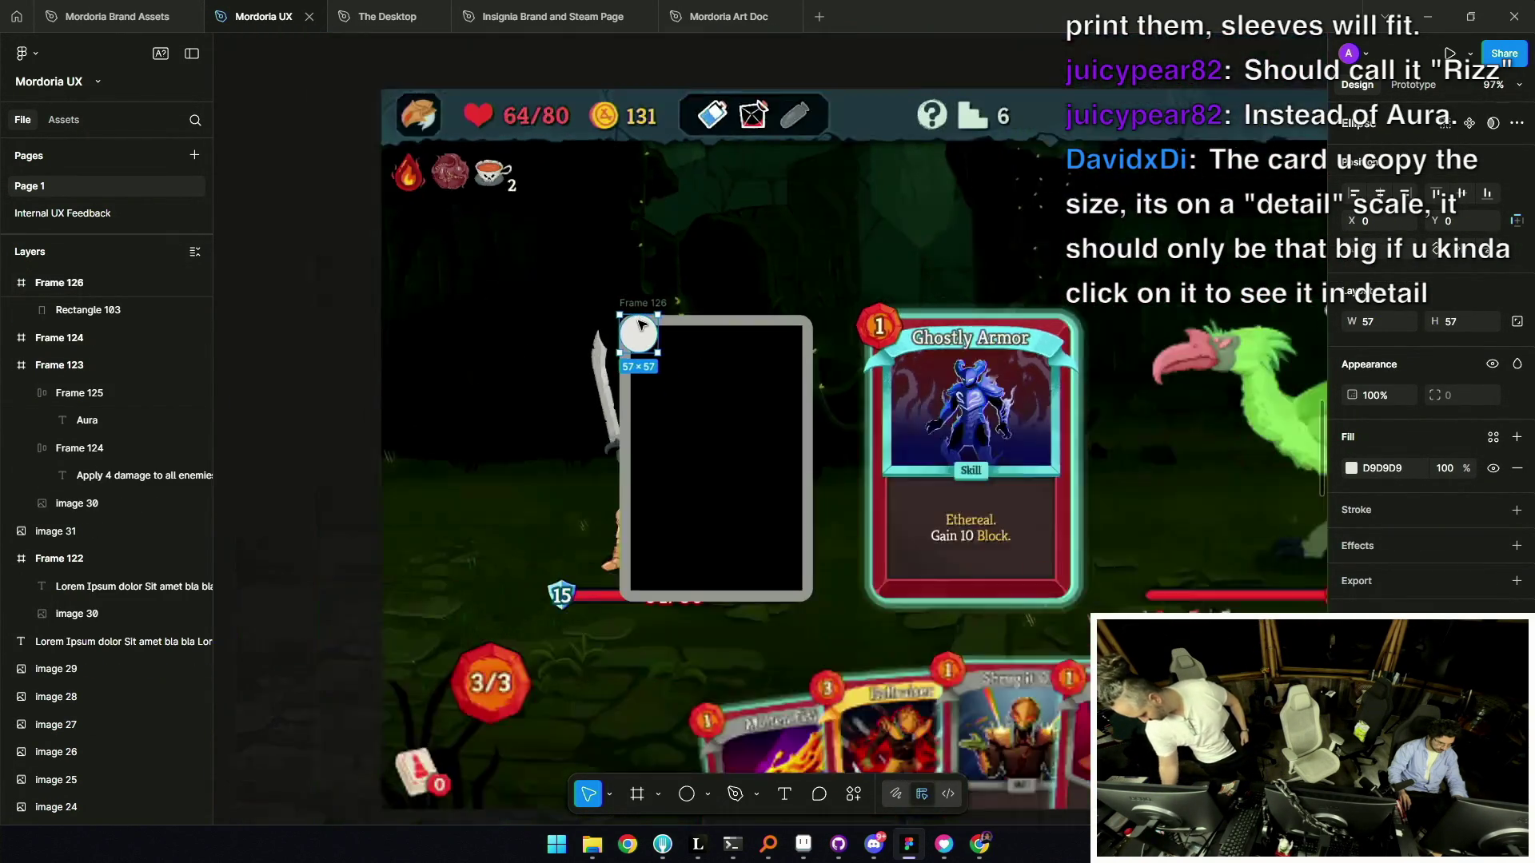
{"action": "scroll", "coordinate": [639, 324], "scroll_direction": "up", "scroll_amount": 2}
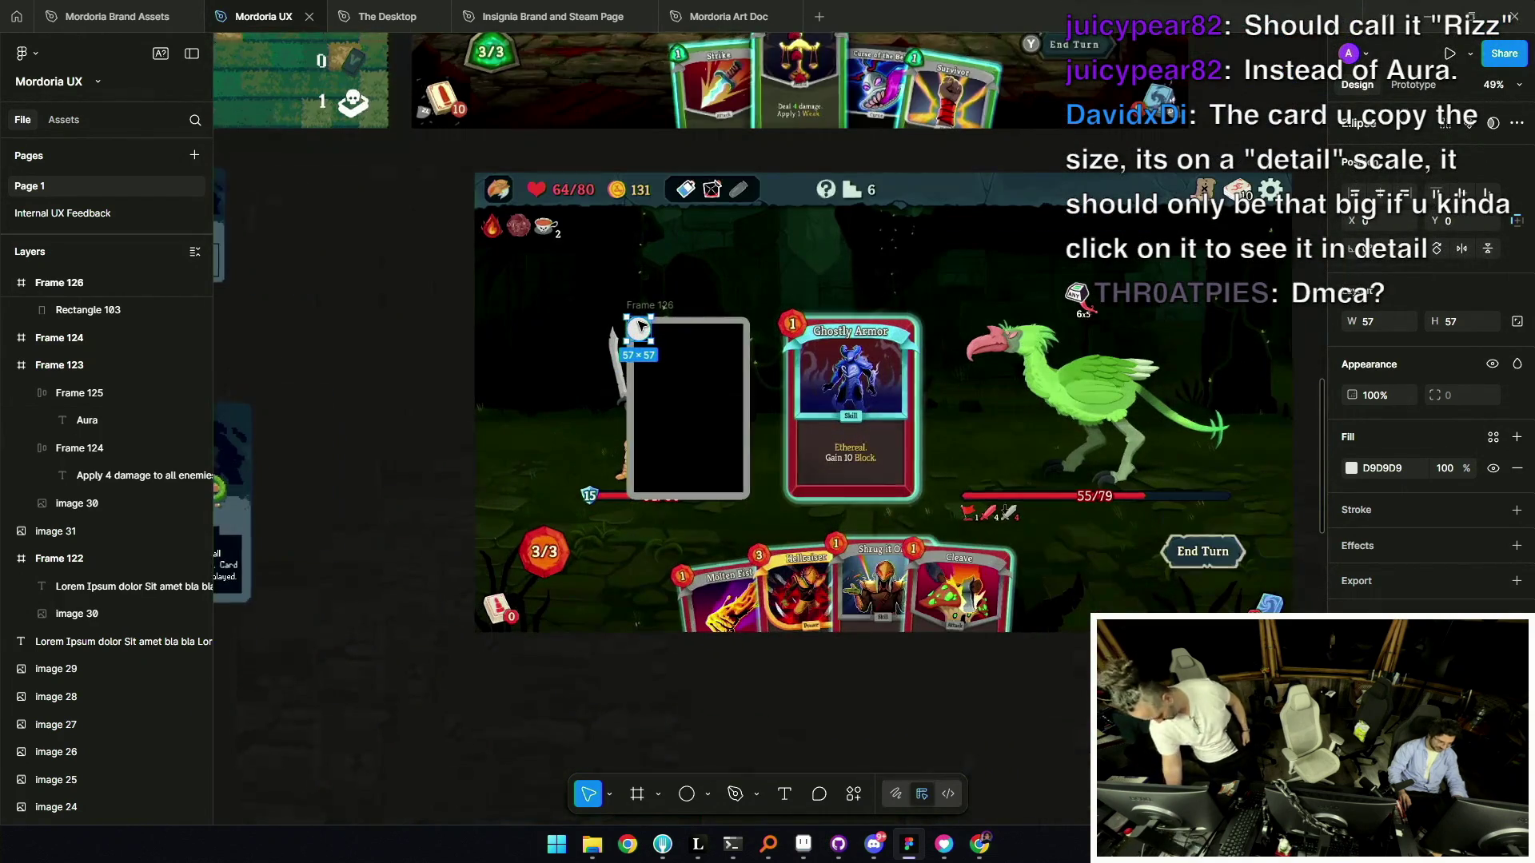
{"action": "scroll", "coordinate": [639, 326], "scroll_direction": "up", "scroll_amount": 8}
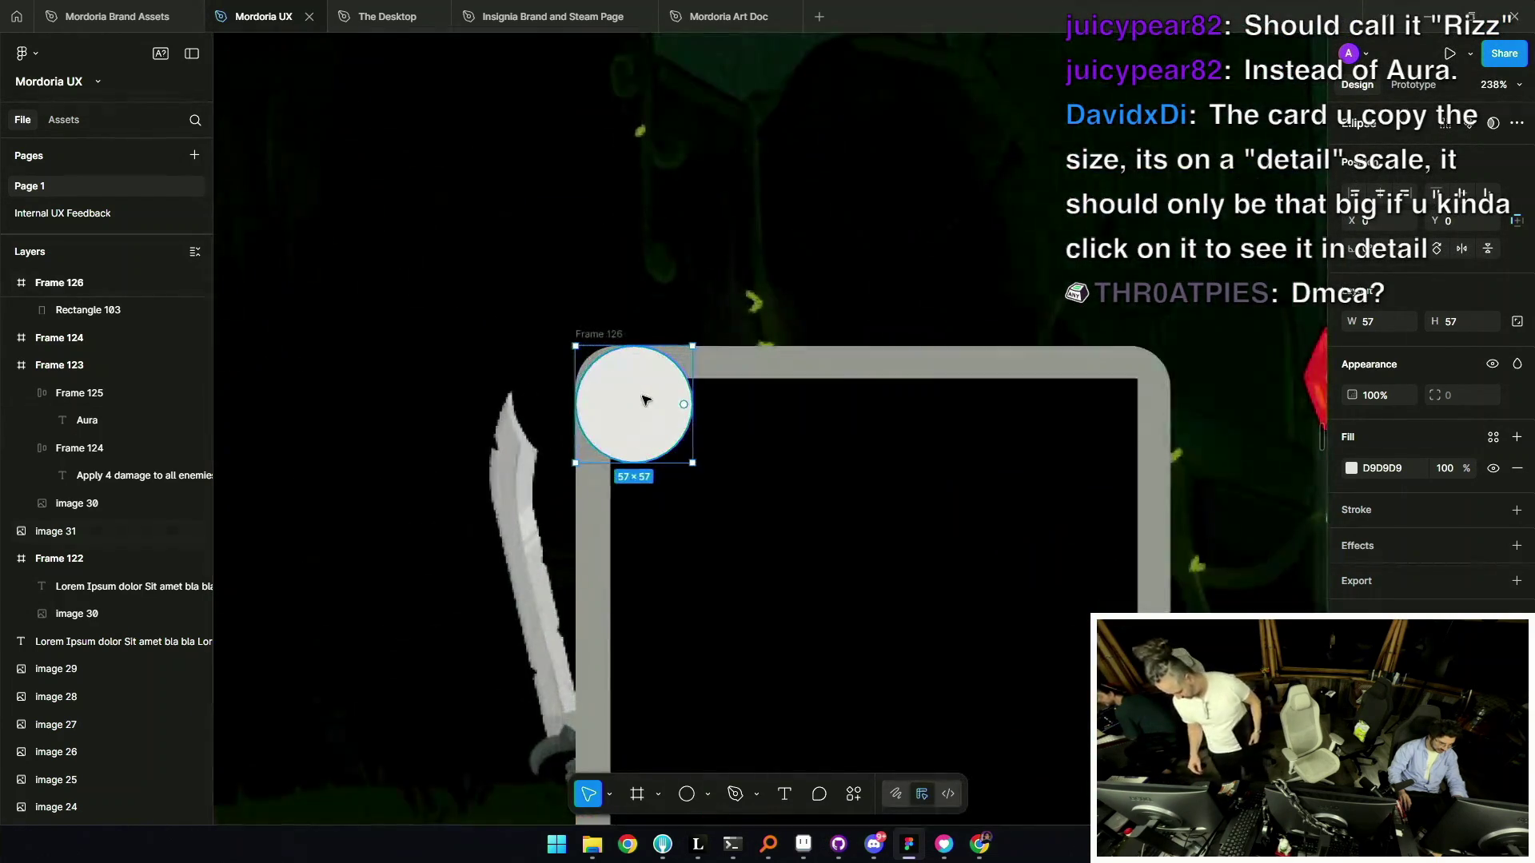
{"action": "mouse_move", "coordinate": [572, 274]}
{"action": "left_mouse_down"}
{"action": "mouse_move", "coordinate": [714, 276]}
{"action": "mouse_move", "coordinate": [641, 195]}
{"action": "mouse_move", "coordinate": [655, 253]}
{"action": "mouse_move", "coordinate": [574, 291]}
{"action": "left_mouse_up"}
Nudge the cost circle up-left so it overhangs the card corner.
{"action": "left_click", "coordinate": [522, 219]}
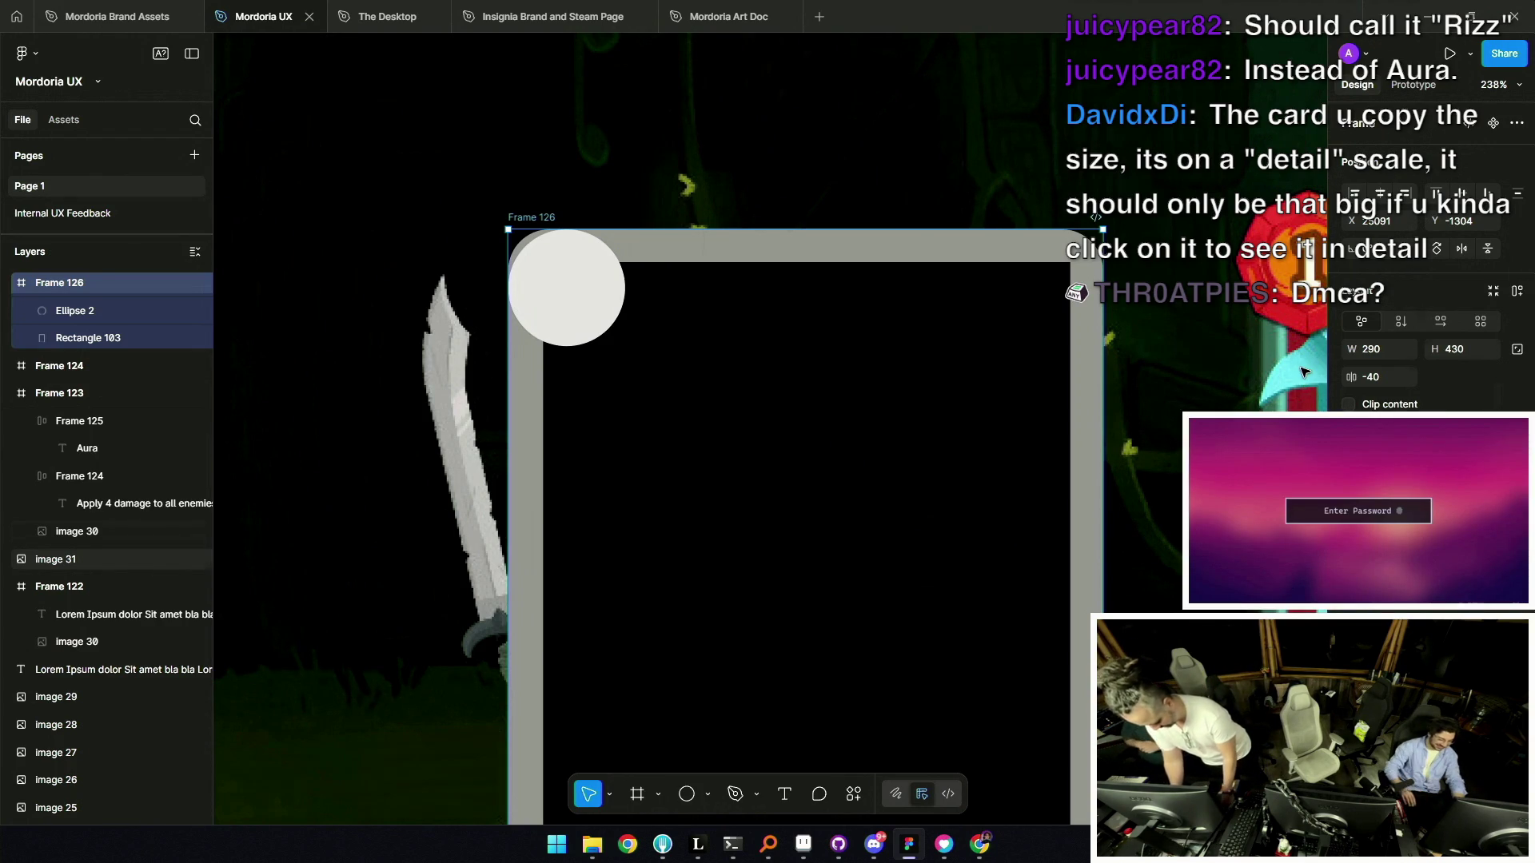
{"action": "left_click", "coordinate": [574, 304]}
{"action": "left_click_drag", "start_coordinate": [574, 305], "coordinate": [562, 283]}
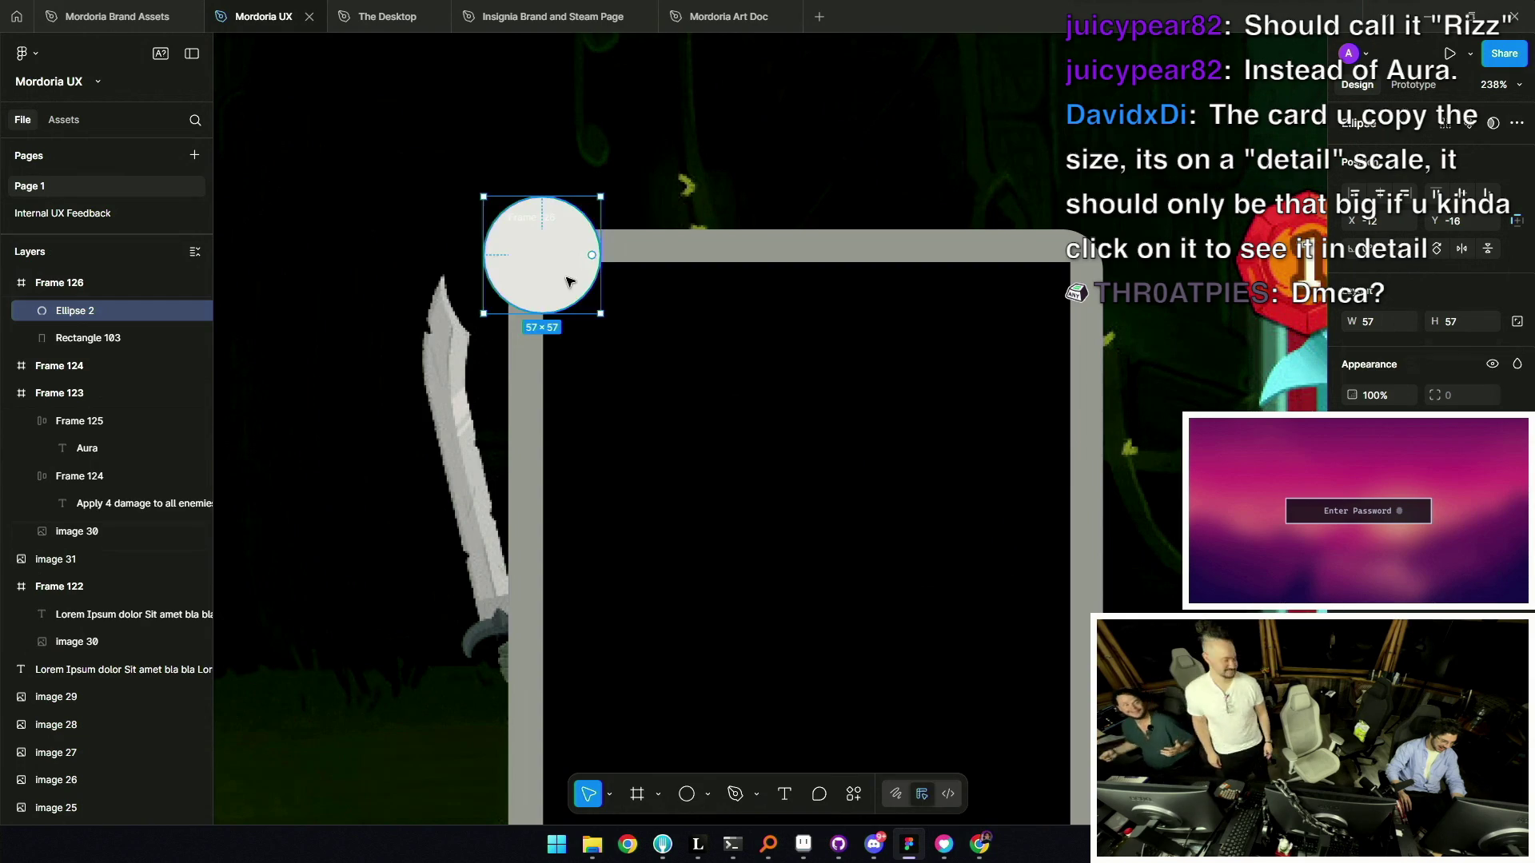
{"action": "scroll", "coordinate": [564, 279], "scroll_direction": "down", "scroll_amount": 5}
{"action": "left_click", "coordinate": [370, 391]}
{"action": "scroll", "coordinate": [551, 268], "scroll_direction": "up", "scroll_amount": 5}
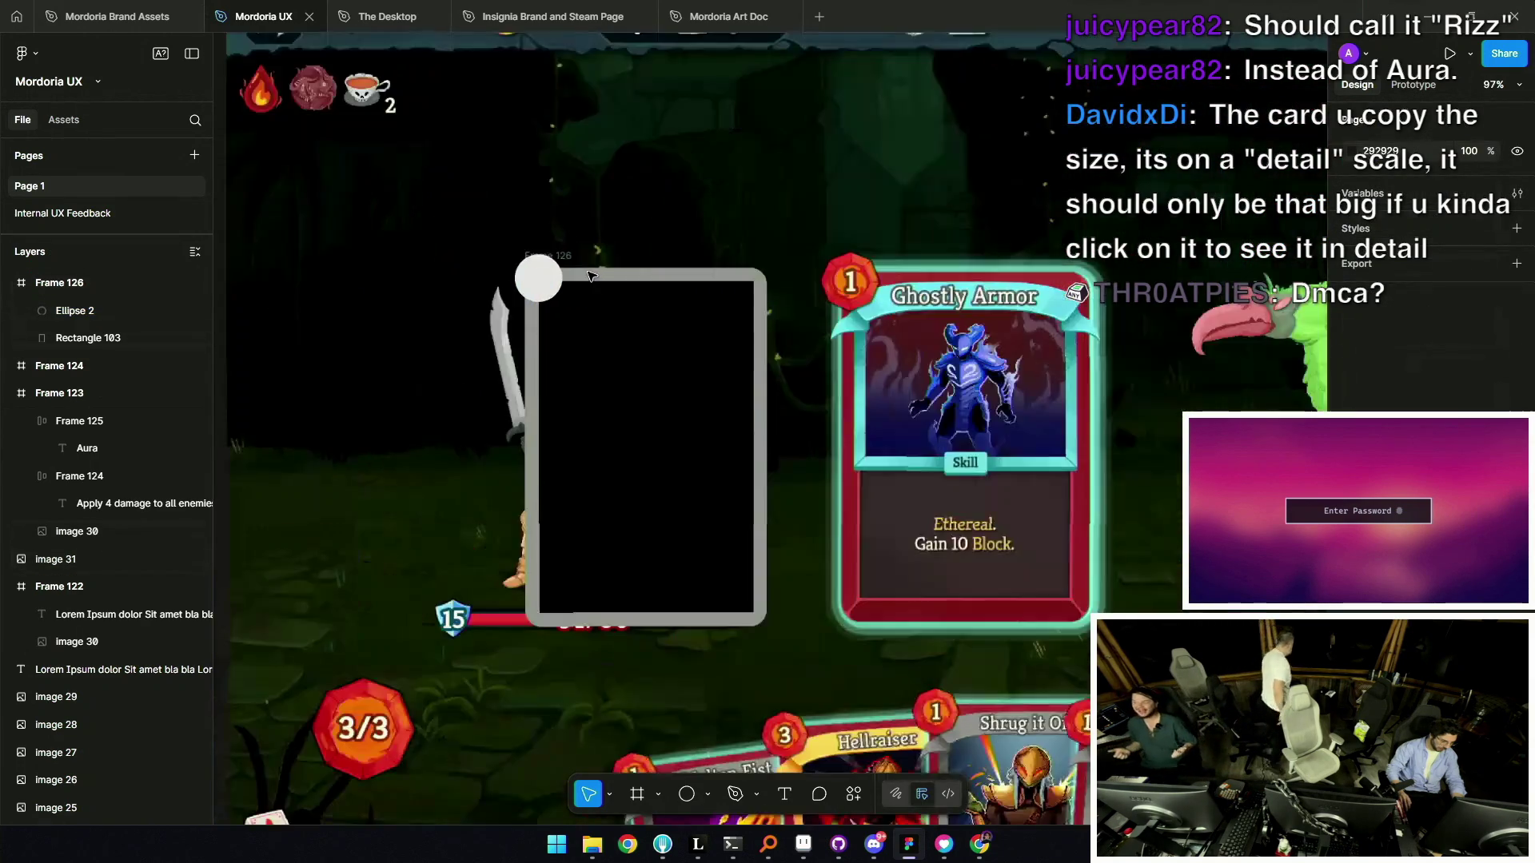
{"action": "left_click", "coordinate": [548, 303]}
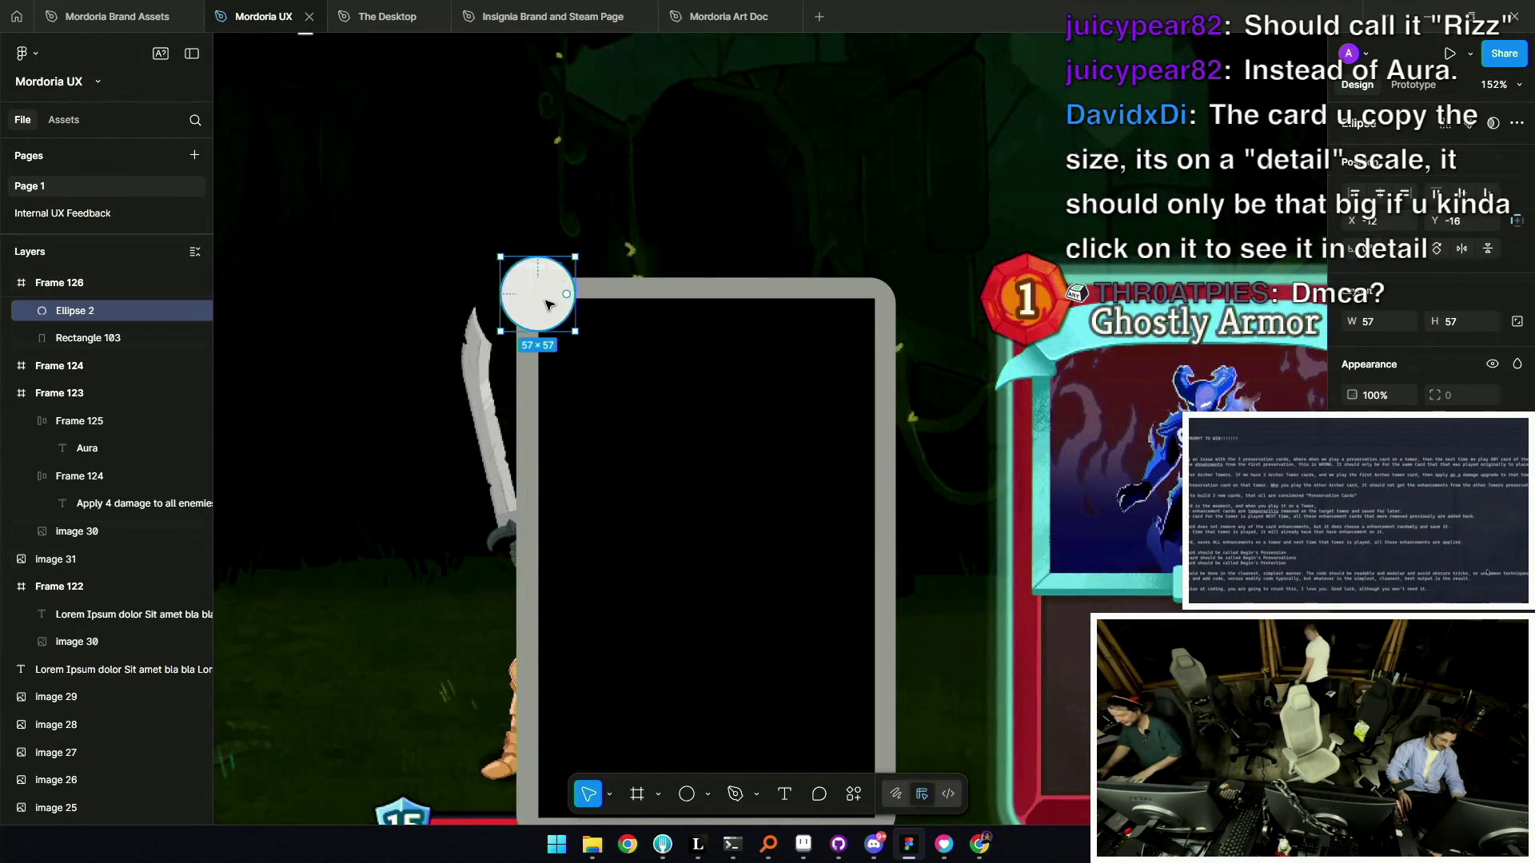
Copy the 'Apply 4 damage…' ability text from Frame 123 into Frame 126.
{"action": "scroll", "coordinate": [549, 301], "scroll_direction": "down", "scroll_amount": 3}
{"action": "scroll", "coordinate": [548, 284], "scroll_direction": "up", "scroll_amount": 1}
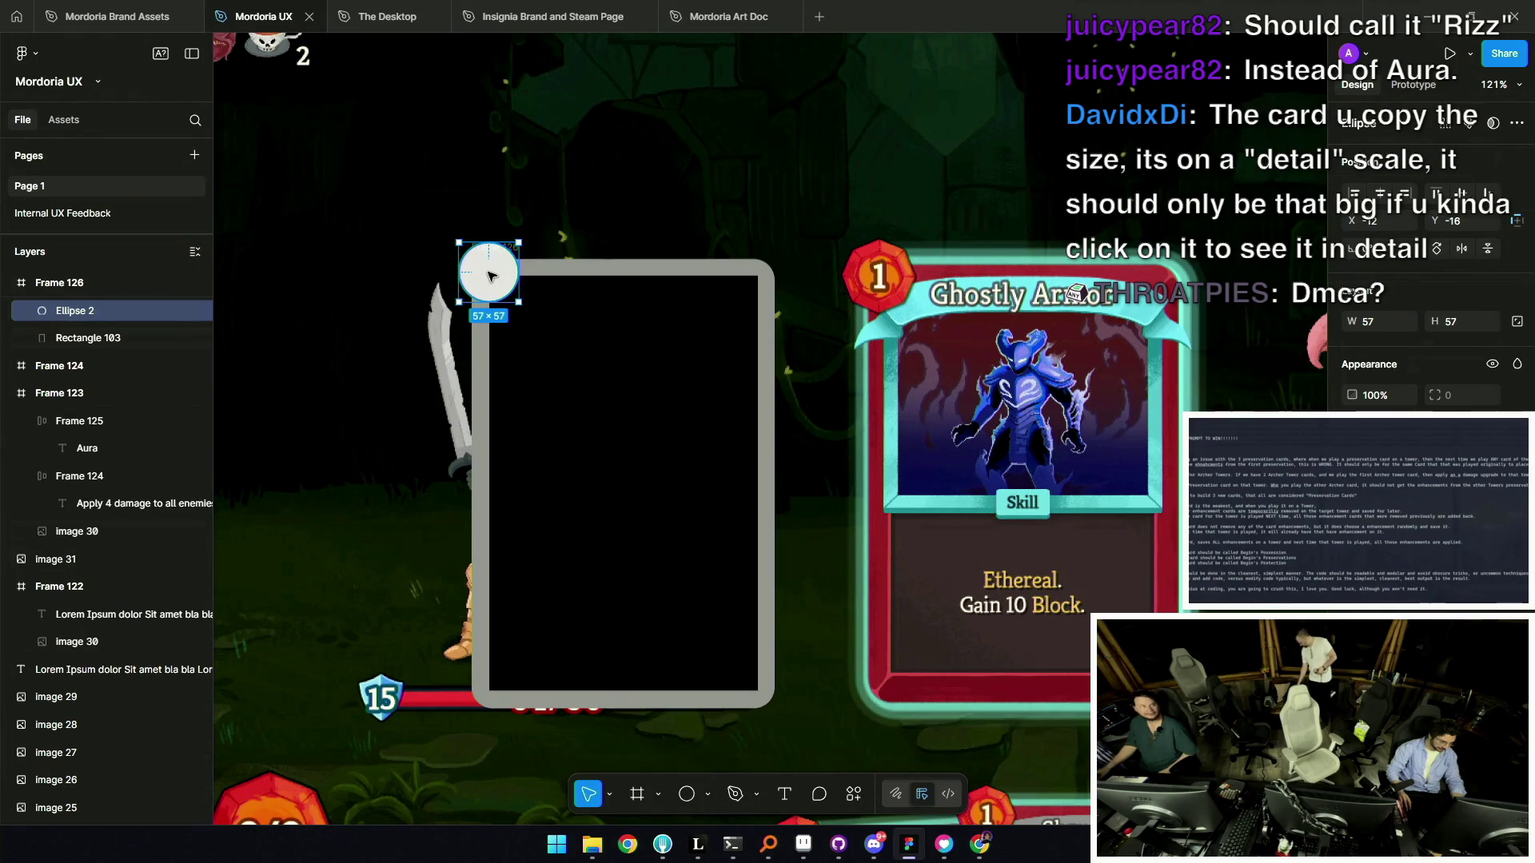
{"action": "scroll", "coordinate": [704, 460], "scroll_direction": "down", "scroll_amount": 10}
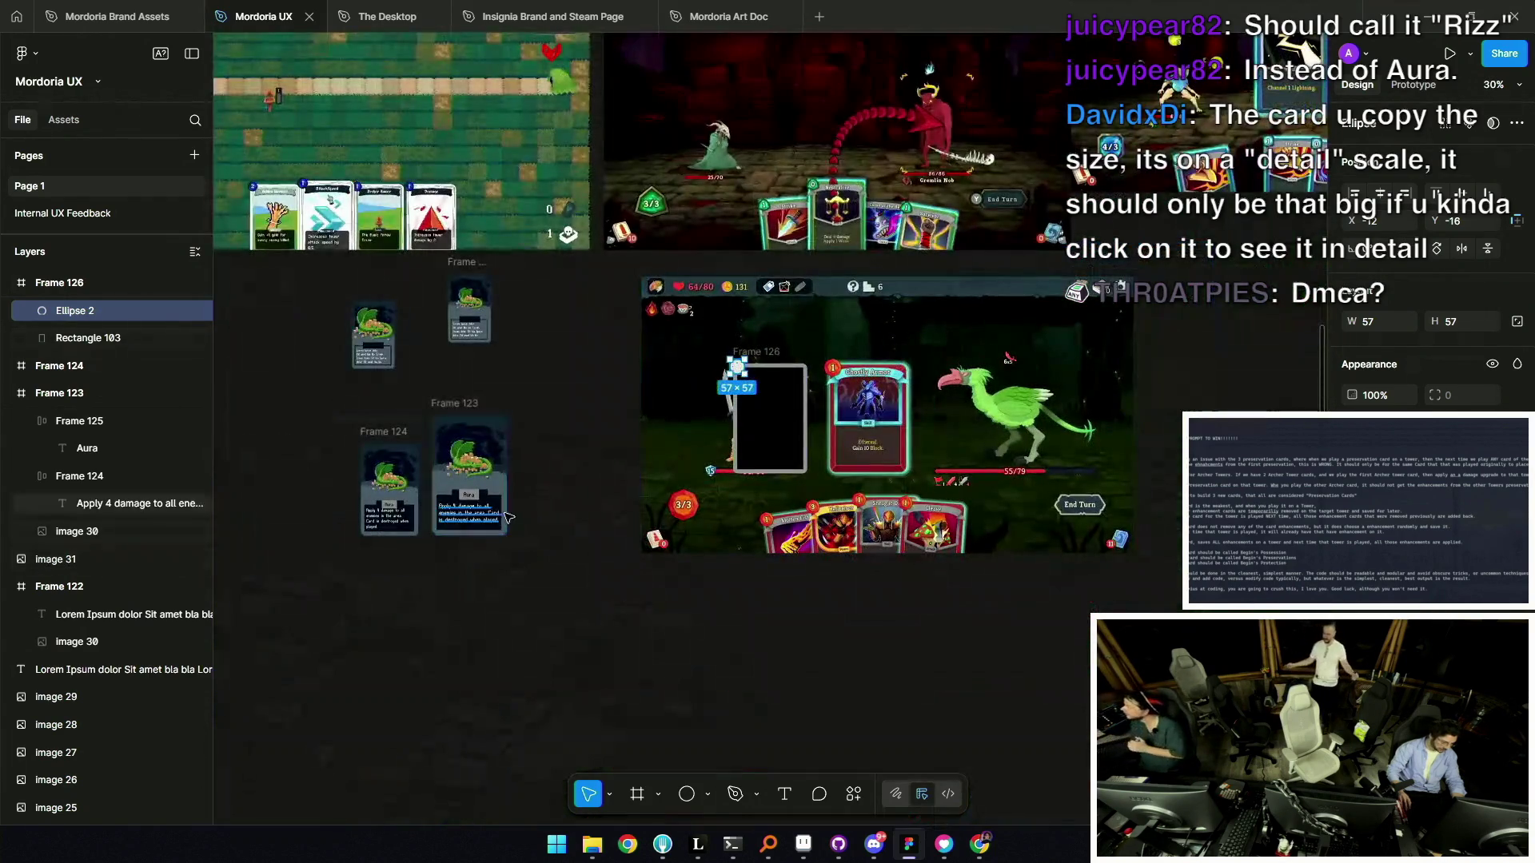
{"action": "left_click_drag", "start_coordinate": [506, 517], "coordinate": [763, 416]}
{"action": "scroll", "coordinate": [767, 447], "scroll_direction": "up", "scroll_amount": 8}
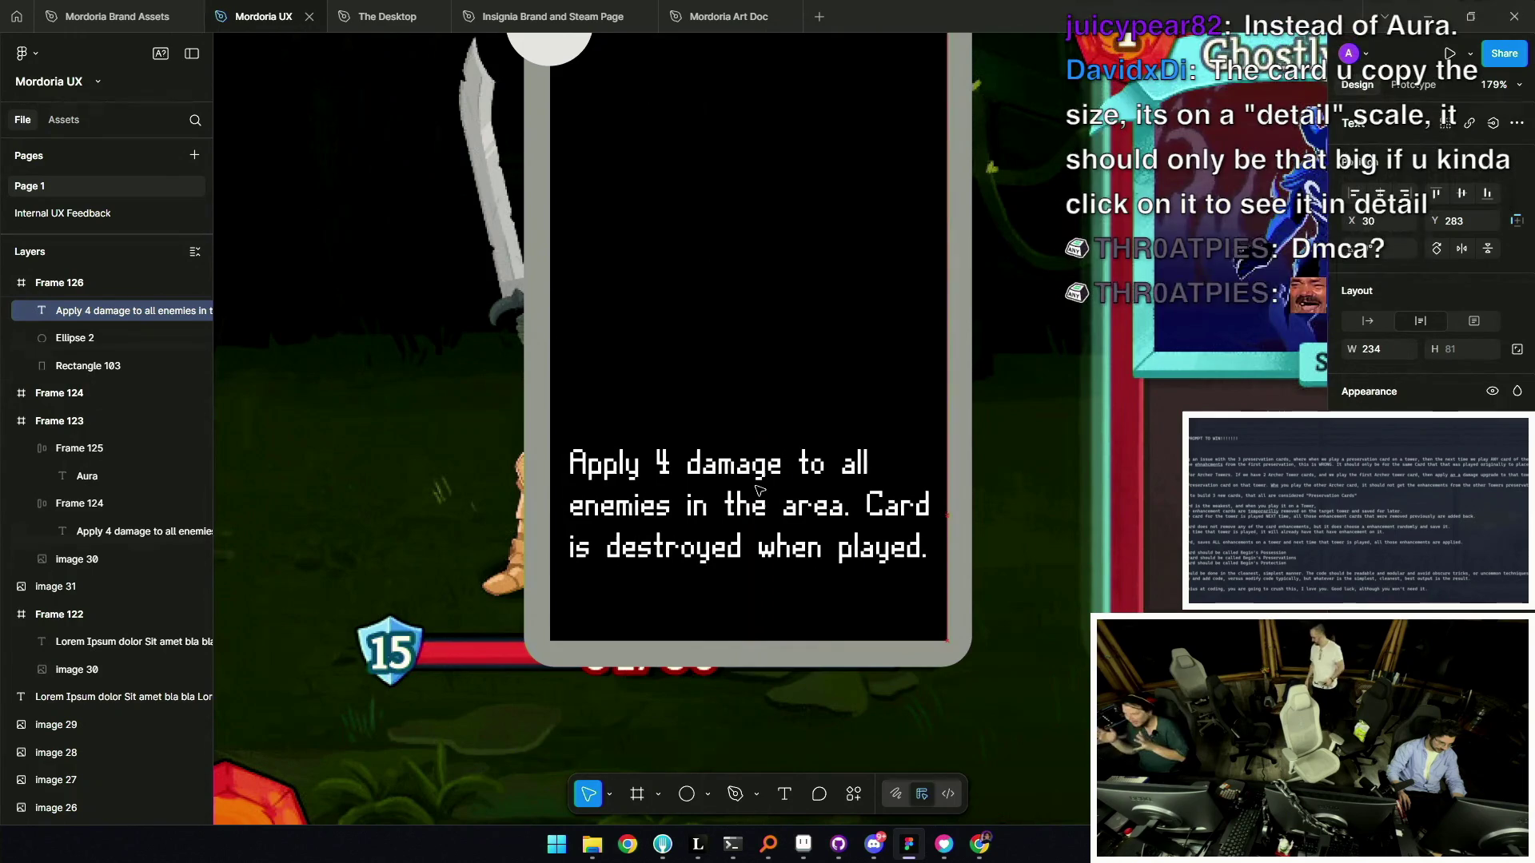
Wrap the ability text in an auto-layout frame with a dark translucent grey fill.
{"action": "scroll", "coordinate": [754, 477], "scroll_direction": "down", "scroll_amount": 4}
{"action": "left_click_drag", "start_coordinate": [731, 438], "coordinate": [674, 514]}
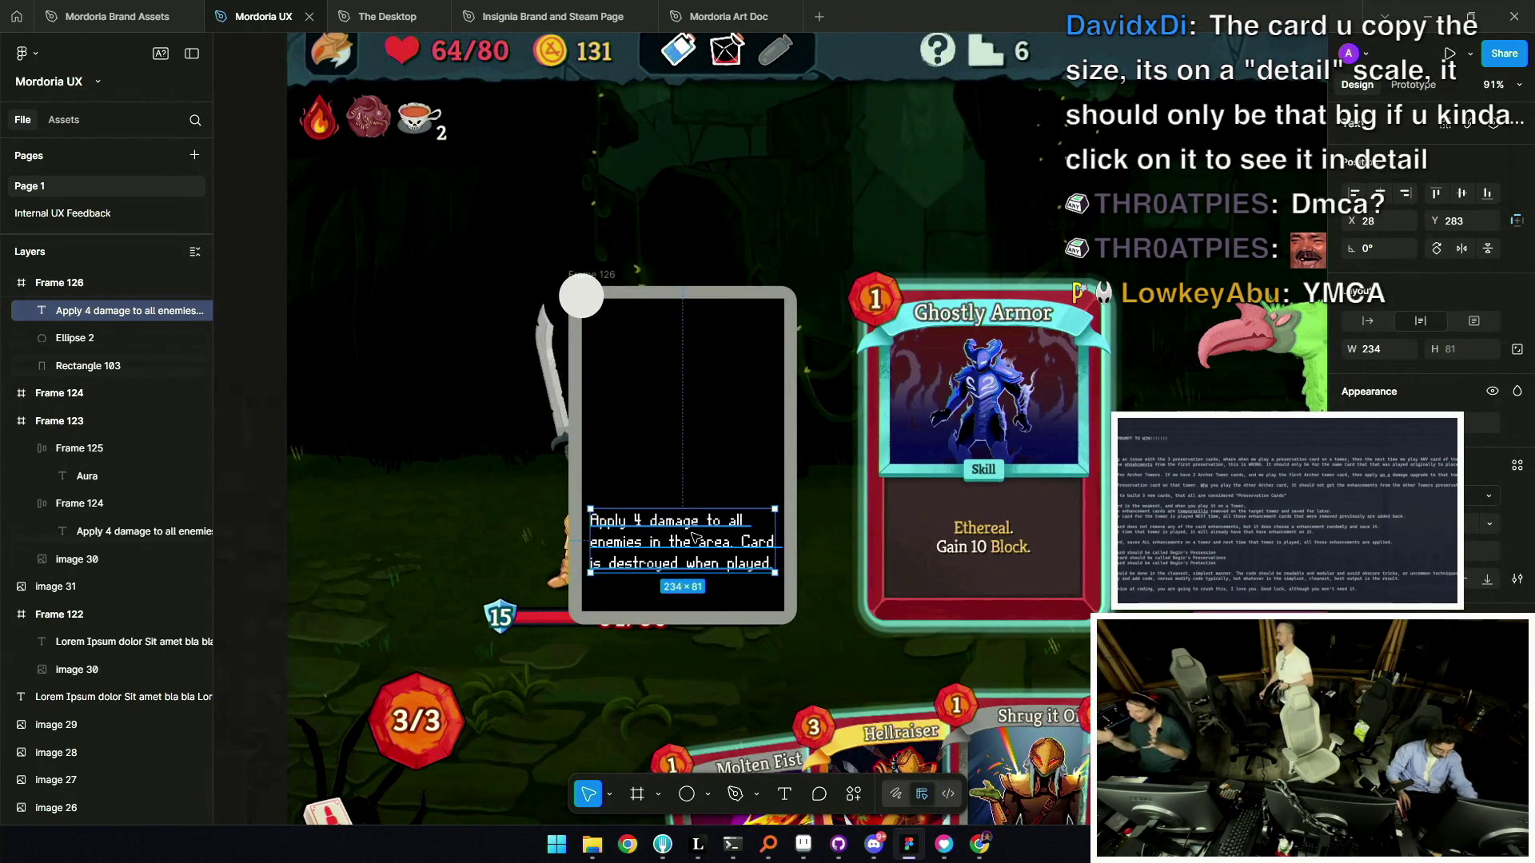
{"action": "key", "text": "shift+a"}
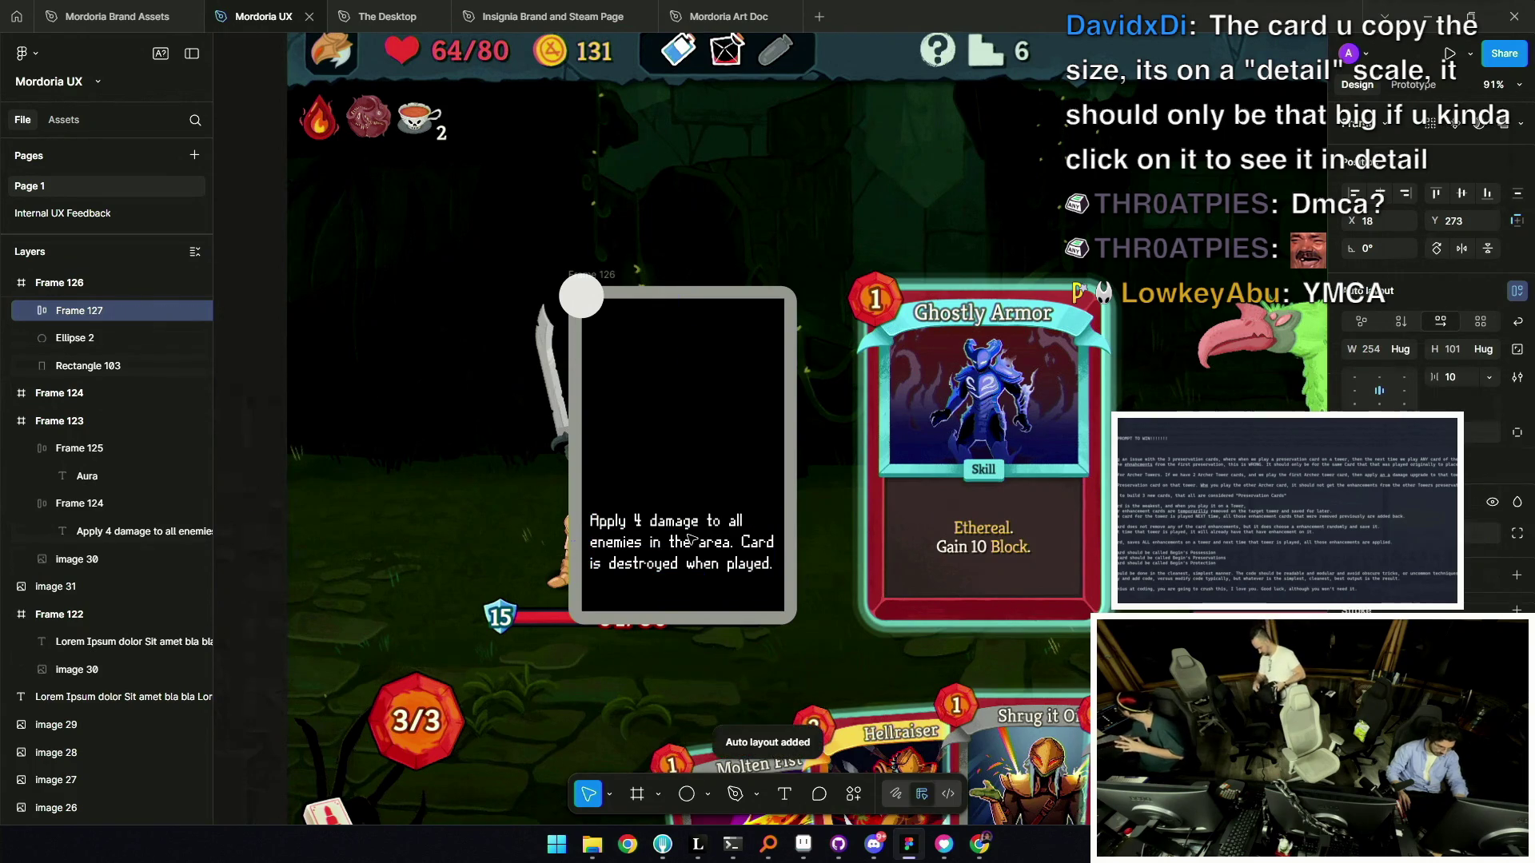
{"action": "scroll", "coordinate": [689, 538], "scroll_direction": "up", "scroll_amount": 5}
{"action": "left_click", "coordinate": [1517, 576]}
{"action": "left_click", "coordinate": [1353, 605]}
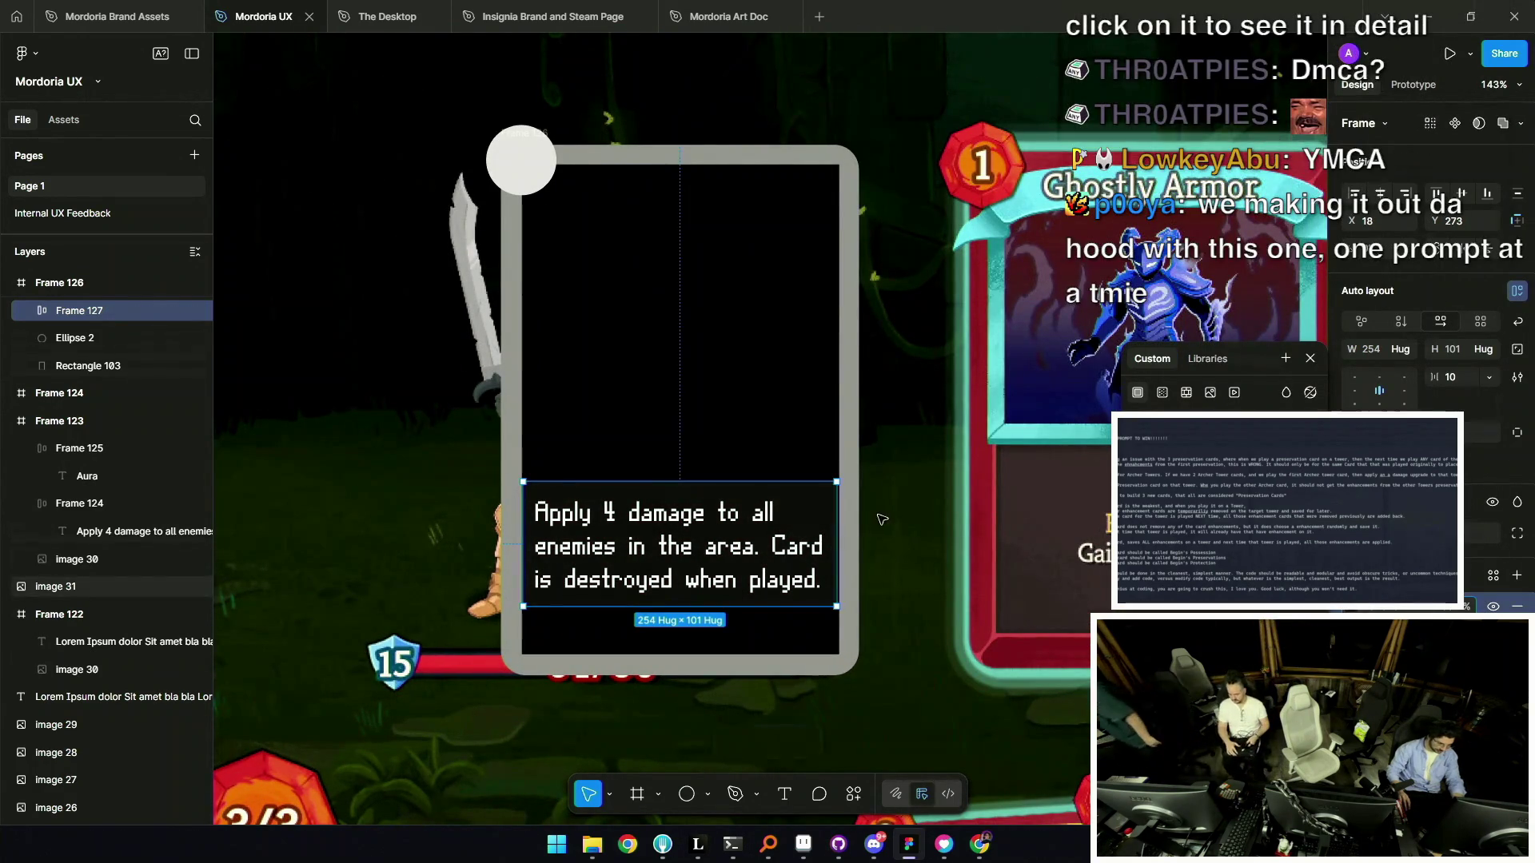
Widen the ability box to 290 so it spans the card.
{"action": "left_click_drag", "start_coordinate": [836, 543], "coordinate": [856, 525]}
{"action": "key", "text": "Escape"}
{"action": "scroll", "coordinate": [659, 505], "scroll_direction": "down", "scroll_amount": 5}
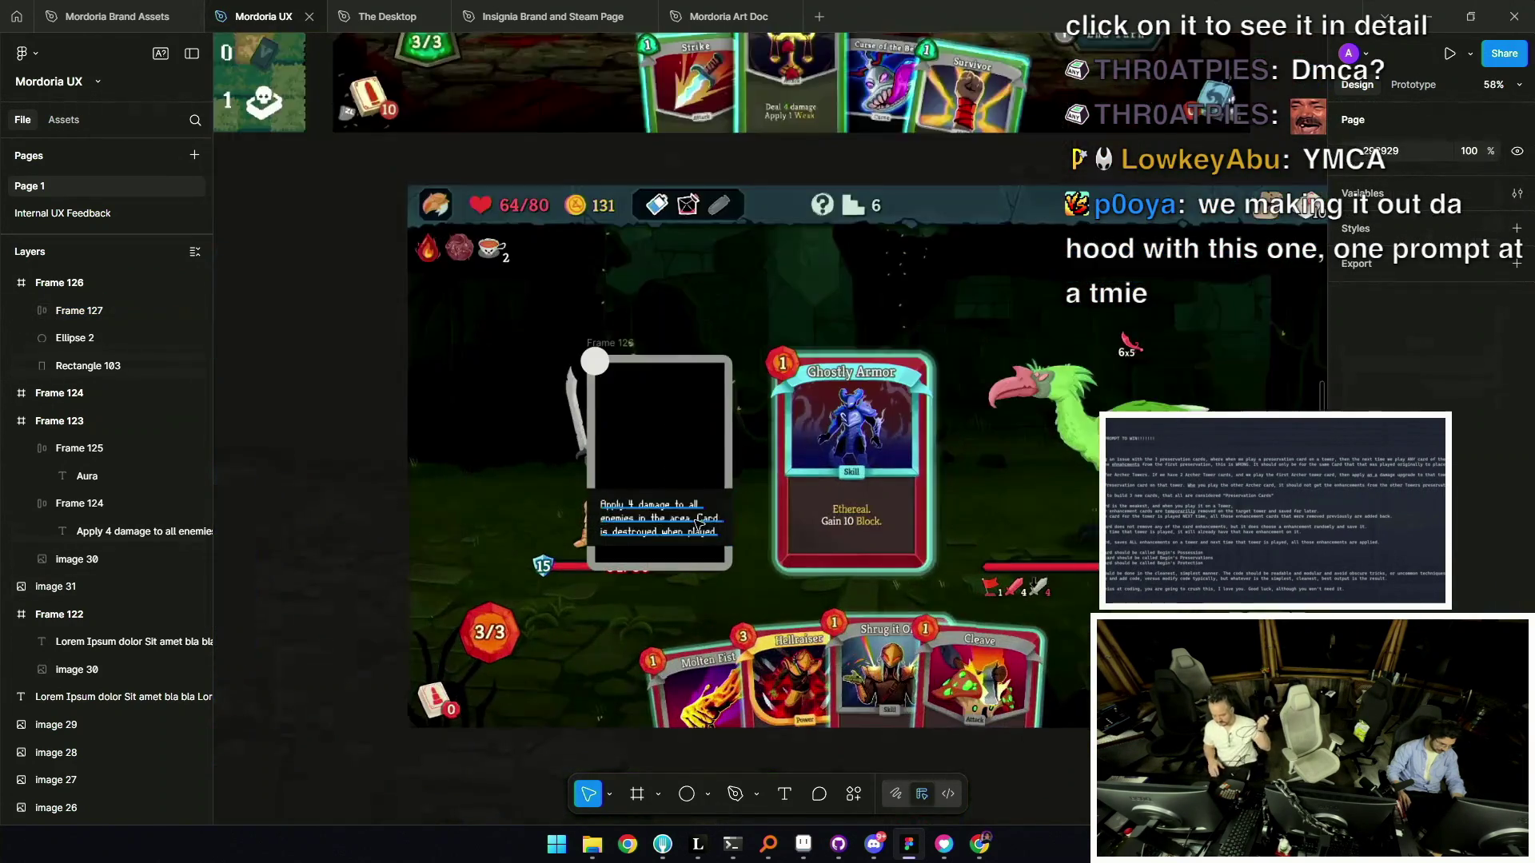
{"action": "scroll", "coordinate": [701, 514], "scroll_direction": "up", "scroll_amount": 5}
Set the ability box height to 142 and duplicate it upward as Frame 128.
{"action": "left_click", "coordinate": [626, 482]}
{"action": "mouse_move", "coordinate": [626, 482]}
{"action": "left_mouse_down"}
{"action": "mouse_move", "coordinate": [628, 506]}
{"action": "mouse_move", "coordinate": [635, 440]}
{"action": "left_mouse_up"}
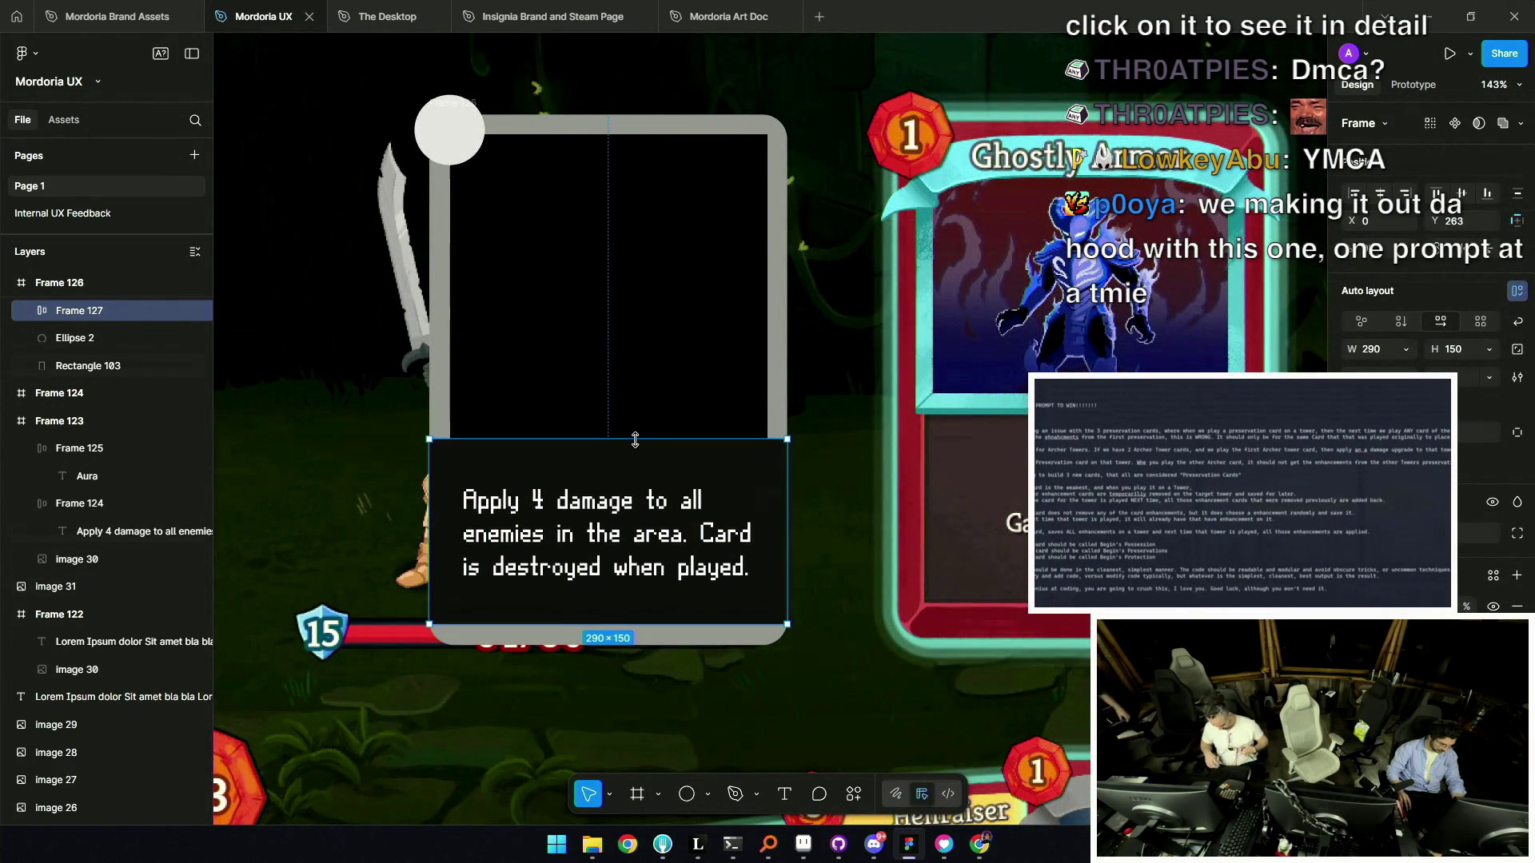
{"action": "scroll", "coordinate": [801, 441], "scroll_direction": "down", "scroll_amount": 5}
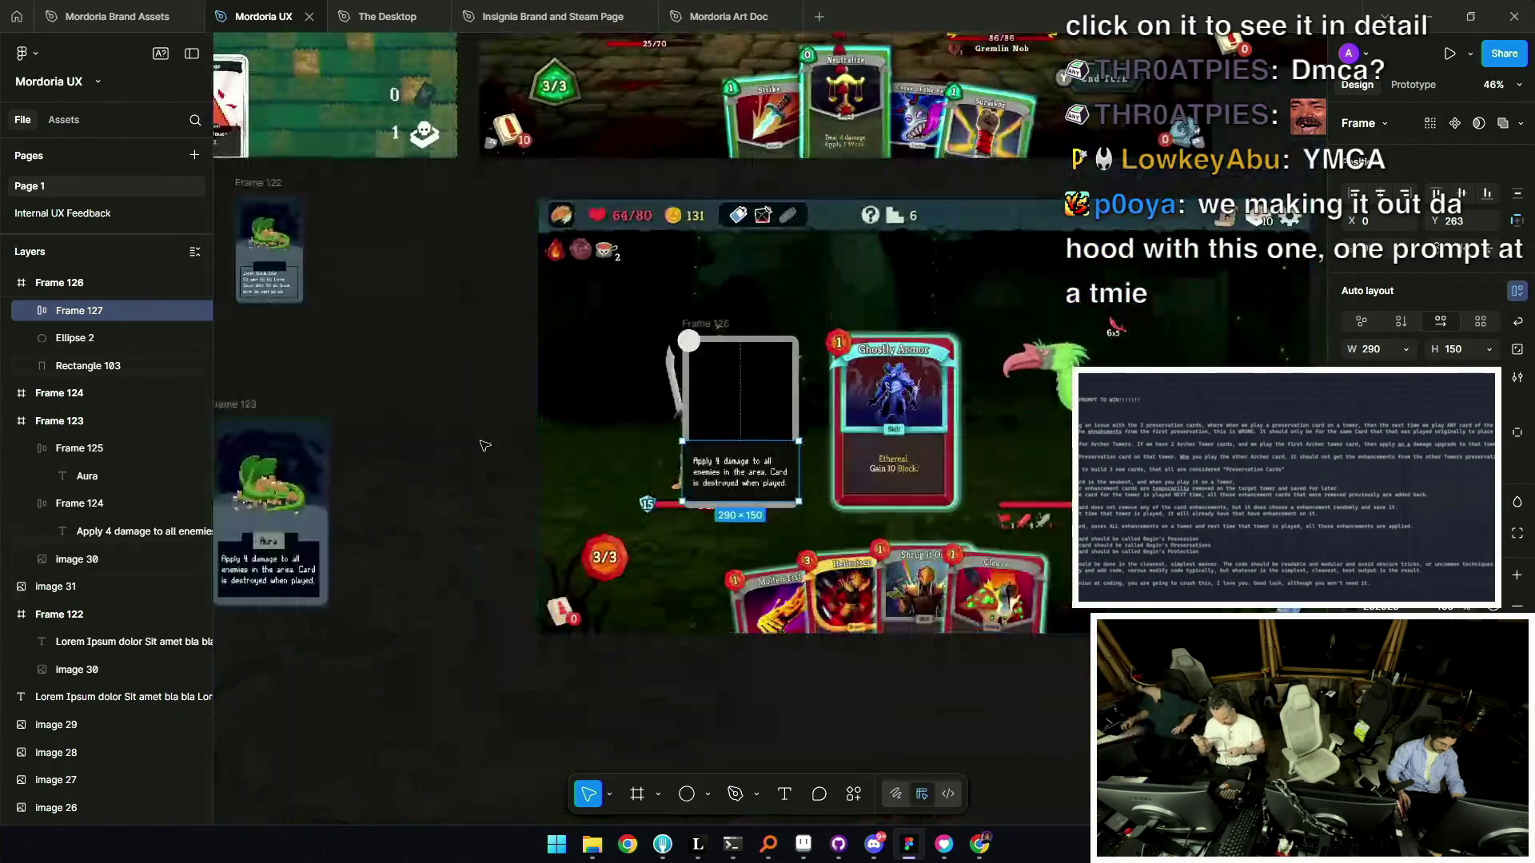
{"action": "left_click", "coordinate": [478, 445]}
{"action": "left_click", "coordinate": [725, 454]}
{"action": "scroll", "coordinate": [725, 454], "scroll_direction": "up", "scroll_amount": 4}
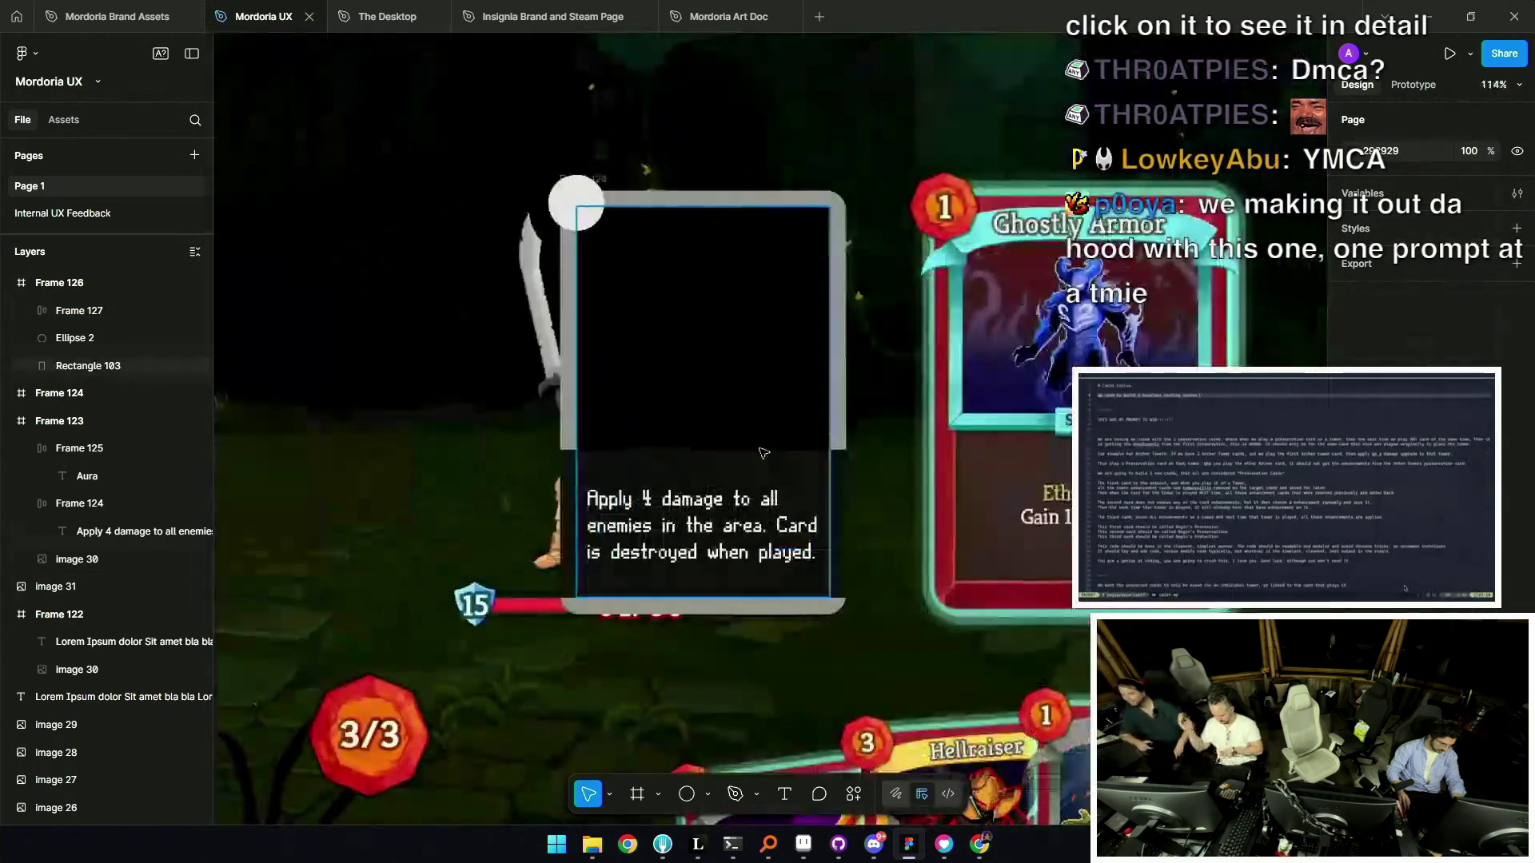
{"action": "left_click_drag", "start_coordinate": [725, 451], "coordinate": [729, 457]}
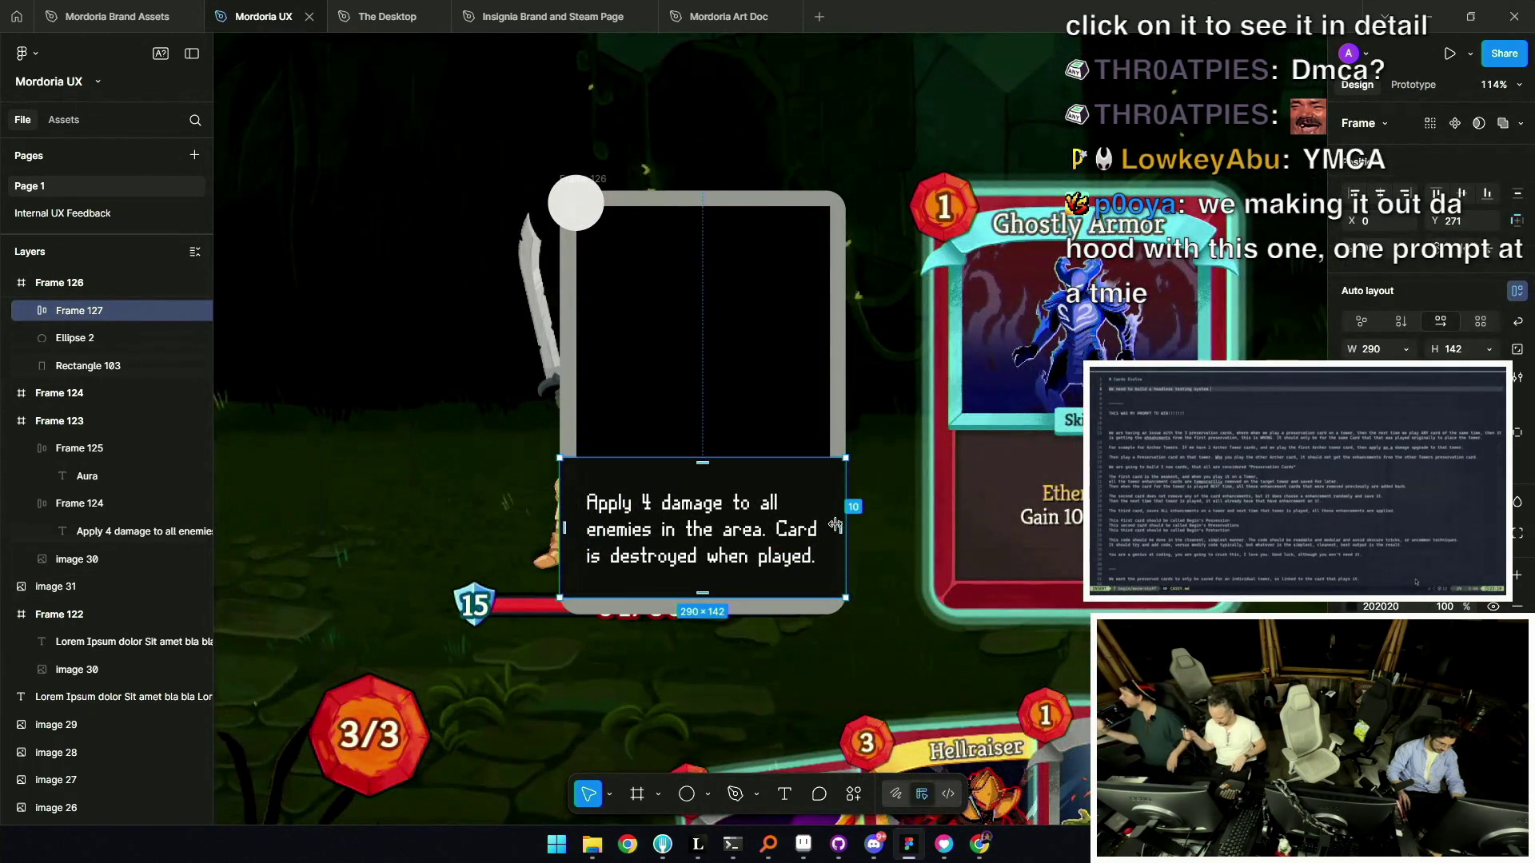
{"action": "scroll", "coordinate": [592, 264], "scroll_direction": "up", "scroll_amount": 1}
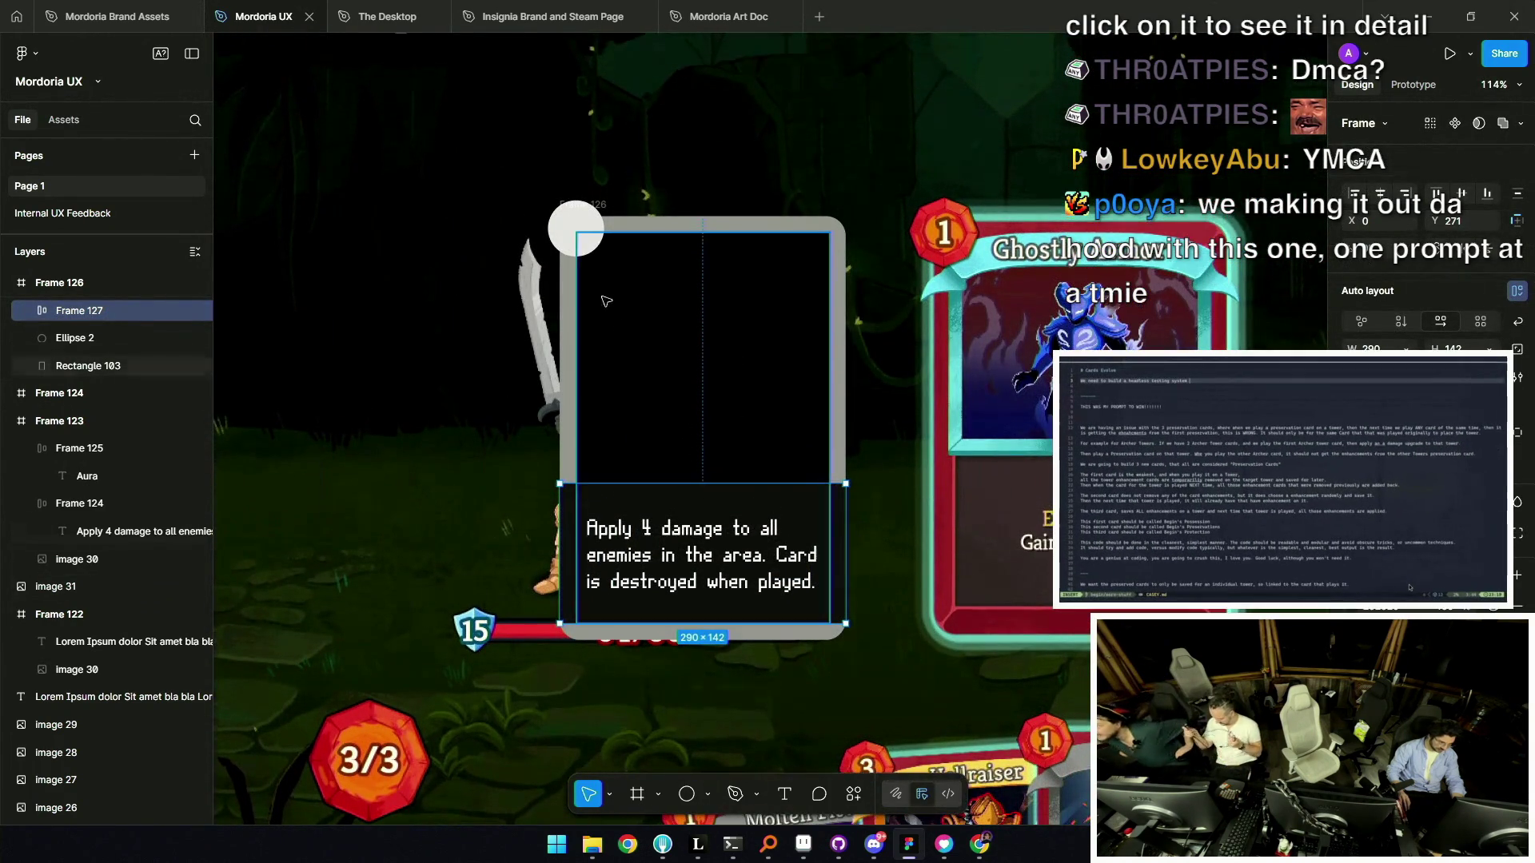
{"action": "left_click", "coordinate": [572, 231]}
{"action": "left_click_drag", "start_coordinate": [707, 514], "coordinate": [718, 432]}
Retype the copied label as 'Tower' and set both its frame and text to hug contents.
{"action": "key", "text": "Return"}
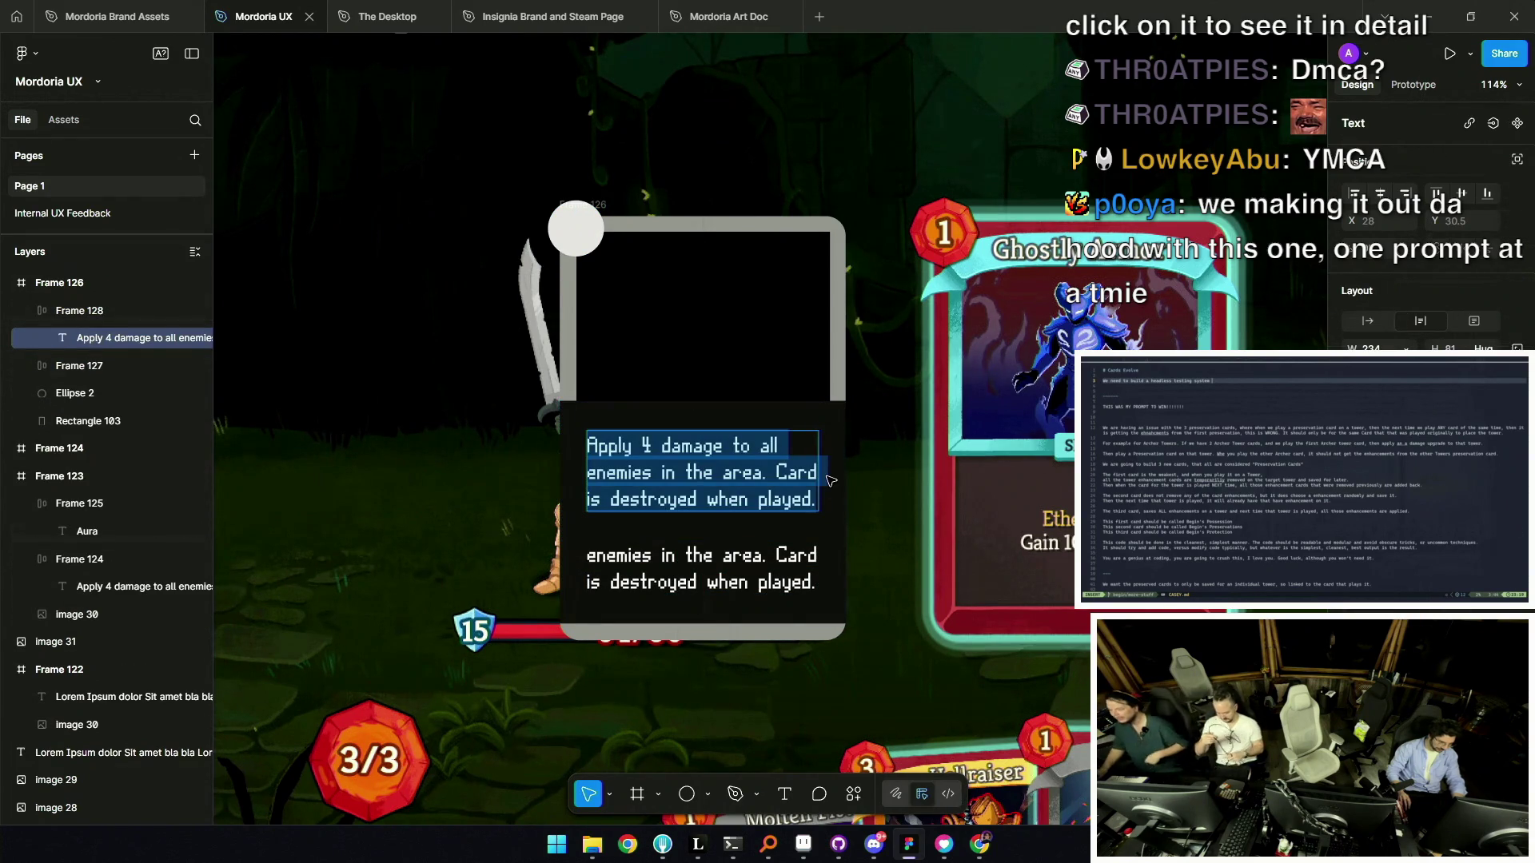
{"action": "type", "text": "Tower"}
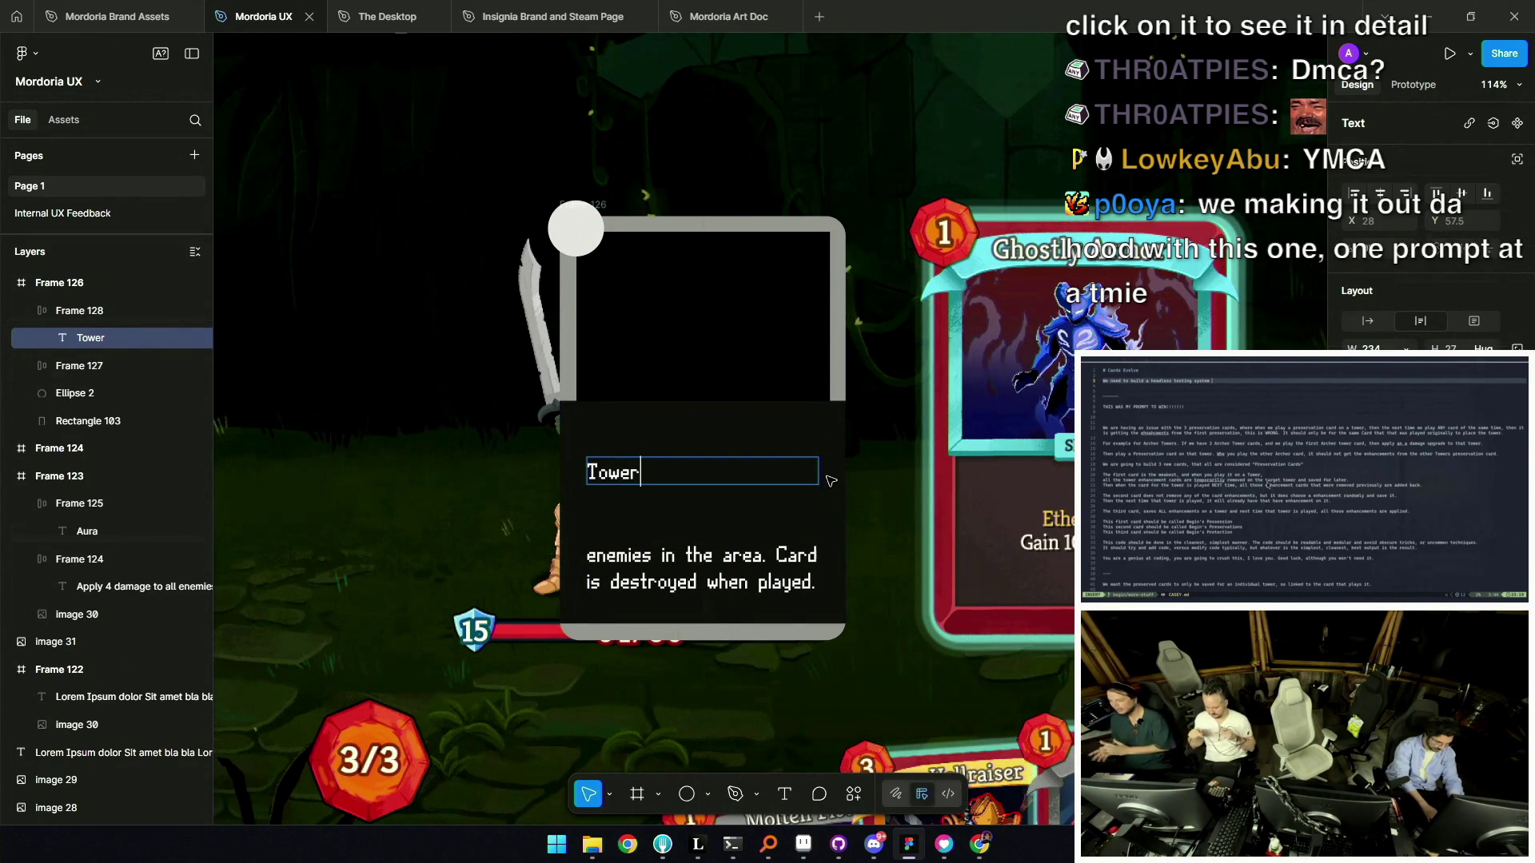
{"action": "left_click", "coordinate": [772, 435]}
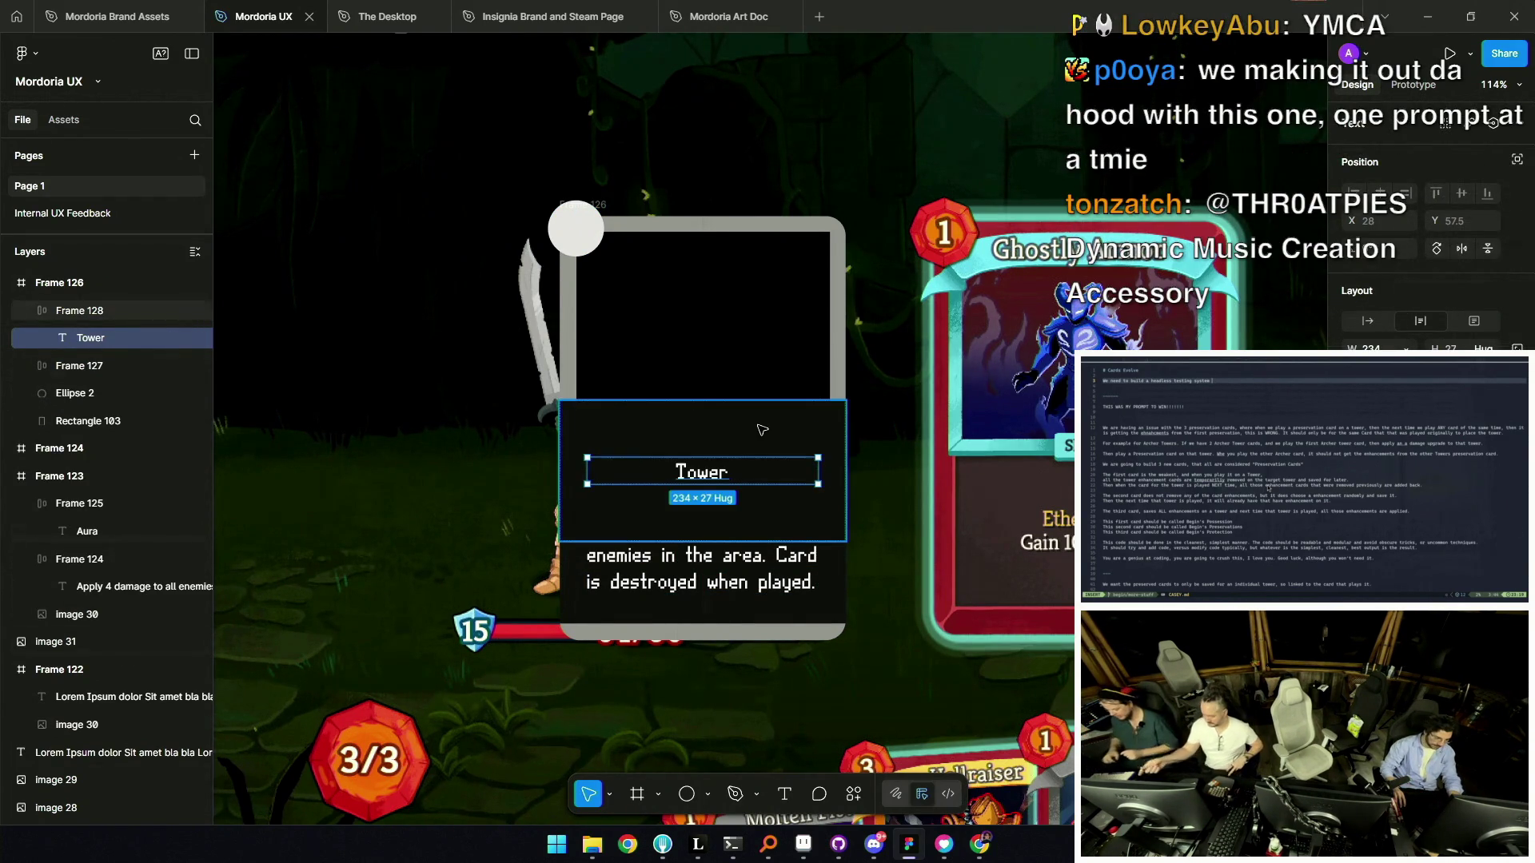
{"action": "double_click", "coordinate": [743, 403]}
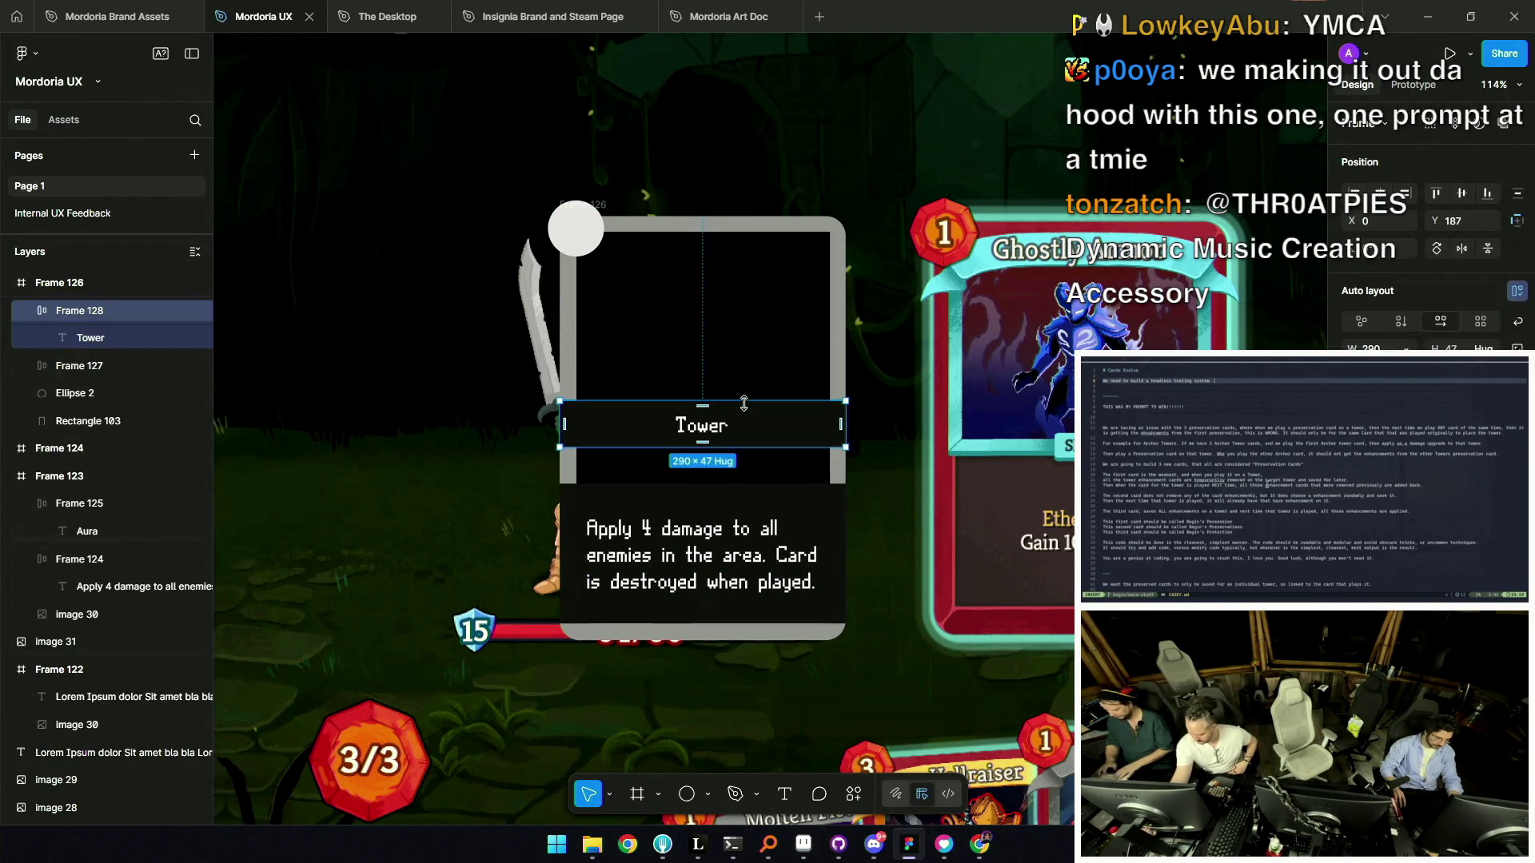
{"action": "double_click", "coordinate": [844, 419]}
{"action": "double_click", "coordinate": [681, 424]}
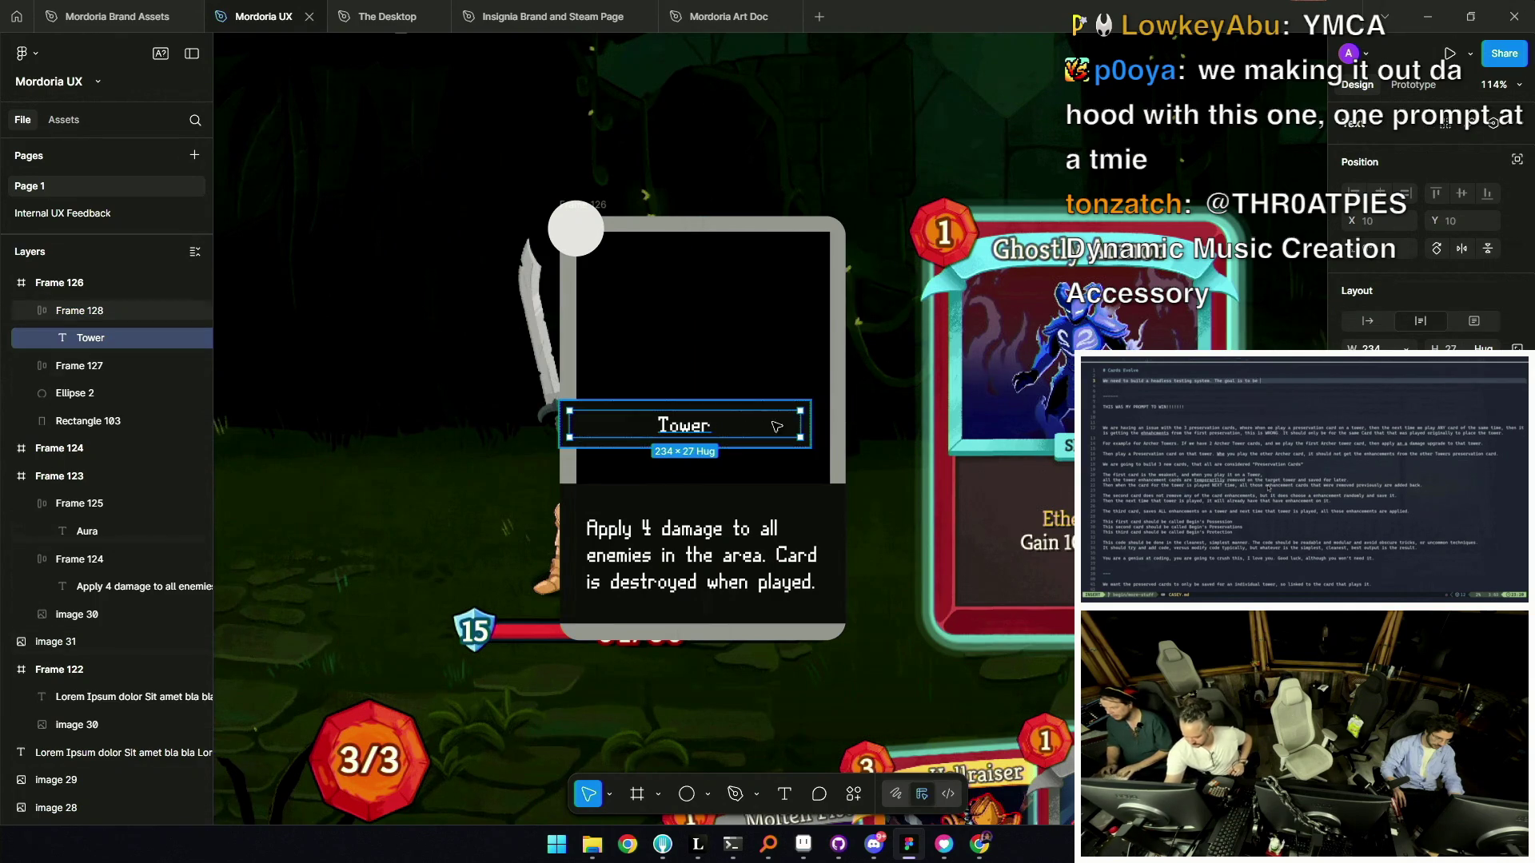
{"action": "double_click", "coordinate": [805, 424]}
Centre the Tower label frame on the top edge of the dark ability box.
{"action": "left_click", "coordinate": [712, 480]}
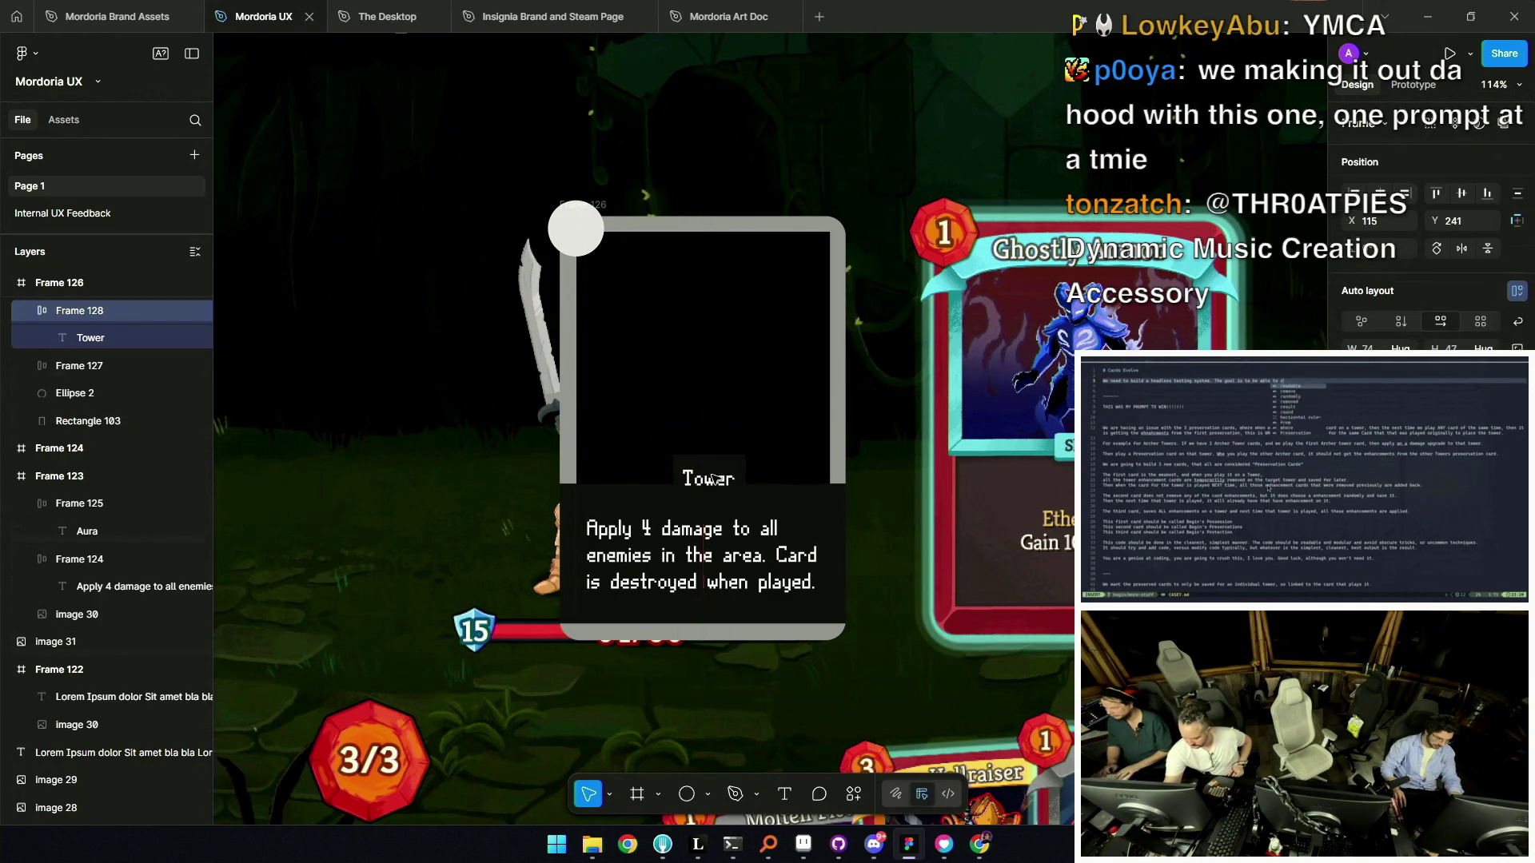
{"action": "left_click_drag", "start_coordinate": [706, 484], "coordinate": [706, 484]}
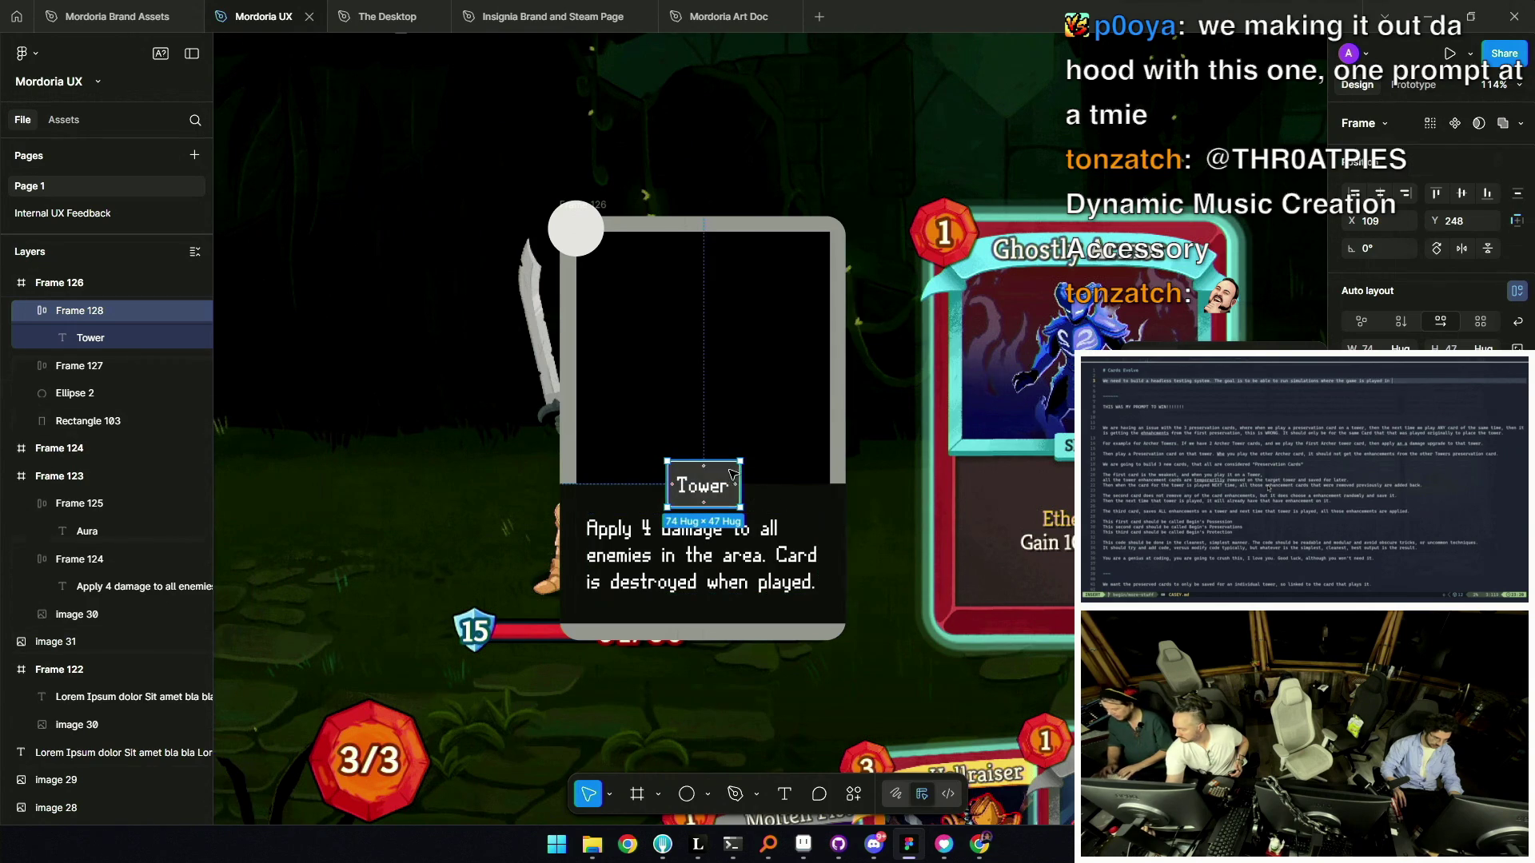
{"action": "scroll", "coordinate": [708, 495], "scroll_direction": "up", "scroll_amount": 5}
{"action": "left_click", "coordinate": [709, 497]}
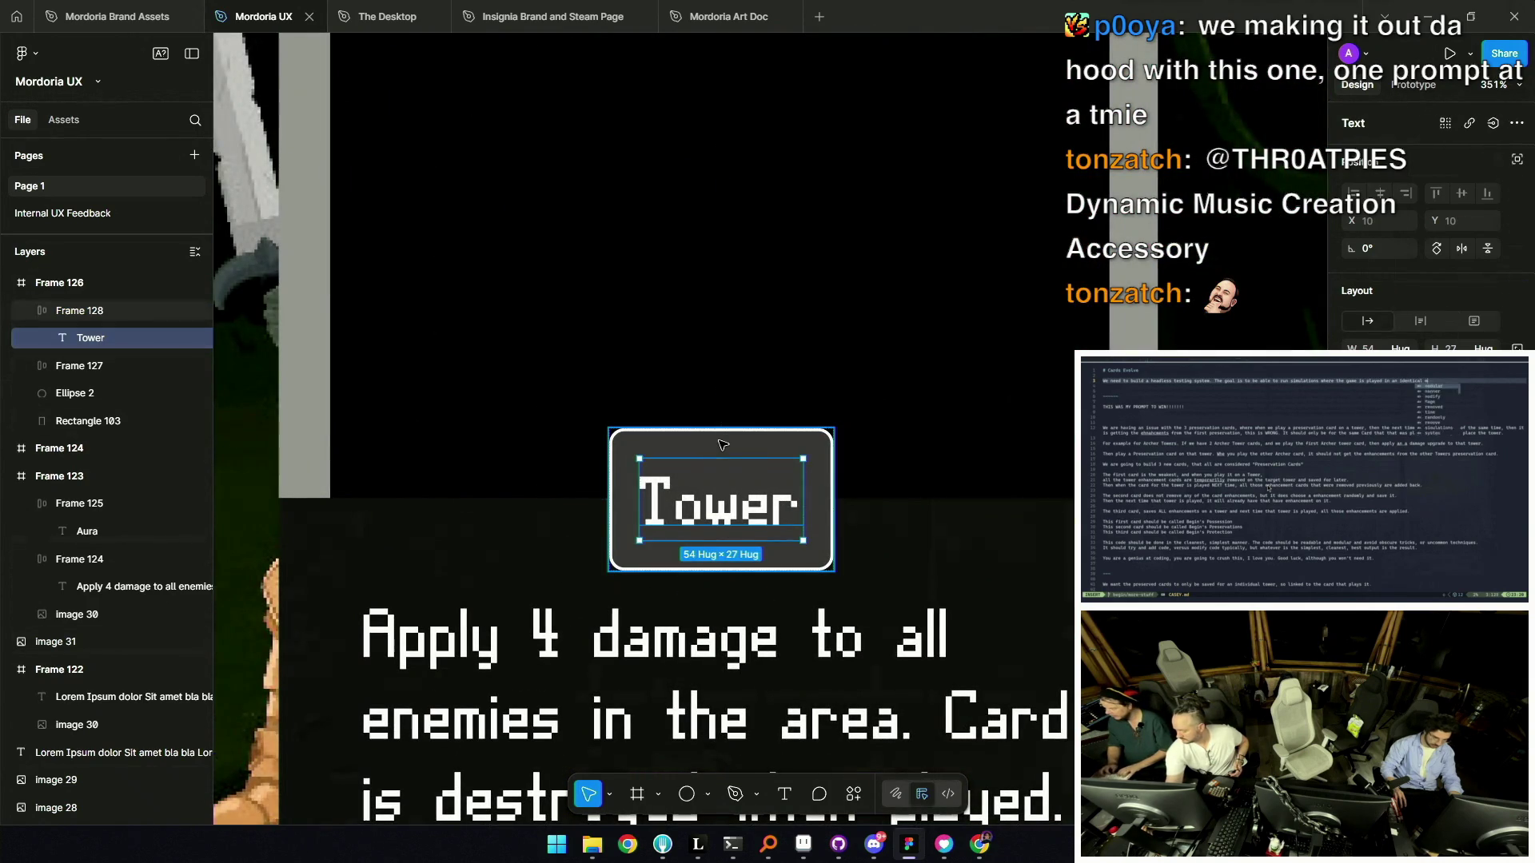
{"action": "key", "text": "Escape"}
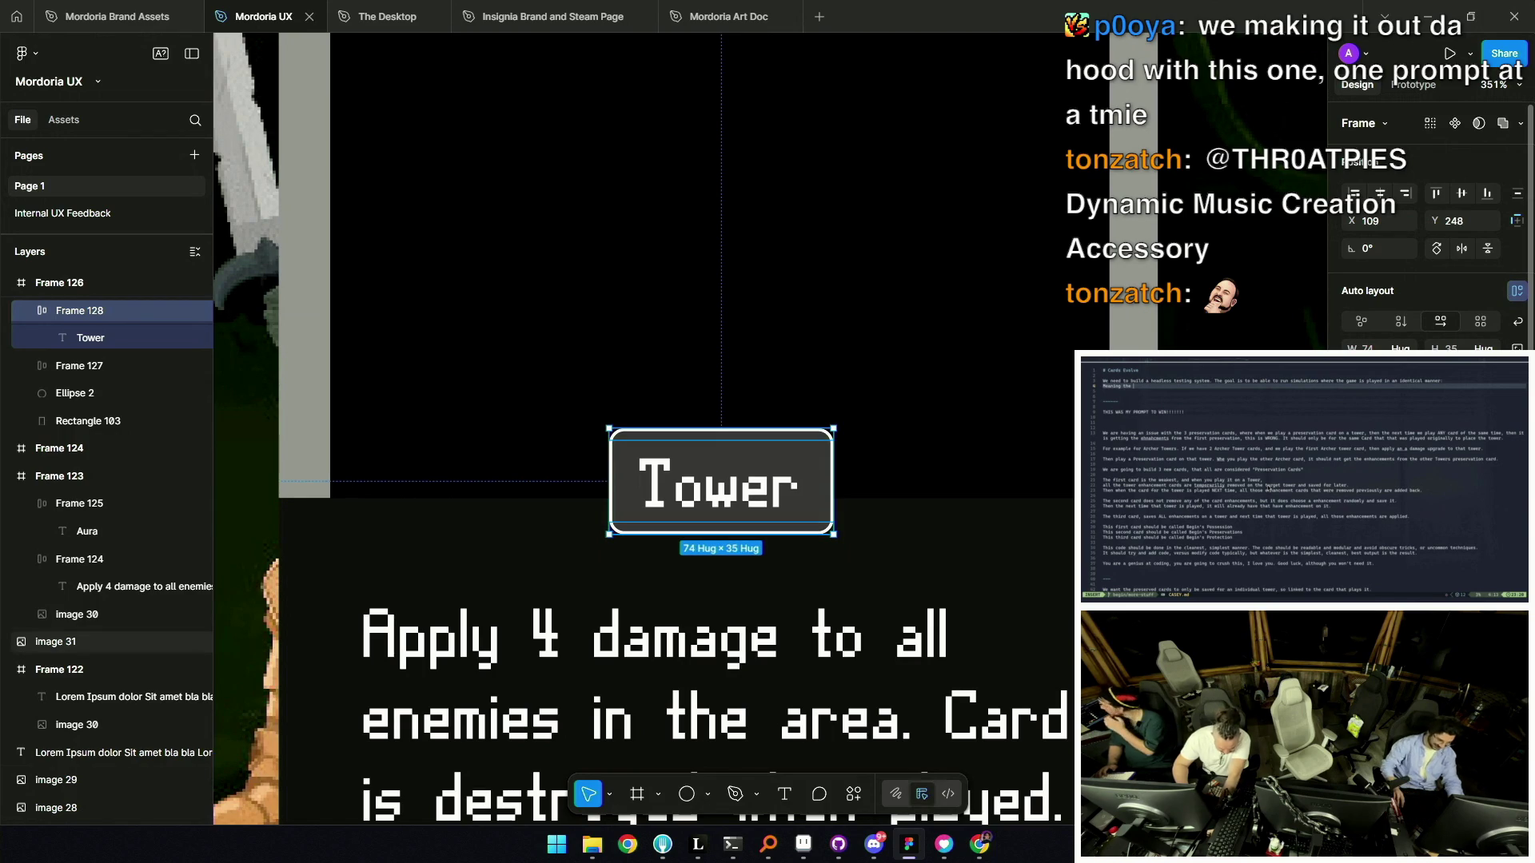
{"action": "mouse_move", "coordinate": [750, 487]}
{"action": "left_mouse_down"}
{"action": "mouse_move", "coordinate": [764, 498]}
{"action": "mouse_move", "coordinate": [746, 499]}
{"action": "left_mouse_up"}
Select the dark ability text box beneath the Tower label.
{"action": "scroll", "coordinate": [746, 496], "scroll_direction": "down", "scroll_amount": 10}
{"action": "left_click", "coordinate": [478, 528]}
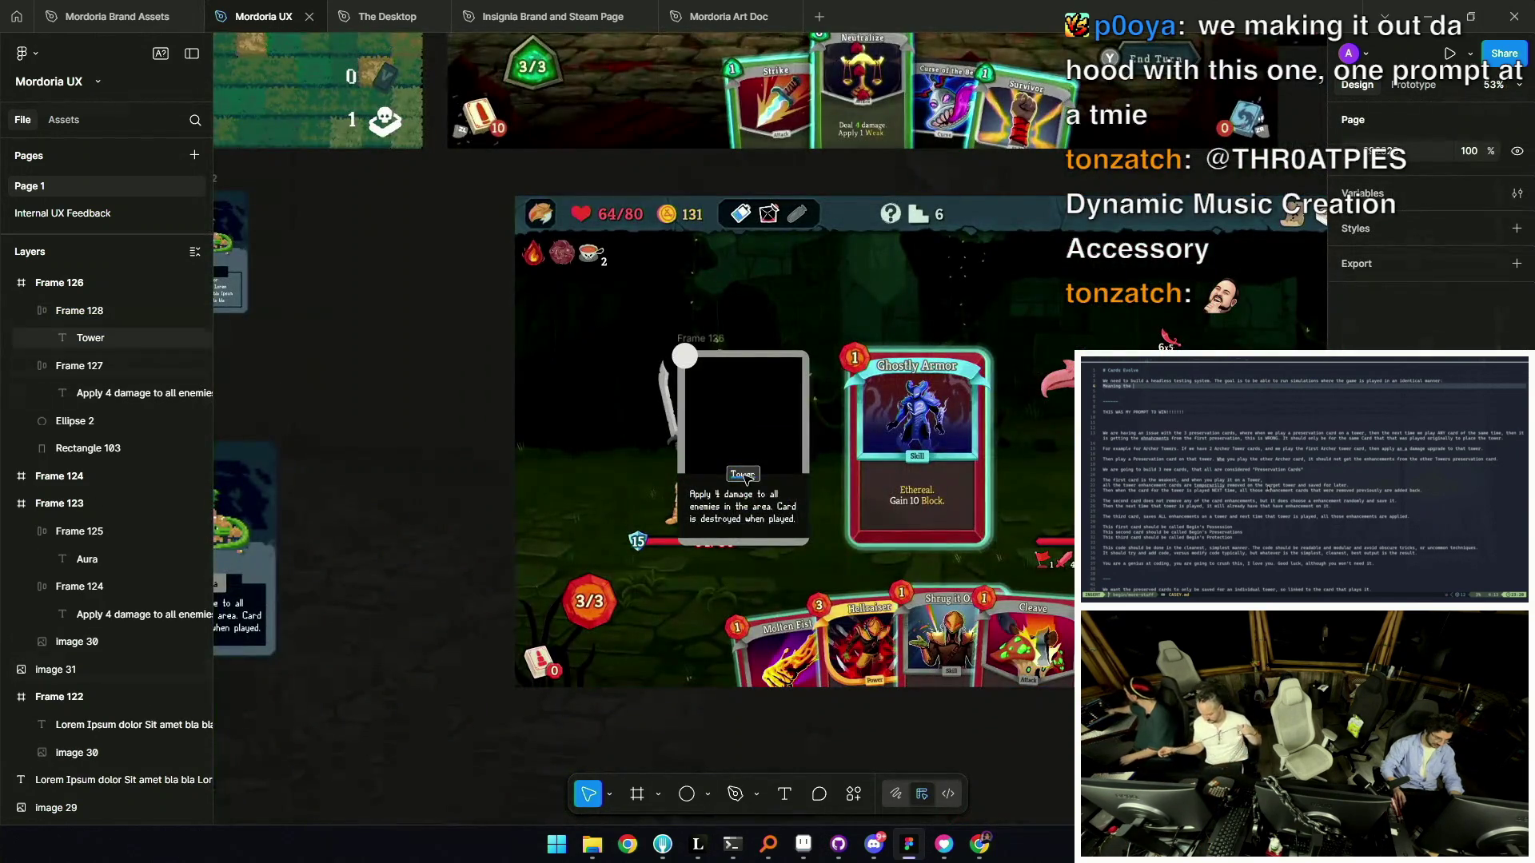
{"action": "scroll", "coordinate": [745, 478], "scroll_direction": "up", "scroll_amount": 5}
{"action": "left_click", "coordinate": [743, 489]}
{"action": "scroll", "coordinate": [744, 490], "scroll_direction": "down", "scroll_amount": 3}
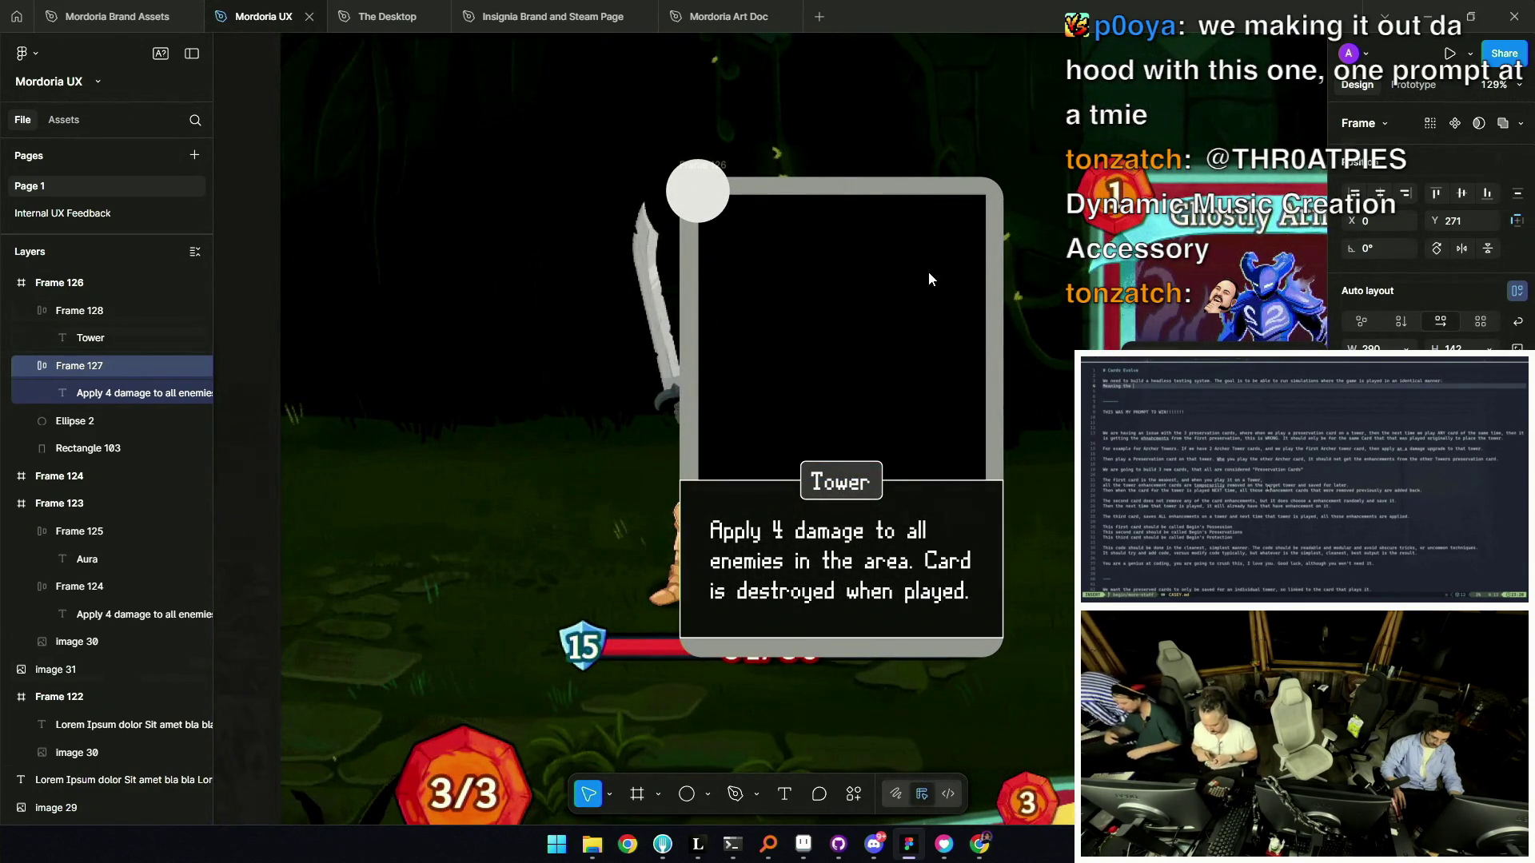
{"action": "scroll", "coordinate": [800, 470], "scroll_direction": "down", "scroll_amount": 2}
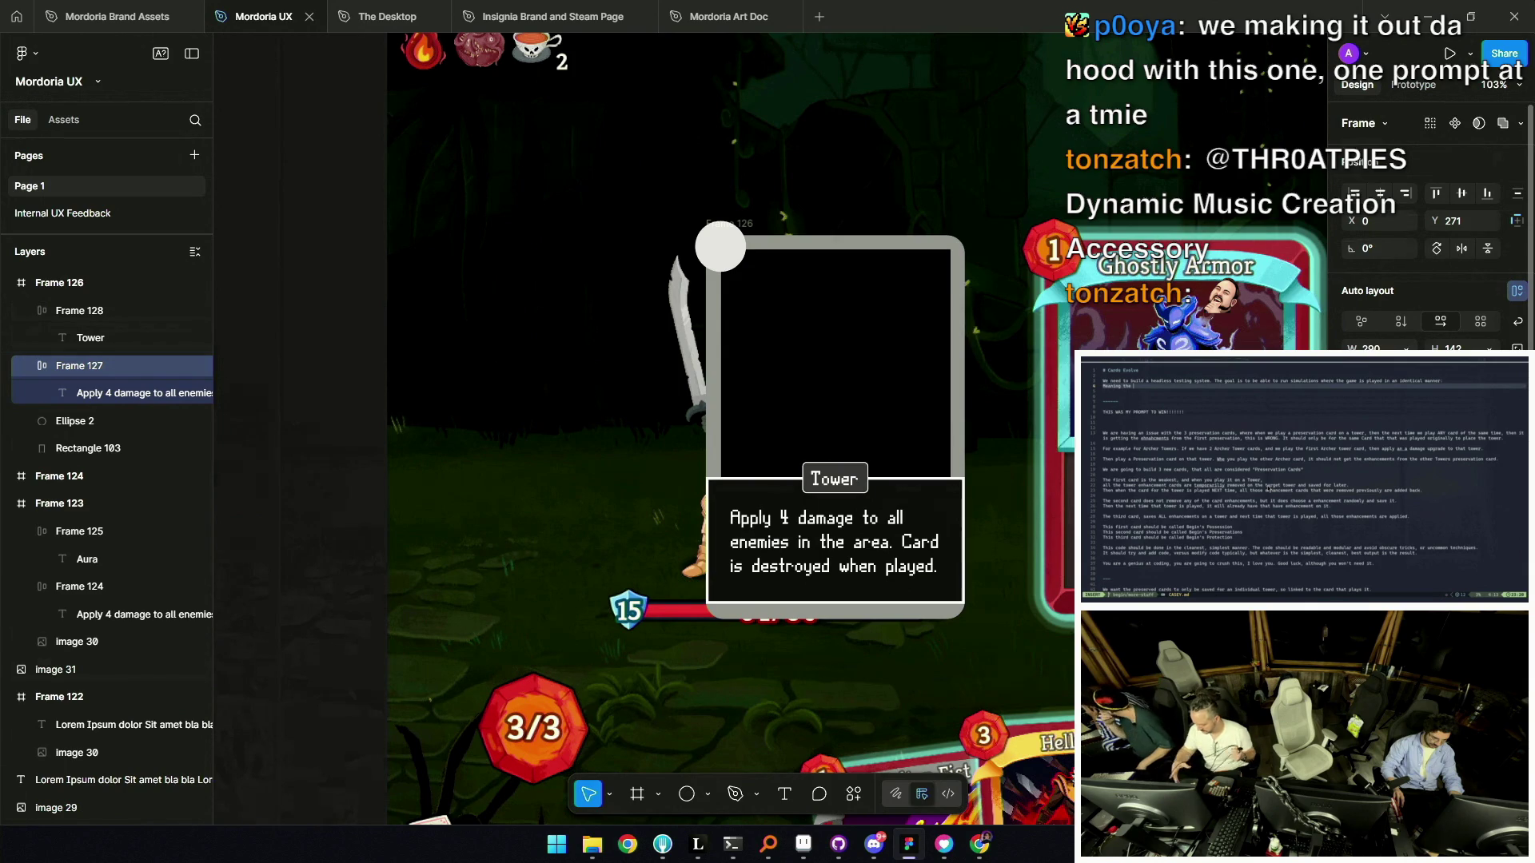
{"action": "scroll", "coordinate": [773, 502], "scroll_direction": "up", "scroll_amount": 3}
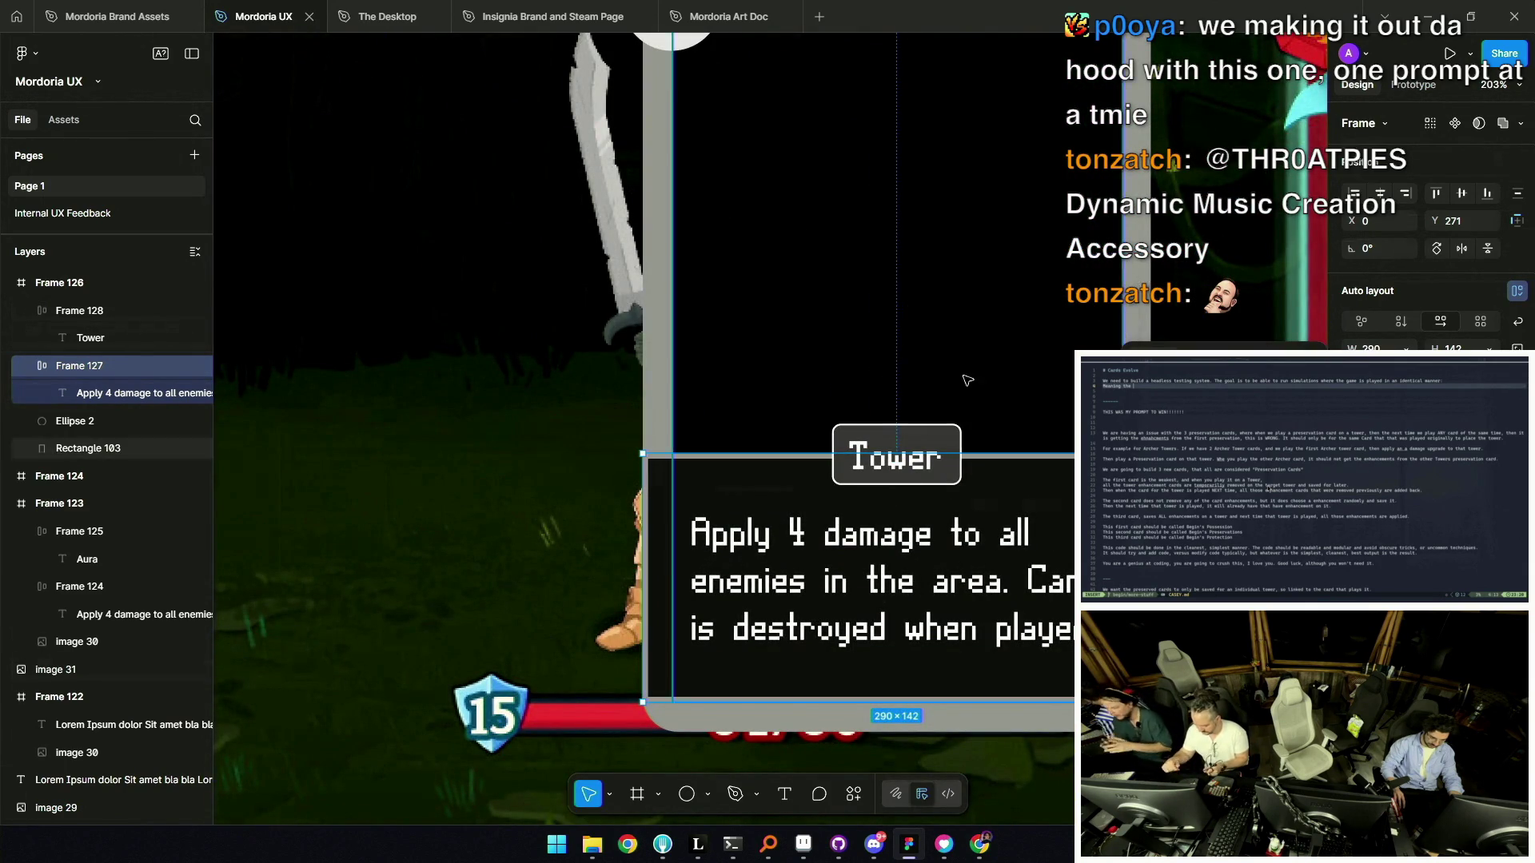
{"action": "scroll", "coordinate": [930, 396], "scroll_direction": "down", "scroll_amount": 5}
{"action": "left_click", "coordinate": [594, 518]}
{"action": "scroll", "coordinate": [943, 419], "scroll_direction": "up", "scroll_amount": 5}
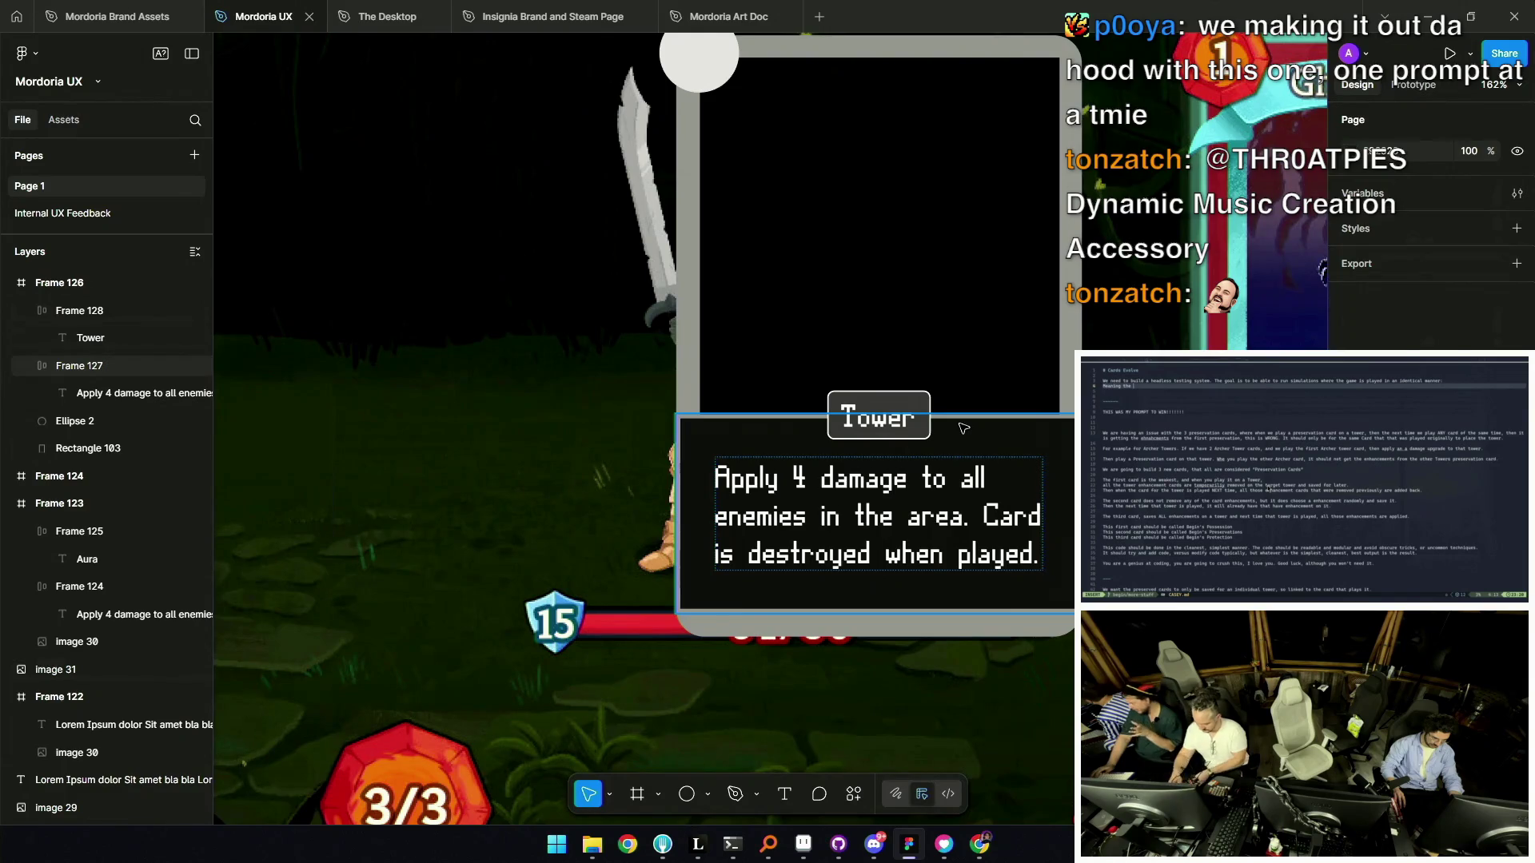
{"action": "left_click", "coordinate": [963, 428]}
{"action": "scroll", "coordinate": [919, 472], "scroll_direction": "up", "scroll_amount": 2}
{"action": "scroll", "coordinate": [879, 496], "scroll_direction": "right", "scroll_amount": 2}
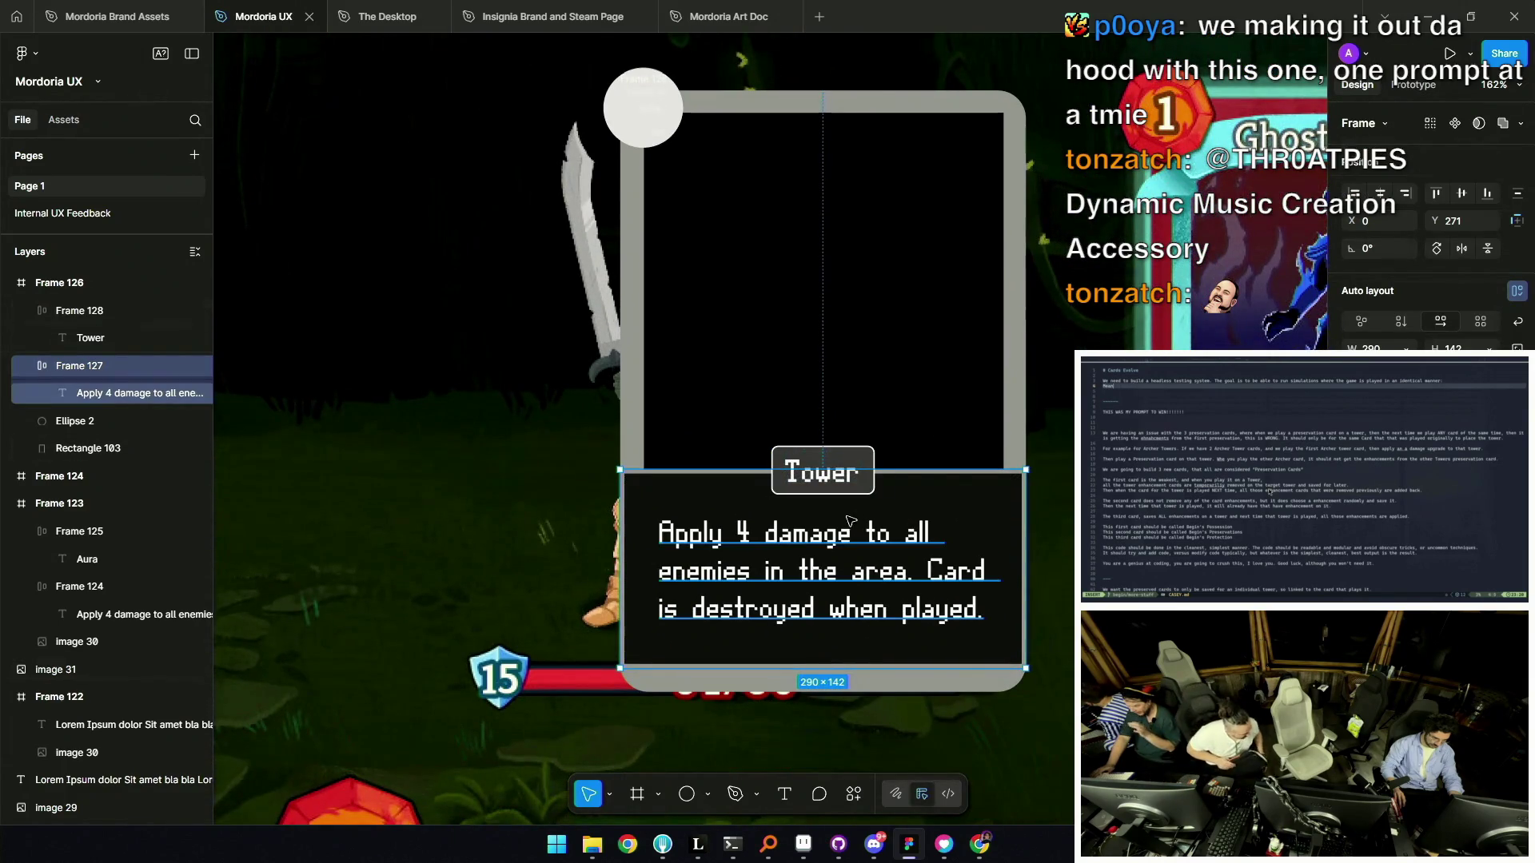
{"action": "left_click", "coordinate": [823, 472]}
{"action": "left_click", "coordinate": [848, 560]}
{"action": "scroll", "coordinate": [839, 504], "scroll_direction": "down", "scroll_amount": 5}
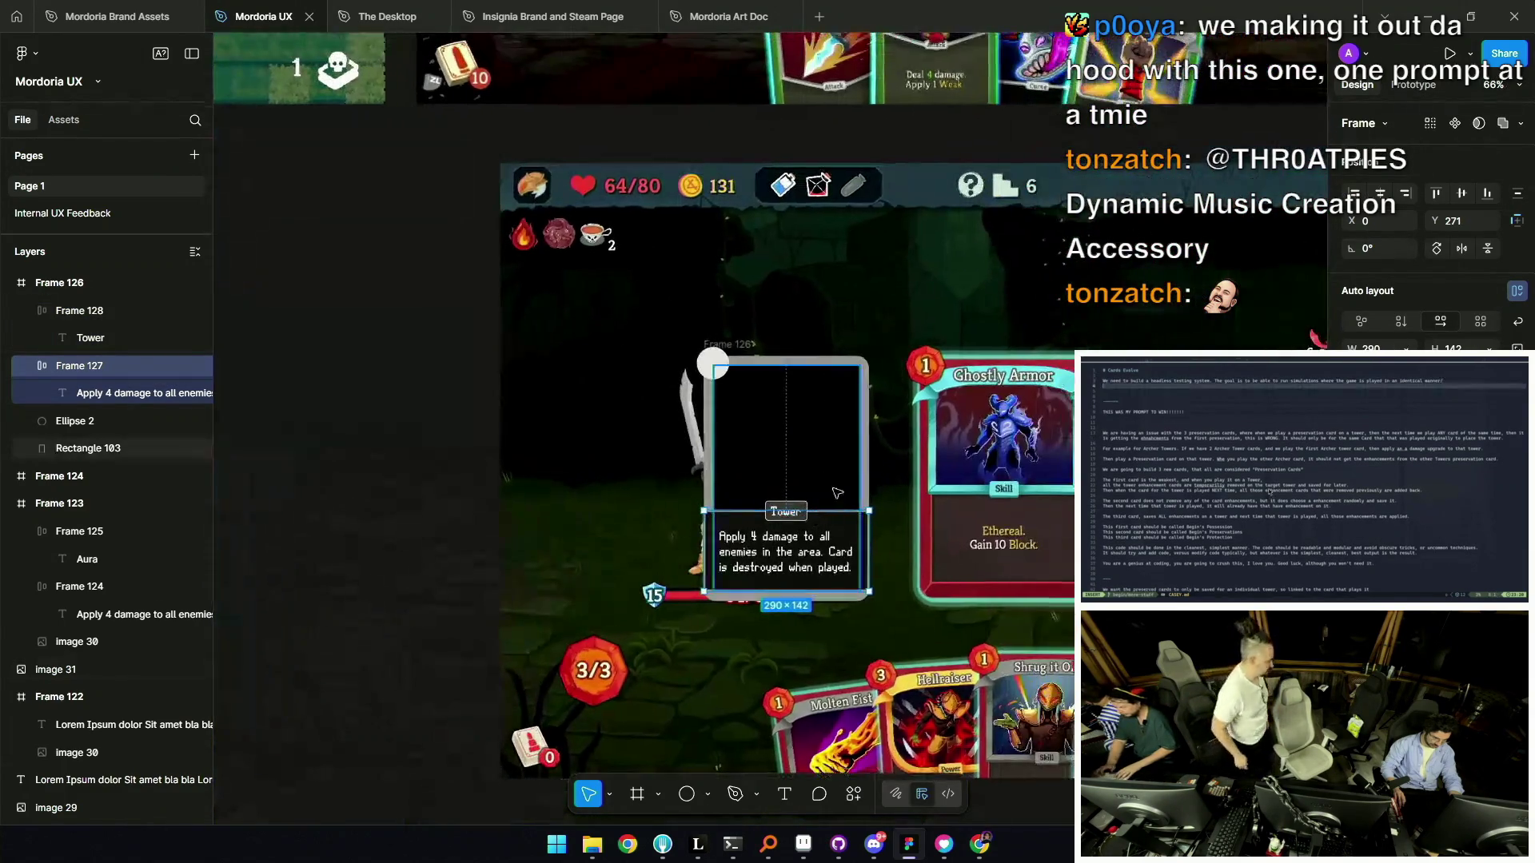
{"action": "left_click", "coordinate": [461, 522]}
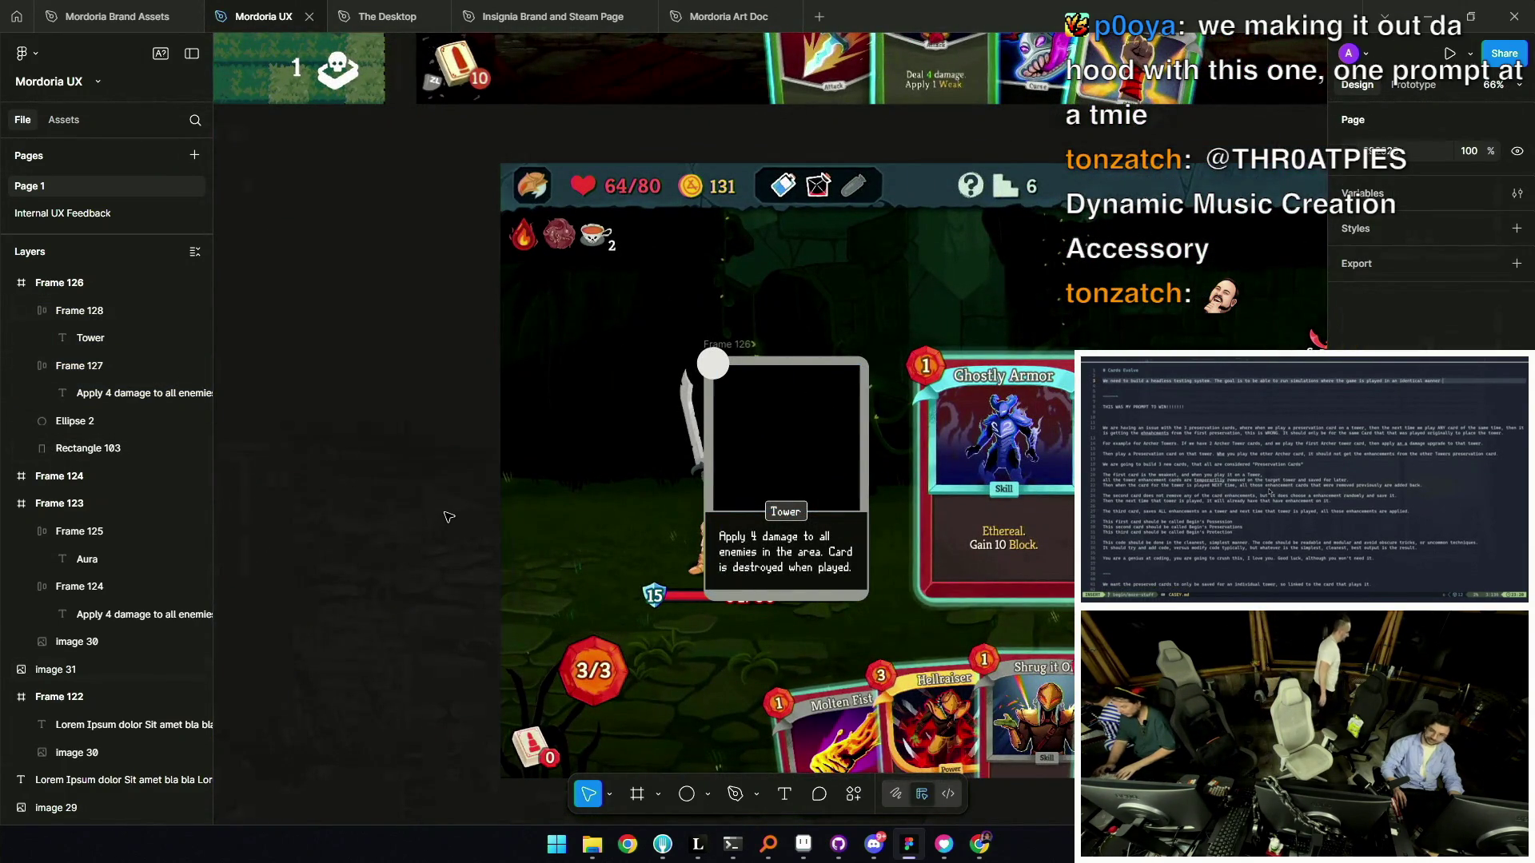
Raise the ability box's top edge so the box measures 290×153.
{"action": "scroll", "coordinate": [680, 464], "scroll_direction": "right", "scroll_amount": 2}
{"action": "scroll", "coordinate": [680, 464], "scroll_direction": "down", "scroll_amount": 1}
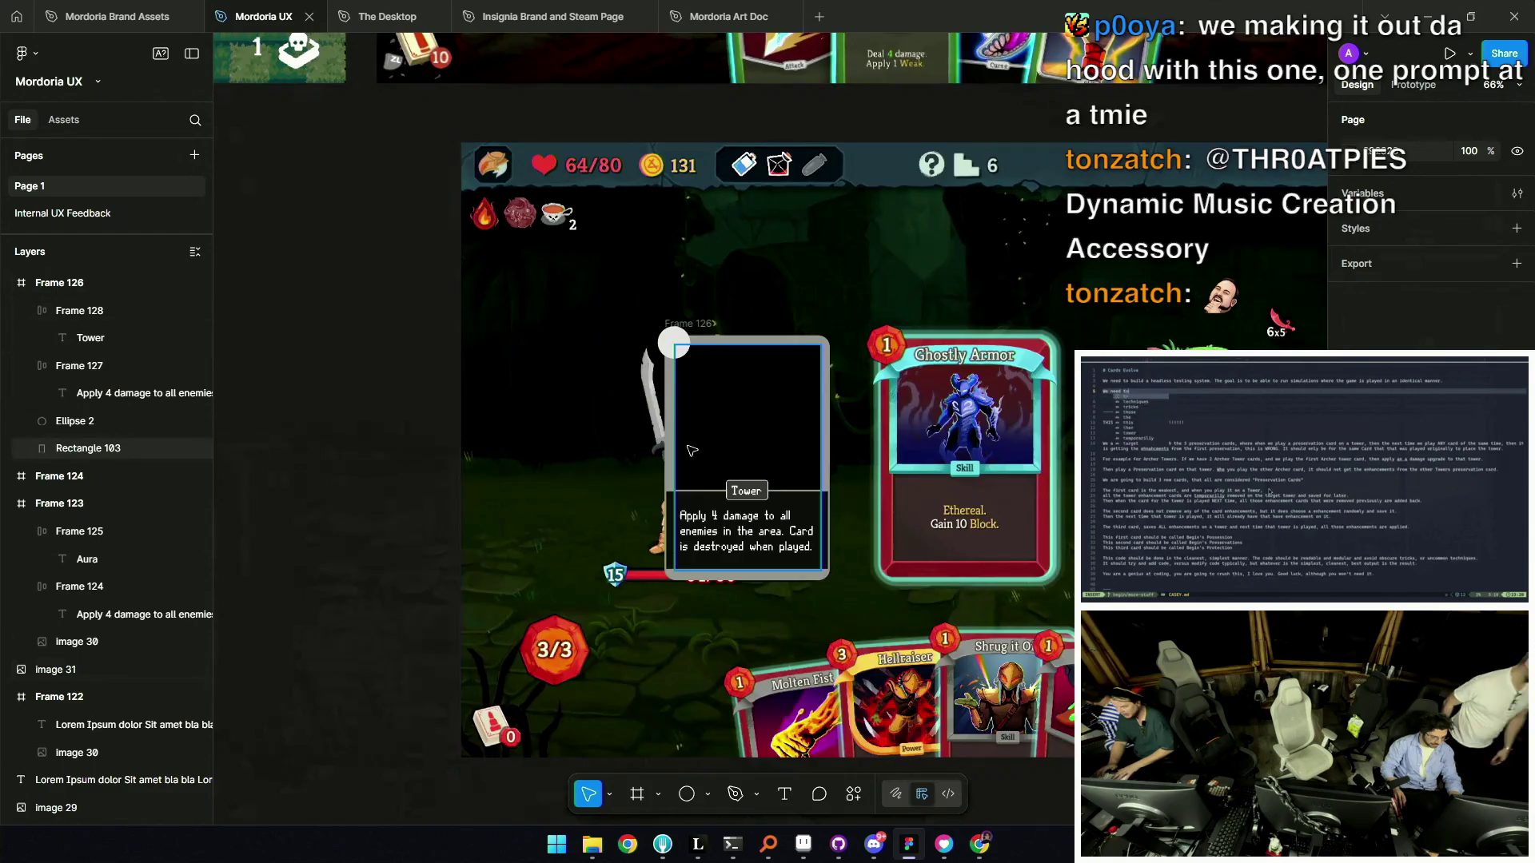
{"action": "scroll", "coordinate": [692, 451], "scroll_direction": "up", "scroll_amount": 5}
{"action": "left_click", "coordinate": [749, 491]}
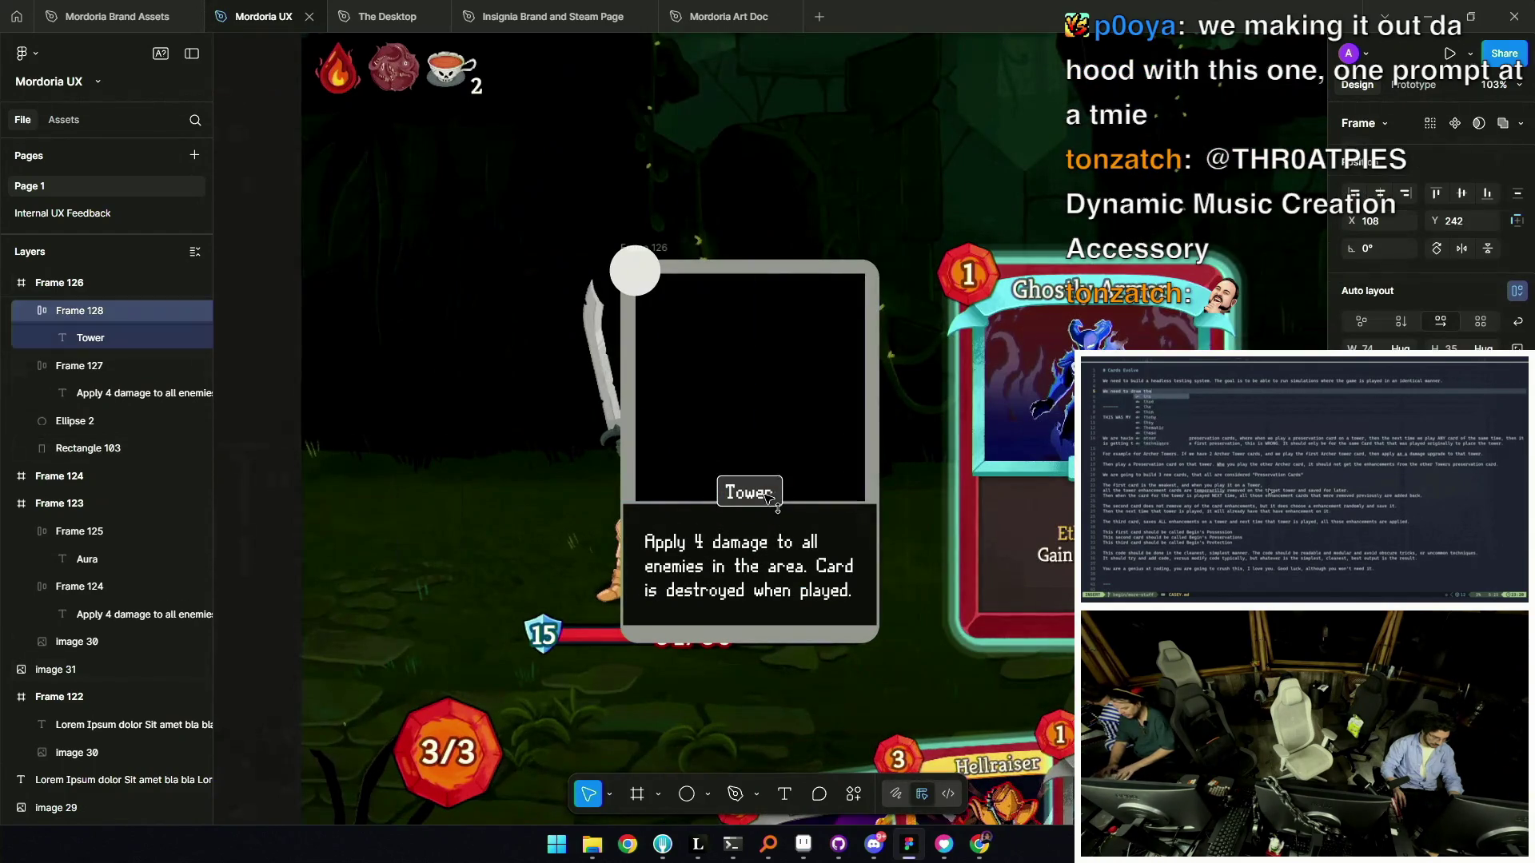
{"action": "left_click", "coordinate": [819, 520]}
{"action": "left_click_drag", "start_coordinate": [812, 502], "coordinate": [812, 494]}
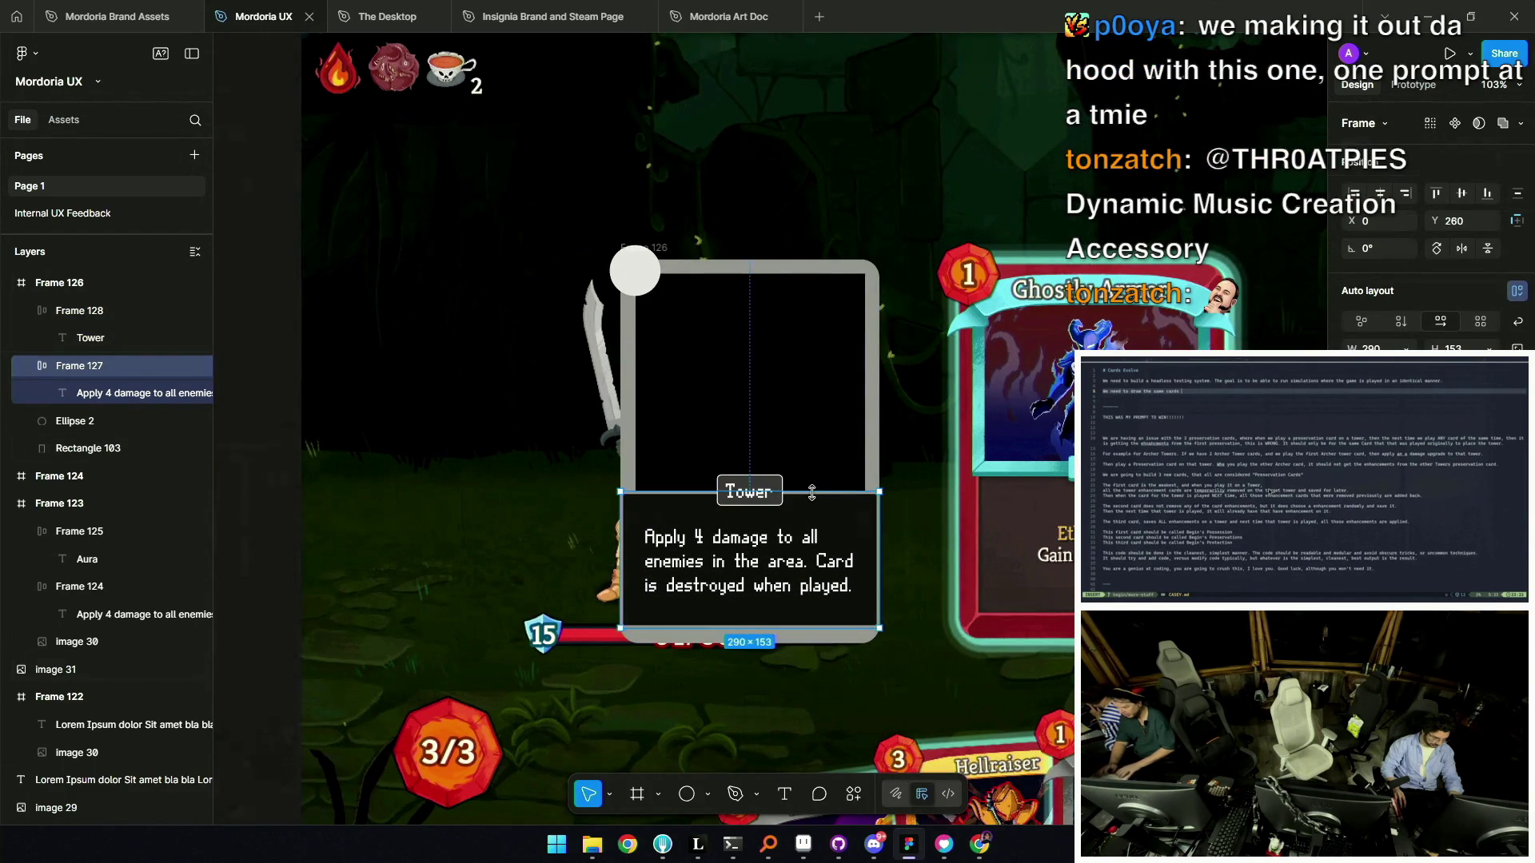
Add a fourth description line, 'Fourth line of text', after 'played.'.
{"action": "left_click", "coordinate": [798, 557]}
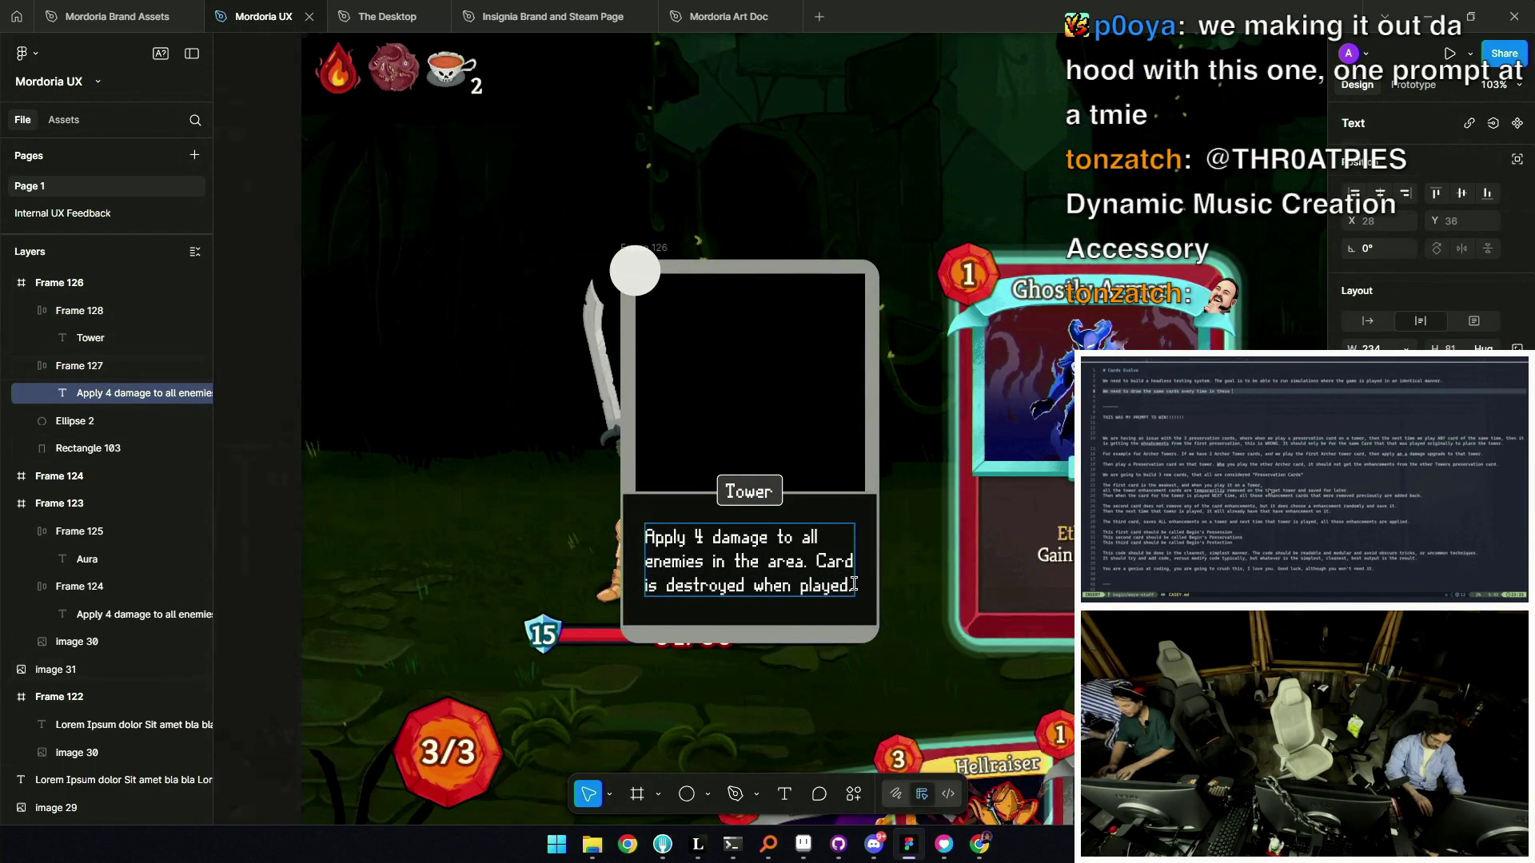
{"action": "type", "text": "Fourth line of text"}
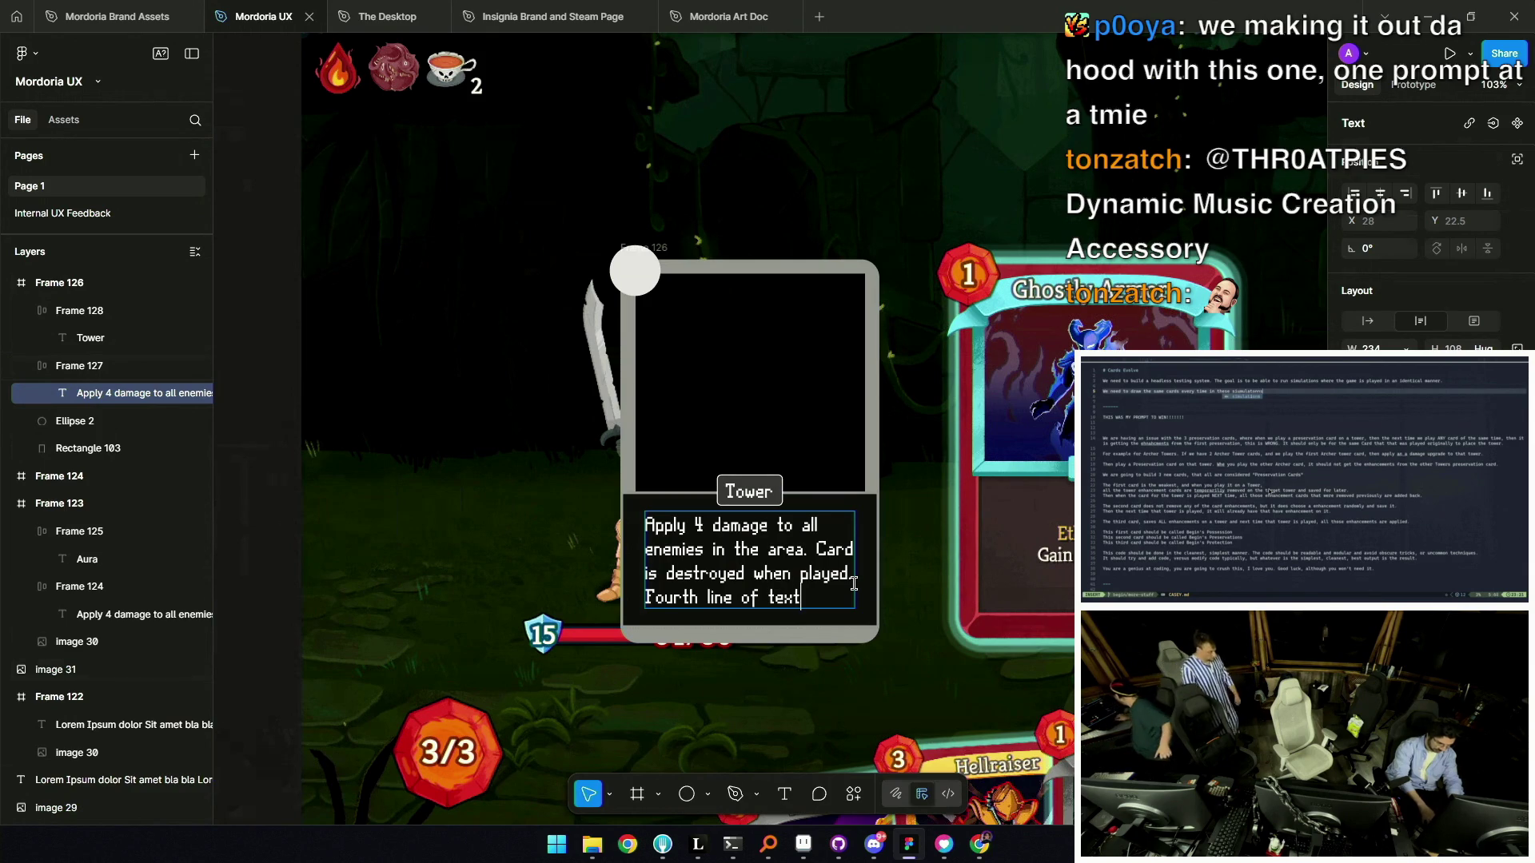
{"action": "left_click", "coordinate": [857, 587]}
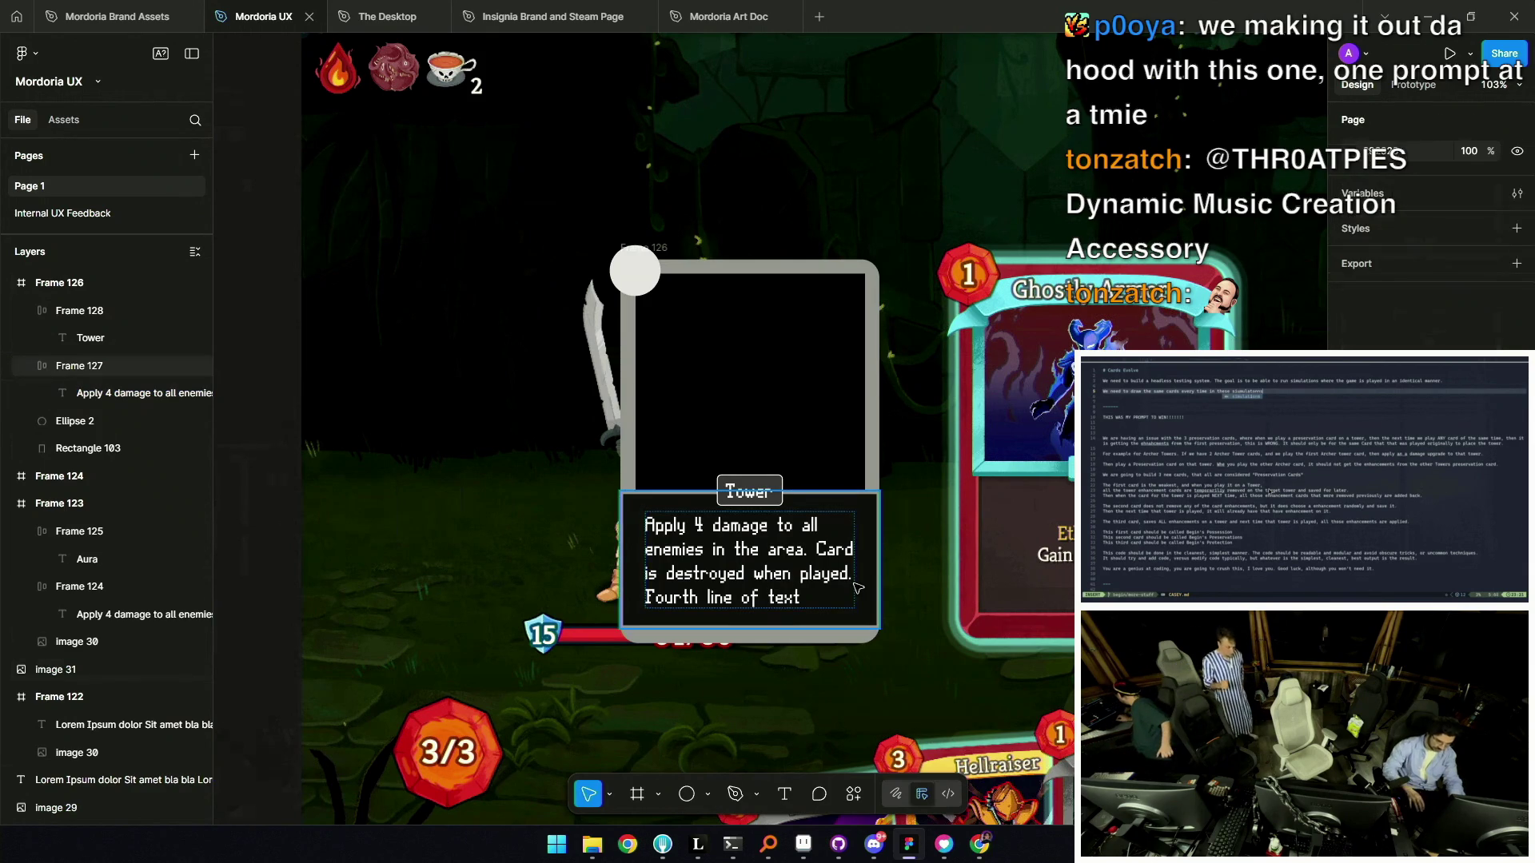
{"action": "scroll", "coordinate": [837, 582], "scroll_direction": "up", "scroll_amount": 2}
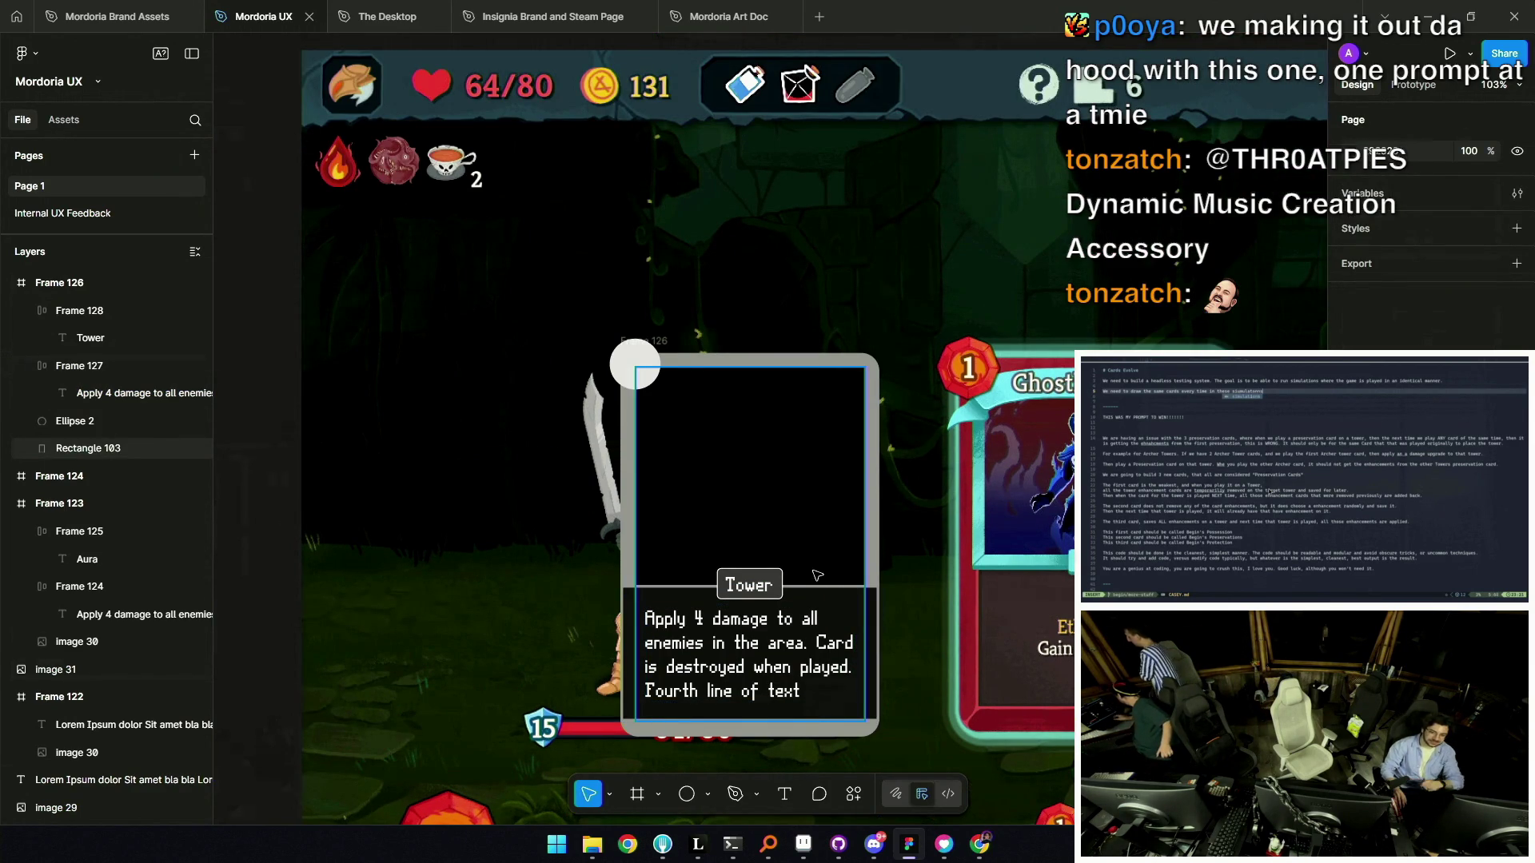
{"action": "scroll", "coordinate": [764, 593], "scroll_direction": "down", "scroll_amount": 2}
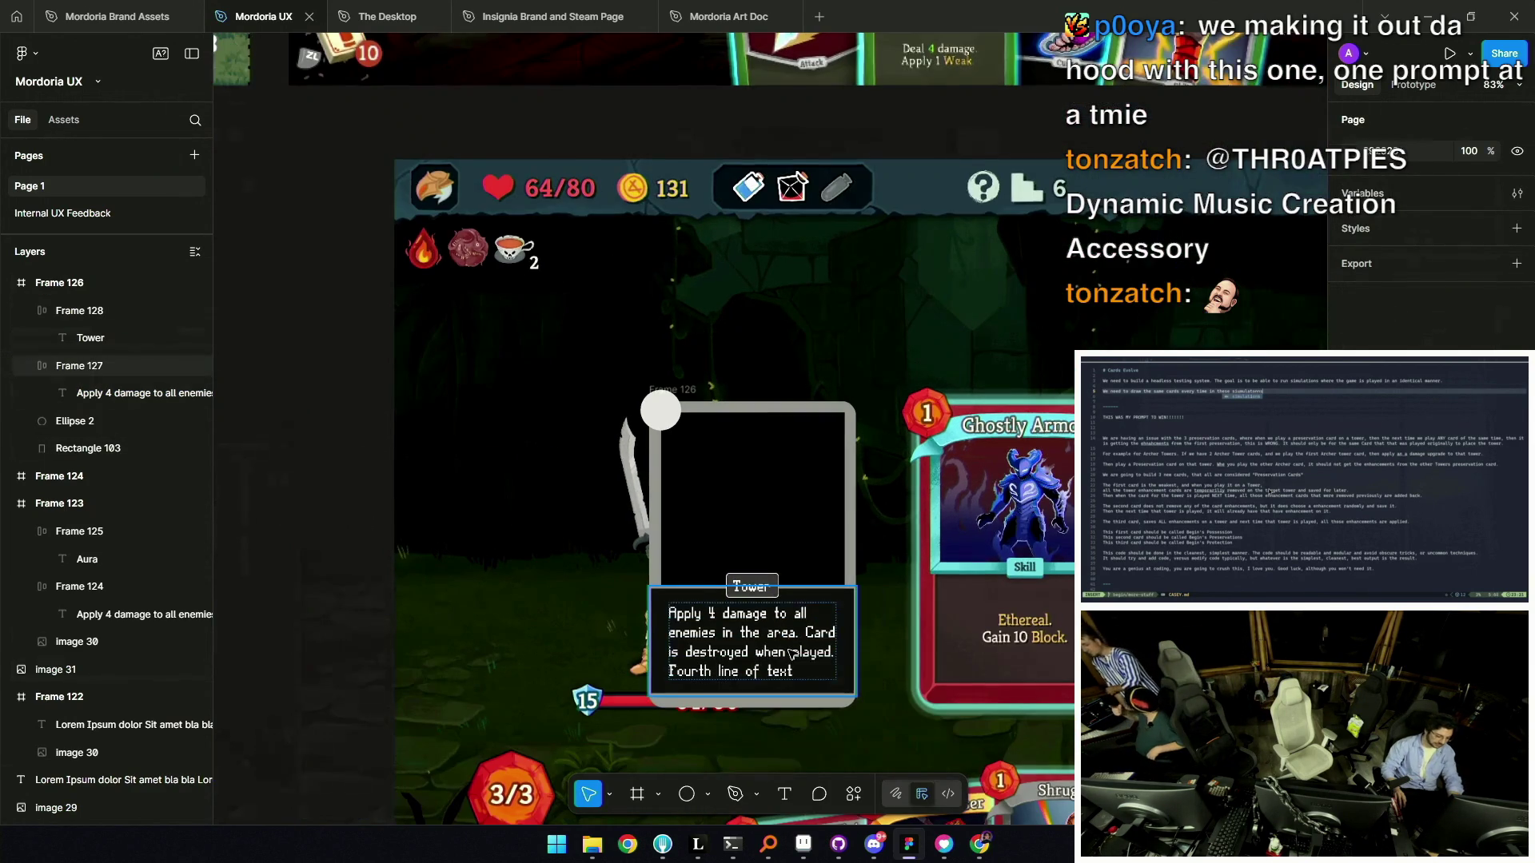
Try auto width on the description text, undo it, and reselect the ability box.
{"action": "left_click", "coordinate": [814, 649]}
{"action": "left_click", "coordinate": [814, 649]}
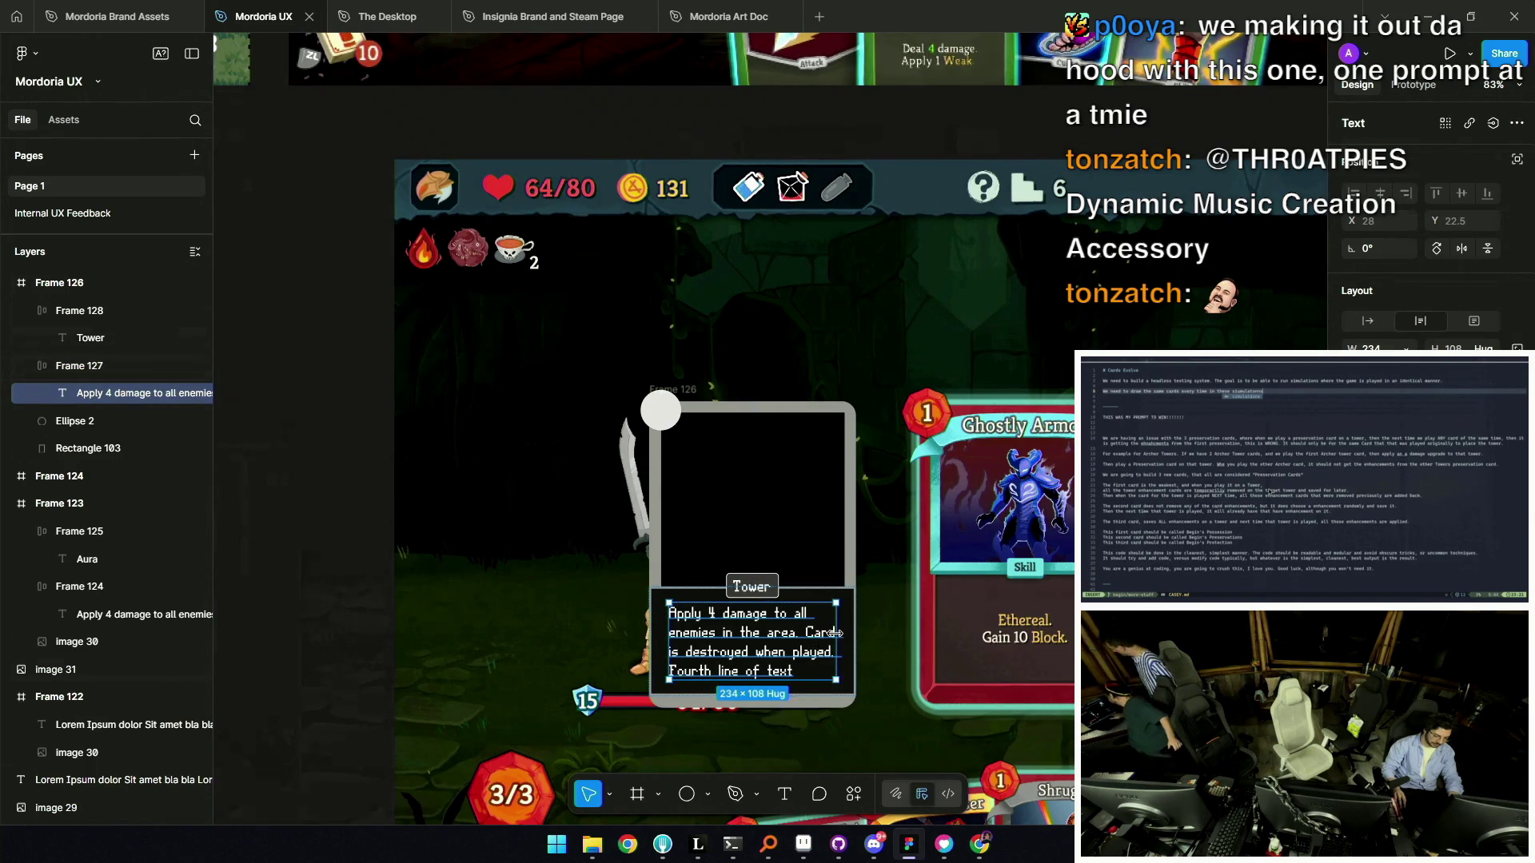
{"action": "double_click", "coordinate": [836, 638]}
{"action": "key", "text": "ctrl+z"}
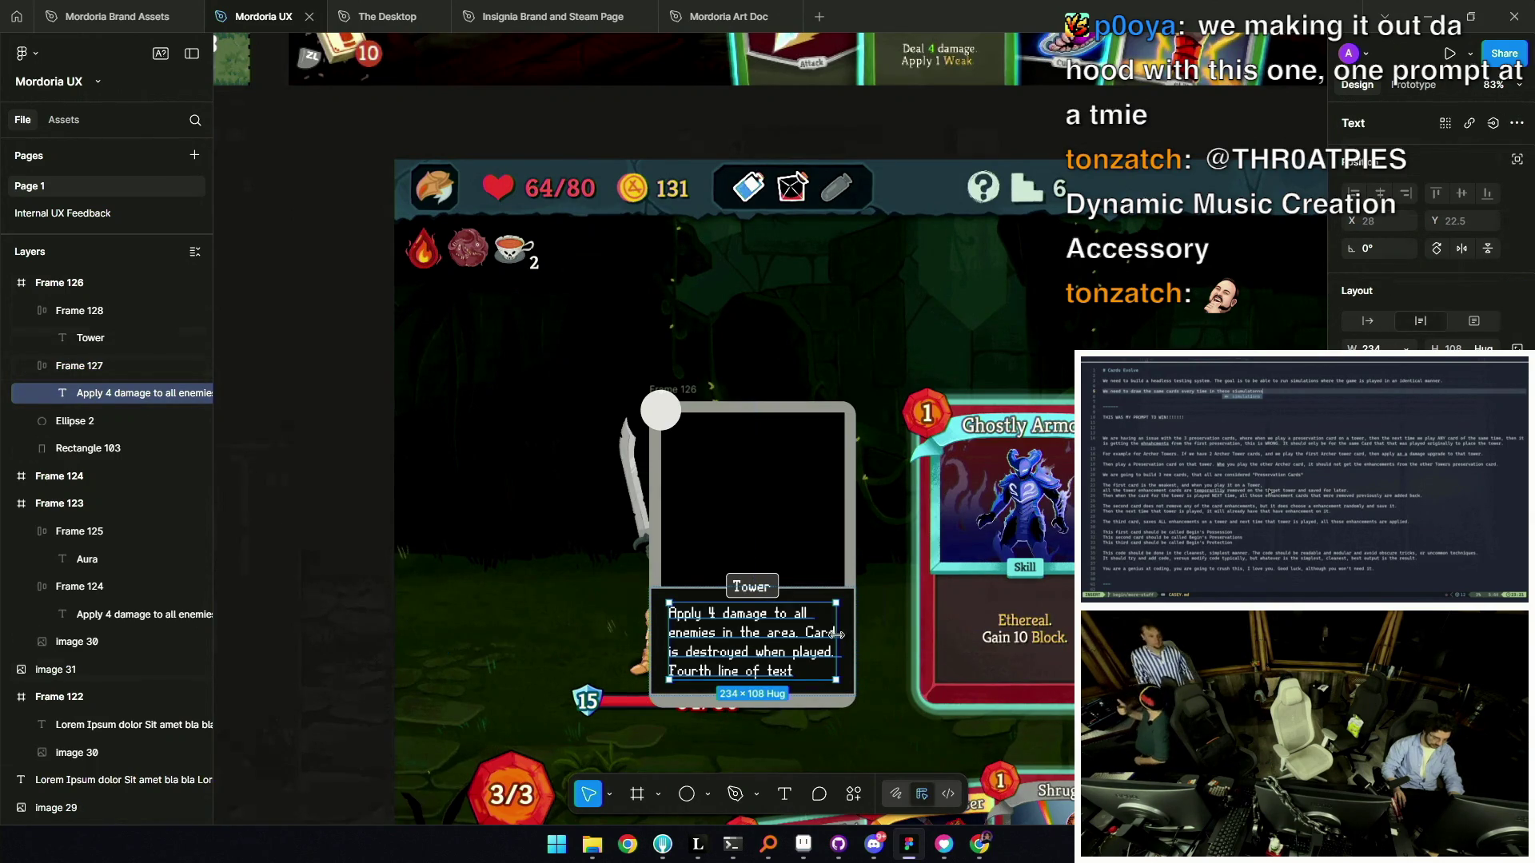
{"action": "scroll", "coordinate": [839, 632], "scroll_direction": "up", "scroll_amount": 5}
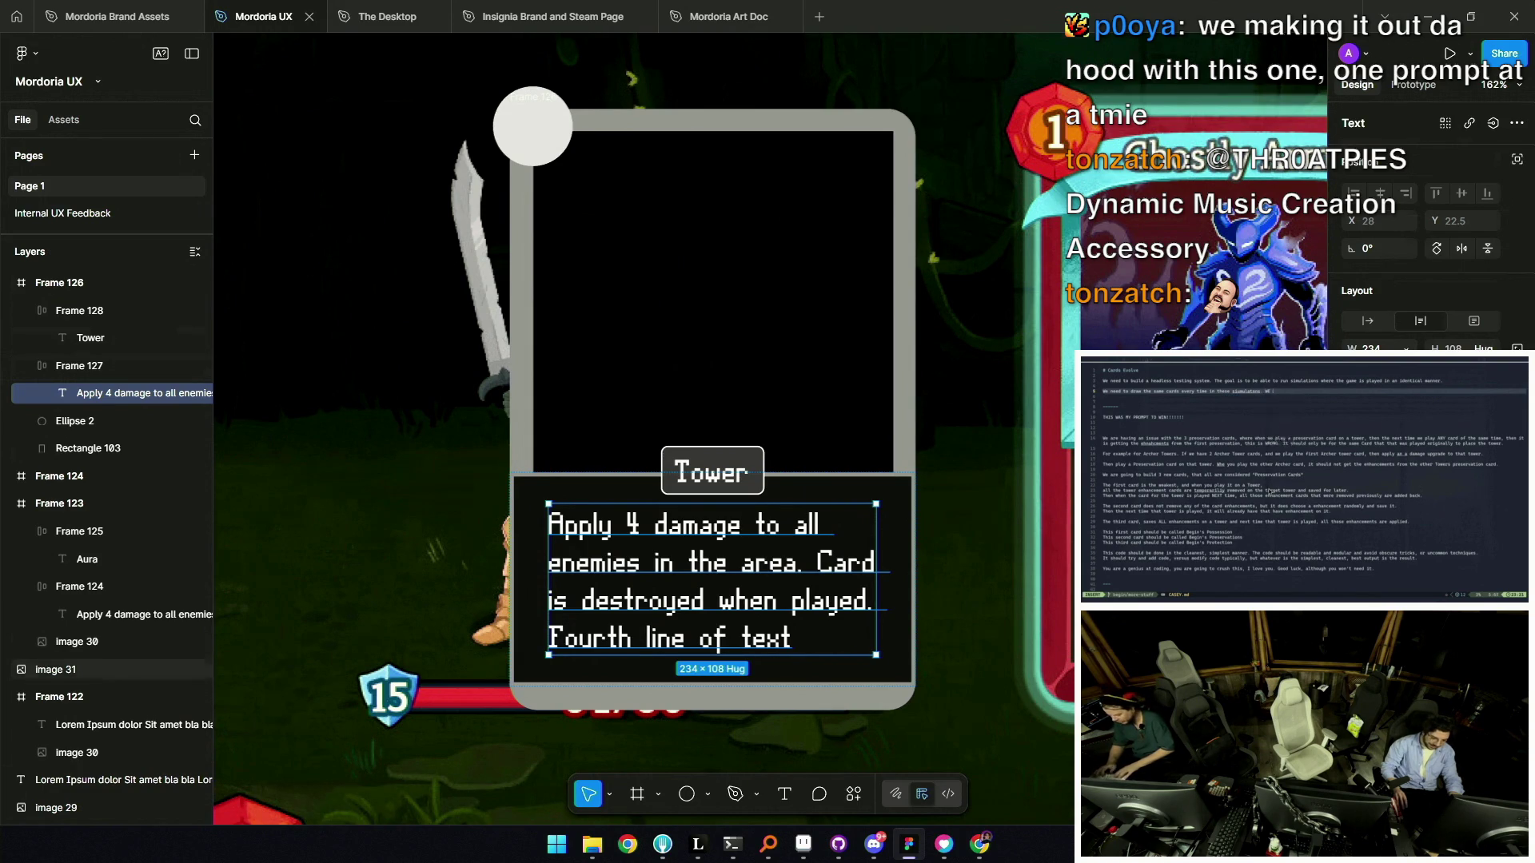
{"action": "key", "text": "shift+Return"}
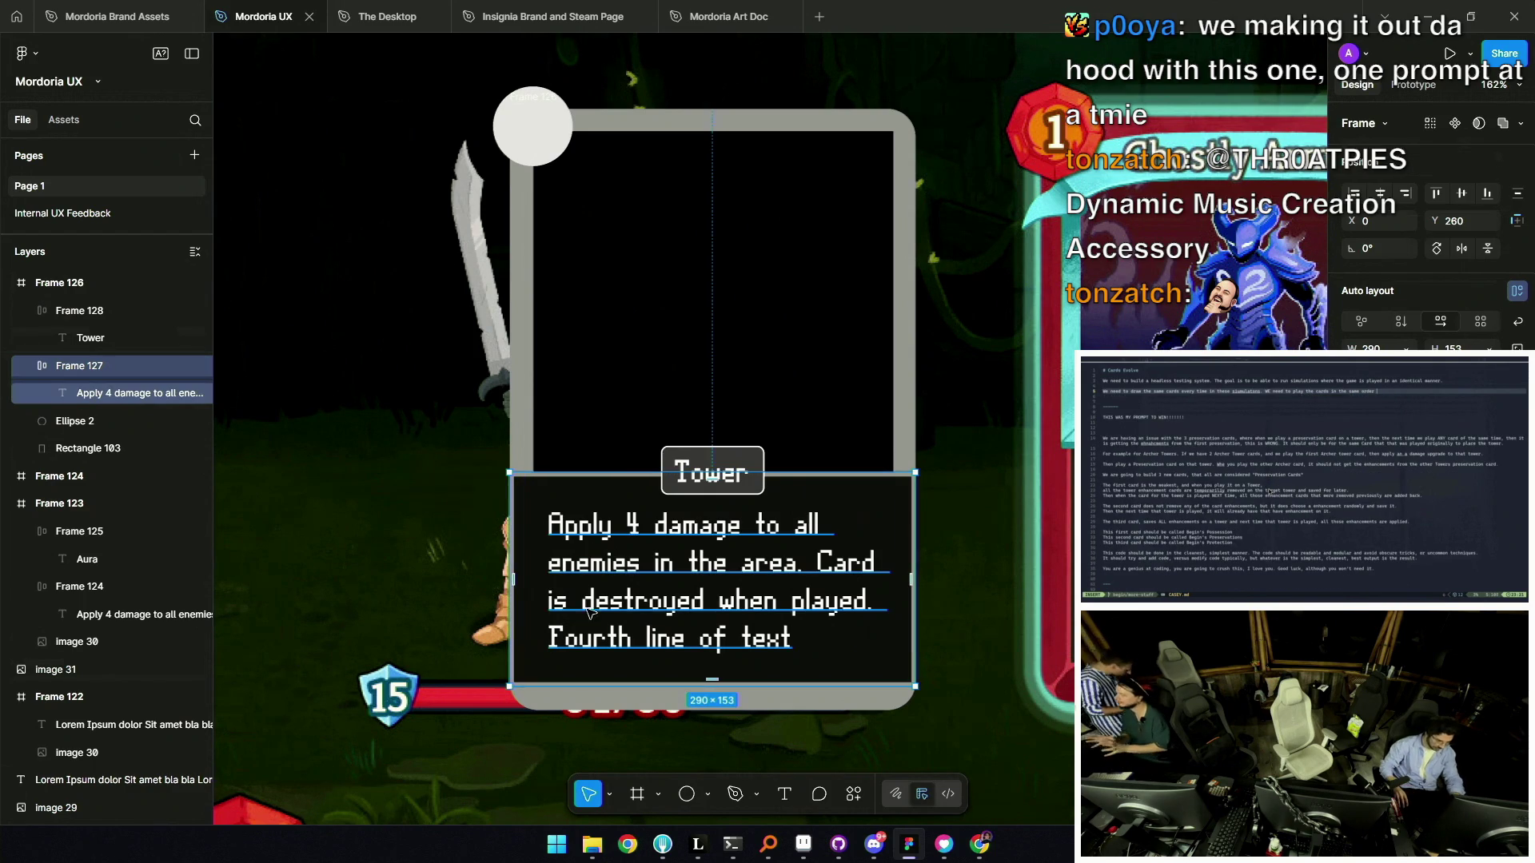
{"action": "left_click", "coordinate": [718, 570]}
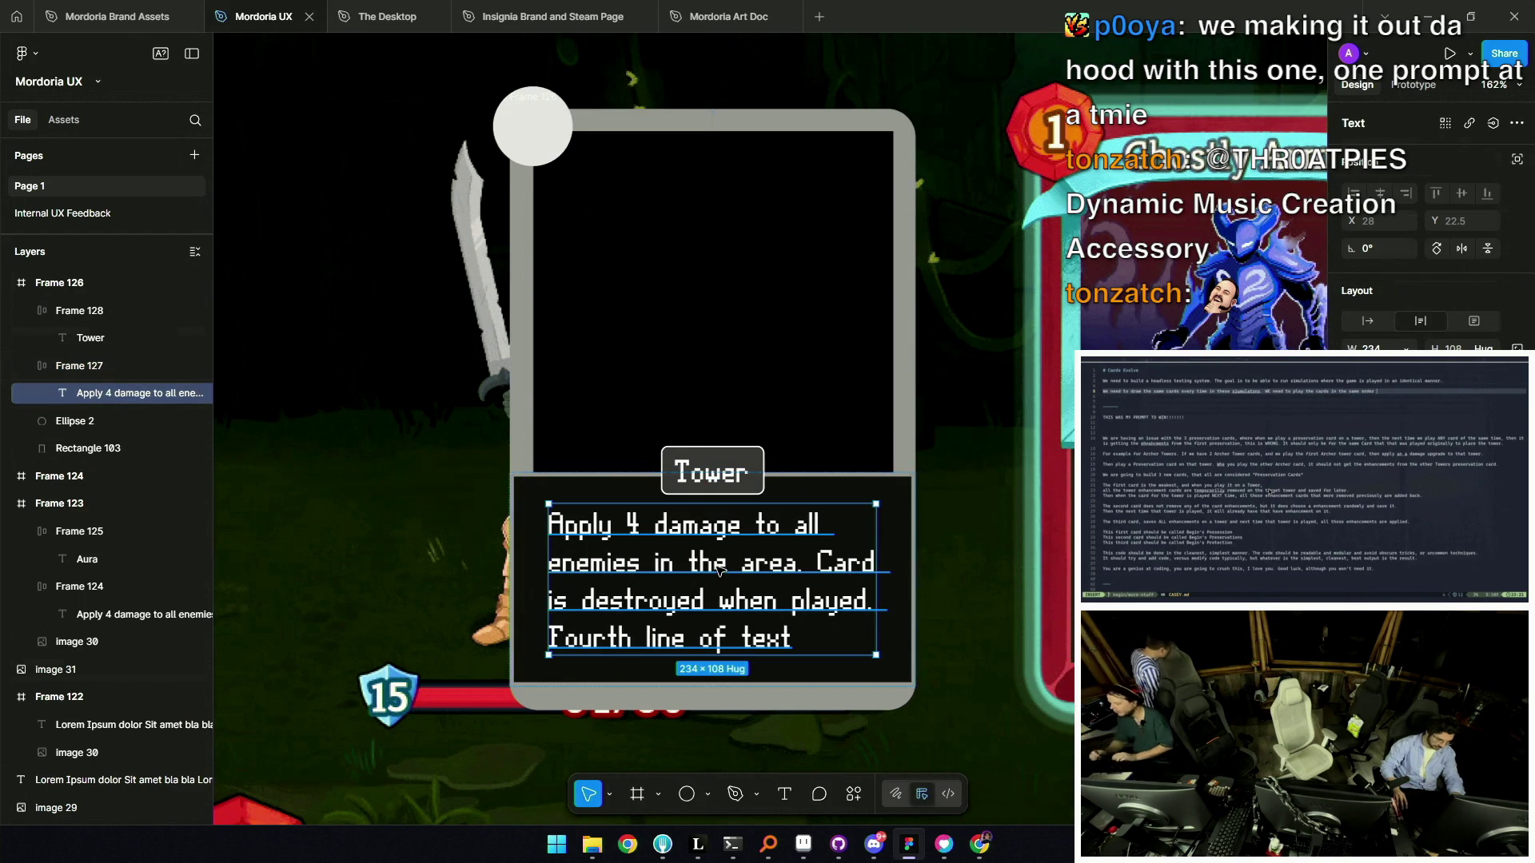
{"action": "double_click", "coordinate": [876, 566]}
{"action": "mouse_move", "coordinate": [877, 563]}
{"action": "left_mouse_down"}
{"action": "mouse_move", "coordinate": [893, 563]}
{"action": "mouse_move", "coordinate": [872, 544]}
{"action": "mouse_move", "coordinate": [905, 548]}
{"action": "mouse_move", "coordinate": [892, 548]}
{"action": "left_mouse_up"}
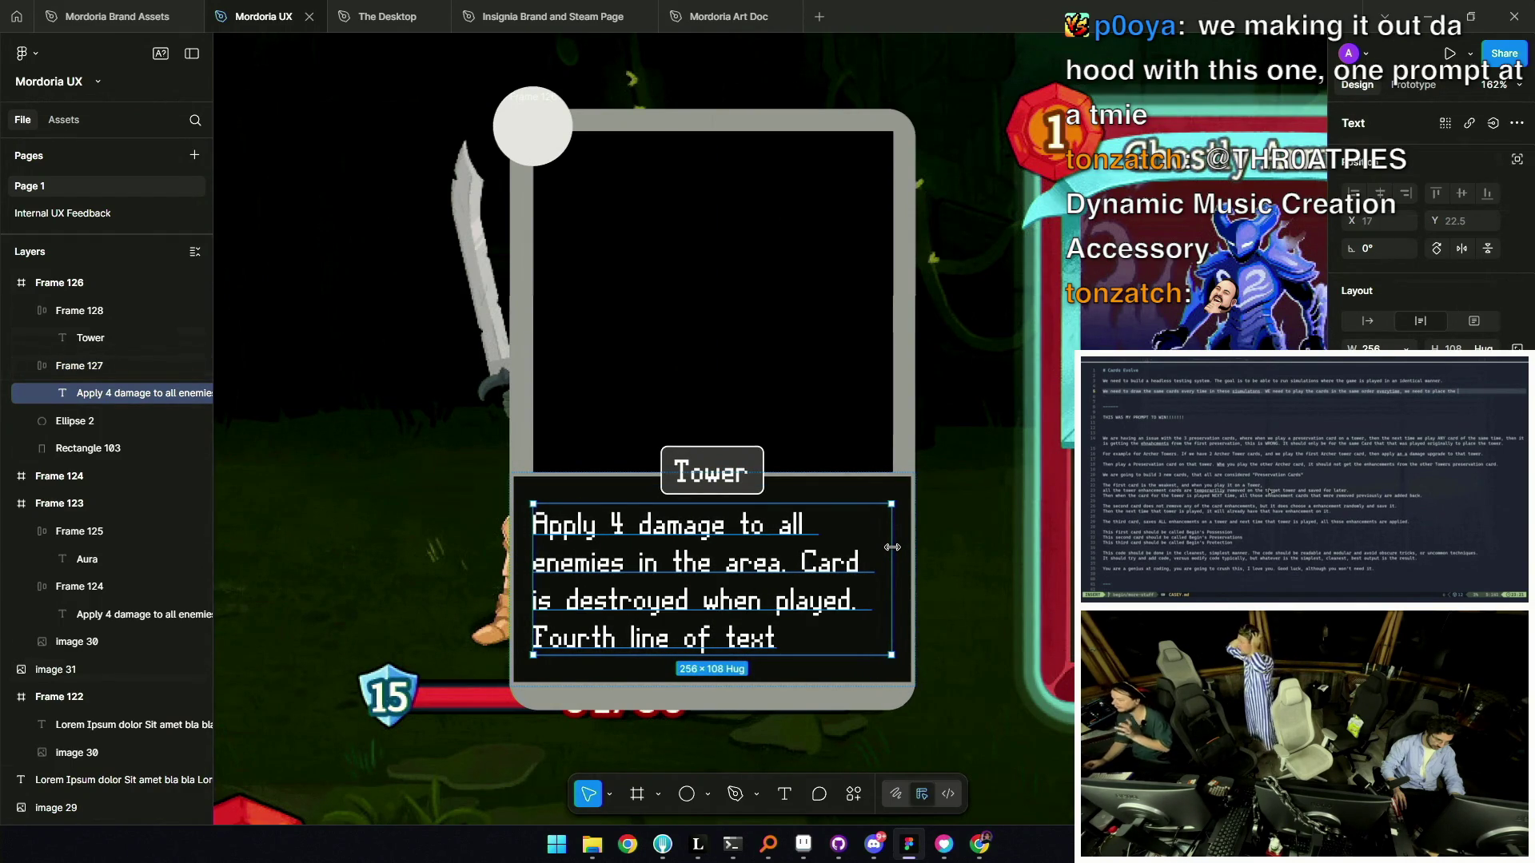
{"action": "key", "text": "Escape"}
{"action": "scroll", "coordinate": [875, 544], "scroll_direction": "down", "scroll_amount": 5}
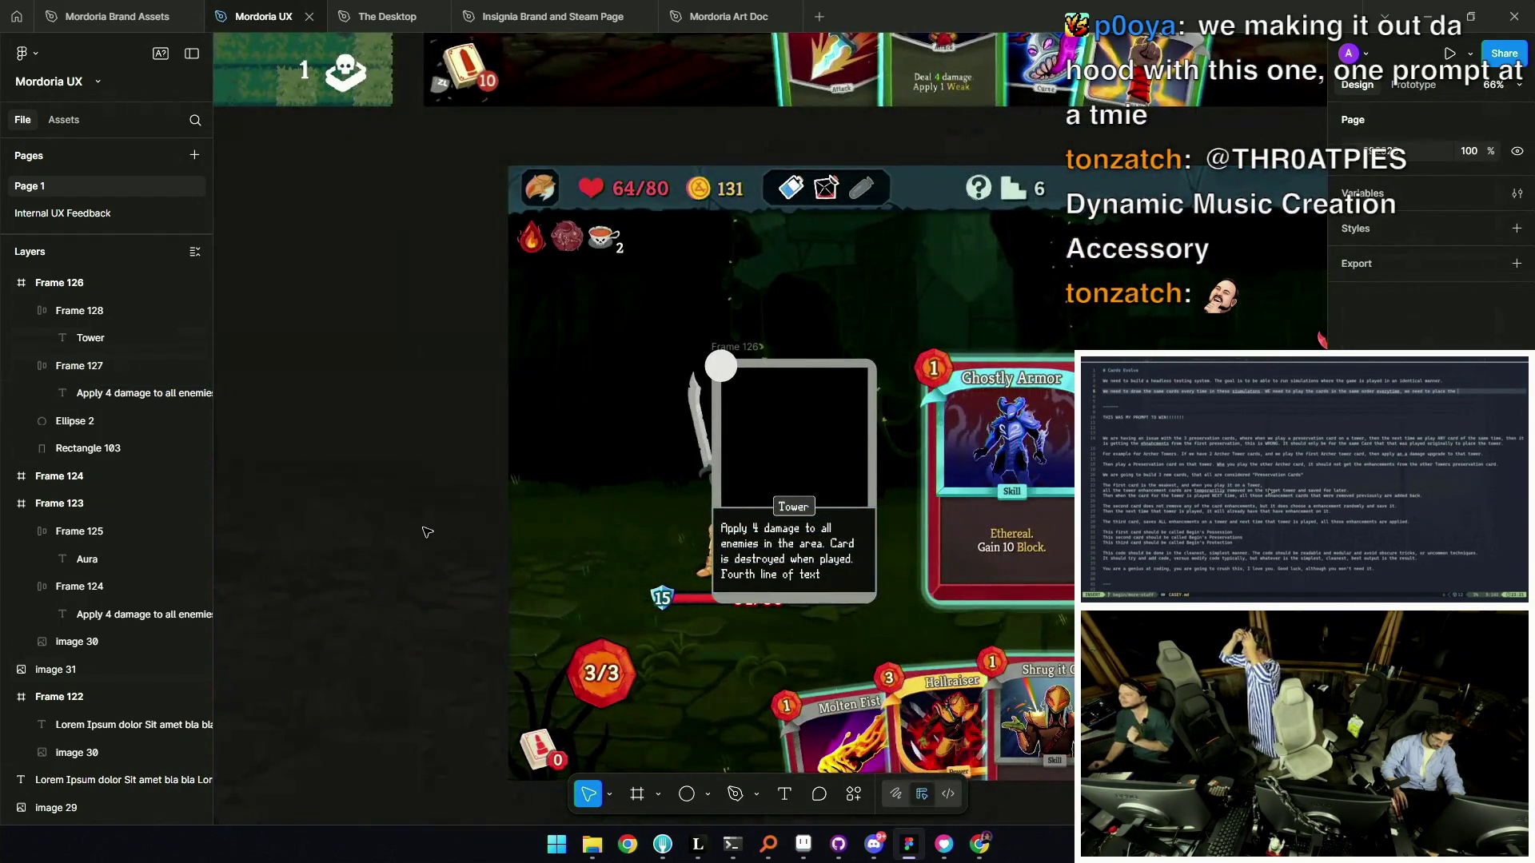
{"action": "scroll", "coordinate": [428, 521], "scroll_direction": "up", "scroll_amount": 3}
{"action": "left_click", "coordinate": [640, 527]}
{"action": "scroll", "coordinate": [640, 527], "scroll_direction": "up", "scroll_amount": 4}
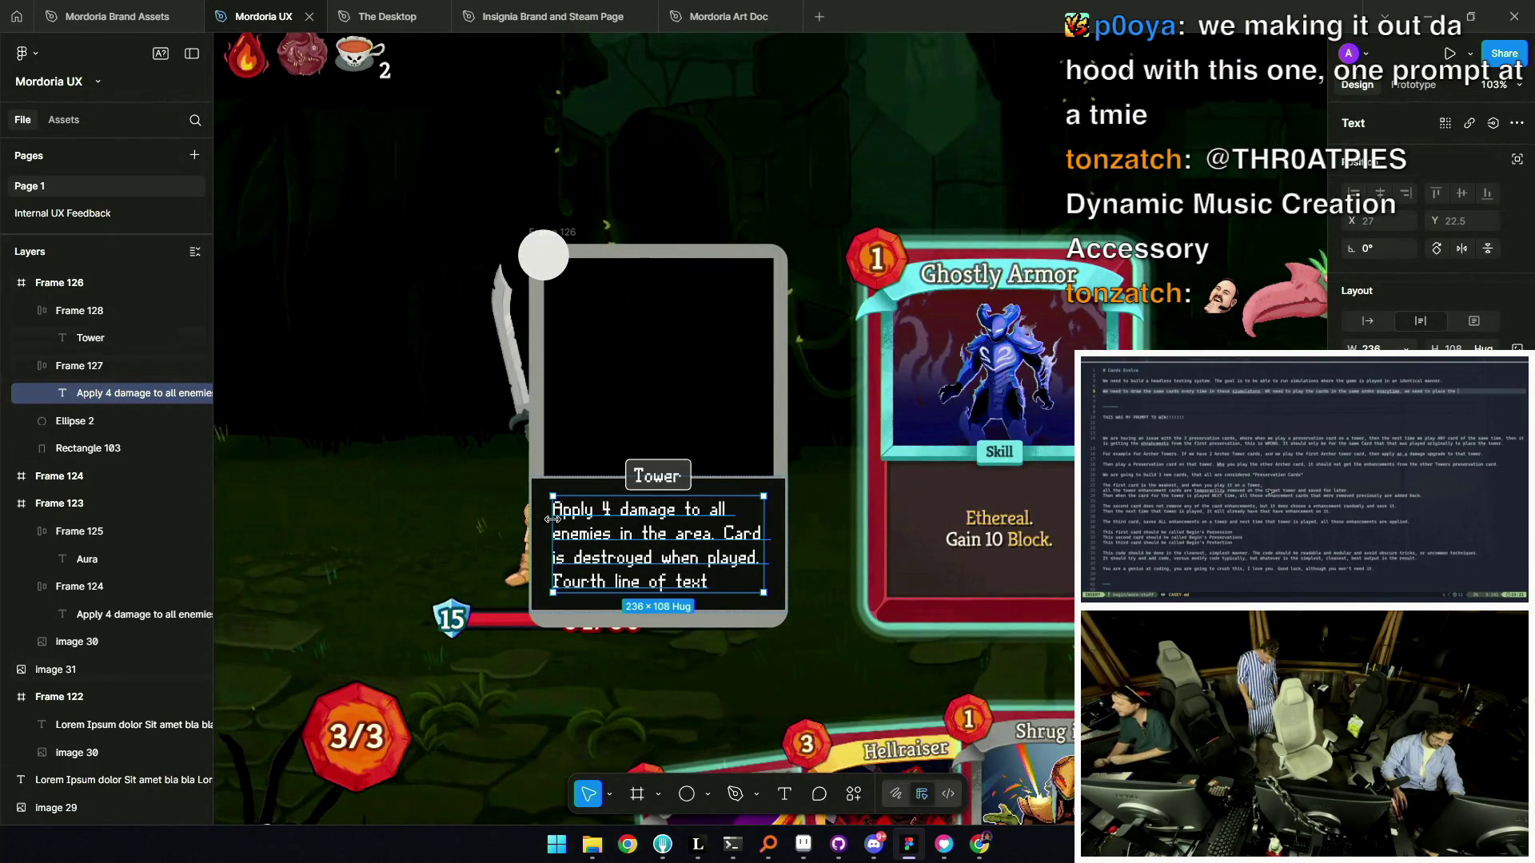
{"action": "scroll", "coordinate": [621, 541], "scroll_direction": "up", "scroll_amount": 4}
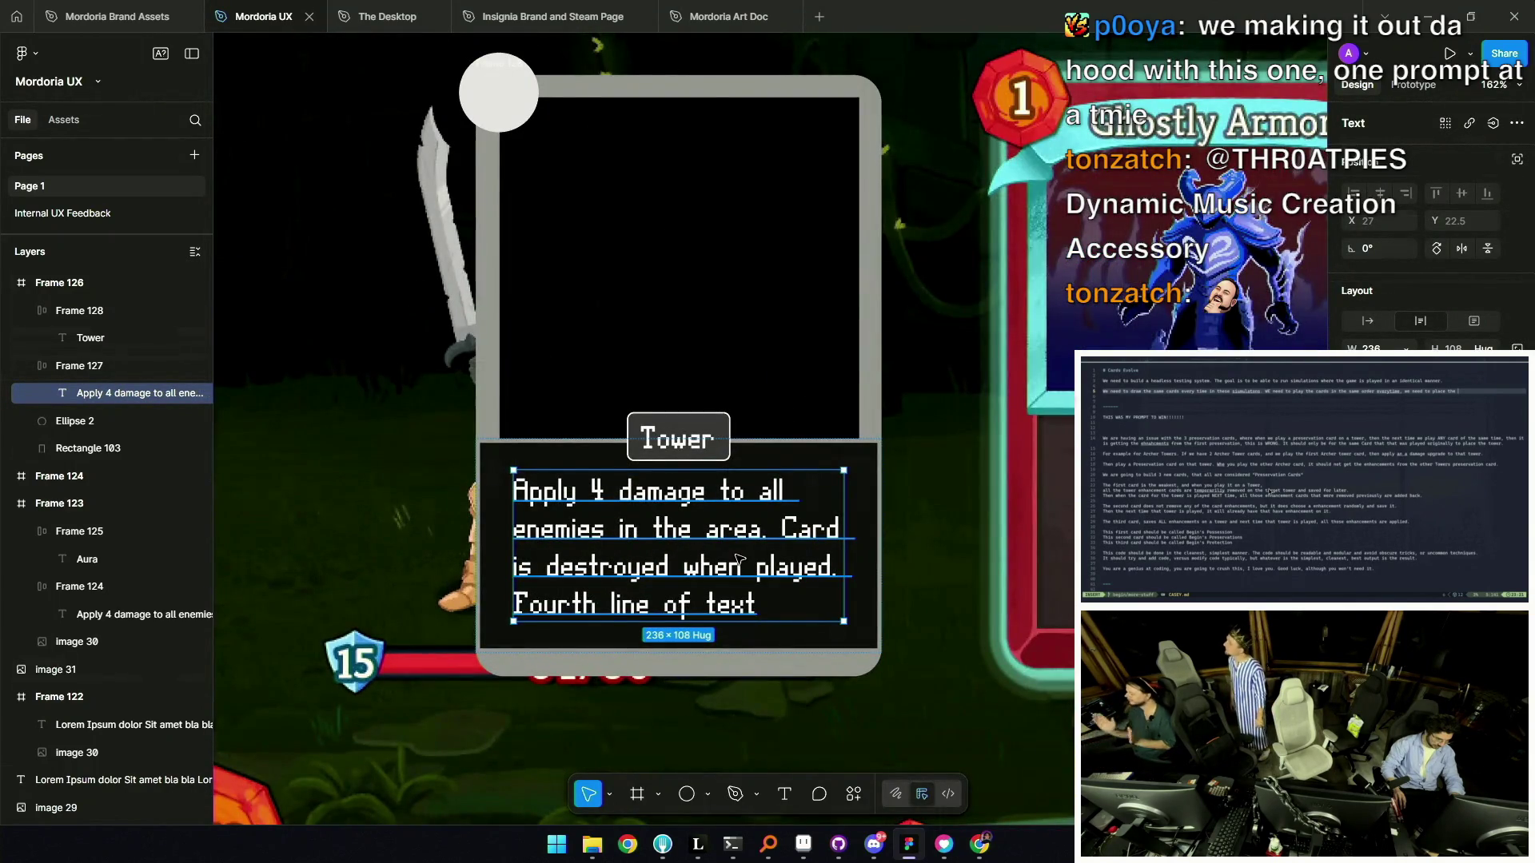
{"action": "scroll", "coordinate": [736, 560], "scroll_direction": "down", "scroll_amount": 4}
{"action": "key", "text": "Escape"}
{"action": "scroll", "coordinate": [731, 554], "scroll_direction": "down", "scroll_amount": 2}
{"action": "scroll", "coordinate": [729, 549], "scroll_direction": "up", "scroll_amount": 4}
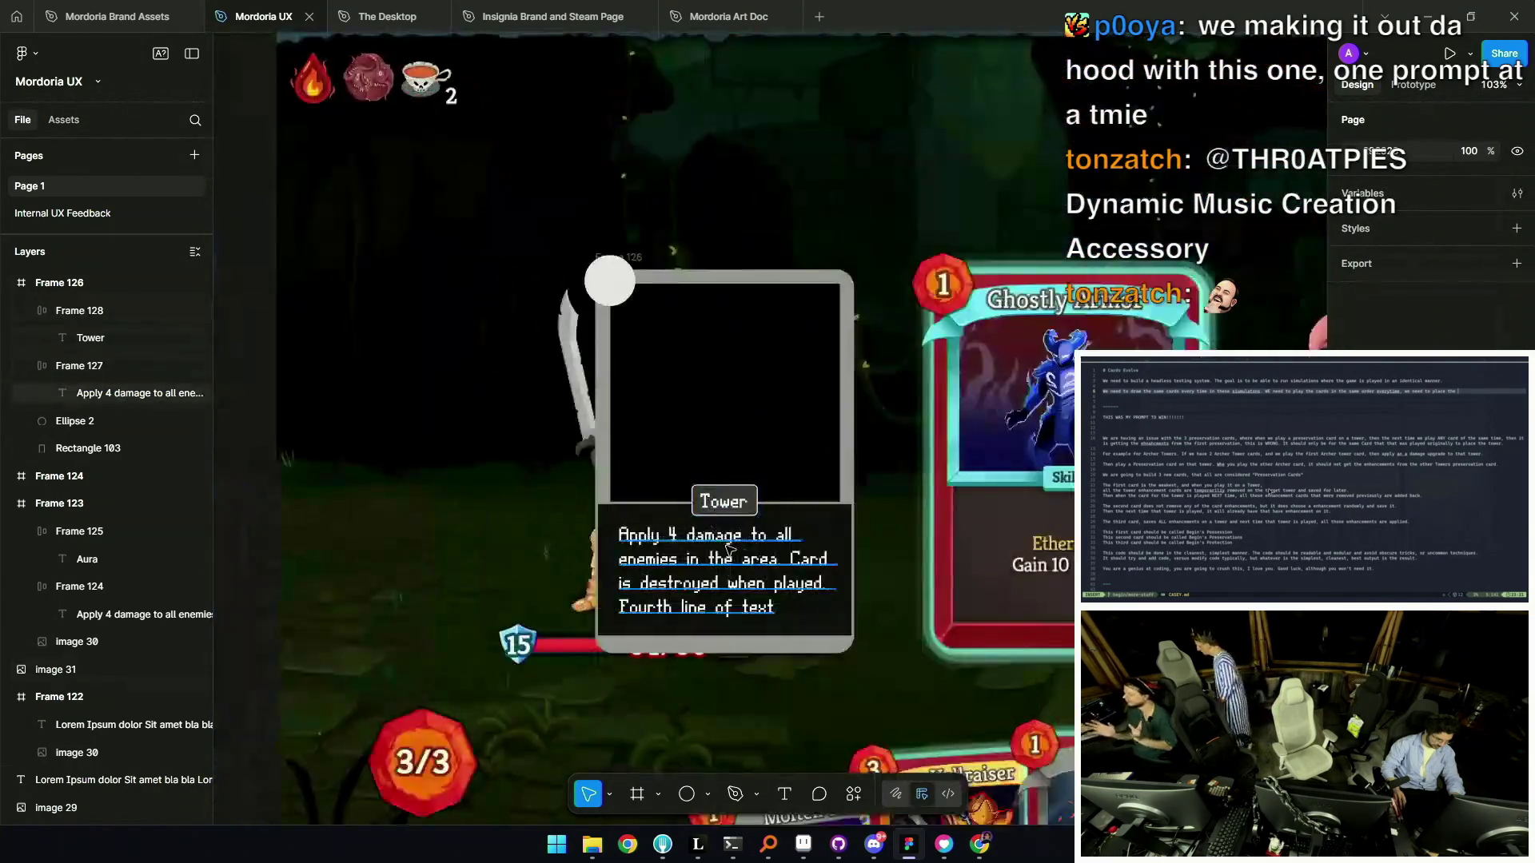
{"action": "scroll", "coordinate": [728, 548], "scroll_direction": "up", "scroll_amount": 4}
{"action": "left_click", "coordinate": [744, 554]}
{"action": "left_click_drag", "start_coordinate": [896, 555], "coordinate": [868, 555]}
{"action": "scroll", "coordinate": [657, 536], "scroll_direction": "down", "scroll_amount": 5}
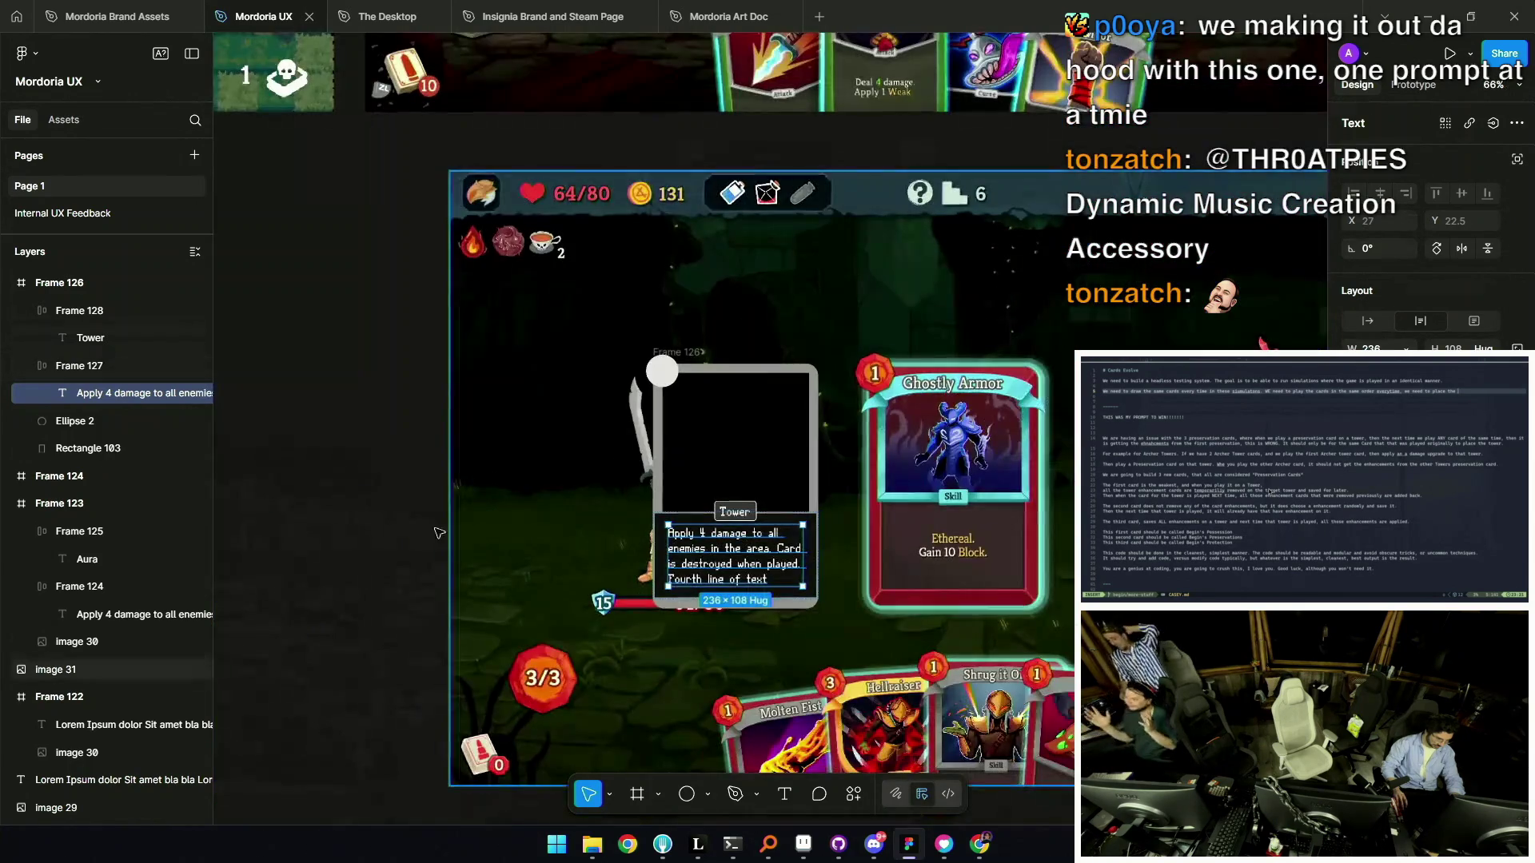
{"action": "key", "text": "Escape"}
{"action": "scroll", "coordinate": [650, 545], "scroll_direction": "up", "scroll_amount": 5}
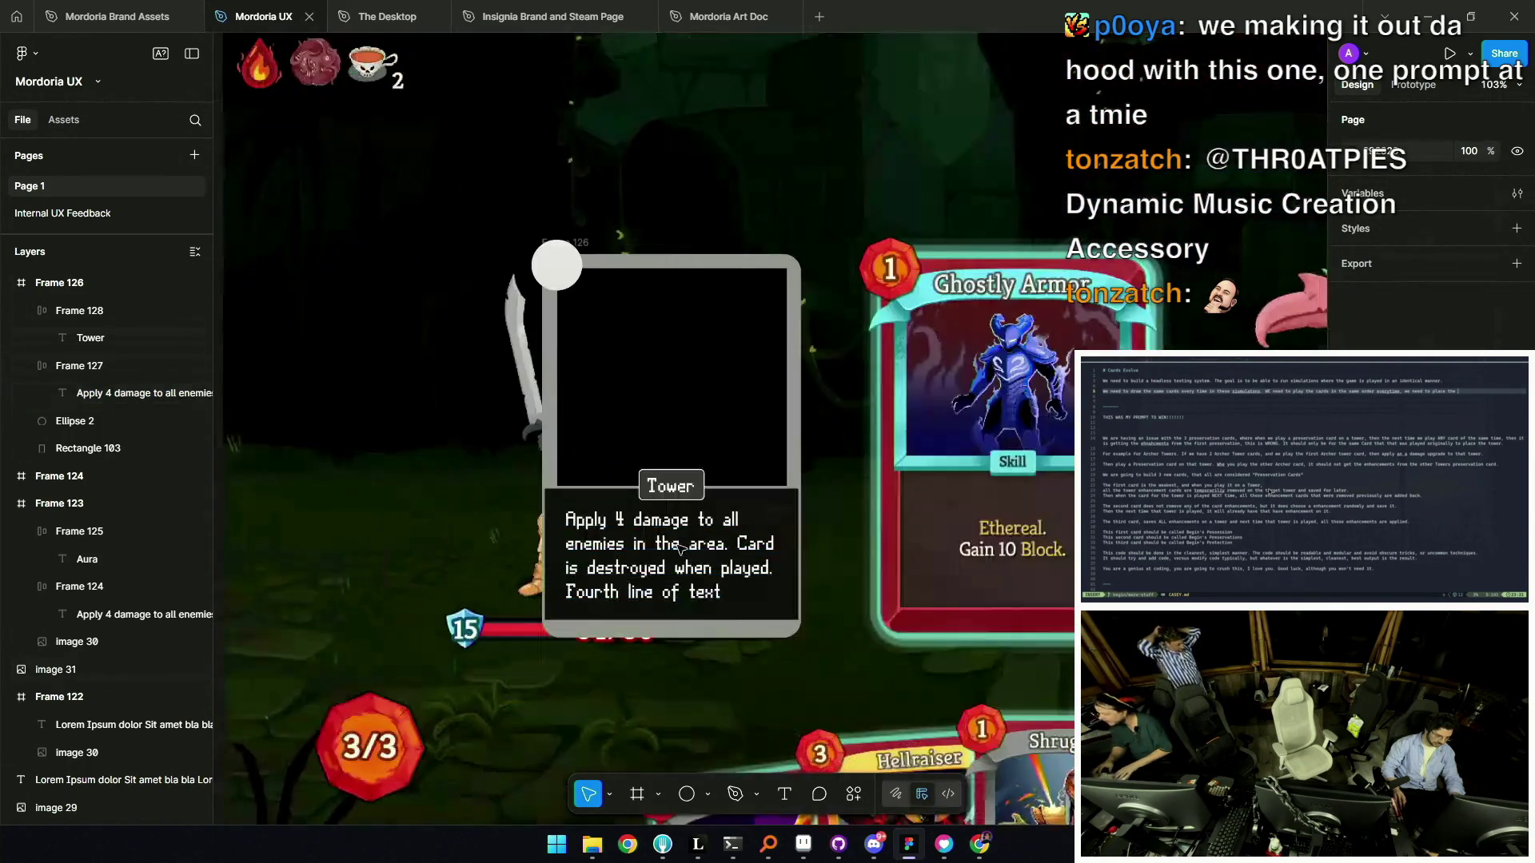
{"action": "left_click", "coordinate": [691, 547]}
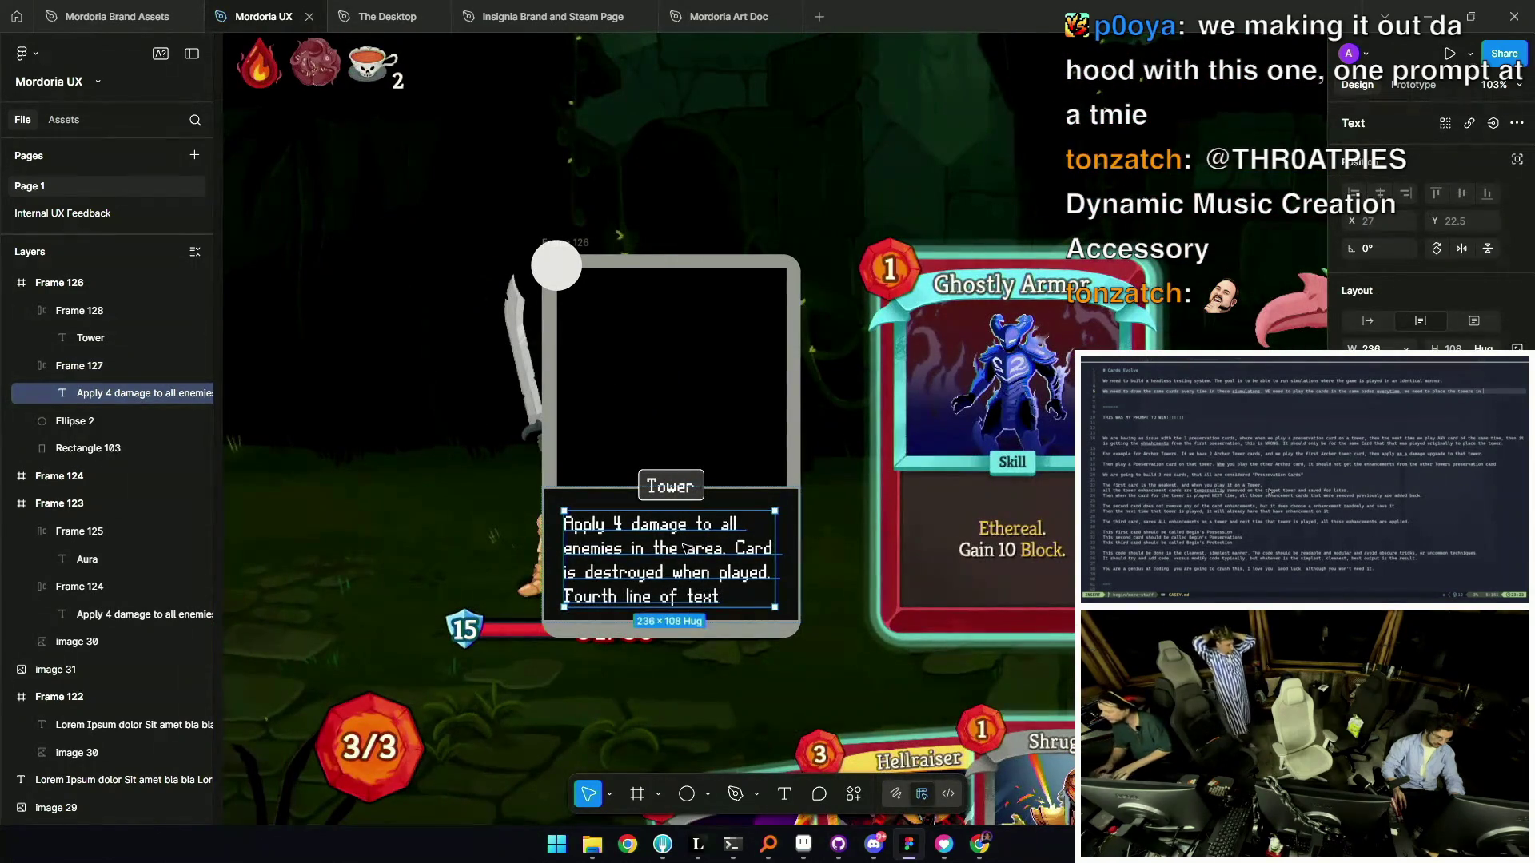
{"action": "key", "text": "Escape"}
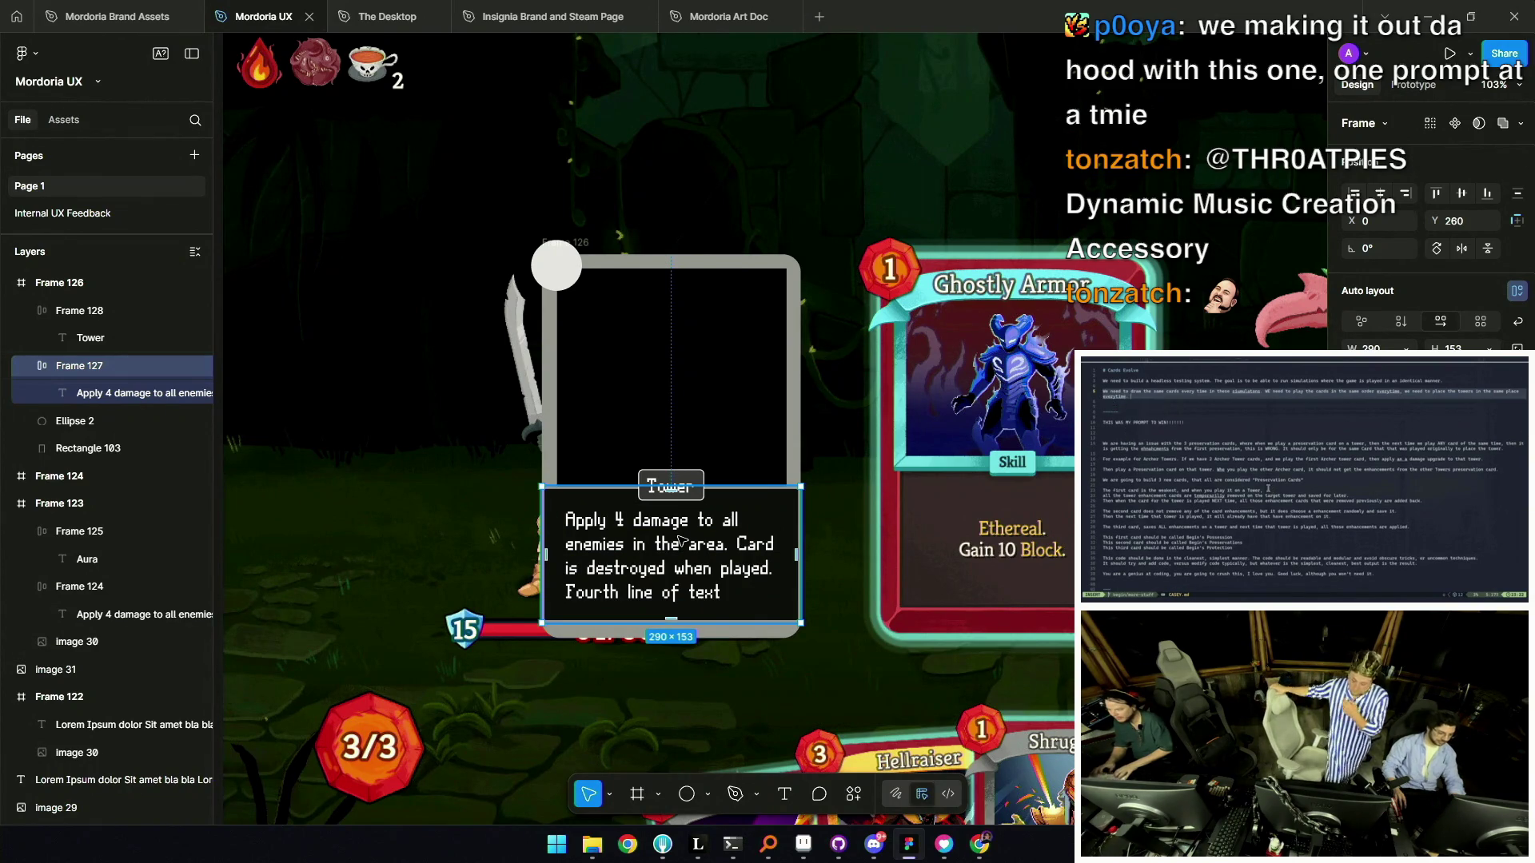
{"action": "left_click", "coordinate": [695, 594]}
{"action": "key", "text": "Escape"}
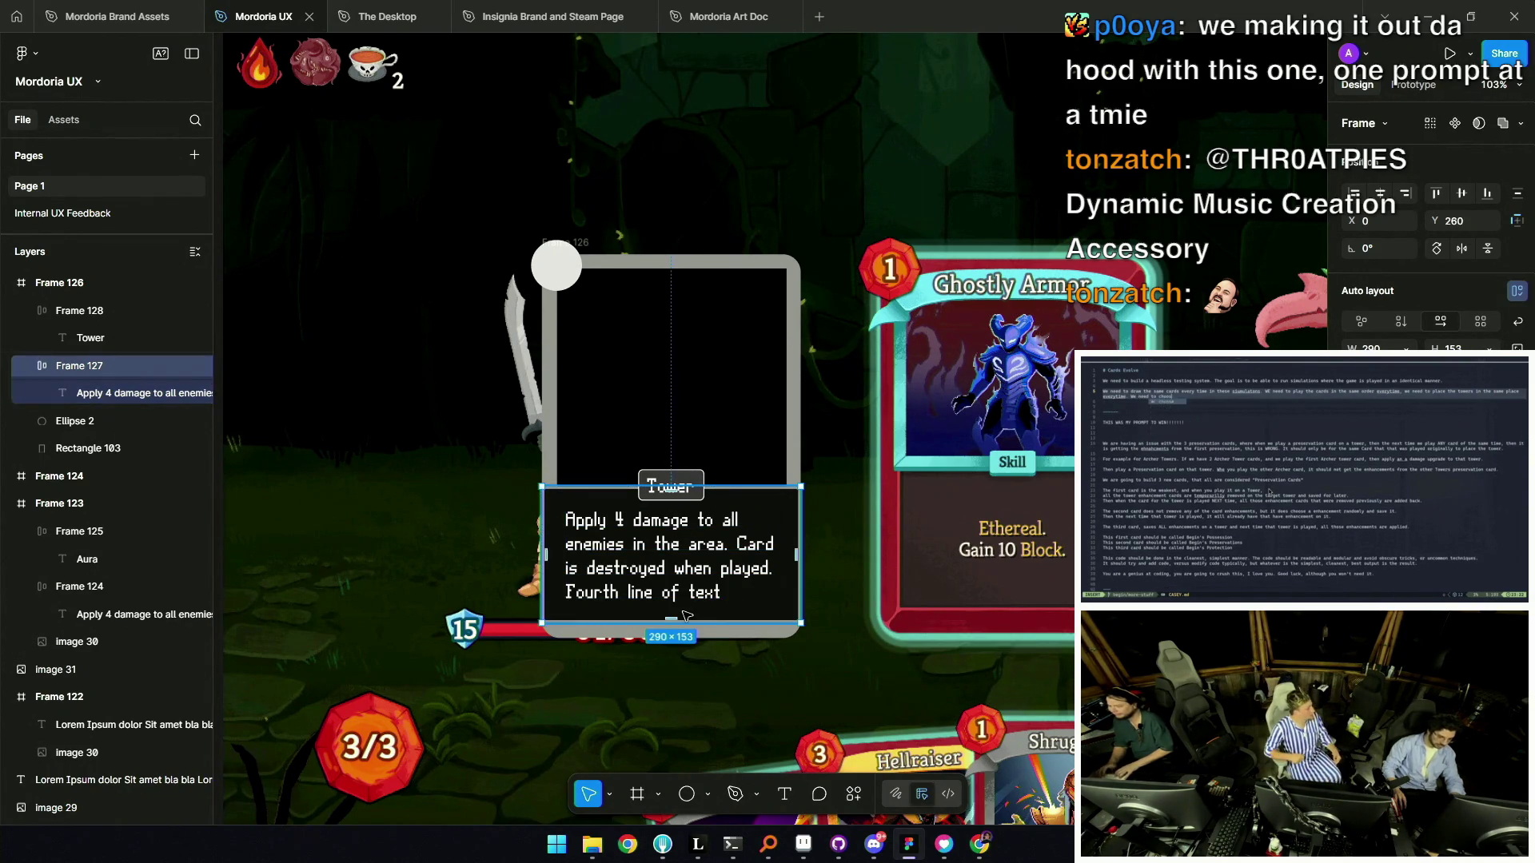
{"action": "key", "text": "Return"}
{"action": "scroll", "coordinate": [873, 467], "scroll_direction": "down", "scroll_amount": 3}
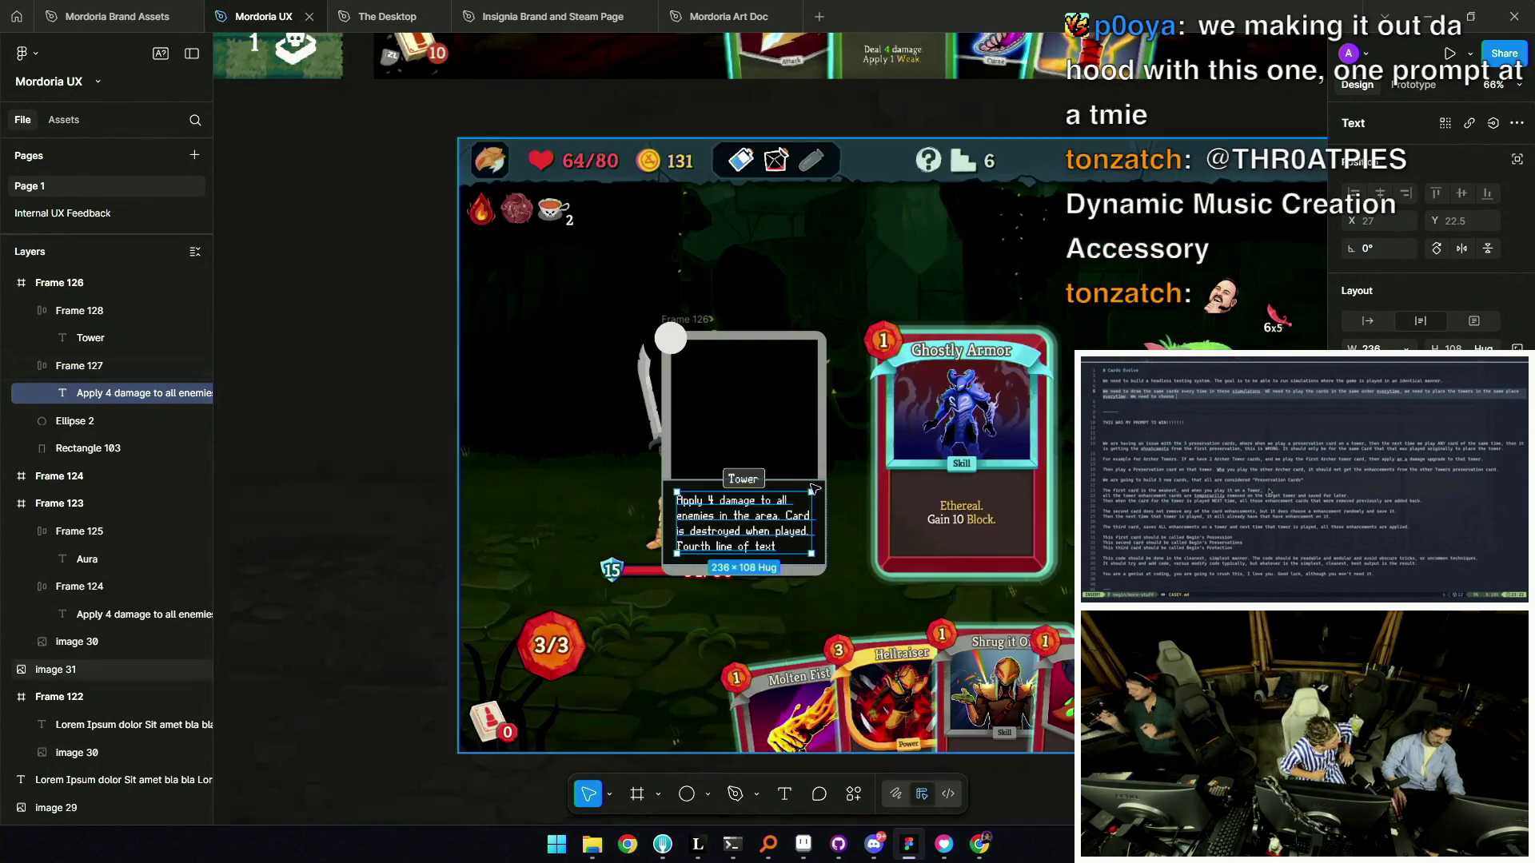
{"action": "left_click", "coordinate": [358, 439]}
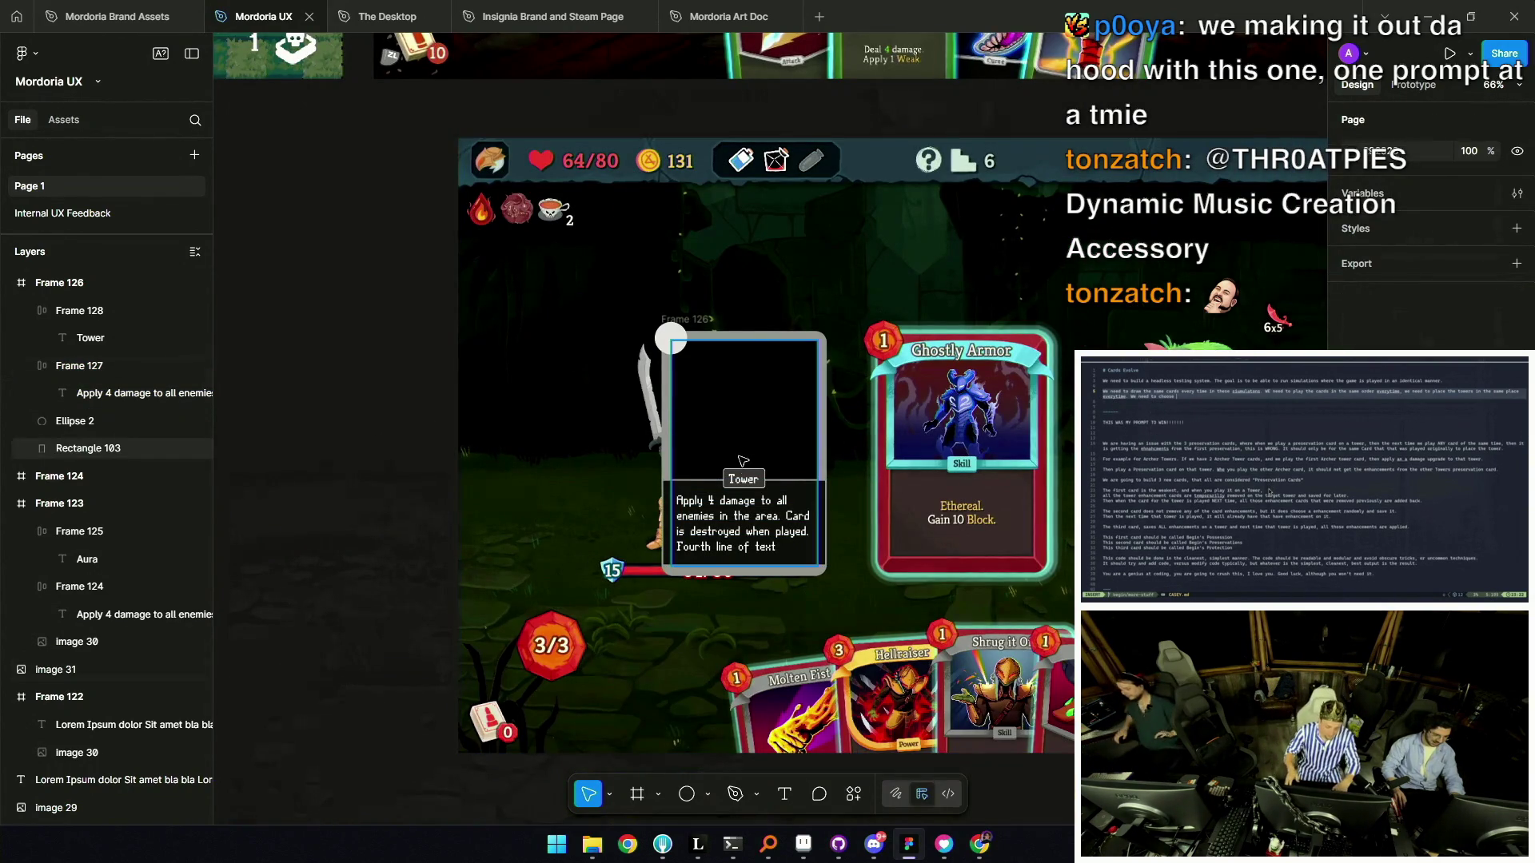
{"action": "scroll", "coordinate": [640, 407], "scroll_direction": "up", "scroll_amount": 3}
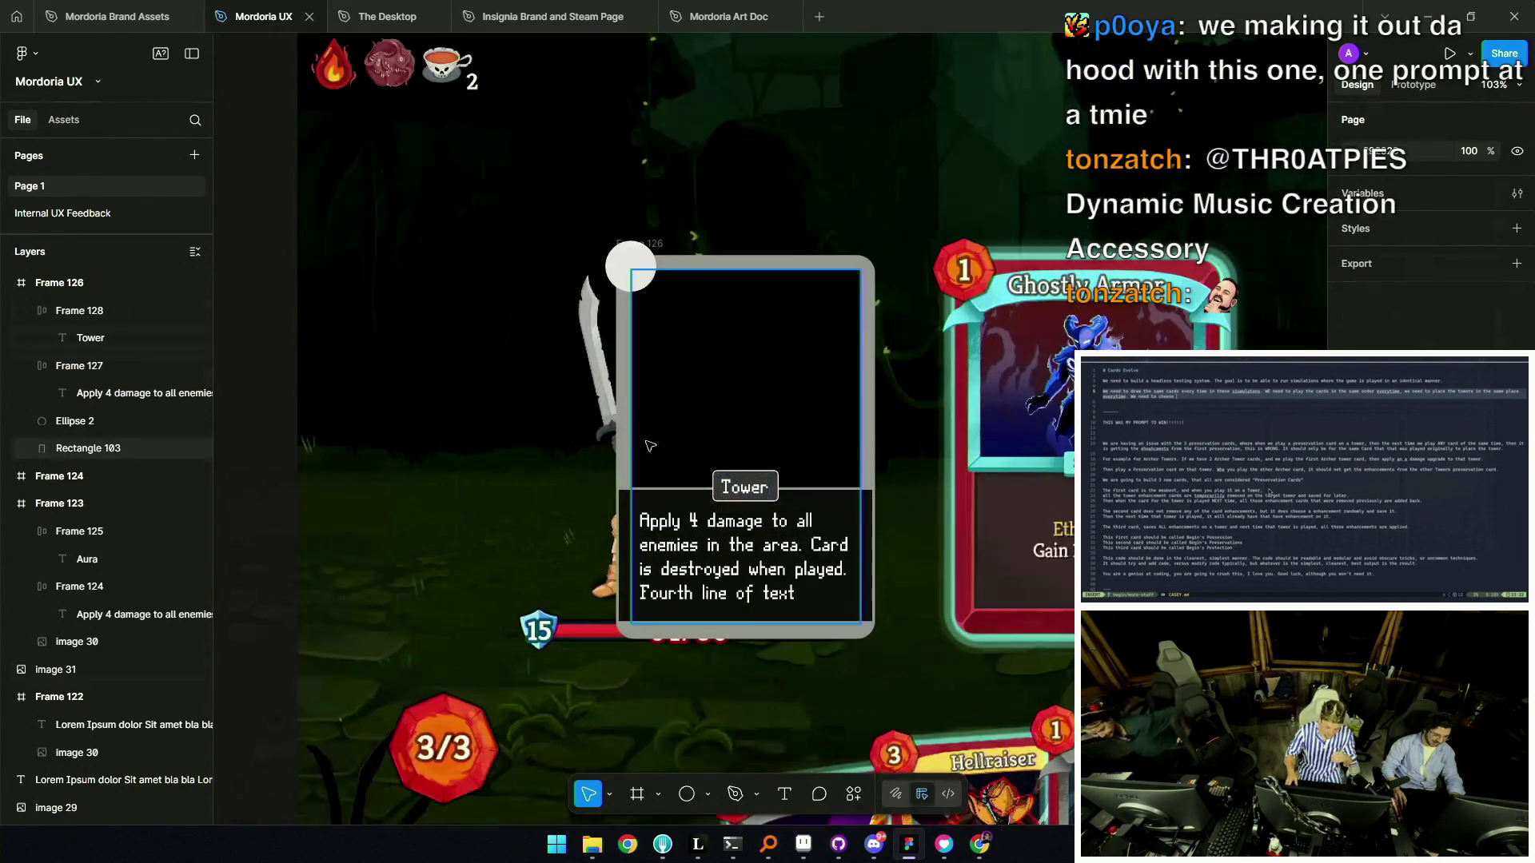
{"action": "left_click", "coordinate": [814, 496]}
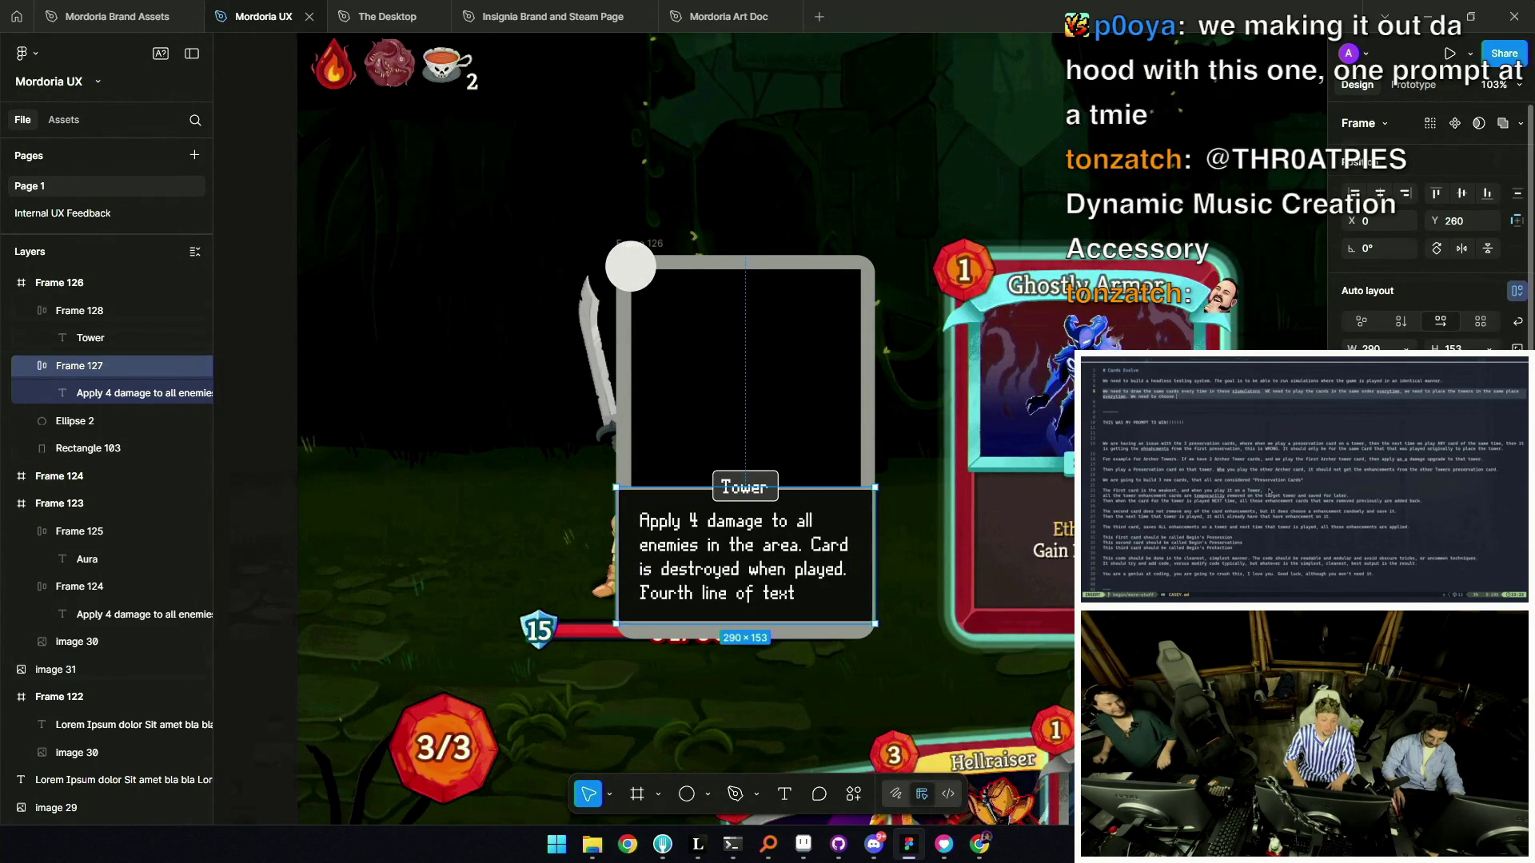
{"action": "scroll", "coordinate": [1431, 223], "scroll_direction": "down", "scroll_amount": 3}
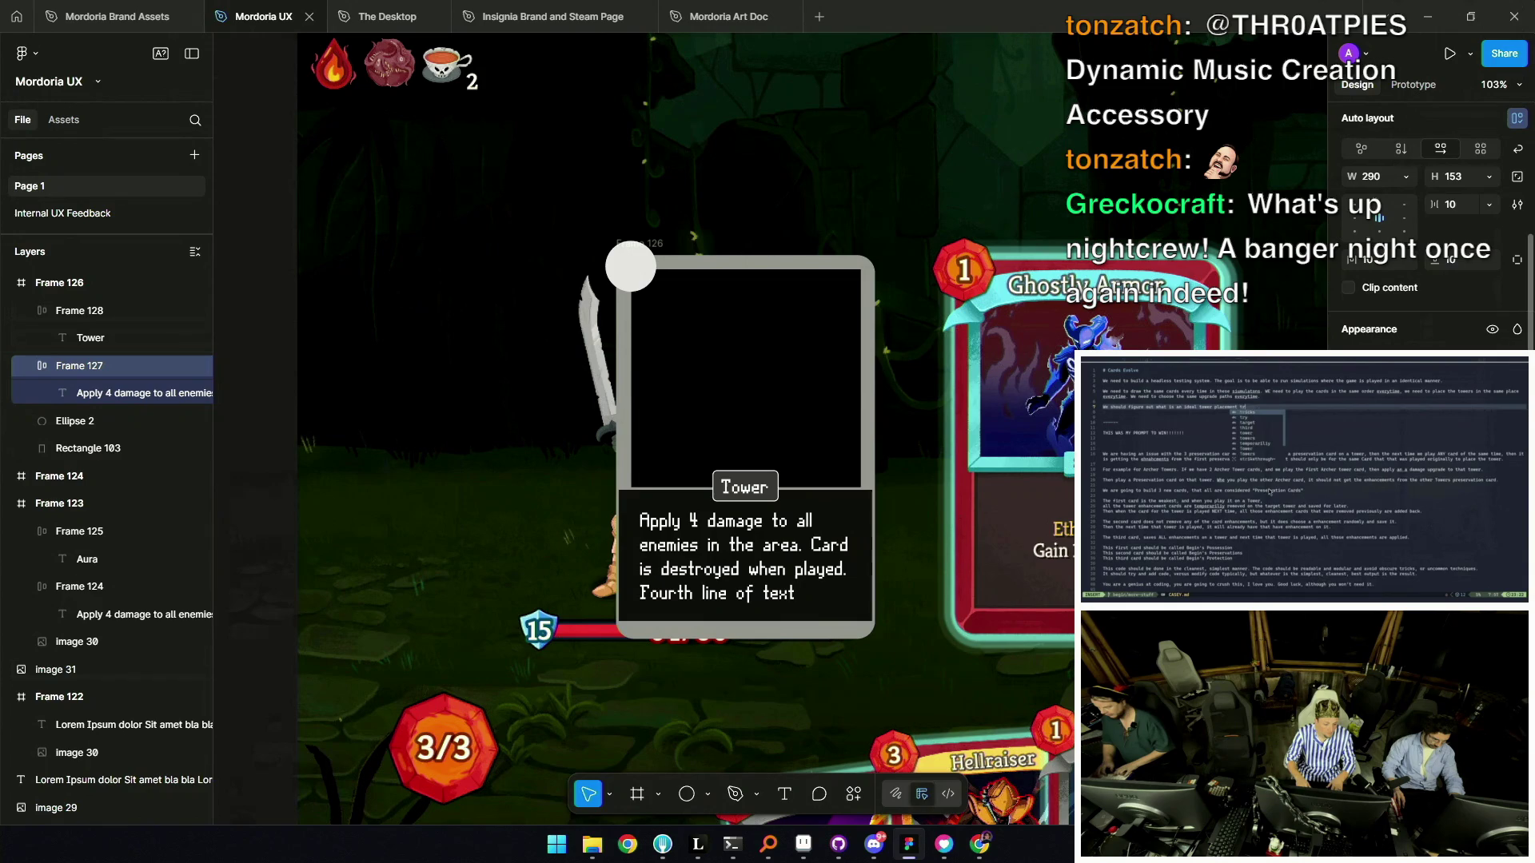
{"action": "scroll", "coordinate": [657, 441], "scroll_direction": "down", "scroll_amount": 5}
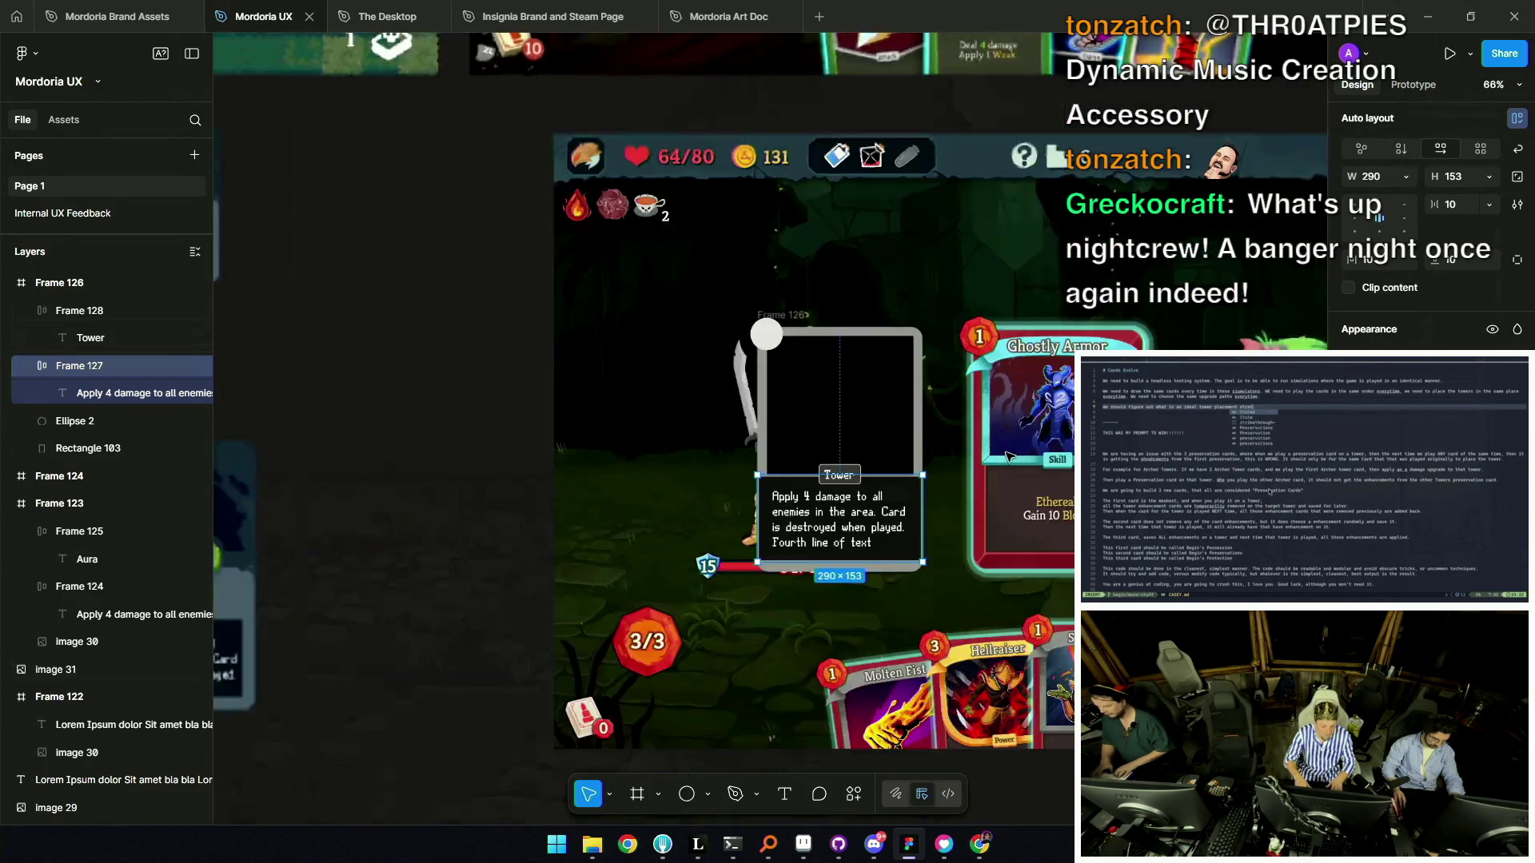
{"action": "key", "text": "Escape"}
{"action": "scroll", "coordinate": [787, 421], "scroll_direction": "up", "scroll_amount": 5}
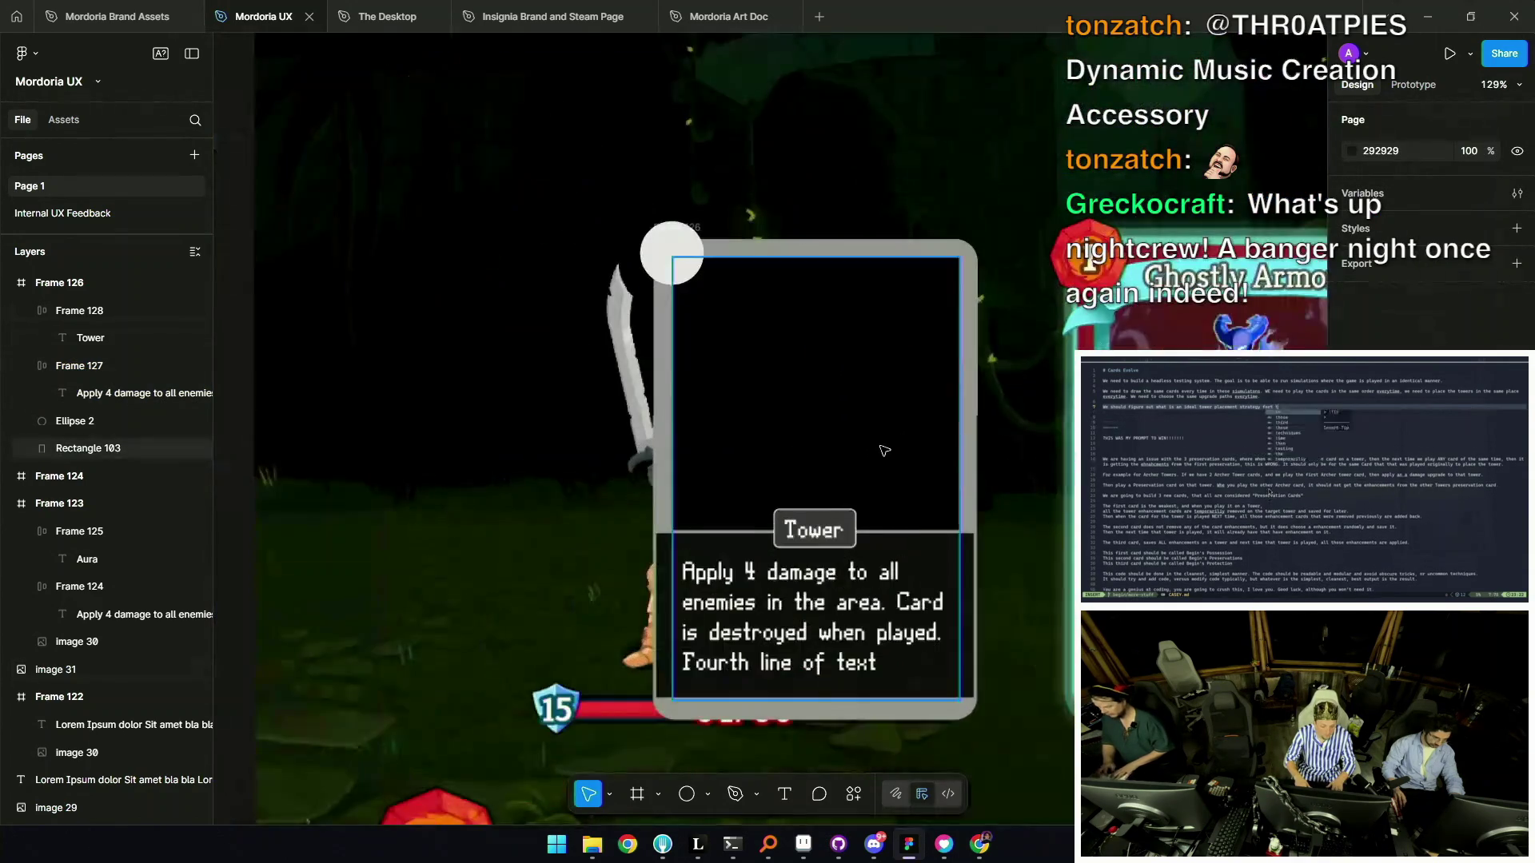
{"action": "scroll", "coordinate": [787, 421], "scroll_direction": "right", "scroll_amount": 2}
{"action": "left_click", "coordinate": [692, 597]}
Copy the Tower label to the card top and retype it as 'Card Name Goes Here'.
{"action": "left_click_drag", "start_coordinate": [691, 597], "coordinate": [692, 343]}
{"action": "double_click", "coordinate": [693, 342]}
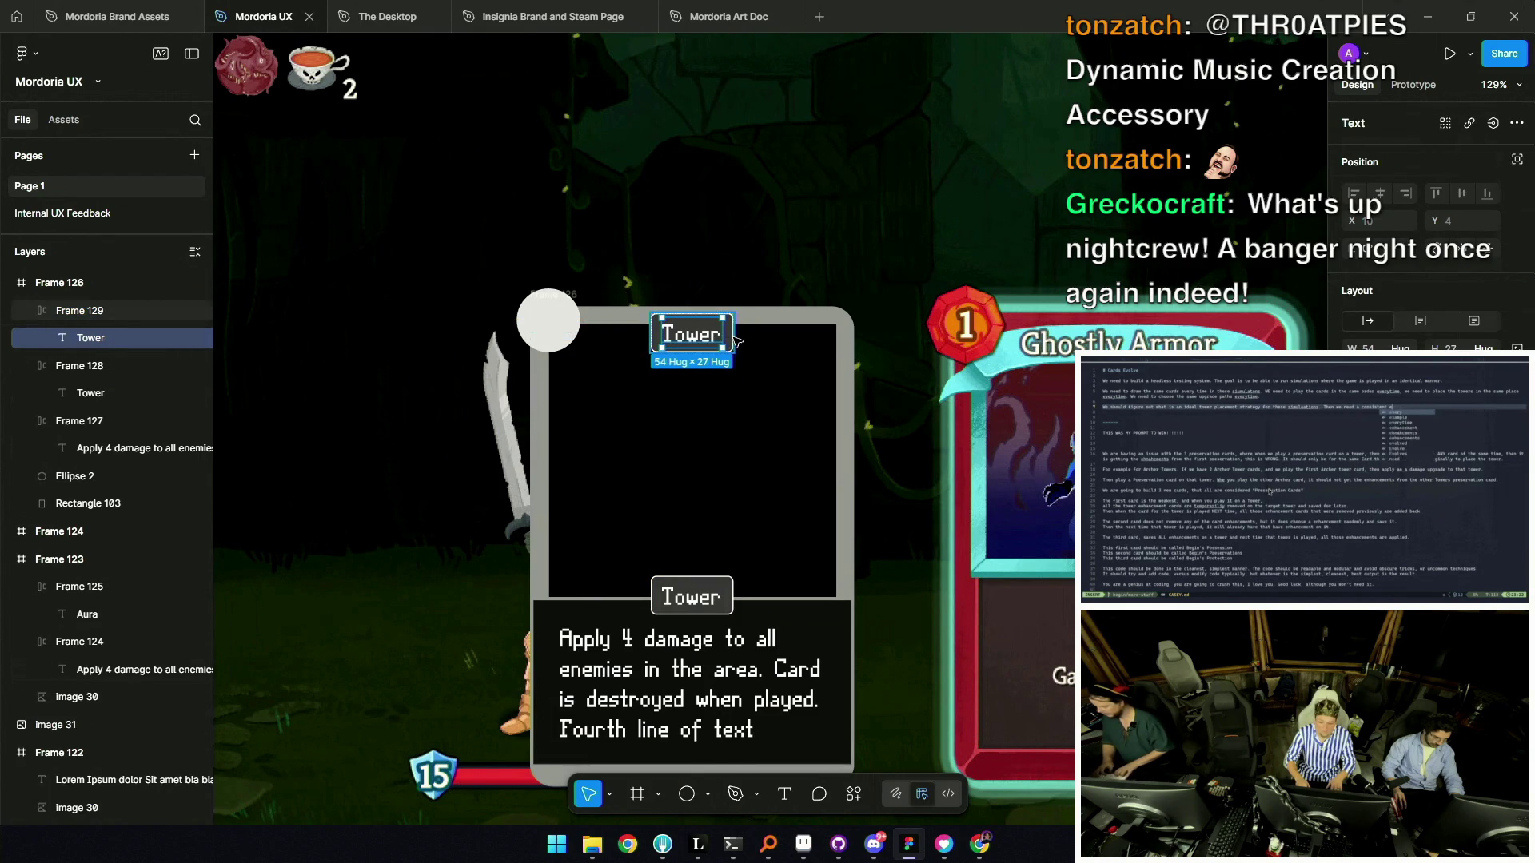
{"action": "key", "text": "Escape"}
{"action": "left_click", "coordinate": [719, 337]}
{"action": "double_click", "coordinate": [715, 337]}
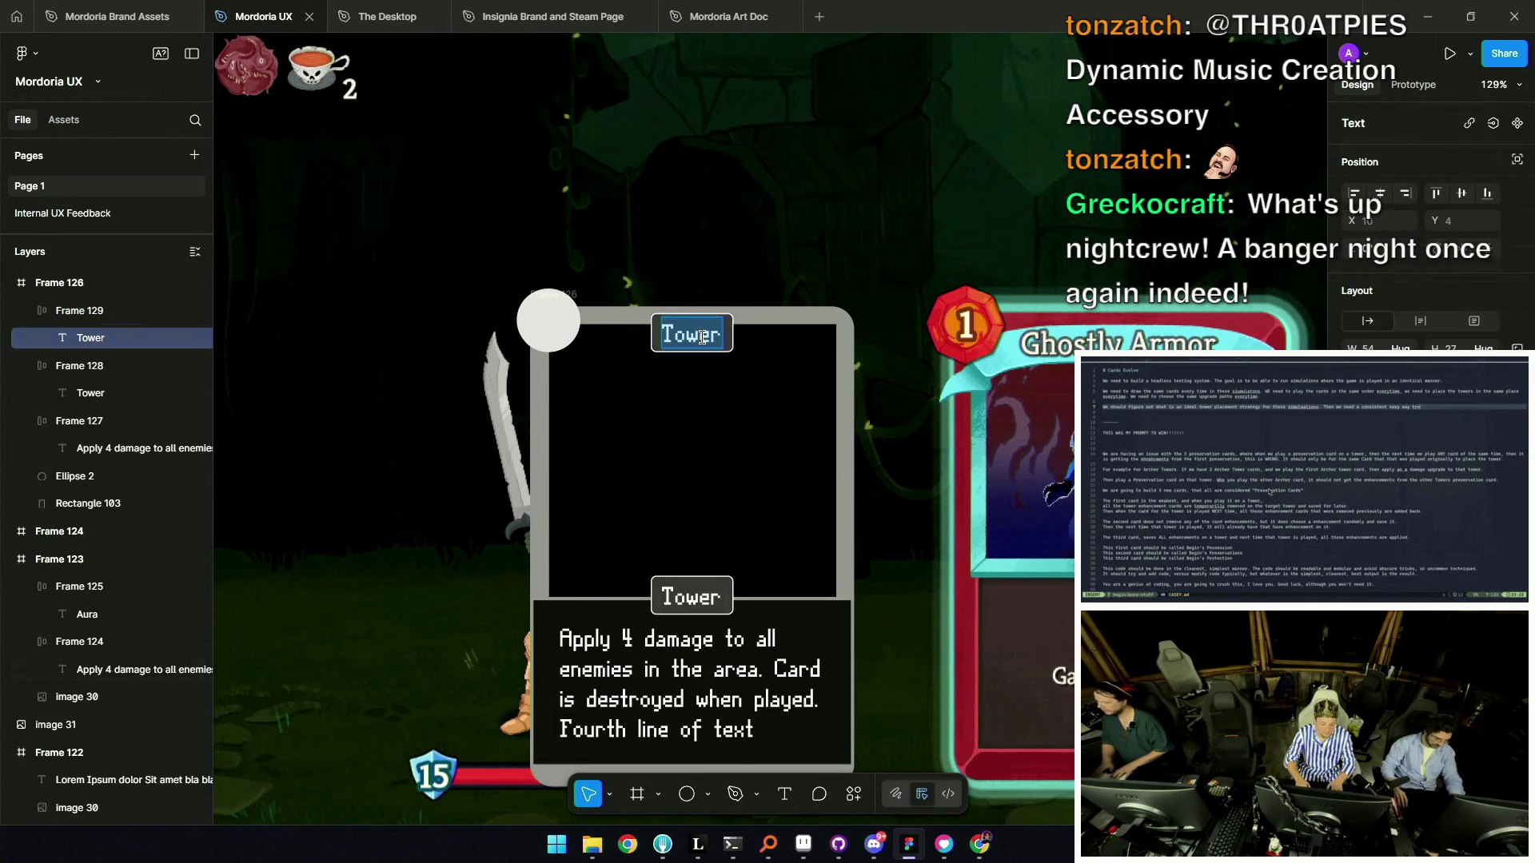
{"action": "type", "text": "Card name go"}
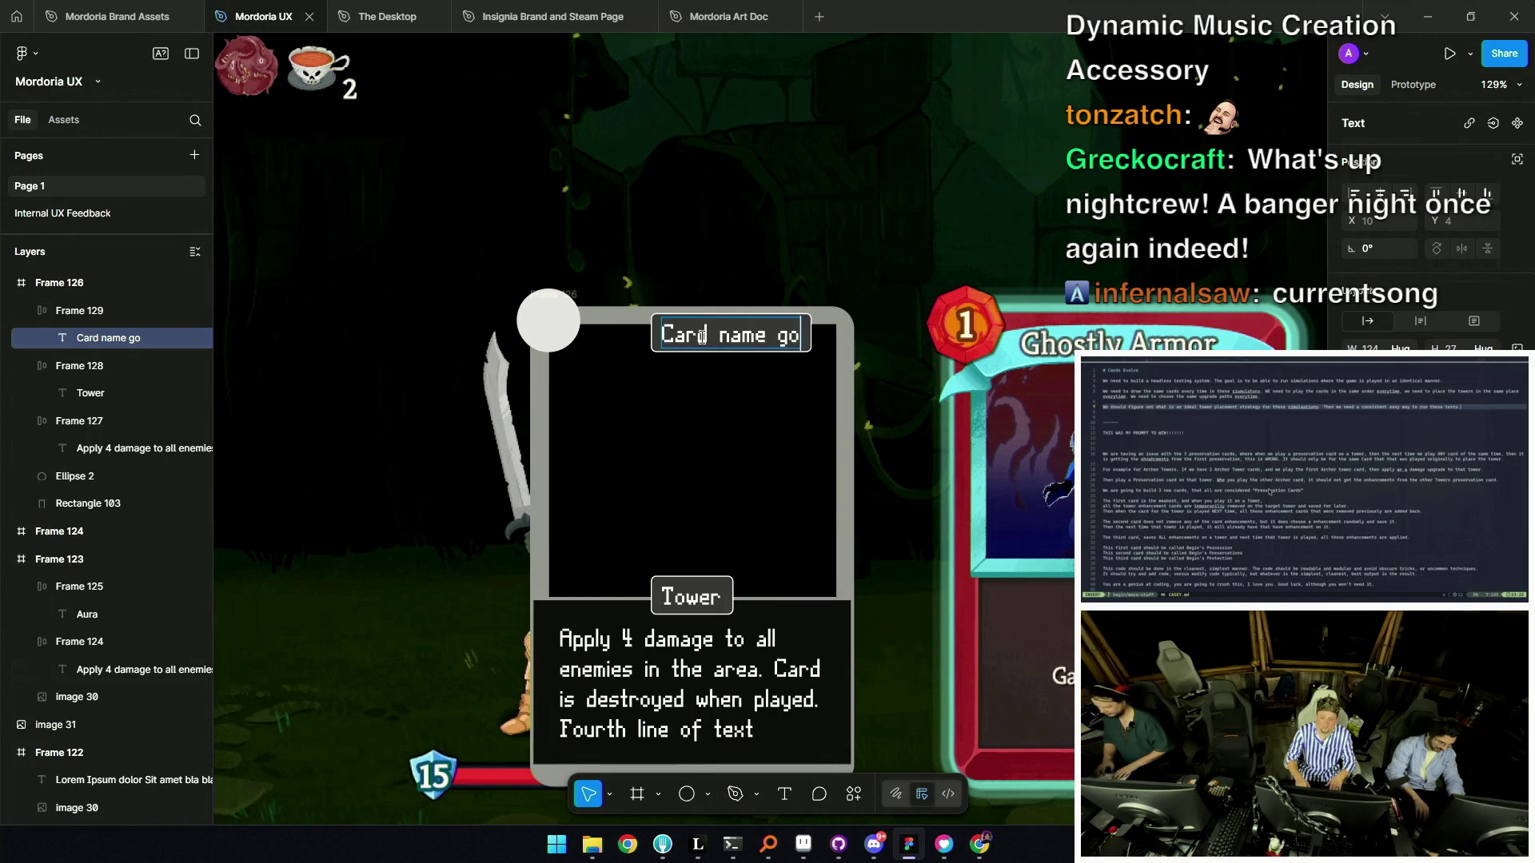
{"action": "key", "text": "BackSpace"}
{"action": "key", "text": "BackSpace"}
{"action": "key", "text": "BackSpace"}
{"action": "type", "text": "Name G"}
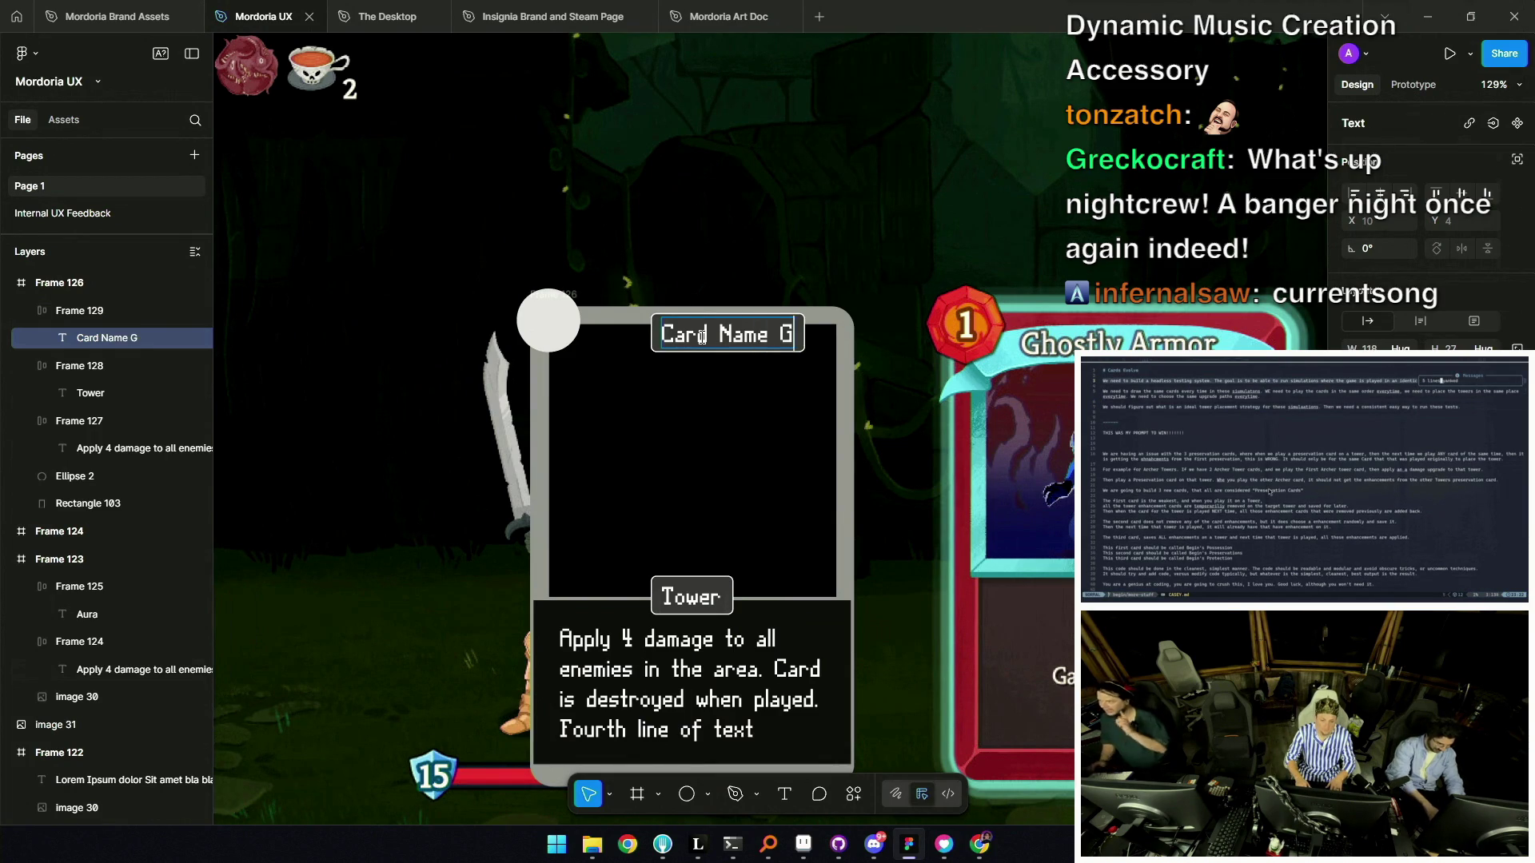
{"action": "type", "text": "oes Here"}
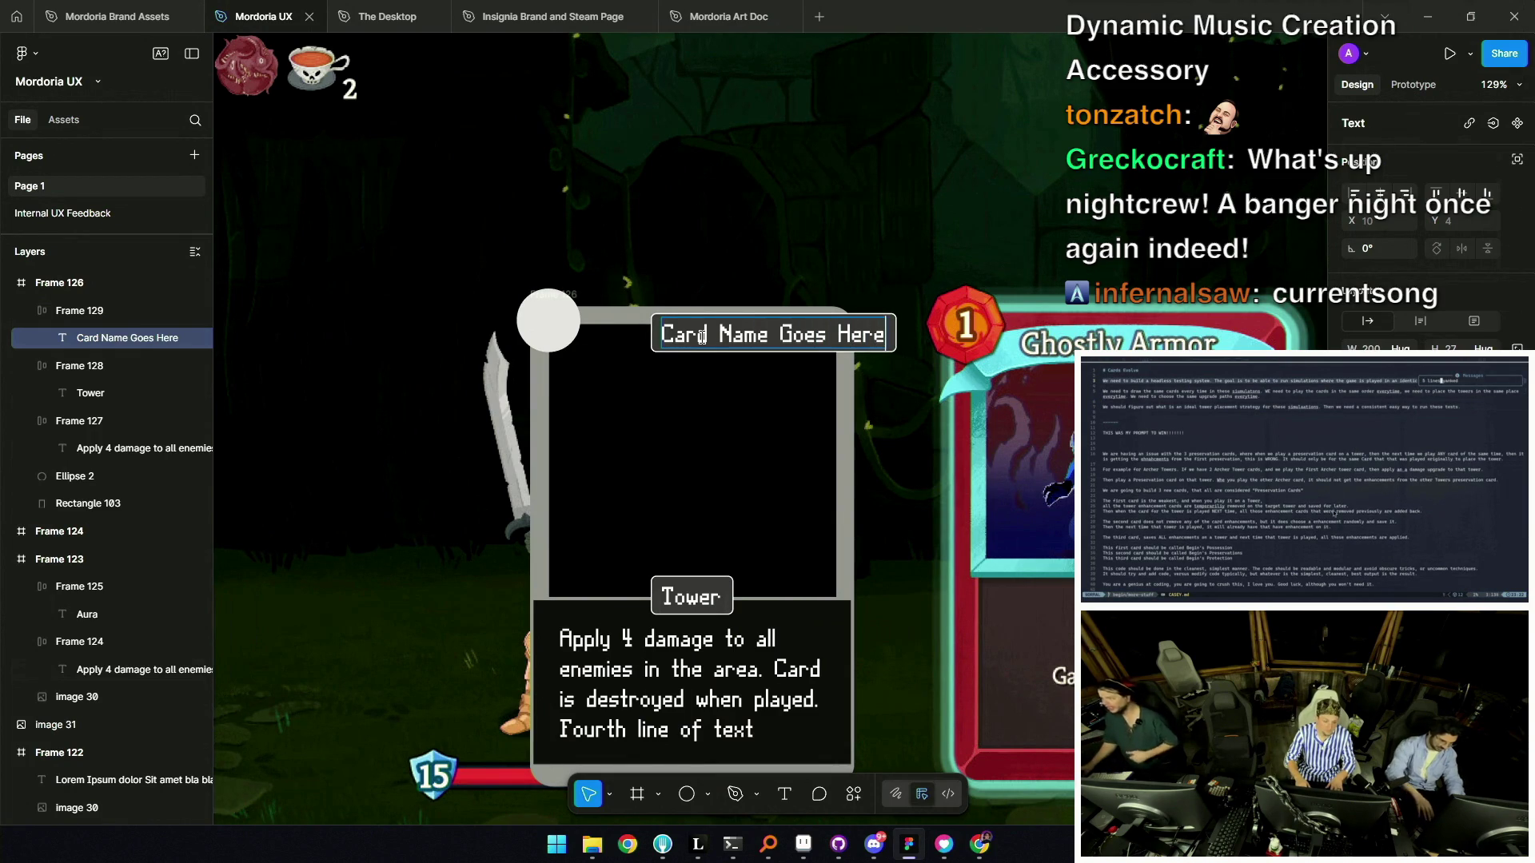
{"action": "key", "text": "Escape"}
Centre the title pill on the card, keep it in front, and widen it to 270×35.
{"action": "left_click", "coordinate": [540, 376]}
{"action": "left_click", "coordinate": [663, 331]}
{"action": "left_click_drag", "start_coordinate": [774, 343], "coordinate": [697, 343]}
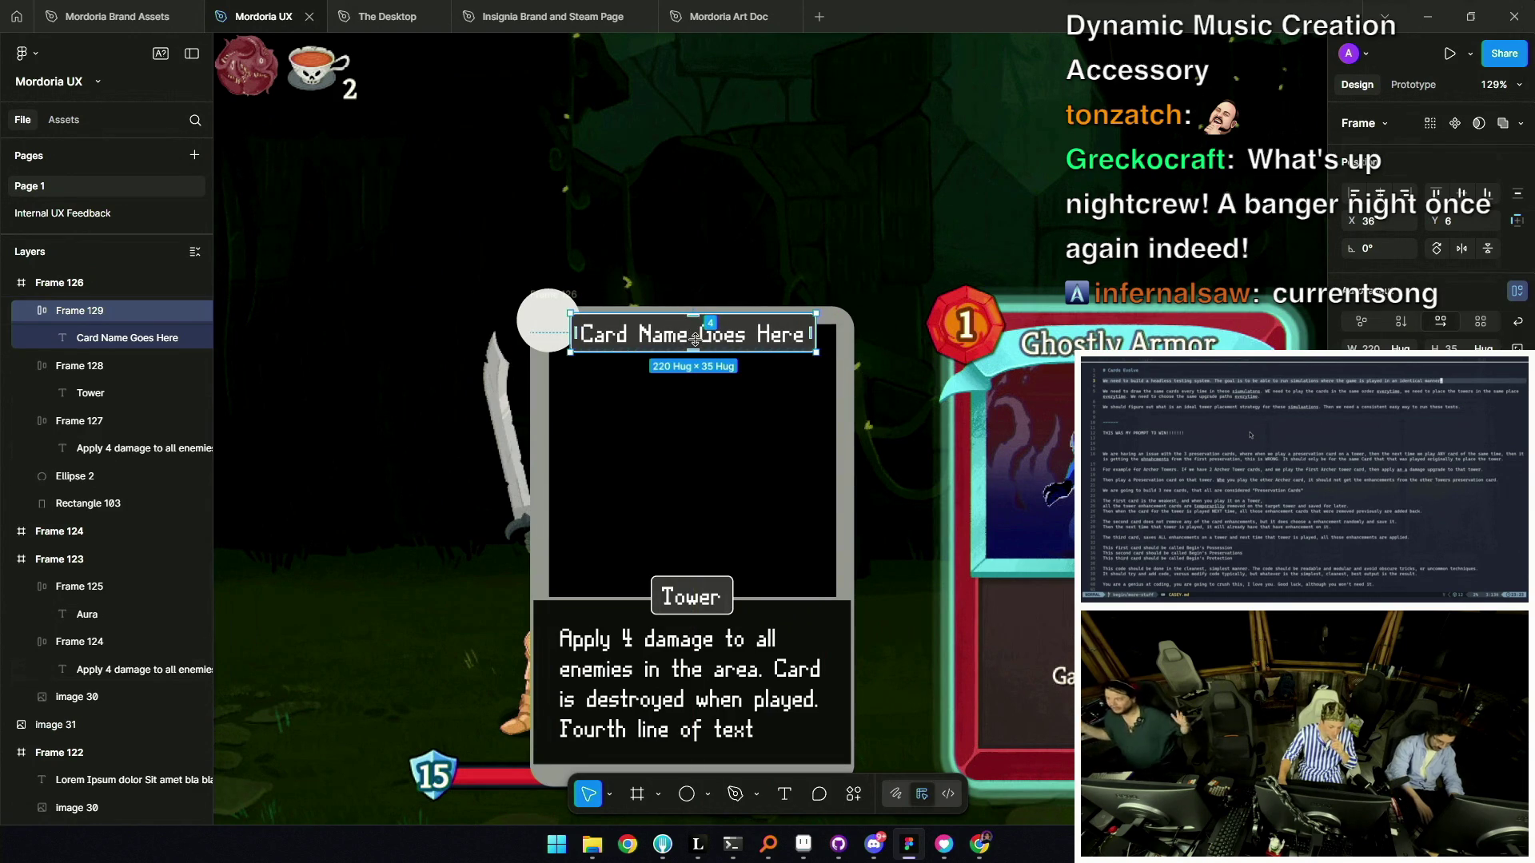
{"action": "key", "text": "ctrl+bracketleft"}
{"action": "key", "text": "ctrl+bracketleft"}
{"action": "key", "text": "ctrl+bracketleft"}
{"action": "key", "text": "ctrl+bracketright"}
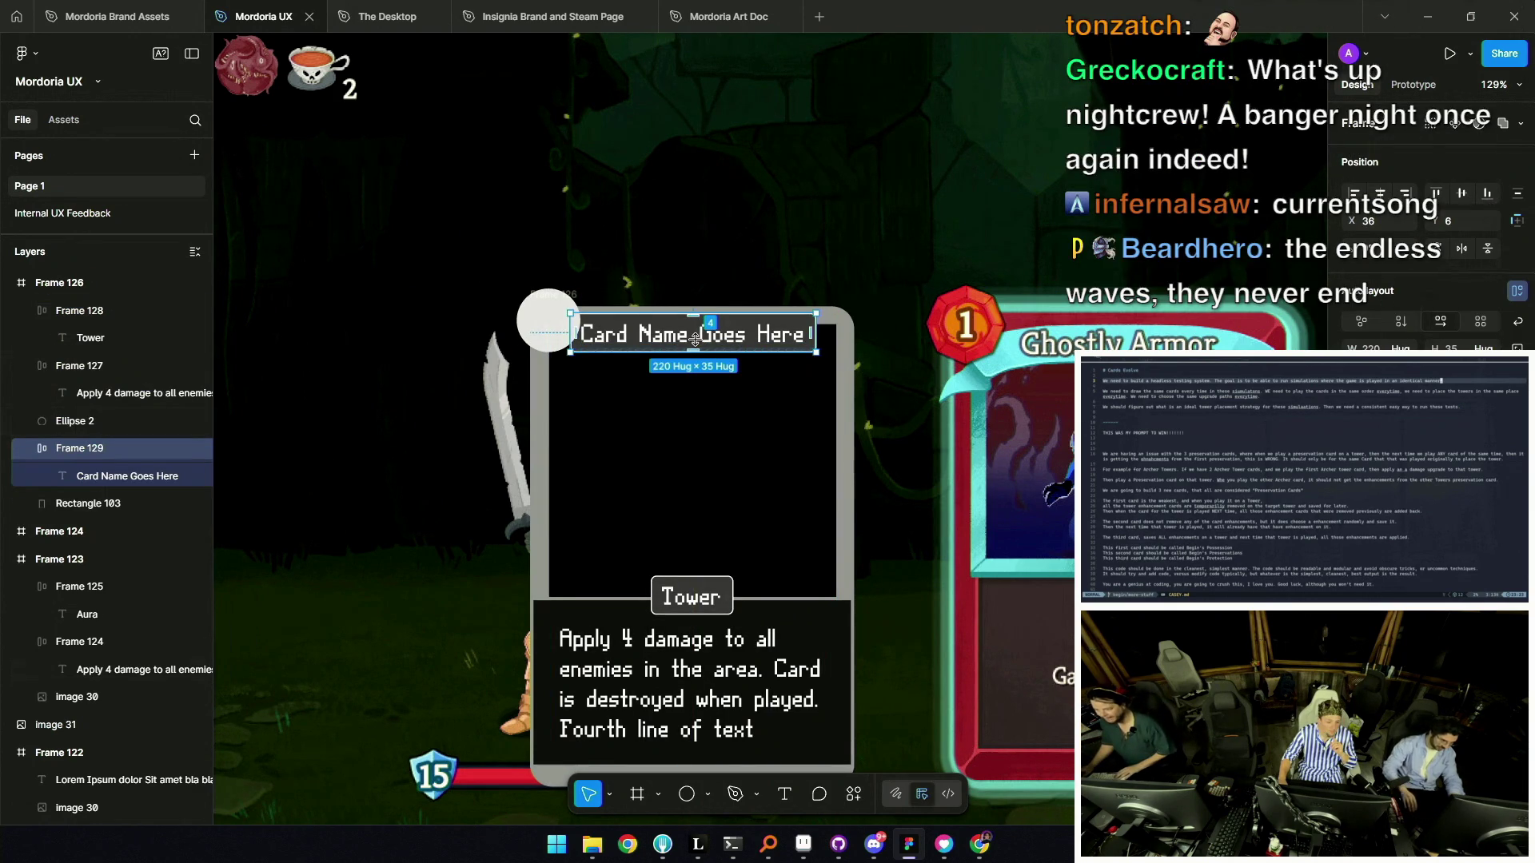
{"action": "key", "text": "Escape"}
{"action": "left_click", "coordinate": [811, 339]}
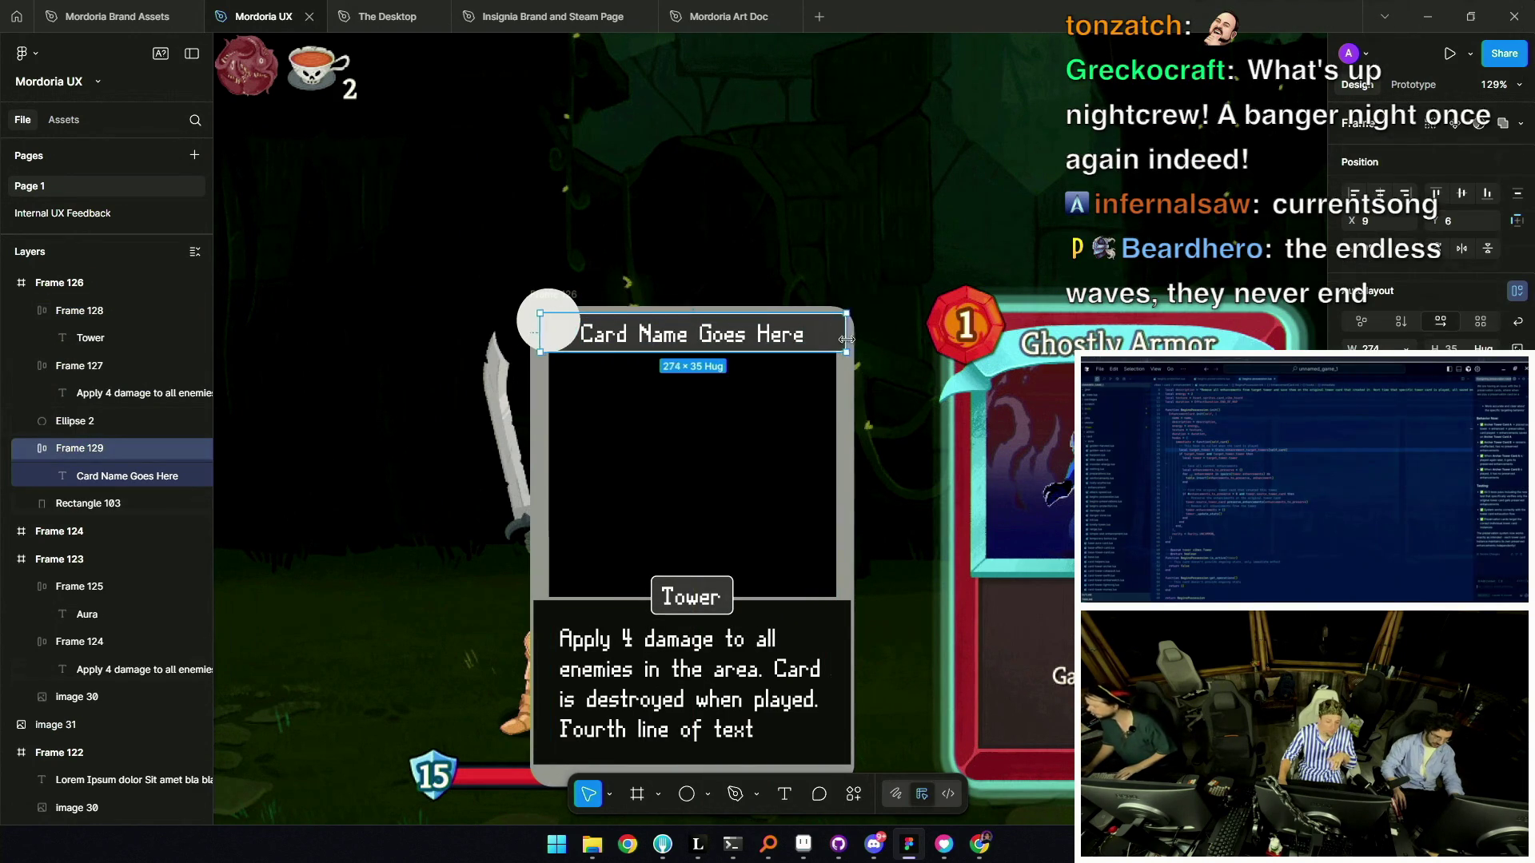
{"action": "left_click_drag", "start_coordinate": [840, 339], "coordinate": [847, 339]}
{"action": "scroll", "coordinate": [714, 330], "scroll_direction": "up", "scroll_amount": 5}
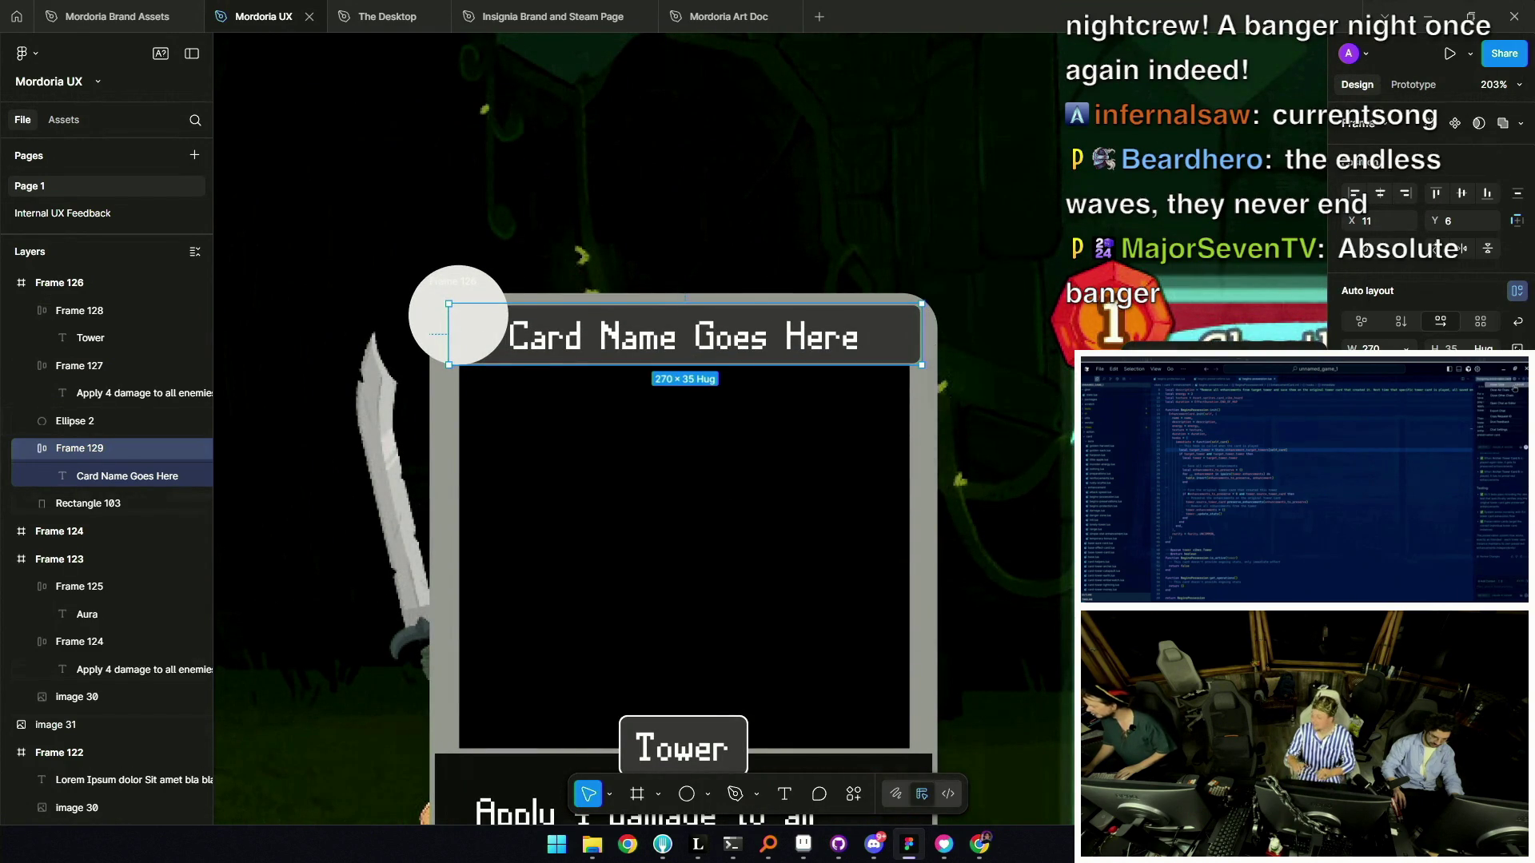
Undo the widening and lower the card-name pill from Y 6 to 12, keeping it centred.
{"action": "key", "text": "ctrl+z"}
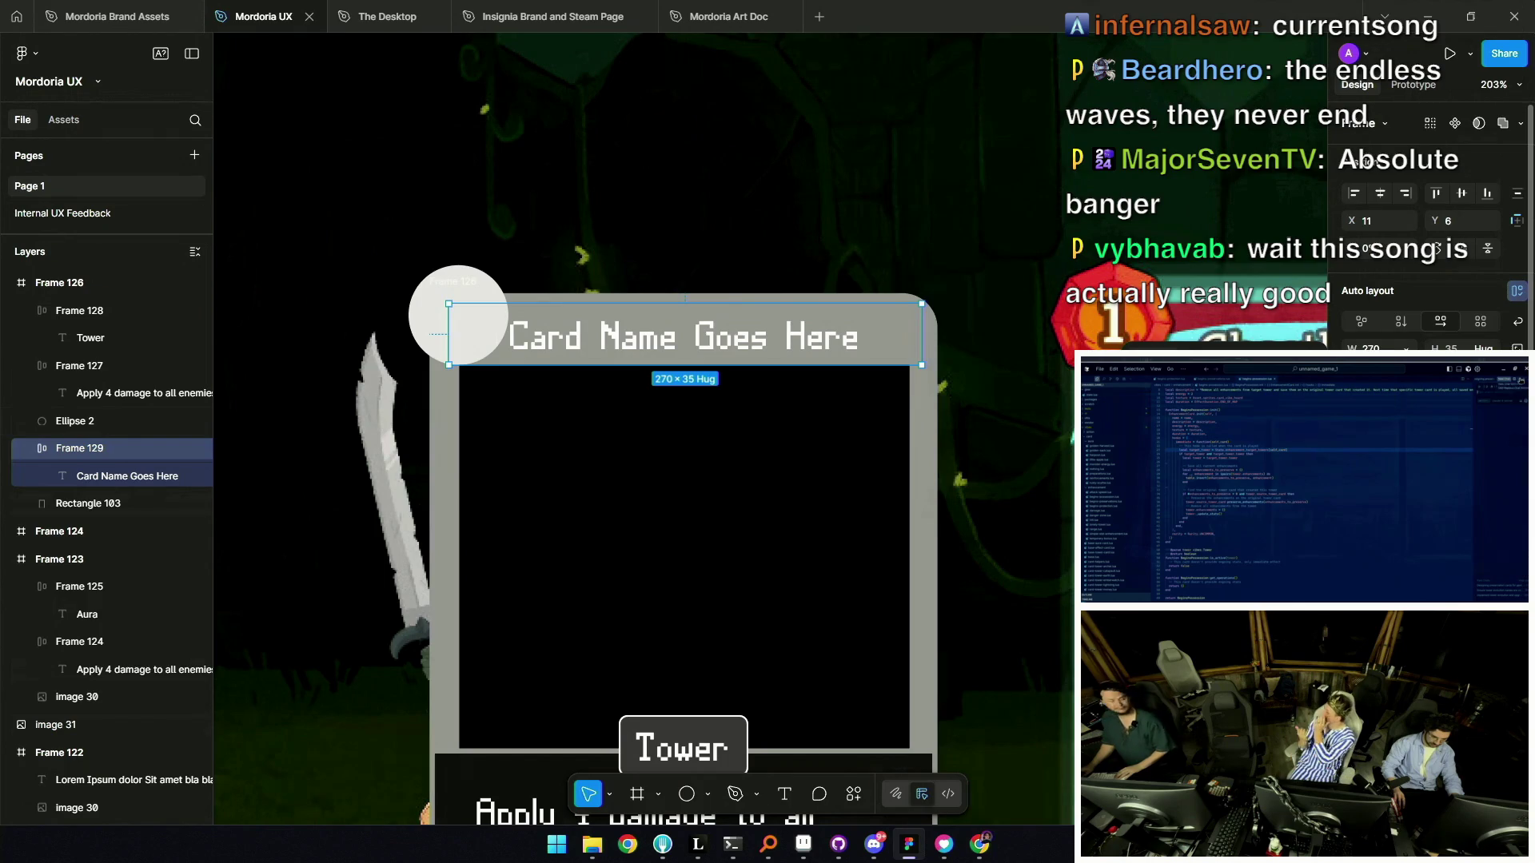
{"action": "scroll", "coordinate": [690, 439], "scroll_direction": "down", "scroll_amount": 5}
{"action": "left_click", "coordinate": [416, 472]}
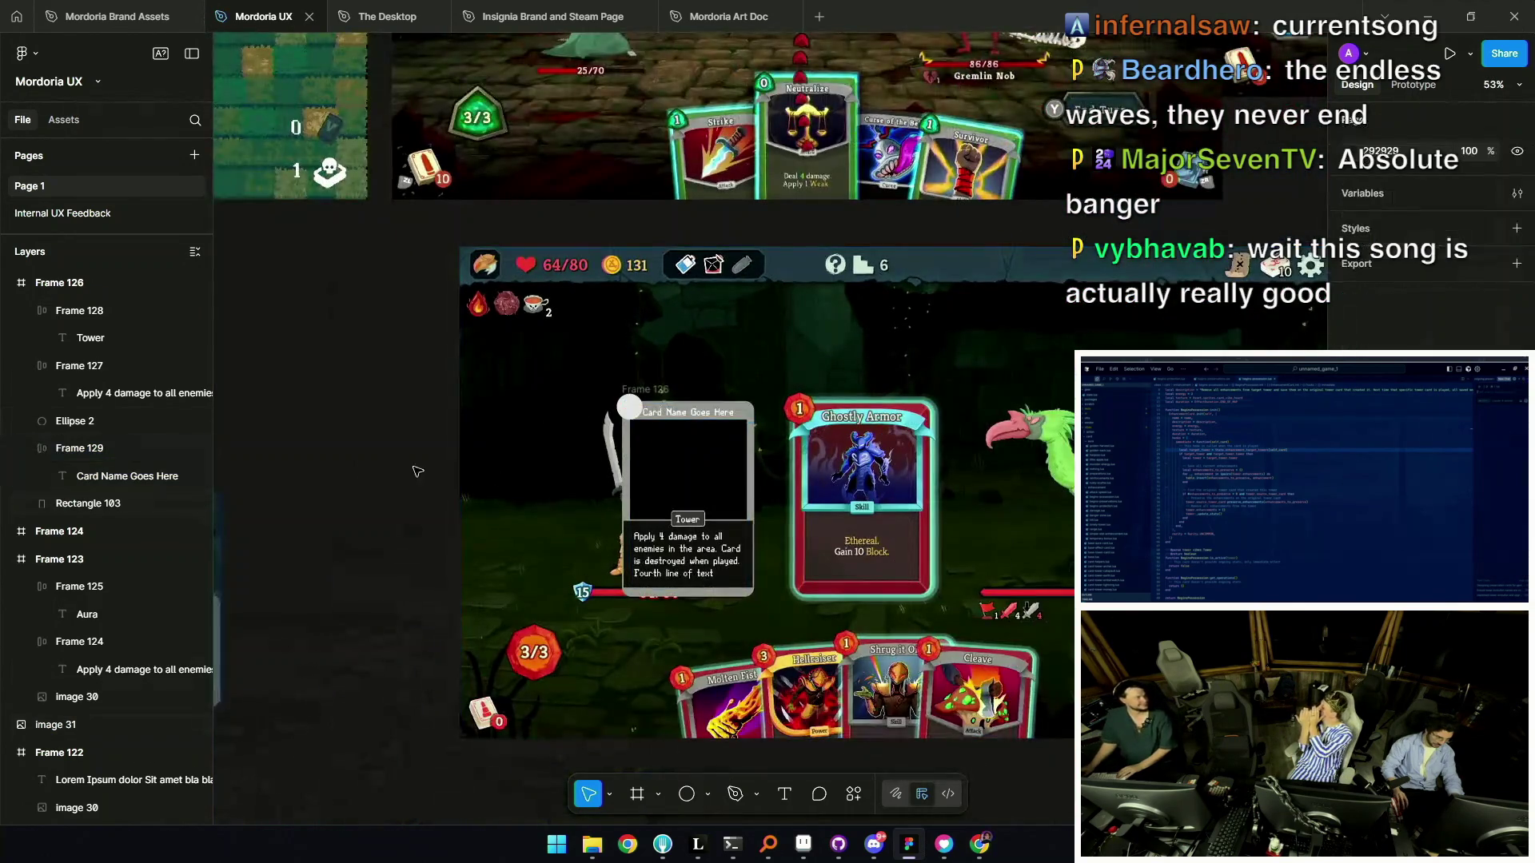
{"action": "scroll", "coordinate": [662, 440], "scroll_direction": "up", "scroll_amount": 3}
{"action": "left_click", "coordinate": [703, 396]}
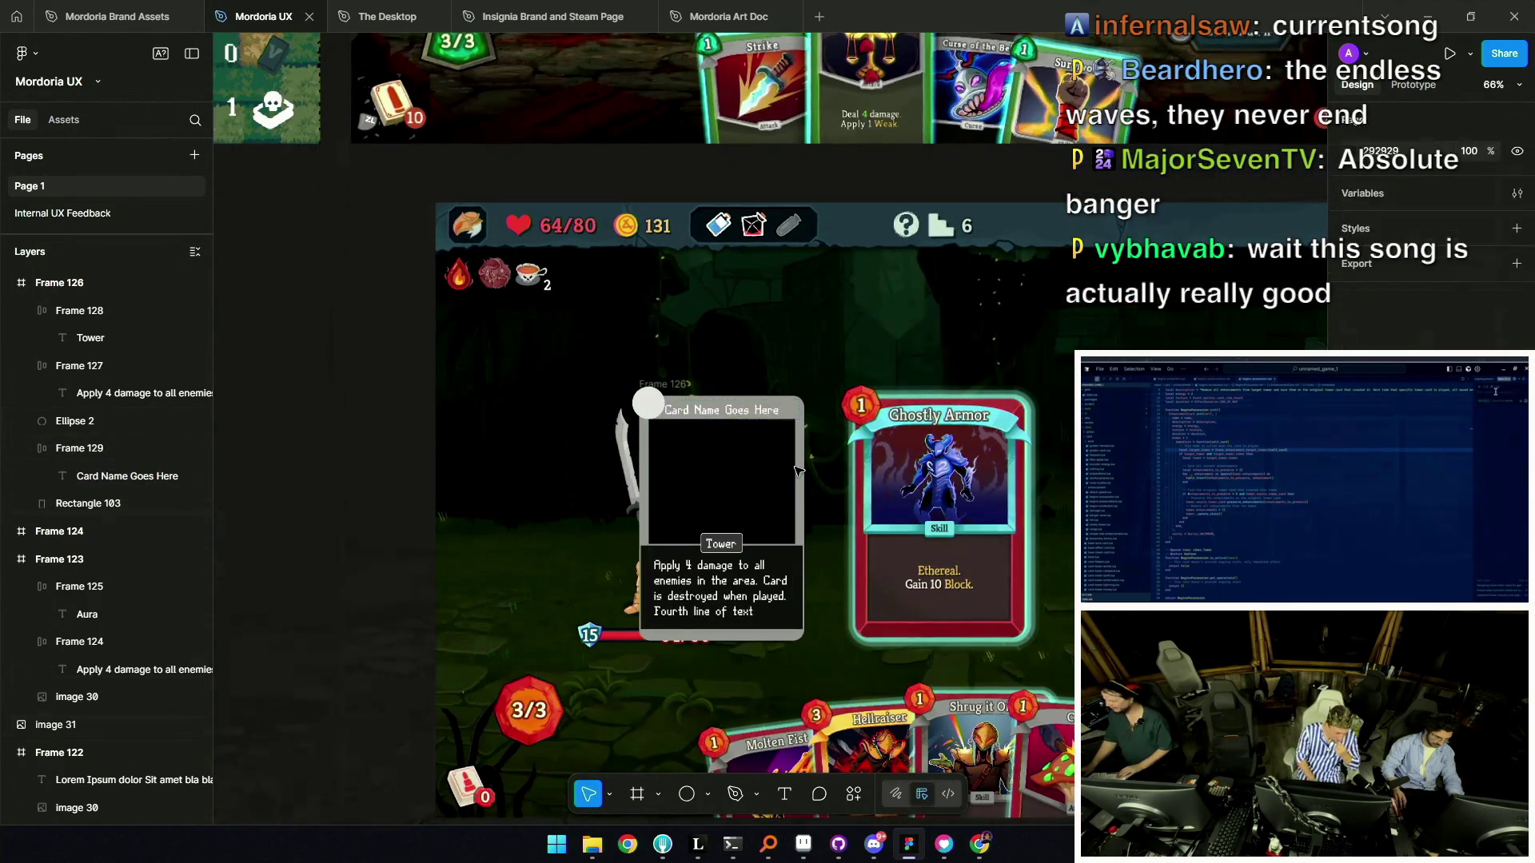
{"action": "left_click", "coordinate": [729, 413]}
{"action": "scroll", "coordinate": [729, 413], "scroll_direction": "up", "scroll_amount": 5}
{"action": "left_click_drag", "start_coordinate": [750, 413], "coordinate": [760, 422]}
Reselect the card-name pill and select all its title text for editing.
{"action": "left_click", "coordinate": [390, 348]}
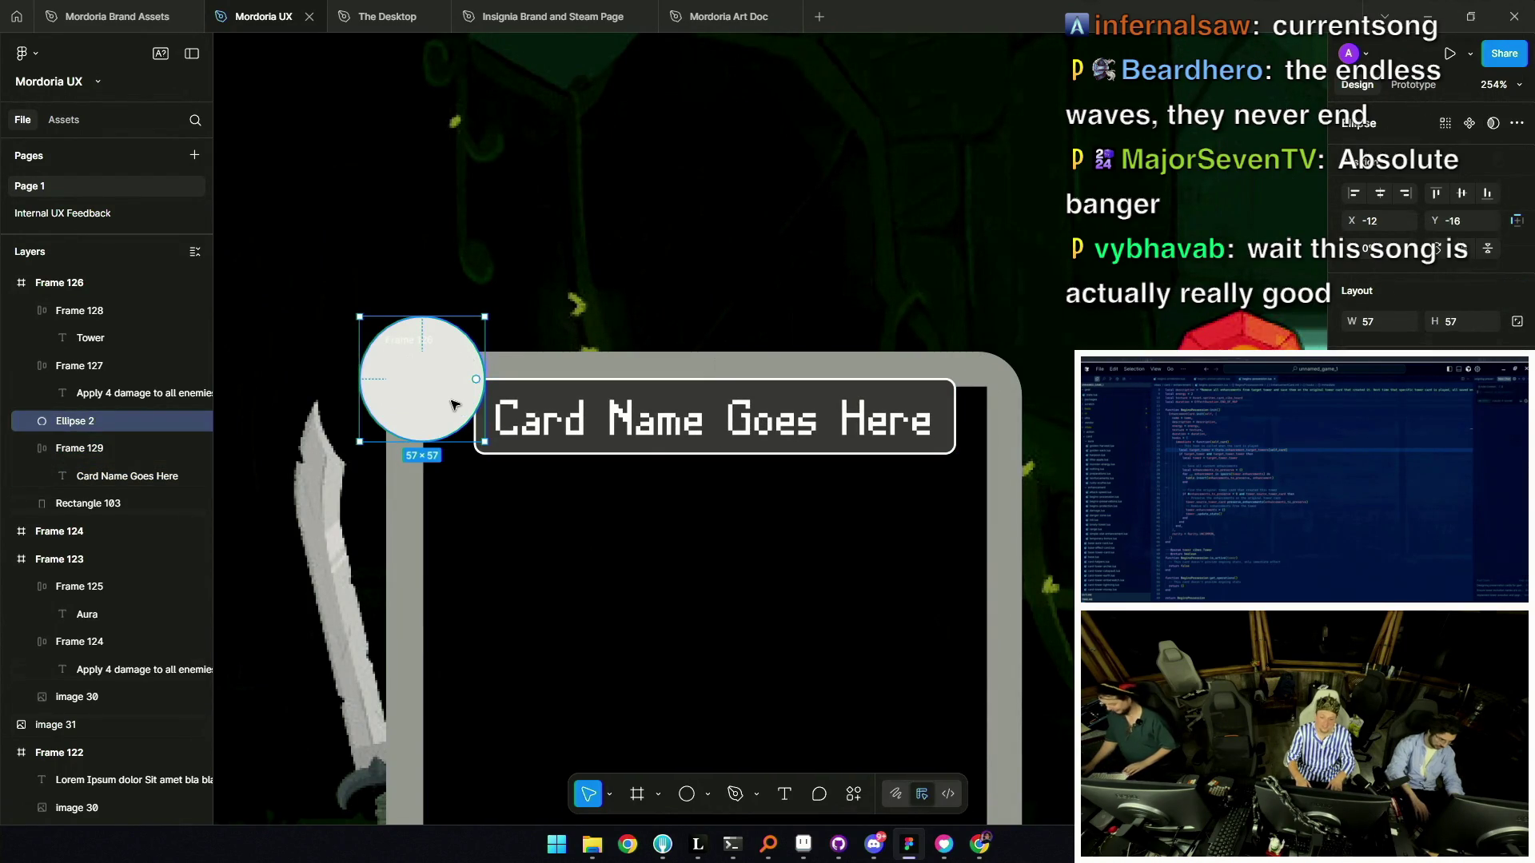
{"action": "scroll", "coordinate": [493, 419], "scroll_direction": "down", "scroll_amount": 5}
{"action": "scroll", "coordinate": [520, 412], "scroll_direction": "up", "scroll_amount": 4}
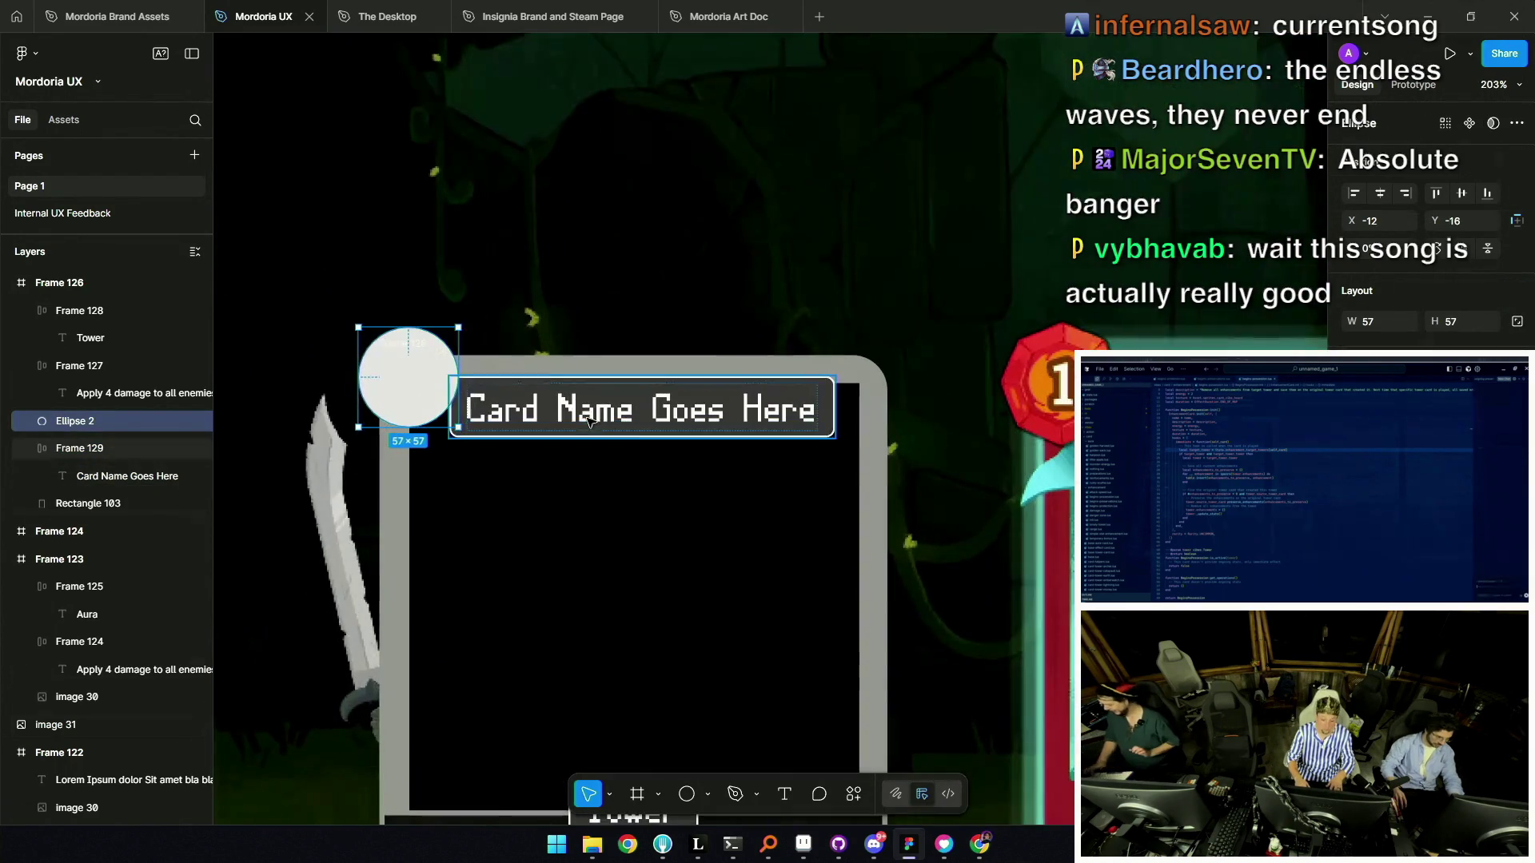
{"action": "left_click", "coordinate": [626, 411]}
{"action": "scroll", "coordinate": [626, 412], "scroll_direction": "down", "scroll_amount": 5}
{"action": "scroll", "coordinate": [626, 414], "scroll_direction": "down", "scroll_amount": 1}
{"action": "scroll", "coordinate": [625, 416], "scroll_direction": "up", "scroll_amount": 1}
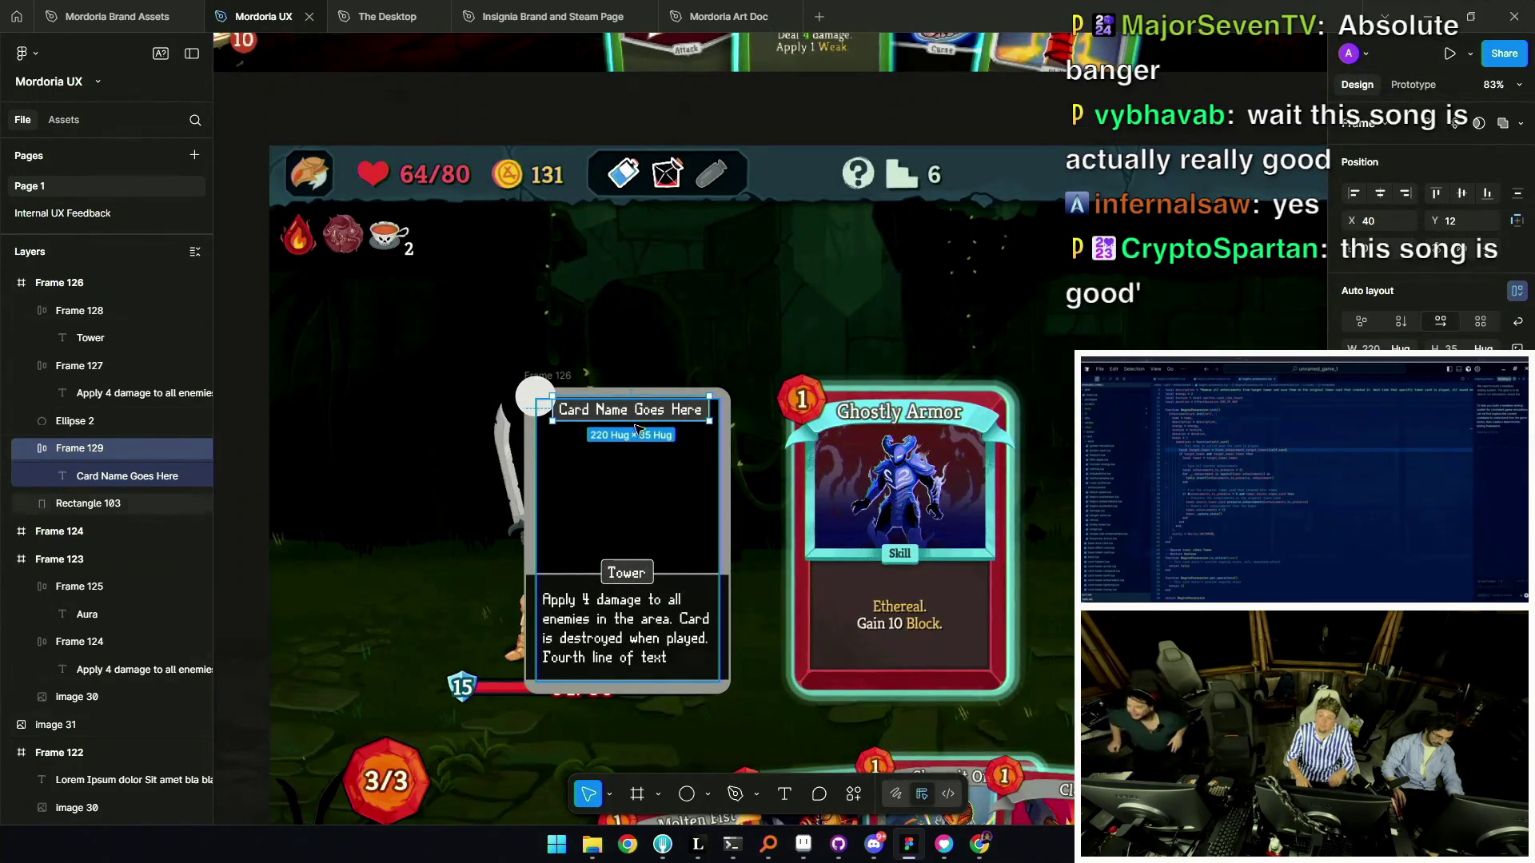
{"action": "scroll", "coordinate": [634, 413], "scroll_direction": "up", "scroll_amount": 3}
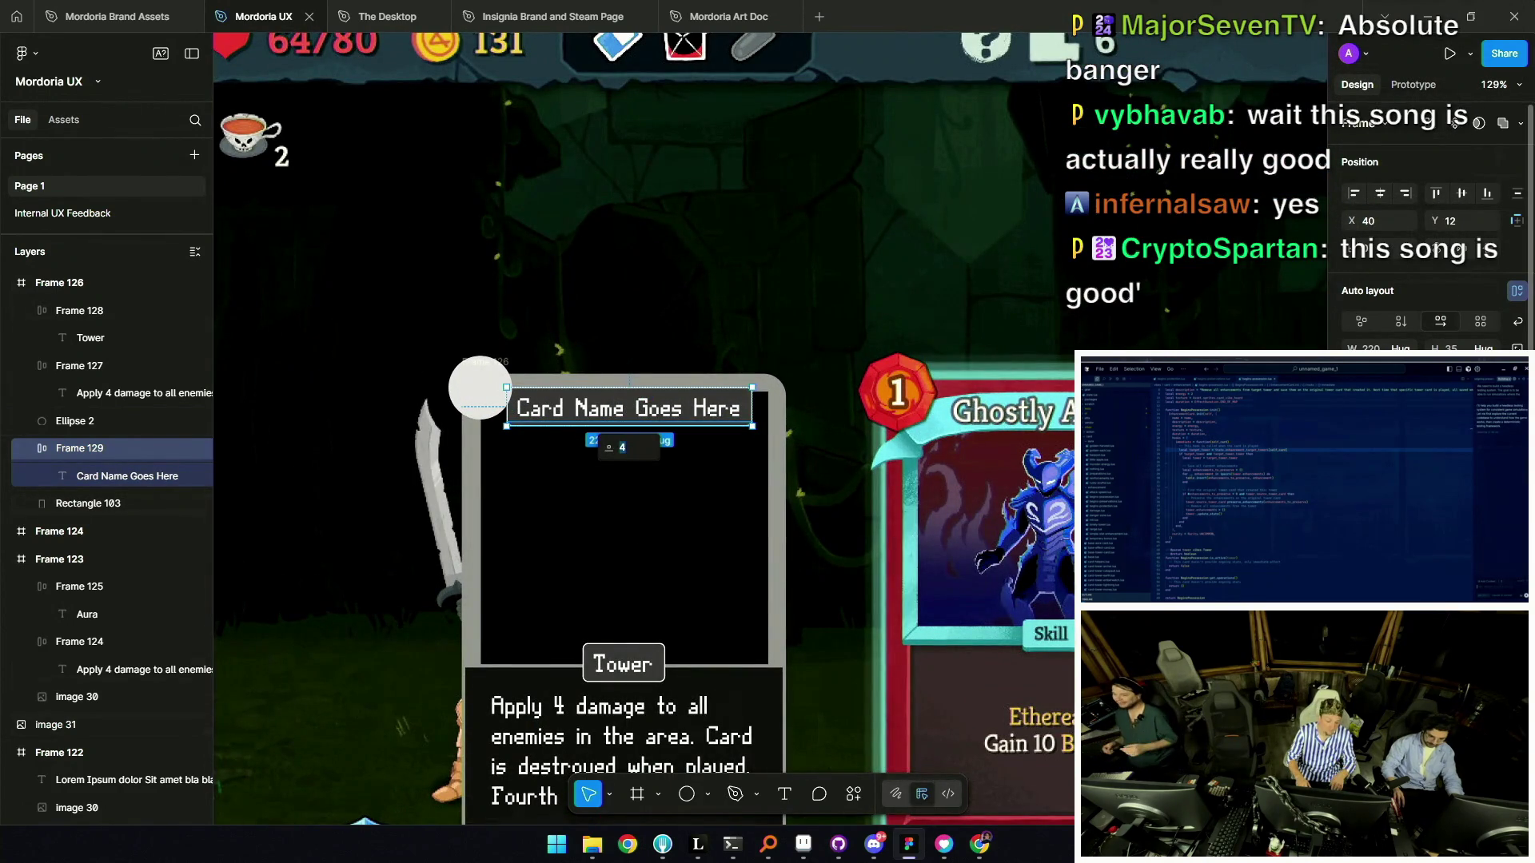
{"action": "key", "text": "Return"}
{"action": "key", "text": "Return"}
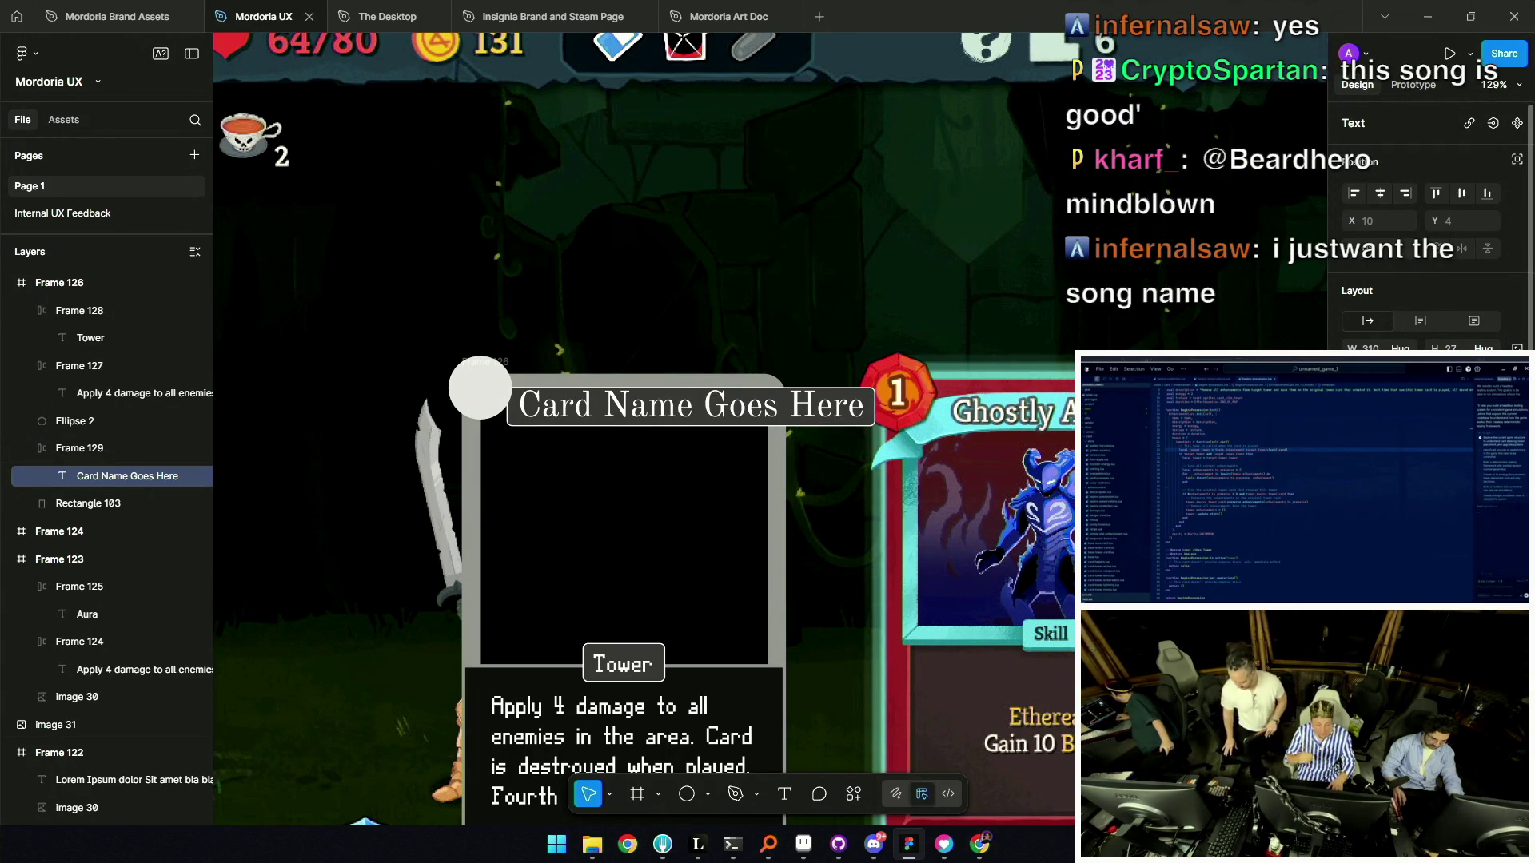
{"action": "key", "text": "Return"}
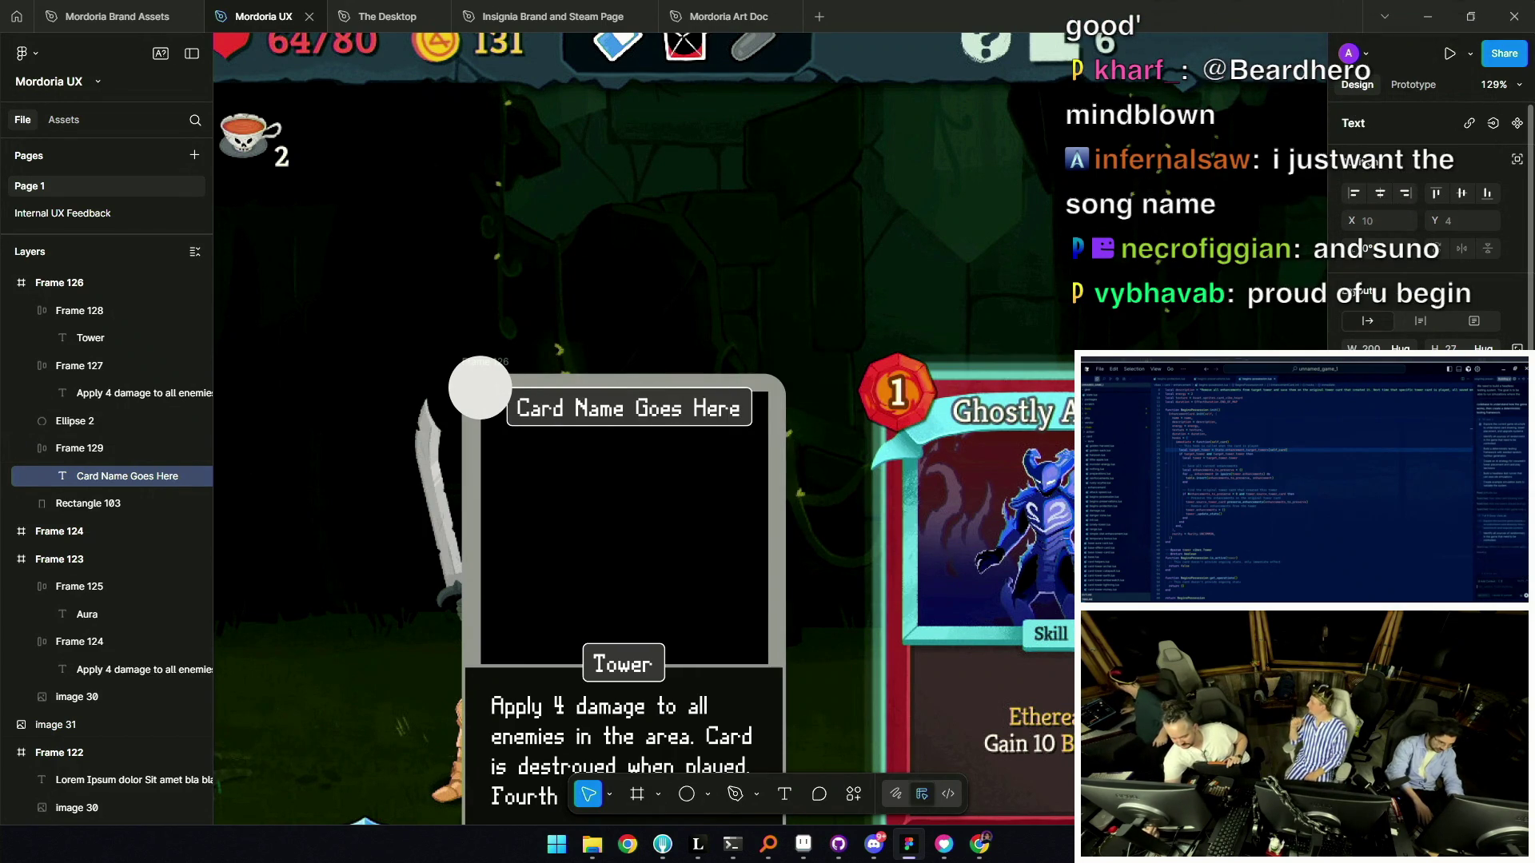
{"action": "key", "text": "Return"}
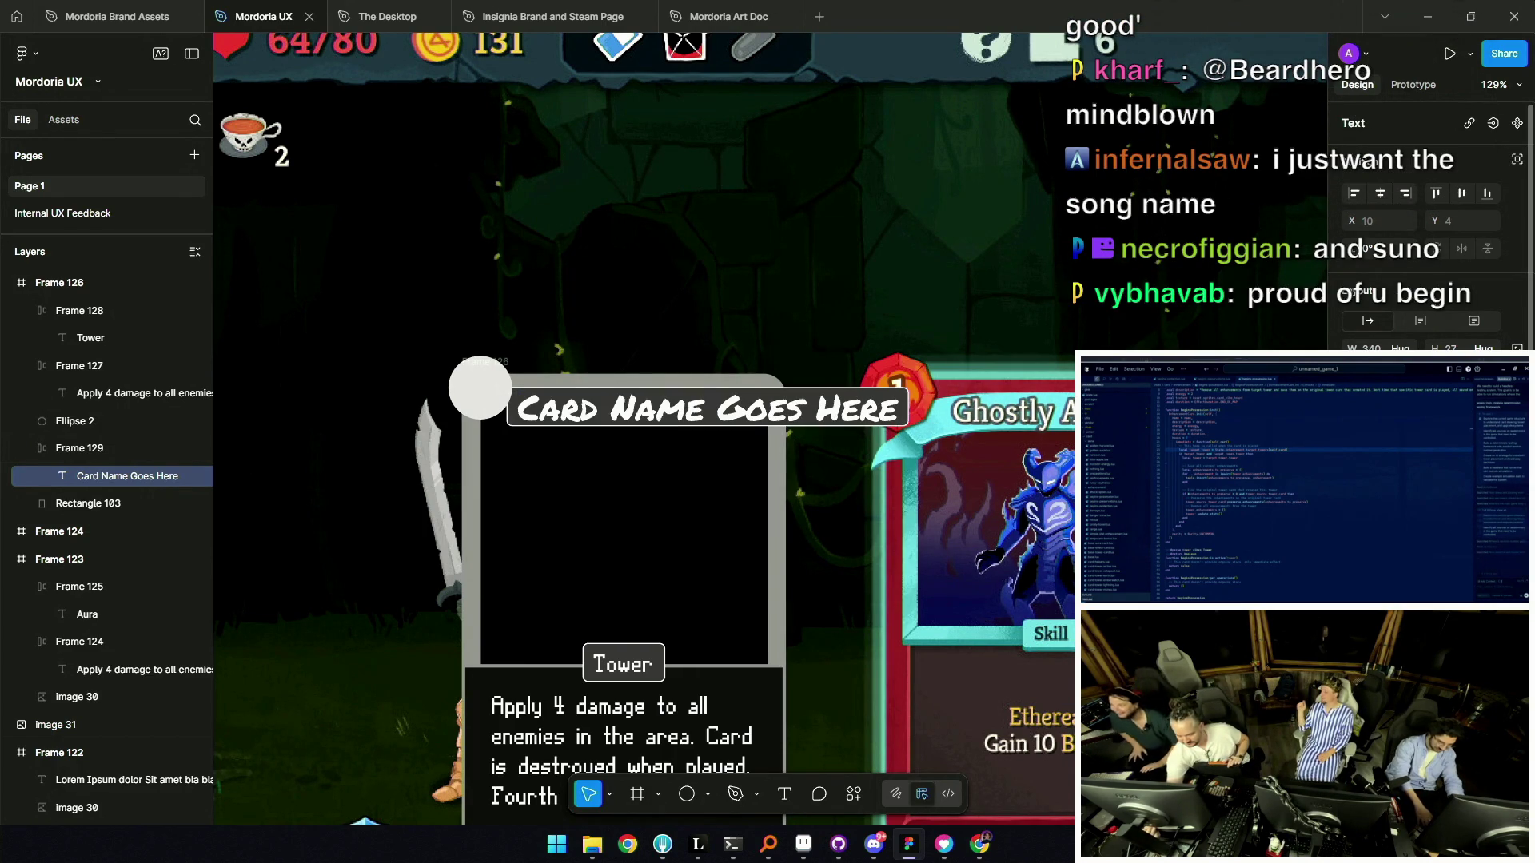
{"action": "key", "text": "Escape"}
{"action": "key", "text": "Escape"}
{"action": "key", "text": "minus"}
{"action": "key", "text": "minus"}
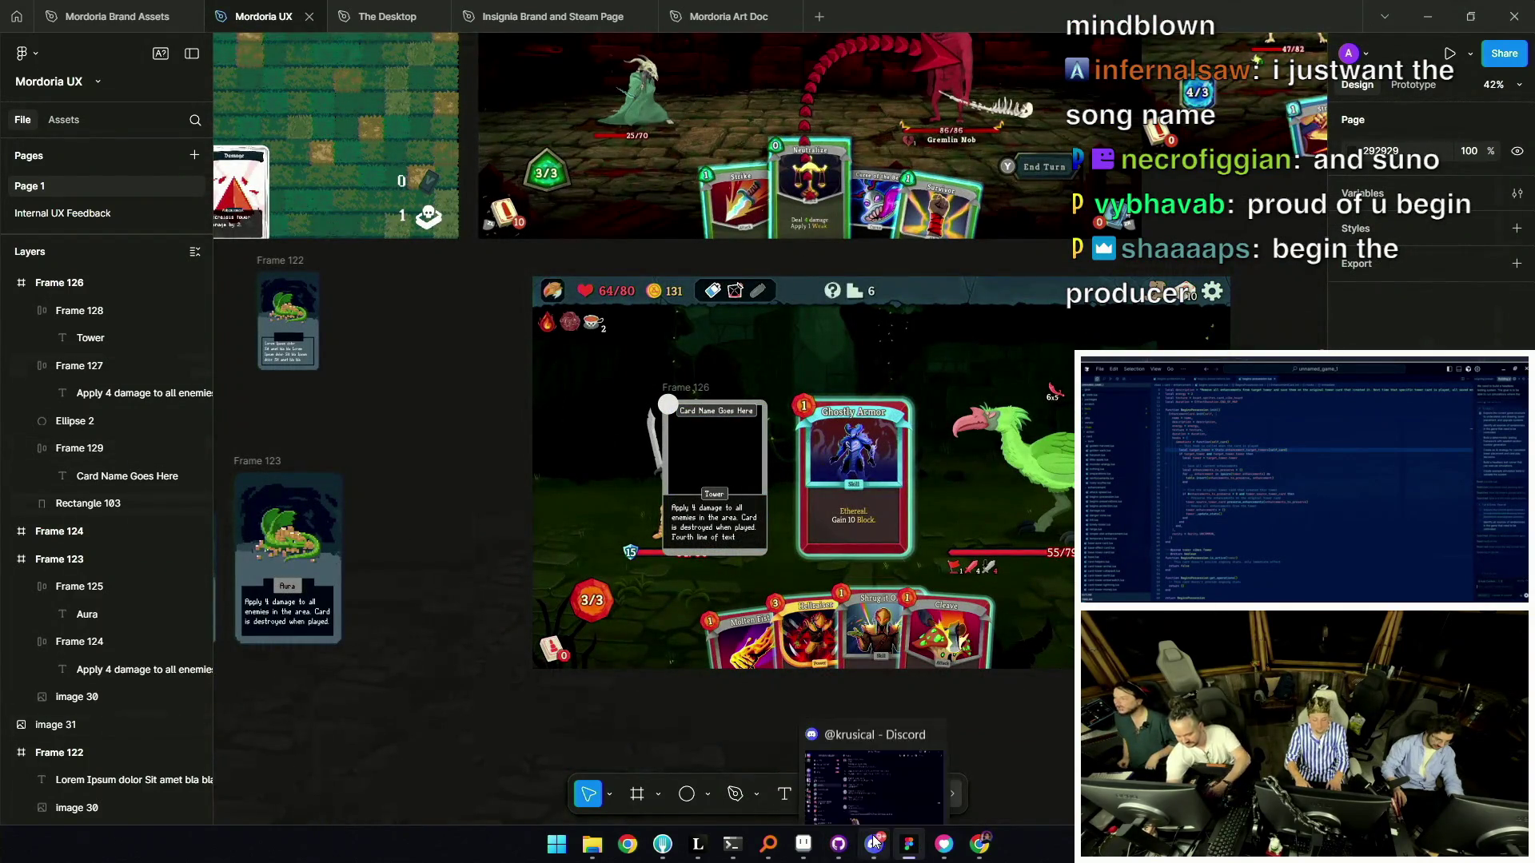
{"action": "mouse_move", "coordinate": [692, 845]}
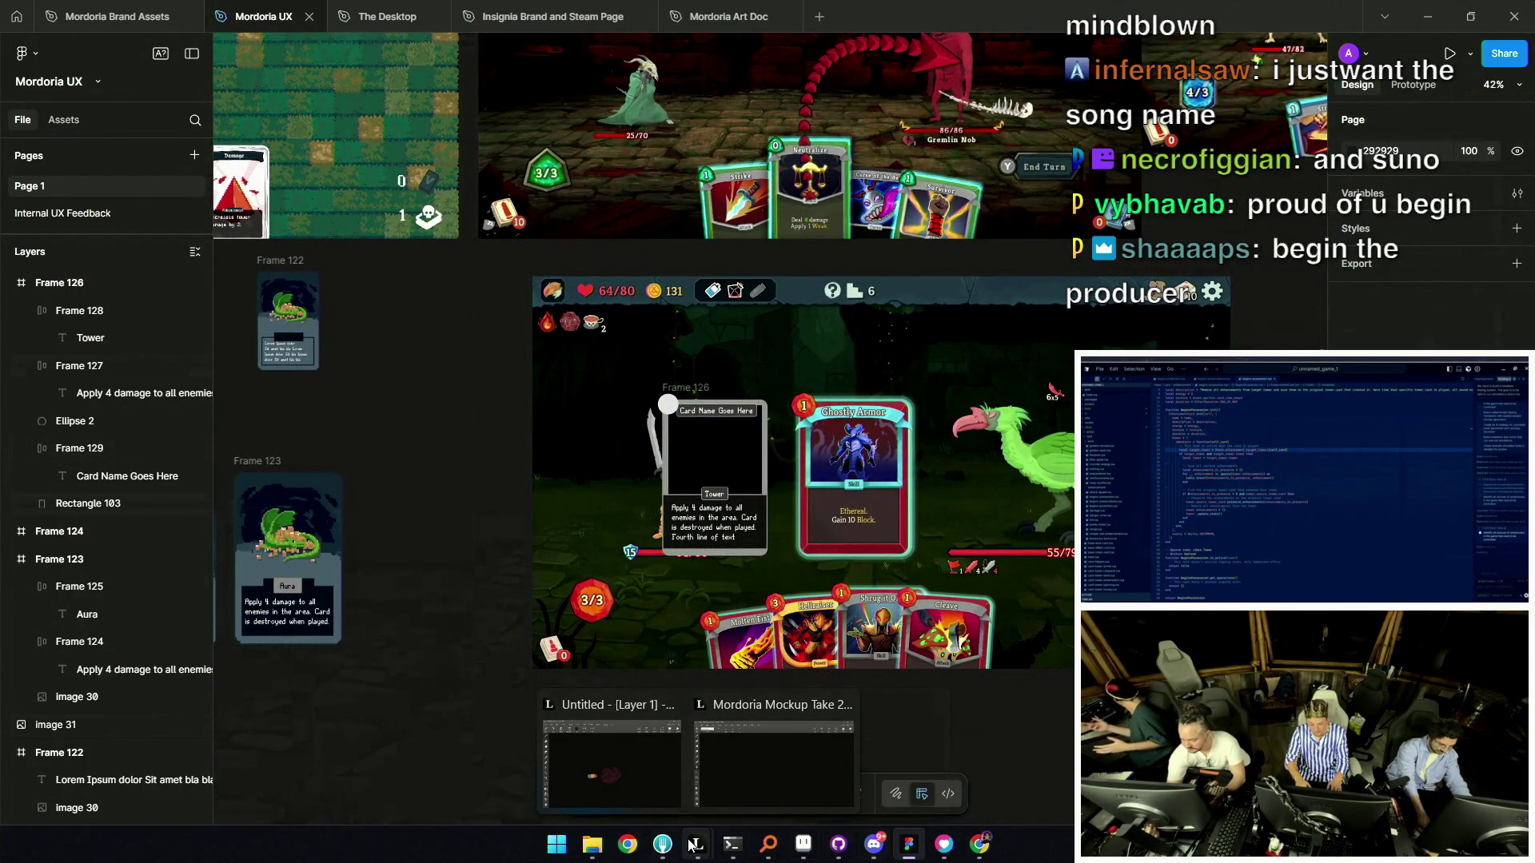
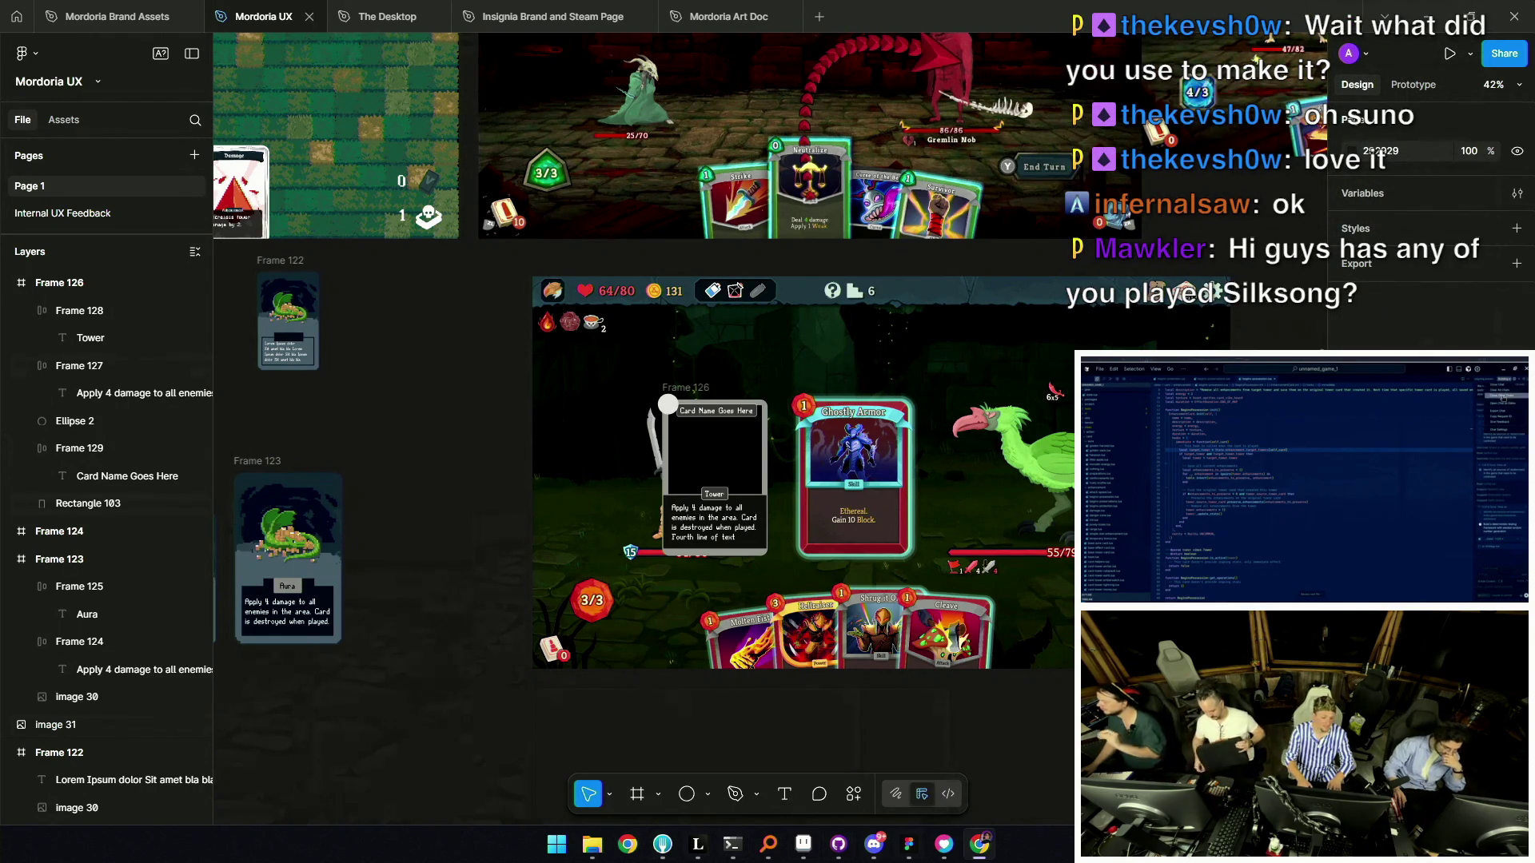
Move the card's title bar left so it lines up with the card's left edge.
{"action": "left_click", "coordinate": [127, 475]}
{"action": "key", "text": "shift+2"}
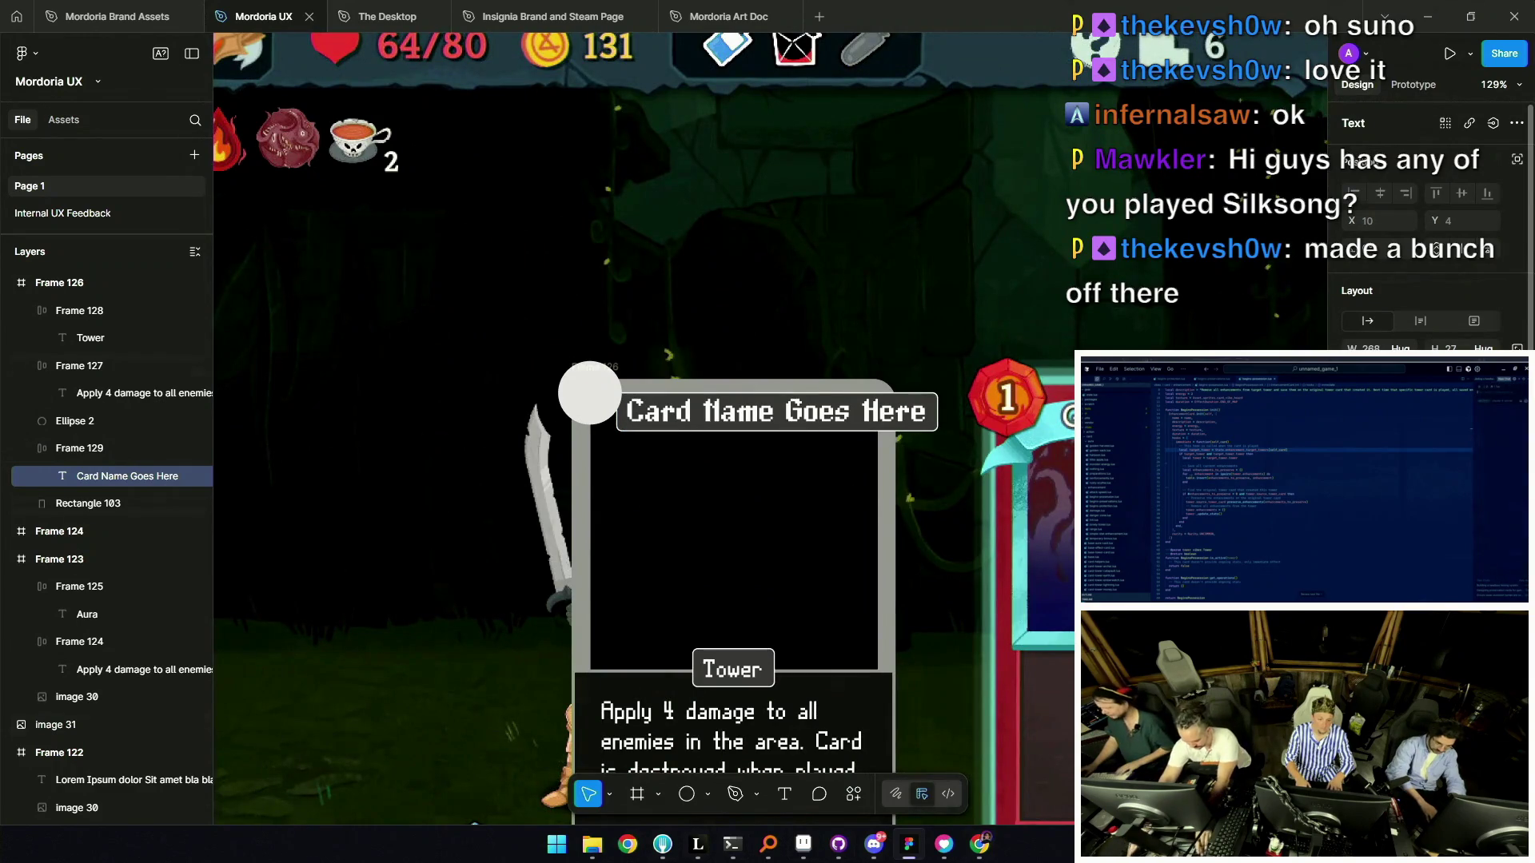
{"action": "key", "text": "Escape"}
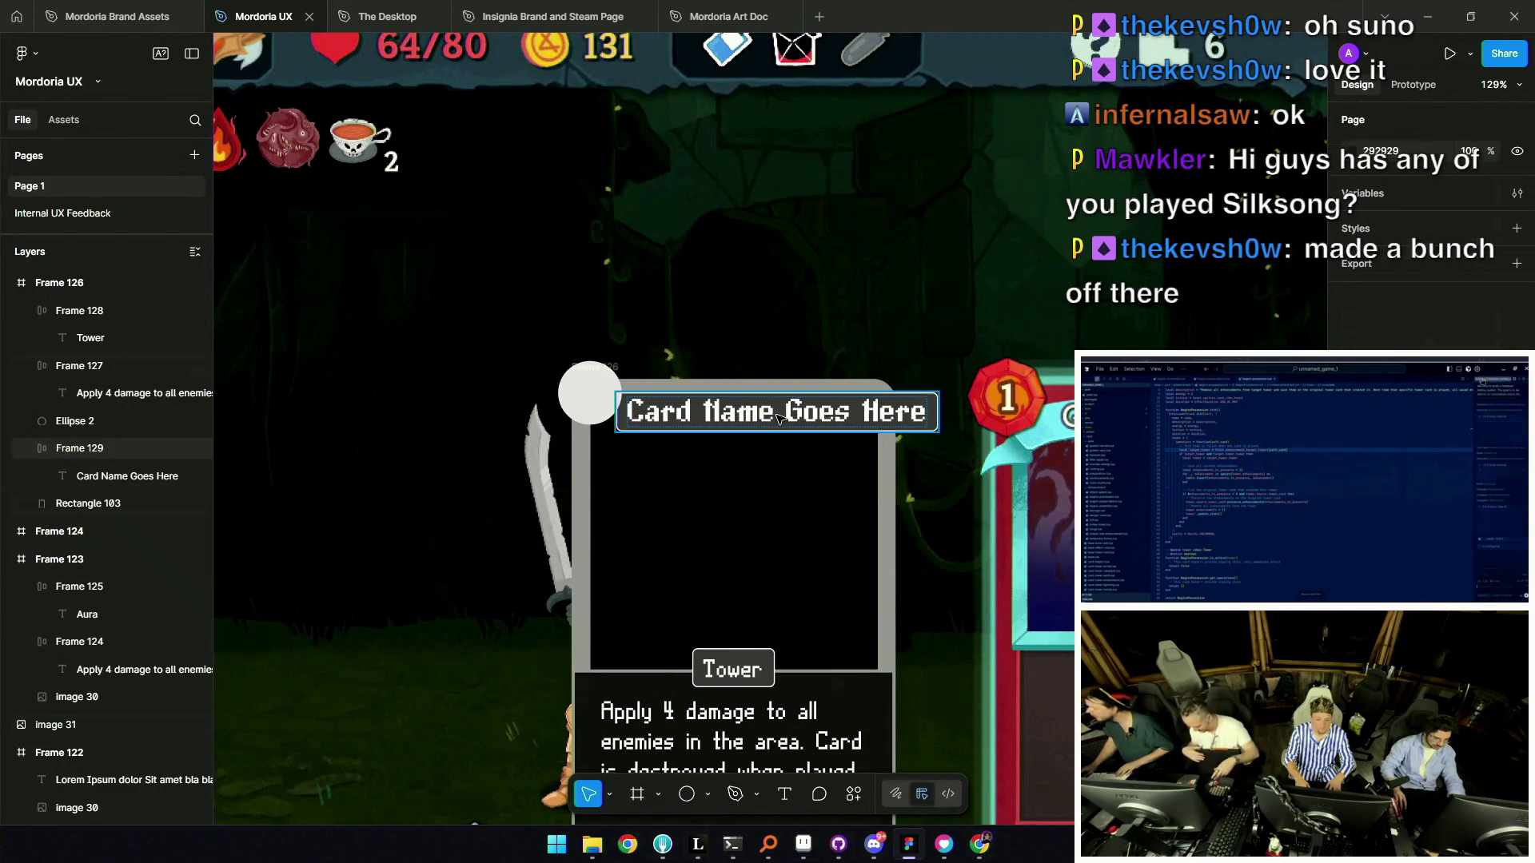
{"action": "left_click", "coordinate": [934, 420]}
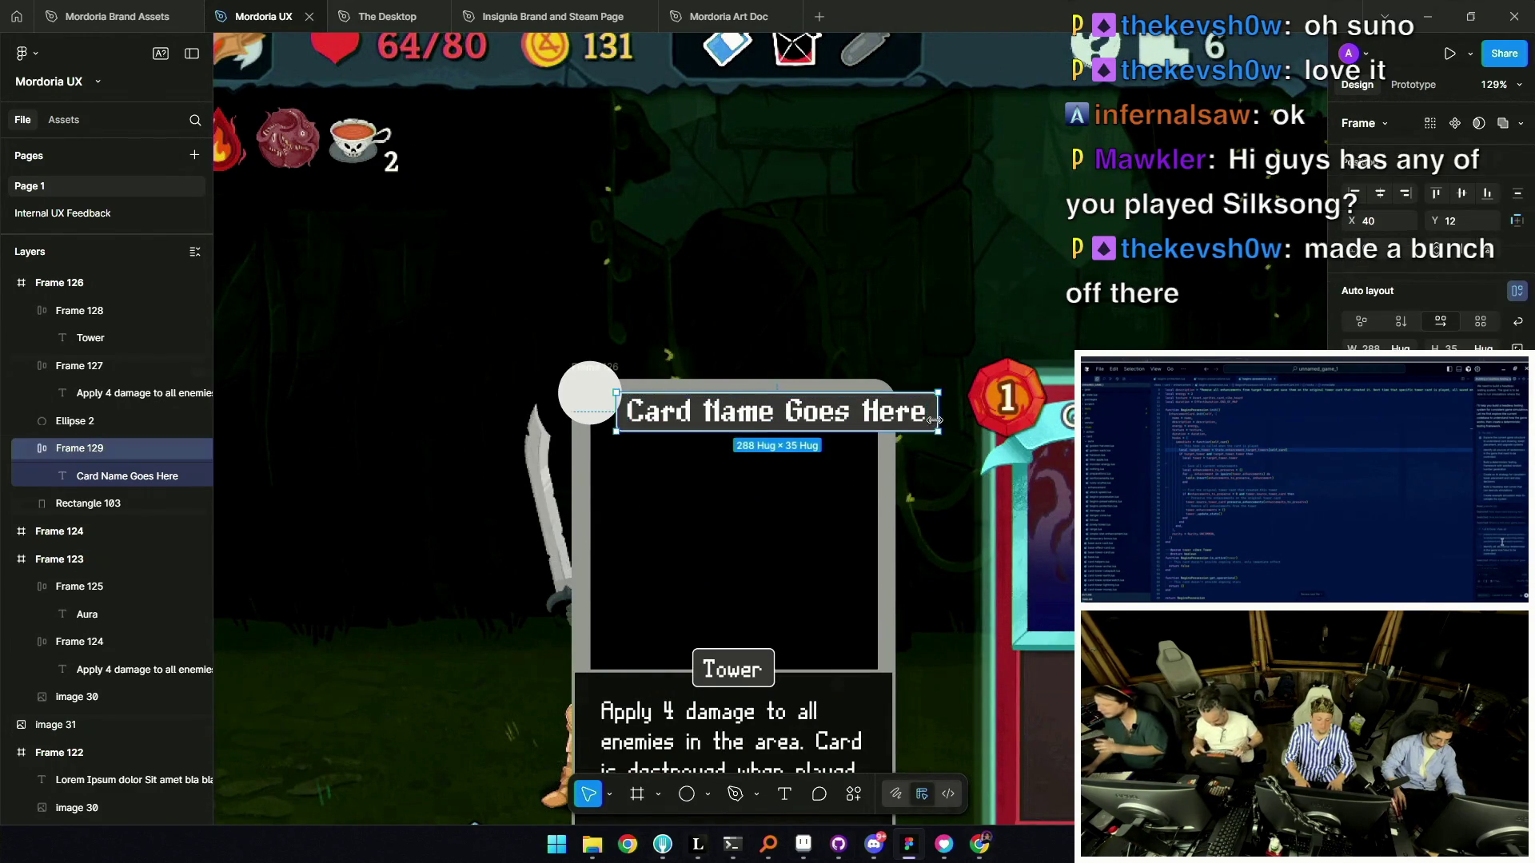
{"action": "left_click_drag", "start_coordinate": [877, 416], "coordinate": [782, 416]}
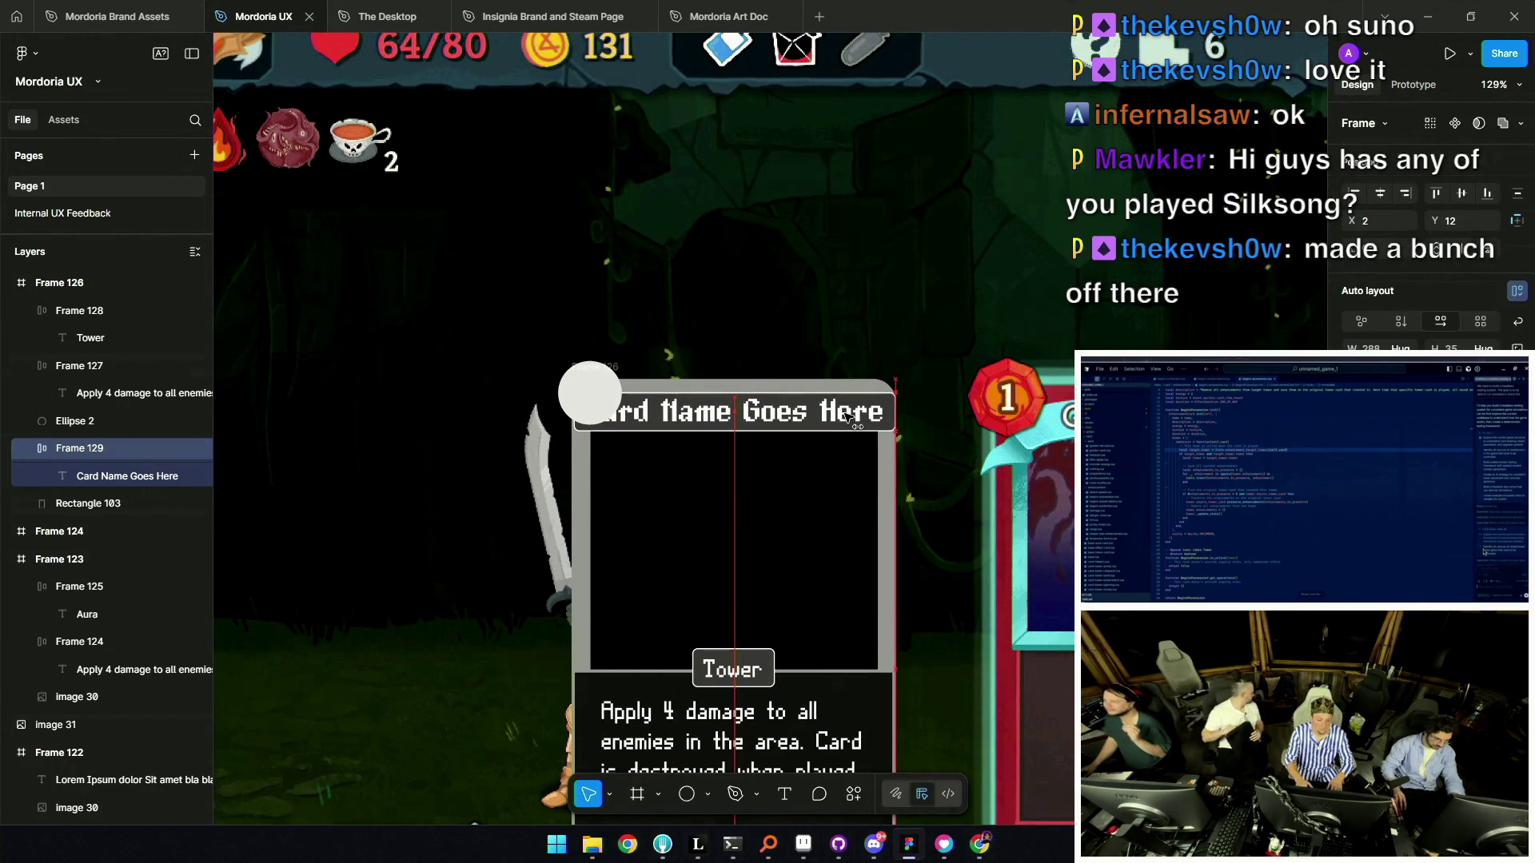
Place the white circle at the card's top-left corner, behind the title bar.
{"action": "mouse_move", "coordinate": [593, 382]}
{"action": "left_mouse_down"}
{"action": "mouse_move", "coordinate": [709, 348]}
{"action": "mouse_move", "coordinate": [739, 355]}
{"action": "mouse_move", "coordinate": [733, 369]}
{"action": "mouse_move", "coordinate": [582, 375]}
{"action": "left_mouse_up"}
{"action": "scroll", "coordinate": [733, 369], "scroll_direction": "down", "scroll_amount": 3}
{"action": "scroll", "coordinate": [734, 375], "scroll_direction": "up", "scroll_amount": 3}
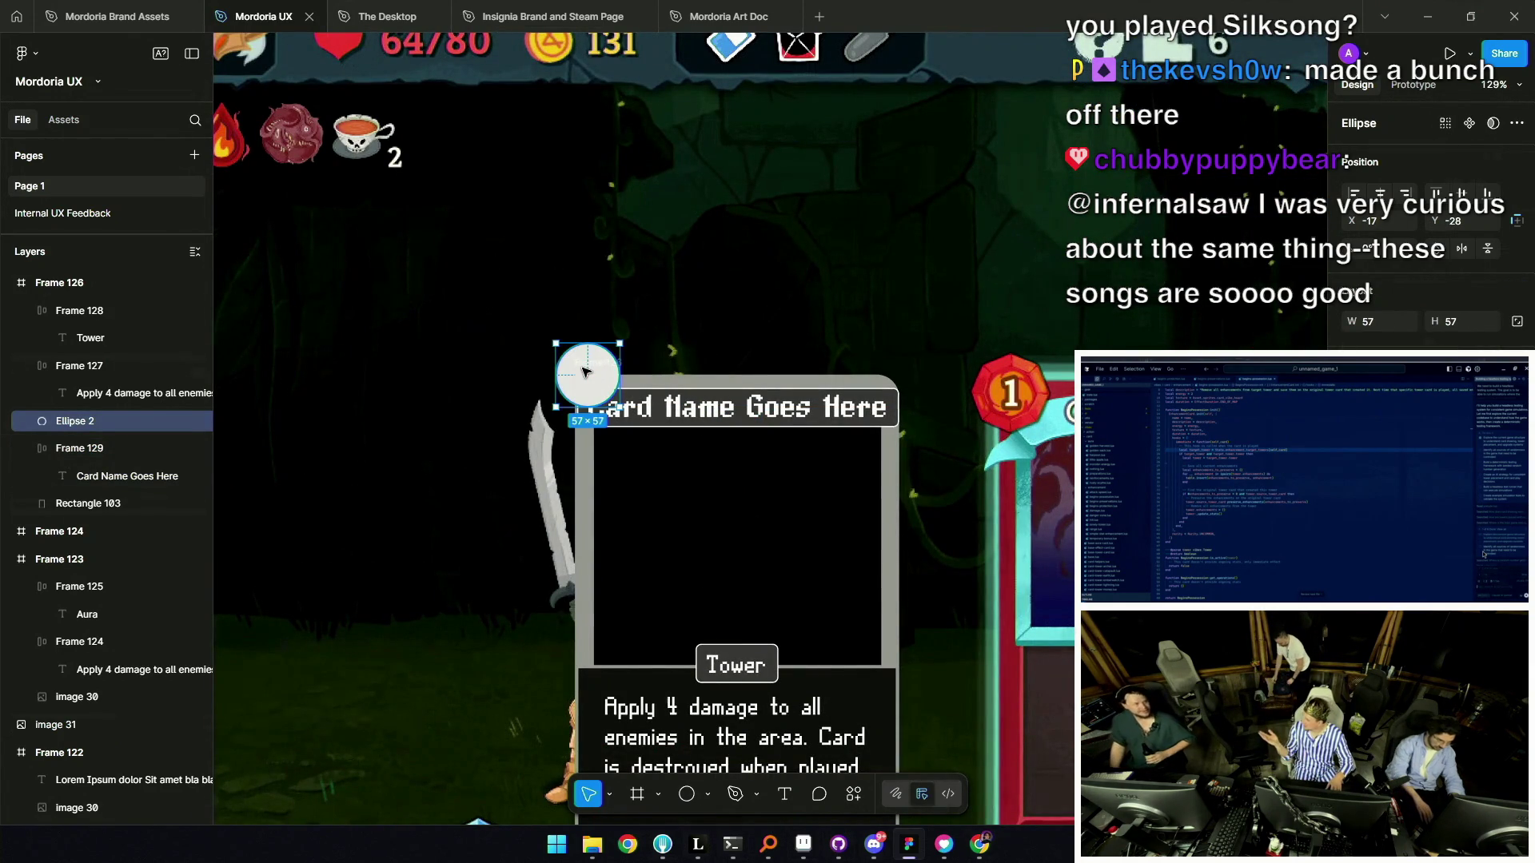
{"action": "key", "text": "ctrl+bracketleft"}
{"action": "left_click_drag", "start_coordinate": [591, 358], "coordinate": [601, 376]}
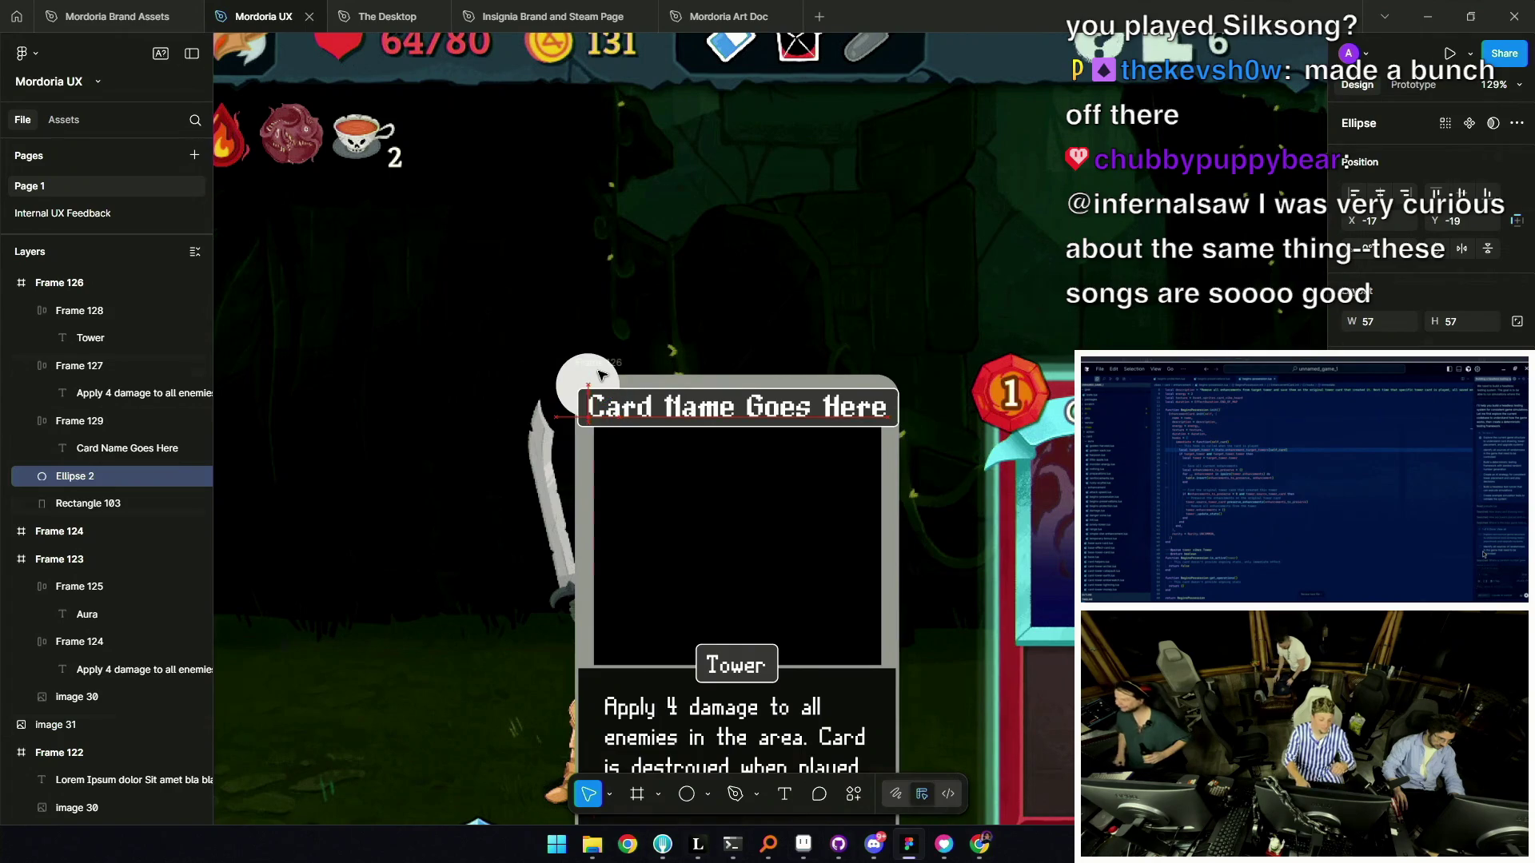
{"action": "scroll", "coordinate": [608, 388], "scroll_direction": "down", "scroll_amount": 5}
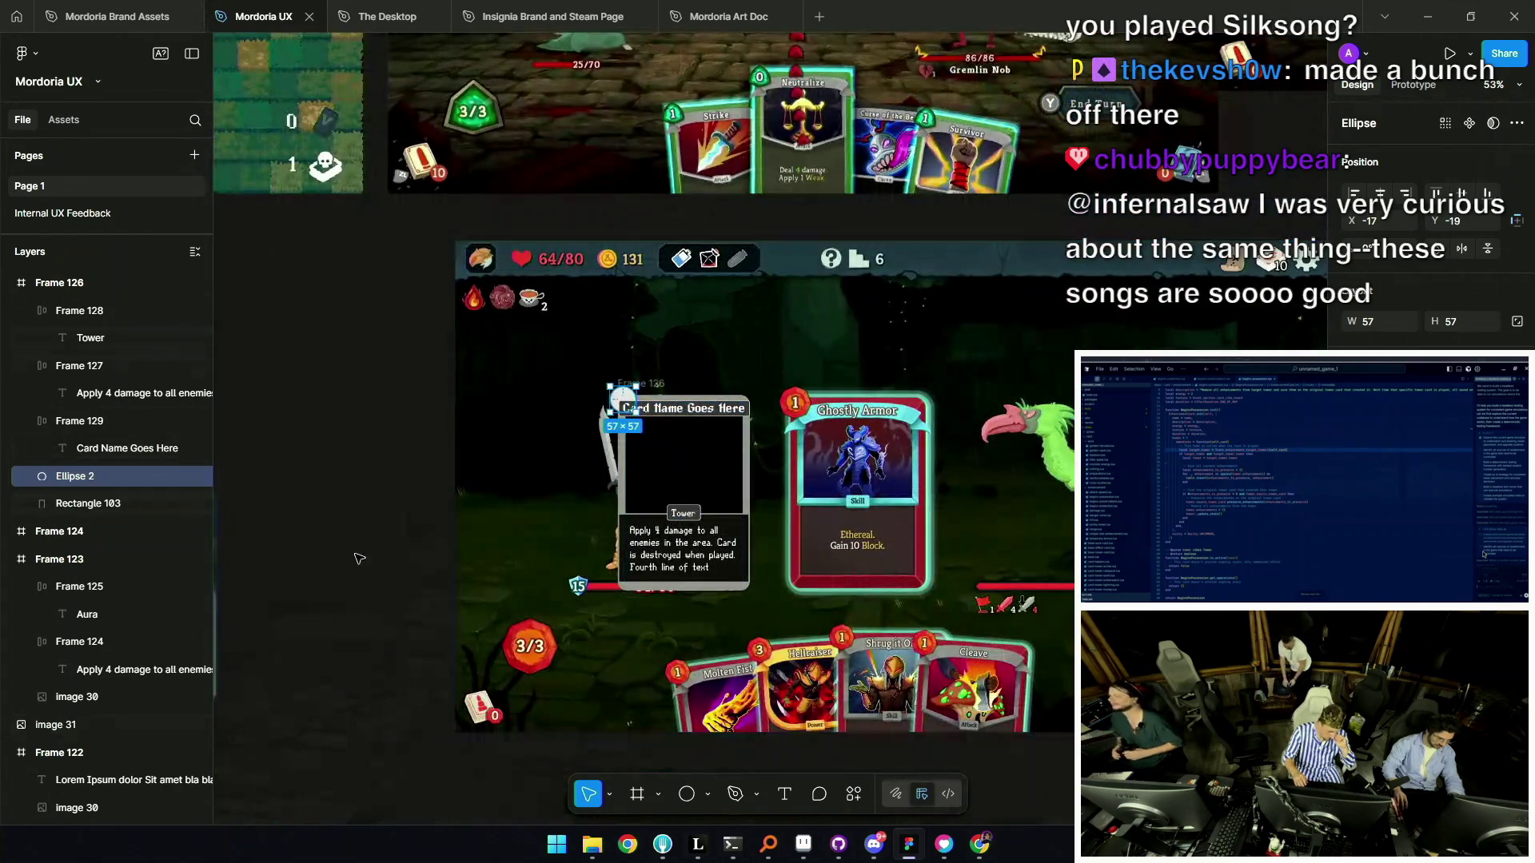
{"action": "left_click", "coordinate": [356, 556]}
{"action": "scroll", "coordinate": [667, 414], "scroll_direction": "up", "scroll_amount": 5}
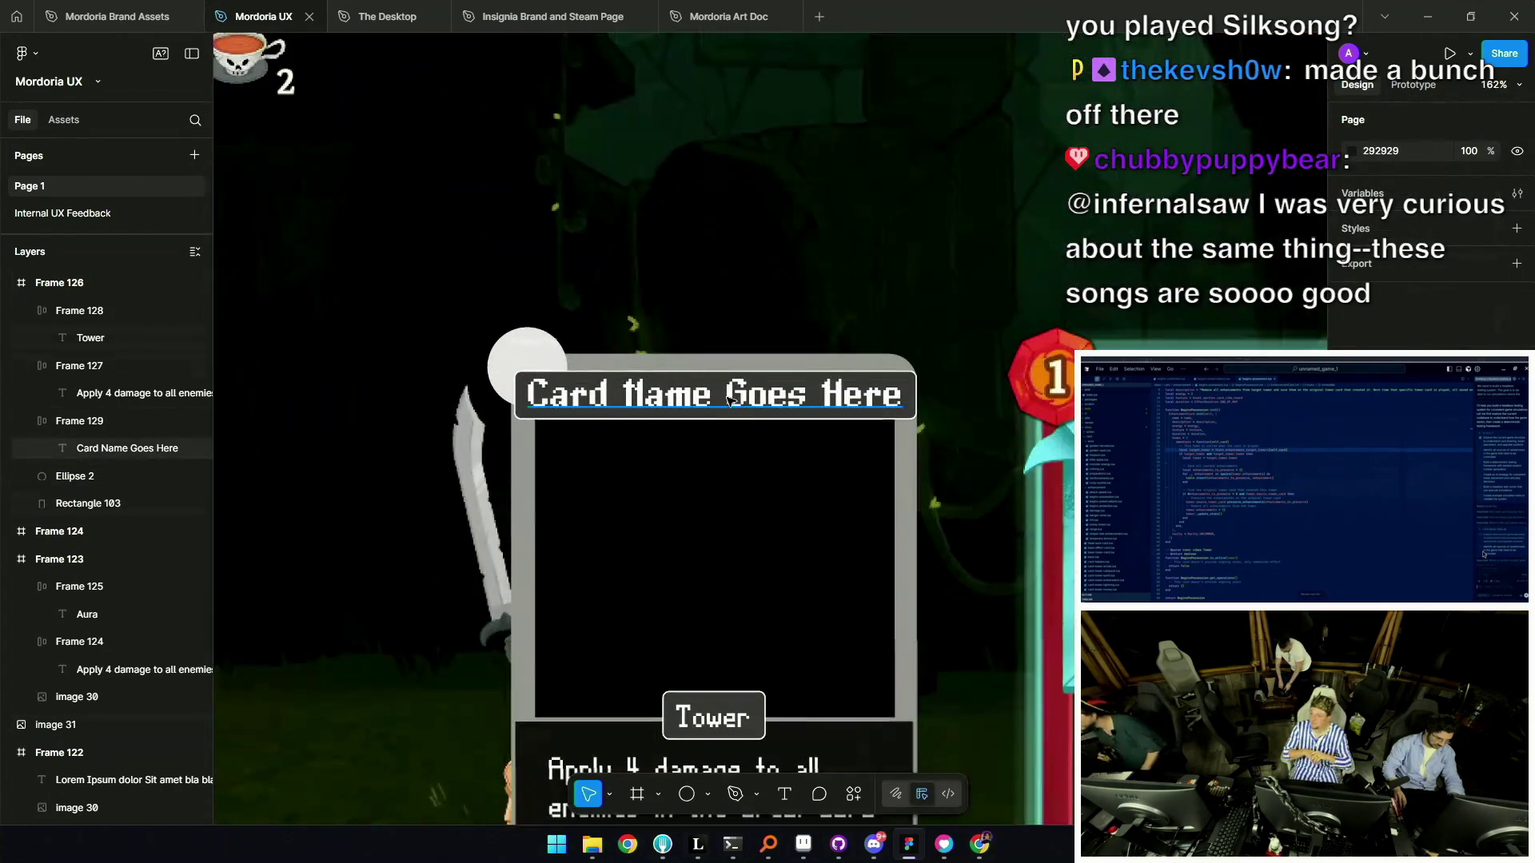
{"action": "left_click", "coordinate": [716, 397]}
Rename the card title to 'Hoarding Dragon'.
{"action": "double_click", "coordinate": [711, 398]}
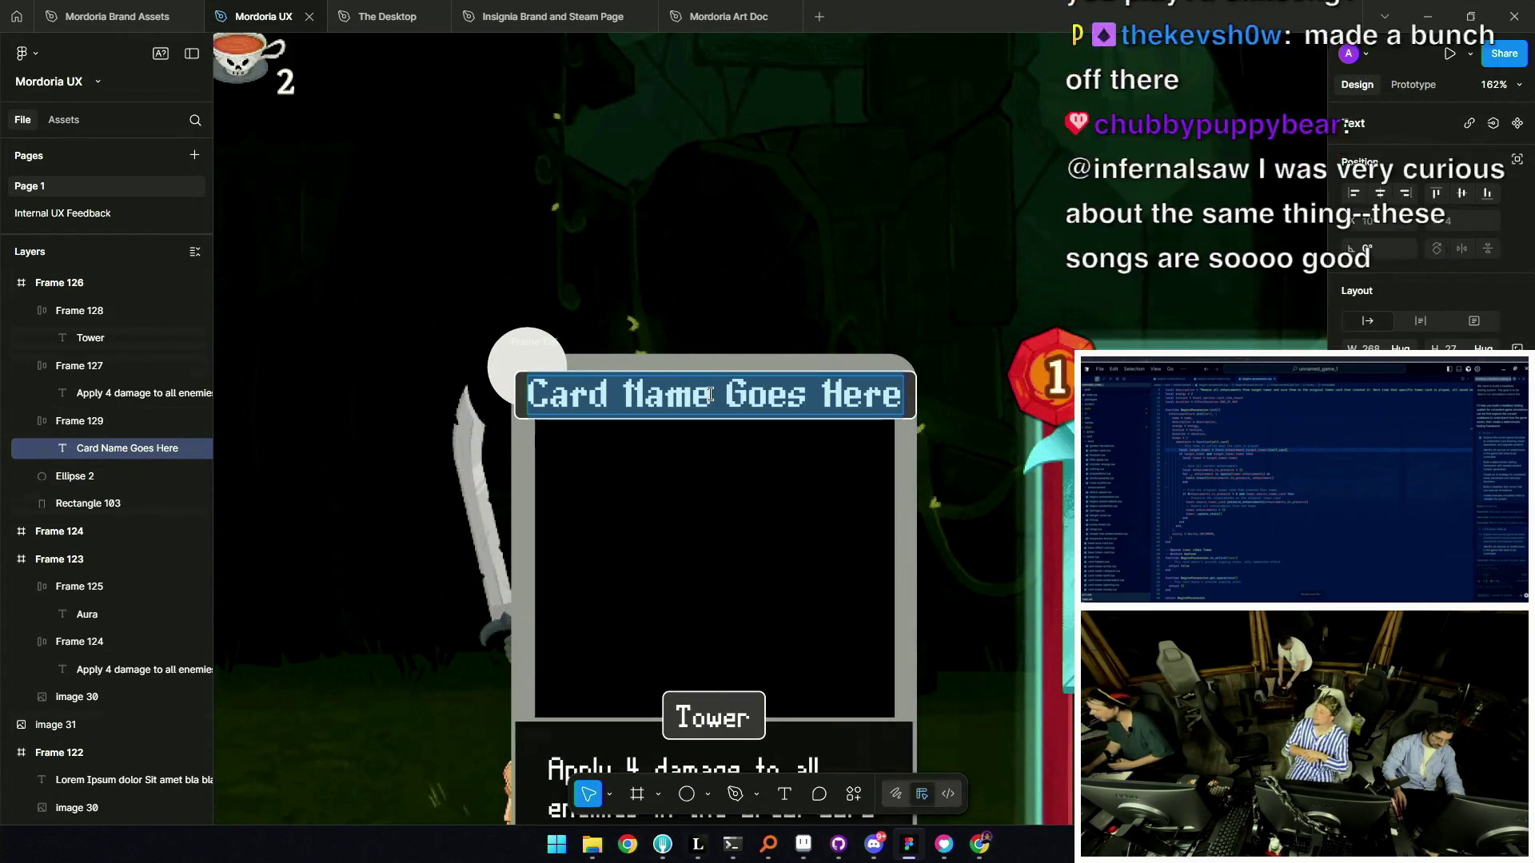
{"action": "type", "text": "Ho"}
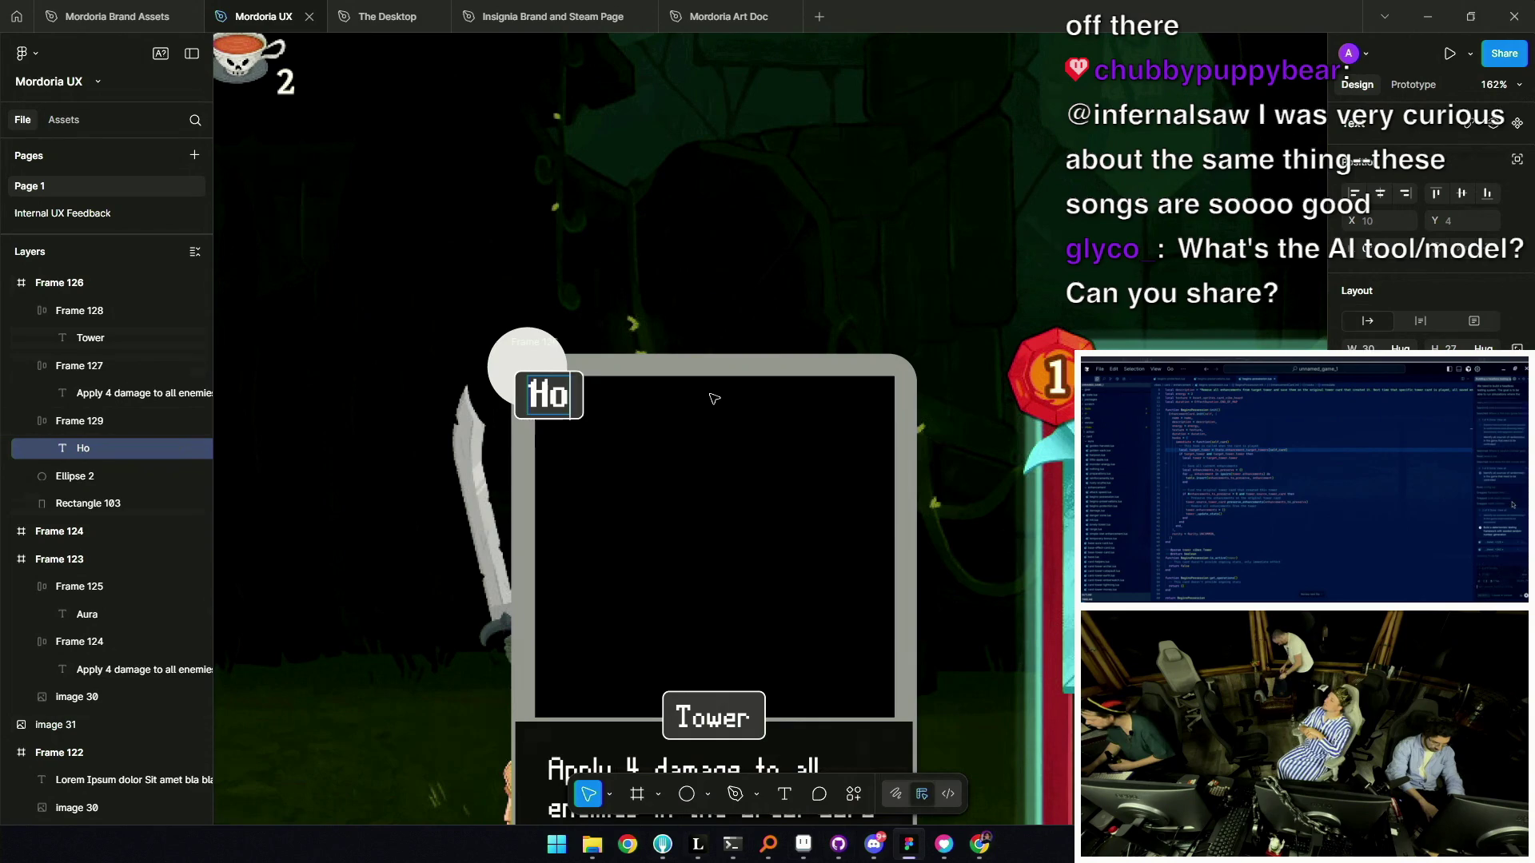
{"action": "type", "text": "arding Dragon"}
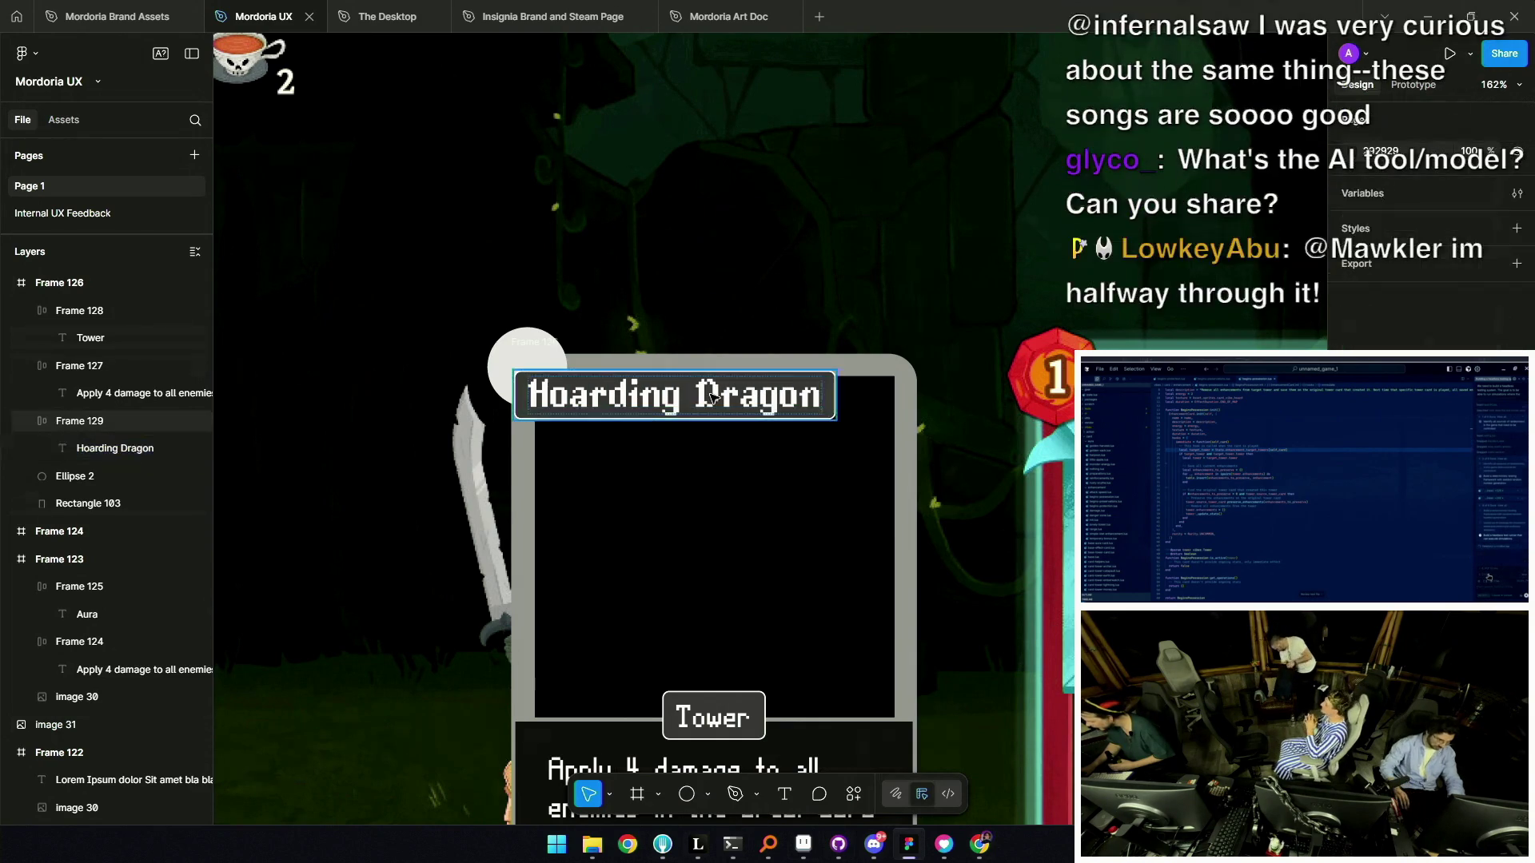
{"action": "key", "text": "Escape"}
{"action": "key", "text": "Escape"}
Shift the title bar right of the corner circle and bring the circle to the front.
{"action": "left_click_drag", "start_coordinate": [694, 383], "coordinate": [721, 392]}
{"action": "scroll", "coordinate": [719, 391], "scroll_direction": "down", "scroll_amount": 3}
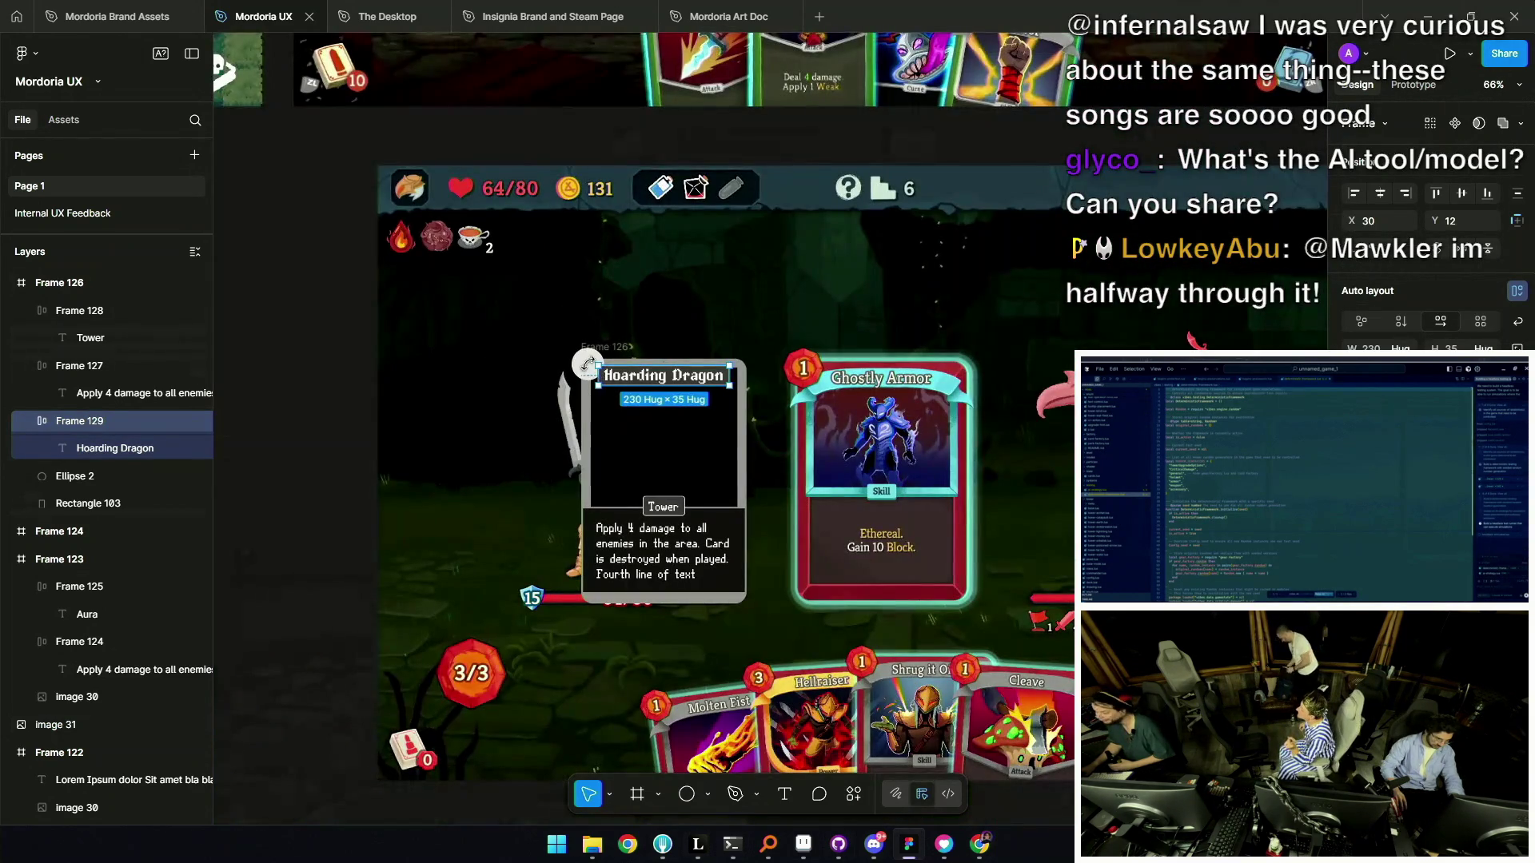
{"action": "left_click", "coordinate": [583, 364]}
{"action": "scroll", "coordinate": [591, 371], "scroll_direction": "up", "scroll_amount": 5}
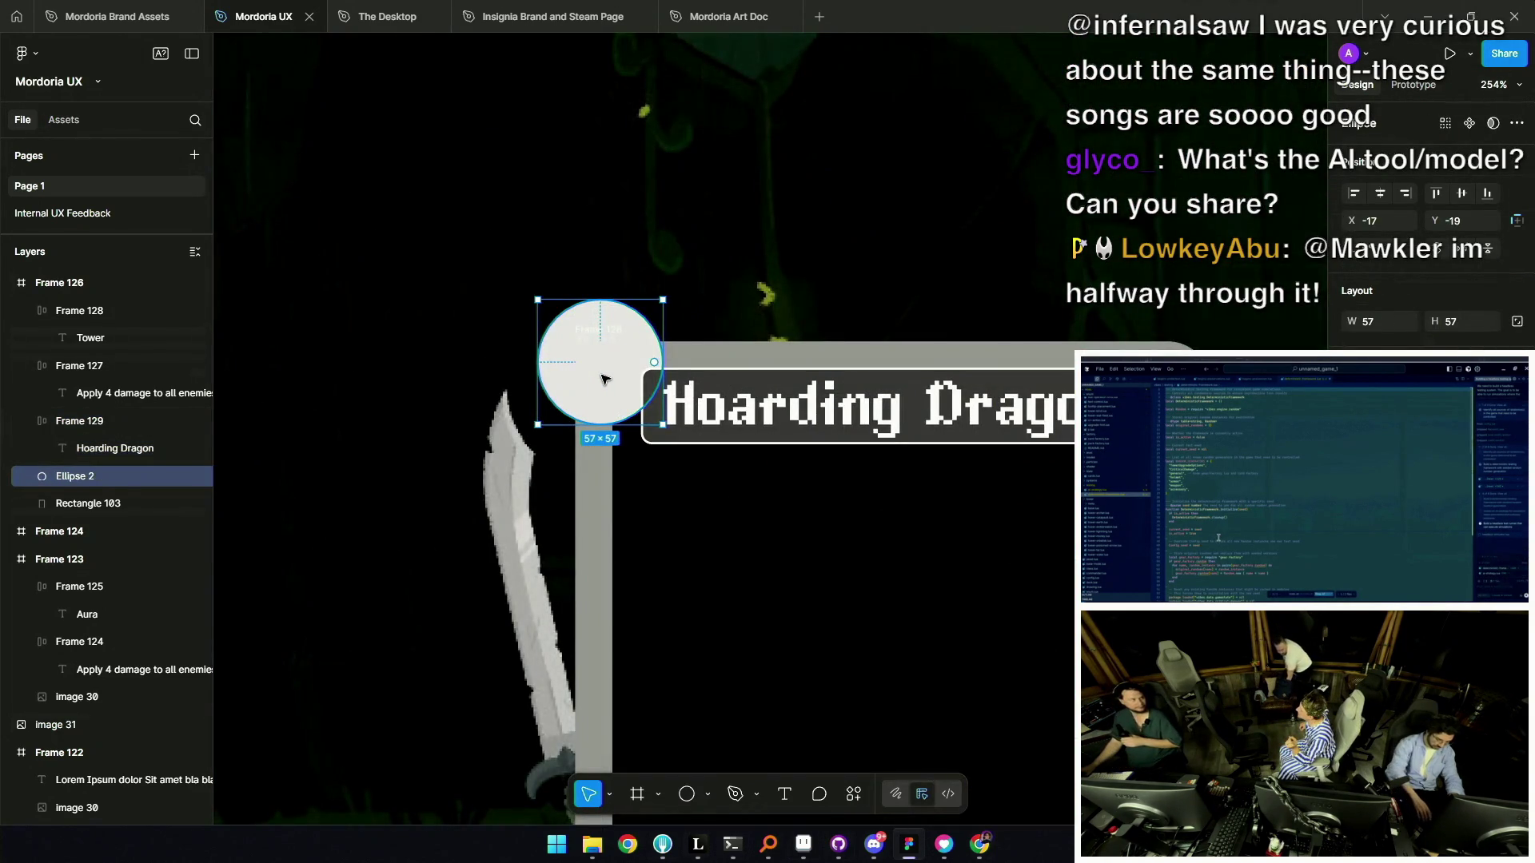
{"action": "key", "text": "ctrl+shift+bracketright"}
{"action": "scroll", "coordinate": [608, 375], "scroll_direction": "down", "scroll_amount": 5}
{"action": "scroll", "coordinate": [791, 385], "scroll_direction": "up", "scroll_amount": 5}
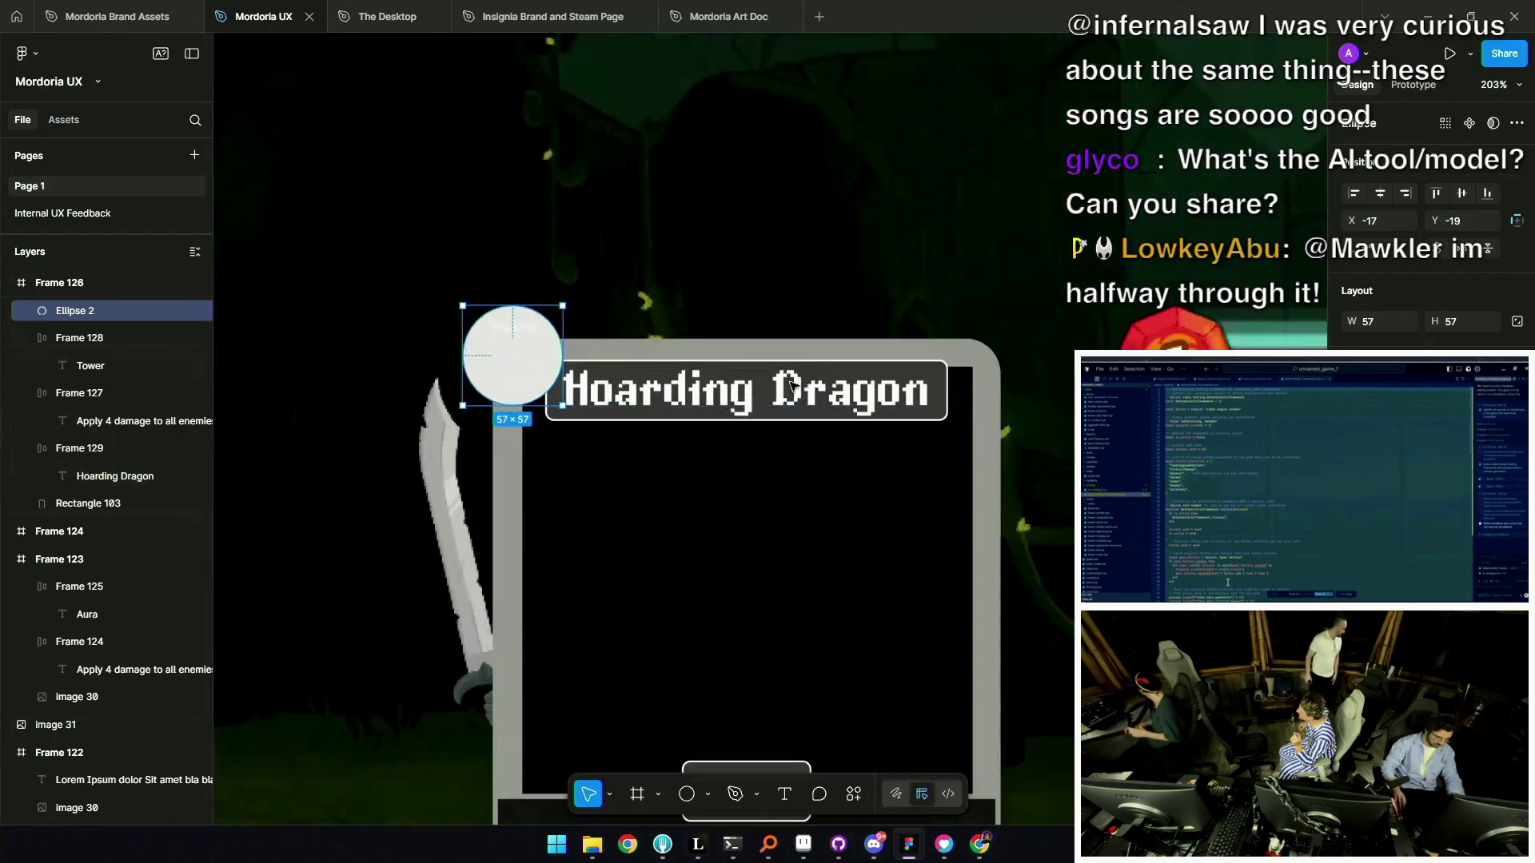
Widen the Hoarding Dragon title bar to 258 across the card.
{"action": "left_click_drag", "start_coordinate": [792, 385], "coordinate": [792, 391]}
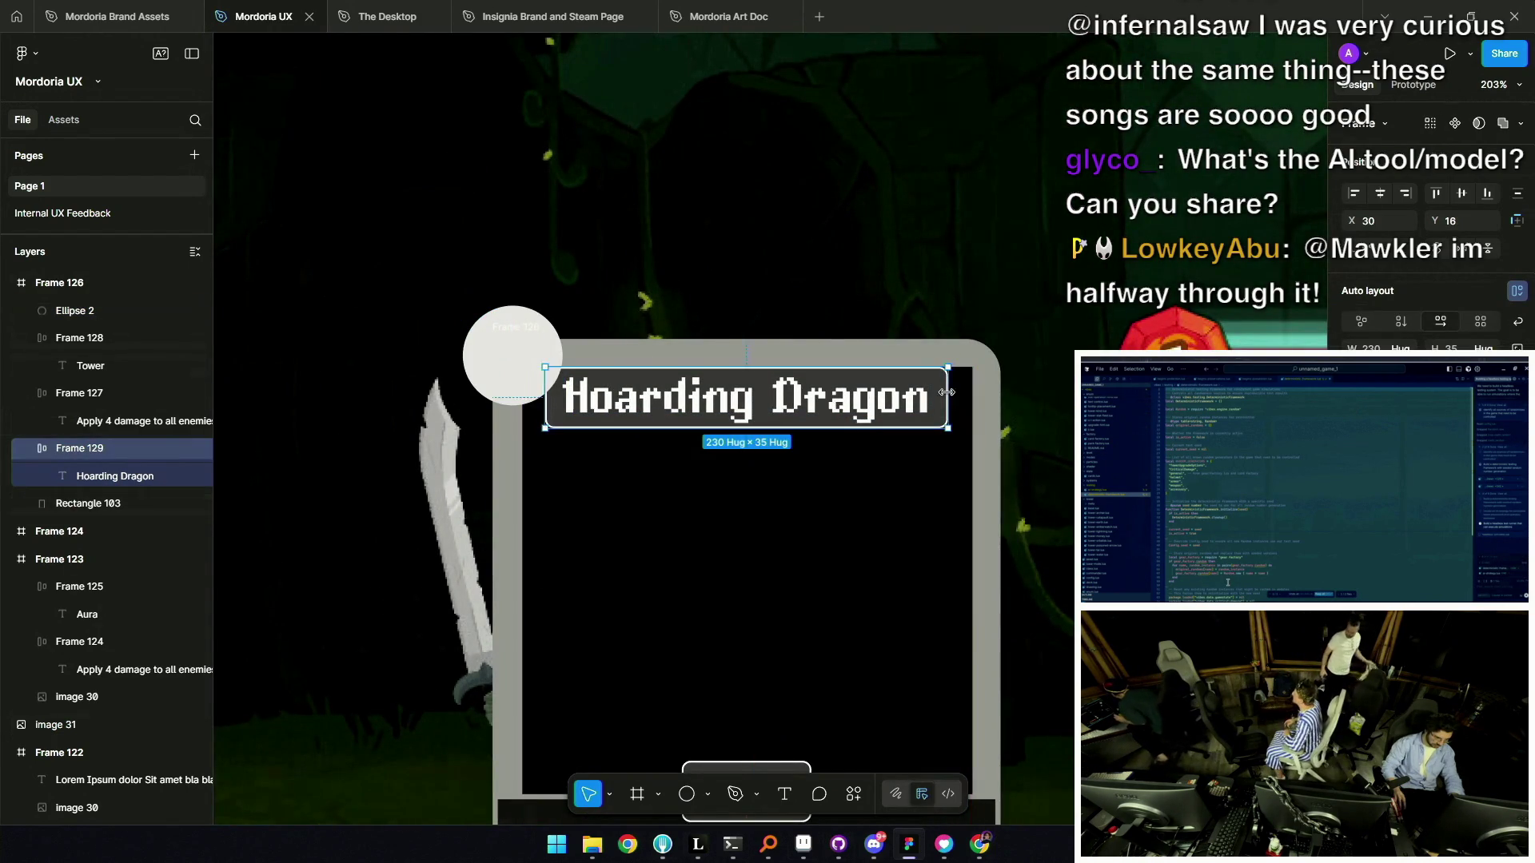
{"action": "left_click_drag", "start_coordinate": [946, 392], "coordinate": [972, 393]}
{"action": "scroll", "coordinate": [973, 392], "scroll_direction": "down", "scroll_amount": 5}
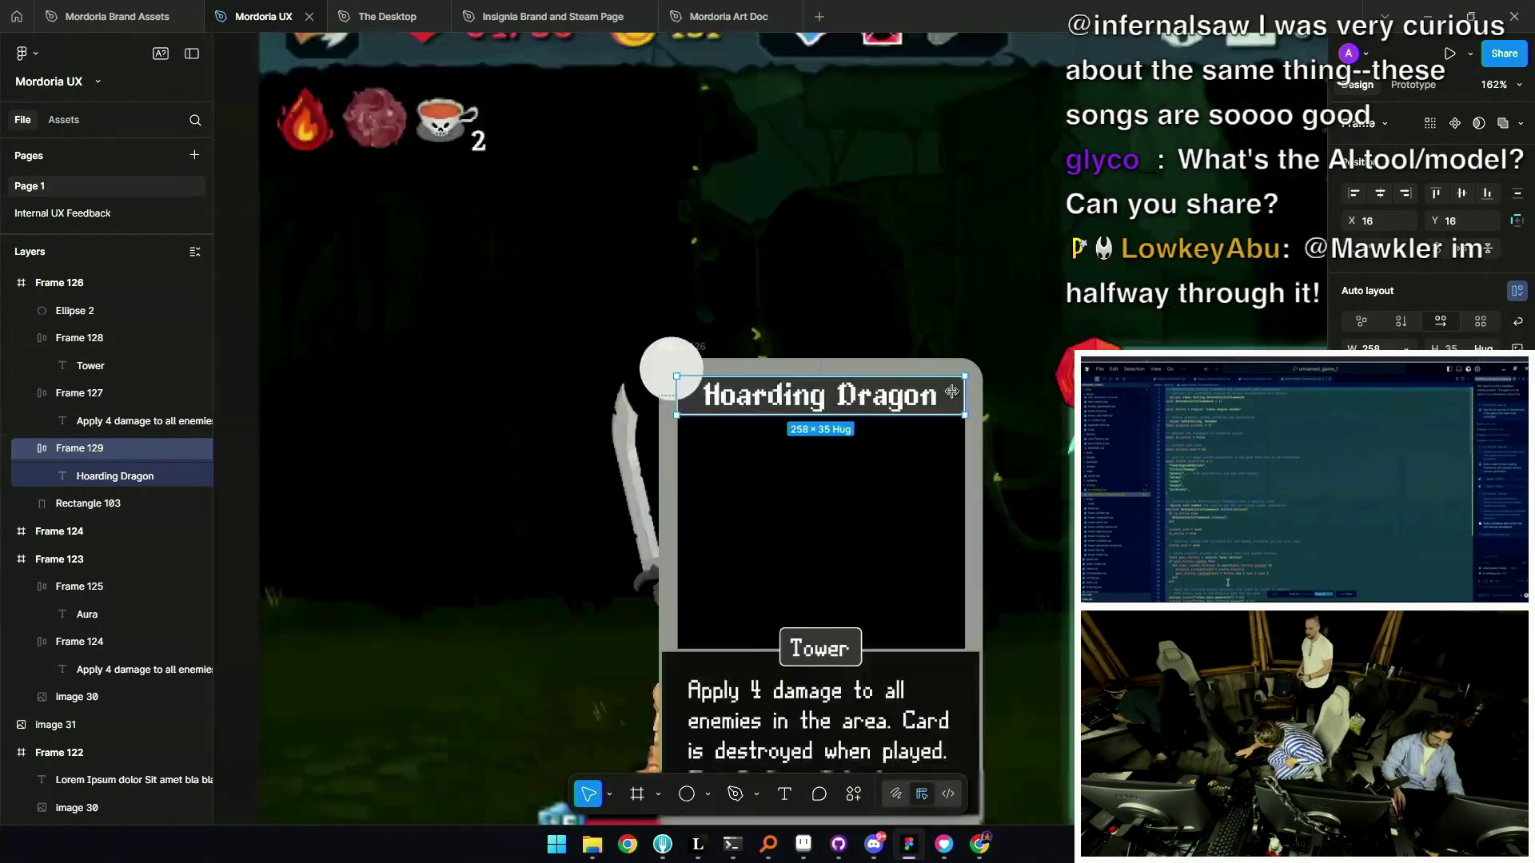
{"action": "left_click", "coordinate": [511, 435]}
{"action": "key", "text": "ctrl+z"}
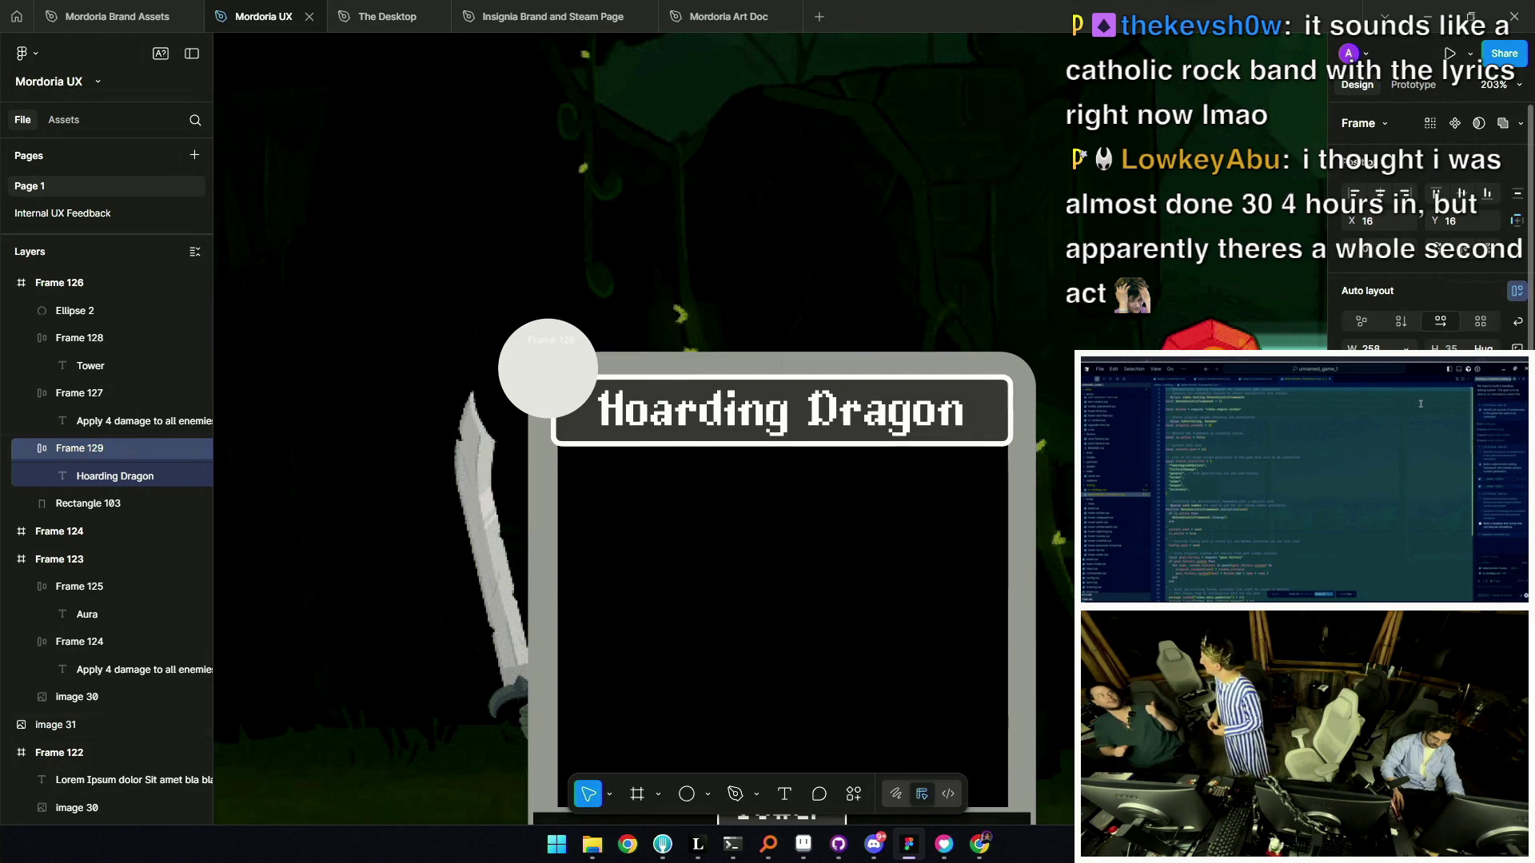
{"action": "scroll", "coordinate": [800, 399], "scroll_direction": "down", "scroll_amount": 10}
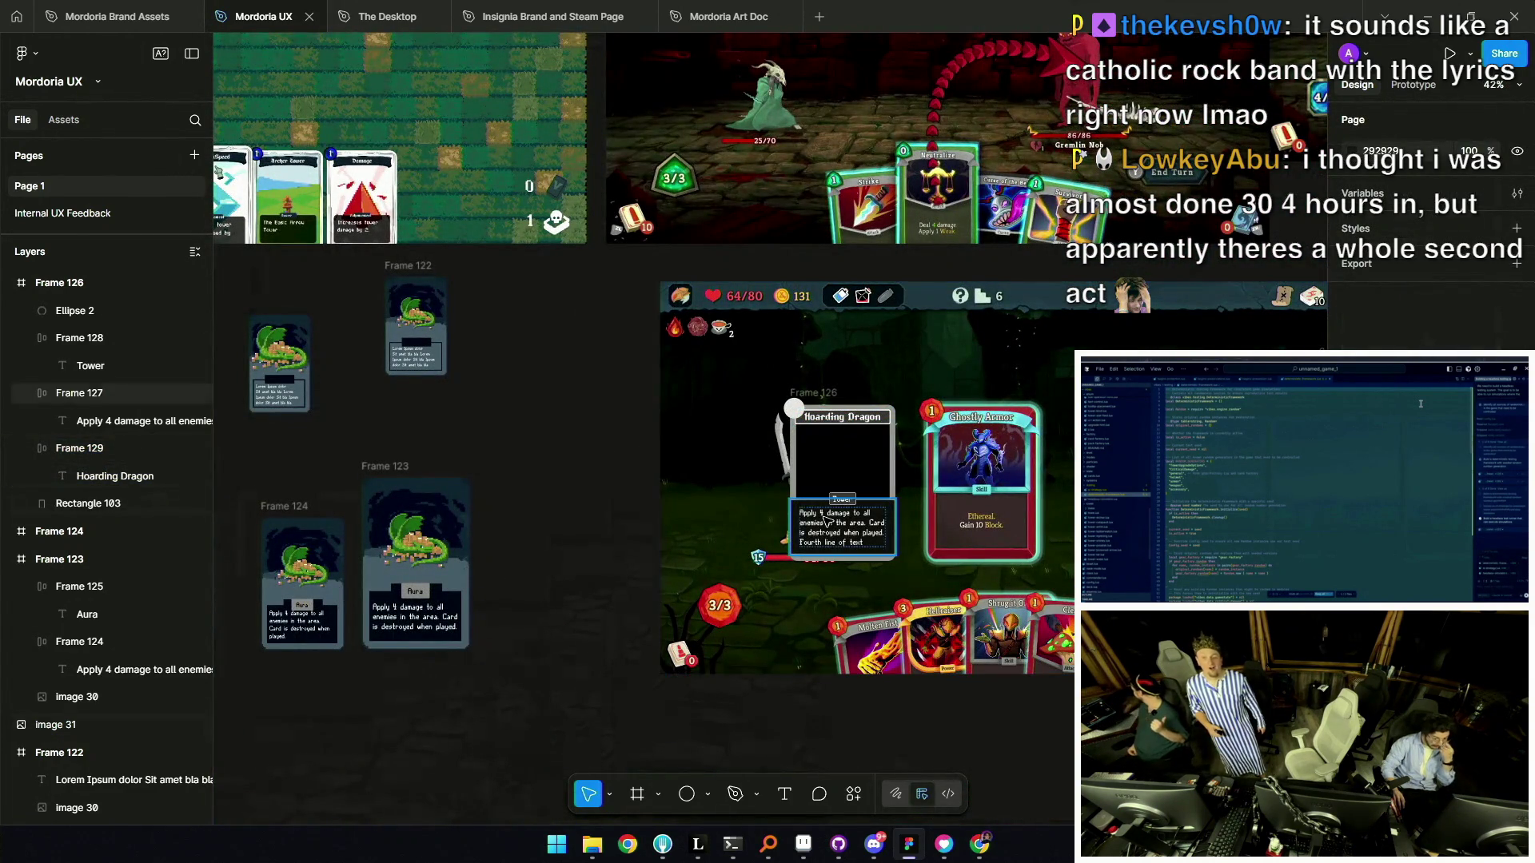
Widen the Tower tag from 74 to 144.
{"action": "scroll", "coordinate": [839, 518], "scroll_direction": "up", "scroll_amount": 5}
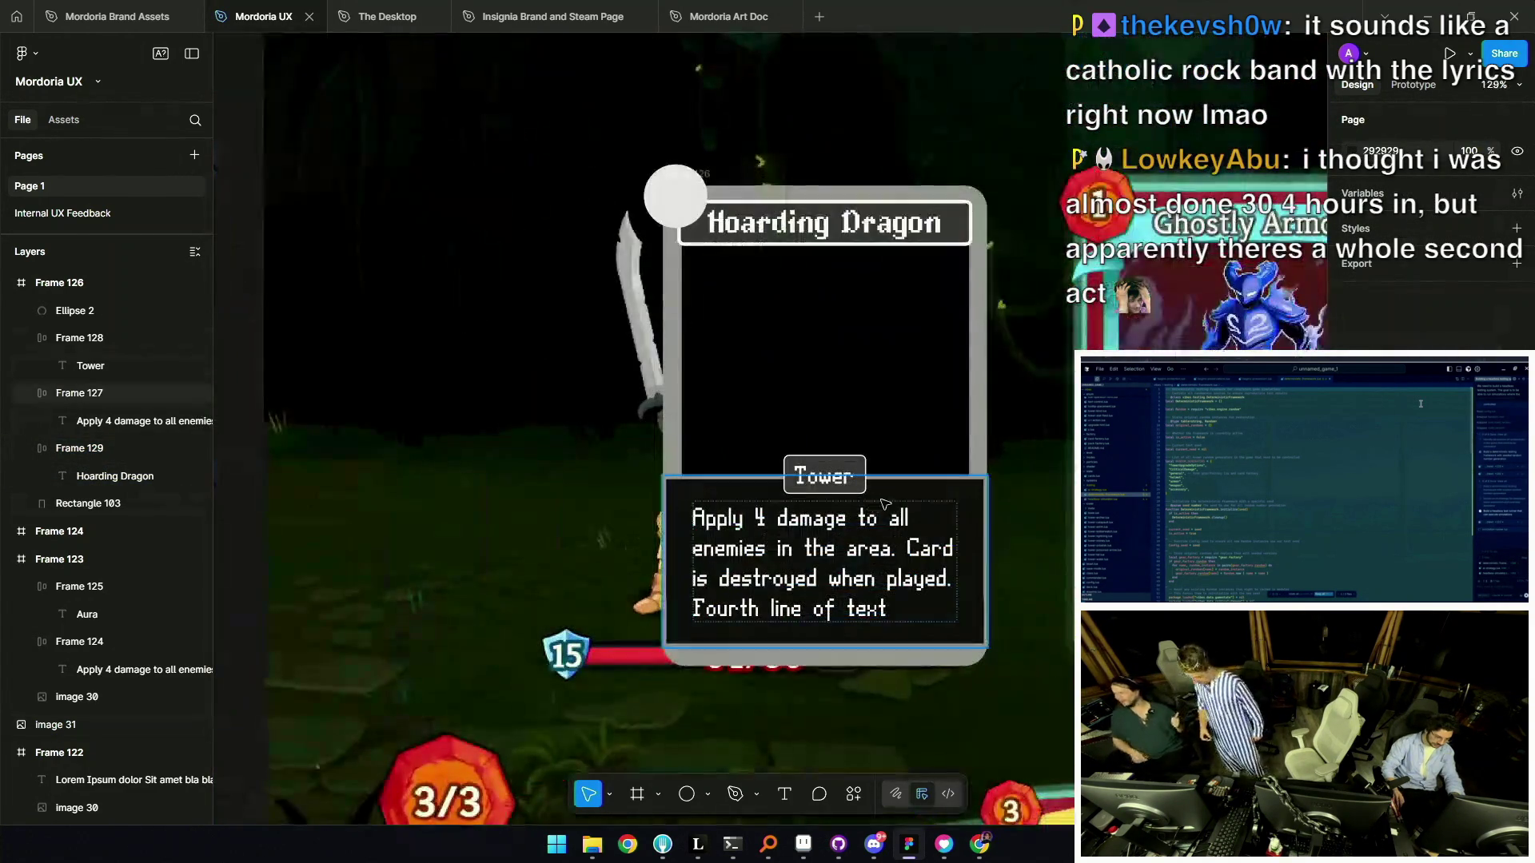
{"action": "left_click", "coordinate": [971, 499]}
{"action": "left_click_drag", "start_coordinate": [898, 452], "coordinate": [825, 490]}
{"action": "left_click", "coordinate": [784, 497]}
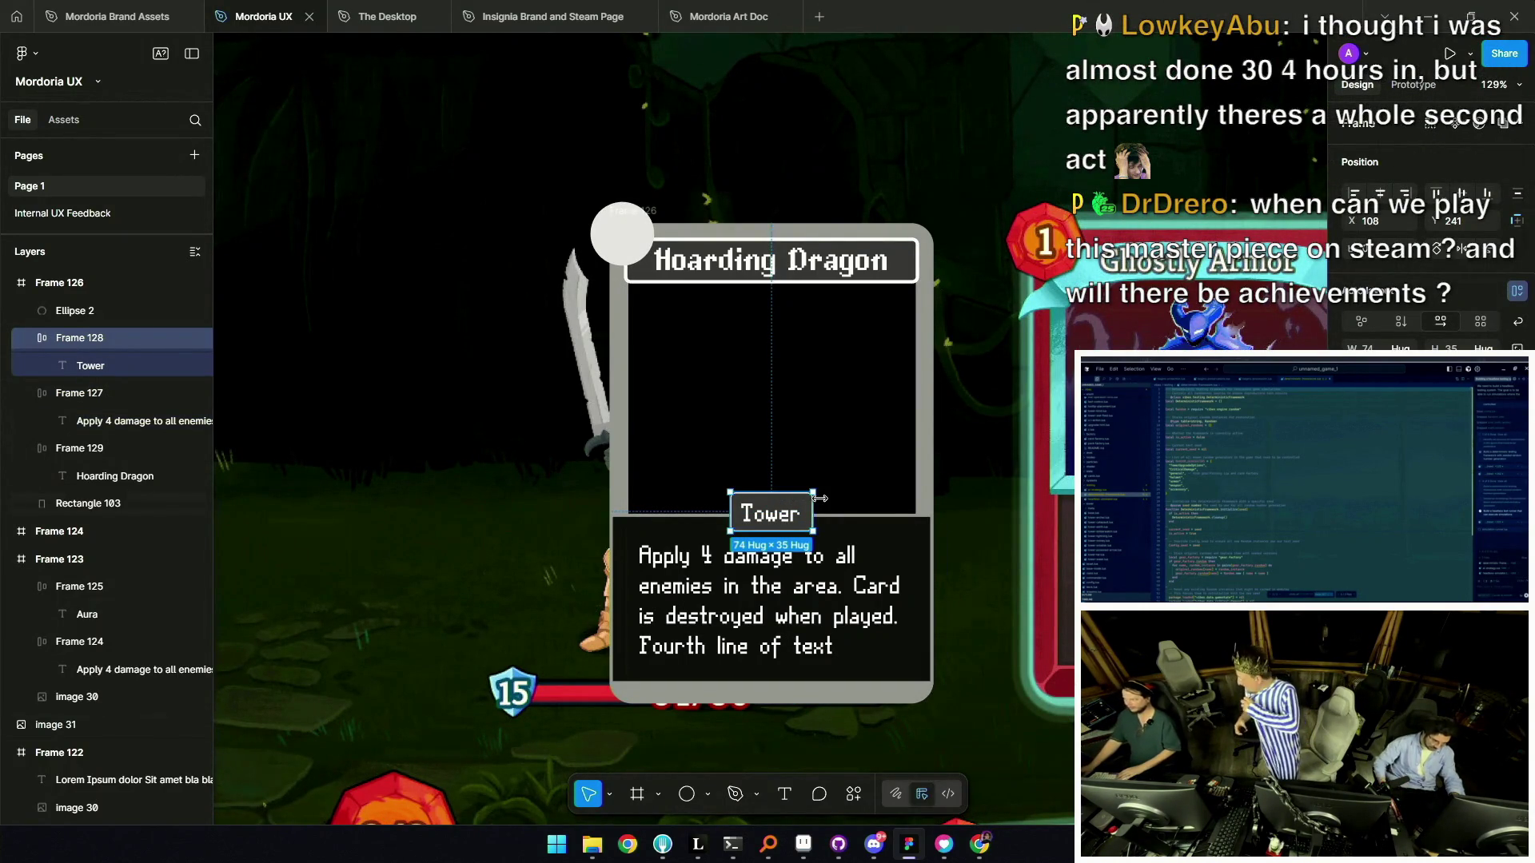
{"action": "scroll", "coordinate": [819, 498], "scroll_direction": "down", "scroll_amount": 5}
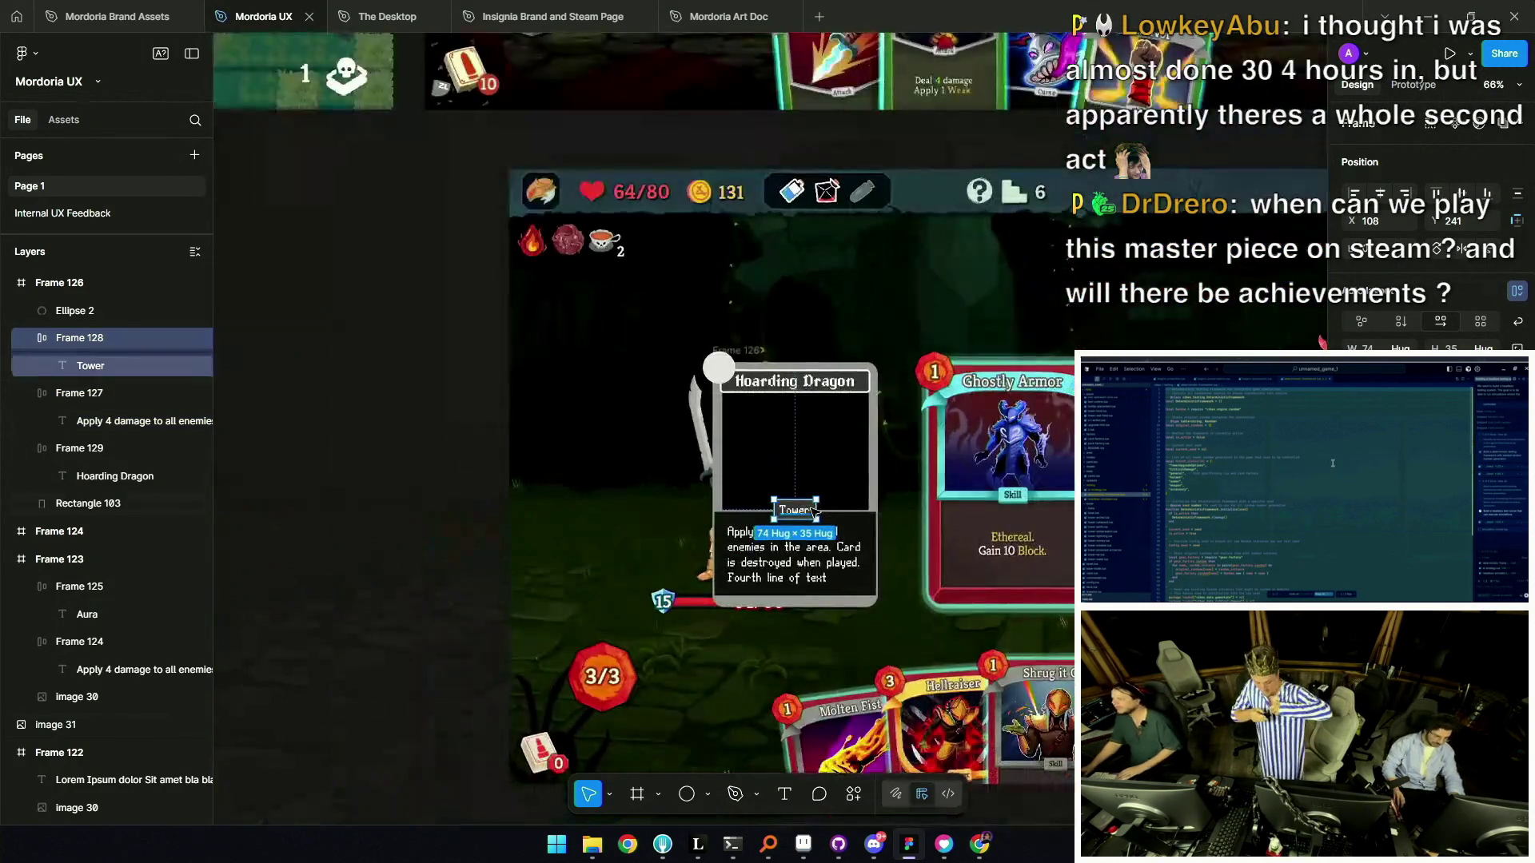
{"action": "scroll", "coordinate": [666, 473], "scroll_direction": "down", "scroll_amount": 2}
{"action": "scroll", "coordinate": [665, 473], "scroll_direction": "up", "scroll_amount": 5}
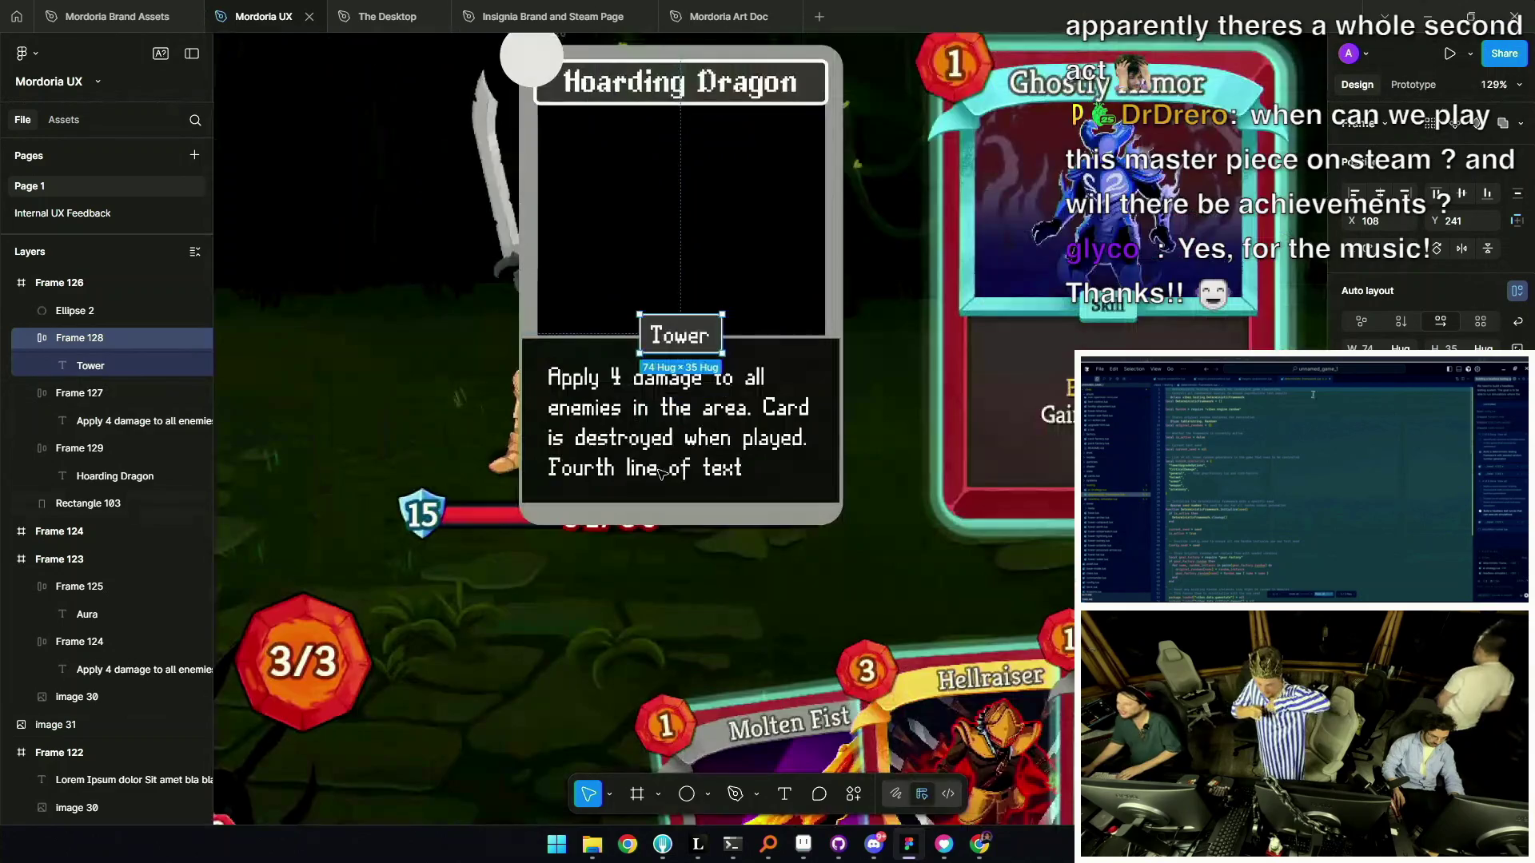
{"action": "scroll", "coordinate": [703, 448], "scroll_direction": "down", "scroll_amount": 3}
{"action": "scroll", "coordinate": [715, 438], "scroll_direction": "up", "scroll_amount": 2}
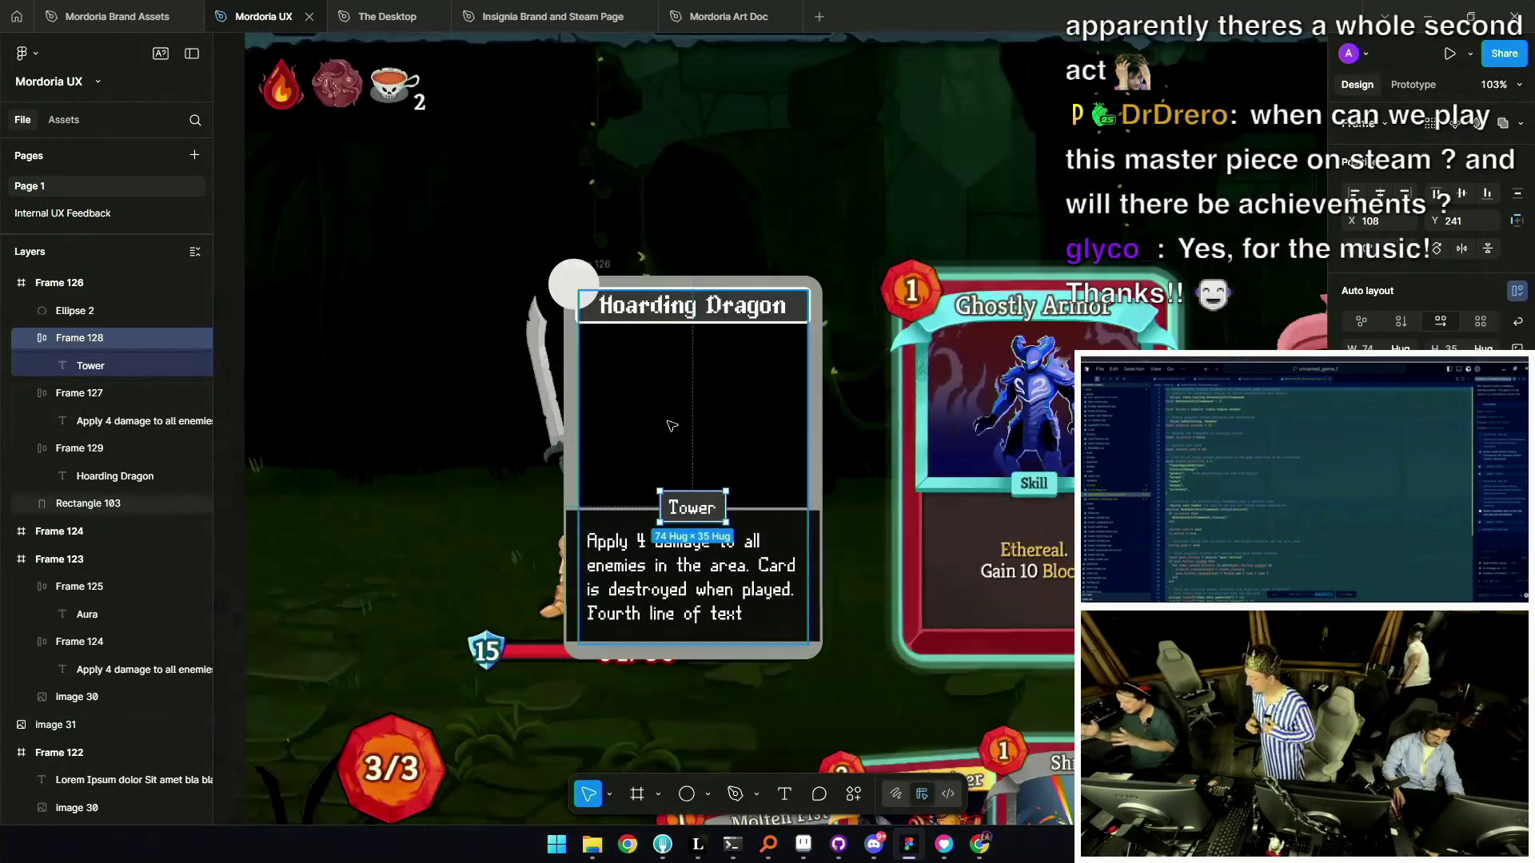
{"action": "scroll", "coordinate": [719, 510], "scroll_direction": "up", "scroll_amount": 5}
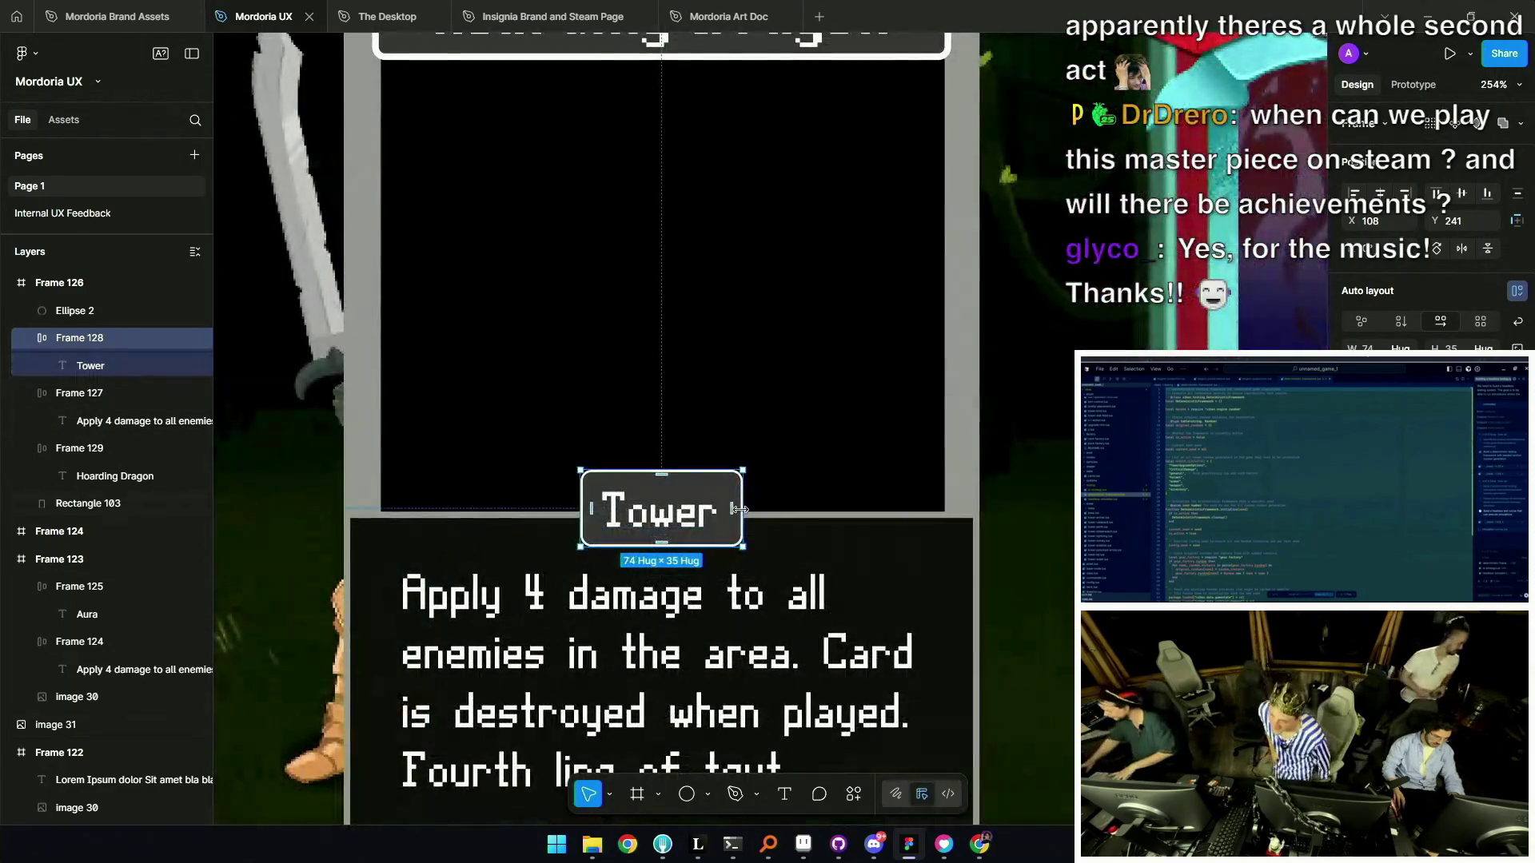
{"action": "left_click_drag", "start_coordinate": [743, 510], "coordinate": [820, 509]}
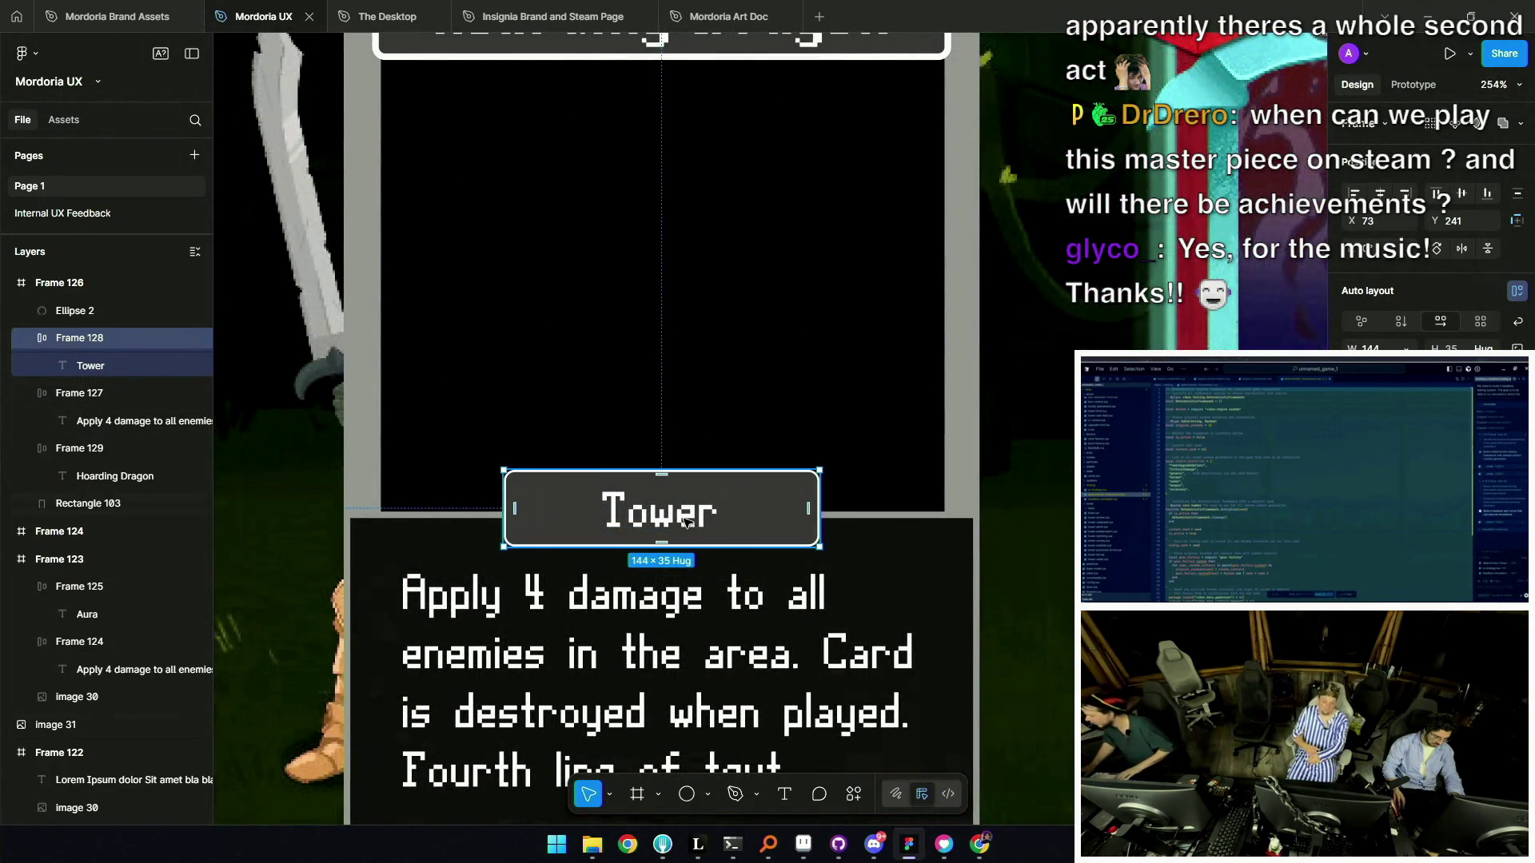
Draw a small 16×16 circle icon at the Tower tag's left end.
{"action": "scroll", "coordinate": [670, 494], "scroll_direction": "up", "scroll_amount": 2}
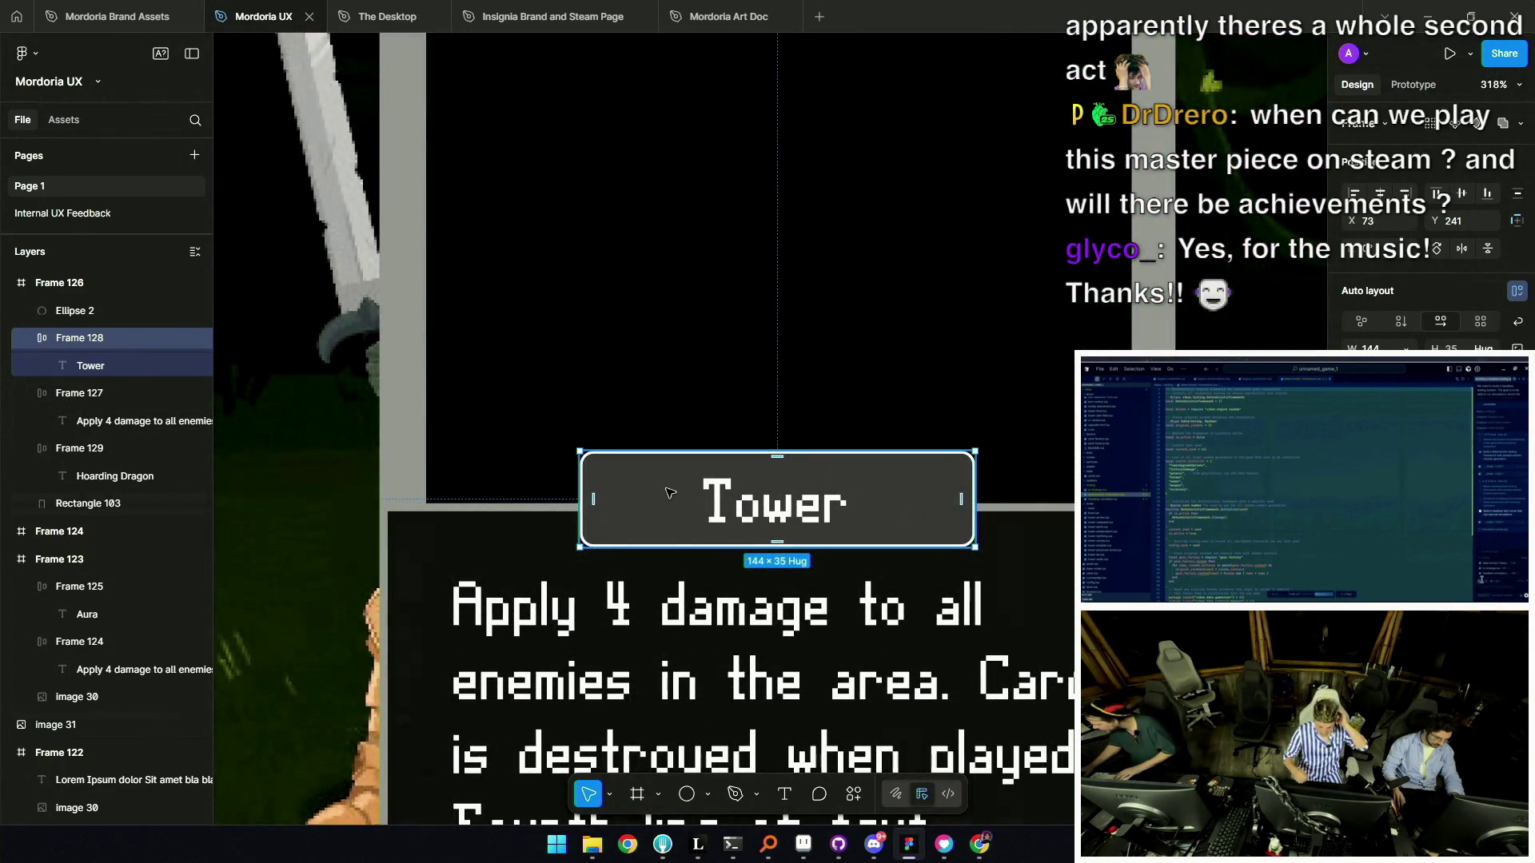
{"action": "scroll", "coordinate": [670, 493], "scroll_direction": "up", "scroll_amount": 2}
{"action": "key", "text": "o"}
{"action": "mouse_move", "coordinate": [621, 471]}
{"action": "left_mouse_down"}
{"action": "mouse_move", "coordinate": [664, 515]}
{"action": "mouse_move", "coordinate": [717, 516]}
{"action": "mouse_move", "coordinate": [578, 419]}
{"action": "mouse_move", "coordinate": [568, 383]}
{"action": "mouse_move", "coordinate": [613, 508]}
{"action": "mouse_move", "coordinate": [717, 502]}
{"action": "mouse_move", "coordinate": [589, 507]}
{"action": "mouse_move", "coordinate": [649, 472]}
{"action": "left_mouse_up"}
{"action": "scroll", "coordinate": [649, 473], "scroll_direction": "down", "scroll_amount": 5}
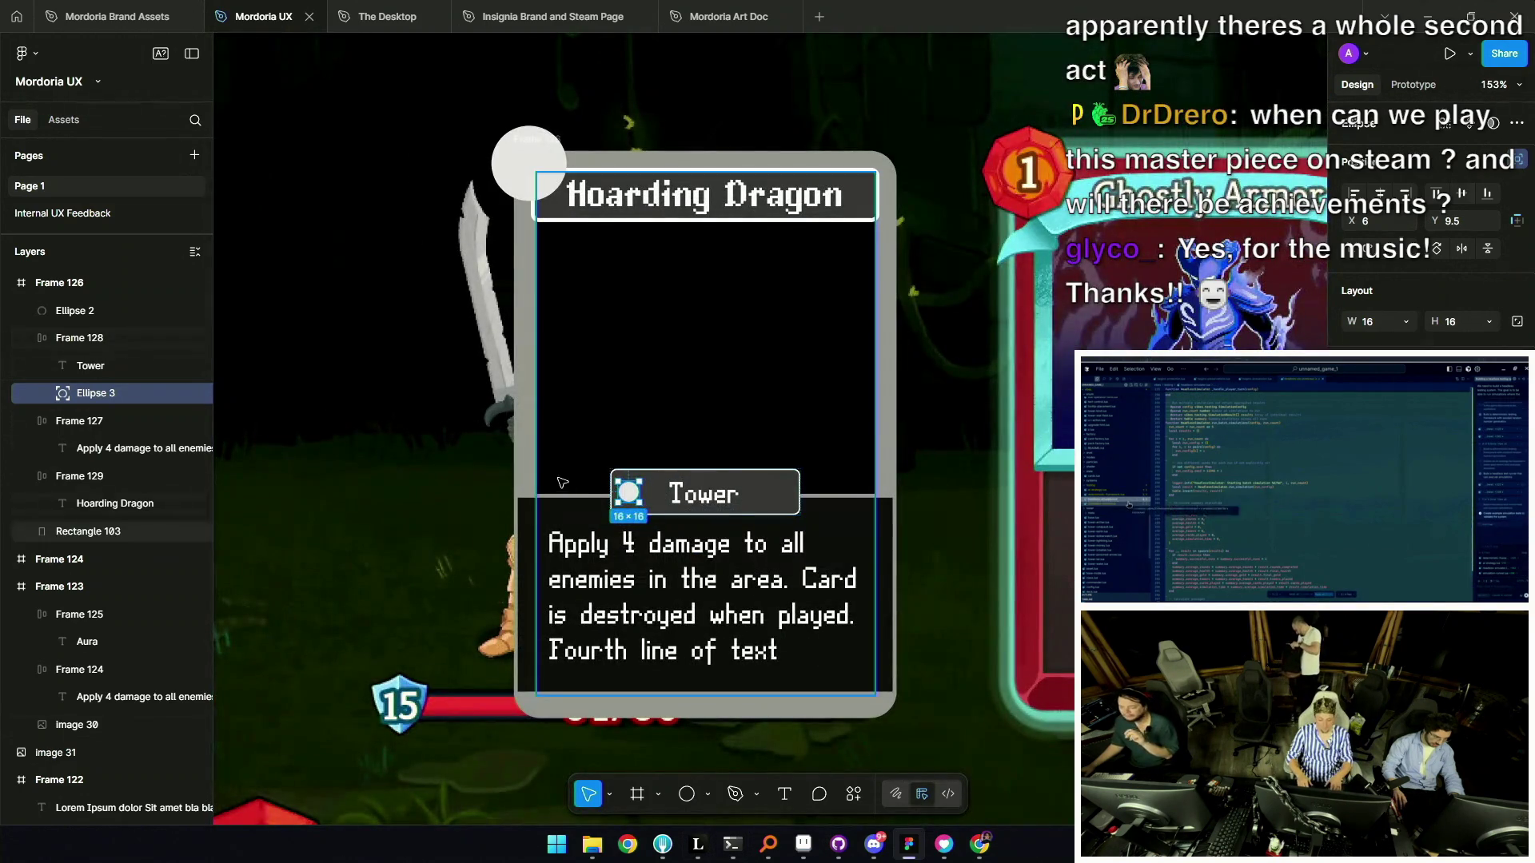
{"action": "double_click", "coordinate": [581, 484]}
{"action": "key", "text": "Escape"}
{"action": "scroll", "coordinate": [668, 440], "scroll_direction": "down", "scroll_amount": 5}
{"action": "key", "text": "Escape"}
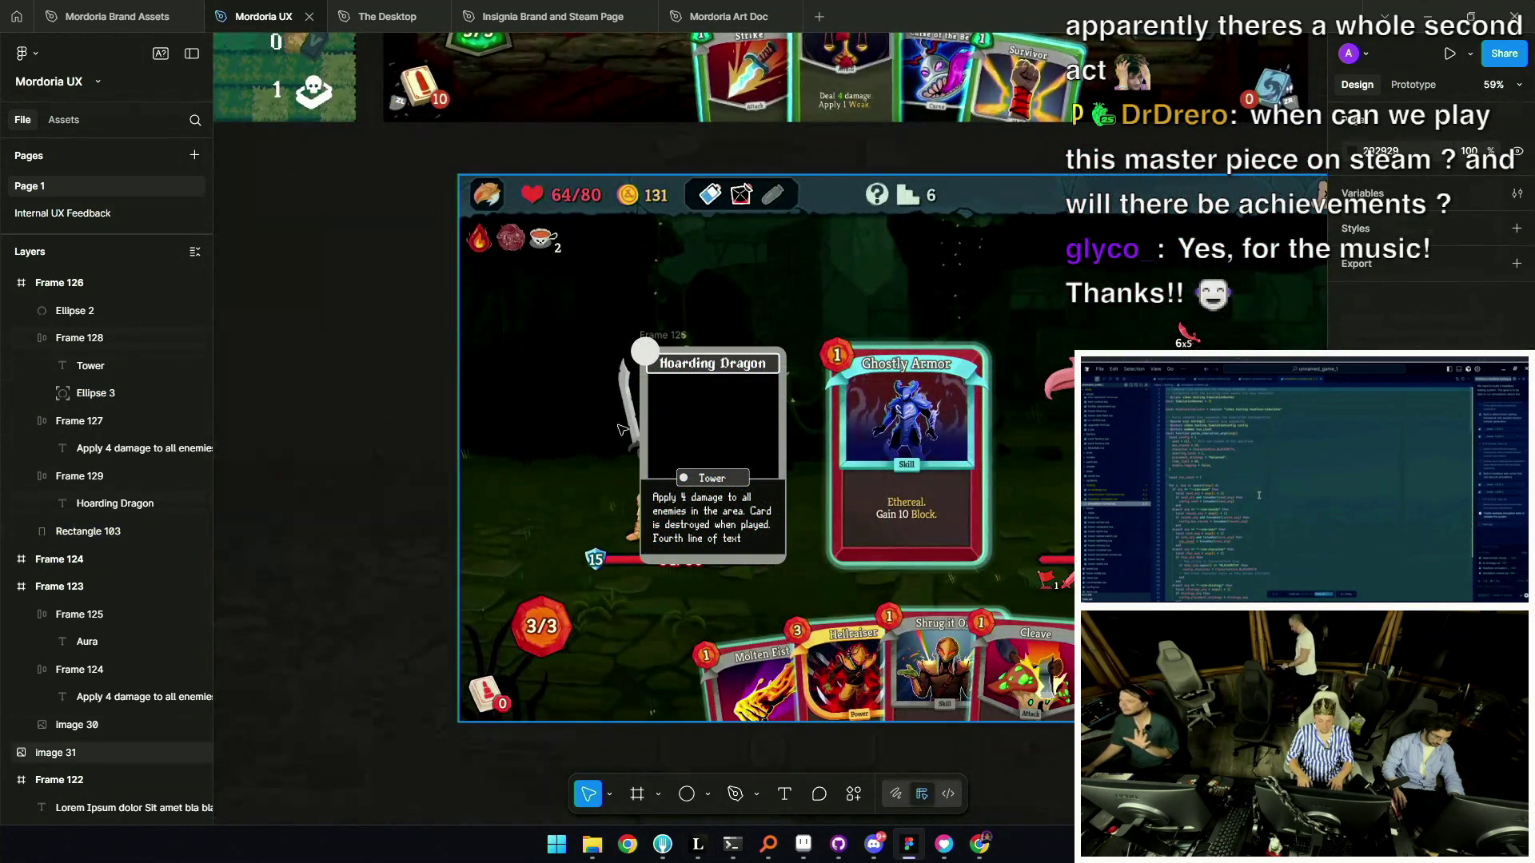
{"action": "scroll", "coordinate": [669, 440], "scroll_direction": "up", "scroll_amount": 5}
{"action": "scroll", "coordinate": [720, 502], "scroll_direction": "down", "scroll_amount": 1}
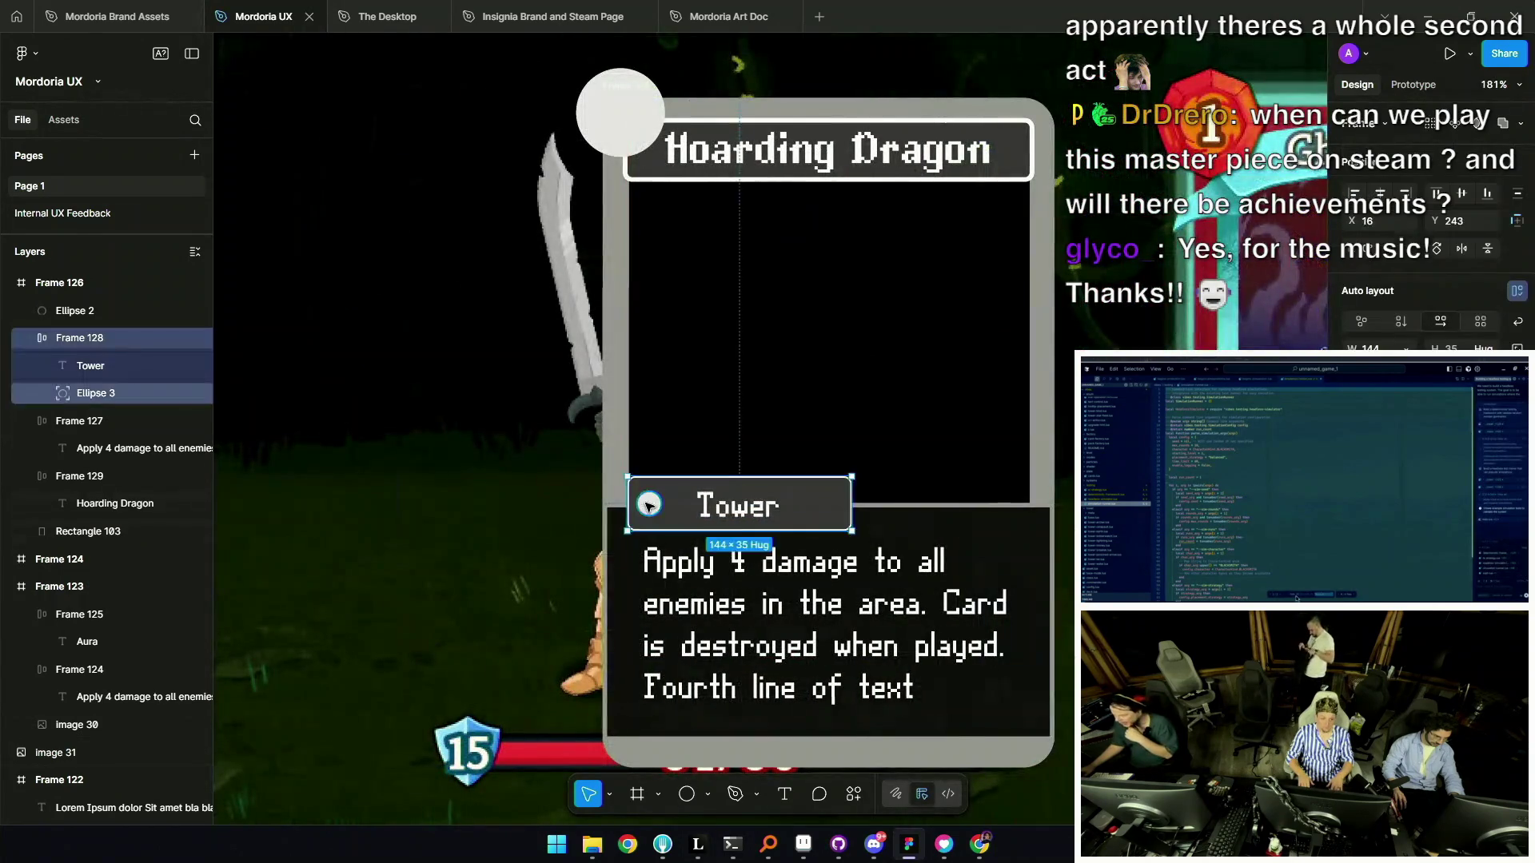
{"action": "left_click", "coordinate": [736, 504]}
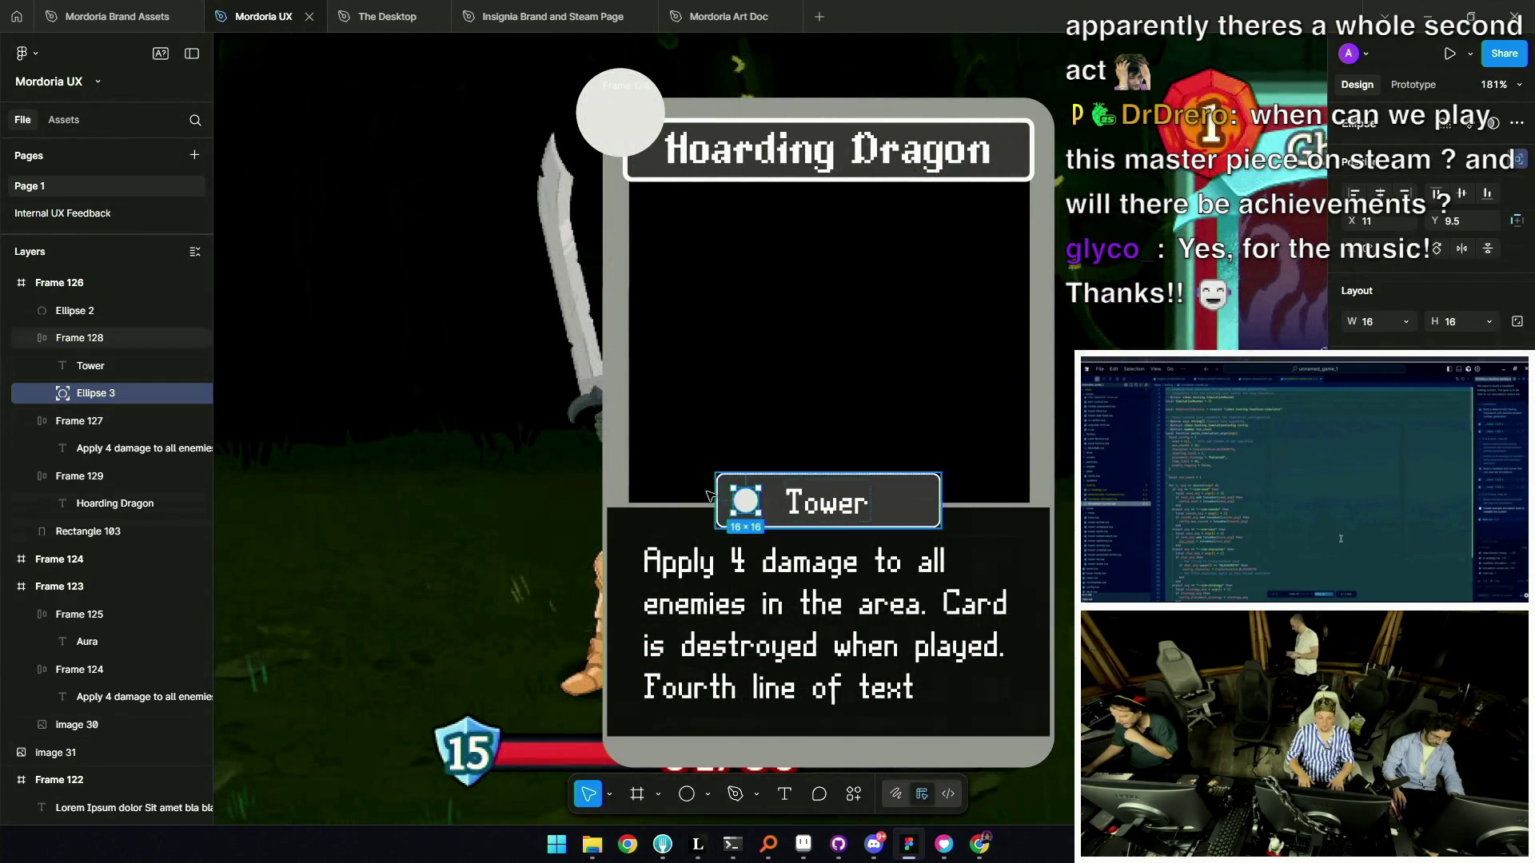
{"action": "scroll", "coordinate": [747, 508], "scroll_direction": "down", "scroll_amount": 5}
{"action": "key", "text": "Escape"}
{"action": "left_click_drag", "start_coordinate": [750, 417], "coordinate": [741, 415]}
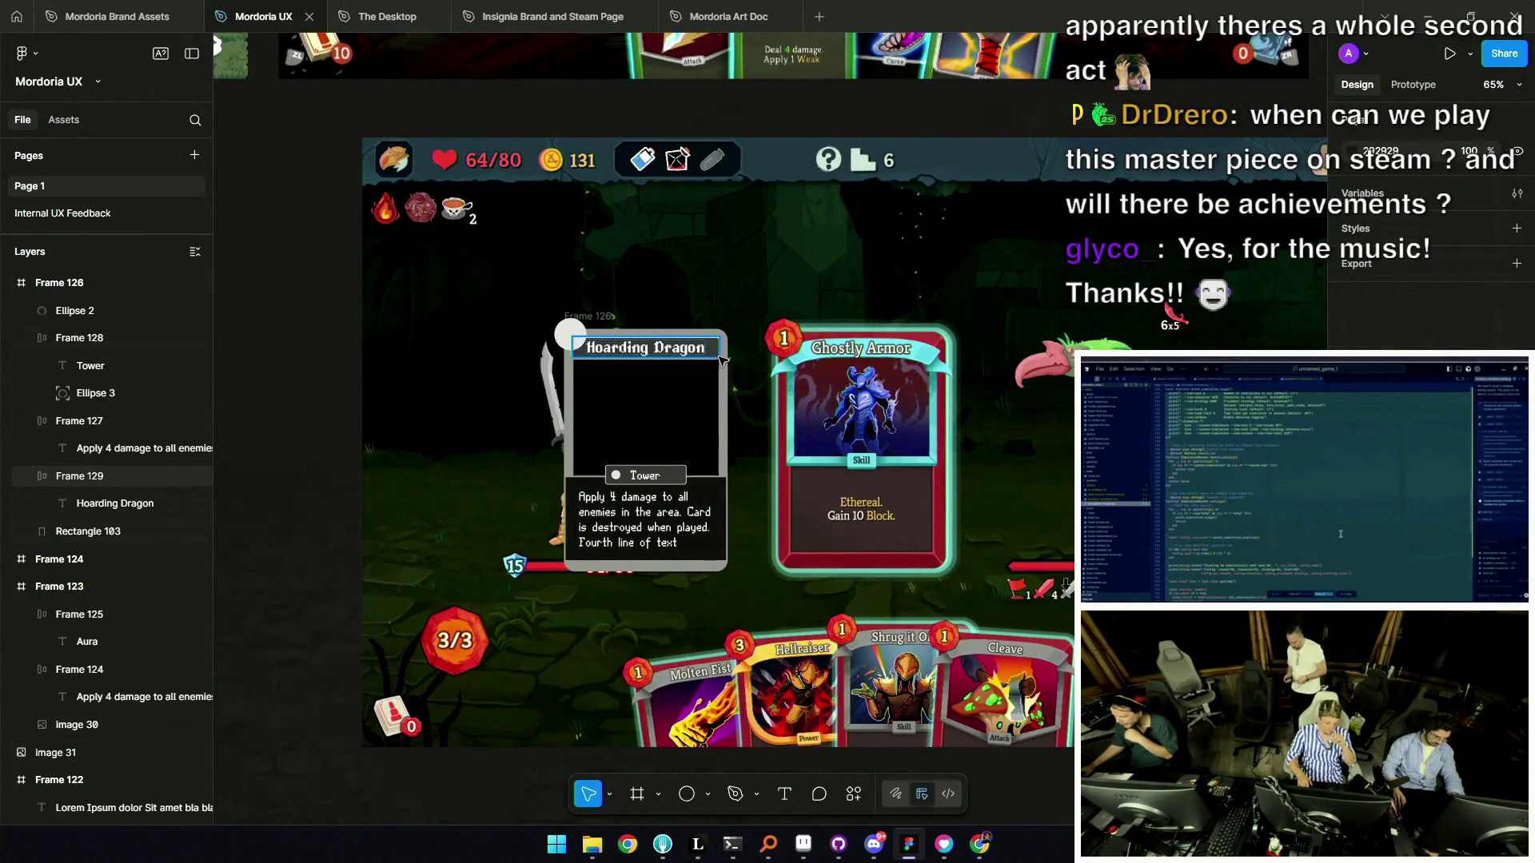
{"action": "scroll", "coordinate": [660, 433], "scroll_direction": "down", "scroll_amount": 3}
{"action": "scroll", "coordinate": [592, 428], "scroll_direction": "down", "scroll_amount": 2}
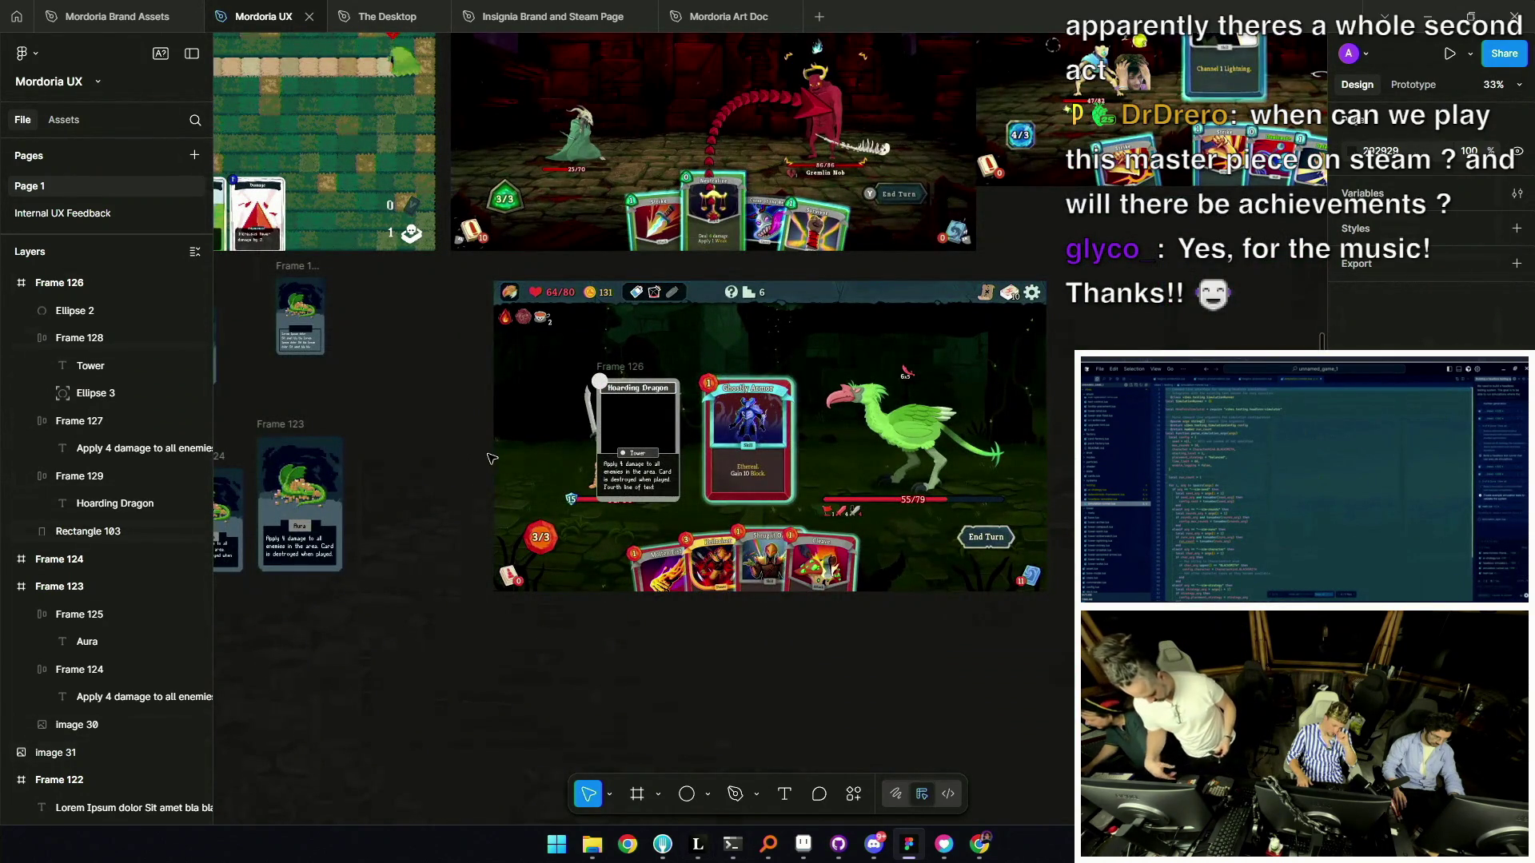
{"action": "scroll", "coordinate": [657, 466], "scroll_direction": "up", "scroll_amount": 8}
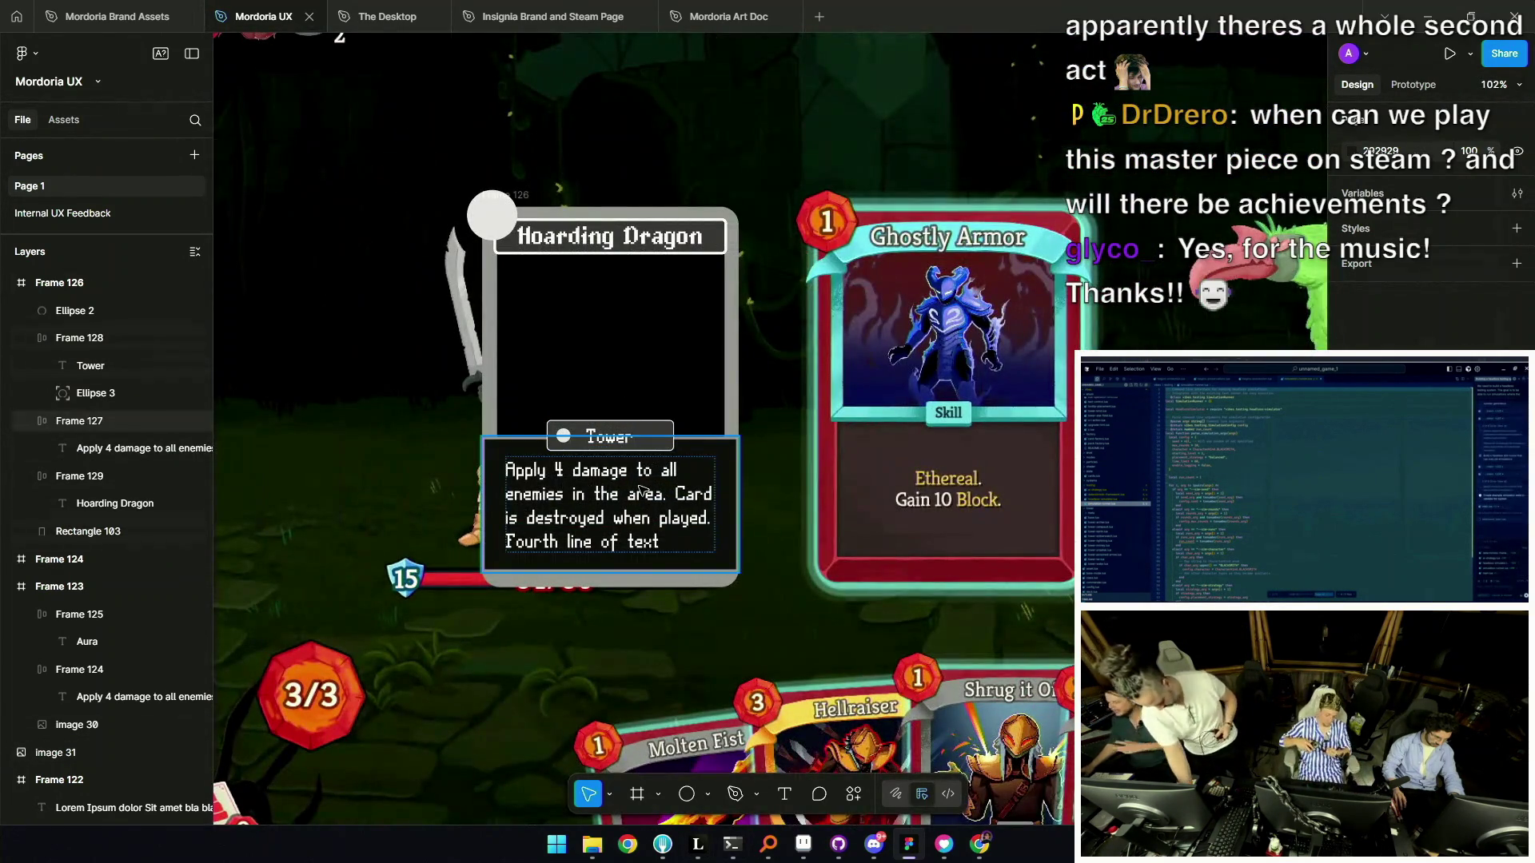
{"action": "left_click_drag", "start_coordinate": [642, 488], "coordinate": [645, 510]}
{"action": "key", "text": "ctrl+z"}
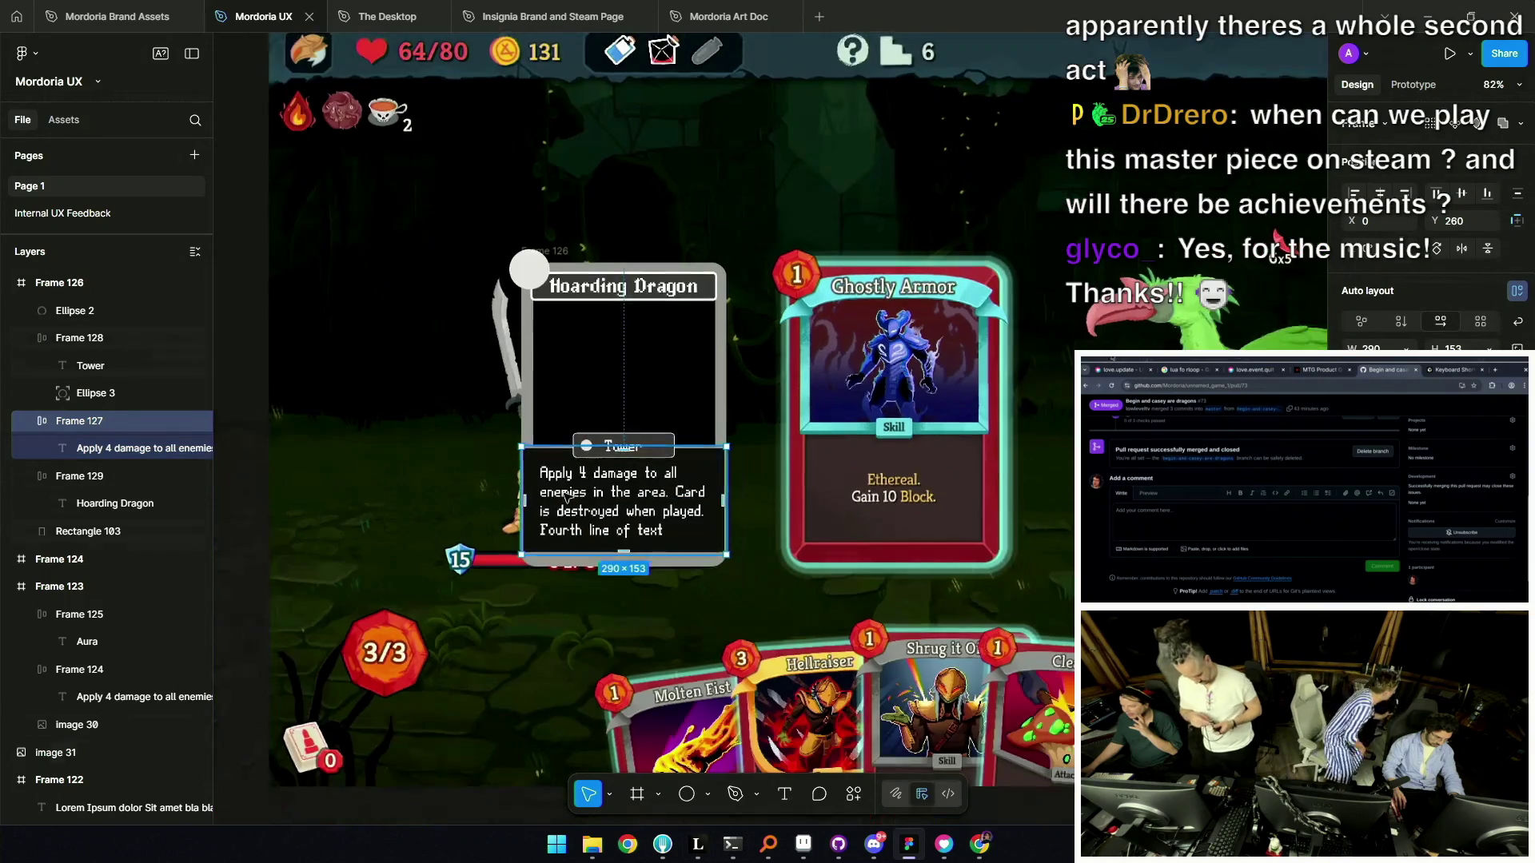
{"action": "scroll", "coordinate": [1333, 495], "scroll_direction": "down", "scroll_amount": 2}
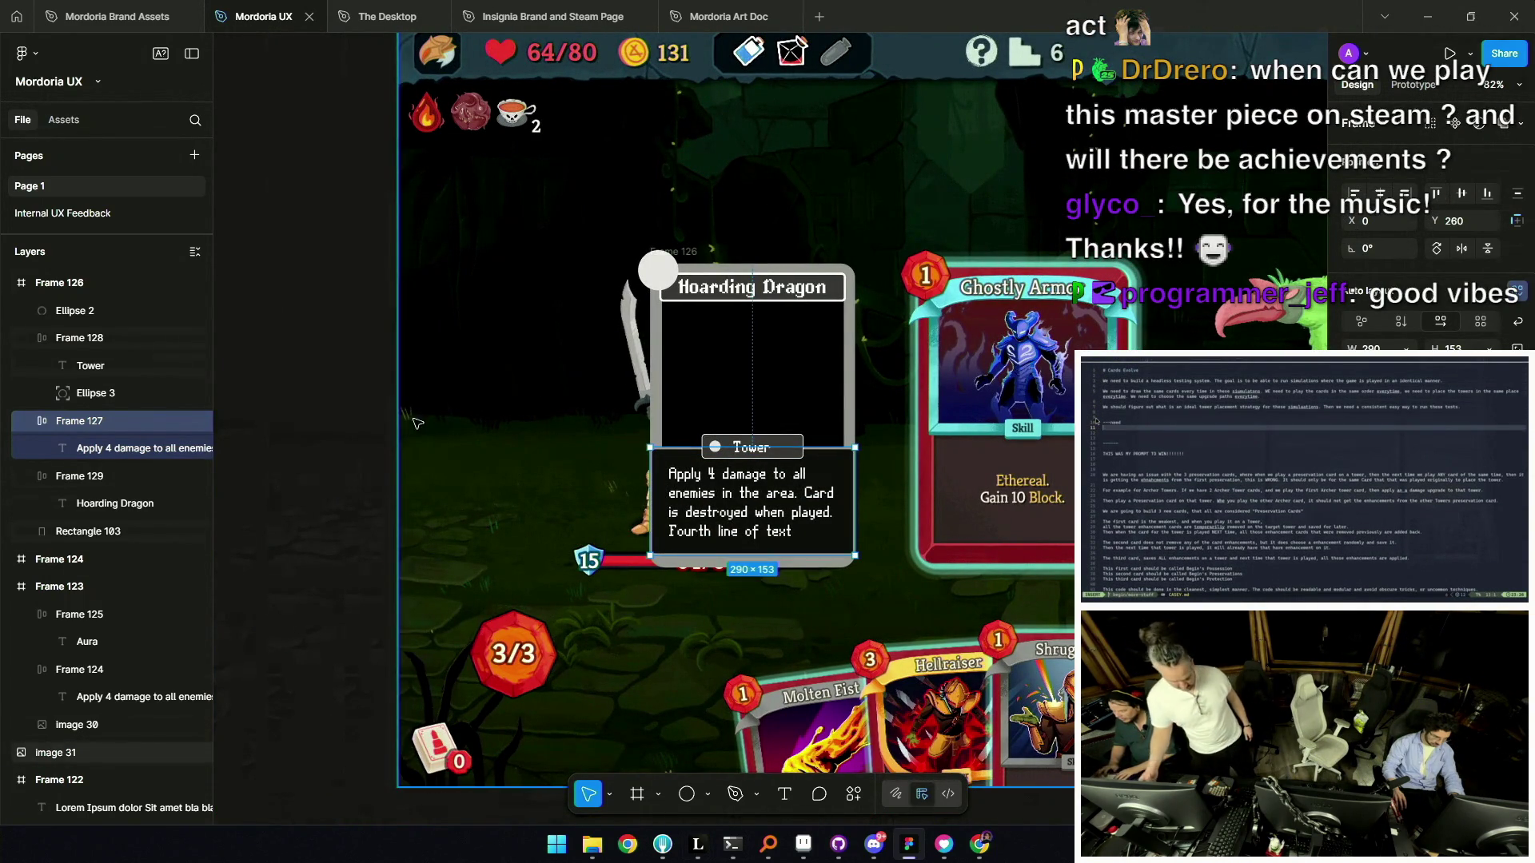
{"action": "key", "text": "Escape"}
{"action": "scroll", "coordinate": [786, 434], "scroll_direction": "down", "scroll_amount": 2}
{"action": "scroll", "coordinate": [786, 434], "scroll_direction": "down", "scroll_amount": 3}
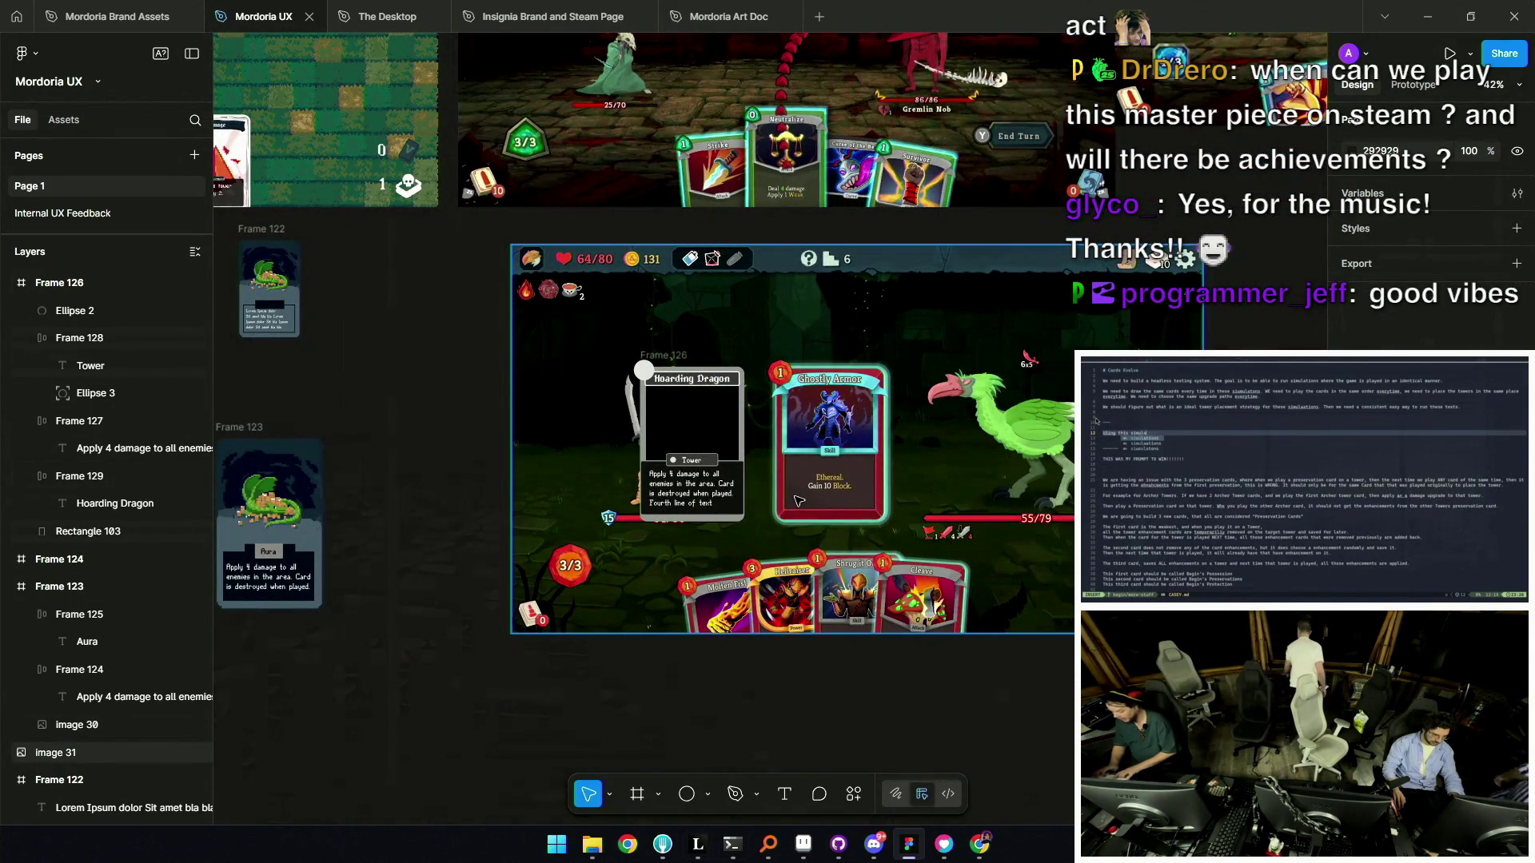
{"action": "scroll", "coordinate": [744, 476], "scroll_direction": "up", "scroll_amount": 5}
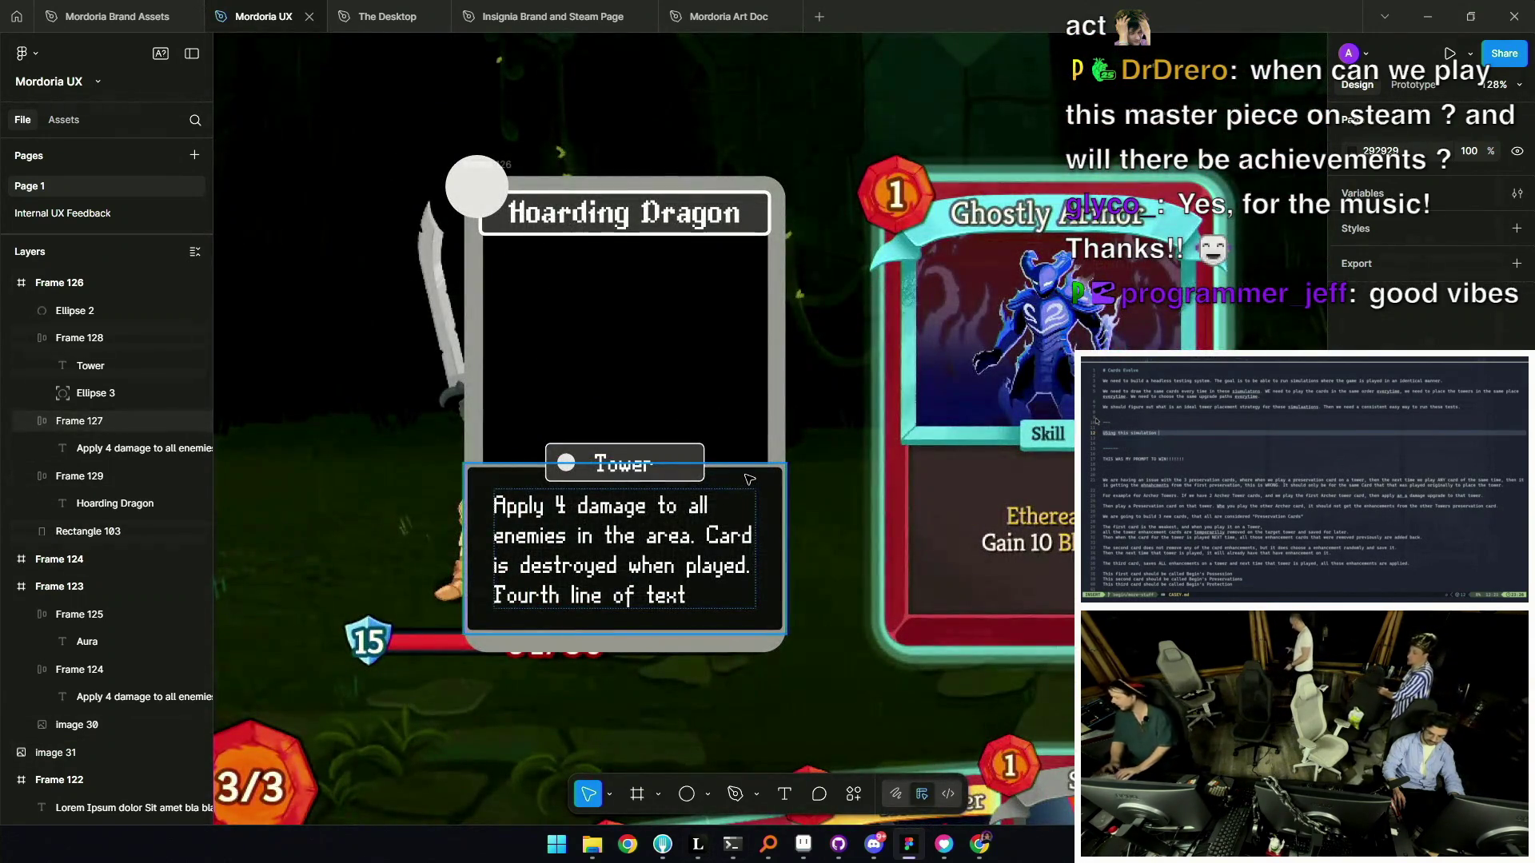
{"action": "left_click", "coordinate": [749, 479]}
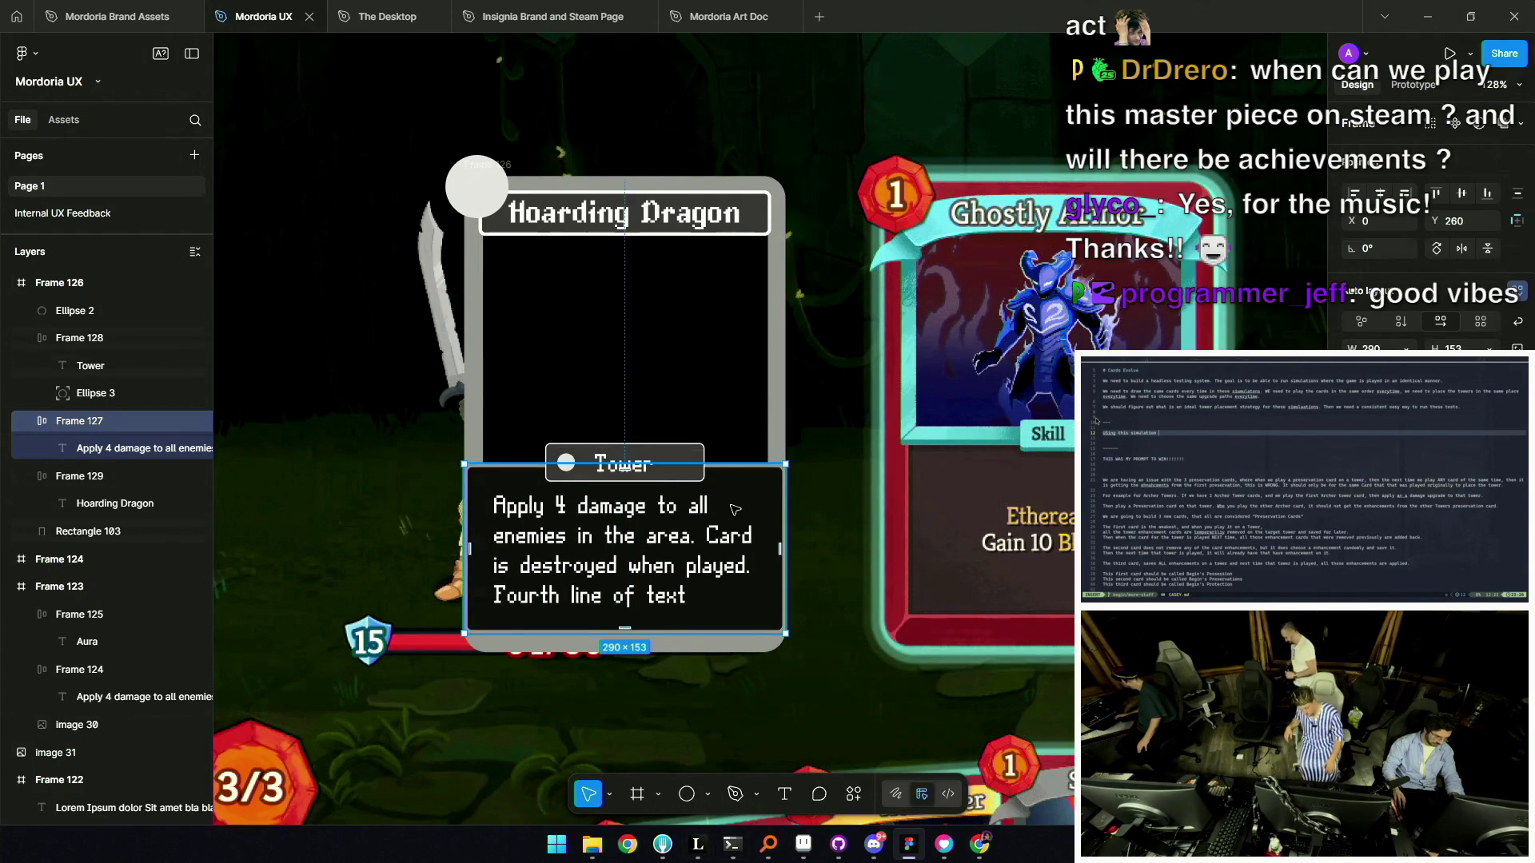
{"action": "left_click", "coordinate": [710, 373]}
{"action": "key", "text": "minus"}
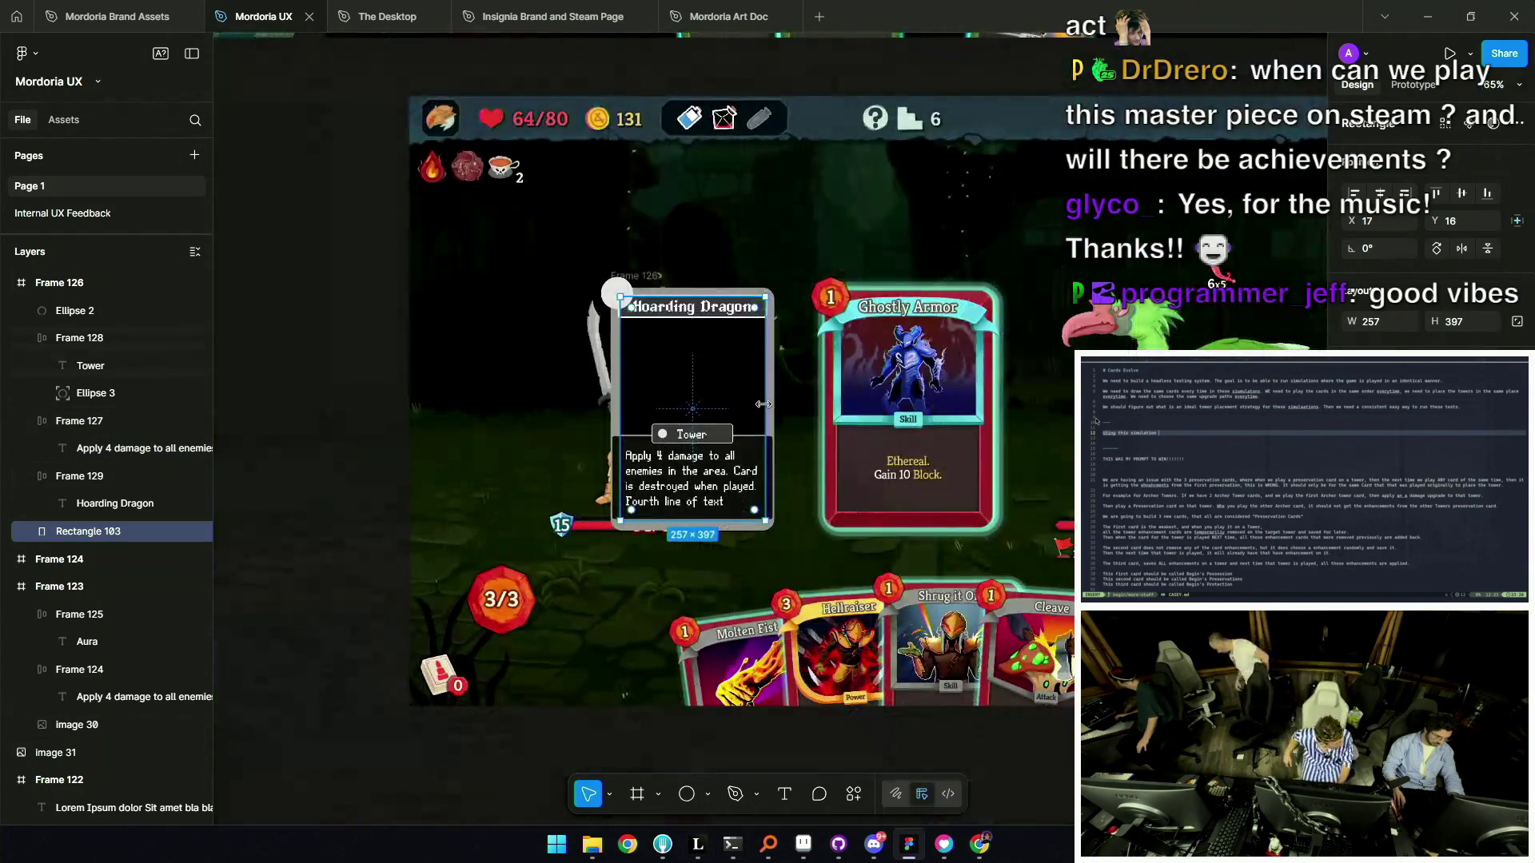
{"action": "left_click", "coordinate": [363, 420]}
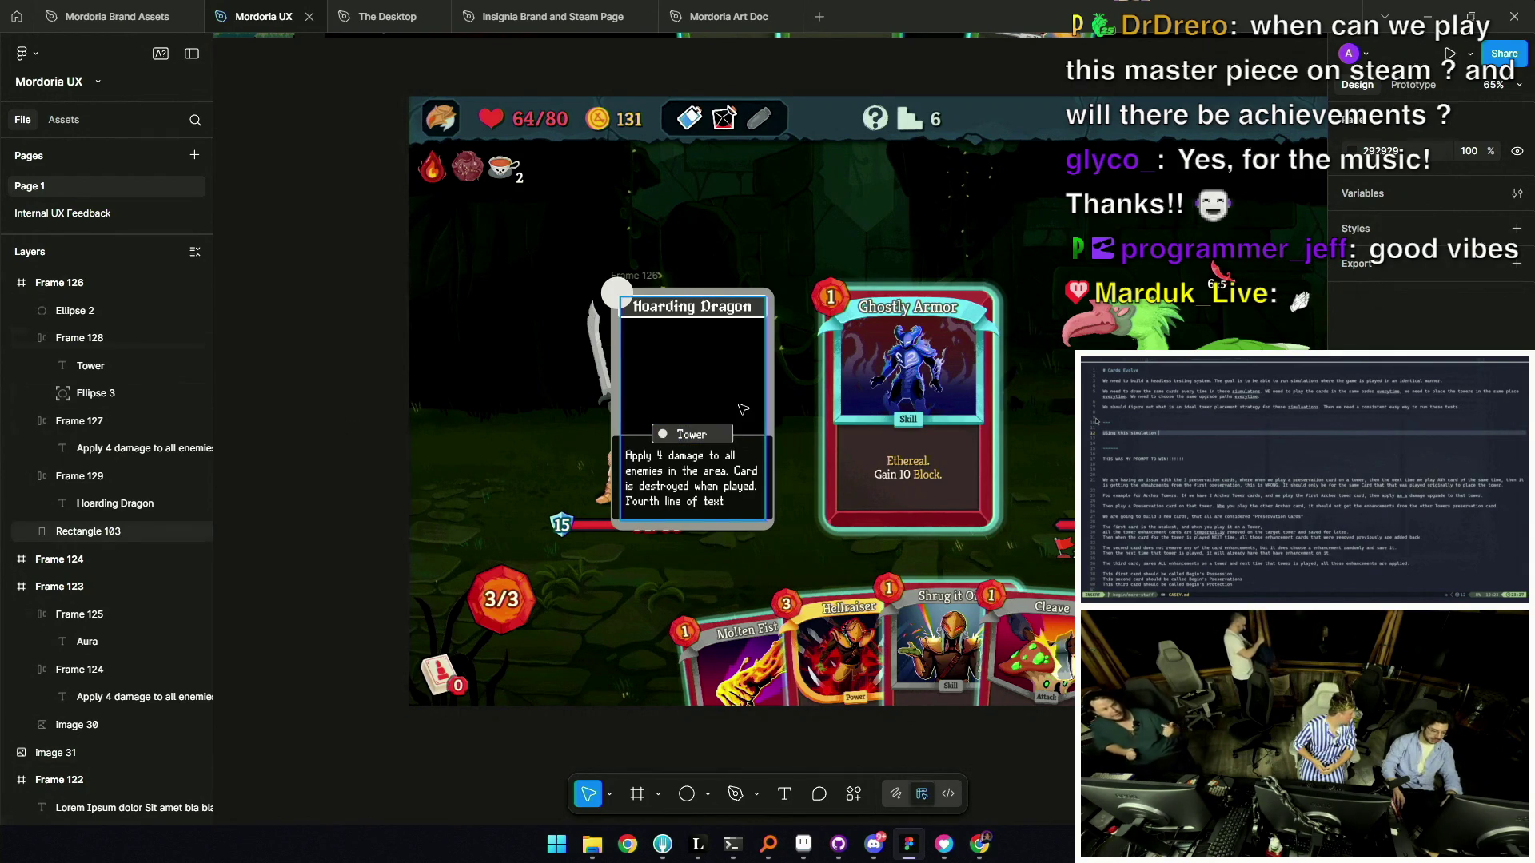
{"action": "scroll", "coordinate": [743, 409], "scroll_direction": "down", "scroll_amount": 3}
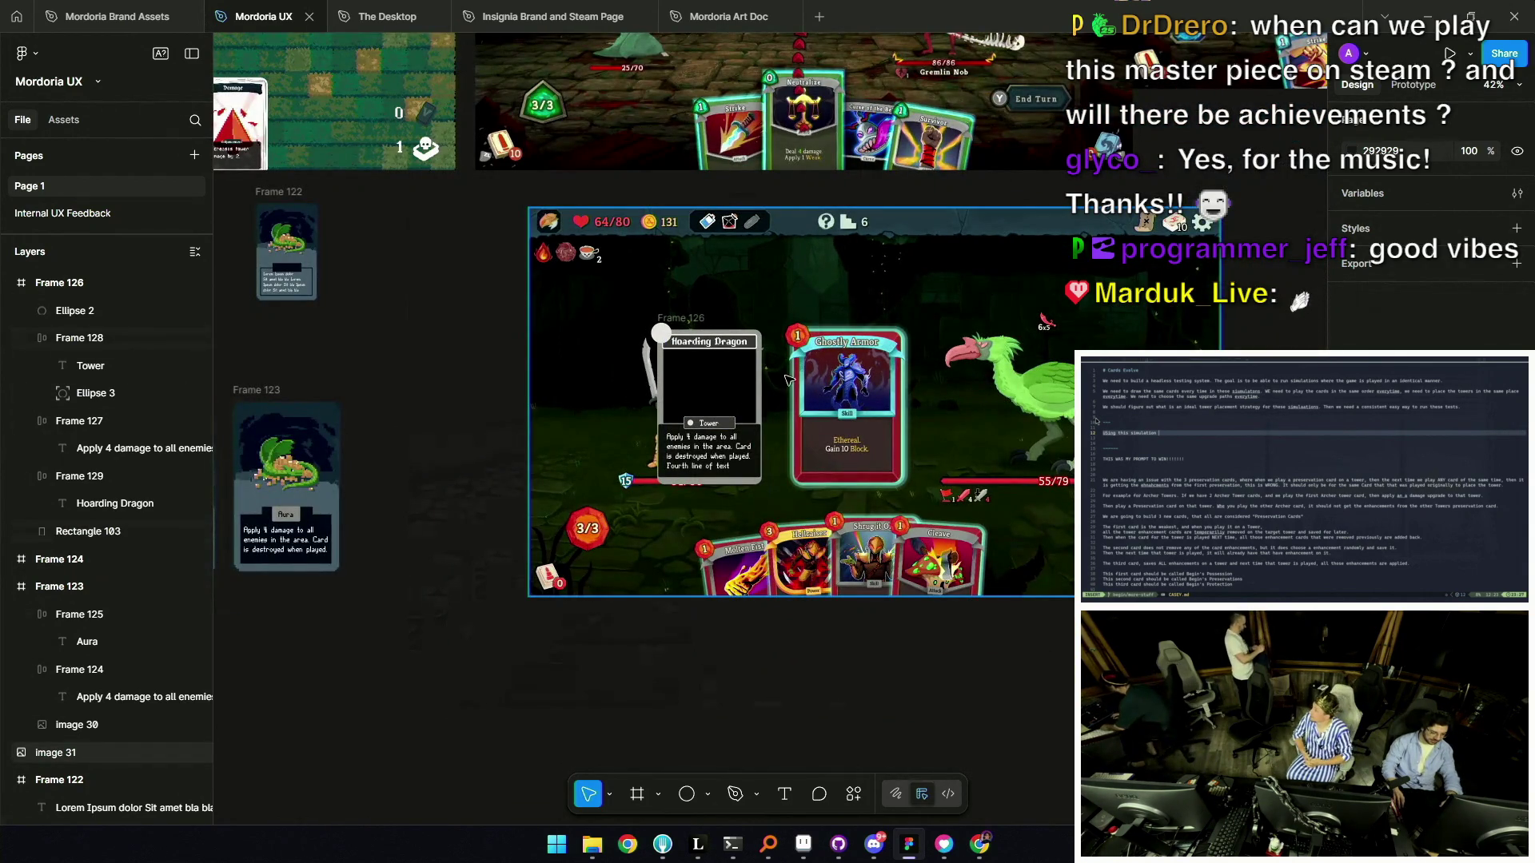
{"action": "scroll", "coordinate": [786, 379], "scroll_direction": "up", "scroll_amount": 3}
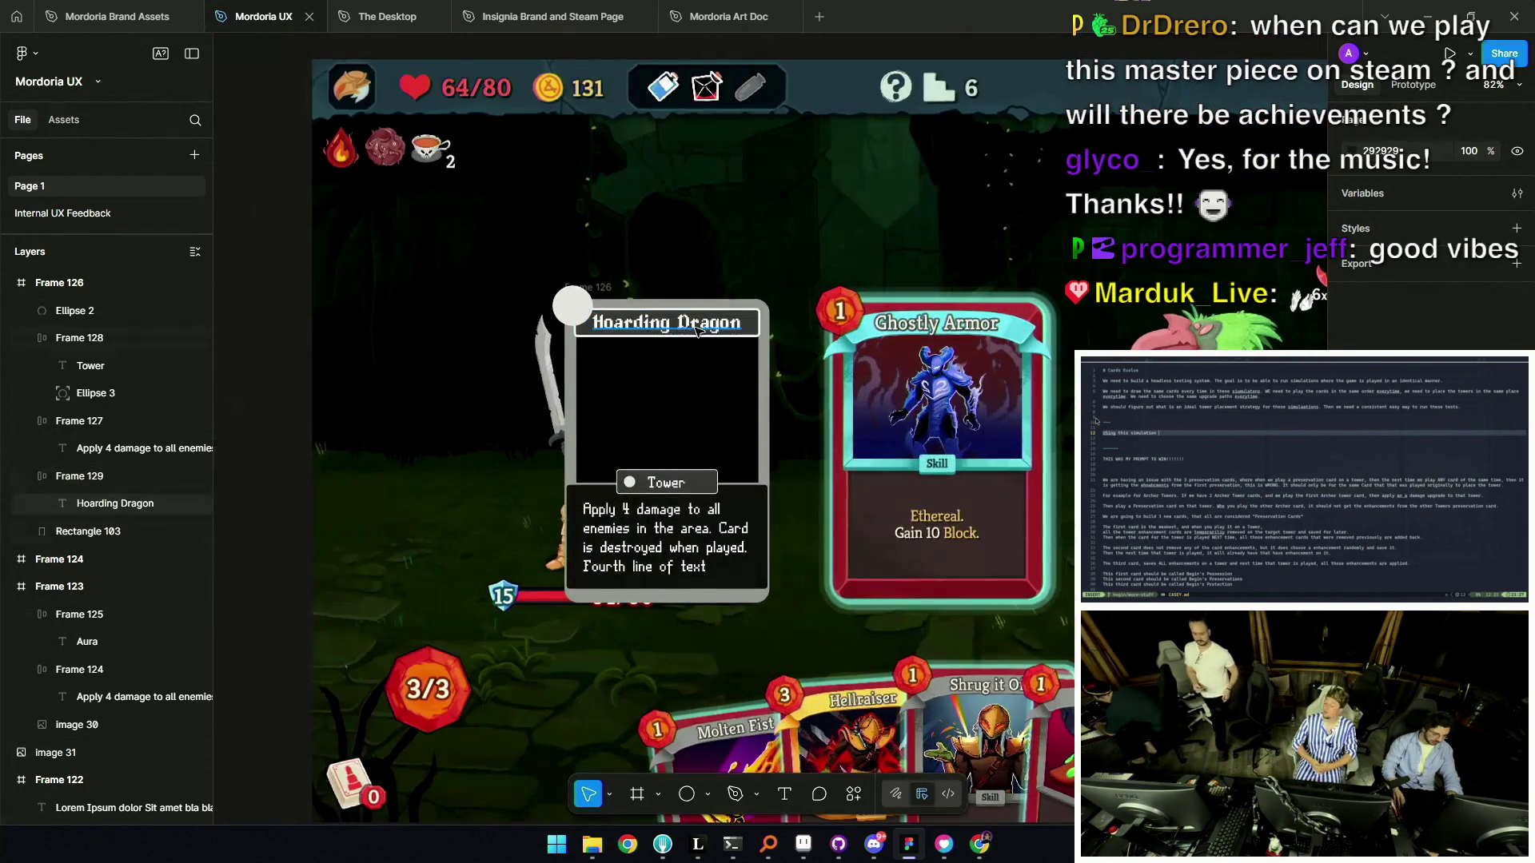
{"action": "scroll", "coordinate": [687, 328], "scroll_direction": "up", "scroll_amount": 4}
{"action": "double_click", "coordinate": [689, 324]}
{"action": "left_click_drag", "start_coordinate": [795, 319], "coordinate": [803, 320]}
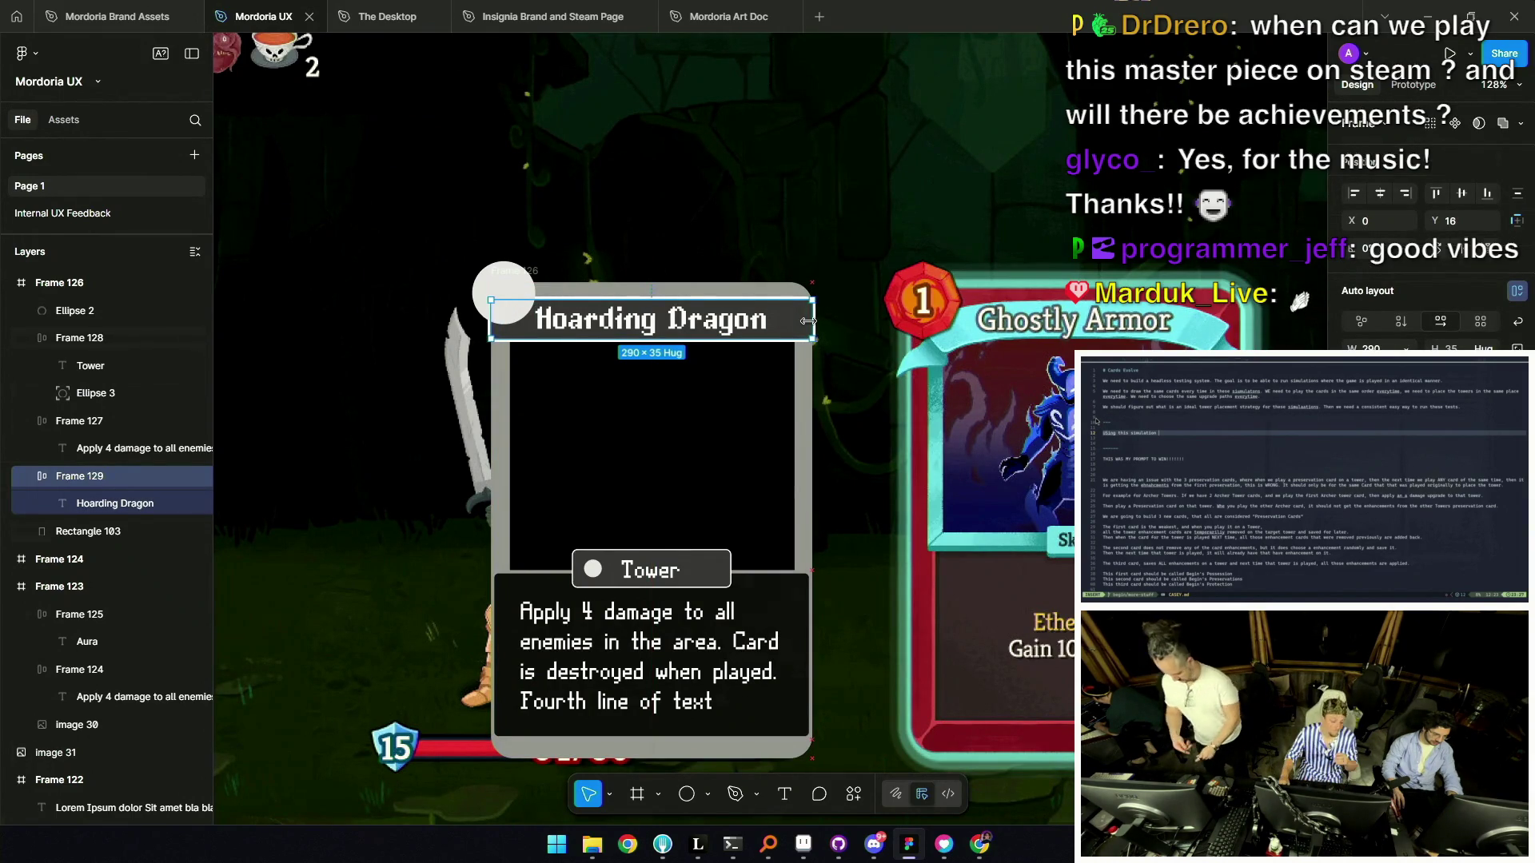
{"action": "scroll", "coordinate": [754, 321], "scroll_direction": "down", "scroll_amount": 5}
{"action": "left_click", "coordinate": [399, 374]}
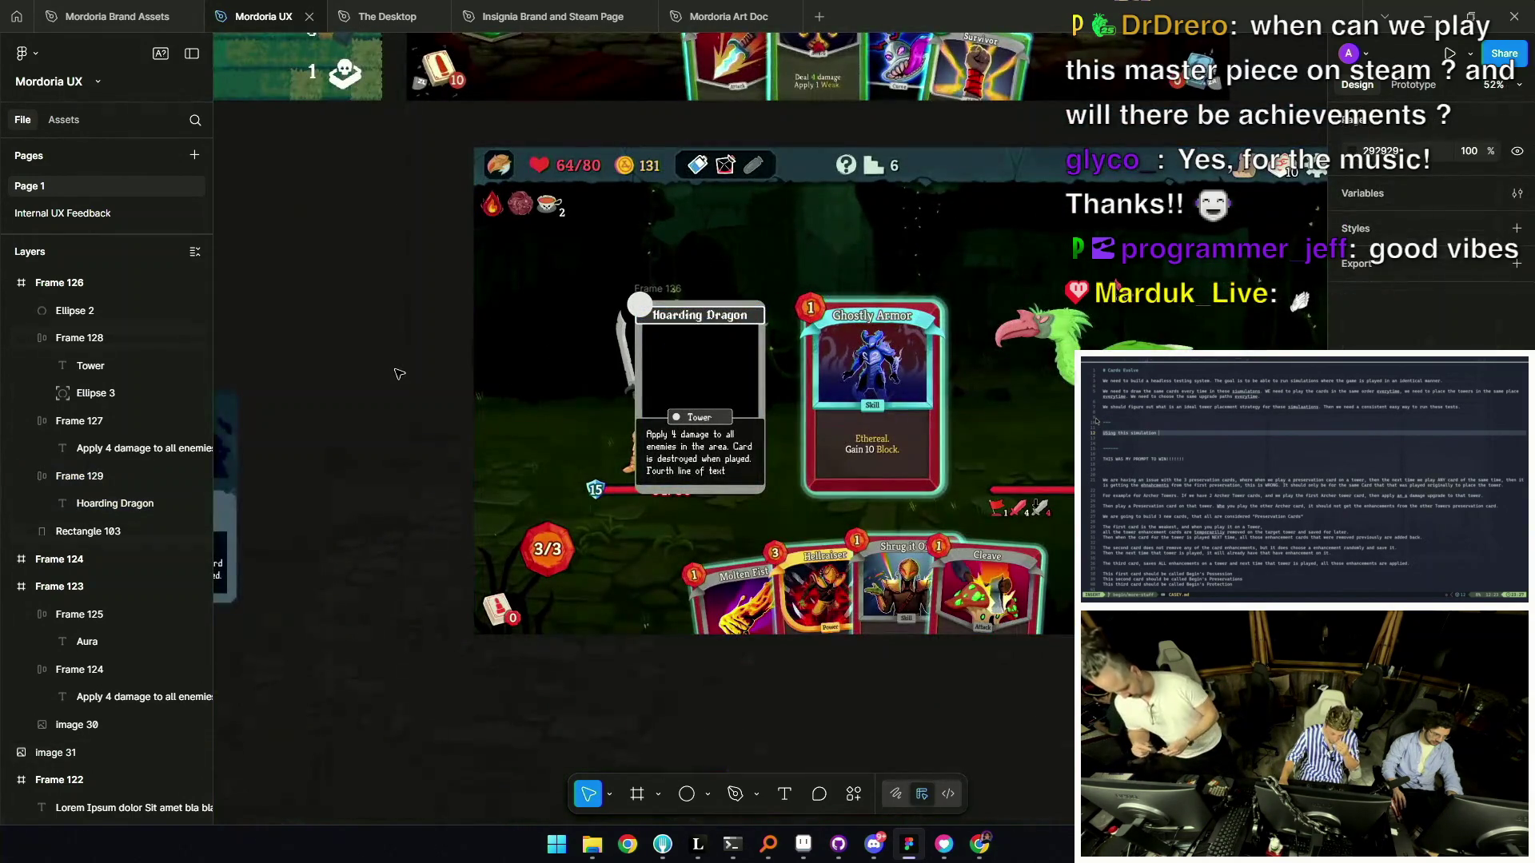
{"action": "key", "text": "ctrl+z"}
{"action": "left_click", "coordinate": [443, 370]}
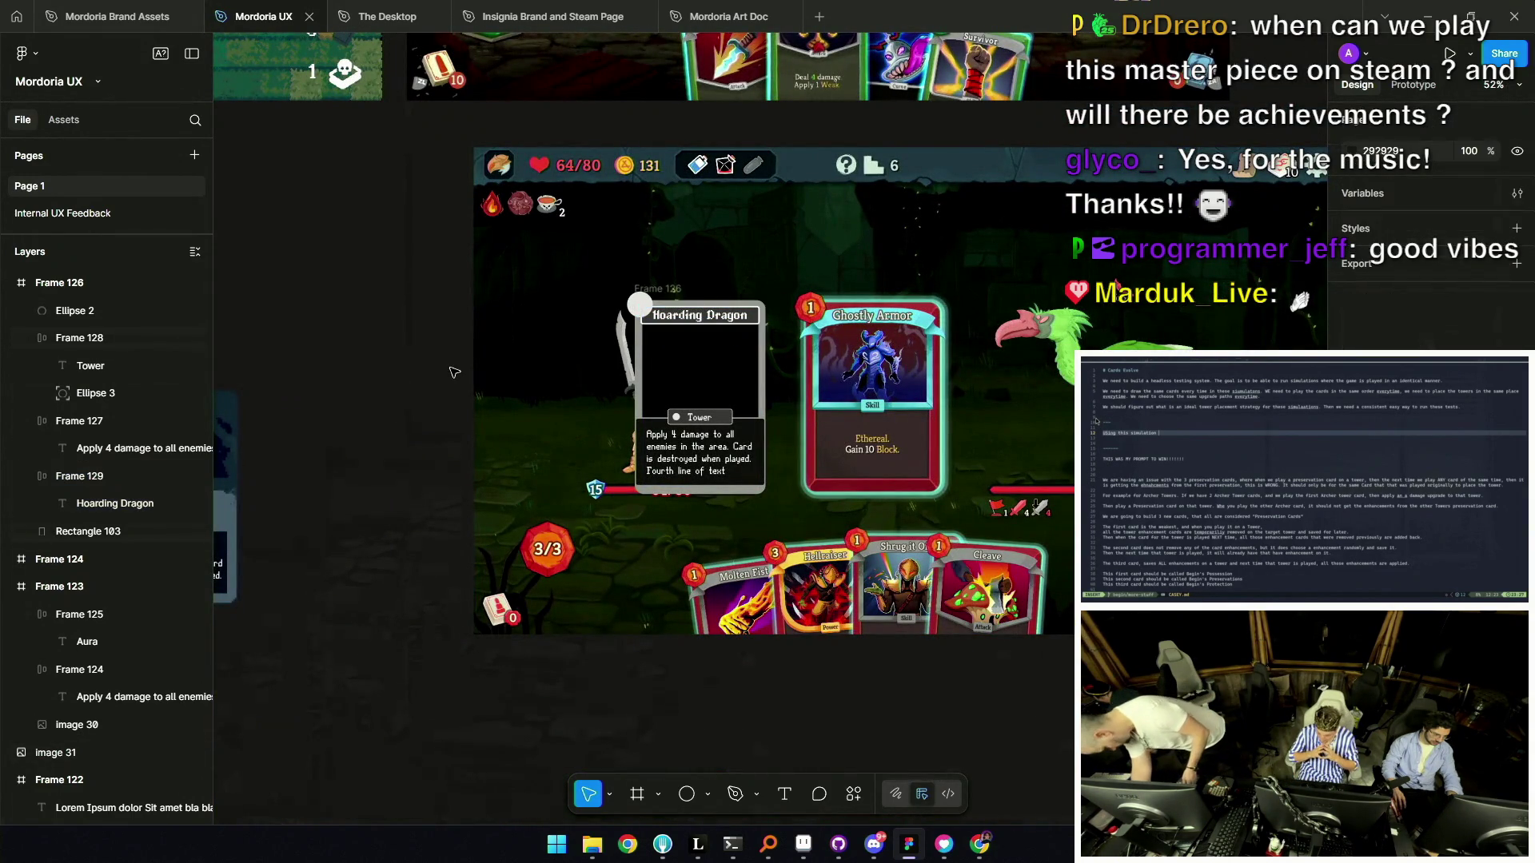
{"action": "scroll", "coordinate": [716, 429], "scroll_direction": "up", "scroll_amount": 5}
{"action": "left_click", "coordinate": [800, 426]}
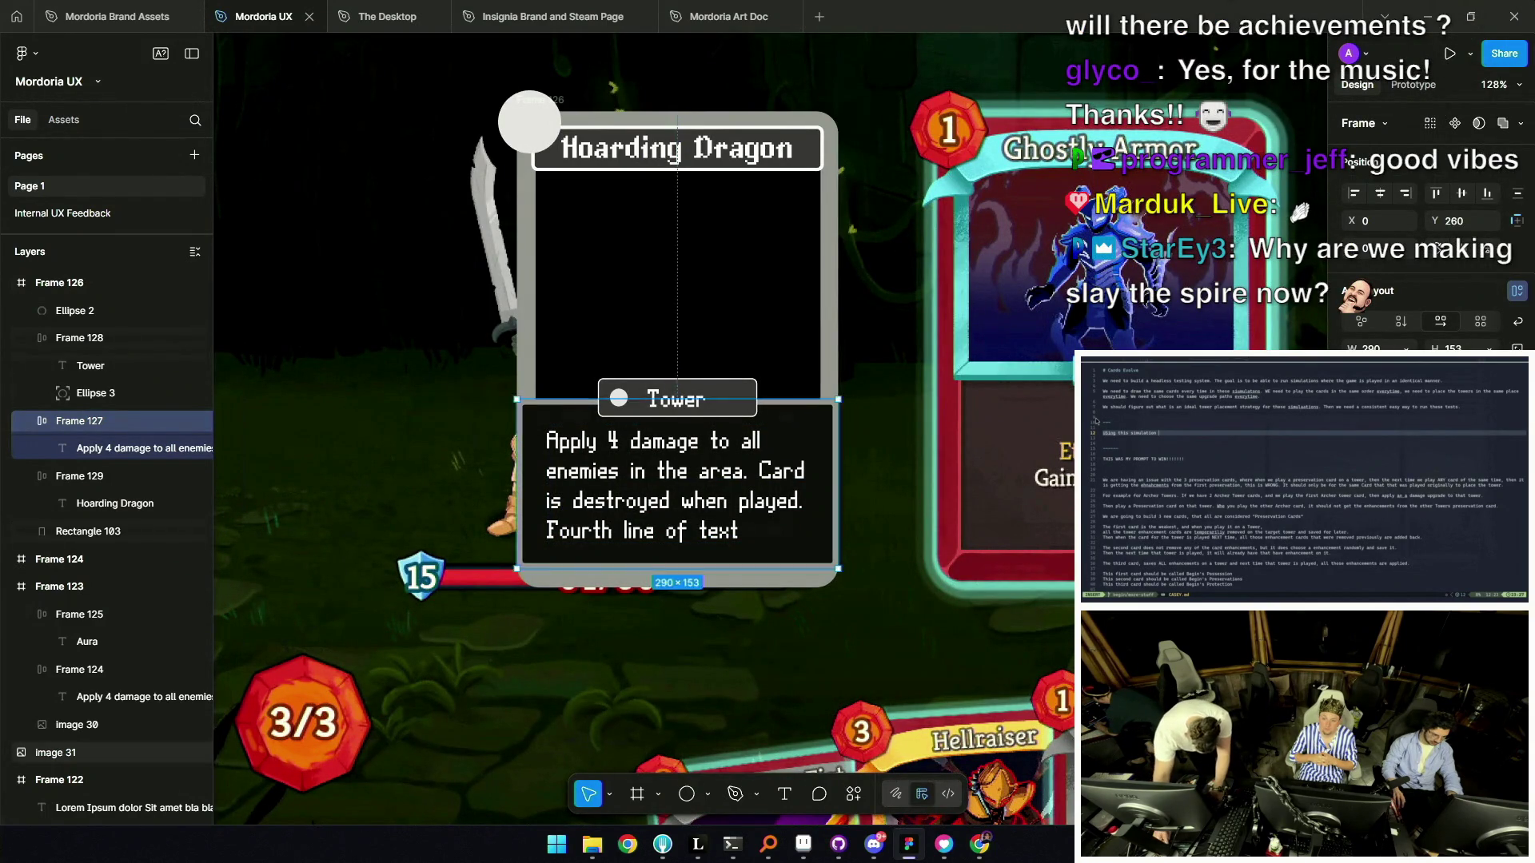
{"action": "scroll", "coordinate": [1064, 447], "scroll_direction": "down", "scroll_amount": 5}
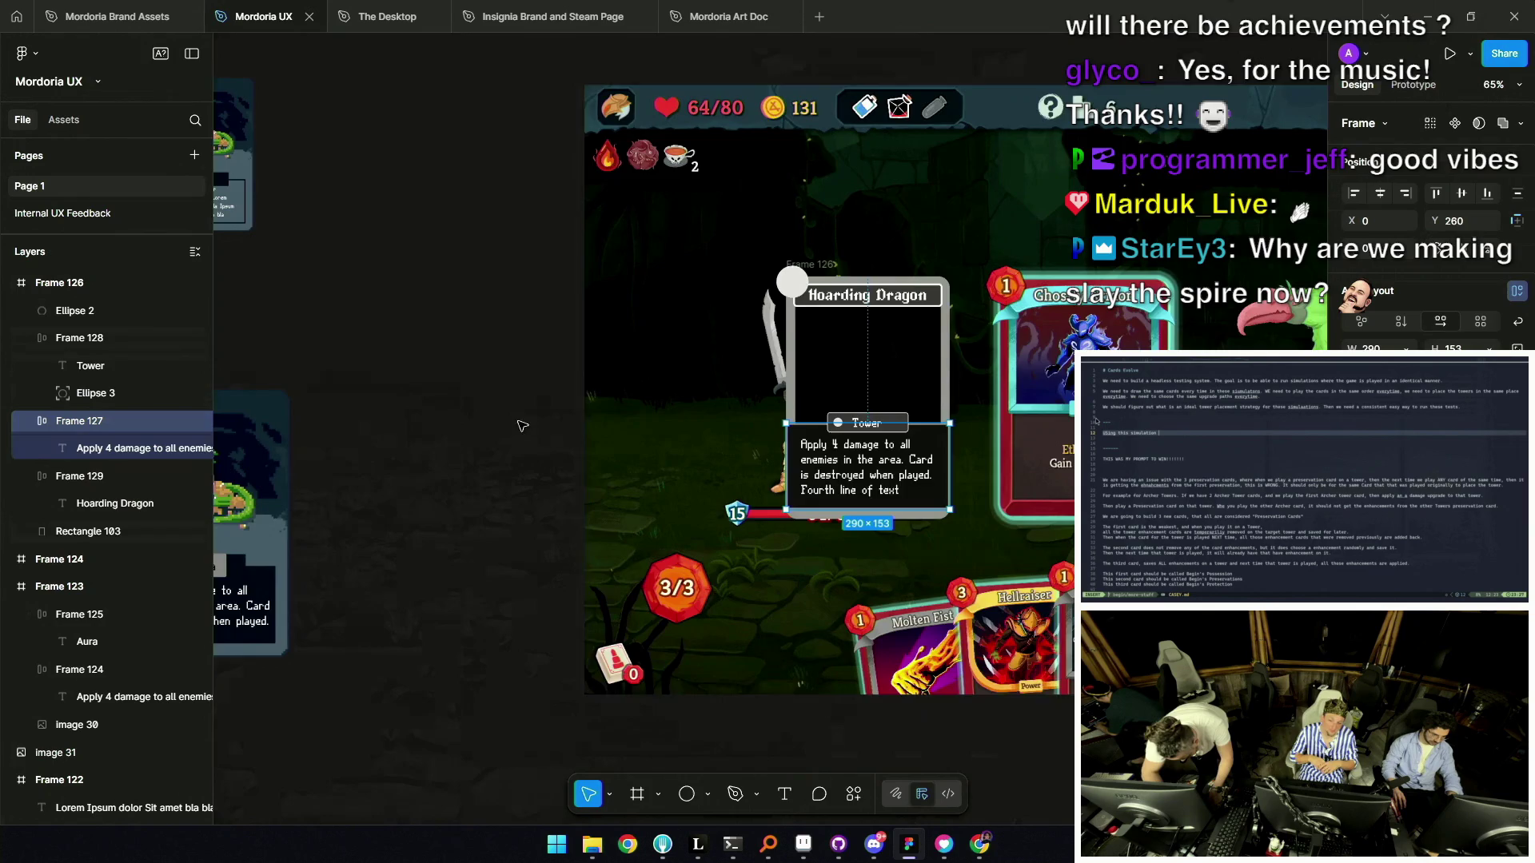
{"action": "scroll", "coordinate": [521, 426], "scroll_direction": "down", "scroll_amount": 3}
{"action": "left_click", "coordinate": [824, 320]}
{"action": "left_click_drag", "start_coordinate": [845, 329], "coordinate": [720, 320]}
Move the Hoarding Dragon card frame onto open canvas below the small card frames.
{"action": "scroll", "coordinate": [767, 381], "scroll_direction": "down", "scroll_amount": 3}
{"action": "key", "text": "ctrl+z"}
{"action": "key", "text": "ctrl+z"}
{"action": "key", "text": "ctrl+z"}
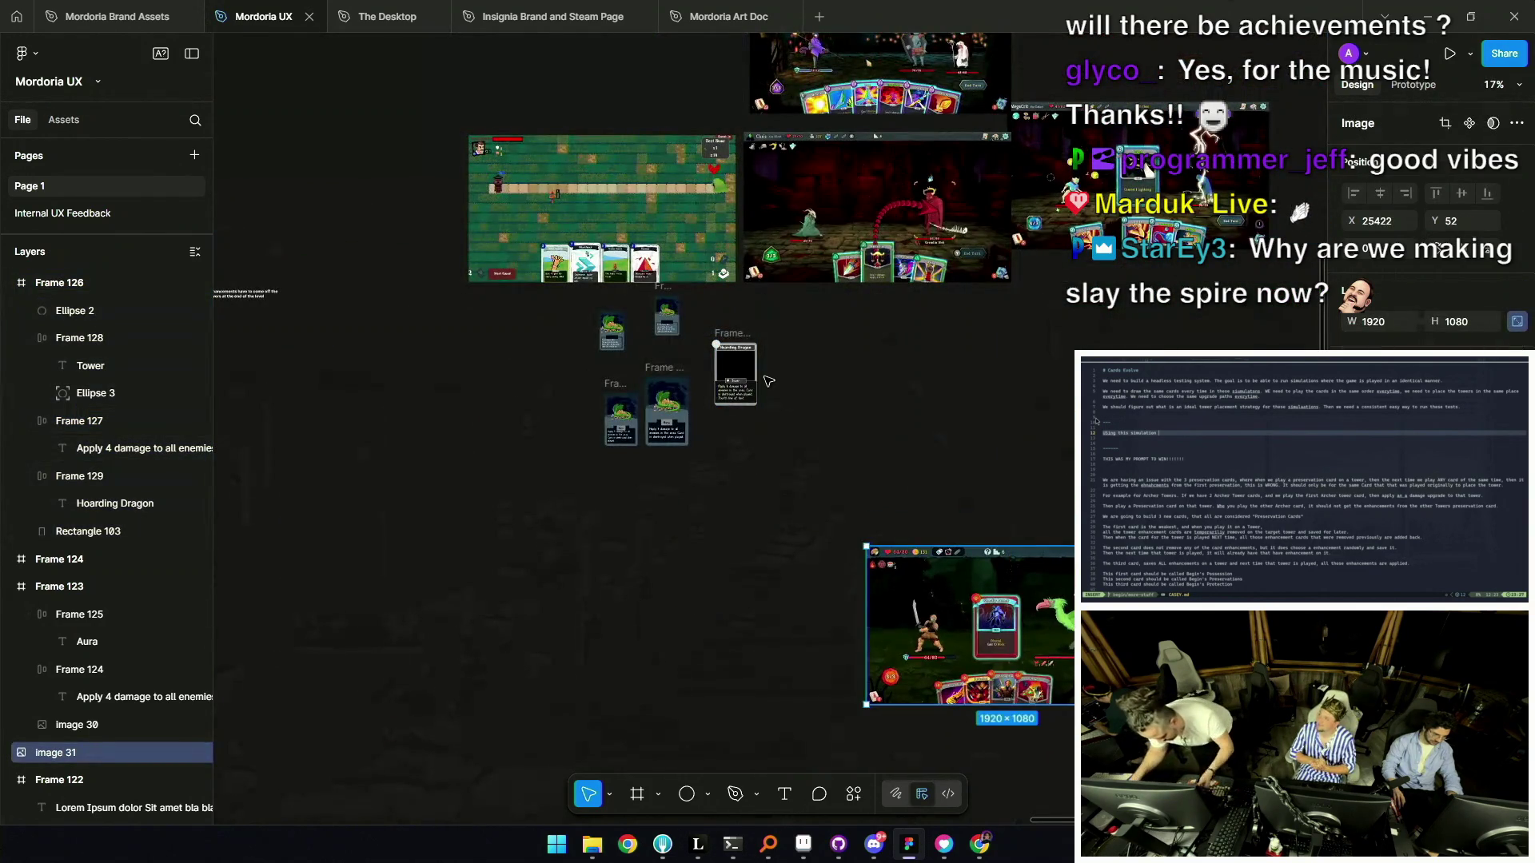
{"action": "scroll", "coordinate": [767, 382], "scroll_direction": "up", "scroll_amount": 3}
{"action": "scroll", "coordinate": [752, 239], "scroll_direction": "down", "scroll_amount": 2}
{"action": "key", "text": "ctrl+z"}
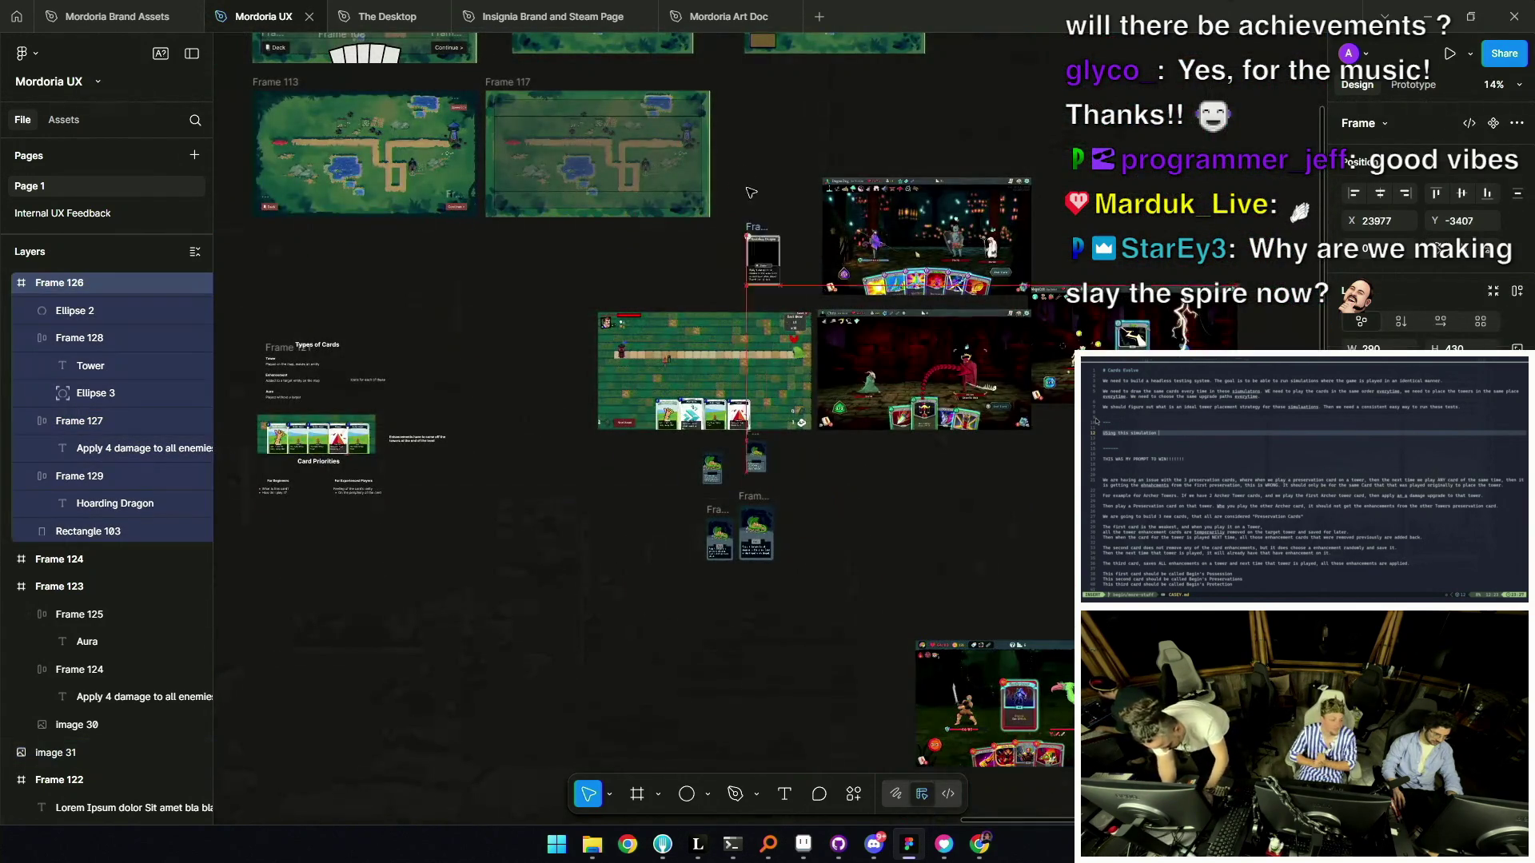
{"action": "scroll", "coordinate": [749, 192], "scroll_direction": "down", "scroll_amount": 3}
{"action": "scroll", "coordinate": [833, 429], "scroll_direction": "up", "scroll_amount": 3}
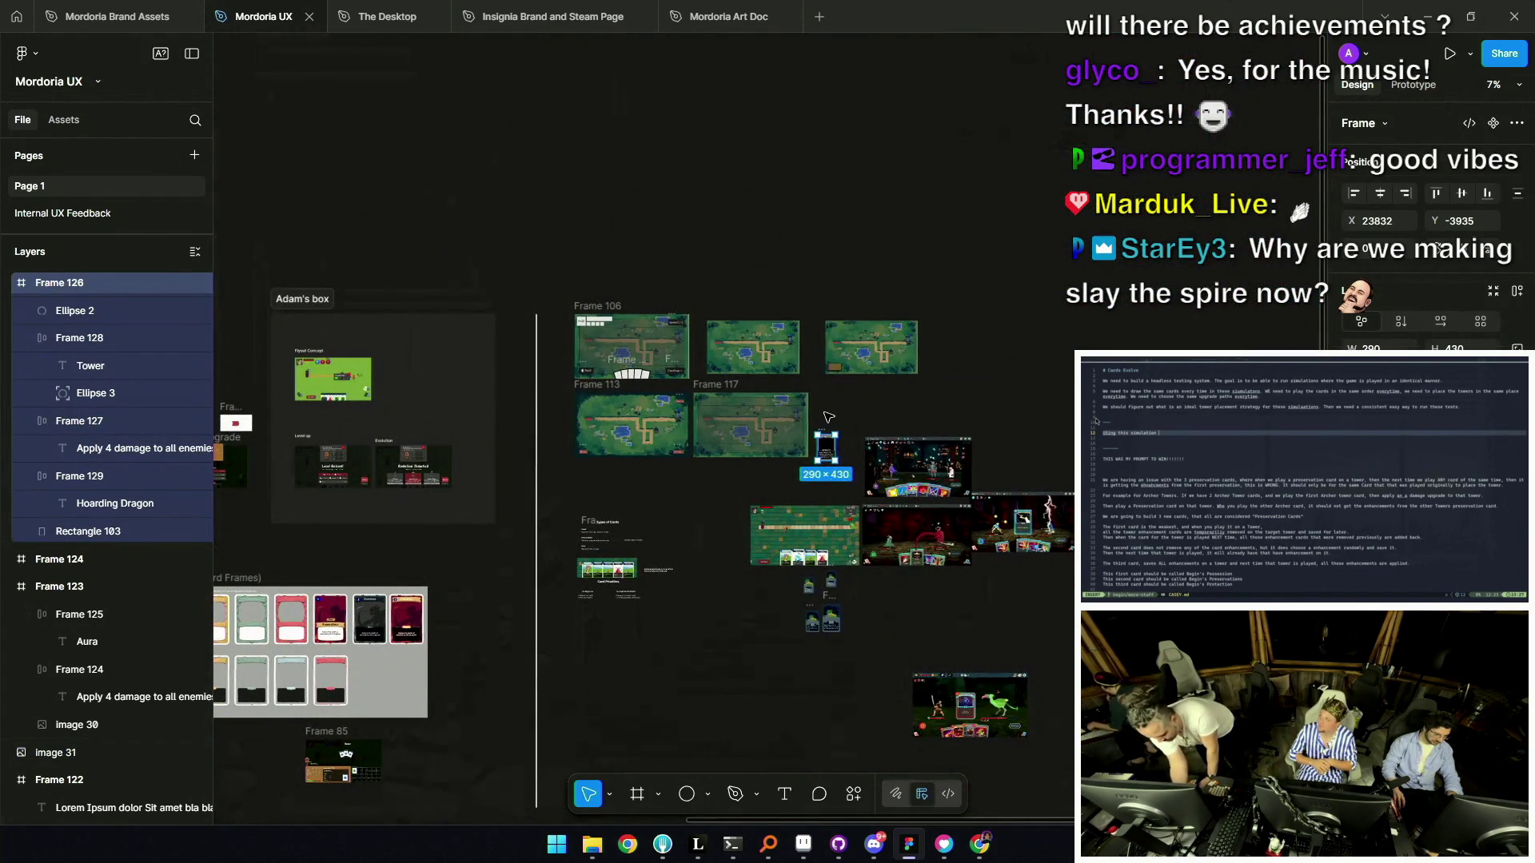
{"action": "mouse_move", "coordinate": [826, 435]}
{"action": "left_mouse_down"}
{"action": "mouse_move", "coordinate": [316, 804]}
{"action": "mouse_move", "coordinate": [311, 824]}
{"action": "mouse_move", "coordinate": [452, 524]}
{"action": "mouse_move", "coordinate": [504, 320]}
{"action": "mouse_move", "coordinate": [871, 272]}
{"action": "mouse_move", "coordinate": [865, 238]}
{"action": "mouse_move", "coordinate": [1040, 288]}
{"action": "left_mouse_up"}
{"action": "scroll", "coordinate": [849, 392], "scroll_direction": "up", "scroll_amount": 5}
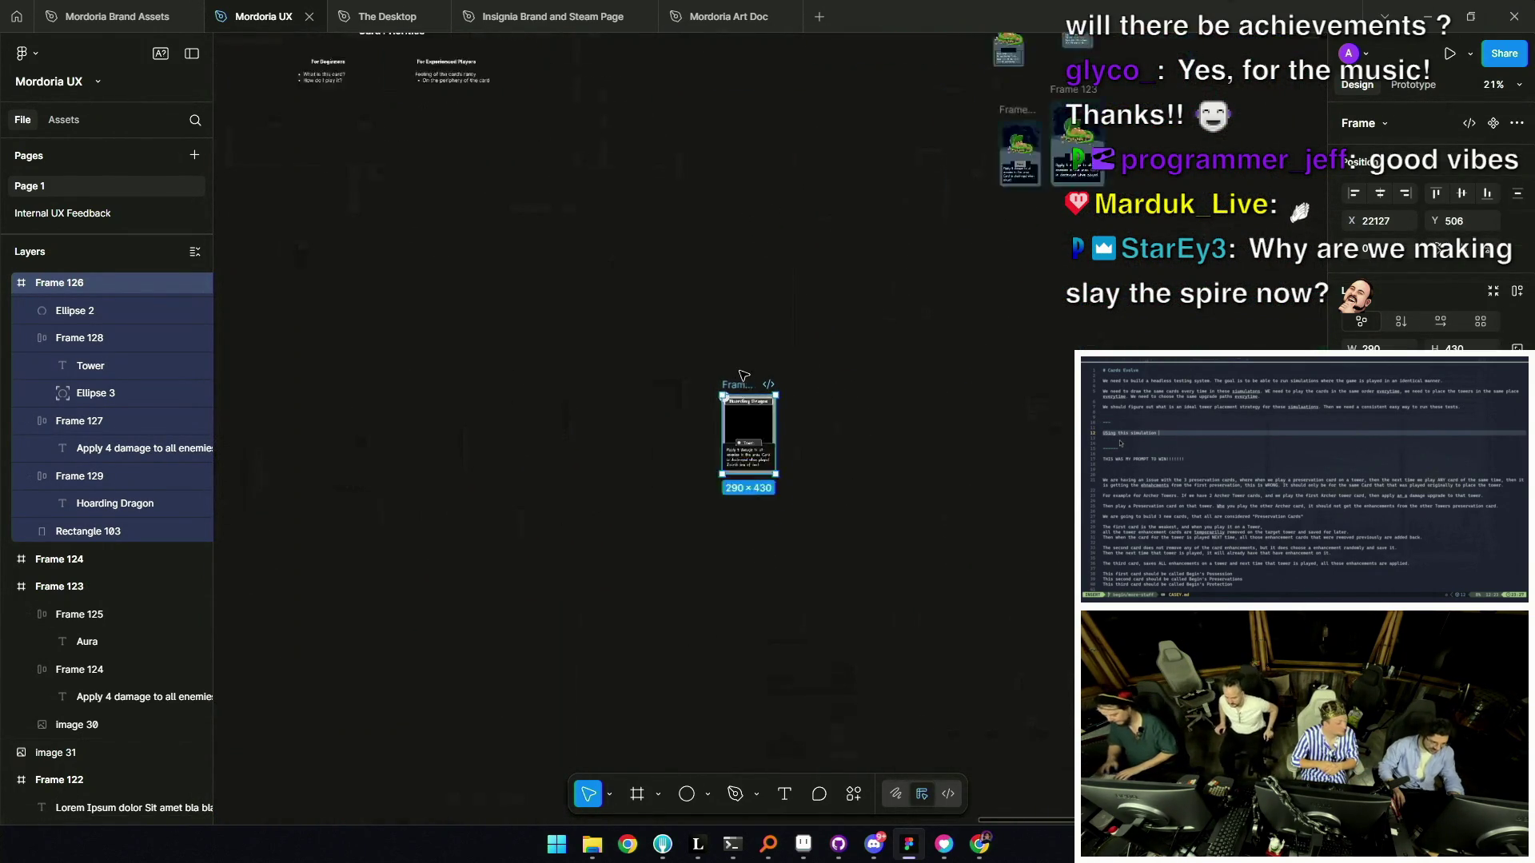
{"action": "scroll", "coordinate": [744, 388], "scroll_direction": "up", "scroll_amount": 3}
{"action": "mouse_move", "coordinate": [747, 390]}
{"action": "left_mouse_down"}
{"action": "mouse_move", "coordinate": [888, 313]}
{"action": "mouse_move", "coordinate": [1087, 239]}
{"action": "mouse_move", "coordinate": [430, 477]}
{"action": "left_mouse_up"}
Switch over to Mordoria Mockup Take 2.leo in Leonardo.
{"action": "scroll", "coordinate": [430, 478], "scroll_direction": "down", "scroll_amount": 3}
{"action": "scroll", "coordinate": [430, 477], "scroll_direction": "up", "scroll_amount": 3}
{"action": "scroll", "coordinate": [772, 570], "scroll_direction": "down", "scroll_amount": 2}
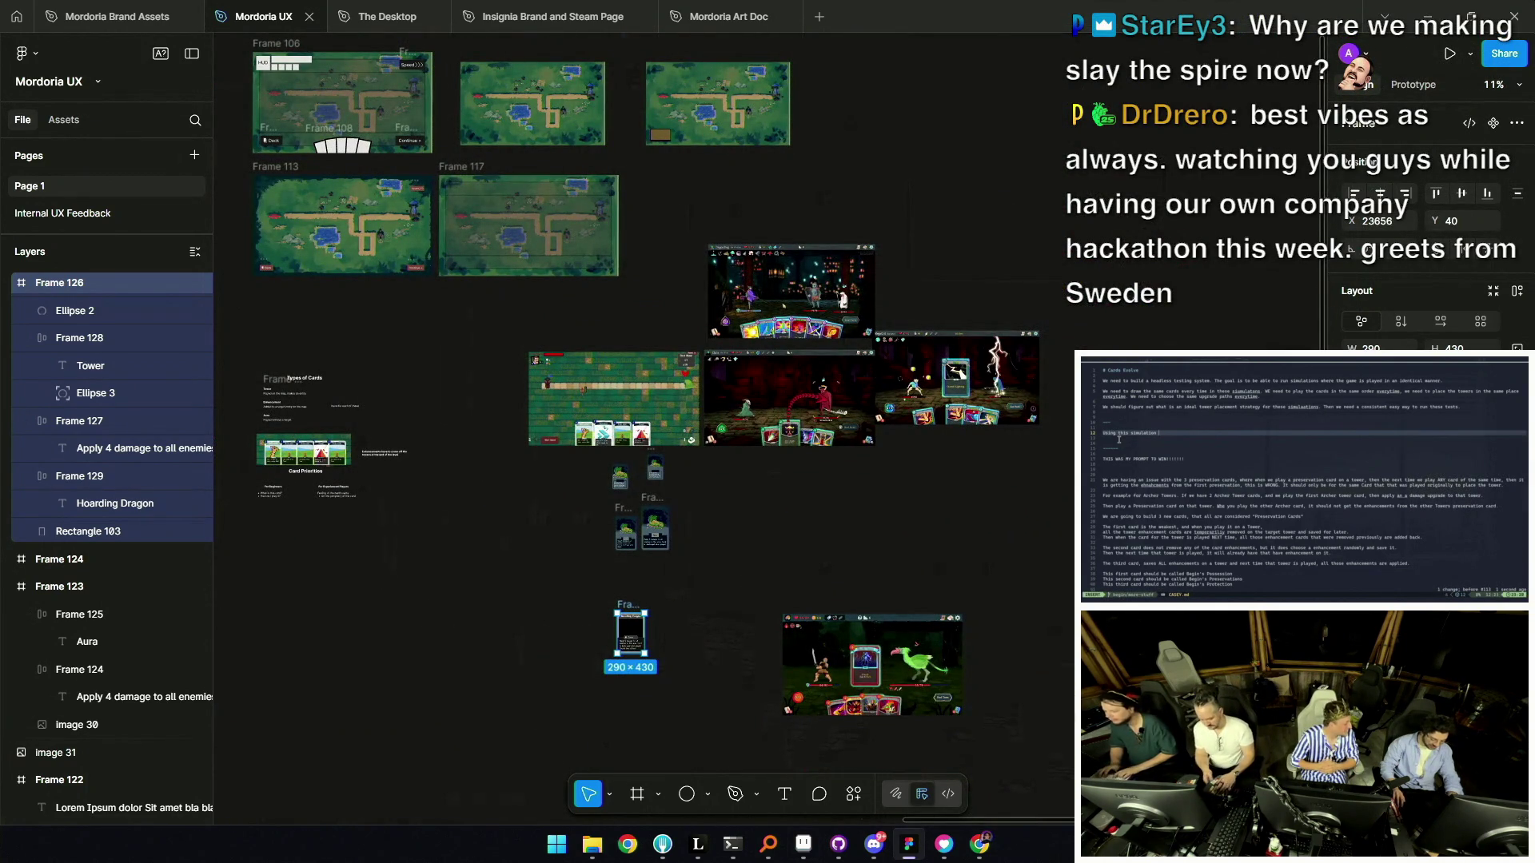
{"action": "key", "text": "alt+Tab"}
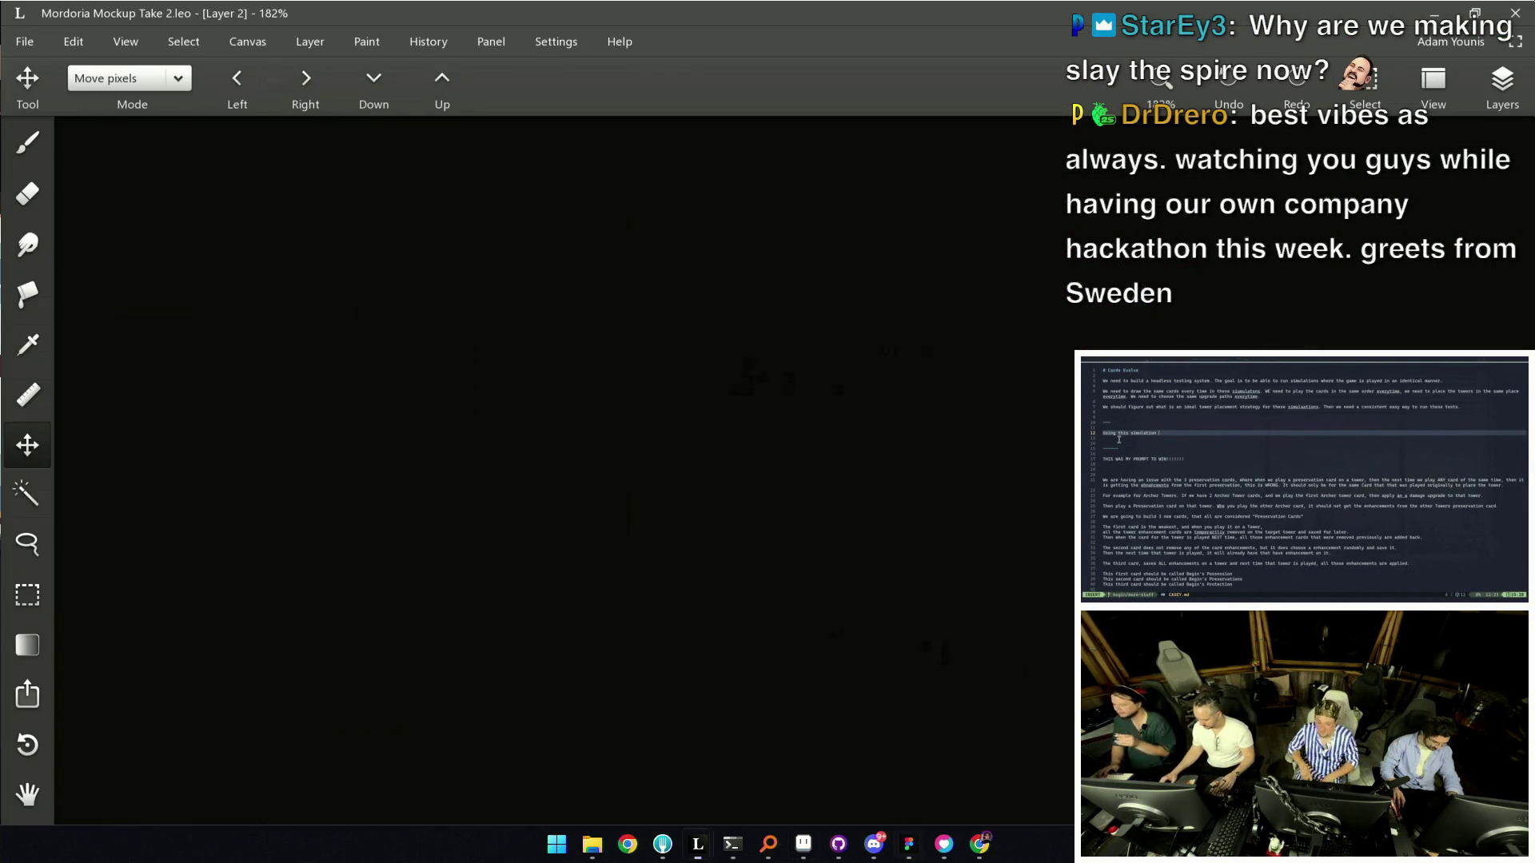
Bring the reference card row into view and make an 816x758 rectangular selection over the card images.
{"action": "scroll", "coordinate": [767, 320], "scroll_direction": "up", "scroll_amount": 5}
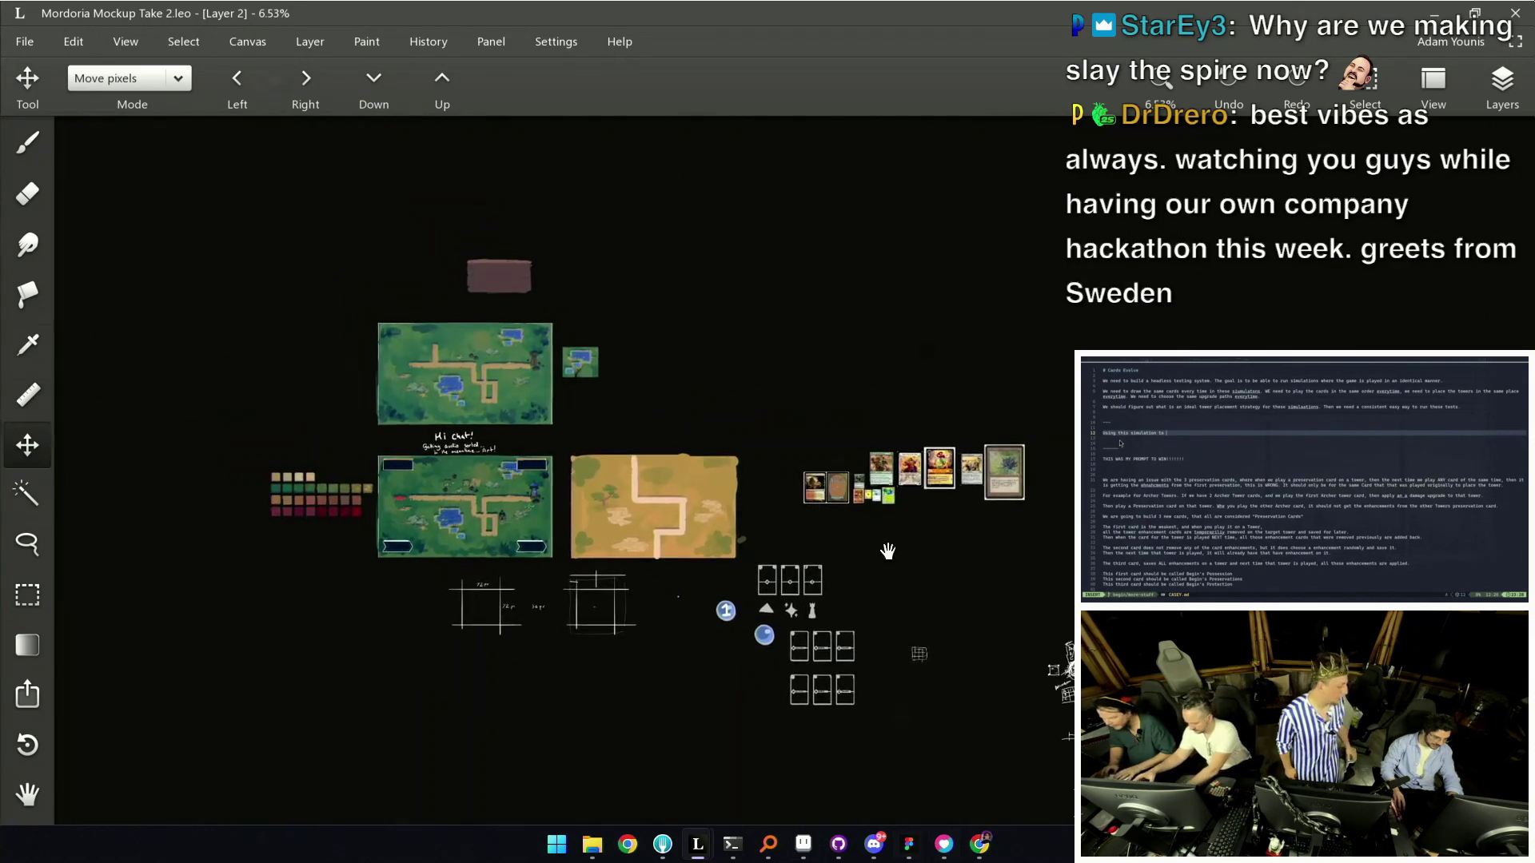
{"action": "left_click_drag", "start_coordinate": [874, 534], "coordinate": [877, 555]}
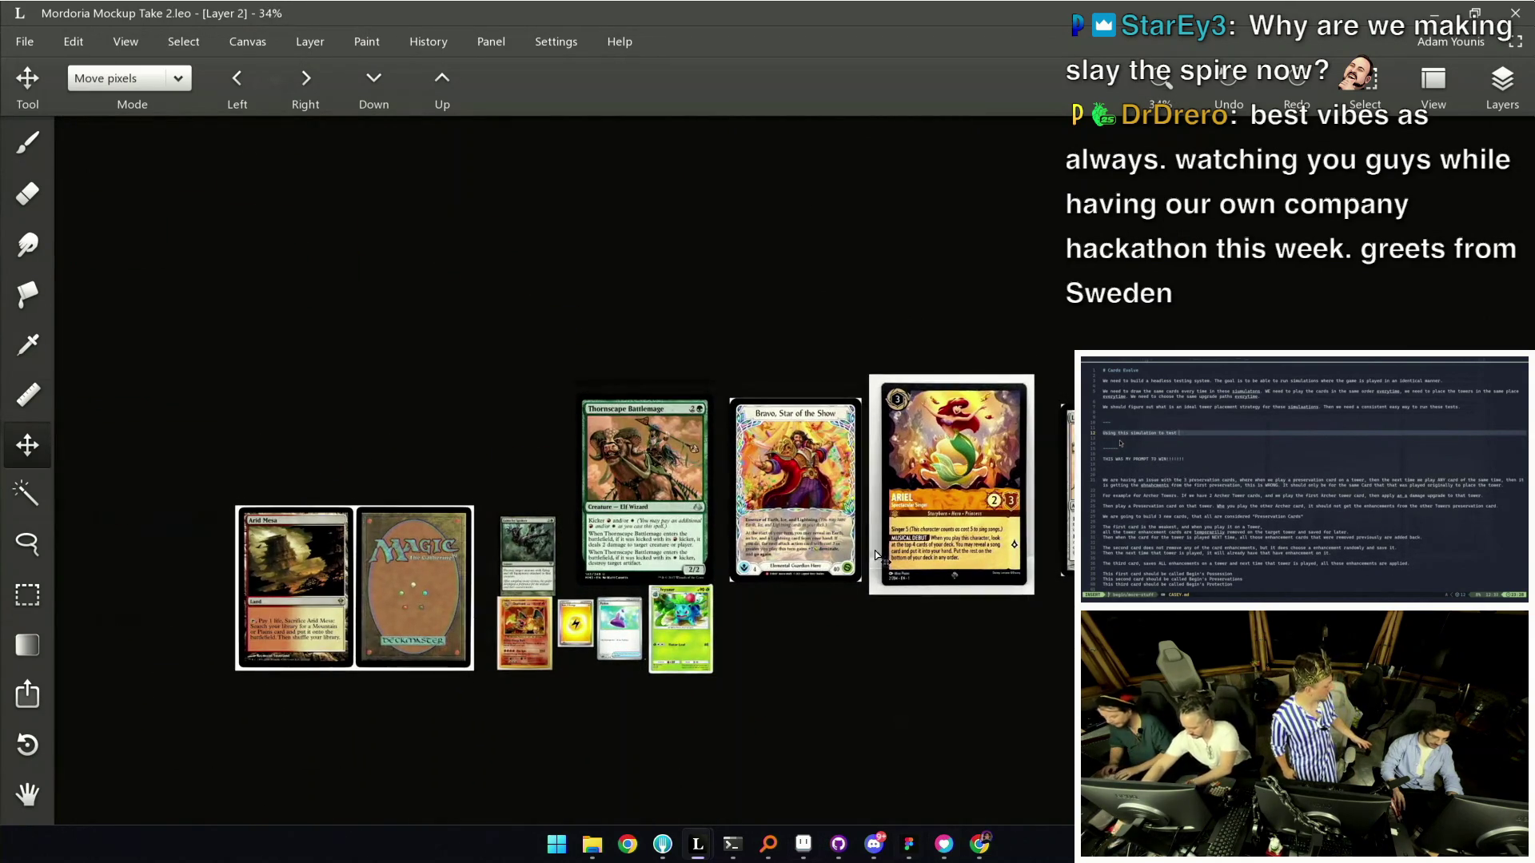
{"action": "key", "text": "m"}
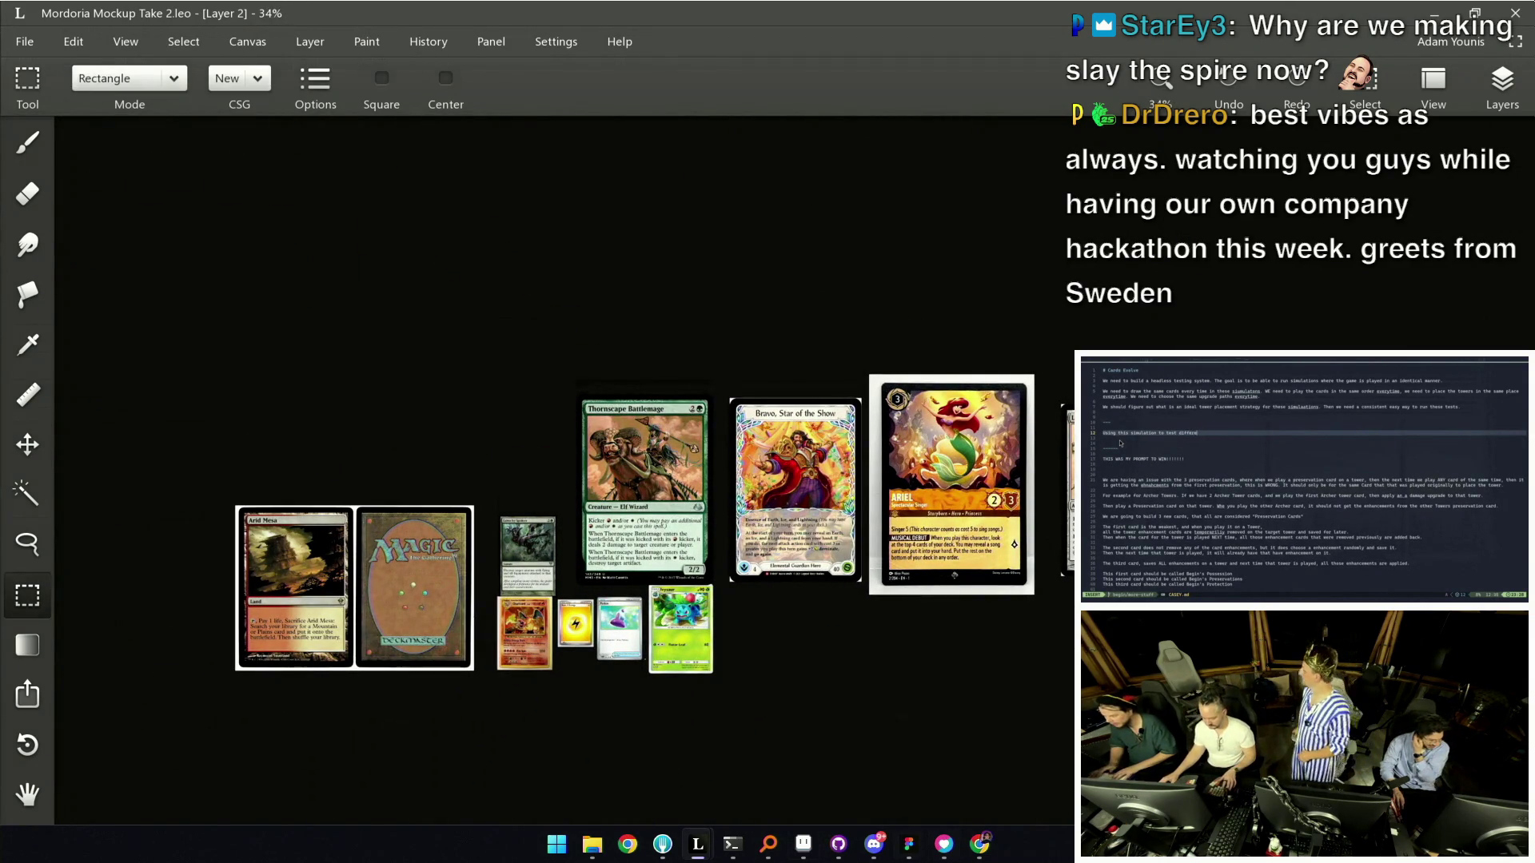
{"action": "key", "text": "ctrl+t"}
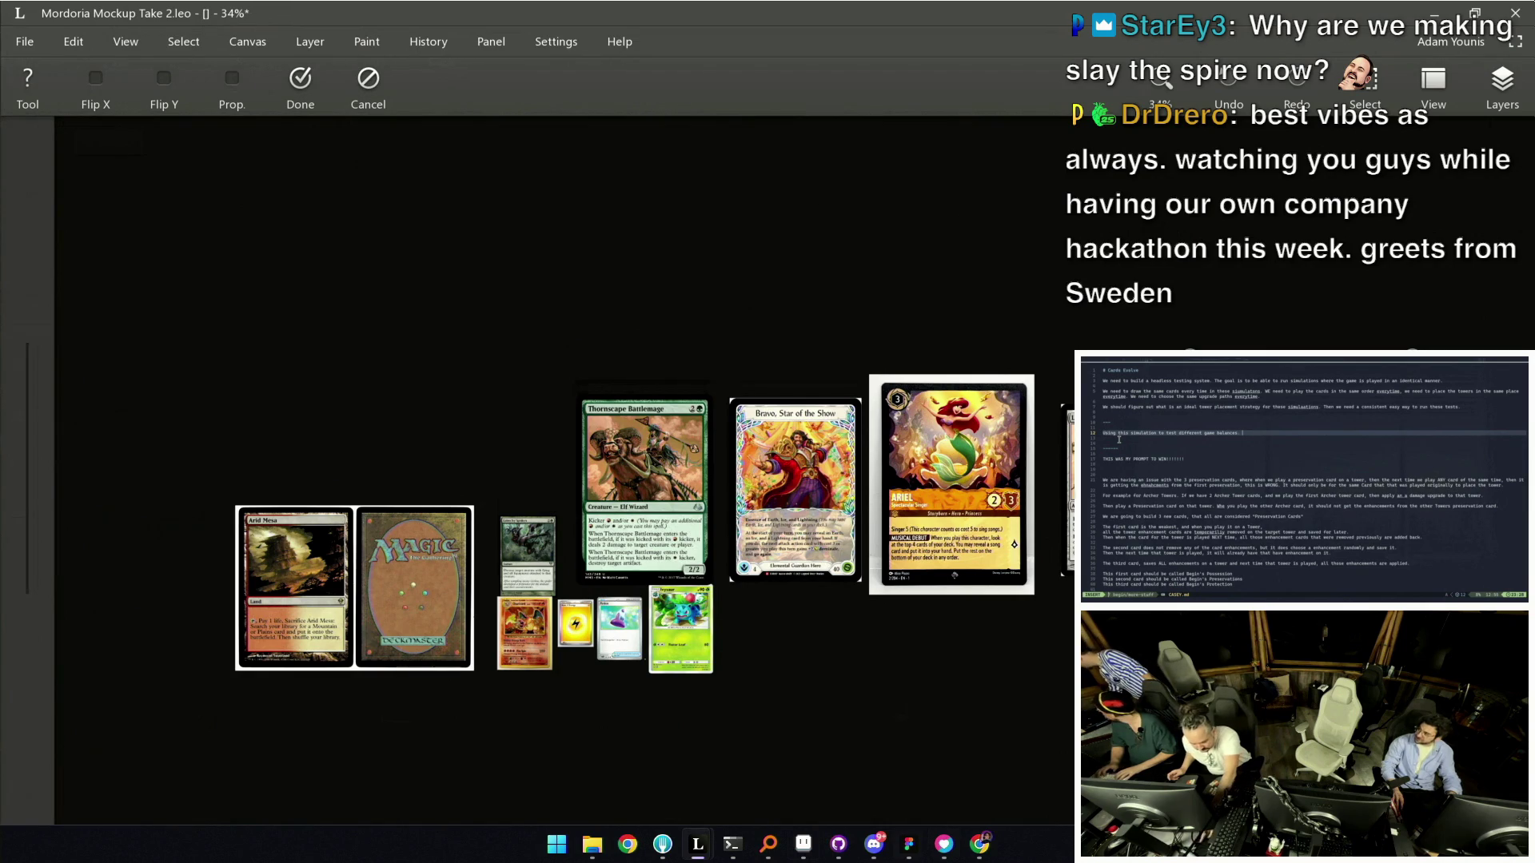
{"action": "key", "text": "Escape"}
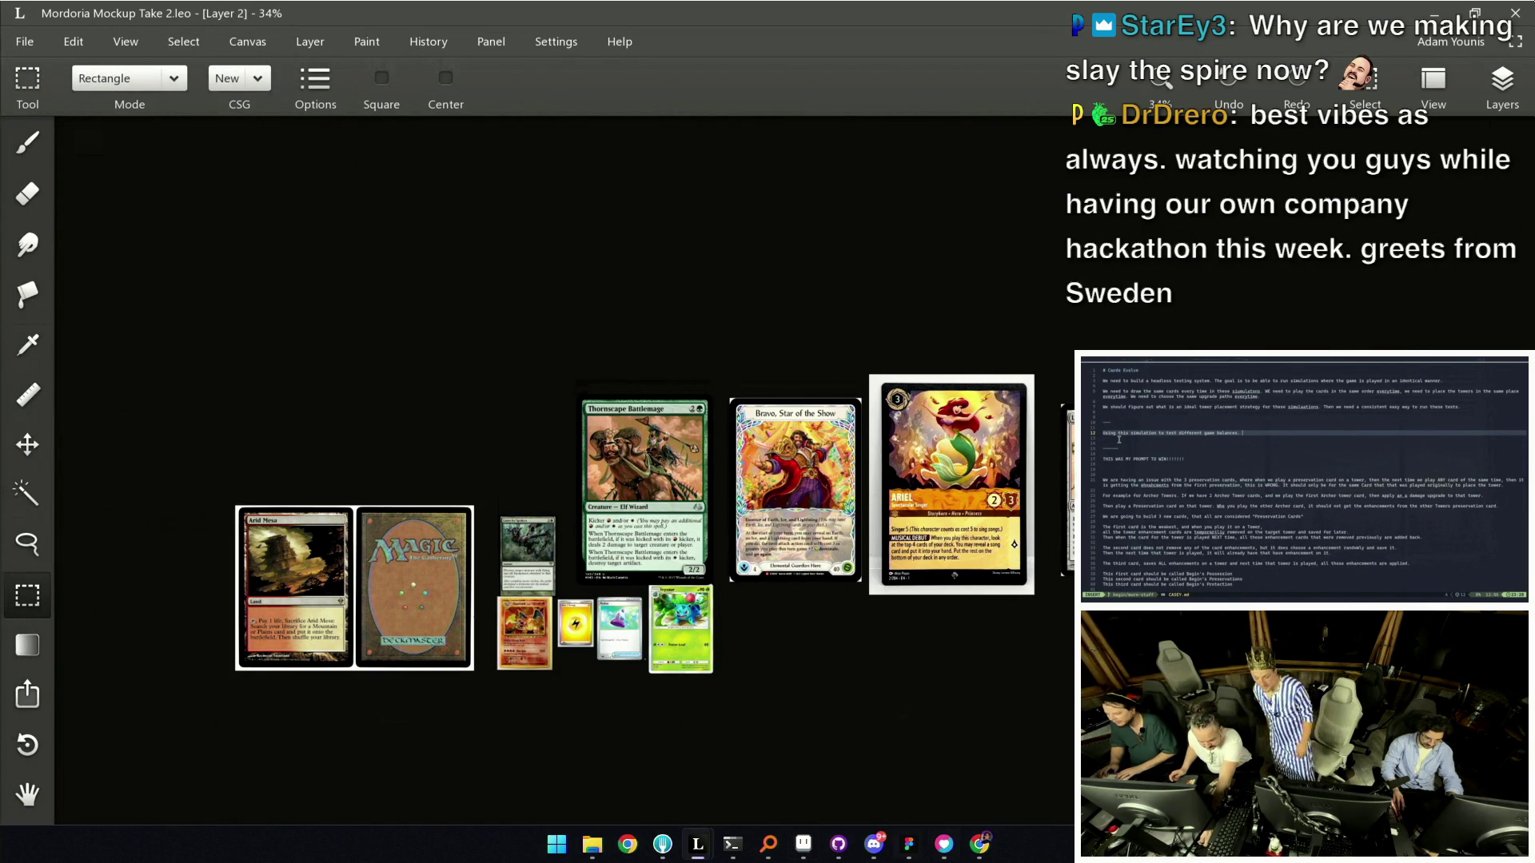
{"action": "key", "text": "ctrl+a"}
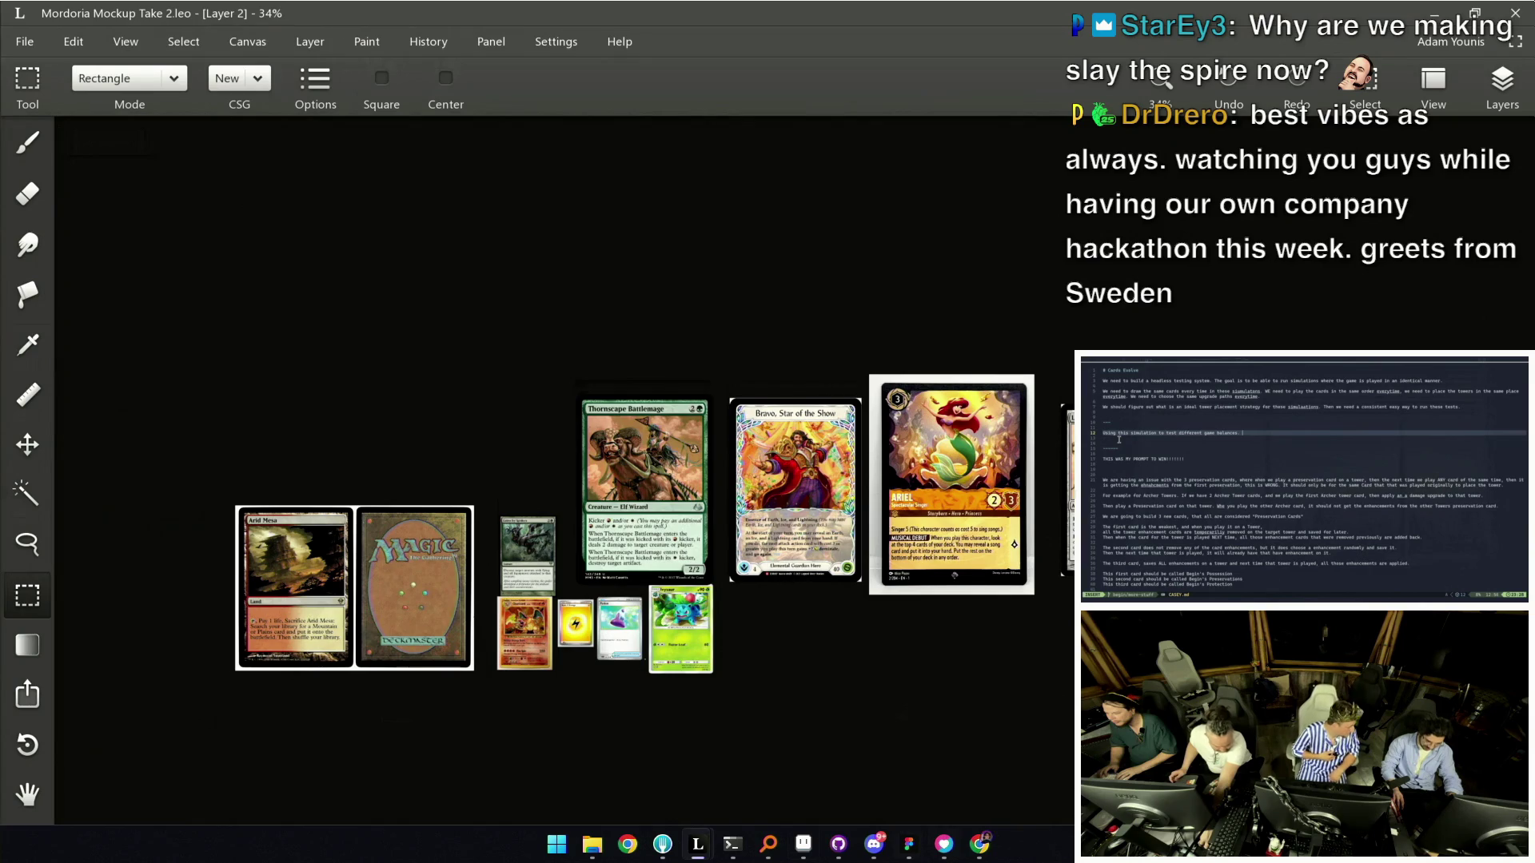
{"action": "key", "text": "ctrl+a"}
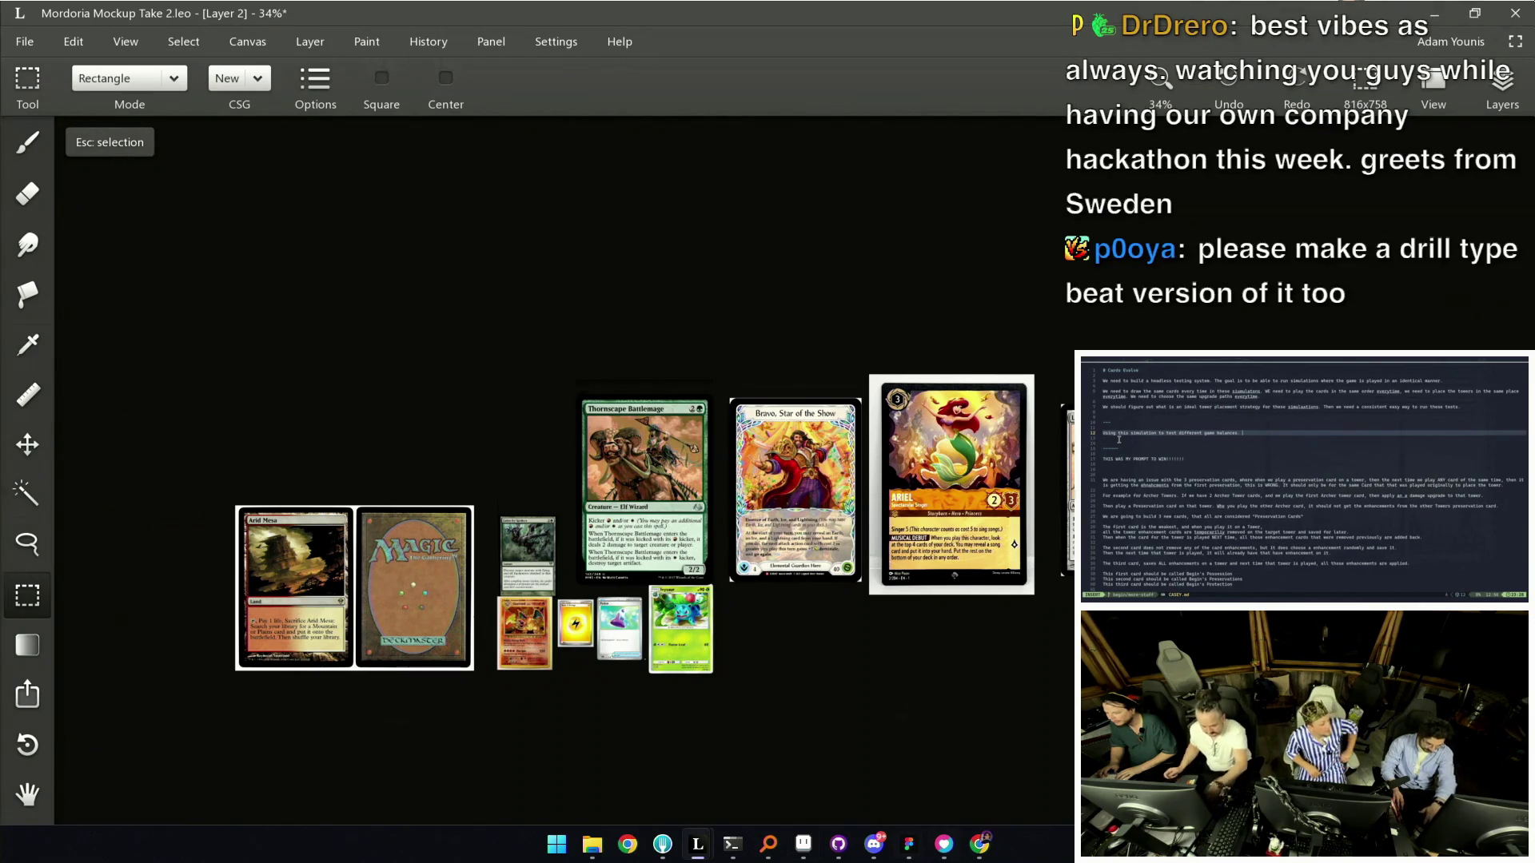
{"action": "scroll", "coordinate": [853, 504], "scroll_direction": "up", "scroll_amount": 5}
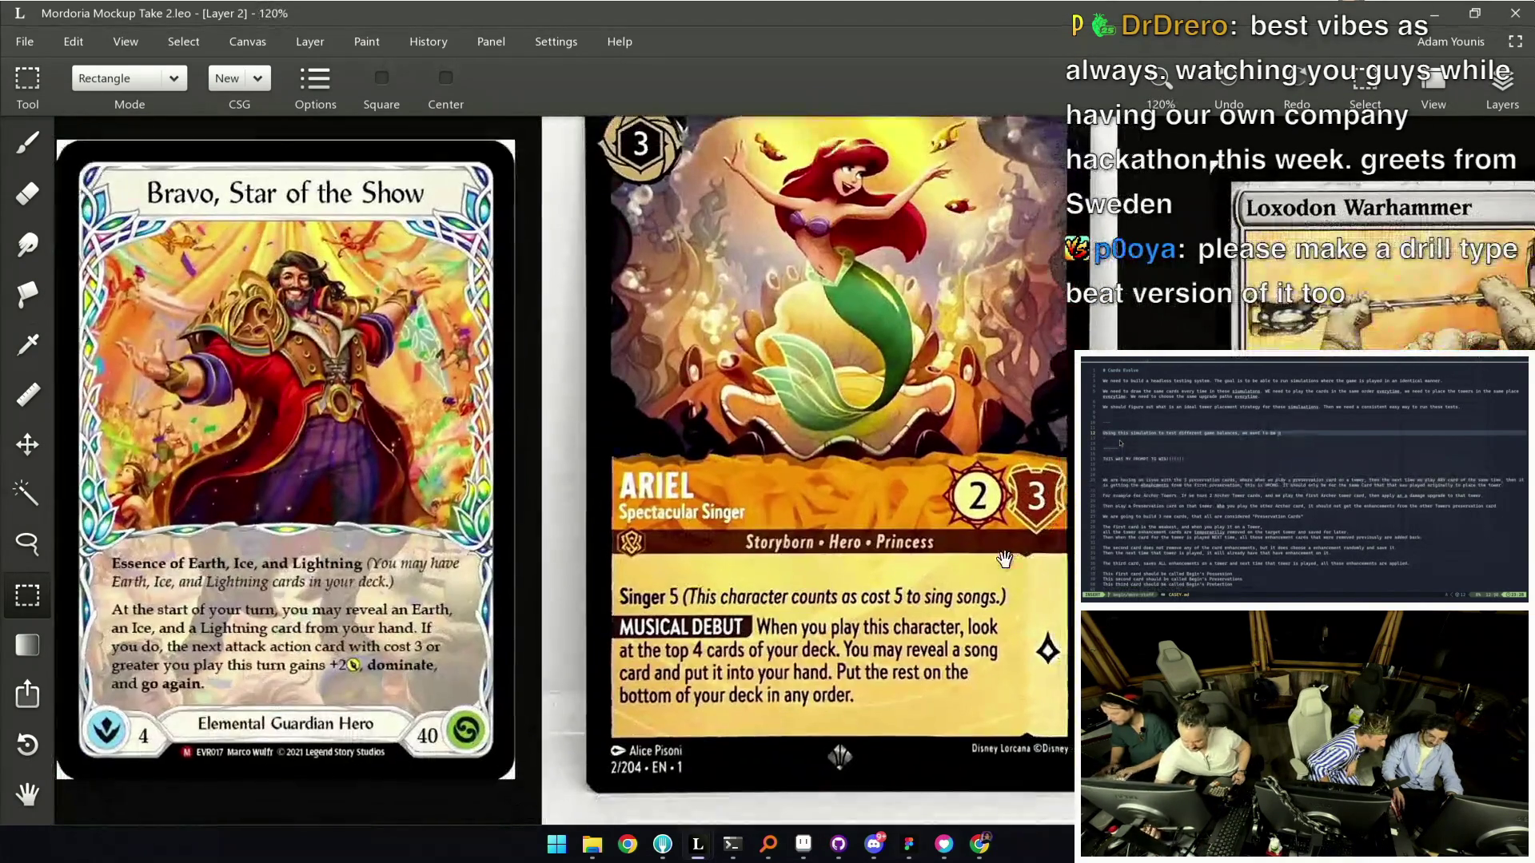
Marquee-select the Bravo, Star of the Show card art, then return to Figma.
{"action": "scroll", "coordinate": [1063, 695], "scroll_direction": "down", "scroll_amount": 1}
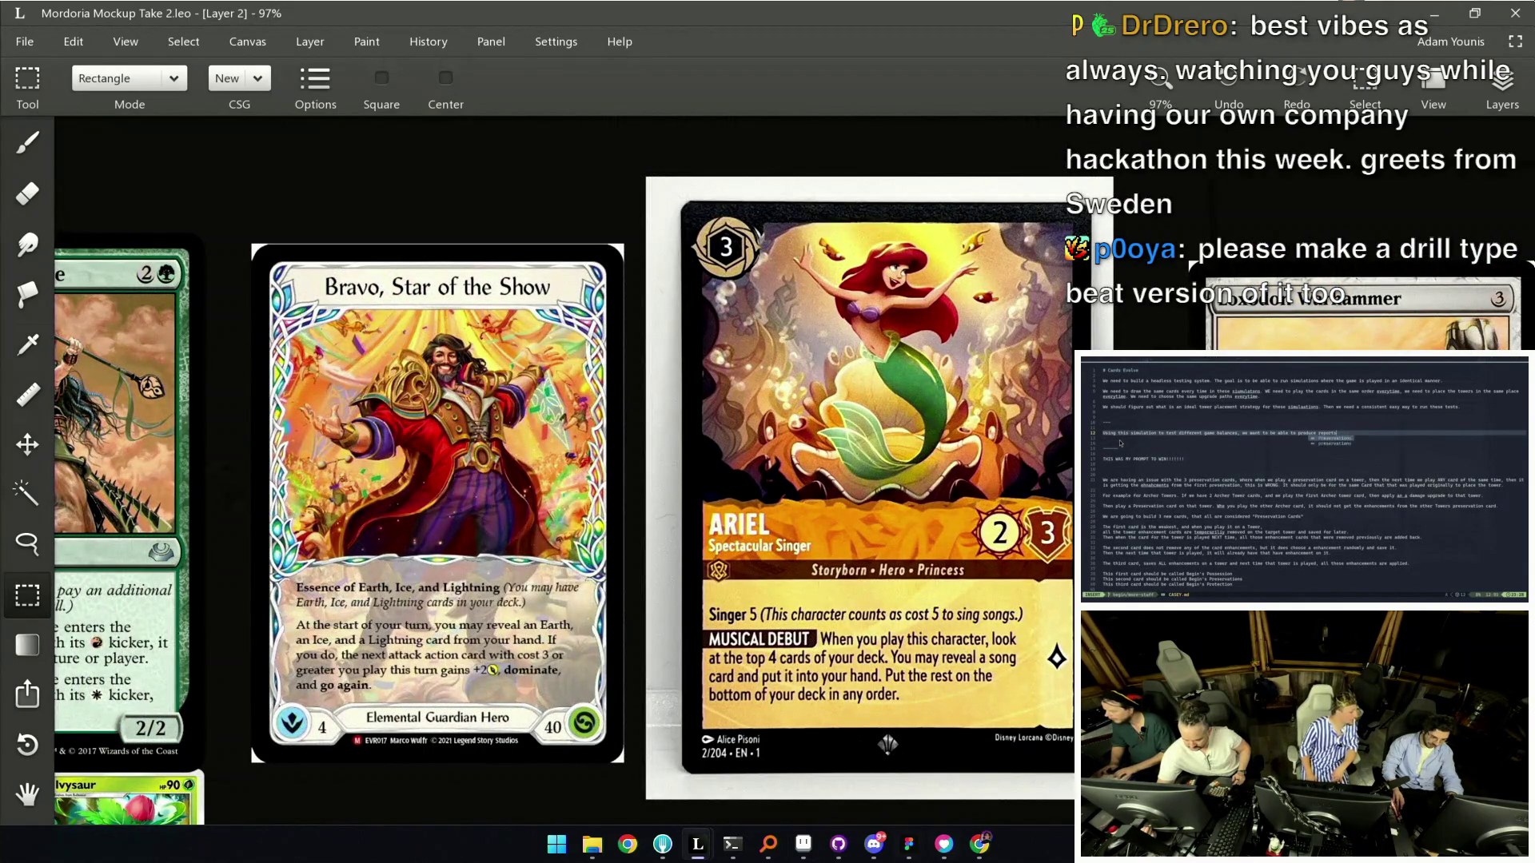
{"action": "scroll", "coordinate": [1116, 448], "scroll_direction": "down", "scroll_amount": 5}
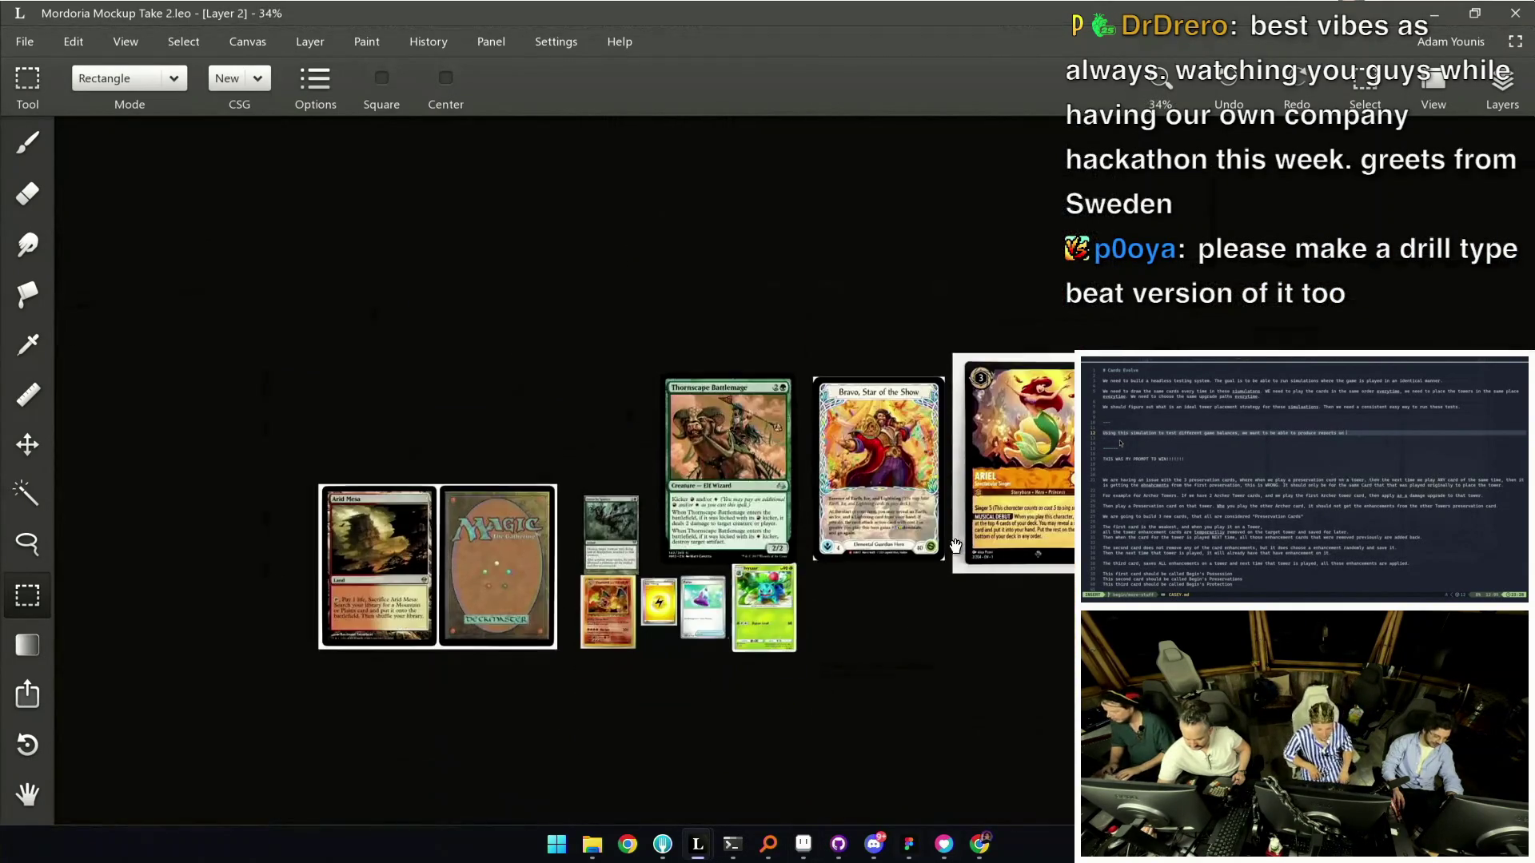
{"action": "scroll", "coordinate": [831, 483], "scroll_direction": "up", "scroll_amount": 2}
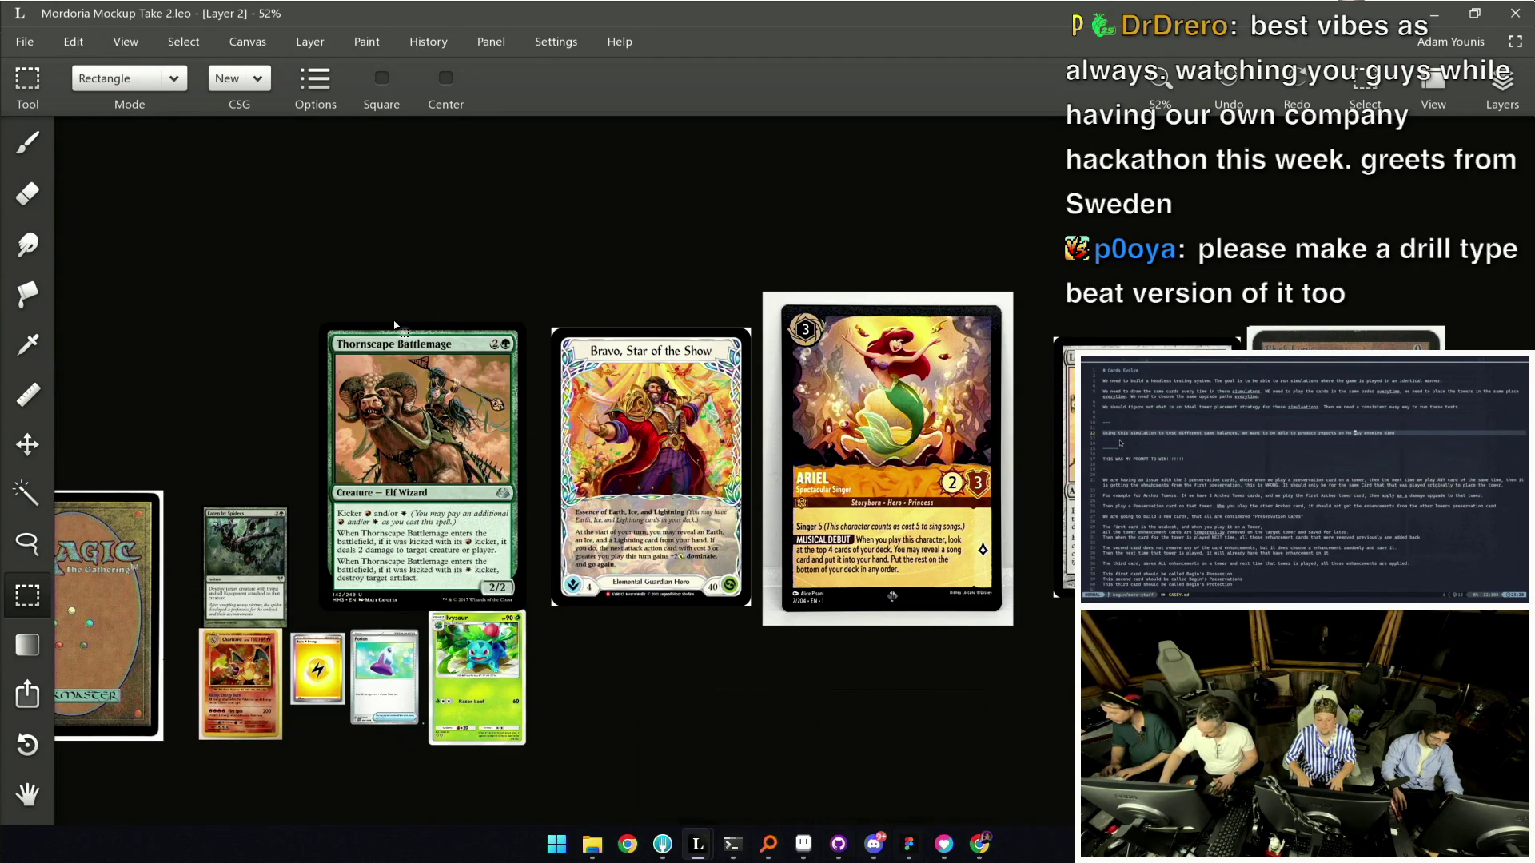
{"action": "left_click_drag", "start_coordinate": [328, 273], "coordinate": [1074, 590]}
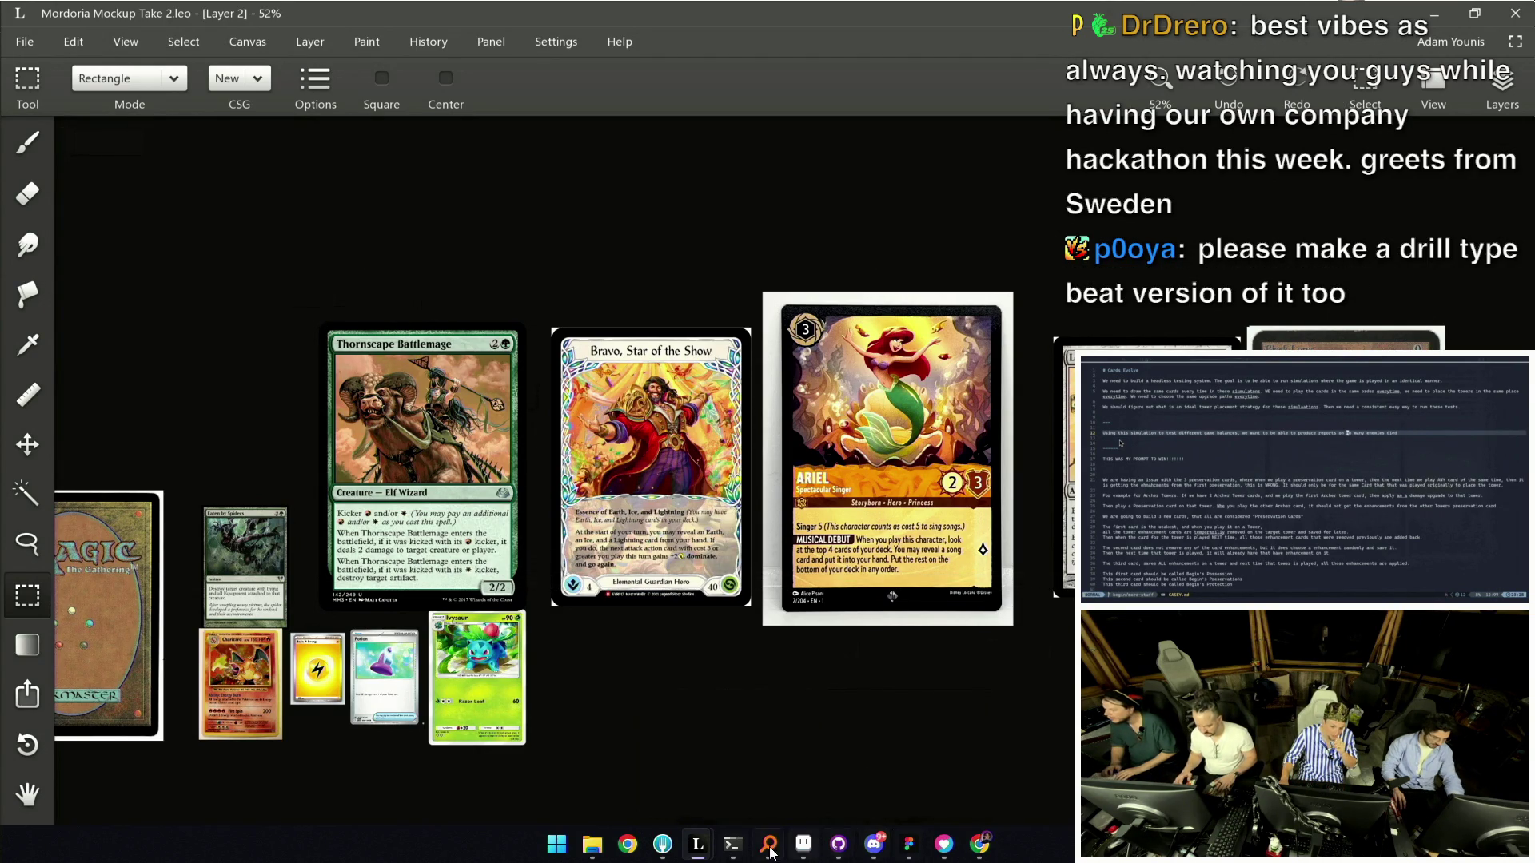
{"action": "mouse_move", "coordinate": [550, 331]}
{"action": "left_mouse_down"}
{"action": "mouse_move", "coordinate": [763, 623]}
{"action": "mouse_move", "coordinate": [751, 606]}
{"action": "left_mouse_up"}
{"action": "left_click", "coordinate": [909, 844]}
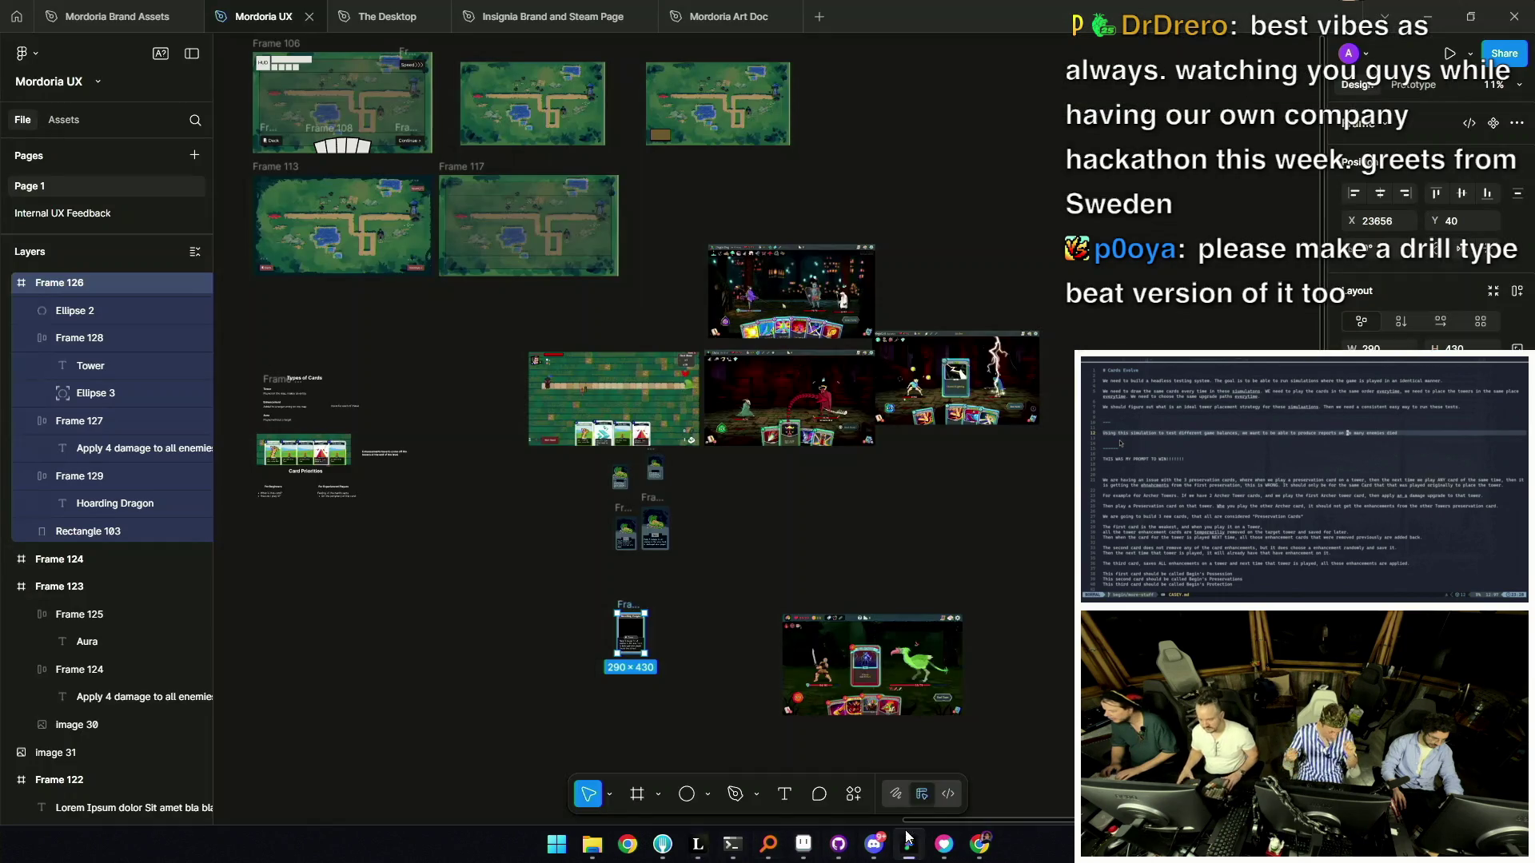
{"action": "scroll", "coordinate": [758, 602], "scroll_direction": "up", "scroll_amount": 3}
{"action": "scroll", "coordinate": [758, 601], "scroll_direction": "up", "scroll_amount": 3}
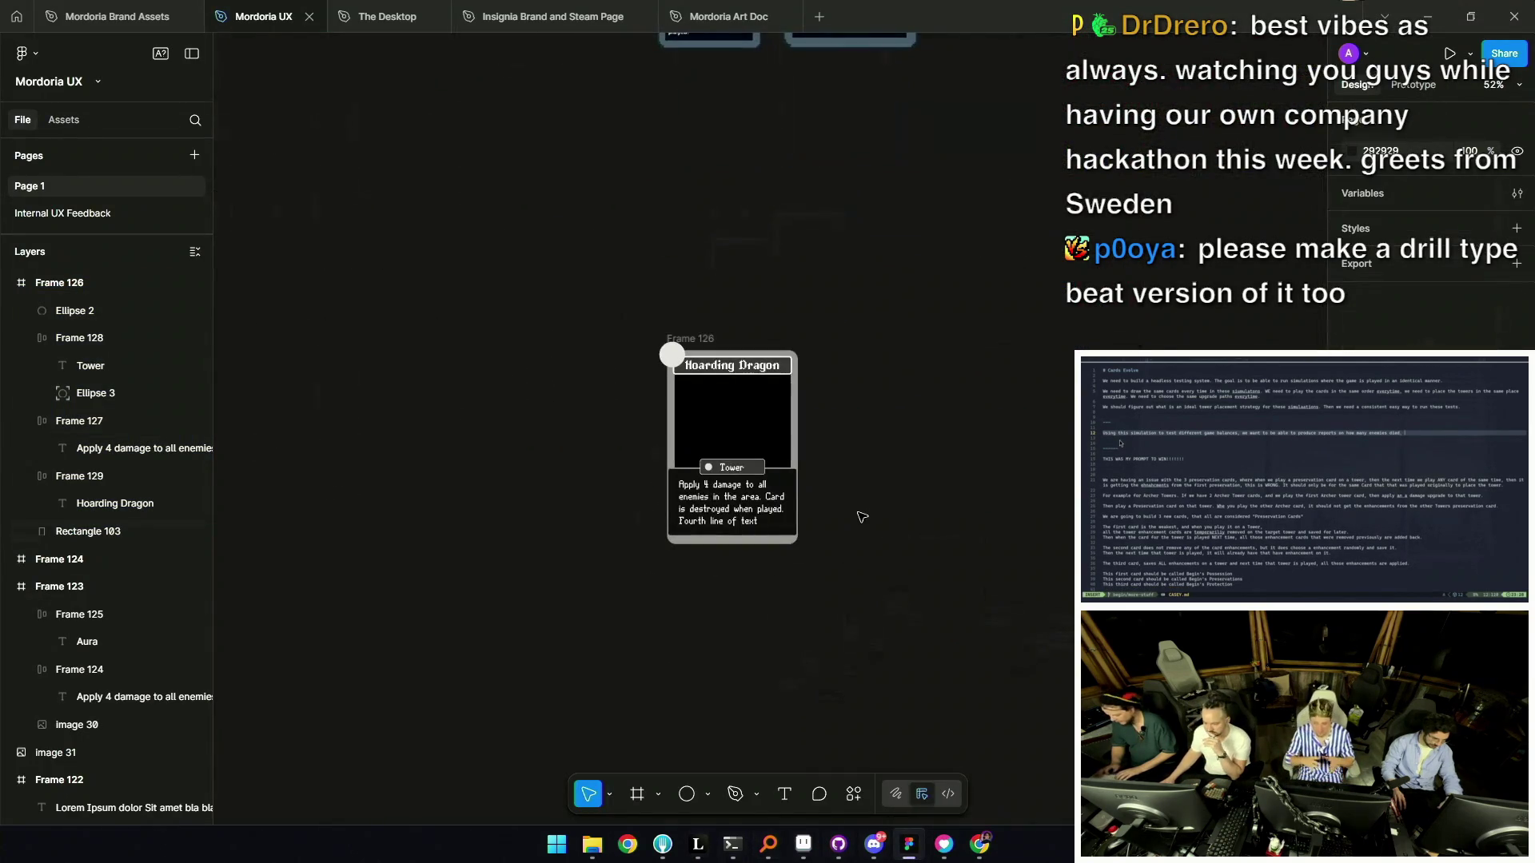
{"action": "key", "text": "ctrl+v"}
{"action": "left_click_drag", "start_coordinate": [763, 468], "coordinate": [994, 467]}
{"action": "left_click_drag", "start_coordinate": [846, 214], "coordinate": [930, 334]}
{"action": "left_click_drag", "start_coordinate": [1059, 371], "coordinate": [958, 387]}
{"action": "scroll", "coordinate": [920, 500], "scroll_direction": "up", "scroll_amount": 4}
{"action": "scroll", "coordinate": [923, 387], "scroll_direction": "down", "scroll_amount": 3}
{"action": "scroll", "coordinate": [864, 586], "scroll_direction": "up", "scroll_amount": 5}
{"action": "left_click_drag", "start_coordinate": [869, 550], "coordinate": [858, 532]}
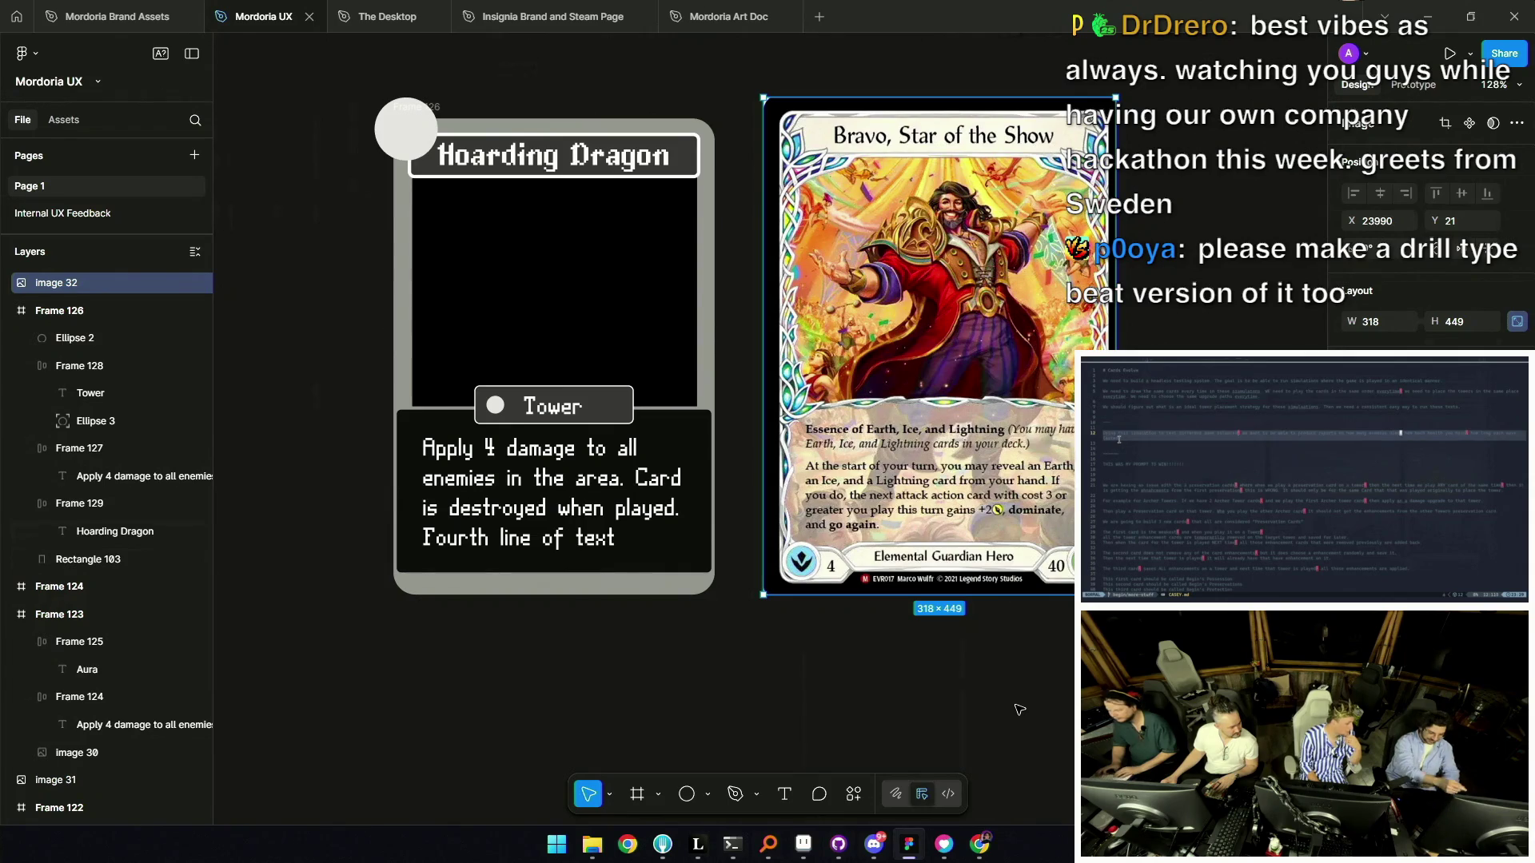
{"action": "scroll", "coordinate": [870, 535], "scroll_direction": "up", "scroll_amount": 2}
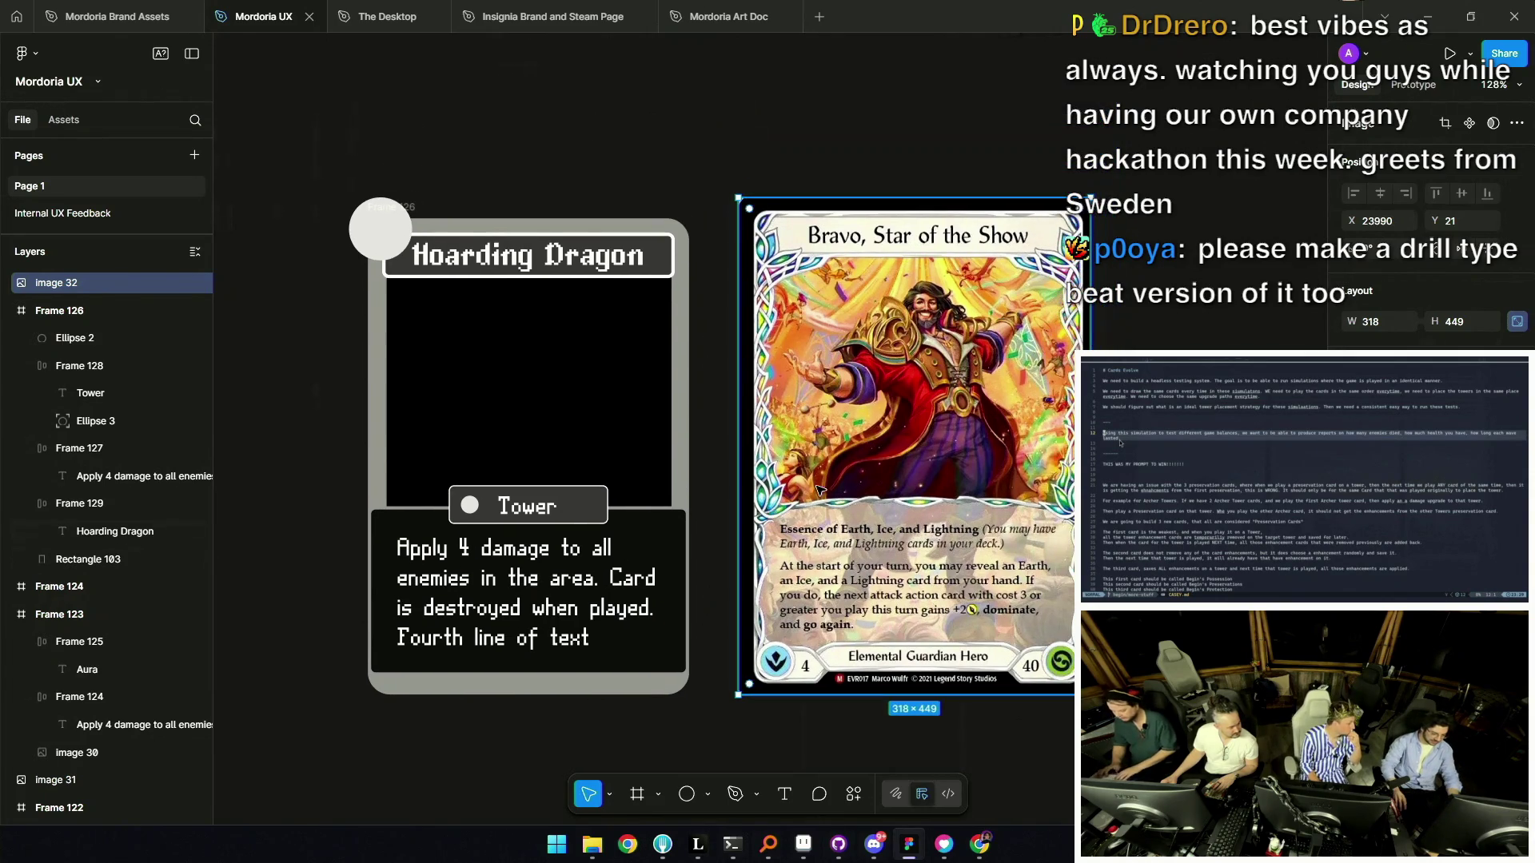
{"action": "scroll", "coordinate": [825, 485], "scroll_direction": "down", "scroll_amount": 5}
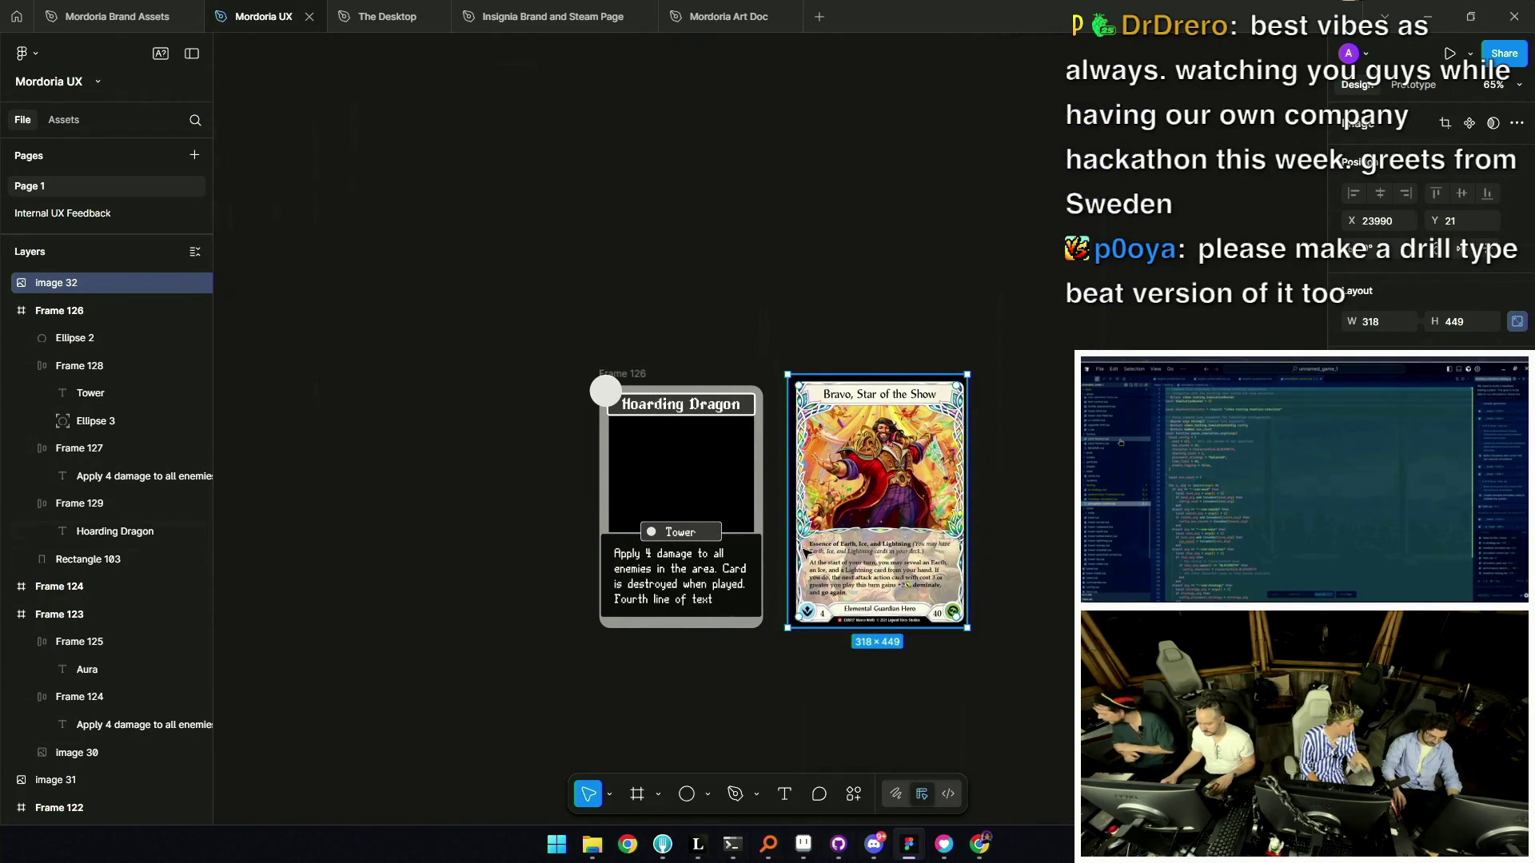
{"action": "scroll", "coordinate": [767, 577], "scroll_direction": "up", "scroll_amount": 3}
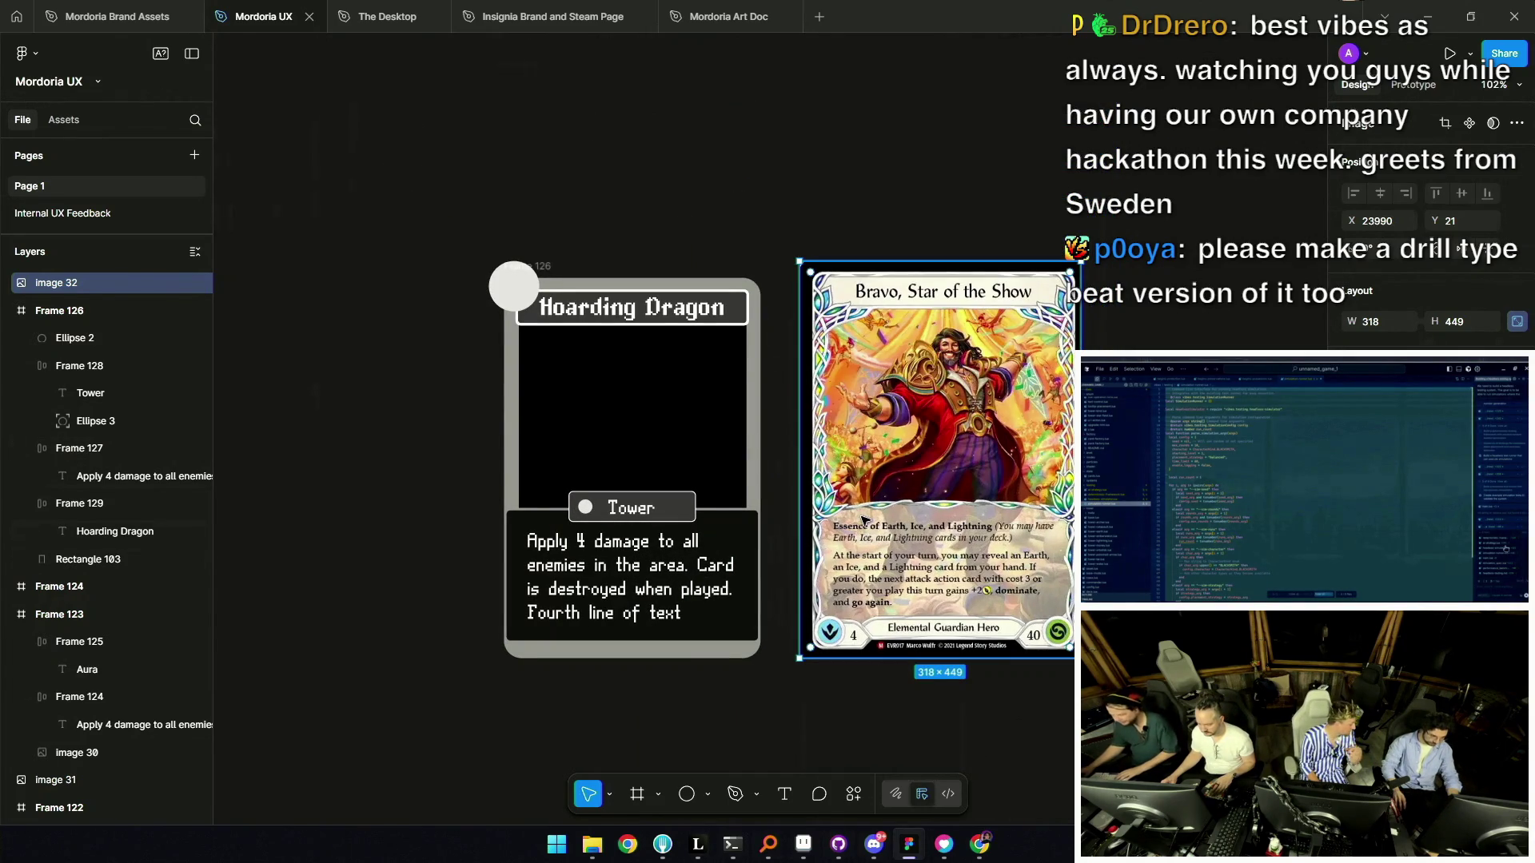
{"action": "key", "text": "Delete"}
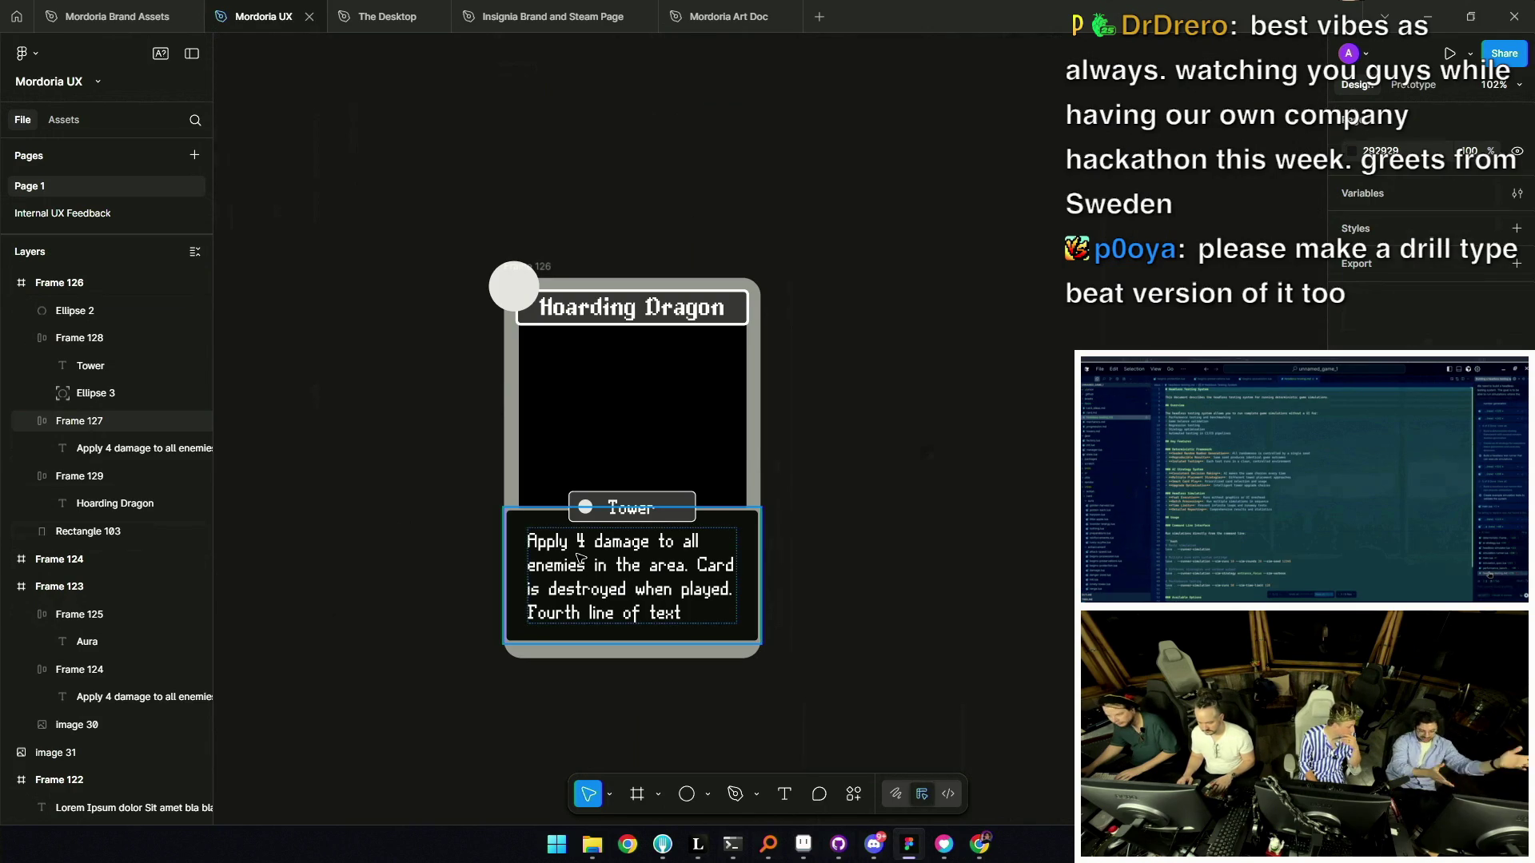
Place the Hoarding Dragon card over the game screenshot beside the Ghostly Armor card.
{"action": "scroll", "coordinate": [812, 508], "scroll_direction": "down", "scroll_amount": 3}
{"action": "scroll", "coordinate": [823, 504], "scroll_direction": "up", "scroll_amount": 3}
{"action": "scroll", "coordinate": [791, 564], "scroll_direction": "up", "scroll_amount": 2}
{"action": "scroll", "coordinate": [839, 544], "scroll_direction": "down", "scroll_amount": 4}
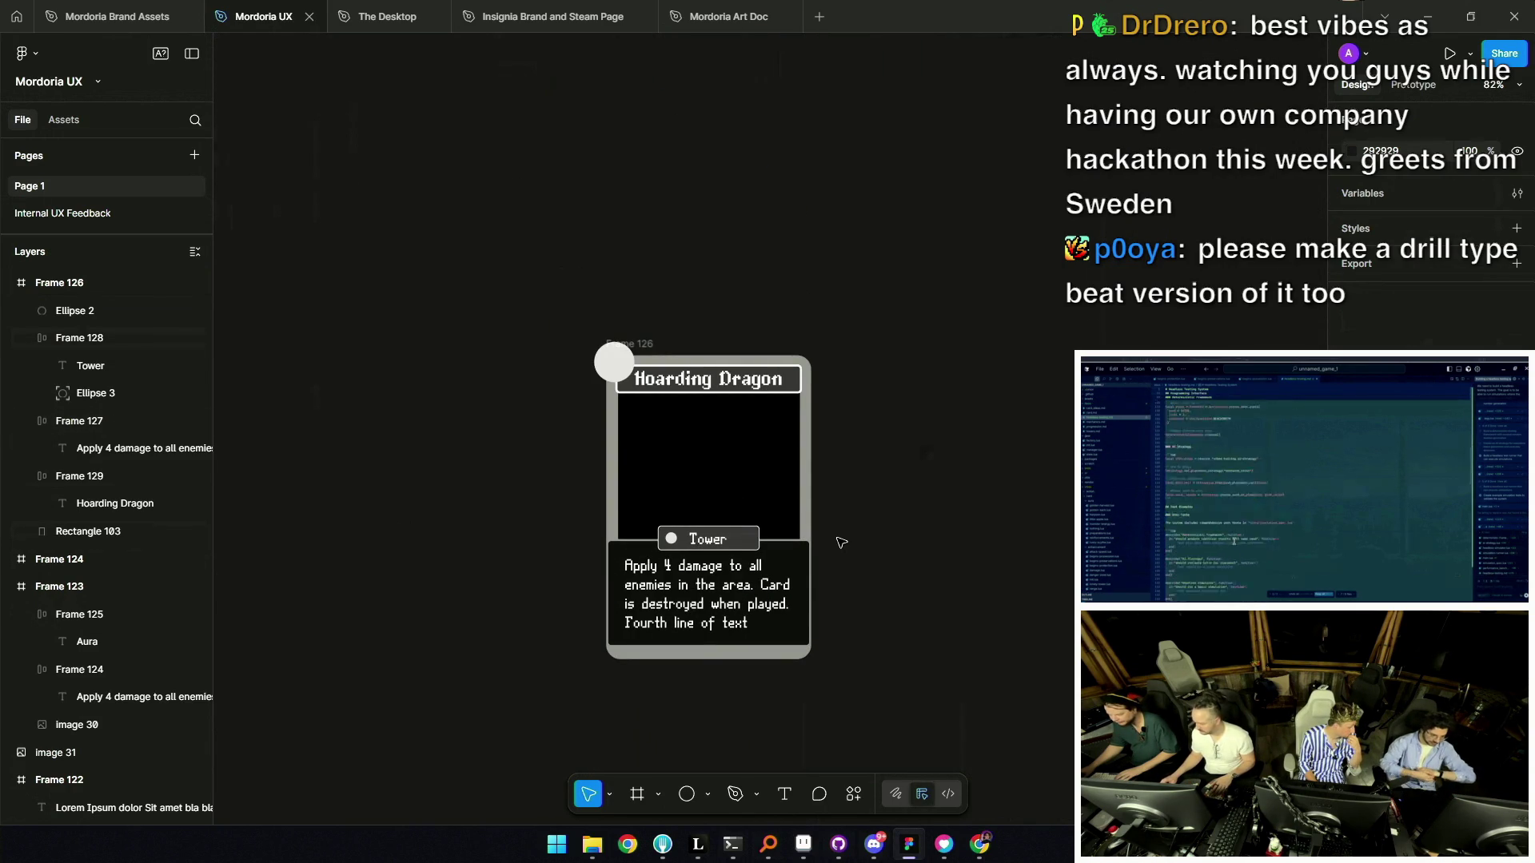
{"action": "left_click", "coordinate": [655, 637]}
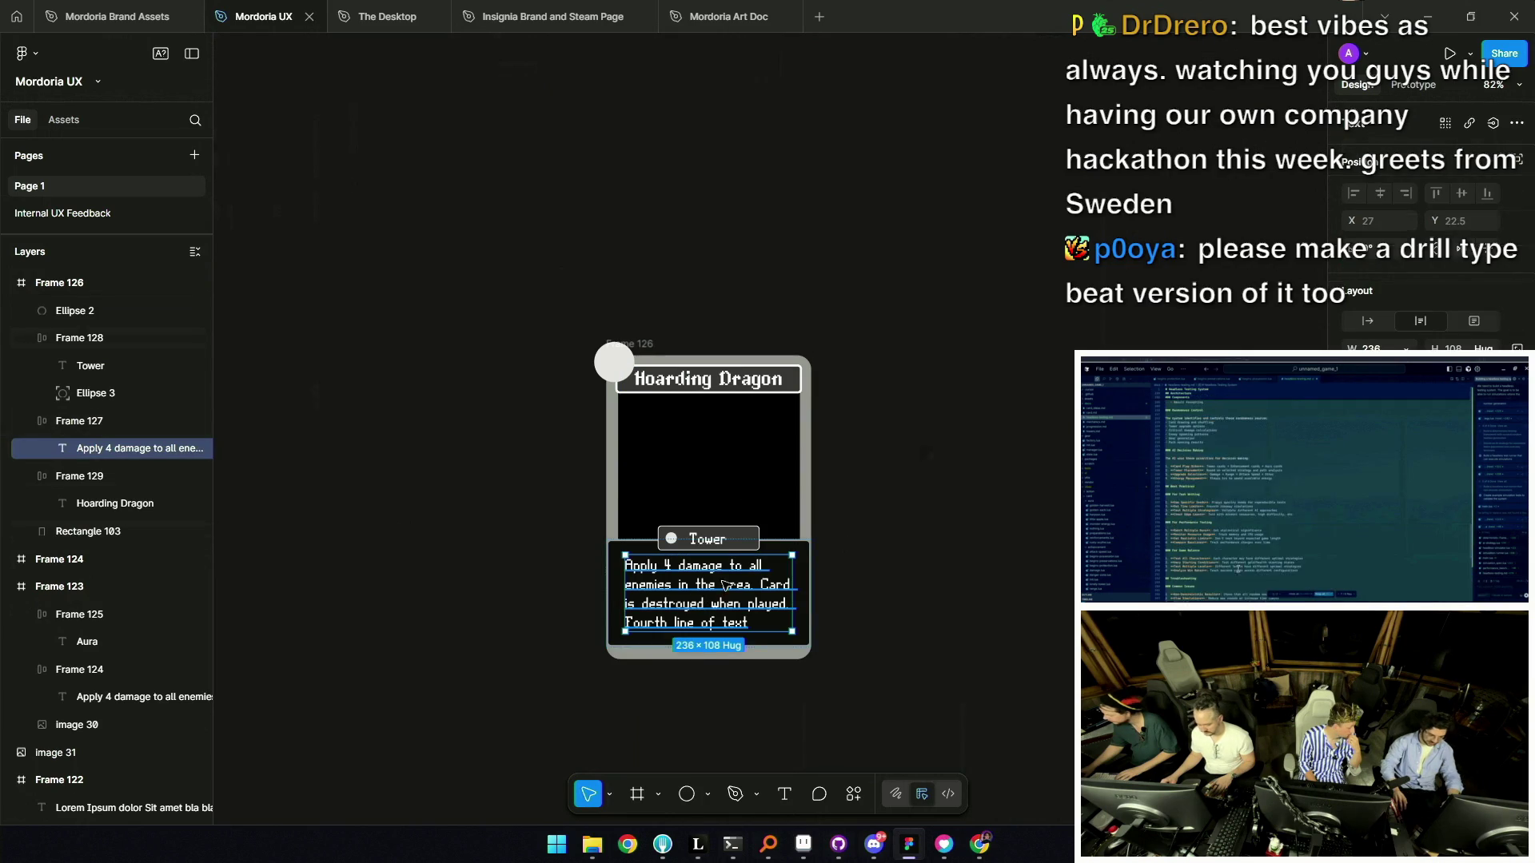
{"action": "scroll", "coordinate": [654, 639], "scroll_direction": "down", "scroll_amount": 5}
{"action": "mouse_move", "coordinate": [656, 512]}
{"action": "left_mouse_down"}
{"action": "mouse_move", "coordinate": [724, 516]}
{"action": "mouse_move", "coordinate": [1063, 436]}
{"action": "mouse_move", "coordinate": [788, 400]}
{"action": "left_mouse_up"}
{"action": "scroll", "coordinate": [656, 303], "scroll_direction": "up", "scroll_amount": 3}
{"action": "left_click_drag", "start_coordinate": [560, 320], "coordinate": [872, 656]}
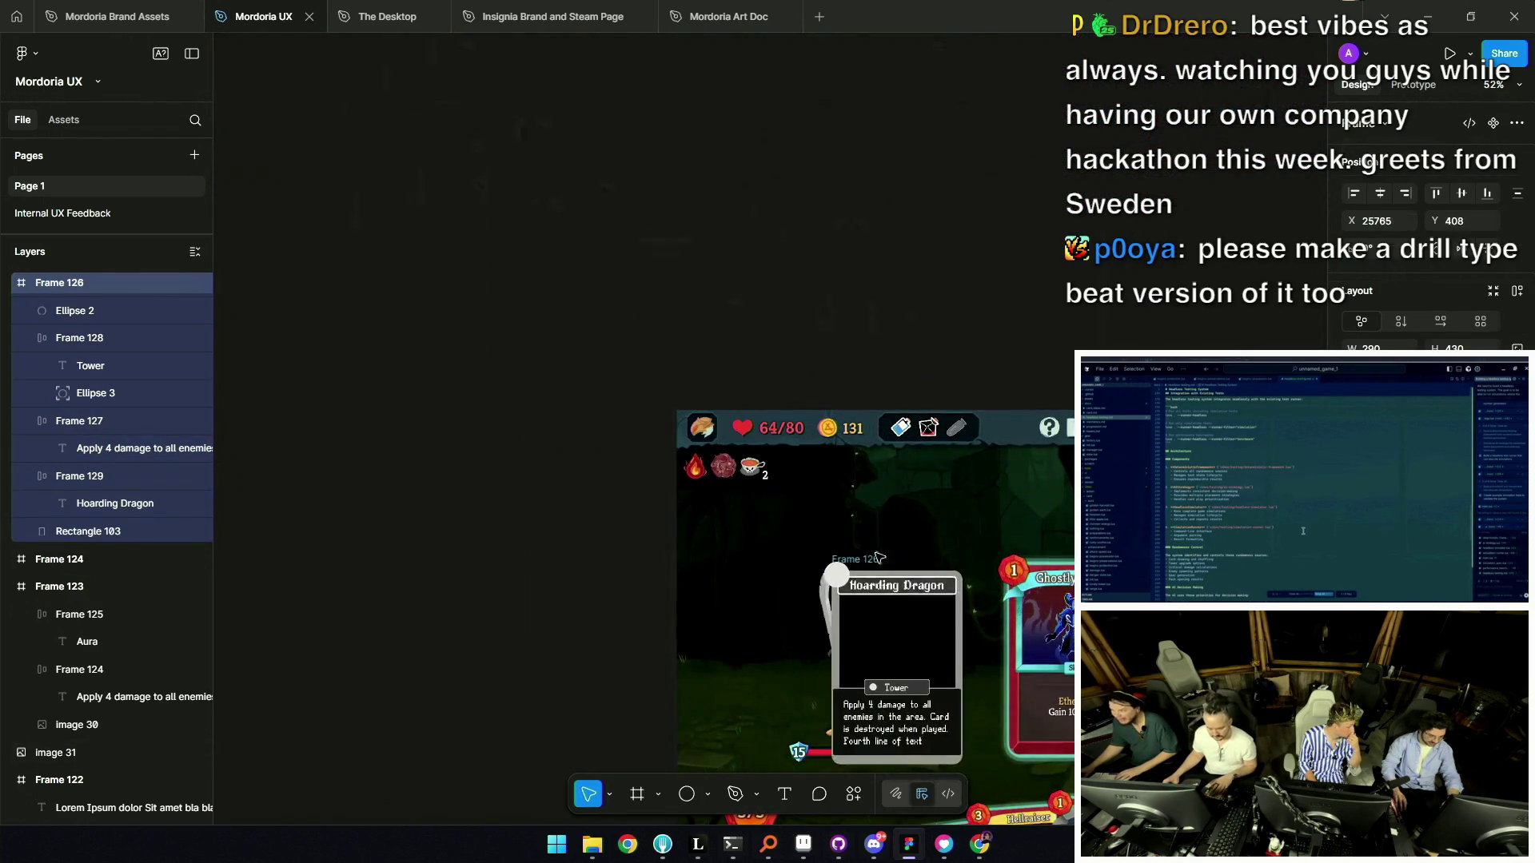
Move the Tower tag higher and stretch the description box up toward it.
{"action": "scroll", "coordinate": [875, 512], "scroll_direction": "down", "scroll_amount": 3}
{"action": "scroll", "coordinate": [875, 512], "scroll_direction": "up", "scroll_amount": 5}
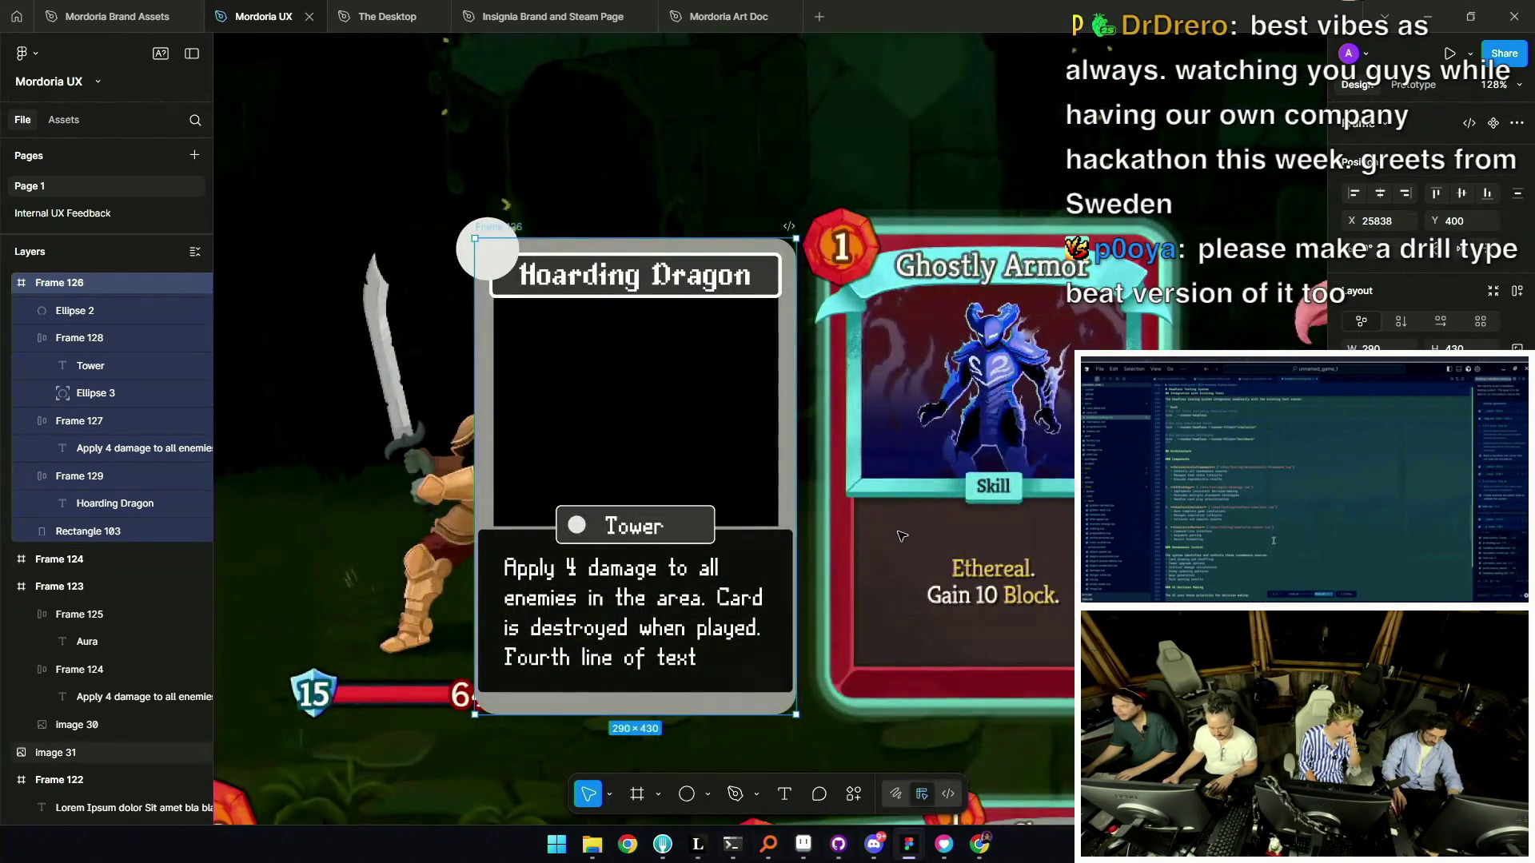
{"action": "scroll", "coordinate": [559, 600], "scroll_direction": "down", "scroll_amount": 3}
{"action": "scroll", "coordinate": [566, 601], "scroll_direction": "down", "scroll_amount": 2}
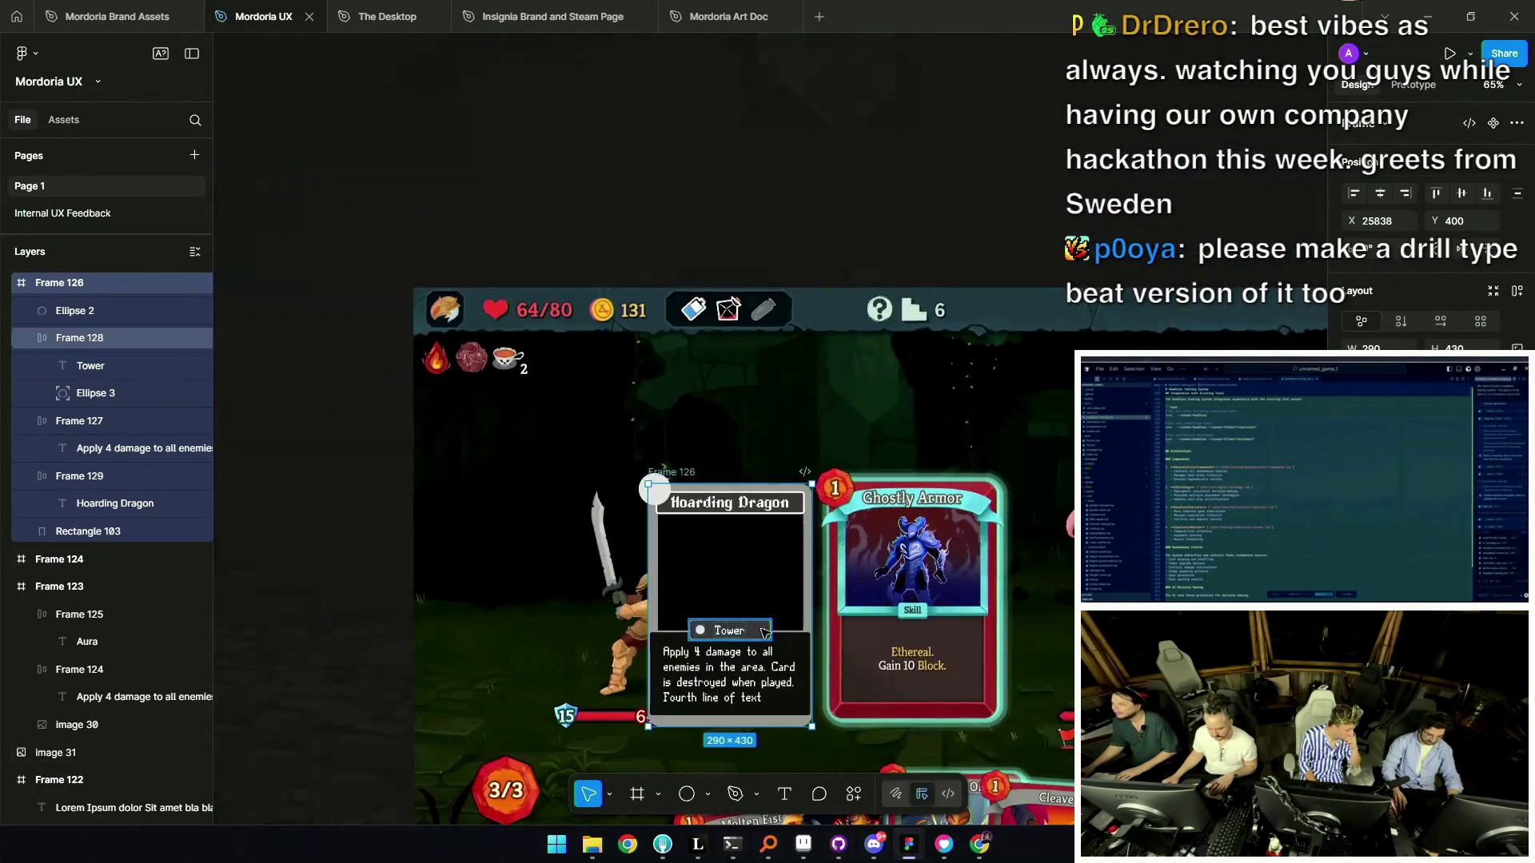
{"action": "scroll", "coordinate": [747, 609], "scroll_direction": "up", "scroll_amount": 5}
{"action": "mouse_move", "coordinate": [747, 609]}
{"action": "left_mouse_down"}
{"action": "mouse_move", "coordinate": [776, 569]}
{"action": "mouse_move", "coordinate": [765, 533]}
{"action": "left_mouse_up"}
{"action": "left_click", "coordinate": [776, 569]}
{"action": "scroll", "coordinate": [710, 552], "scroll_direction": "down", "scroll_amount": 5}
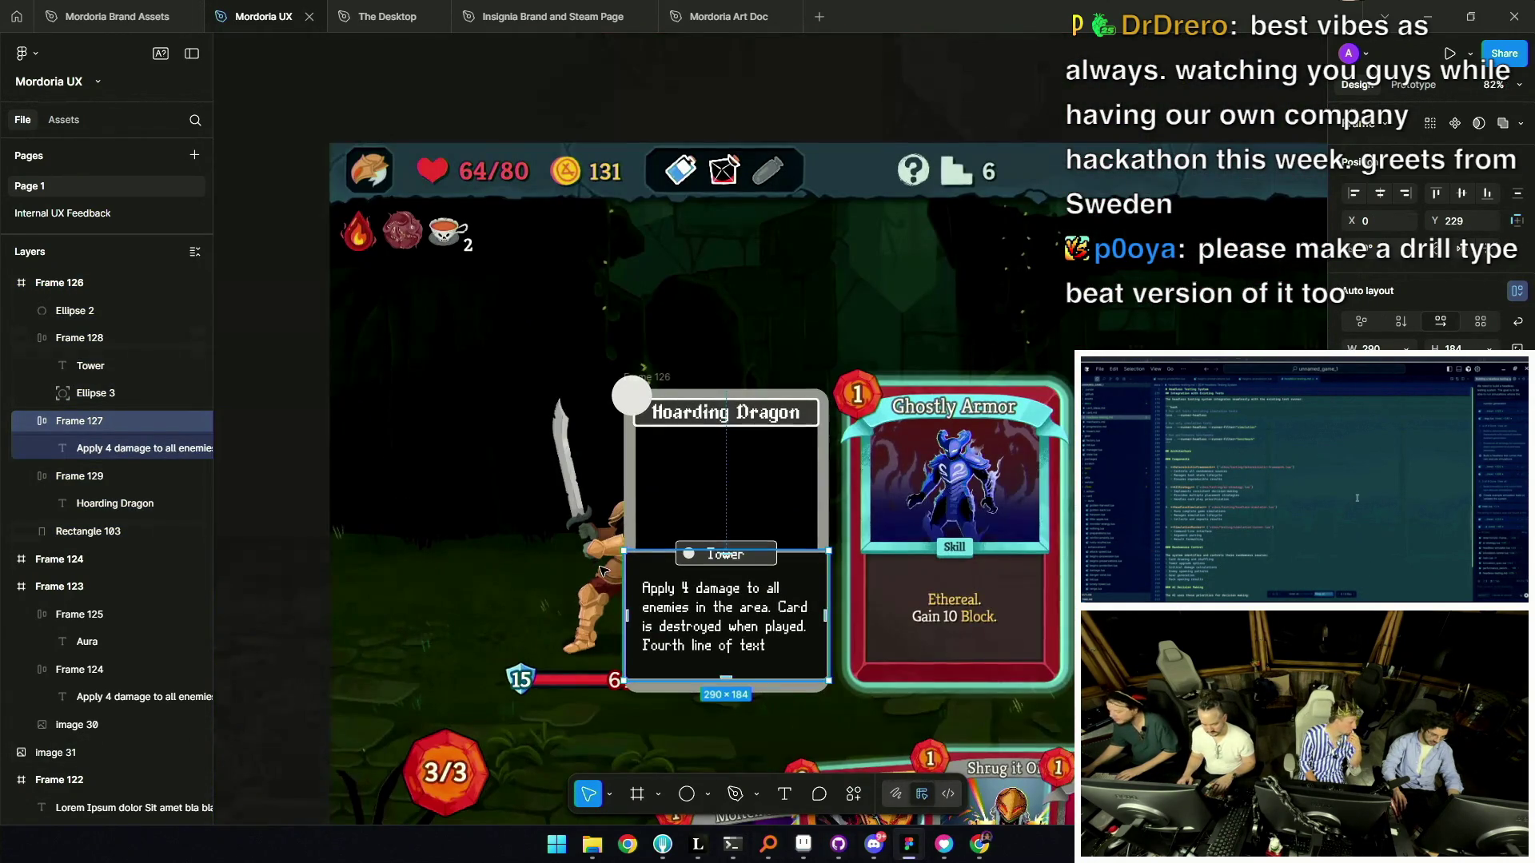
{"action": "key", "text": "Escape"}
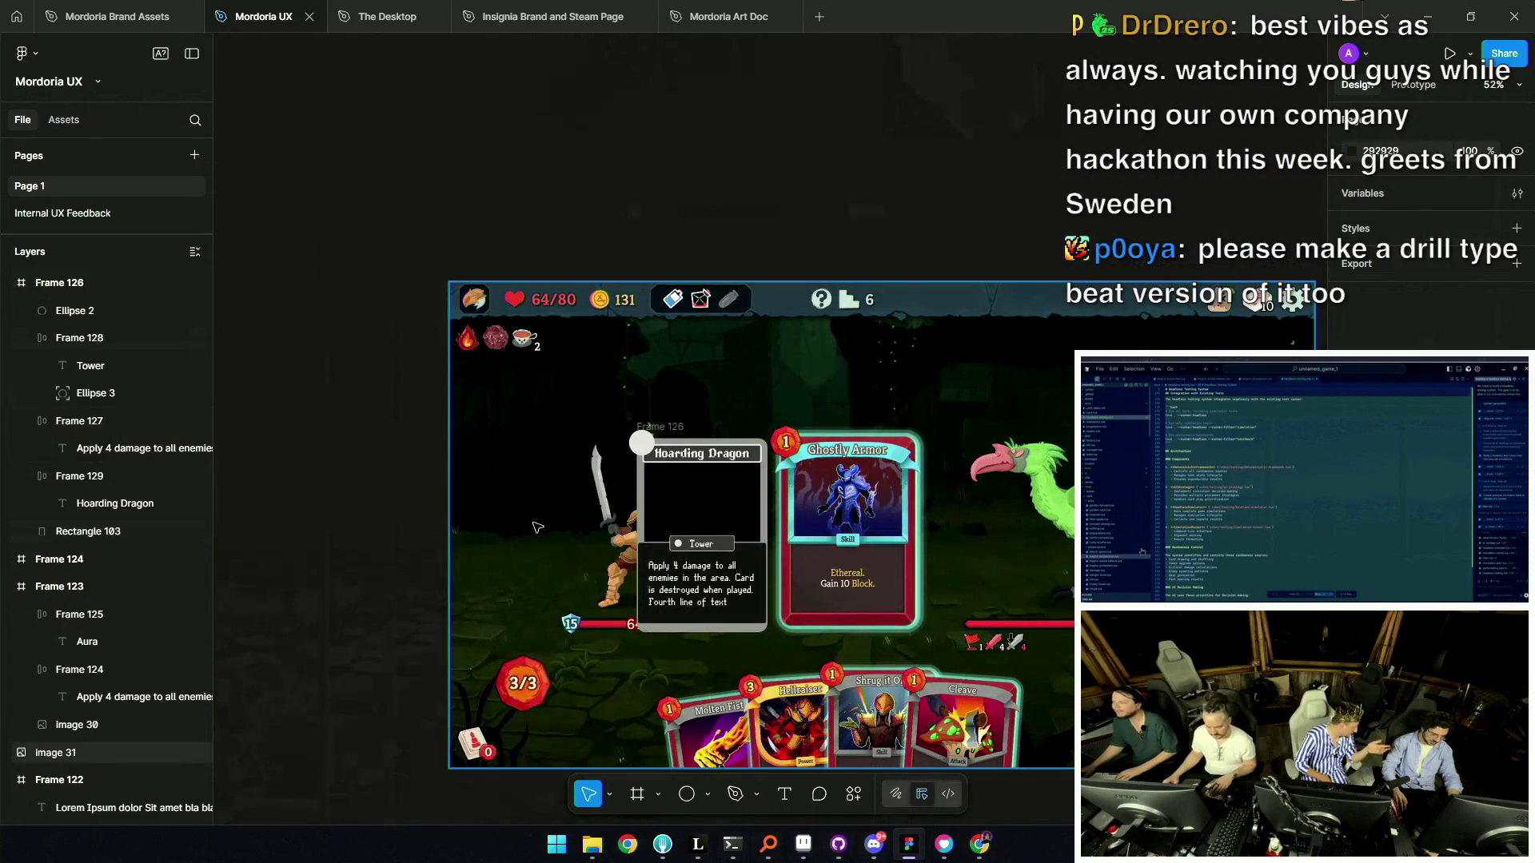
{"action": "scroll", "coordinate": [595, 550], "scroll_direction": "up", "scroll_amount": 3}
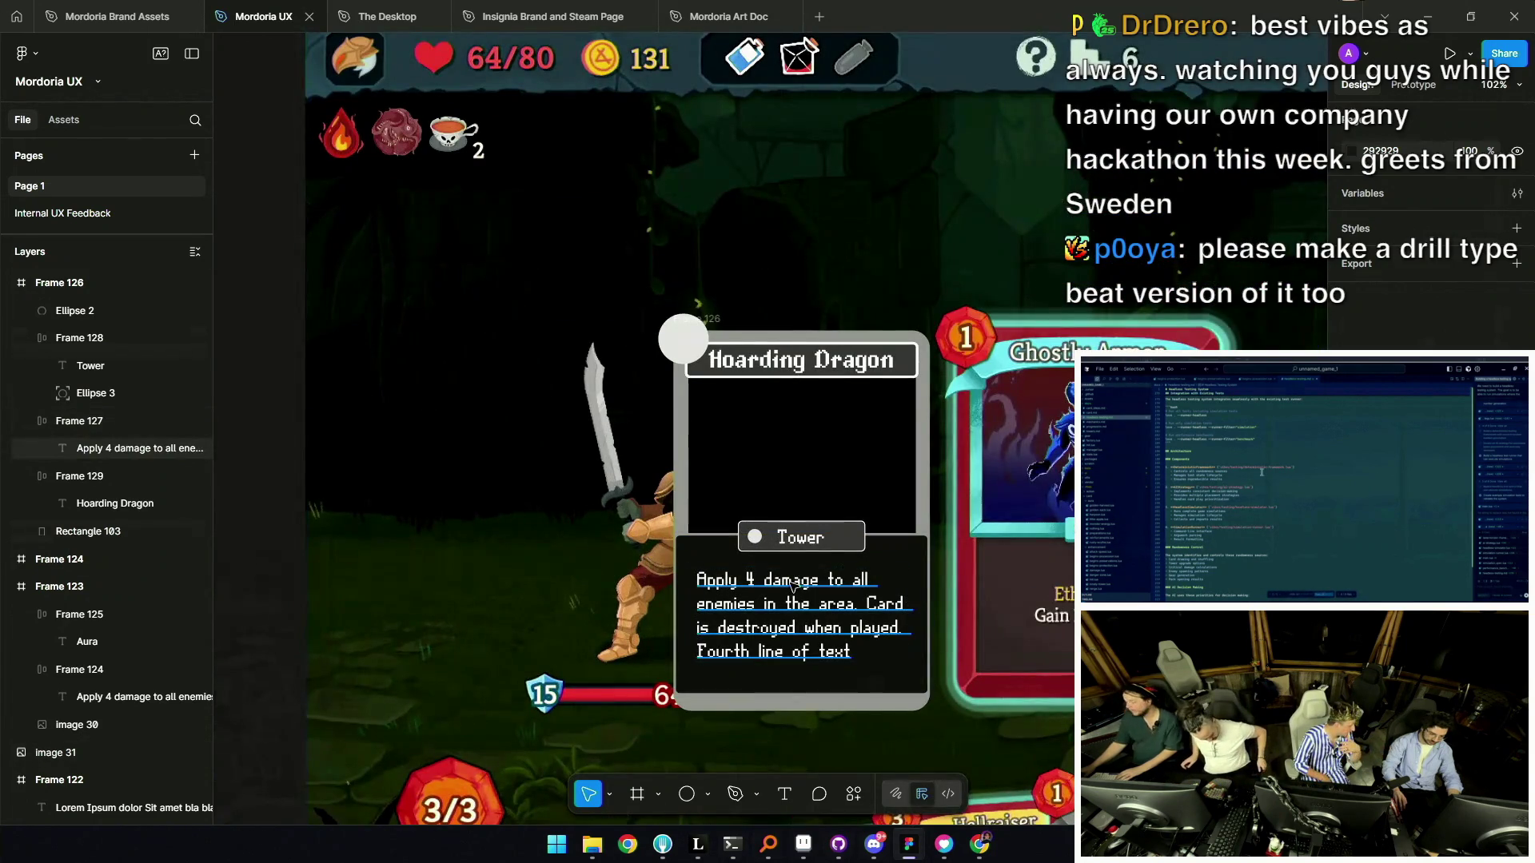
{"action": "scroll", "coordinate": [798, 583], "scroll_direction": "up", "scroll_amount": 2}
Delete then restore the word 'damage' in the card's description text.
{"action": "double_click", "coordinate": [762, 582]}
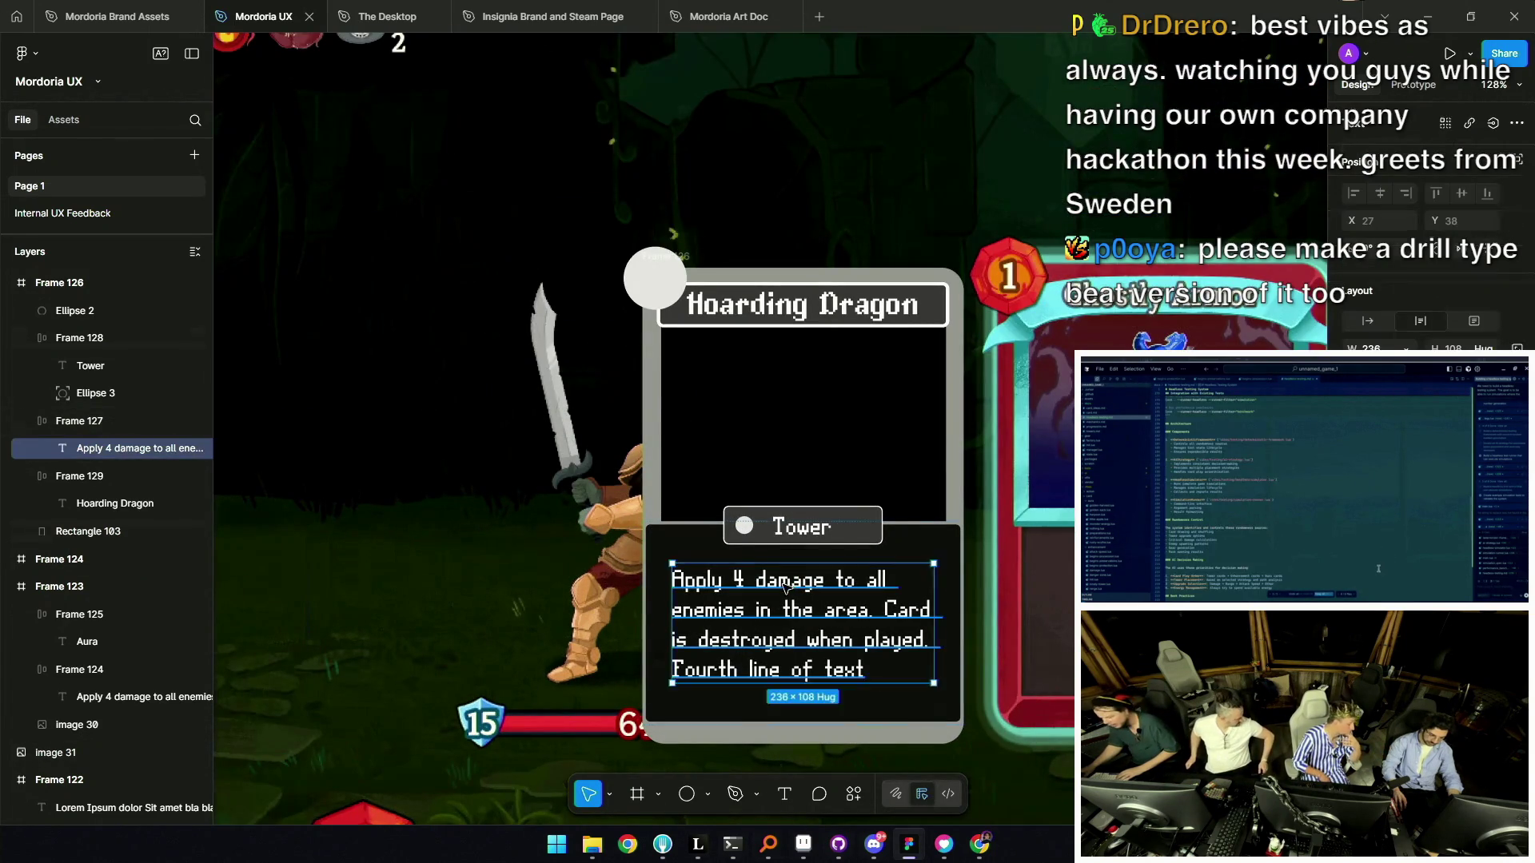
{"action": "double_click", "coordinate": [761, 582]}
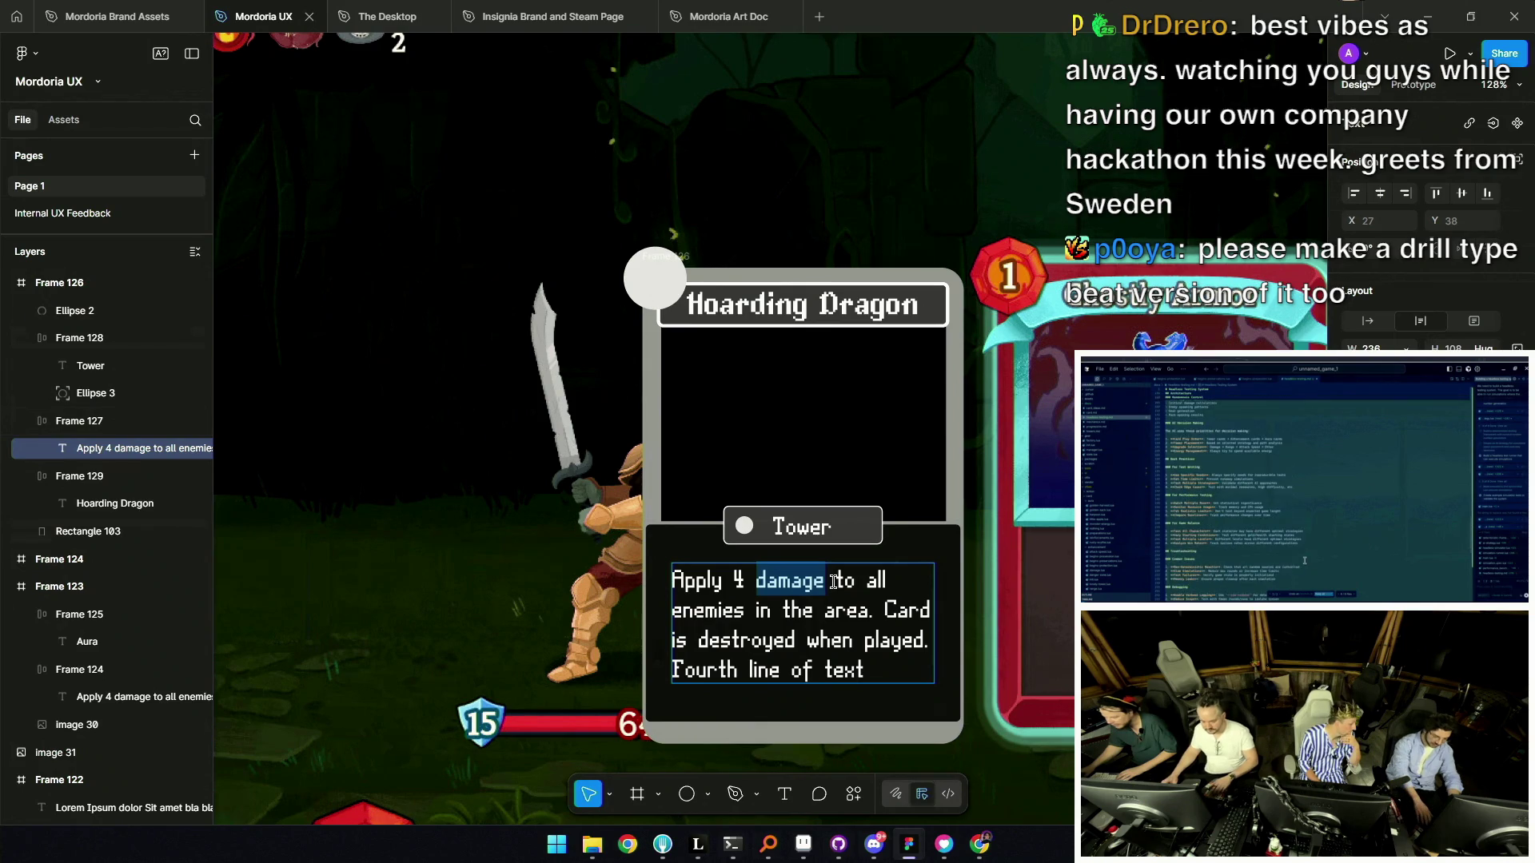
{"action": "key", "text": "BackSpace"}
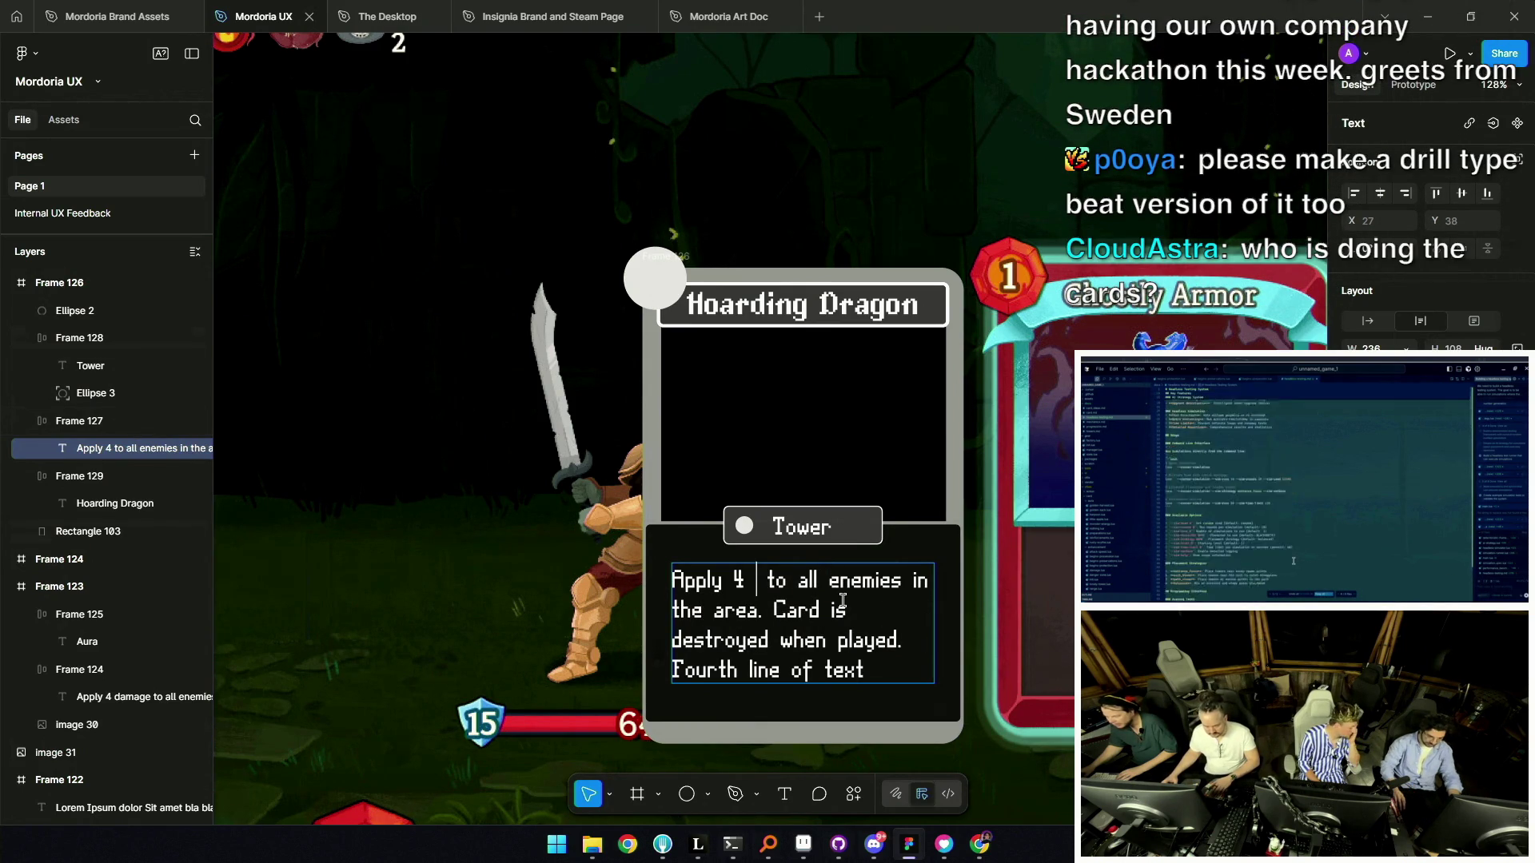
{"action": "scroll", "coordinate": [843, 600], "scroll_direction": "down", "scroll_amount": 3}
{"action": "key", "text": "ctrl+z"}
{"action": "scroll", "coordinate": [847, 600], "scroll_direction": "up", "scroll_amount": 3}
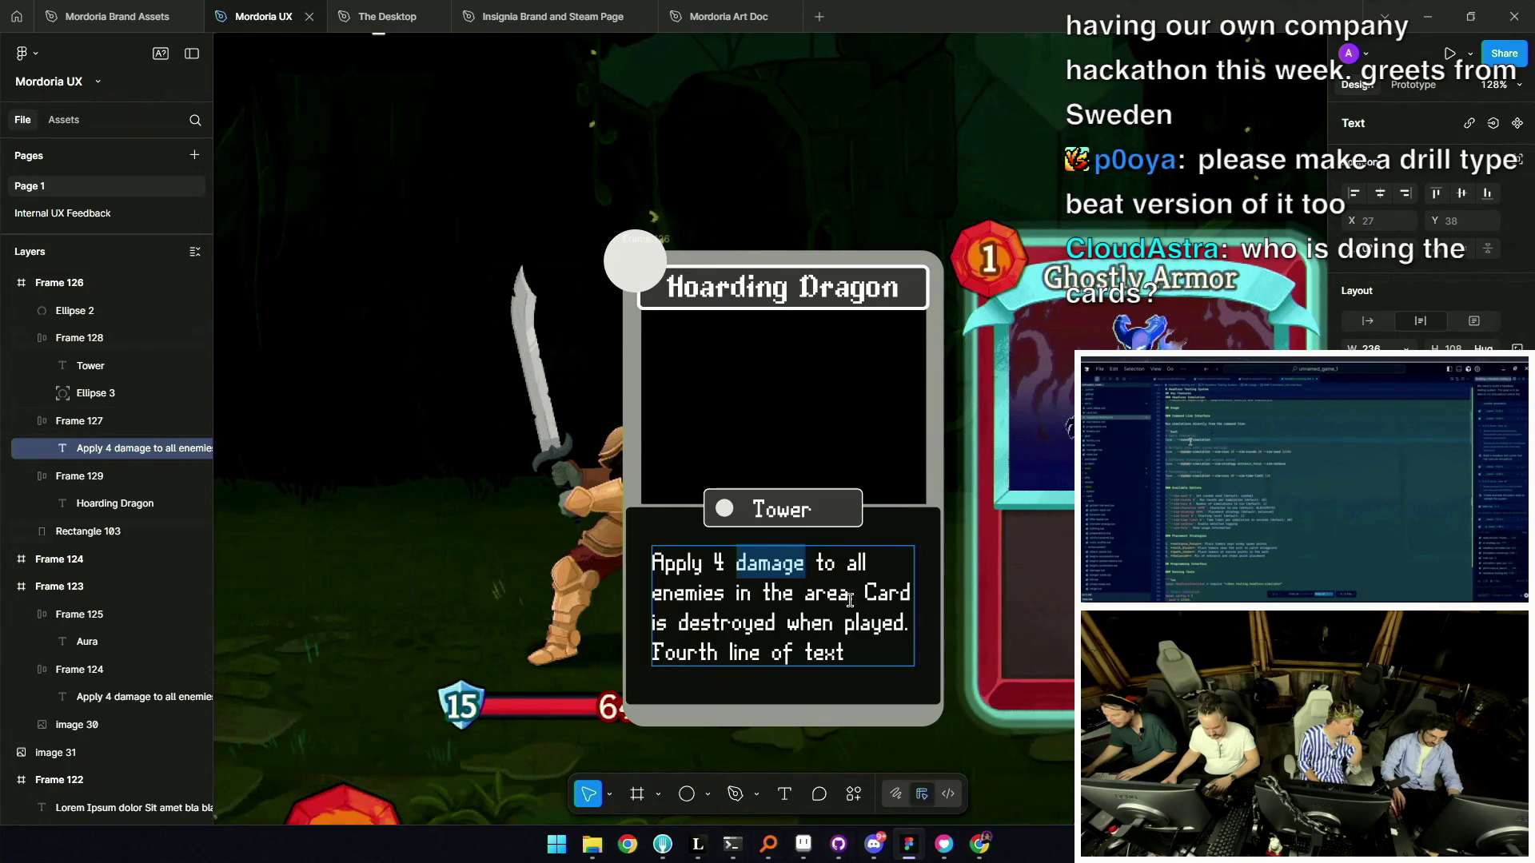
{"action": "scroll", "coordinate": [850, 599], "scroll_direction": "down", "scroll_amount": 3}
{"action": "left_click", "coordinate": [470, 589]}
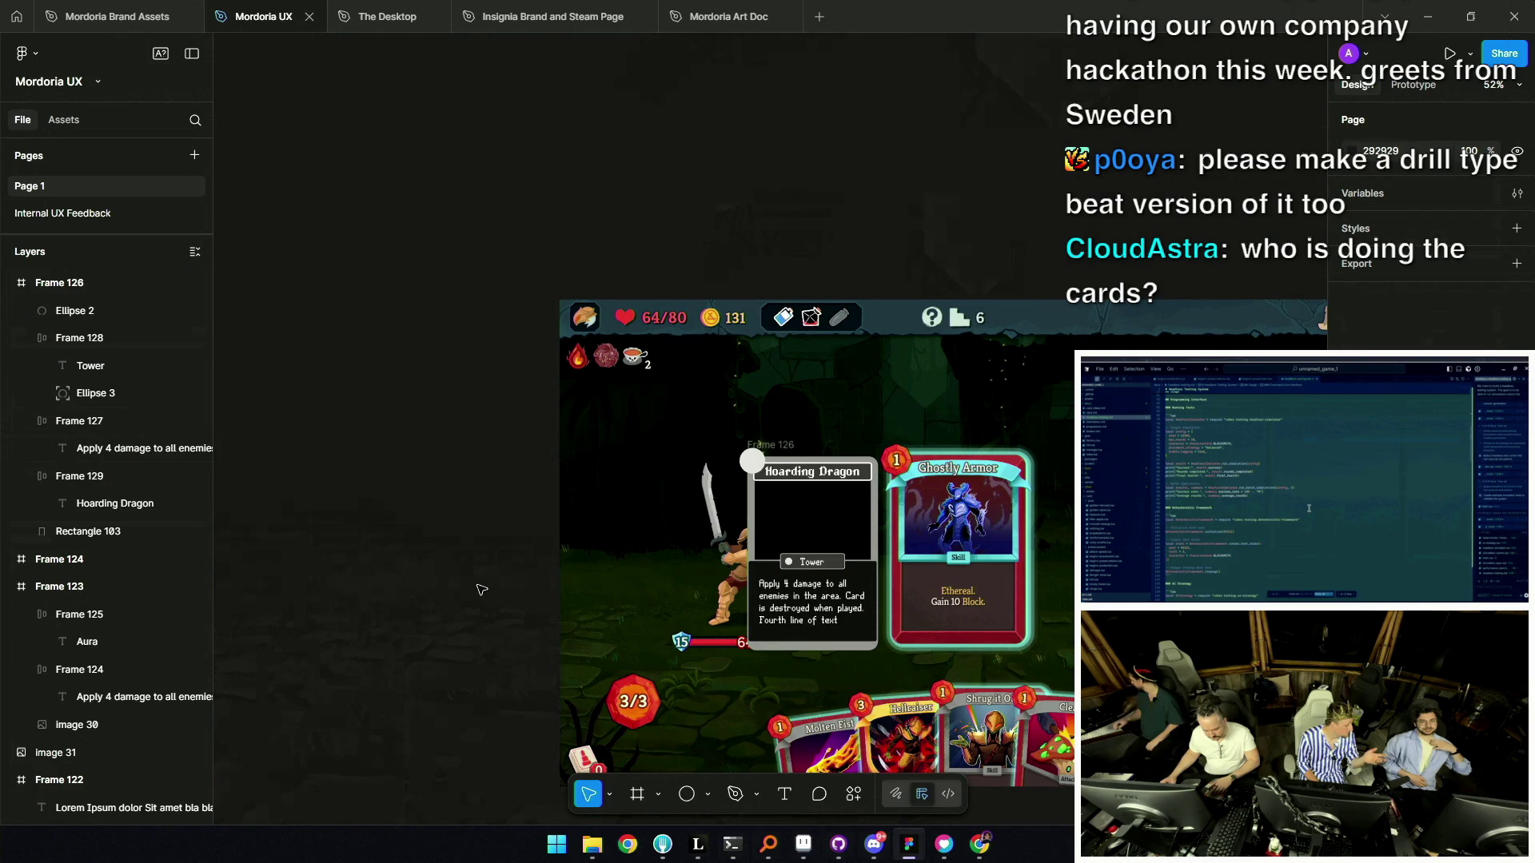
Drag the Hoarding Dragon card onto the green tower-defence screenshot among the hand of cards.
{"action": "scroll", "coordinate": [783, 537], "scroll_direction": "down", "scroll_amount": 3}
{"action": "scroll", "coordinate": [728, 361], "scroll_direction": "up", "scroll_amount": 5}
{"action": "left_click", "coordinate": [727, 362]}
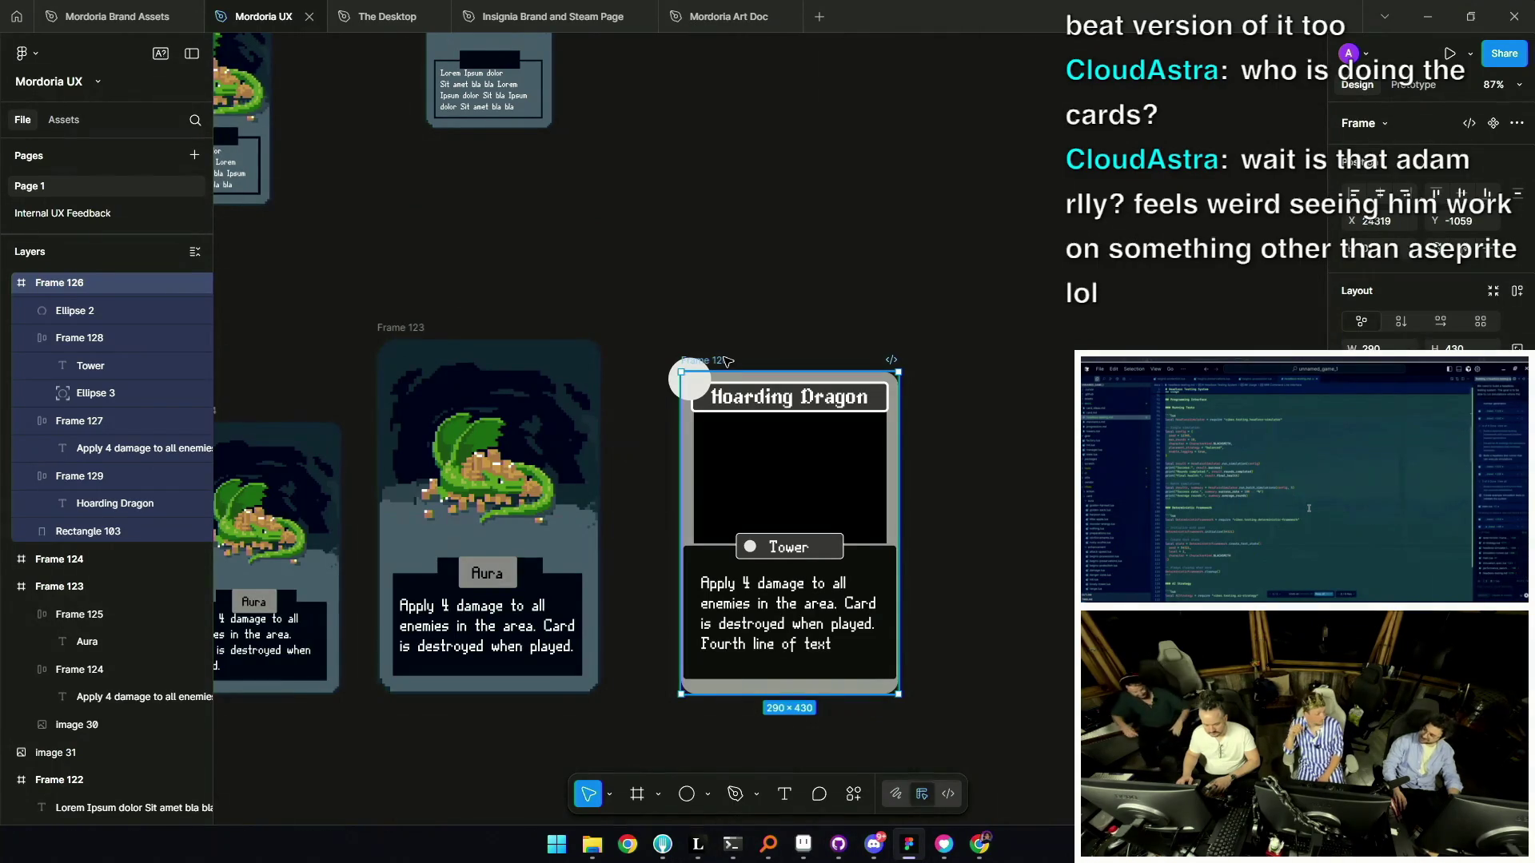
{"action": "scroll", "coordinate": [775, 549], "scroll_direction": "down", "scroll_amount": 5}
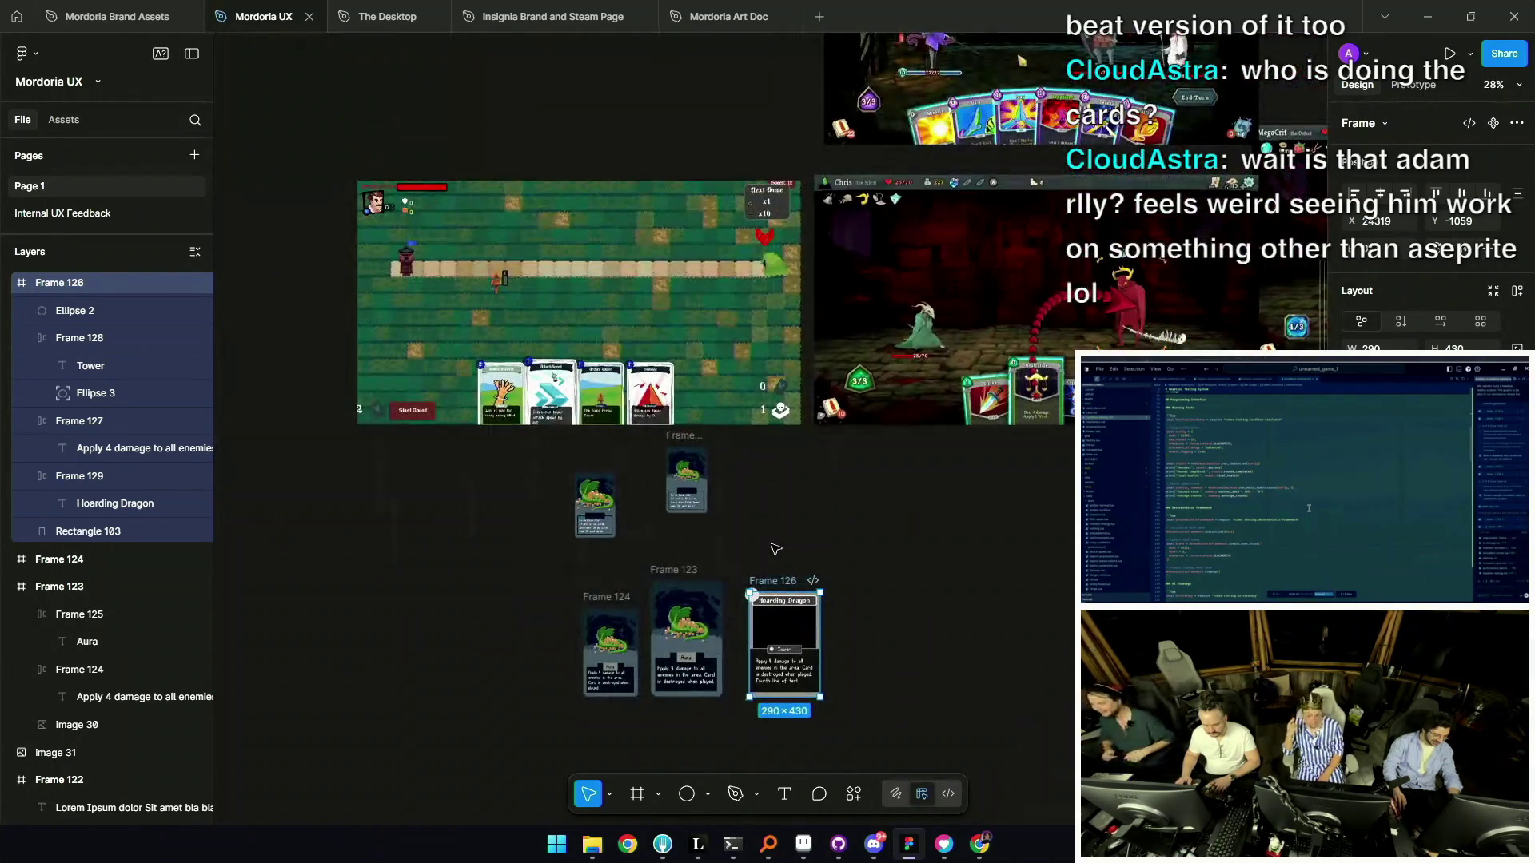
{"action": "mouse_move", "coordinate": [750, 605]}
{"action": "left_mouse_down"}
{"action": "mouse_move", "coordinate": [869, 378]}
{"action": "mouse_move", "coordinate": [997, 344]}
{"action": "mouse_move", "coordinate": [943, 457]}
{"action": "mouse_move", "coordinate": [799, 520]}
{"action": "mouse_move", "coordinate": [671, 392]}
{"action": "mouse_move", "coordinate": [672, 331]}
{"action": "left_mouse_up"}
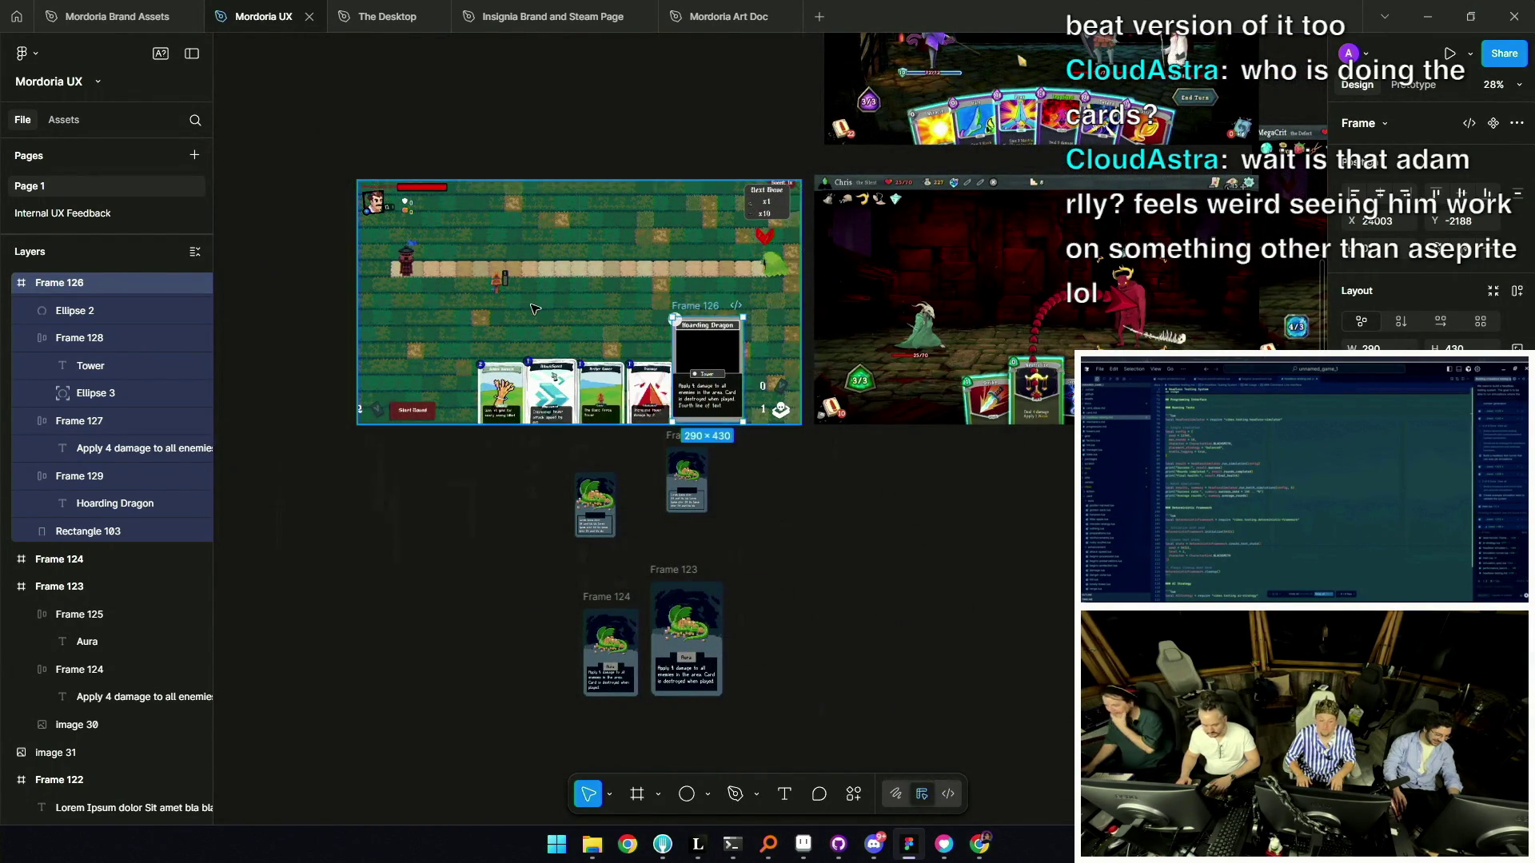
{"action": "scroll", "coordinate": [535, 309], "scroll_direction": "up", "scroll_amount": 5}
{"action": "mouse_move", "coordinate": [1002, 328]}
{"action": "left_mouse_down"}
{"action": "mouse_move", "coordinate": [596, 271]}
{"action": "mouse_move", "coordinate": [612, 270]}
{"action": "left_mouse_up"}
{"action": "scroll", "coordinate": [625, 284], "scroll_direction": "down", "scroll_amount": 3}
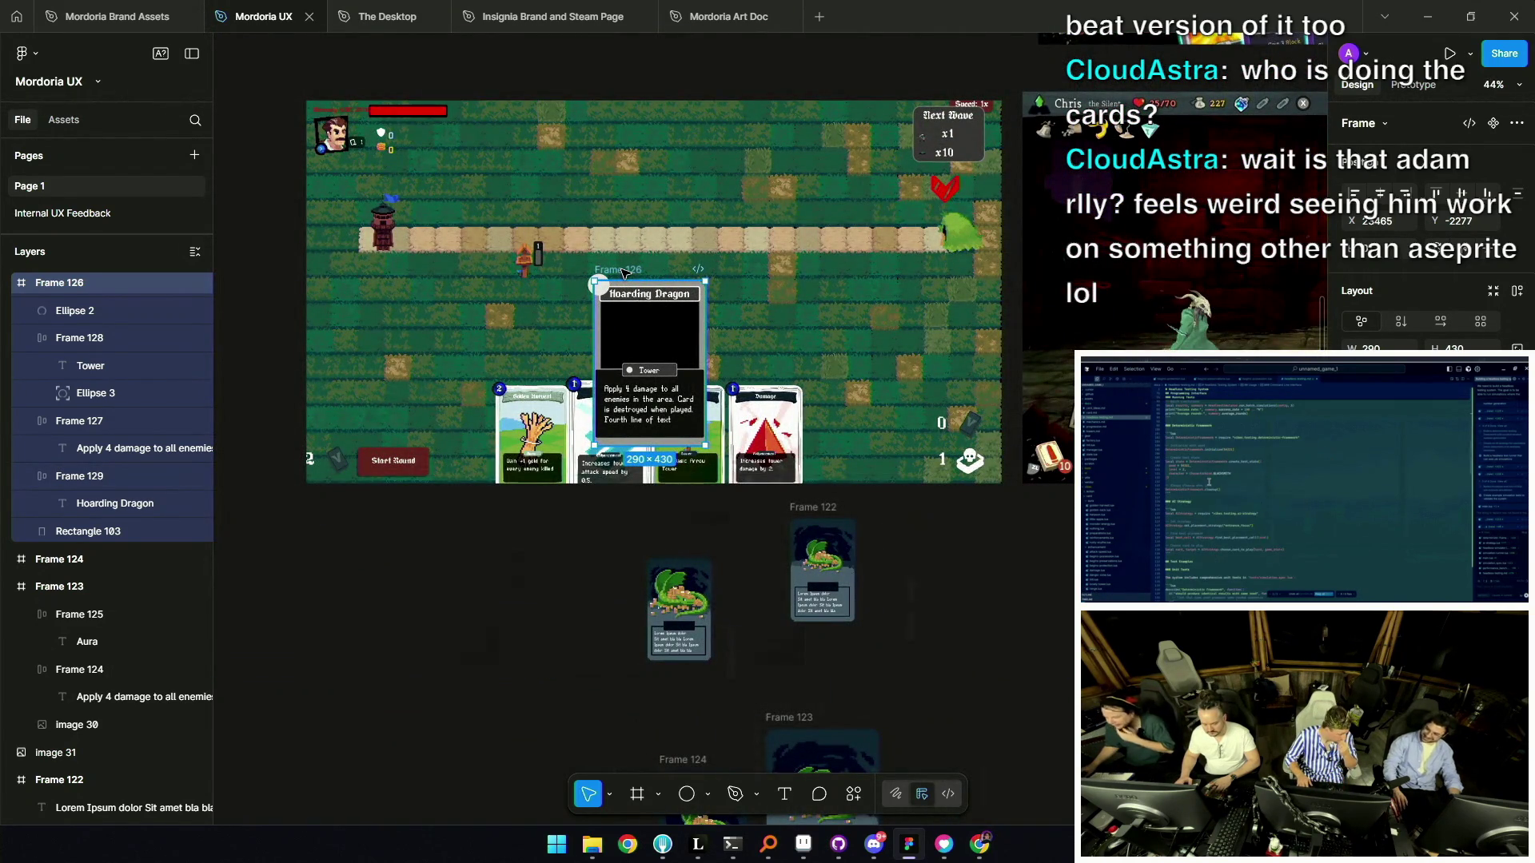
{"action": "mouse_move", "coordinate": [622, 273]}
{"action": "left_mouse_down"}
{"action": "mouse_move", "coordinate": [675, 264]}
{"action": "mouse_move", "coordinate": [589, 298]}
{"action": "mouse_move", "coordinate": [684, 248]}
{"action": "mouse_move", "coordinate": [1059, 479]}
{"action": "mouse_move", "coordinate": [845, 485]}
{"action": "left_mouse_up"}
{"action": "scroll", "coordinate": [846, 485], "scroll_direction": "up", "scroll_amount": 10}
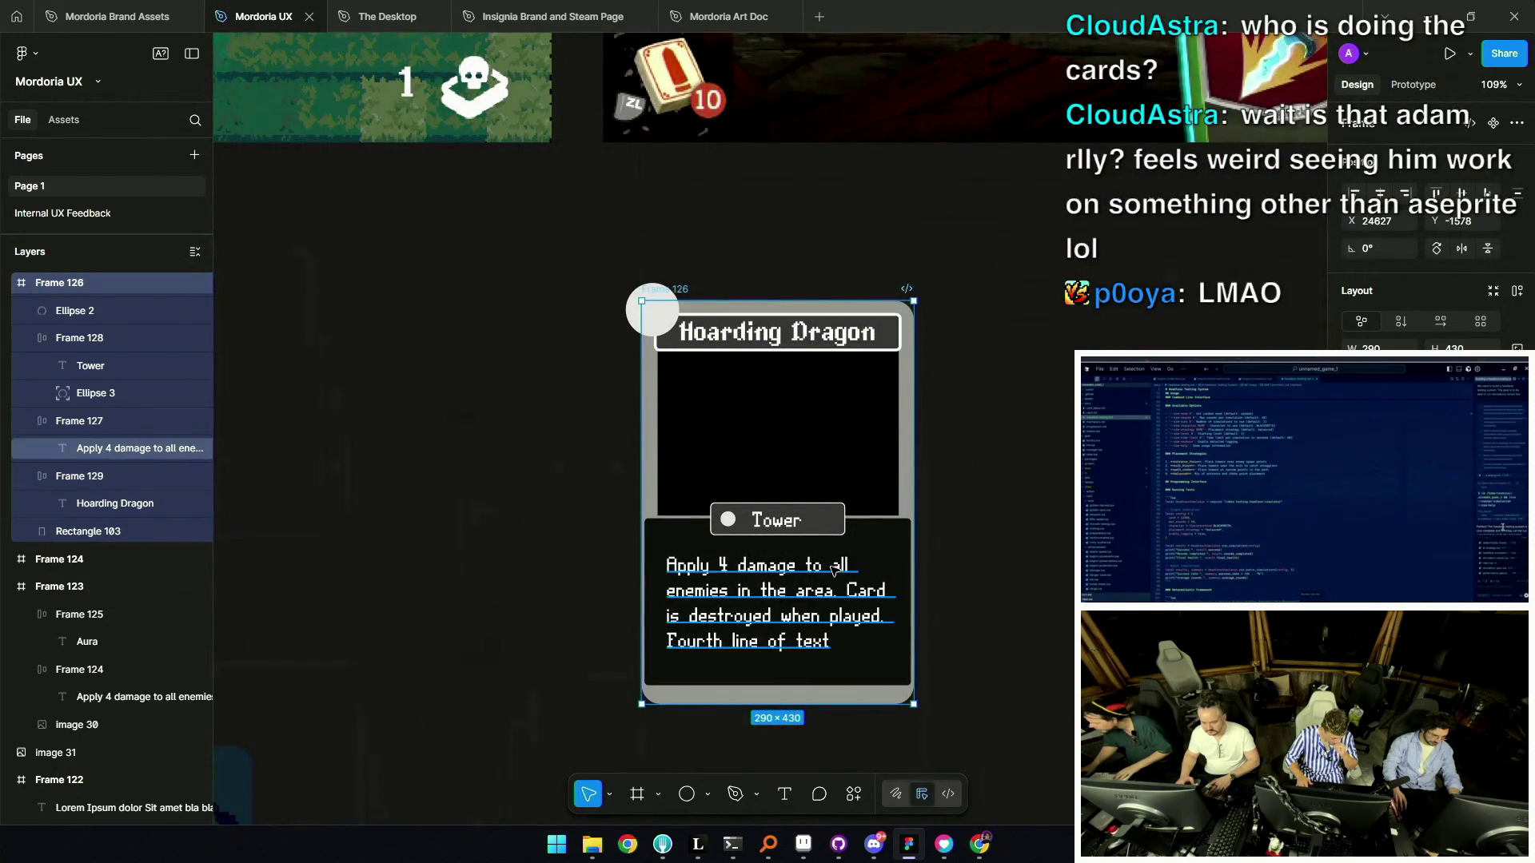
{"action": "double_click", "coordinate": [848, 552]}
{"action": "left_click_drag", "start_coordinate": [880, 525], "coordinate": [880, 547]}
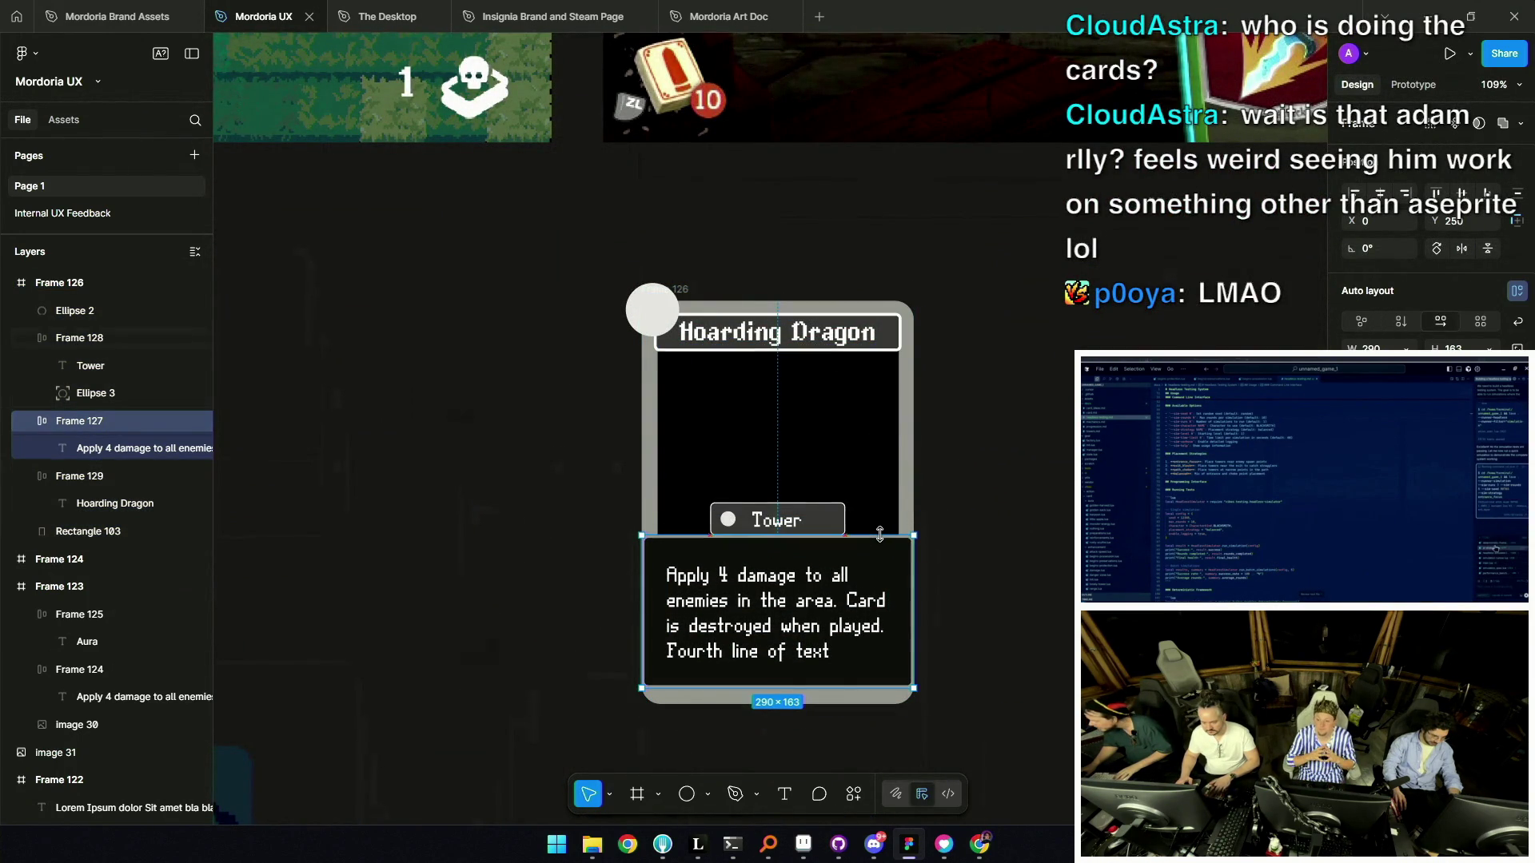
{"action": "left_click", "coordinate": [832, 515]}
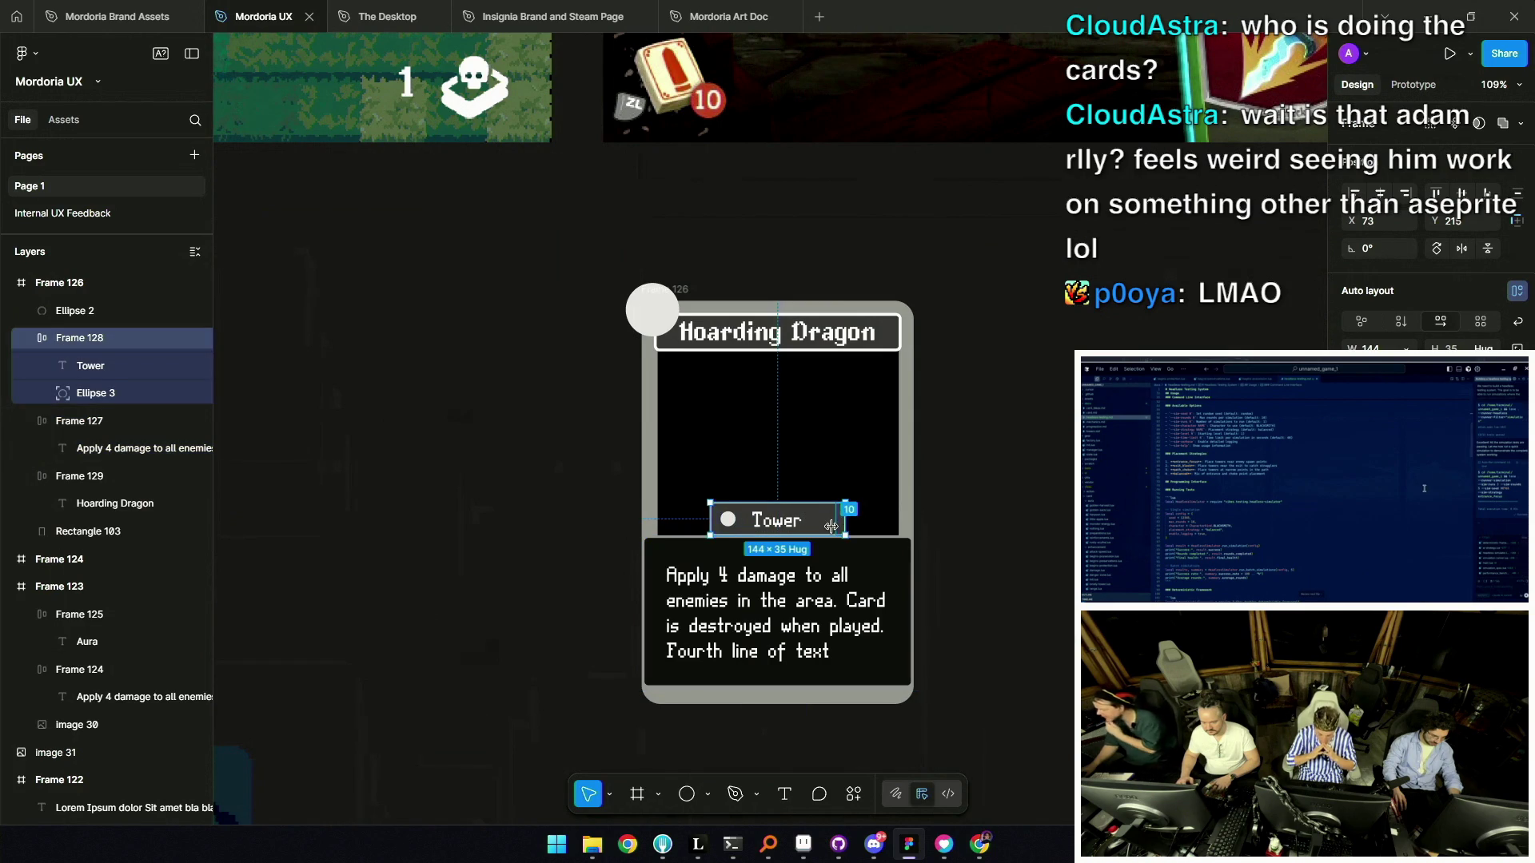
{"action": "left_click_drag", "start_coordinate": [750, 521], "coordinate": [751, 534]}
{"action": "key", "text": "shift+Down"}
{"action": "key", "text": "Up"}
{"action": "key", "text": "Up"}
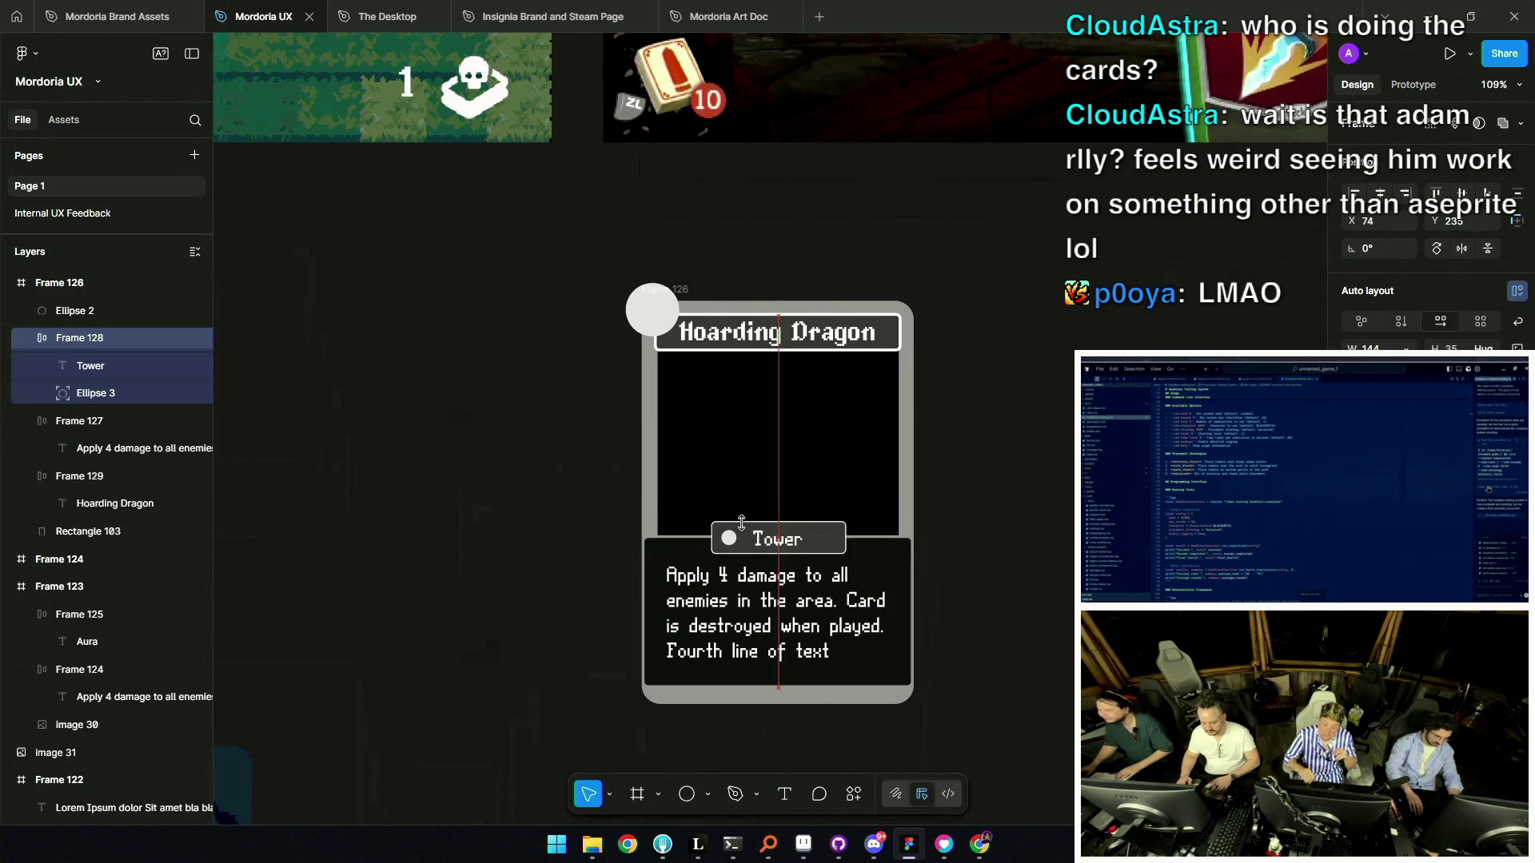
{"action": "scroll", "coordinate": [711, 595], "scroll_direction": "down", "scroll_amount": 5}
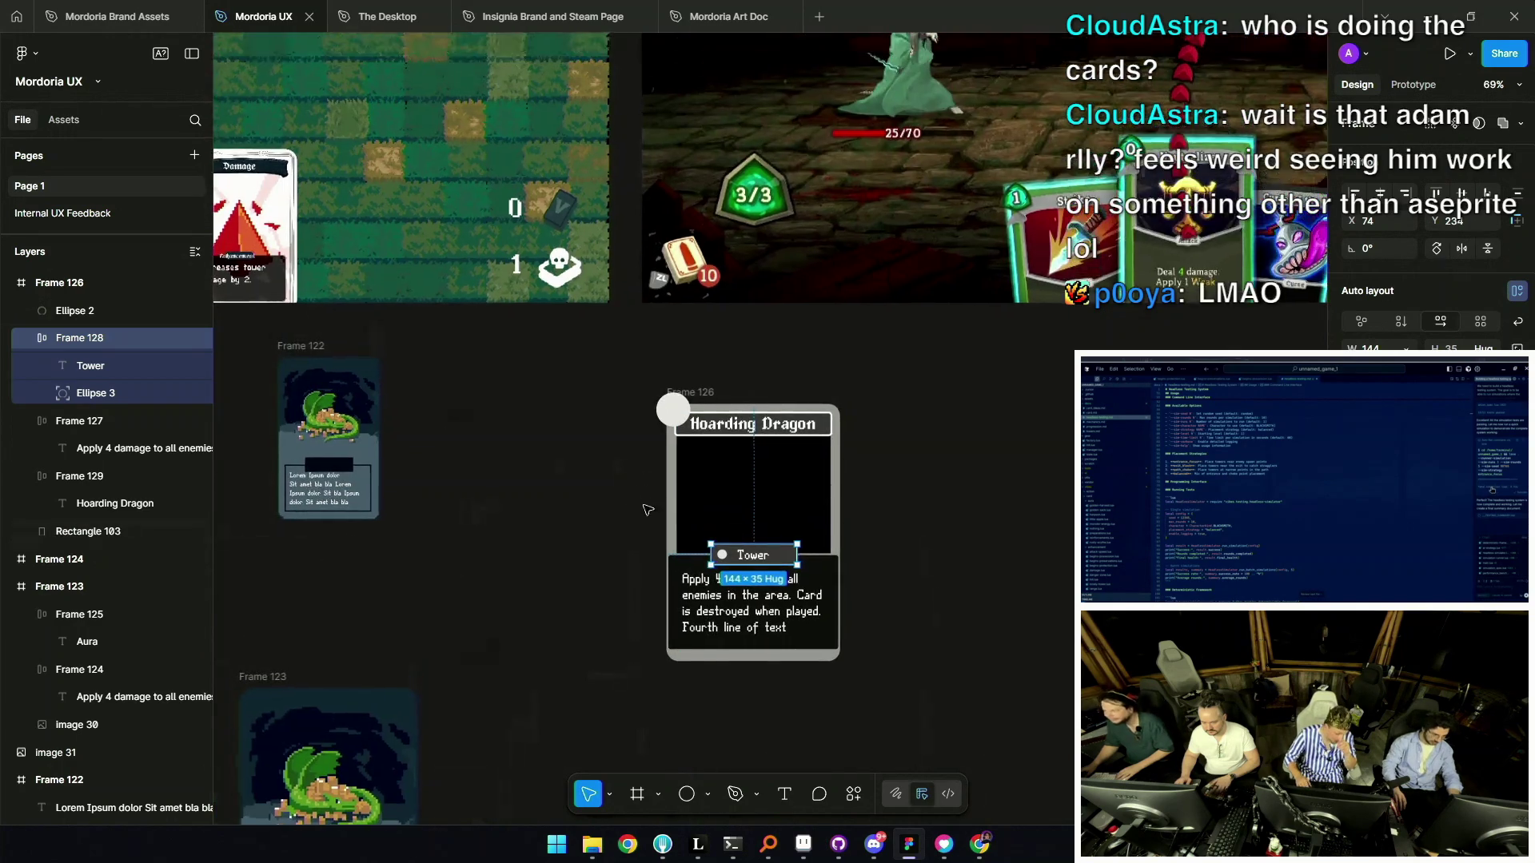
{"action": "left_click", "coordinate": [659, 483]}
{"action": "scroll", "coordinate": [812, 473], "scroll_direction": "up", "scroll_amount": 5}
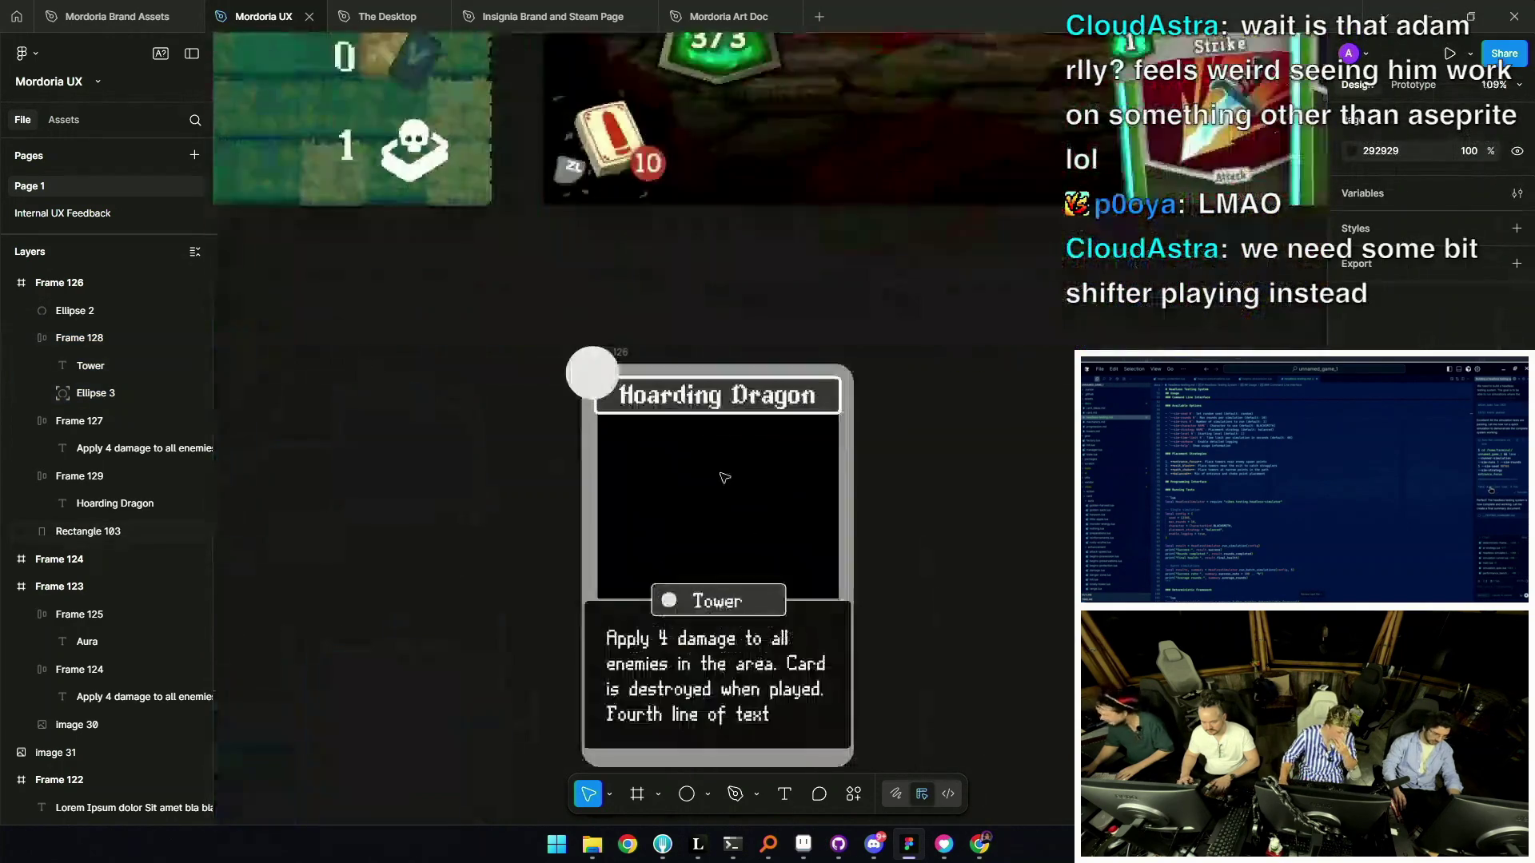
{"action": "left_click", "coordinate": [720, 392]}
{"action": "left_click_drag", "start_coordinate": [719, 392], "coordinate": [722, 389]}
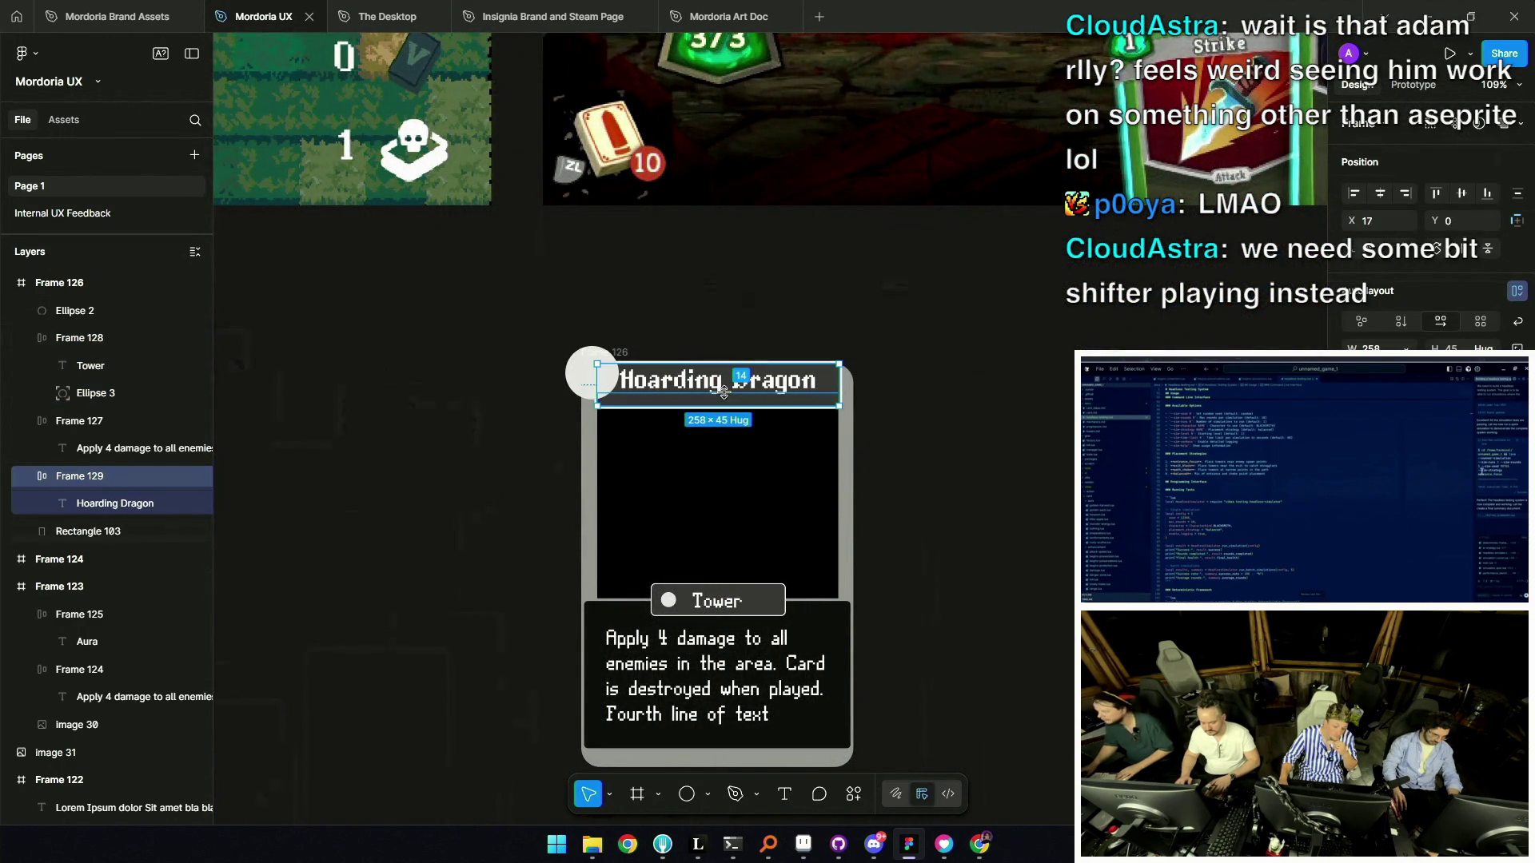
{"action": "key", "text": "ctrl+z"}
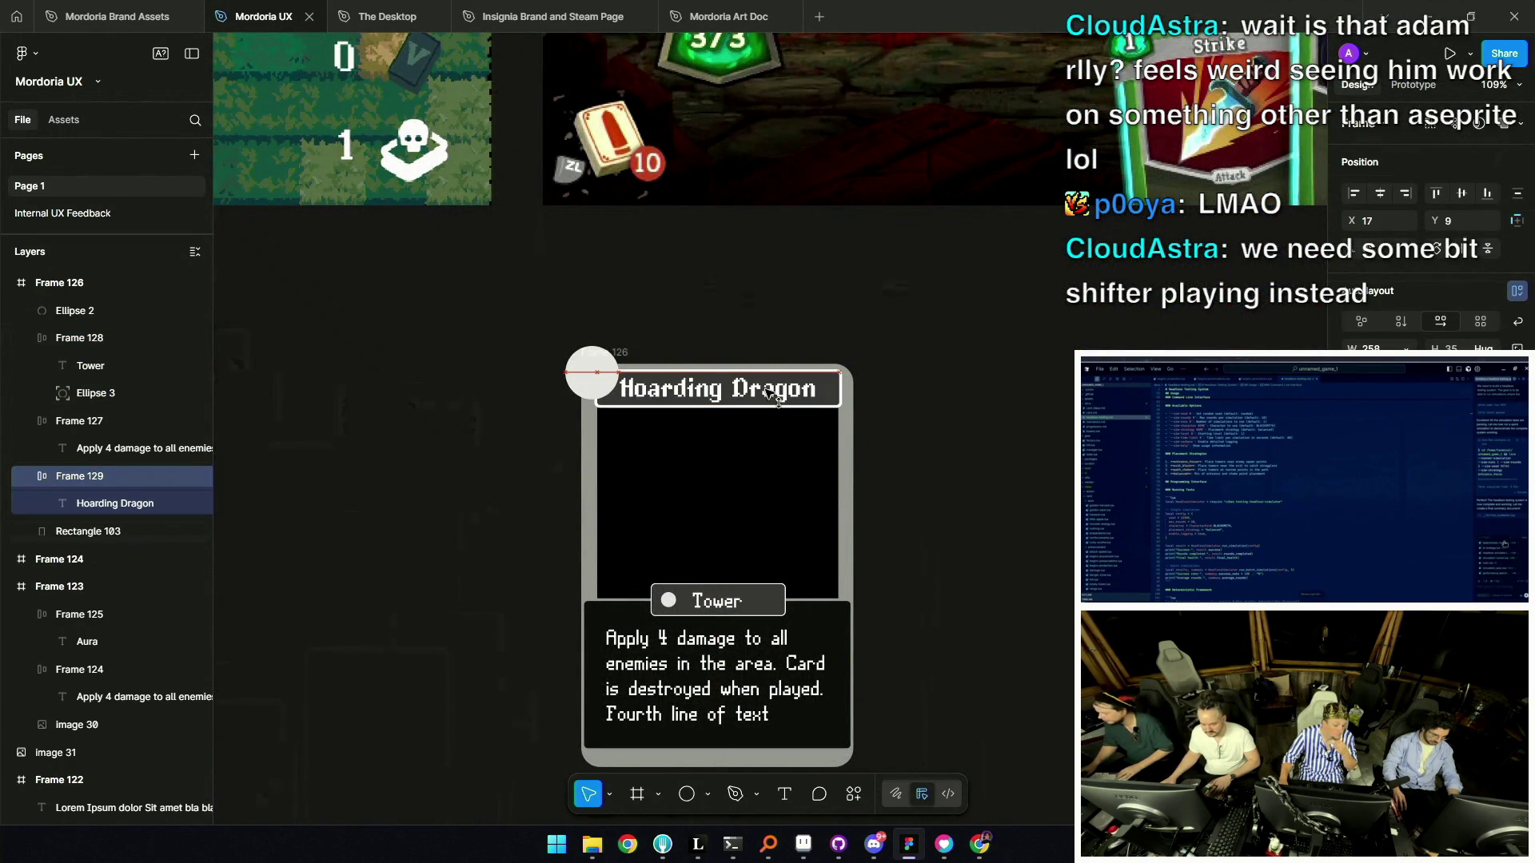
{"action": "scroll", "coordinate": [919, 456], "scroll_direction": "down", "scroll_amount": 5}
{"action": "scroll", "coordinate": [792, 367], "scroll_direction": "up", "scroll_amount": 4}
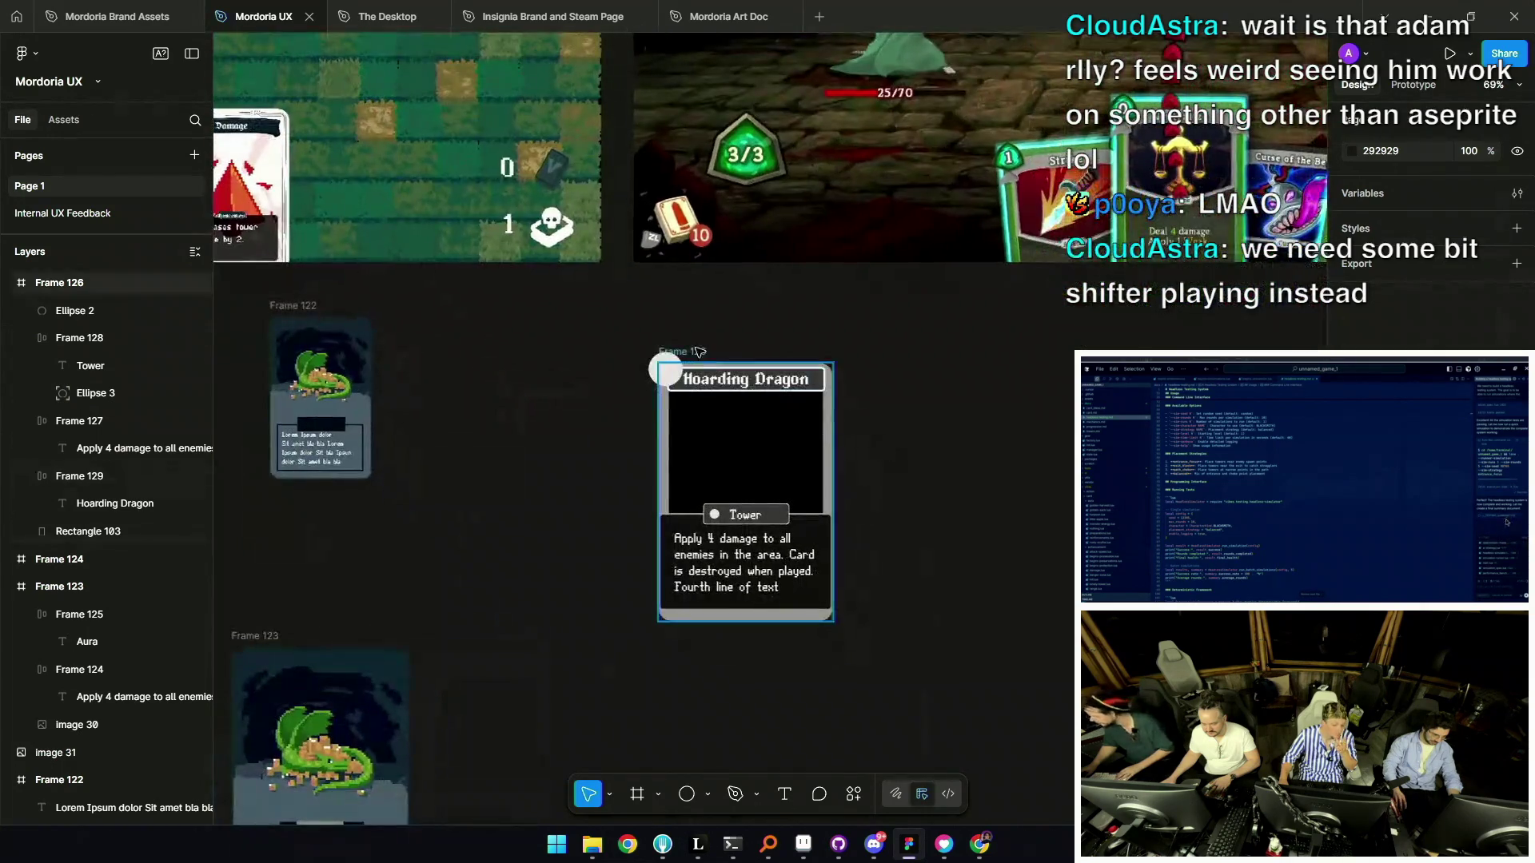
{"action": "left_click", "coordinate": [707, 371]}
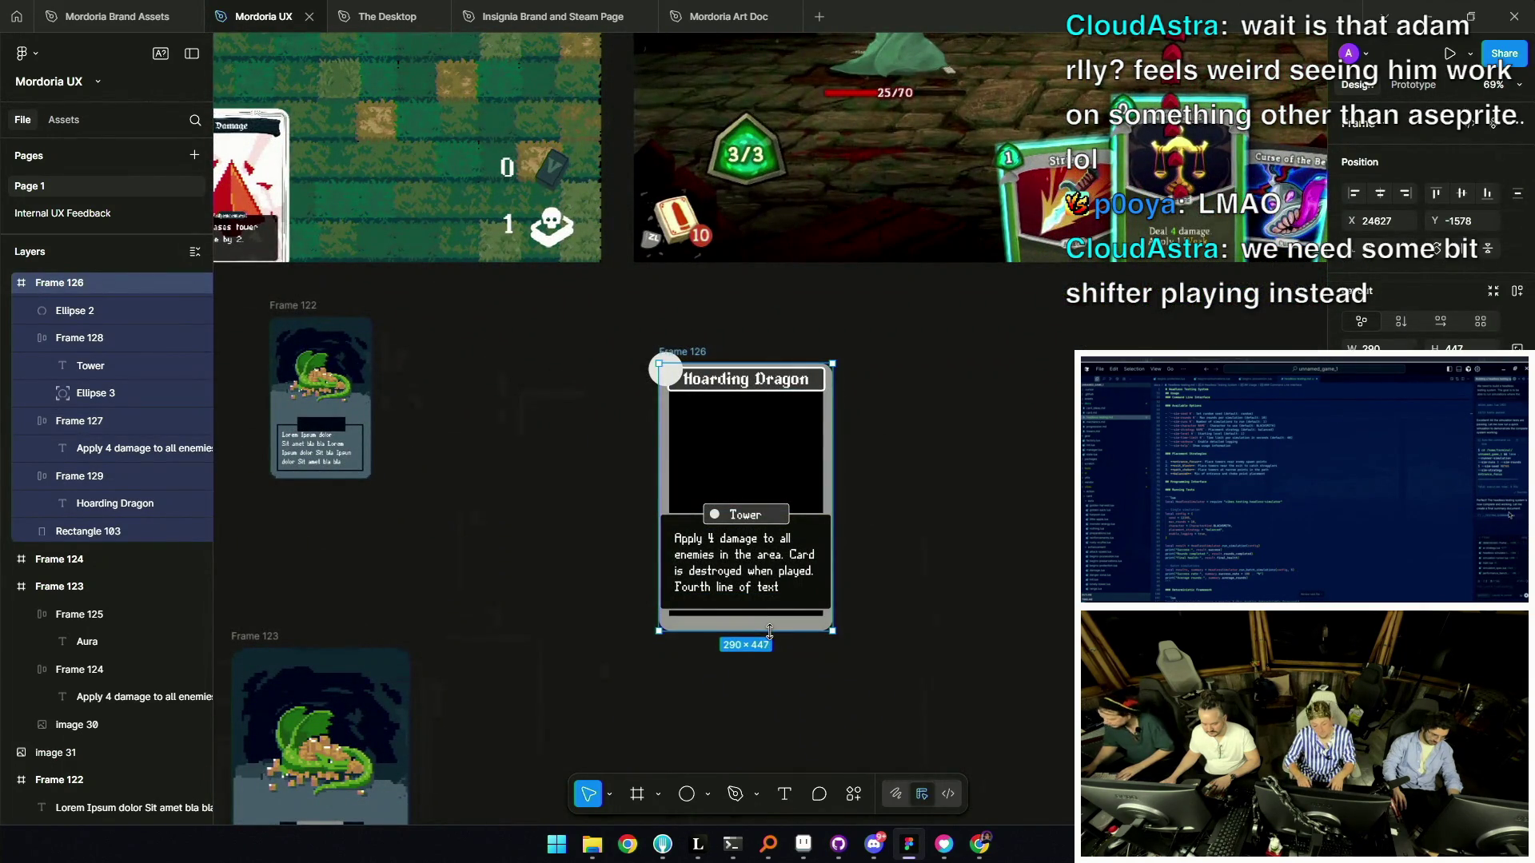
{"action": "scroll", "coordinate": [771, 636], "scroll_direction": "up", "scroll_amount": 3}
{"action": "mouse_move", "coordinate": [775, 601]}
{"action": "left_mouse_down"}
{"action": "mouse_move", "coordinate": [774, 627]}
{"action": "mouse_move", "coordinate": [775, 604]}
{"action": "left_mouse_up"}
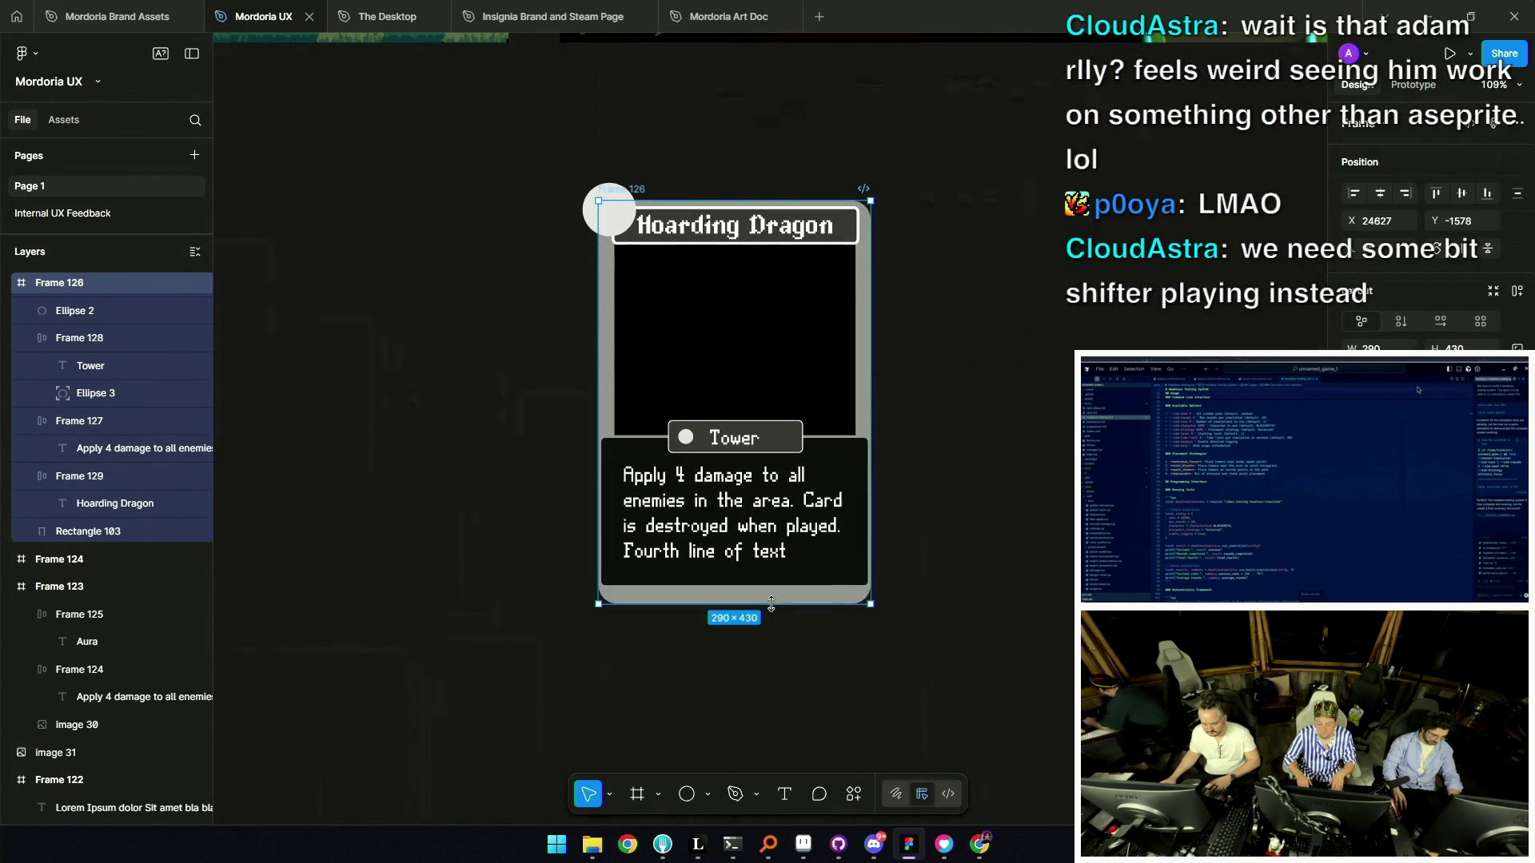
Move the description box and Tower tag off the card to the right.
{"action": "left_click", "coordinate": [675, 442]}
{"action": "left_click", "coordinate": [629, 458], "text": "shift"}
{"action": "left_click_drag", "start_coordinate": [629, 458], "coordinate": [943, 458]}
{"action": "left_click", "coordinate": [768, 559]}
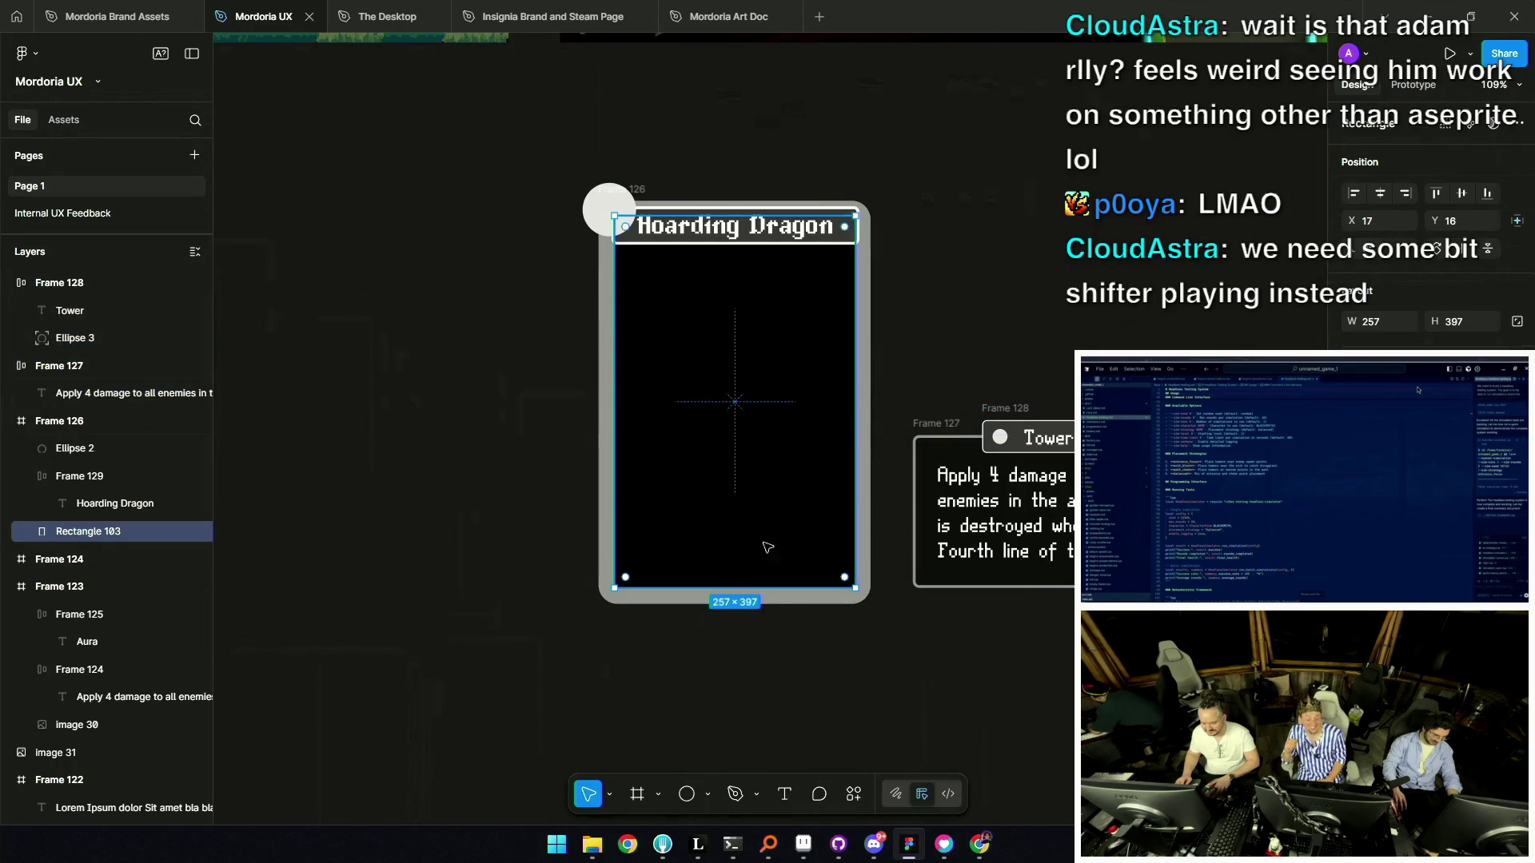
{"action": "left_click", "coordinate": [787, 607]}
{"action": "left_click", "coordinate": [800, 602]}
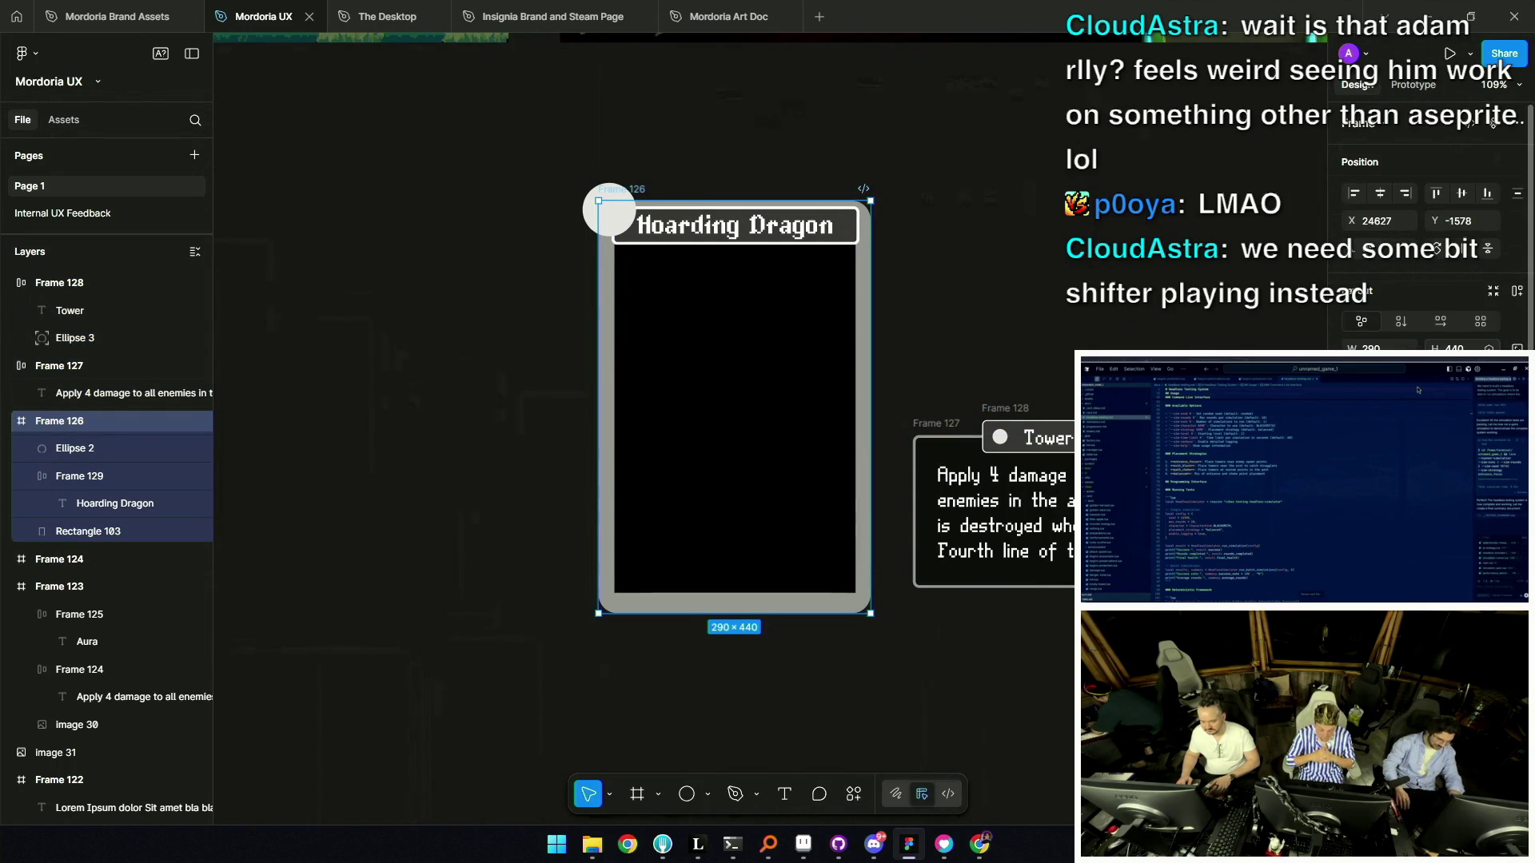
Resize the black art rectangle by its edges to 400 tall, widening both sides.
{"action": "left_click", "coordinate": [762, 590]}
{"action": "left_click_drag", "start_coordinate": [765, 601], "coordinate": [760, 597]}
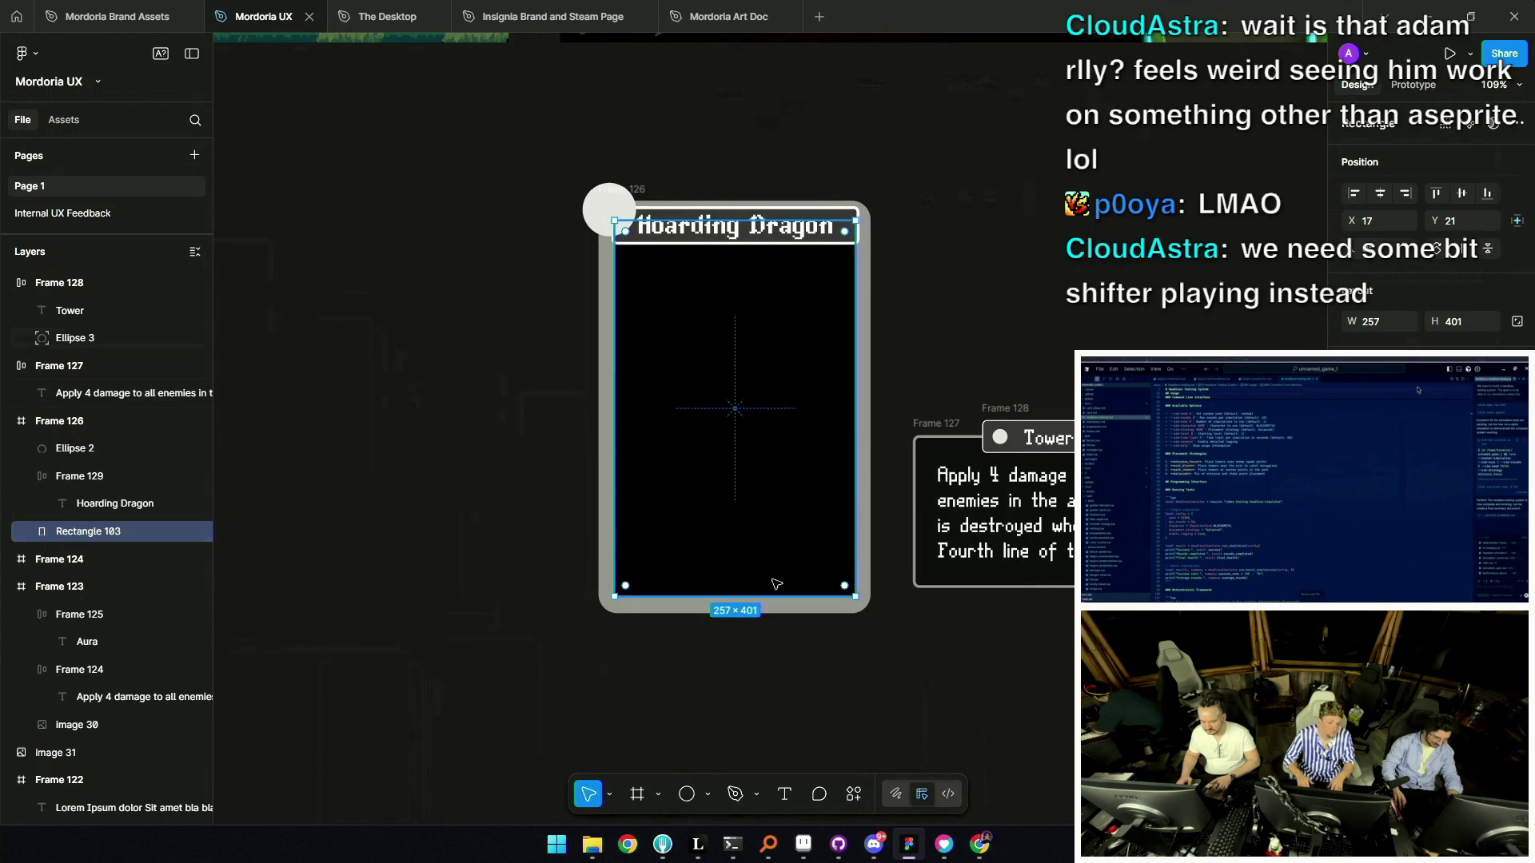
{"action": "scroll", "coordinate": [772, 591], "scroll_direction": "up", "scroll_amount": 2}
{"action": "scroll", "coordinate": [776, 585], "scroll_direction": "up", "scroll_amount": 3}
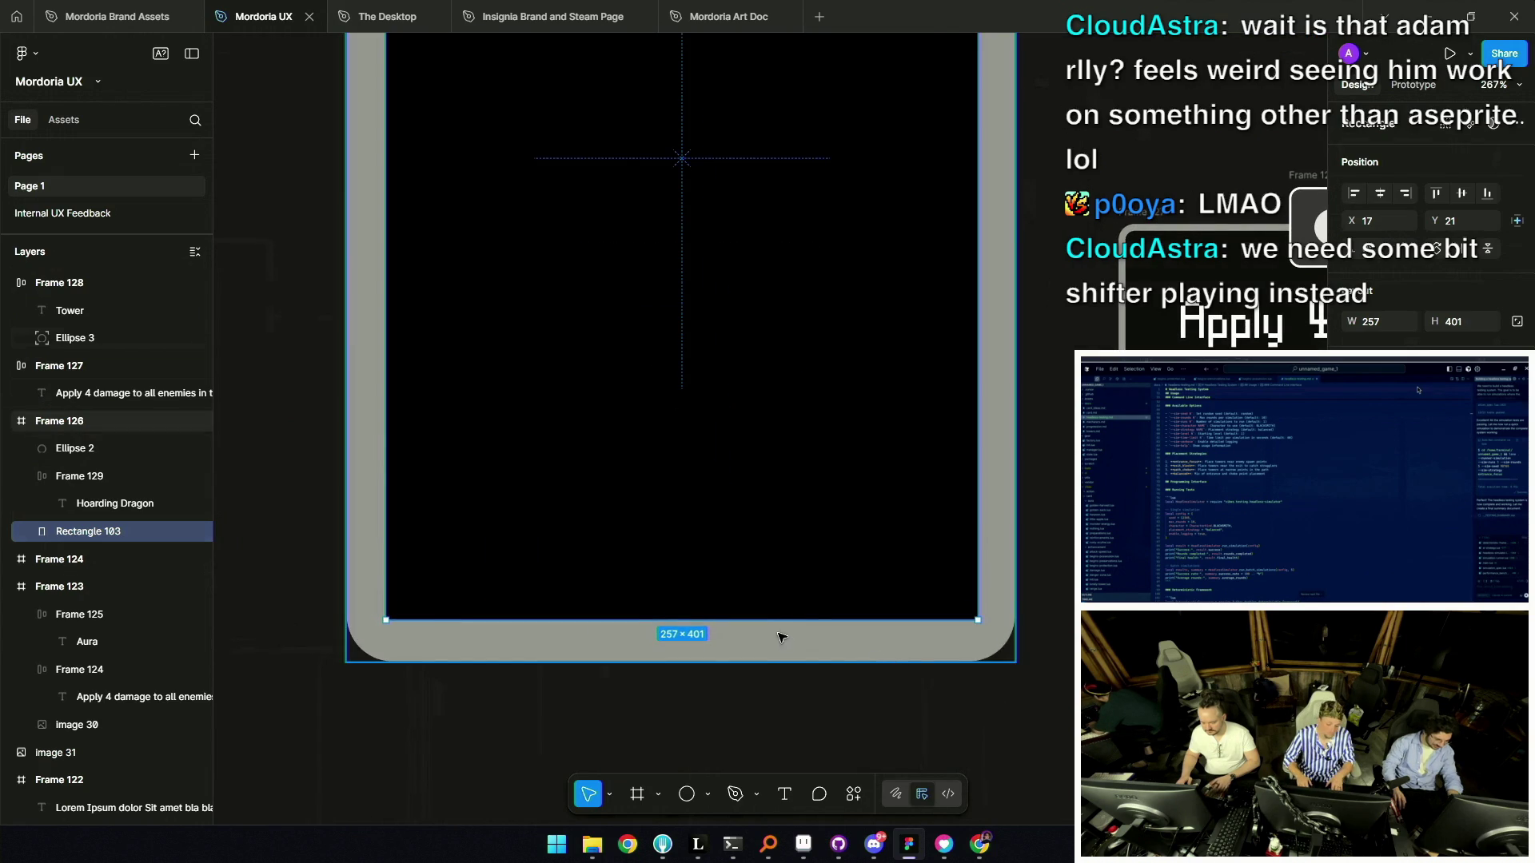
{"action": "left_click_drag", "start_coordinate": [763, 620], "coordinate": [764, 617]}
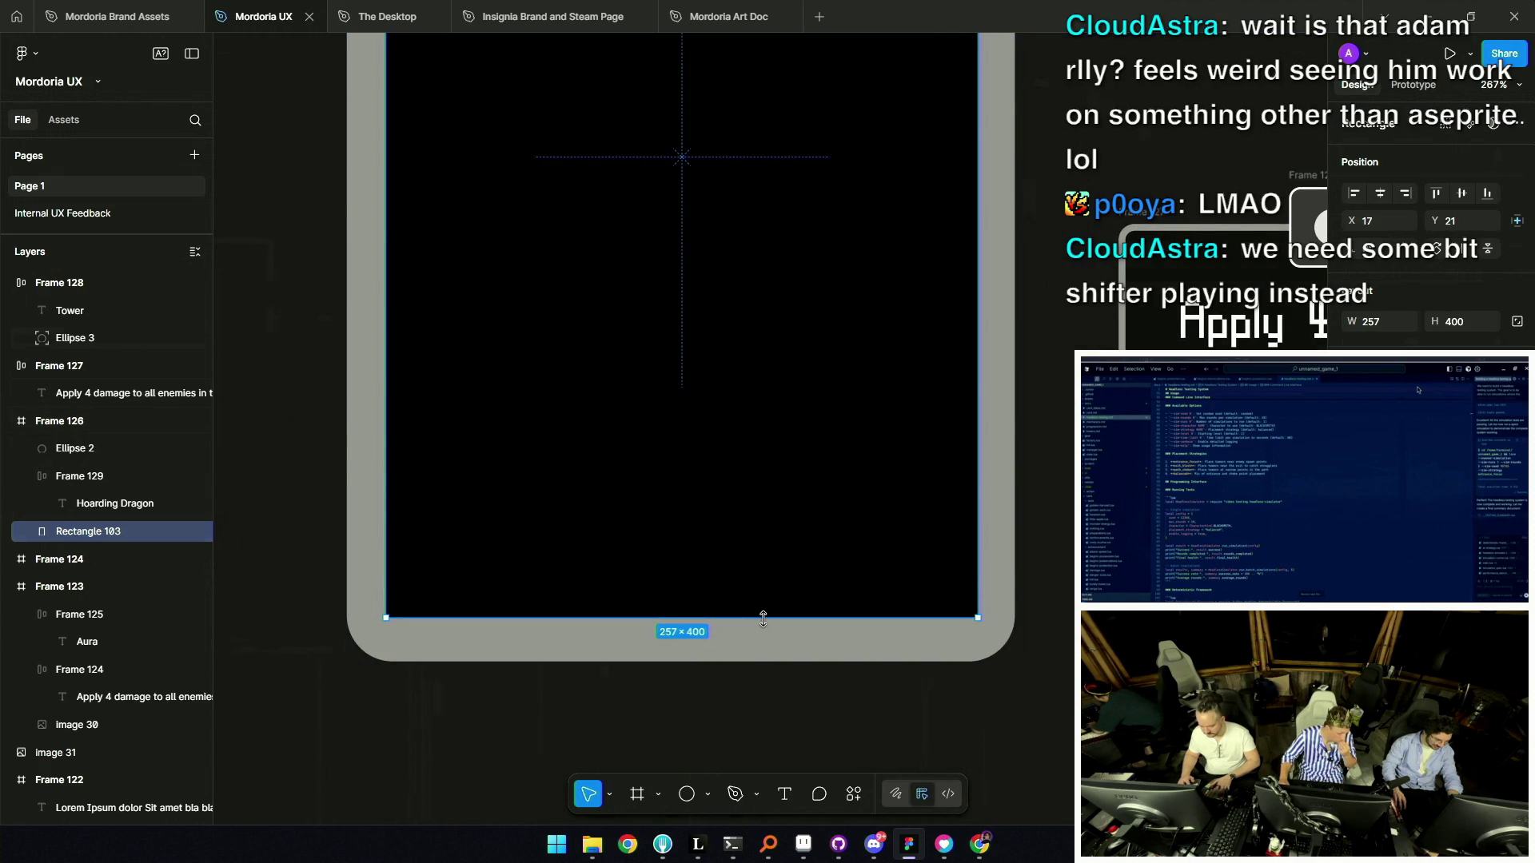
{"action": "scroll", "coordinate": [764, 617], "scroll_direction": "down", "scroll_amount": 4}
{"action": "scroll", "coordinate": [863, 301], "scroll_direction": "up", "scroll_amount": 4}
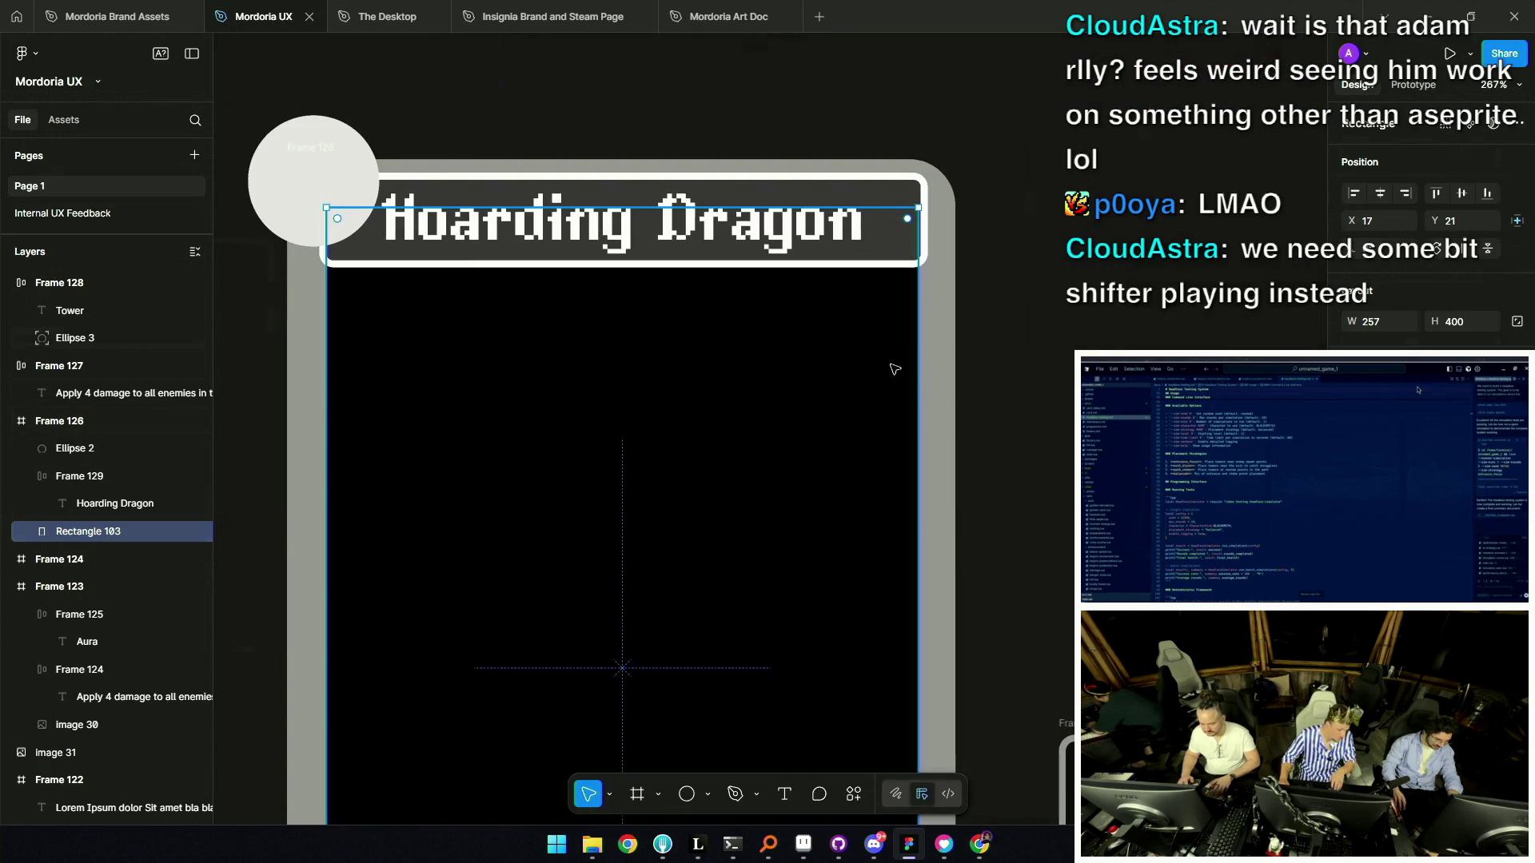
{"action": "left_click_drag", "start_coordinate": [923, 356], "coordinate": [922, 356]}
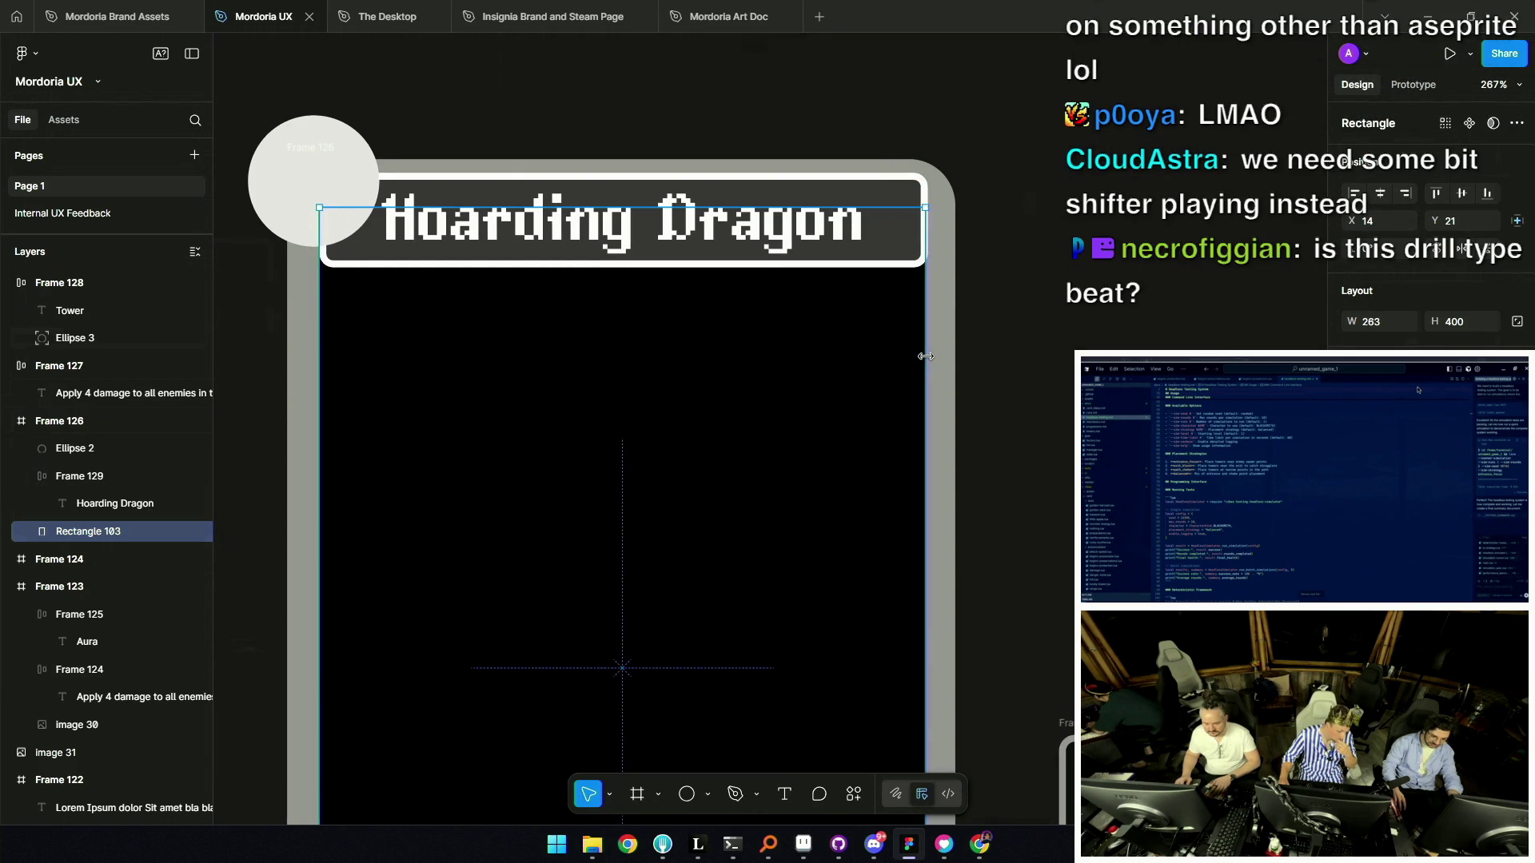
{"action": "scroll", "coordinate": [924, 356], "scroll_direction": "up", "scroll_amount": 10}
{"action": "left_click_drag", "start_coordinate": [892, 353], "coordinate": [906, 352]}
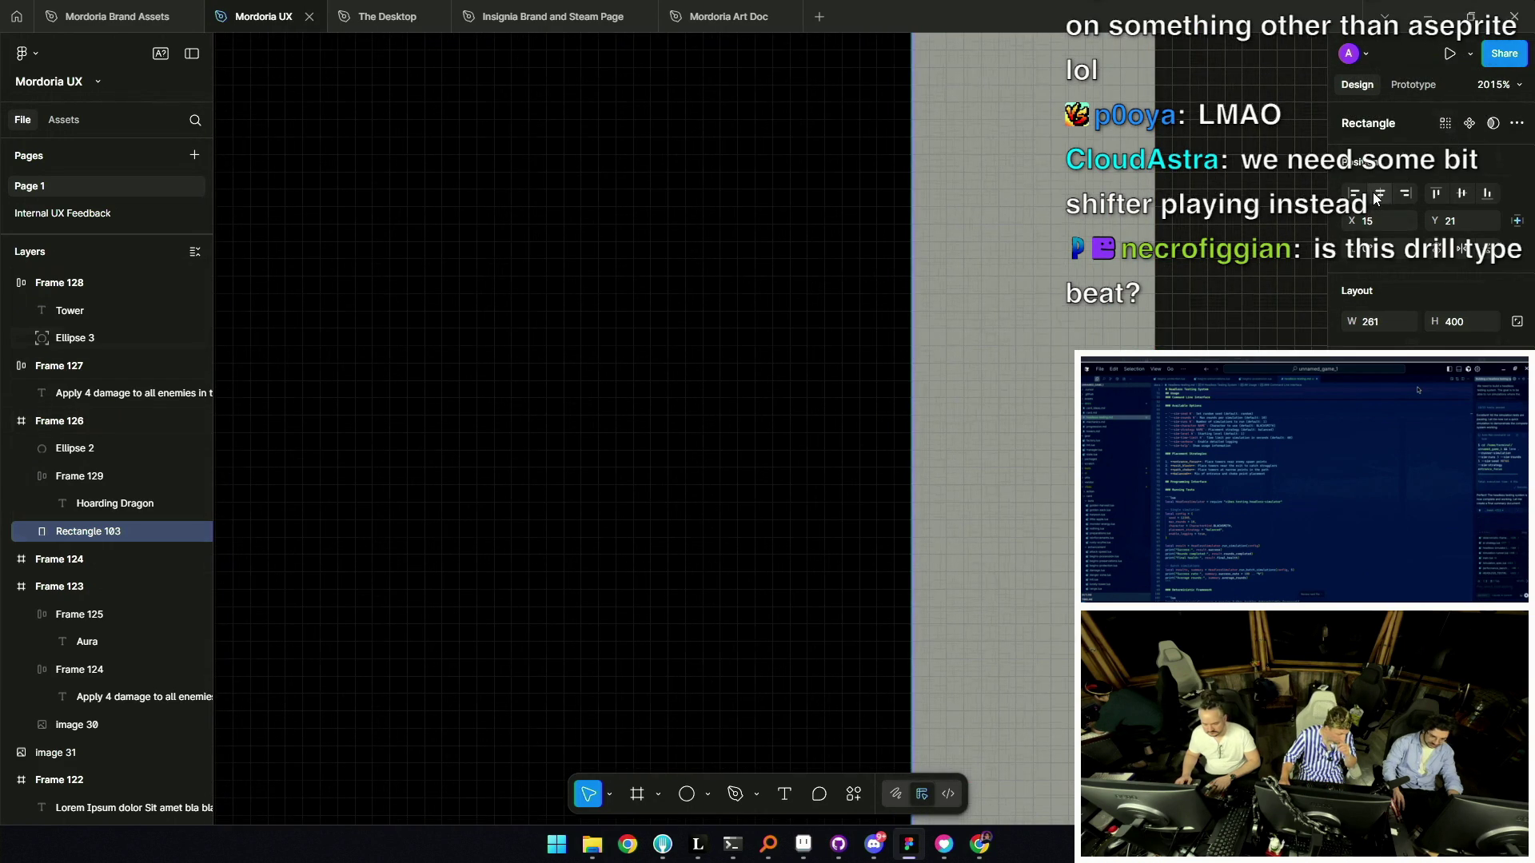
{"action": "scroll", "coordinate": [962, 339], "scroll_direction": "down", "scroll_amount": 10}
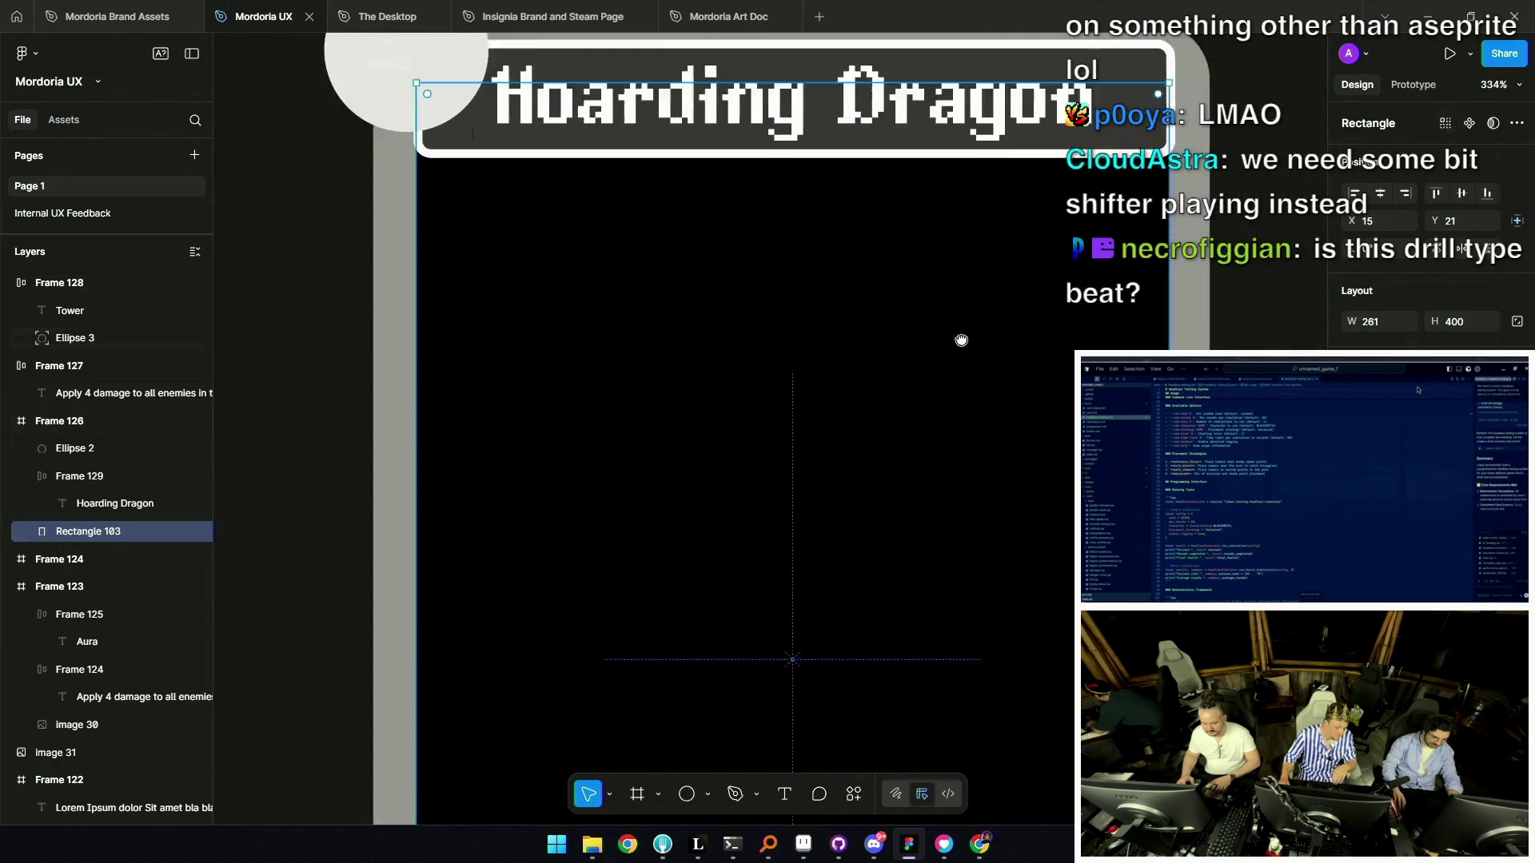
{"action": "scroll", "coordinate": [831, 474], "scroll_direction": "up", "scroll_amount": 2}
Set the art rectangle's width to 260.
{"action": "left_click", "coordinate": [1378, 323]}
{"action": "type", "text": "26"}
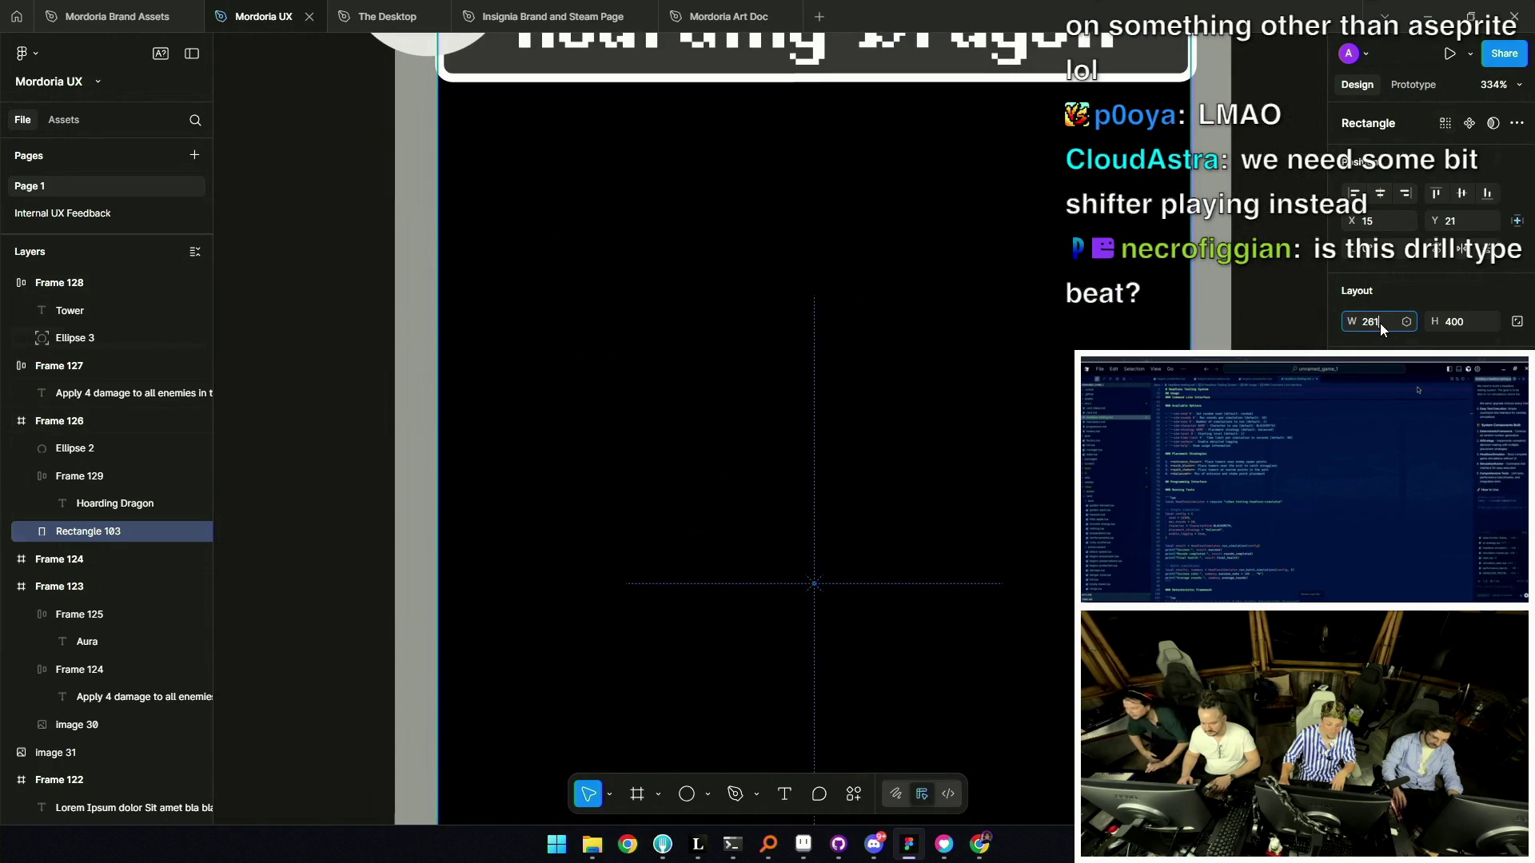
{"action": "type", "text": "0"}
{"action": "key", "text": "Return"}
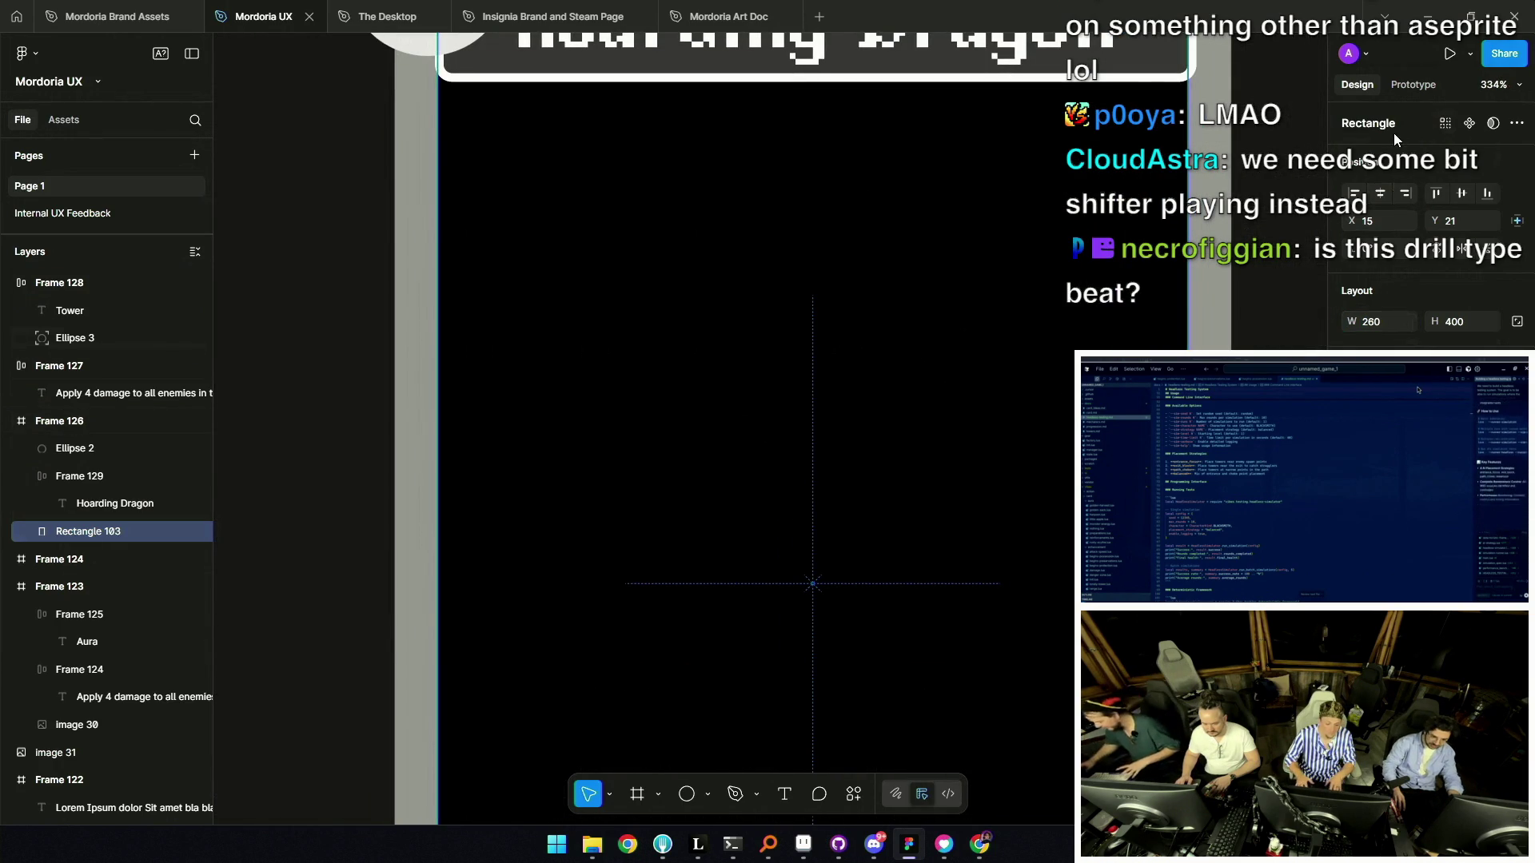
{"action": "scroll", "coordinate": [936, 320], "scroll_direction": "down", "scroll_amount": 5}
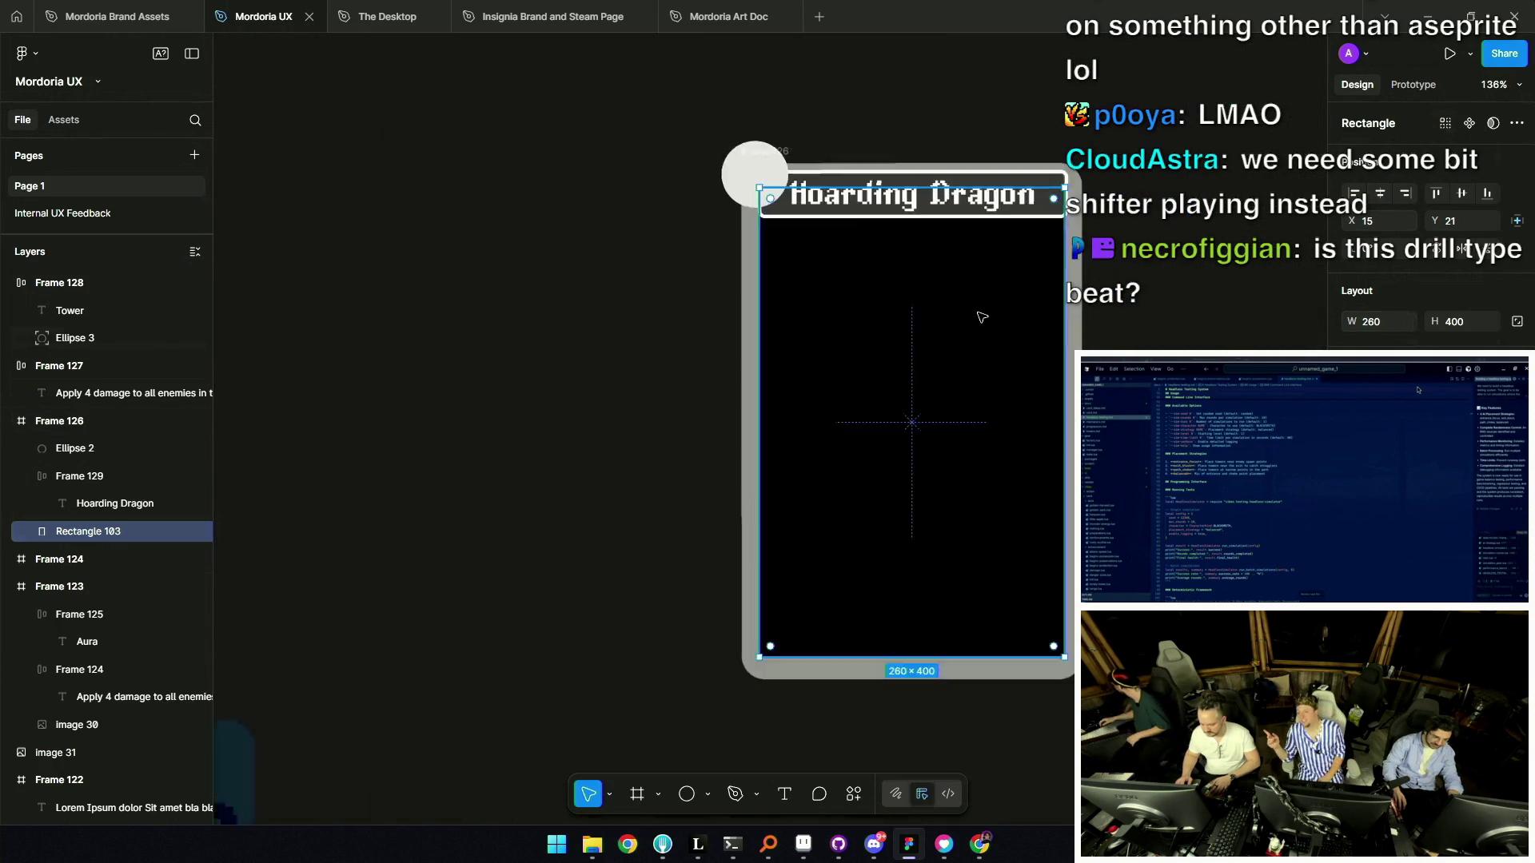
Put the description box and Tower tag back onto the card.
{"action": "left_click_drag", "start_coordinate": [934, 374], "coordinate": [874, 361]}
{"action": "mouse_move", "coordinate": [1047, 384]}
{"action": "left_mouse_down"}
{"action": "mouse_move", "coordinate": [733, 406]}
{"action": "mouse_move", "coordinate": [804, 391]}
{"action": "left_mouse_up"}
{"action": "key", "text": "ctrl+v"}
{"action": "scroll", "coordinate": [845, 406], "scroll_direction": "up", "scroll_amount": 5}
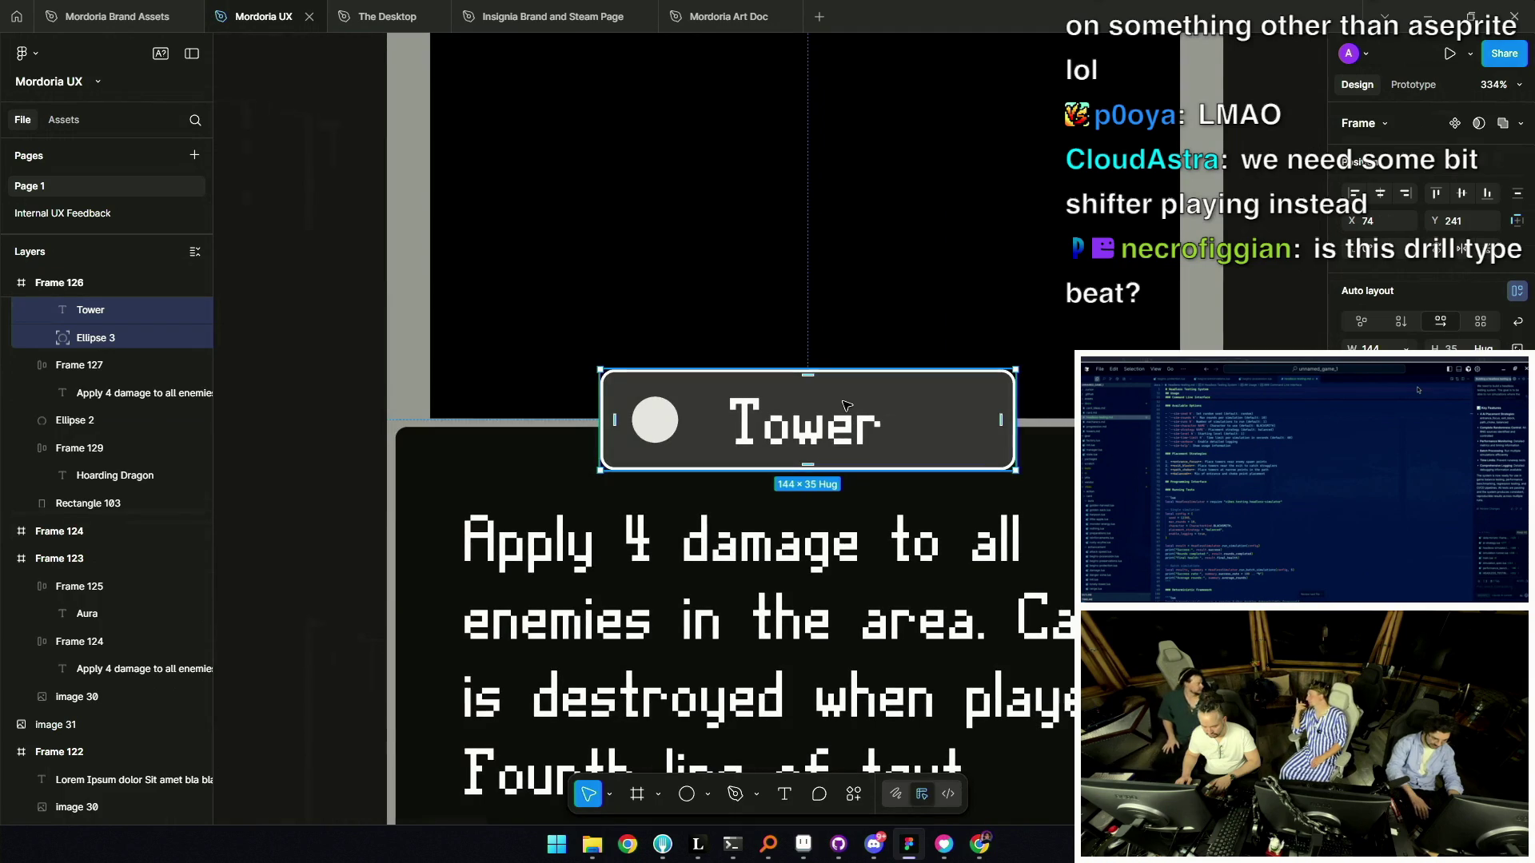
Nudge the Tower tag down and bring the corner circle to the top of the card's layers.
{"action": "key", "text": "Down"}
{"action": "key", "text": "Down"}
{"action": "scroll", "coordinate": [790, 595], "scroll_direction": "down", "scroll_amount": 6}
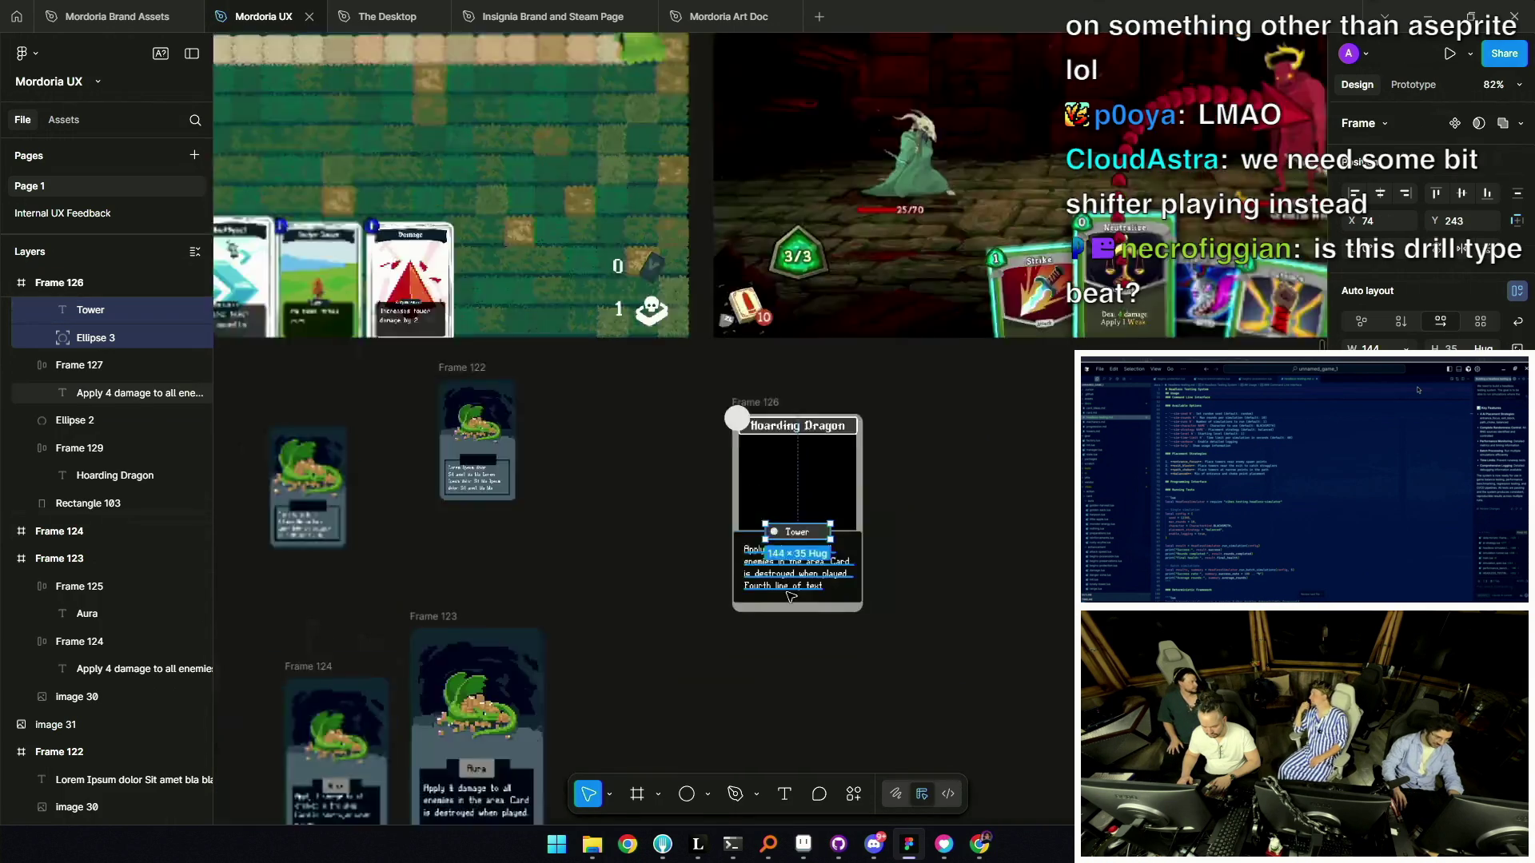
{"action": "scroll", "coordinate": [790, 596], "scroll_direction": "down", "scroll_amount": 5}
{"action": "left_click", "coordinate": [923, 510]}
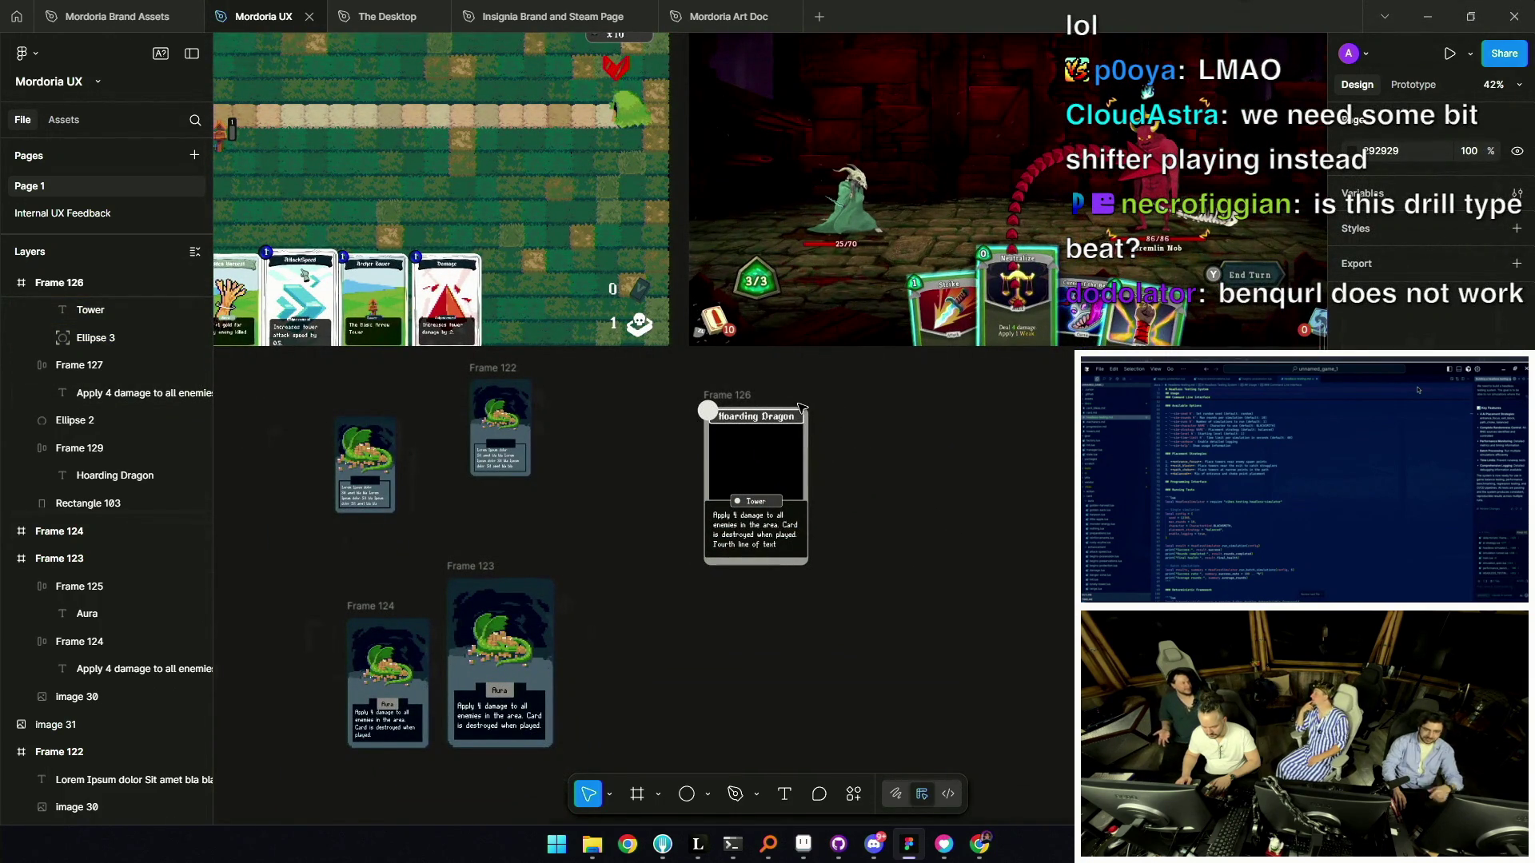
{"action": "scroll", "coordinate": [708, 408], "scroll_direction": "up", "scroll_amount": 5}
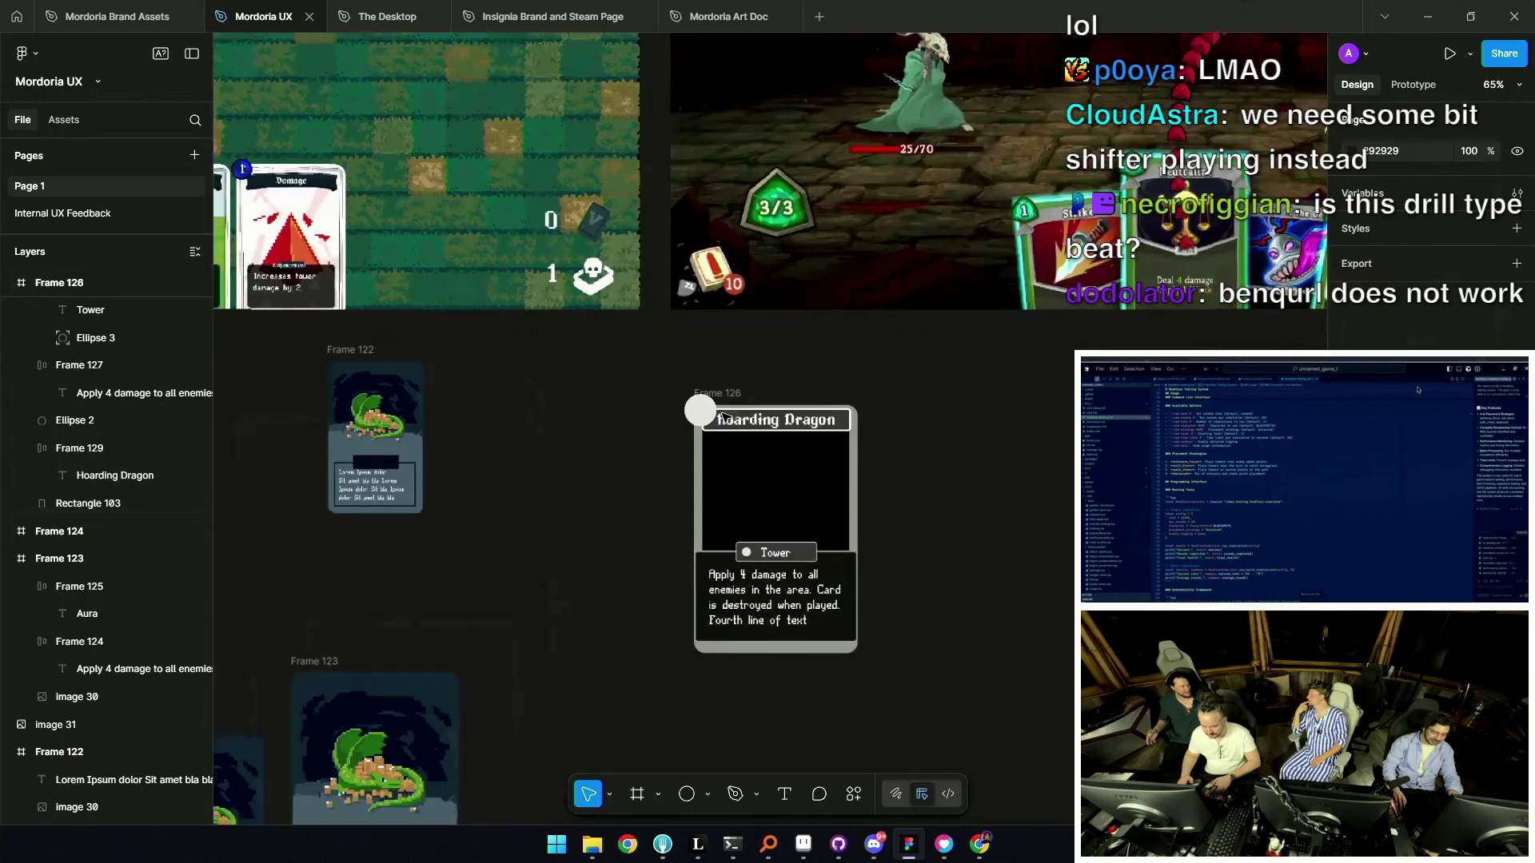
{"action": "left_click", "coordinate": [692, 410]}
{"action": "key", "text": "ctrl+bracketright"}
{"action": "key", "text": "ctrl+bracketright"}
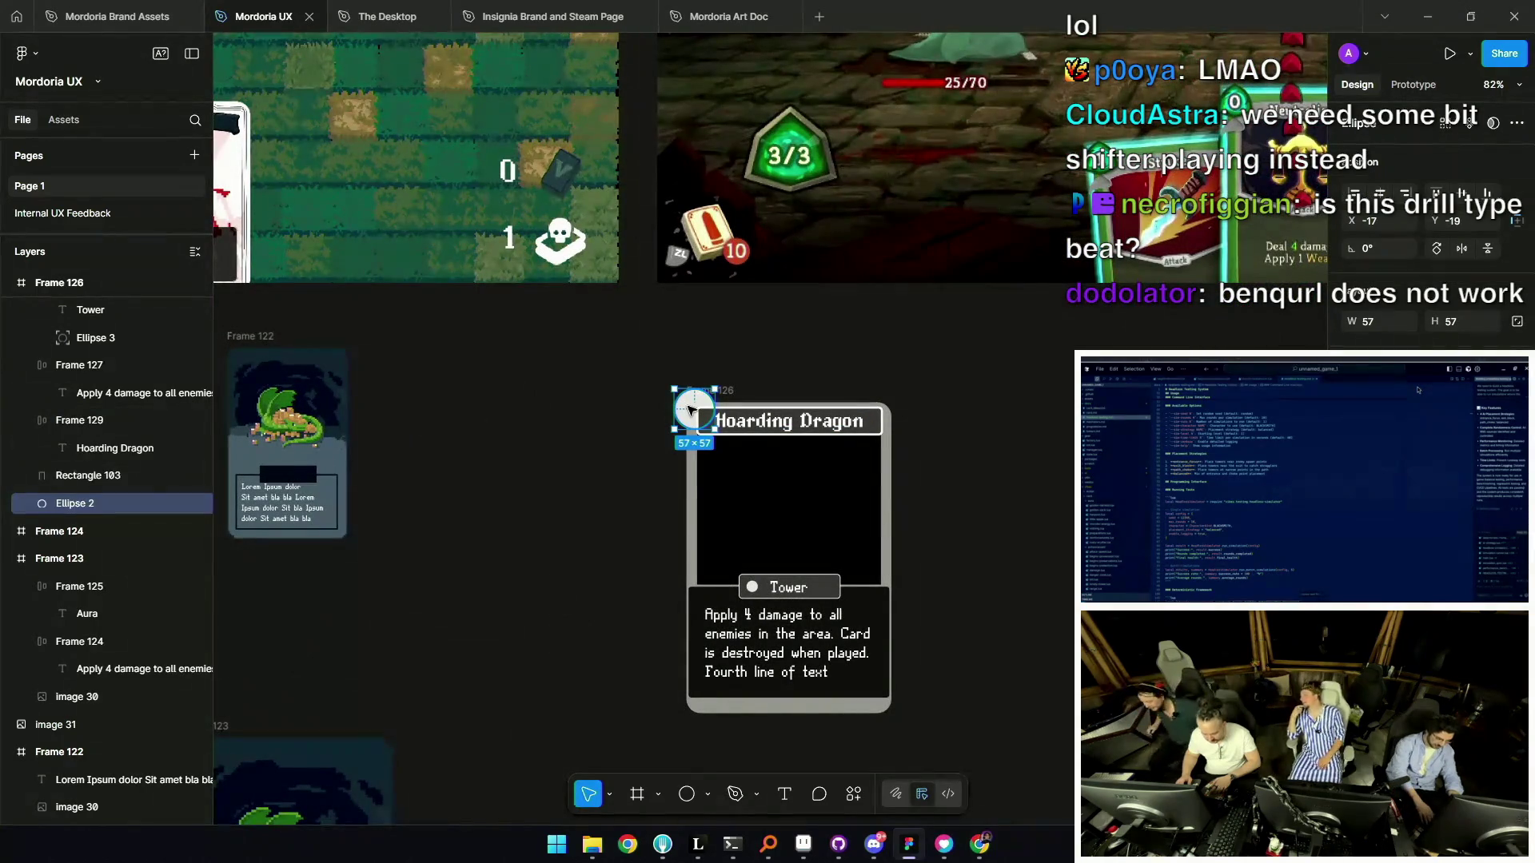
{"action": "left_click", "coordinate": [940, 401]}
Shrink the corner circle to 19×19 and shift the title bar down, then back up.
{"action": "scroll", "coordinate": [939, 401], "scroll_direction": "down", "scroll_amount": 5}
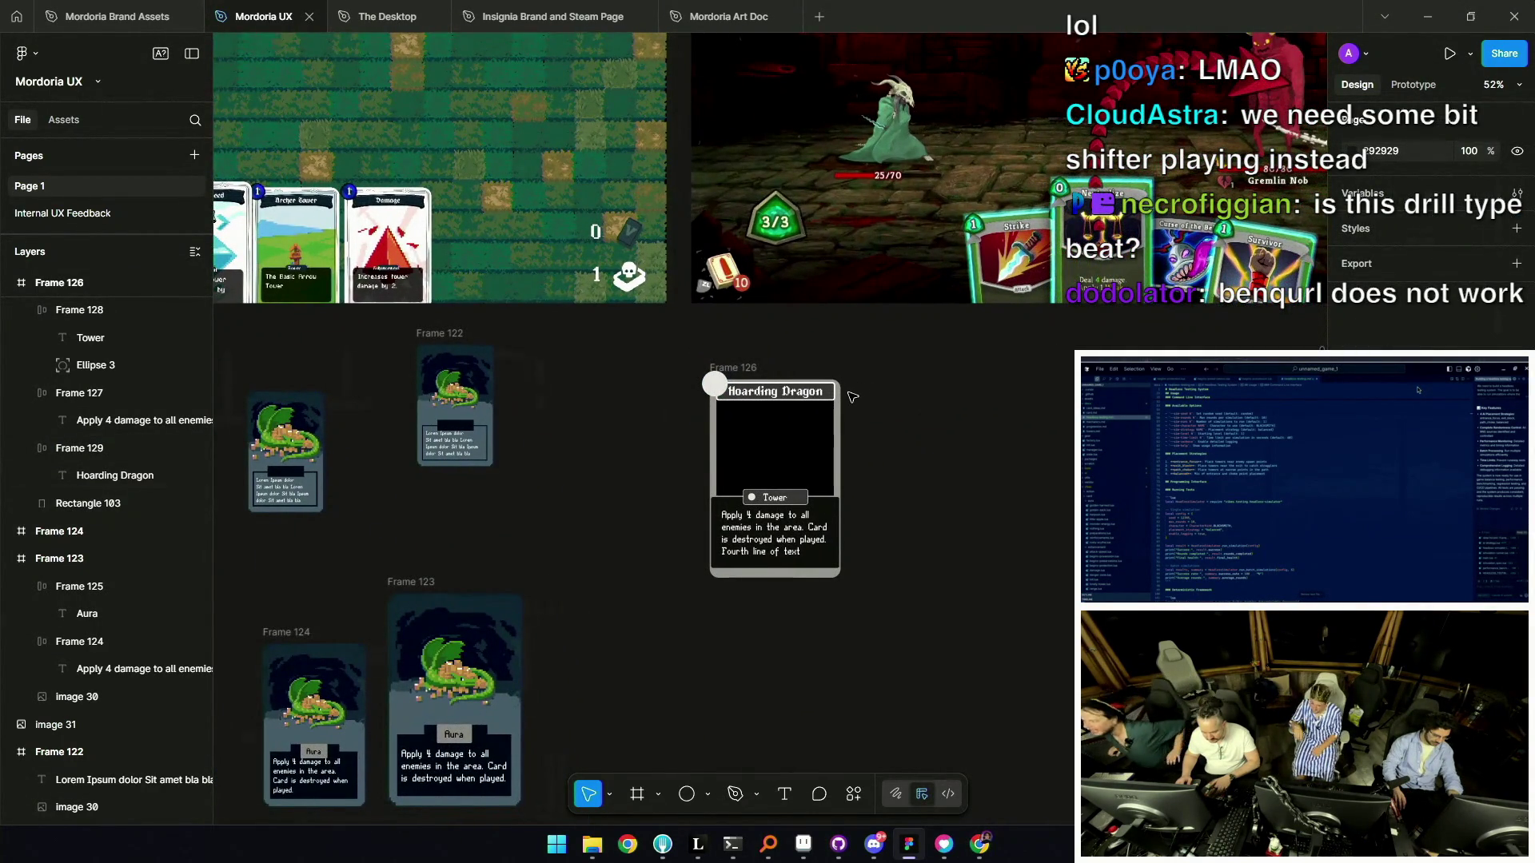
{"action": "scroll", "coordinate": [773, 393], "scroll_direction": "up", "scroll_amount": 5}
{"action": "left_click_drag", "start_coordinate": [772, 362], "coordinate": [788, 369]}
{"action": "left_click", "coordinate": [584, 296]}
{"action": "left_click_drag", "start_coordinate": [542, 259], "coordinate": [621, 327]}
{"action": "scroll", "coordinate": [620, 320], "scroll_direction": "down", "scroll_amount": 5}
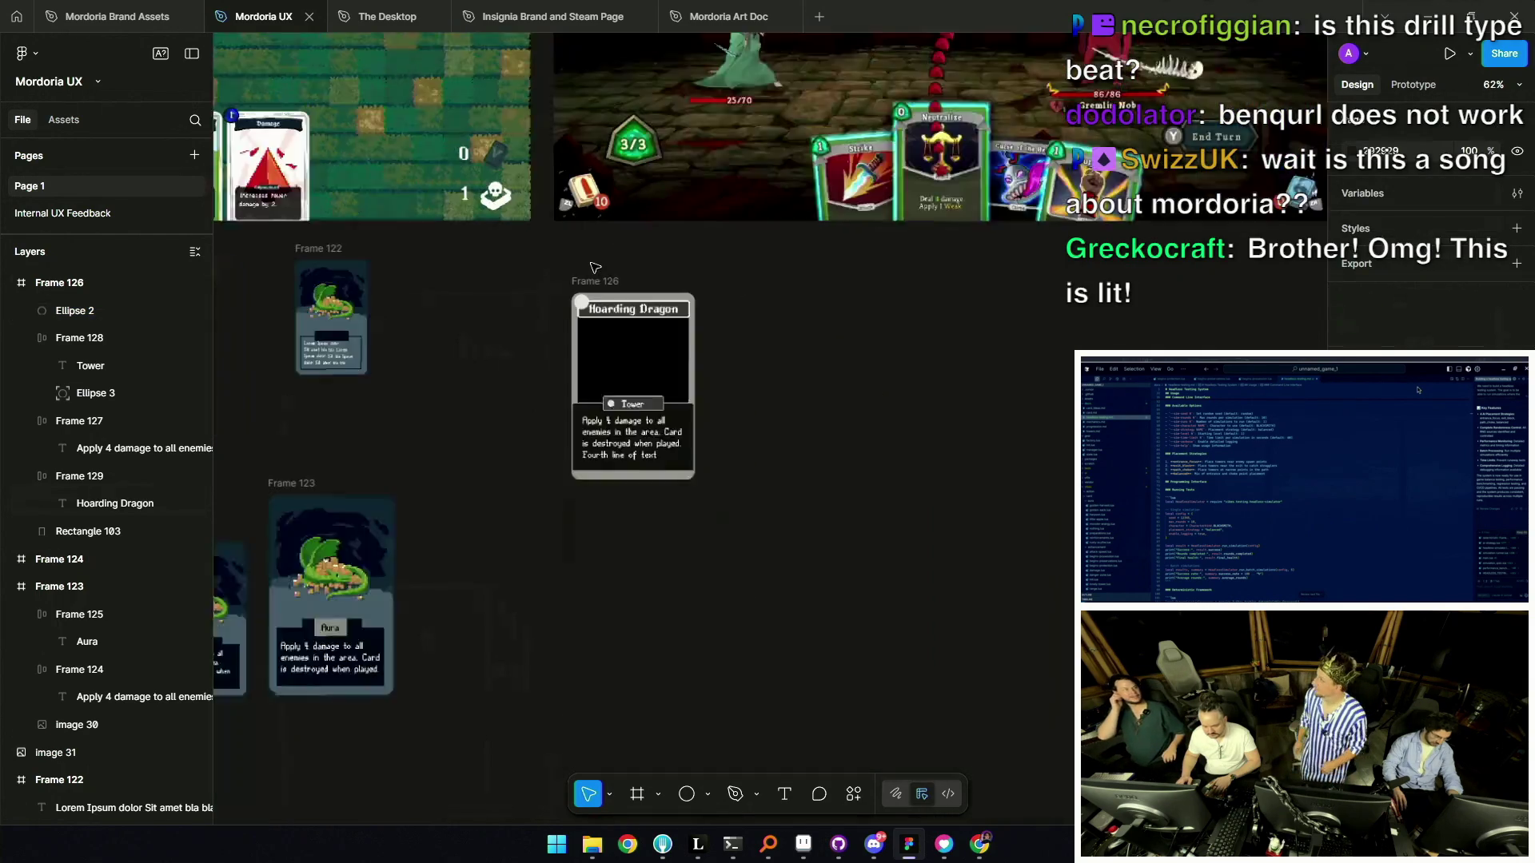
{"action": "scroll", "coordinate": [622, 318], "scroll_direction": "up", "scroll_amount": 5}
{"action": "left_click_drag", "start_coordinate": [689, 412], "coordinate": [694, 386]}
Select the title bar, nudge it down 12 px, then undo that move.
{"action": "scroll", "coordinate": [694, 386], "scroll_direction": "down", "scroll_amount": 5}
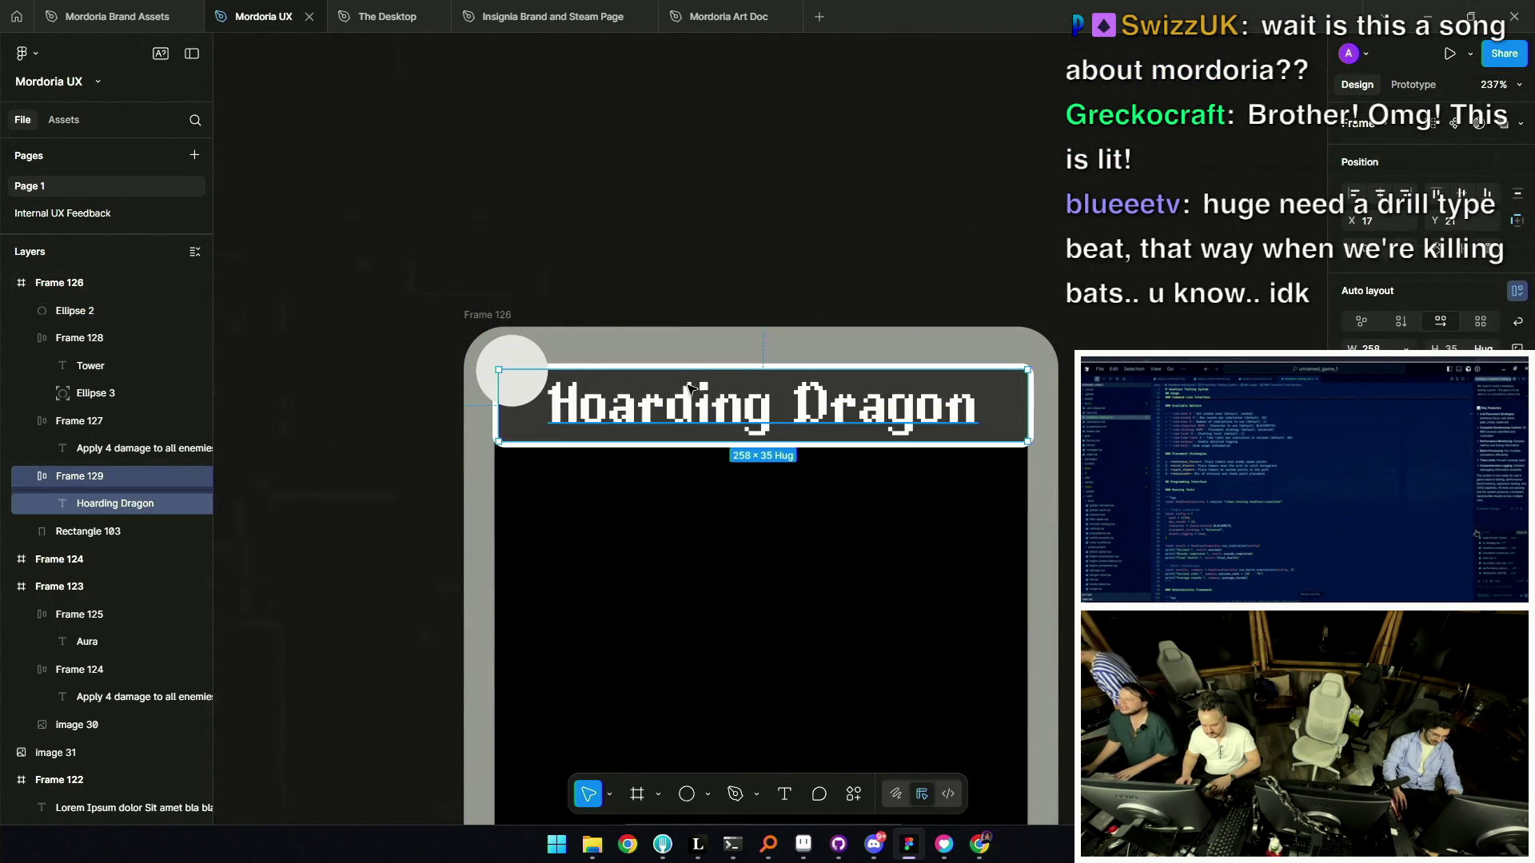
{"action": "double_click", "coordinate": [698, 406]}
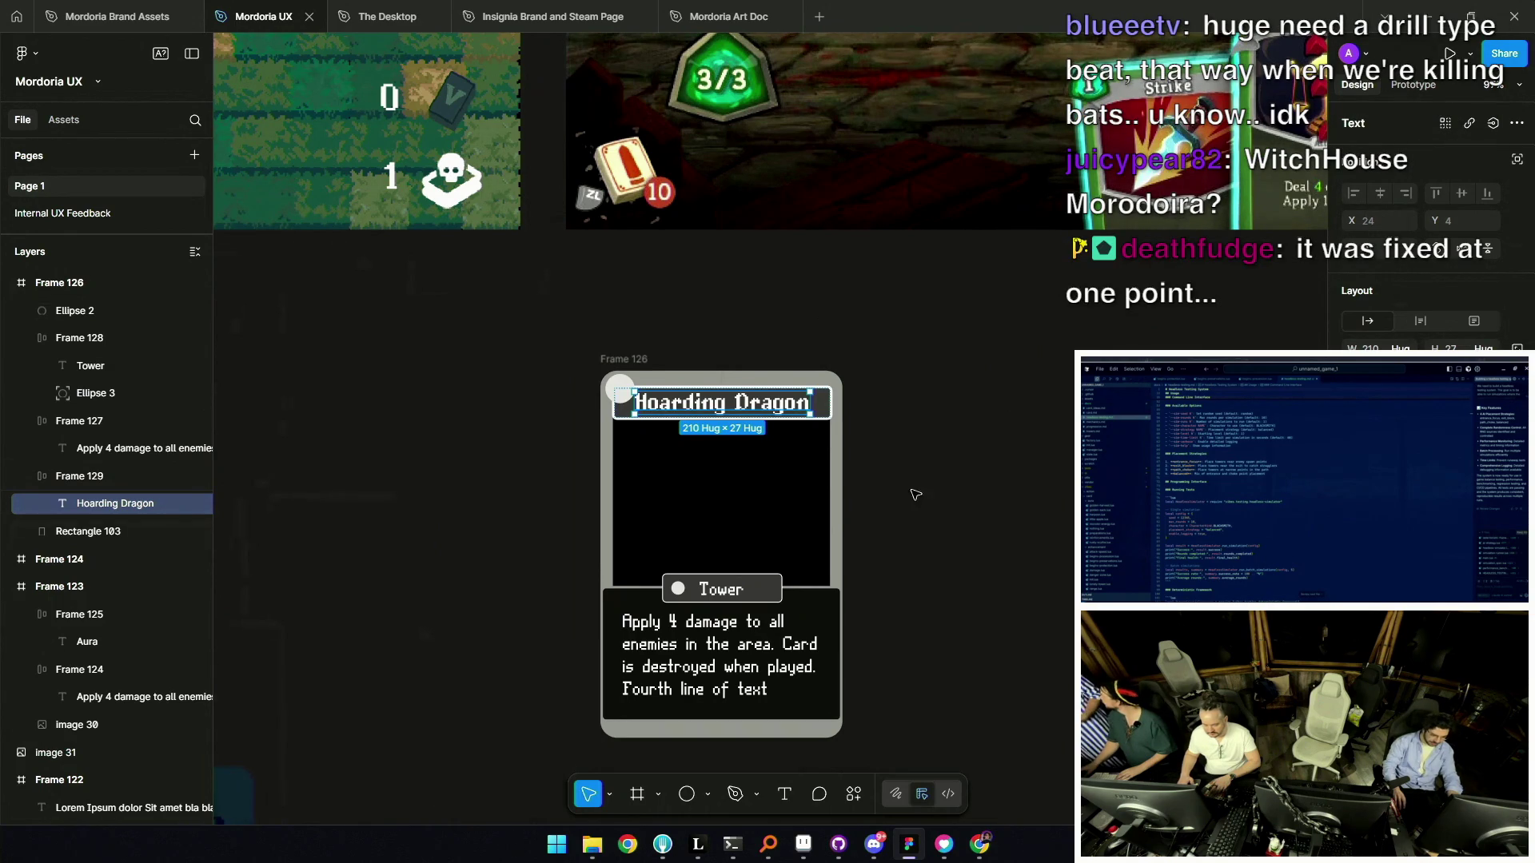
{"action": "scroll", "coordinate": [863, 424], "scroll_direction": "down", "scroll_amount": 3}
{"action": "scroll", "coordinate": [875, 401], "scroll_direction": "up", "scroll_amount": 5}
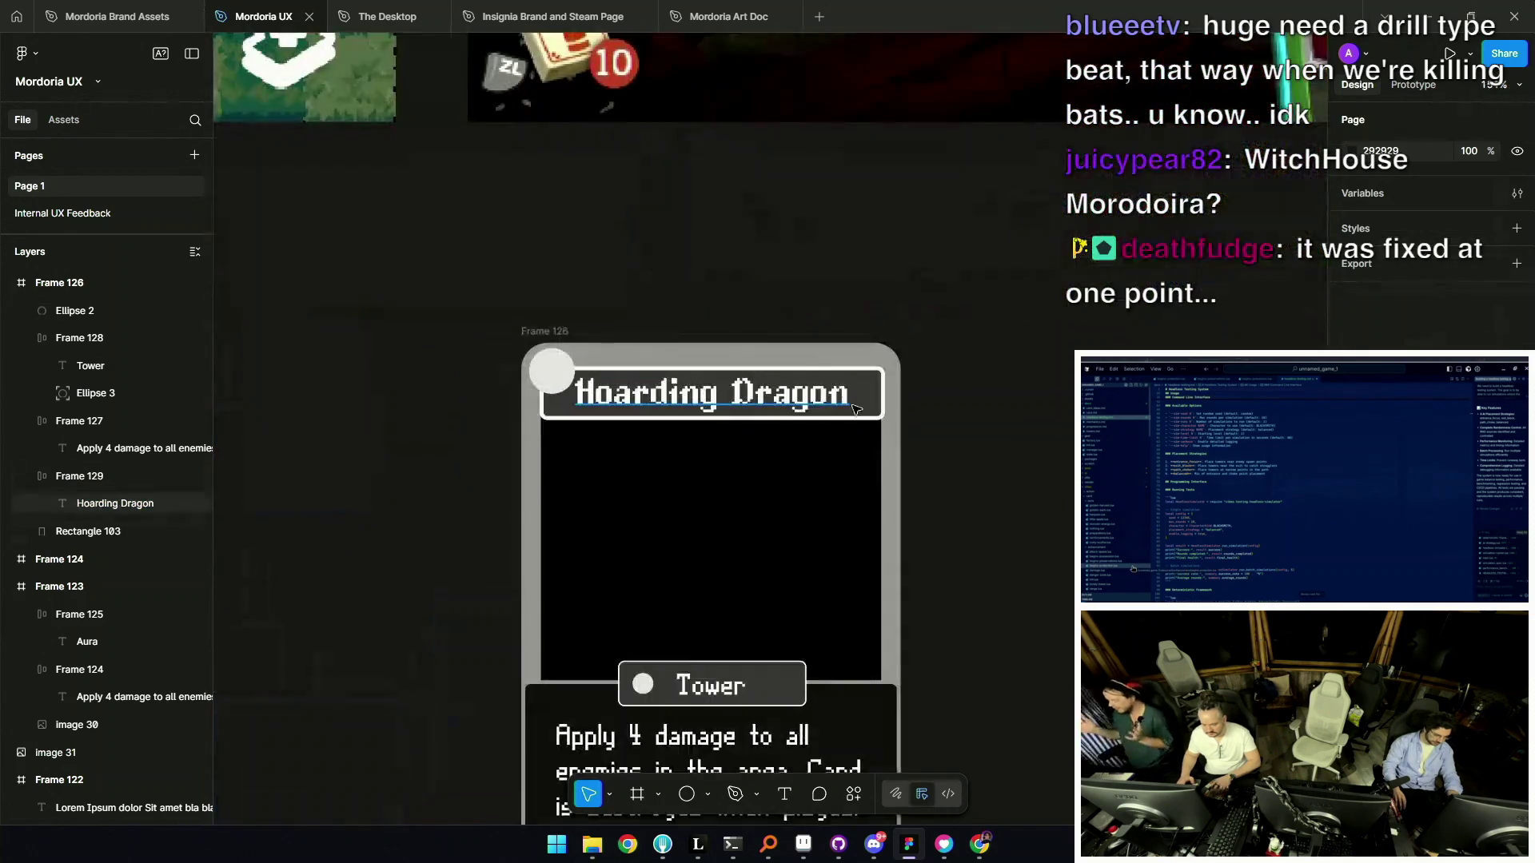
{"action": "left_click", "coordinate": [877, 399]}
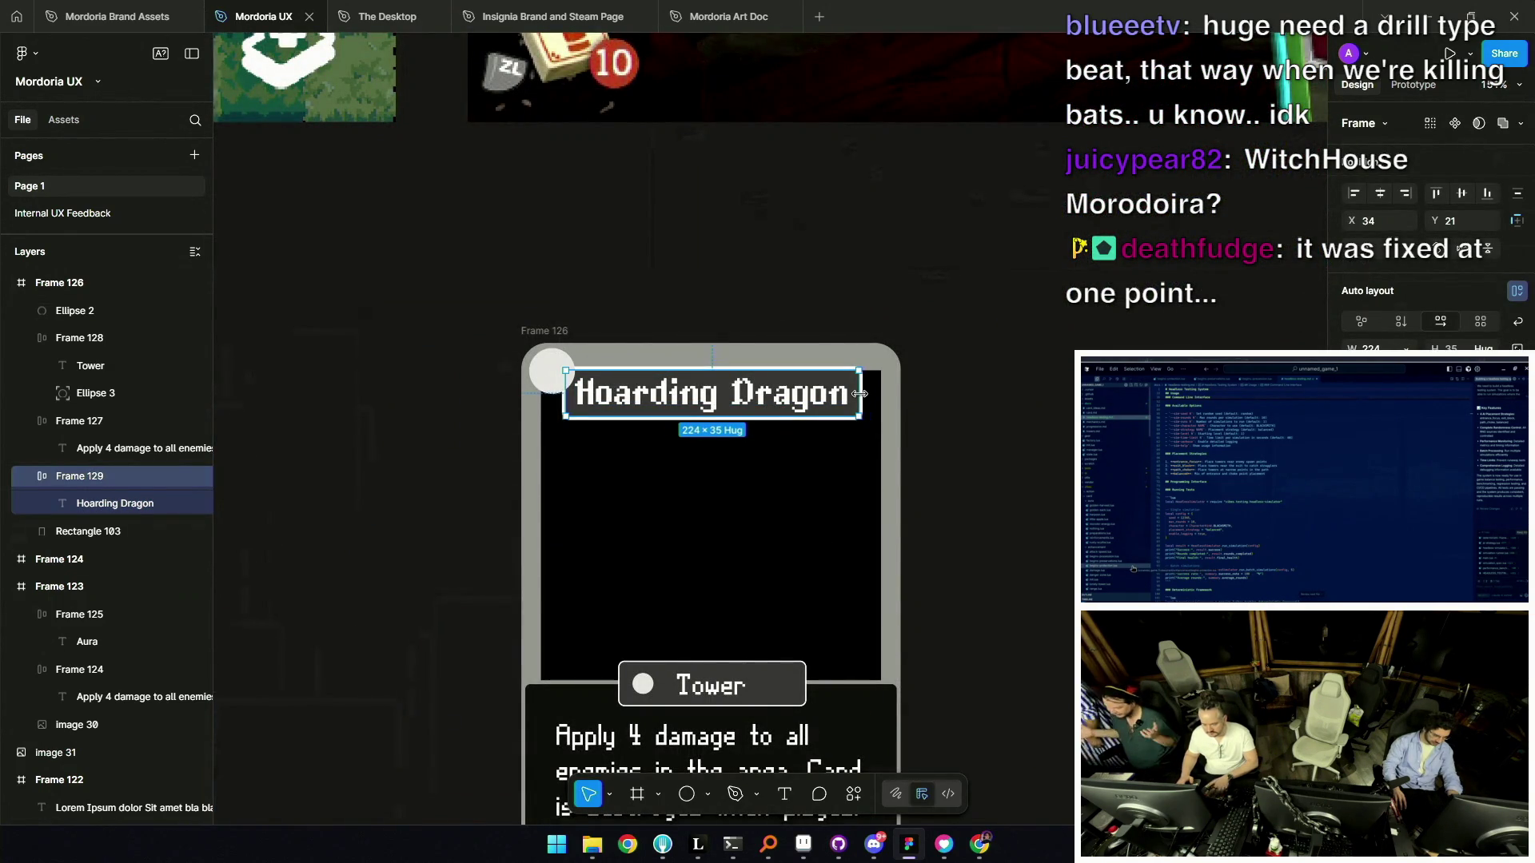
{"action": "key", "text": "Down"}
{"action": "key", "text": "Down"}
{"action": "key", "text": "Down"}
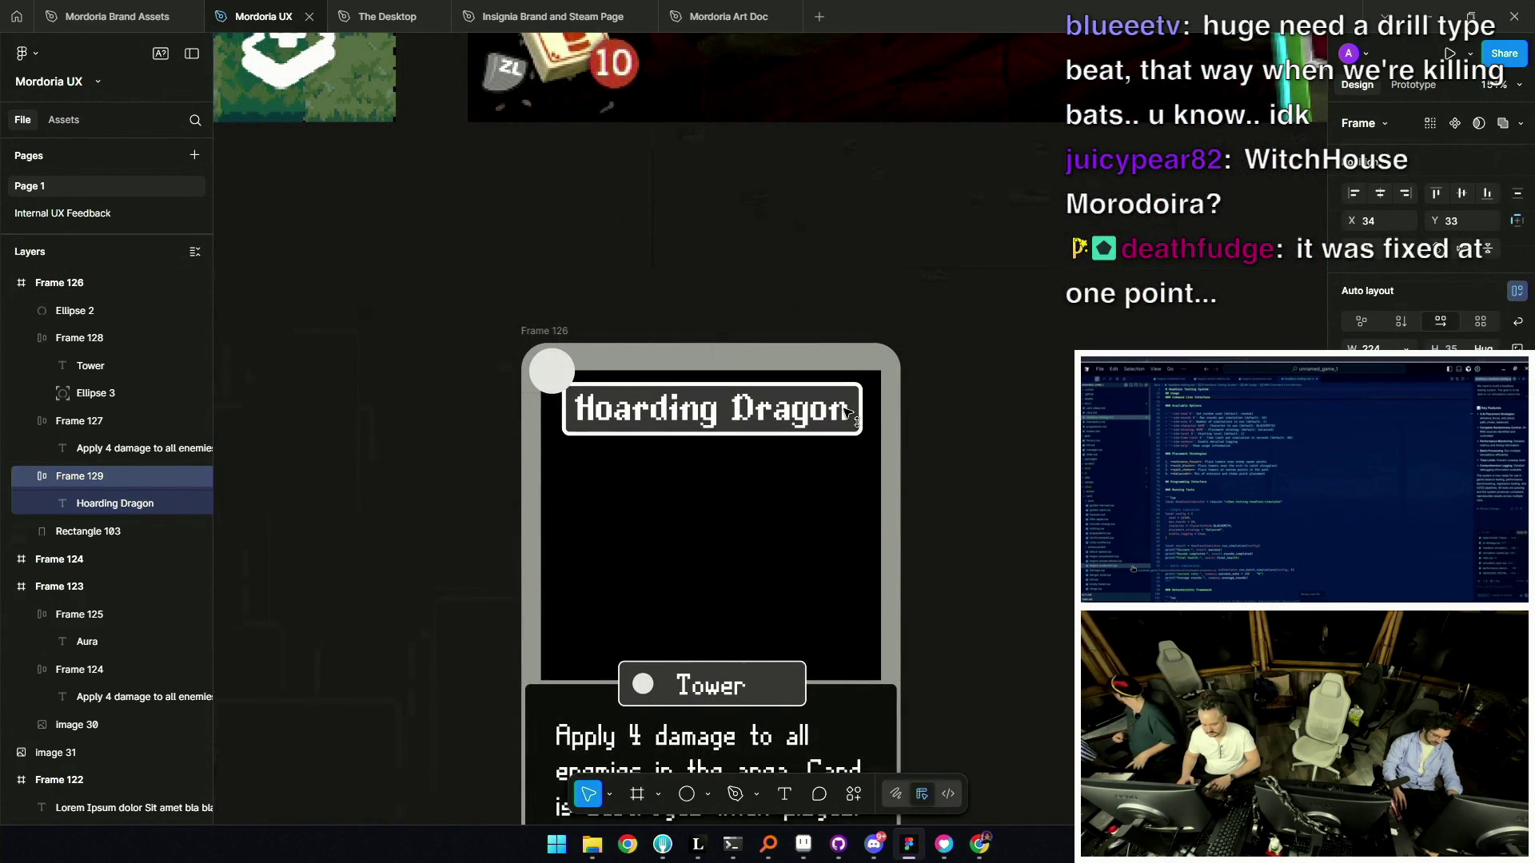
{"action": "key", "text": "ctrl+z"}
{"action": "scroll", "coordinate": [939, 420], "scroll_direction": "down", "scroll_amount": 6}
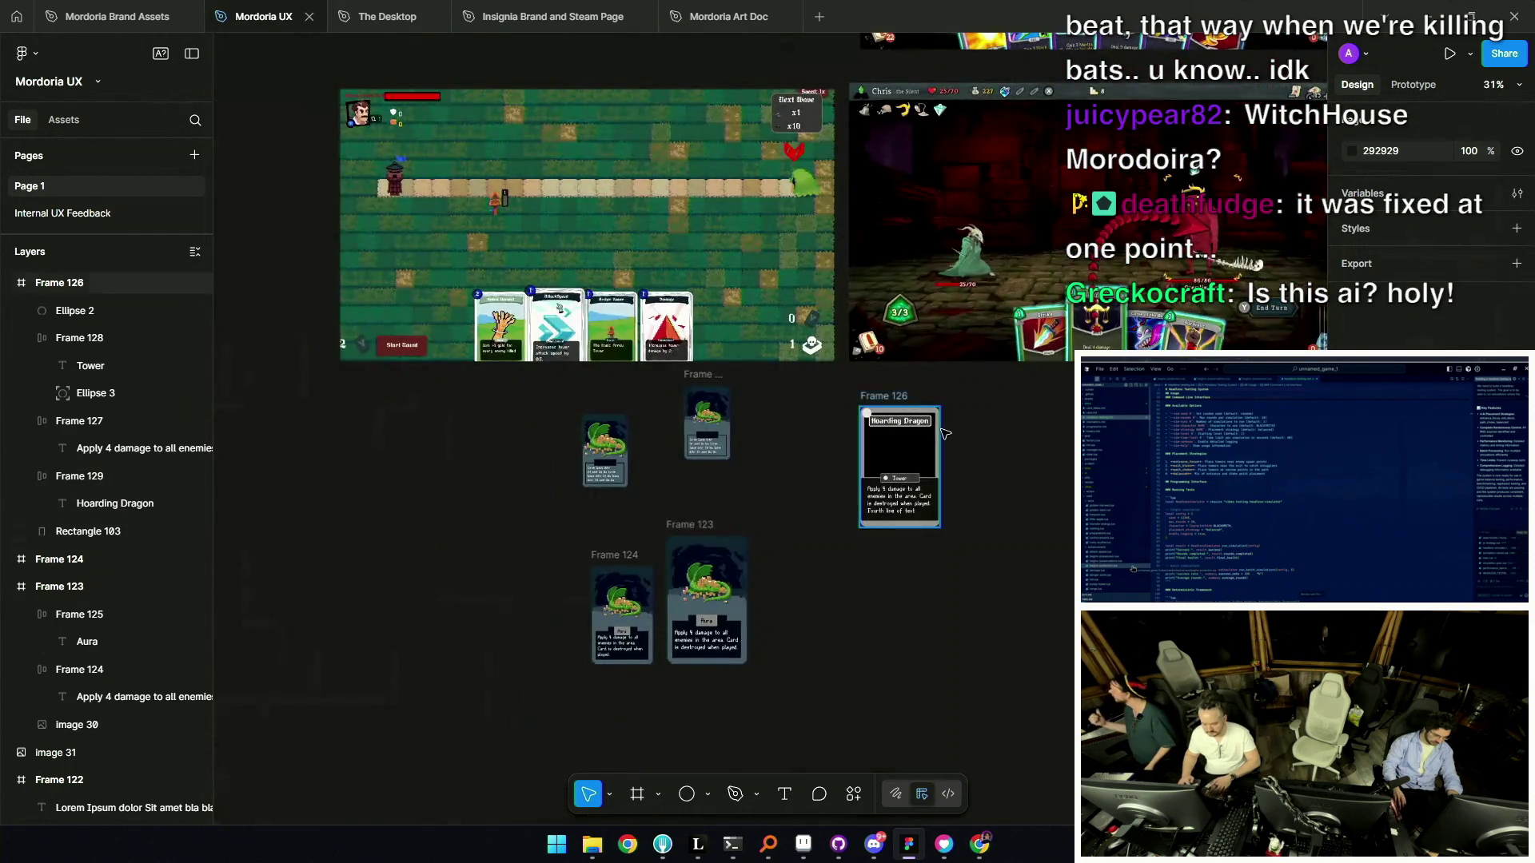
{"action": "scroll", "coordinate": [944, 433], "scroll_direction": "up", "scroll_amount": 4}
{"action": "scroll", "coordinate": [879, 408], "scroll_direction": "up", "scroll_amount": 5}
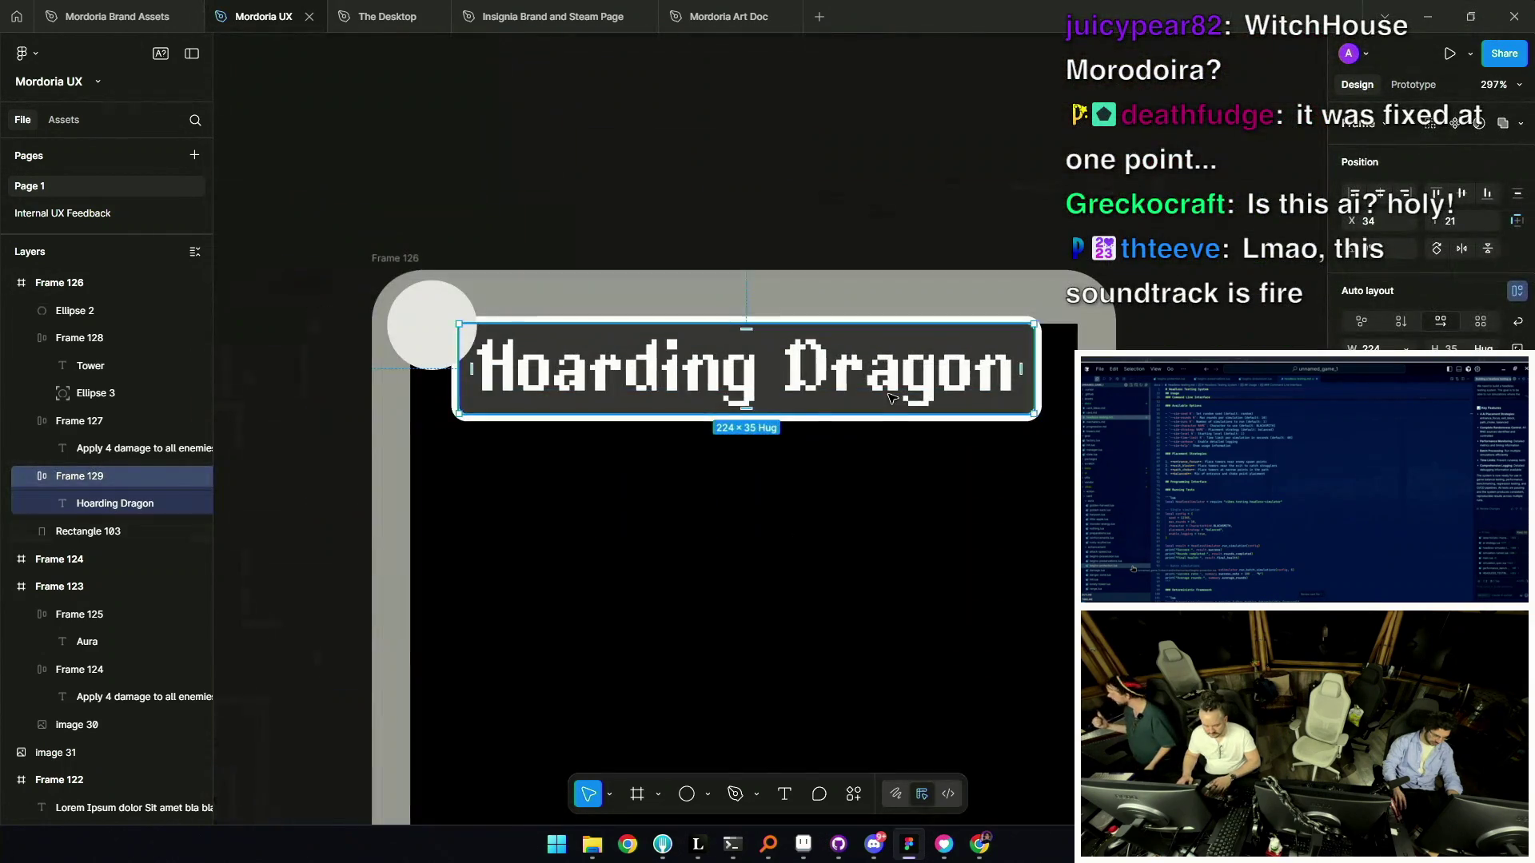
Reselect the title bar around the Hoarding Dragon text.
{"action": "left_click", "coordinate": [426, 330]}
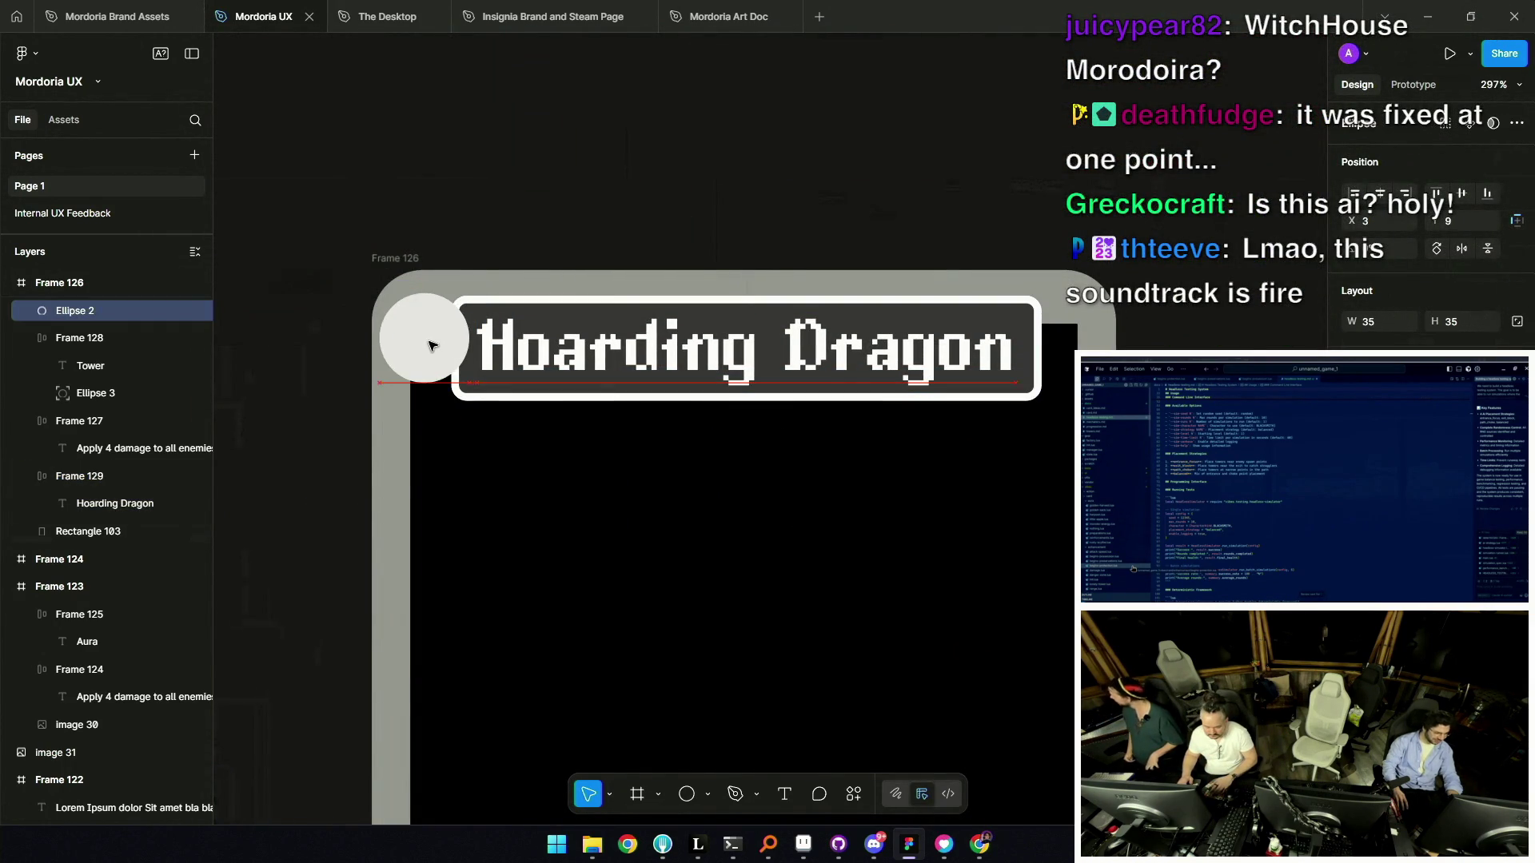
{"action": "left_click", "coordinate": [707, 347]}
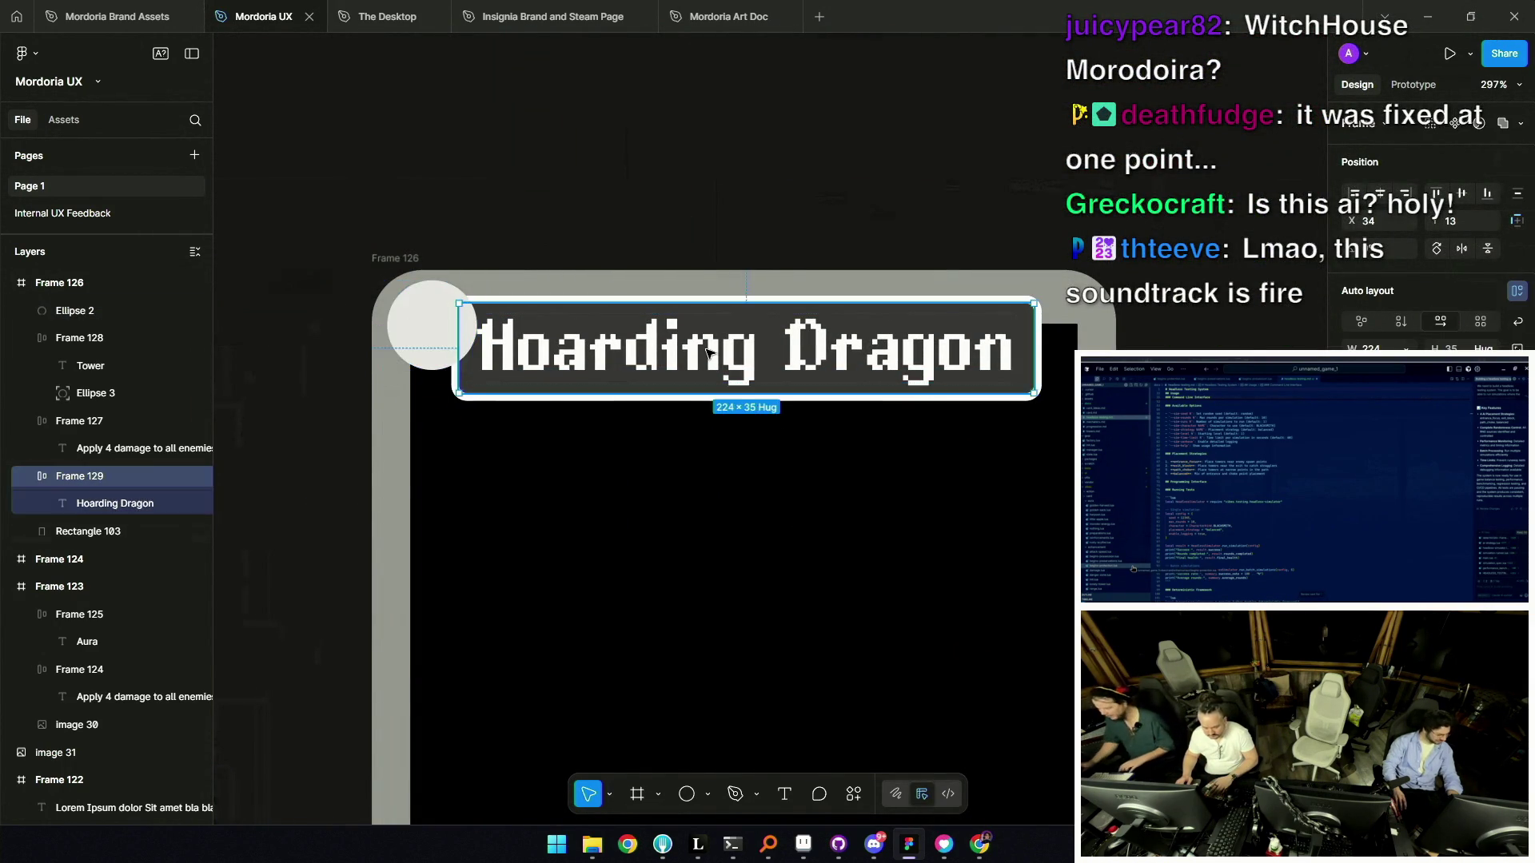
{"action": "scroll", "coordinate": [708, 347], "scroll_direction": "down", "scroll_amount": 5}
{"action": "left_click", "coordinate": [718, 307]}
{"action": "scroll", "coordinate": [714, 329], "scroll_direction": "up", "scroll_amount": 4}
{"action": "left_click", "coordinate": [712, 357]}
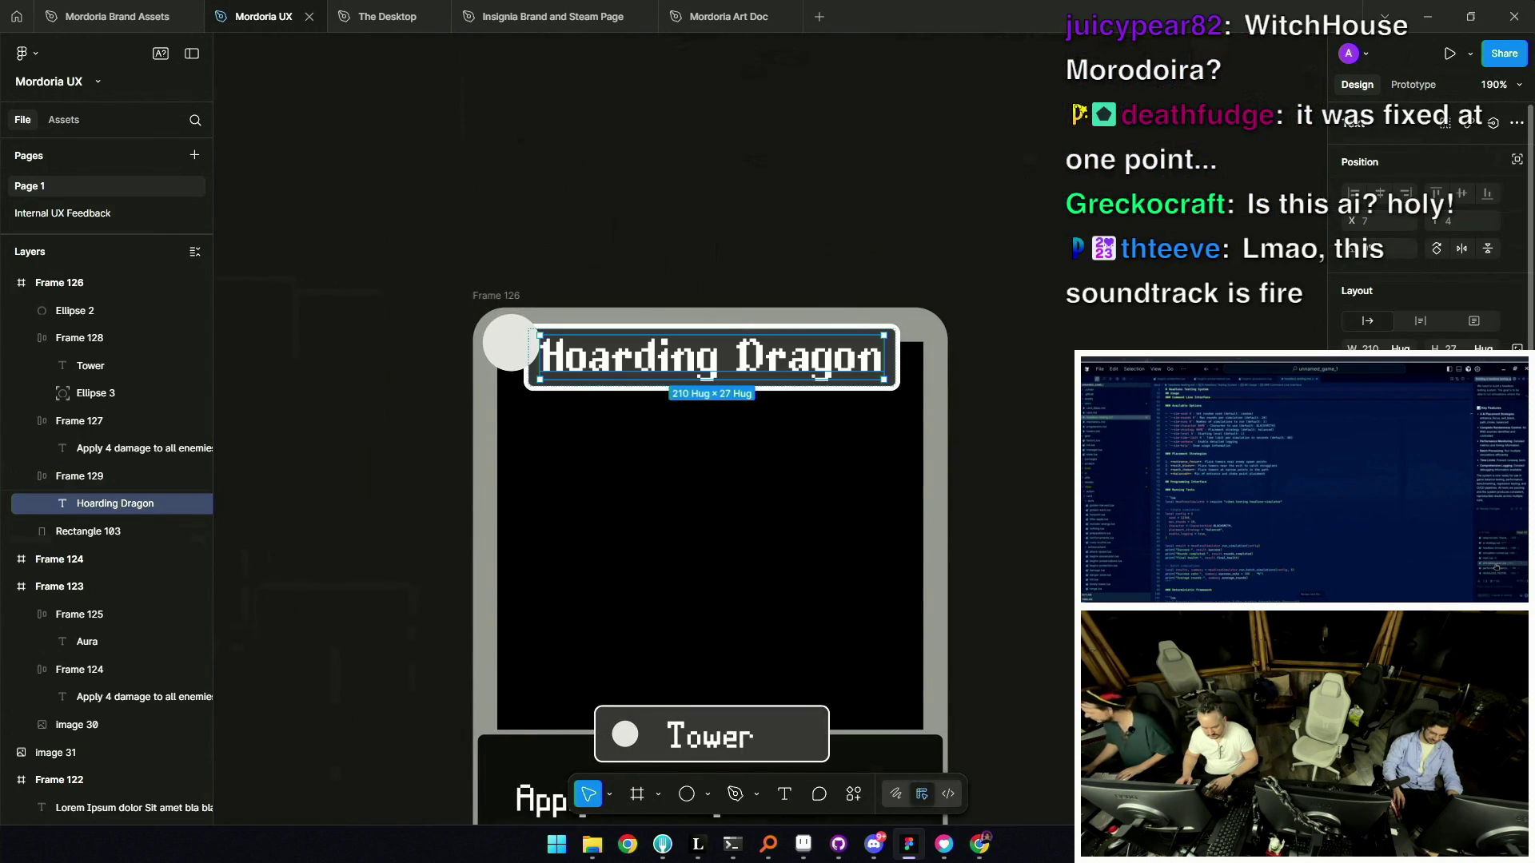
{"action": "left_click", "coordinate": [890, 369]}
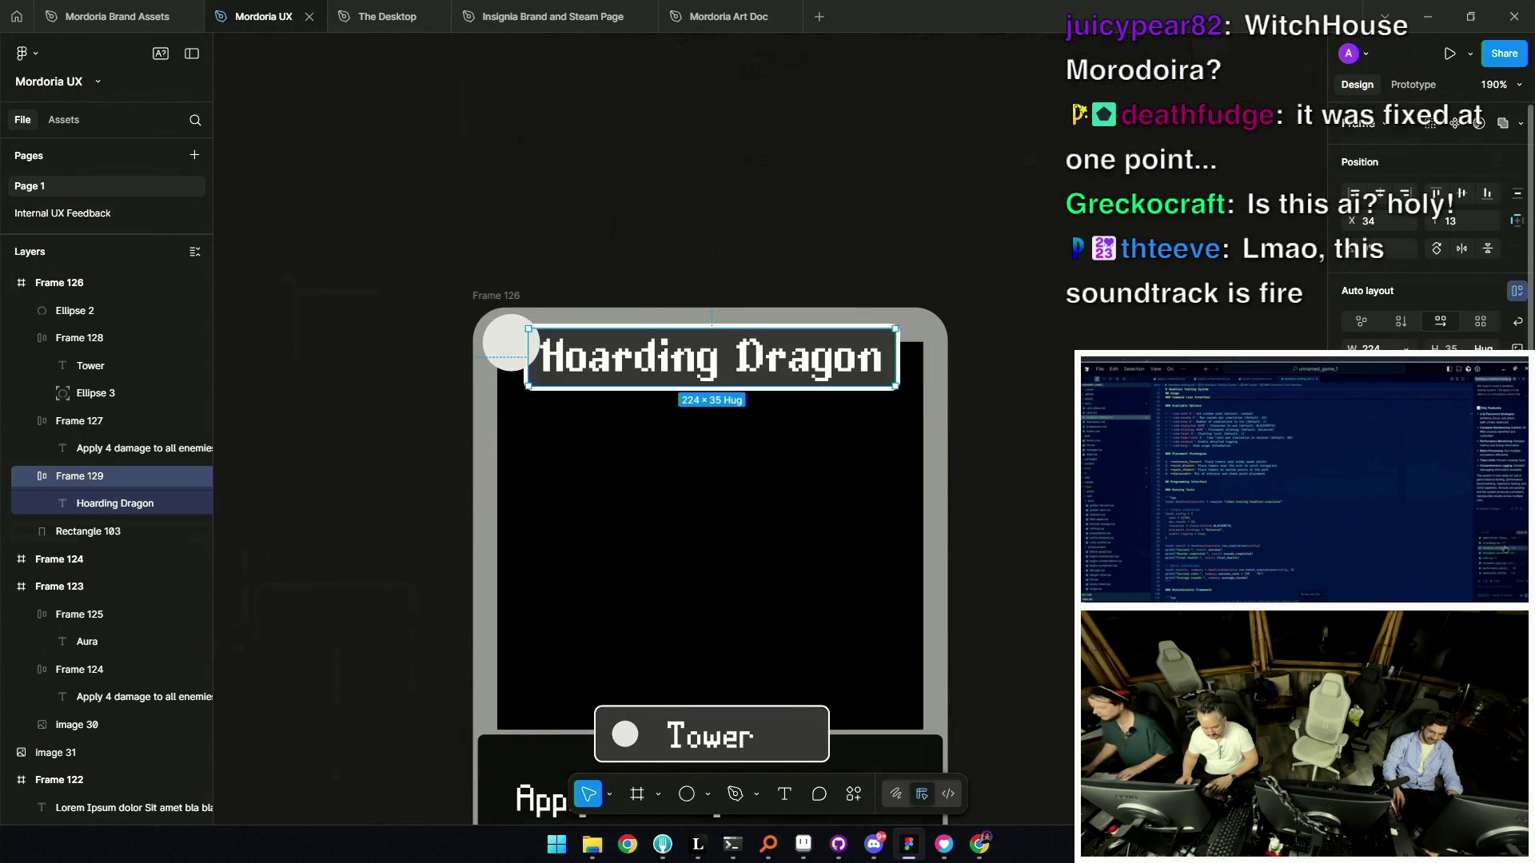
Resize the title bar to 242 wide and 39 tall.
{"action": "scroll", "coordinate": [1431, 240], "scroll_direction": "down", "scroll_amount": 2}
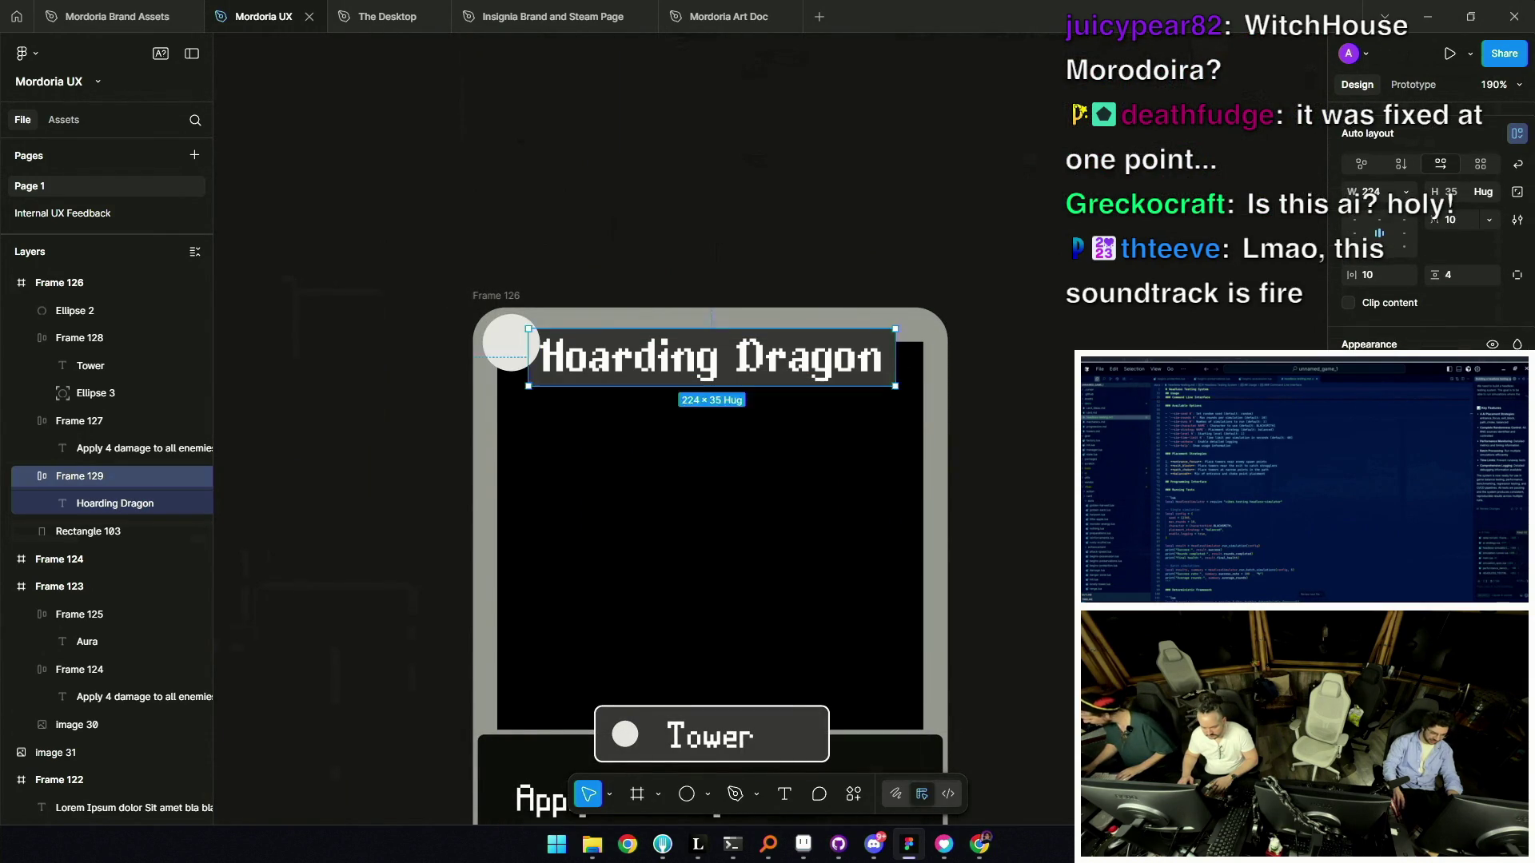
{"action": "scroll", "coordinate": [984, 434], "scroll_direction": "down", "scroll_amount": 5}
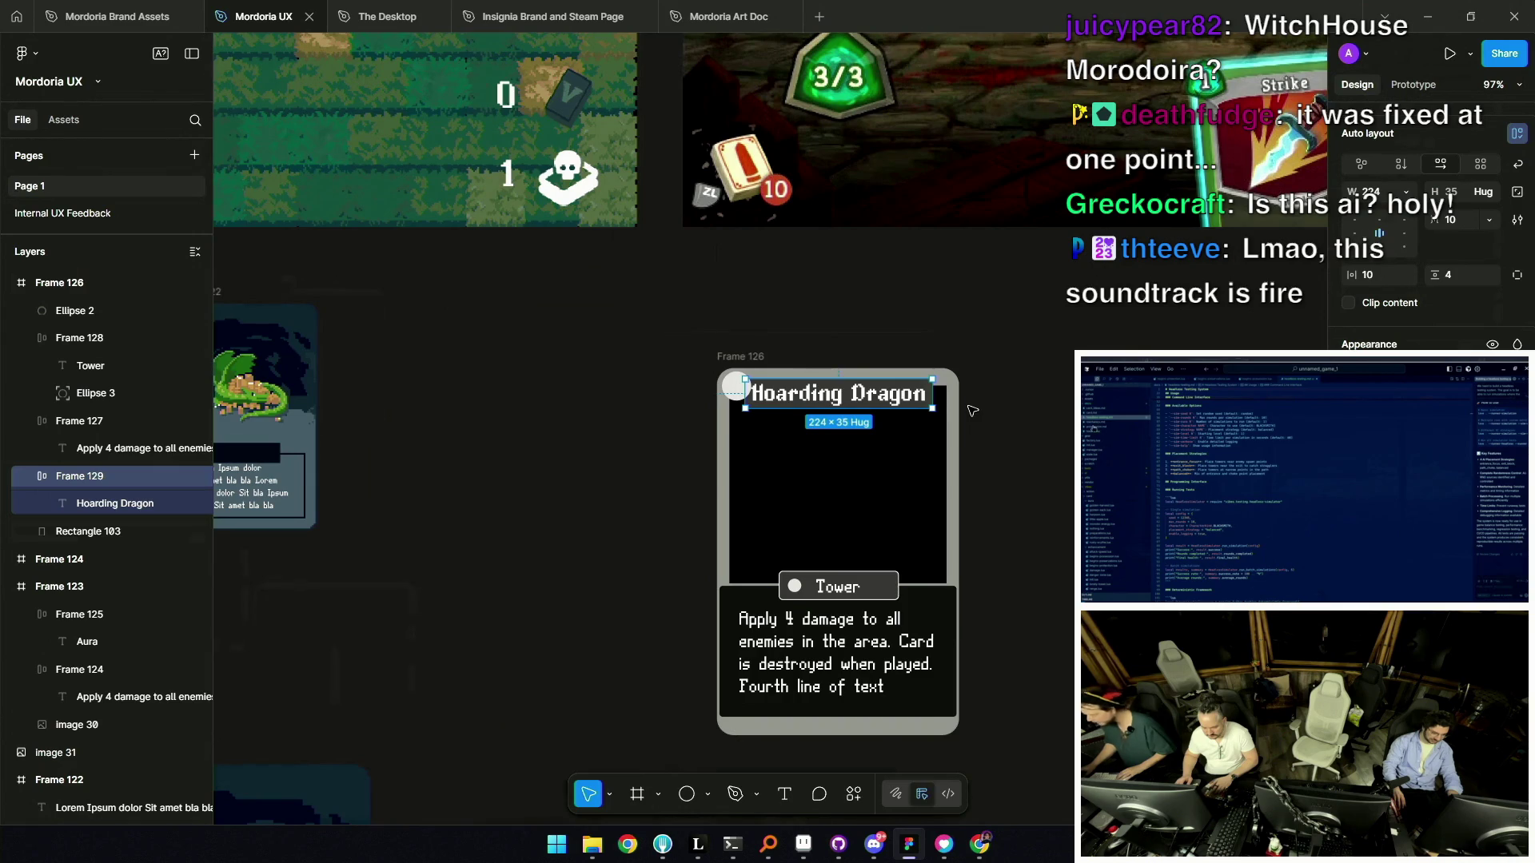
{"action": "scroll", "coordinate": [972, 410], "scroll_direction": "up", "scroll_amount": 5}
{"action": "left_click_drag", "start_coordinate": [908, 397], "coordinate": [931, 398]}
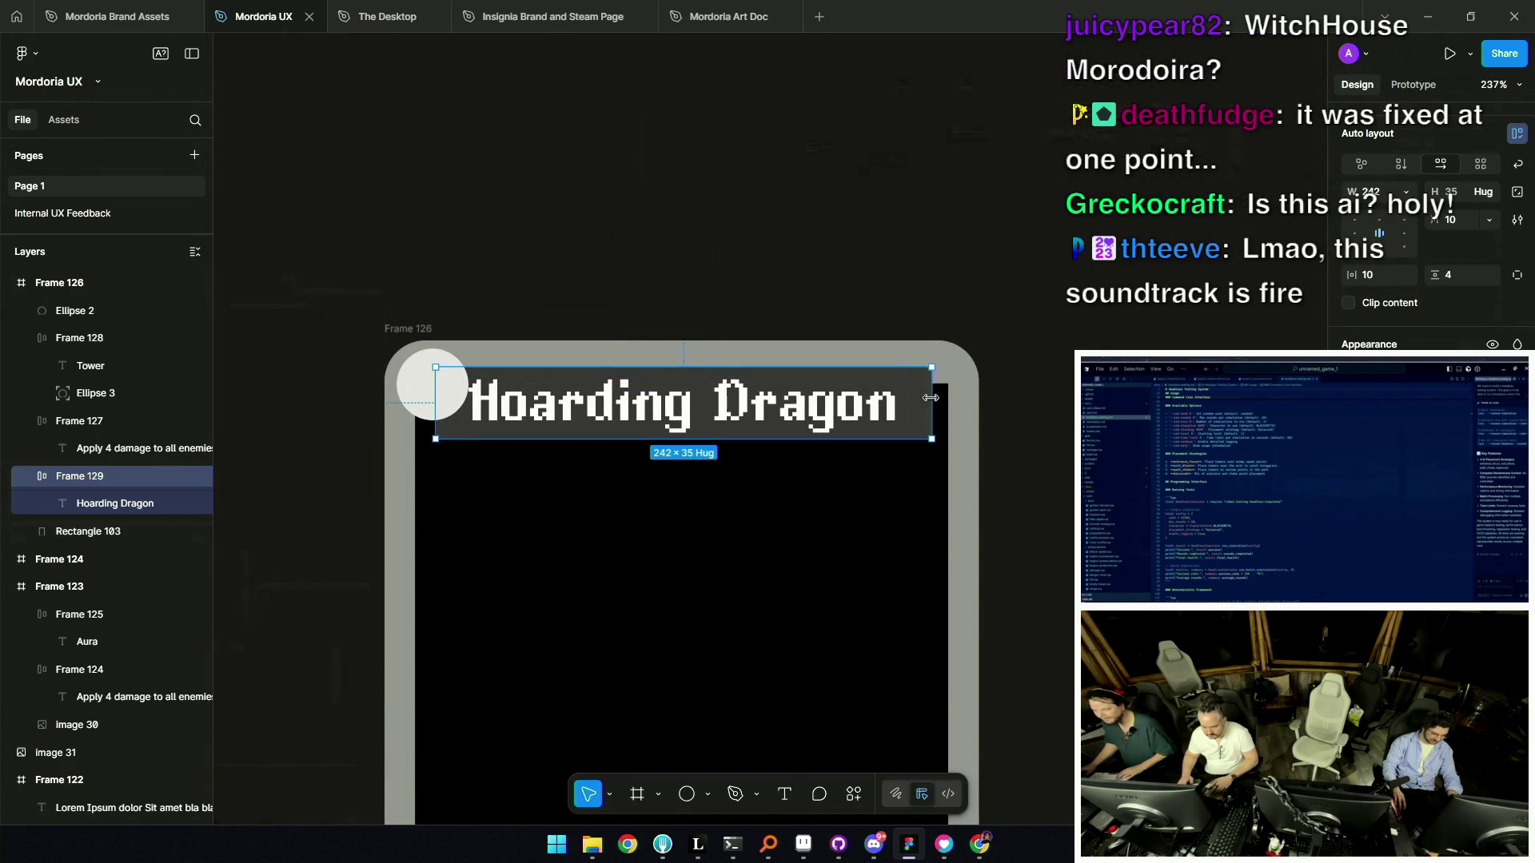
{"action": "left_click_drag", "start_coordinate": [828, 367], "coordinate": [824, 380]}
Seat the title bar at the card's top and widen it to about 270.
{"action": "key", "text": "Down"}
{"action": "key", "text": "Down"}
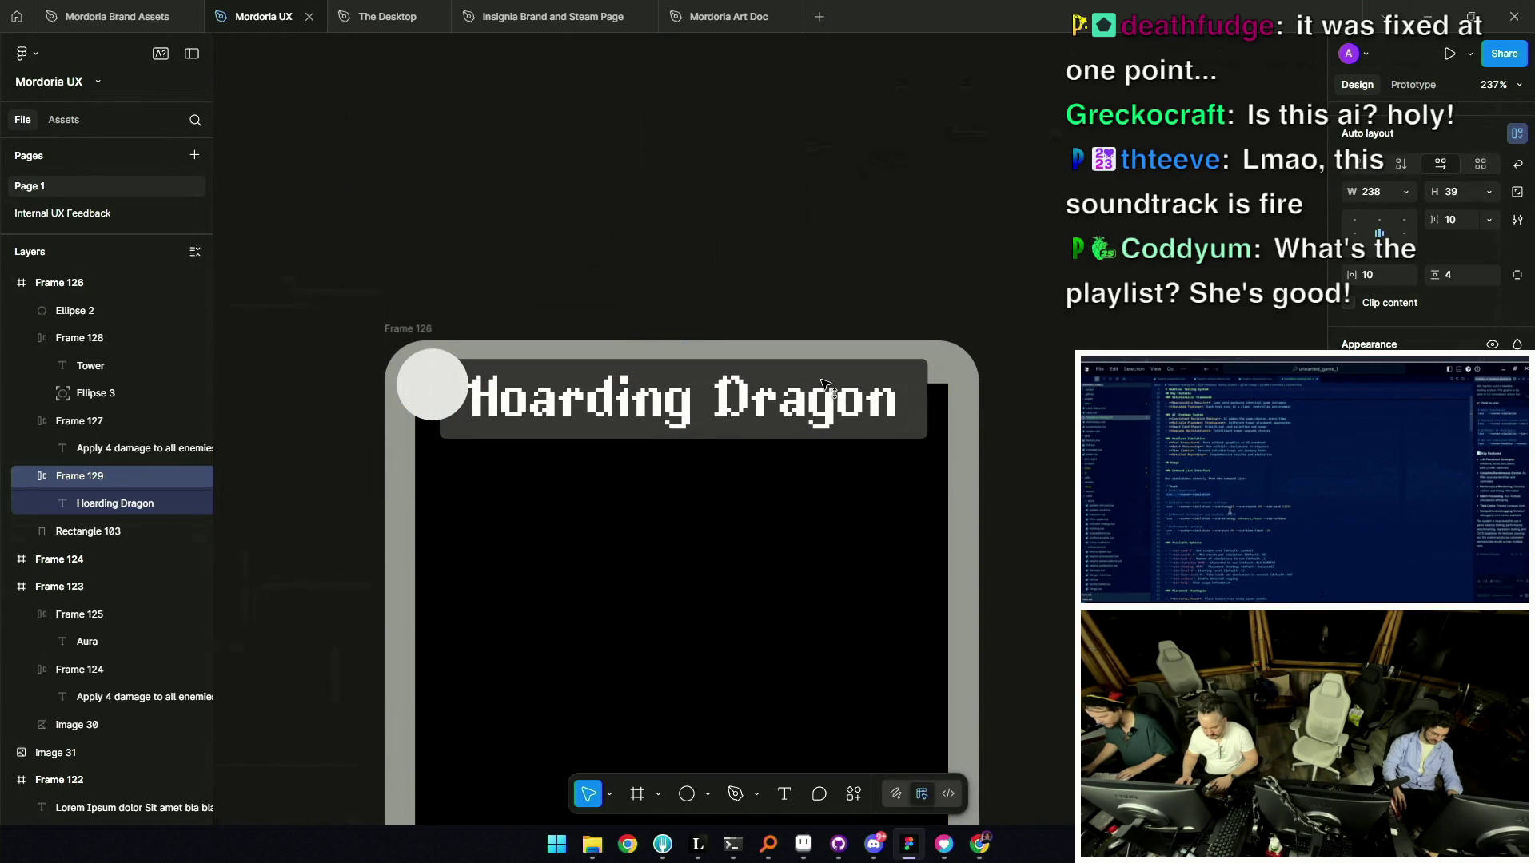
{"action": "key", "text": "Up"}
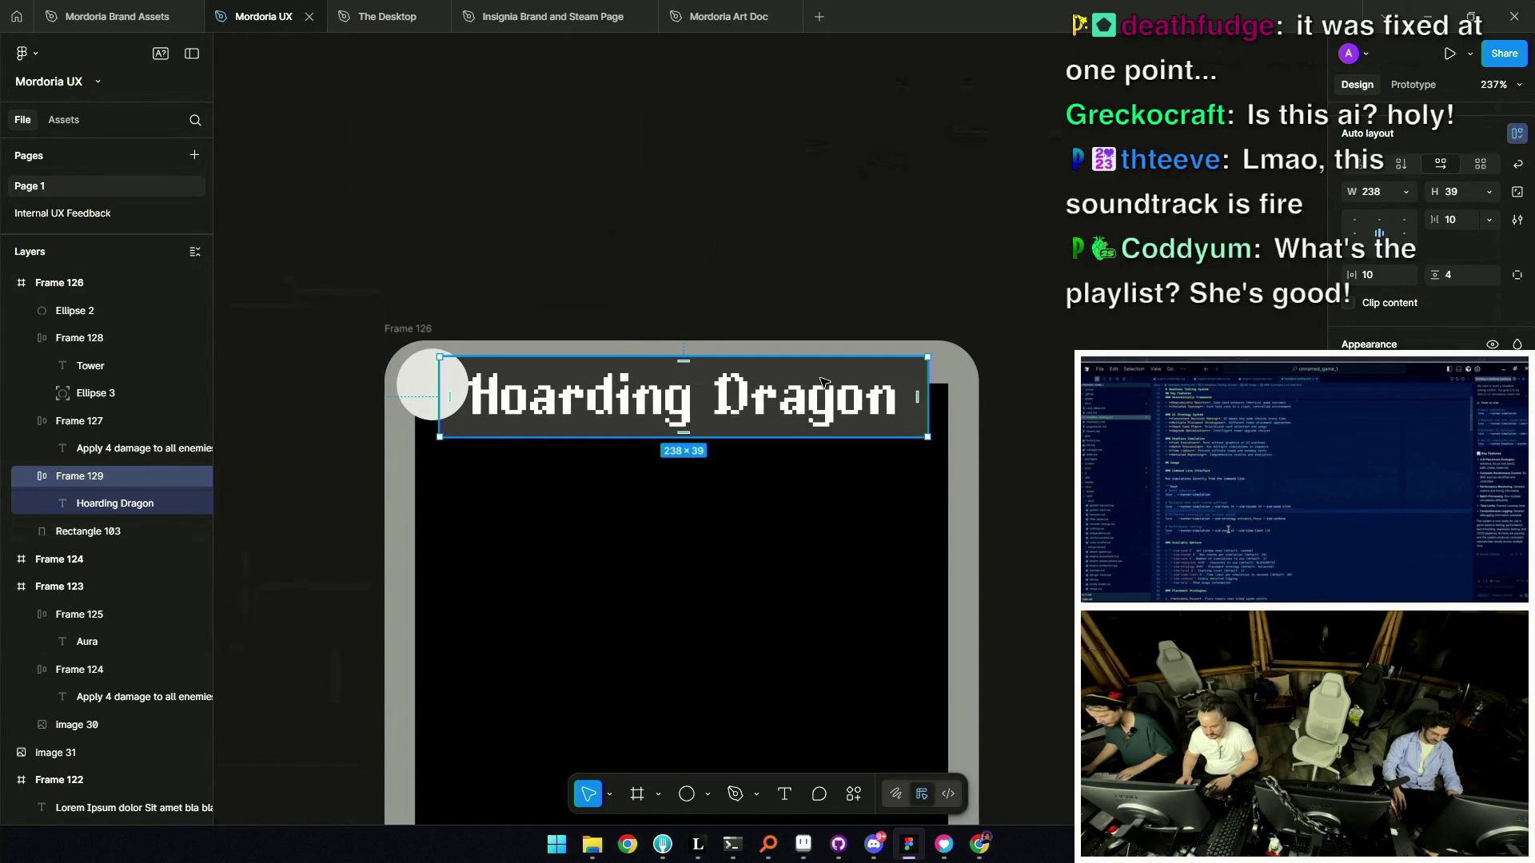
{"action": "key", "text": "Down"}
{"action": "key", "text": "Down"}
{"action": "key", "text": "Down"}
{"action": "scroll", "coordinate": [820, 399], "scroll_direction": "down", "scroll_amount": 5}
{"action": "key", "text": "Escape"}
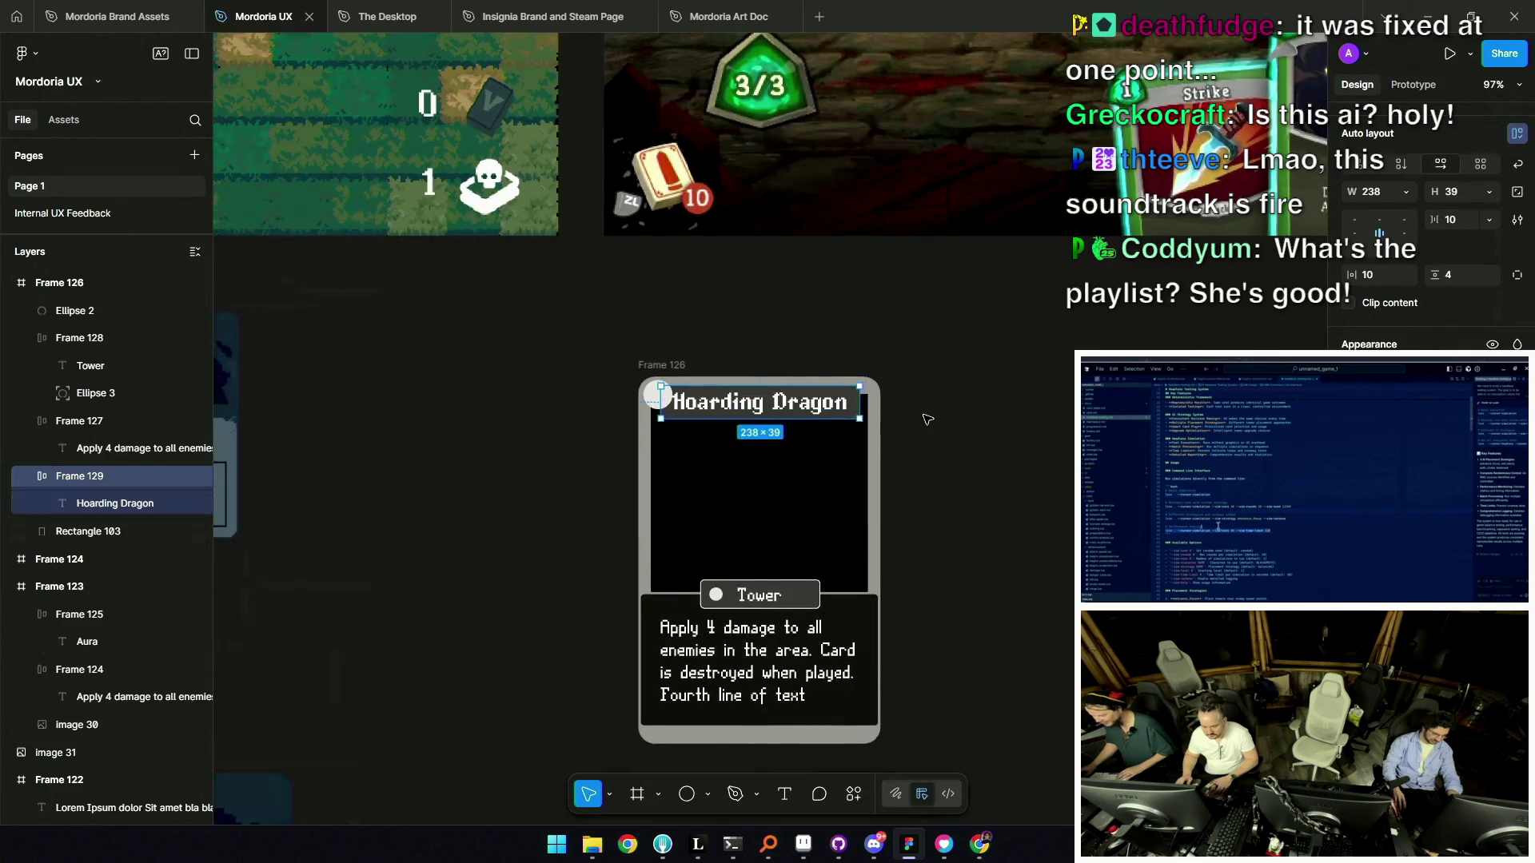
{"action": "scroll", "coordinate": [880, 415], "scroll_direction": "up", "scroll_amount": 5}
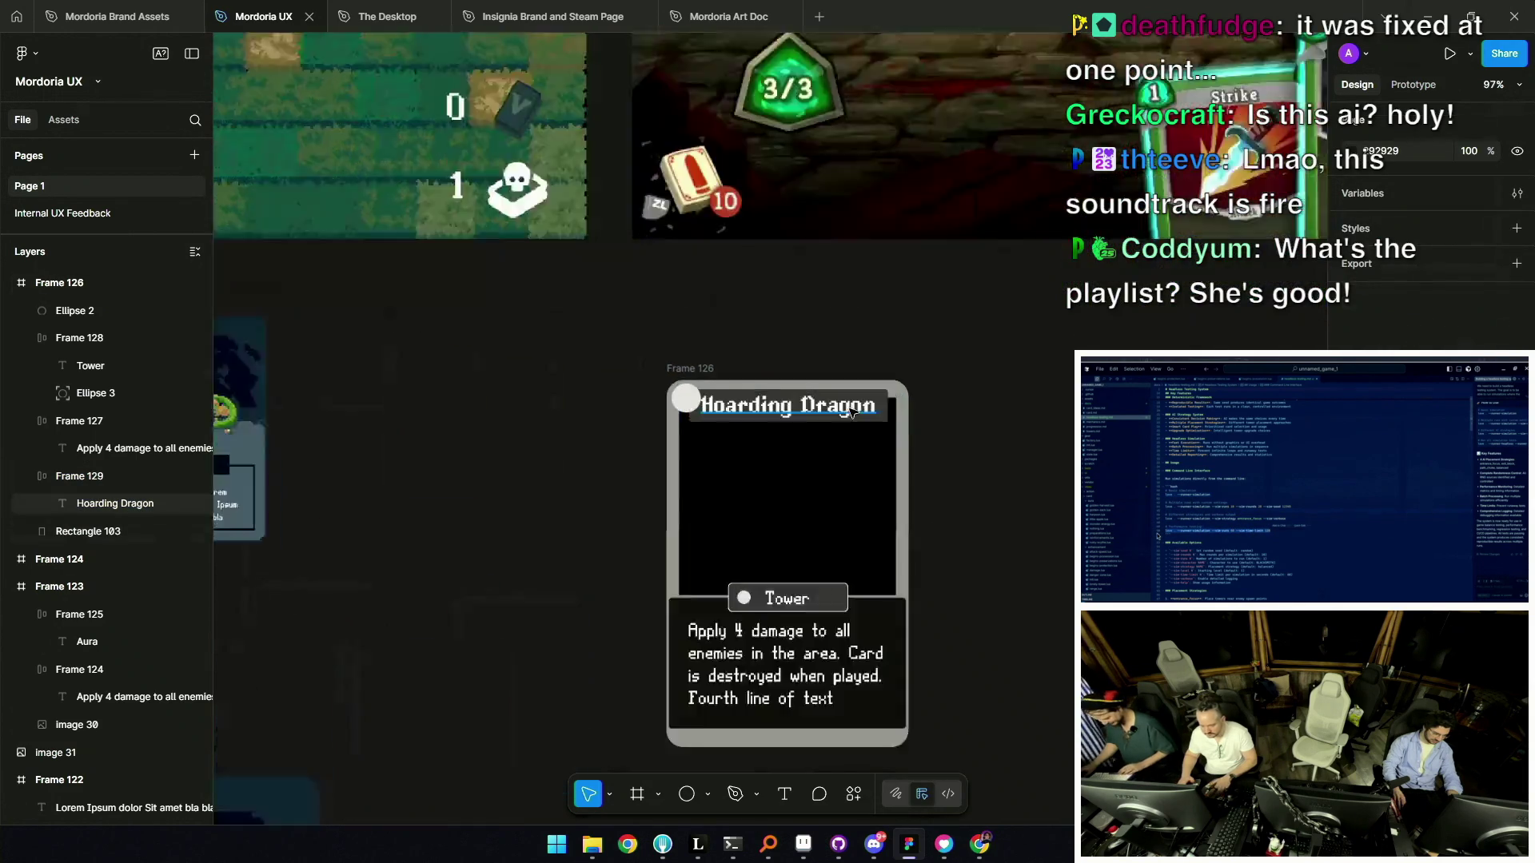
{"action": "mouse_move", "coordinate": [783, 396]}
{"action": "left_mouse_down"}
{"action": "mouse_move", "coordinate": [781, 435]}
{"action": "mouse_move", "coordinate": [774, 371]}
{"action": "left_mouse_up"}
{"action": "key", "text": "Escape"}
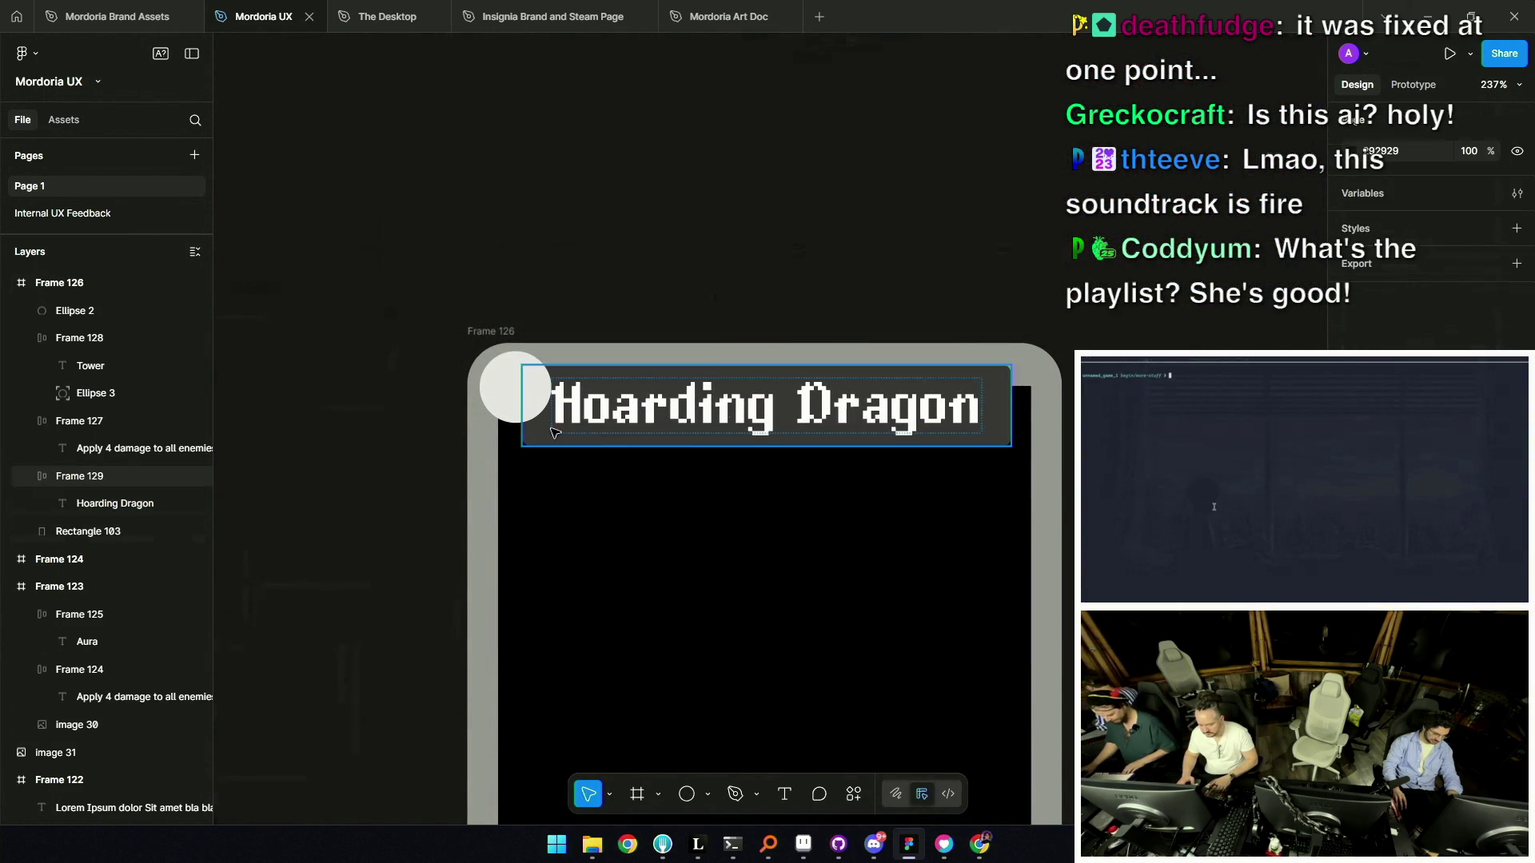
{"action": "left_click", "coordinate": [524, 411]}
{"action": "left_click_drag", "start_coordinate": [524, 411], "coordinate": [478, 410]}
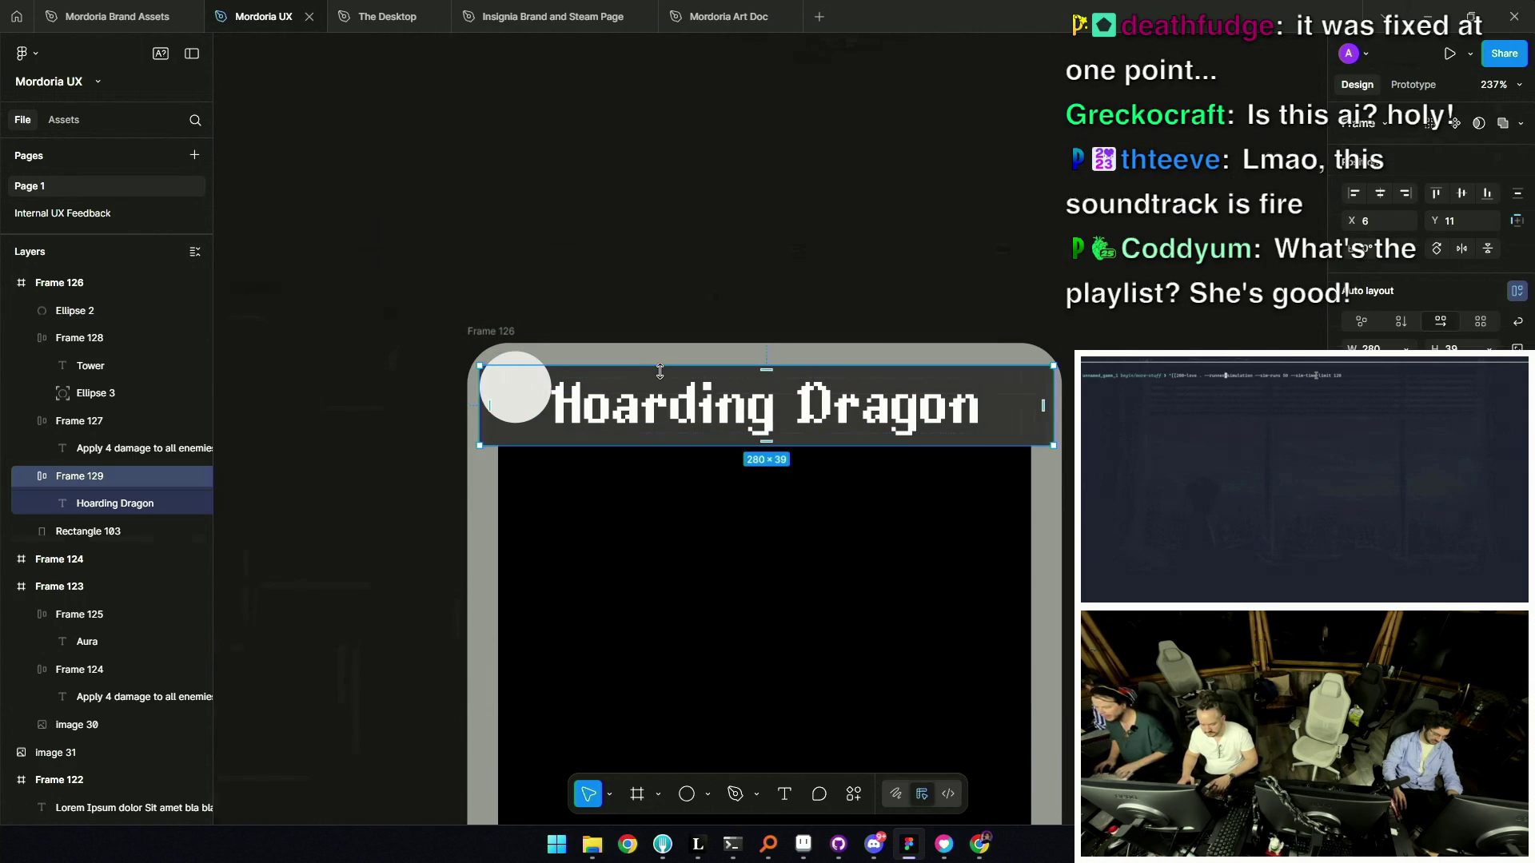
Move the small circle onto the card's top-left corner.
{"action": "mouse_move", "coordinate": [539, 385]}
{"action": "left_mouse_down"}
{"action": "mouse_move", "coordinate": [642, 367]}
{"action": "mouse_move", "coordinate": [786, 382]}
{"action": "left_mouse_up"}
{"action": "scroll", "coordinate": [775, 381], "scroll_direction": "down", "scroll_amount": 10}
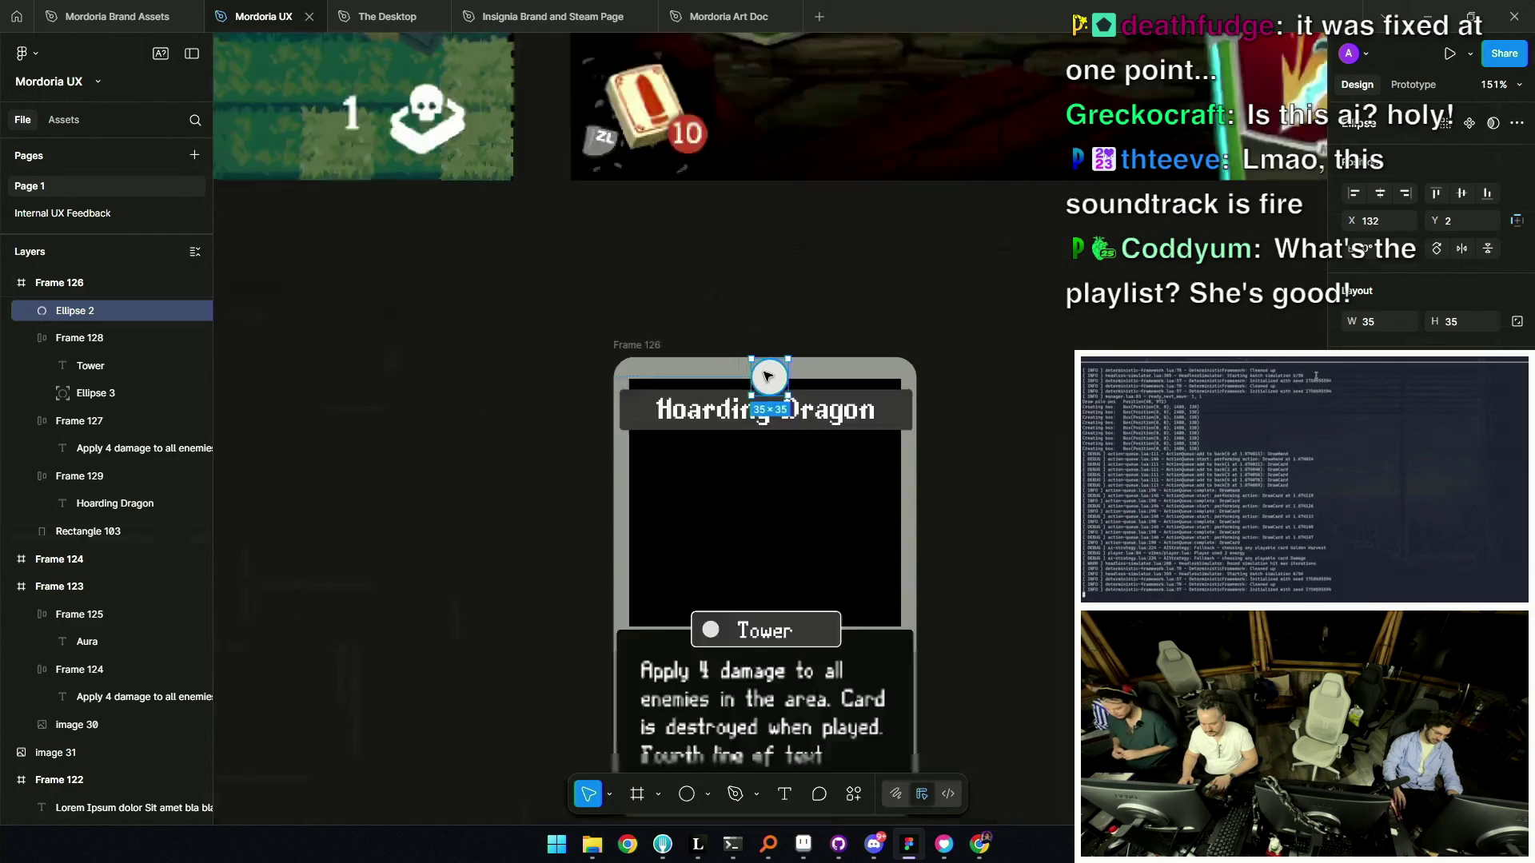
{"action": "left_click", "coordinate": [606, 405]}
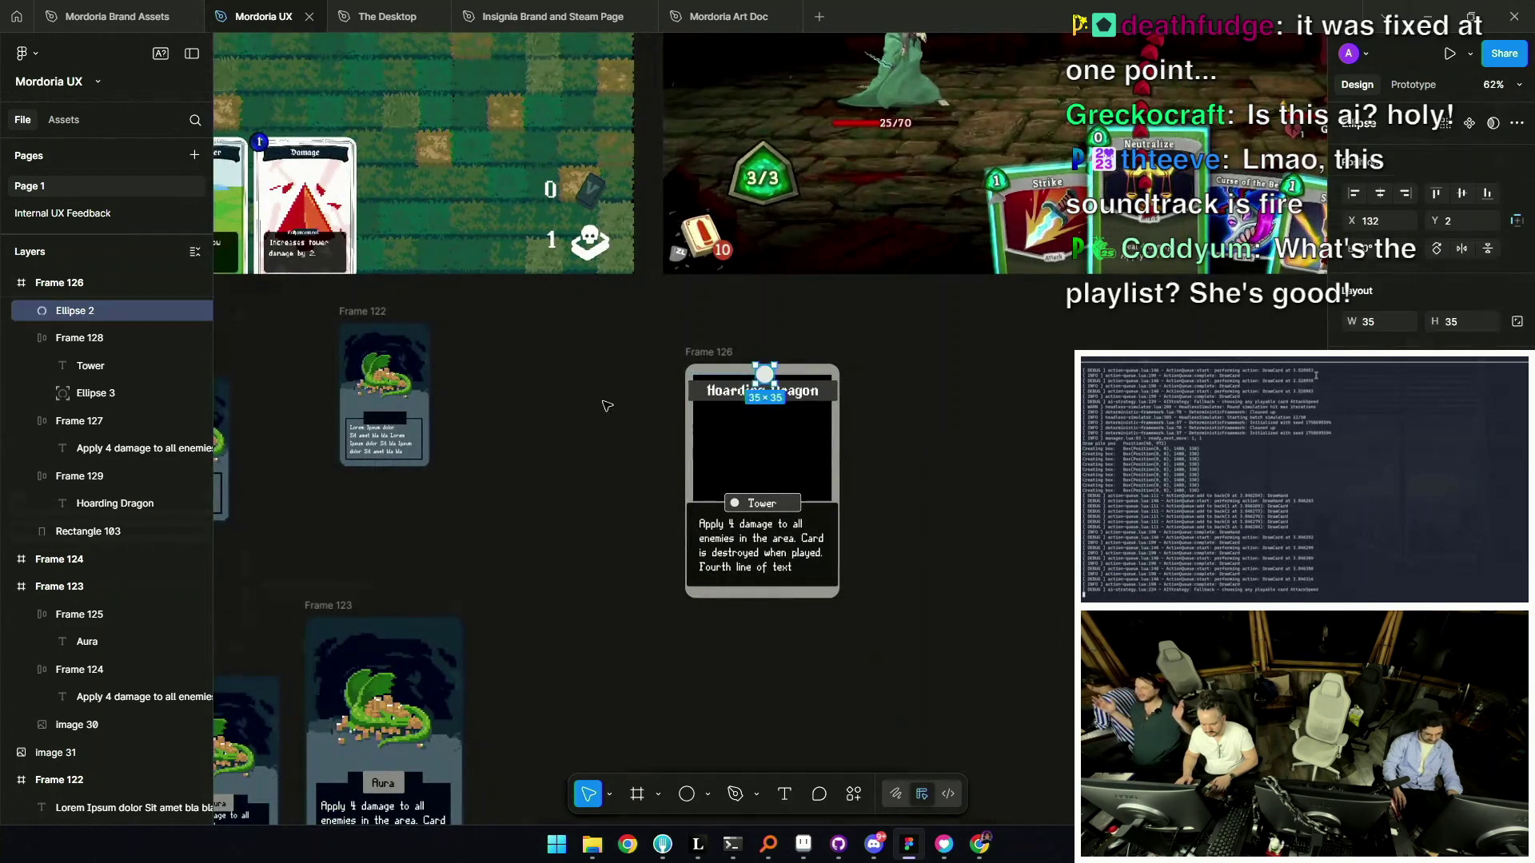
{"action": "left_click", "coordinate": [768, 385]}
{"action": "scroll", "coordinate": [768, 375], "scroll_direction": "up", "scroll_amount": 8}
{"action": "left_click_drag", "start_coordinate": [596, 345], "coordinate": [565, 338]}
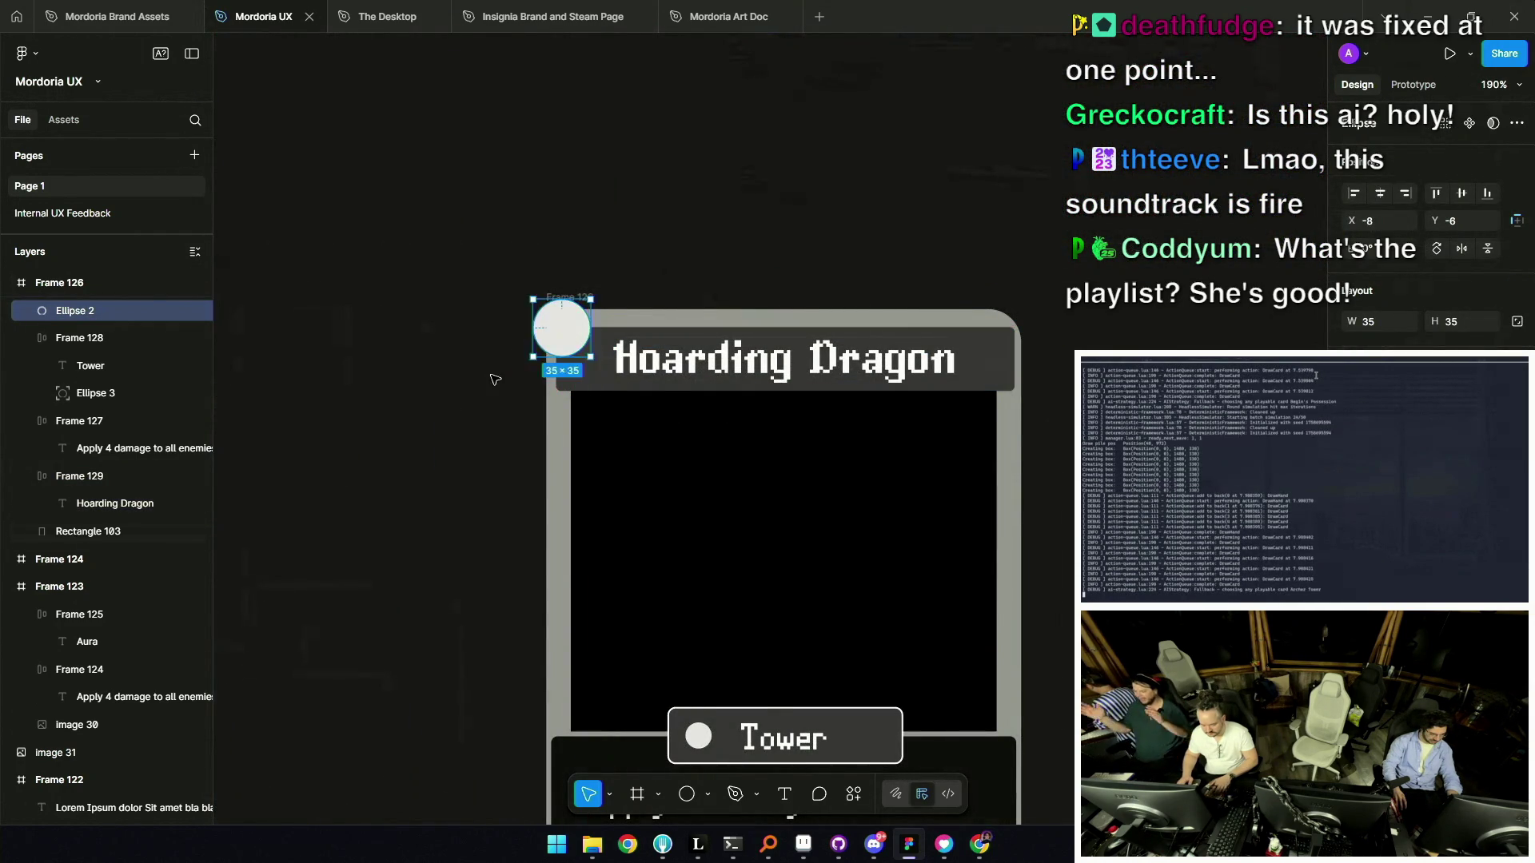
{"action": "left_click", "coordinate": [496, 376]}
{"action": "scroll", "coordinate": [649, 445], "scroll_direction": "down", "scroll_amount": 10}
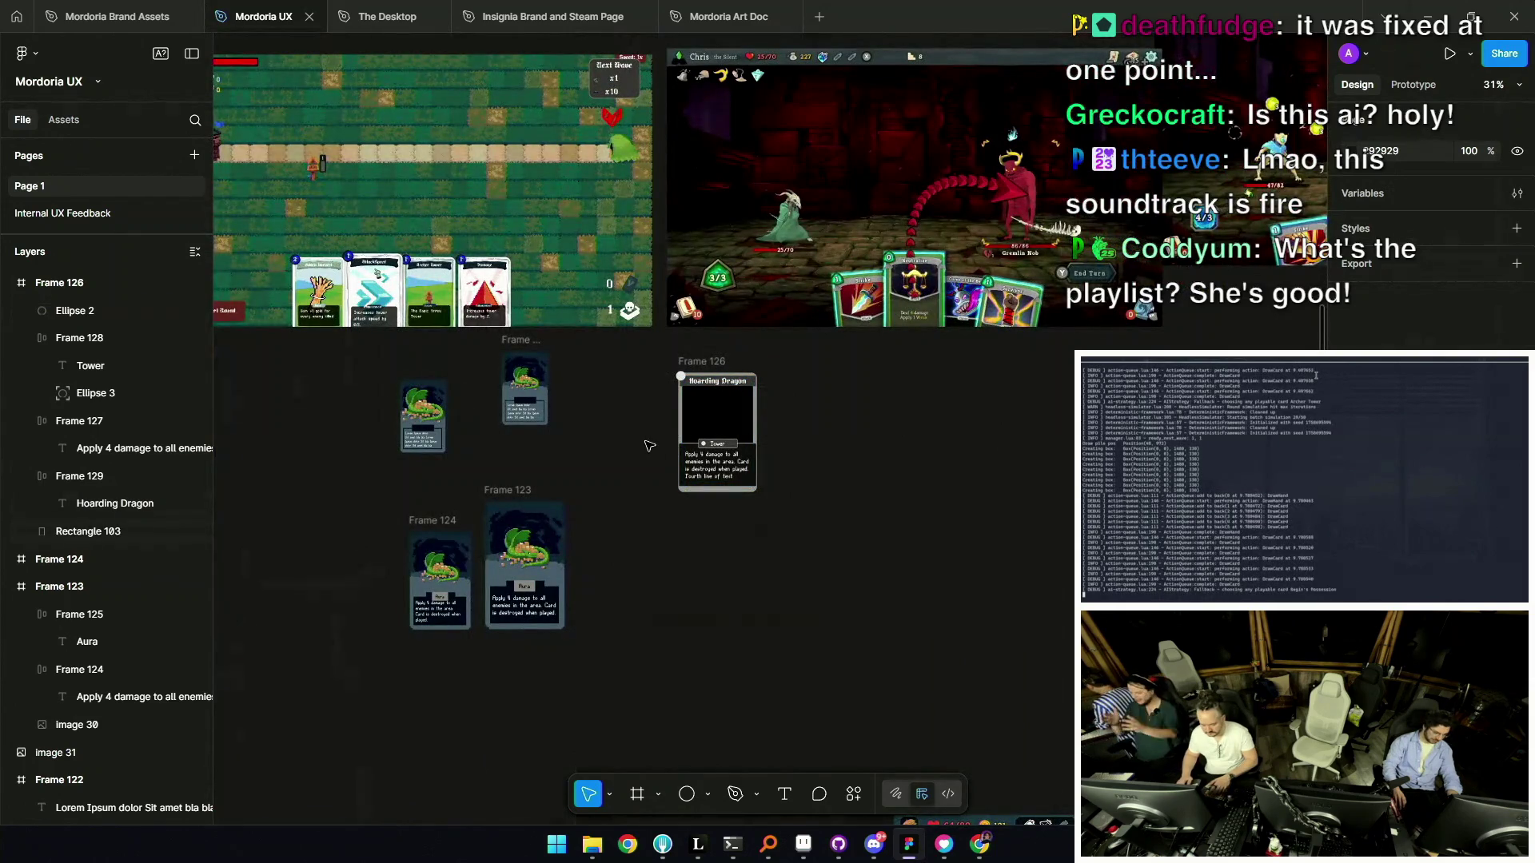
{"action": "scroll", "coordinate": [731, 374], "scroll_direction": "up", "scroll_amount": 10}
Widen the title bar slightly and centre the view on the Hoarding Dragon card.
{"action": "left_click", "coordinate": [764, 405]}
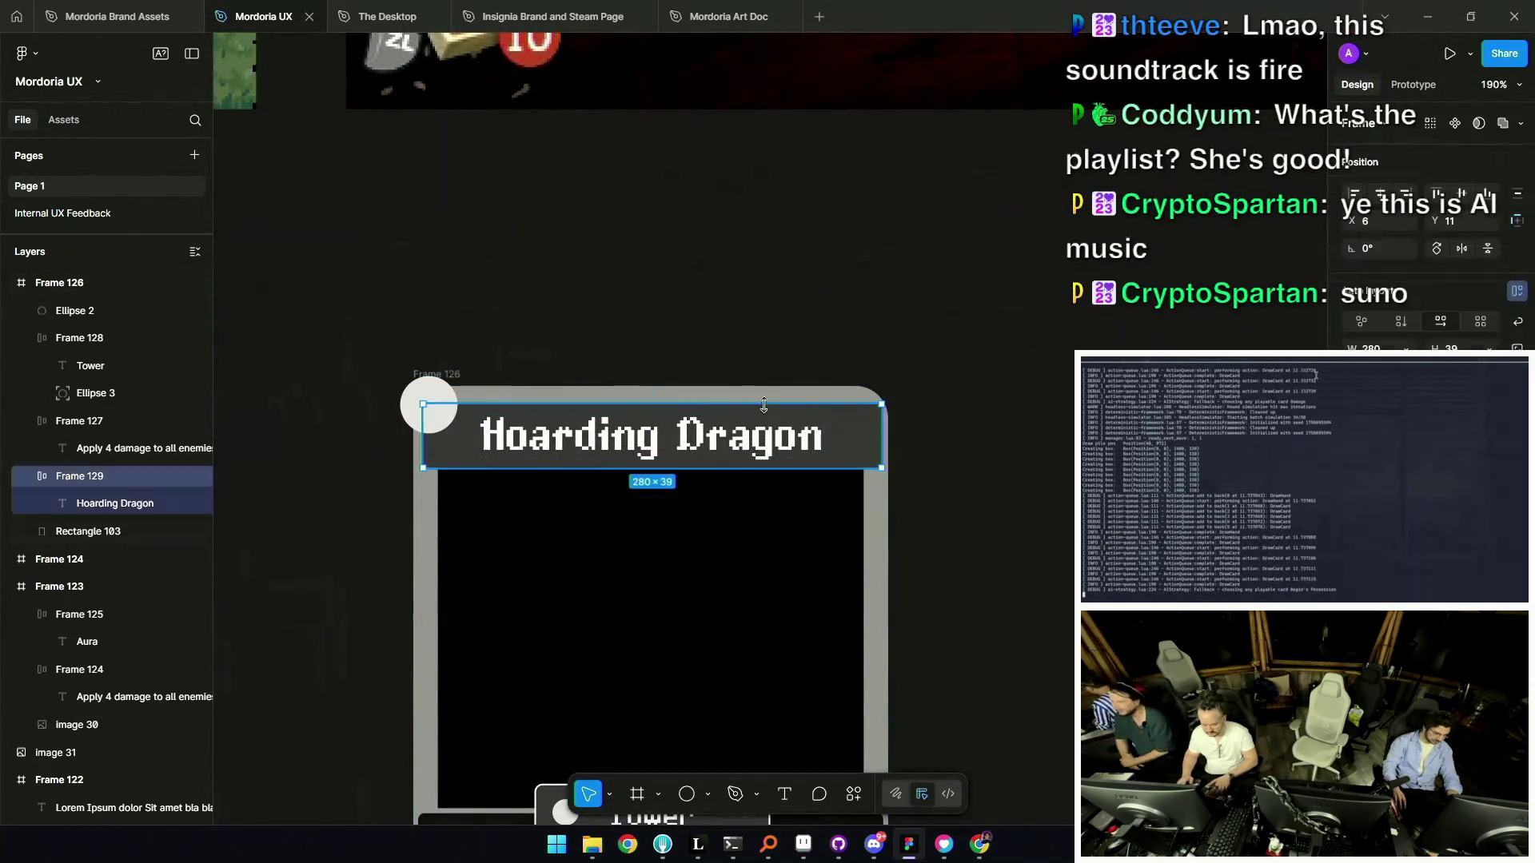
{"action": "left_click_drag", "start_coordinate": [870, 422], "coordinate": [863, 421]}
{"action": "scroll", "coordinate": [816, 414], "scroll_direction": "down", "scroll_amount": 5}
{"action": "left_click", "coordinate": [788, 386]}
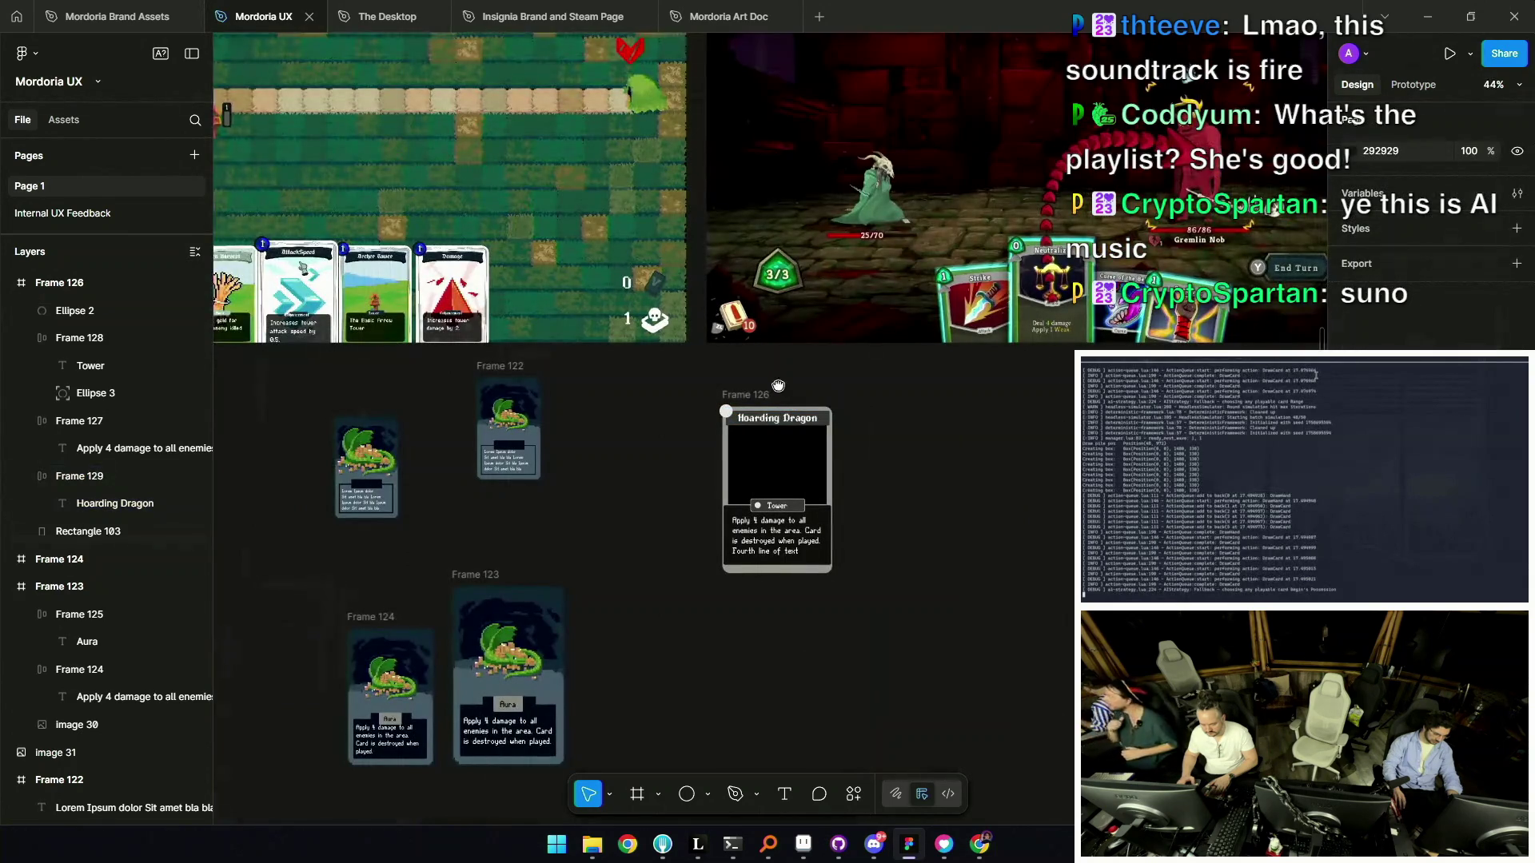
{"action": "left_click_drag", "start_coordinate": [778, 386], "coordinate": [723, 375]}
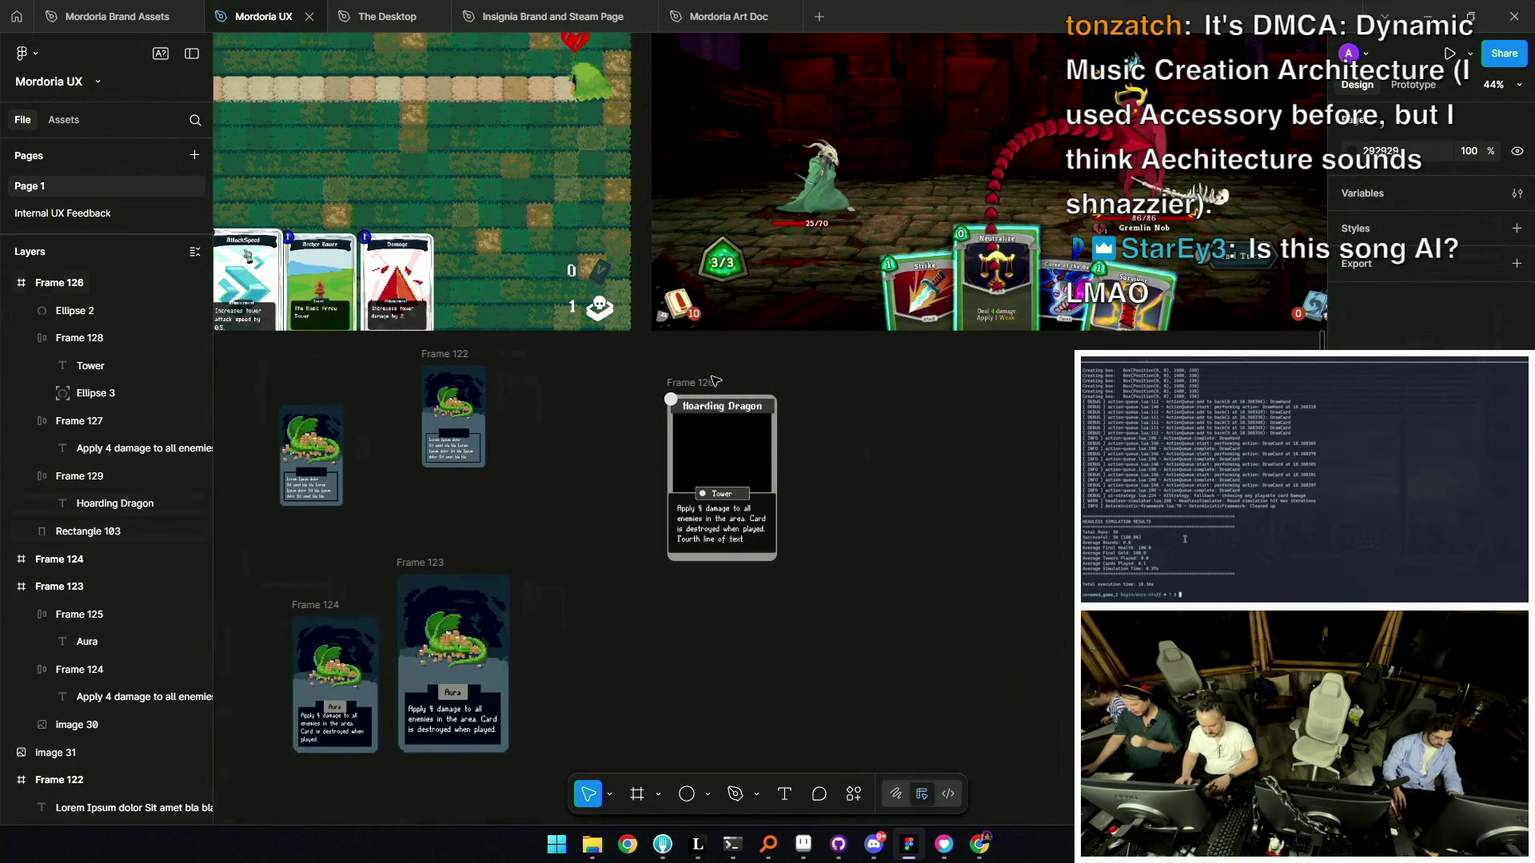
{"action": "scroll", "coordinate": [735, 455], "scroll_direction": "up", "scroll_amount": 3}
{"action": "left_click", "coordinate": [711, 500]}
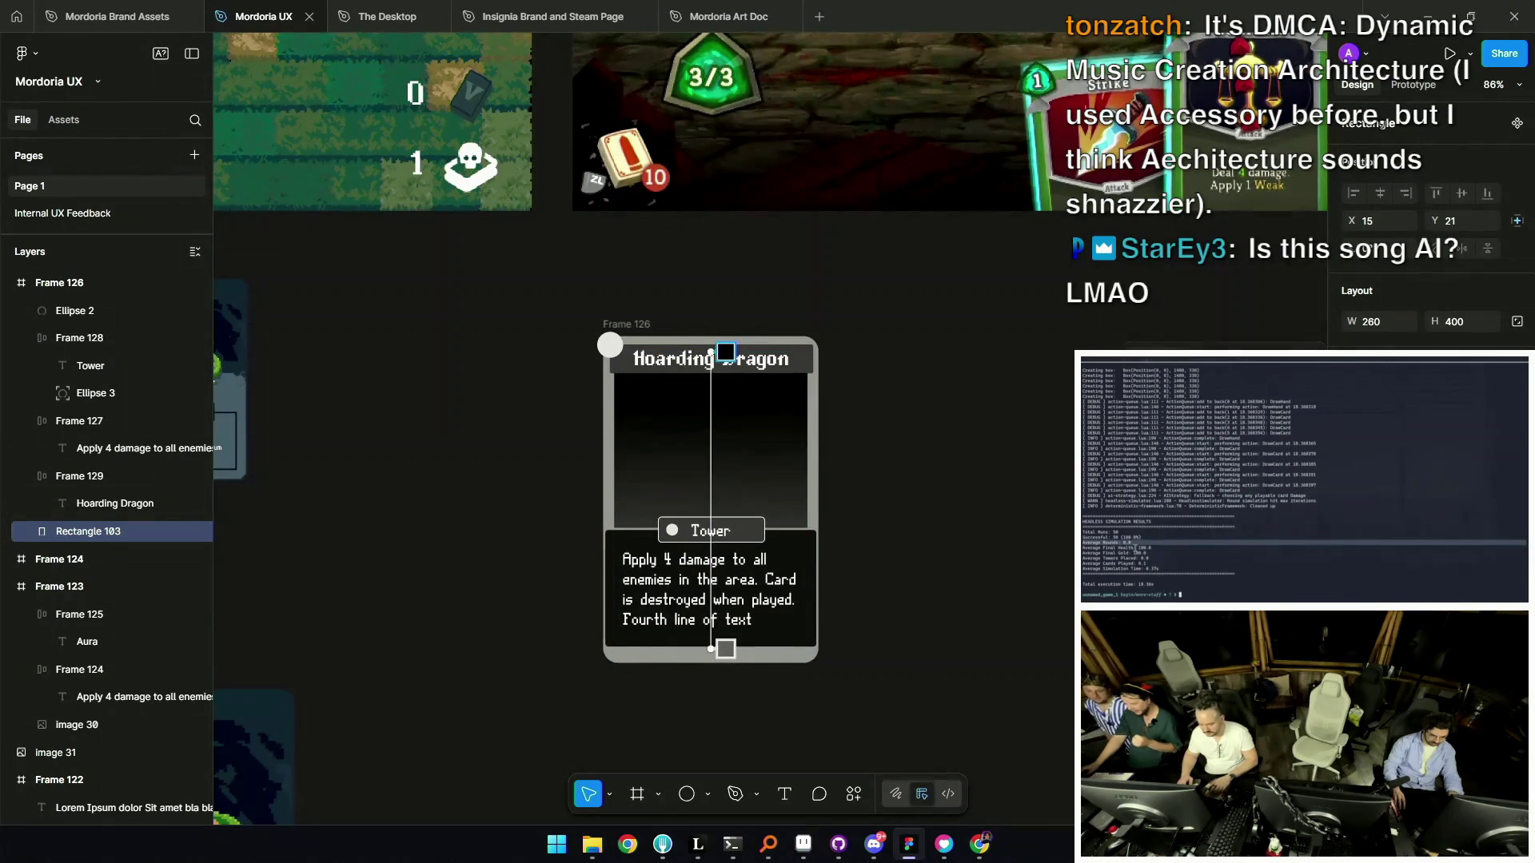
Set the art rectangle's gradient stops to red FF0000 and blue-purple 1100FF.
{"action": "left_click", "coordinate": [713, 455]}
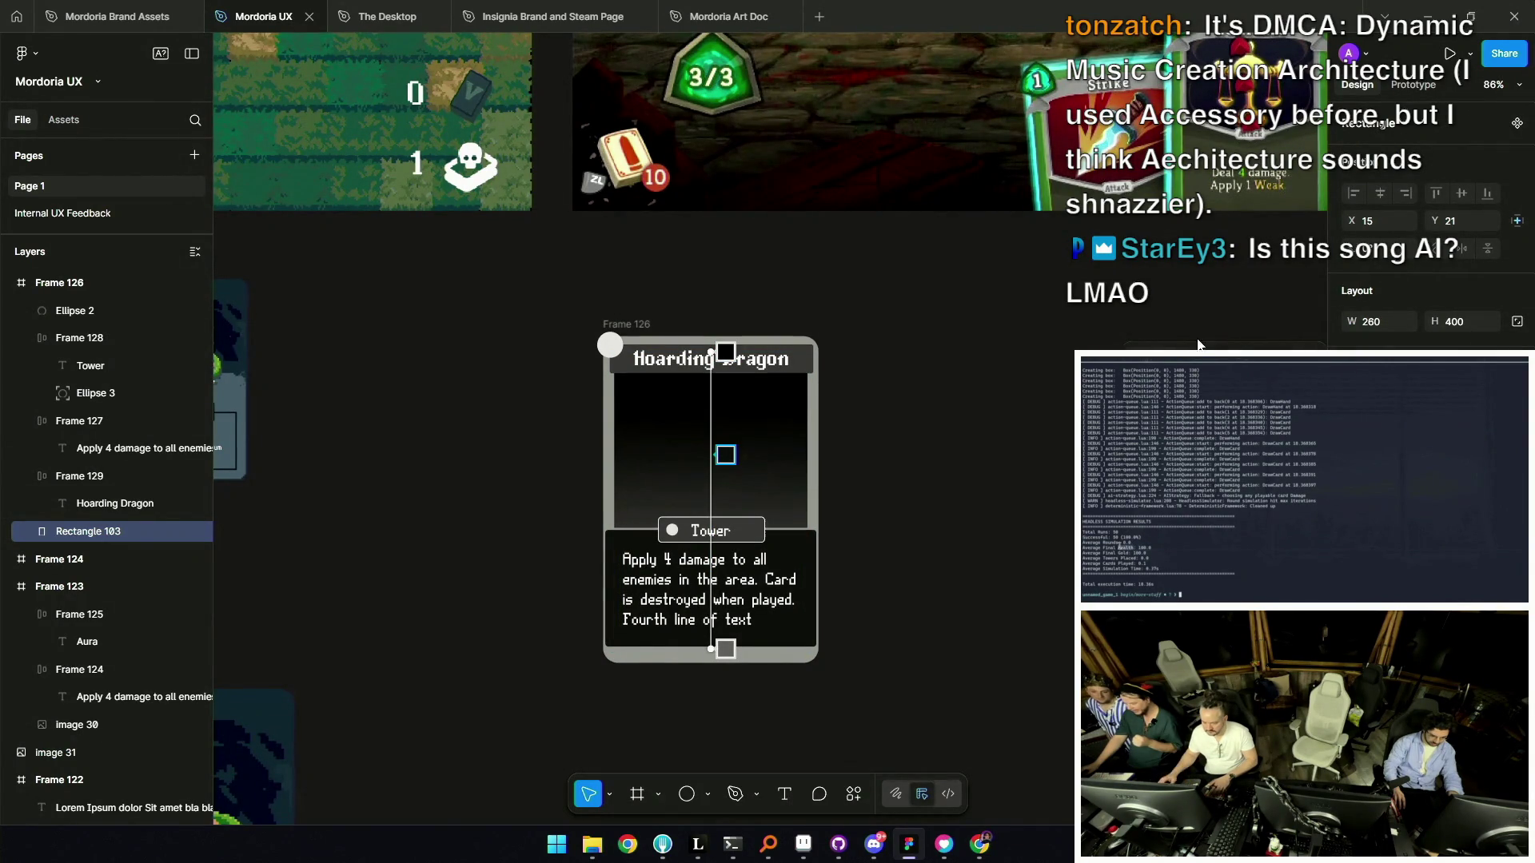
{"action": "left_click", "coordinate": [723, 352]}
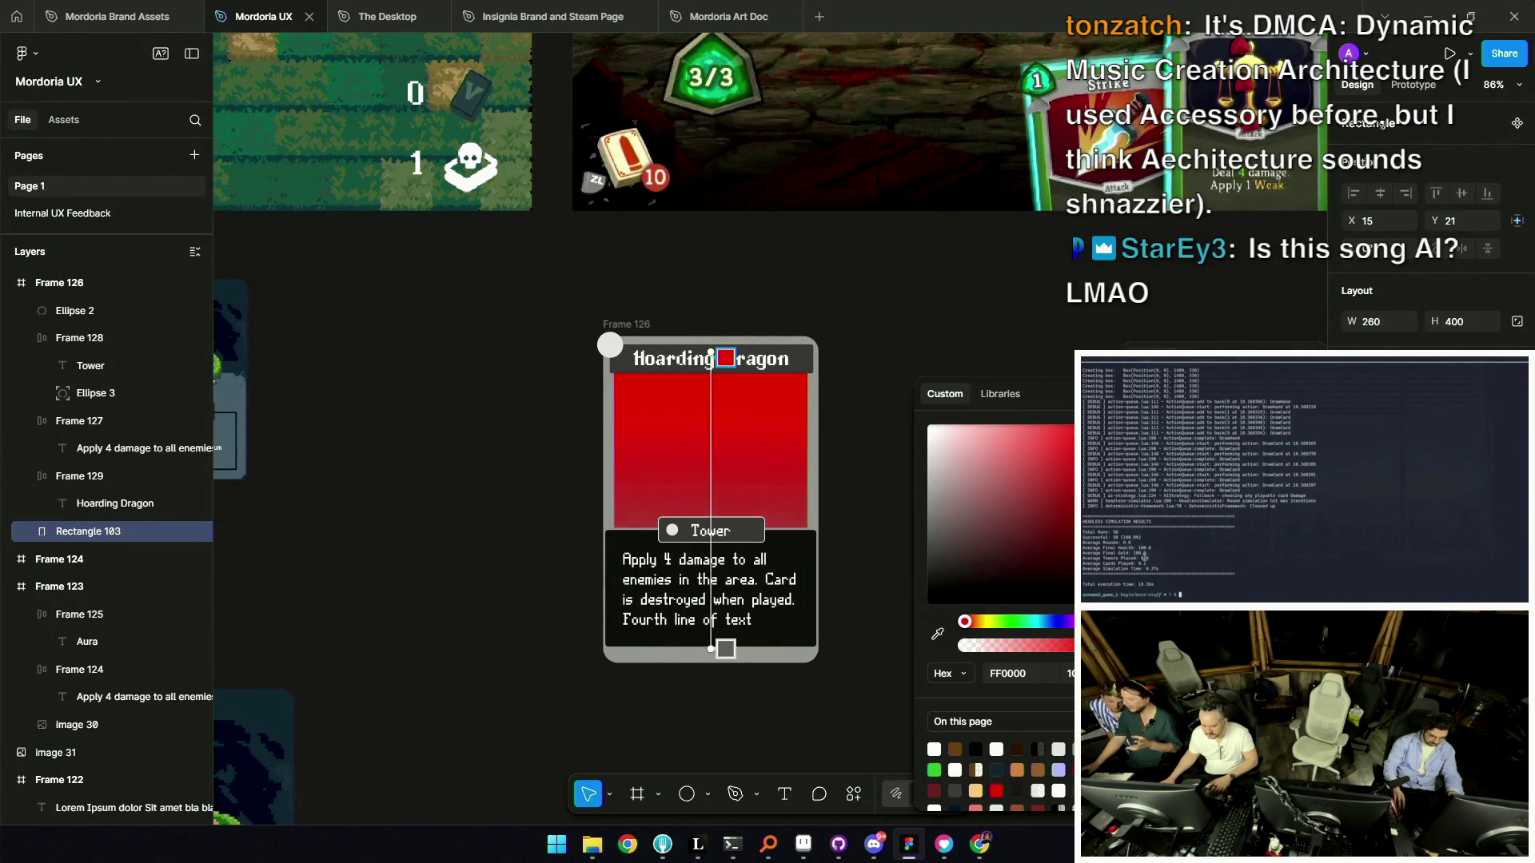
{"action": "left_click", "coordinate": [1052, 623]}
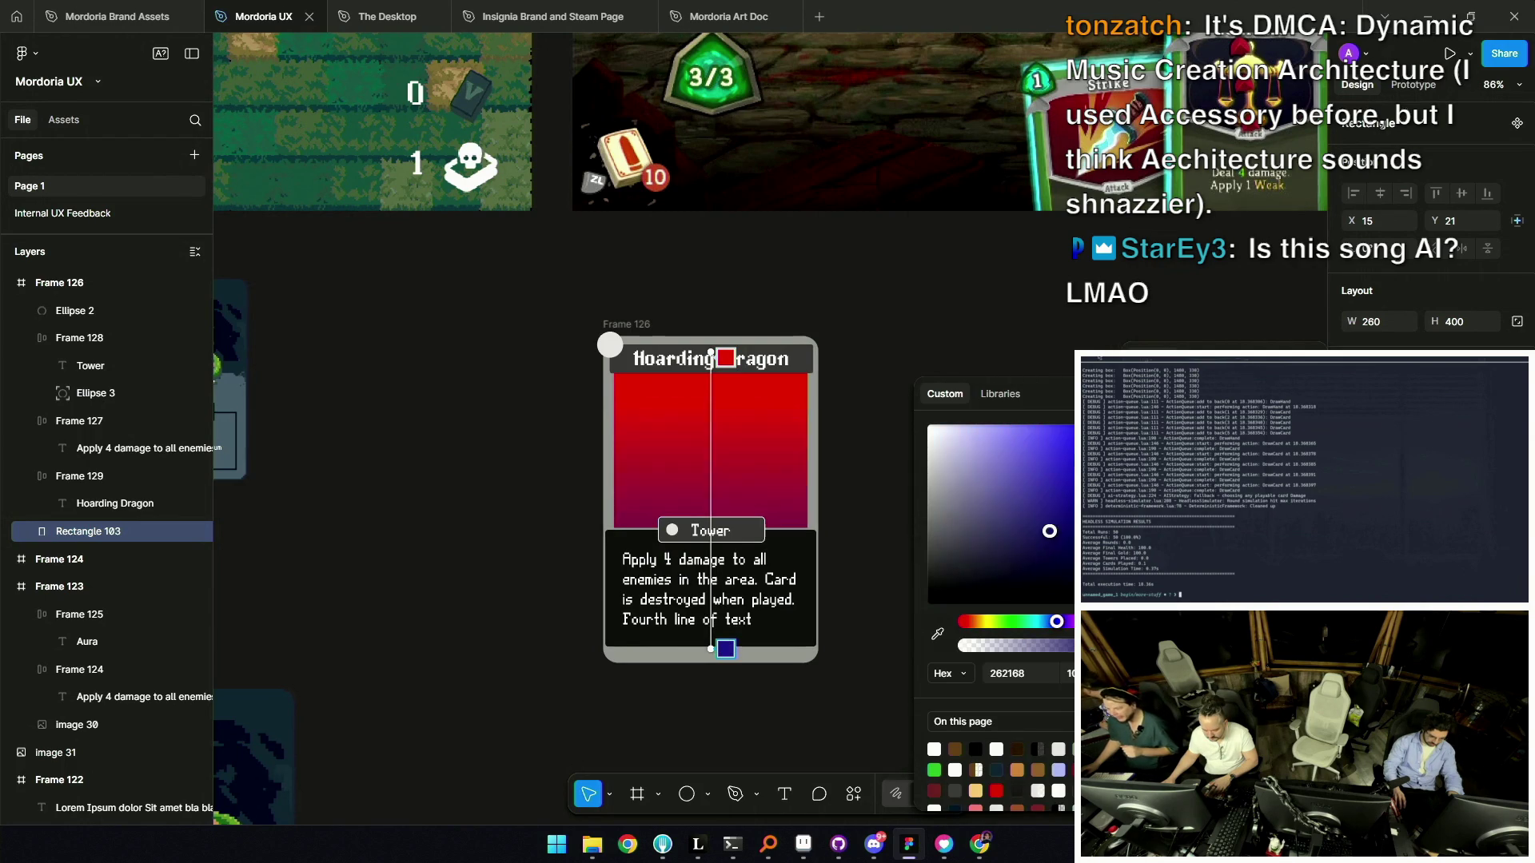
{"action": "left_click", "coordinate": [917, 332]}
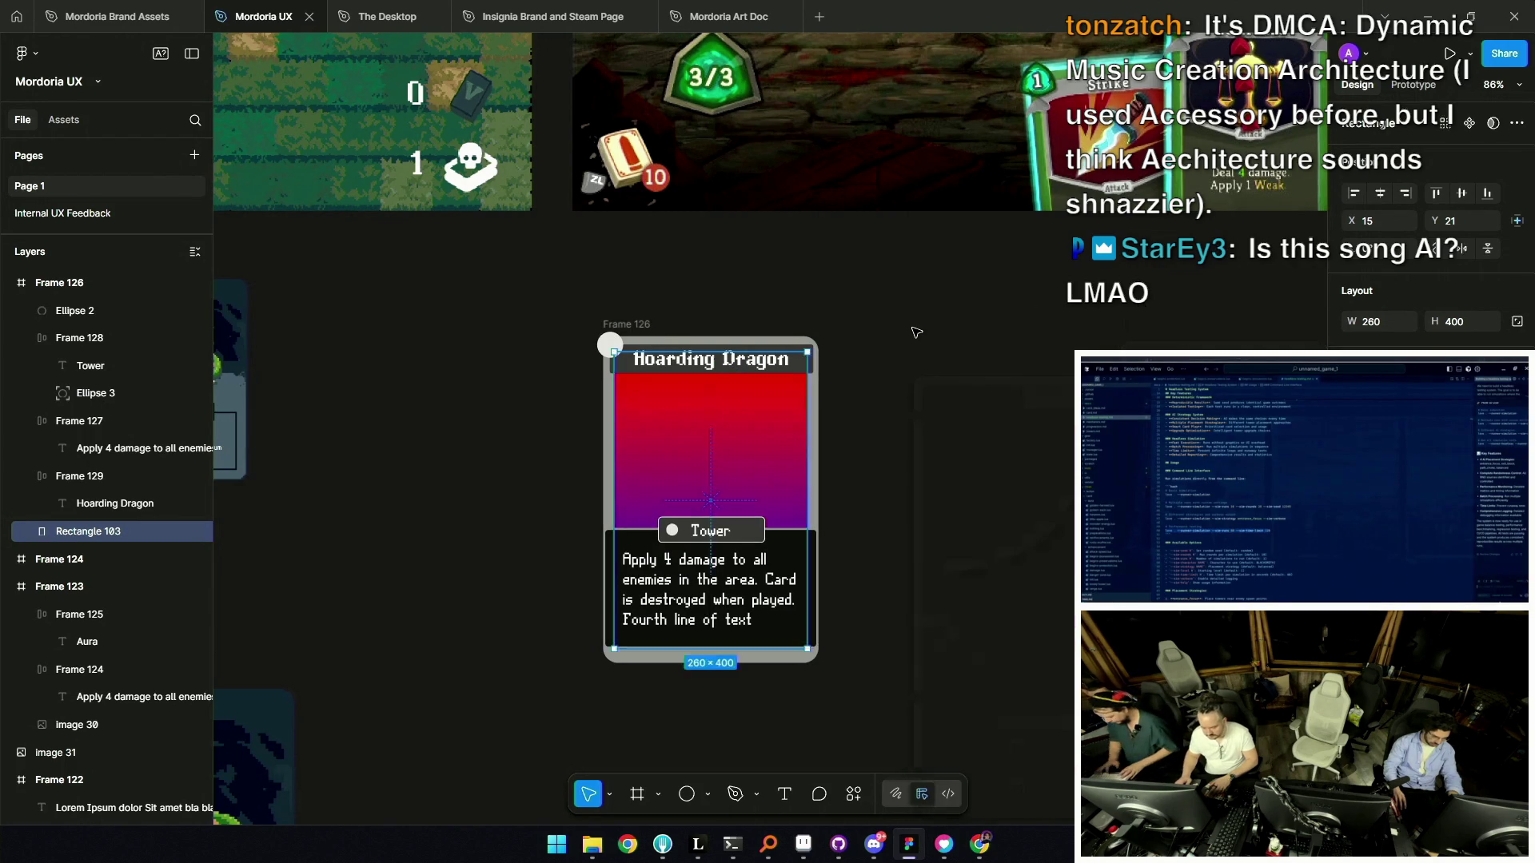
Paste the dark blue-purple fill onto the rules text box.
{"action": "left_click", "coordinate": [801, 542]}
{"action": "key", "text": "ctrl+alt+v"}
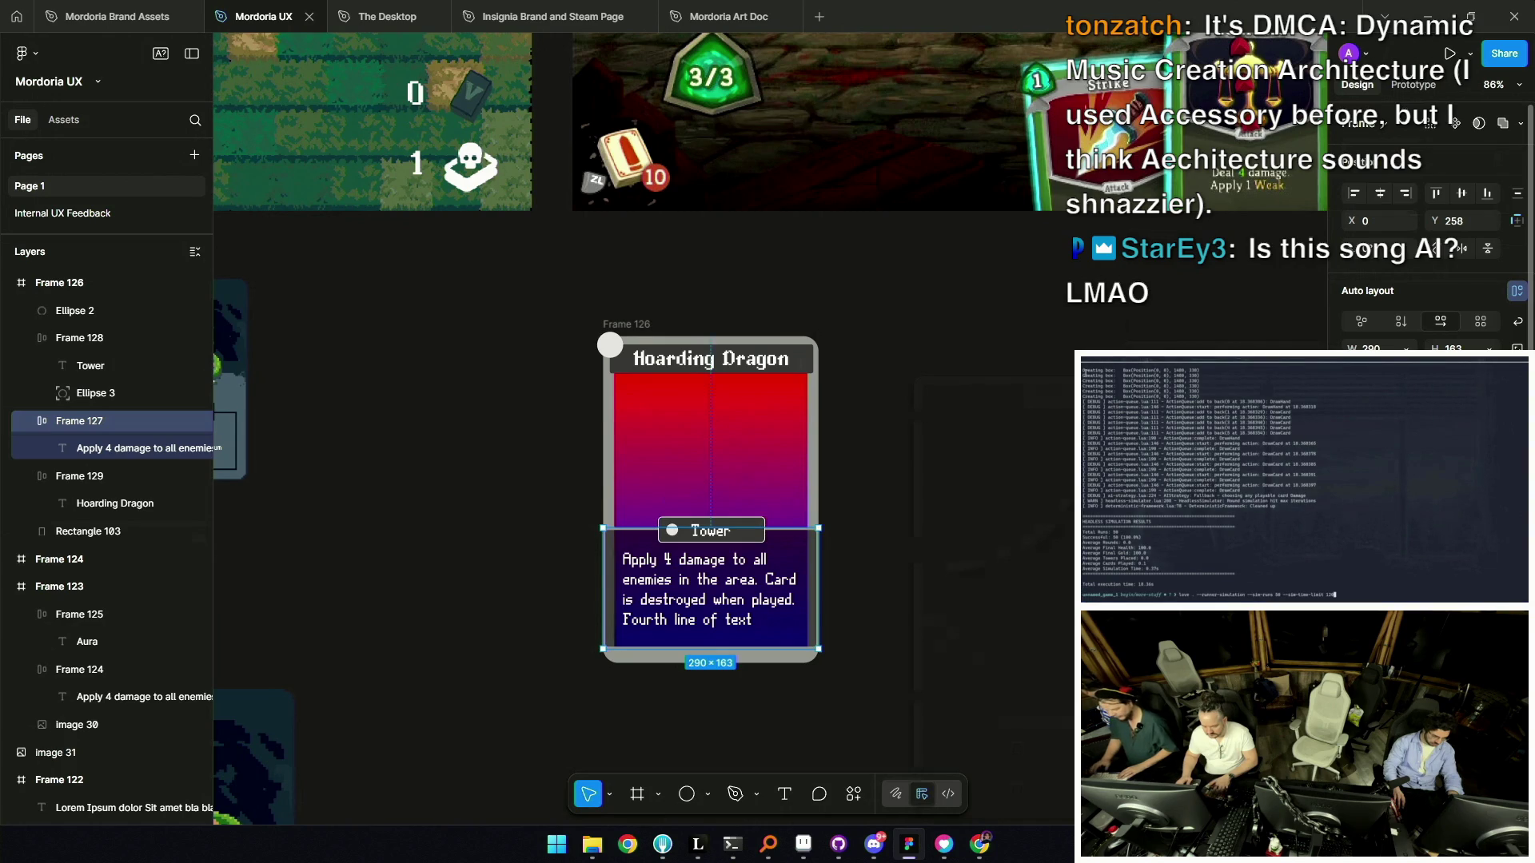
{"action": "left_click", "coordinate": [782, 442]}
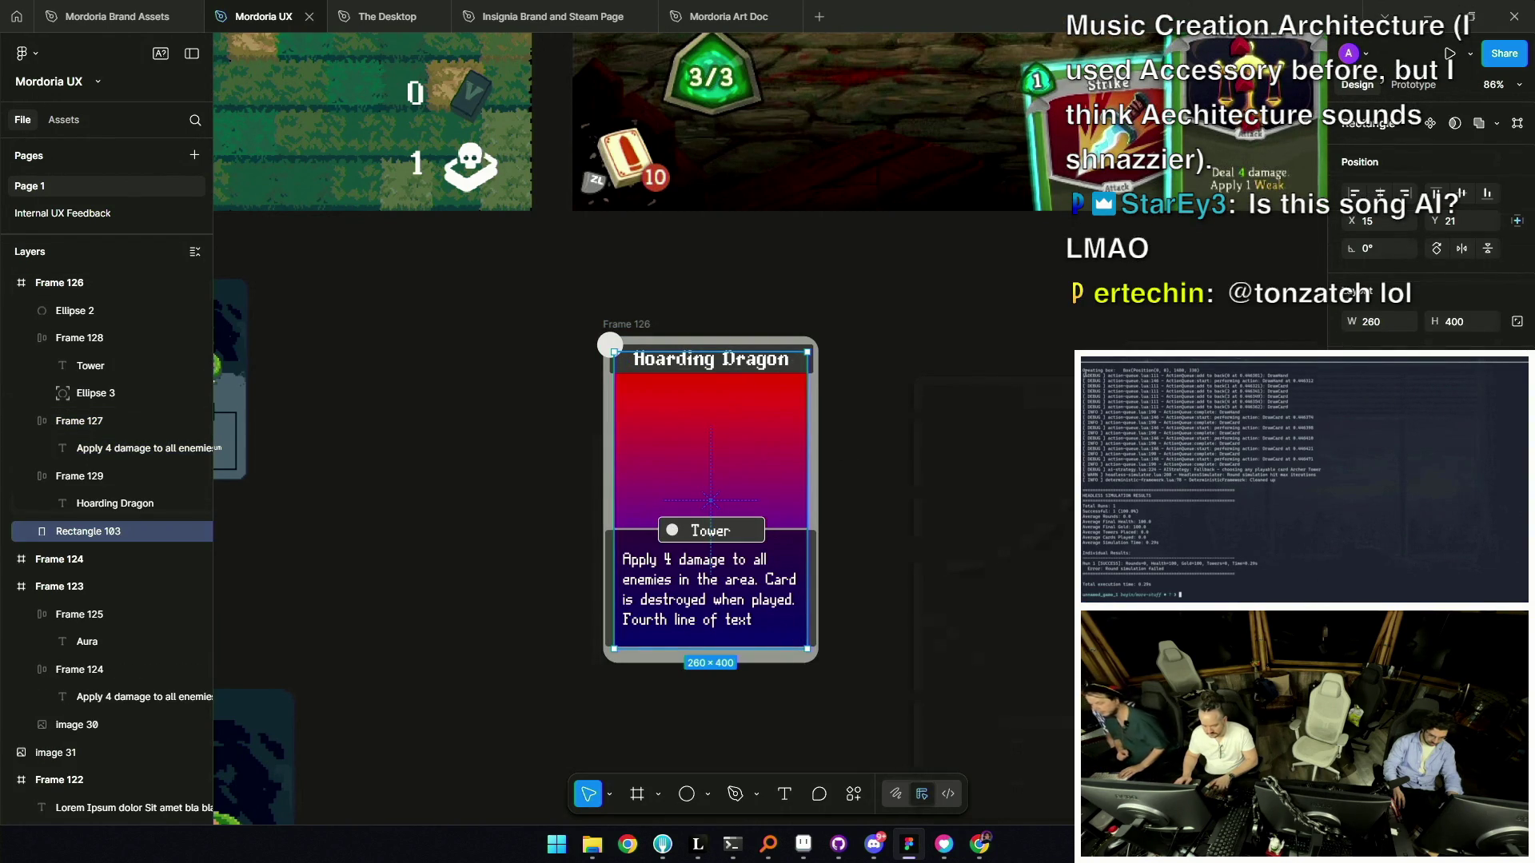
{"action": "left_click", "coordinate": [662, 346]}
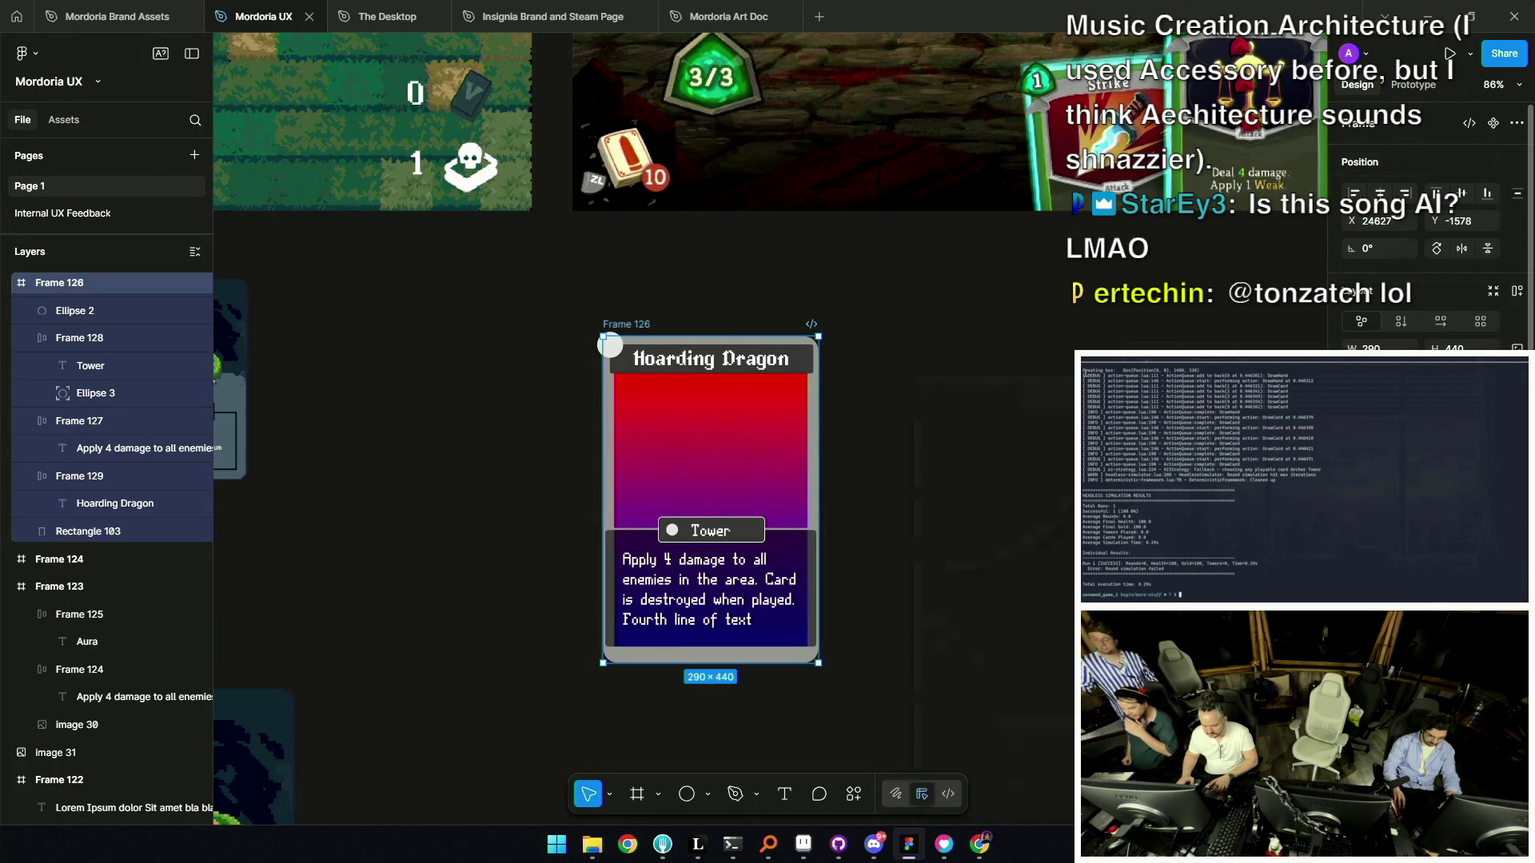
Try the red-to-blue gradient on the card border, then undo to restore the grey border.
{"action": "key", "text": "ctrl+alt+v"}
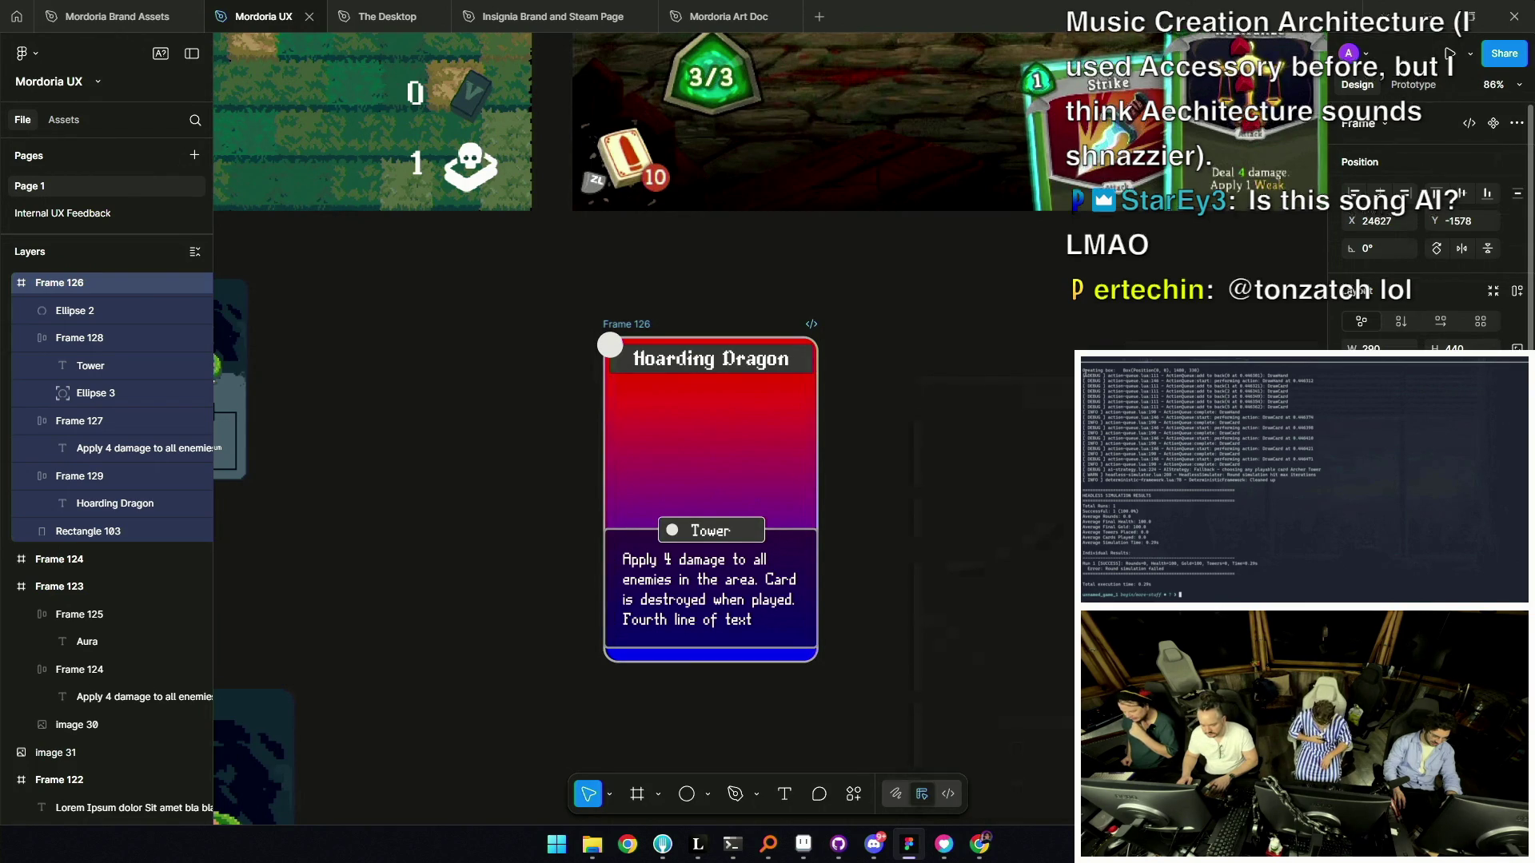
{"action": "scroll", "coordinate": [700, 499], "scroll_direction": "up", "scroll_amount": 3}
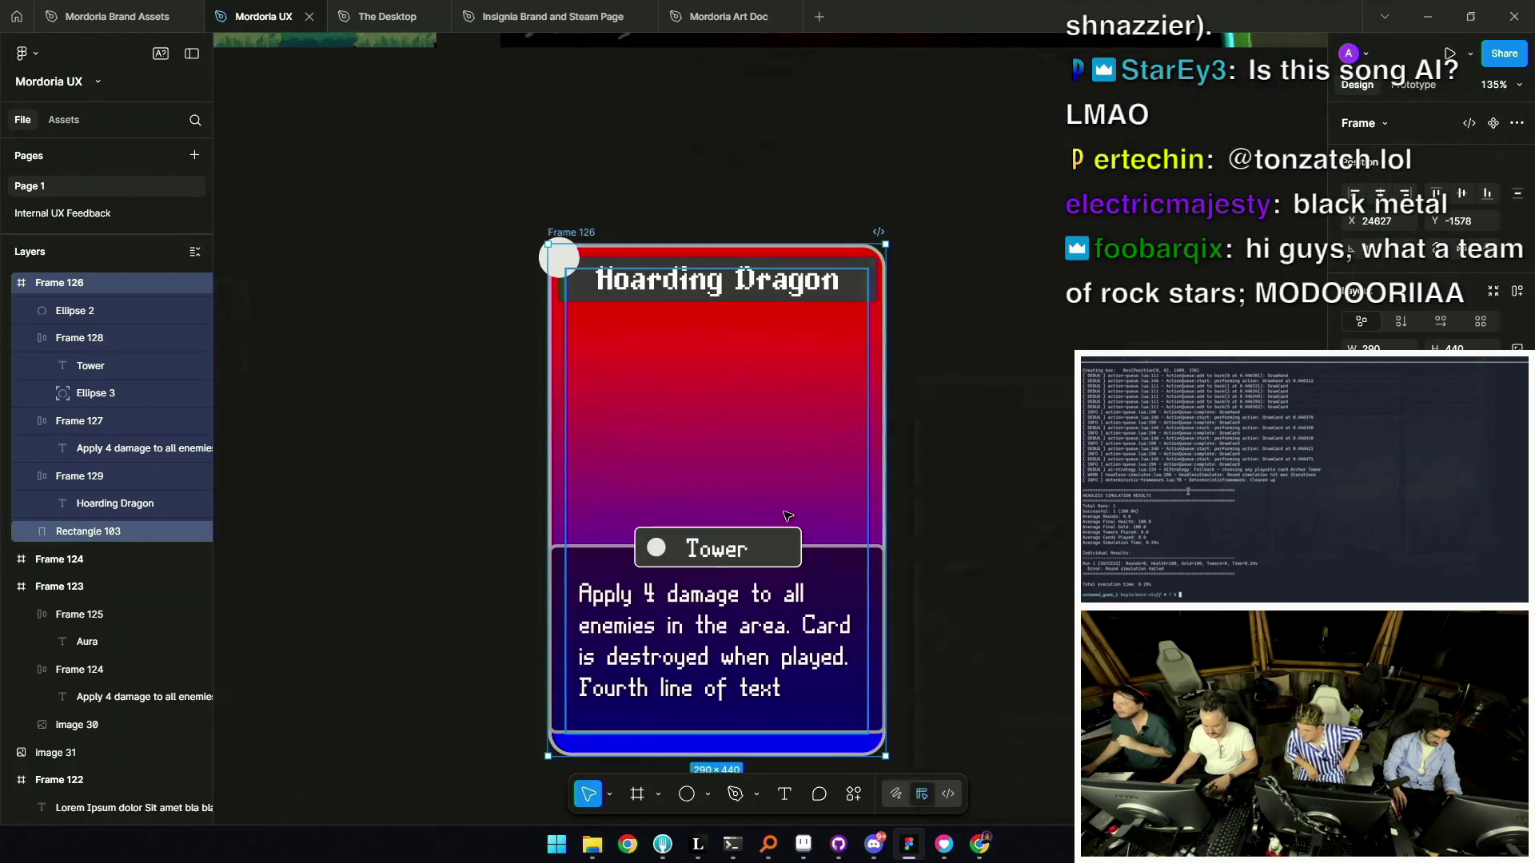
{"action": "scroll", "coordinate": [793, 520], "scroll_direction": "down", "scroll_amount": 2}
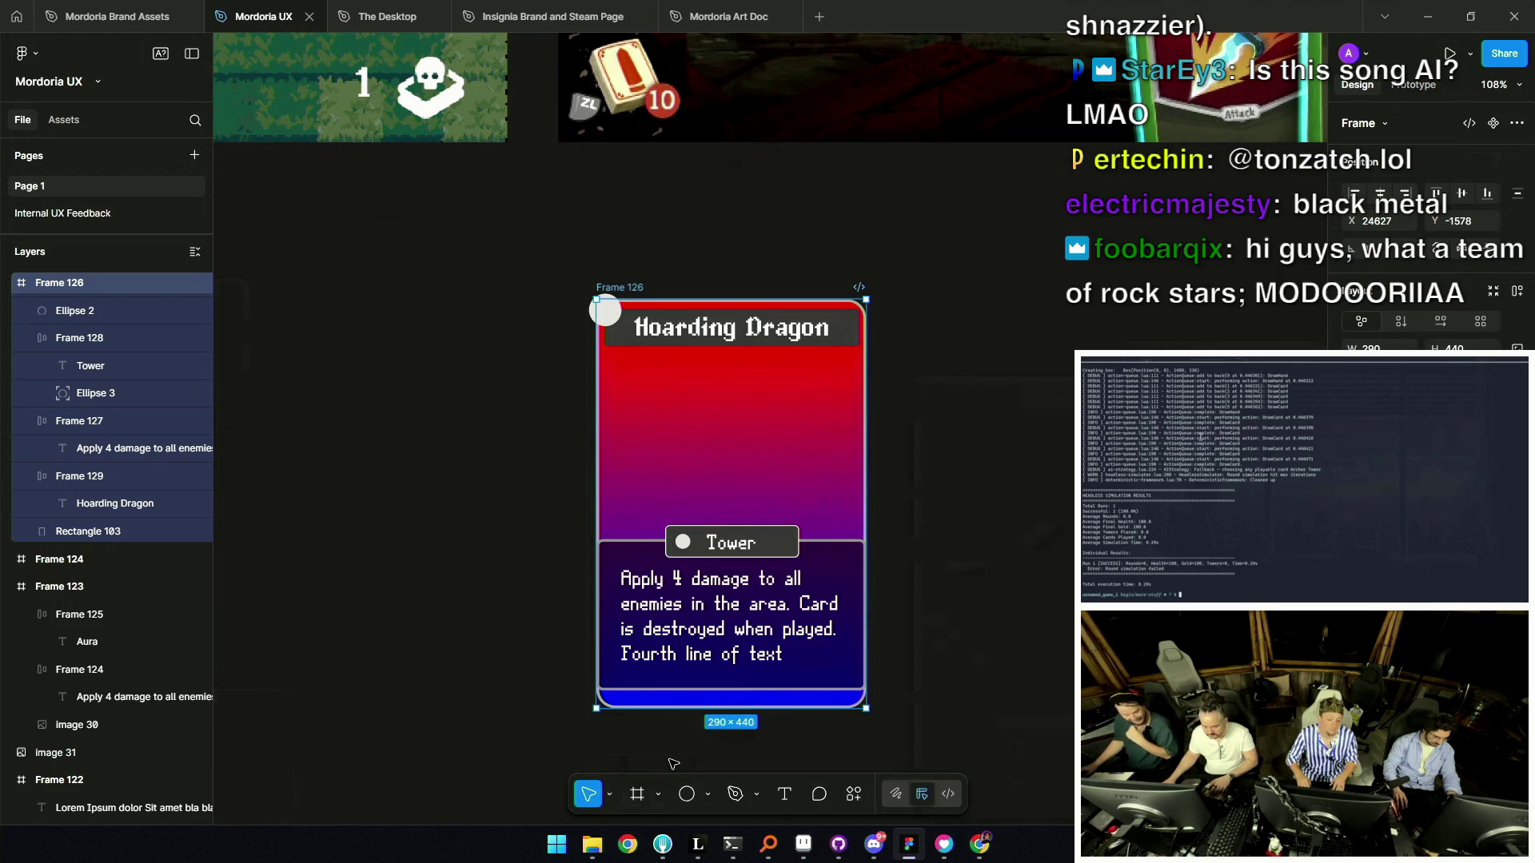
{"action": "key", "text": "ctrl+z"}
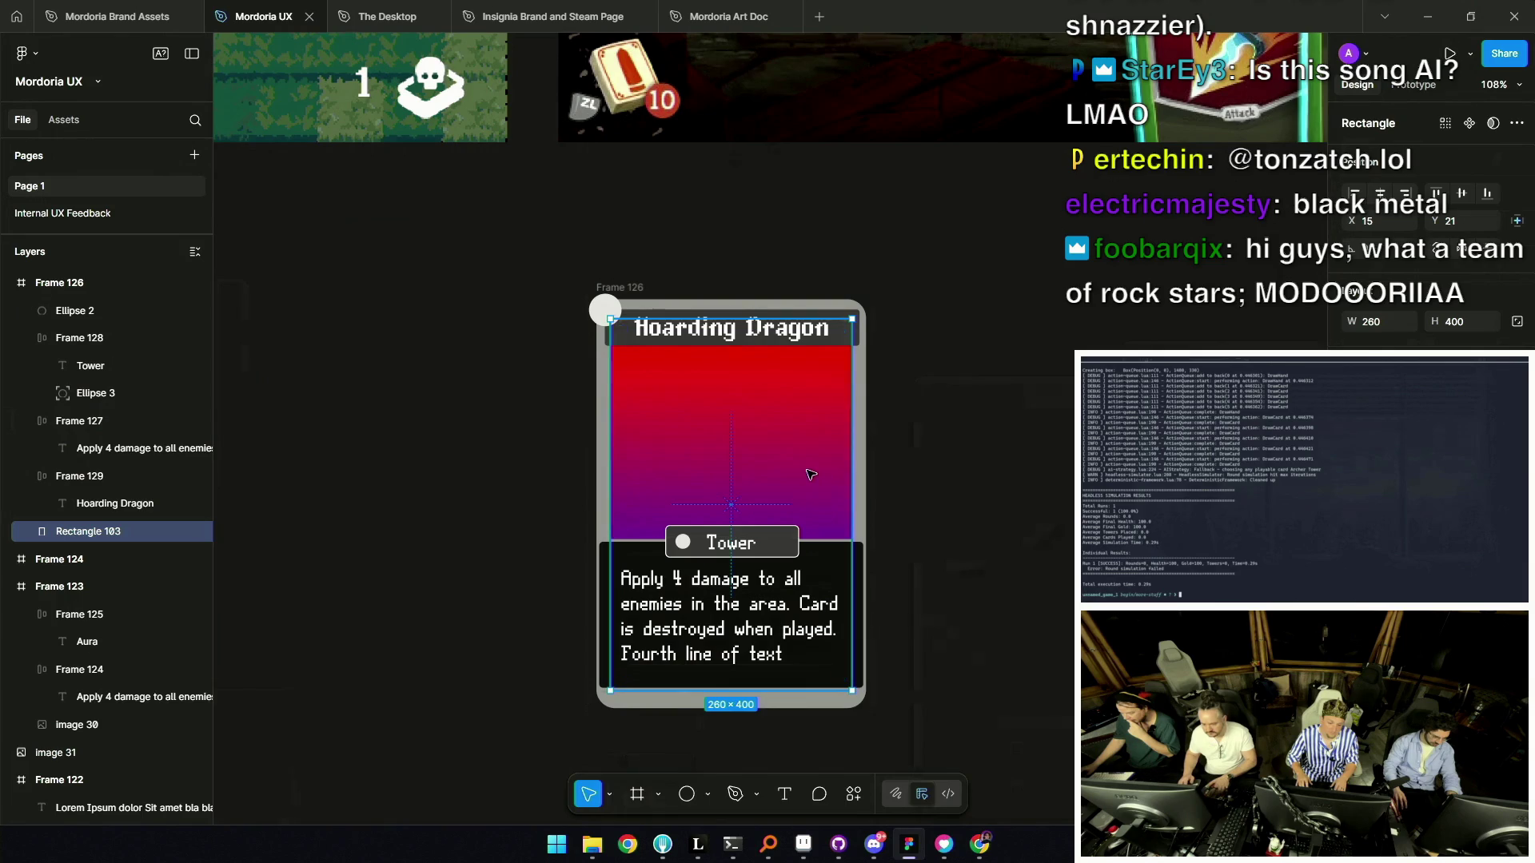
Paste the gradient onto the description box and adjust its stops to run purple to blue.
{"action": "left_click", "coordinate": [848, 557]}
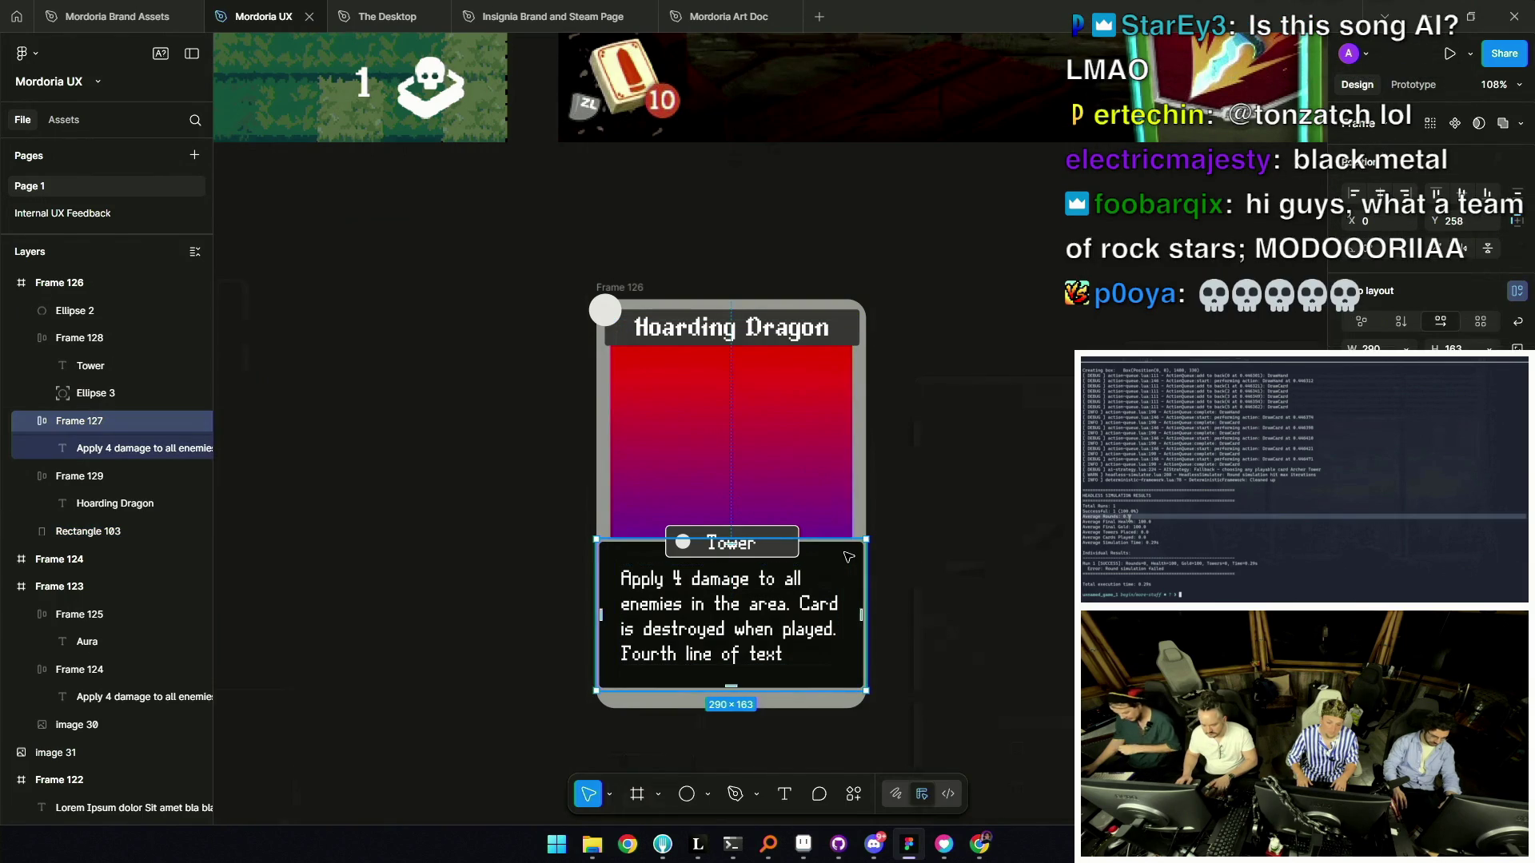
{"action": "key", "text": "ctrl+alt+v"}
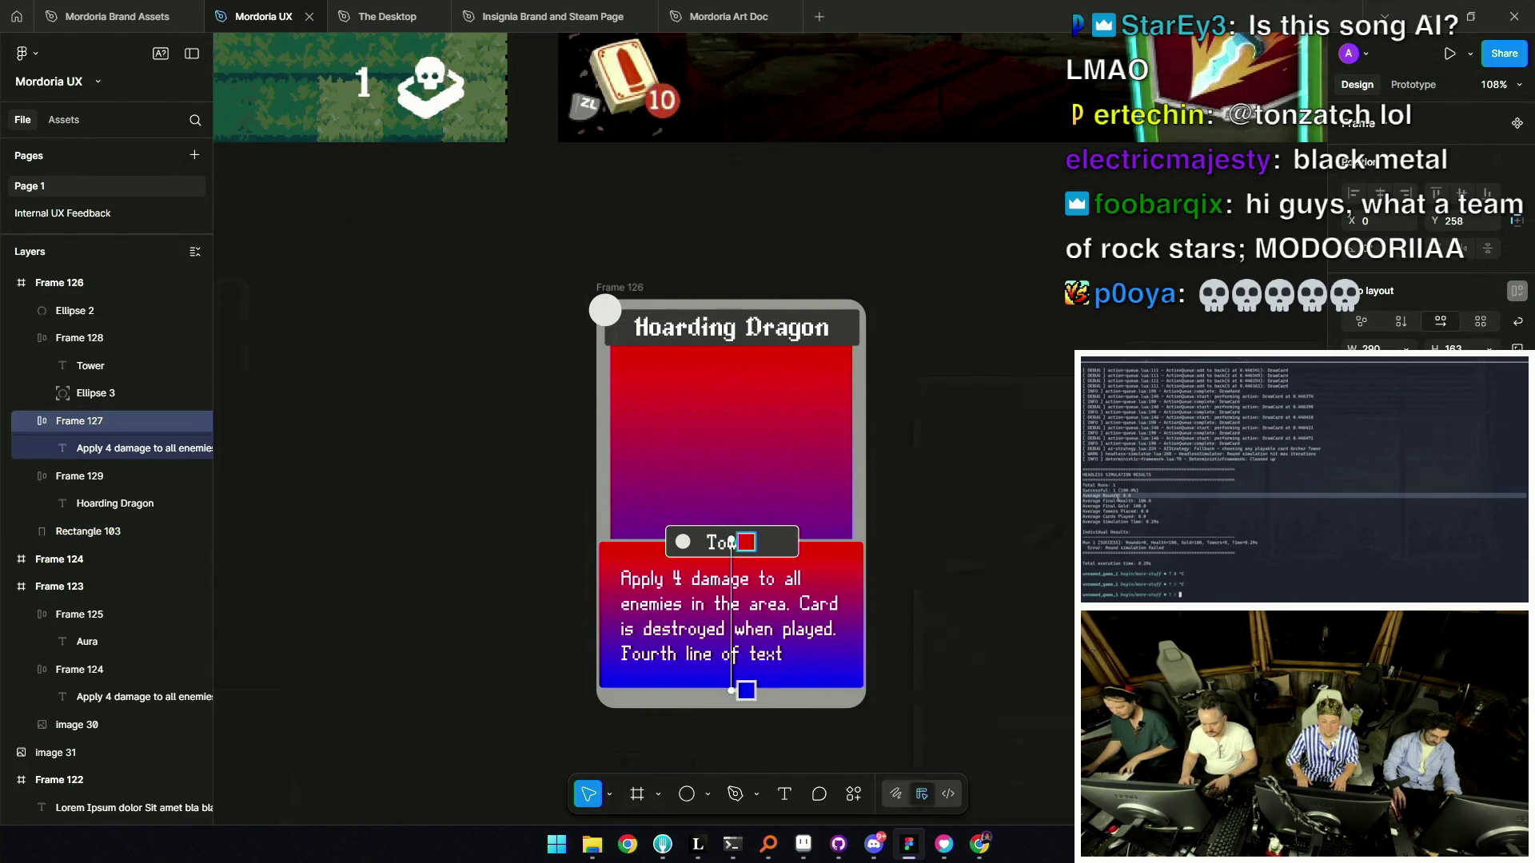
{"action": "mouse_move", "coordinate": [735, 543]}
{"action": "left_mouse_down"}
{"action": "mouse_move", "coordinate": [716, 425]}
{"action": "mouse_move", "coordinate": [723, 328]}
{"action": "left_mouse_up"}
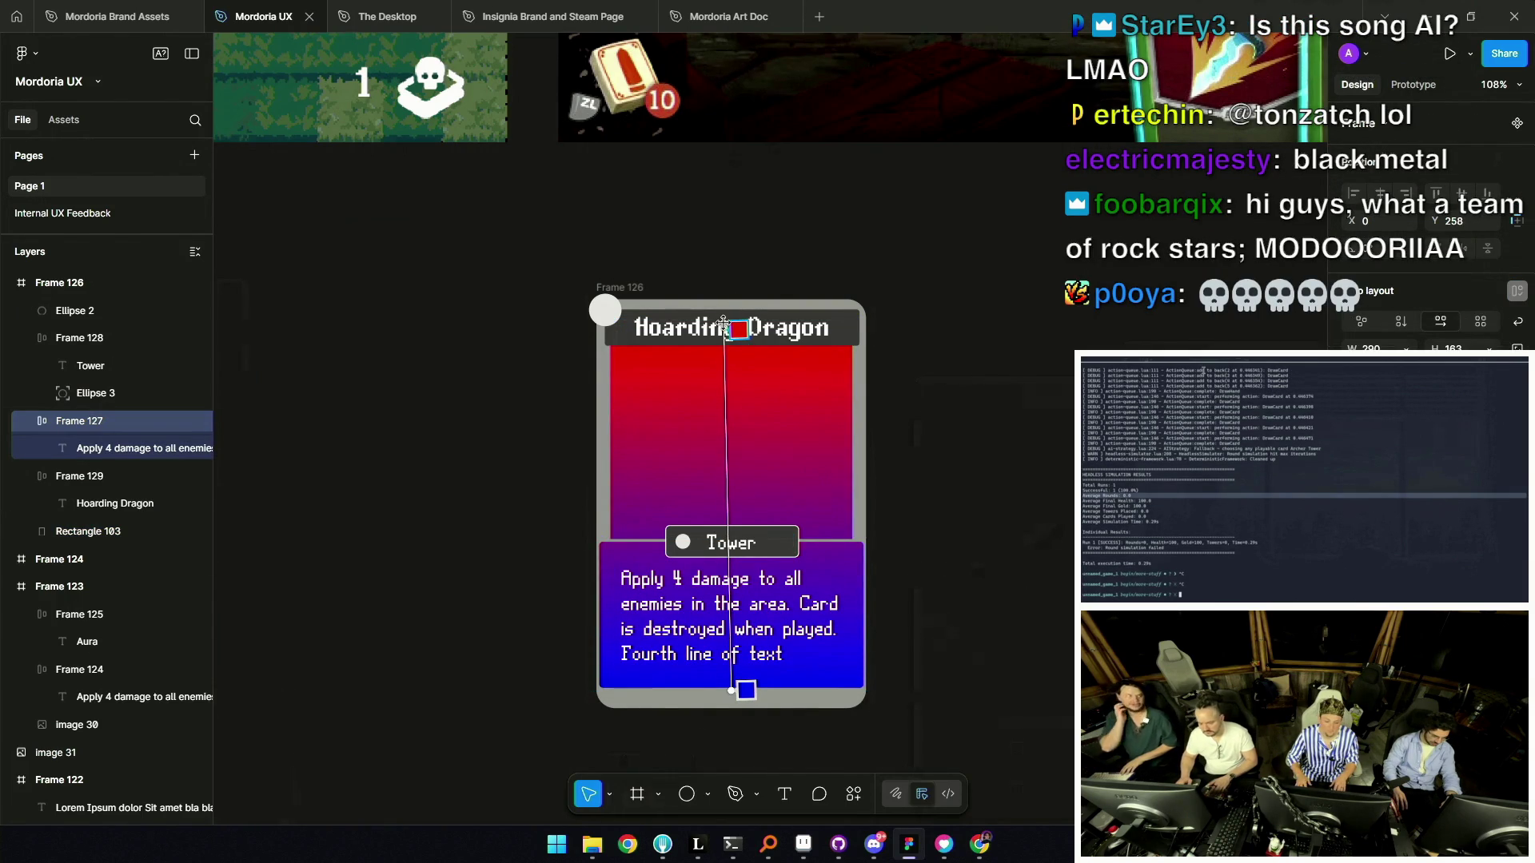
{"action": "left_click_drag", "start_coordinate": [734, 691], "coordinate": [721, 689]}
{"action": "left_click", "coordinate": [965, 589]}
{"action": "scroll", "coordinate": [944, 552], "scroll_direction": "down", "scroll_amount": 5}
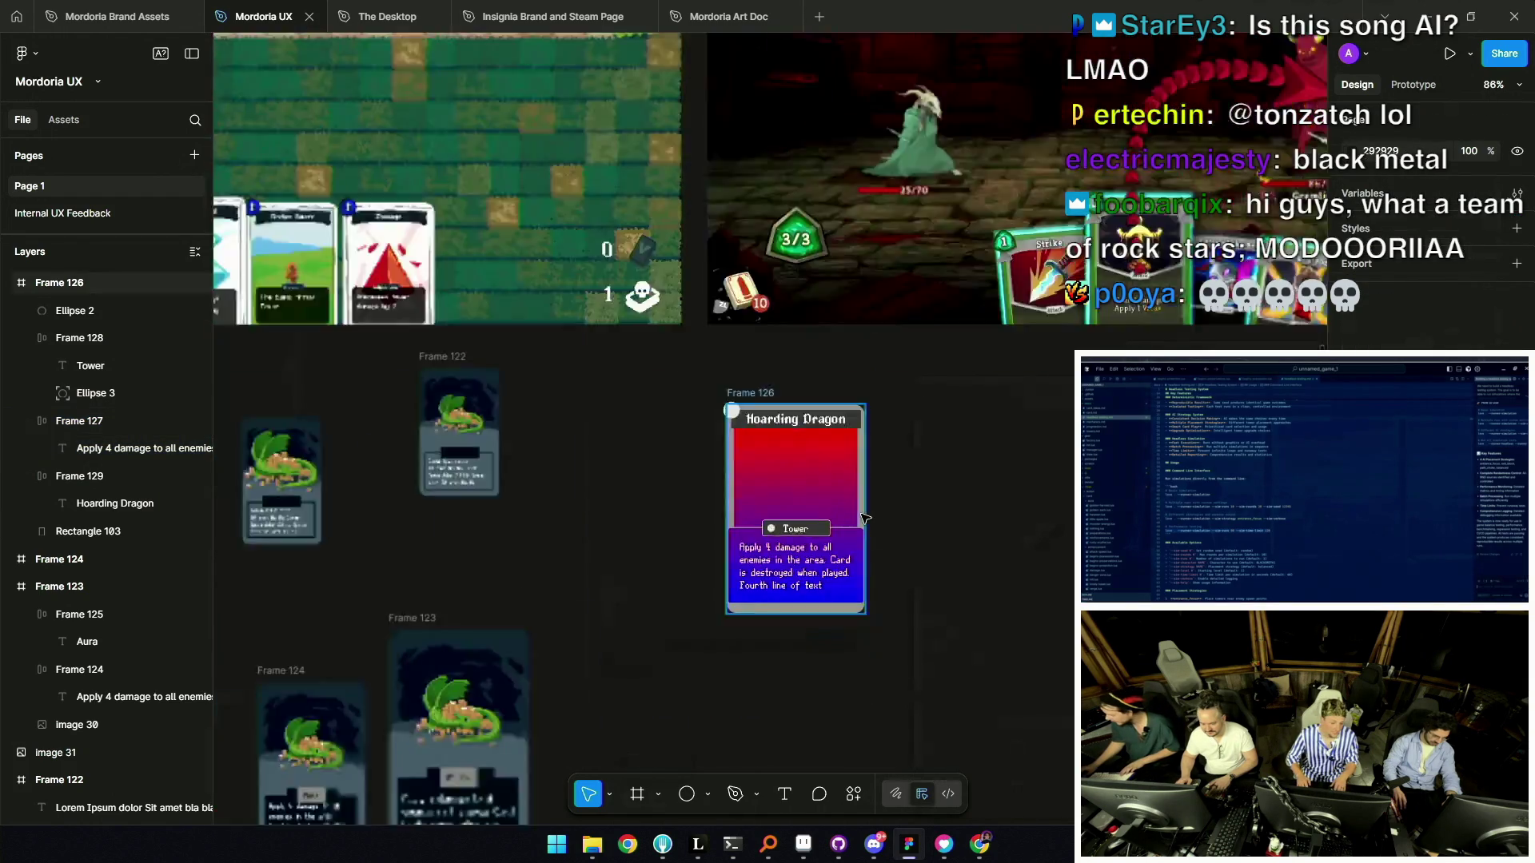
{"action": "scroll", "coordinate": [895, 531], "scroll_direction": "up", "scroll_amount": 5}
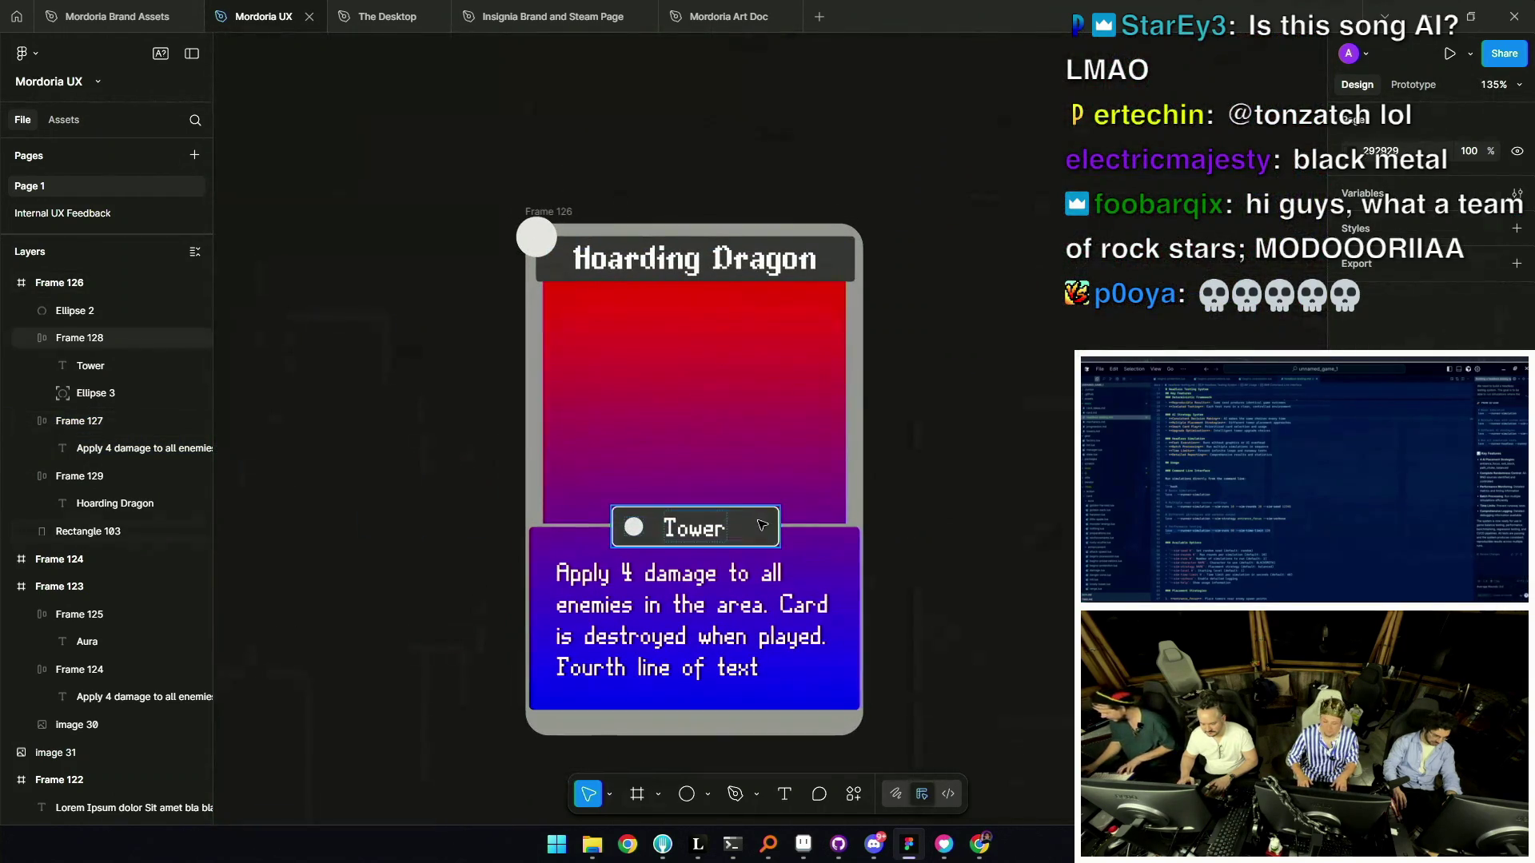
{"action": "left_click", "coordinate": [768, 533]}
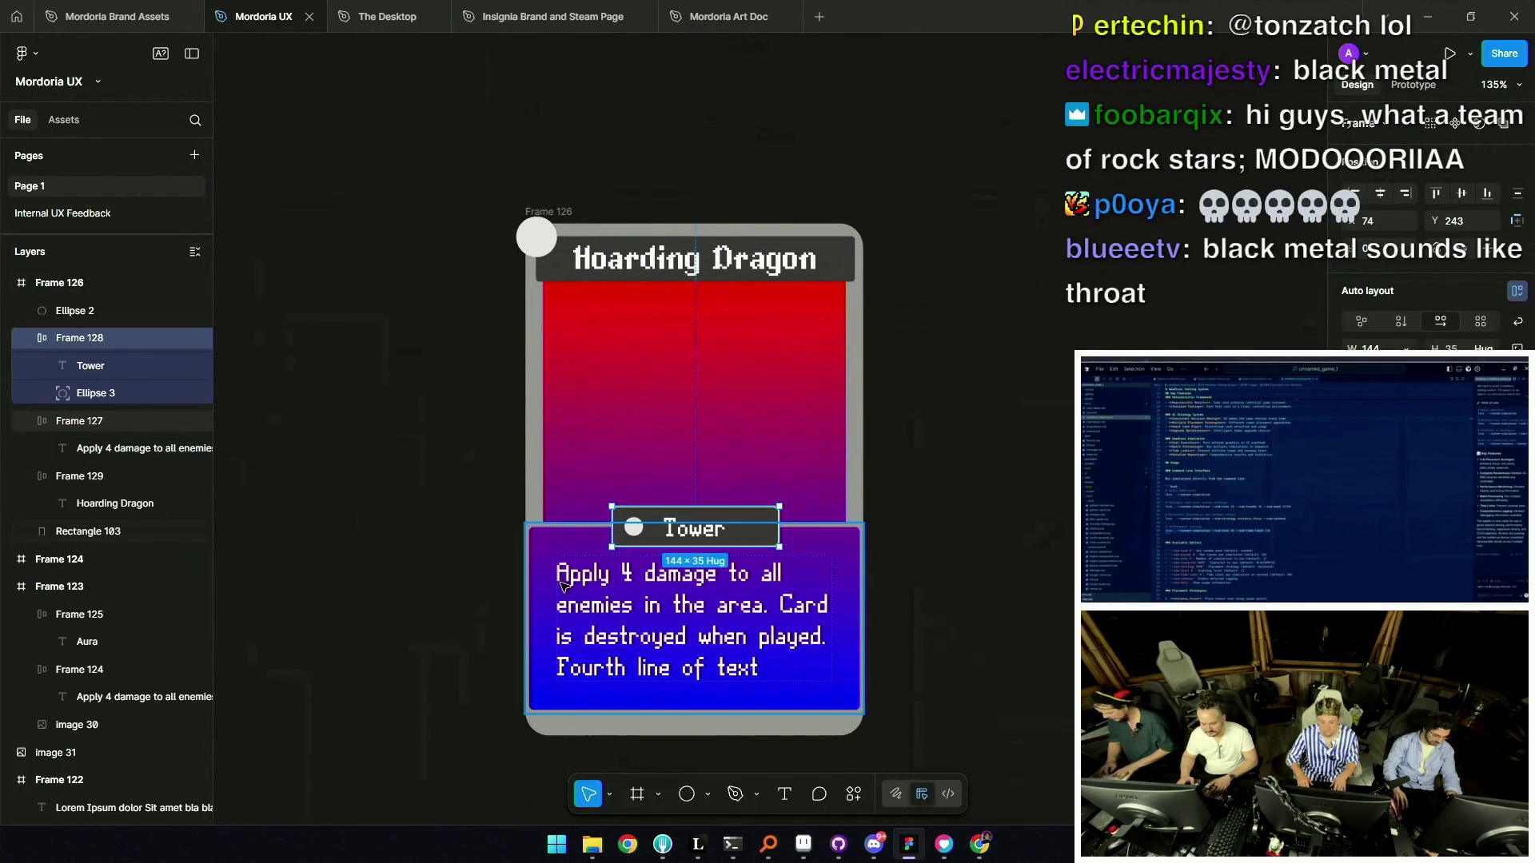
{"action": "left_click", "coordinate": [544, 558]}
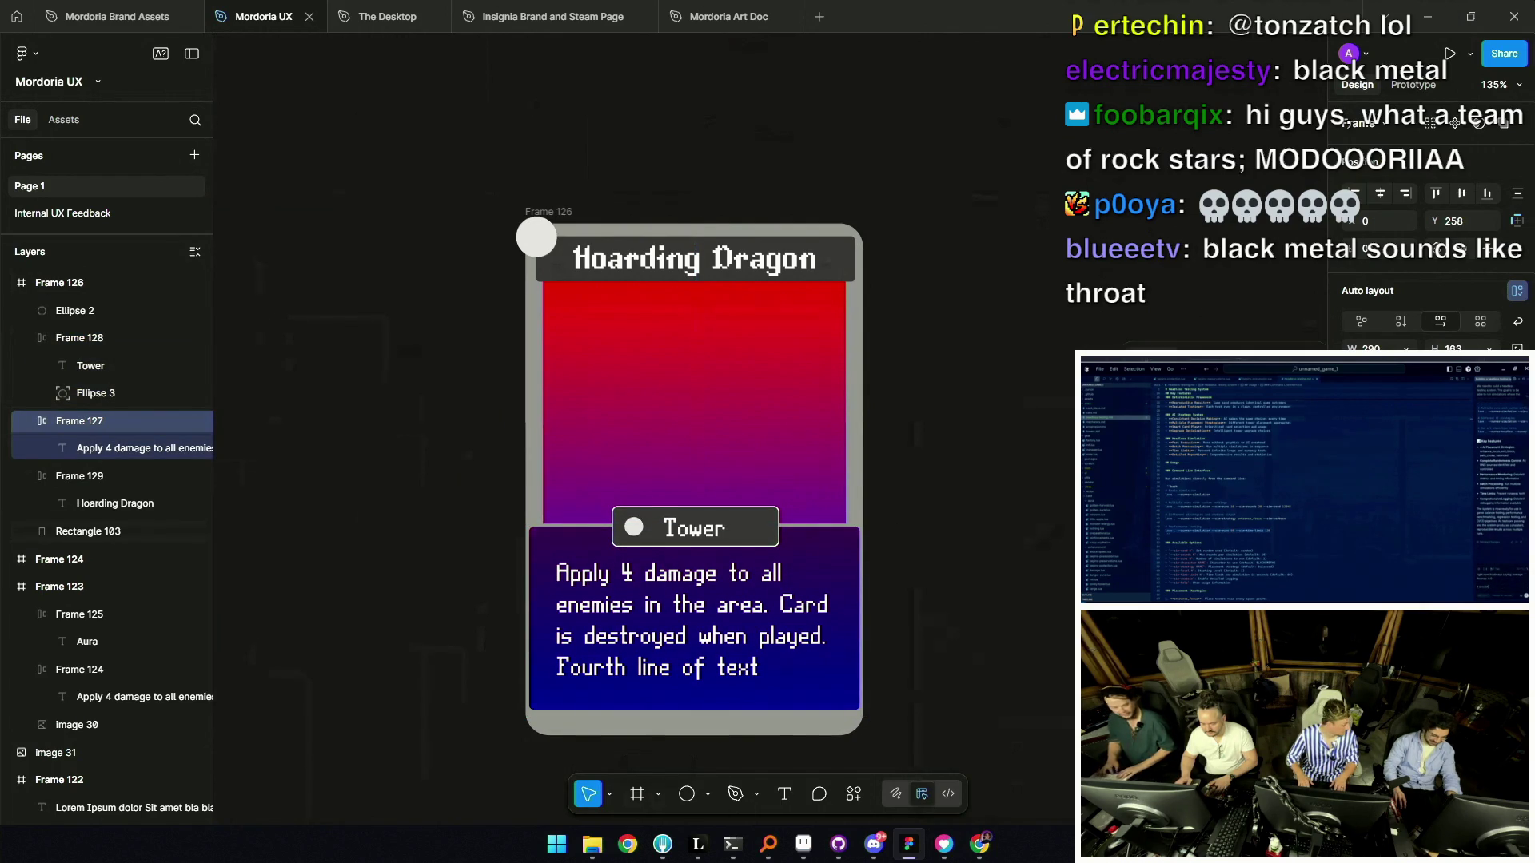
{"action": "key", "text": "Escape"}
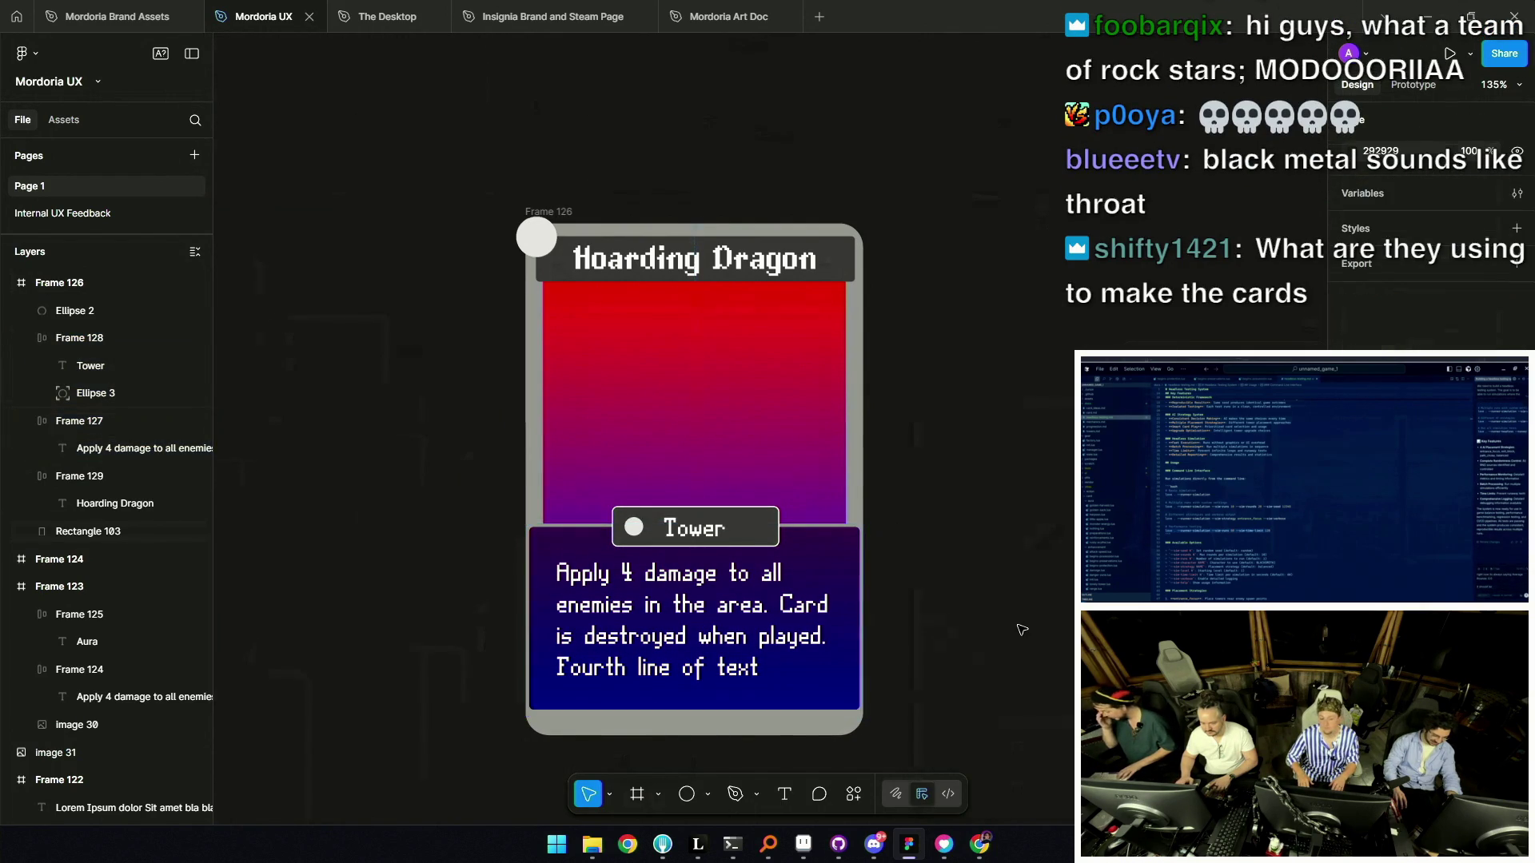
{"action": "scroll", "coordinate": [703, 546], "scroll_direction": "down", "scroll_amount": 5}
{"action": "scroll", "coordinate": [703, 546], "scroll_direction": "up", "scroll_amount": 2}
{"action": "scroll", "coordinate": [704, 546], "scroll_direction": "up", "scroll_amount": 3}
{"action": "scroll", "coordinate": [704, 546], "scroll_direction": "down", "scroll_amount": 3}
{"action": "left_click", "coordinate": [712, 560]}
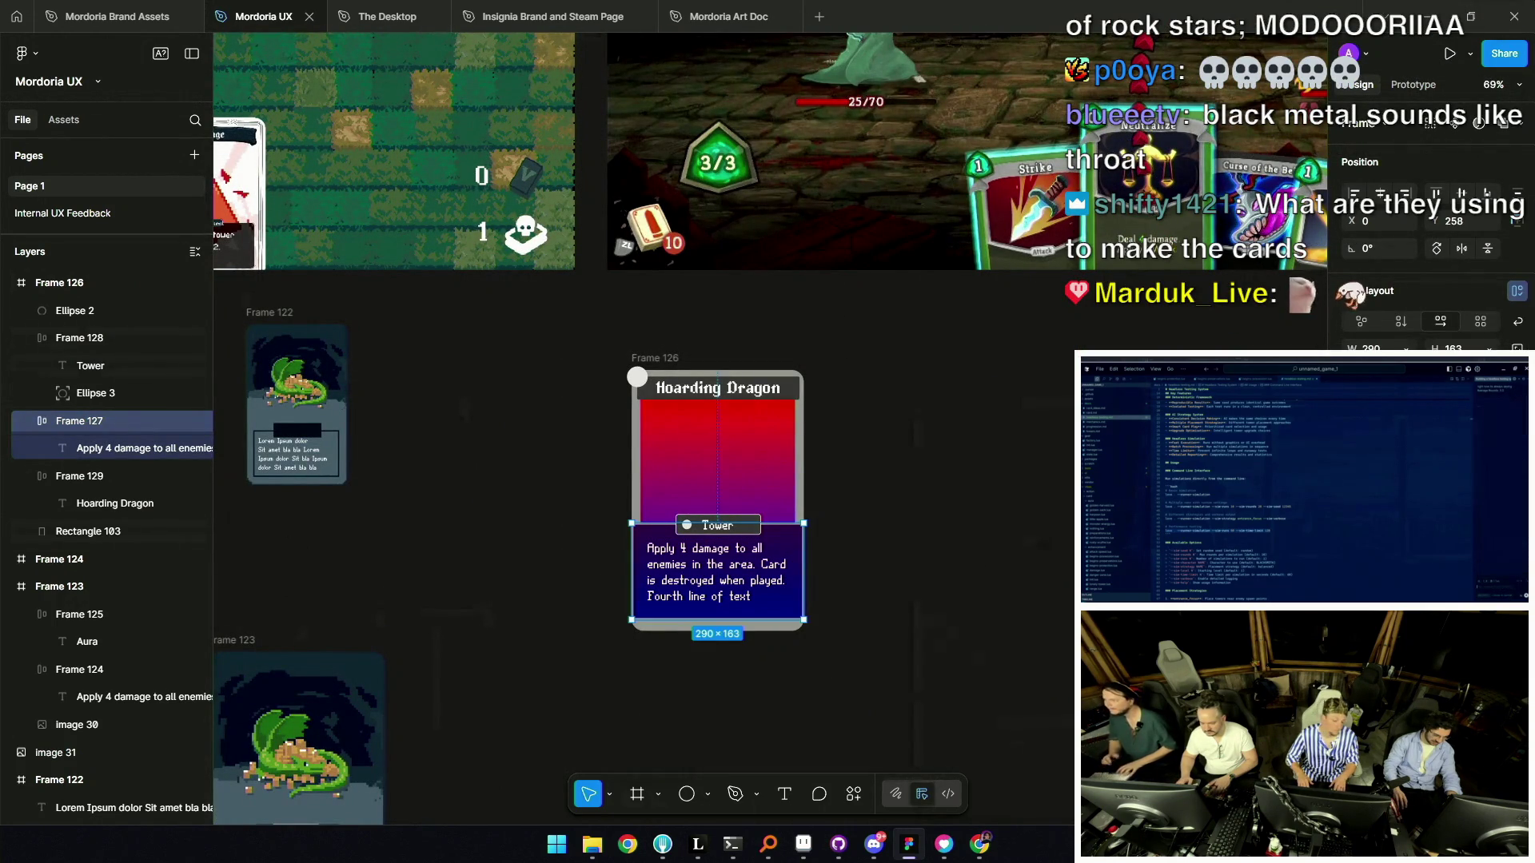
{"action": "left_click", "coordinate": [916, 534]}
{"action": "left_click", "coordinate": [707, 553]}
{"action": "scroll", "coordinate": [707, 553], "scroll_direction": "up", "scroll_amount": 4}
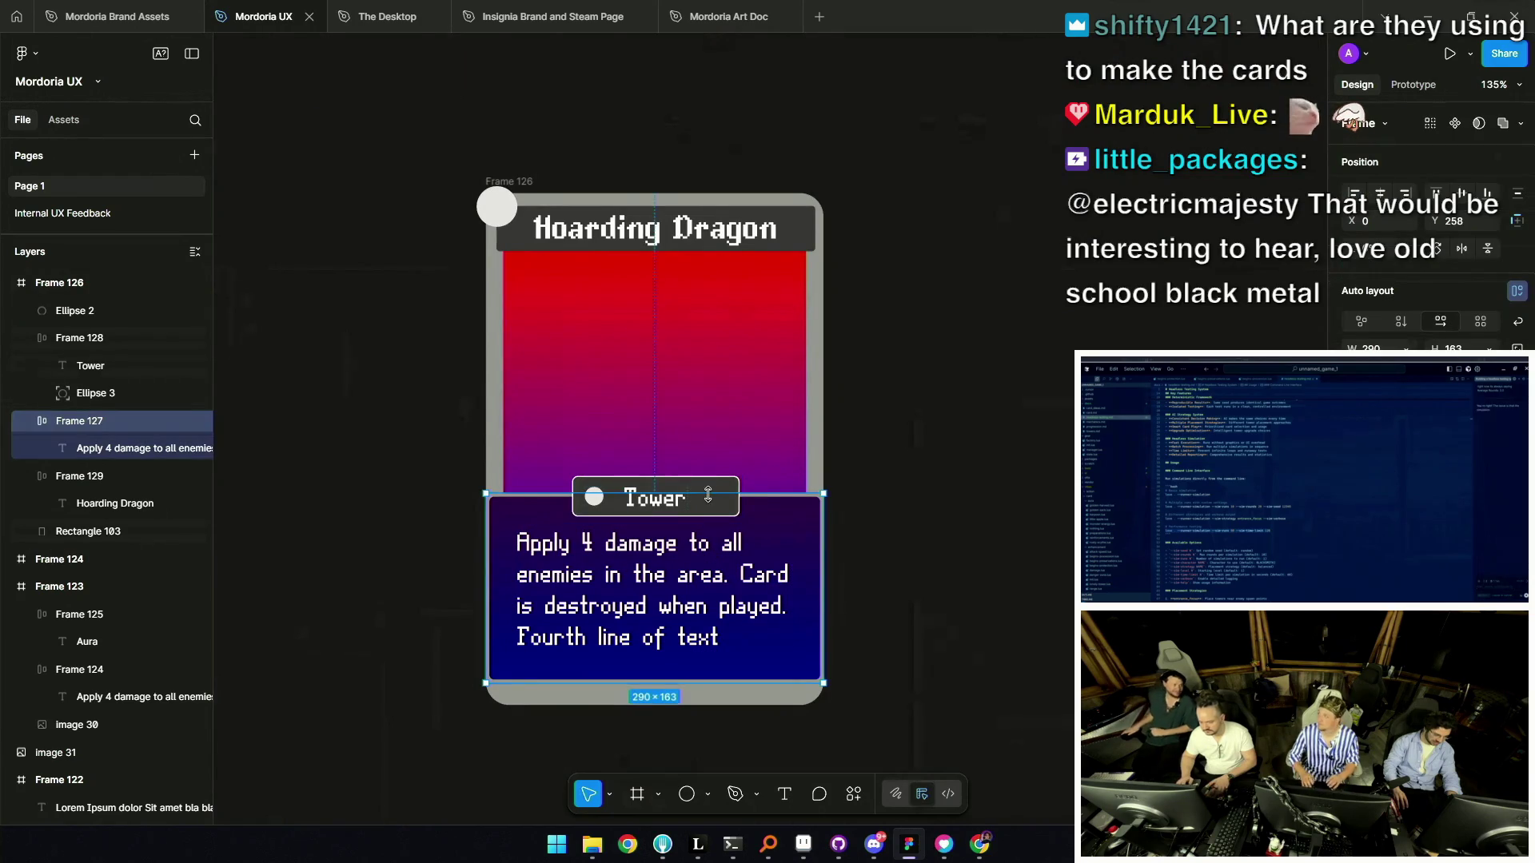
{"action": "left_click", "coordinate": [708, 510]}
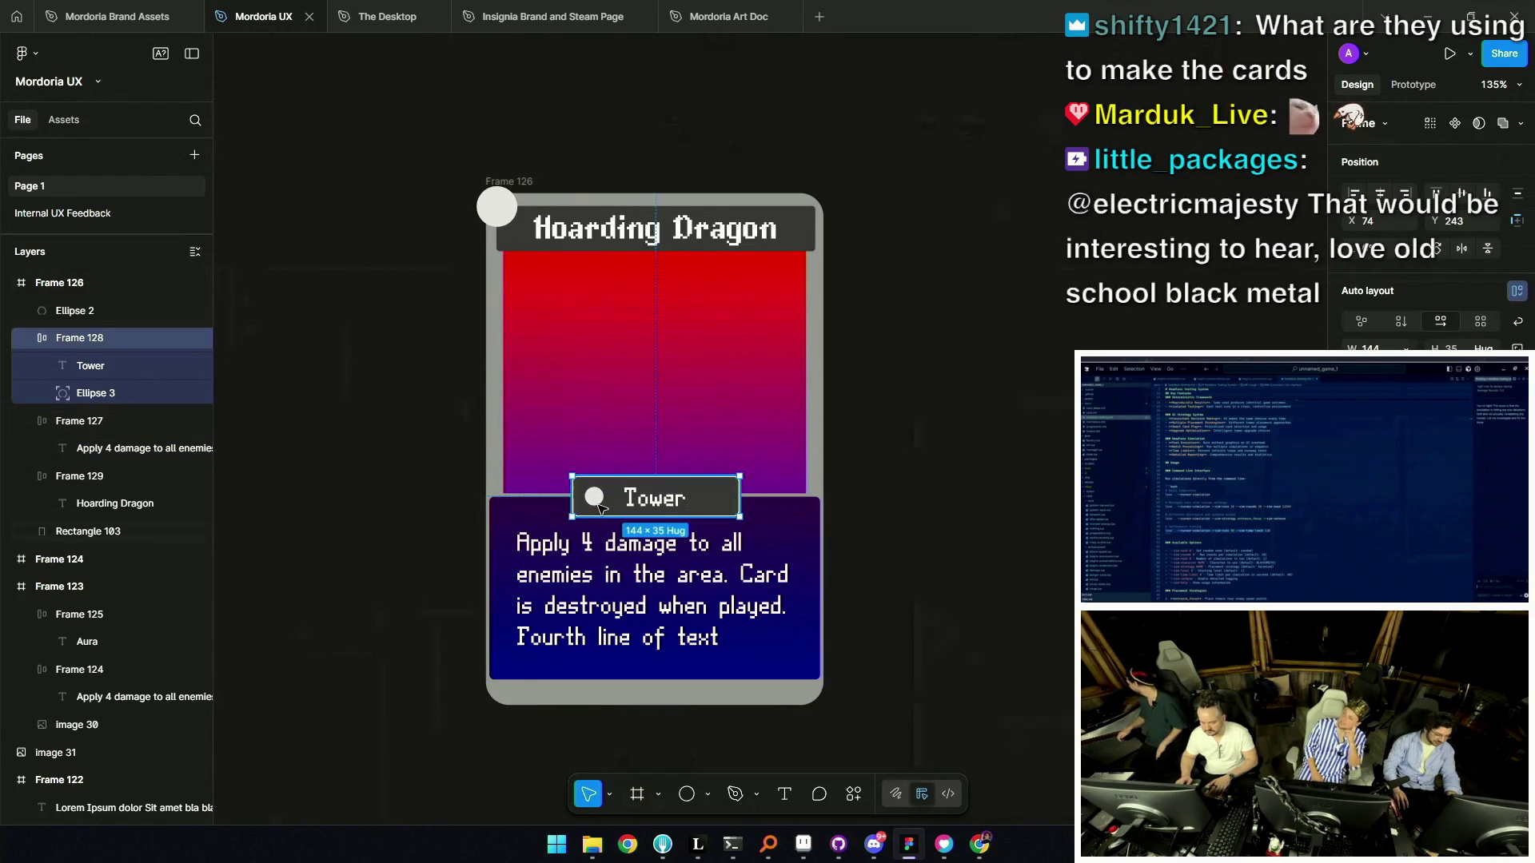
{"action": "key", "text": "Escape"}
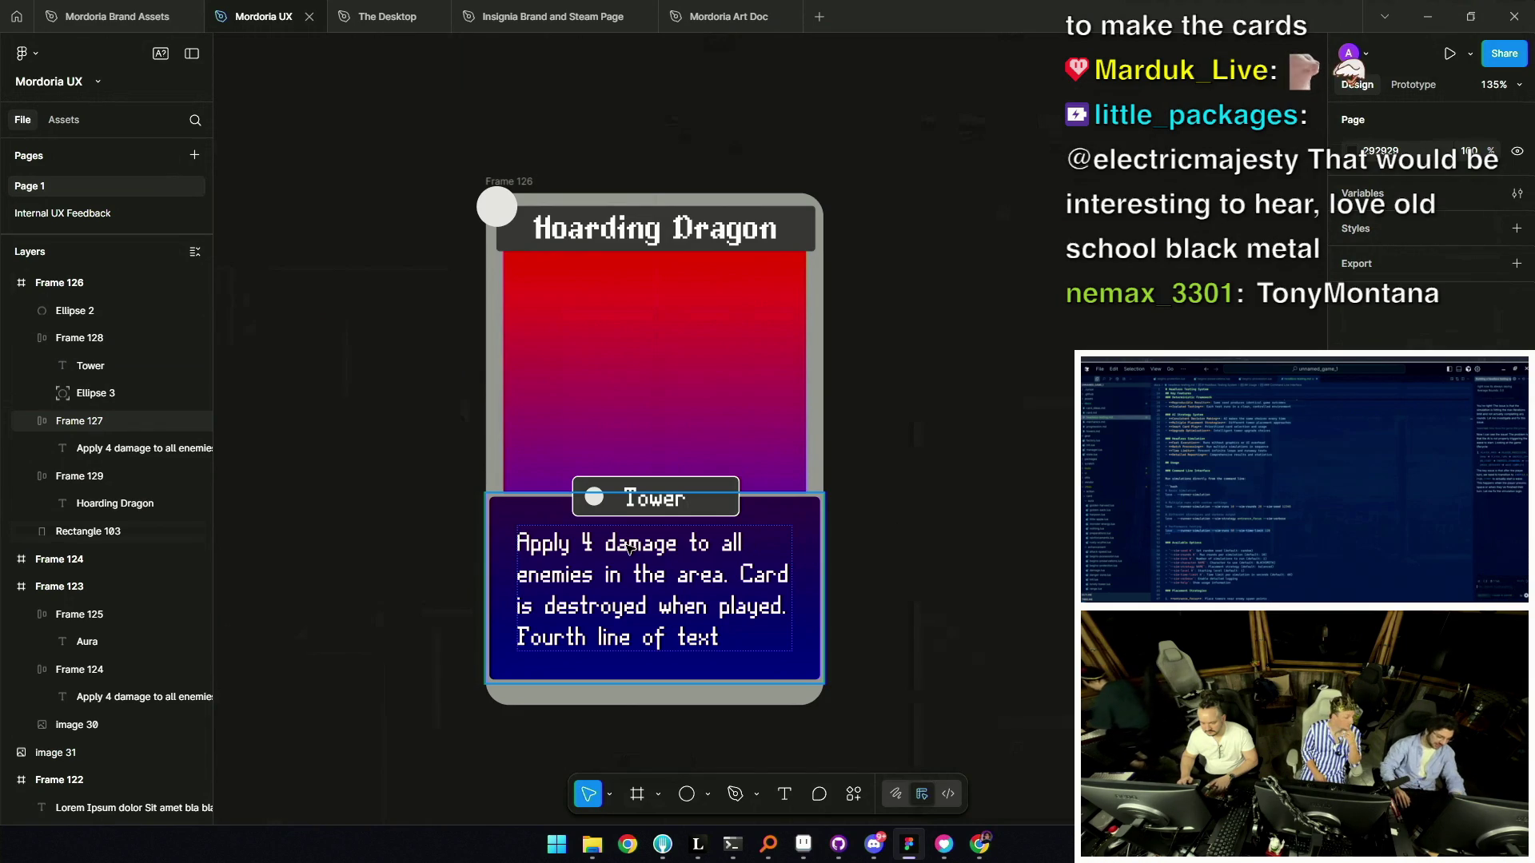
{"action": "left_click", "coordinate": [639, 499]}
{"action": "left_click", "coordinate": [651, 536], "text": "shift"}
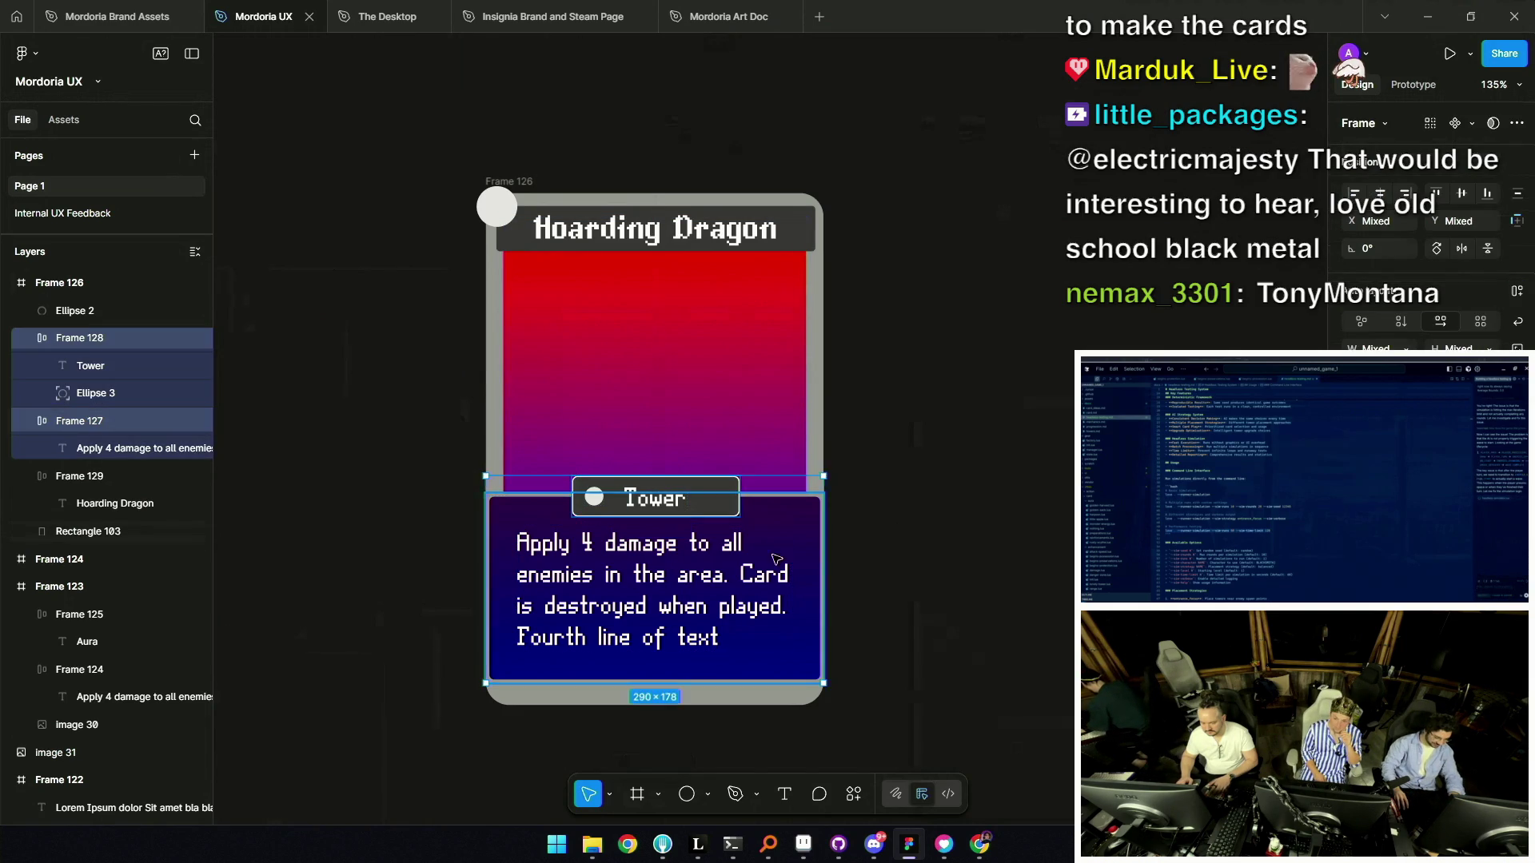
{"action": "scroll", "coordinate": [774, 553], "scroll_direction": "down", "scroll_amount": 5}
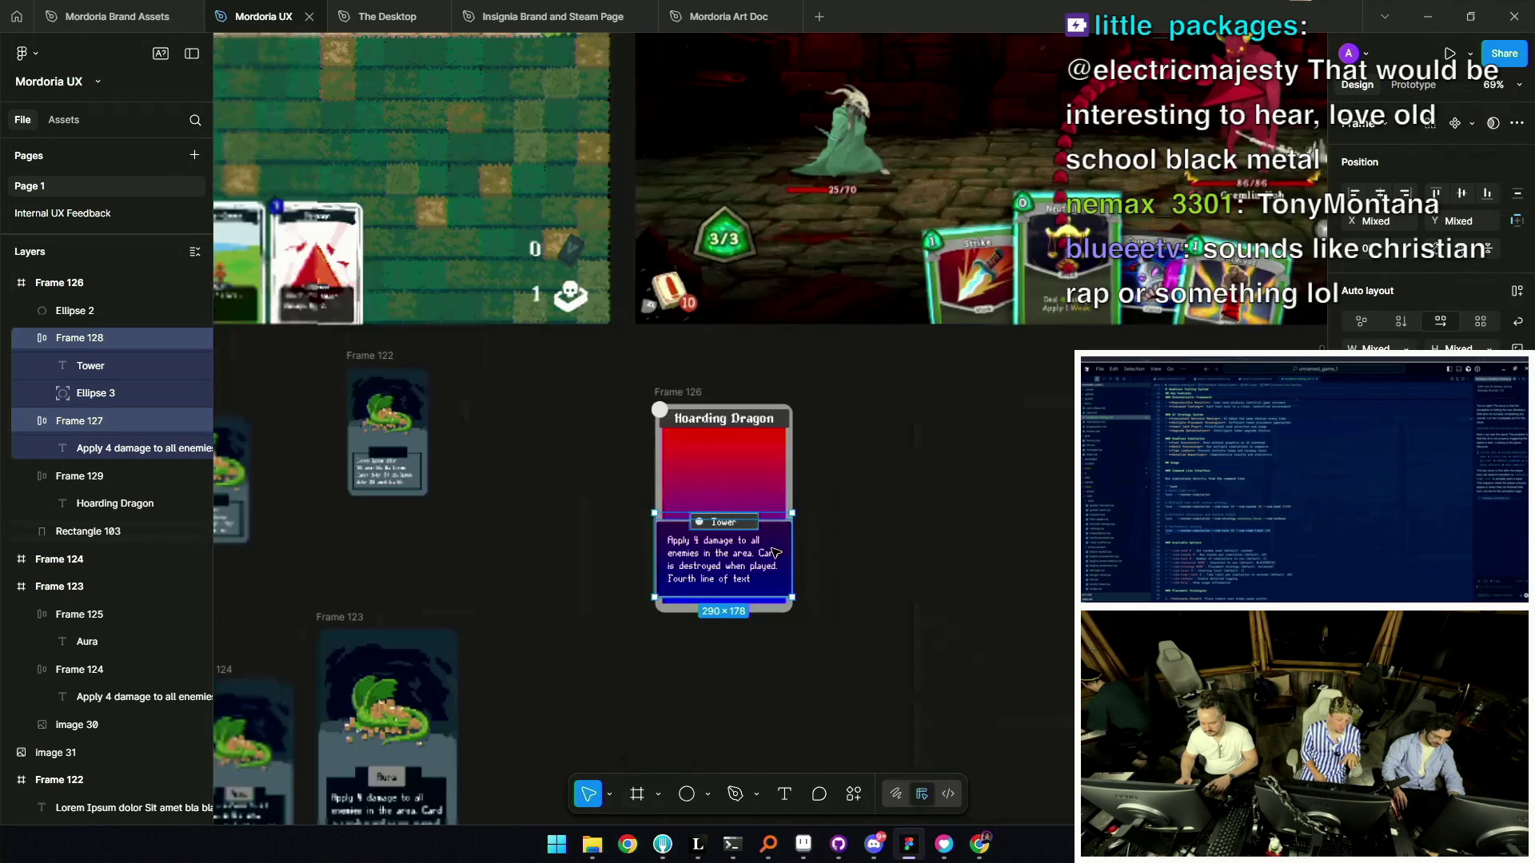
{"action": "scroll", "coordinate": [774, 551], "scroll_direction": "down", "scroll_amount": 5}
{"action": "left_click", "coordinate": [838, 549]}
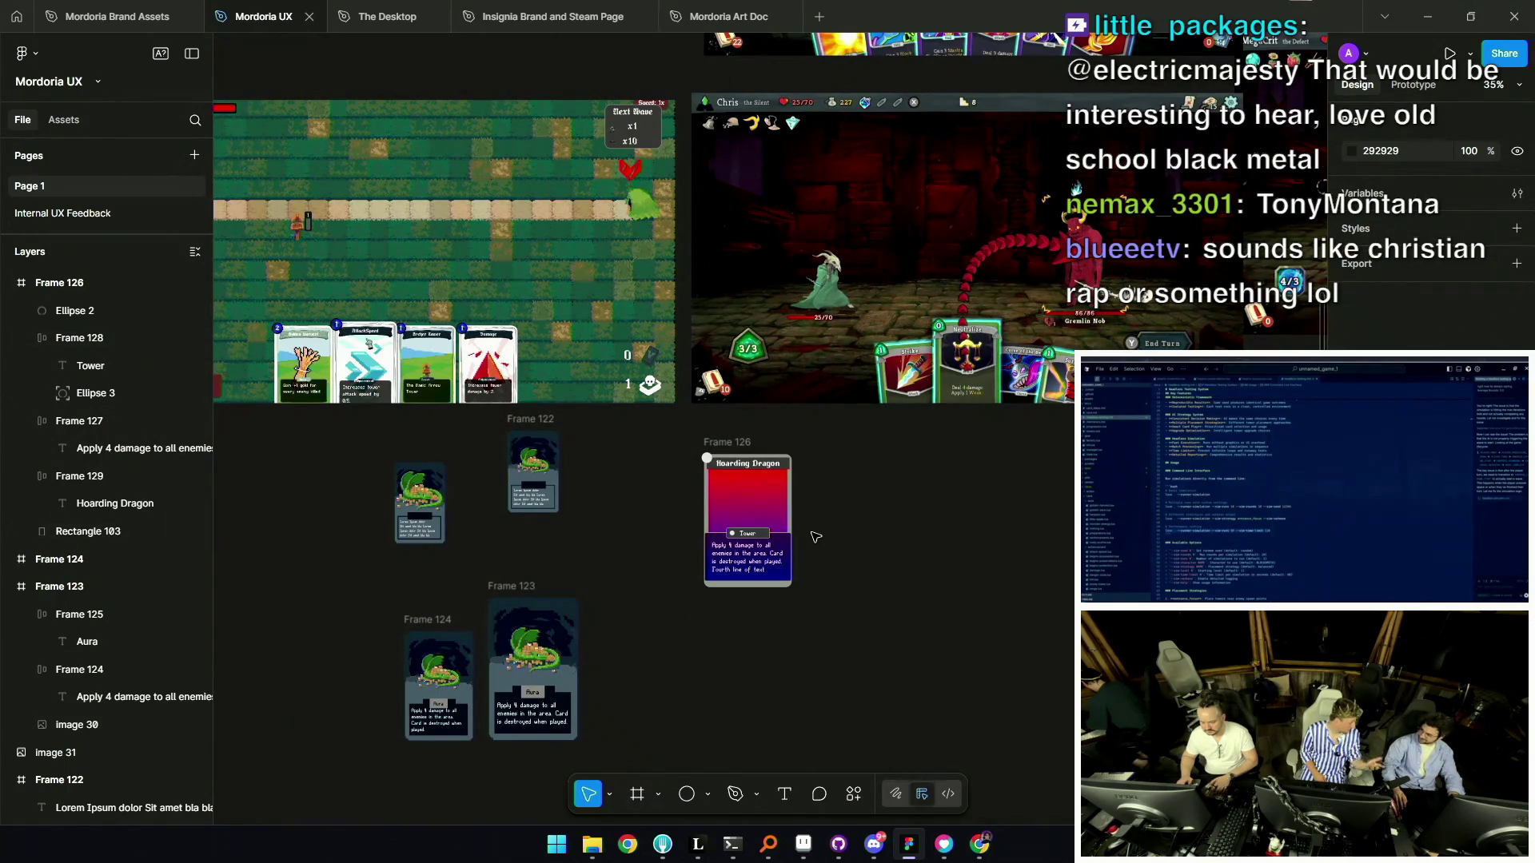
{"action": "scroll", "coordinate": [805, 528], "scroll_direction": "up", "scroll_amount": 3}
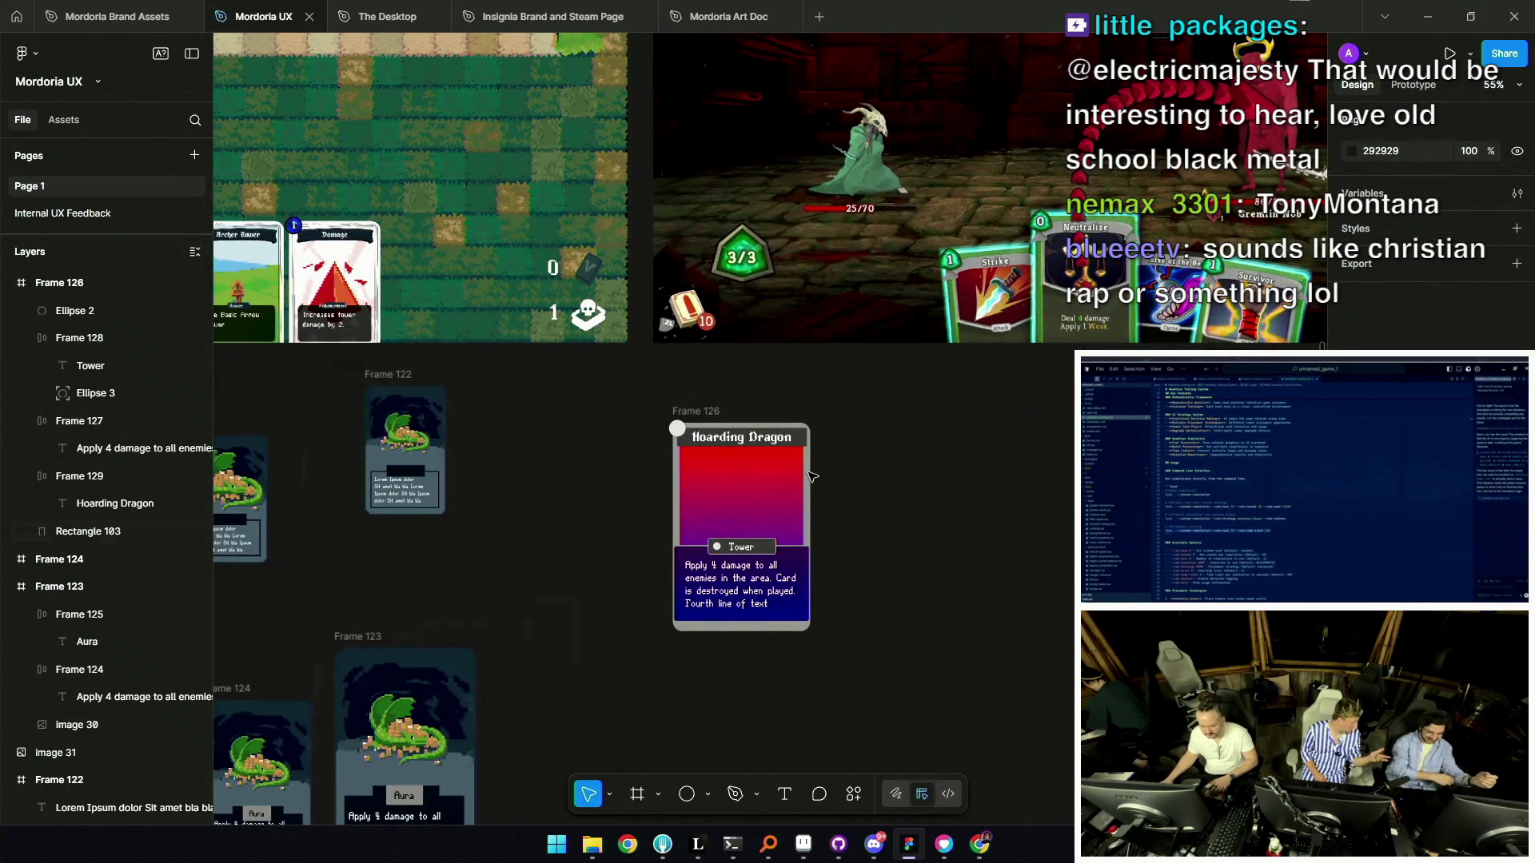
{"action": "scroll", "coordinate": [743, 550], "scroll_direction": "up", "scroll_amount": 5}
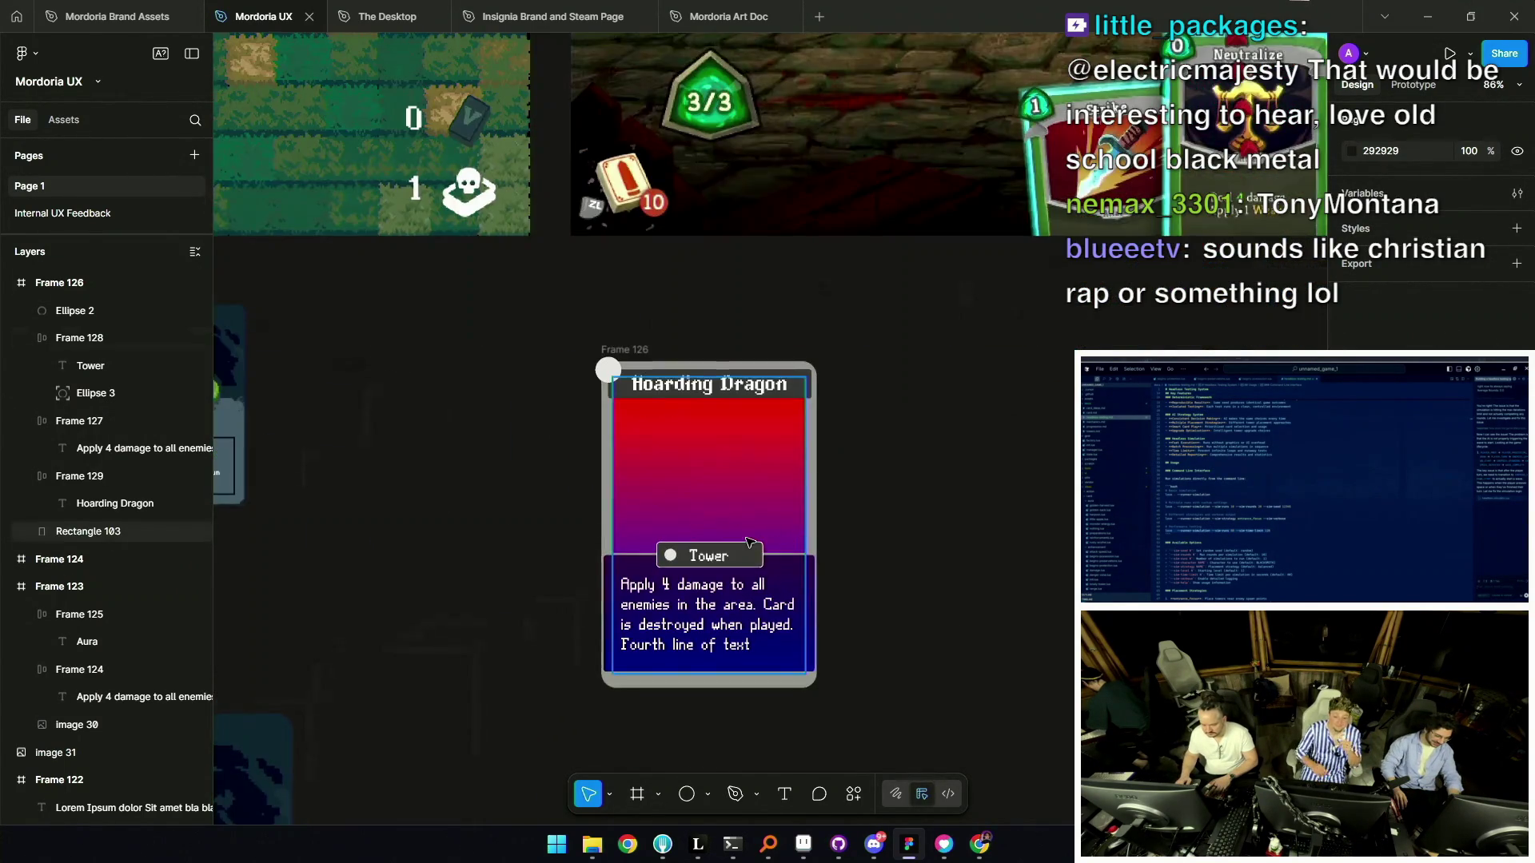
{"action": "scroll", "coordinate": [771, 543], "scroll_direction": "up", "scroll_amount": 2}
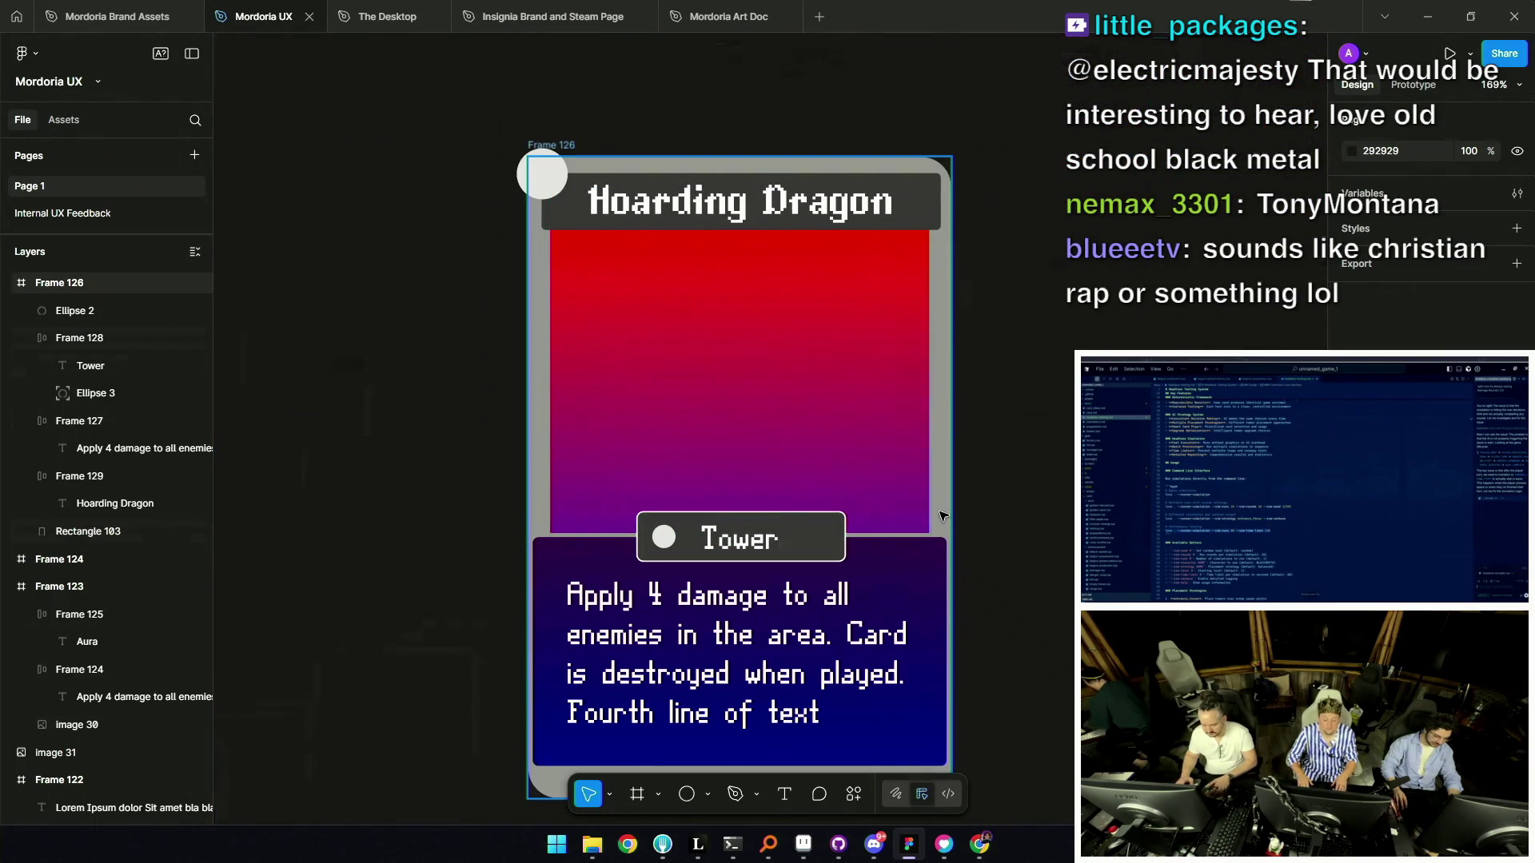
{"action": "left_click", "coordinate": [549, 480]}
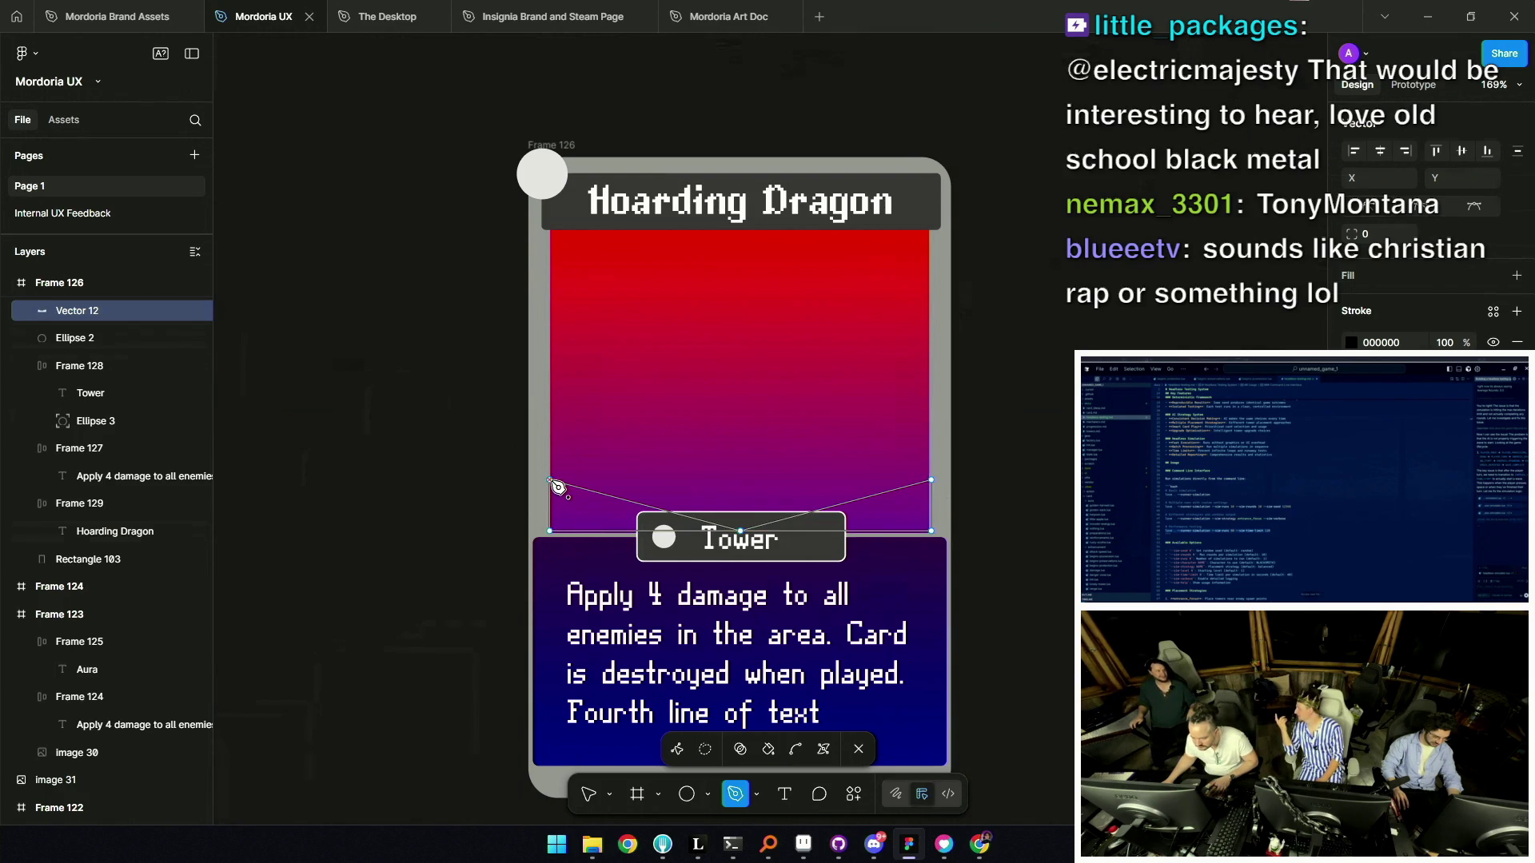
Finish the chevron wedge, lower it slightly, send it behind the Tower label, and fill it dark grey.
{"action": "key", "text": "Escape"}
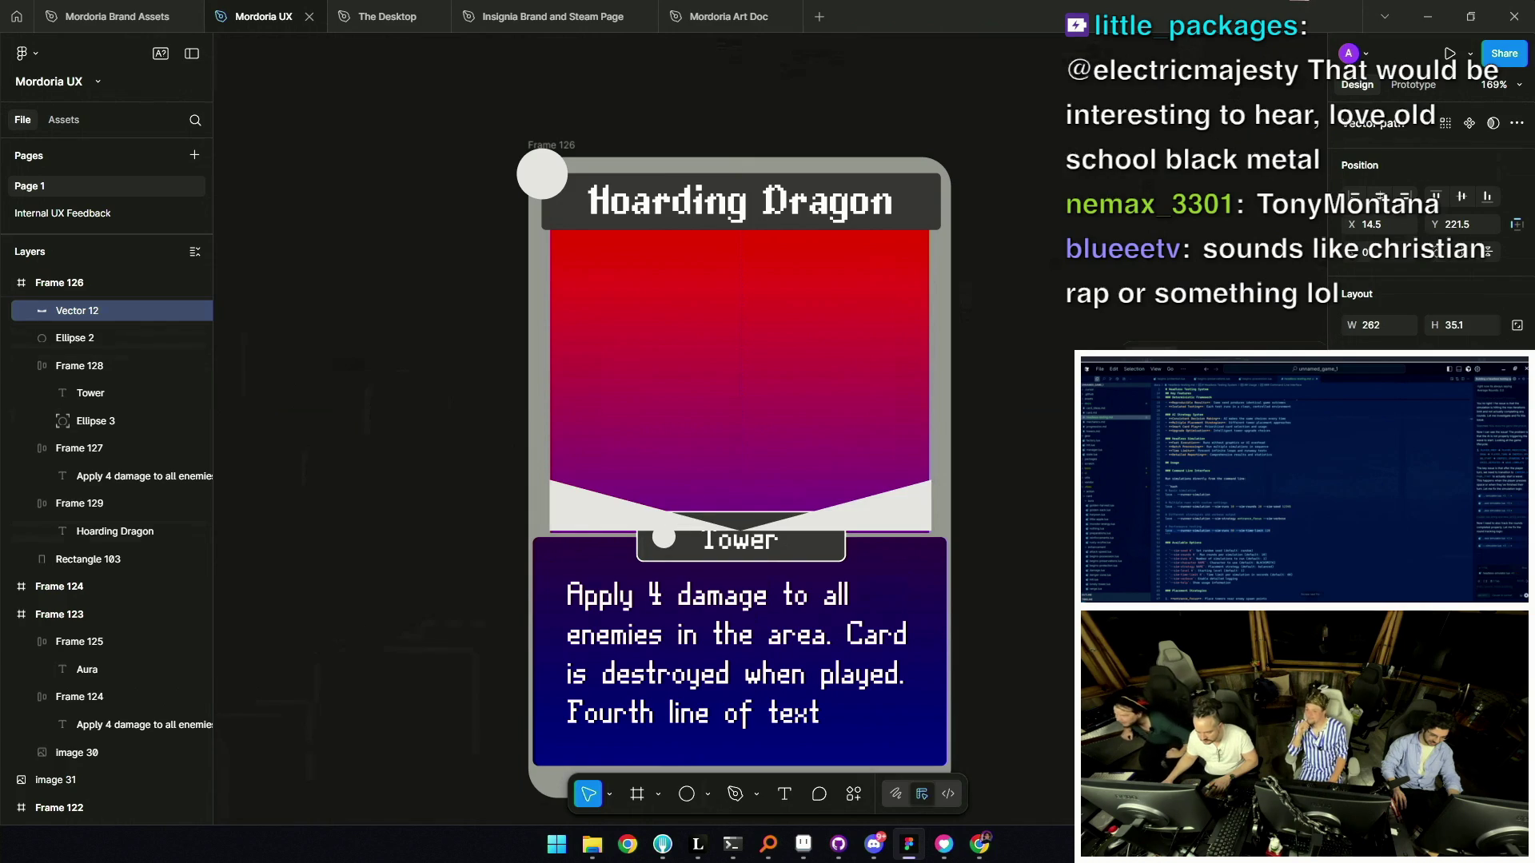
{"action": "left_click_drag", "start_coordinate": [886, 521], "coordinate": [884, 524]}
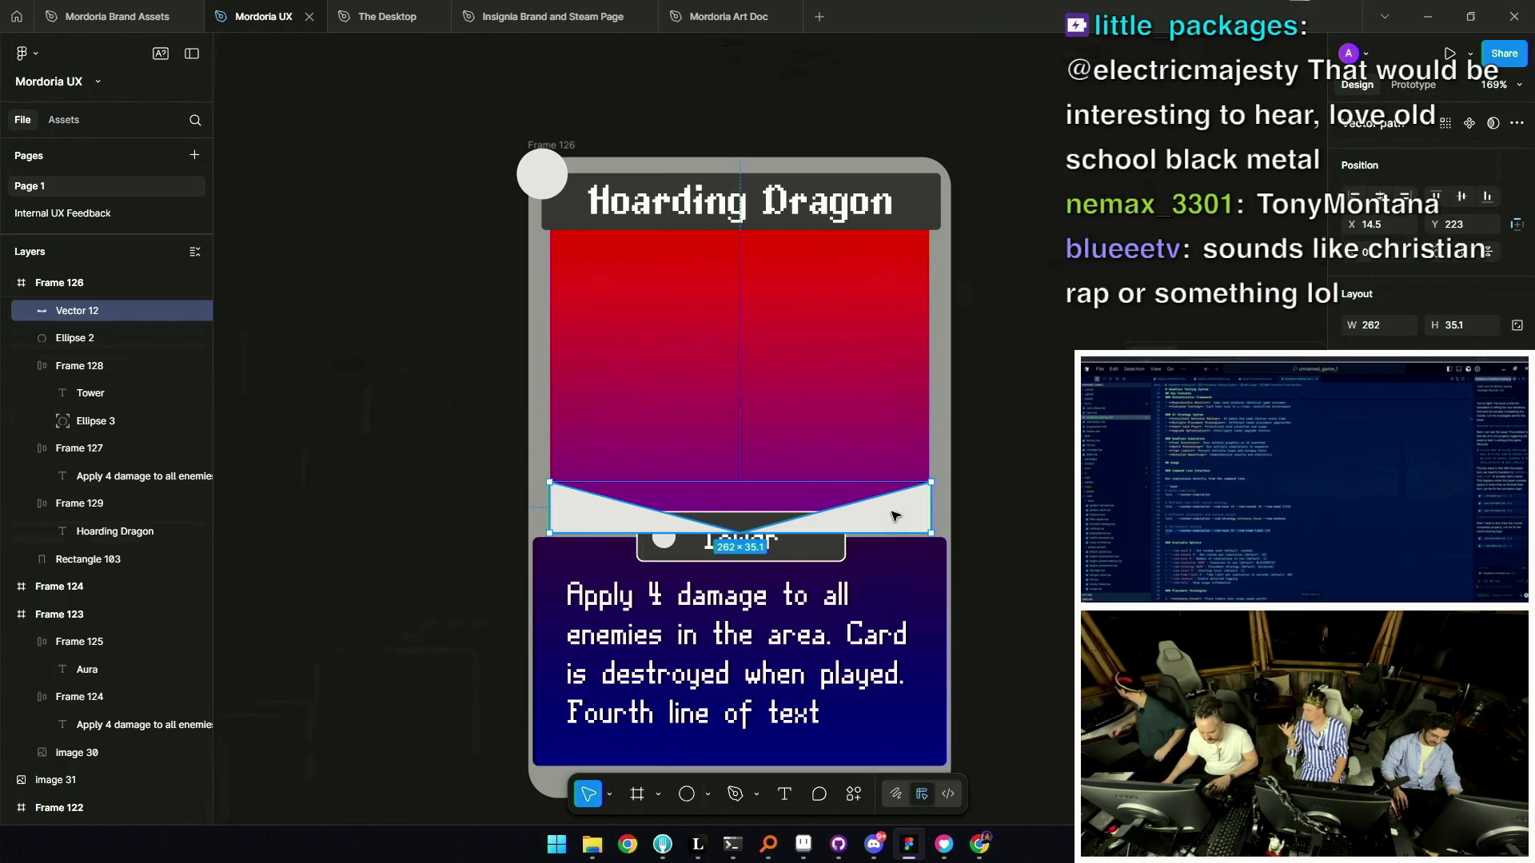
{"action": "key", "text": "ctrl+bracketleft"}
{"action": "key", "text": "ctrl+bracketleft"}
{"action": "key", "text": "ctrl+bracketleft"}
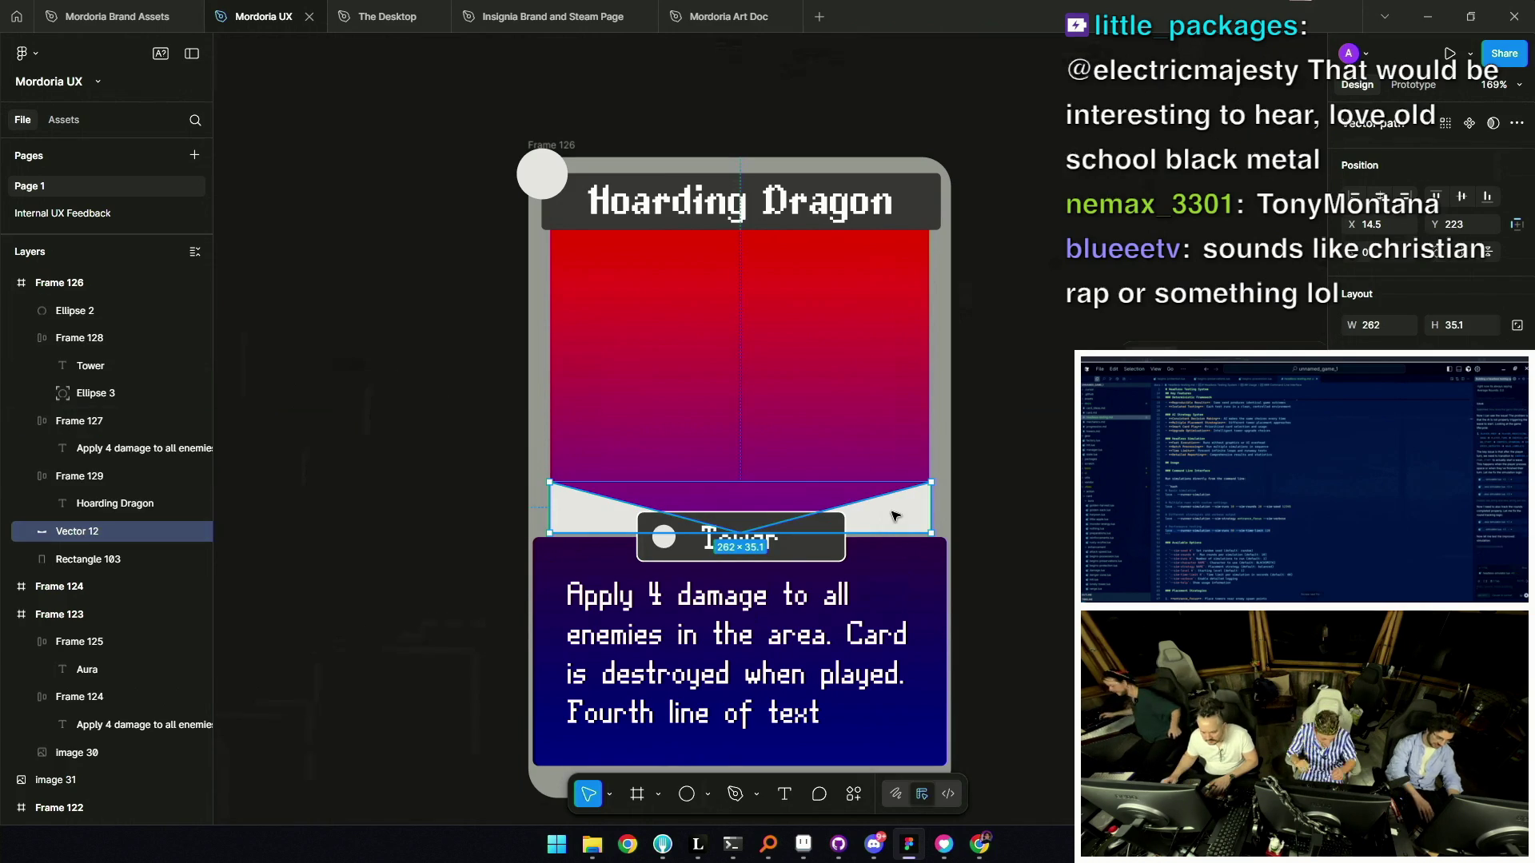
{"action": "key", "text": "i"}
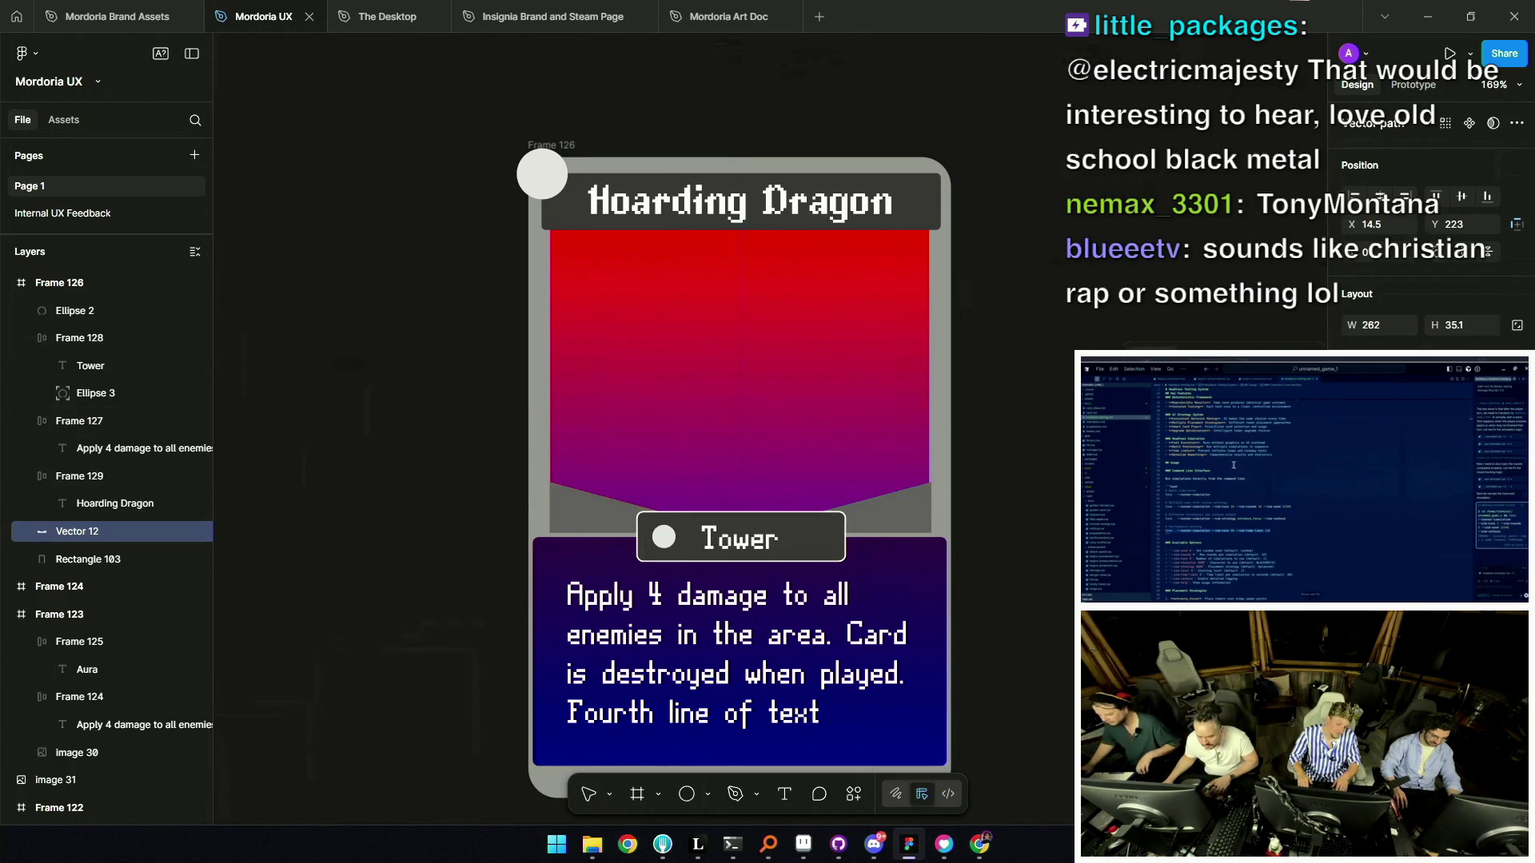
{"action": "key", "text": "Escape"}
{"action": "key", "text": "Escape"}
{"action": "scroll", "coordinate": [931, 447], "scroll_direction": "down", "scroll_amount": 6}
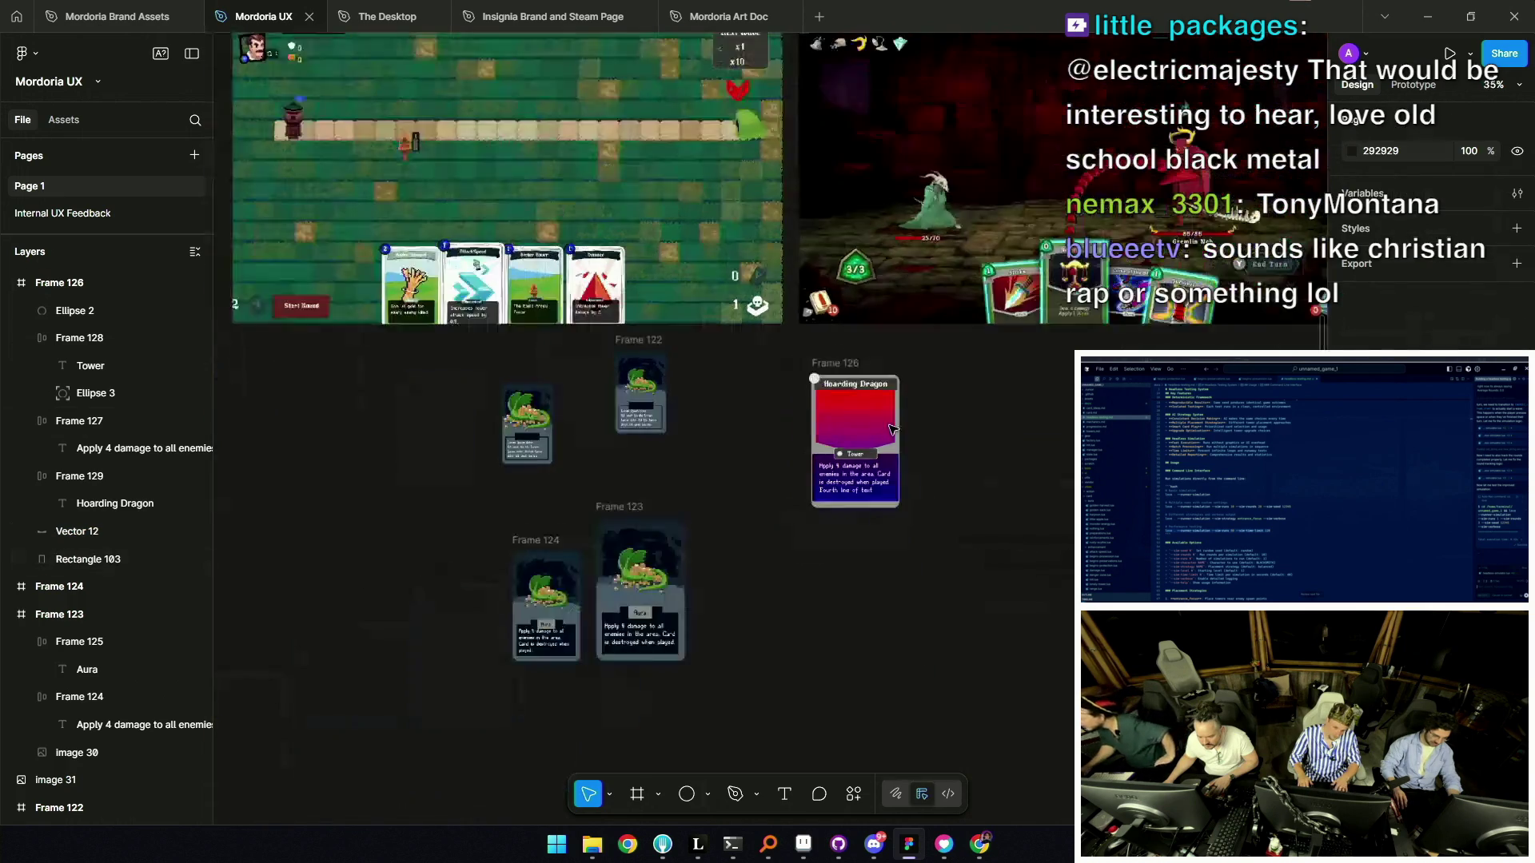
Reposition the Tower plate and move its round dot onto the card's left edge.
{"action": "scroll", "coordinate": [931, 448], "scroll_direction": "up", "scroll_amount": 8}
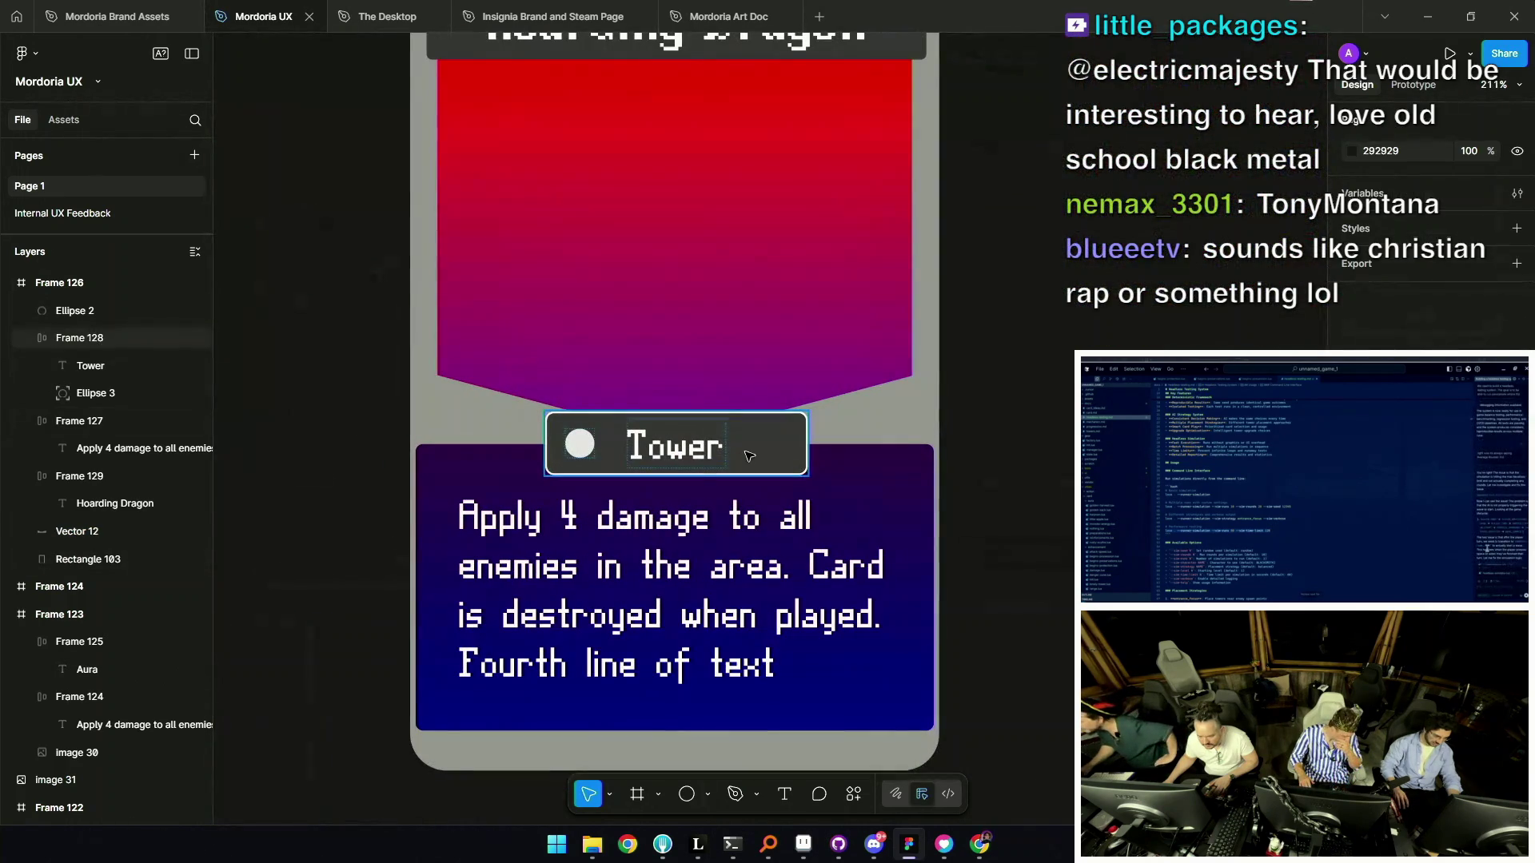
{"action": "left_click", "coordinate": [761, 450]}
{"action": "key", "text": "Right"}
{"action": "key", "text": "Right"}
{"action": "key", "text": "Right"}
{"action": "key", "text": "Up"}
{"action": "key", "text": "Up"}
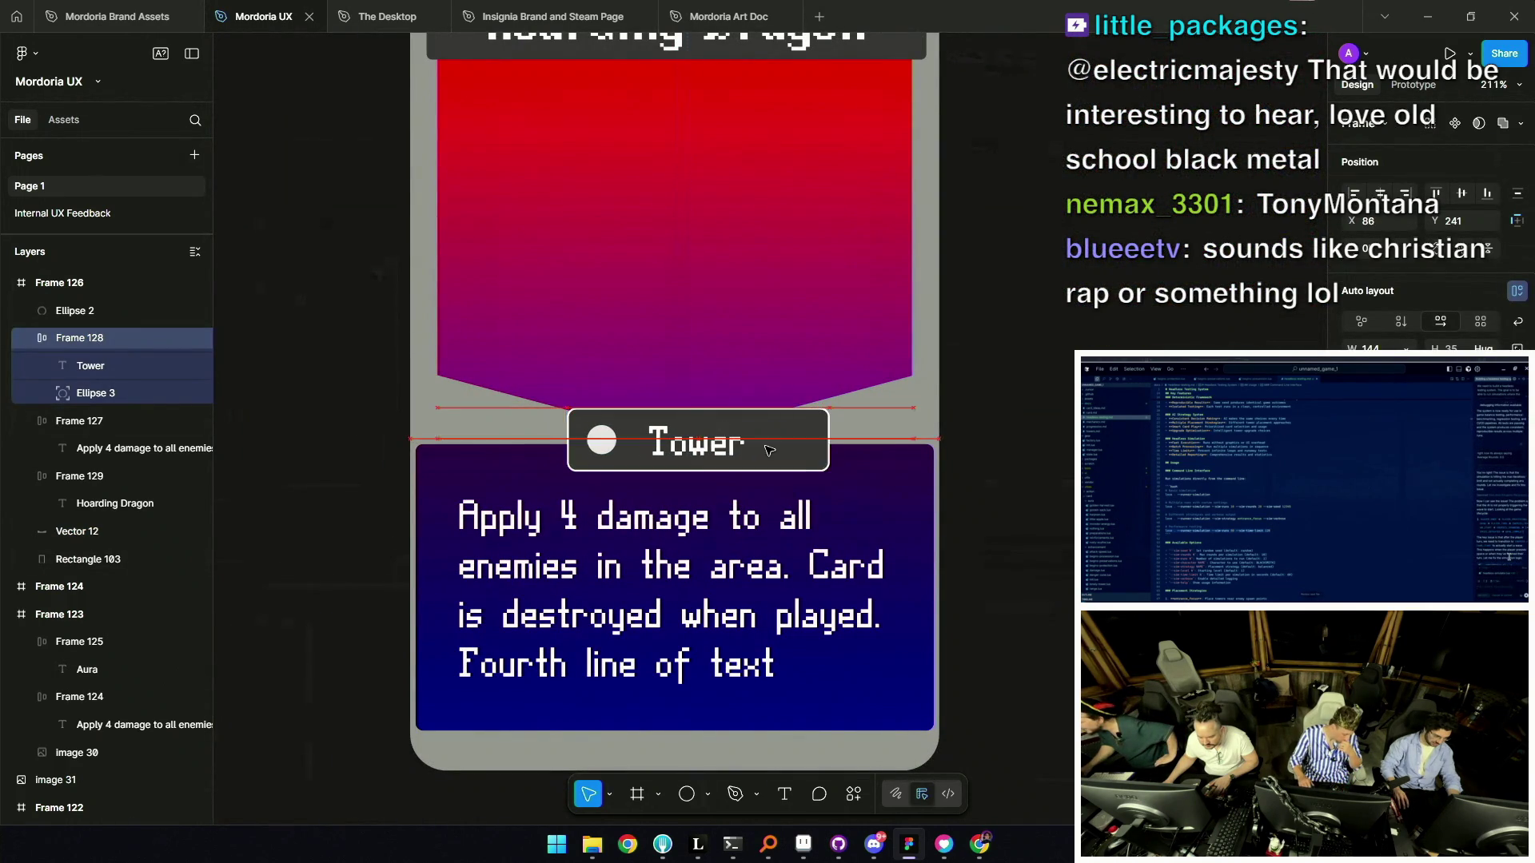
{"action": "key", "text": "Left"}
{"action": "key", "text": "Left"}
{"action": "key", "text": "Left"}
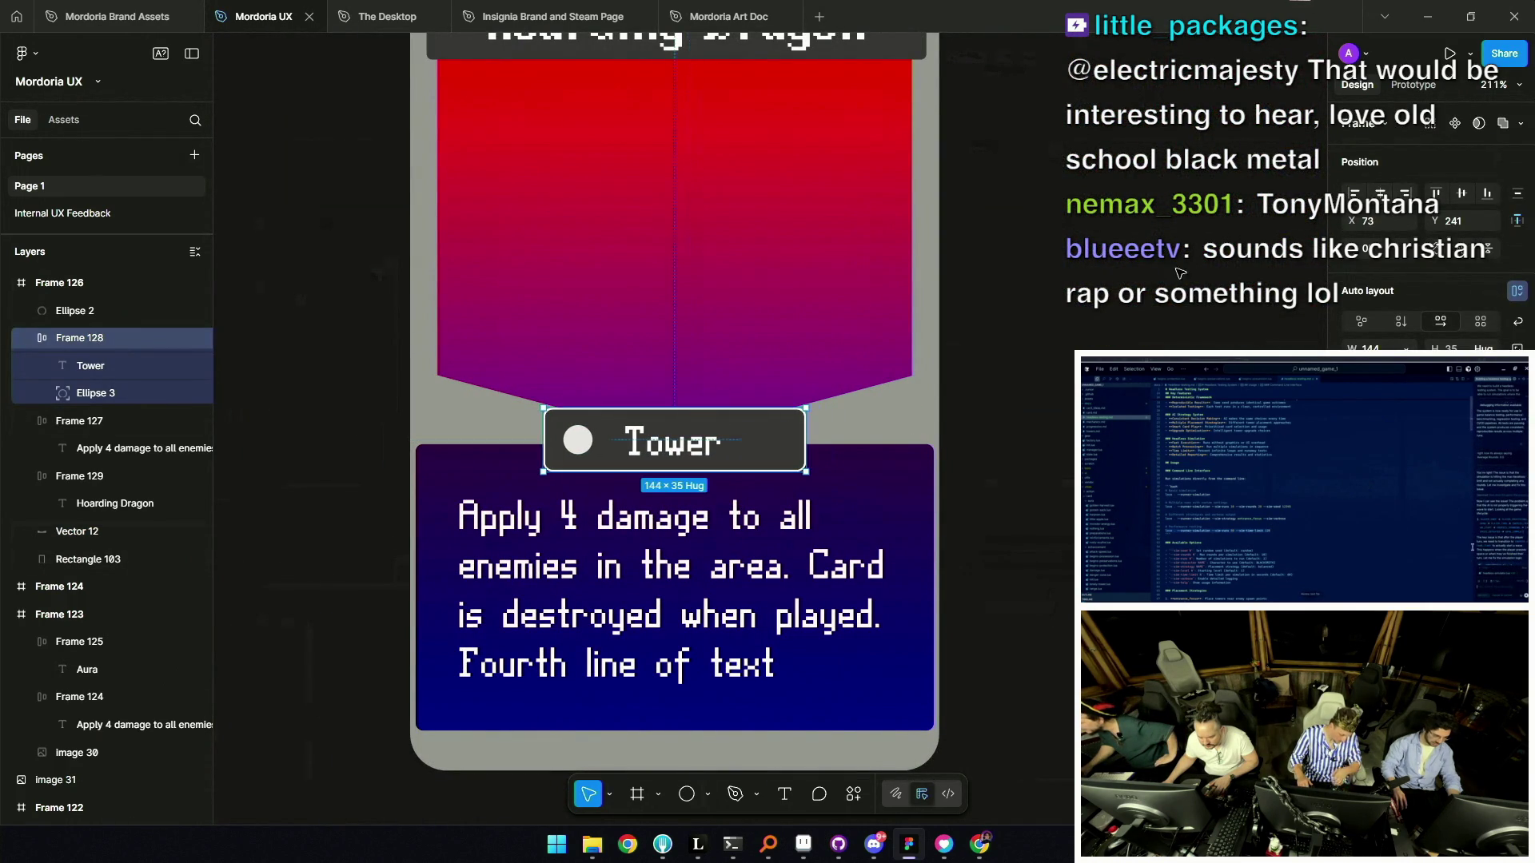
{"action": "mouse_move", "coordinate": [578, 440]}
{"action": "left_mouse_down"}
{"action": "mouse_move", "coordinate": [445, 507]}
{"action": "mouse_move", "coordinate": [446, 415]}
{"action": "mouse_move", "coordinate": [753, 419]}
{"action": "mouse_move", "coordinate": [388, 429]}
{"action": "mouse_move", "coordinate": [496, 438]}
{"action": "left_mouse_up"}
{"action": "scroll", "coordinate": [445, 416], "scroll_direction": "down", "scroll_amount": 5}
{"action": "scroll", "coordinate": [390, 416], "scroll_direction": "up", "scroll_amount": 4}
{"action": "key", "text": "Escape"}
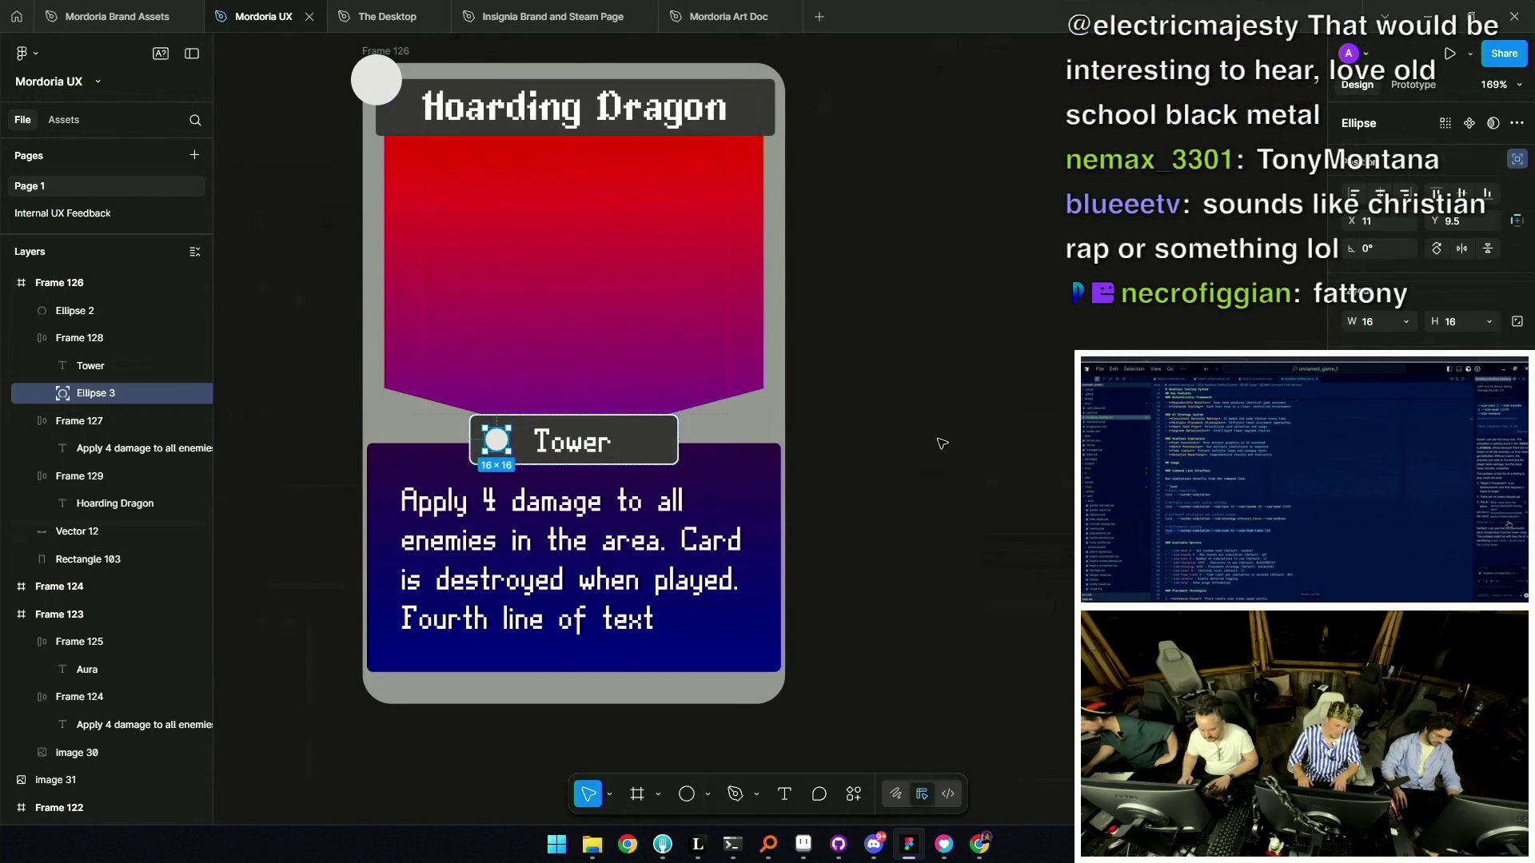
Fill the Tower tag with the card's light grey sampled by eyedropper.
{"action": "scroll", "coordinate": [941, 442], "scroll_direction": "down", "scroll_amount": 5}
{"action": "left_click", "coordinate": [828, 440]}
{"action": "scroll", "coordinate": [830, 440], "scroll_direction": "up", "scroll_amount": 4}
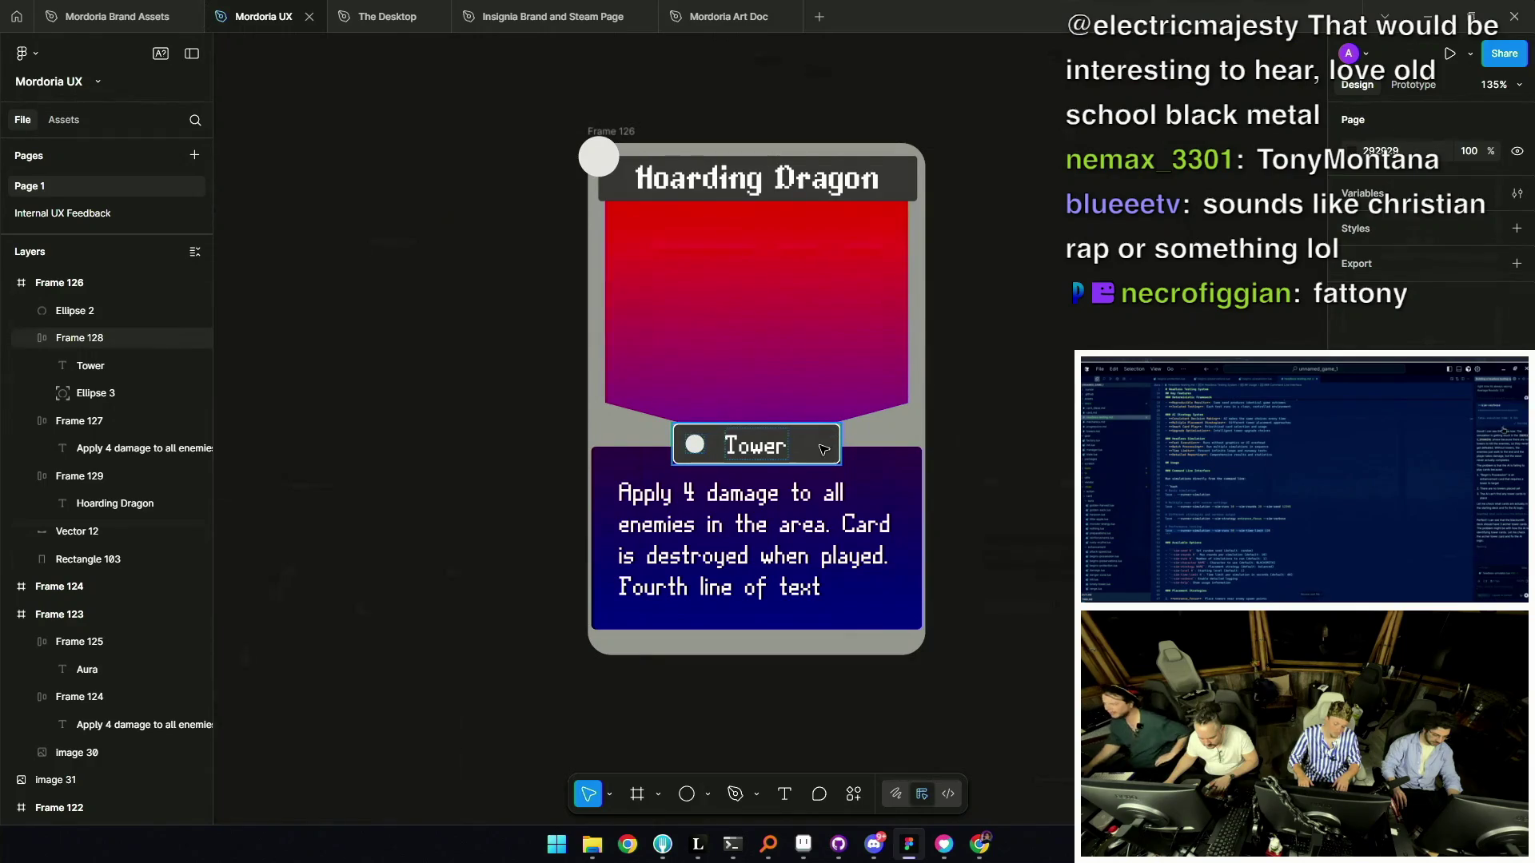
{"action": "scroll", "coordinate": [846, 441], "scroll_direction": "up", "scroll_amount": 3}
{"action": "left_click_drag", "start_coordinate": [838, 441], "coordinate": [874, 441]}
{"action": "key", "text": "ctrl+z"}
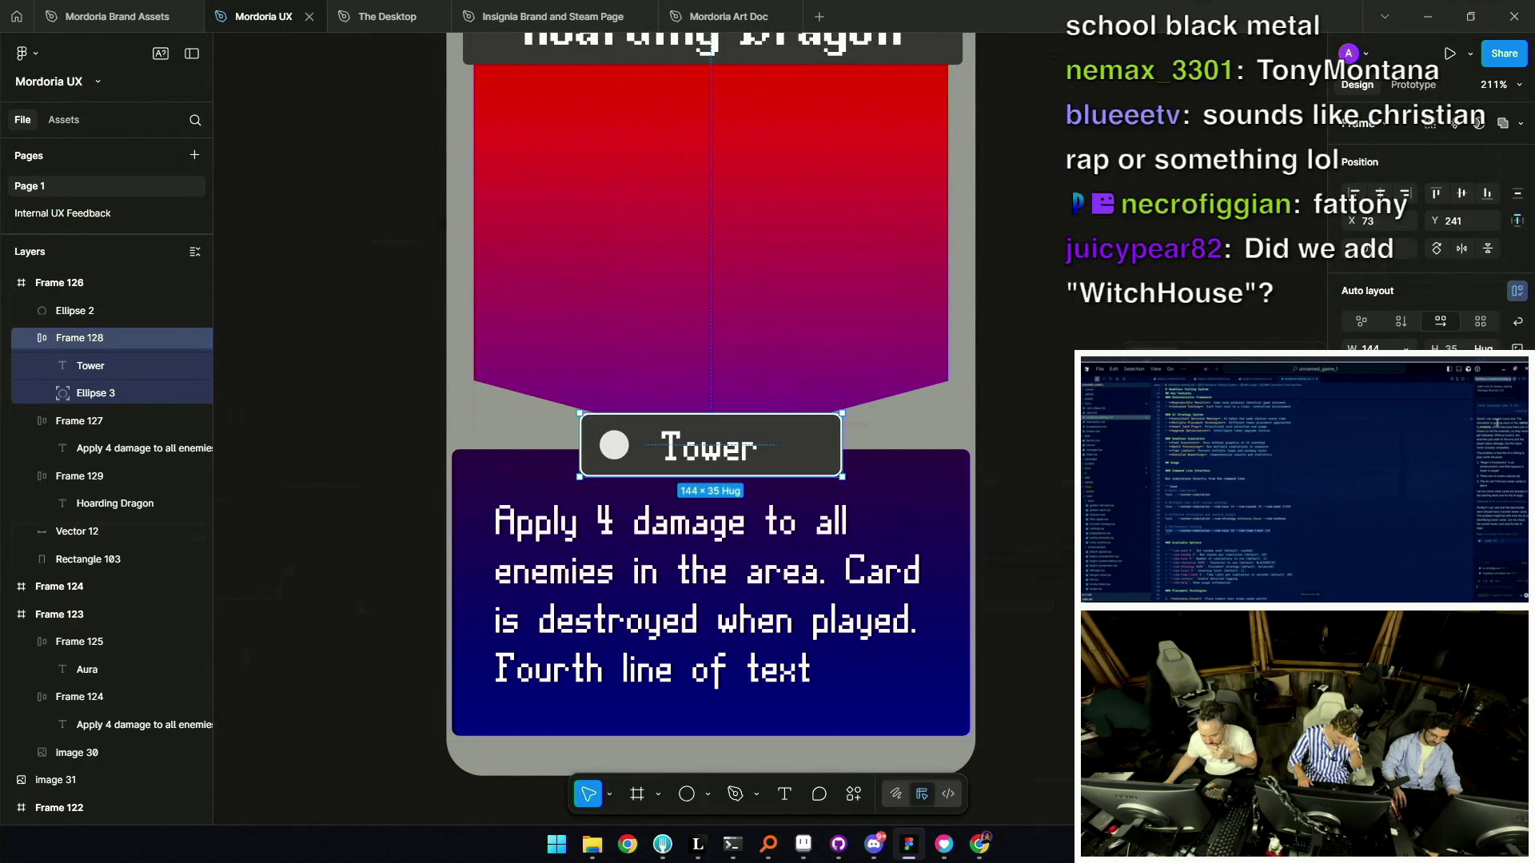
{"action": "key", "text": "i"}
{"action": "left_click", "coordinate": [879, 436]}
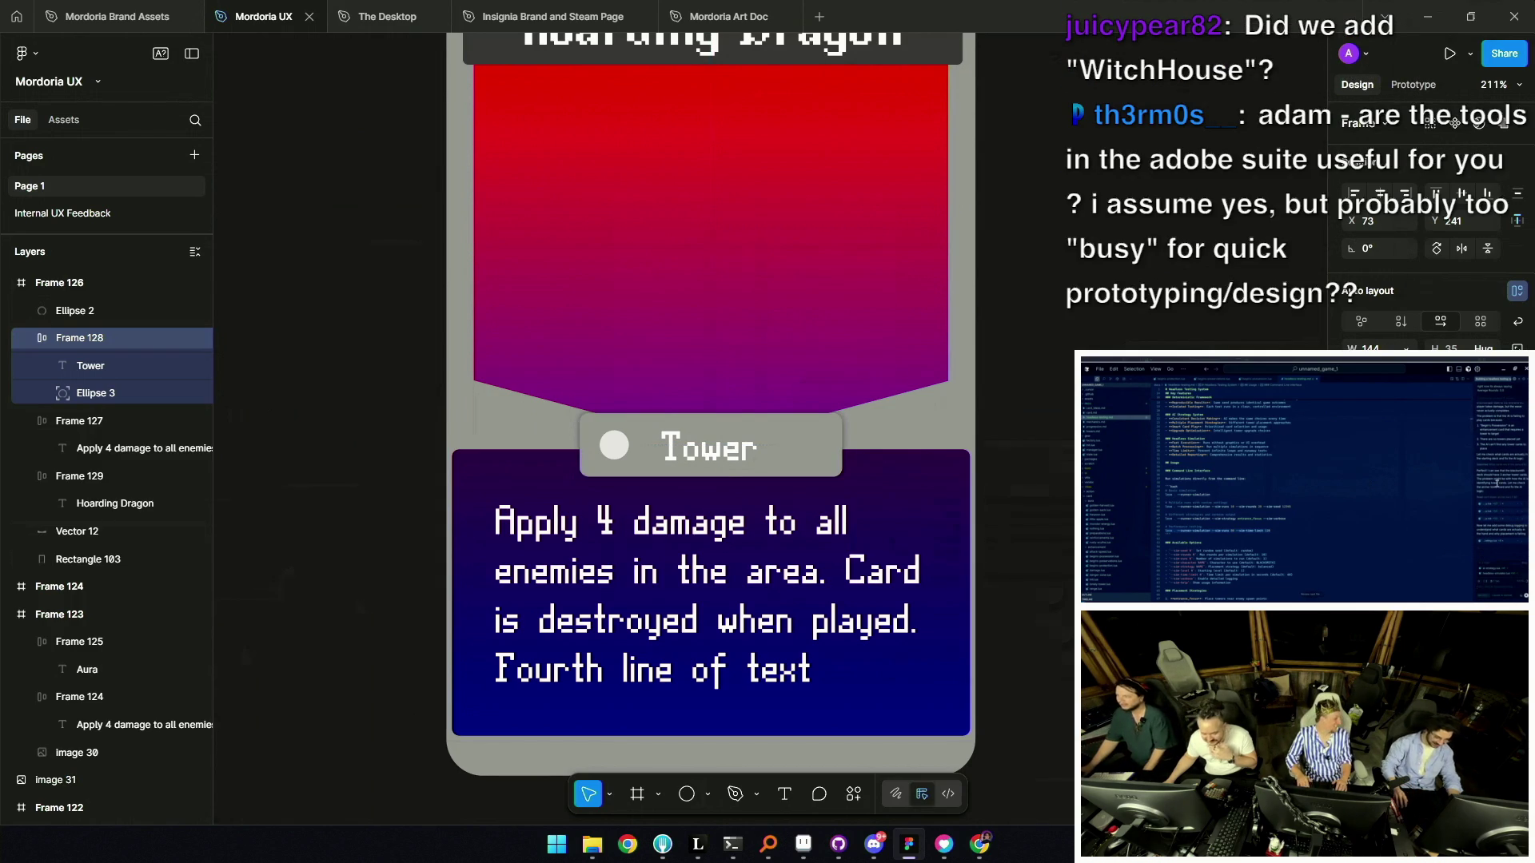
Marquee-select the Black Lotus card in Leonardo and return to the Figma file.
{"action": "key", "text": "alt+Tab"}
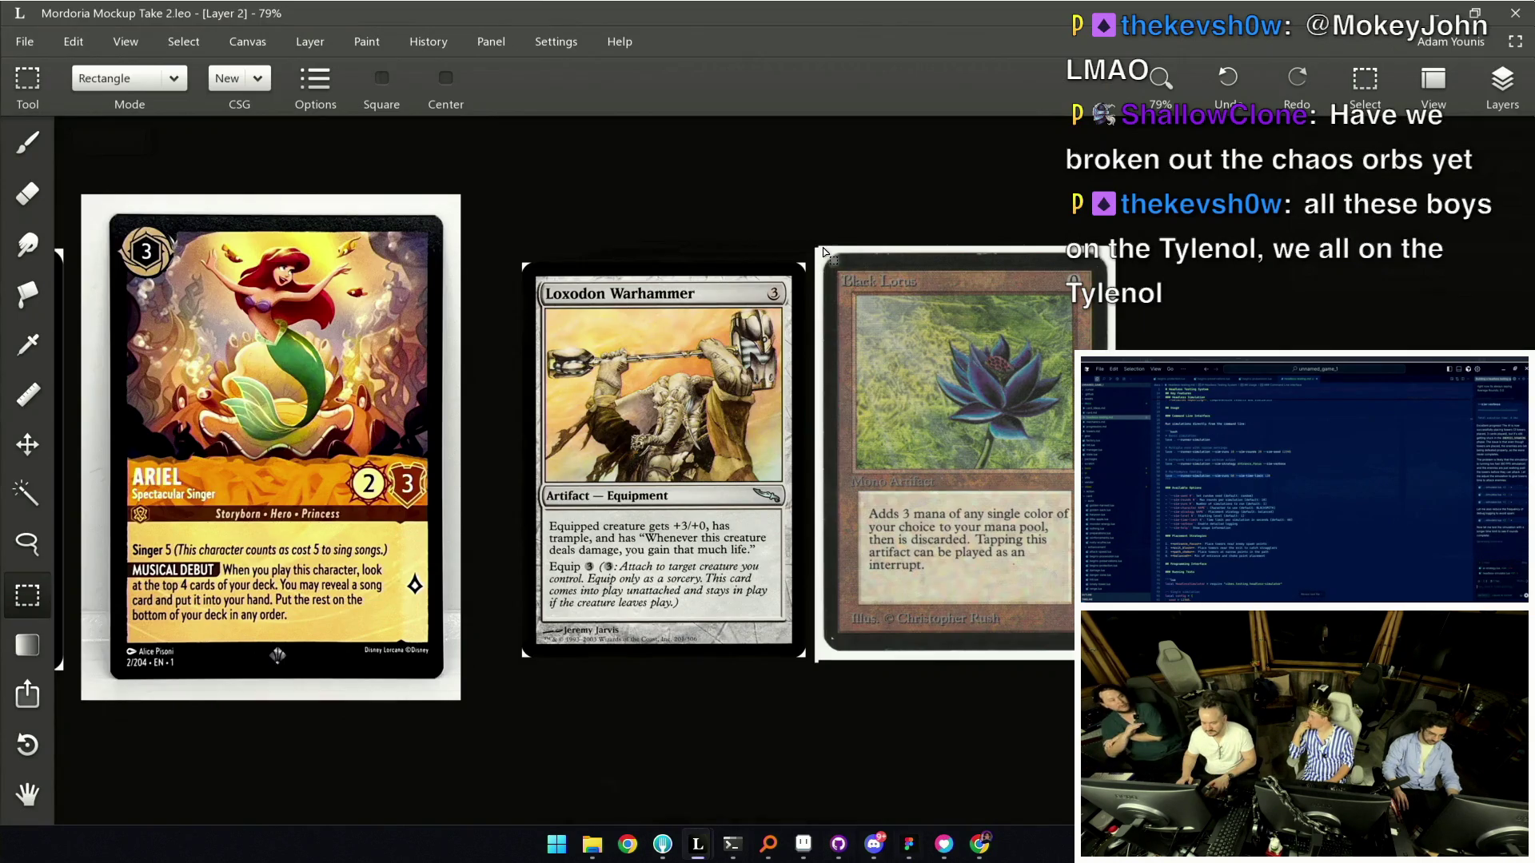
{"action": "left_click_drag", "start_coordinate": [836, 276], "coordinate": [1118, 664]}
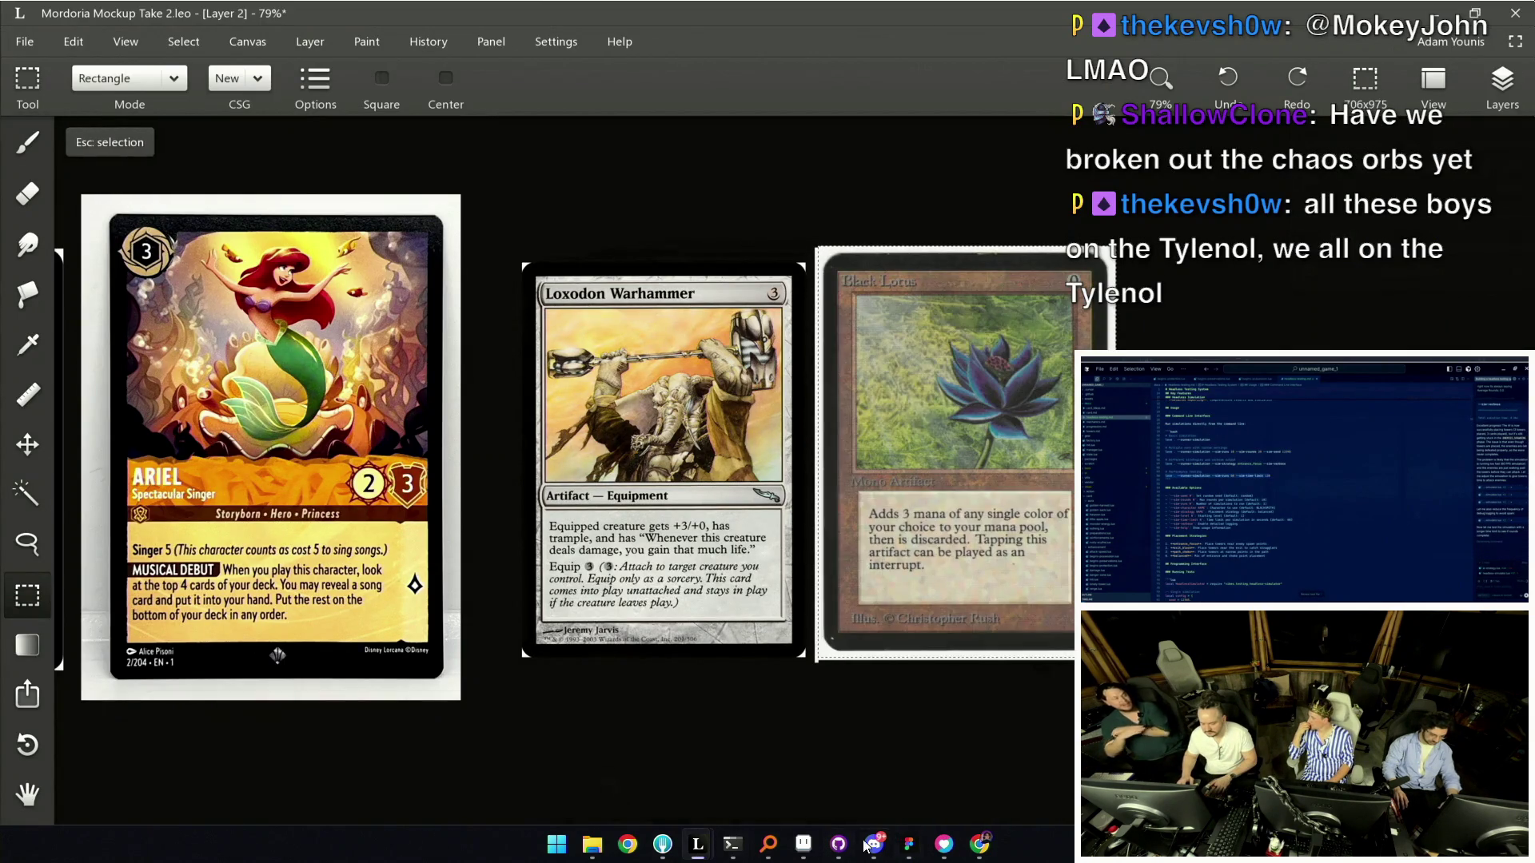
{"action": "left_click", "coordinate": [910, 847]}
{"action": "scroll", "coordinate": [786, 546], "scroll_direction": "down", "scroll_amount": 3}
{"action": "left_click", "coordinate": [833, 621]}
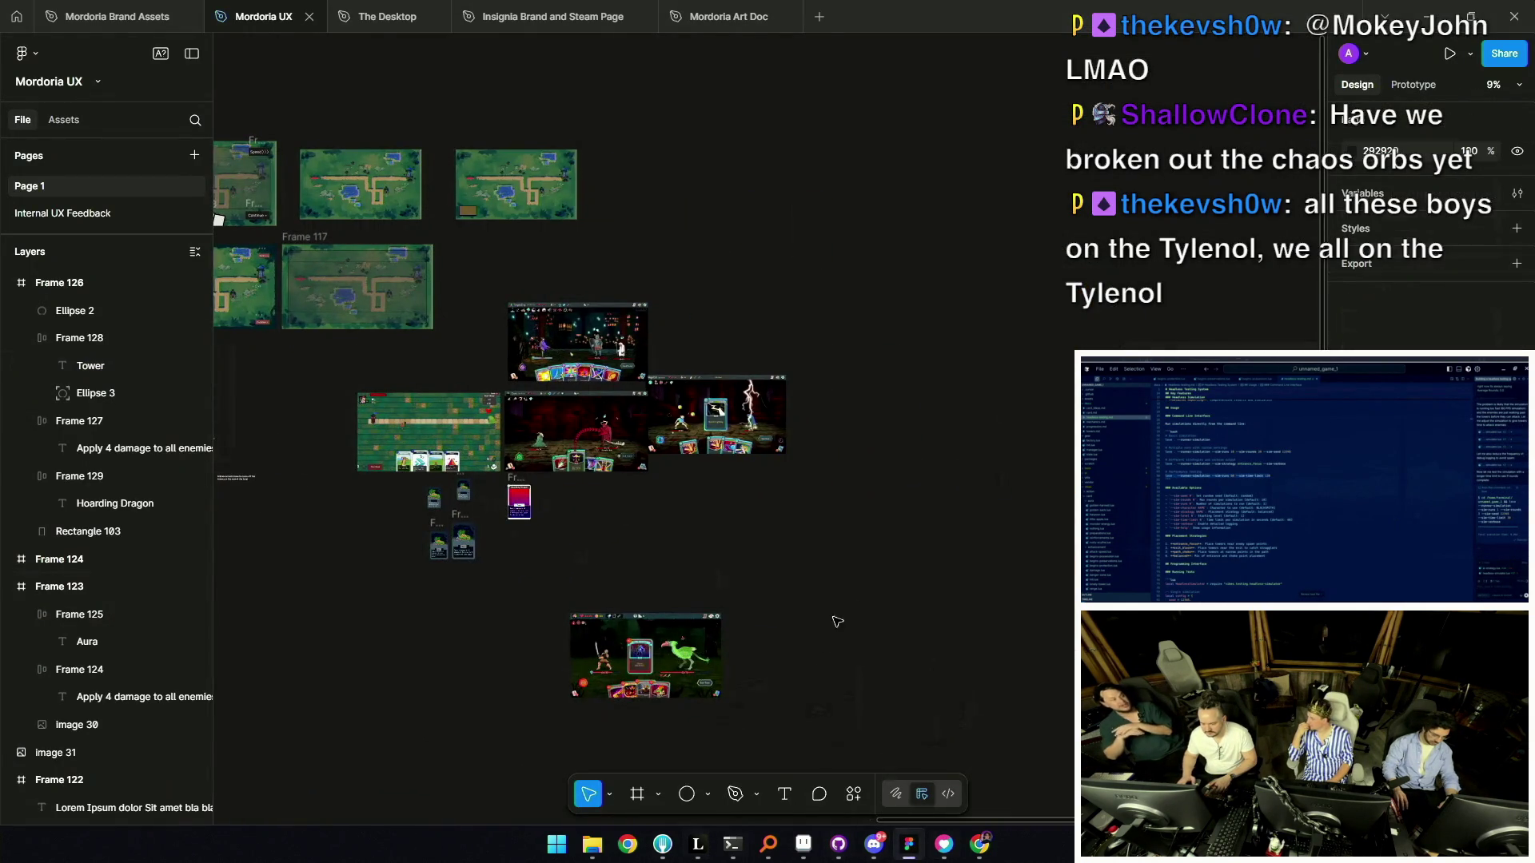
Paste the Black Lotus card image into the design and trim it slightly smaller.
{"action": "scroll", "coordinate": [616, 590], "scroll_direction": "left", "scroll_amount": 3}
{"action": "key", "text": "ctrl+v"}
{"action": "mouse_move", "coordinate": [767, 520]}
{"action": "left_mouse_down"}
{"action": "mouse_move", "coordinate": [826, 554]}
{"action": "mouse_move", "coordinate": [815, 534]}
{"action": "left_mouse_up"}
{"action": "scroll", "coordinate": [814, 531], "scroll_direction": "up", "scroll_amount": 5, "text": "ctrl"}
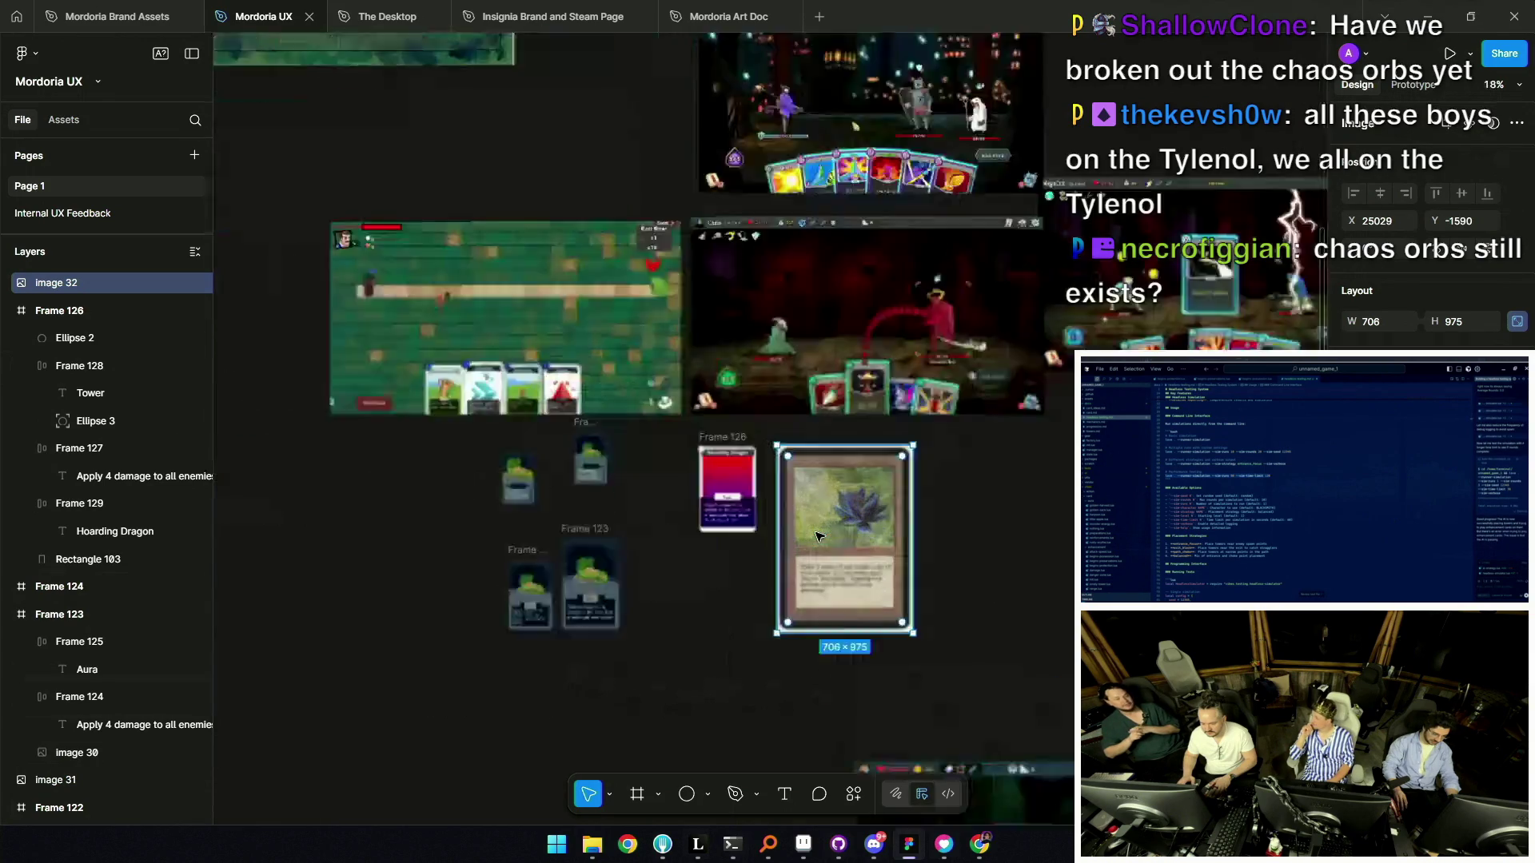
{"action": "left_click_drag", "start_coordinate": [970, 692], "coordinate": [965, 686]}
{"action": "left_click_drag", "start_coordinate": [959, 604], "coordinate": [954, 579]}
Scale the Black Lotus image down to 312×438 and move it beside the Hoarding Dragon card.
{"action": "scroll", "coordinate": [959, 591], "scroll_direction": "up", "scroll_amount": 5}
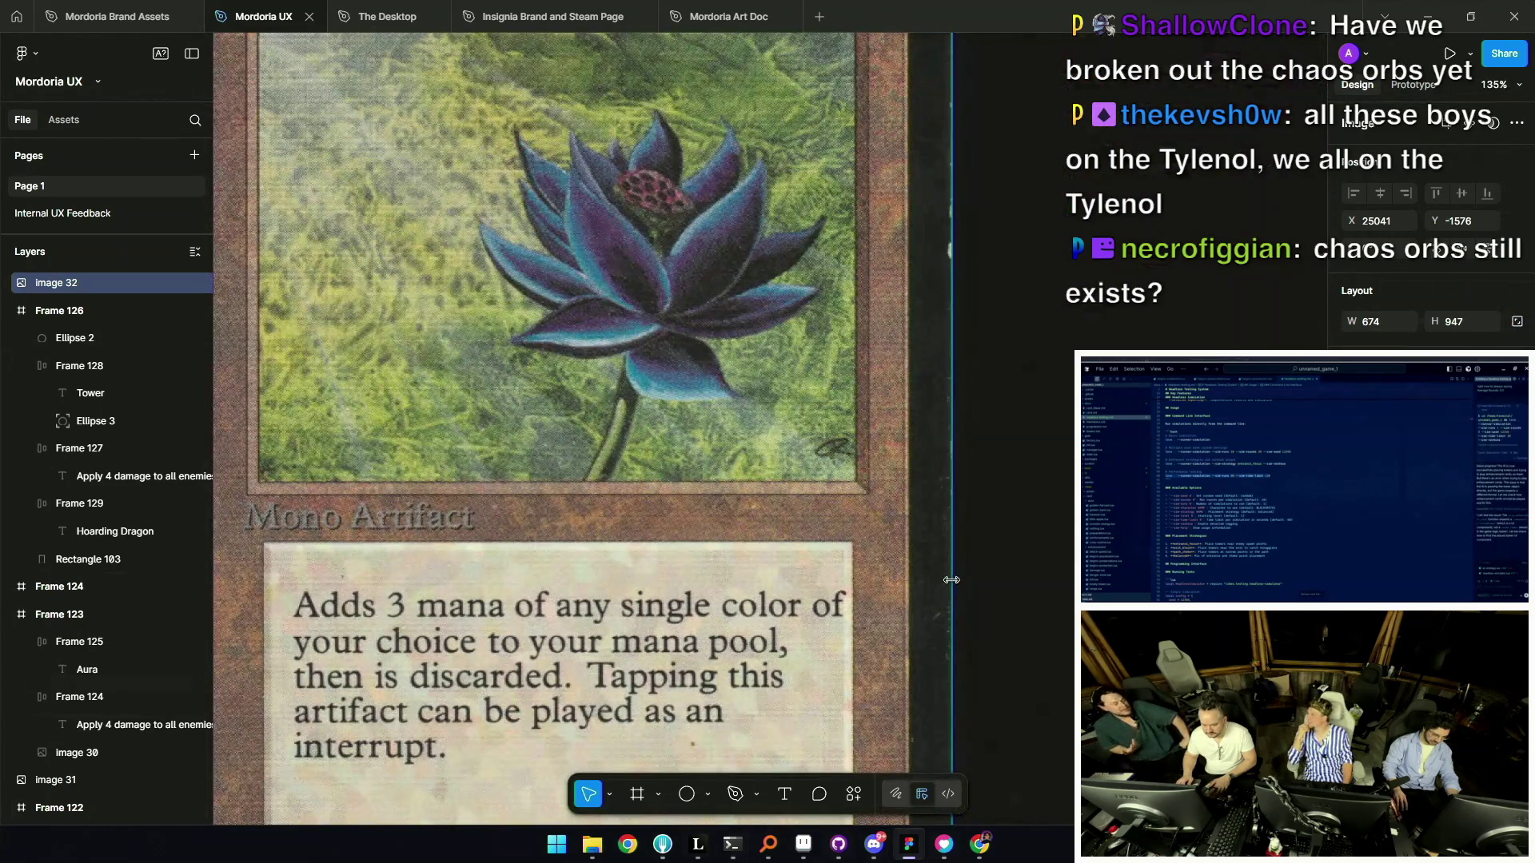
{"action": "scroll", "coordinate": [1106, 443], "scroll_direction": "down", "scroll_amount": 5}
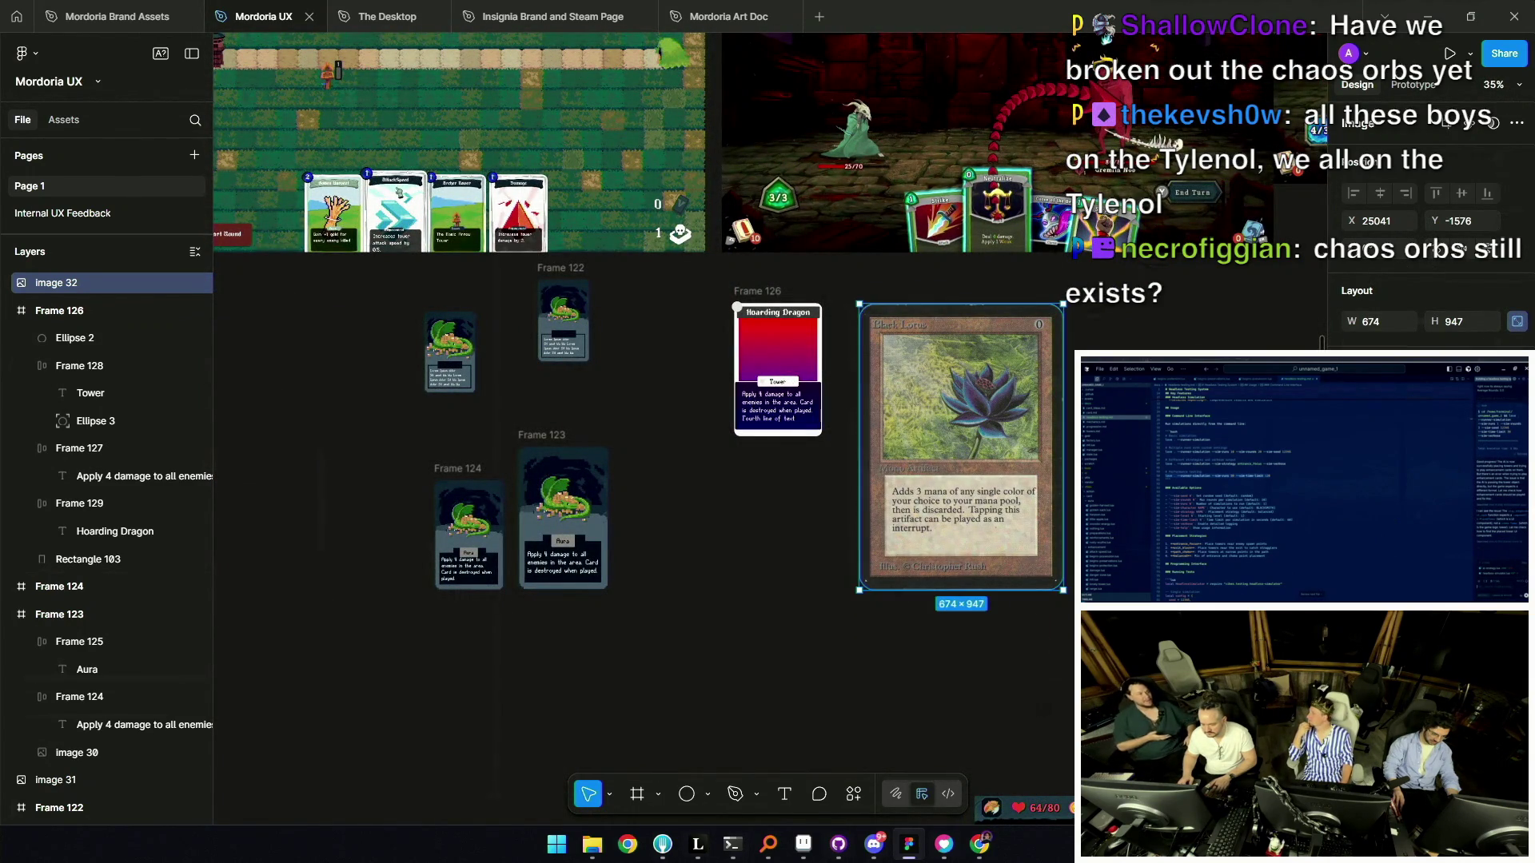
{"action": "scroll", "coordinate": [860, 499], "scroll_direction": "up", "scroll_amount": 5}
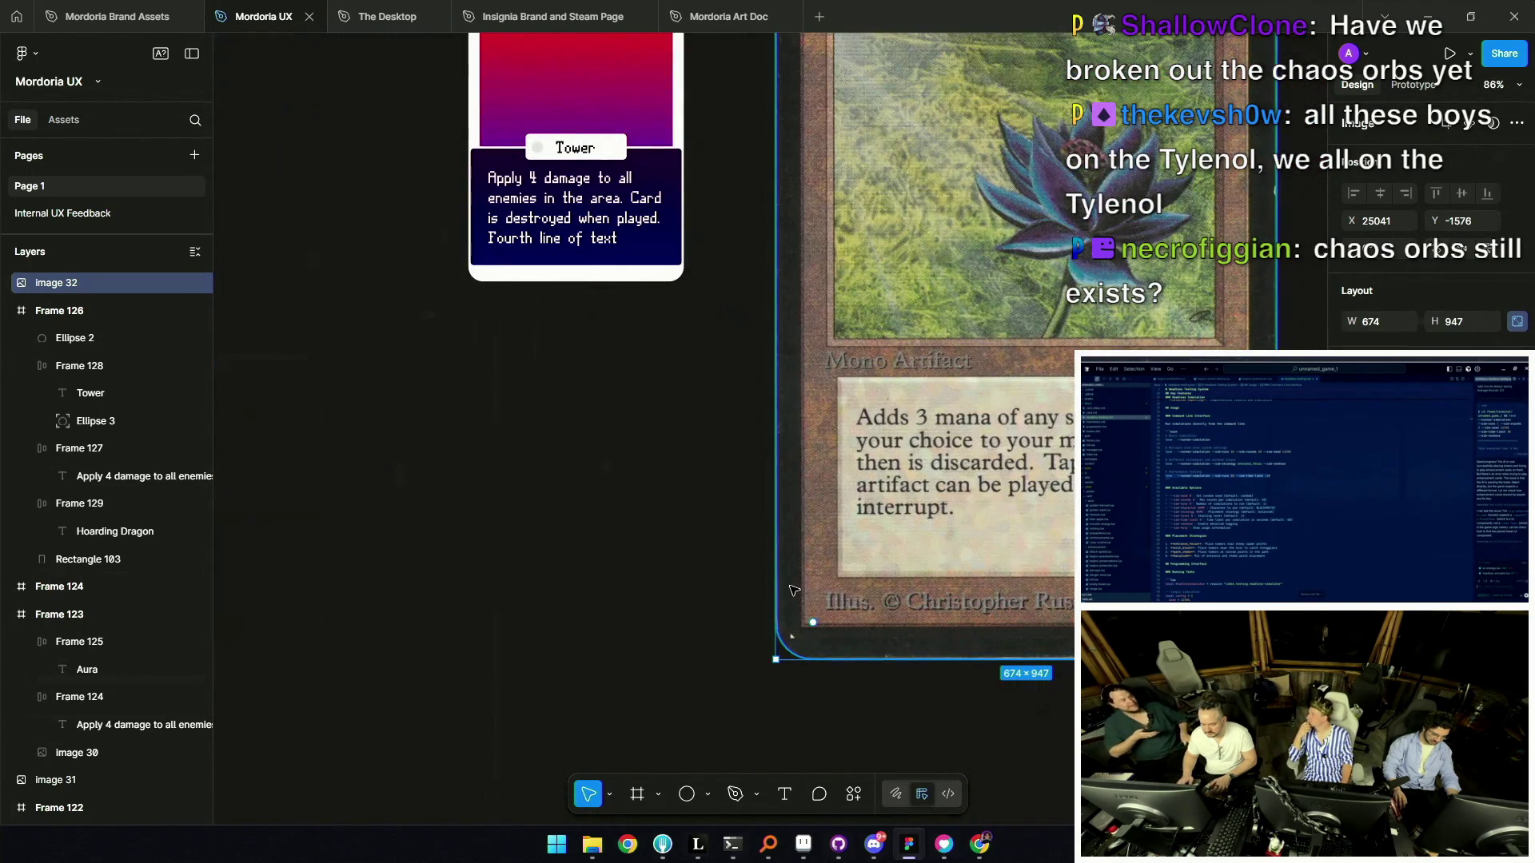
{"action": "scroll", "coordinate": [792, 590], "scroll_direction": "down", "scroll_amount": 3}
{"action": "scroll", "coordinate": [920, 615], "scroll_direction": "down", "scroll_amount": 3}
{"action": "left_click_drag", "start_coordinate": [1061, 637], "coordinate": [950, 479]}
{"action": "scroll", "coordinate": [854, 436], "scroll_direction": "up", "scroll_amount": 1}
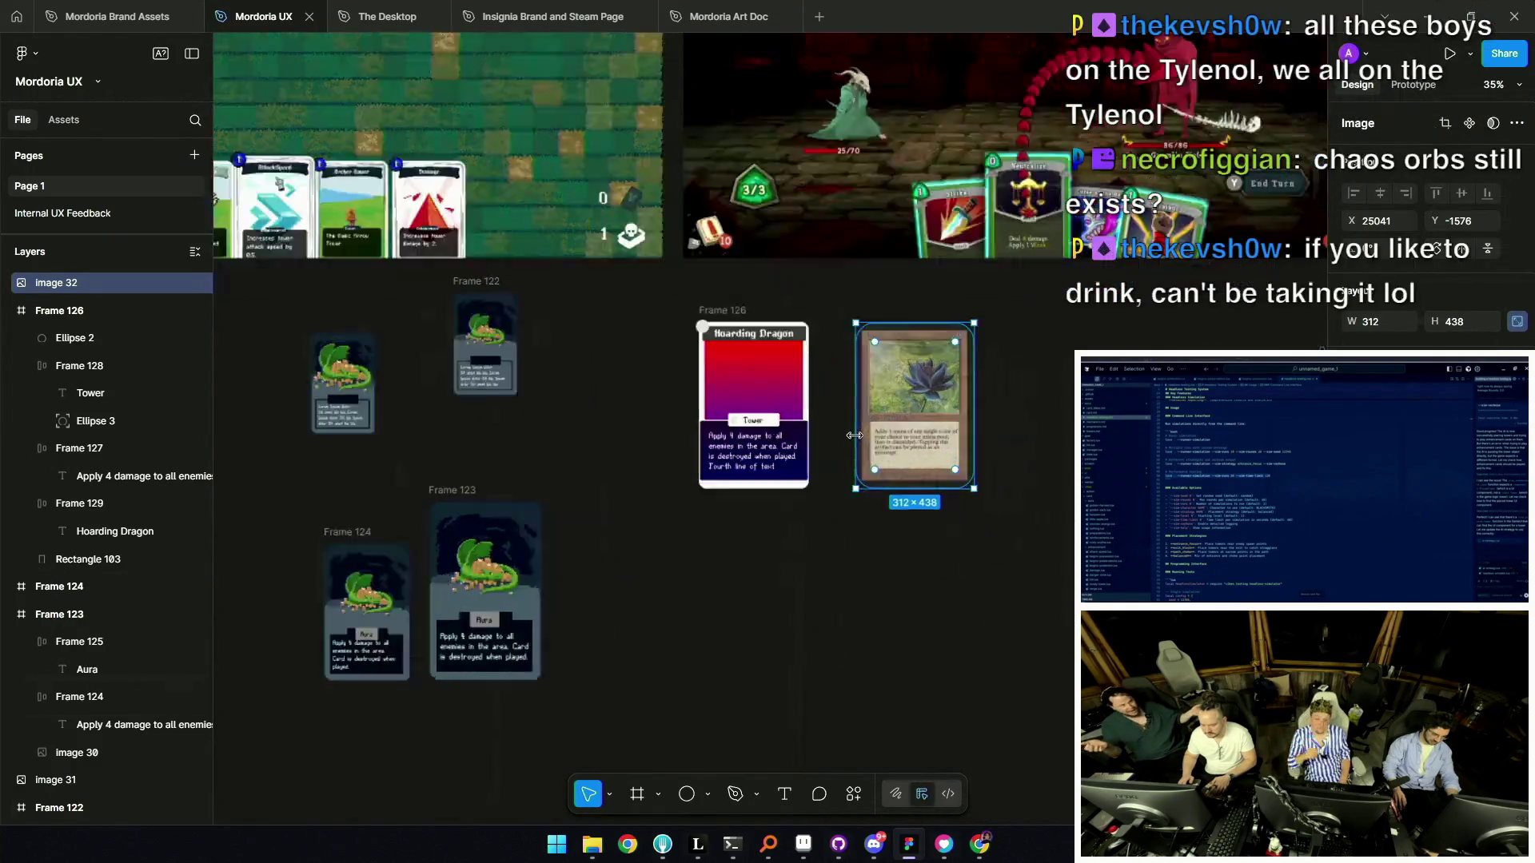
{"action": "scroll", "coordinate": [855, 436], "scroll_direction": "up", "scroll_amount": 4}
{"action": "left_click_drag", "start_coordinate": [949, 281], "coordinate": [888, 281]}
Select the Hoarding Dragon card and its title bar, then undo the last change.
{"action": "scroll", "coordinate": [888, 281], "scroll_direction": "up", "scroll_amount": 2}
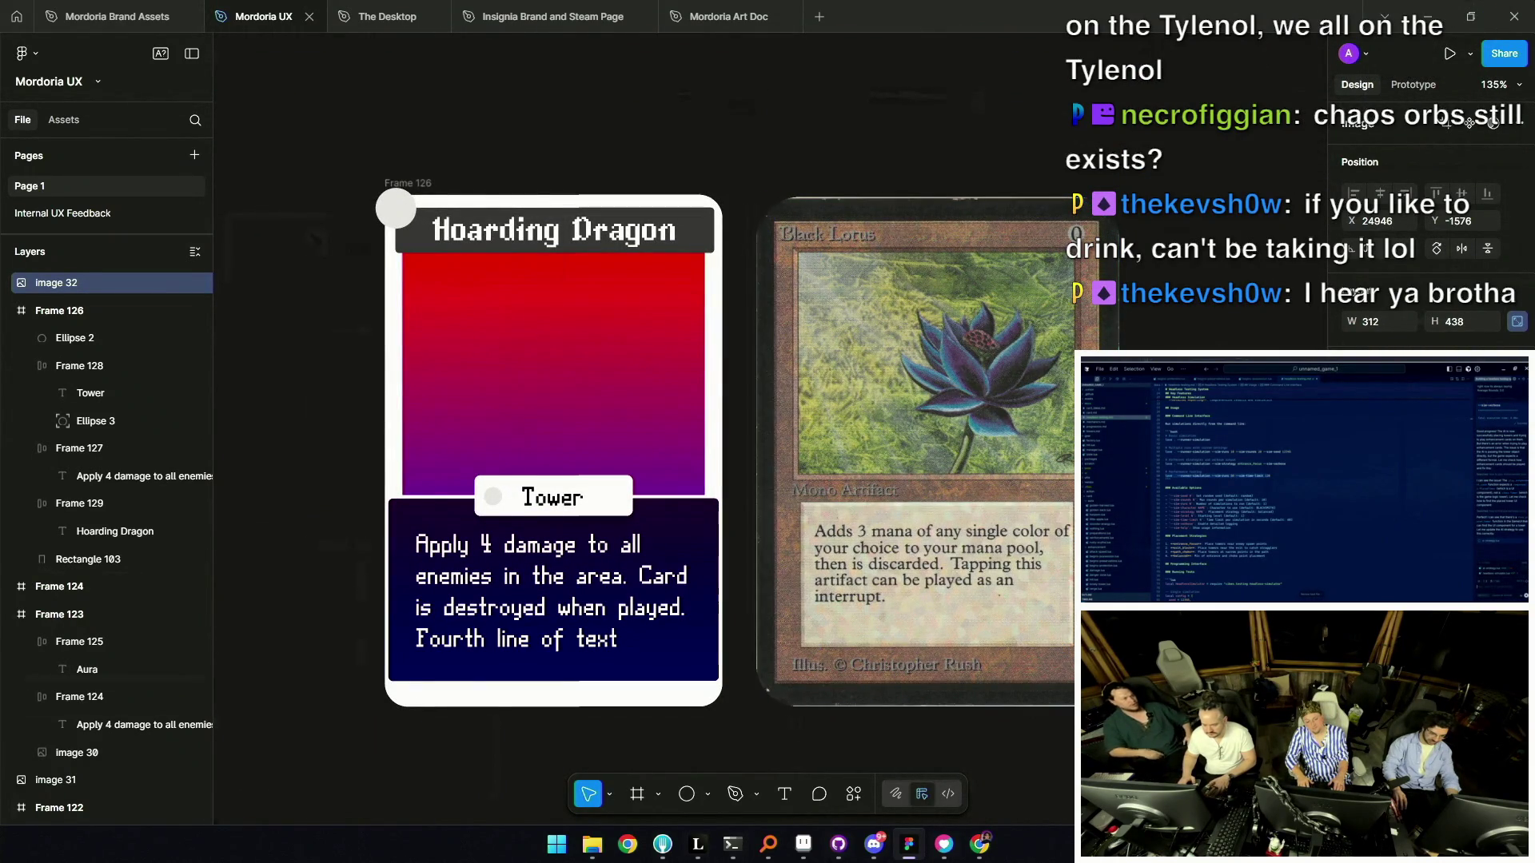
{"action": "scroll", "coordinate": [720, 263], "scroll_direction": "left", "scroll_amount": 2}
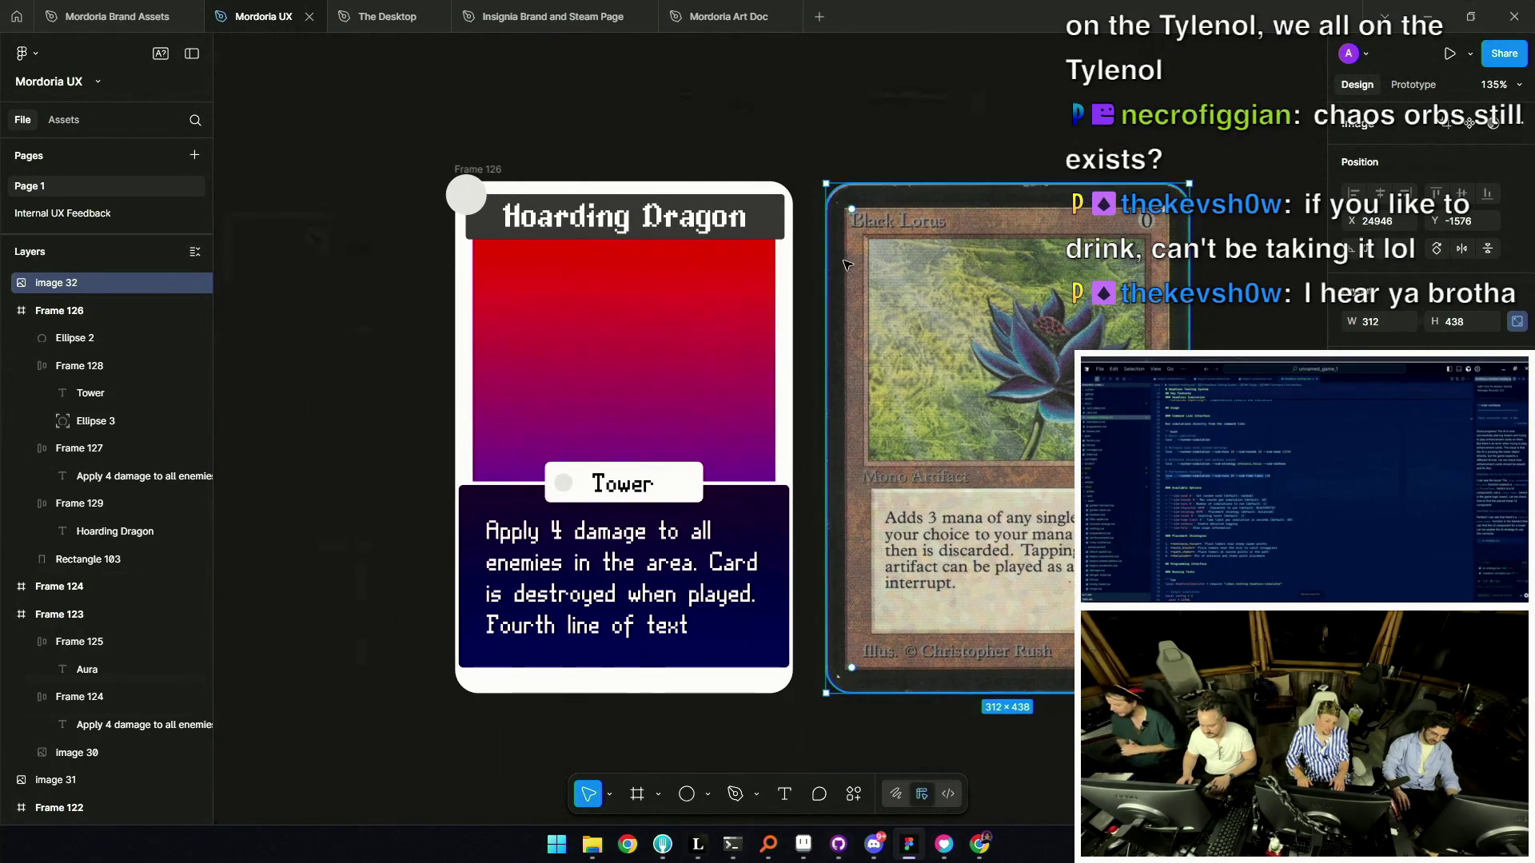
{"action": "left_click", "coordinate": [482, 170]}
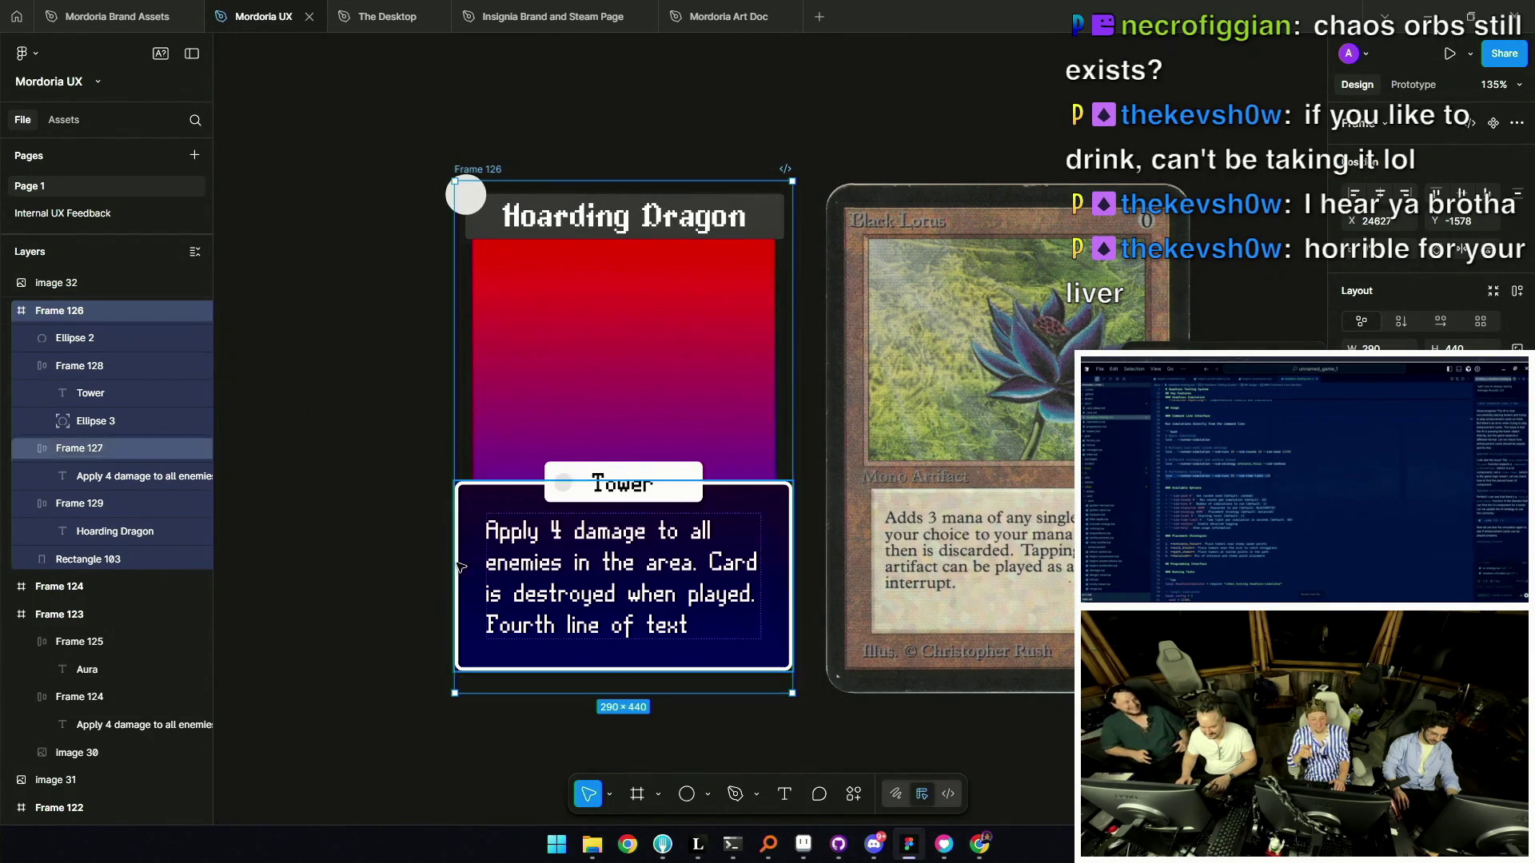
{"action": "scroll", "coordinate": [458, 566], "scroll_direction": "down", "scroll_amount": 3}
{"action": "key", "text": "Escape"}
{"action": "scroll", "coordinate": [513, 319], "scroll_direction": "up", "scroll_amount": 3}
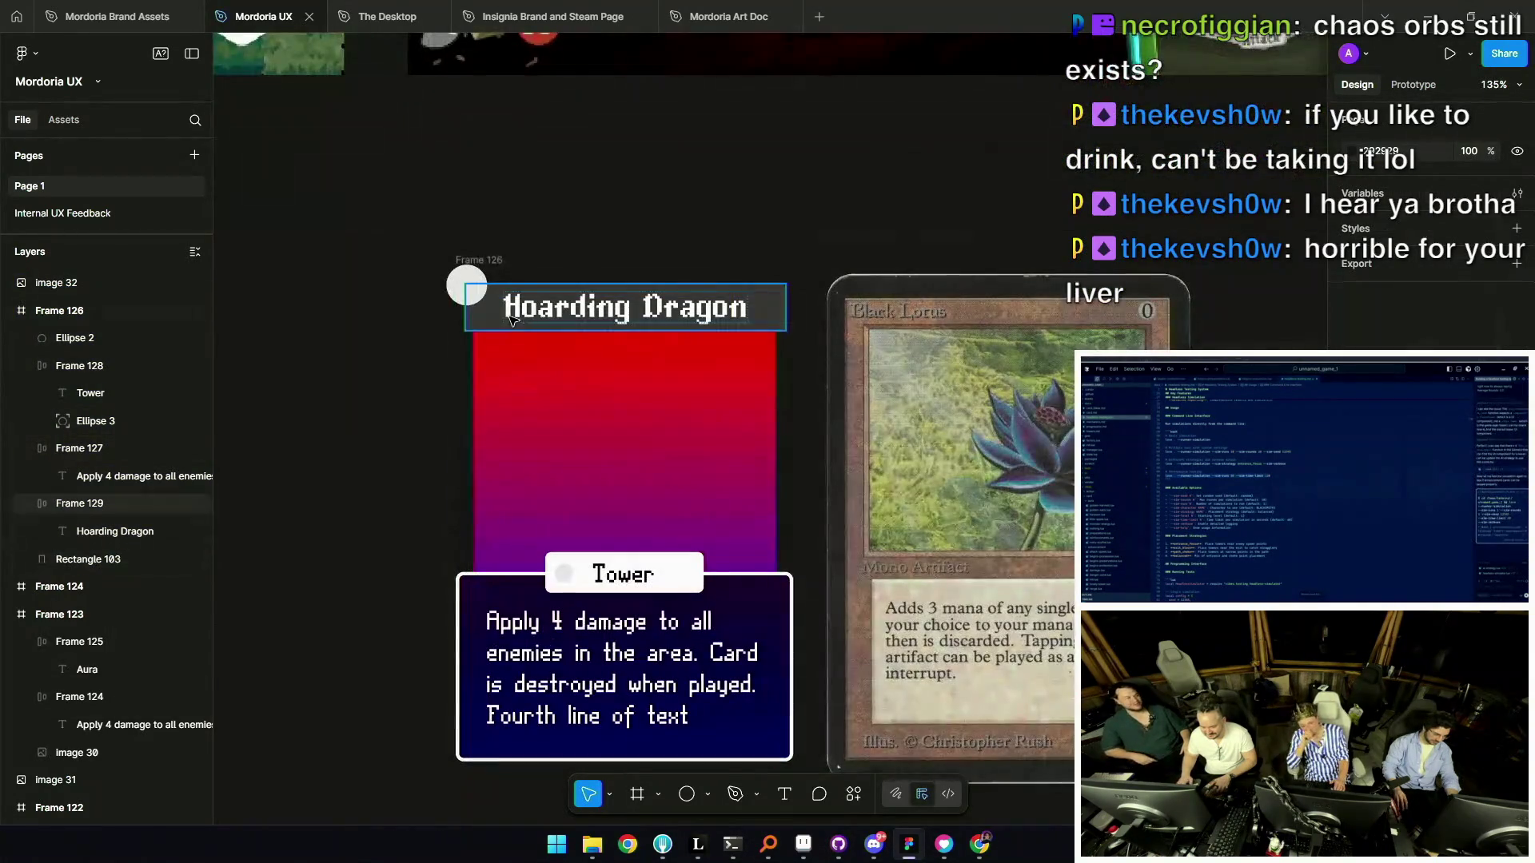
{"action": "left_click", "coordinate": [481, 316]}
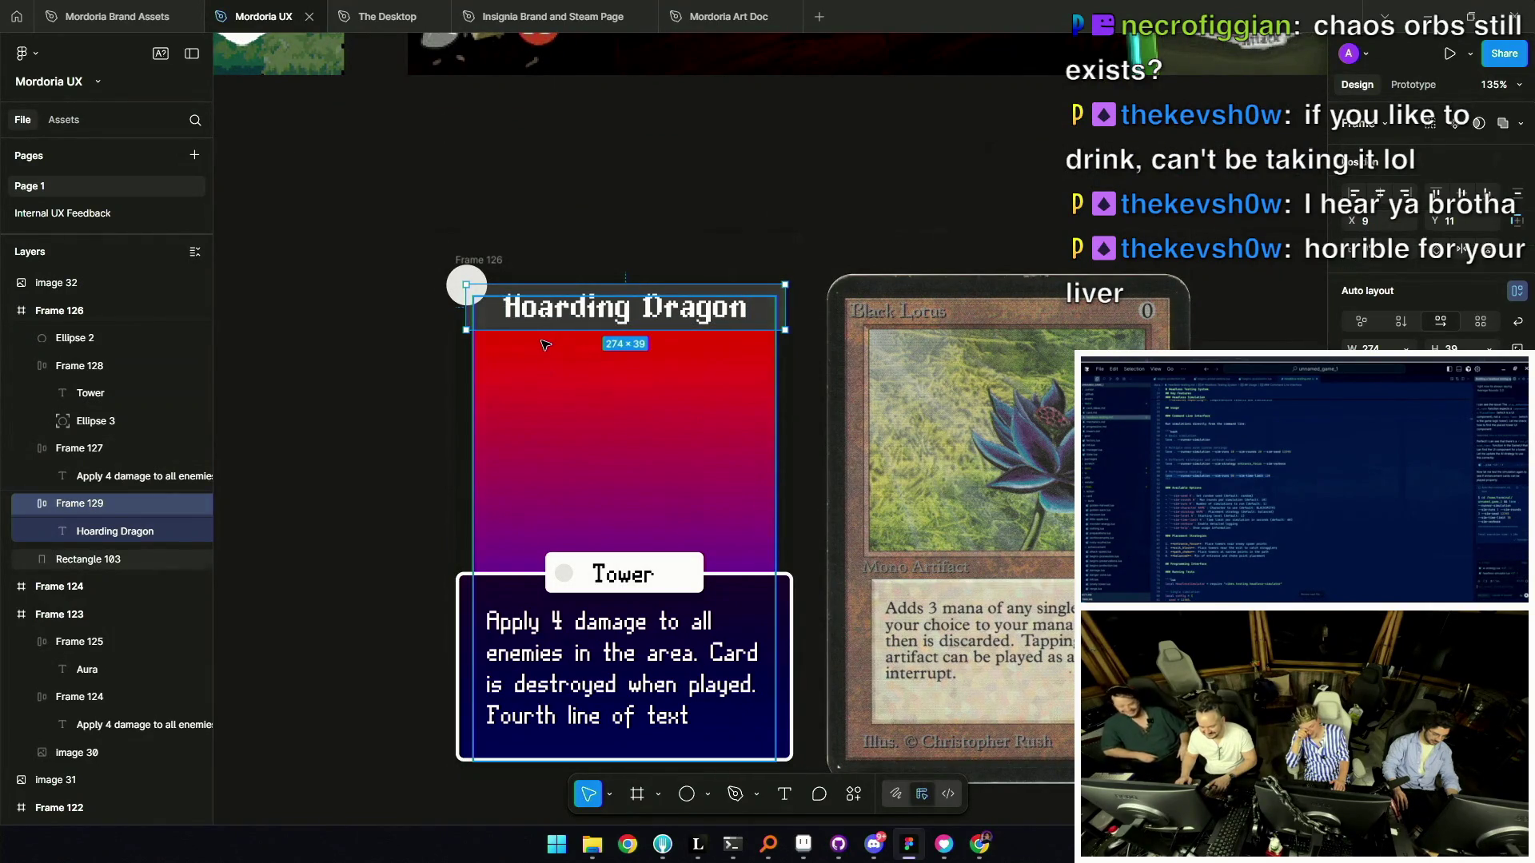
{"action": "scroll", "coordinate": [751, 508], "scroll_direction": "down", "scroll_amount": 5}
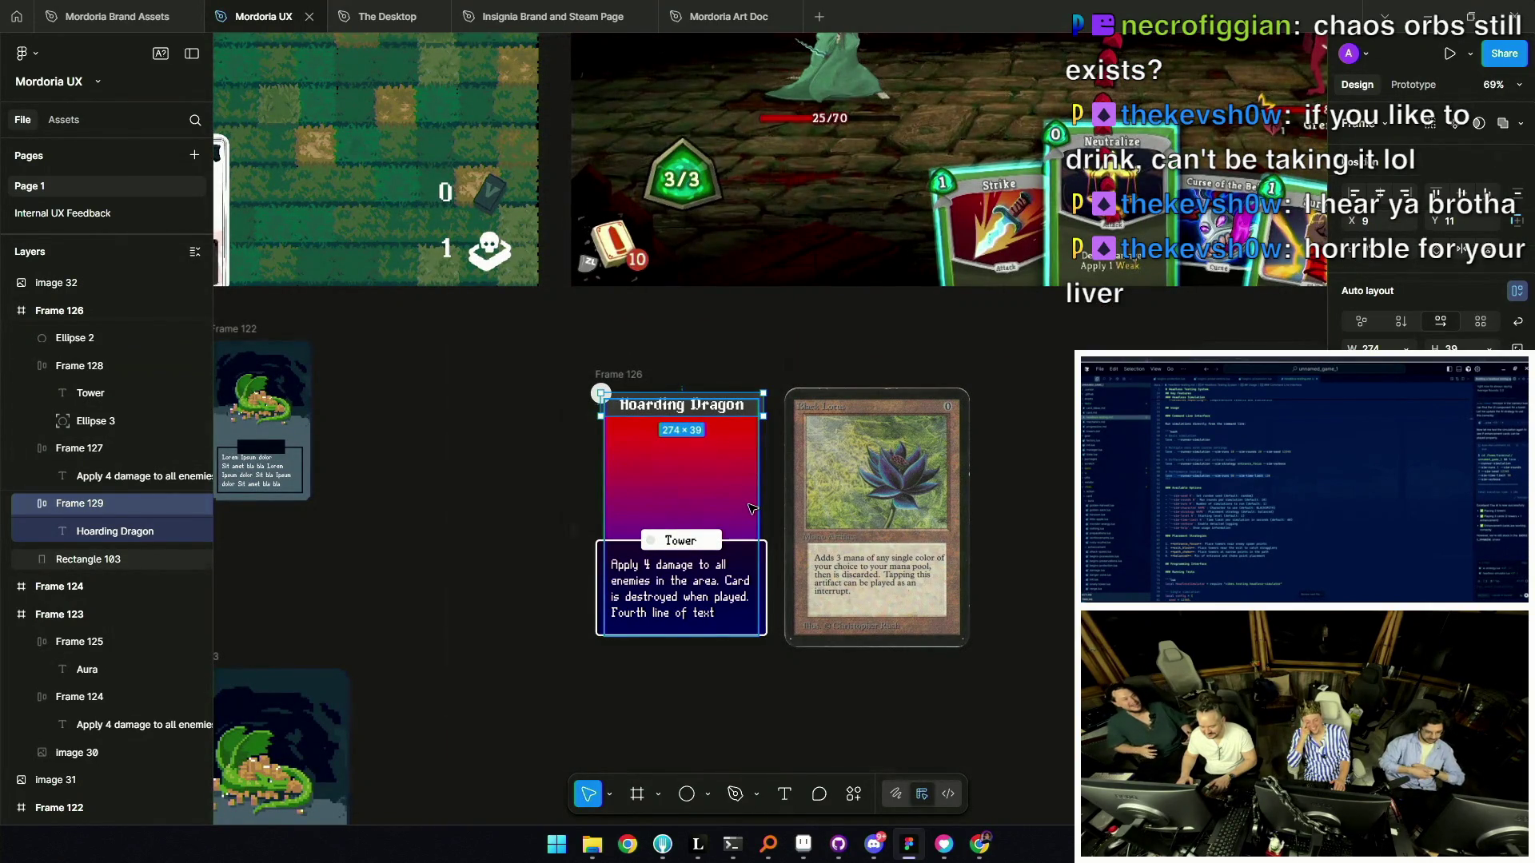
{"action": "left_click", "coordinate": [776, 480]}
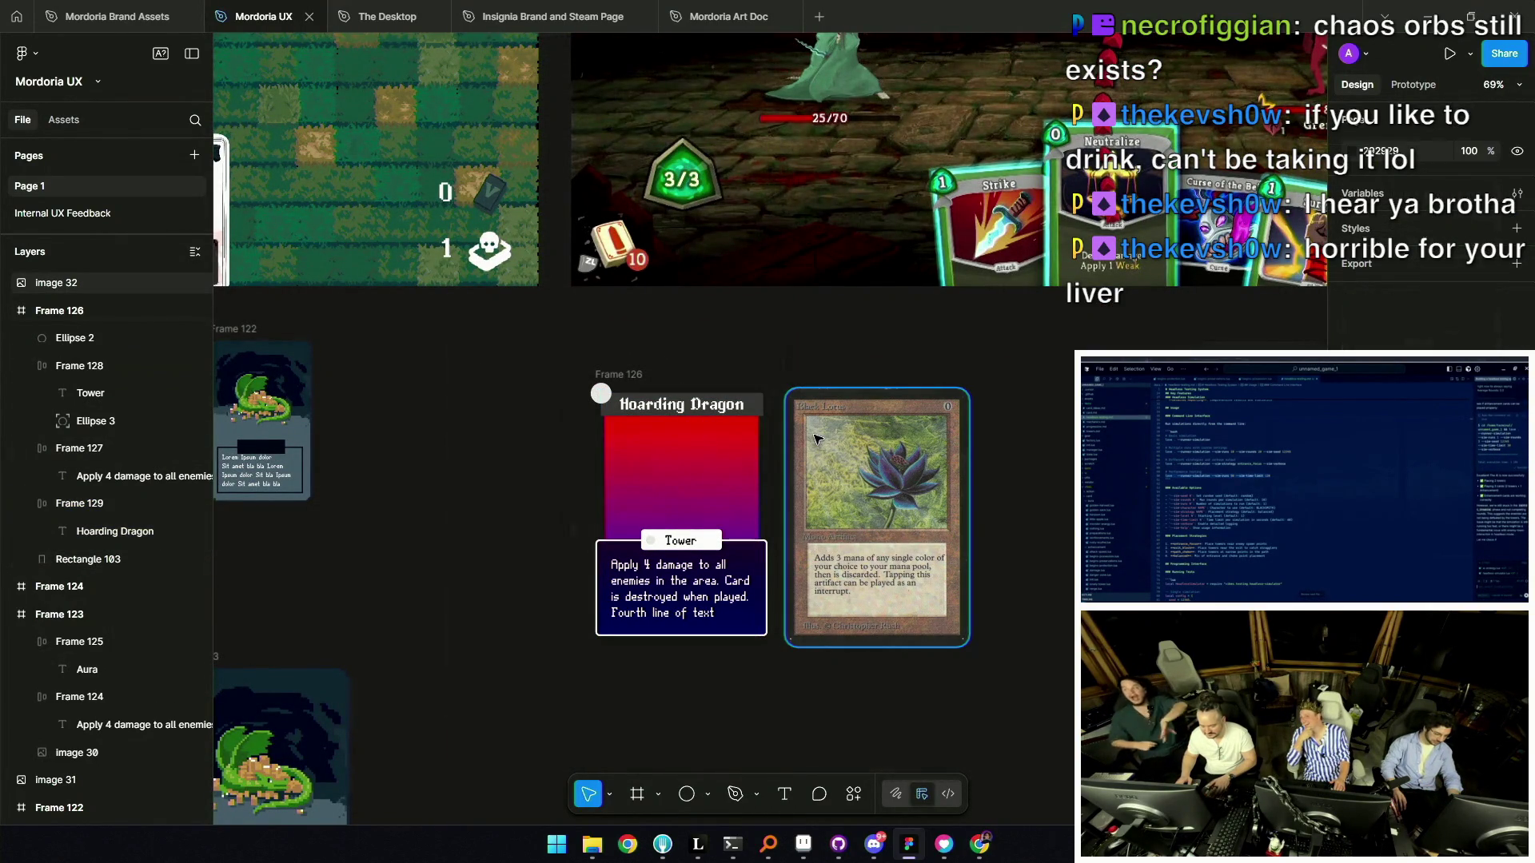
{"action": "key", "text": "ctrl+z"}
{"action": "key", "text": "ctrl+z"}
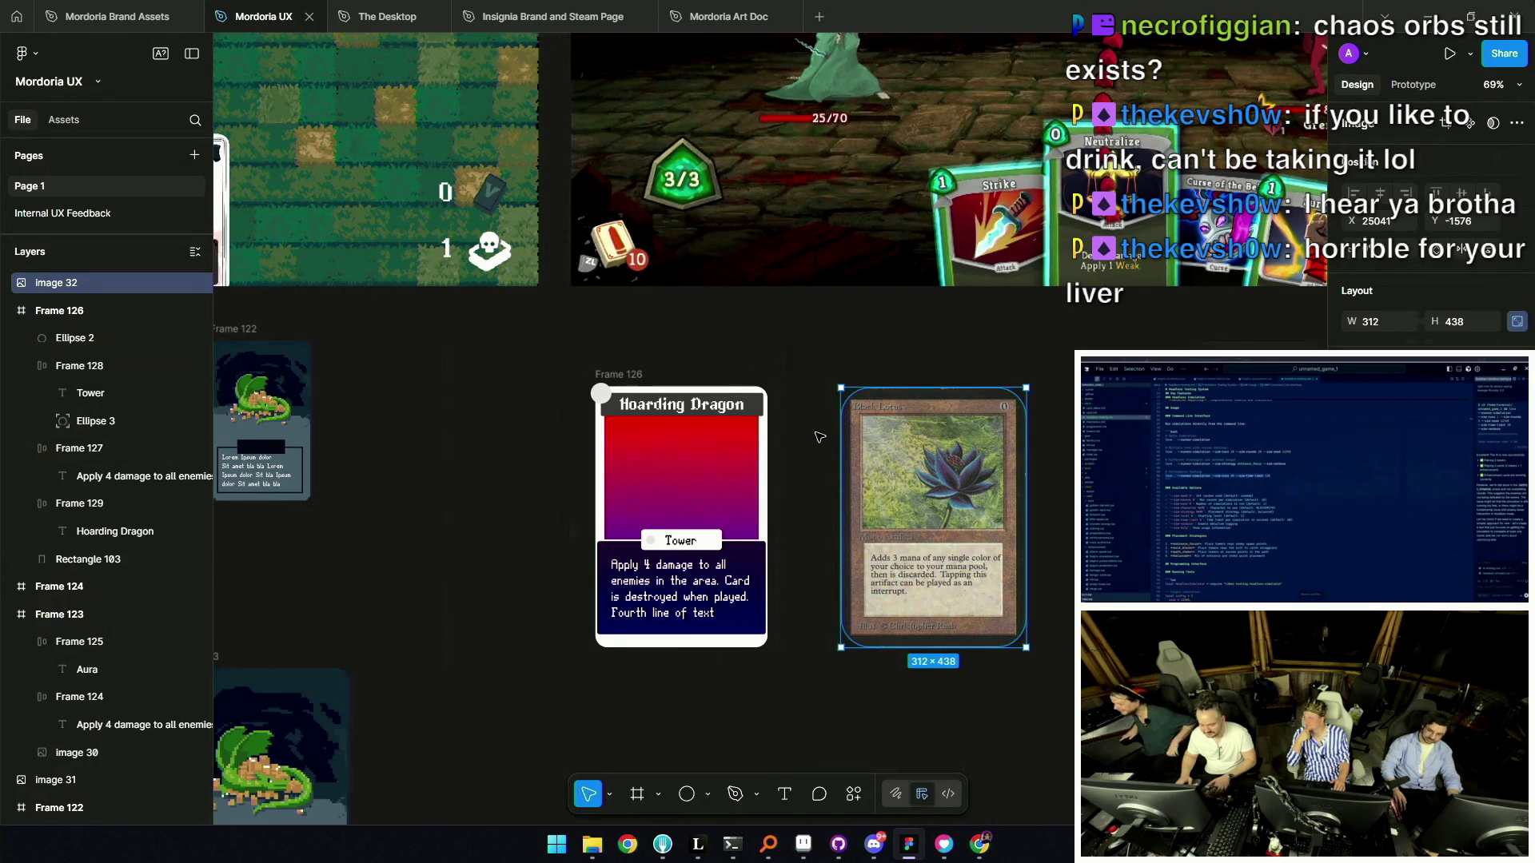
Pan the view over the game screenshots and back toward the cards.
{"action": "scroll", "coordinate": [818, 436], "scroll_direction": "down", "scroll_amount": 6}
{"action": "scroll", "coordinate": [781, 434], "scroll_direction": "up", "scroll_amount": 6}
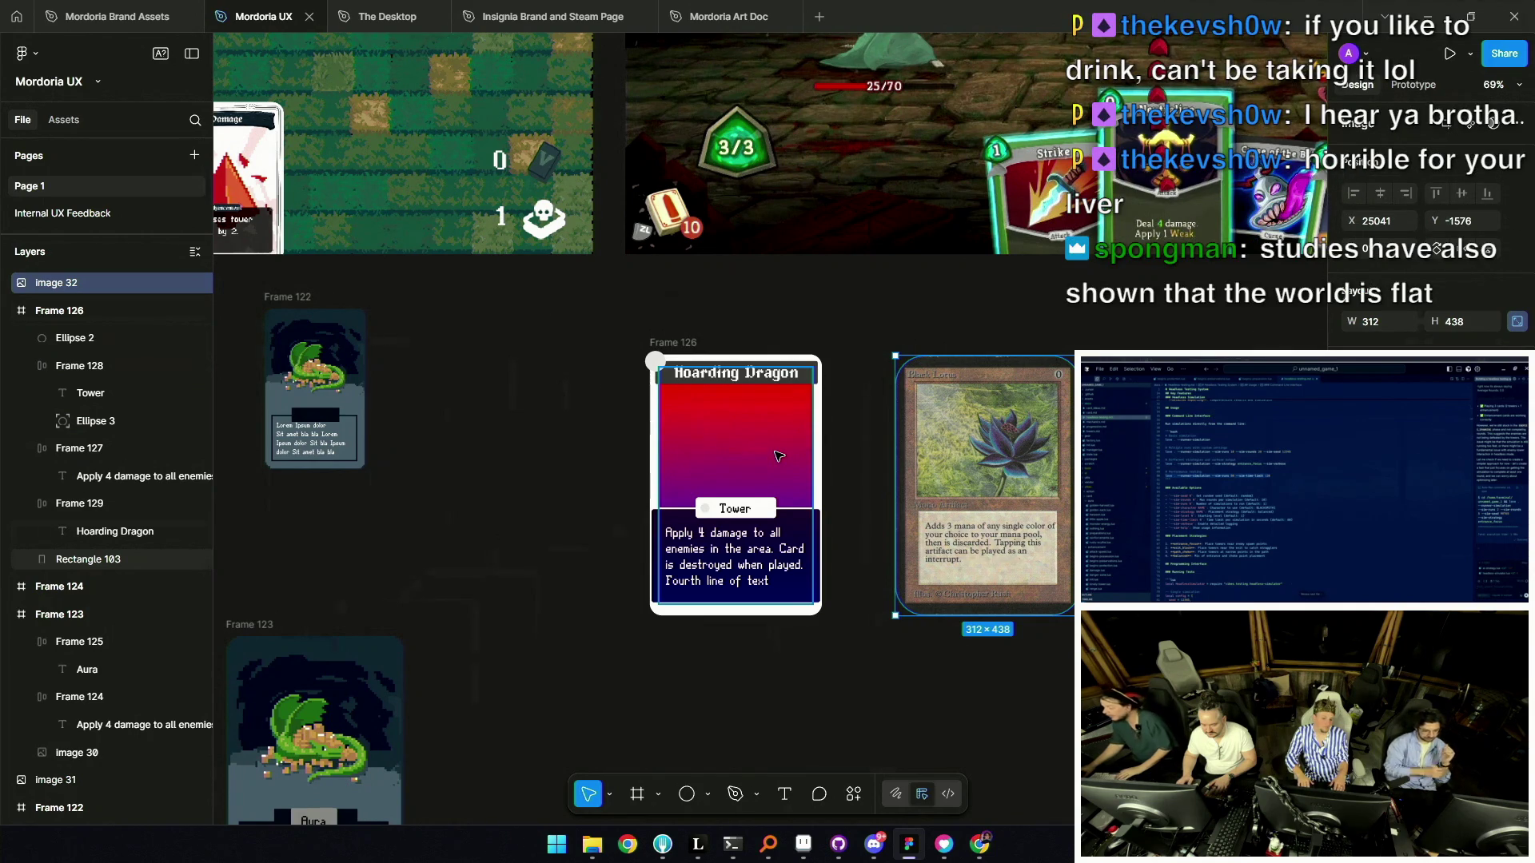
{"action": "left_click_drag", "start_coordinate": [988, 256], "coordinate": [406, 438]}
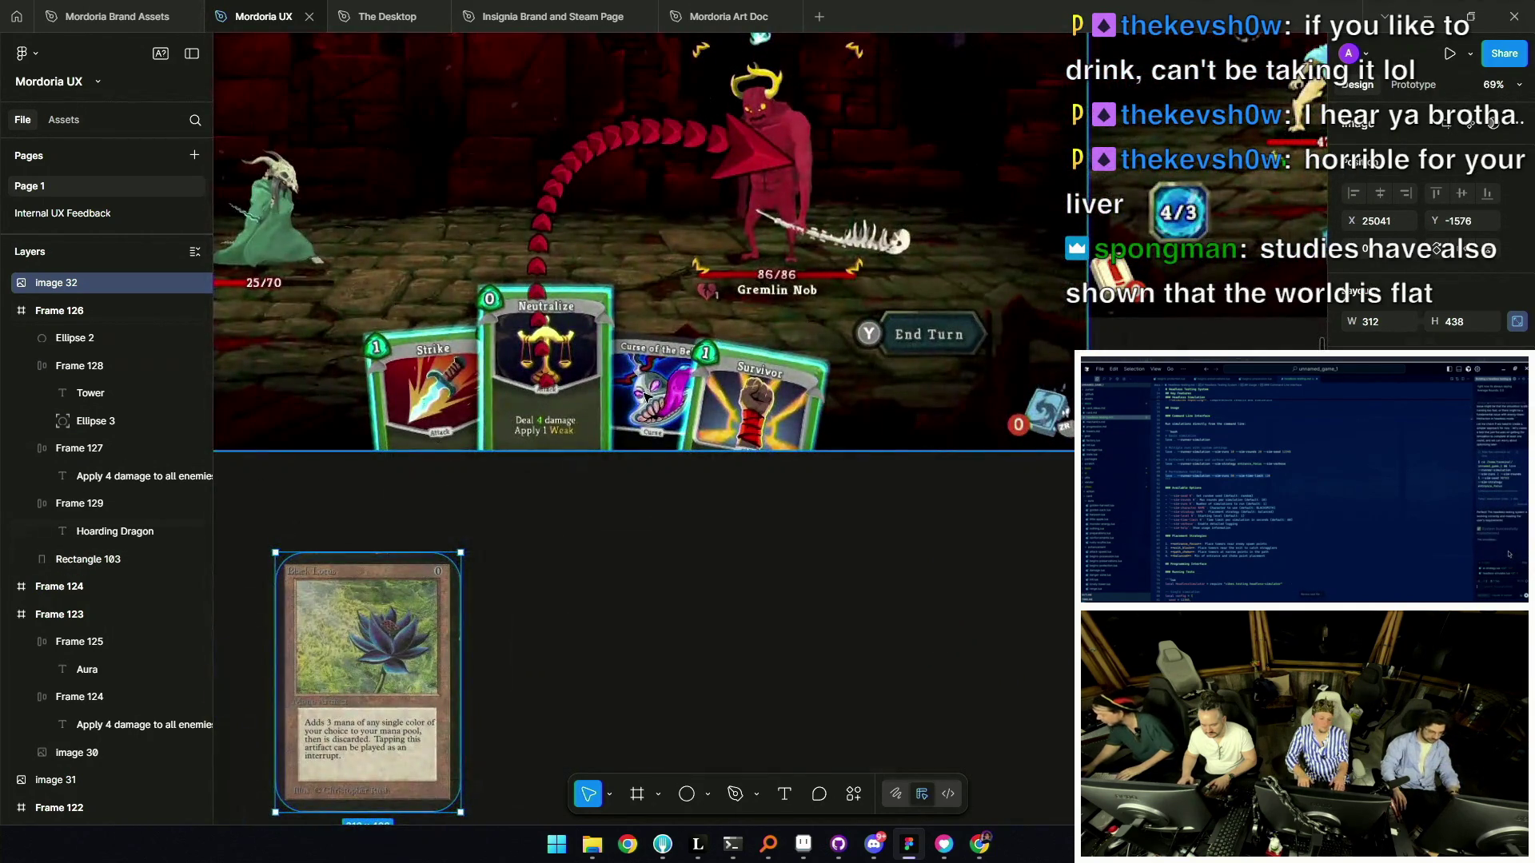
{"action": "scroll", "coordinate": [616, 398], "scroll_direction": "down", "scroll_amount": 5}
{"action": "left_click_drag", "start_coordinate": [923, 334], "coordinate": [760, 429]}
{"action": "scroll", "coordinate": [761, 428], "scroll_direction": "up", "scroll_amount": 5}
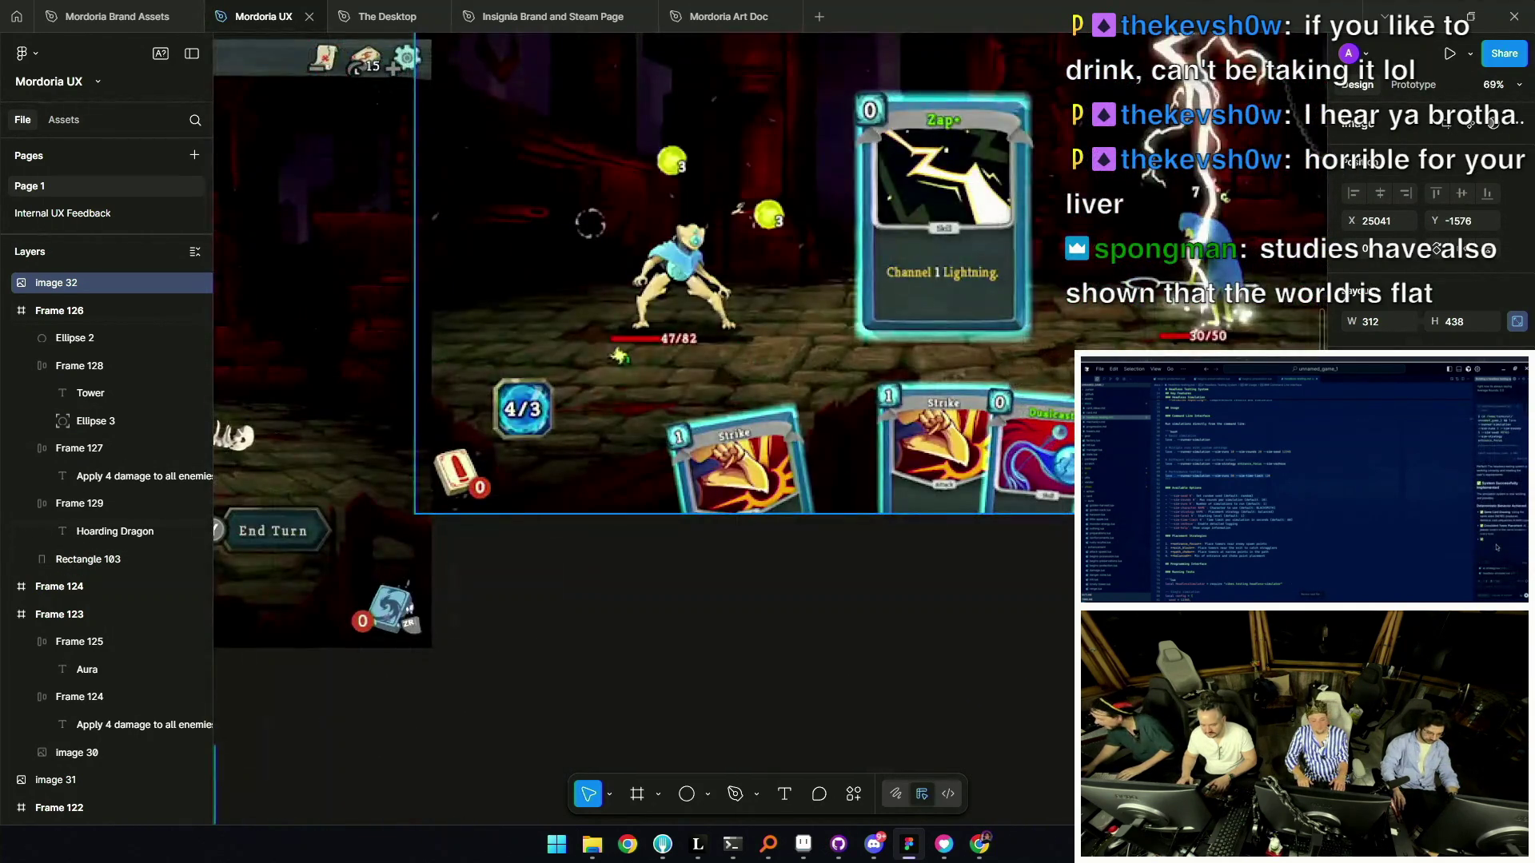
{"action": "scroll", "coordinate": [589, 226], "scroll_direction": "down", "scroll_amount": 5}
{"action": "scroll", "coordinate": [481, 439], "scroll_direction": "up", "scroll_amount": 2}
{"action": "scroll", "coordinate": [481, 439], "scroll_direction": "up", "scroll_amount": 3}
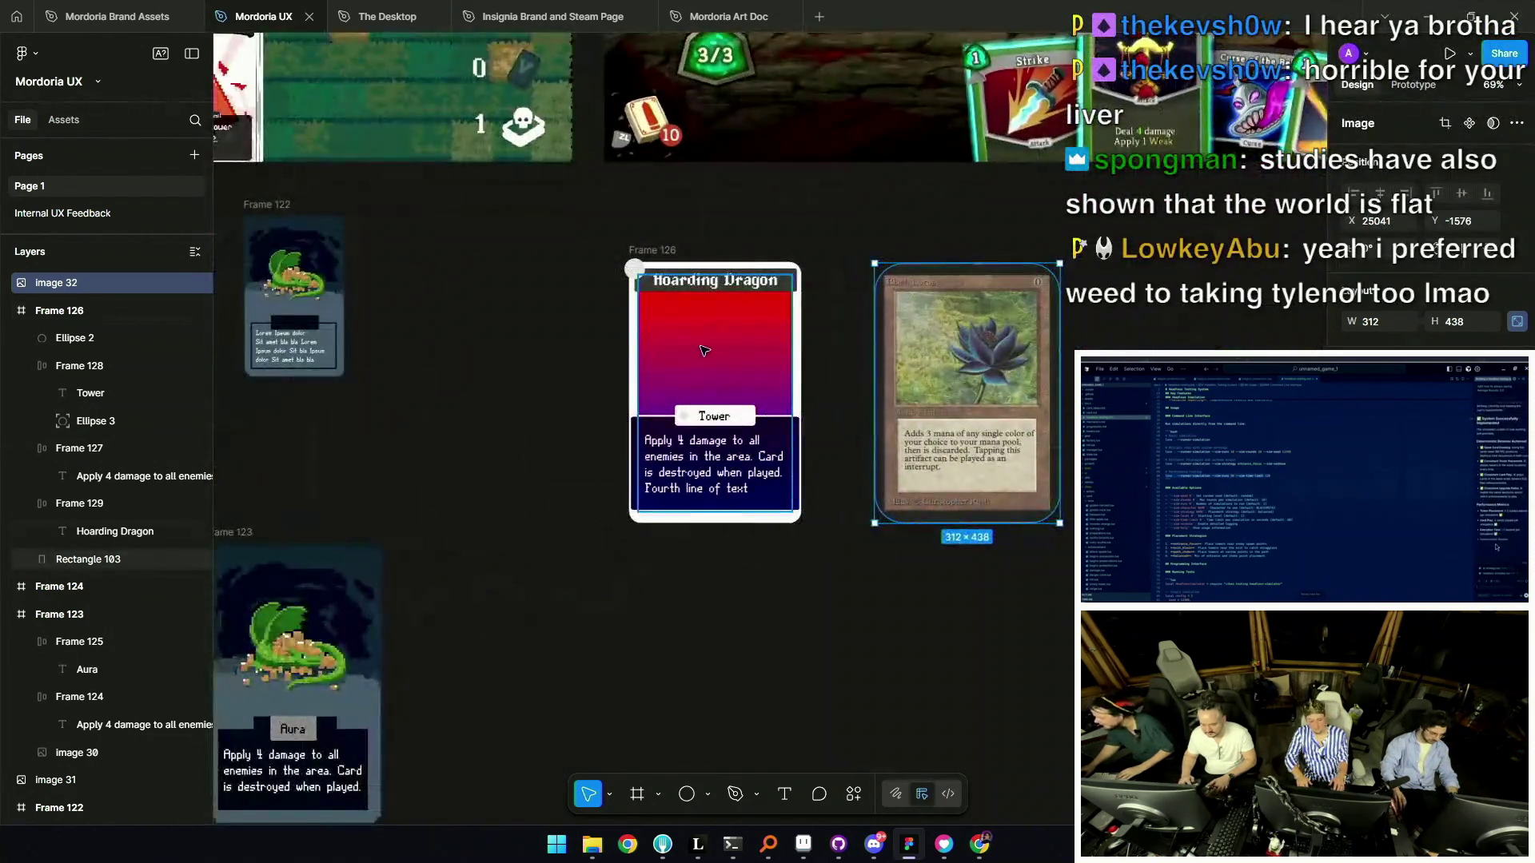
{"action": "scroll", "coordinate": [549, 371], "scroll_direction": "up", "scroll_amount": 2}
Select the card's background rectangle, then select the Tower tag.
{"action": "left_click", "coordinate": [549, 372]}
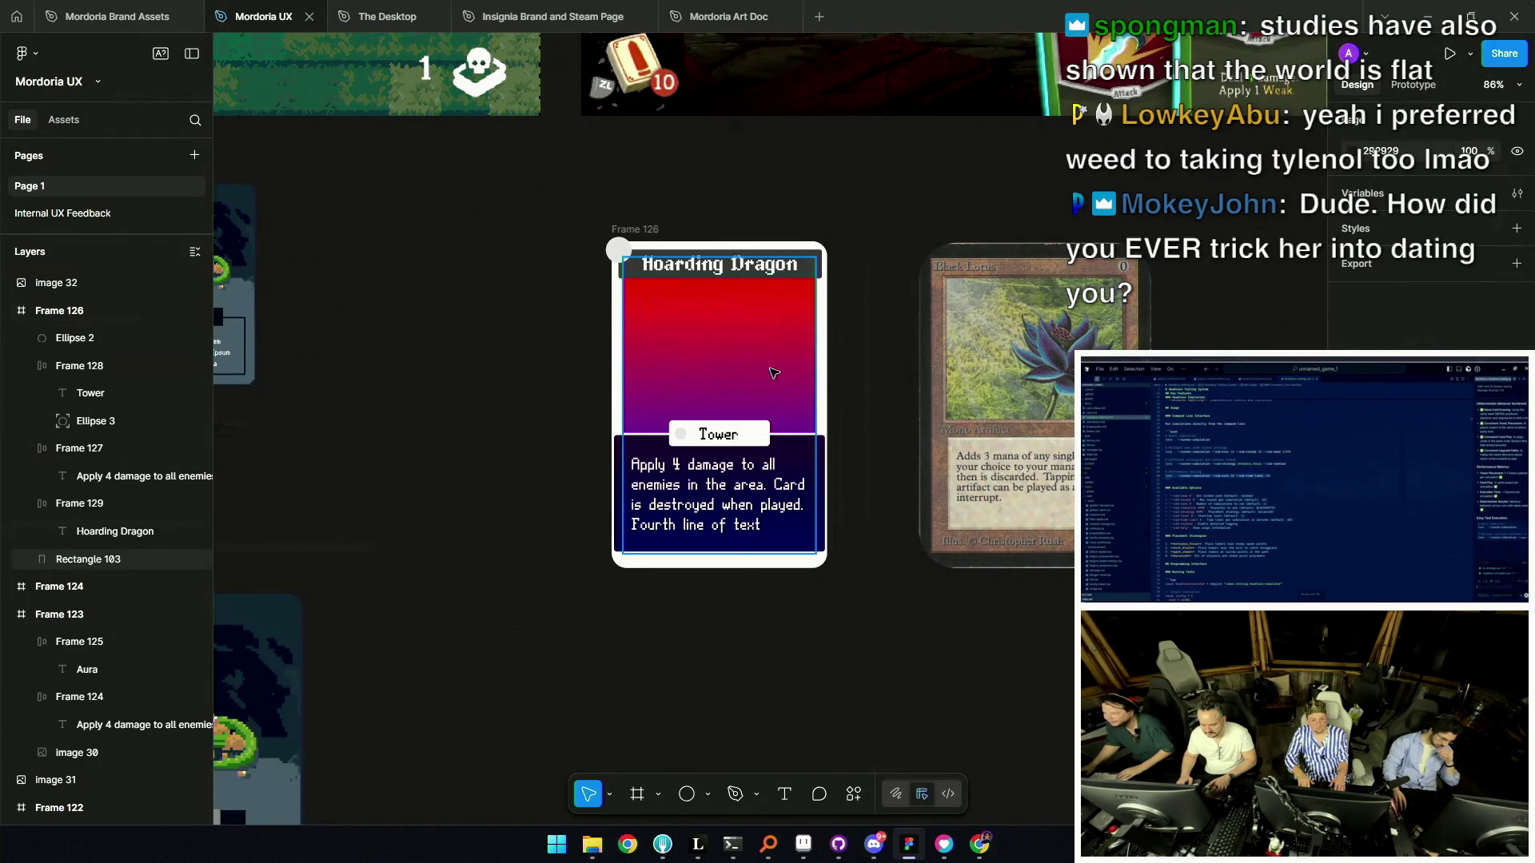
{"action": "left_click", "coordinate": [770, 371]}
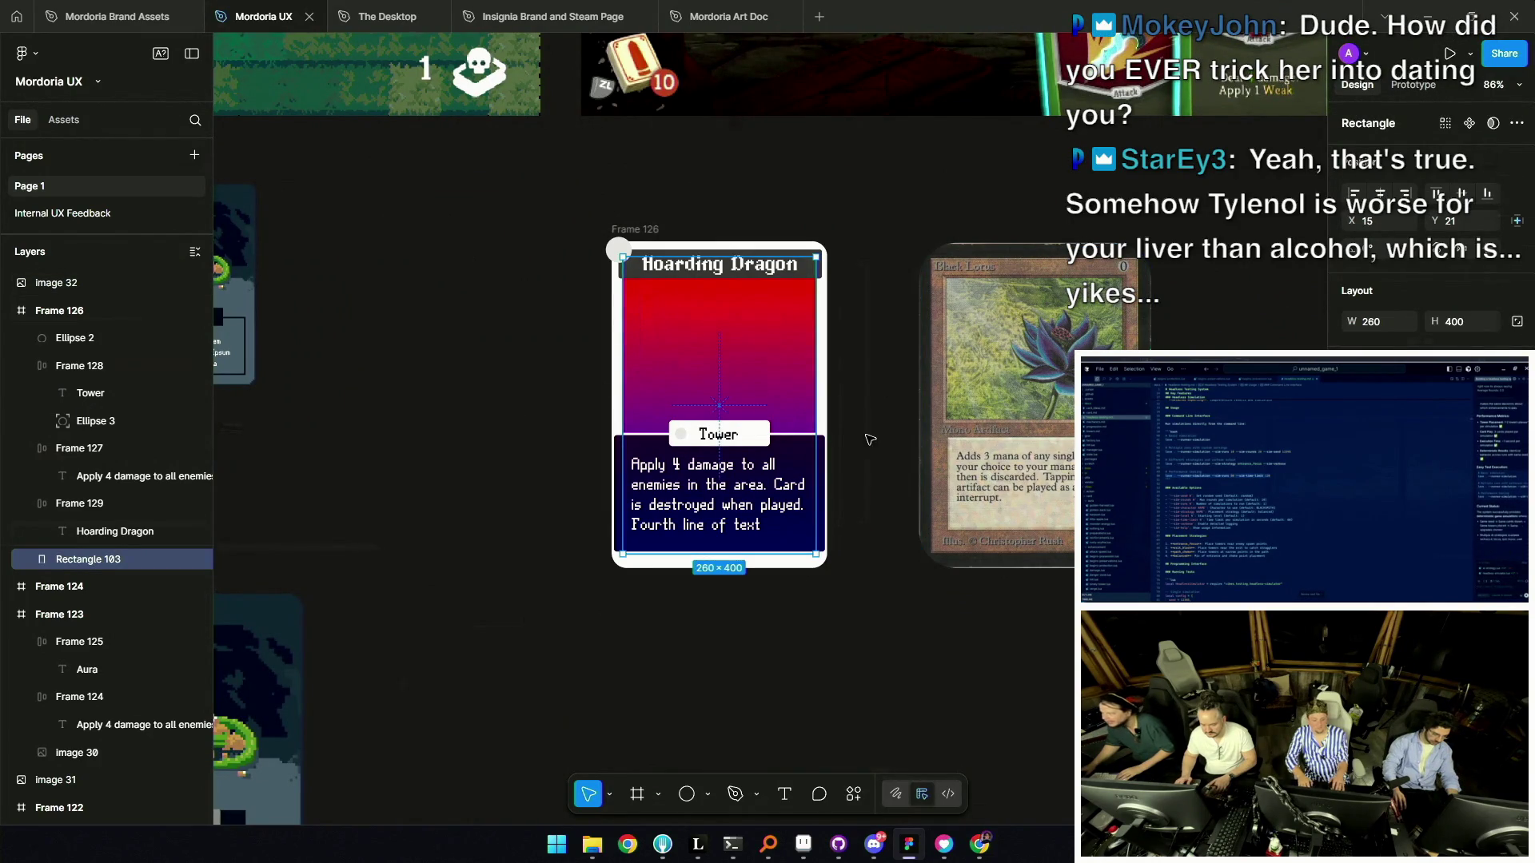
{"action": "key", "text": "Escape"}
{"action": "scroll", "coordinate": [831, 432], "scroll_direction": "down", "scroll_amount": 2}
{"action": "scroll", "coordinate": [740, 432], "scroll_direction": "up", "scroll_amount": 3}
{"action": "left_click", "coordinate": [743, 438]}
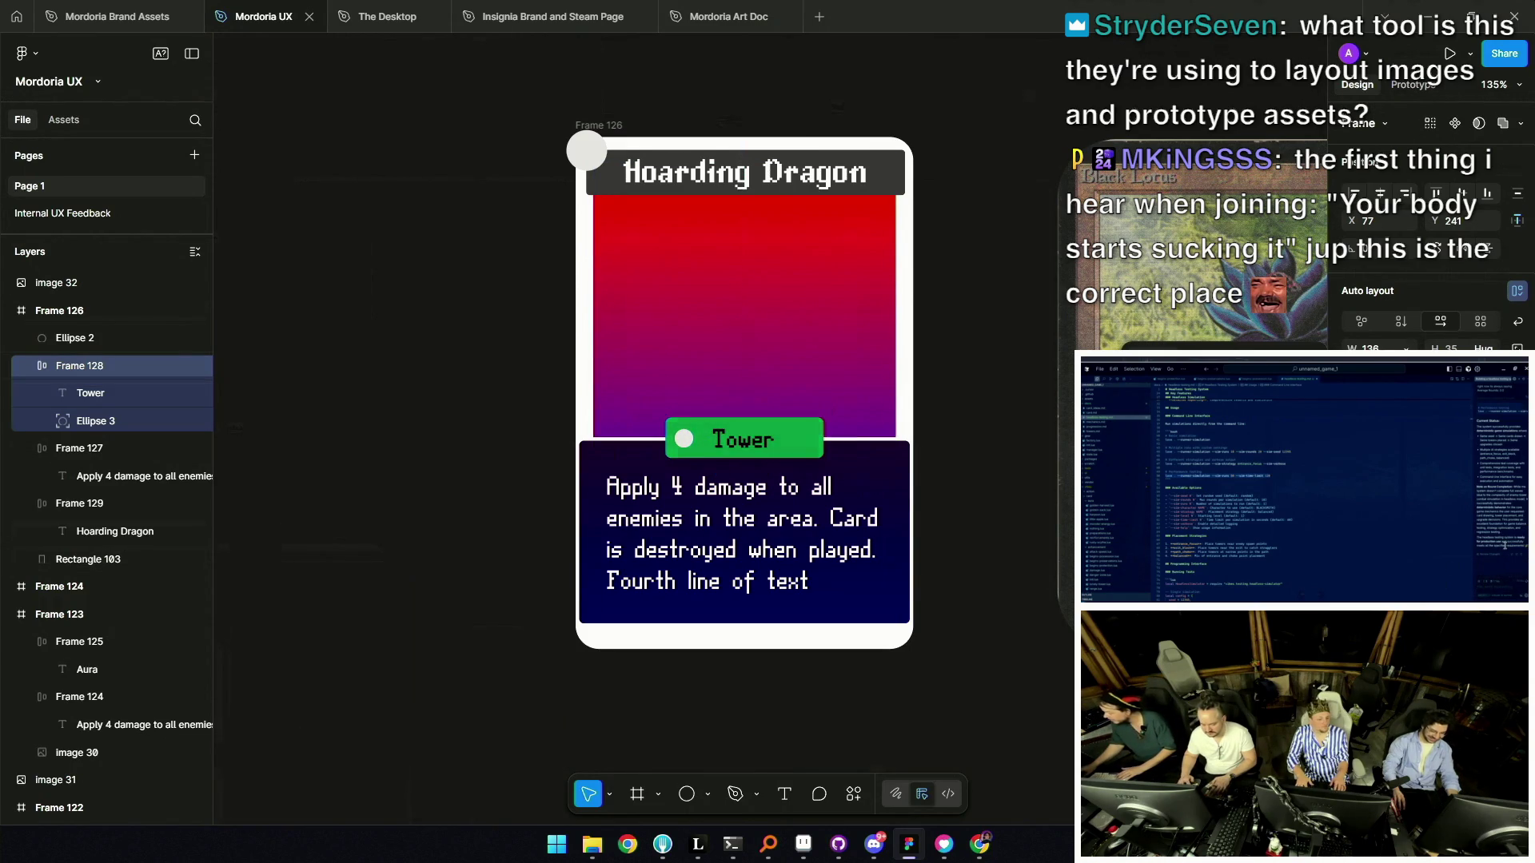
{"action": "left_click", "coordinate": [743, 439]}
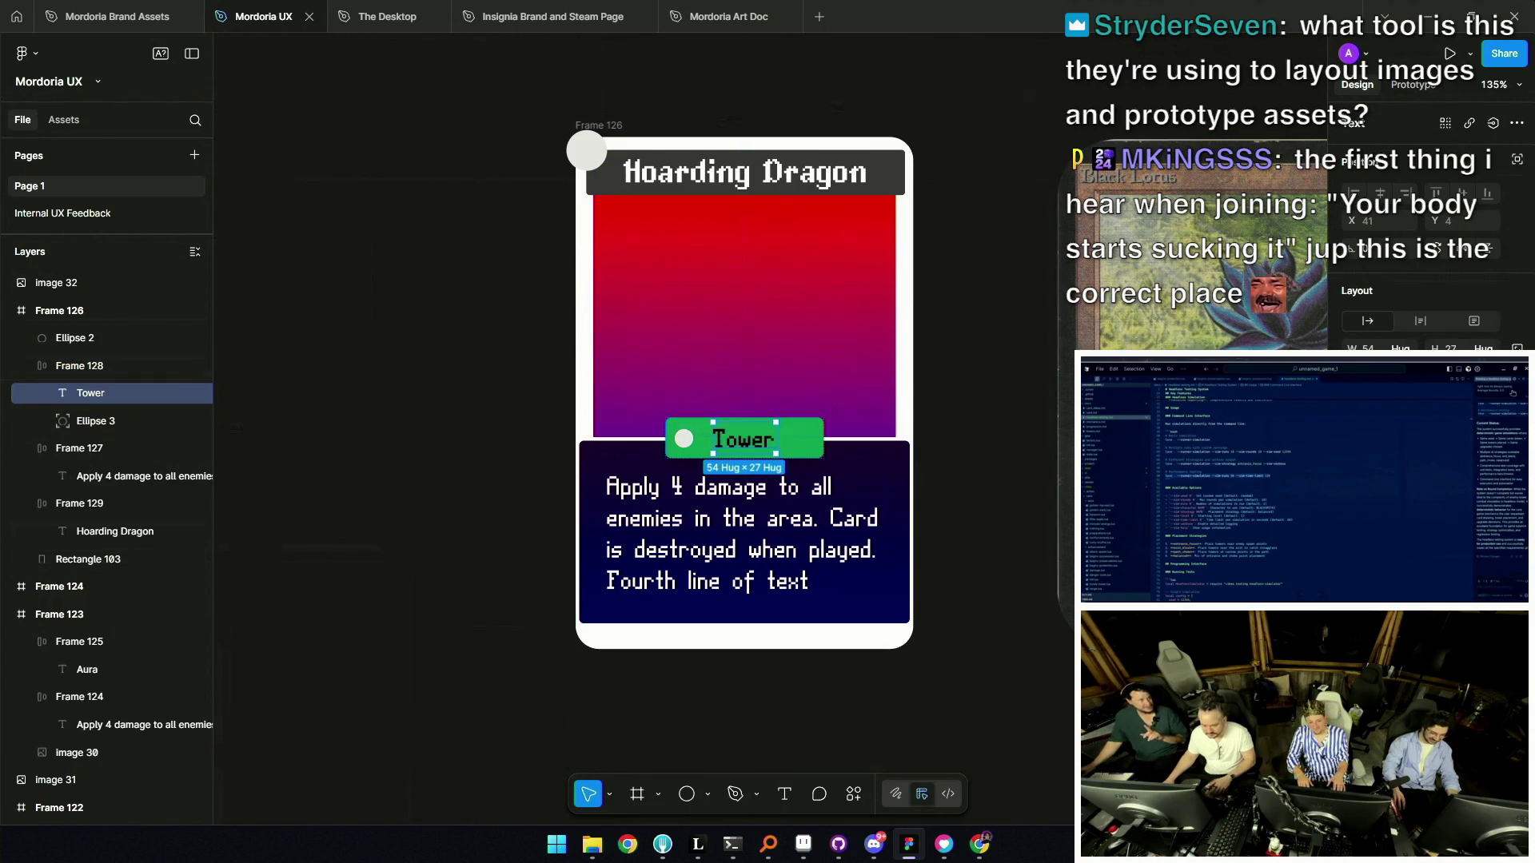
{"action": "scroll", "coordinate": [542, 379], "scroll_direction": "down", "scroll_amount": 5}
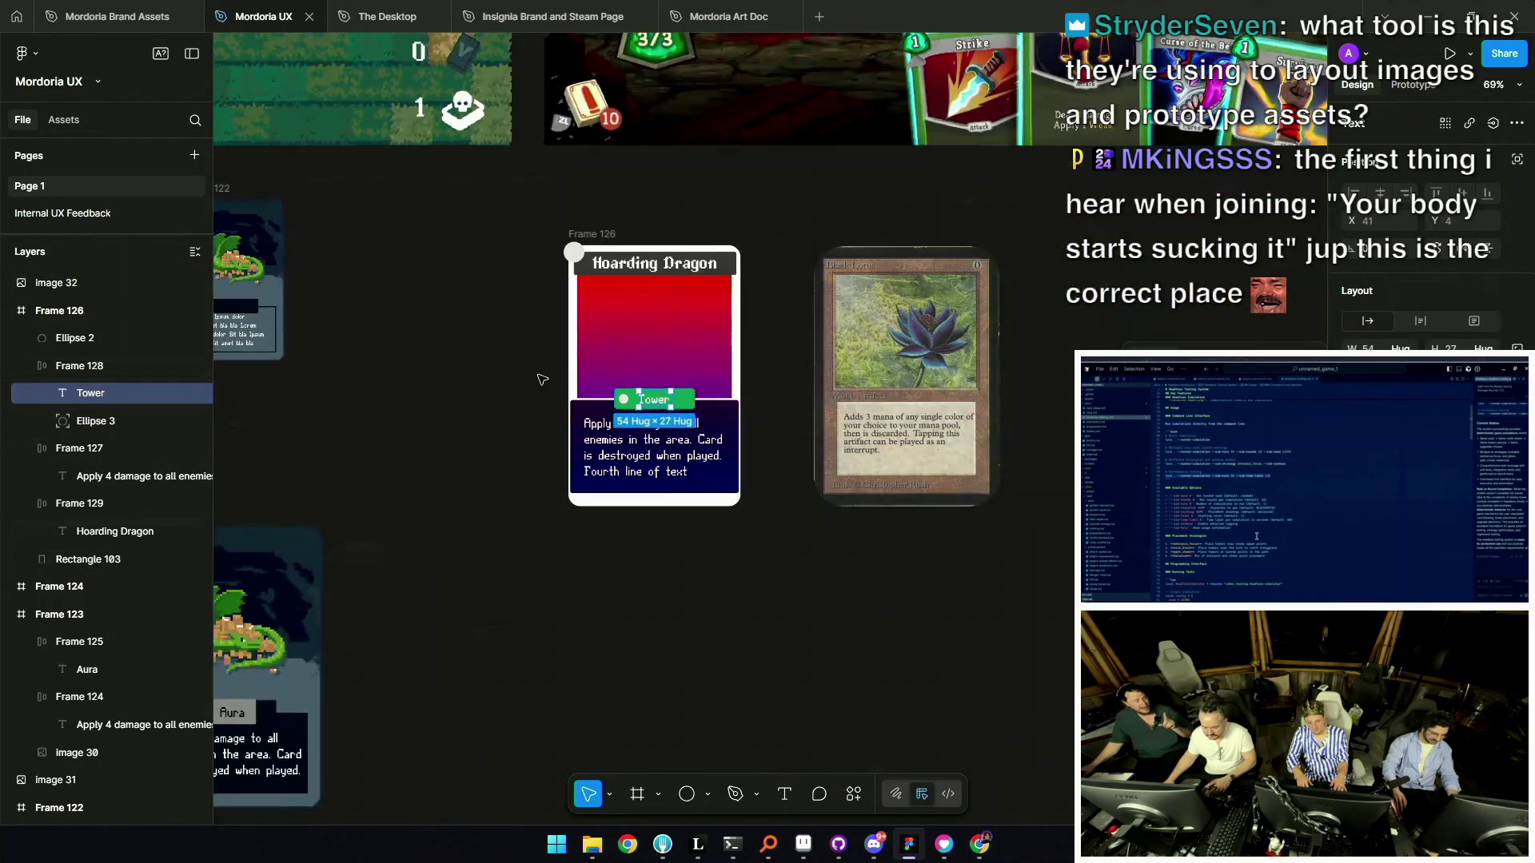
{"action": "scroll", "coordinate": [541, 378], "scroll_direction": "up", "scroll_amount": 3}
{"action": "scroll", "coordinate": [535, 479], "scroll_direction": "right", "scroll_amount": 1}
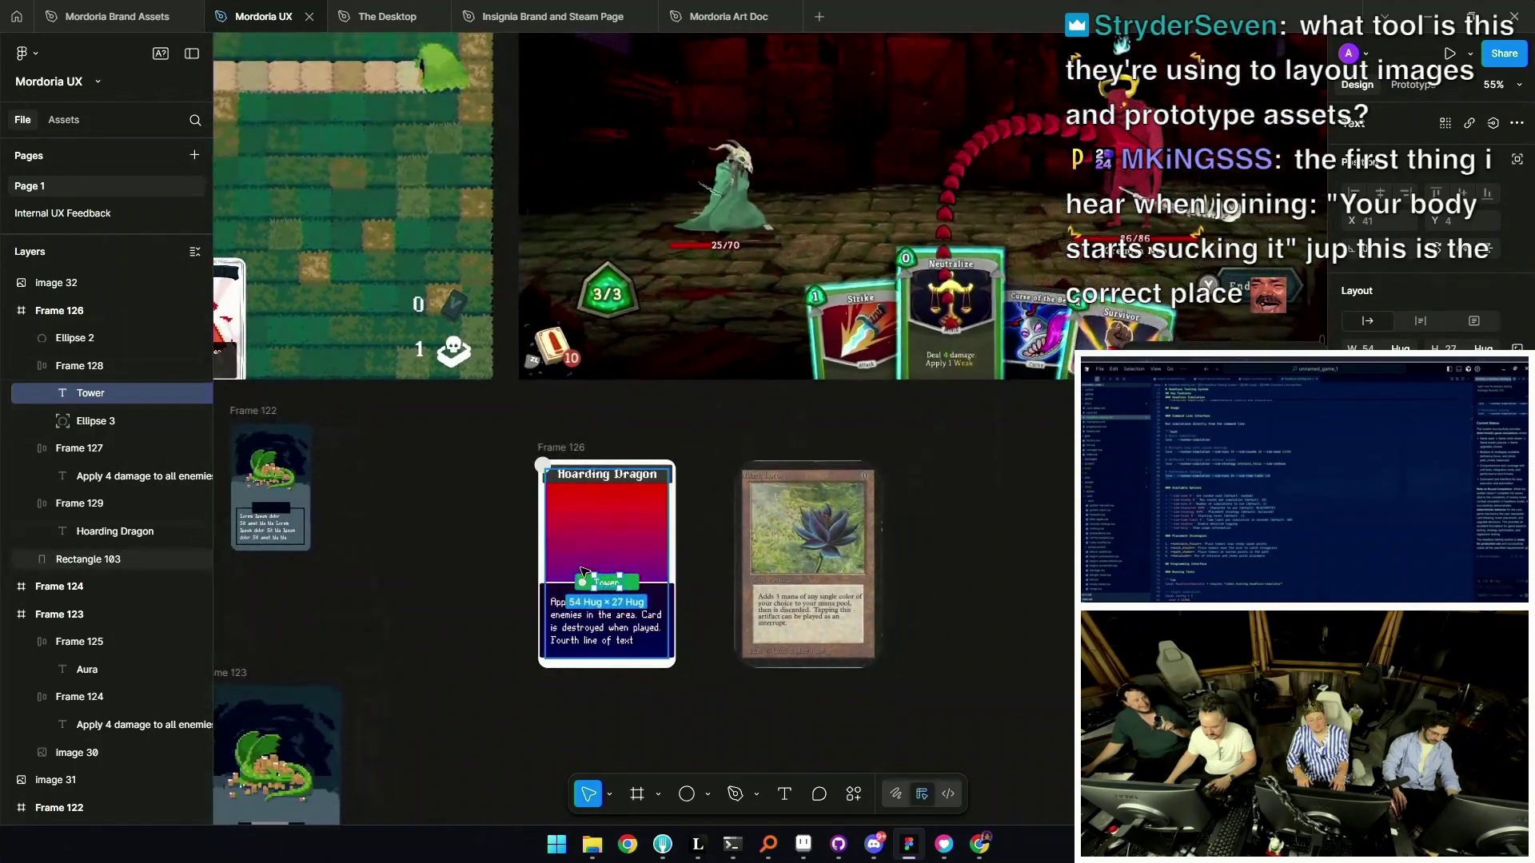
{"action": "scroll", "coordinate": [528, 598], "scroll_direction": "up", "scroll_amount": 5}
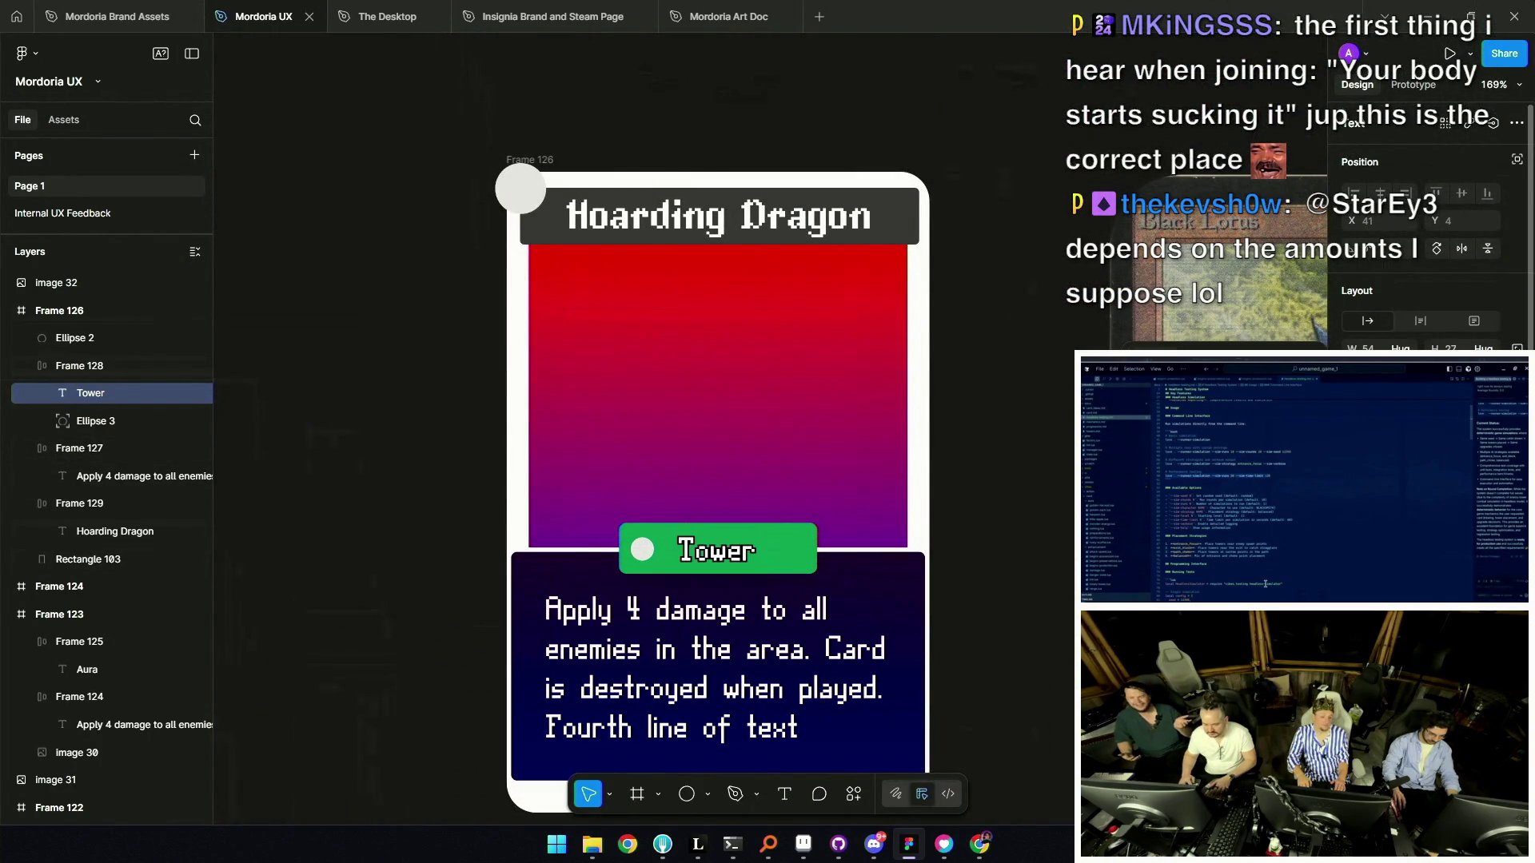
{"action": "scroll", "coordinate": [803, 590], "scroll_direction": "up", "scroll_amount": 3}
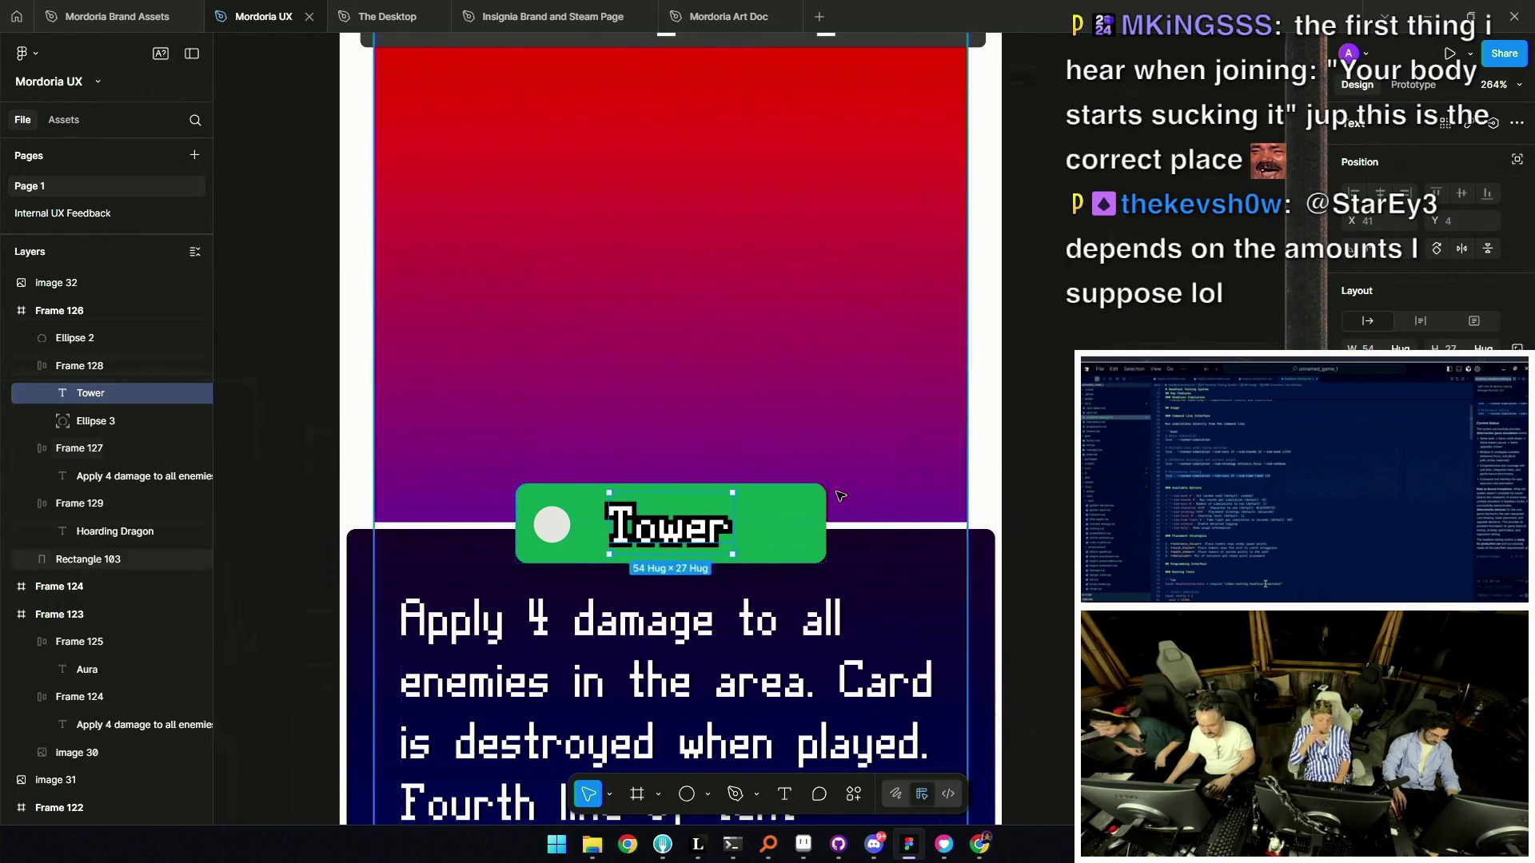
{"action": "key", "text": "shift+1"}
{"action": "left_click", "coordinate": [663, 469]}
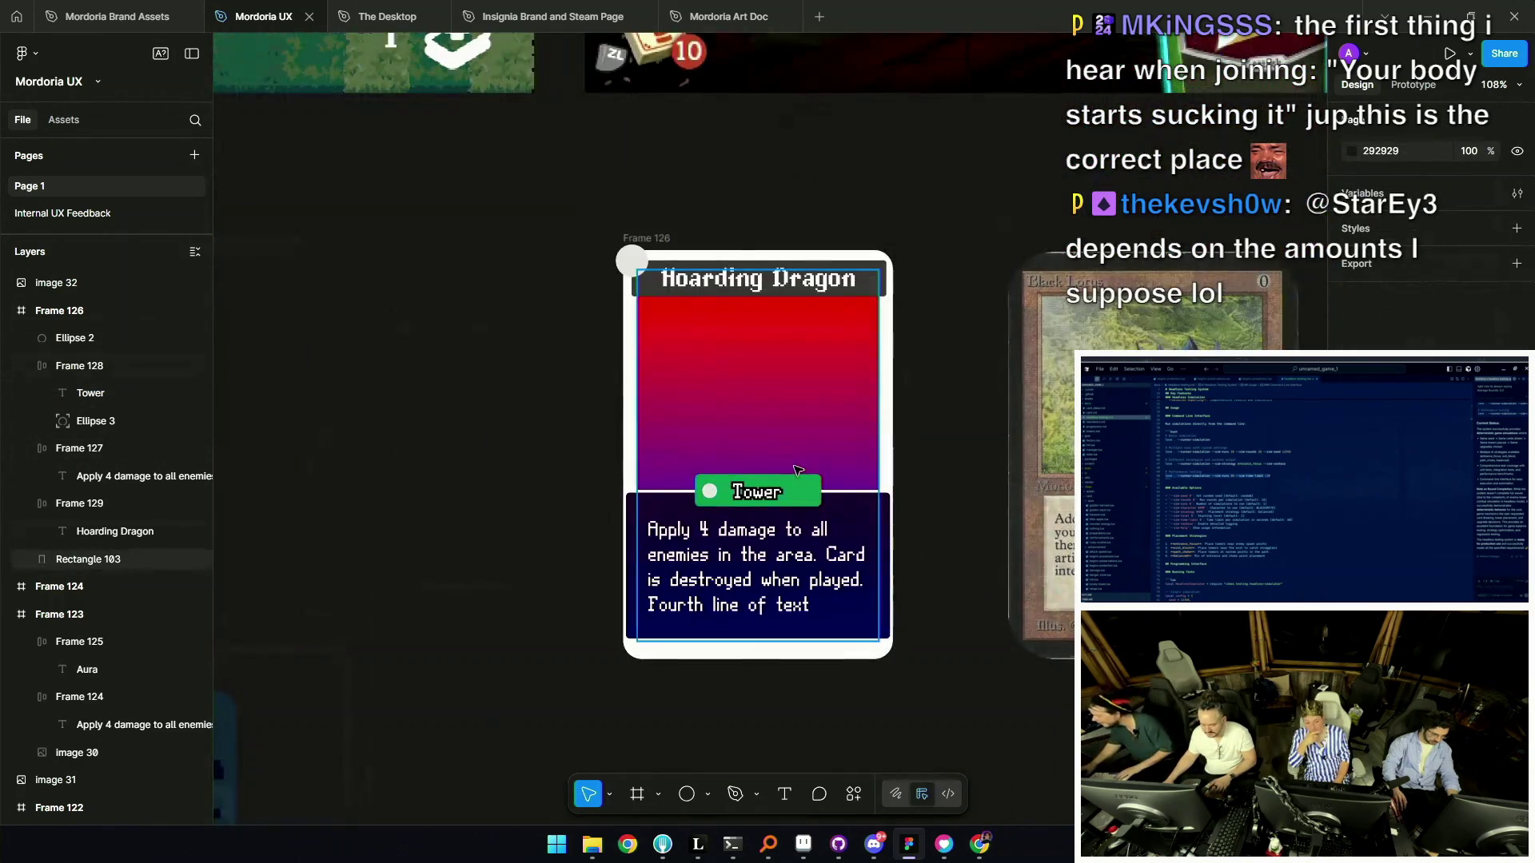
{"action": "scroll", "coordinate": [767, 488], "scroll_direction": "up", "scroll_amount": 10, "text": "ctrl"}
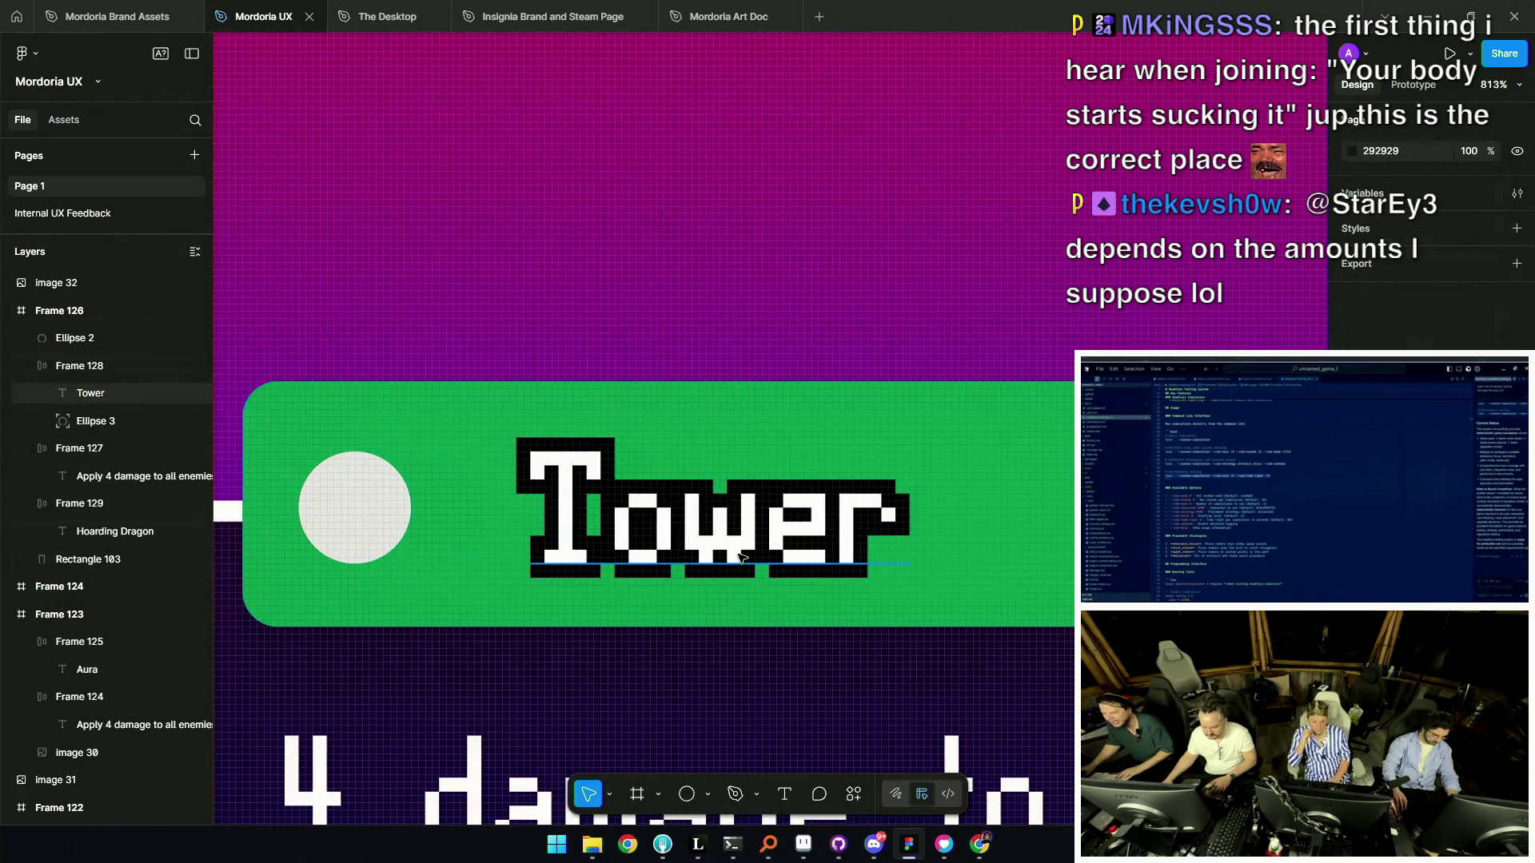
{"action": "scroll", "coordinate": [719, 528], "scroll_direction": "up", "scroll_amount": 2, "text": "ctrl"}
{"action": "scroll", "coordinate": [702, 511], "scroll_direction": "down", "scroll_amount": 12, "text": "ctrl"}
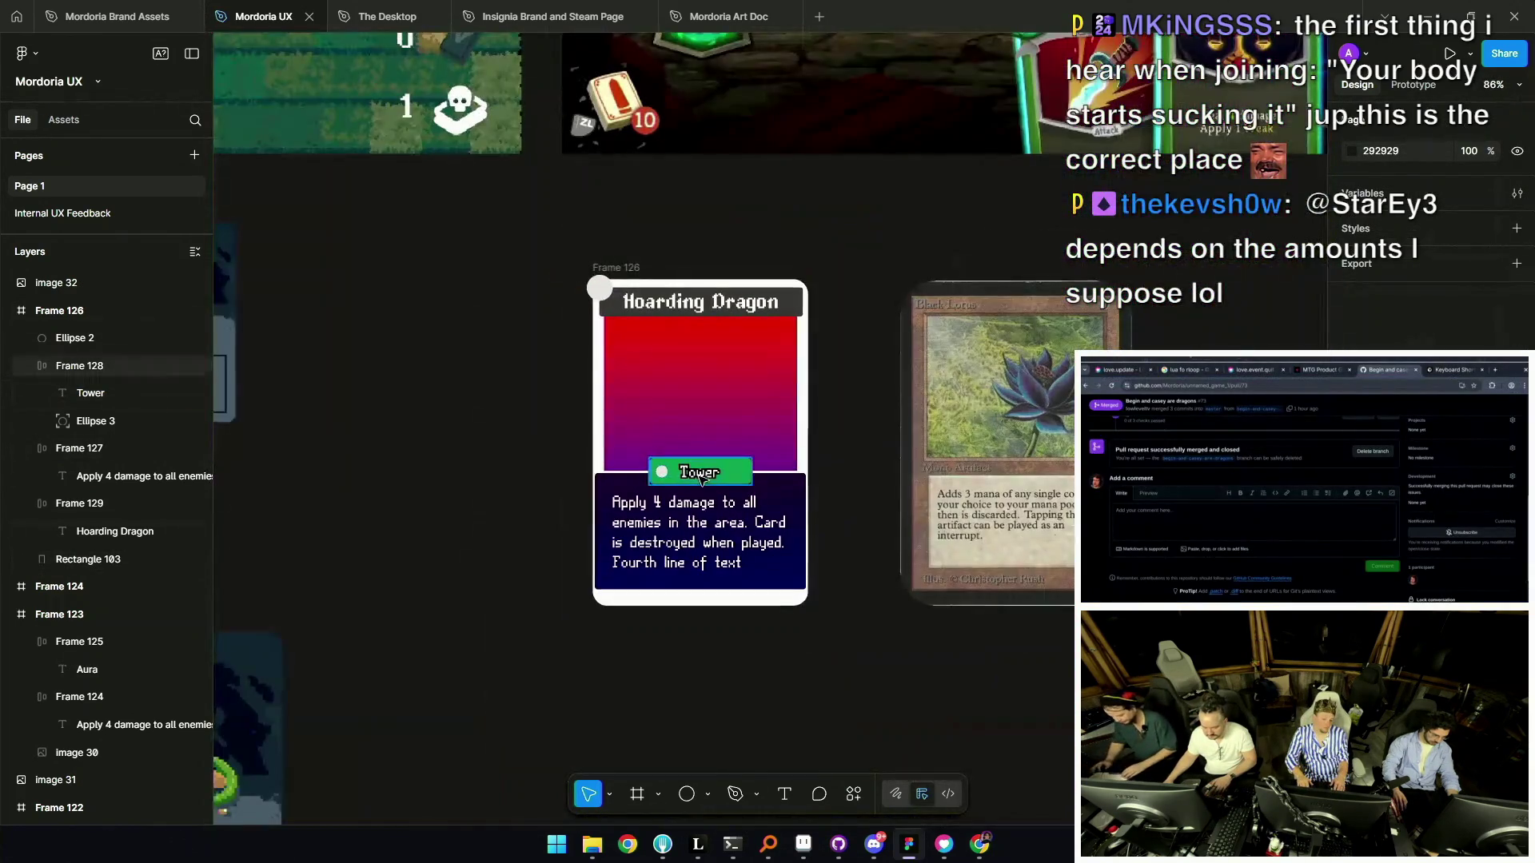
{"action": "scroll", "coordinate": [701, 478], "scroll_direction": "up", "scroll_amount": 1, "text": "ctrl"}
{"action": "left_click", "coordinate": [701, 477]}
{"action": "scroll", "coordinate": [711, 473], "scroll_direction": "up", "scroll_amount": 5, "text": "ctrl"}
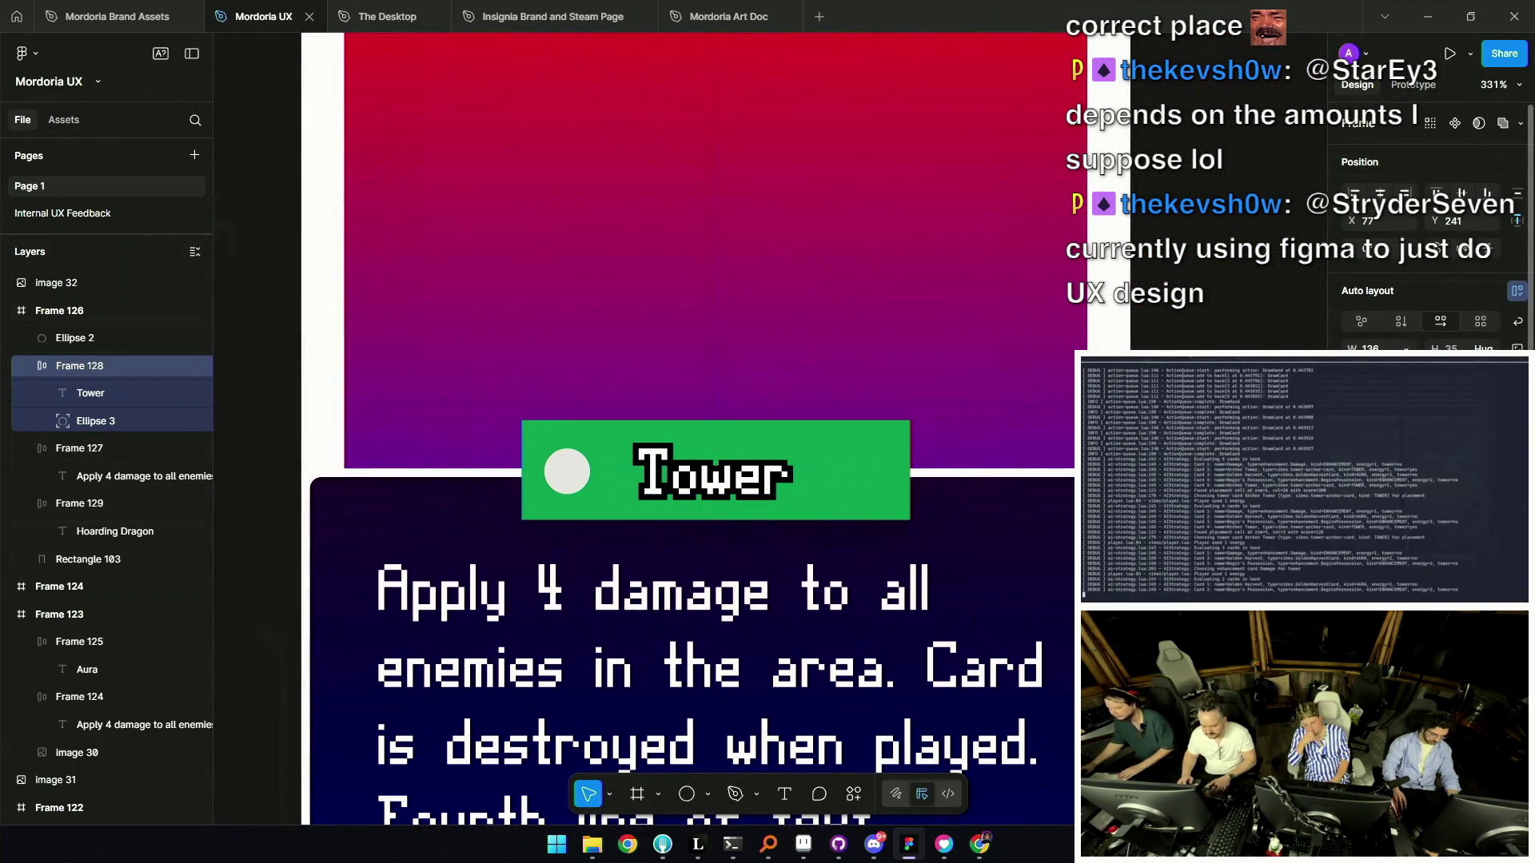
{"action": "scroll", "coordinate": [892, 461], "scroll_direction": "down", "scroll_amount": 10, "text": "ctrl"}
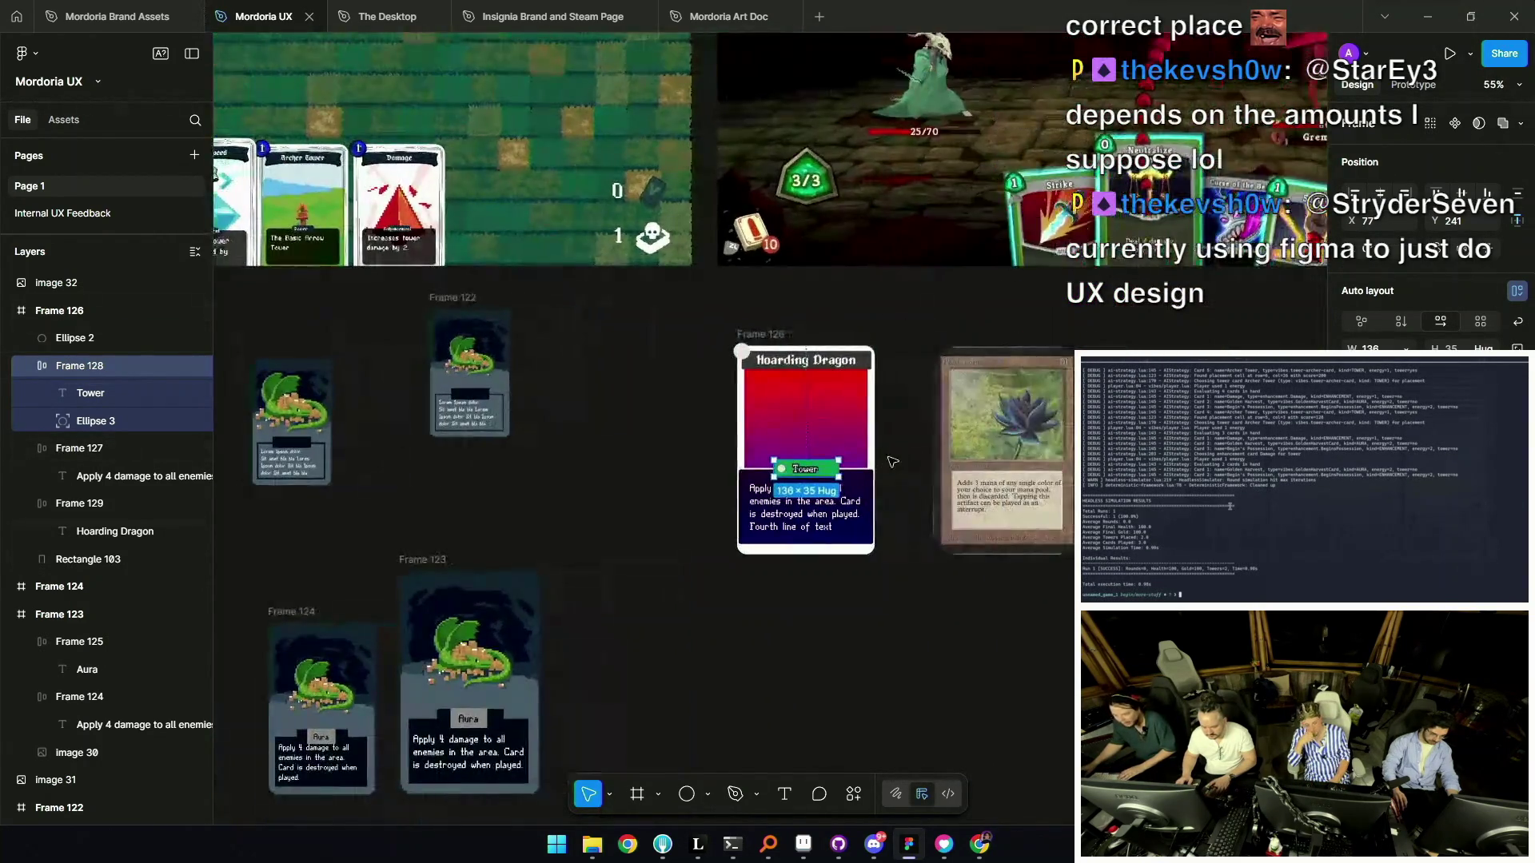
{"action": "scroll", "coordinate": [892, 461], "scroll_direction": "up", "scroll_amount": 4, "text": "ctrl"}
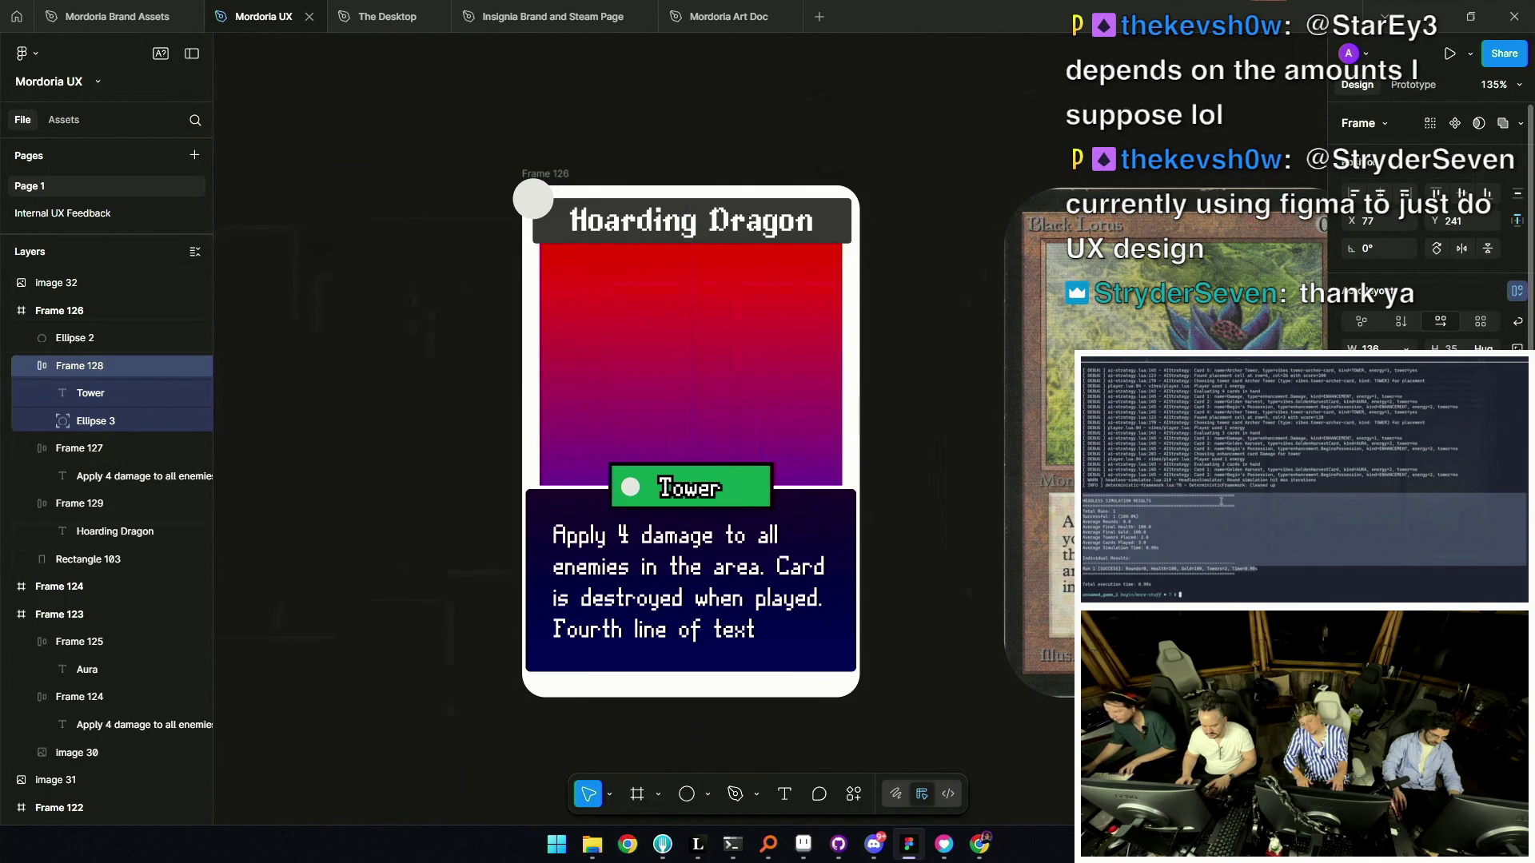
{"action": "scroll", "coordinate": [599, 490], "scroll_direction": "down", "scroll_amount": 5}
{"action": "left_click", "coordinate": [600, 490]}
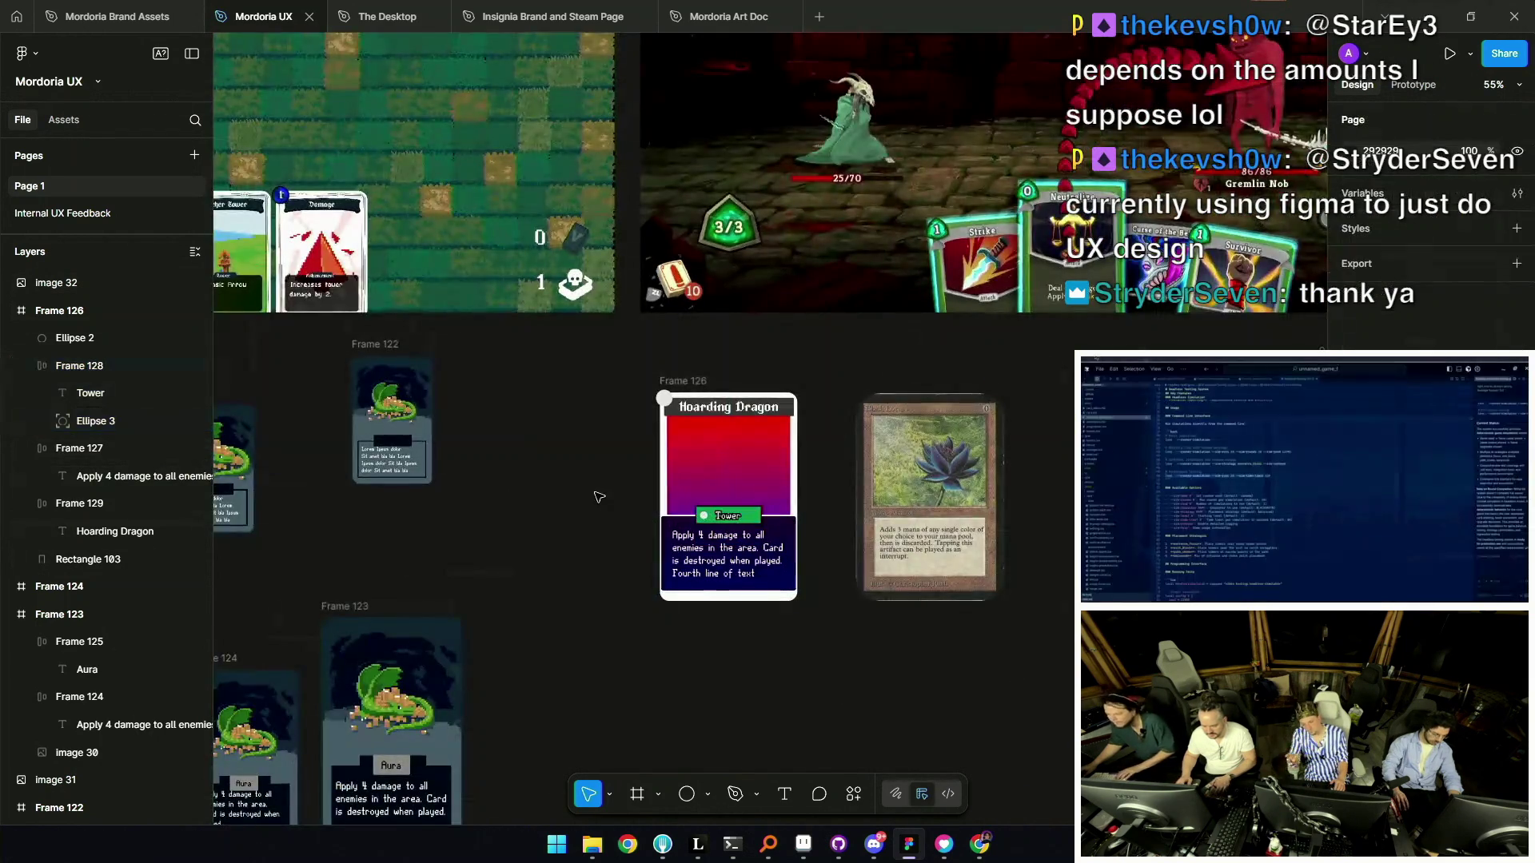
{"action": "scroll", "coordinate": [620, 483], "scroll_direction": "up", "scroll_amount": 5}
{"action": "left_click", "coordinate": [683, 309]}
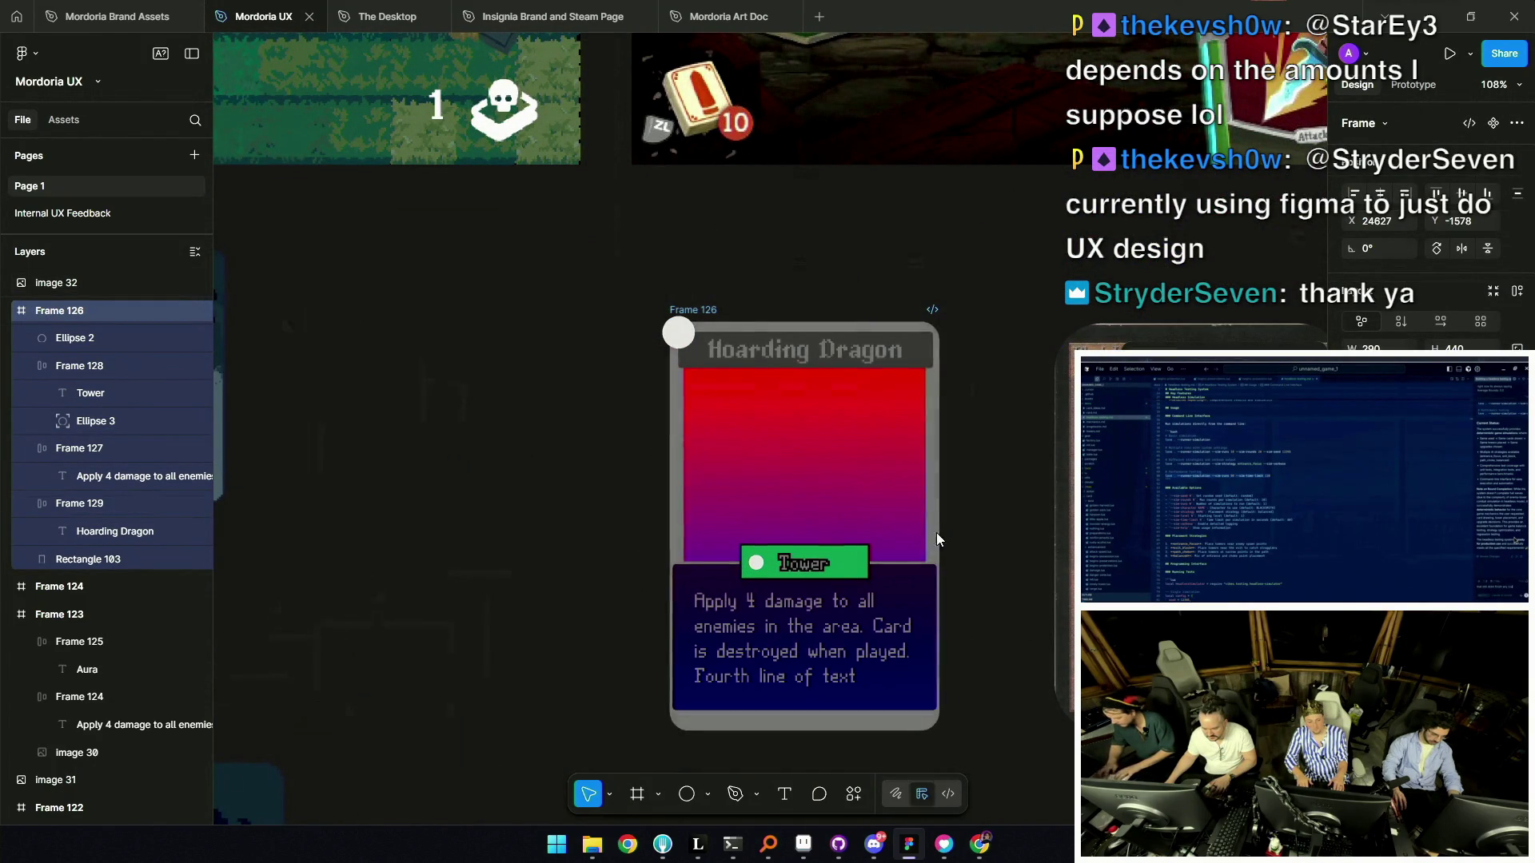
{"action": "double_click", "coordinate": [865, 646]}
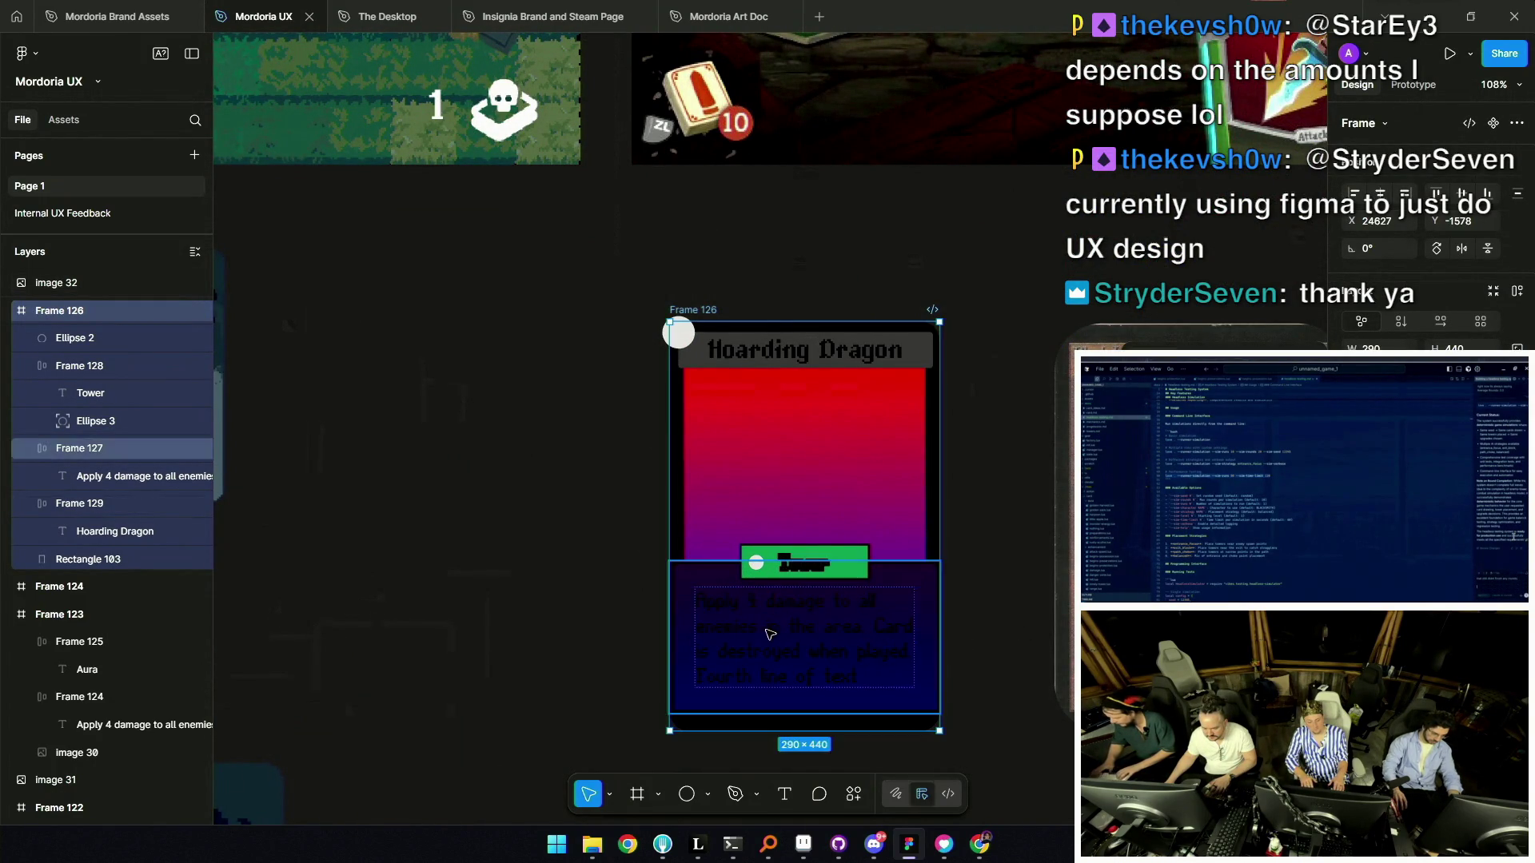
{"action": "left_click", "coordinate": [796, 566], "text": "shift"}
{"action": "left_click", "coordinate": [820, 355], "text": "shift"}
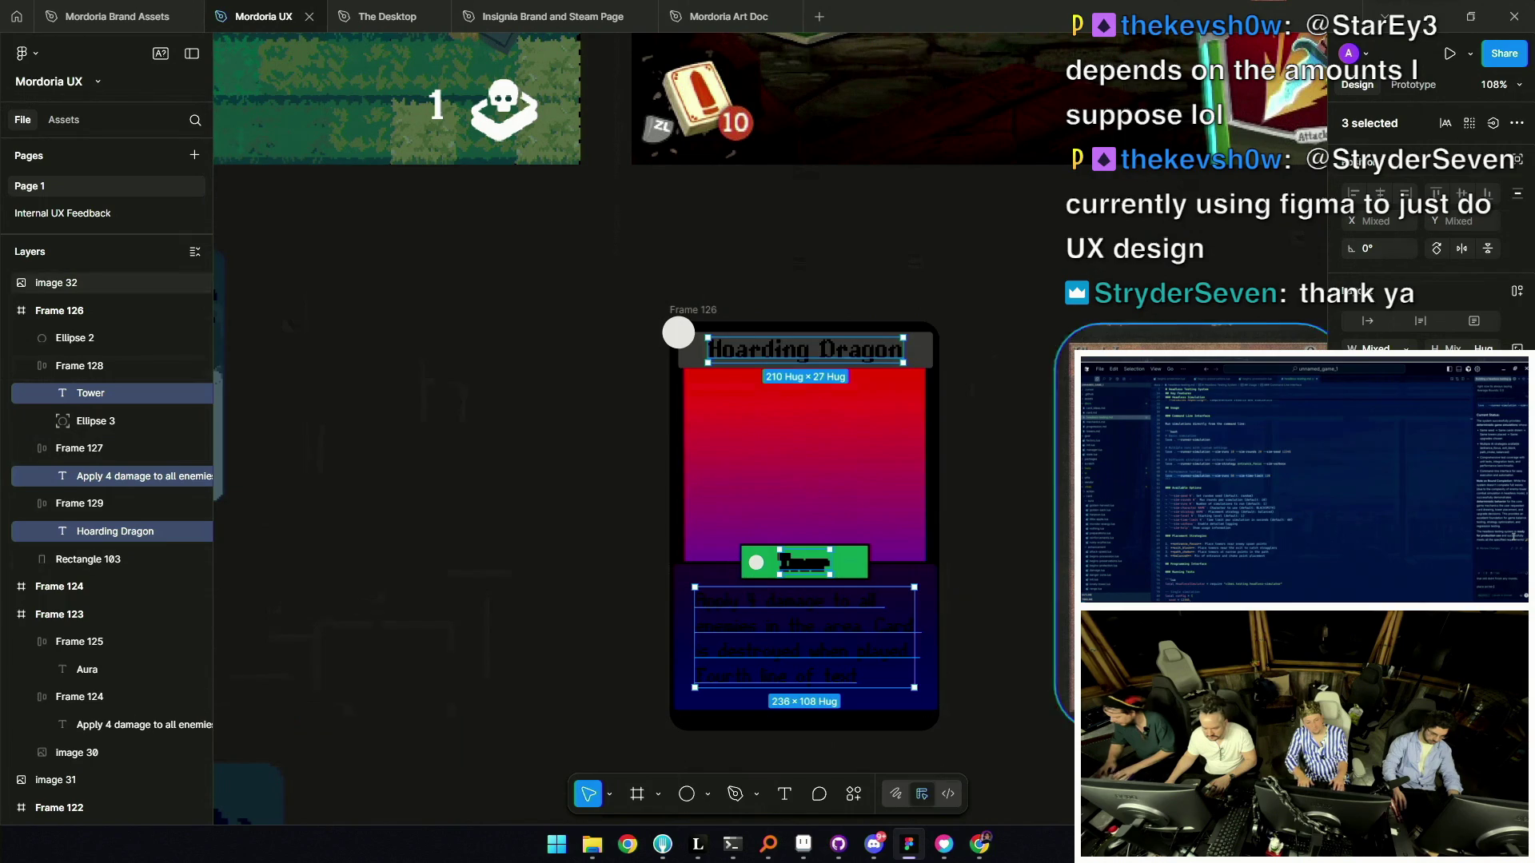
{"action": "left_click", "coordinate": [591, 482]}
{"action": "scroll", "coordinate": [566, 489], "scroll_direction": "down", "scroll_amount": 5}
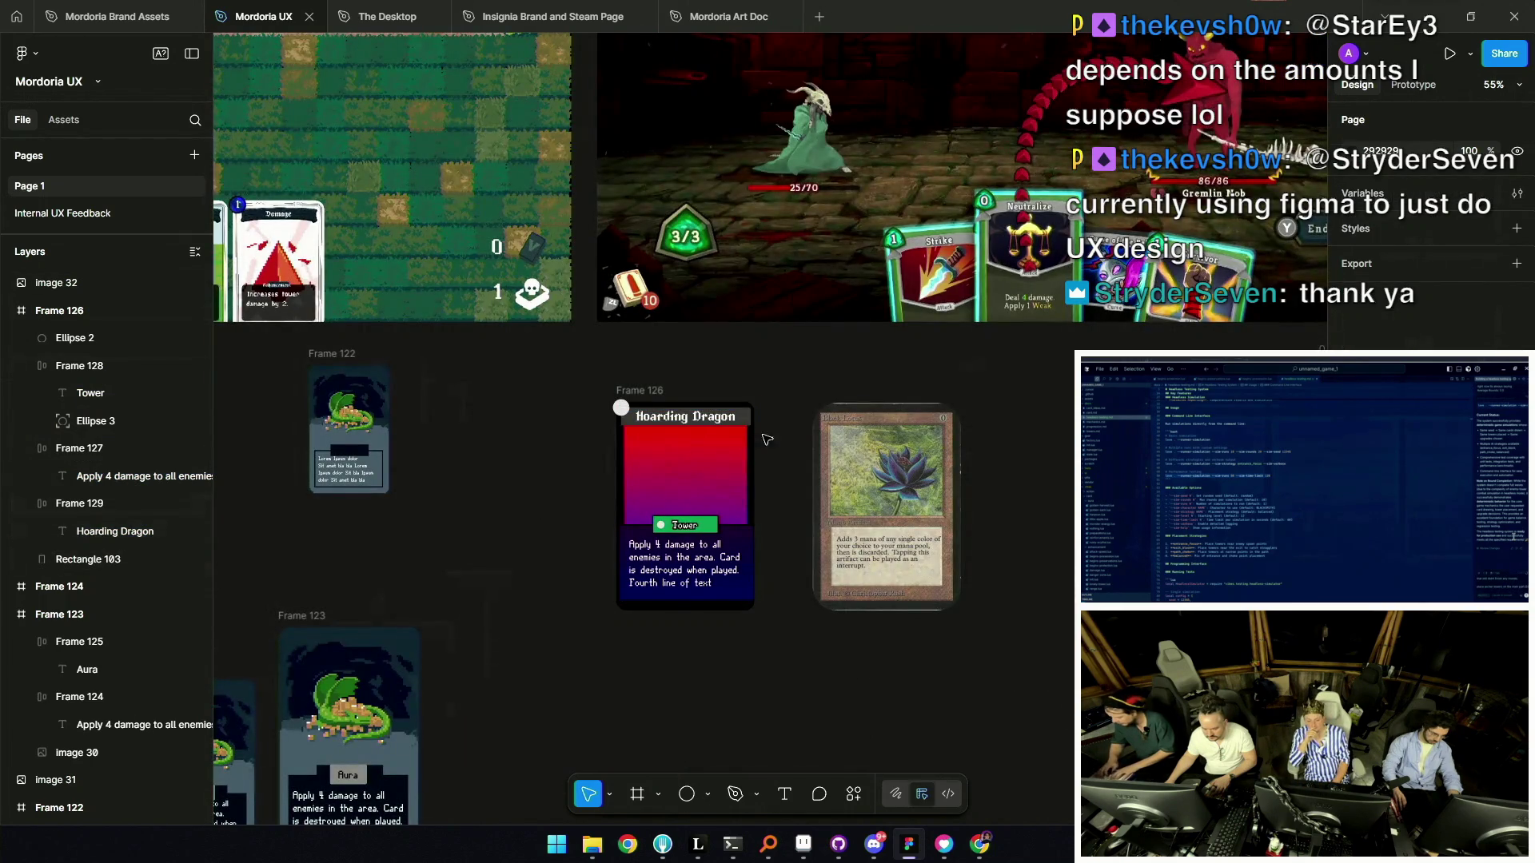
{"action": "scroll", "coordinate": [688, 452], "scroll_direction": "up", "scroll_amount": 5}
{"action": "left_click", "coordinate": [730, 569]}
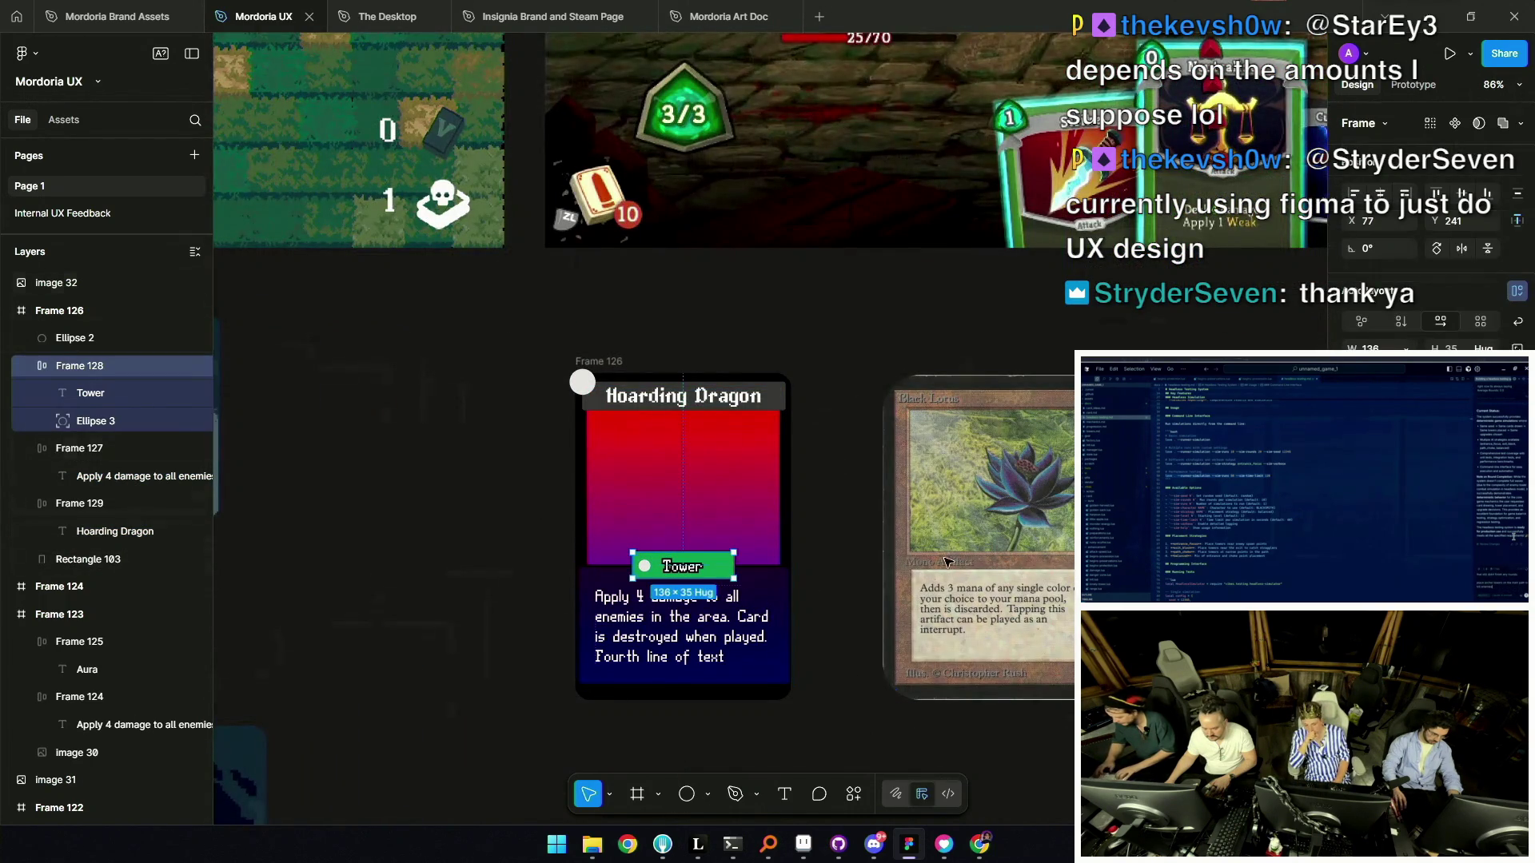
{"action": "scroll", "coordinate": [696, 390], "scroll_direction": "up", "scroll_amount": 4}
{"action": "left_click", "coordinate": [697, 390]}
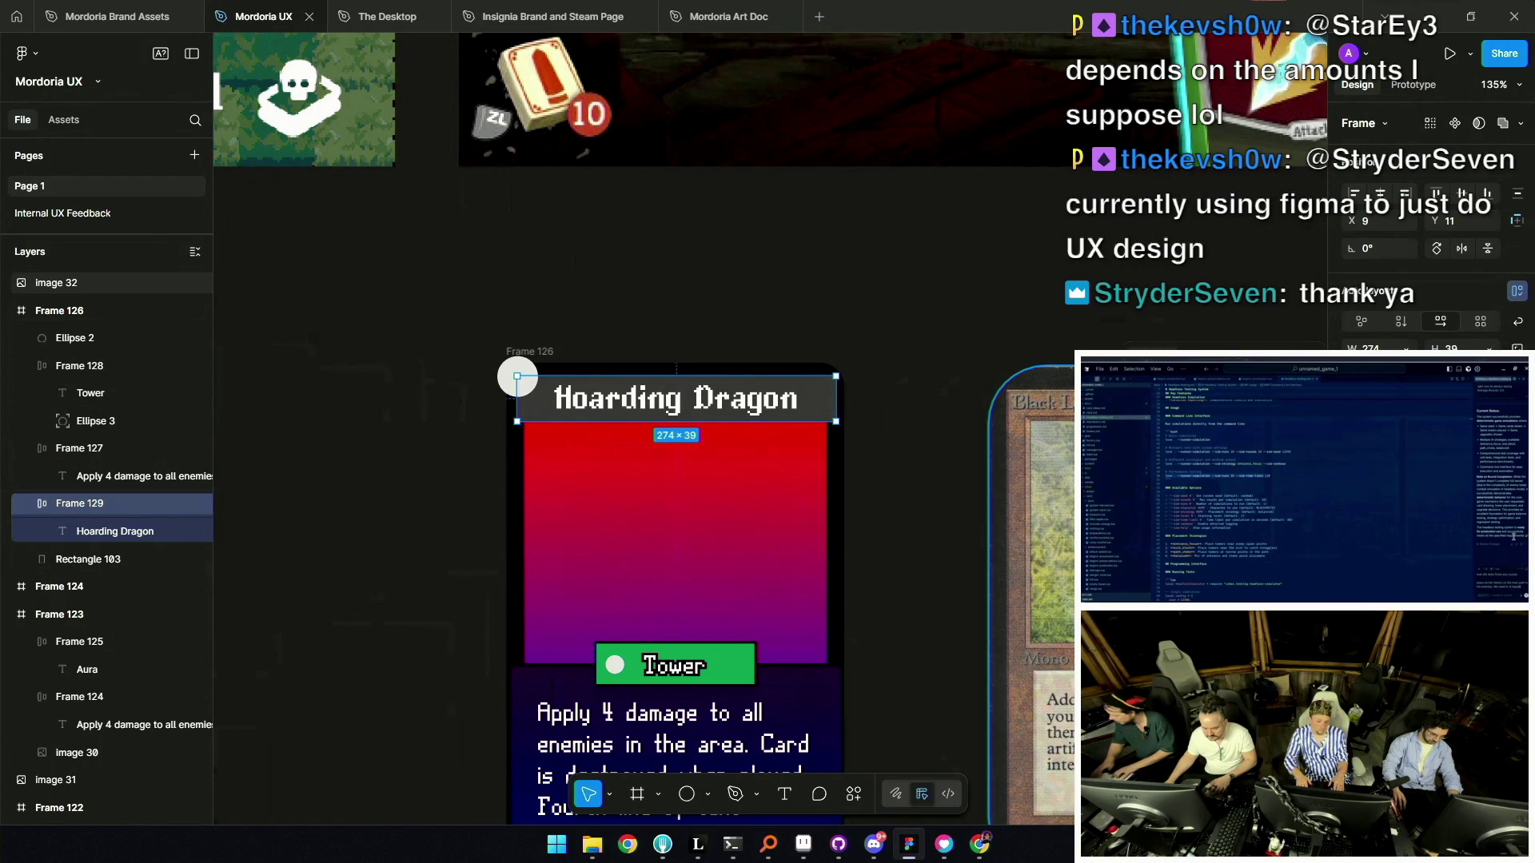
Fill the title bar with the Tower tag's green using the eyedropper.
{"action": "key", "text": "i"}
{"action": "left_click", "coordinate": [745, 674]}
{"action": "left_click", "coordinate": [912, 533]}
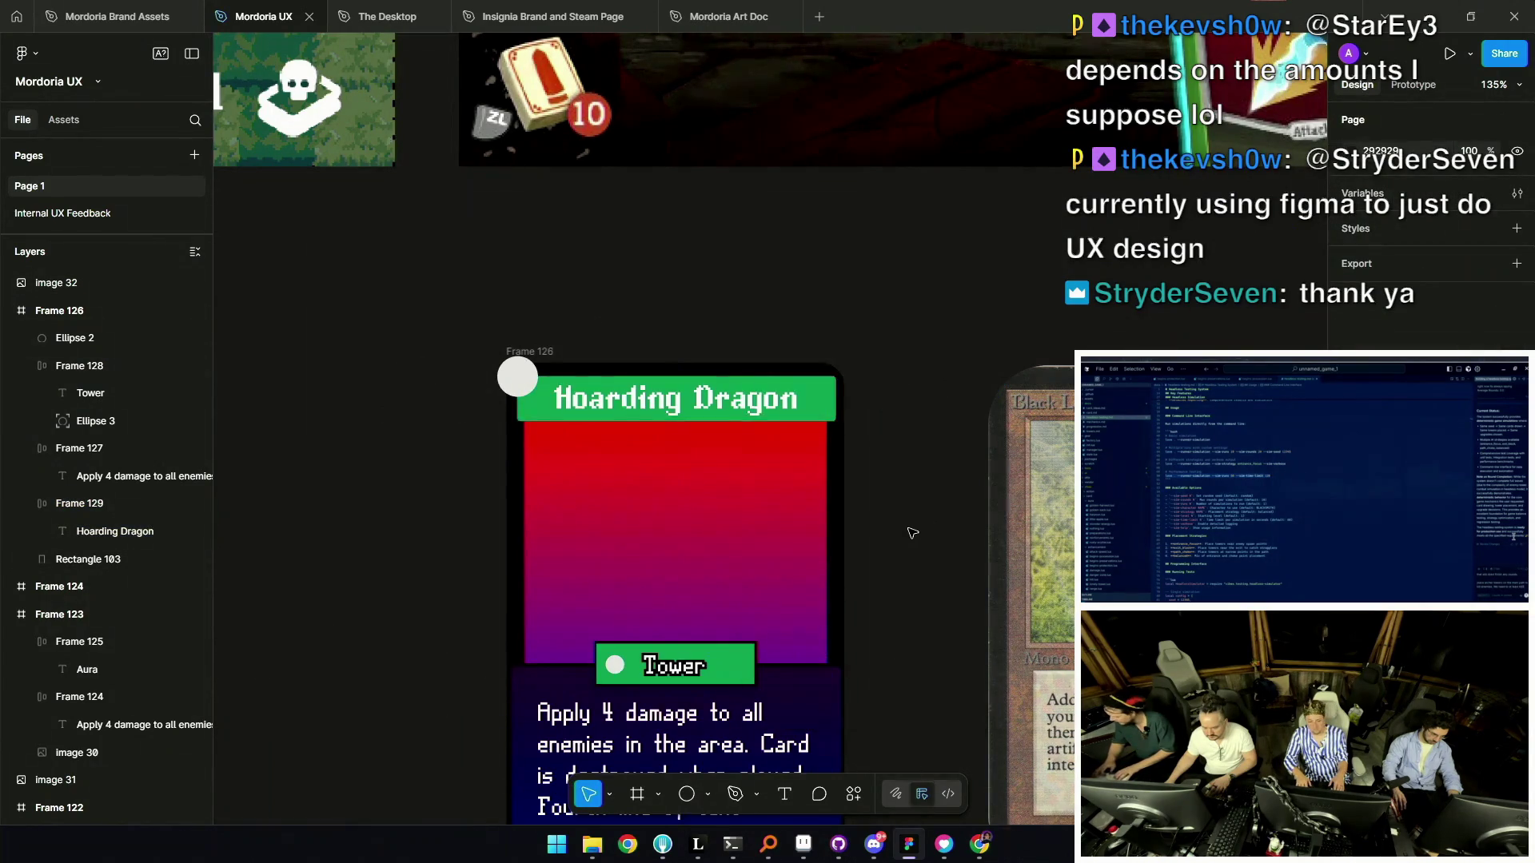
{"action": "scroll", "coordinate": [912, 532], "scroll_direction": "down", "scroll_amount": 4}
{"action": "scroll", "coordinate": [890, 534], "scroll_direction": "up", "scroll_amount": 3}
Select the Hoarding Dragon title text, then clear the selection.
{"action": "left_click", "coordinate": [115, 531]}
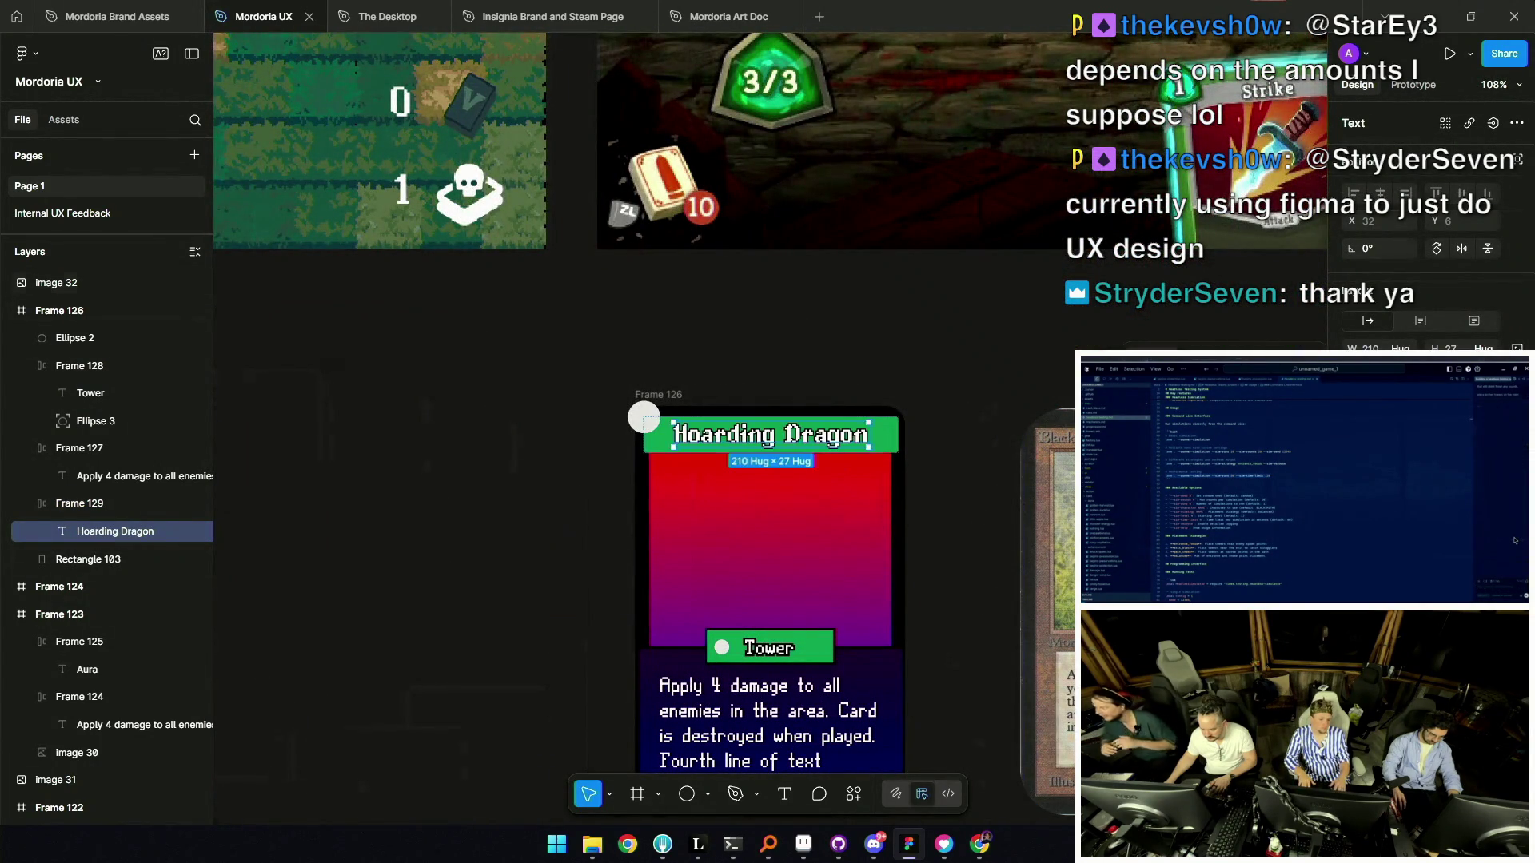
{"action": "scroll", "coordinate": [741, 431], "scroll_direction": "up", "scroll_amount": 5}
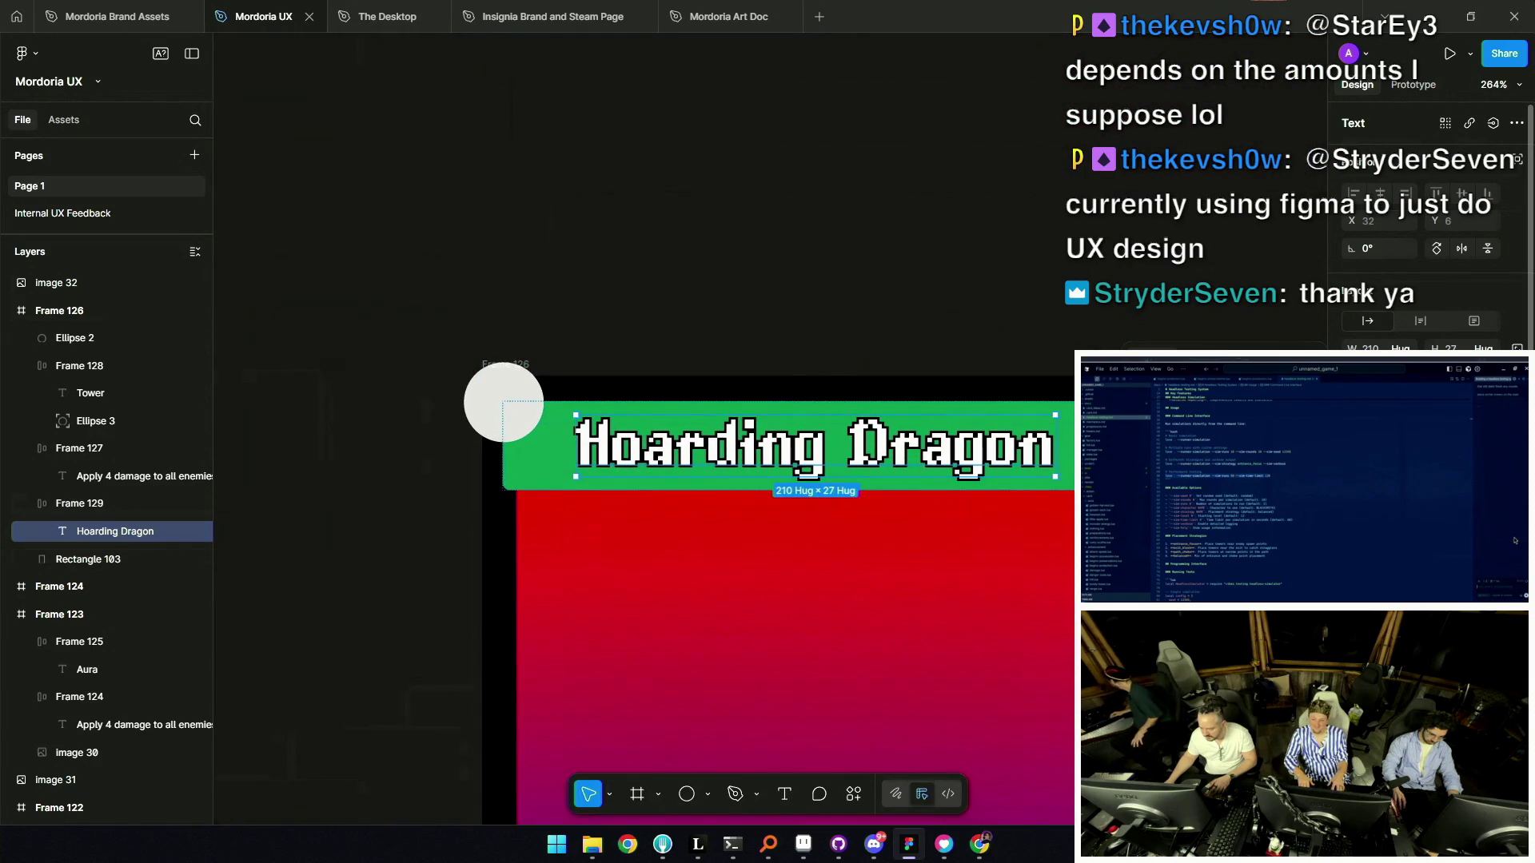
{"action": "scroll", "coordinate": [660, 507], "scroll_direction": "down", "scroll_amount": 5}
{"action": "left_click", "coordinate": [660, 507]}
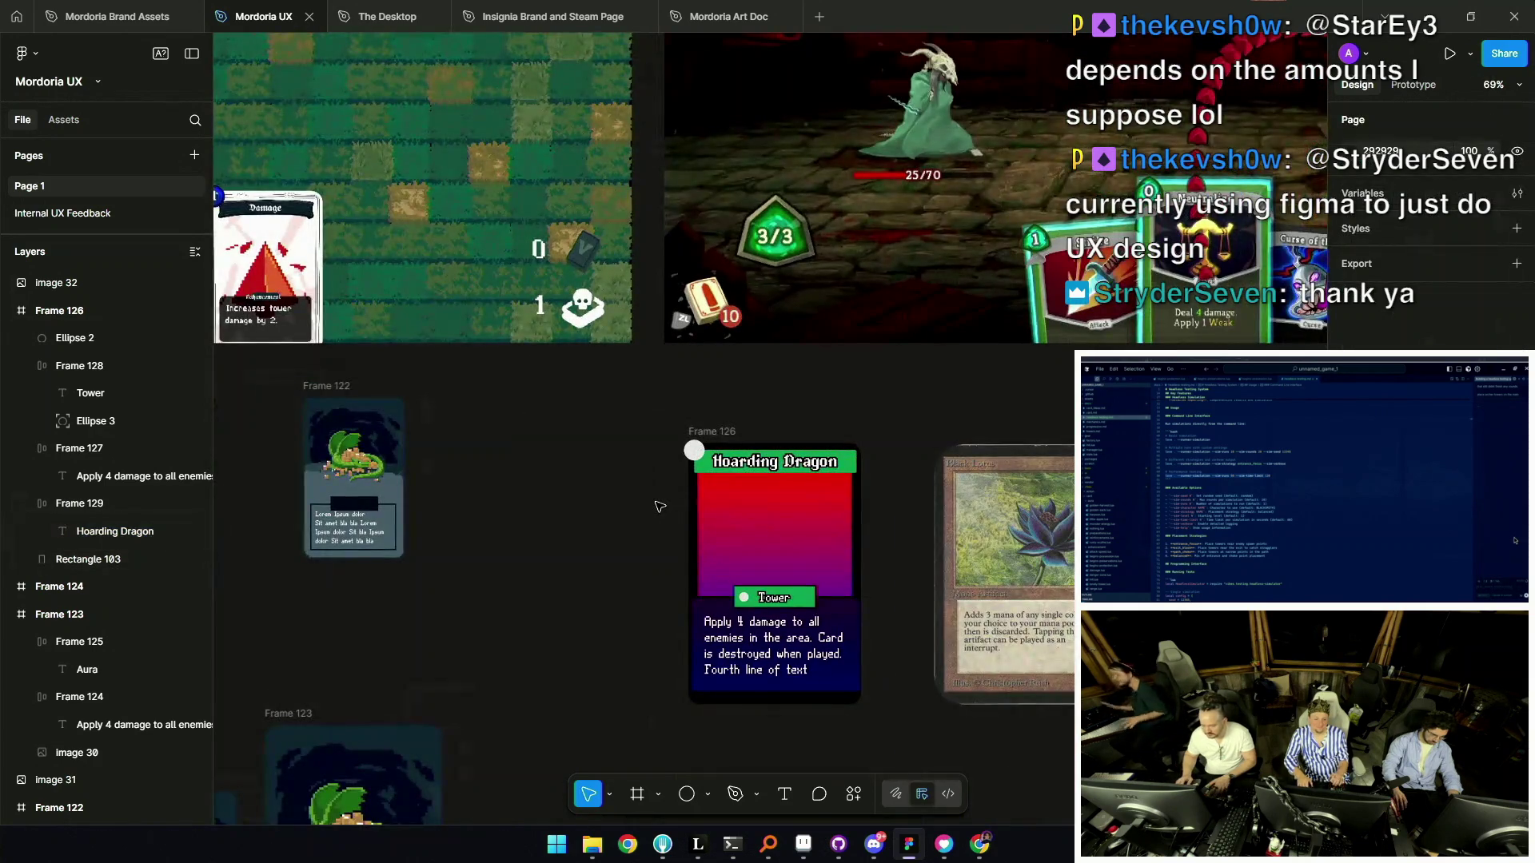
{"action": "scroll", "coordinate": [664, 503], "scroll_direction": "down", "scroll_amount": 1}
{"action": "scroll", "coordinate": [807, 396], "scroll_direction": "up", "scroll_amount": 5}
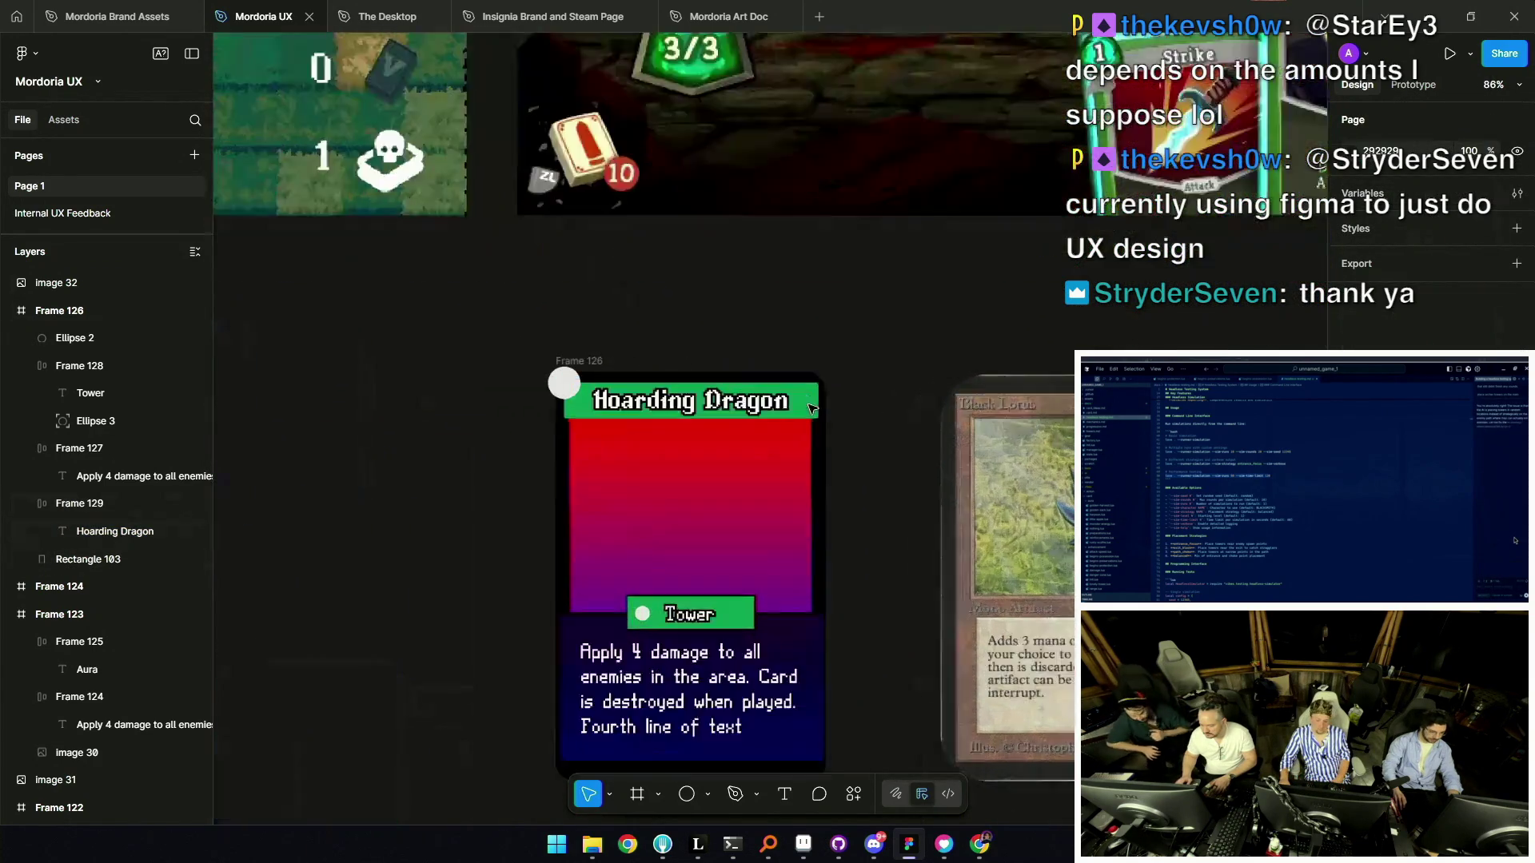
Centre the title bar horizontally on the card, widen it to 260, then select the Tower tag.
{"action": "left_click", "coordinate": [807, 395]}
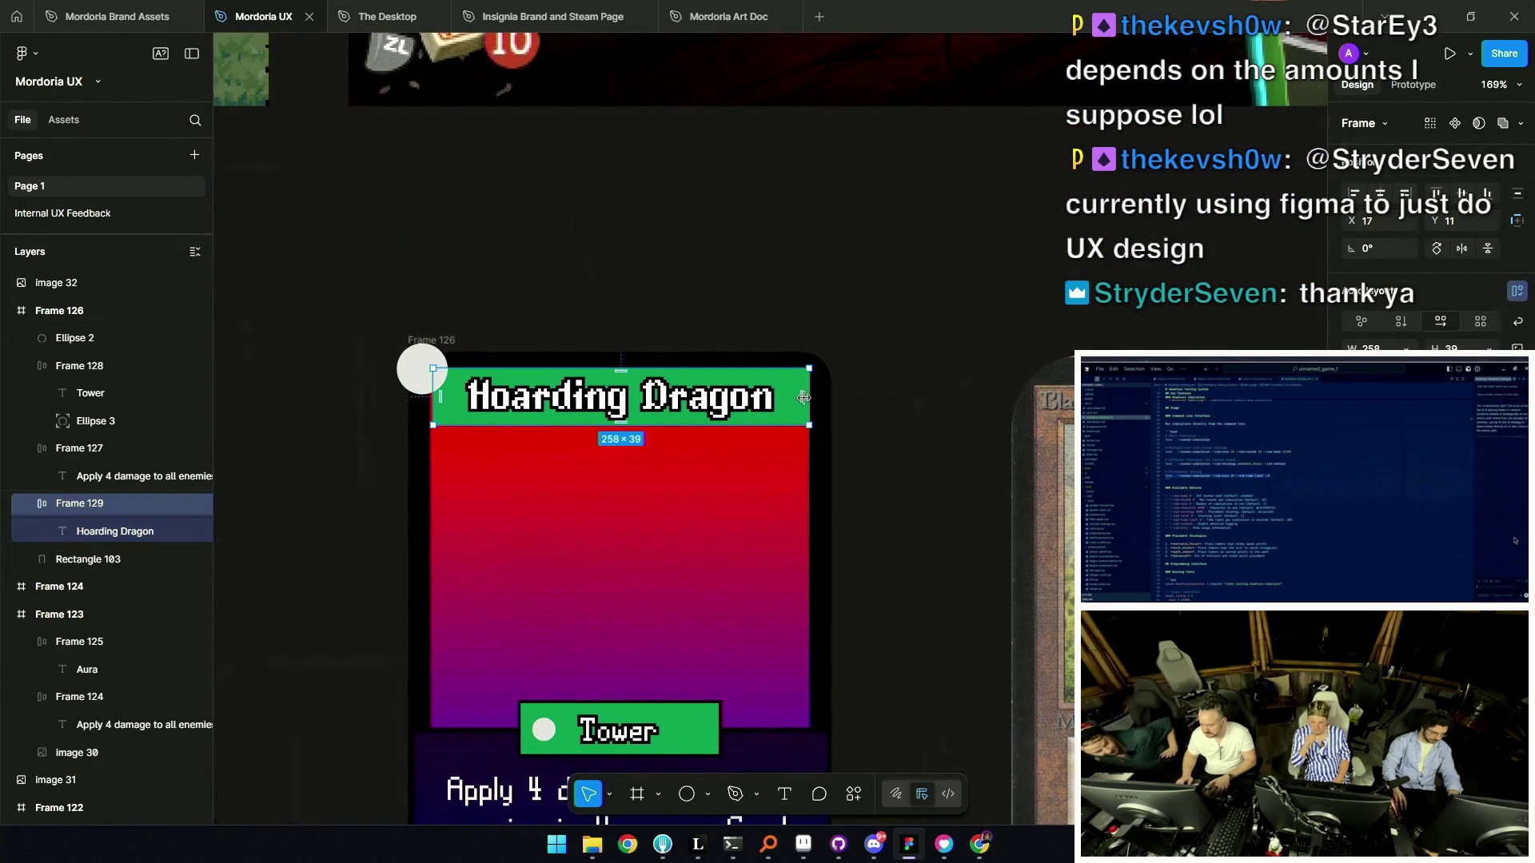
{"action": "left_click", "coordinate": [1381, 194]}
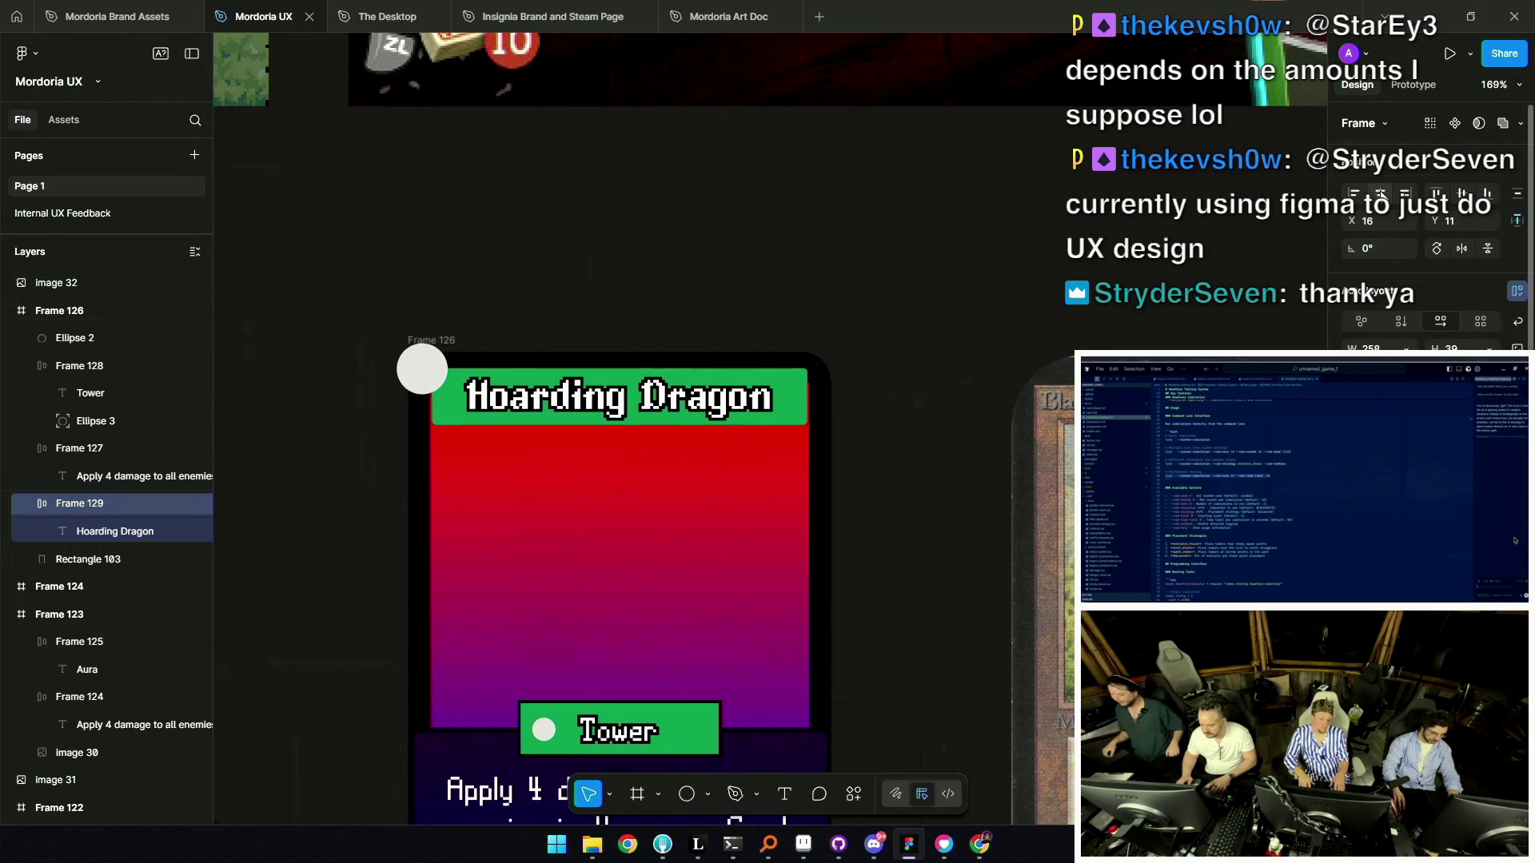
{"action": "scroll", "coordinate": [621, 360], "scroll_direction": "up", "scroll_amount": 3}
{"action": "left_click_drag", "start_coordinate": [917, 418], "coordinate": [920, 418]}
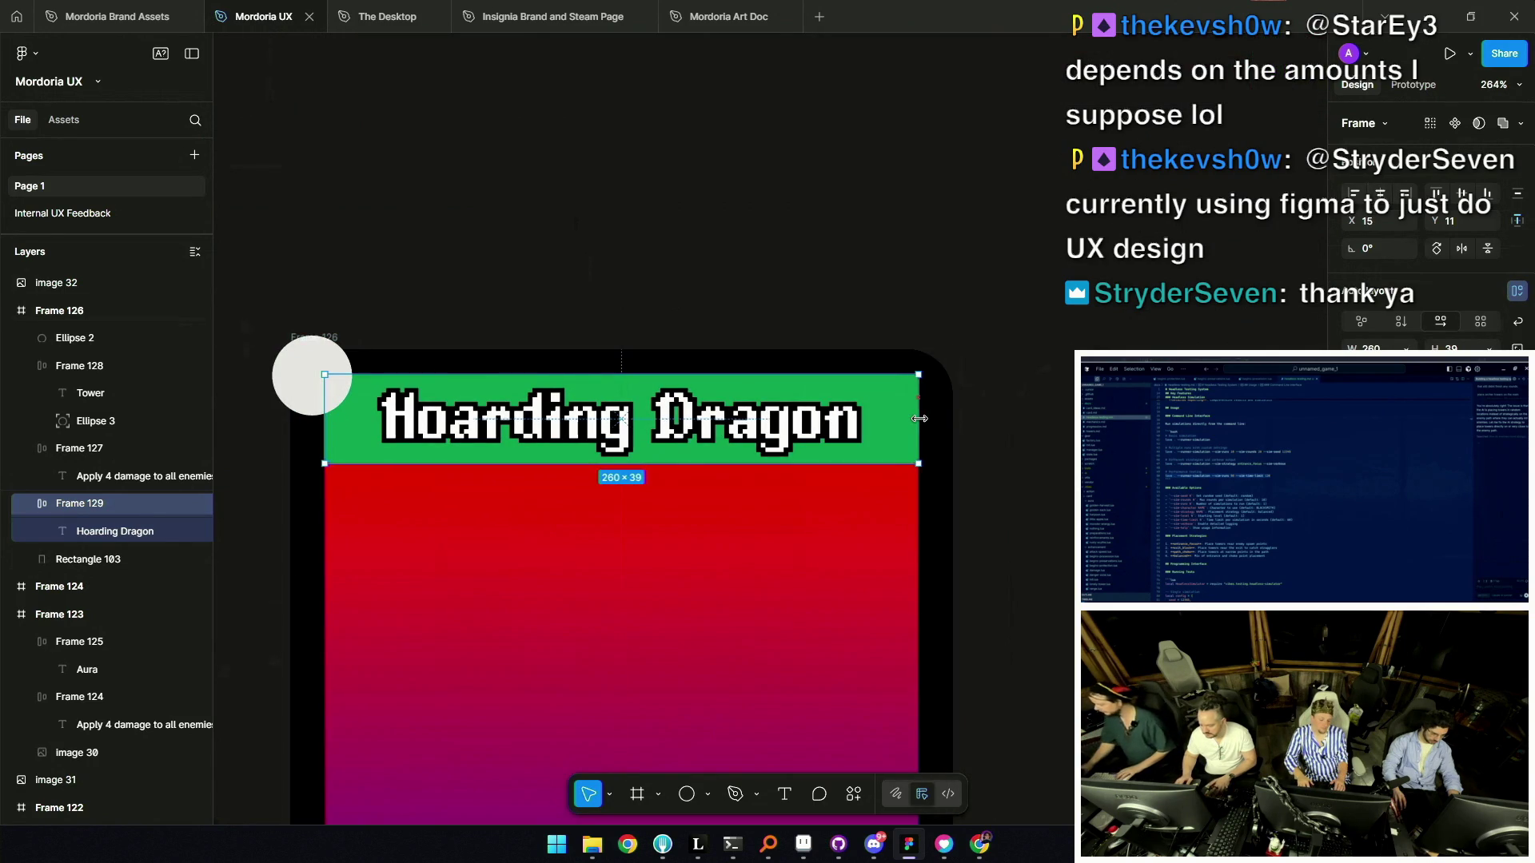
{"action": "scroll", "coordinate": [640, 418], "scroll_direction": "down", "scroll_amount": 10}
{"action": "left_click", "coordinate": [536, 478]}
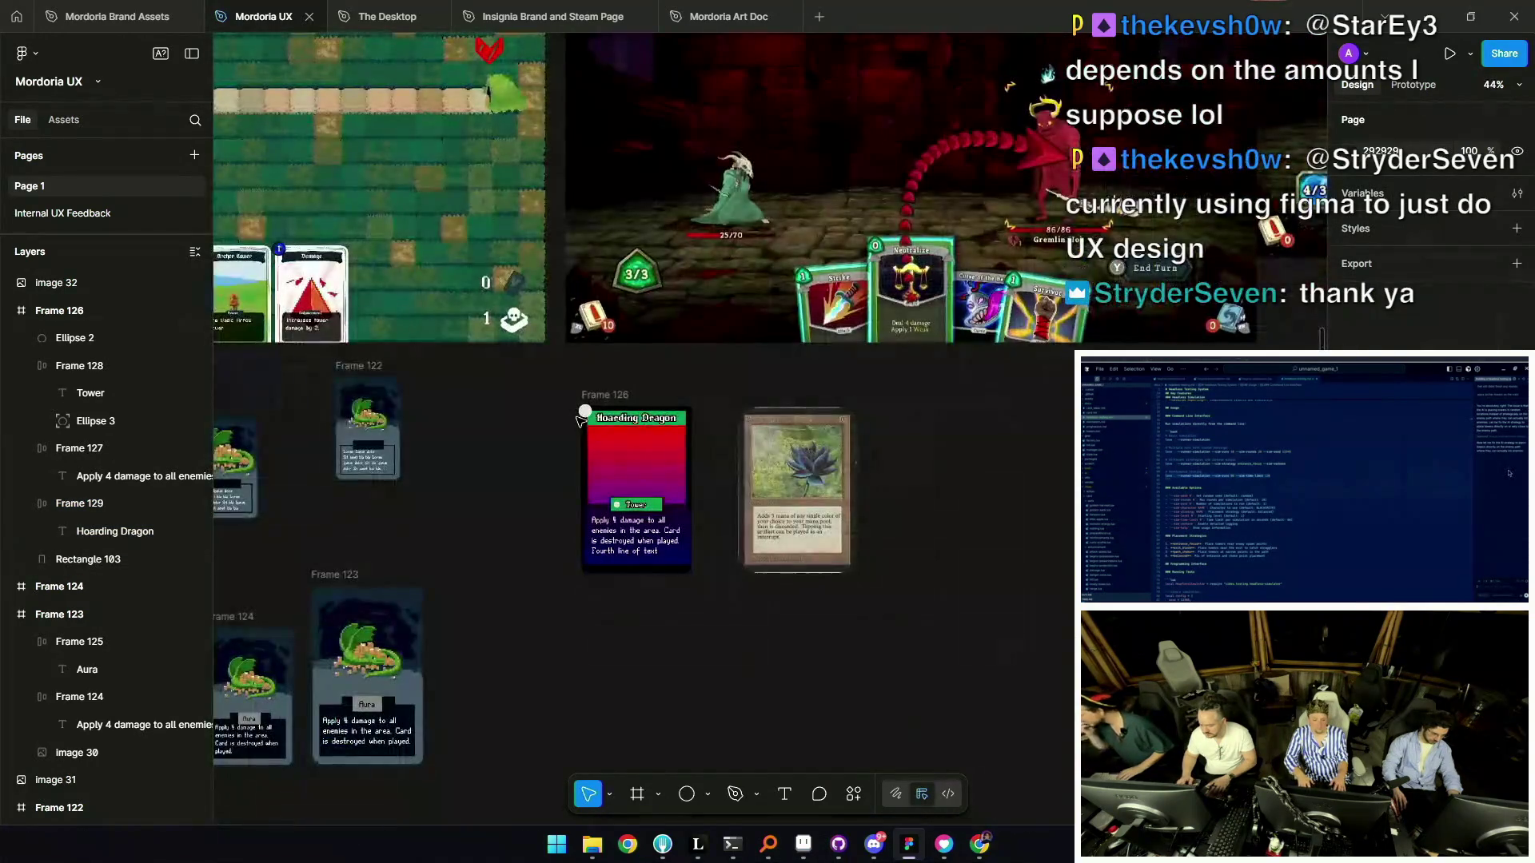
{"action": "scroll", "coordinate": [604, 497], "scroll_direction": "up", "scroll_amount": 3}
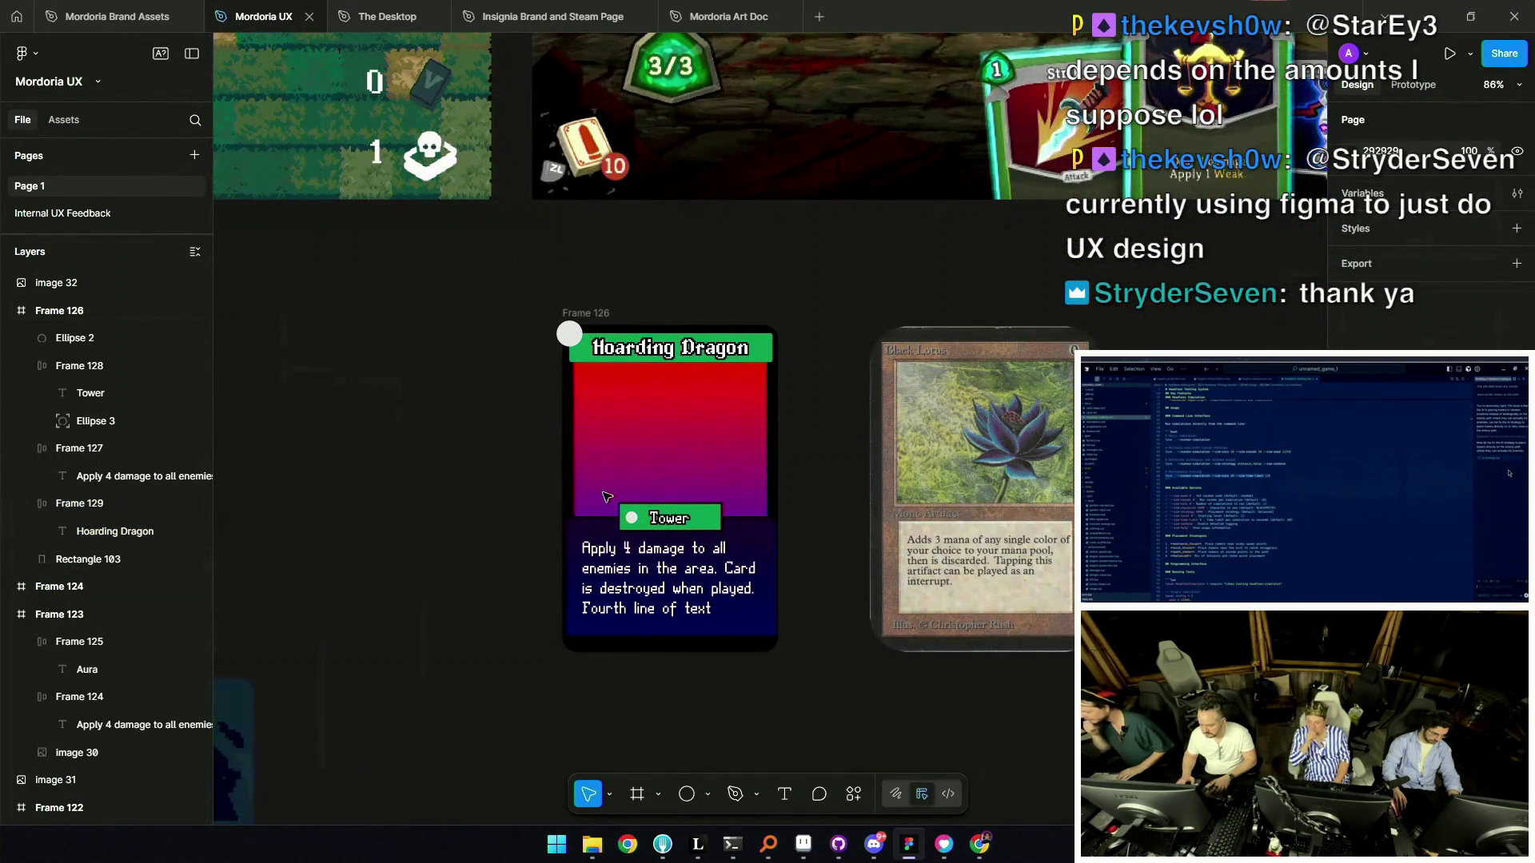
{"action": "scroll", "coordinate": [603, 497], "scroll_direction": "down", "scroll_amount": 2}
{"action": "left_click", "coordinate": [688, 453]}
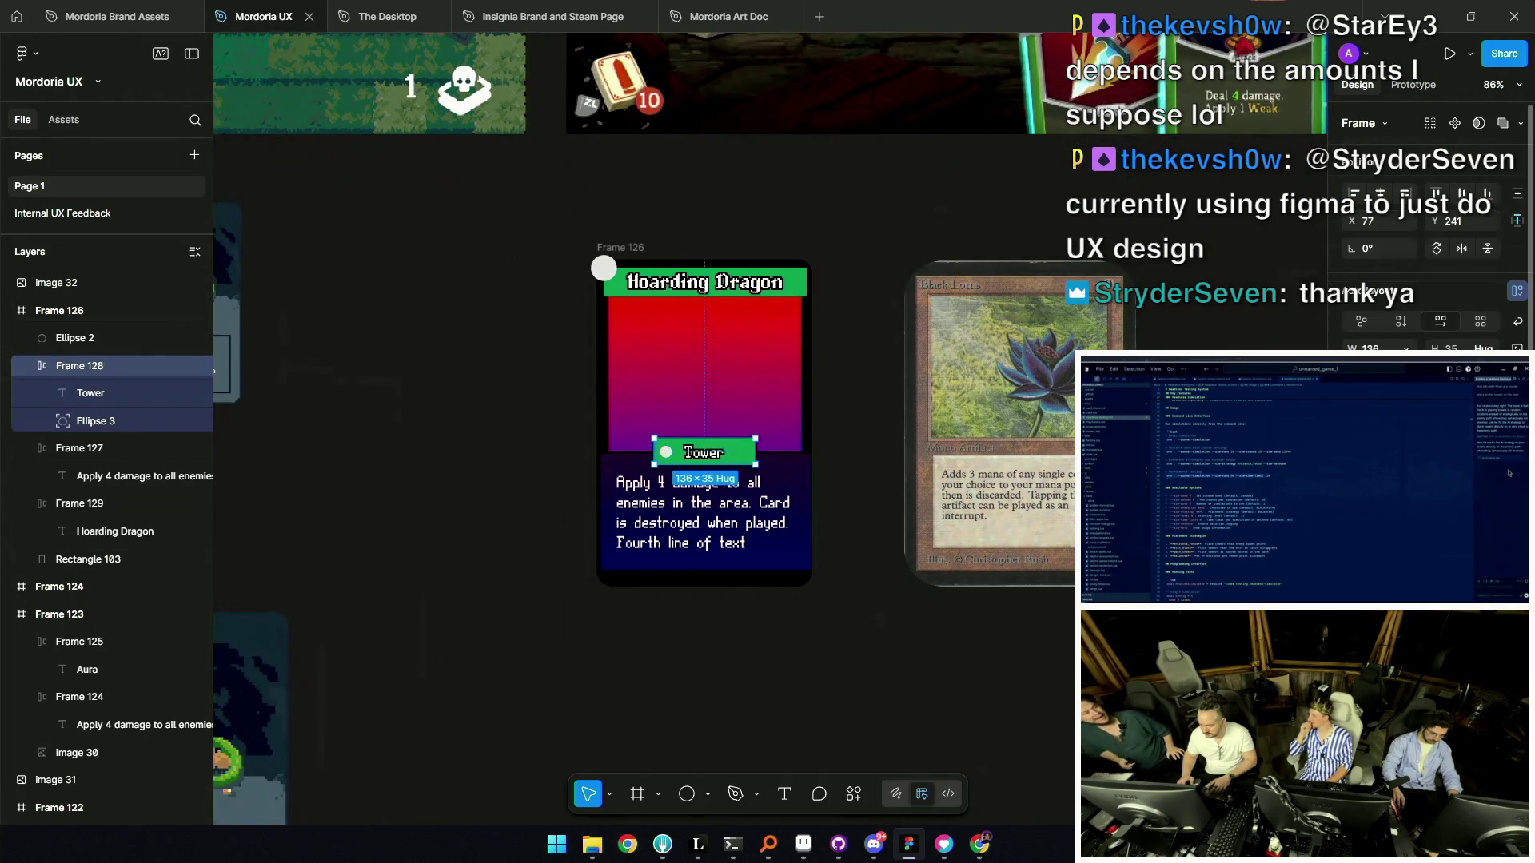
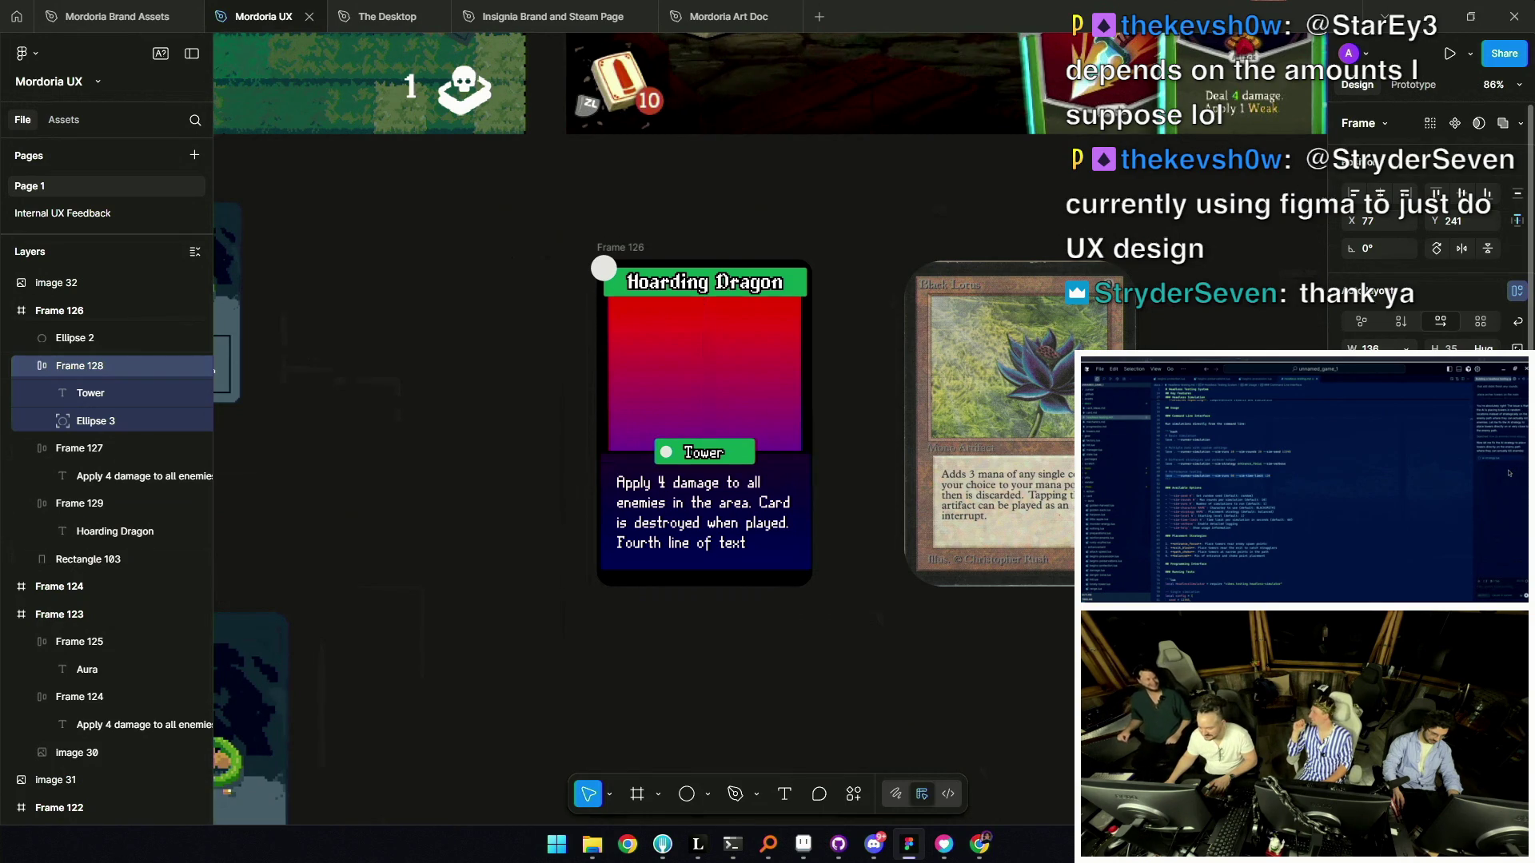
Fill the Tower tag with black sampled from the canvas using the eyedropper.
{"action": "scroll", "coordinate": [701, 509], "scroll_direction": "down", "scroll_amount": 3, "text": "ctrl"}
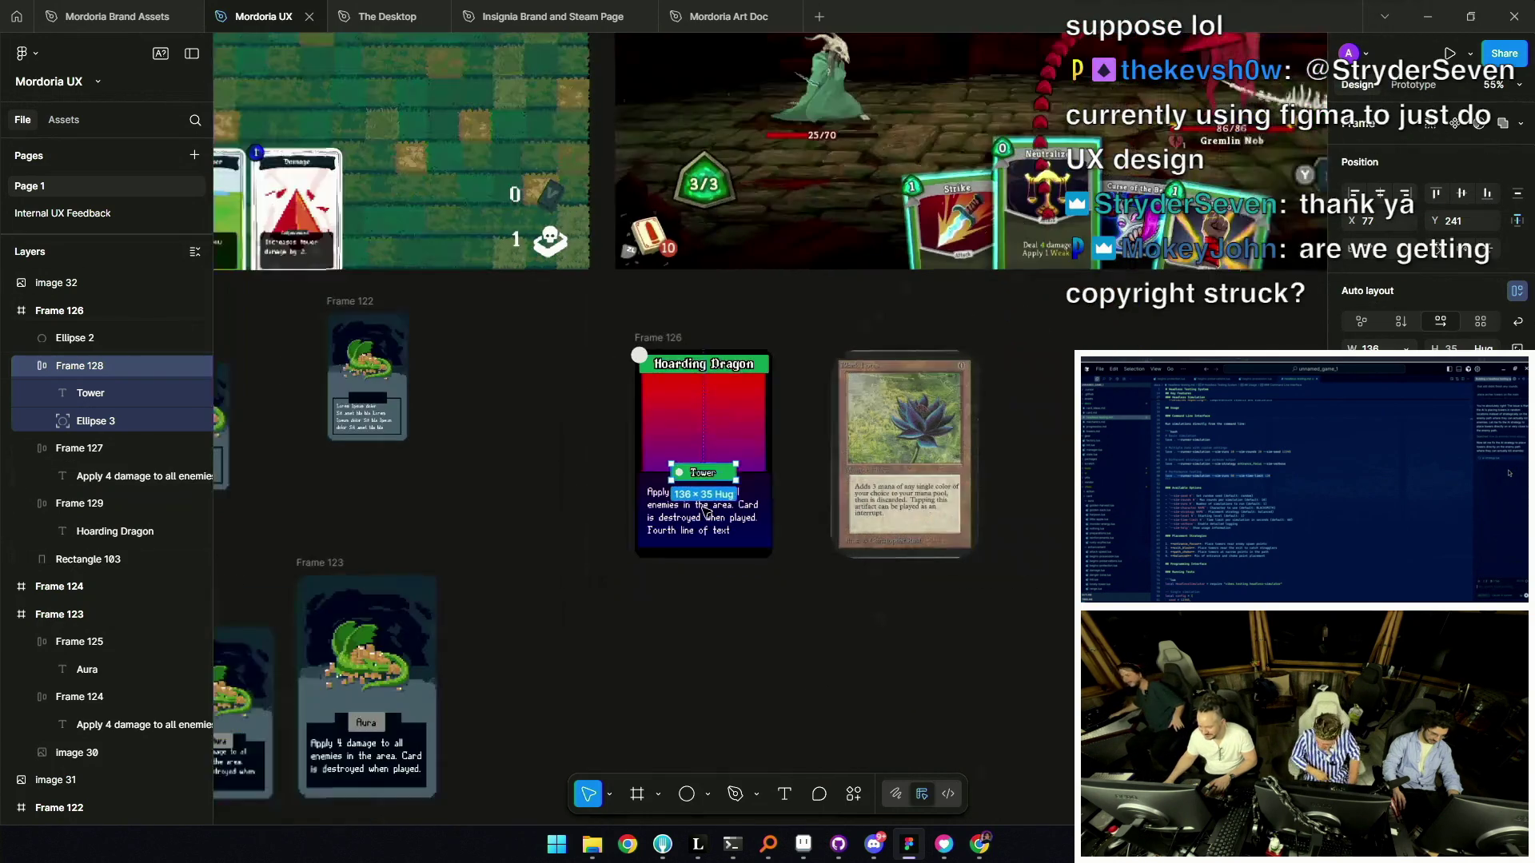
{"action": "left_click", "coordinate": [613, 490]}
{"action": "scroll", "coordinate": [639, 479], "scroll_direction": "up", "scroll_amount": 5, "text": "ctrl"}
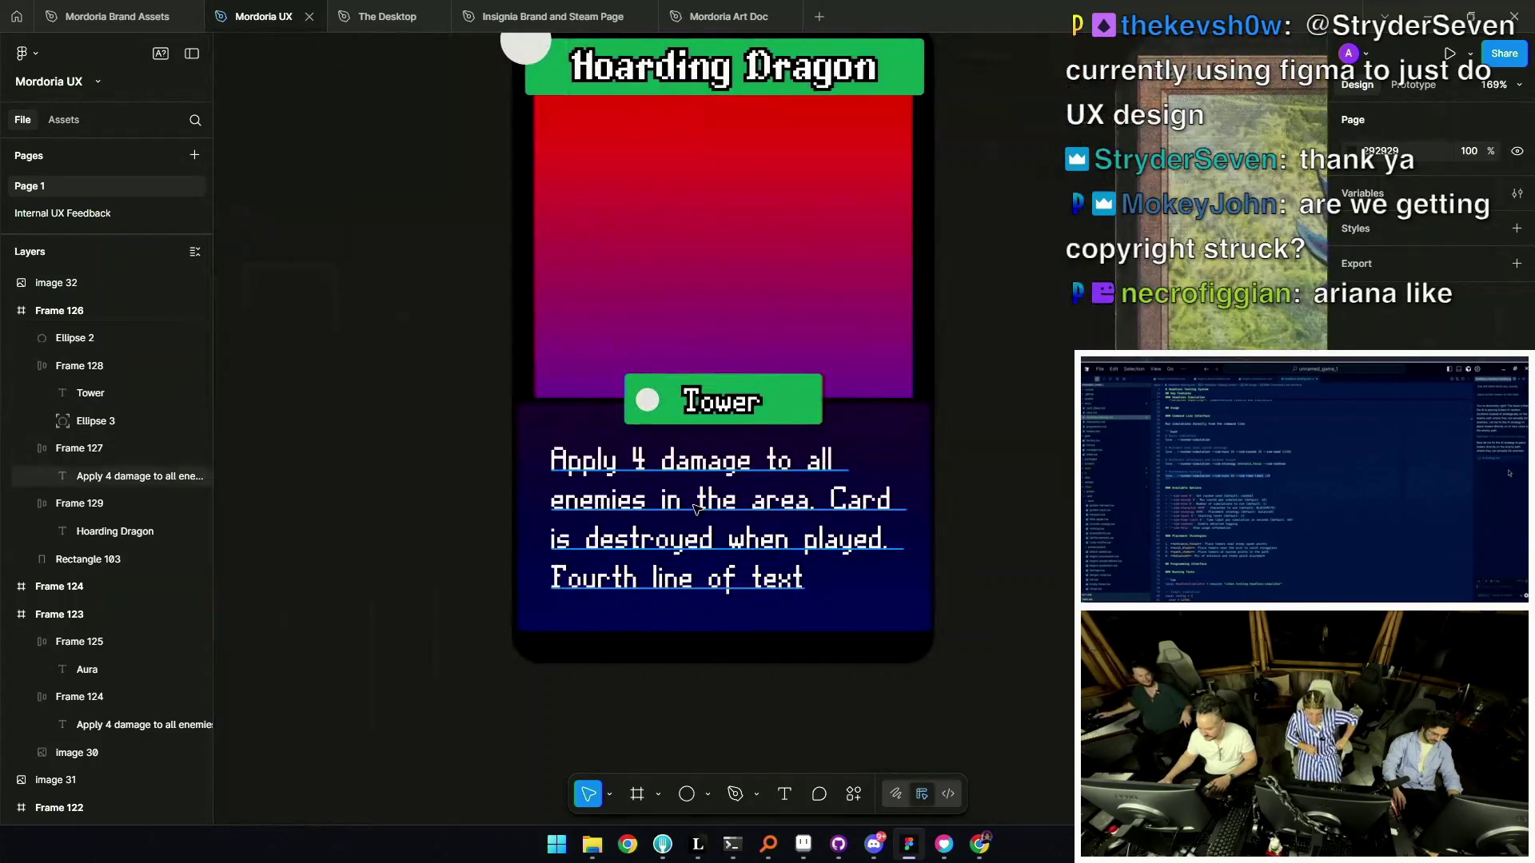
{"action": "scroll", "coordinate": [687, 500], "scroll_direction": "down", "scroll_amount": 2, "text": "ctrl"}
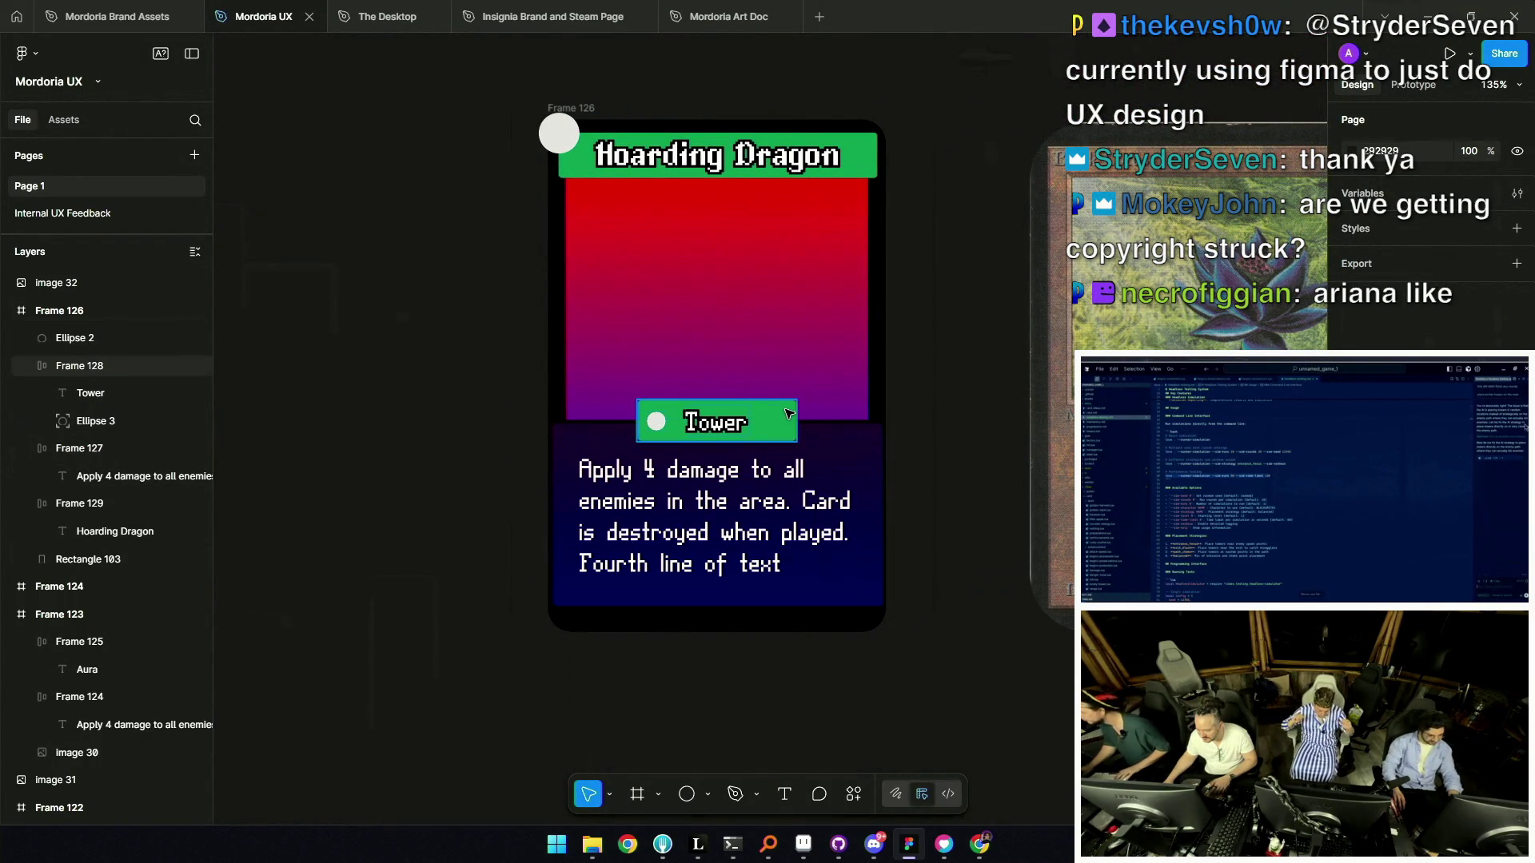
{"action": "scroll", "coordinate": [782, 420], "scroll_direction": "down", "scroll_amount": 2, "text": "ctrl"}
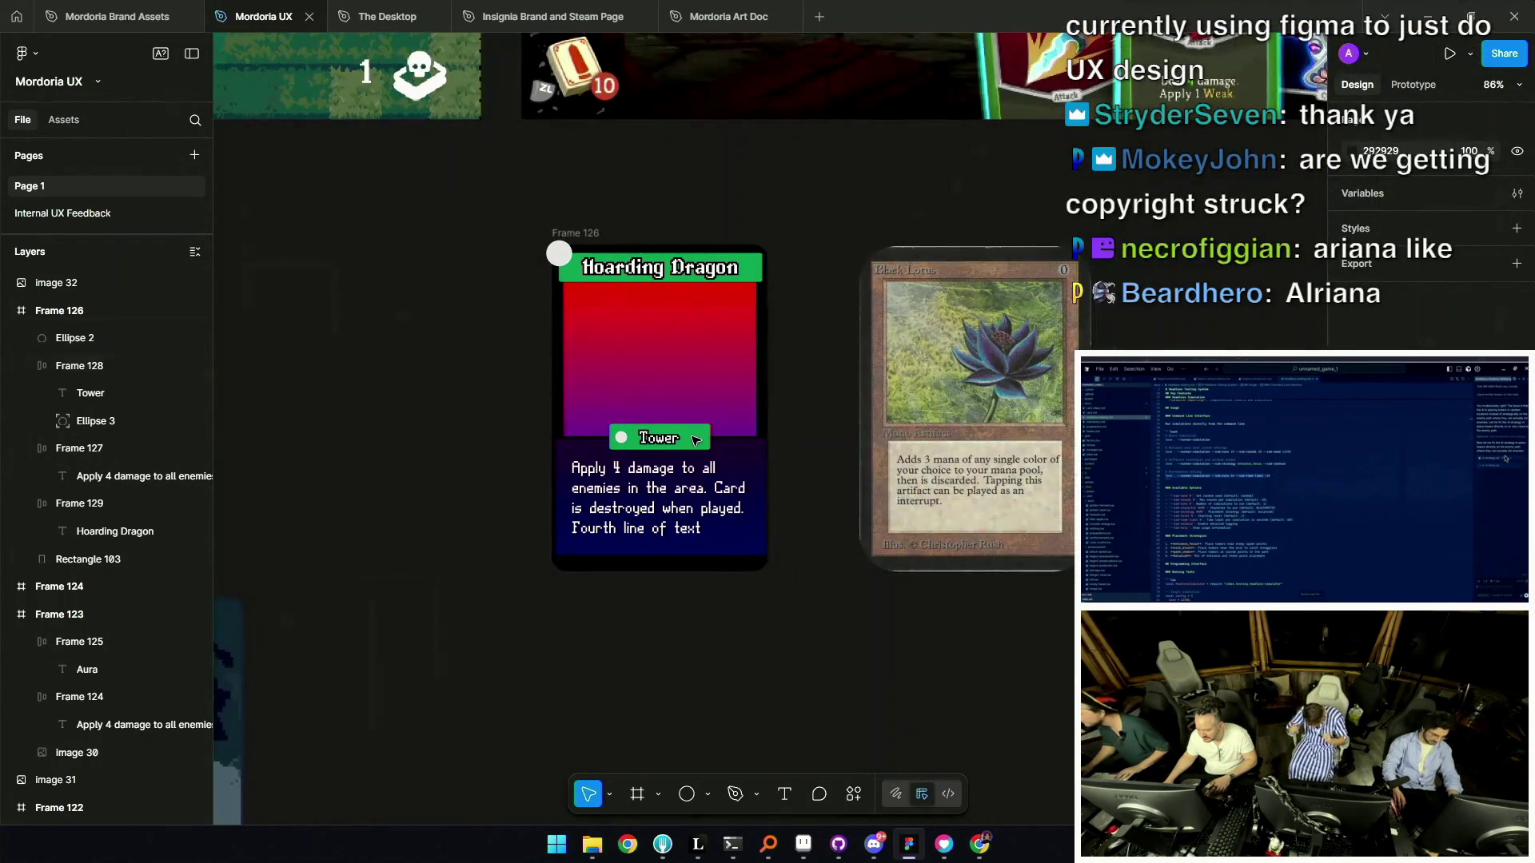
{"action": "scroll", "coordinate": [701, 439], "scroll_direction": "up", "scroll_amount": 3, "text": "ctrl"}
{"action": "left_click", "coordinate": [703, 540]}
{"action": "scroll", "coordinate": [717, 459], "scroll_direction": "down", "scroll_amount": 3, "text": "ctrl"}
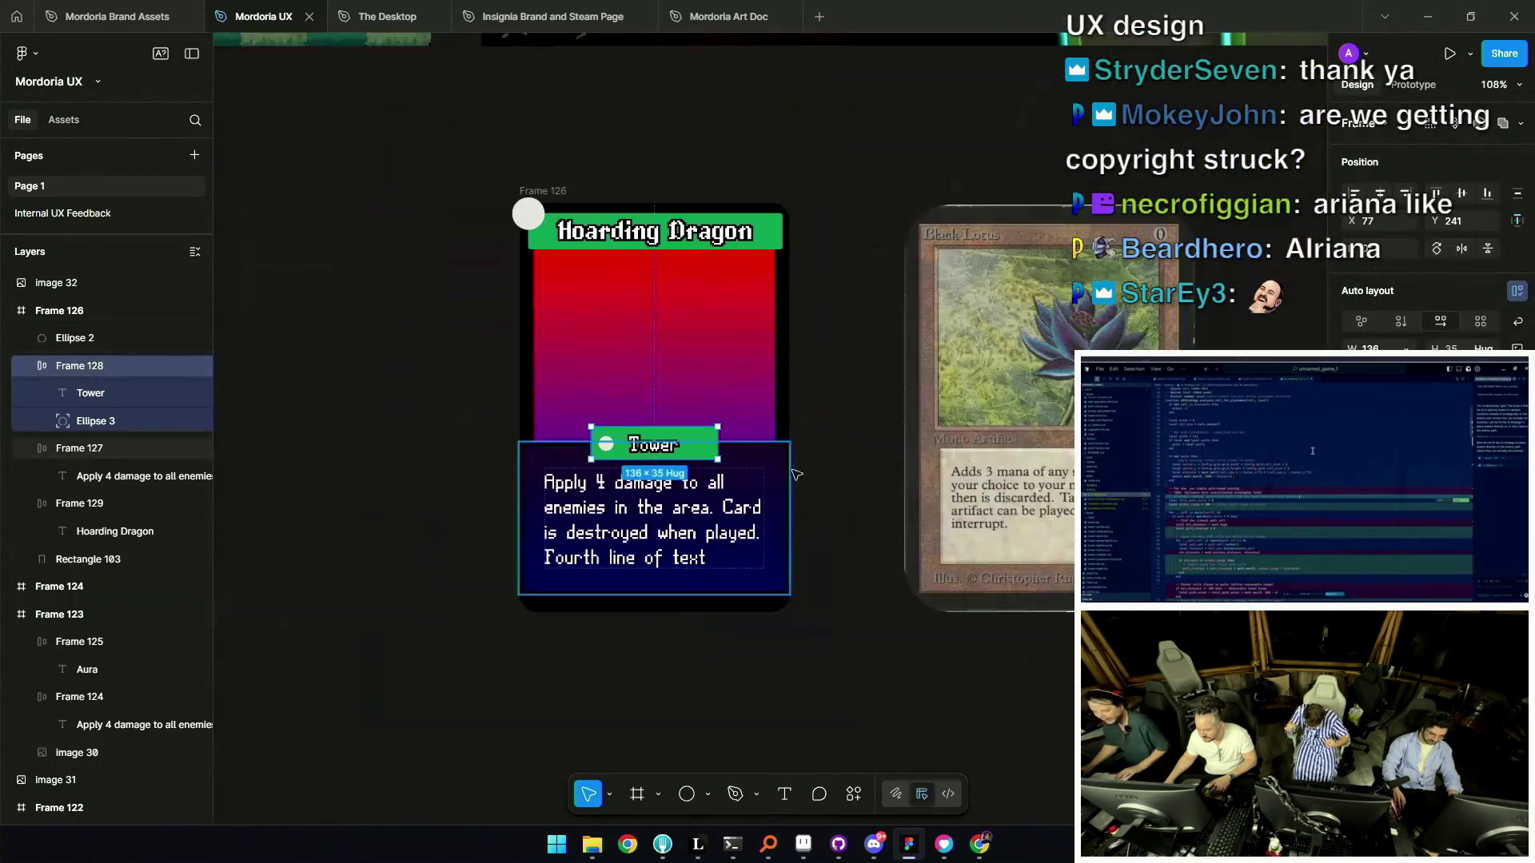
{"action": "key", "text": "i"}
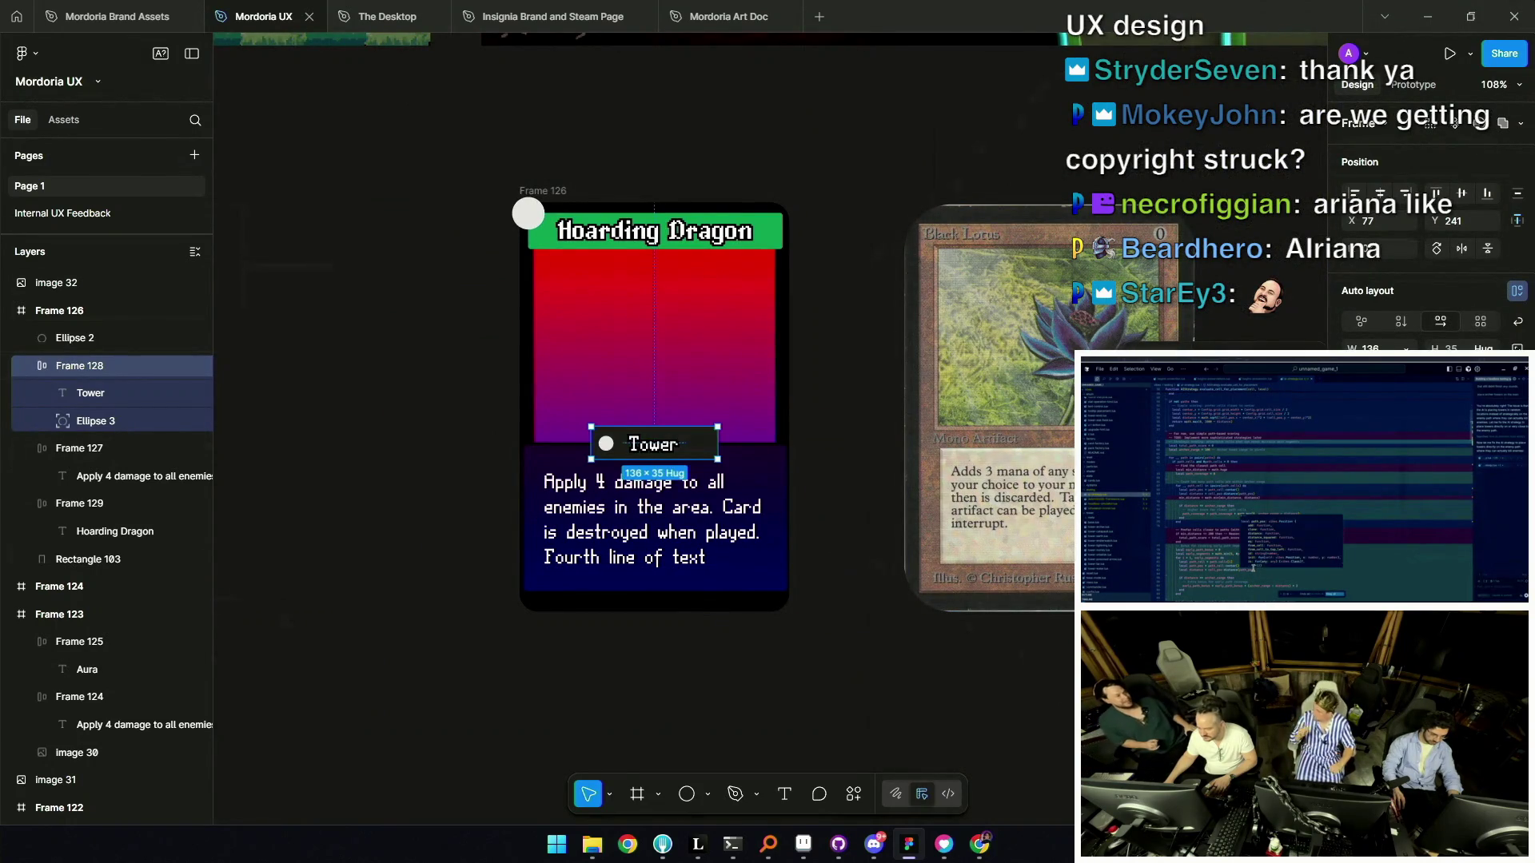
{"action": "left_click", "coordinate": [780, 588]}
{"action": "key", "text": "Escape"}
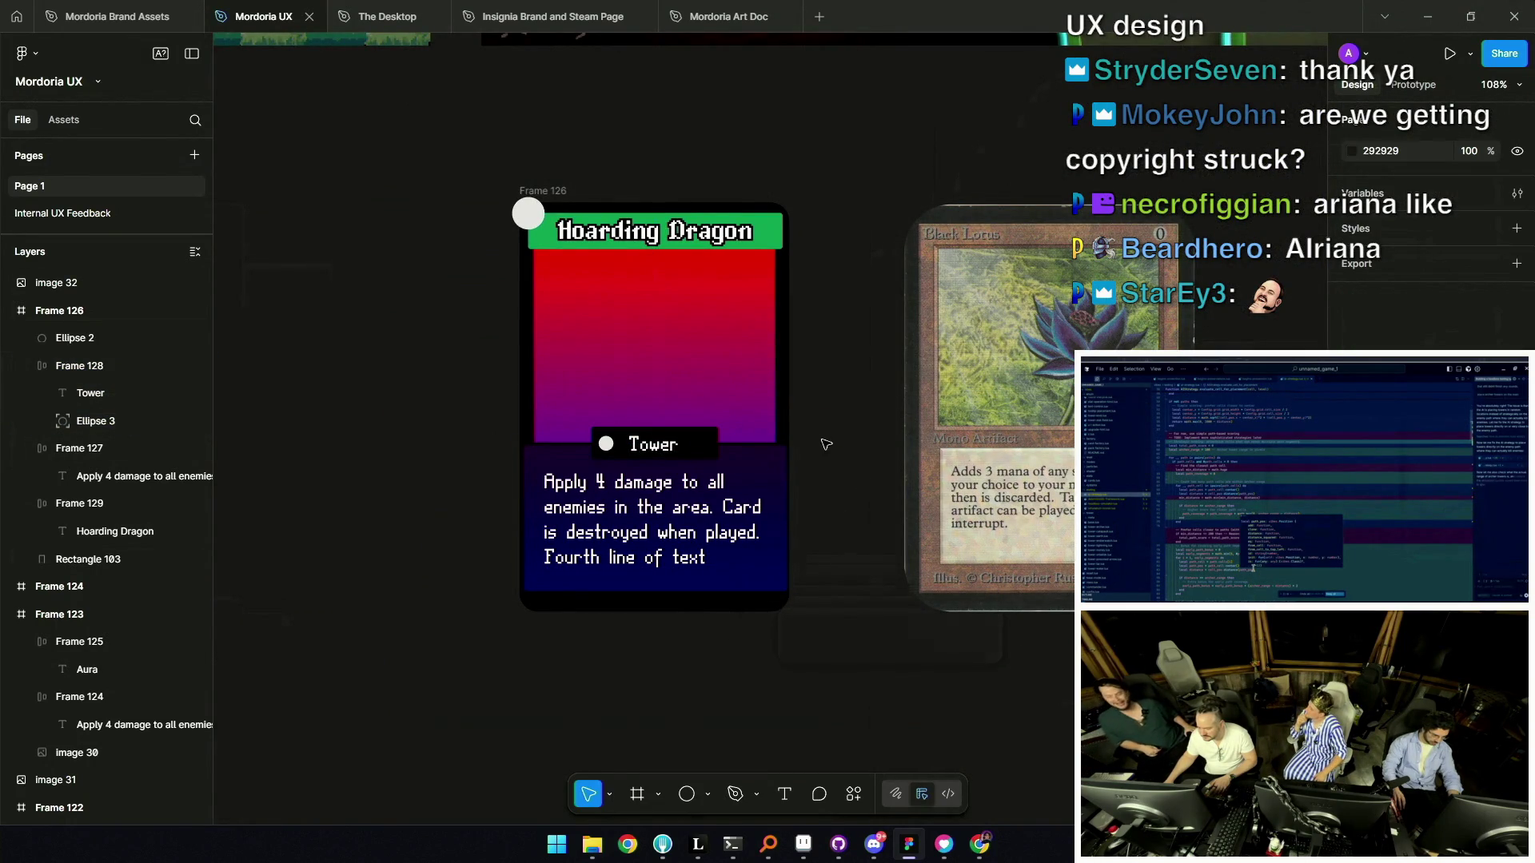
Give the card's bottom text panel a purple-to-blue gradient fill.
{"action": "scroll", "coordinate": [586, 462], "scroll_direction": "up", "scroll_amount": 2, "text": "ctrl"}
{"action": "left_click", "coordinate": [587, 462]}
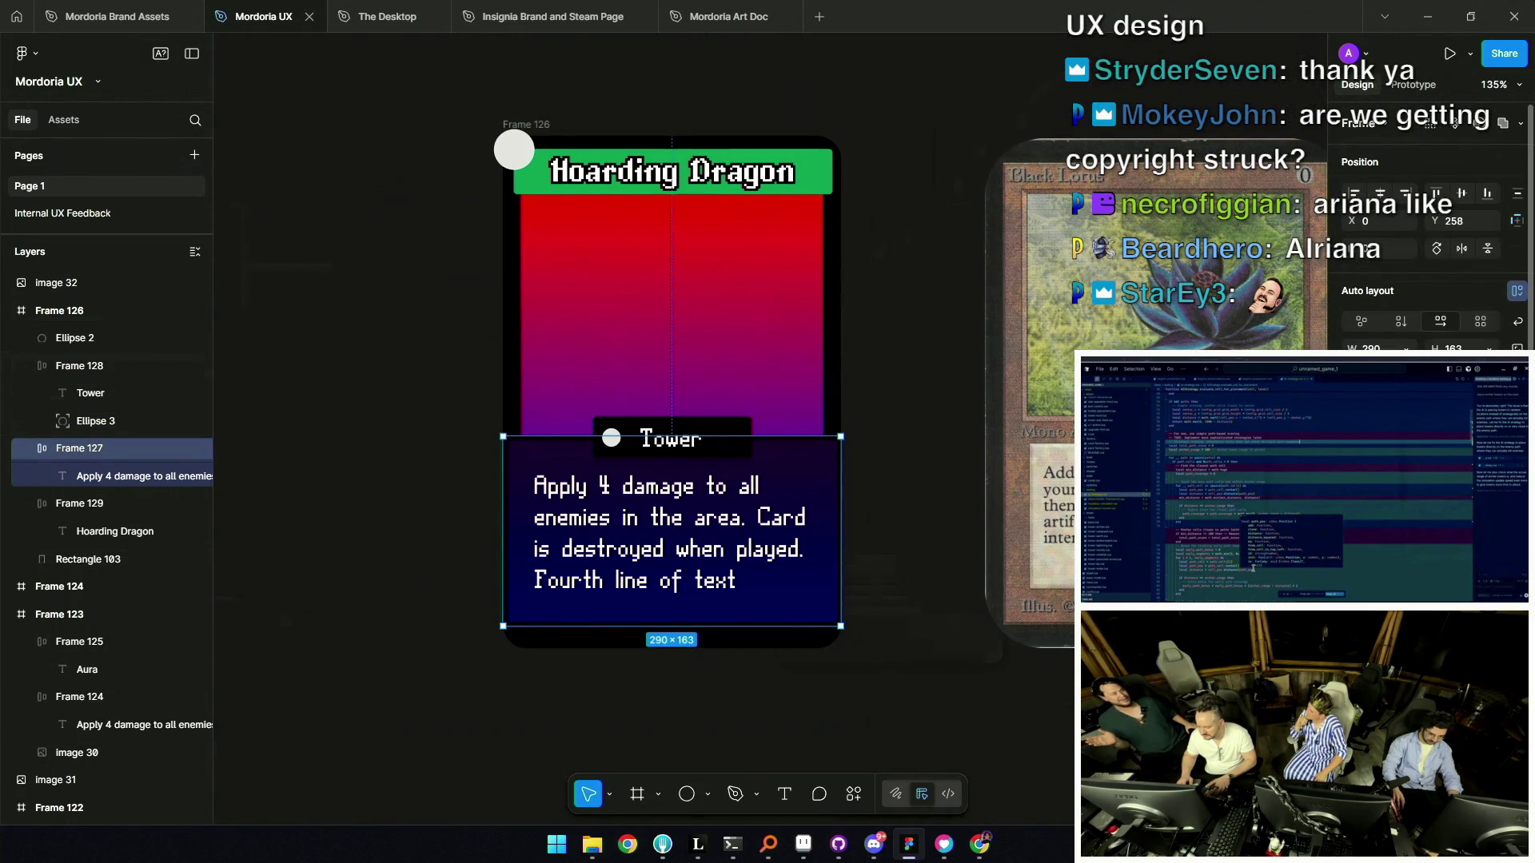
{"action": "key", "text": "ctrl+alt+v"}
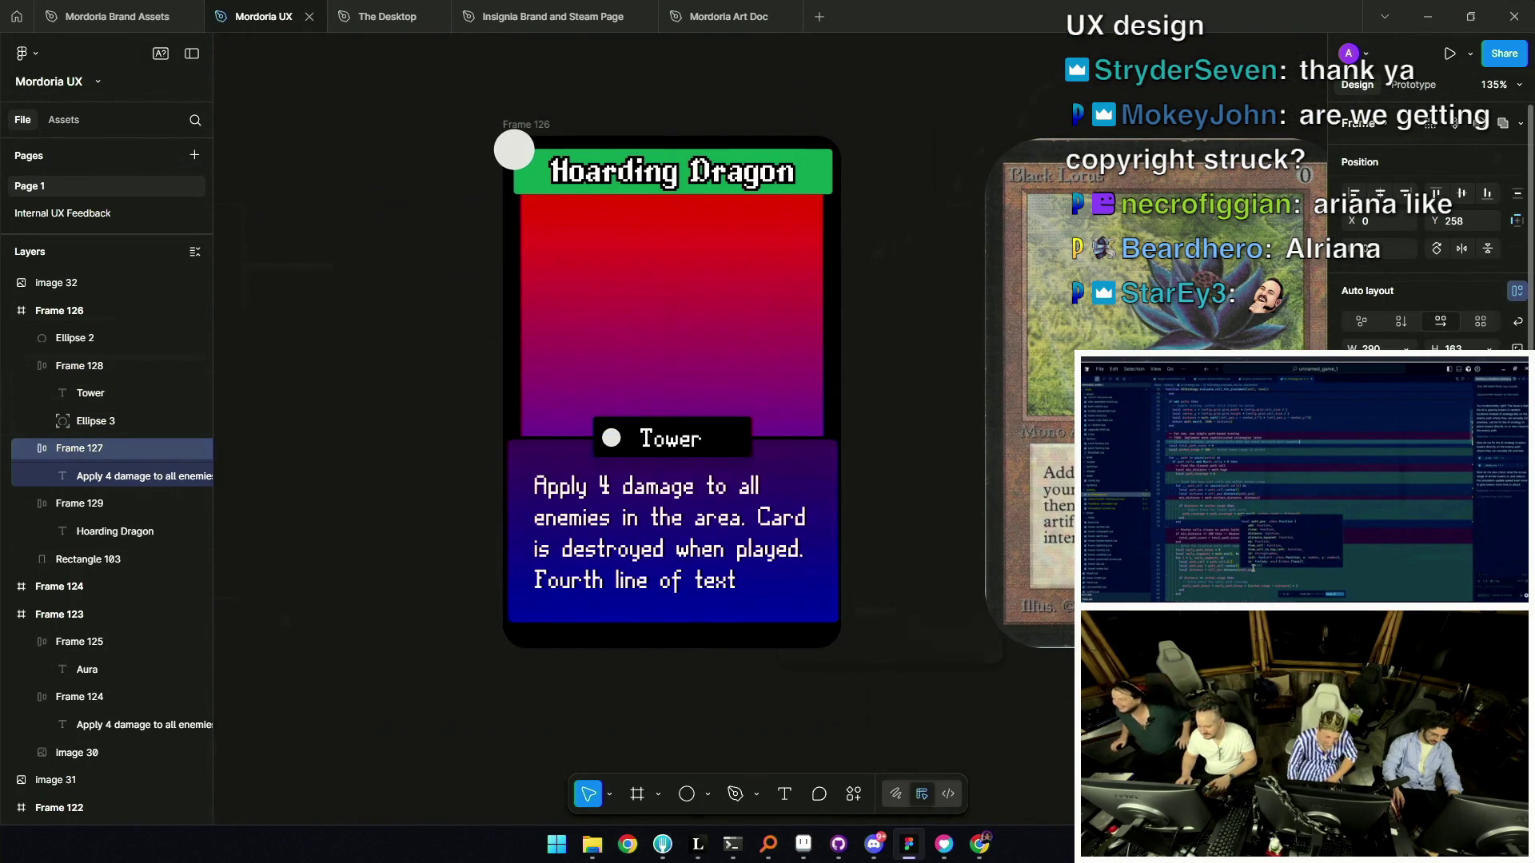
{"action": "scroll", "coordinate": [638, 470], "scroll_direction": "down", "scroll_amount": 5, "text": "ctrl"}
{"action": "left_click", "coordinate": [535, 490]}
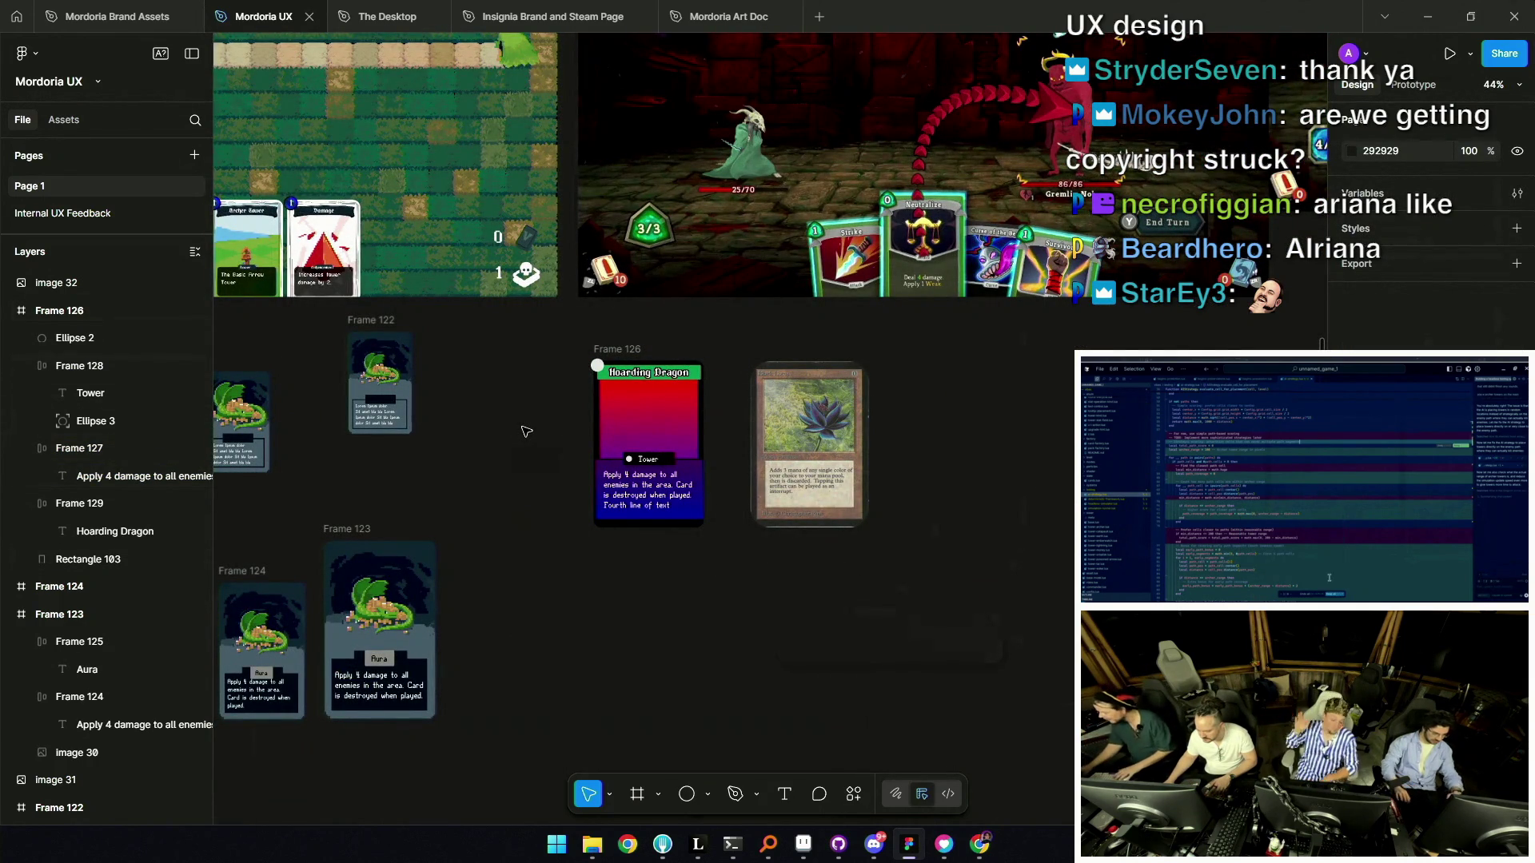
{"action": "left_click_drag", "start_coordinate": [613, 378], "coordinate": [707, 434]}
{"action": "scroll", "coordinate": [770, 471], "scroll_direction": "up", "scroll_amount": 5}
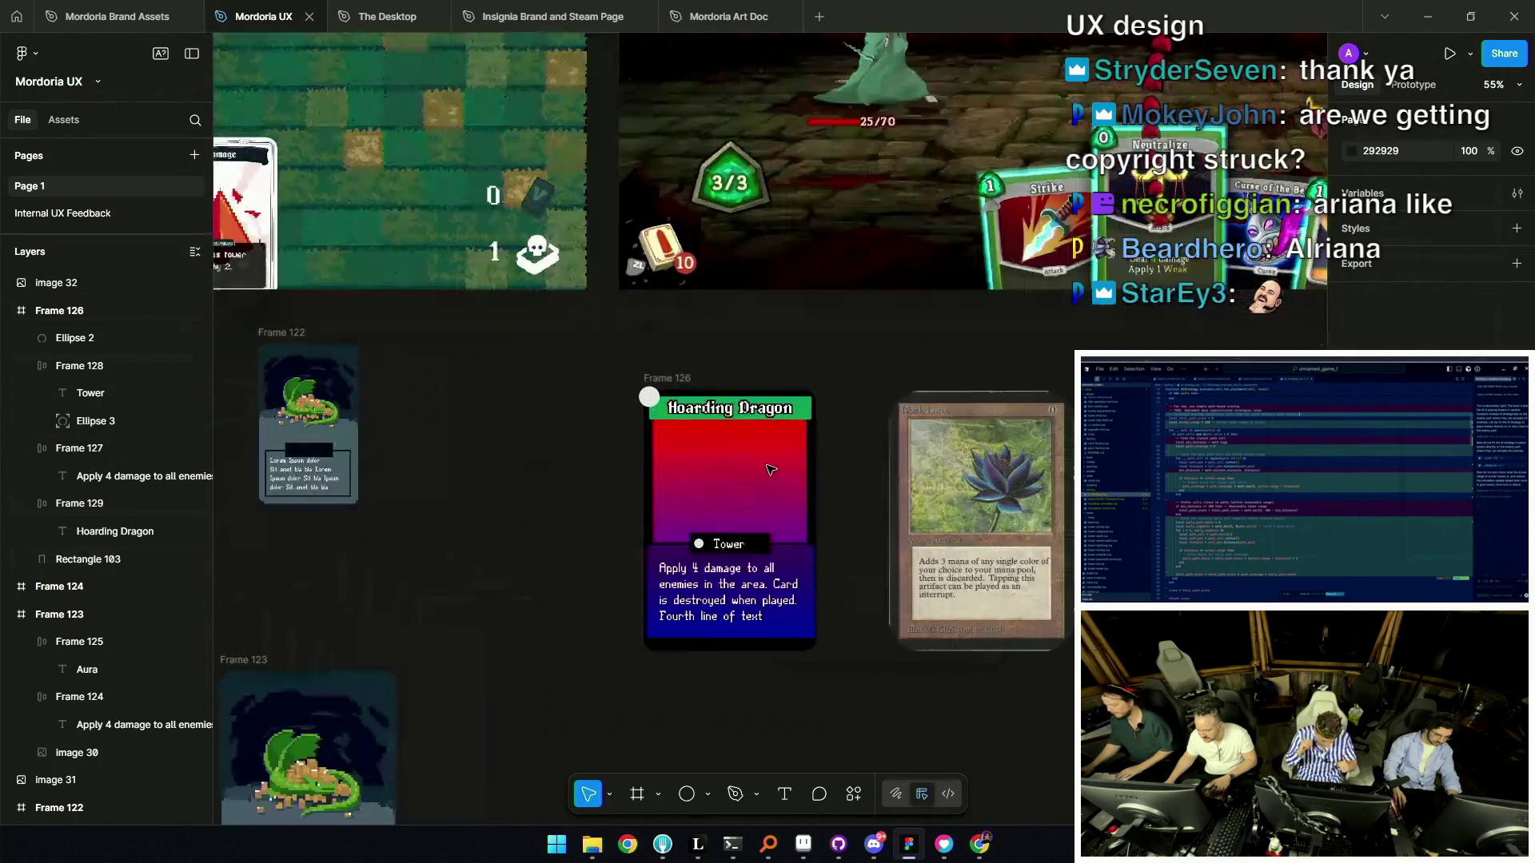
{"action": "left_click", "coordinate": [770, 472]}
{"action": "mouse_move", "coordinate": [893, 354]}
{"action": "left_mouse_down"}
{"action": "mouse_move", "coordinate": [666, 506]}
{"action": "mouse_move", "coordinate": [579, 540]}
{"action": "left_mouse_up"}
{"action": "scroll", "coordinate": [1094, 232], "scroll_direction": "up", "scroll_amount": 7}
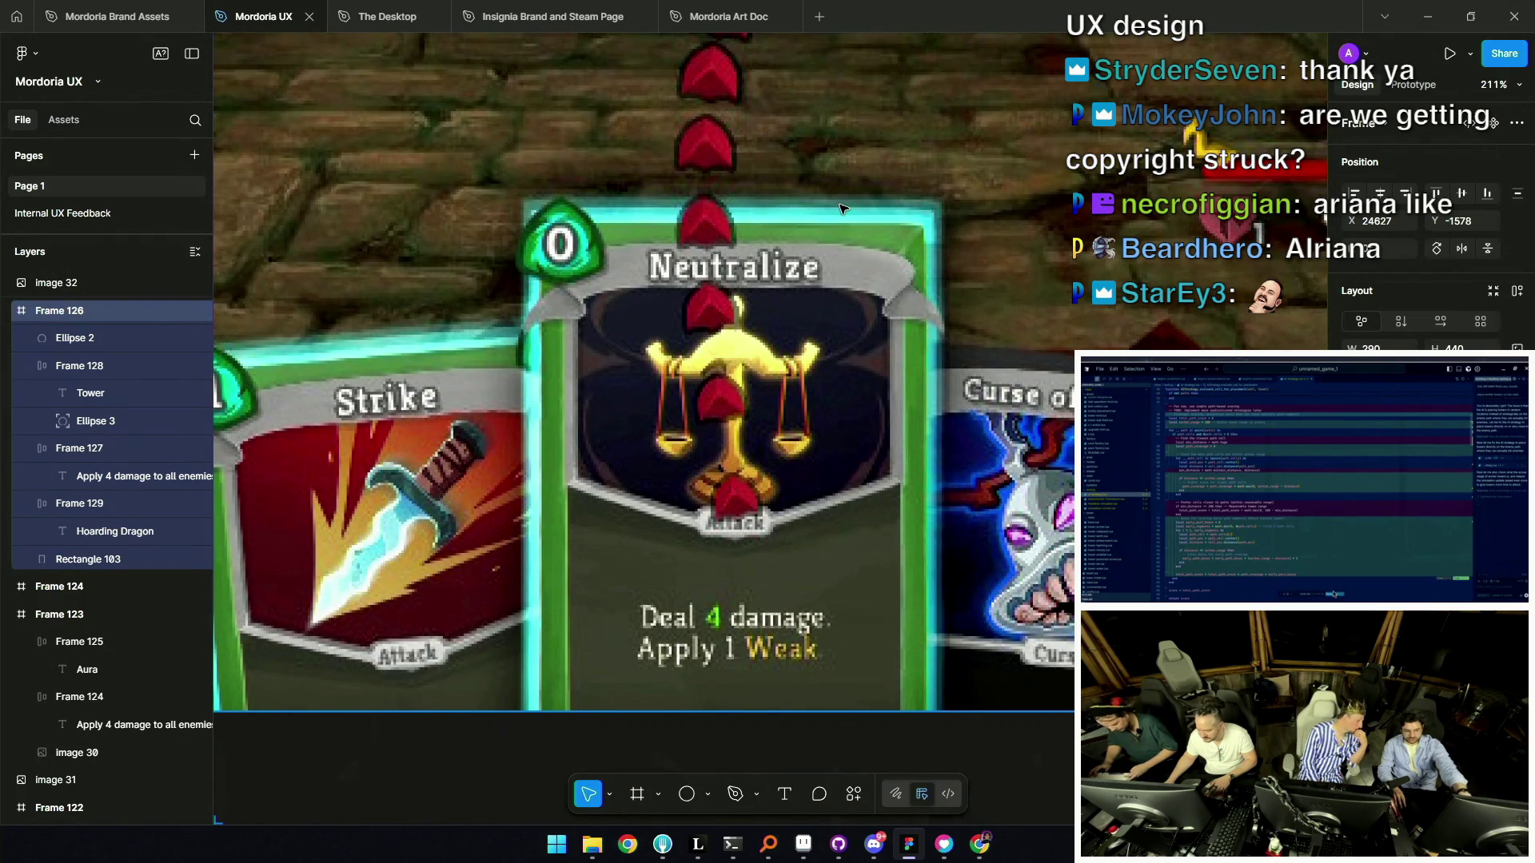
{"action": "scroll", "coordinate": [879, 220], "scroll_direction": "down", "scroll_amount": 5}
{"action": "scroll", "coordinate": [829, 415], "scroll_direction": "down", "scroll_amount": 5}
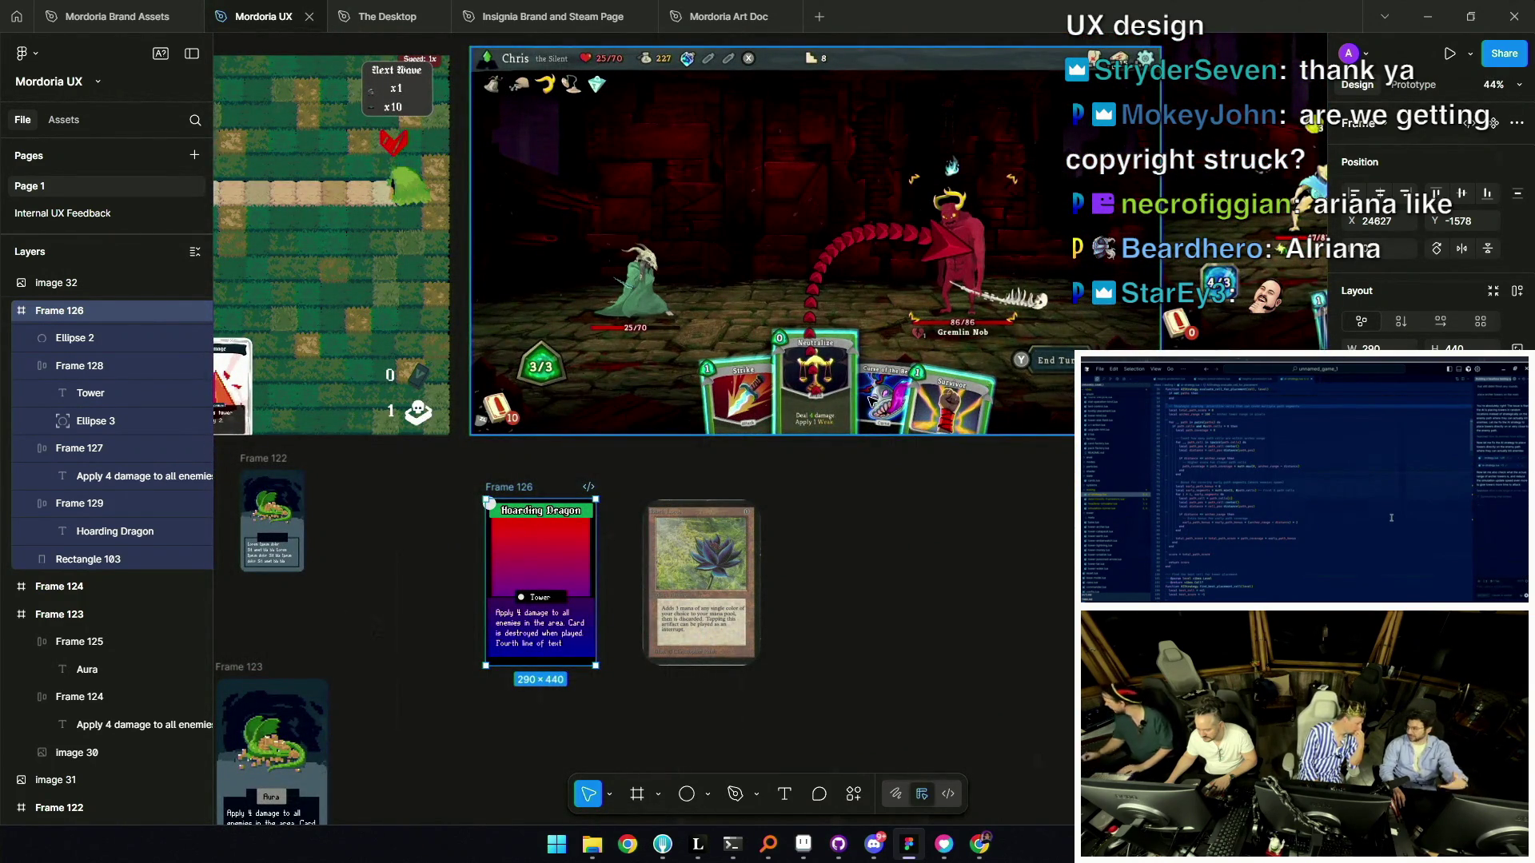
{"action": "scroll", "coordinate": [867, 381], "scroll_direction": "down", "scroll_amount": 3}
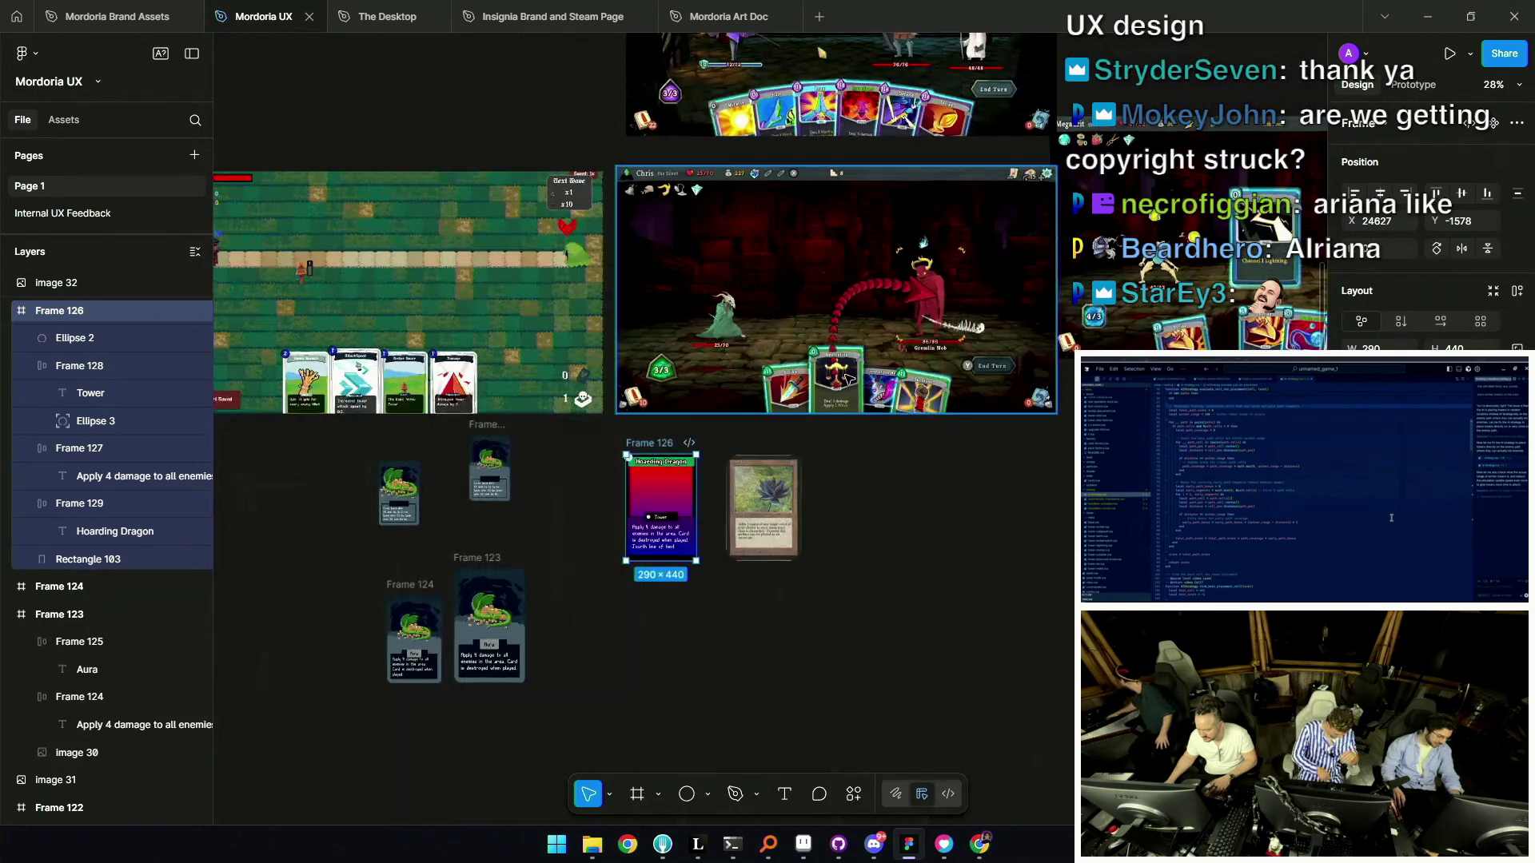
{"action": "scroll", "coordinate": [647, 352], "scroll_direction": "up", "scroll_amount": 5}
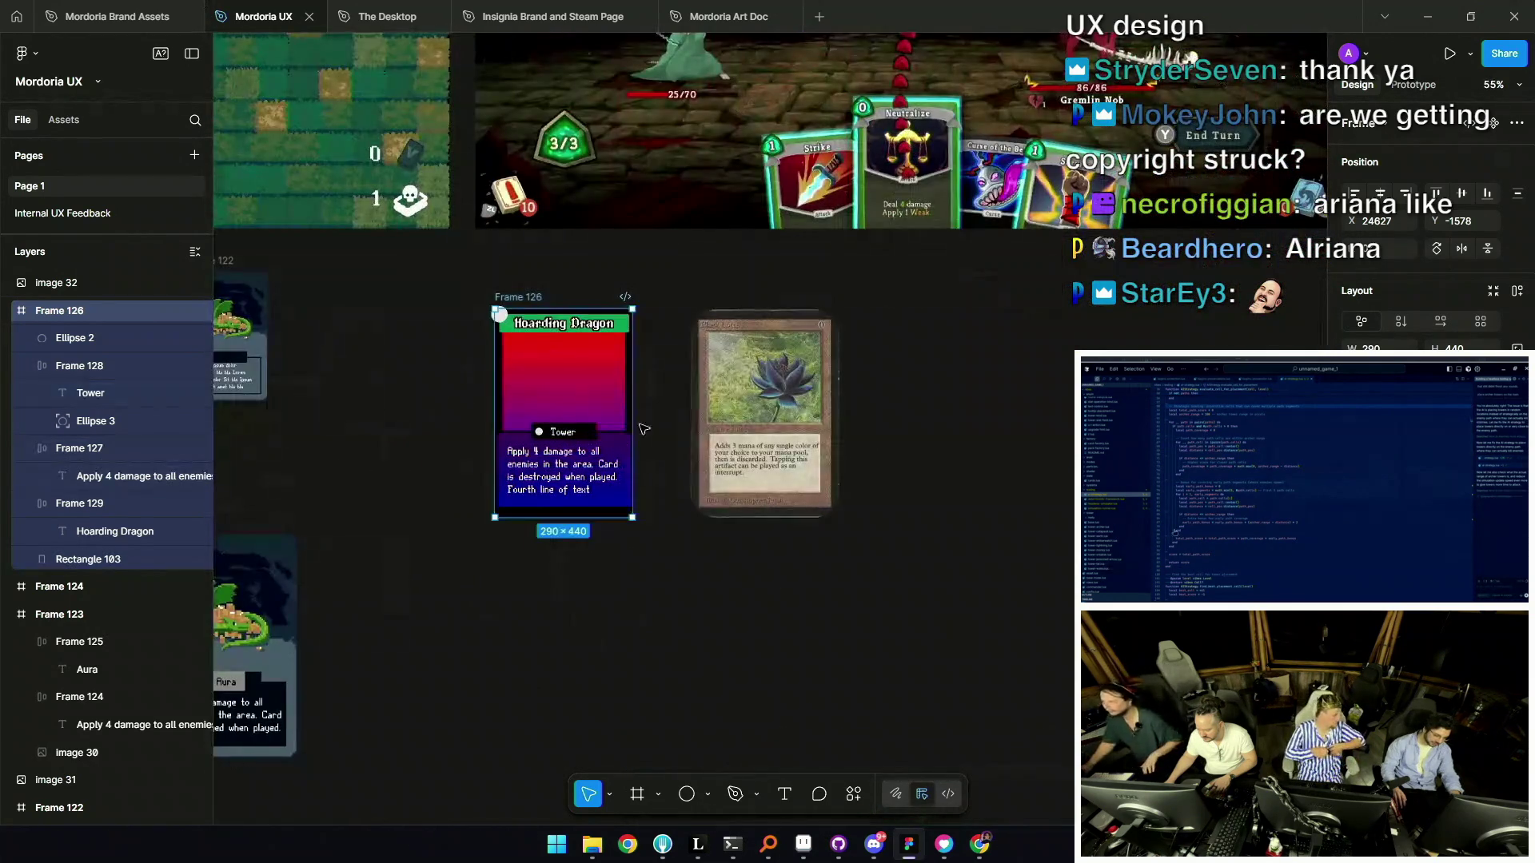
{"action": "left_click", "coordinate": [686, 384]}
{"action": "scroll", "coordinate": [679, 387], "scroll_direction": "left", "scroll_amount": 2}
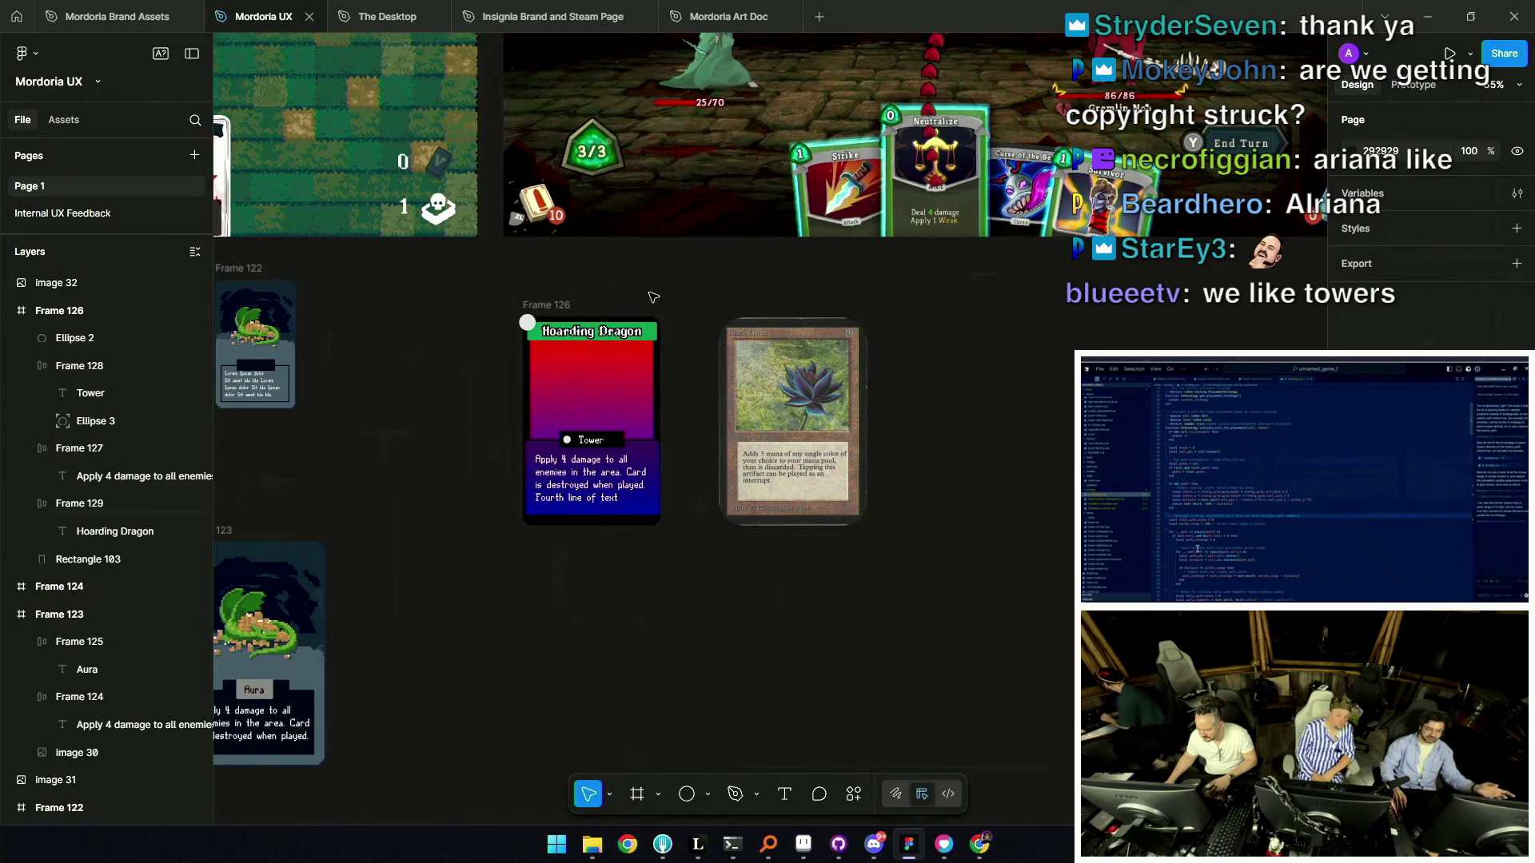
{"action": "scroll", "coordinate": [631, 275], "scroll_direction": "up", "scroll_amount": 5}
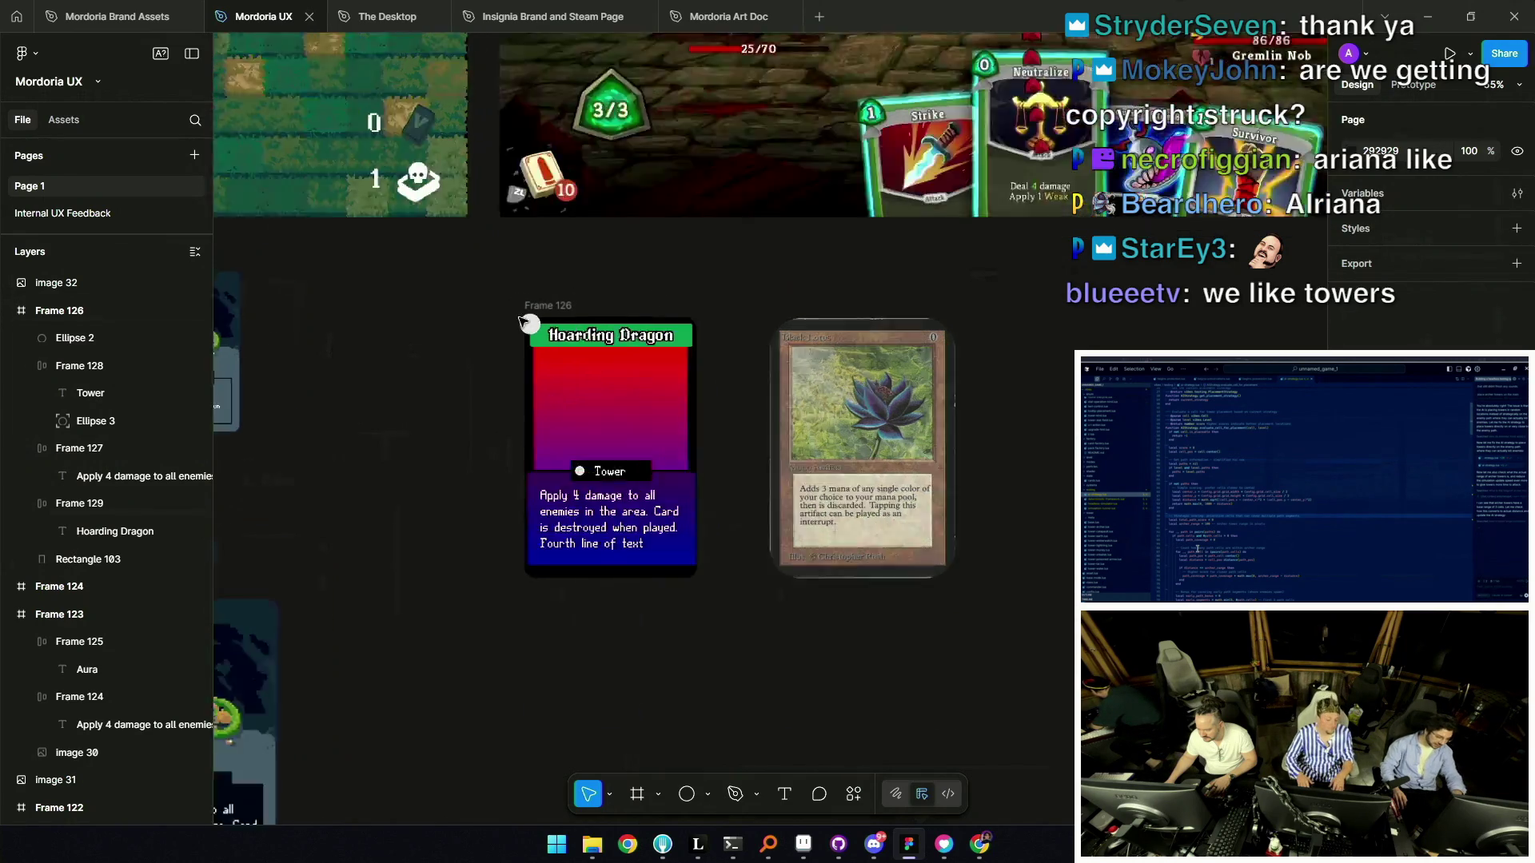
{"action": "scroll", "coordinate": [607, 296], "scroll_direction": "up", "scroll_amount": 3}
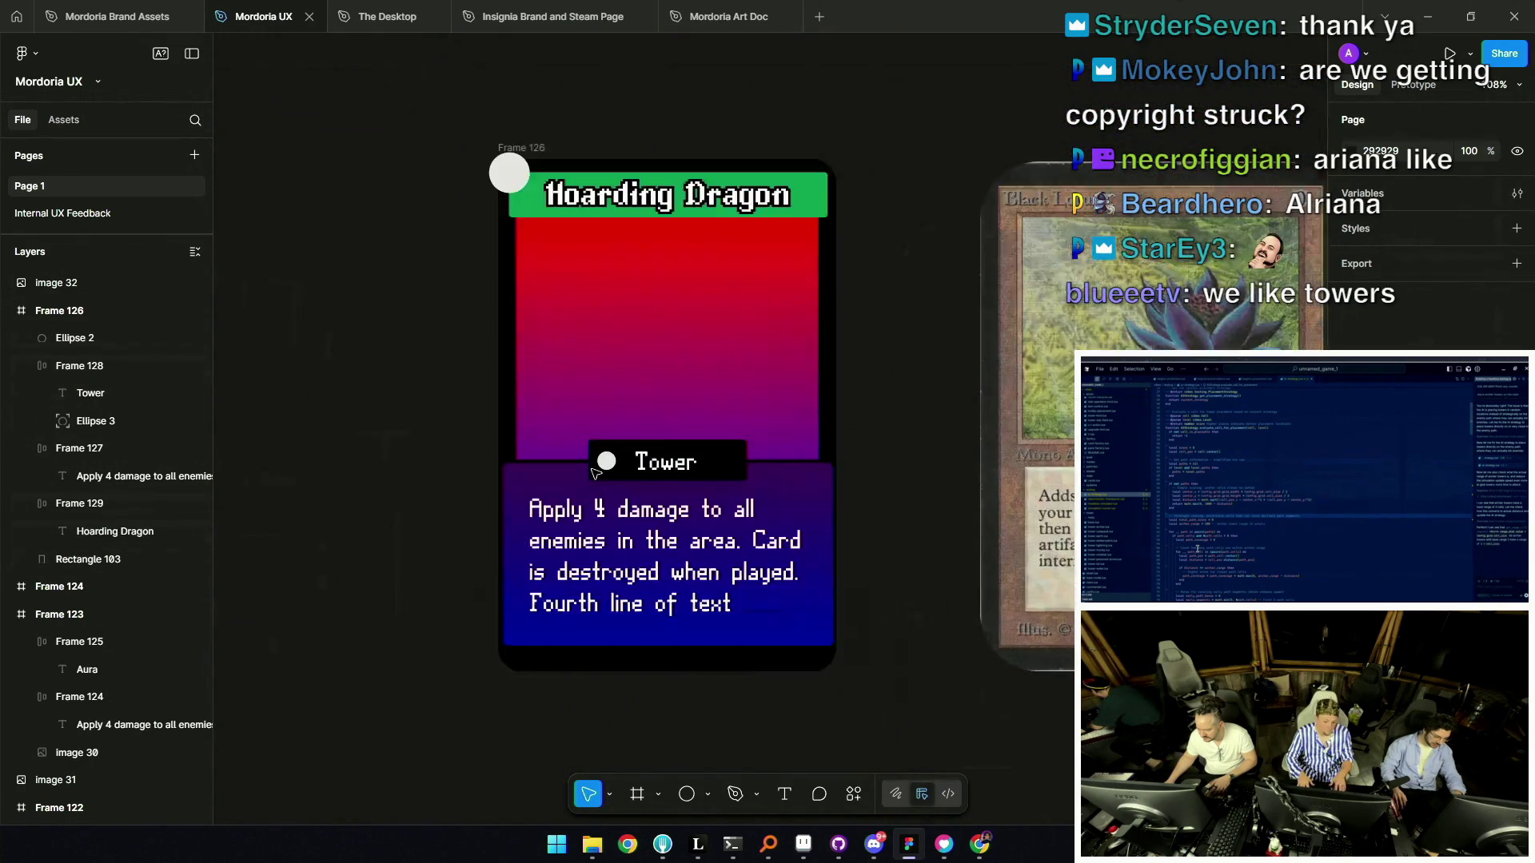
{"action": "left_click", "coordinate": [521, 229]}
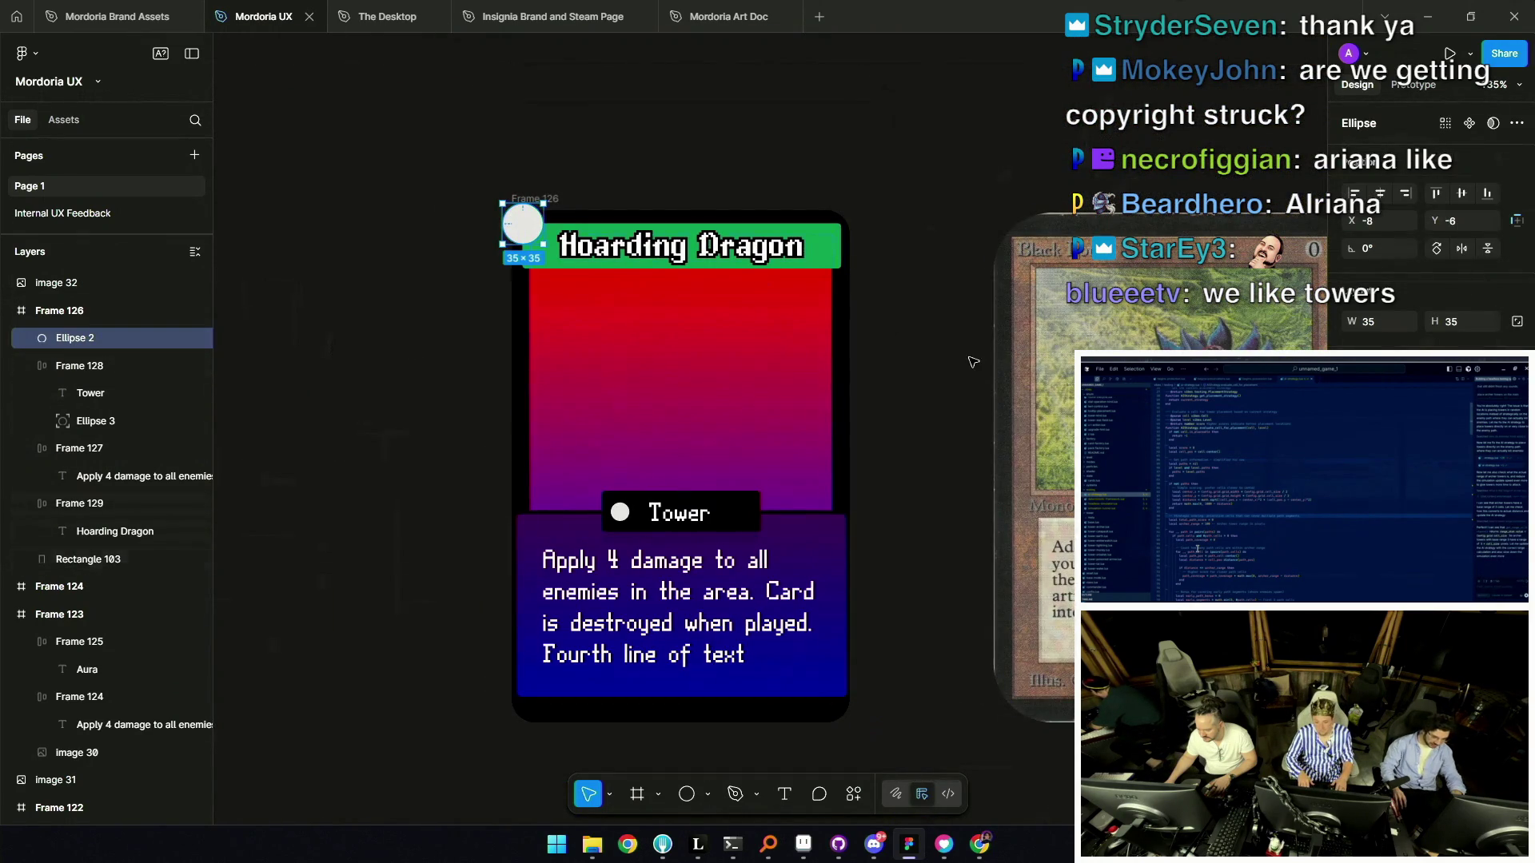
{"action": "key", "text": "t"}
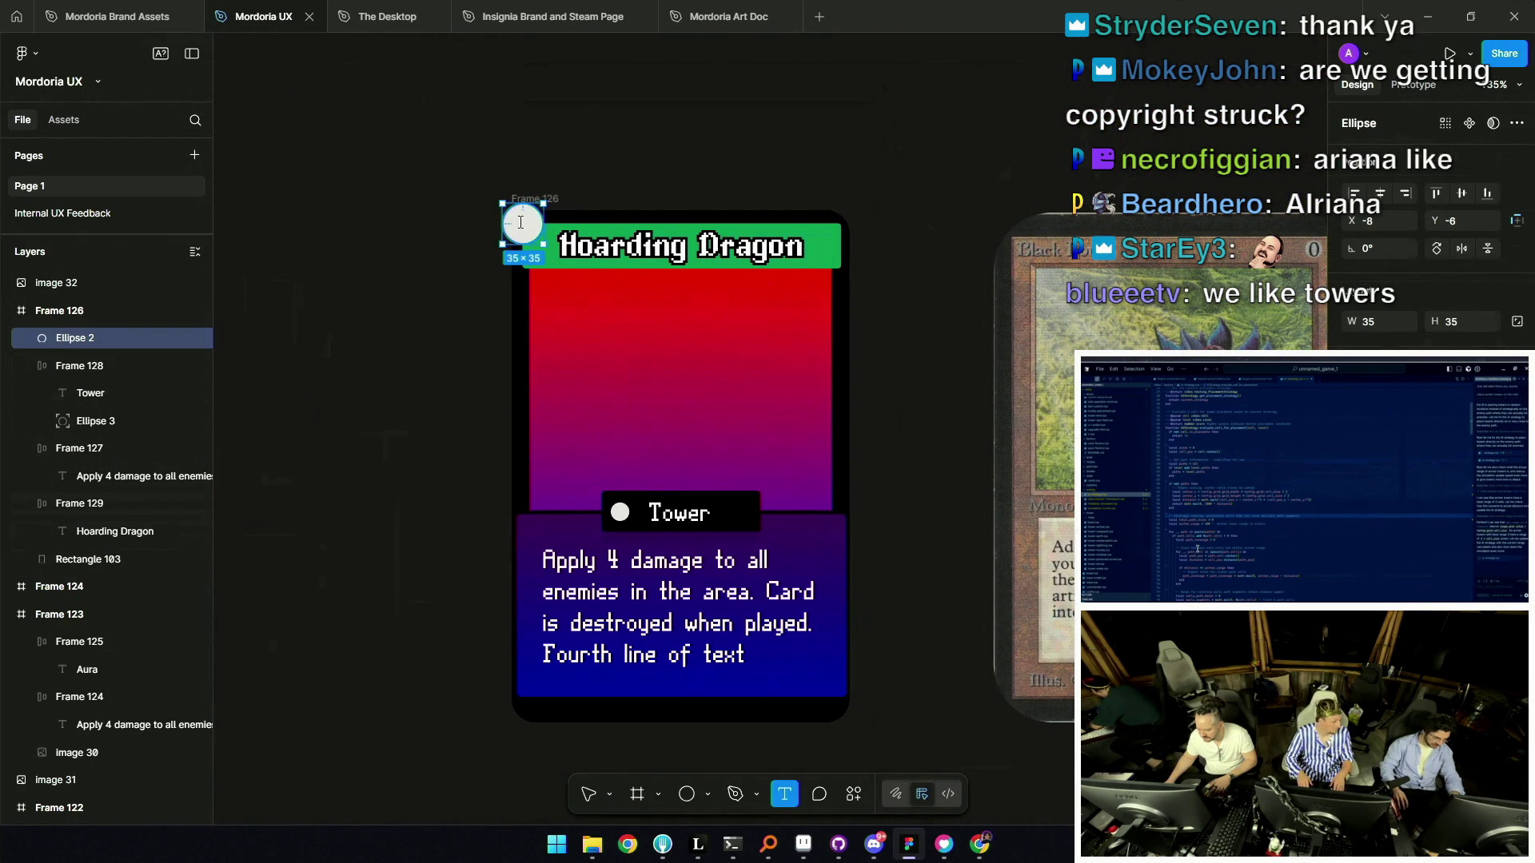
{"action": "left_click", "coordinate": [520, 222]}
{"action": "type", "text": "asd"}
{"action": "key", "text": "Escape"}
{"action": "key", "text": "Return"}
{"action": "type", "text": "a"}
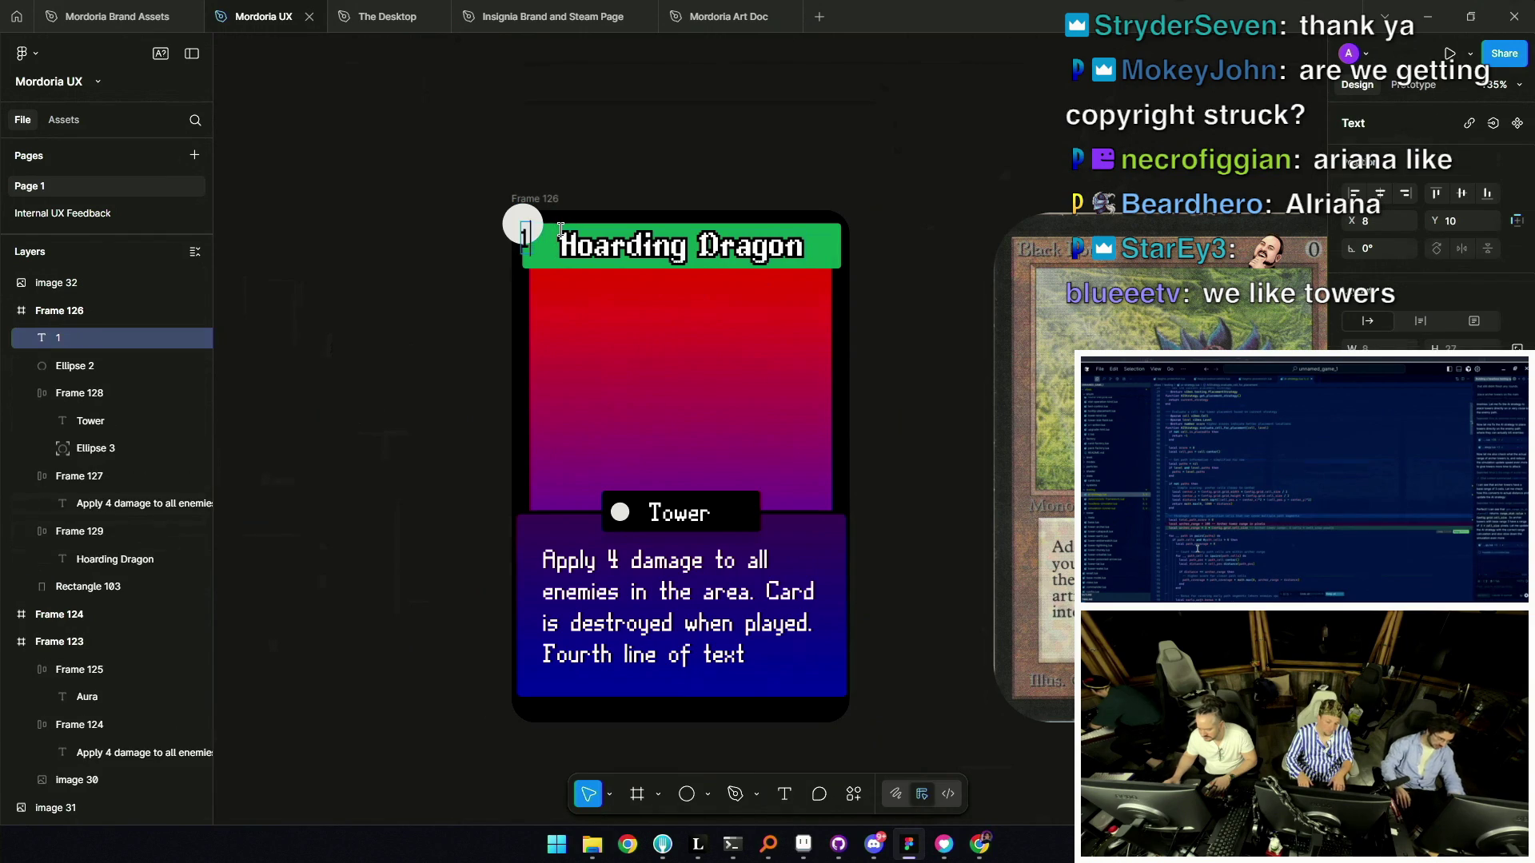
{"action": "scroll", "coordinate": [561, 230], "scroll_direction": "up", "scroll_amount": 5}
{"action": "key", "text": "Escape"}
{"action": "left_click_drag", "start_coordinate": [481, 250], "coordinate": [484, 222]}
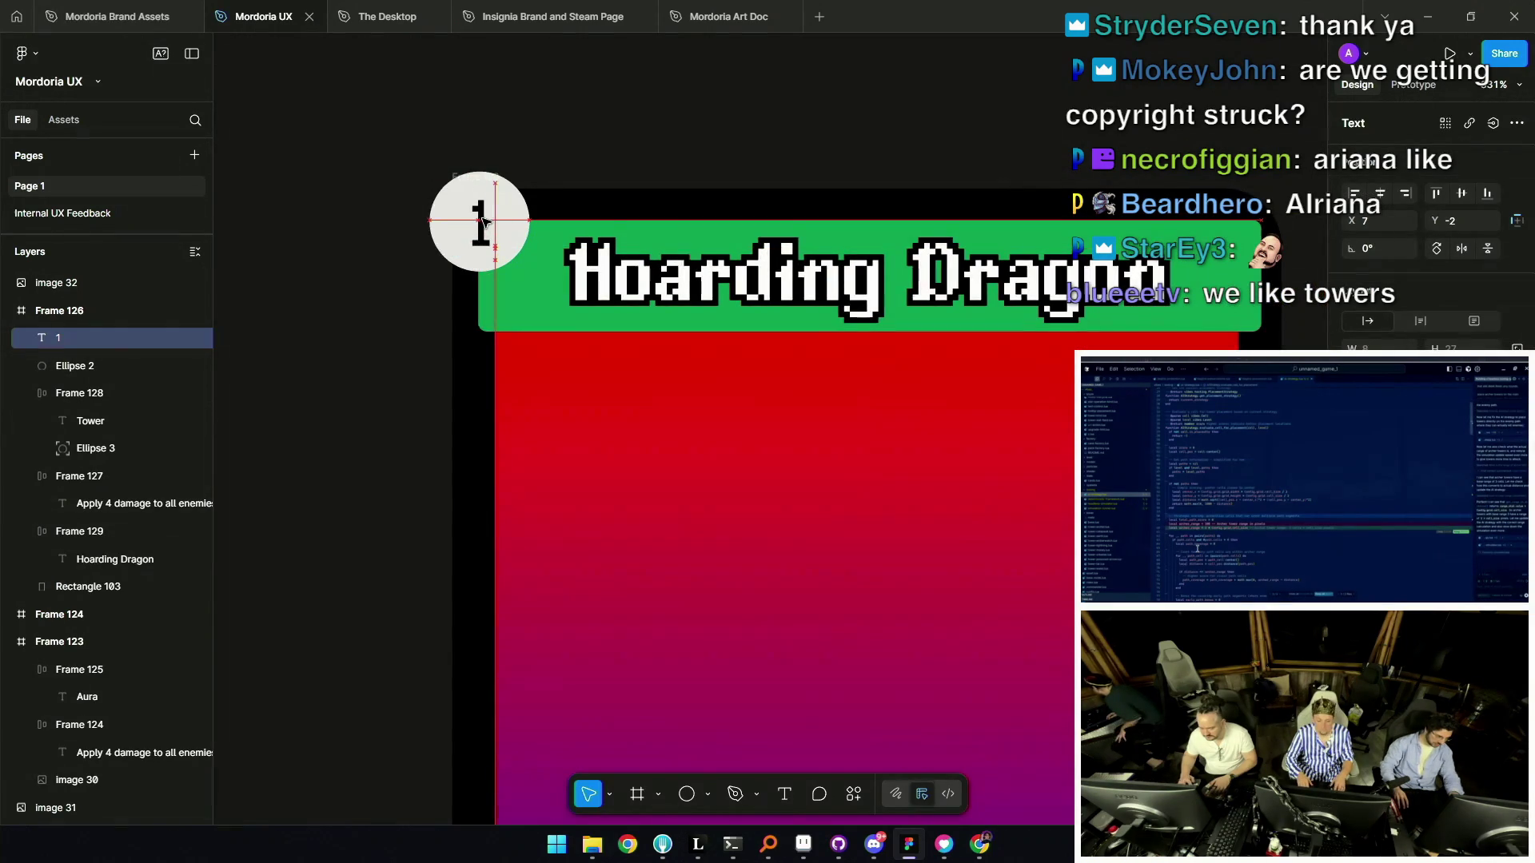
{"action": "scroll", "coordinate": [483, 222], "scroll_direction": "down", "scroll_amount": 3}
{"action": "key", "text": "Escape"}
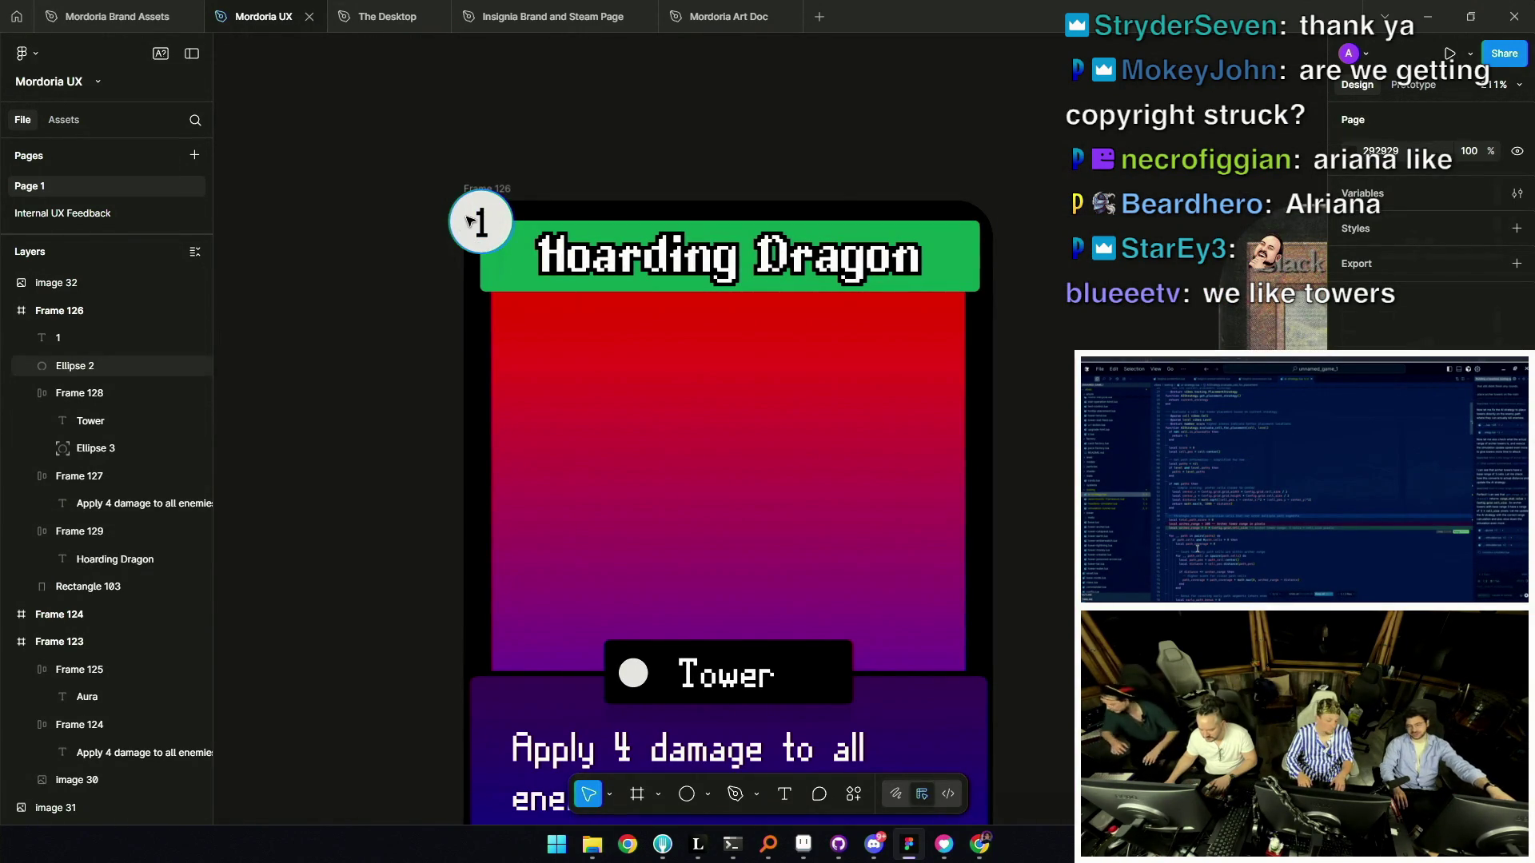
{"action": "scroll", "coordinate": [680, 320], "scroll_direction": "down", "scroll_amount": 4}
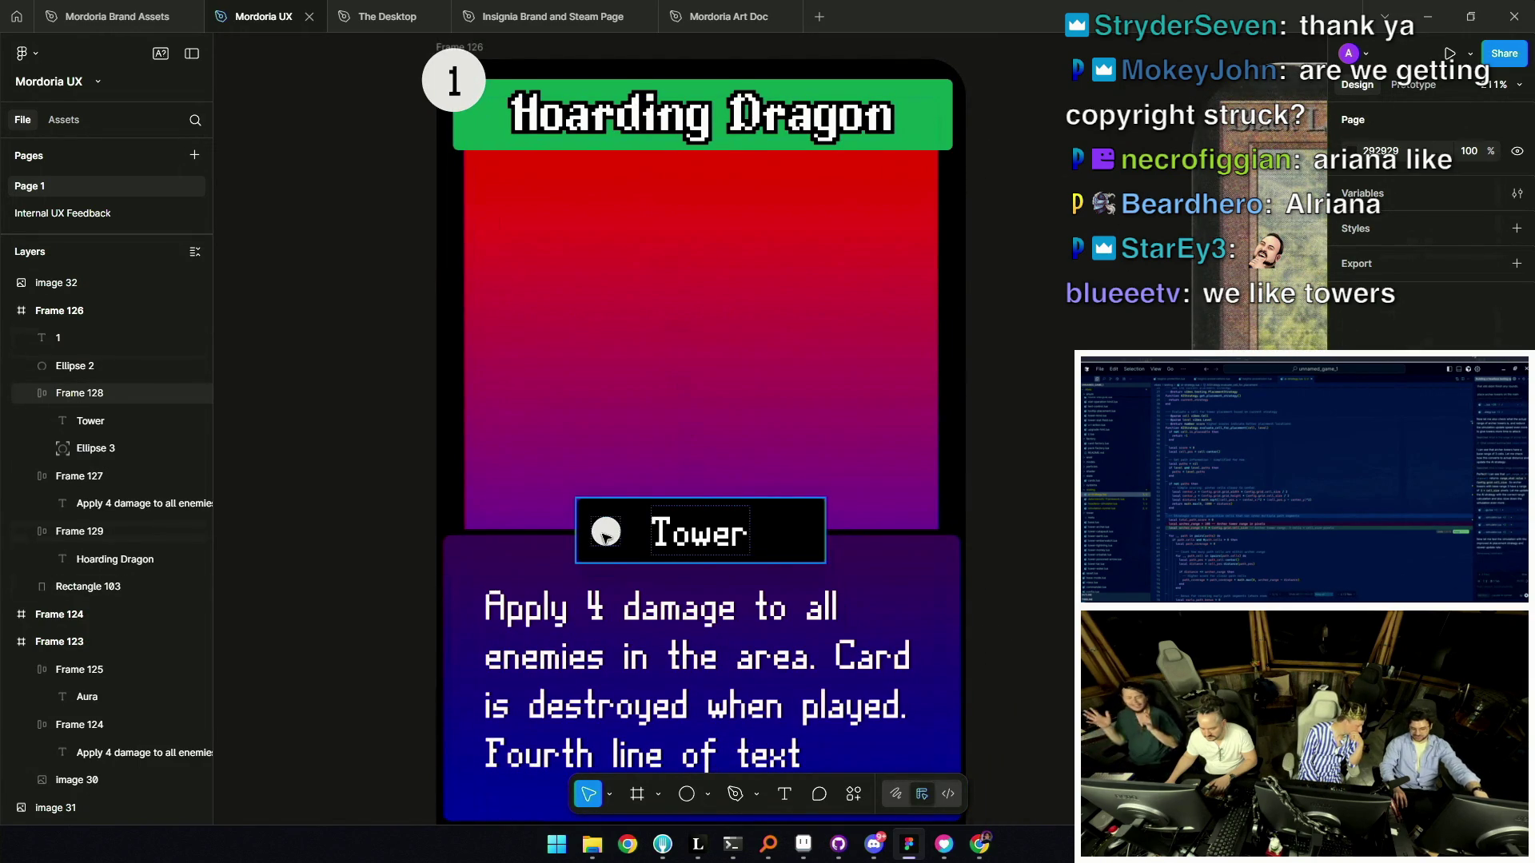
{"action": "scroll", "coordinate": [606, 537], "scroll_direction": "down", "scroll_amount": 6}
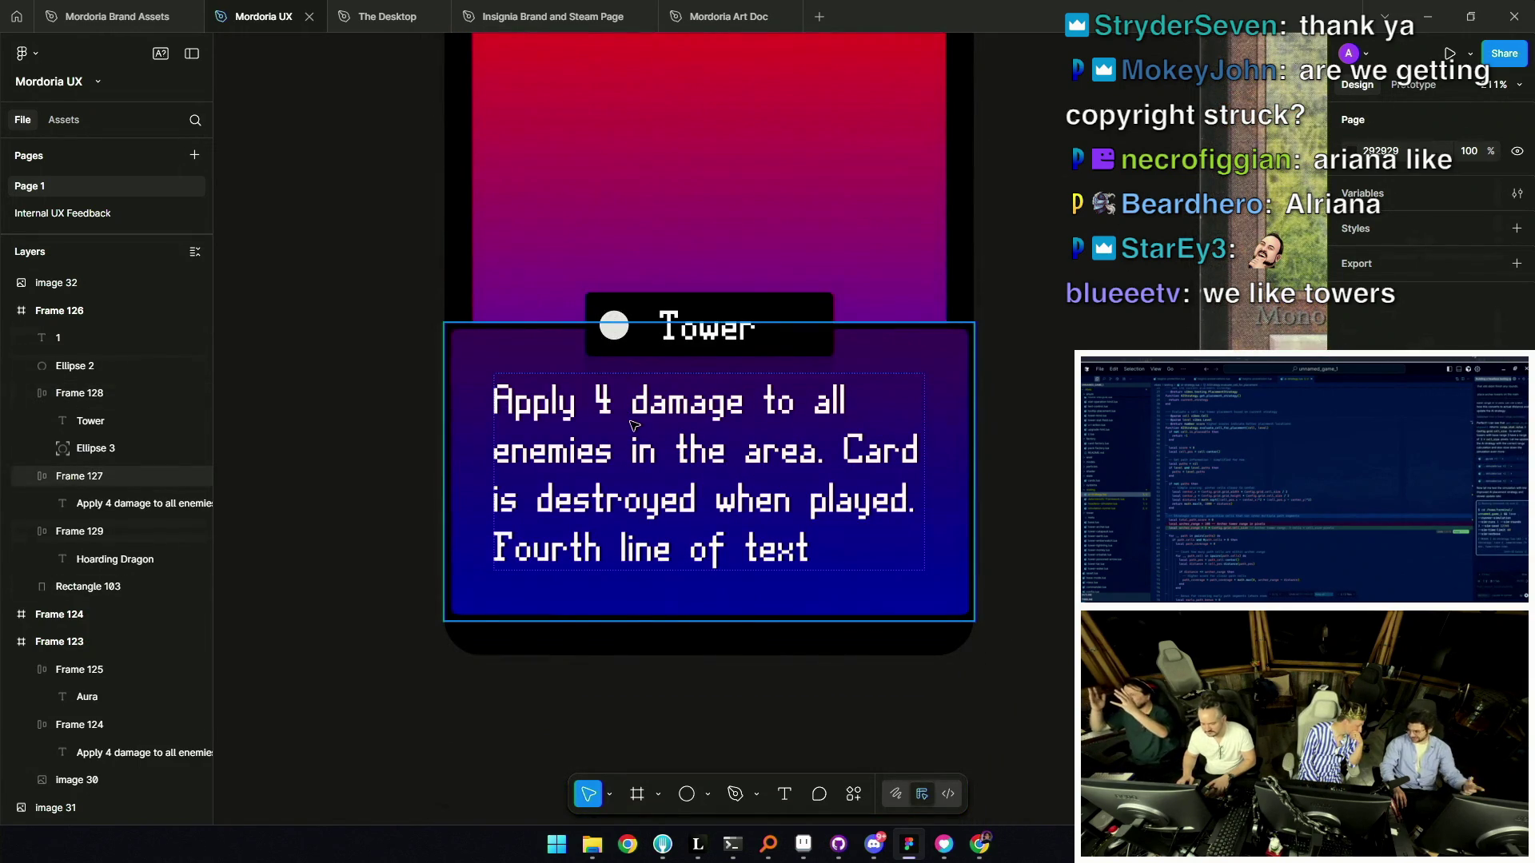
{"action": "scroll", "coordinate": [634, 421], "scroll_direction": "down", "scroll_amount": 10}
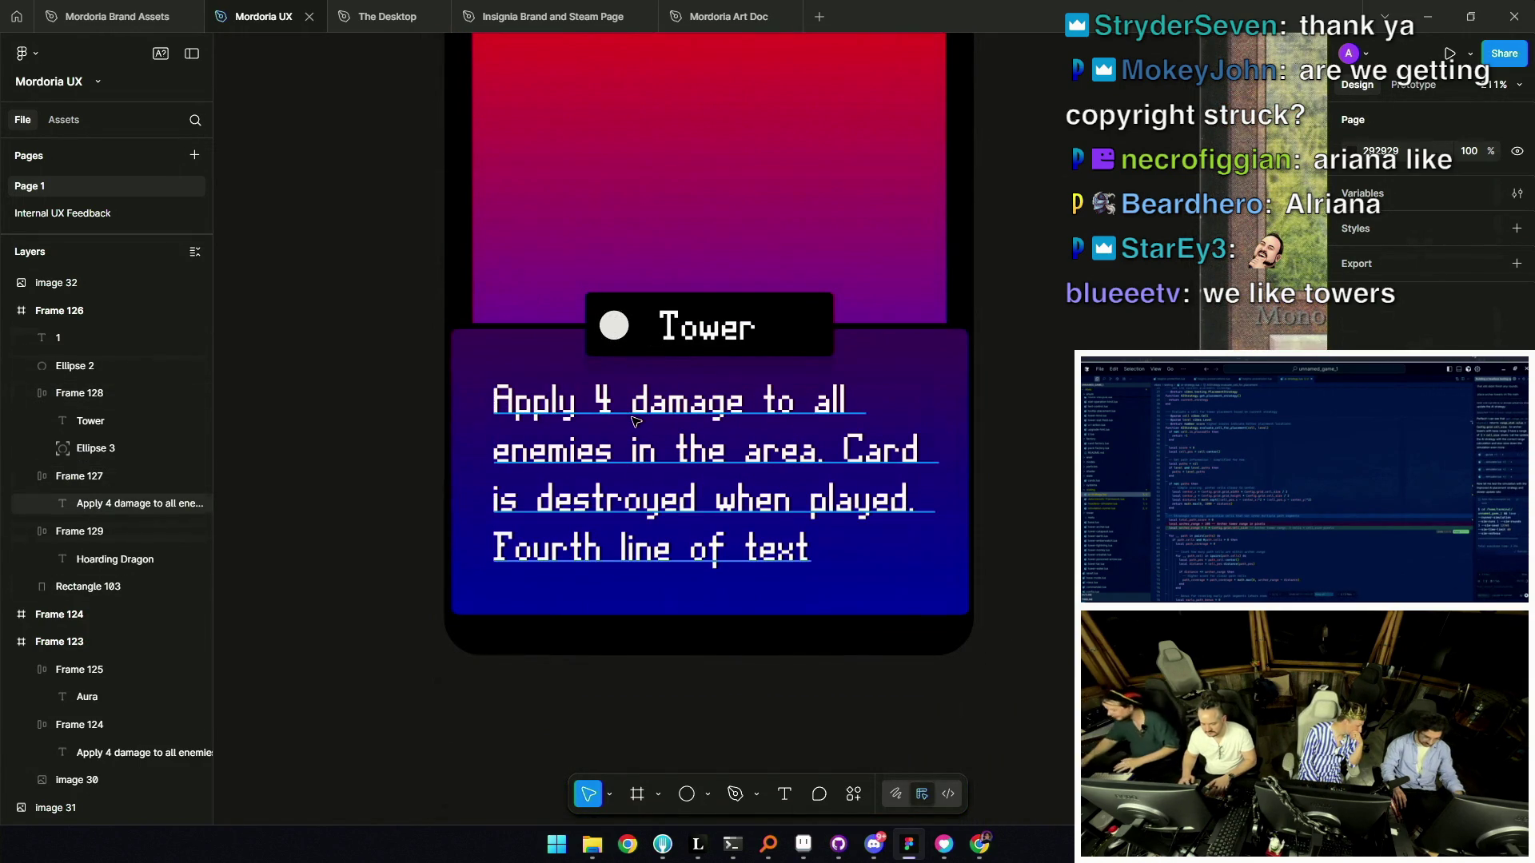
{"action": "left_click_drag", "start_coordinate": [749, 430], "coordinate": [773, 472]}
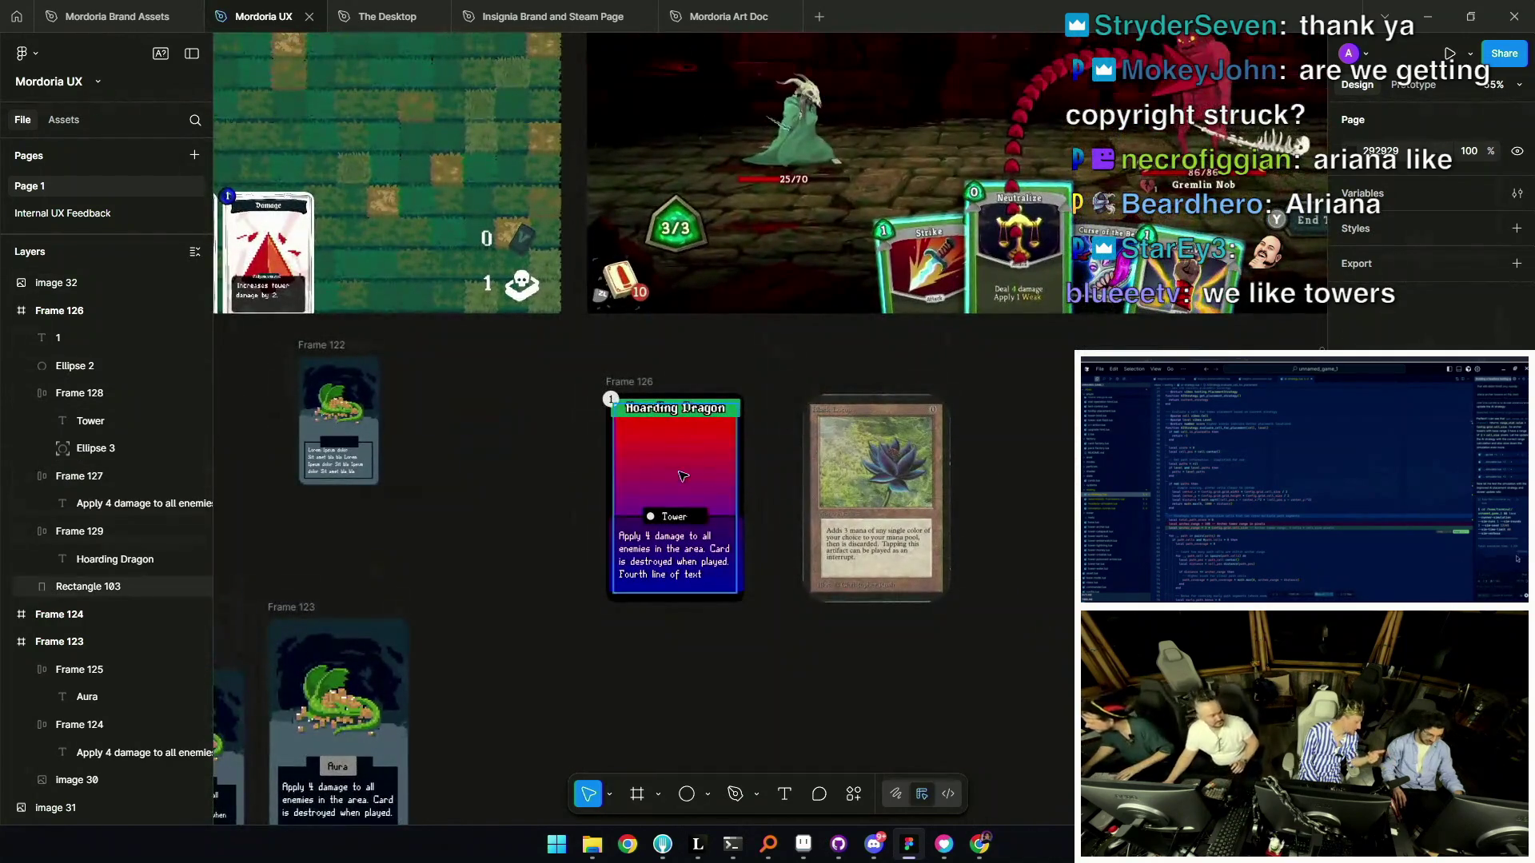
{"action": "scroll", "coordinate": [625, 394], "scroll_direction": "up", "scroll_amount": 5}
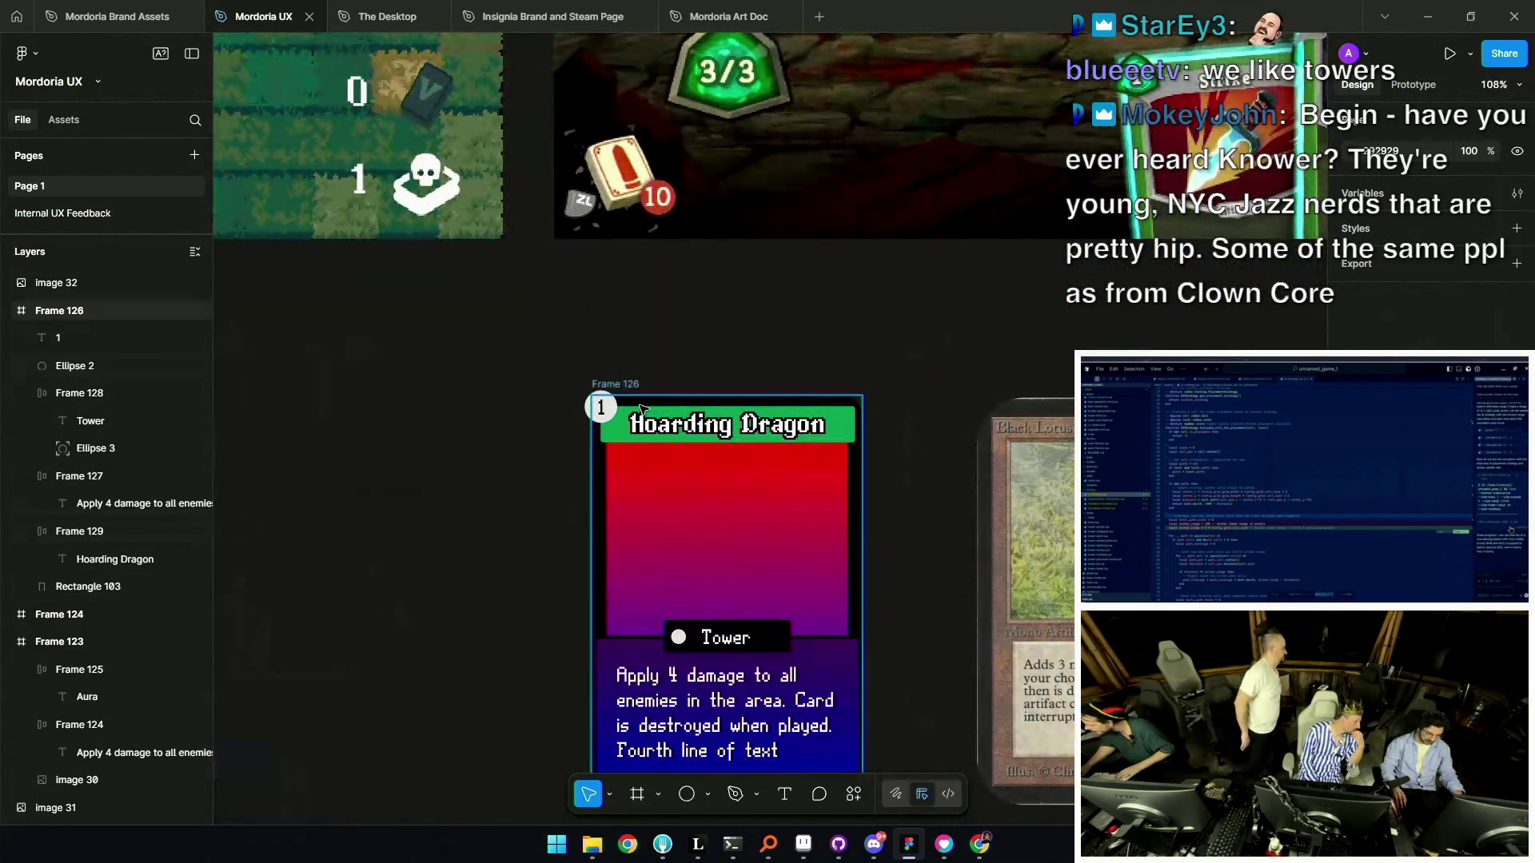
{"action": "scroll", "coordinate": [839, 583], "scroll_direction": "up", "scroll_amount": 2}
{"action": "left_click_drag", "start_coordinate": [787, 613], "coordinate": [837, 502]}
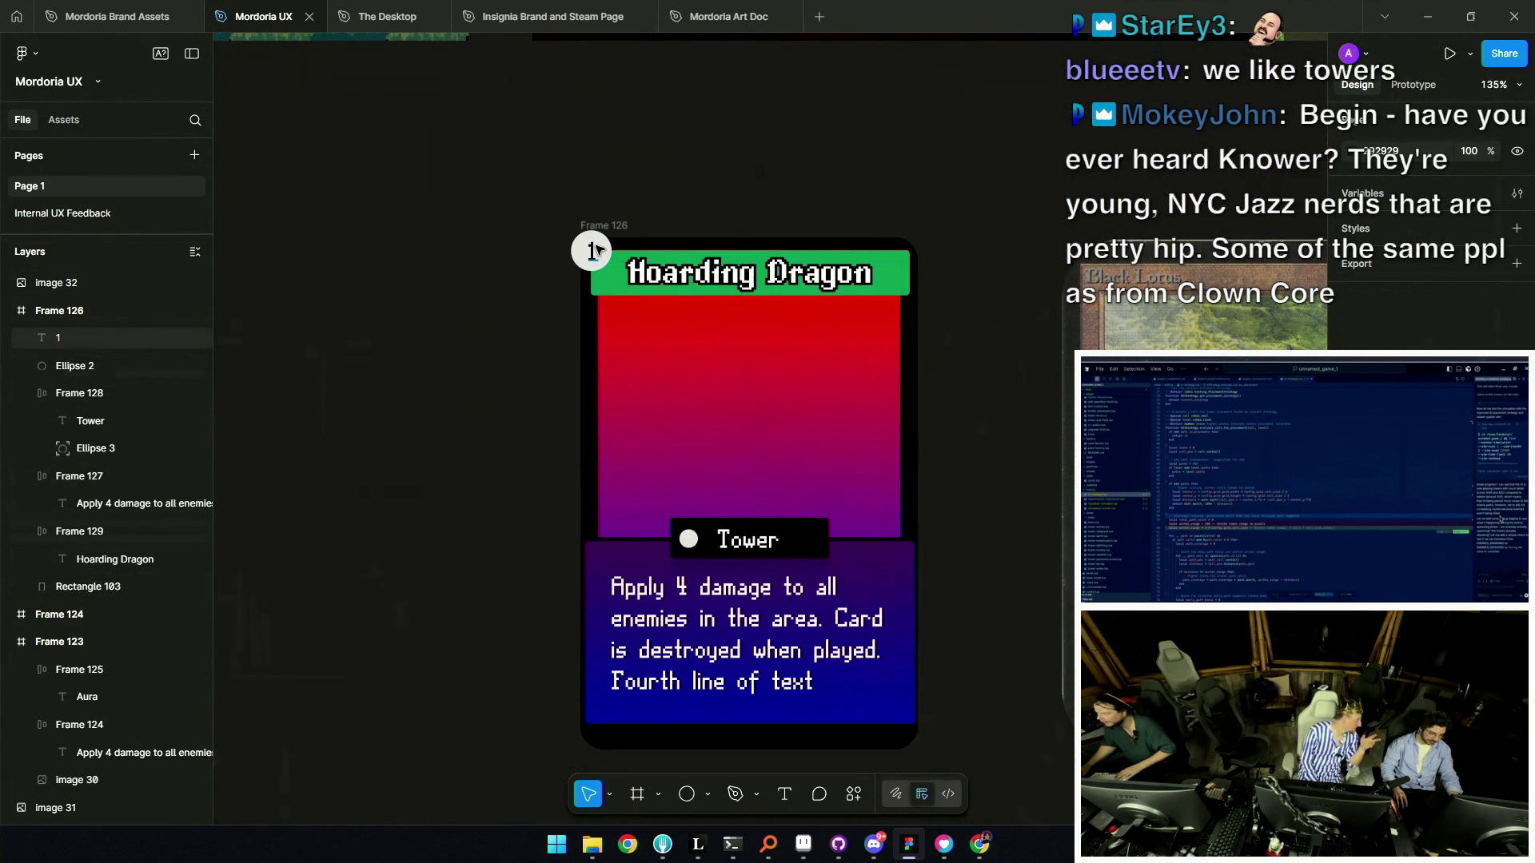
{"action": "left_click", "coordinate": [885, 277]}
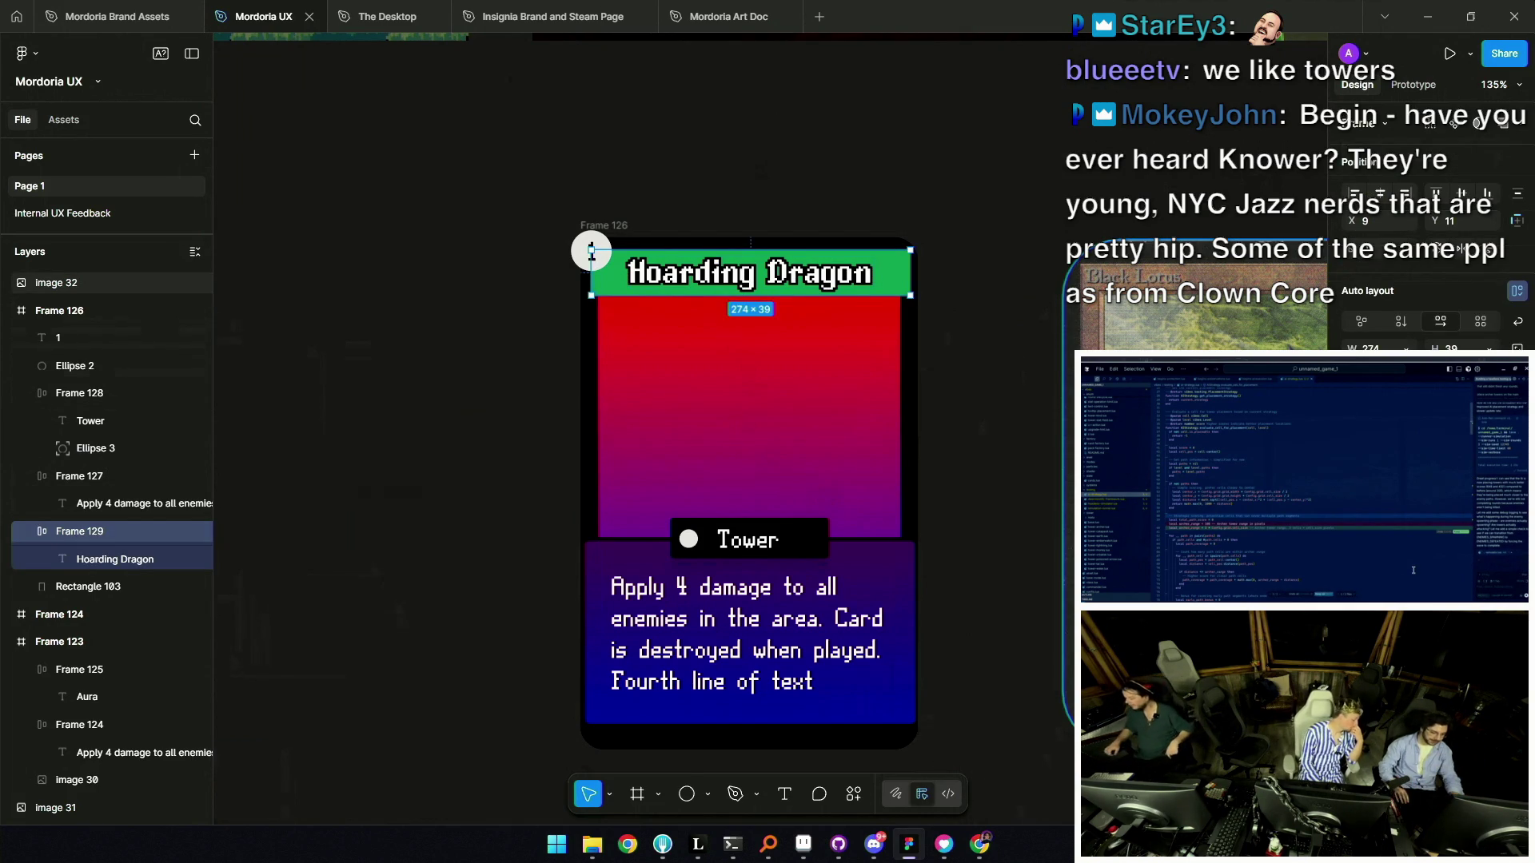
{"action": "scroll", "coordinate": [792, 463], "scroll_direction": "down", "scroll_amount": 2}
{"action": "scroll", "coordinate": [759, 513], "scroll_direction": "up", "scroll_amount": 5}
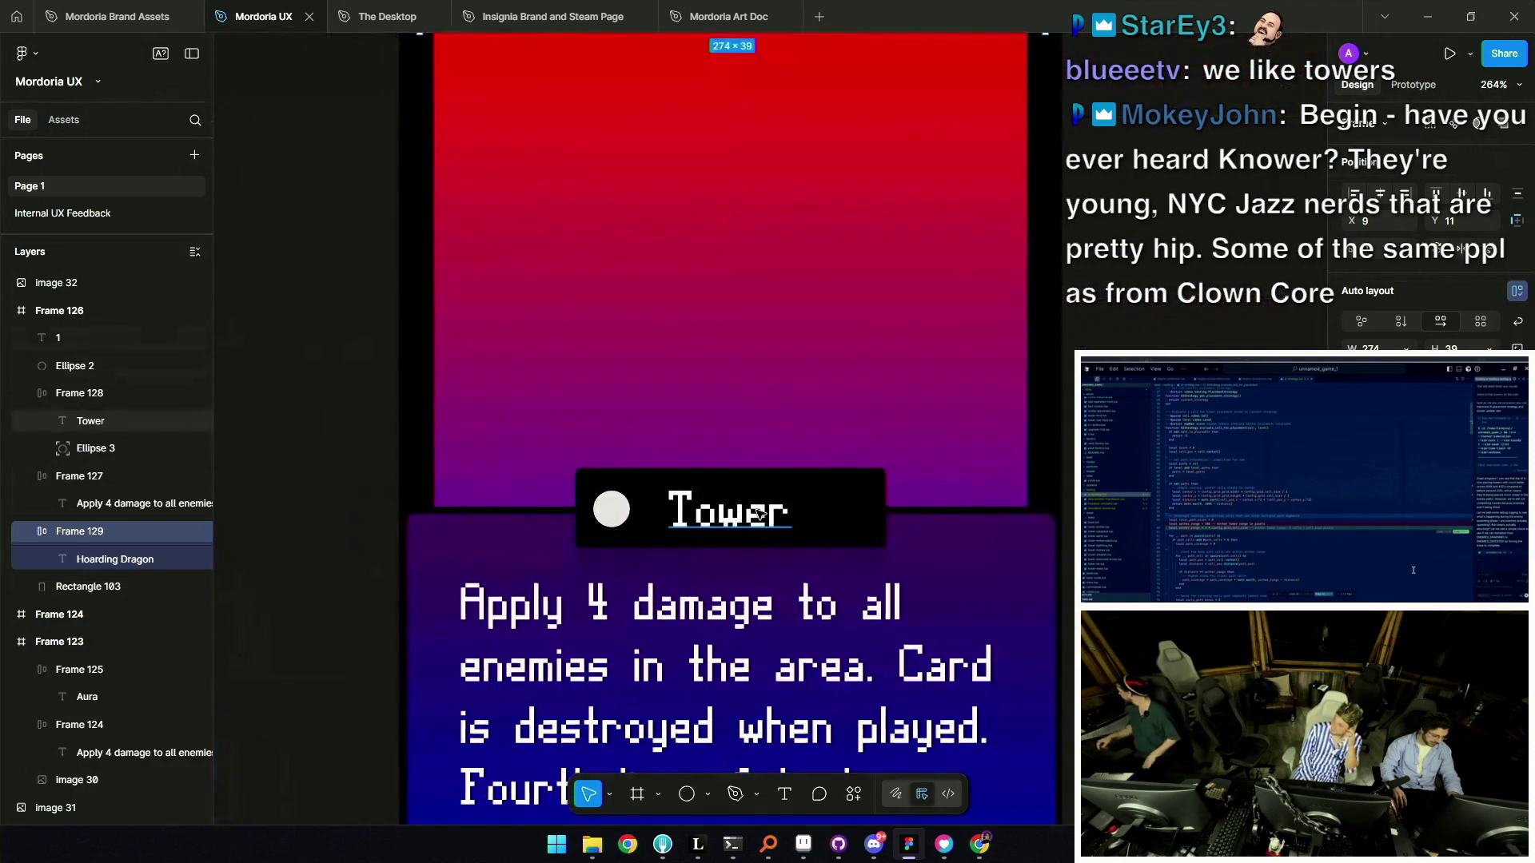
{"action": "left_click", "coordinate": [760, 513]}
{"action": "left_click", "coordinate": [612, 507]}
{"action": "left_click_drag", "start_coordinate": [612, 507], "coordinate": [846, 512]}
{"action": "scroll", "coordinate": [857, 497], "scroll_direction": "down", "scroll_amount": 5}
{"action": "key", "text": "ctrl+z"}
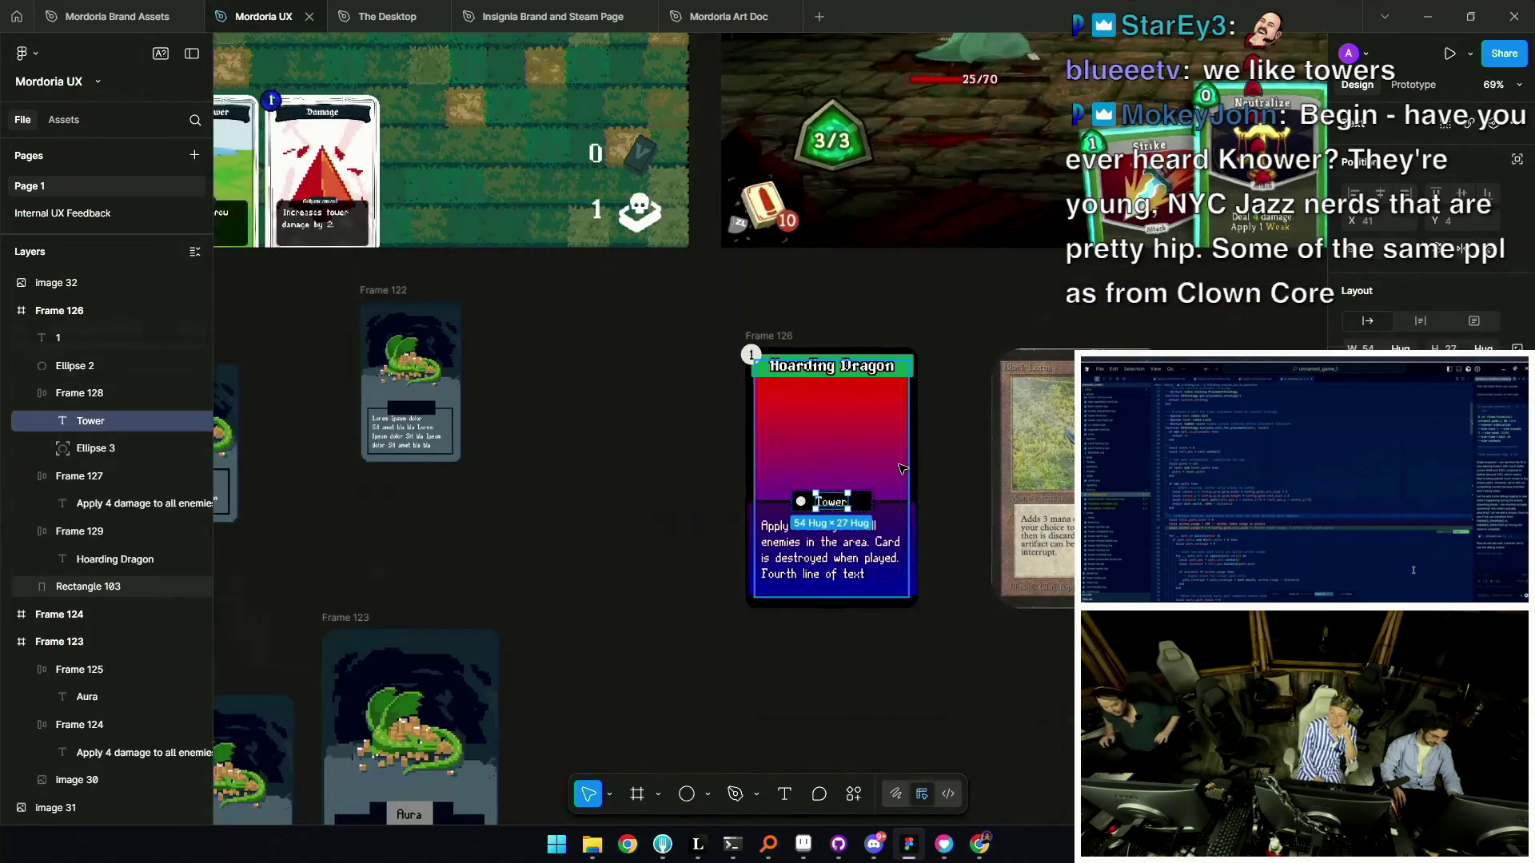
{"action": "left_click", "coordinate": [965, 466]}
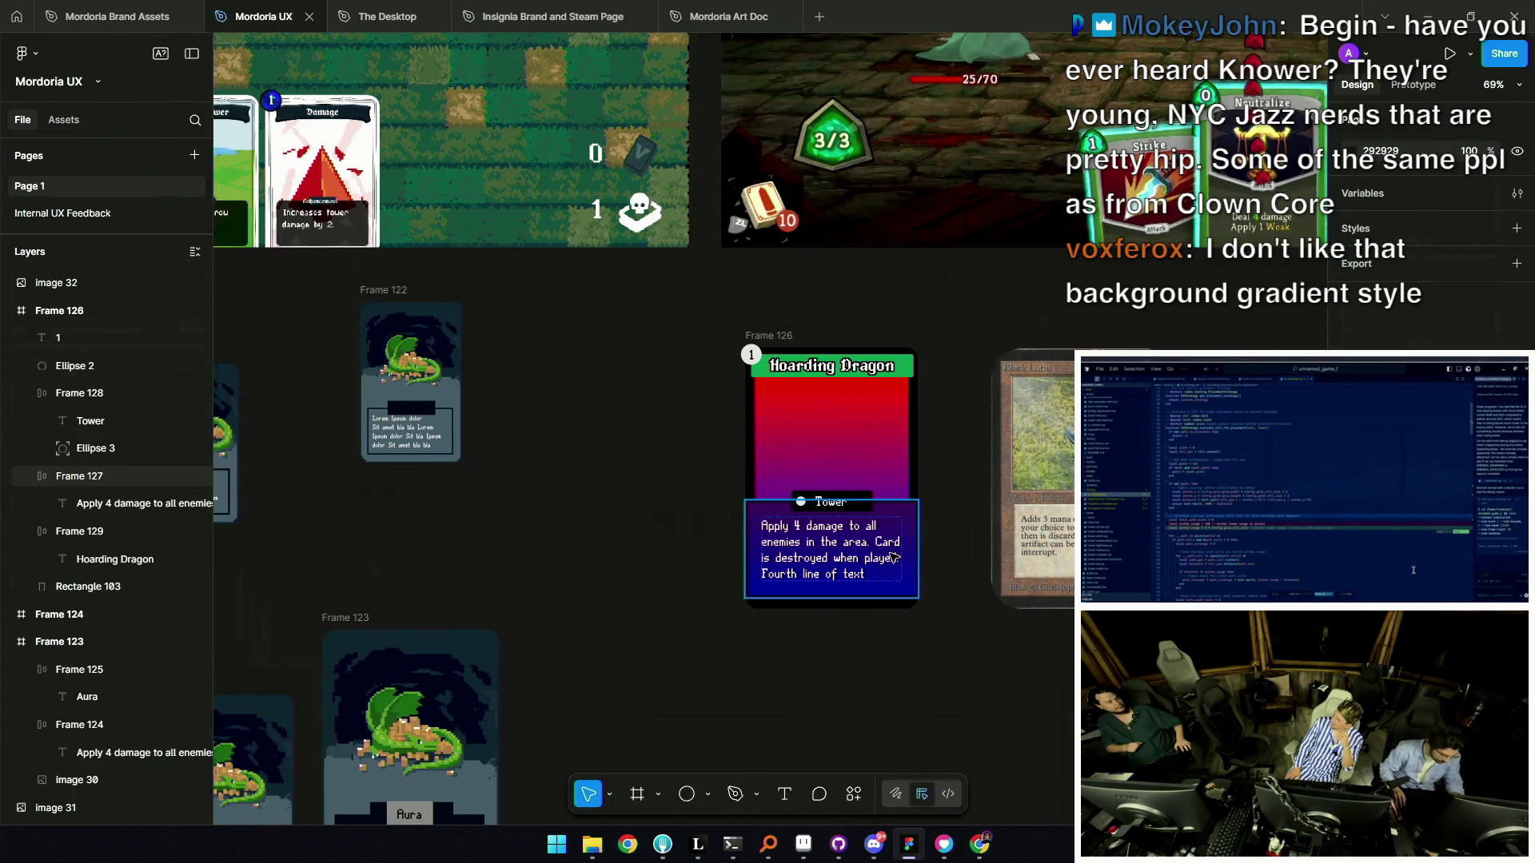
{"action": "scroll", "coordinate": [831, 388], "scroll_direction": "up", "scroll_amount": 5}
{"action": "left_click", "coordinate": [704, 328]}
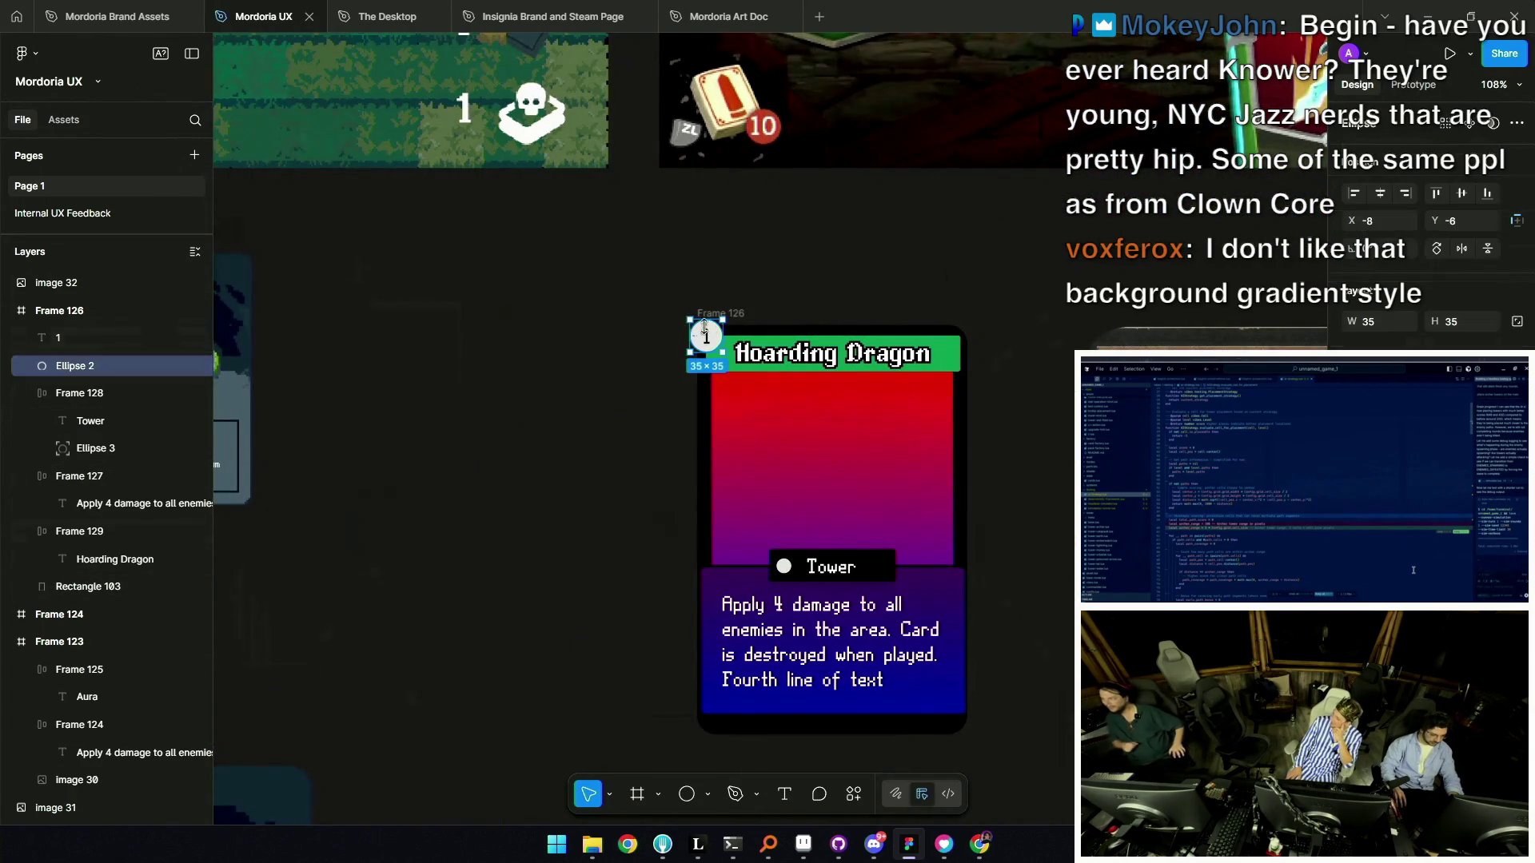
{"action": "left_click", "coordinate": [706, 337]}
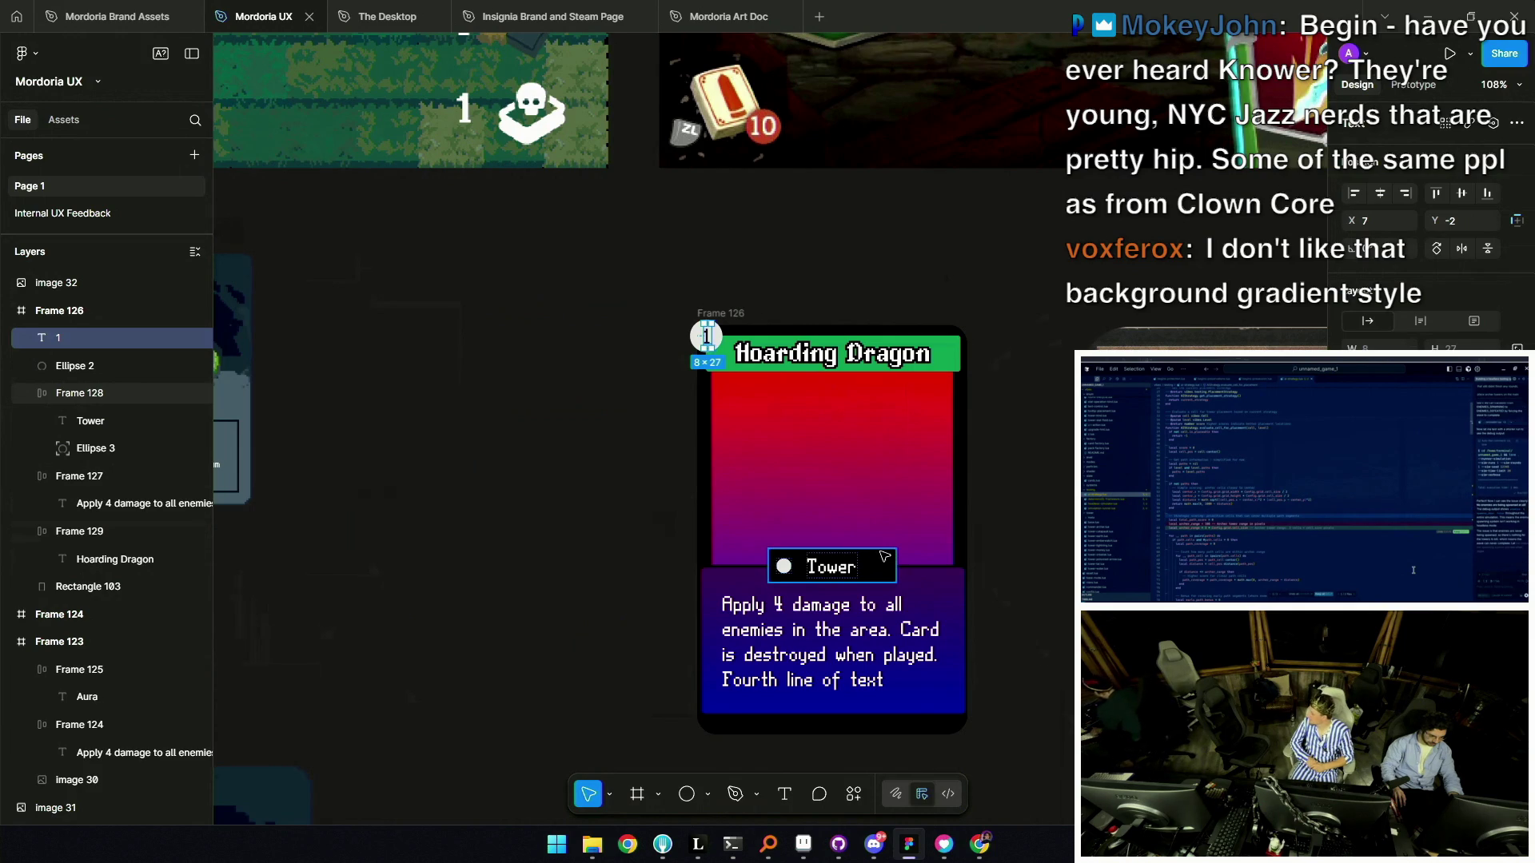
{"action": "scroll", "coordinate": [880, 557], "scroll_direction": "down", "scroll_amount": 3}
{"action": "scroll", "coordinate": [912, 578], "scroll_direction": "up", "scroll_amount": 3}
{"action": "scroll", "coordinate": [912, 577], "scroll_direction": "down", "scroll_amount": 2}
{"action": "scroll", "coordinate": [563, 206], "scroll_direction": "up", "scroll_amount": 2}
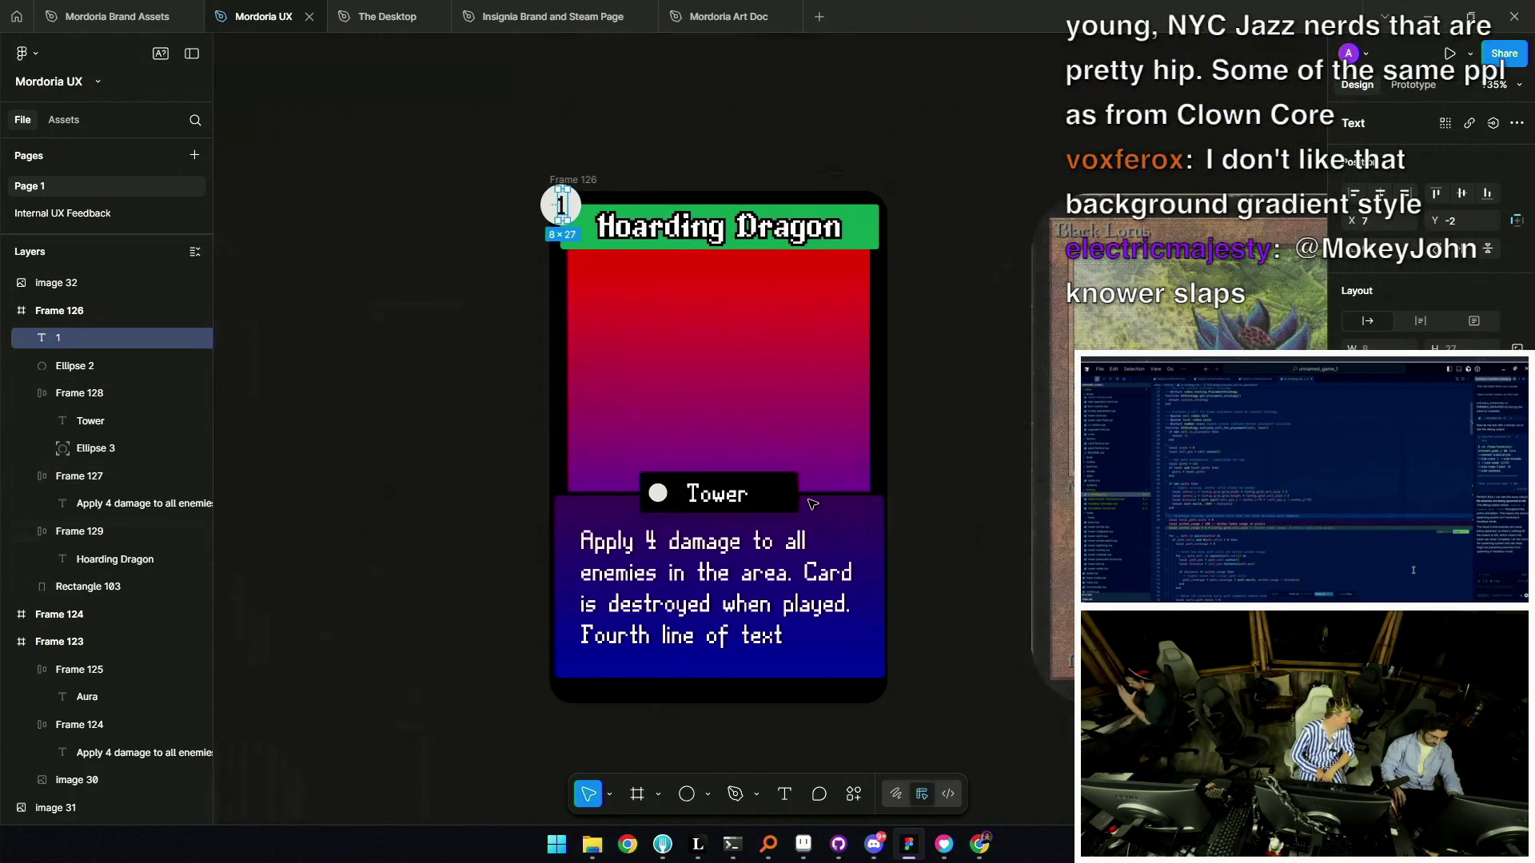
{"action": "left_click_drag", "start_coordinate": [567, 209], "coordinate": [874, 500]}
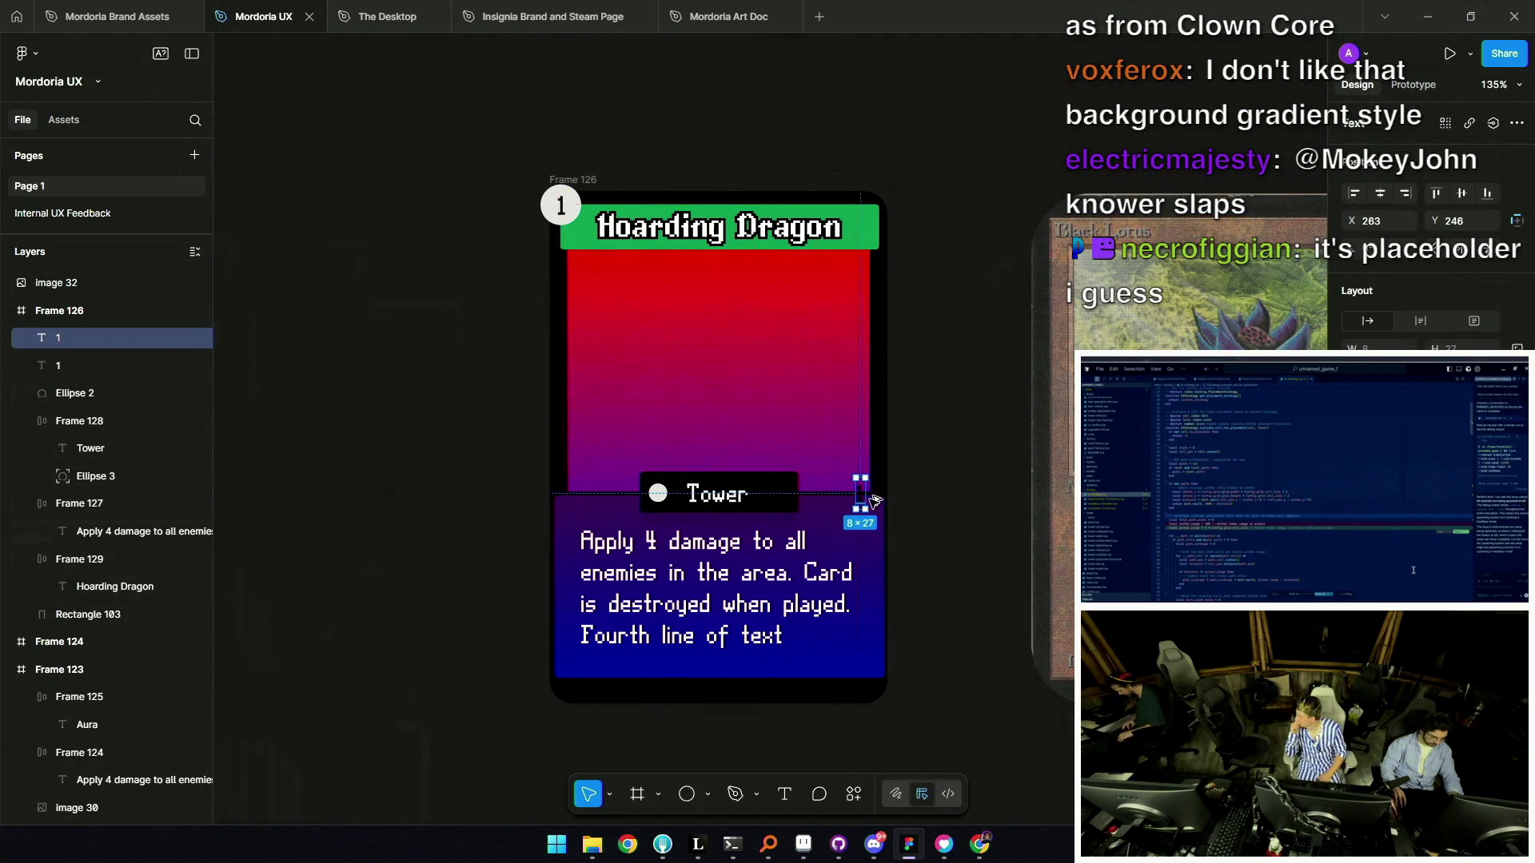
{"action": "key", "text": "shift+a"}
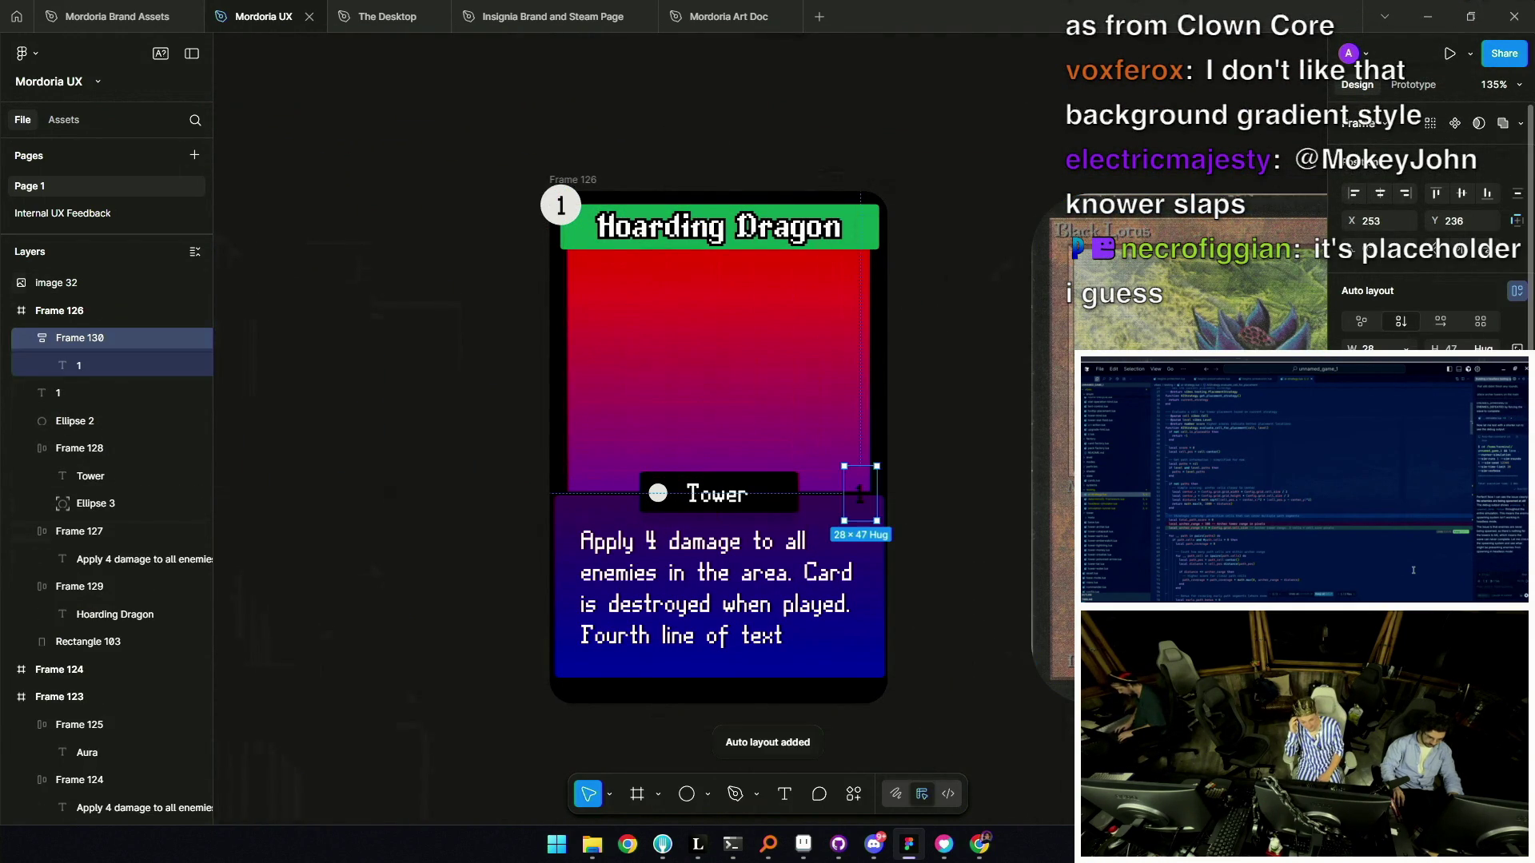
{"action": "key", "text": "ctrl+z"}
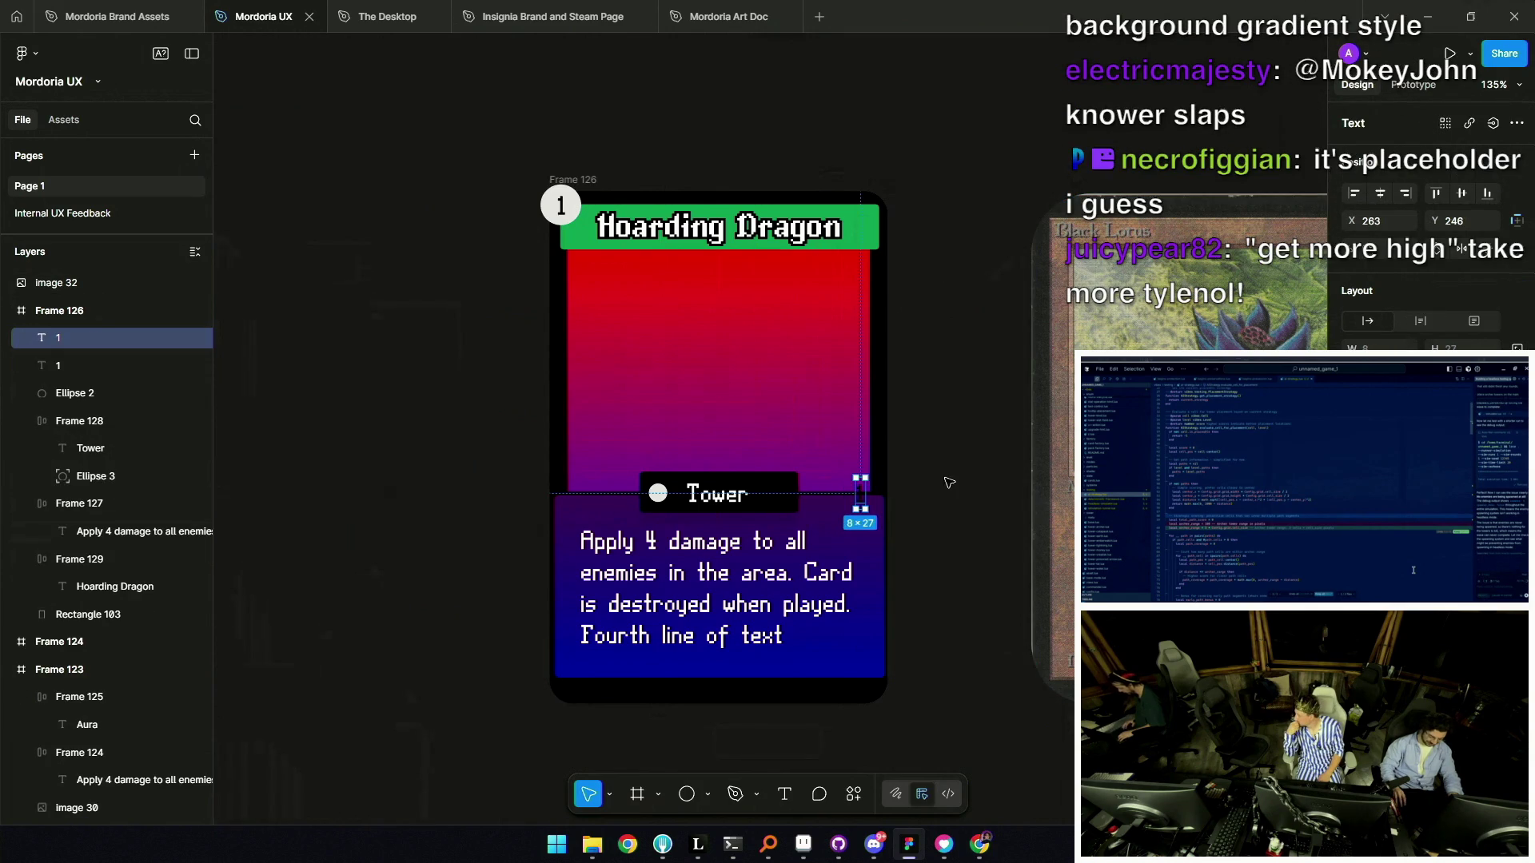
{"action": "key", "text": "Delete"}
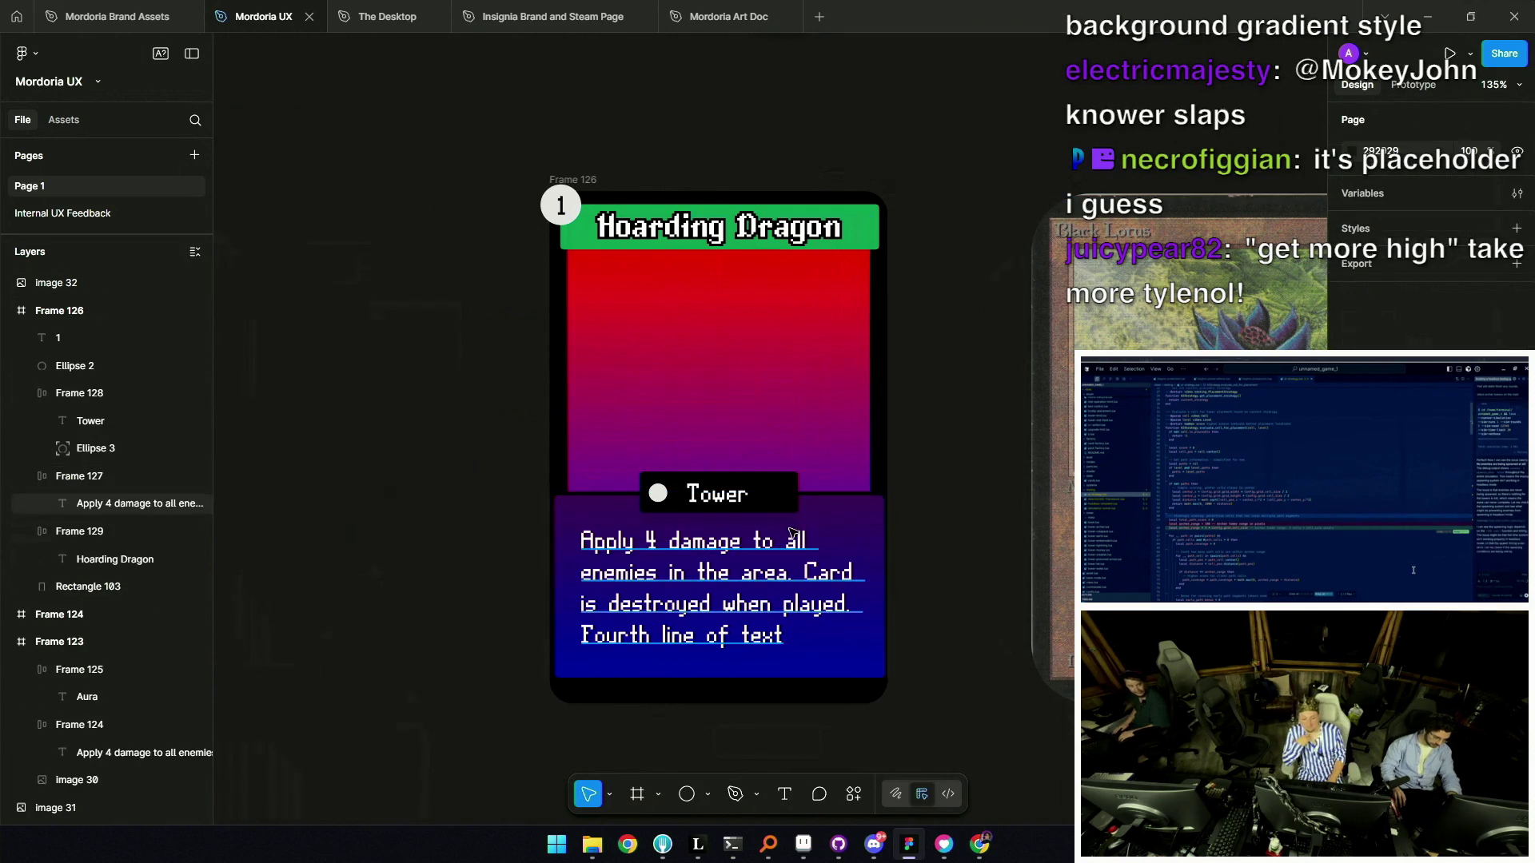
{"action": "scroll", "coordinate": [836, 496], "scroll_direction": "up", "scroll_amount": 5}
{"action": "scroll", "coordinate": [827, 508], "scroll_direction": "down", "scroll_amount": 2}
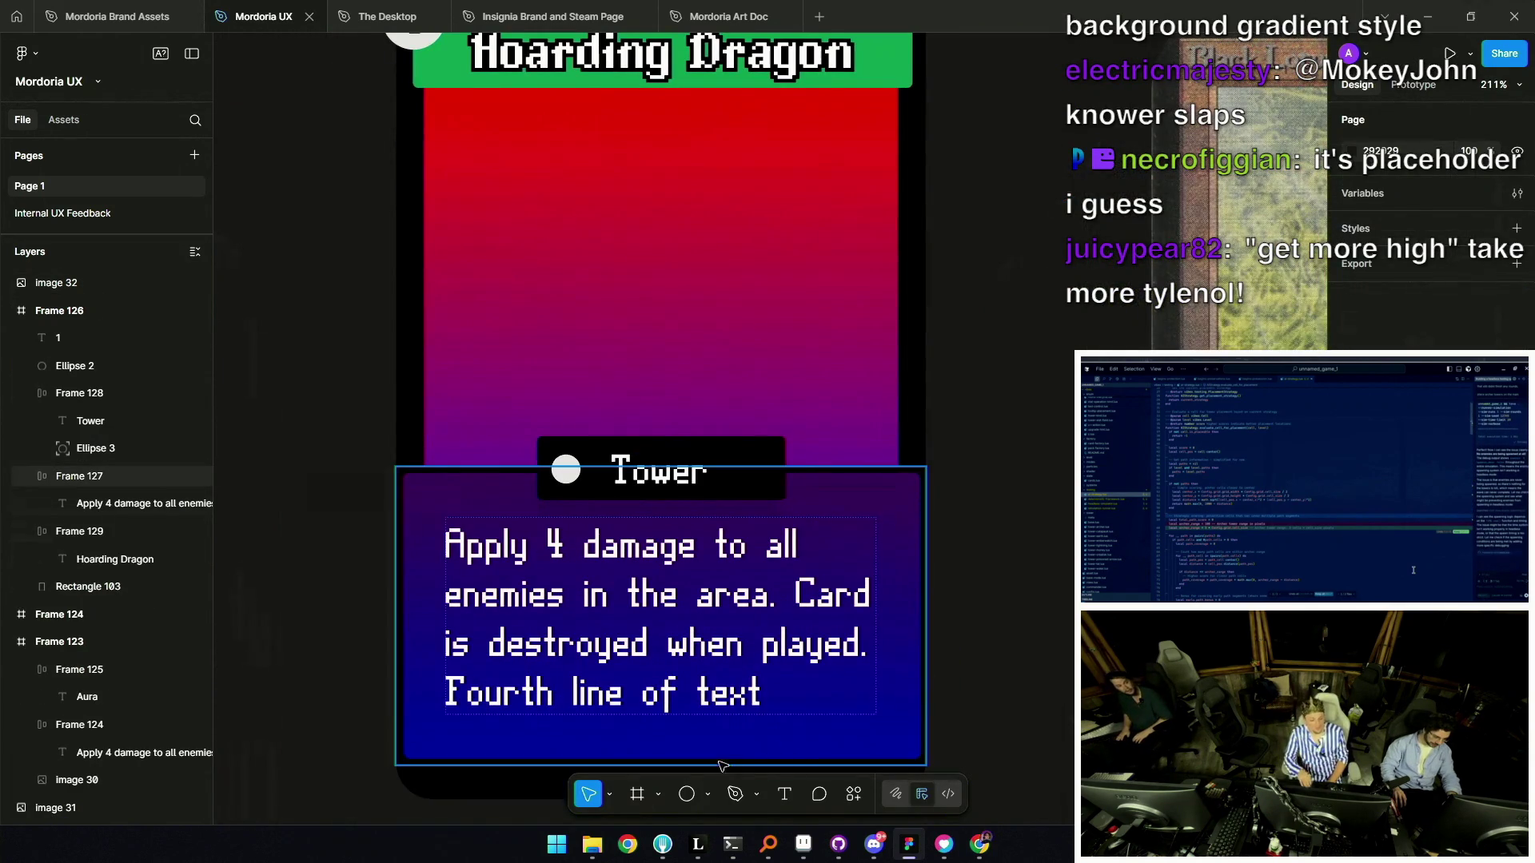
{"action": "left_click", "coordinate": [707, 794]}
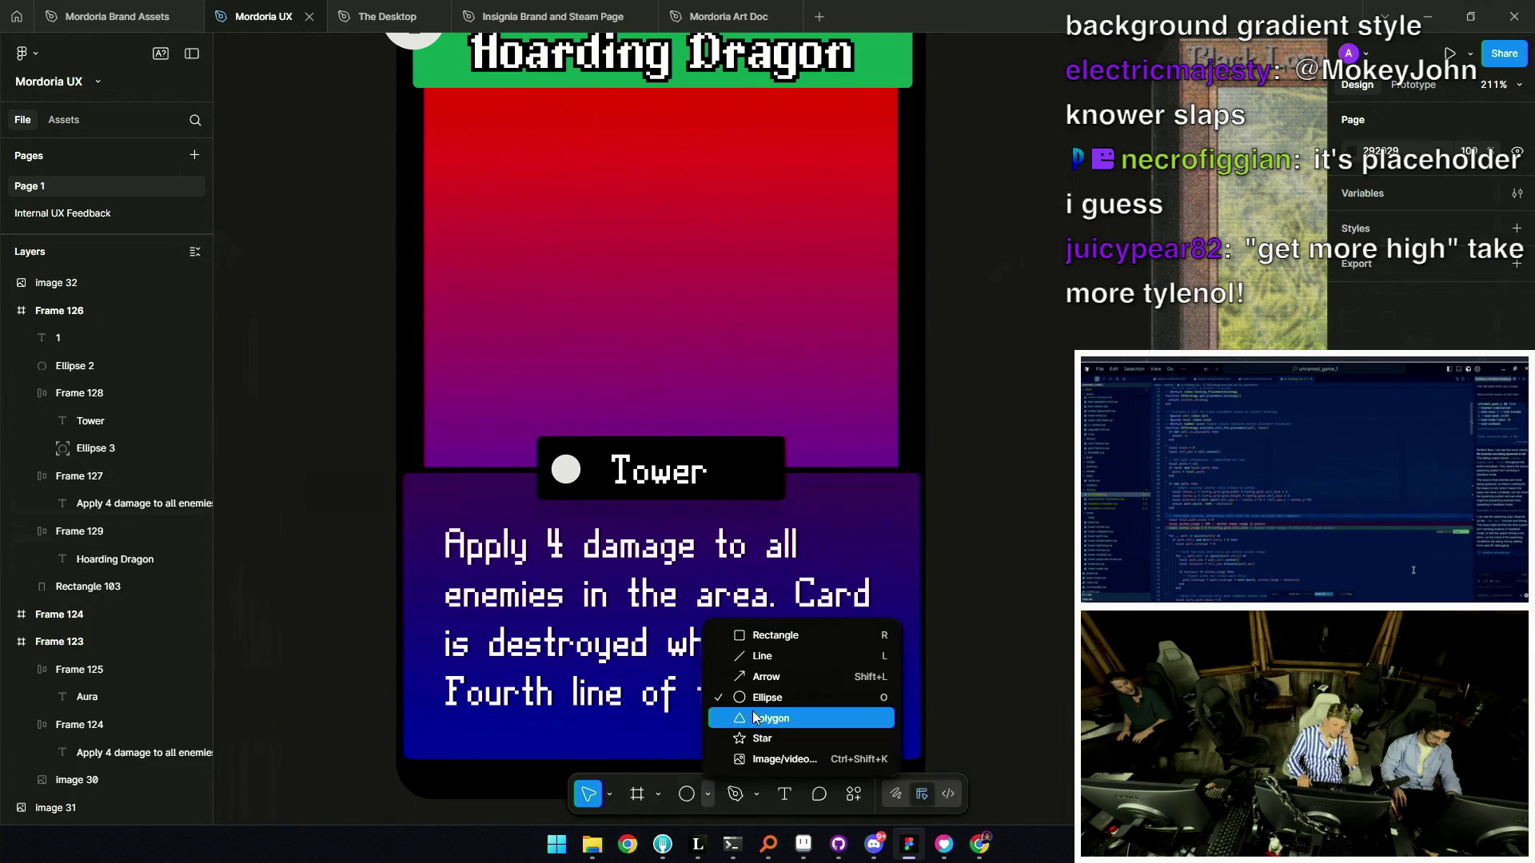
Draw a small square to the right of the Tower label.
{"action": "left_click", "coordinate": [763, 636]}
{"action": "mouse_move", "coordinate": [852, 440]}
{"action": "left_mouse_down"}
{"action": "mouse_move", "coordinate": [907, 488]}
{"action": "mouse_move", "coordinate": [890, 479]}
{"action": "left_mouse_up"}
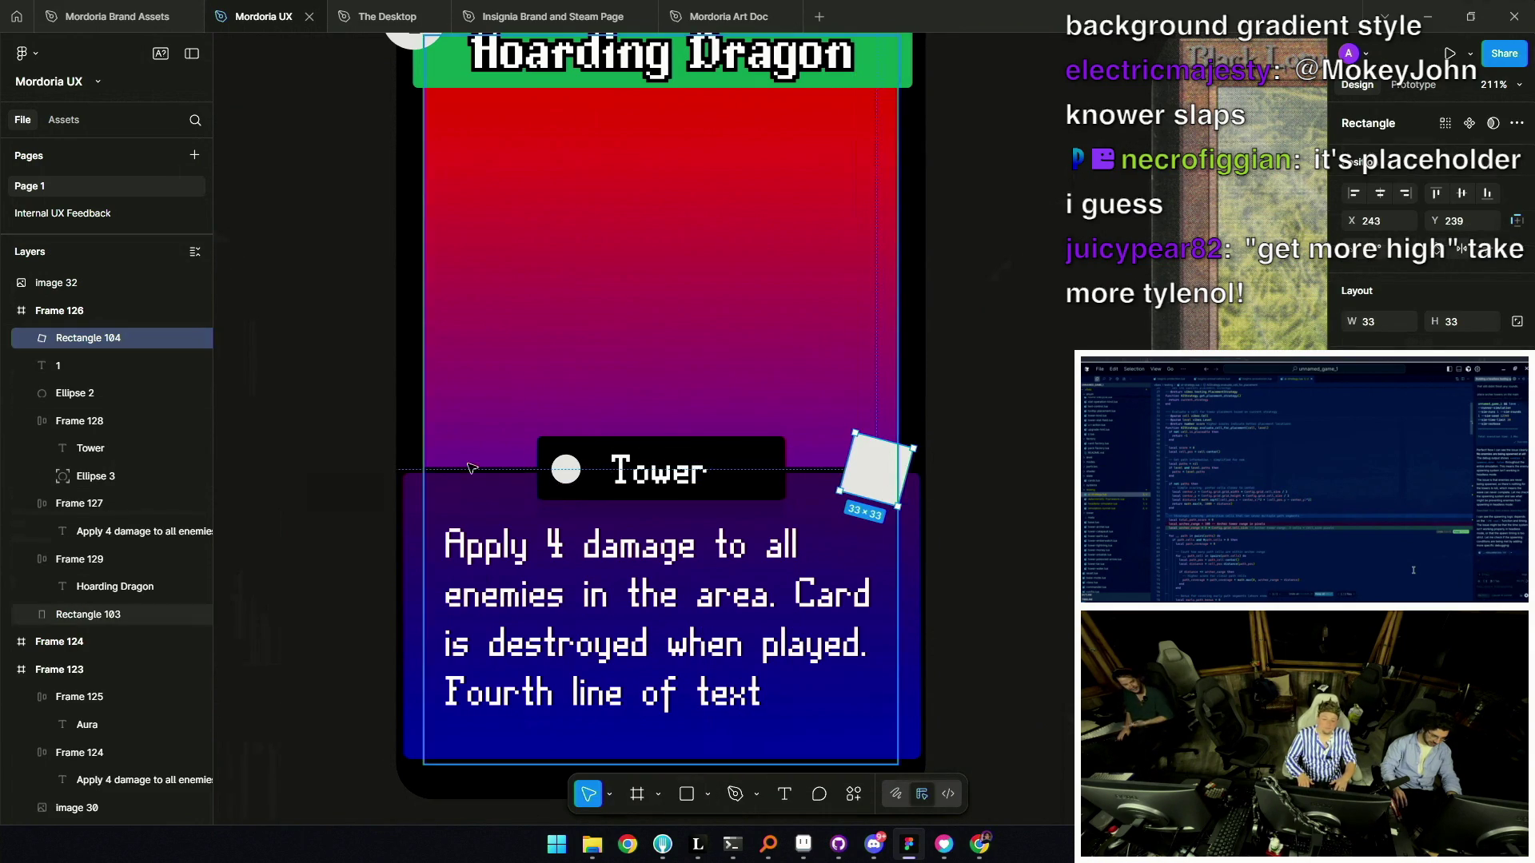
{"action": "scroll", "coordinate": [768, 451], "scroll_direction": "left", "scroll_amount": 2}
{"action": "scroll", "coordinate": [768, 452], "scroll_direction": "down", "scroll_amount": 5}
{"action": "key", "text": "Escape"}
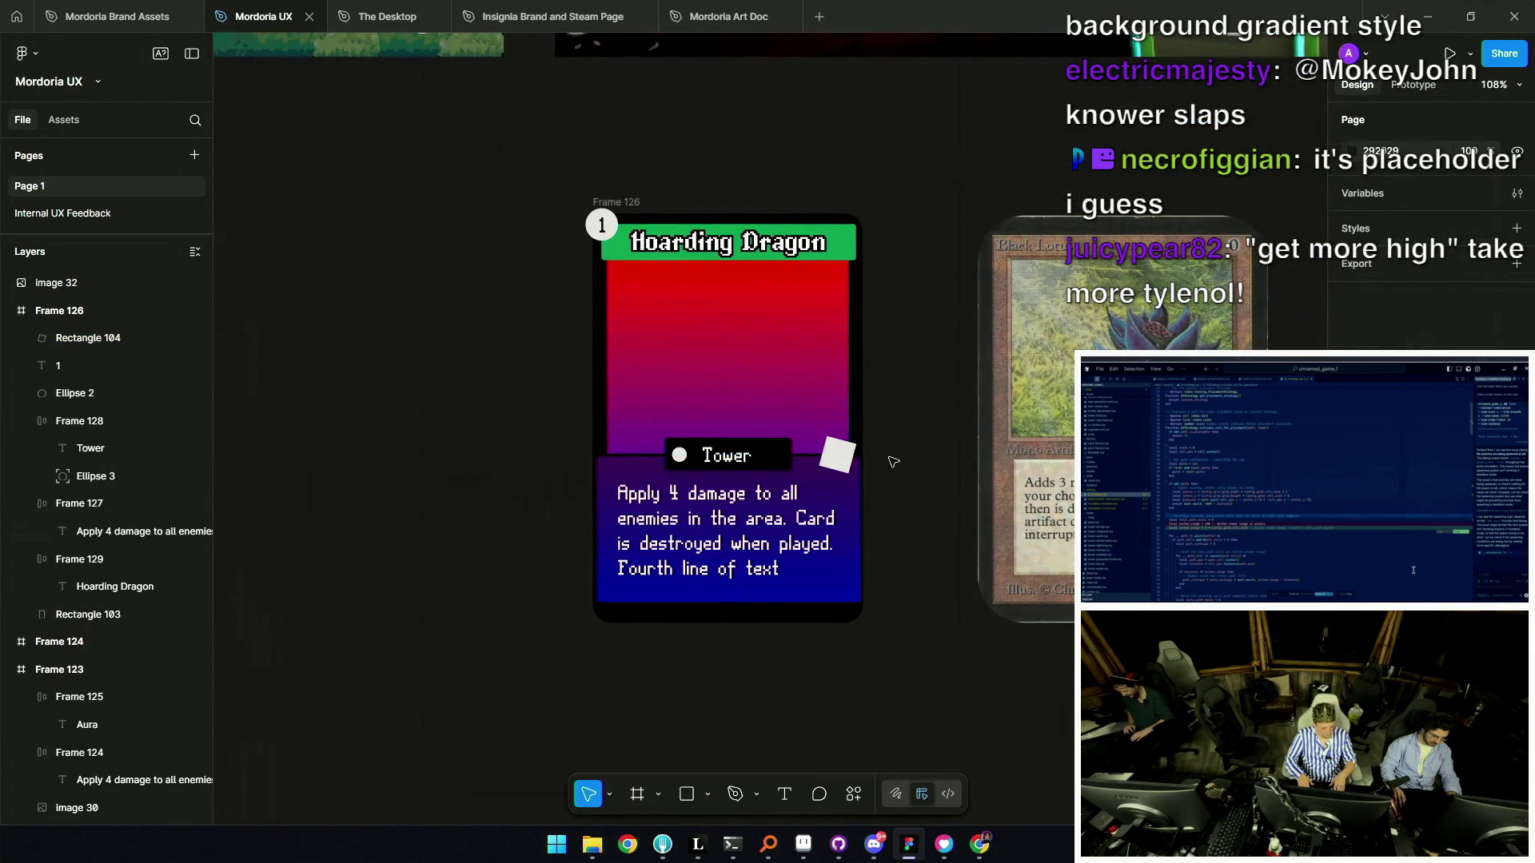
Duplicate the cost badge's number 1, then undo the duplicate.
{"action": "left_click", "coordinate": [601, 224]}
{"action": "key", "text": "ctrl+d"}
{"action": "key", "text": "ctrl+z"}
{"action": "scroll", "coordinate": [843, 458], "scroll_direction": "up", "scroll_amount": 6}
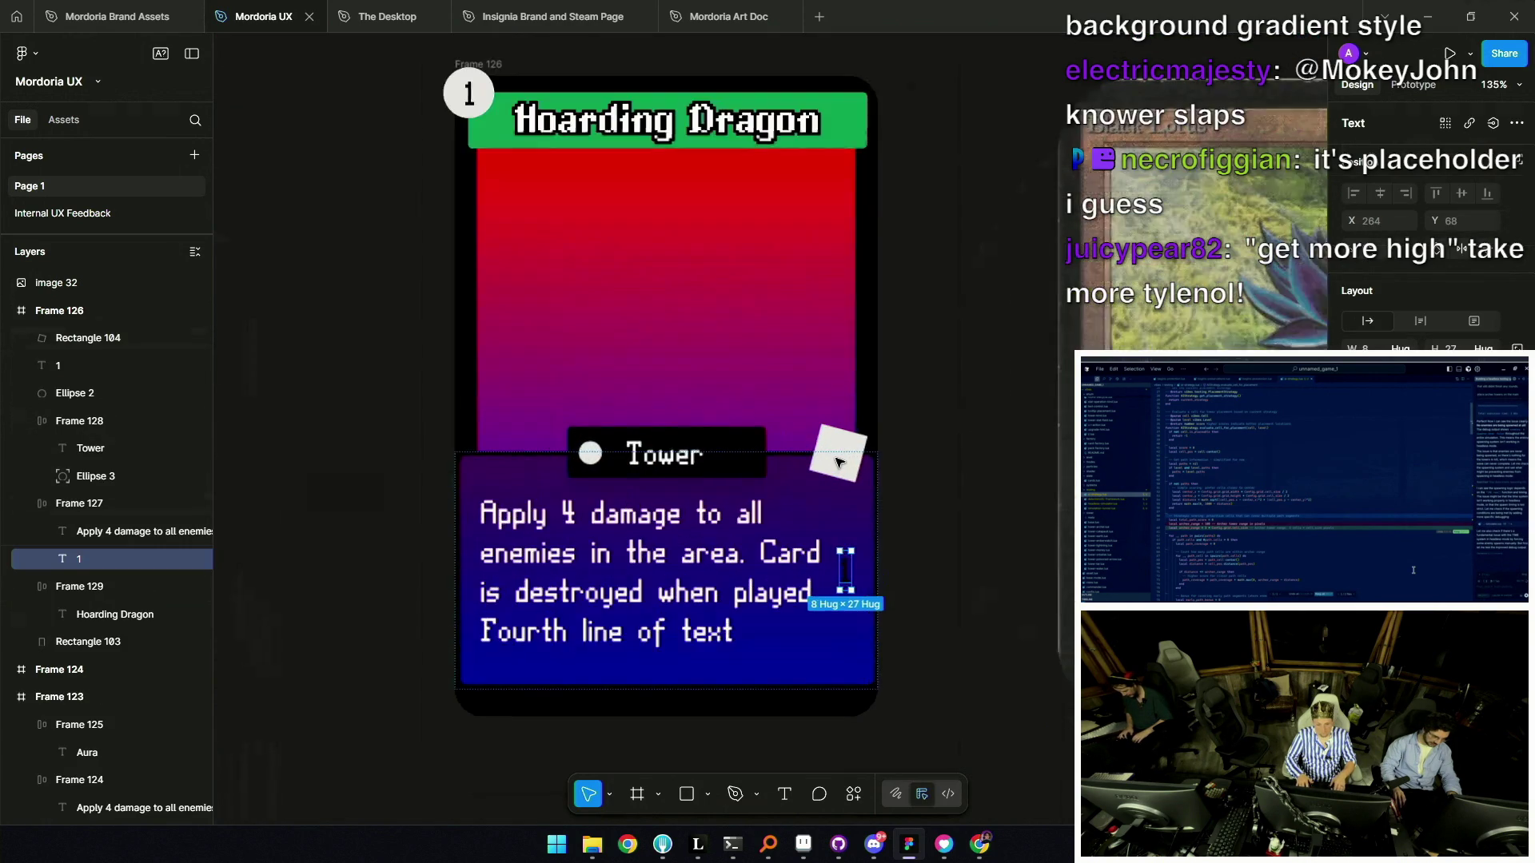
Add a '2' text label on the tilted white square and deselect it.
{"action": "left_click", "coordinate": [843, 448]}
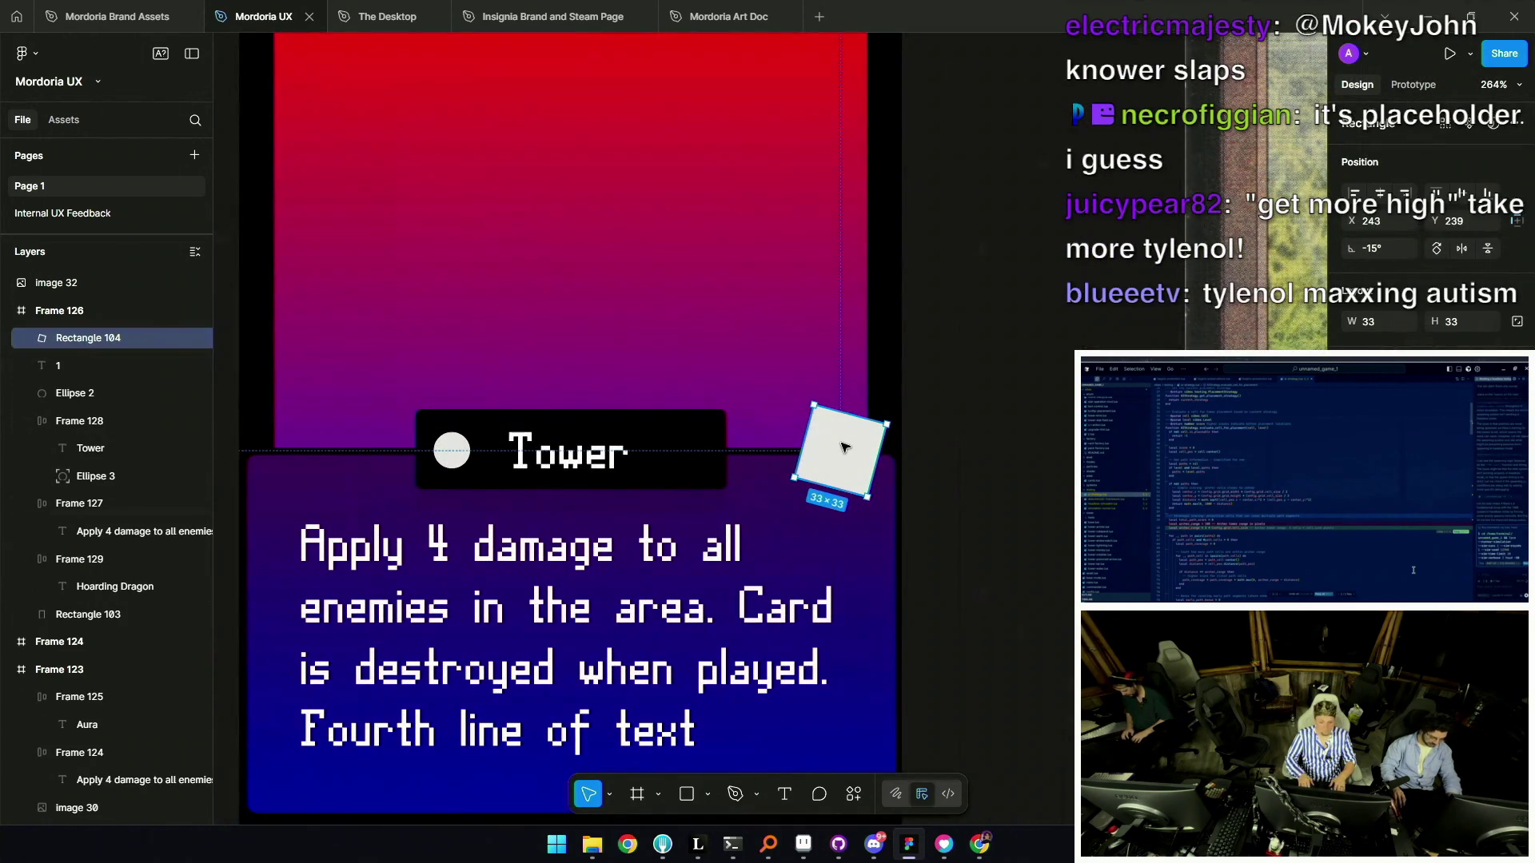
{"action": "left_click", "coordinate": [840, 445]}
{"action": "type", "text": "2"}
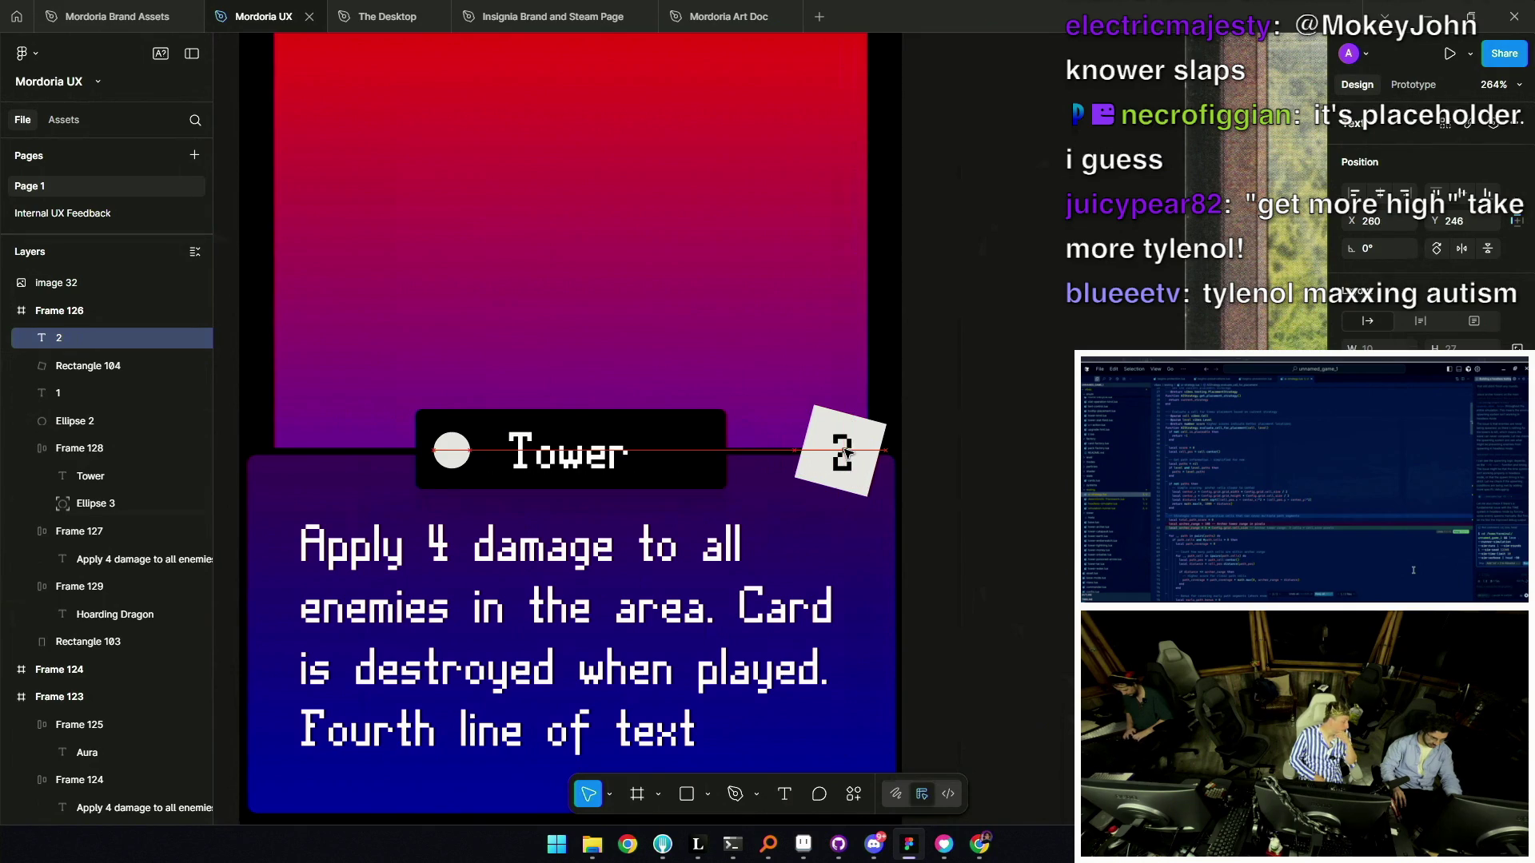
{"action": "scroll", "coordinate": [843, 452], "scroll_direction": "down", "scroll_amount": 5}
{"action": "left_click", "coordinate": [917, 464]}
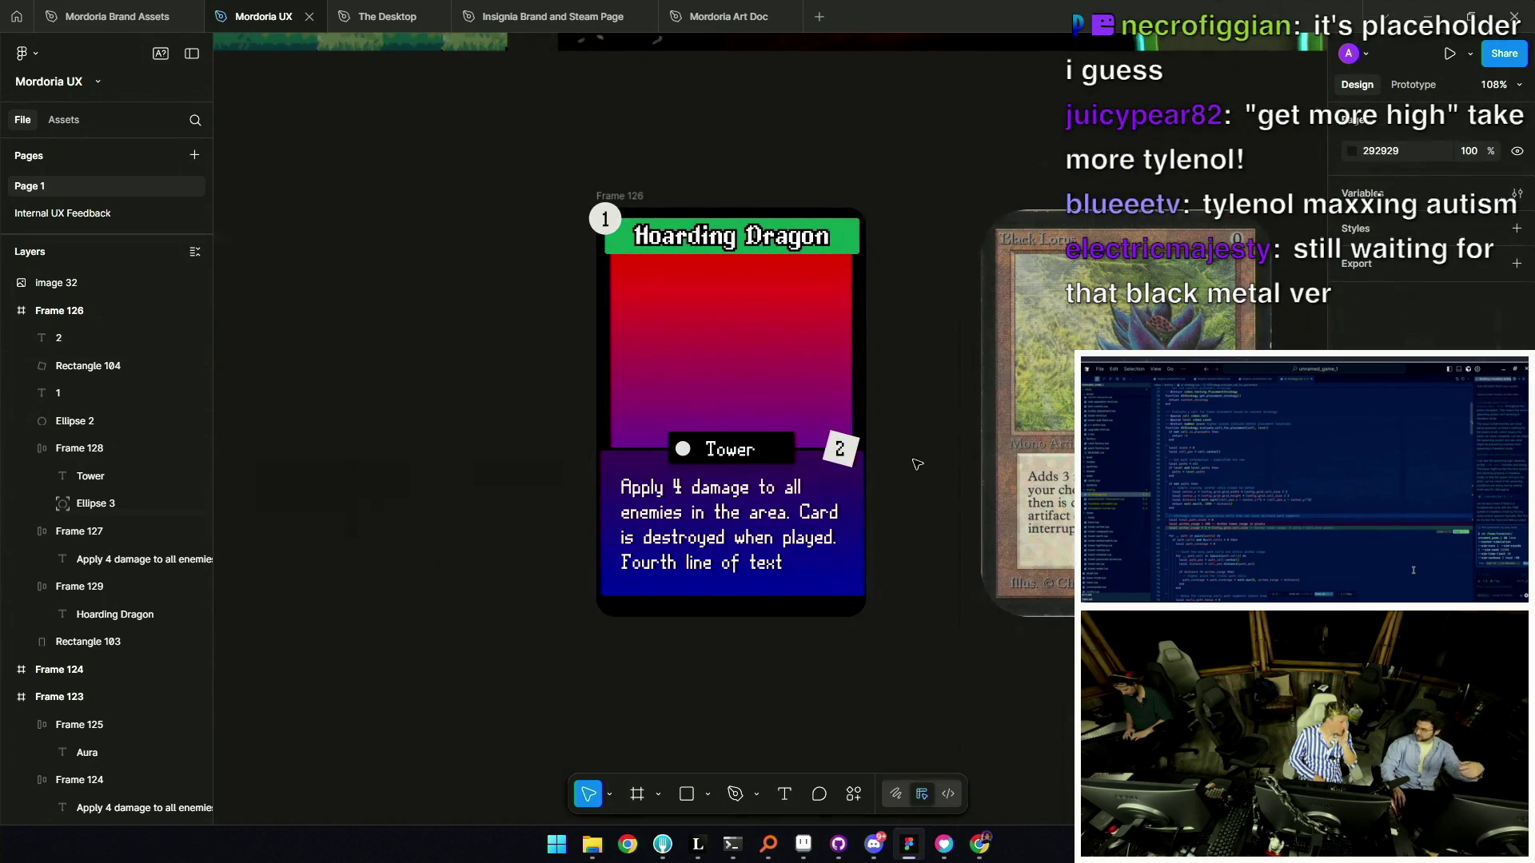
{"action": "scroll", "coordinate": [930, 449], "scroll_direction": "down", "scroll_amount": 3}
{"action": "scroll", "coordinate": [839, 178], "scroll_direction": "up", "scroll_amount": 4}
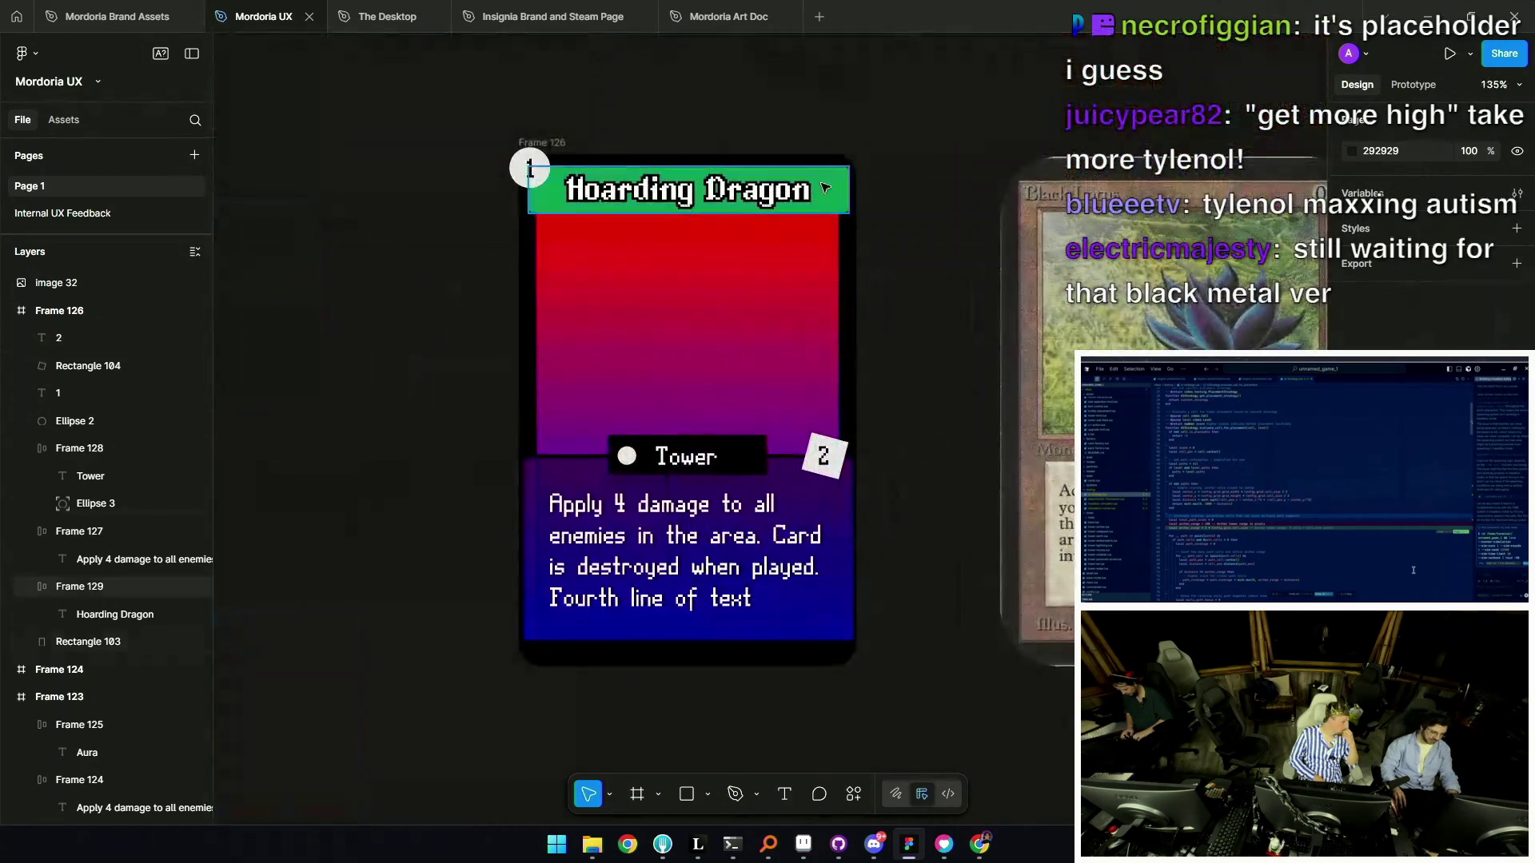
{"action": "left_click", "coordinate": [823, 457]}
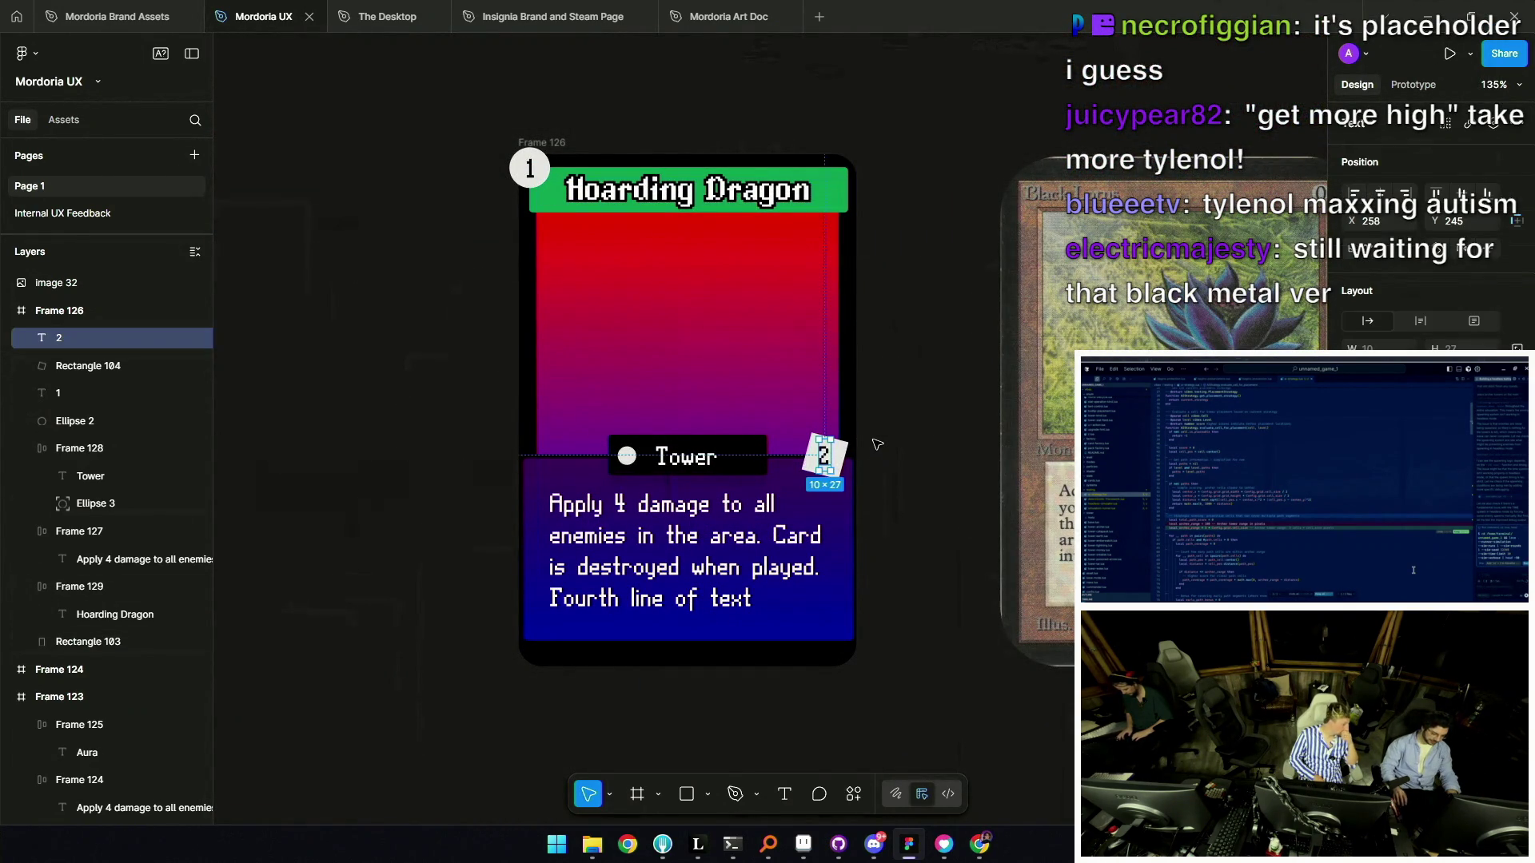
{"action": "scroll", "coordinate": [879, 440], "scroll_direction": "down", "scroll_amount": 3}
{"action": "left_click", "coordinate": [906, 414]}
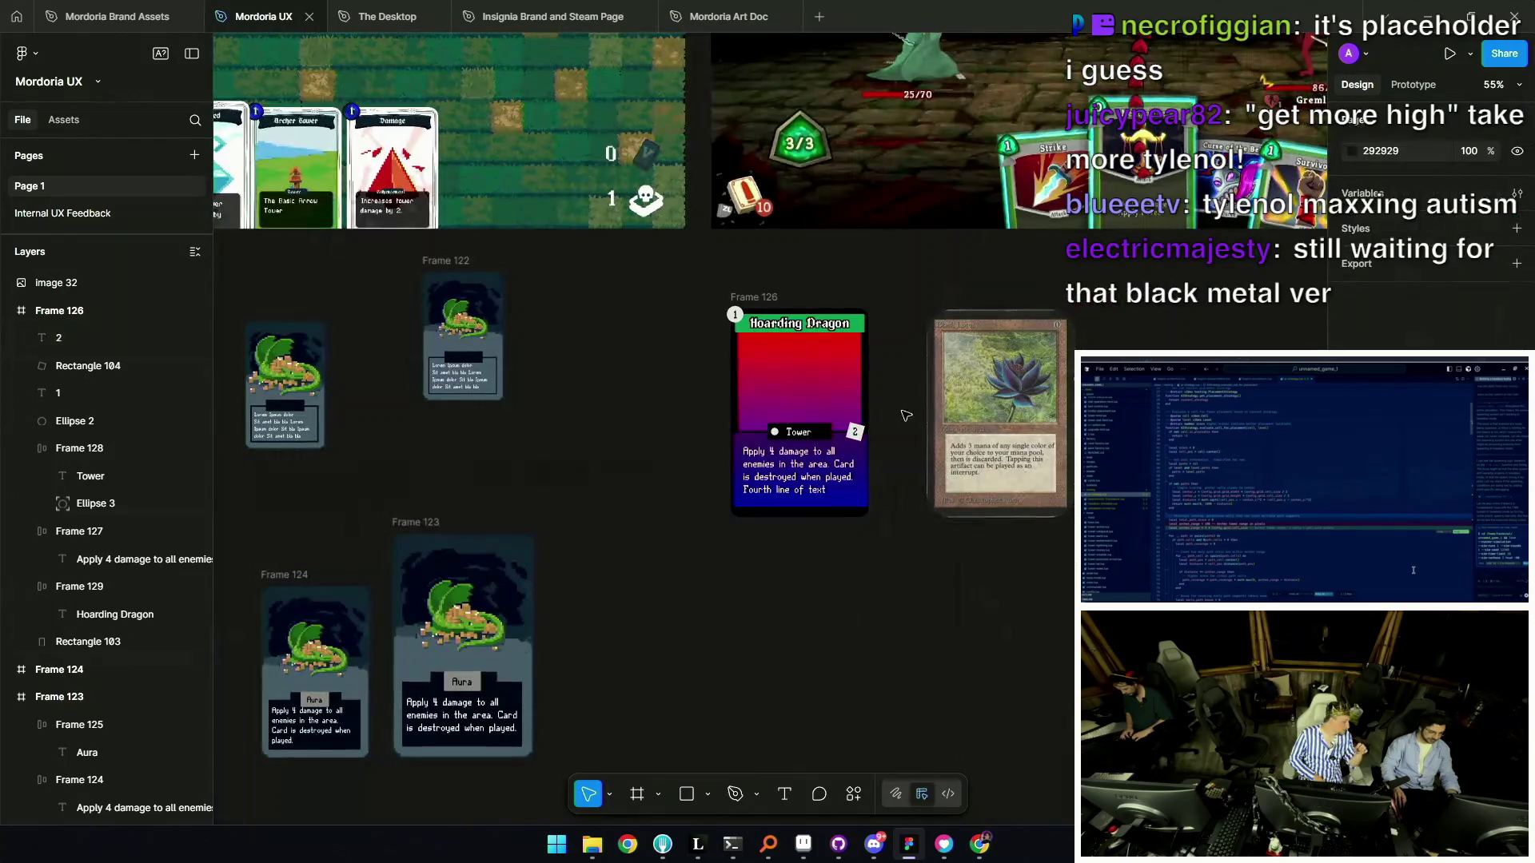
Move the 2 tag and its square up to the card's top-right corner.
{"action": "scroll", "coordinate": [800, 360], "scroll_direction": "up", "scroll_amount": 2}
{"action": "scroll", "coordinate": [664, 311], "scroll_direction": "up", "scroll_amount": 3}
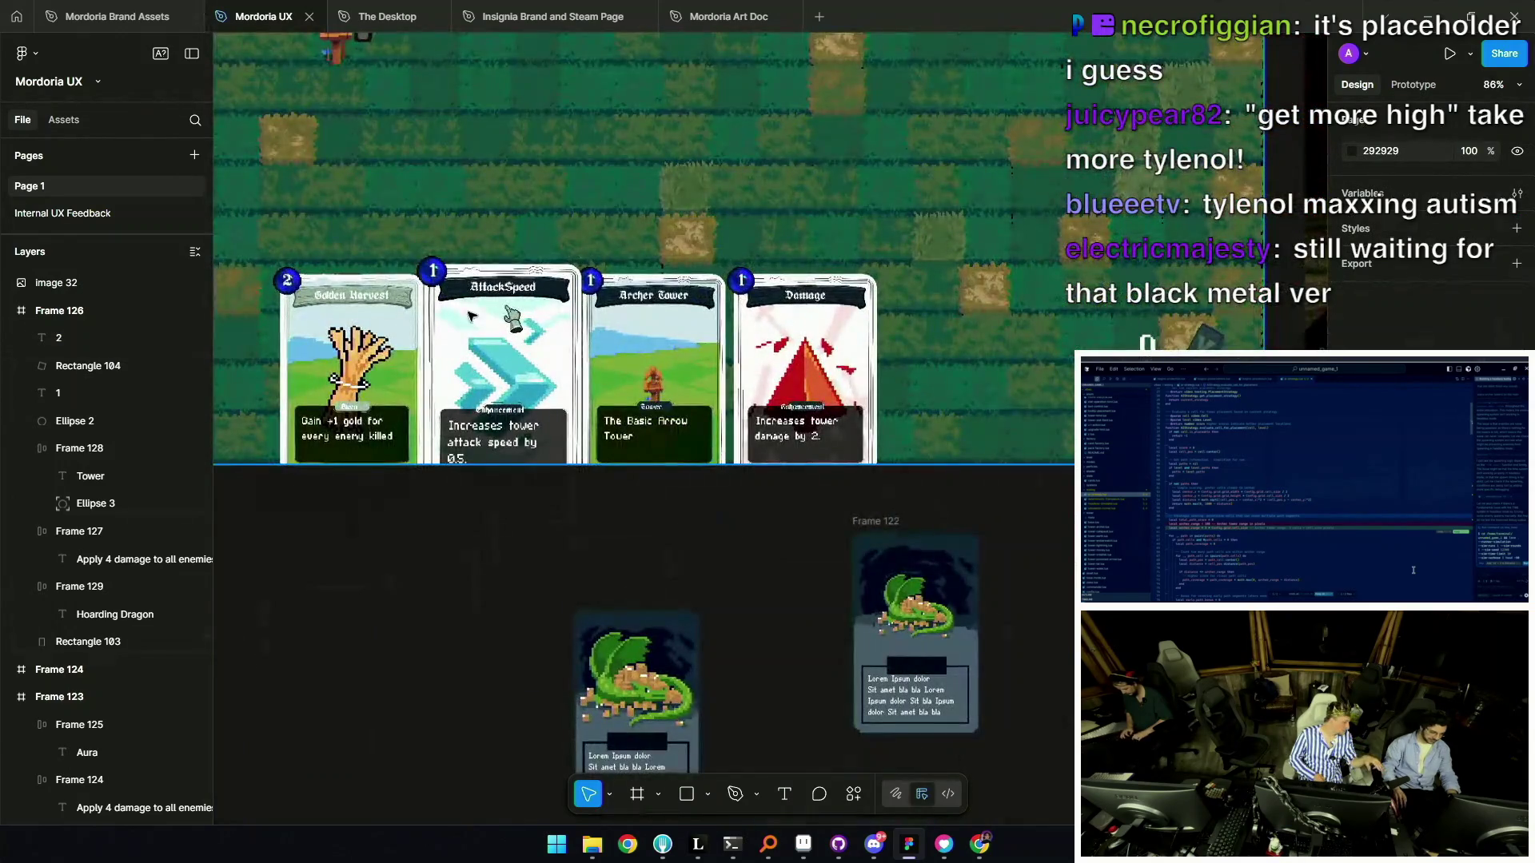
{"action": "scroll", "coordinate": [664, 312], "scroll_direction": "up", "scroll_amount": 2}
{"action": "scroll", "coordinate": [724, 269], "scroll_direction": "left", "scroll_amount": 1}
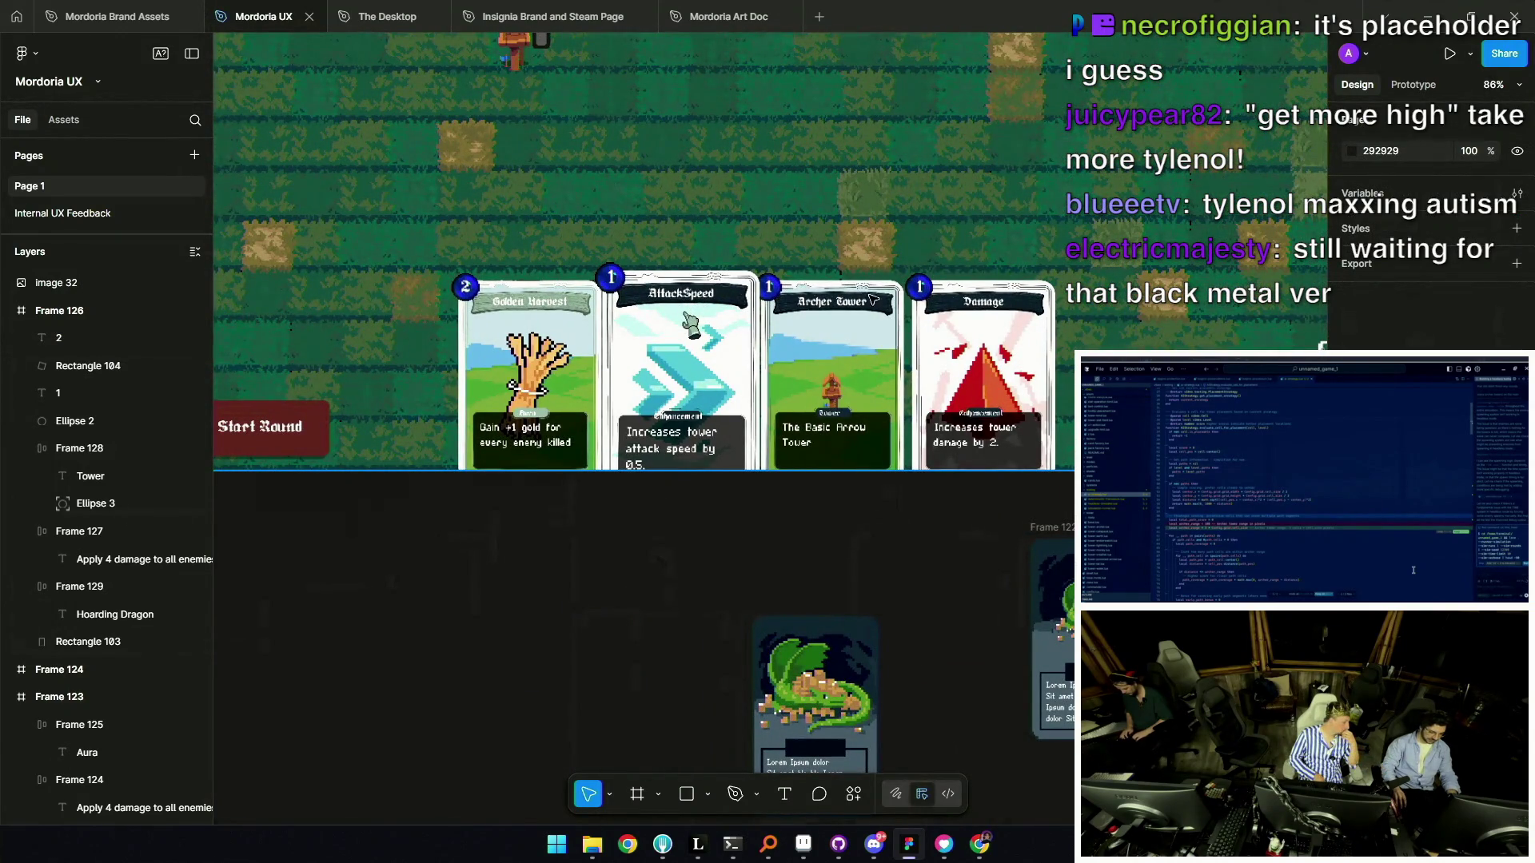
{"action": "scroll", "coordinate": [845, 456], "scroll_direction": "down", "scroll_amount": 3}
{"action": "scroll", "coordinate": [845, 456], "scroll_direction": "up", "scroll_amount": 6}
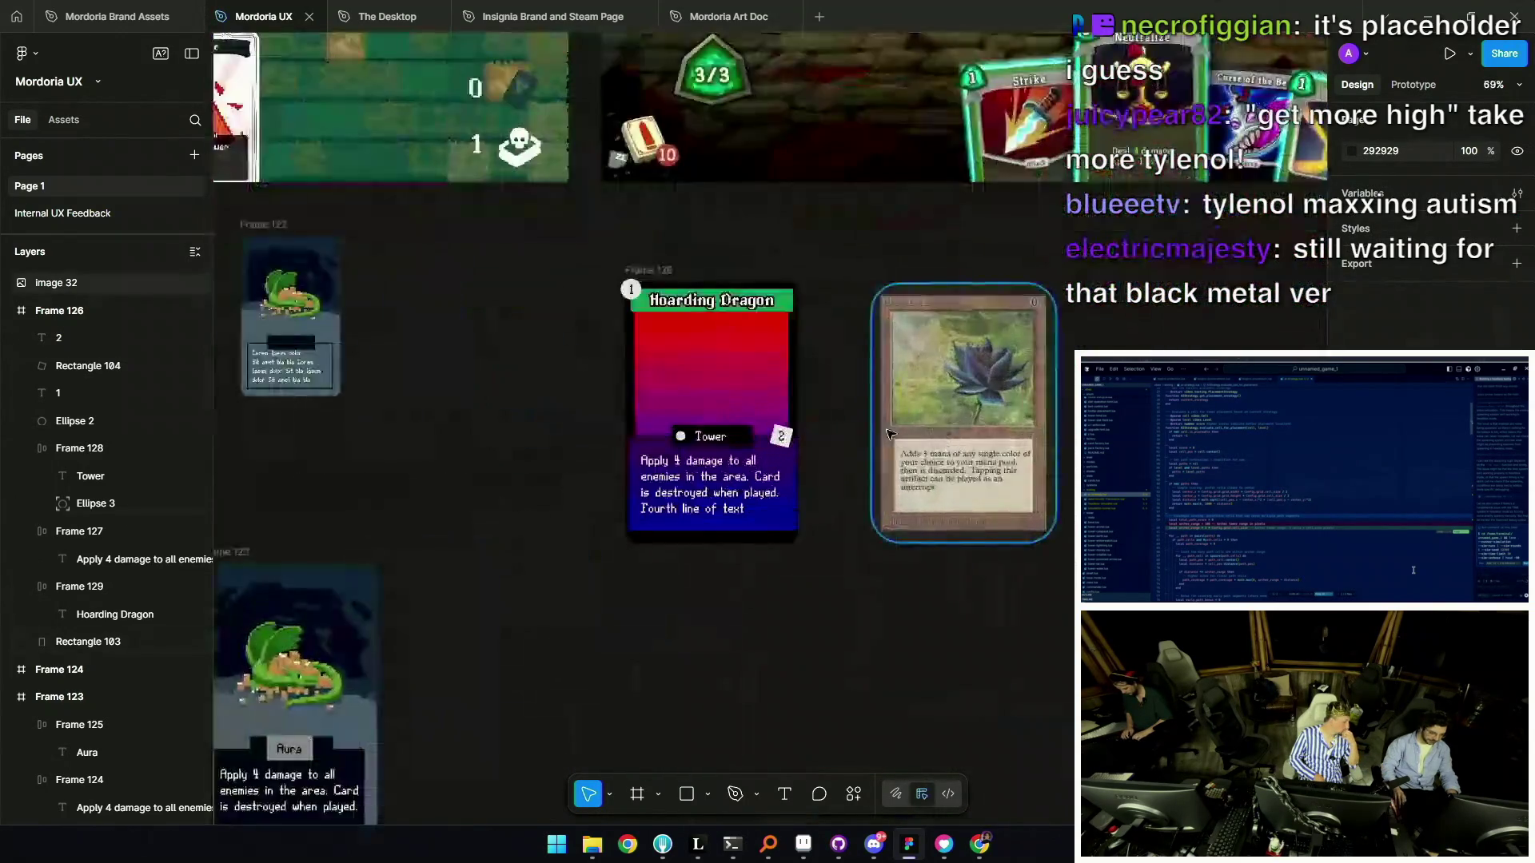
{"action": "left_click", "coordinate": [886, 477]}
{"action": "left_click", "coordinate": [887, 479], "text": "shift"}
{"action": "left_click_drag", "start_coordinate": [887, 480], "coordinate": [879, 387]}
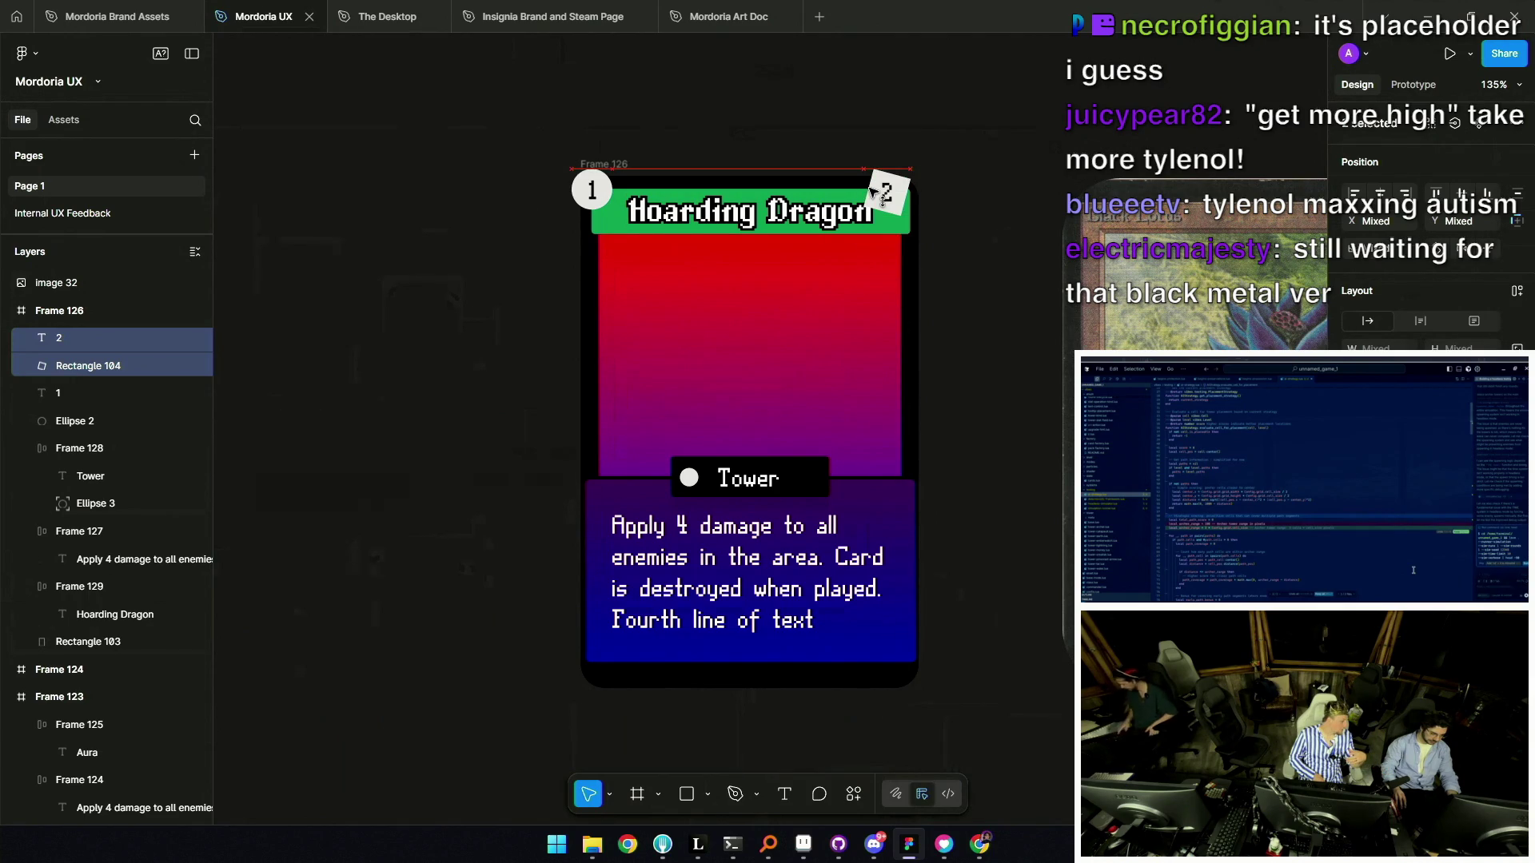
Try moving the Hoarding Dragon title bar below a raised Tower label.
{"action": "left_click_drag", "start_coordinate": [779, 212], "coordinate": [782, 250]}
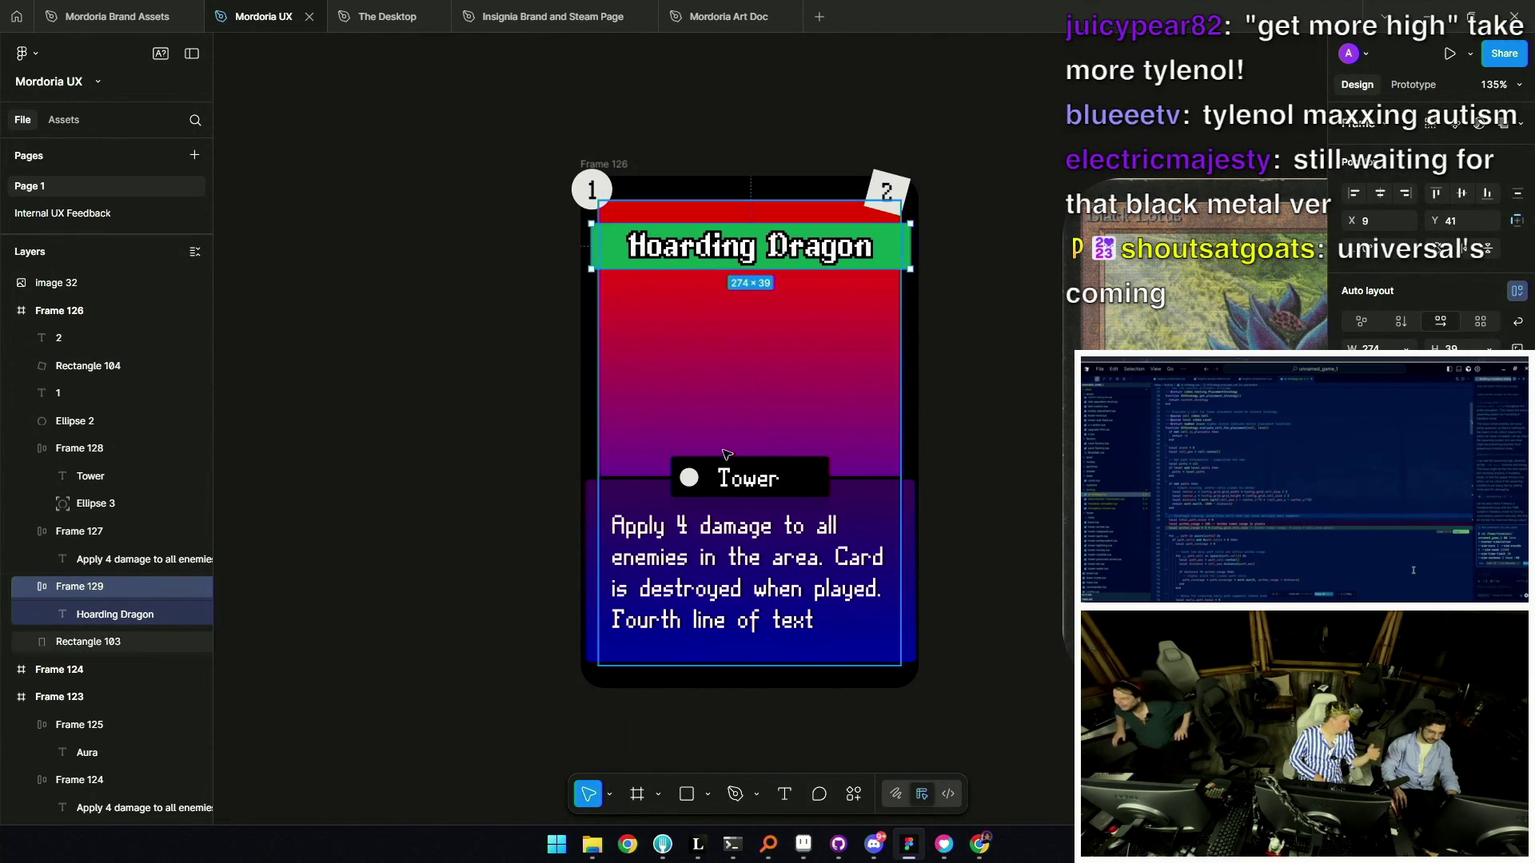
{"action": "left_click_drag", "start_coordinate": [745, 478], "coordinate": [745, 421]}
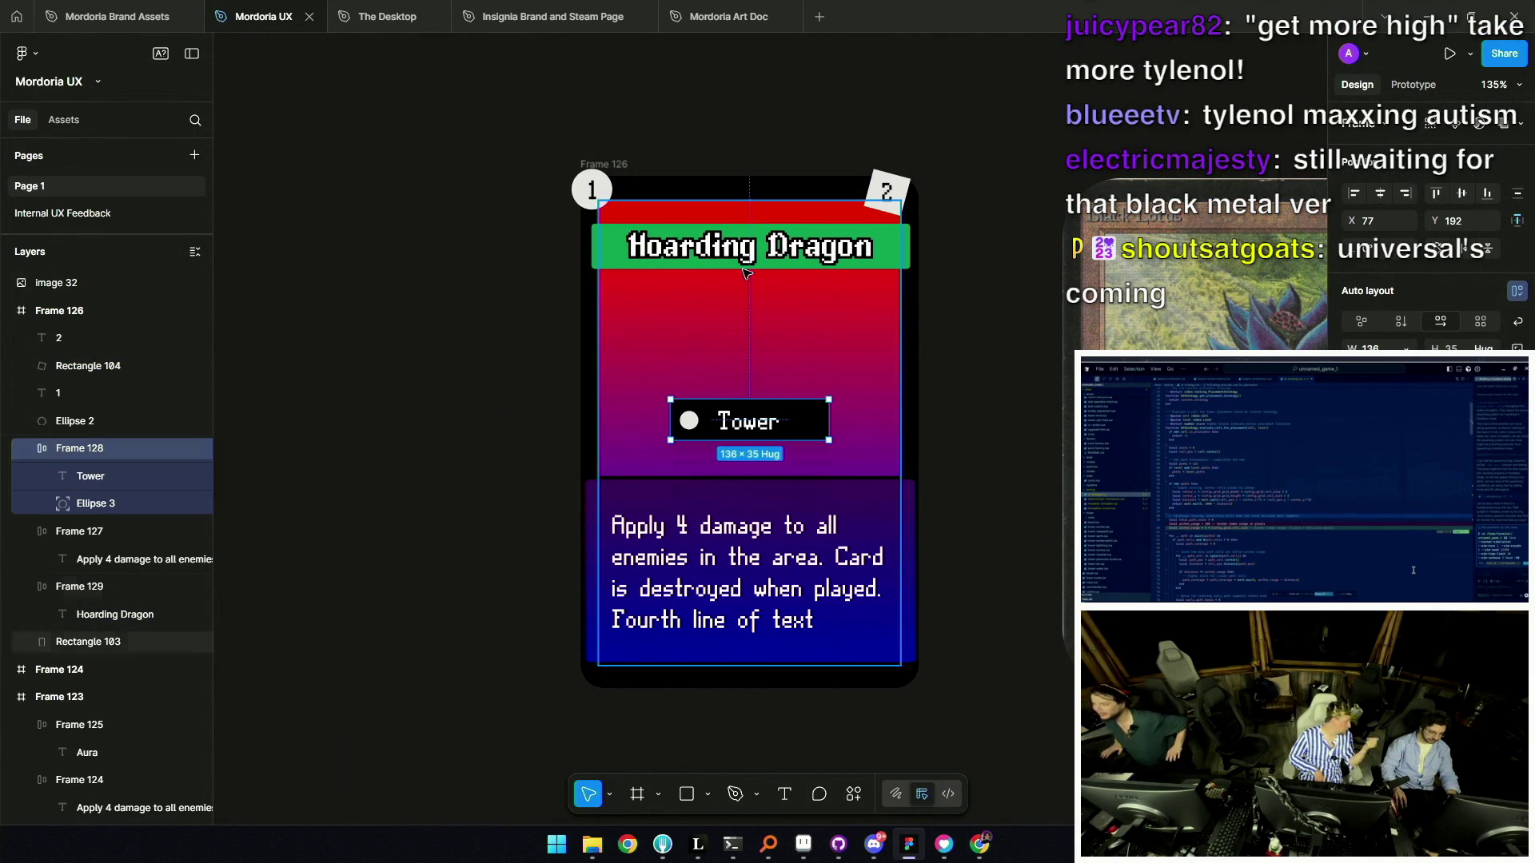
{"action": "left_click", "coordinate": [886, 241]}
{"action": "mouse_move", "coordinate": [878, 246]}
{"action": "left_mouse_down"}
{"action": "mouse_move", "coordinate": [878, 555]}
{"action": "mouse_move", "coordinate": [878, 256]}
{"action": "left_mouse_up"}
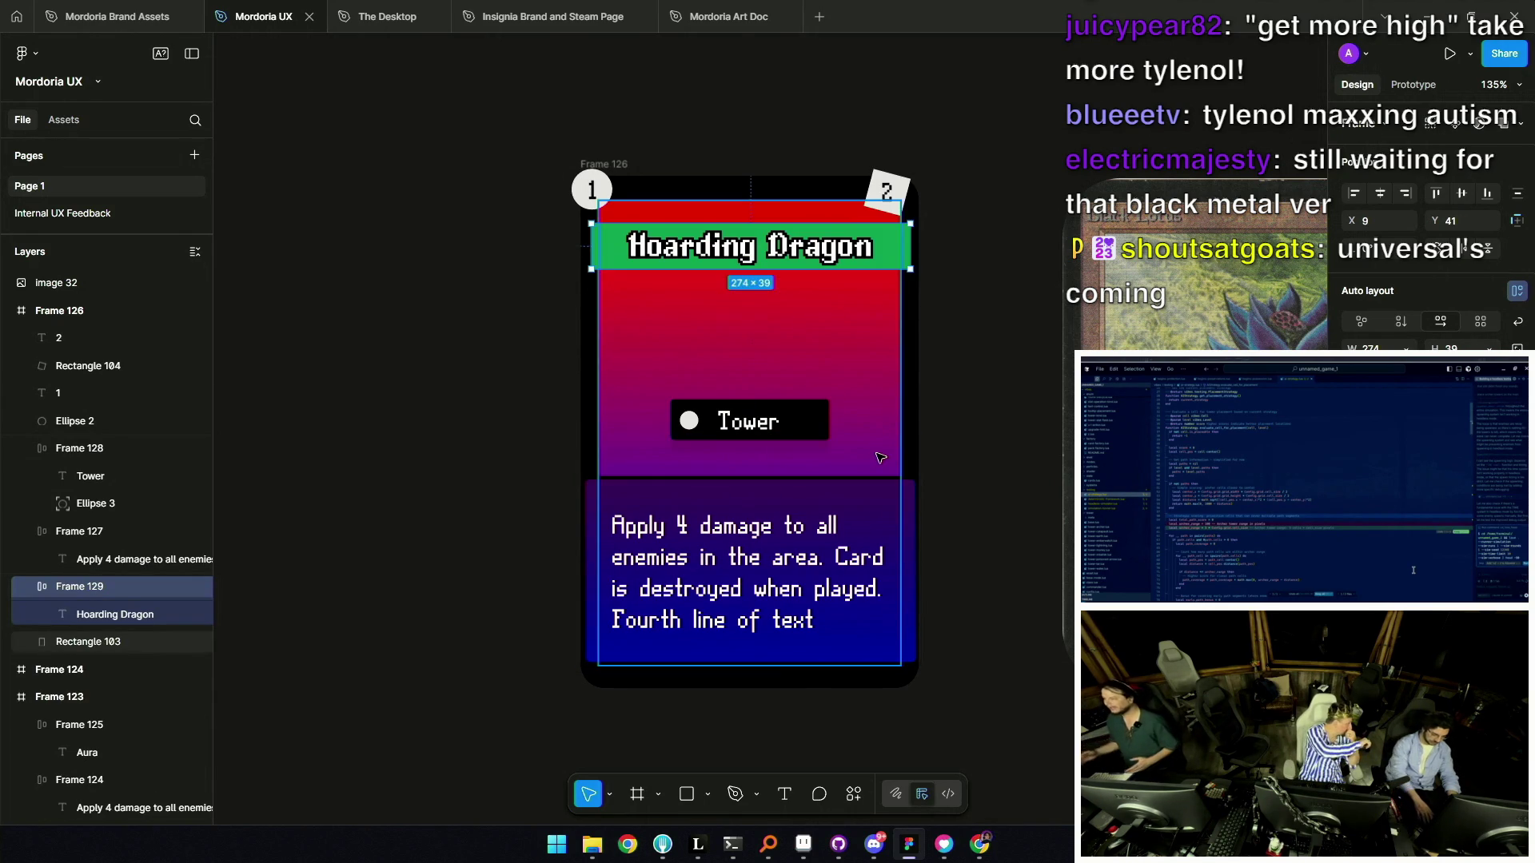
{"action": "left_click_drag", "start_coordinate": [724, 238], "coordinate": [715, 472]}
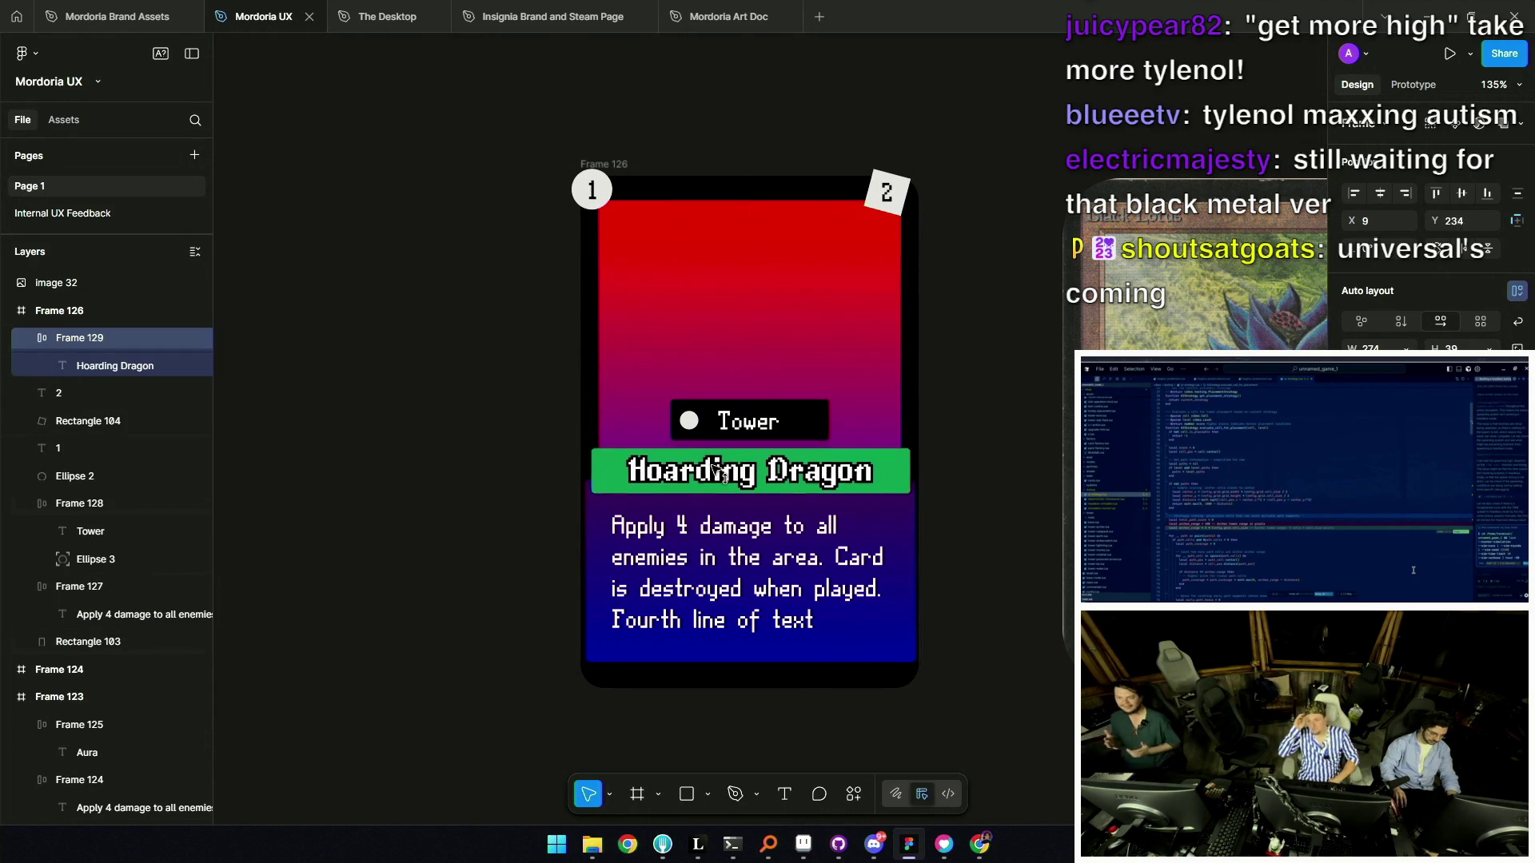
{"action": "left_click", "coordinate": [755, 422]}
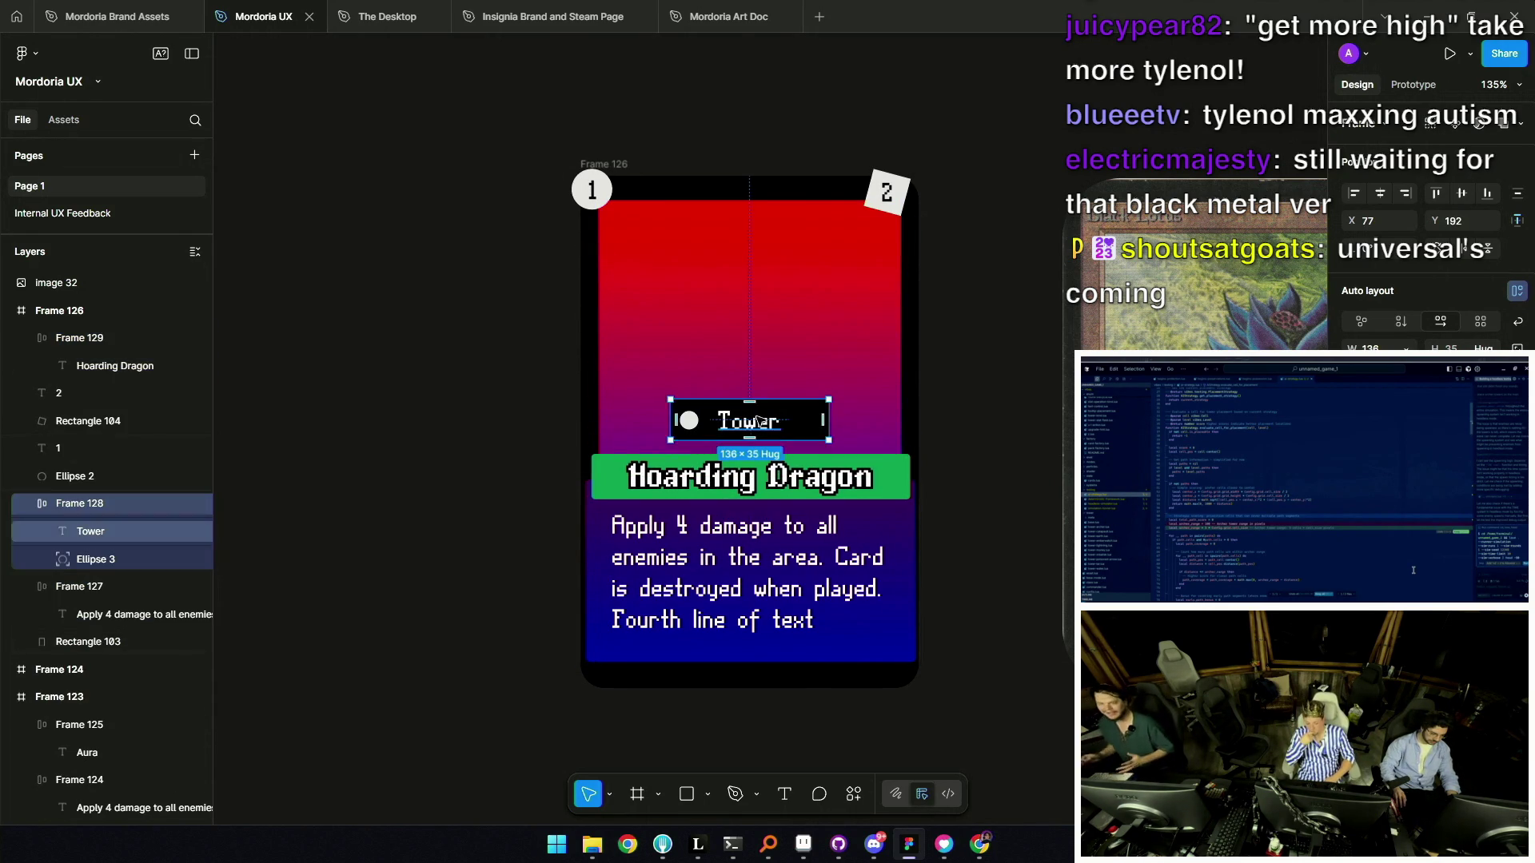
Undo the trial moves, then delete and restore the whole Hoarding Dragon card.
{"action": "key", "text": "ctrl+z"}
{"action": "key", "text": "ctrl+z"}
{"action": "key", "text": "ctrl+z"}
{"action": "scroll", "coordinate": [730, 370], "scroll_direction": "down", "scroll_amount": 5}
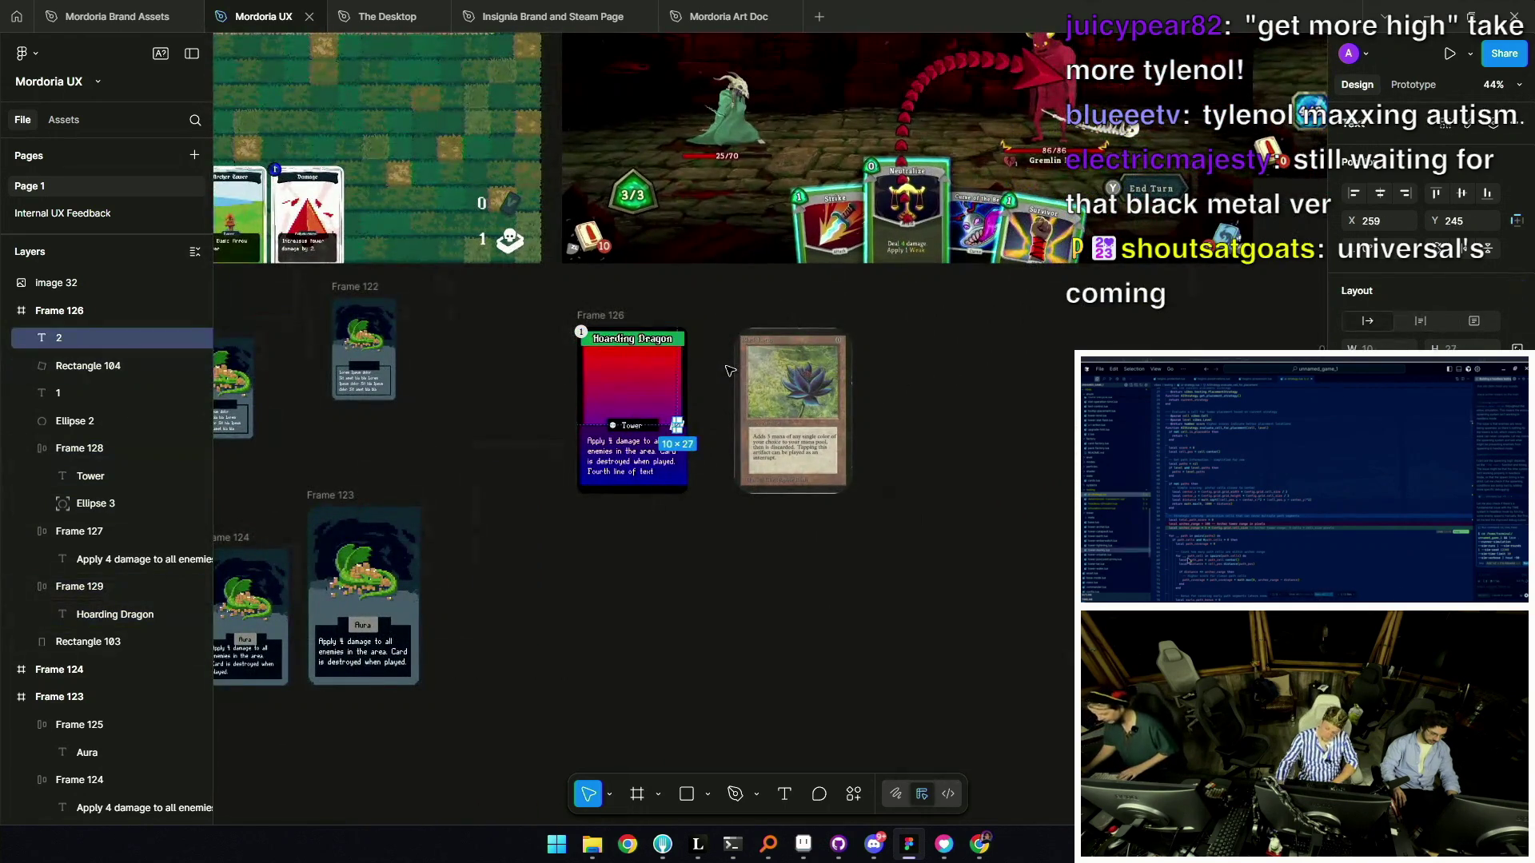
{"action": "left_click", "coordinate": [728, 368]}
{"action": "left_click_drag", "start_coordinate": [722, 319], "coordinate": [524, 558]}
{"action": "key", "text": "Delete"}
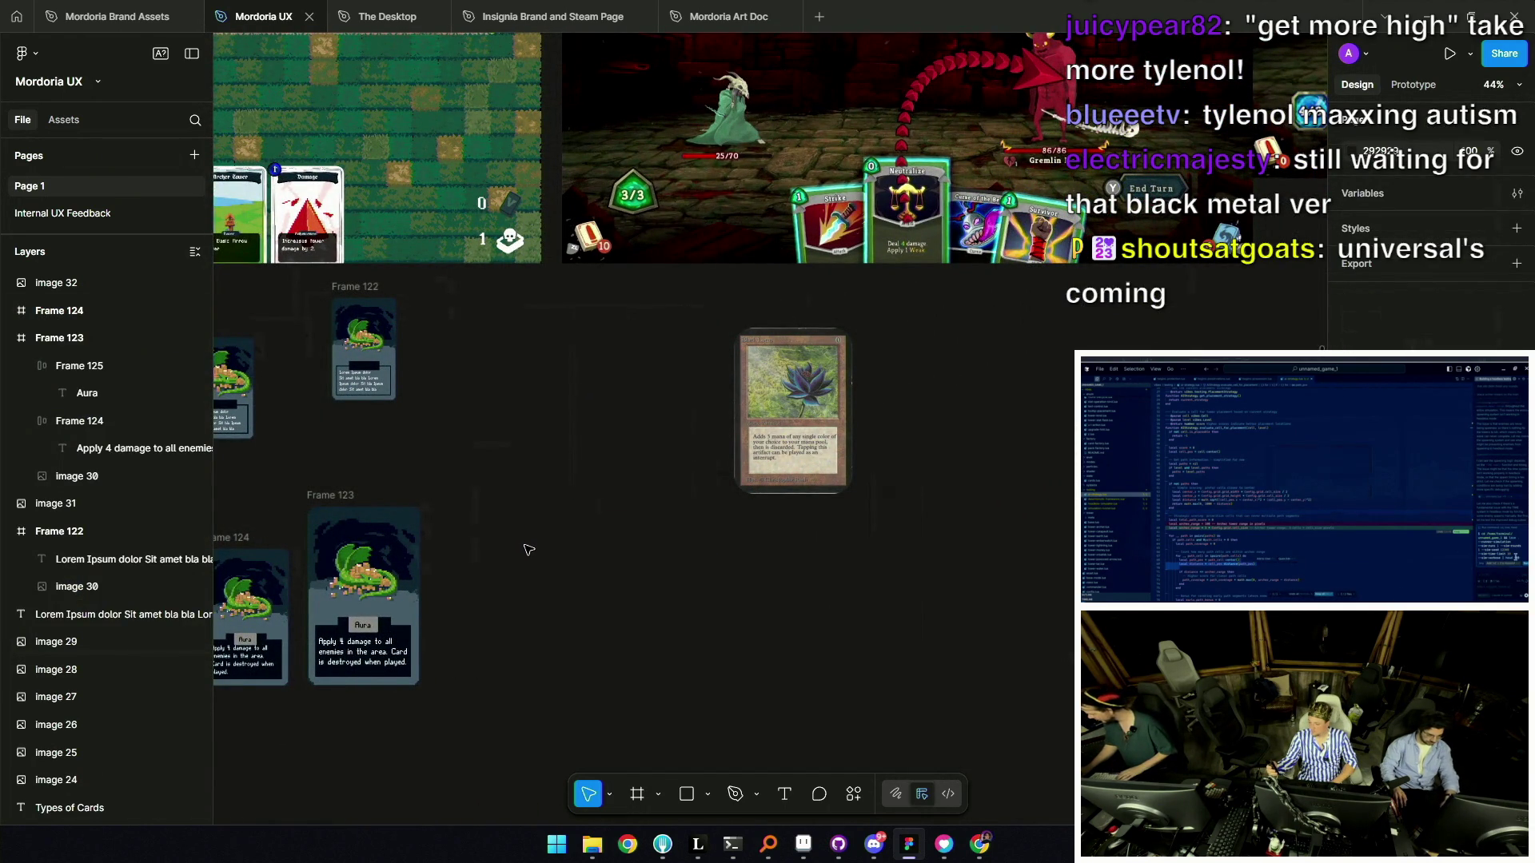
{"action": "key", "text": "ctrl+z"}
Undo once more, shifting the Black Lotus reference image further right.
{"action": "left_click", "coordinate": [627, 422]}
{"action": "scroll", "coordinate": [774, 411], "scroll_direction": "up", "scroll_amount": 5}
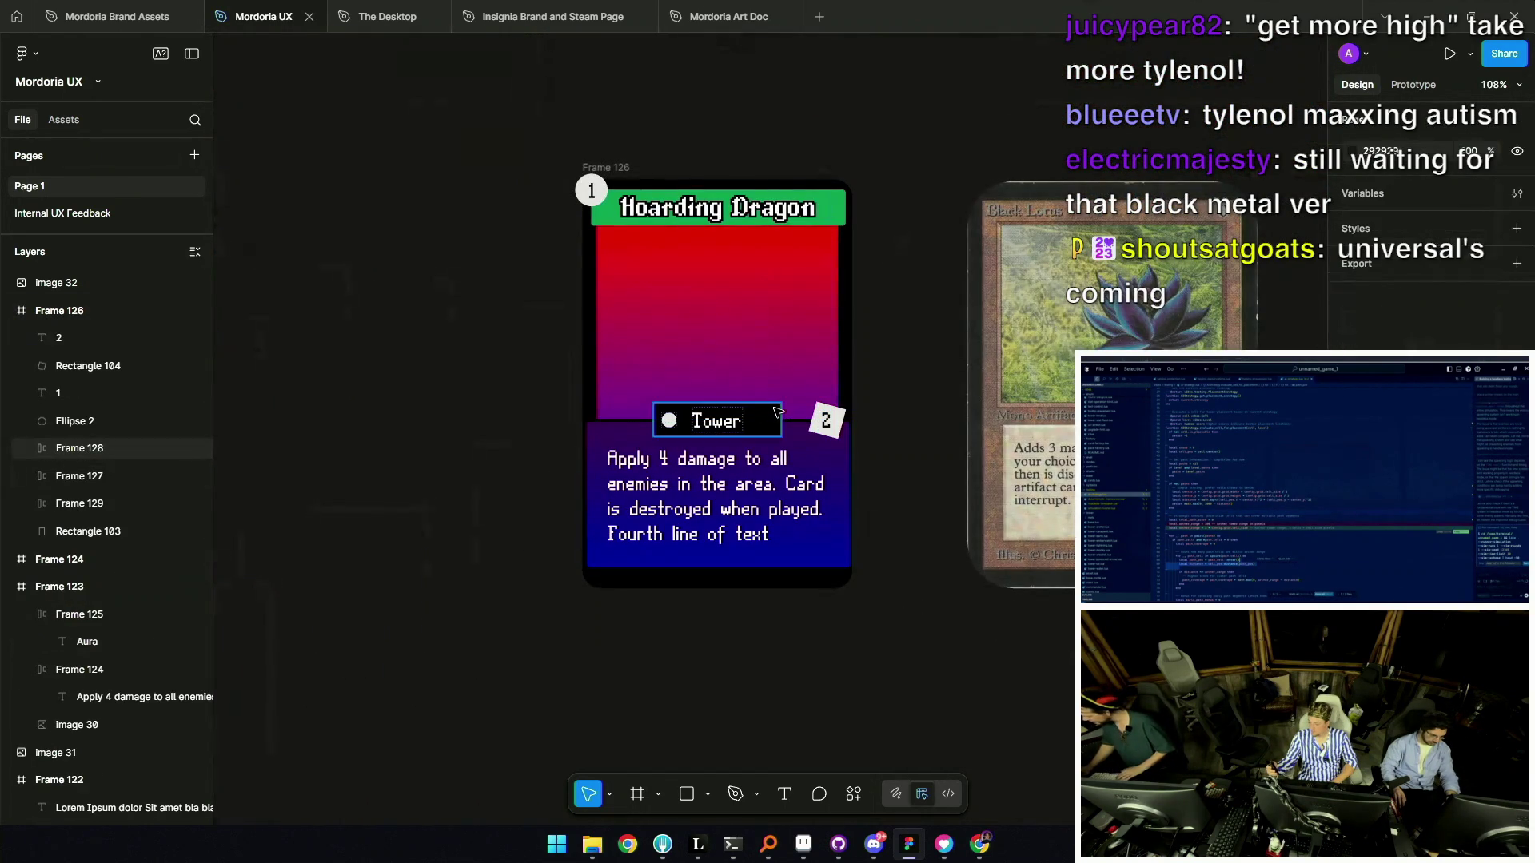
{"action": "scroll", "coordinate": [774, 411], "scroll_direction": "down", "scroll_amount": 5}
{"action": "key", "text": "ctrl+z"}
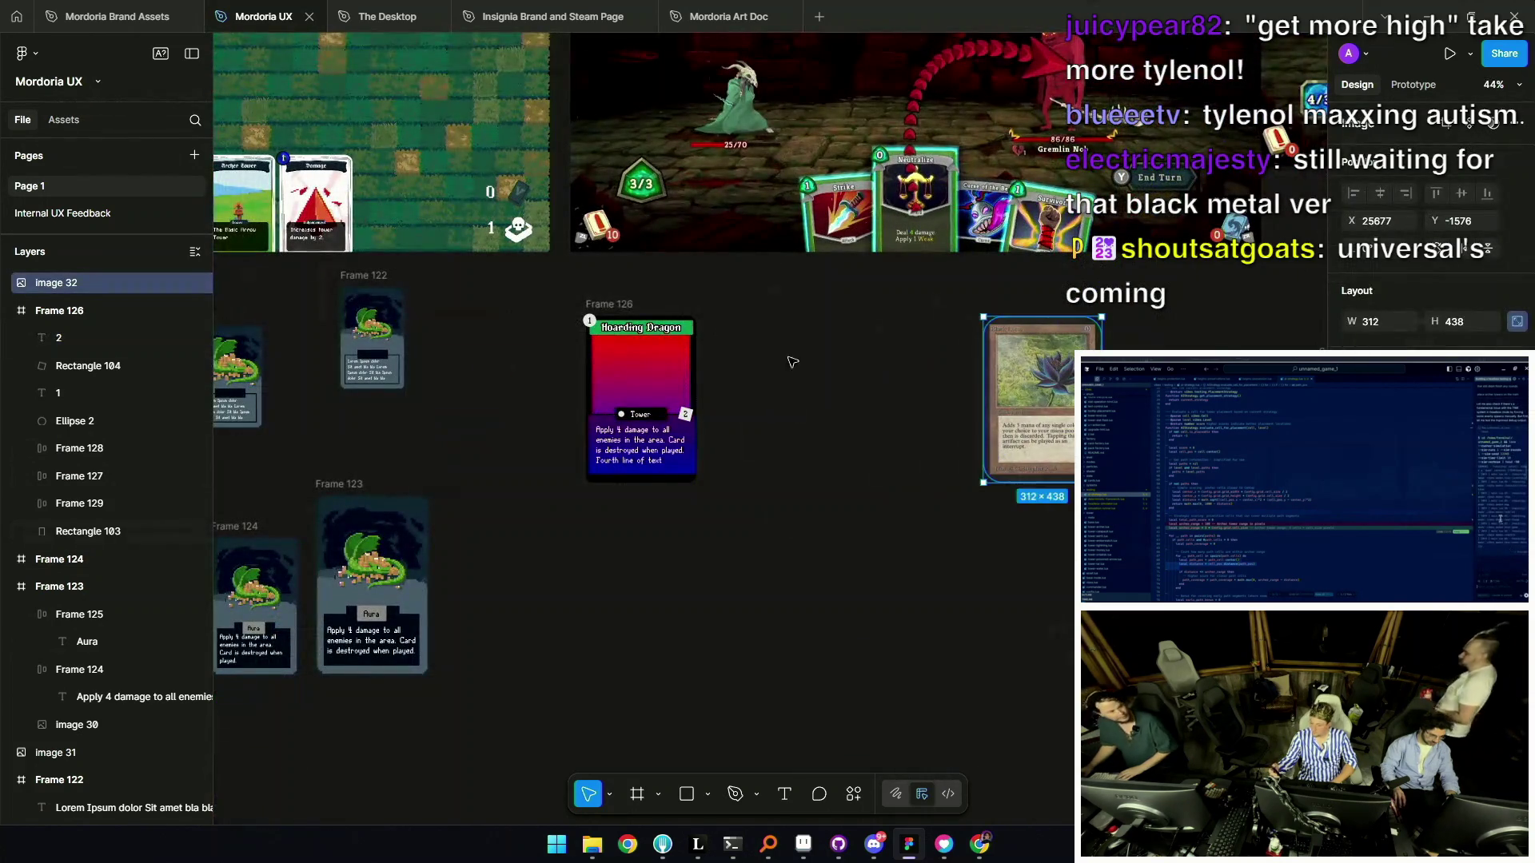
Copy the card to the right and move the copy's 2 tag to the top-right corner.
{"action": "left_click", "coordinate": [688, 405]}
{"action": "left_click_drag", "start_coordinate": [689, 406], "coordinate": [824, 406]}
{"action": "scroll", "coordinate": [825, 405], "scroll_direction": "up", "scroll_amount": 6}
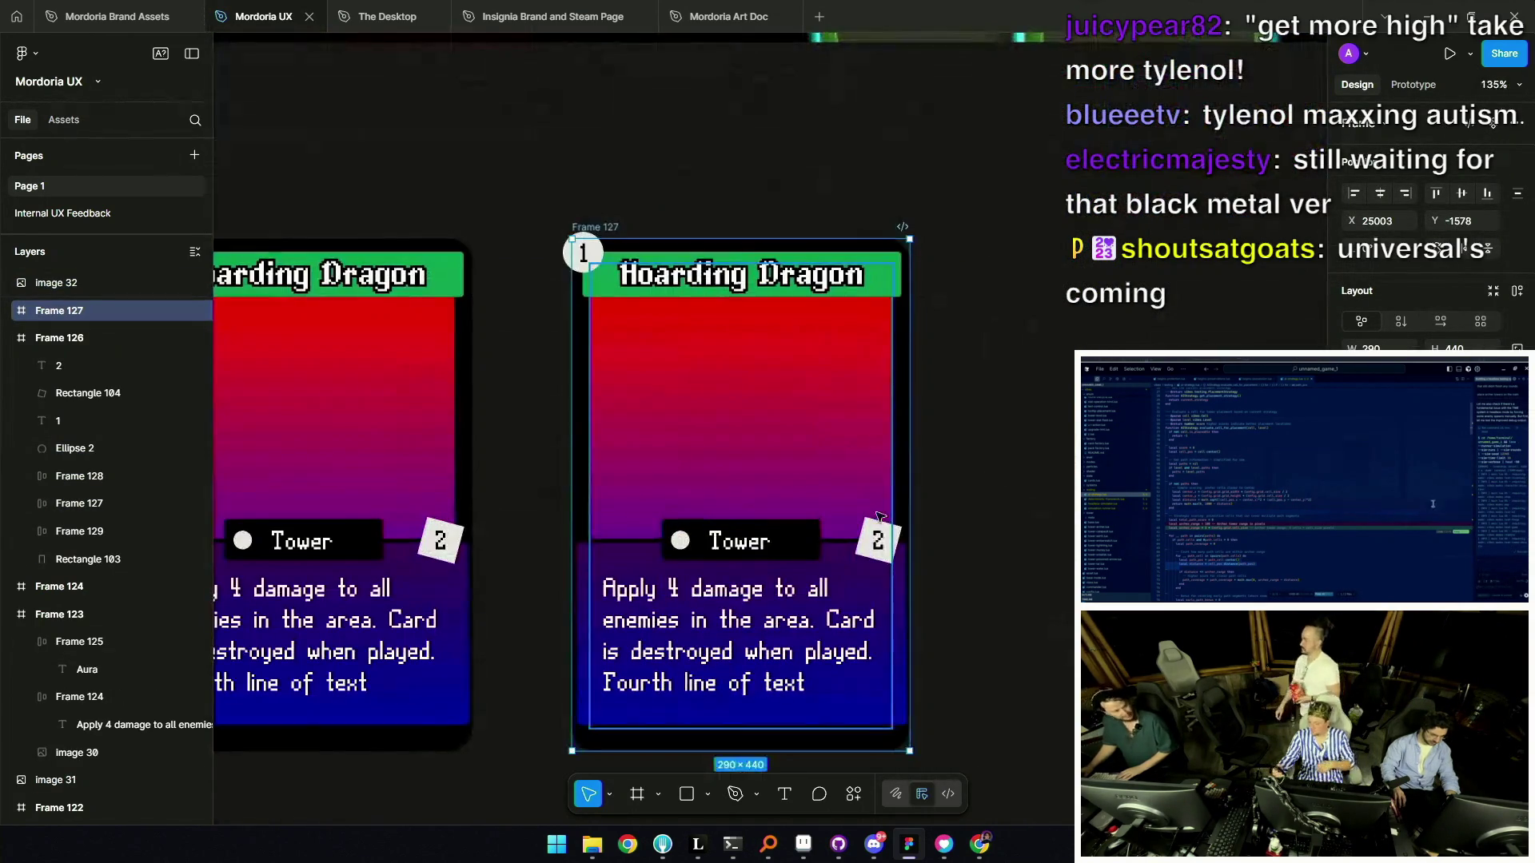
{"action": "left_click", "coordinate": [877, 537]}
{"action": "left_click", "coordinate": [896, 537], "text": "shift"}
{"action": "left_click_drag", "start_coordinate": [863, 301], "coordinate": [867, 260]}
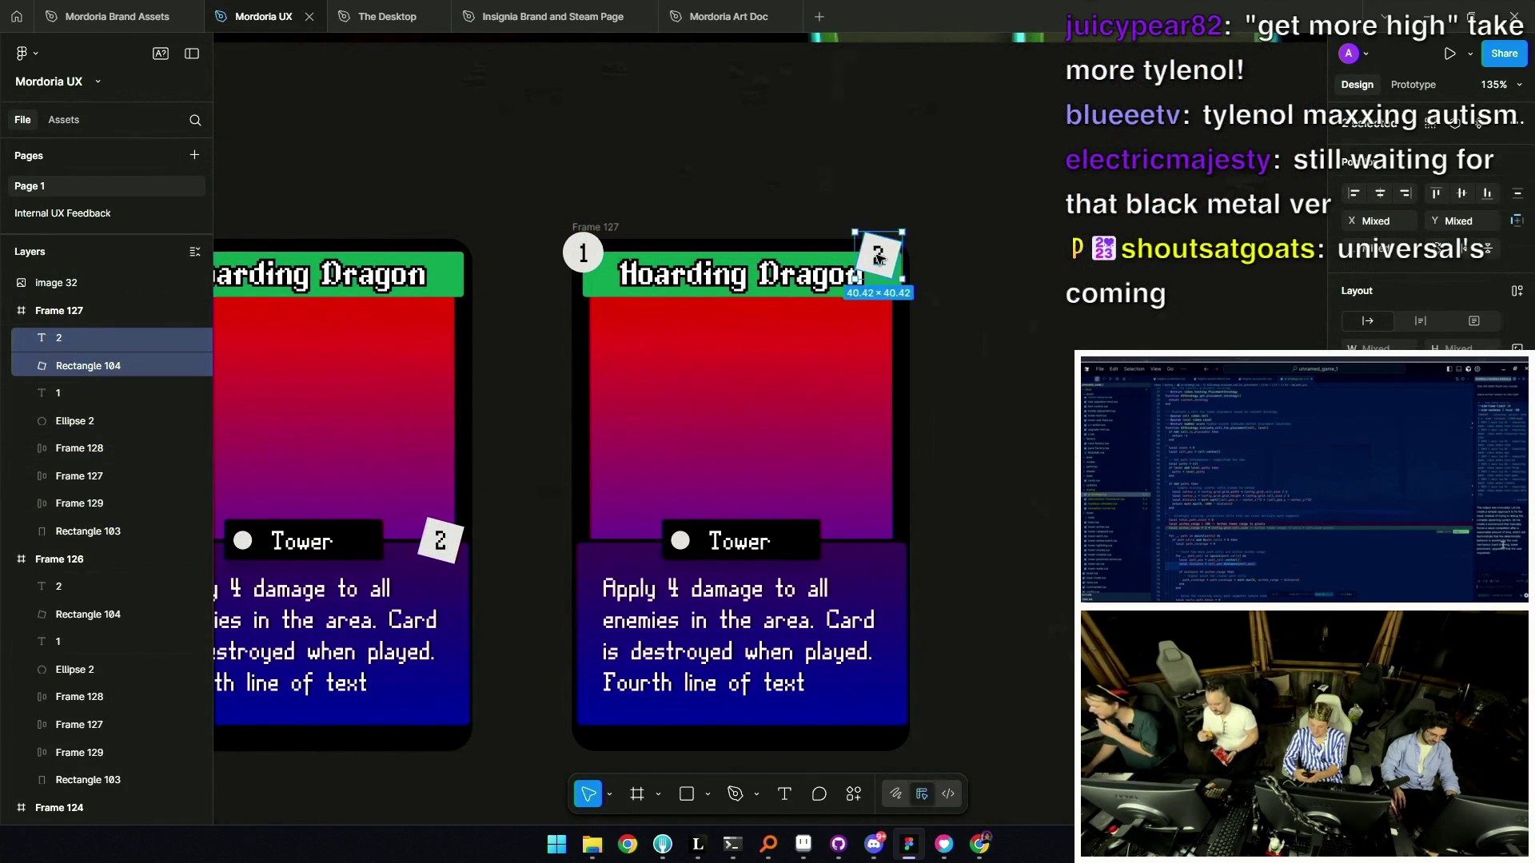
Duplicate the edited card and lower the new copy's title bar above Tower.
{"action": "left_click", "coordinate": [740, 541]}
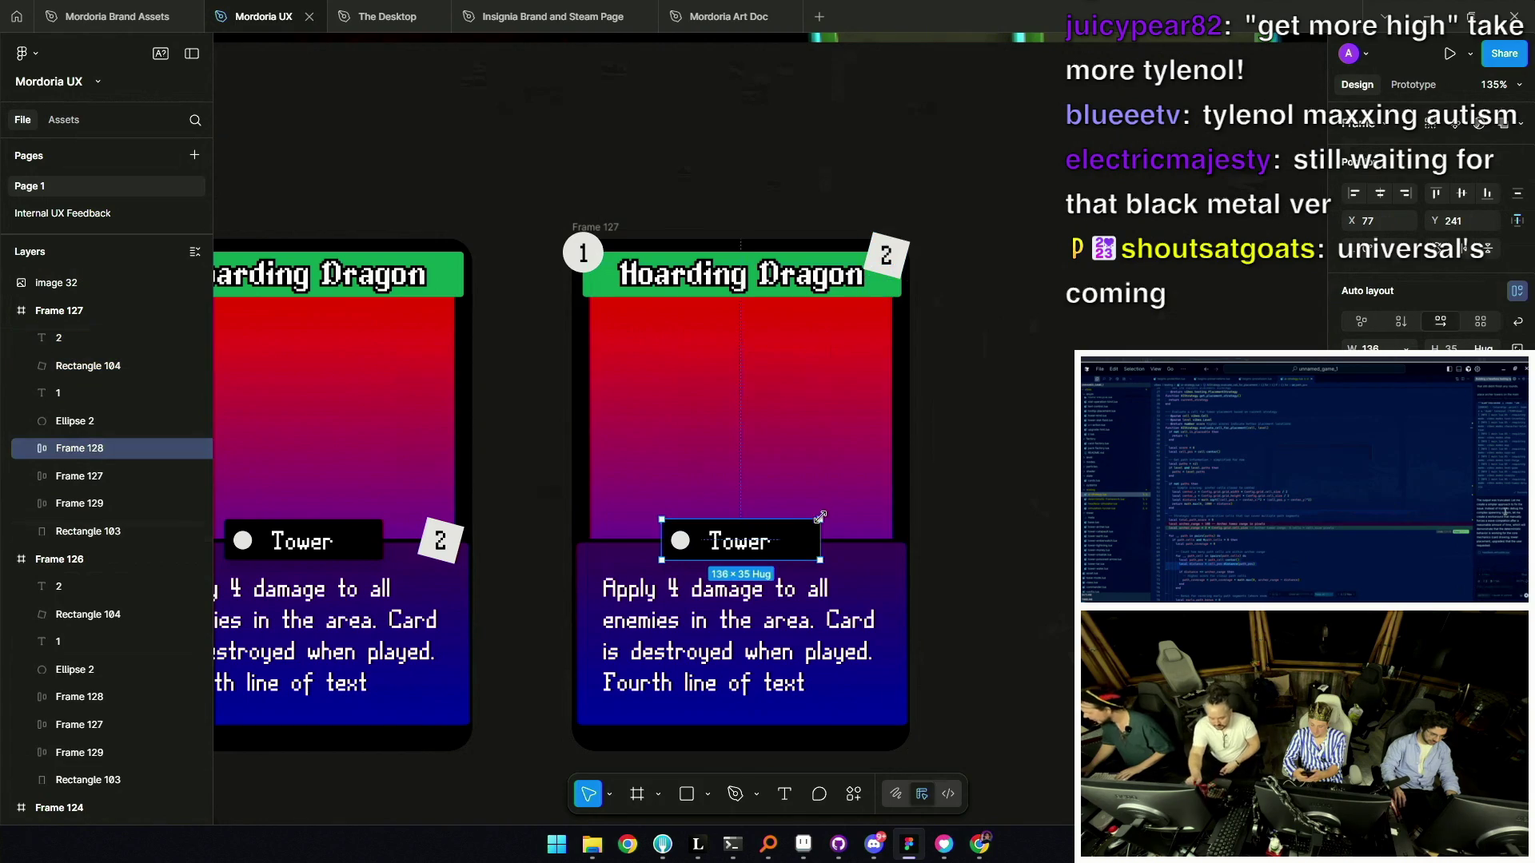
{"action": "left_click", "coordinate": [727, 293]}
{"action": "left_click", "coordinate": [596, 227]}
{"action": "key", "text": "ctrl+d"}
{"action": "left_click_drag", "start_coordinate": [1062, 370], "coordinate": [651, 340]}
{"action": "mouse_move", "coordinate": [708, 259]}
{"action": "left_mouse_down"}
{"action": "mouse_move", "coordinate": [723, 423]}
{"action": "mouse_move", "coordinate": [708, 520]}
{"action": "left_mouse_up"}
{"action": "left_click", "coordinate": [637, 515]}
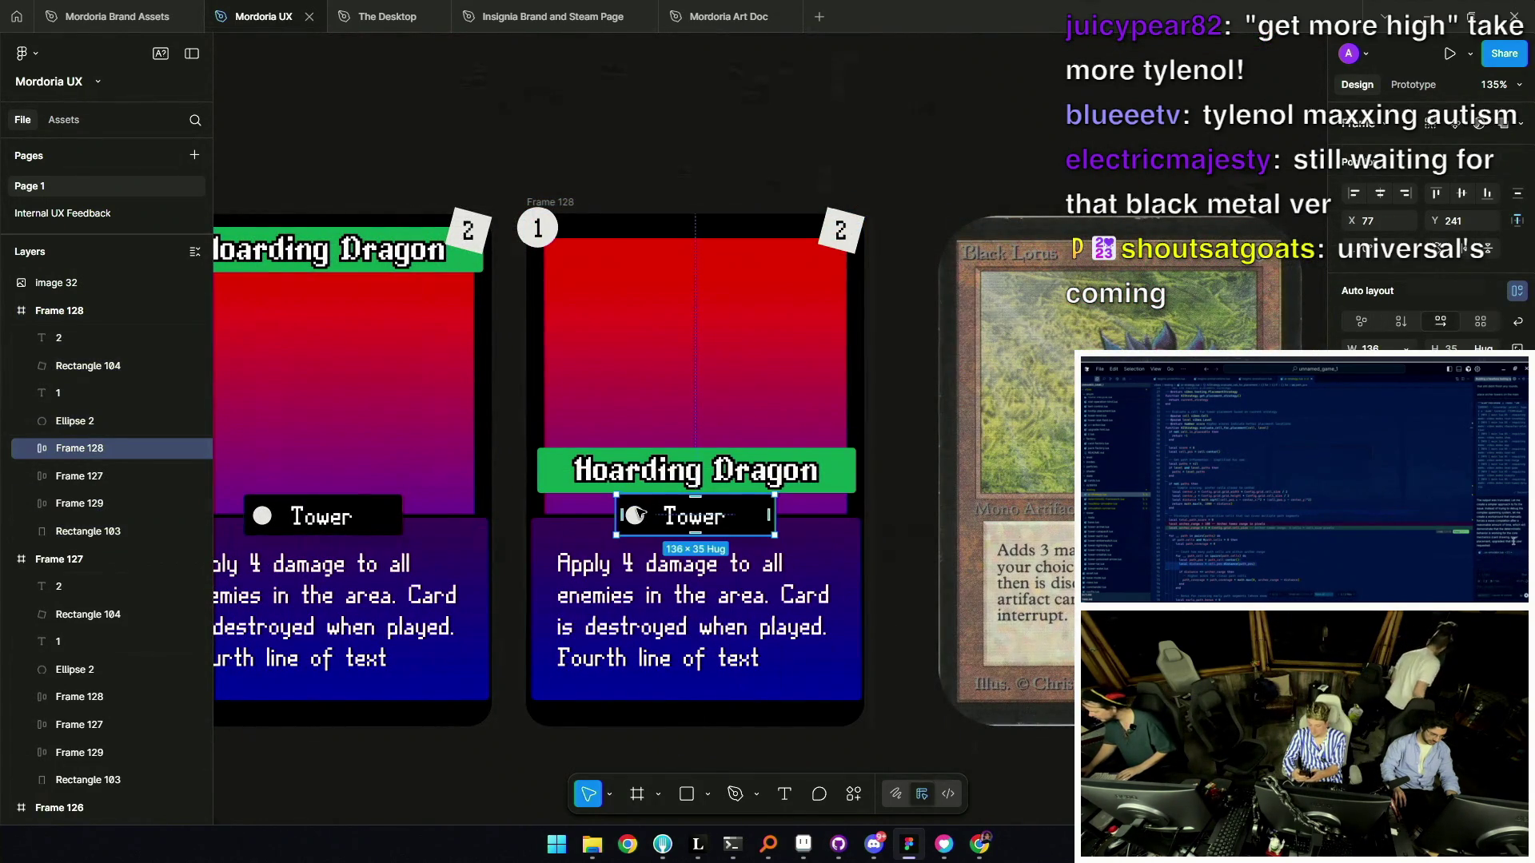